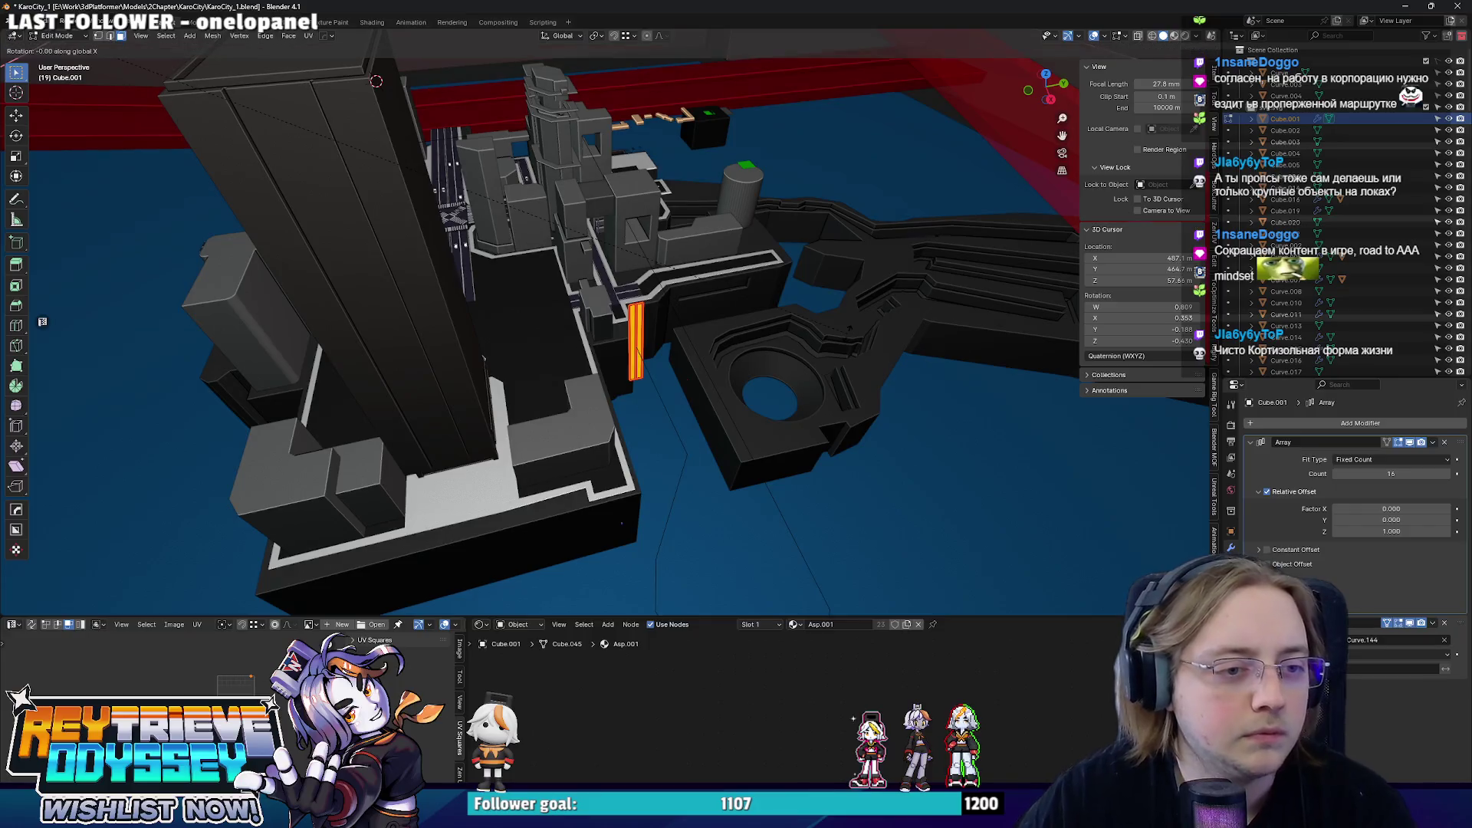
# - Widen the elevated road strips along X and add edge loops running across them
pyautogui.moveTo(658, 326); pyautogui.dragTo(737, 345, button='middle')
pyautogui.scroll(-5, 736, 345)
pyautogui.scroll(5, 736, 345)
pyautogui.press('Tab')
pyautogui.press('s')
pyautogui.press('x')
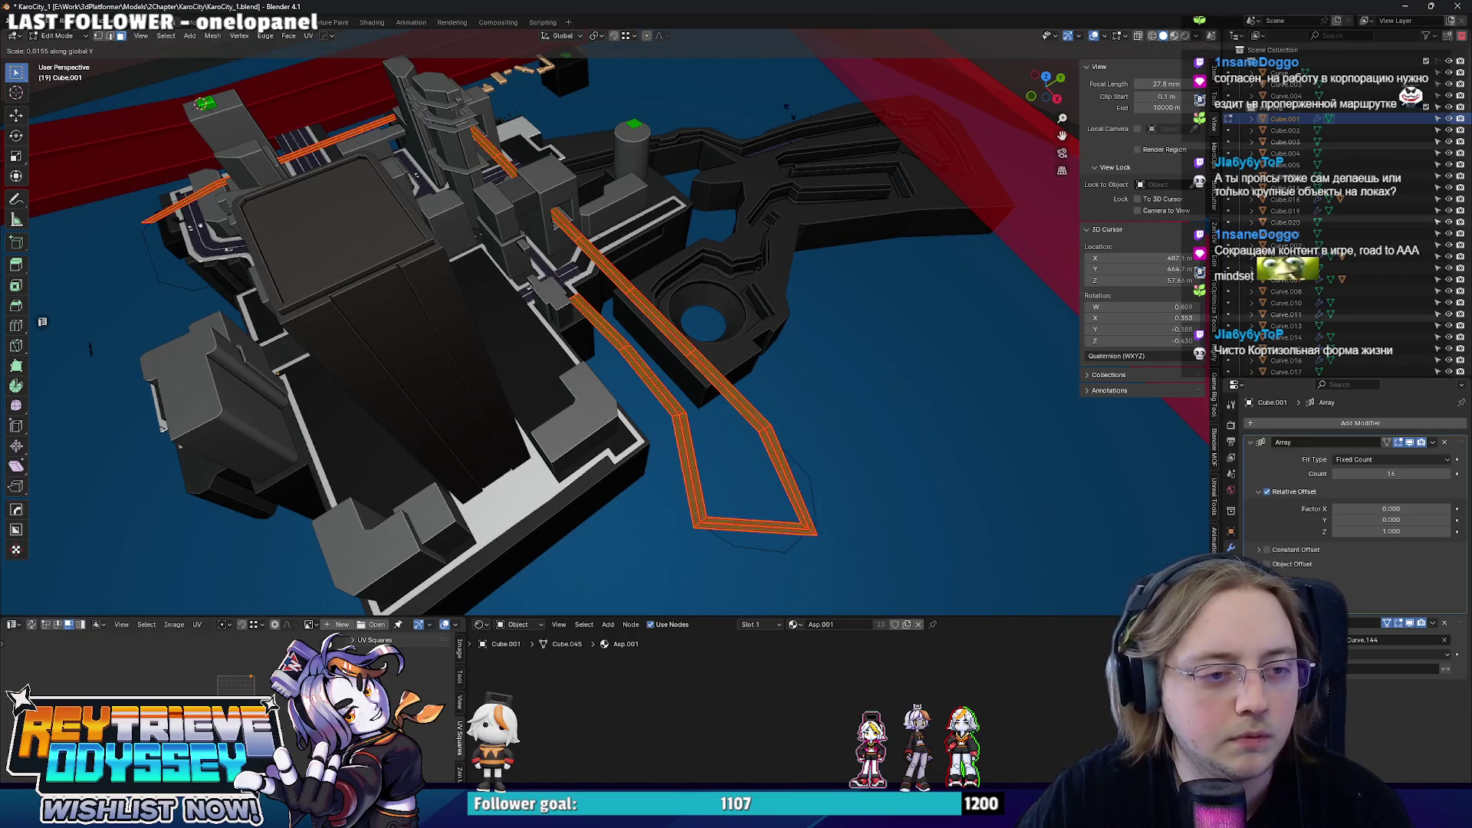
pyautogui.click(673, 148)
pyautogui.scroll(-8, 672, 148)
pyautogui.press('z')
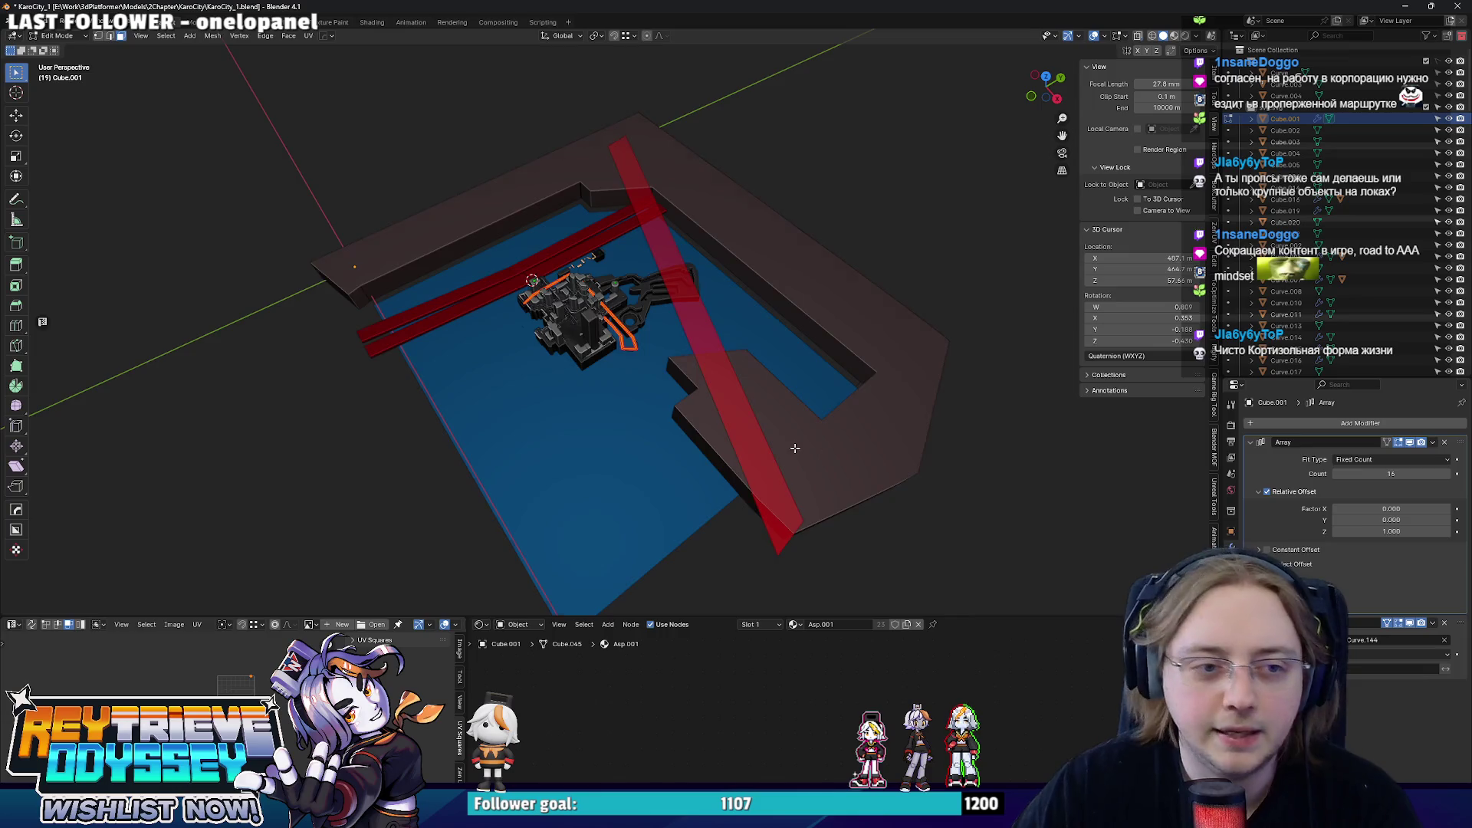
pyautogui.scroll(10, 796, 447)
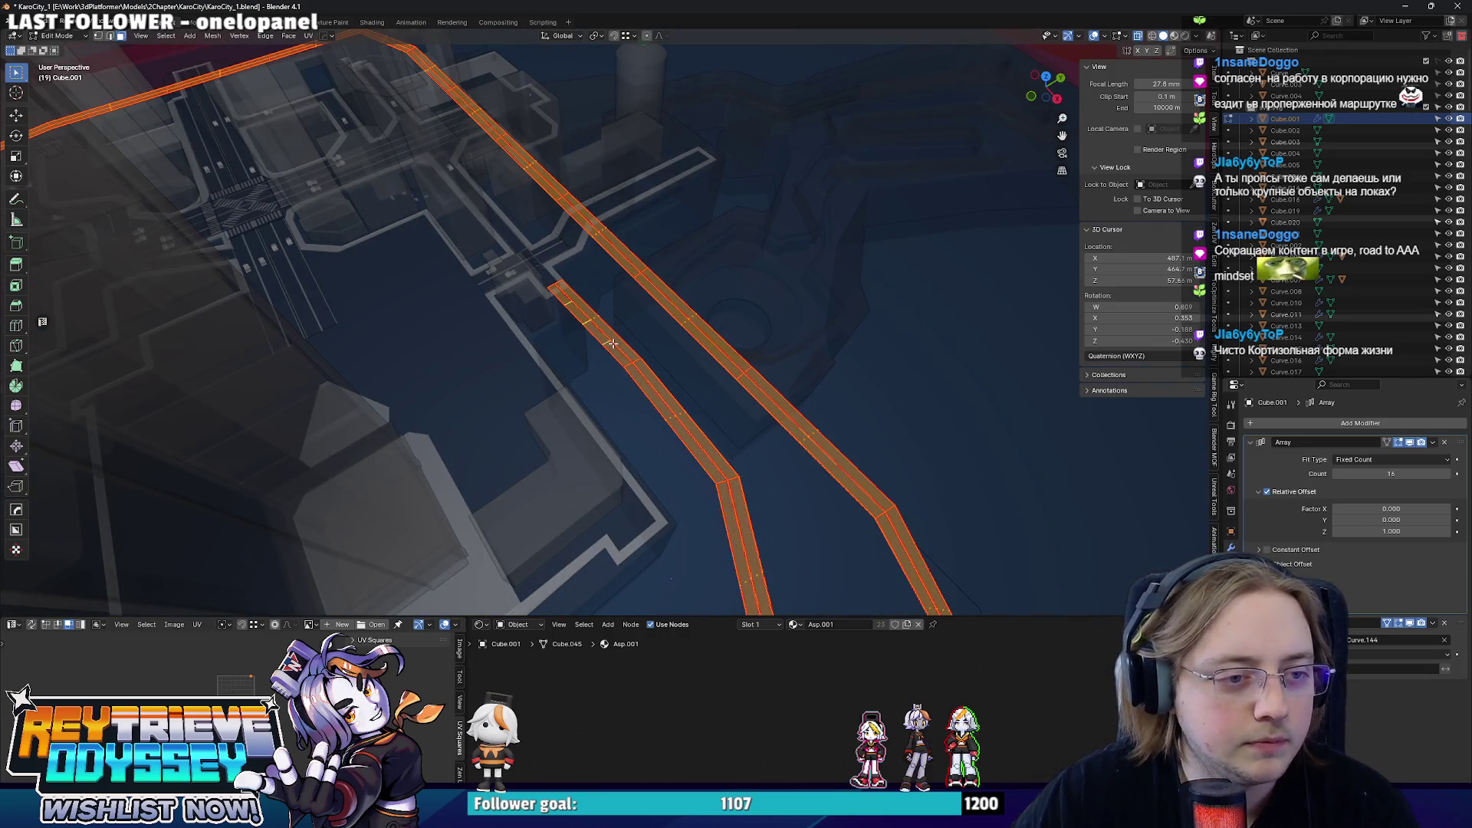
pyautogui.scroll(3, 610, 343)
pyautogui.click(544, 323)
pyautogui.rightClick(545, 323)
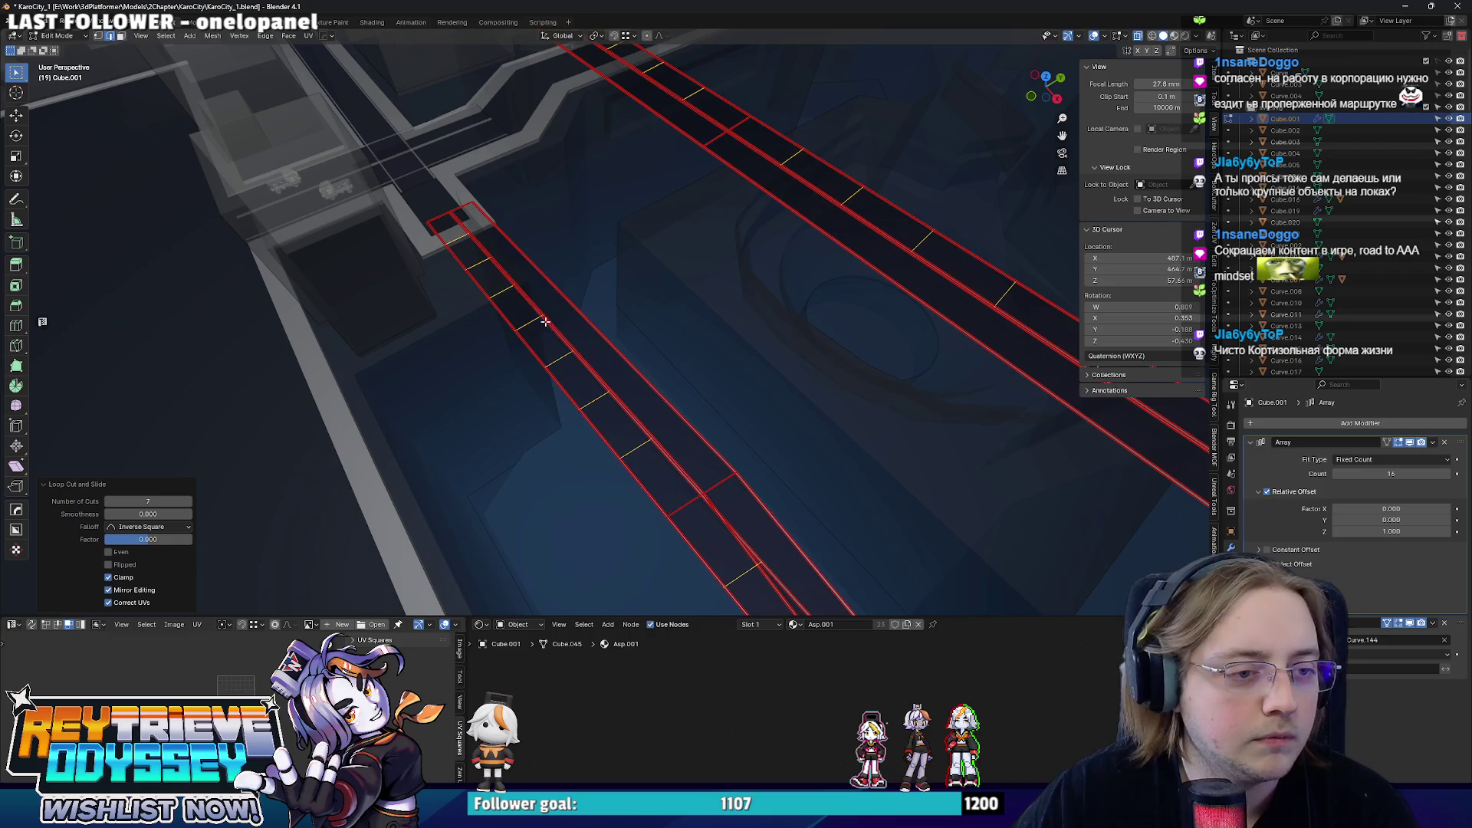
pyautogui.press('Tab')
pyautogui.hotkey('alt', 'z')
pyautogui.scroll(-5, 567, 308)
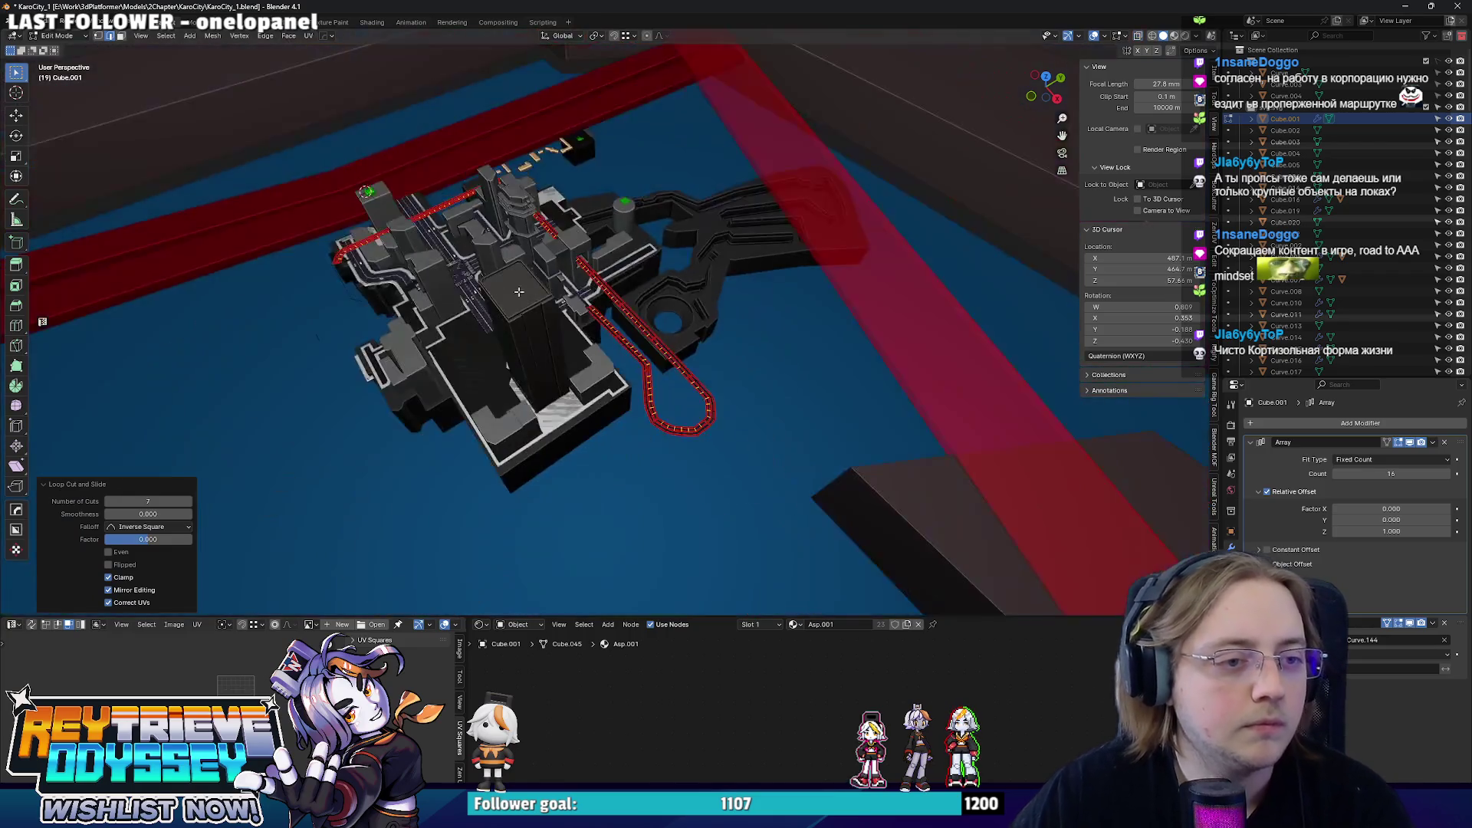
# - Raise the road's Array count so more repeated segments extend toward the intersection
pyautogui.moveTo(567, 307); pyautogui.dragTo(420, 300, button='middle')
pyautogui.scroll(4, 691, 348)
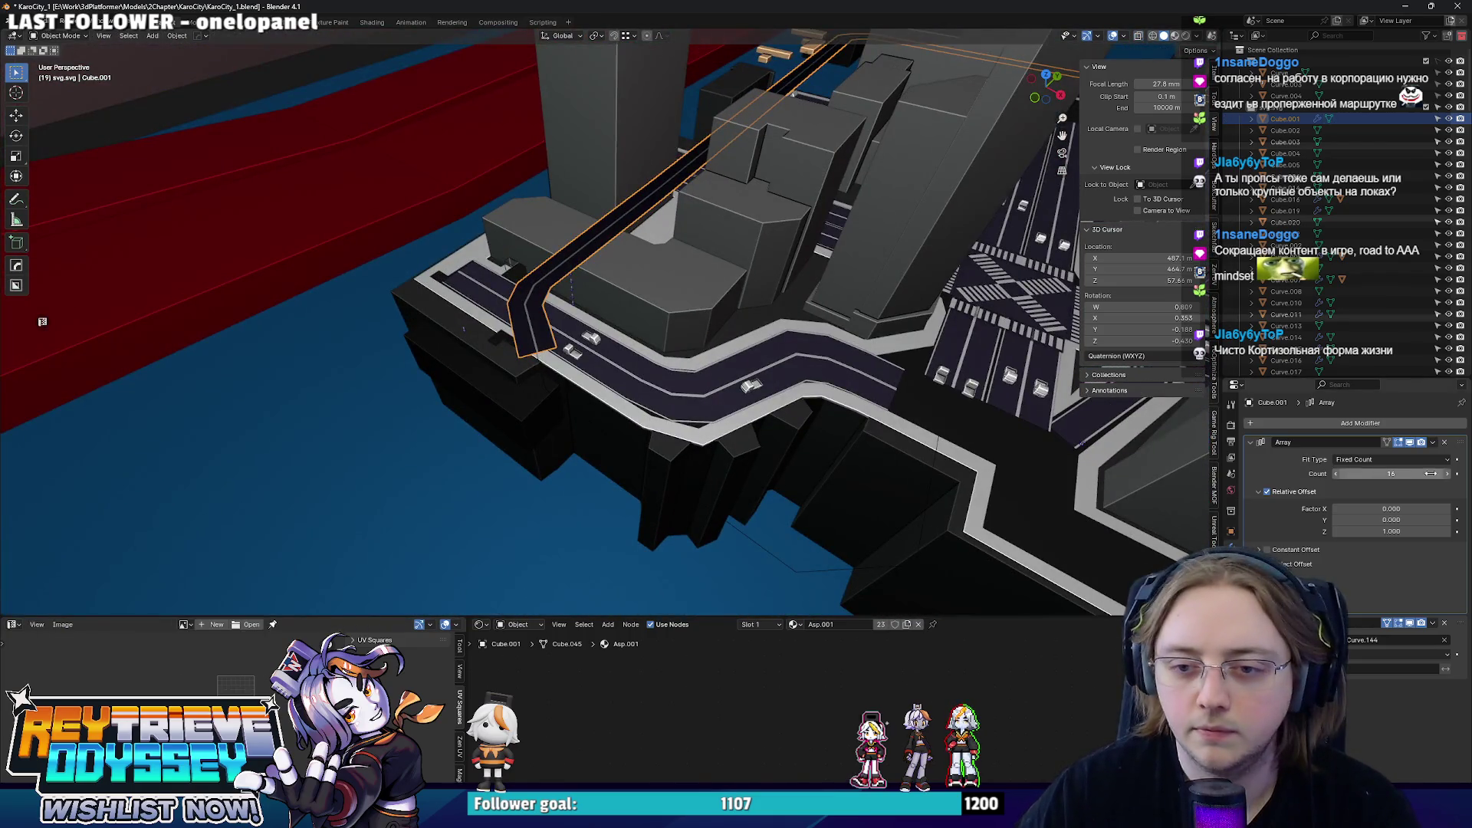
pyautogui.click(1450, 476)
pyautogui.moveTo(894, 408); pyautogui.dragTo(1082, 483, button='middle')
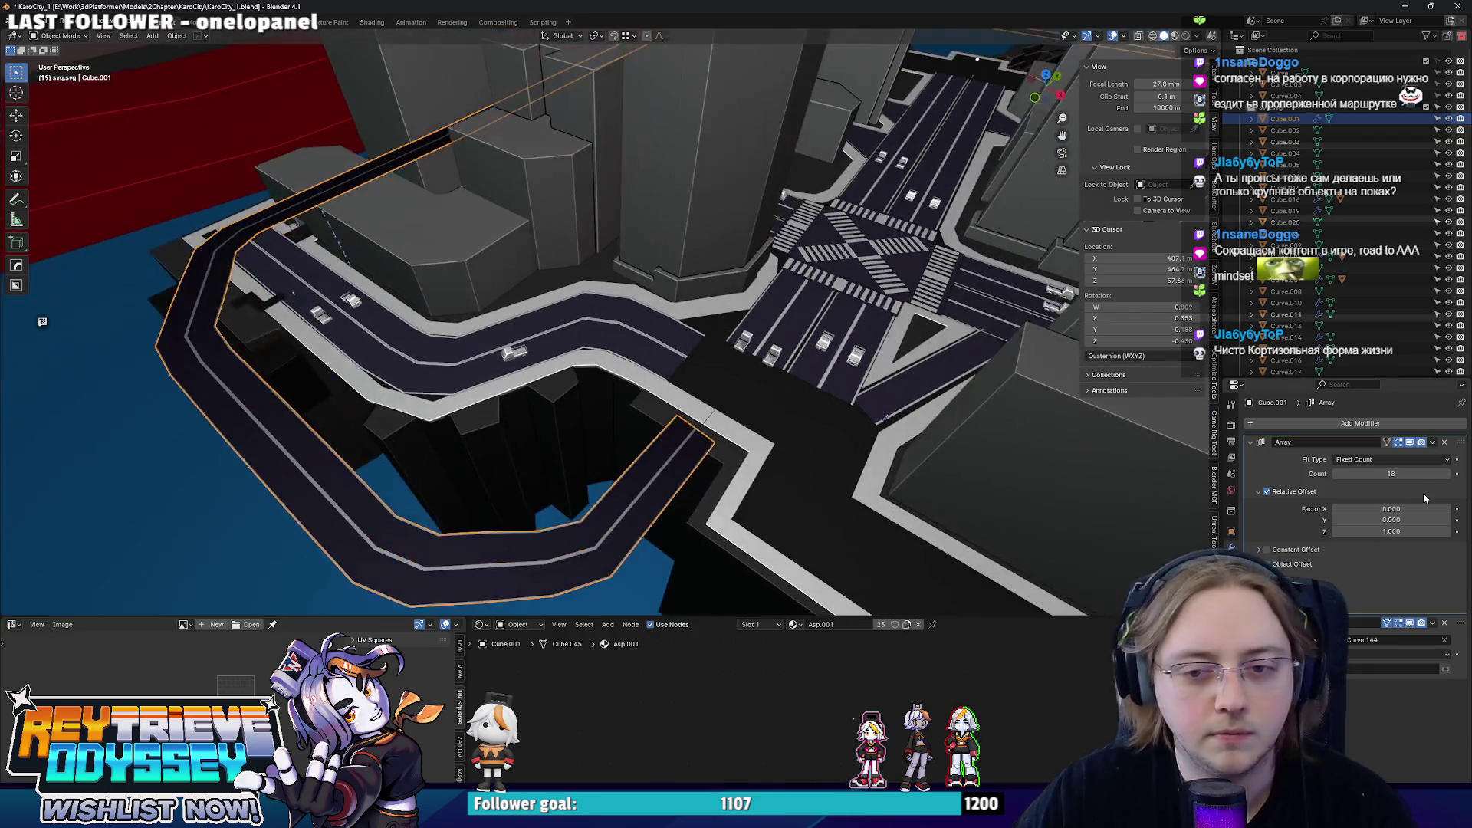
pyautogui.click(1450, 476)
pyautogui.moveTo(736, 381)
pyautogui.mouseDown(button='middle')
pyautogui.moveTo(621, 407)
pyautogui.moveTo(706, 429)
pyautogui.mouseUp(button='middle')
pyautogui.scroll(-3, 623, 417)
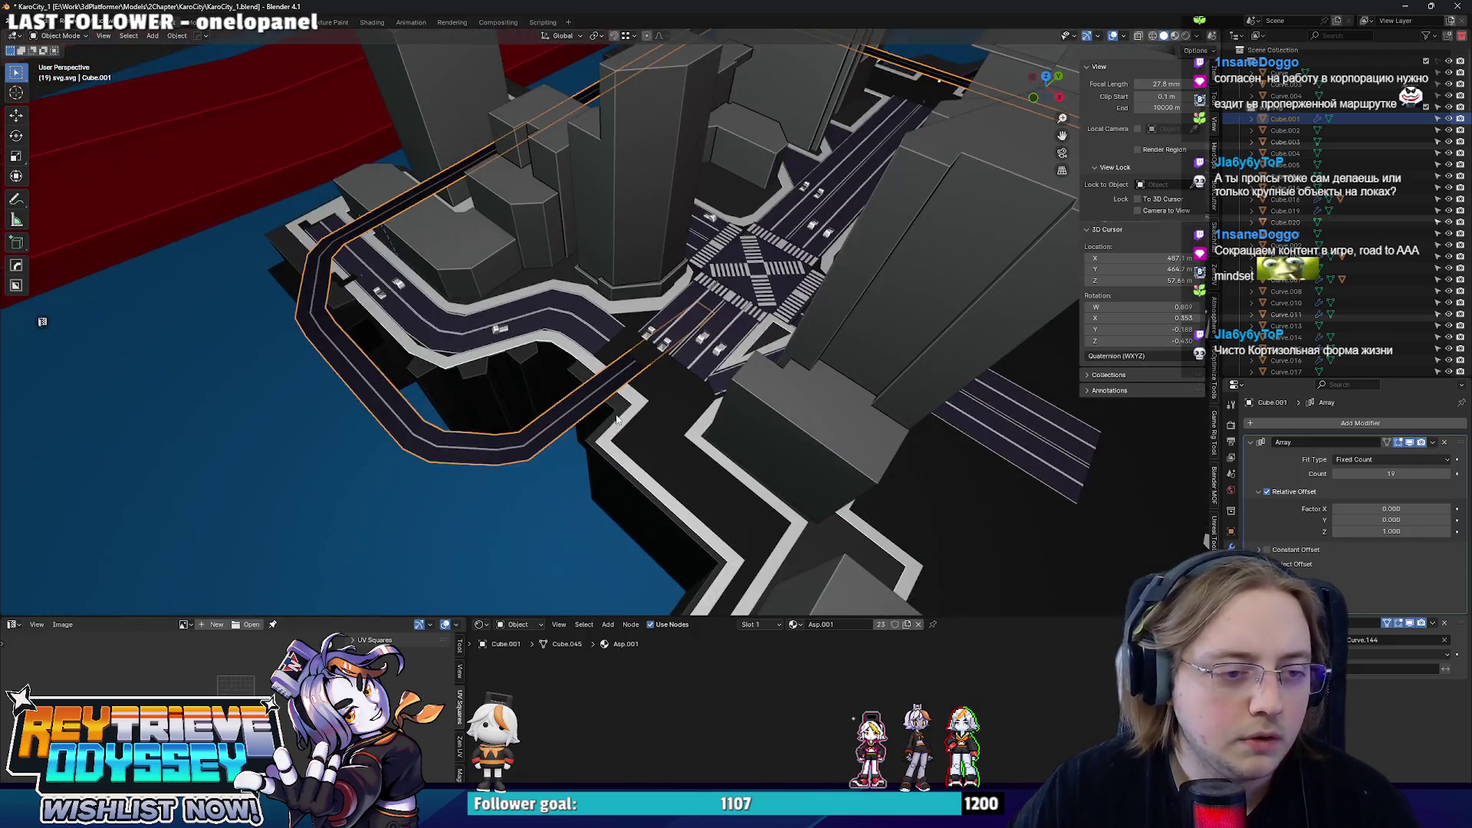
# - Widen the arrayed road along X again, then select Curve.144 and view it top-down for editing
pyautogui.press('Tab')
pyautogui.scroll(3, 618, 416)
pyautogui.press('s')
pyautogui.press('x')
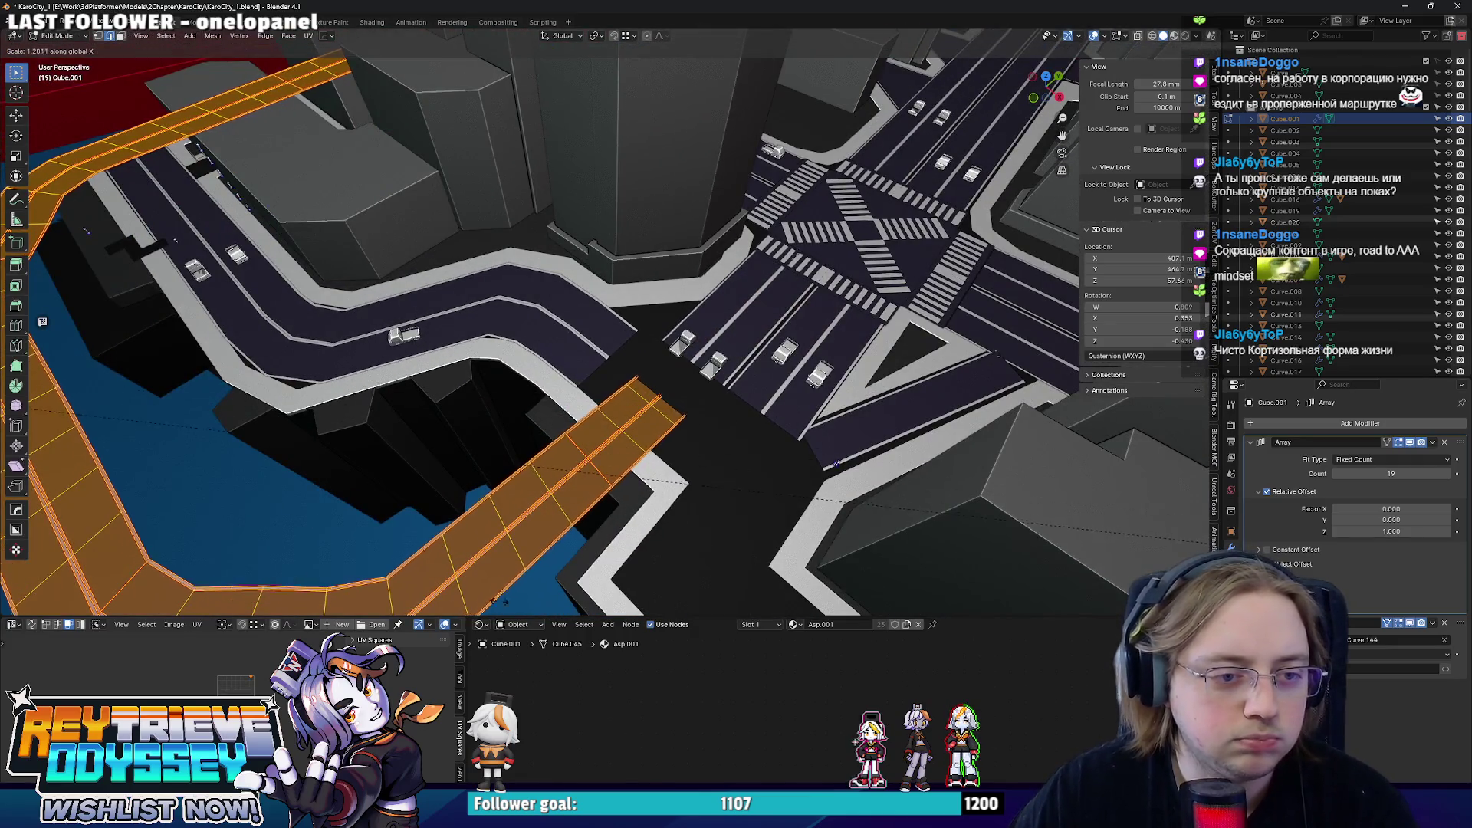
pyautogui.click(697, 40)
pyautogui.press('Tab')
pyautogui.scroll(-2, 654, 334)
pyautogui.click(600, 431)
pyautogui.hotkey('alt', 'z')
pyautogui.press('Tab')
pyautogui.press('KP_7')
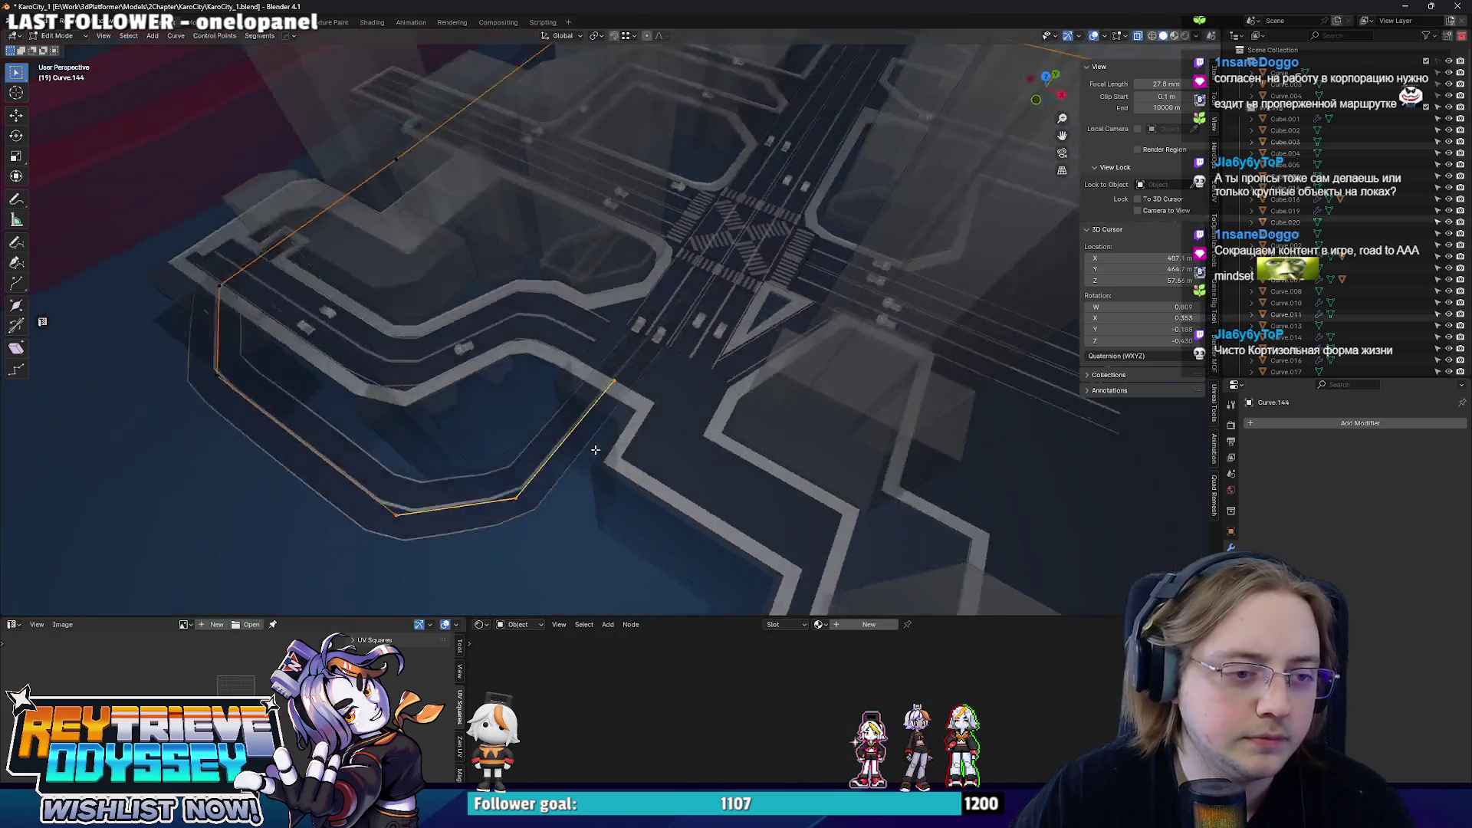
# - Widen the elevated road strip Cube.001 along the X axis in Edit Mode
pyautogui.hotkey('alt', 'z')
pyautogui.moveTo(609, 440); pyautogui.dragTo(44, 123, button='middle')
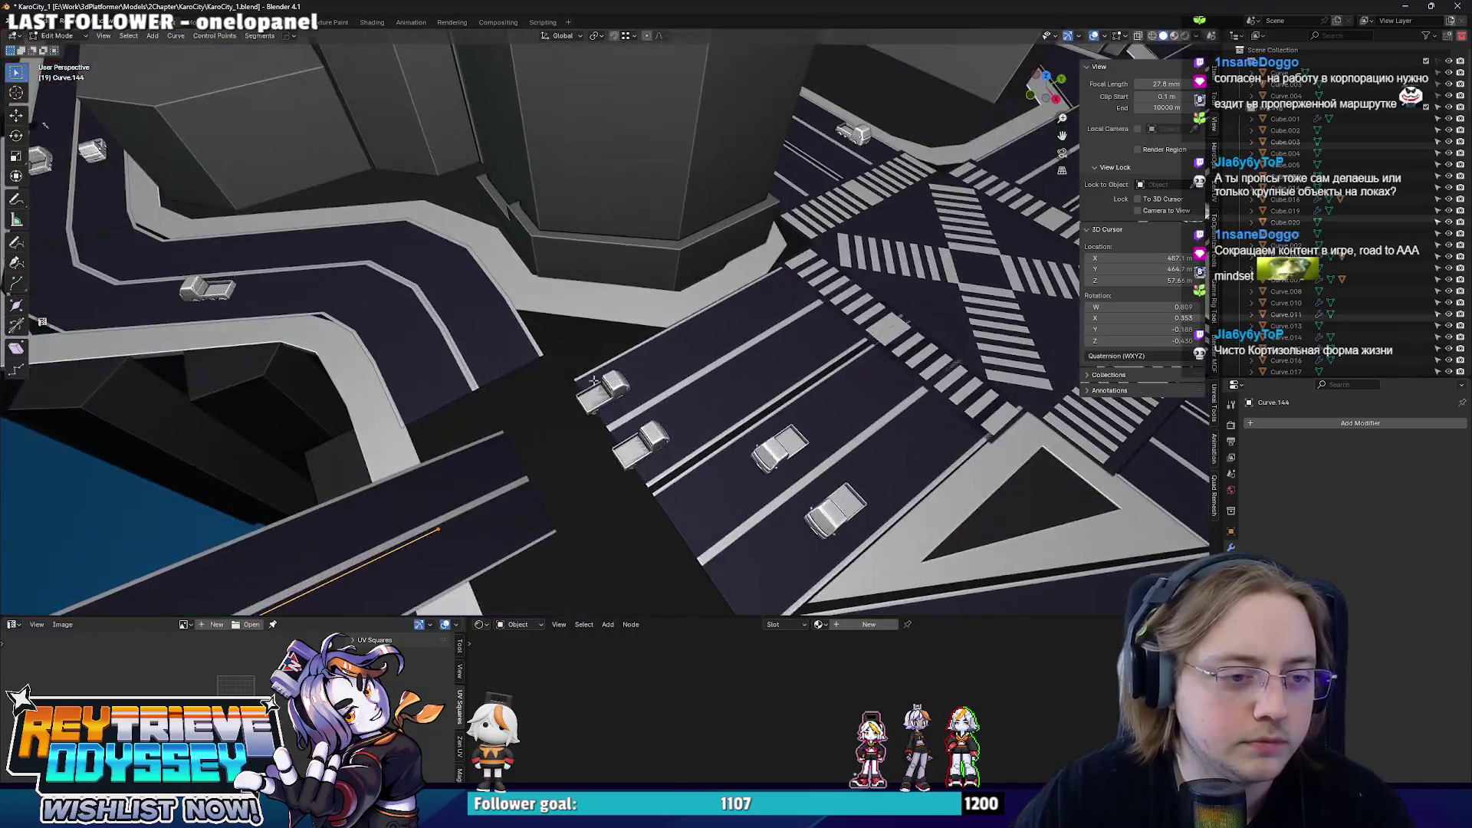
pyautogui.moveTo(640, 383)
pyautogui.mouseDown(button='middle')
pyautogui.moveTo(547, 434)
pyautogui.moveTo(712, 371)
pyautogui.moveTo(727, 389)
pyautogui.mouseUp(button='middle')
pyautogui.click(546, 433)
pyautogui.press('Tab')
pyautogui.press('s')
pyautogui.press('x')
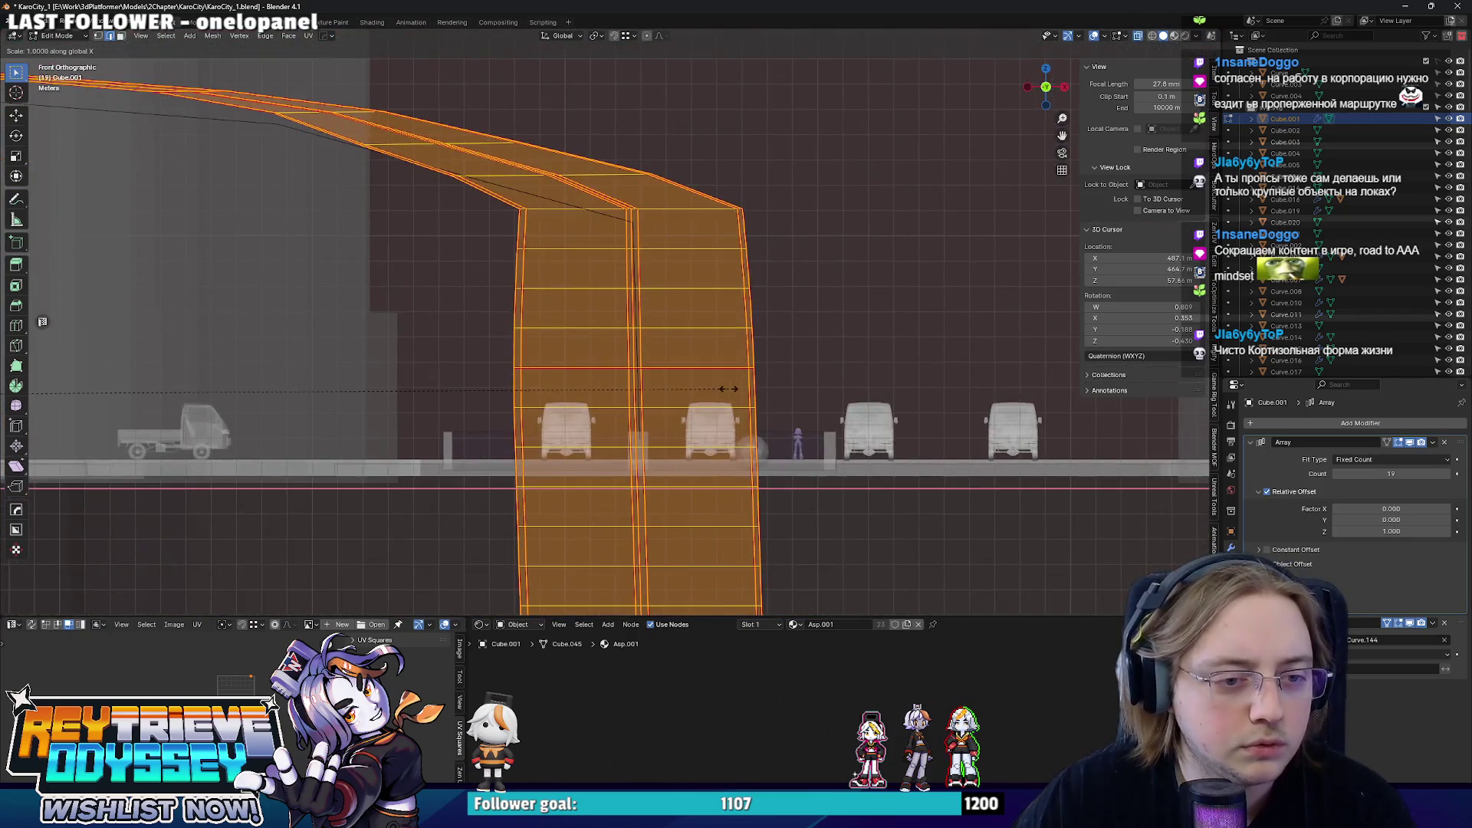
pyautogui.scroll(-2, 942, 328)
pyautogui.press('s')
pyautogui.press('x')
pyautogui.press('Escape')
# - Resize the road piece at the big crossing along X and then Y so it meets the lanes
pyautogui.moveTo(441, 339); pyautogui.dragTo(556, 368, button='middle')
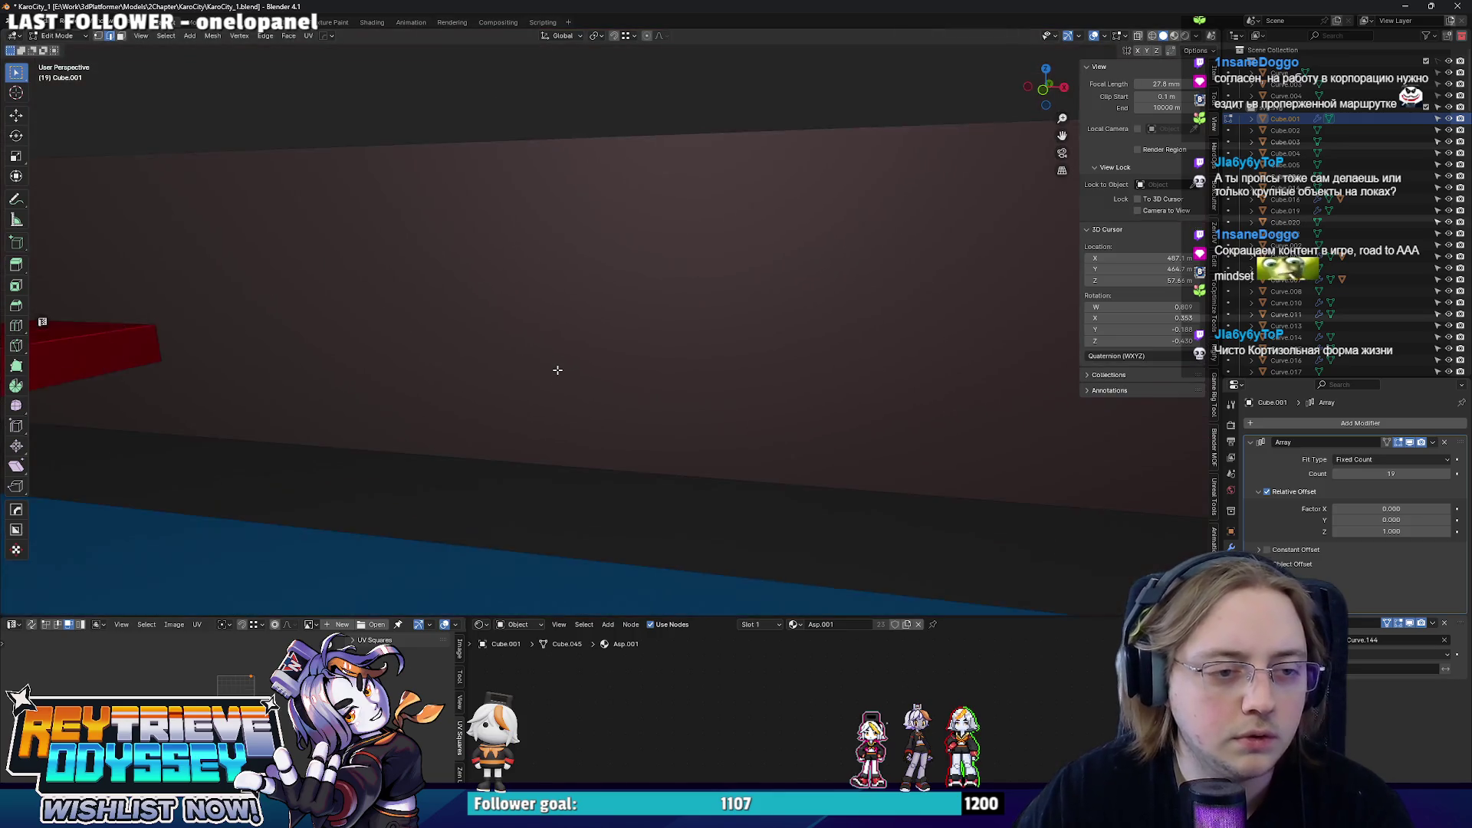
pyautogui.scroll(-4, 558, 368)
pyautogui.scroll(2, 582, 421)
pyautogui.scroll(3, 598, 412)
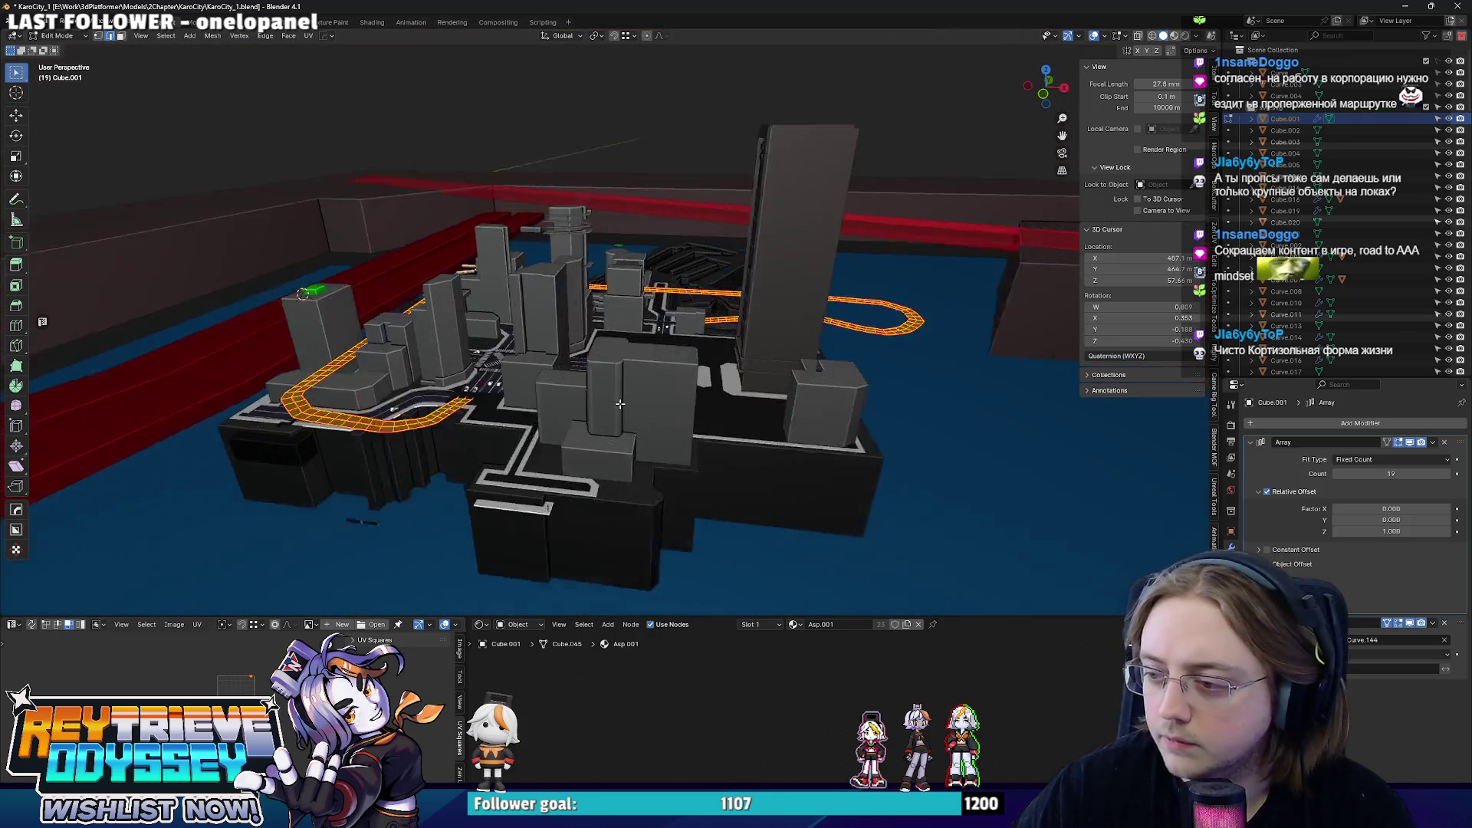
pyautogui.scroll(3, 616, 403)
pyautogui.scroll(3, 644, 391)
pyautogui.moveTo(643, 391)
pyautogui.mouseDown(button='middle')
pyautogui.moveTo(713, 437)
pyautogui.moveTo(1076, 512)
pyautogui.mouseUp(button='middle')
pyautogui.scroll(3, 714, 437)
pyautogui.click(1231, 624)
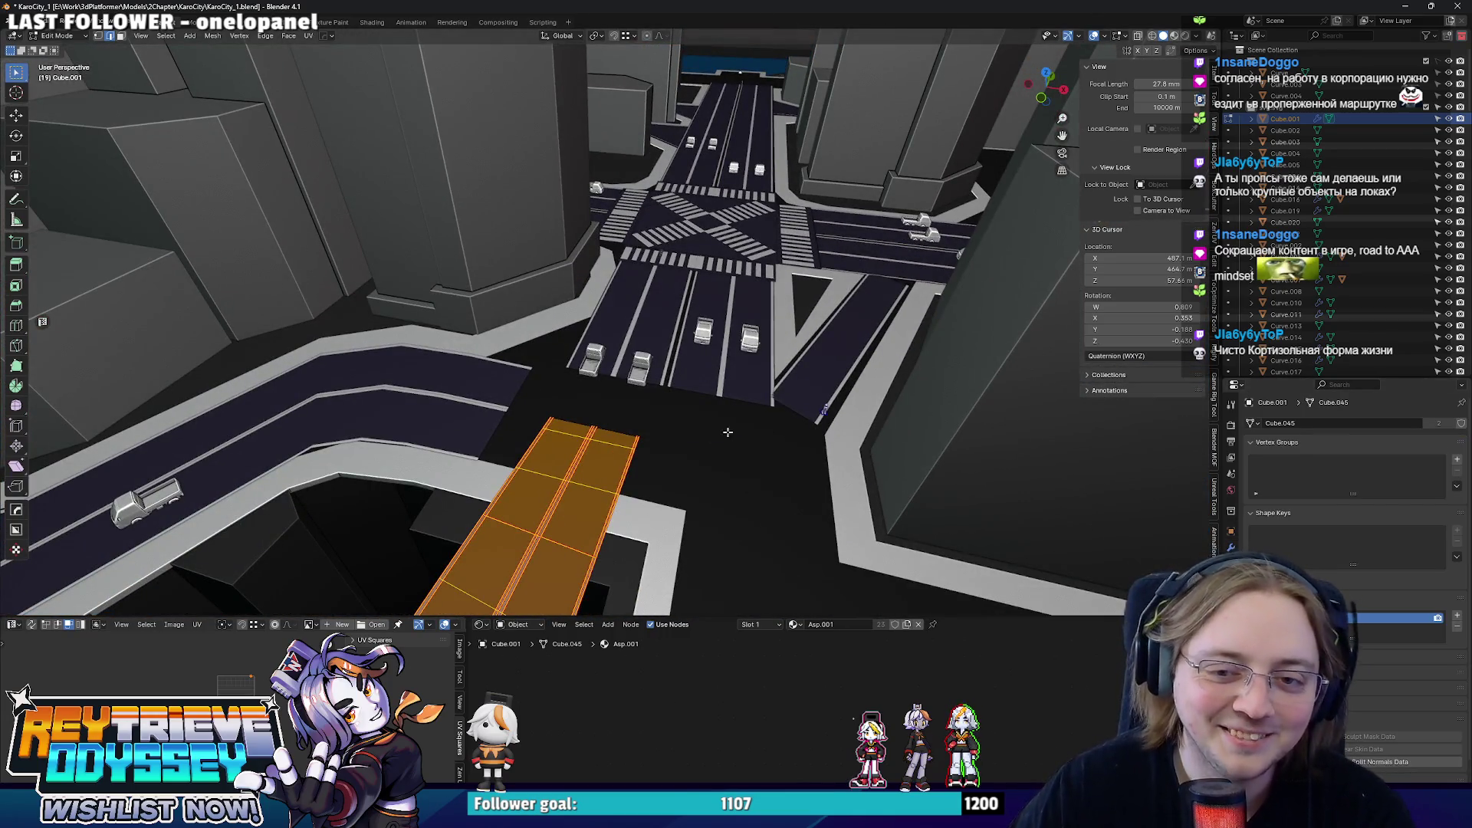
pyautogui.scroll(2, 740, 431)
pyautogui.press('s')
pyautogui.press('x')
pyautogui.click(832, 369)
pyautogui.scroll(1, 832, 369)
pyautogui.press('KP_7')
pyautogui.press('s')
pyautogui.press('y')
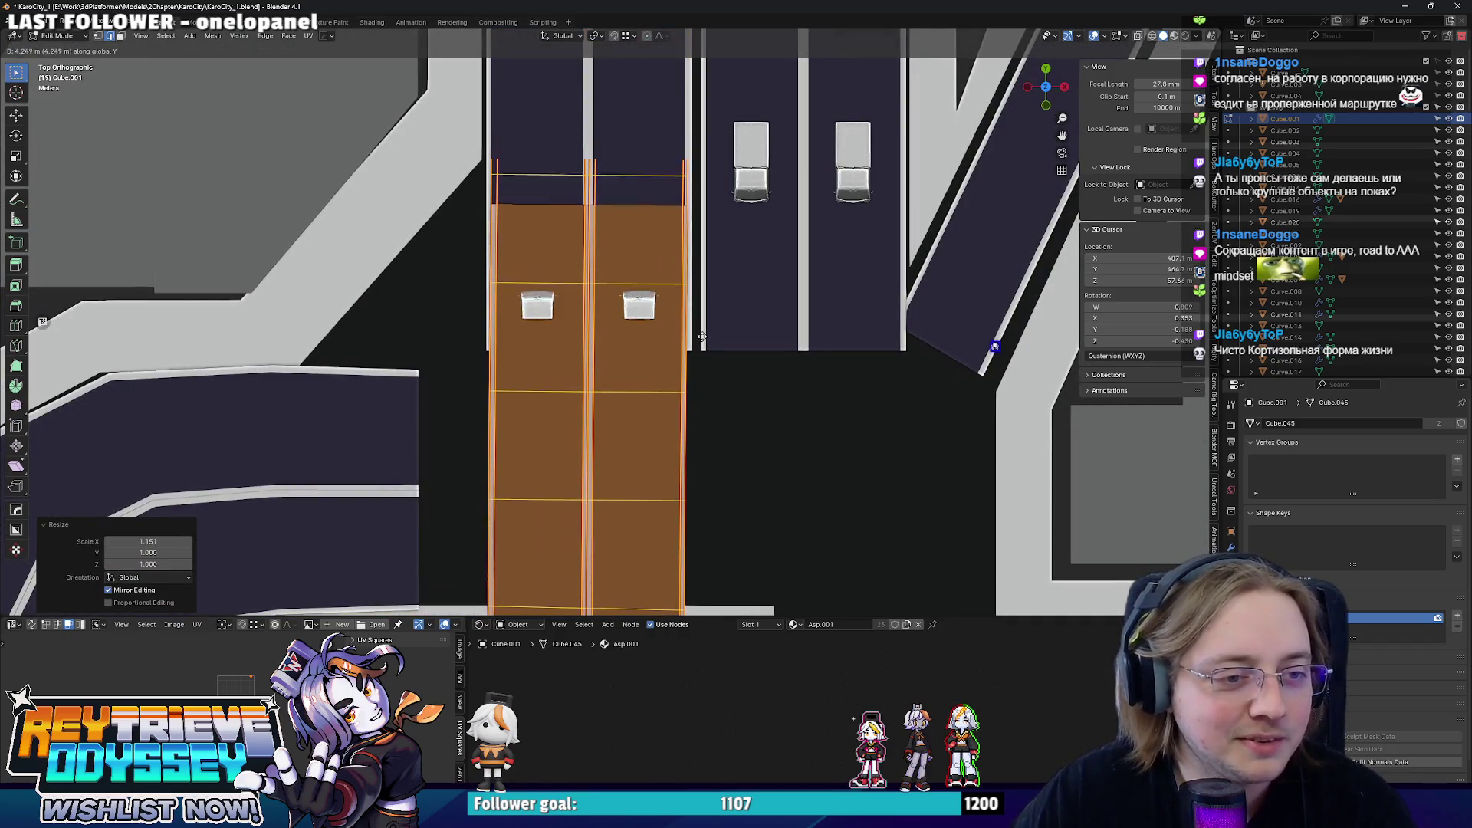
pyautogui.press('y')
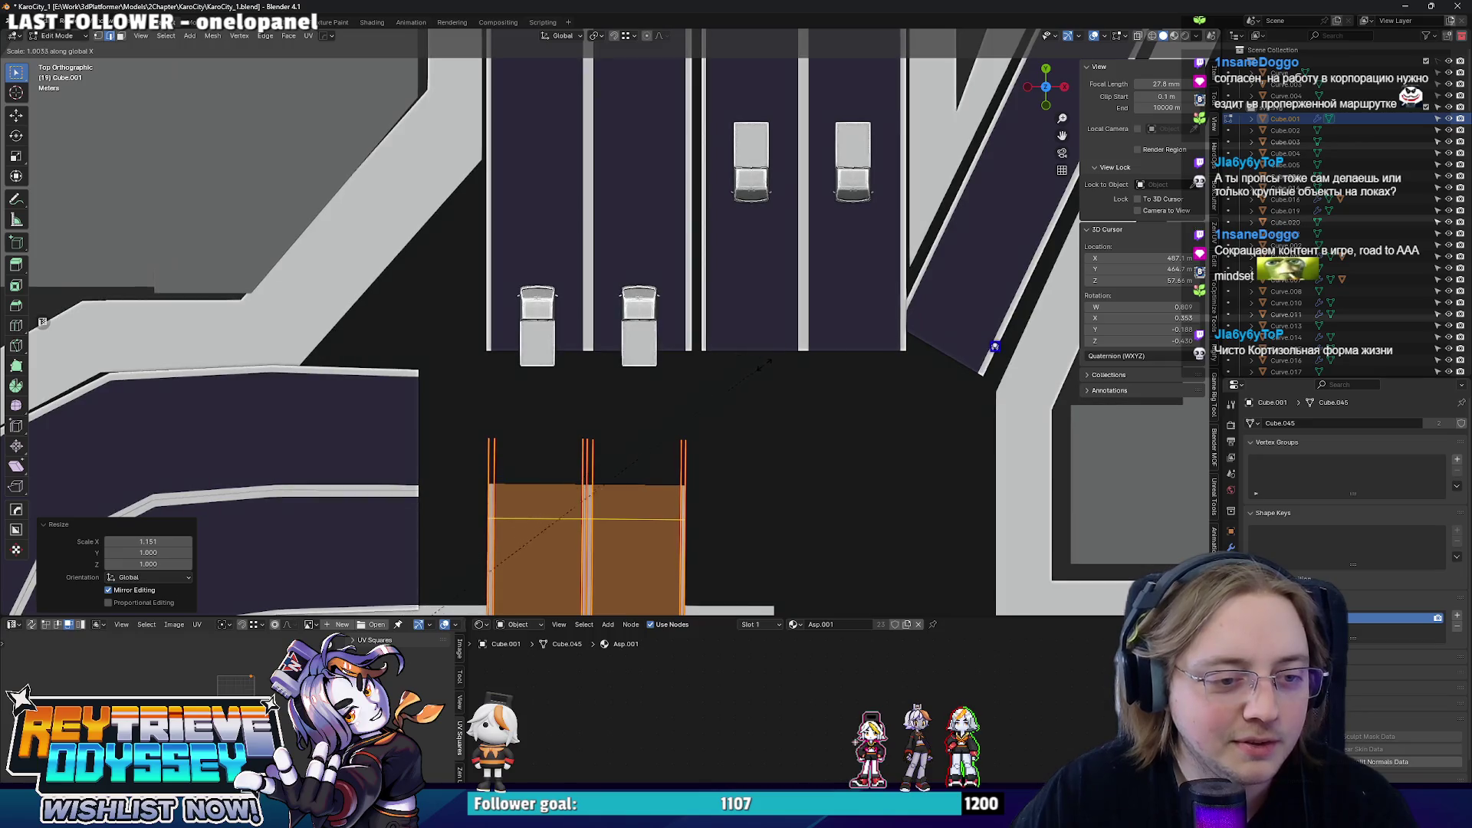
pyautogui.press('Tab')
pyautogui.moveTo(605, 351)
pyautogui.mouseDown(button='middle')
pyautogui.moveTo(553, 325)
pyautogui.moveTo(520, 432)
pyautogui.moveTo(702, 346)
pyautogui.moveTo(712, 315)
pyautogui.mouseUp(button='middle')
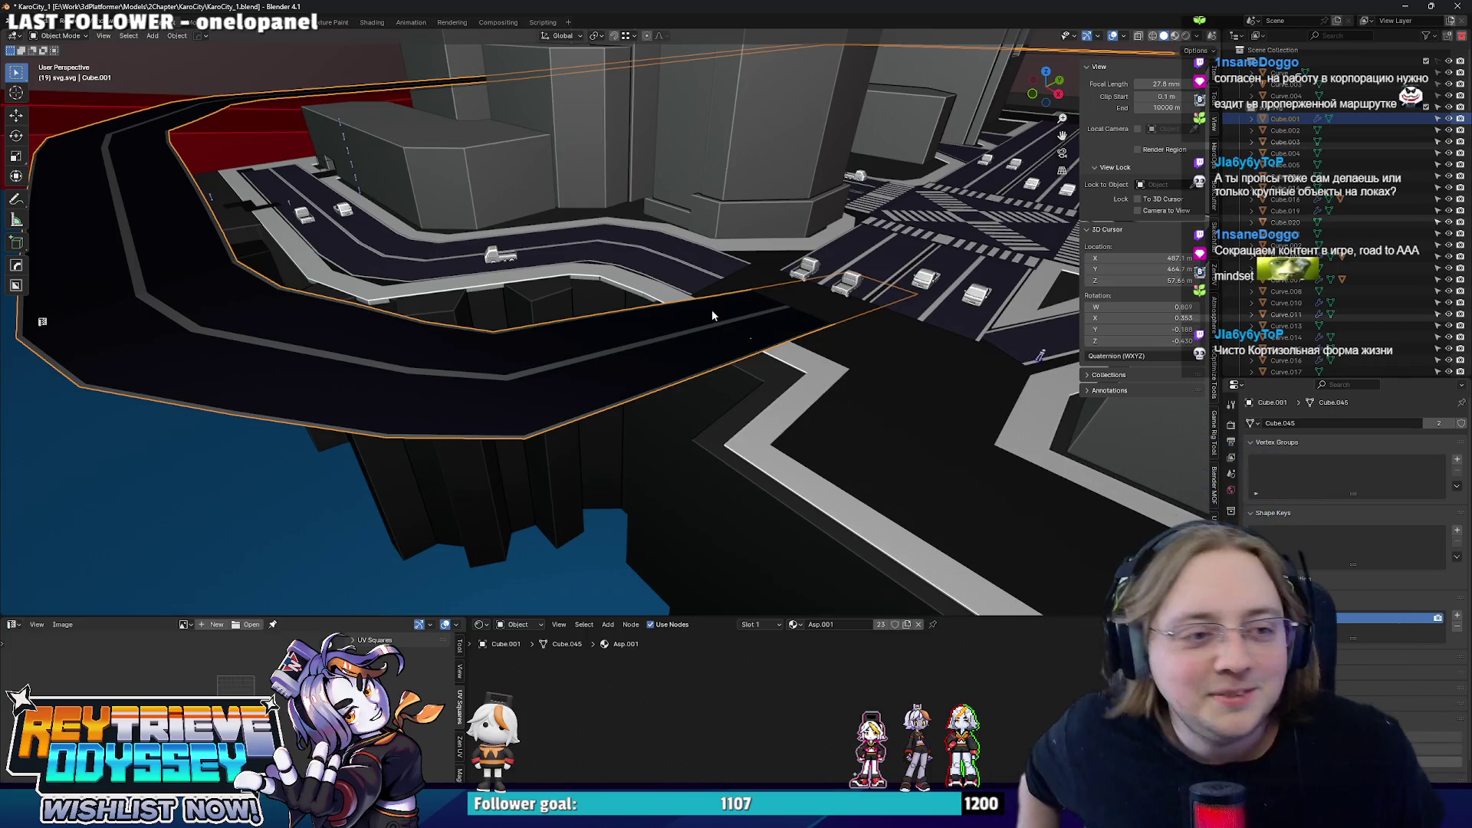
# - Extrude the road's outer edges straight down along Z to start the walls beneath it
pyautogui.moveTo(724, 374); pyautogui.dragTo(709, 291, button='middle')
pyautogui.press('Tab')
pyautogui.moveTo(893, 347)
pyautogui.mouseDown(button='middle')
pyautogui.moveTo(549, 268)
pyautogui.moveTo(555, 288)
pyautogui.mouseUp(button='middle')
pyautogui.hotkey('alt', 'a')
pyautogui.press('e')
pyautogui.rightClick(553, 282)
pyautogui.press('e')
pyautogui.press('z')
pyautogui.press('z')
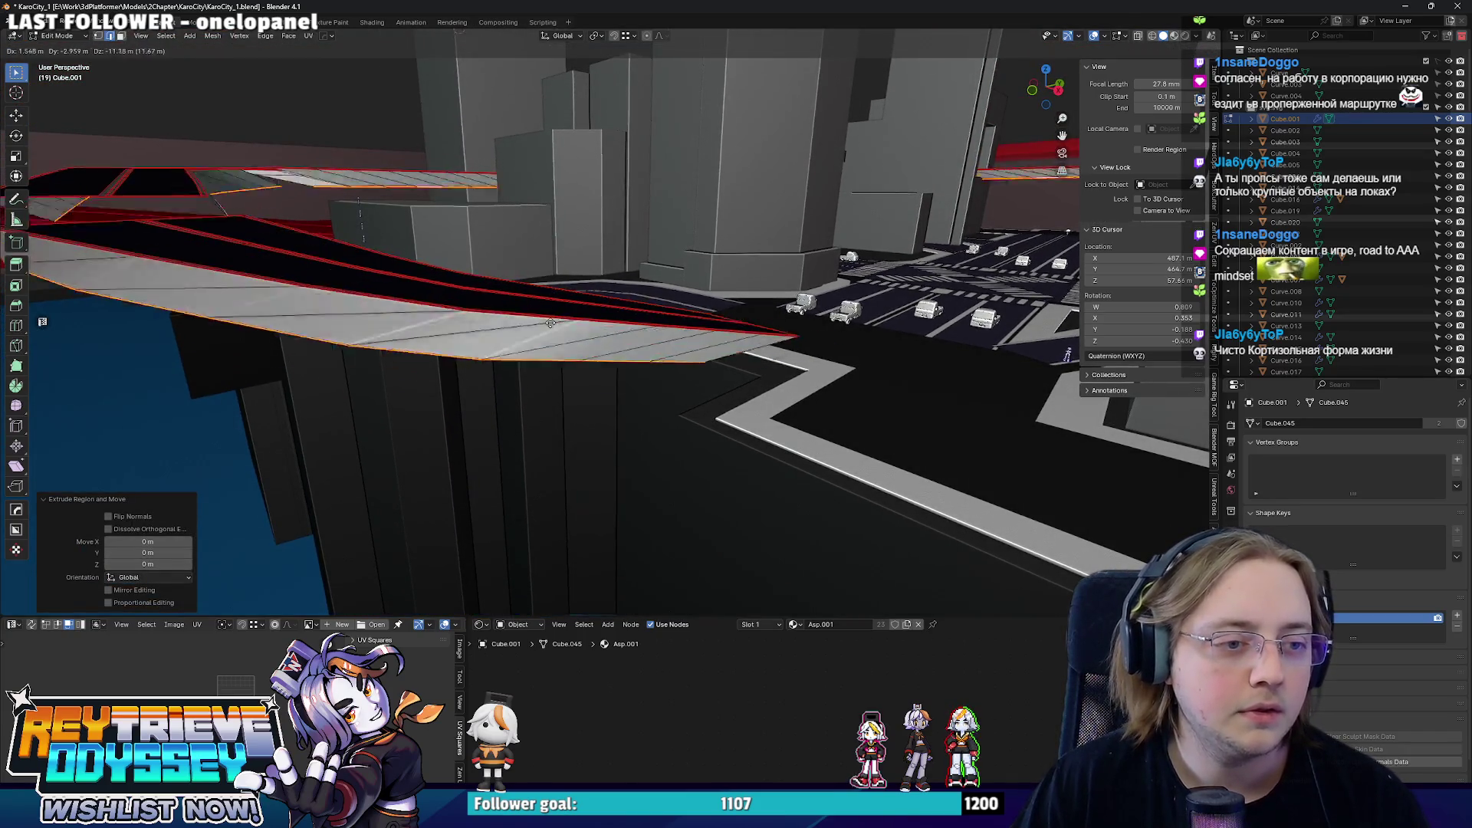
pyautogui.click(552, 309)
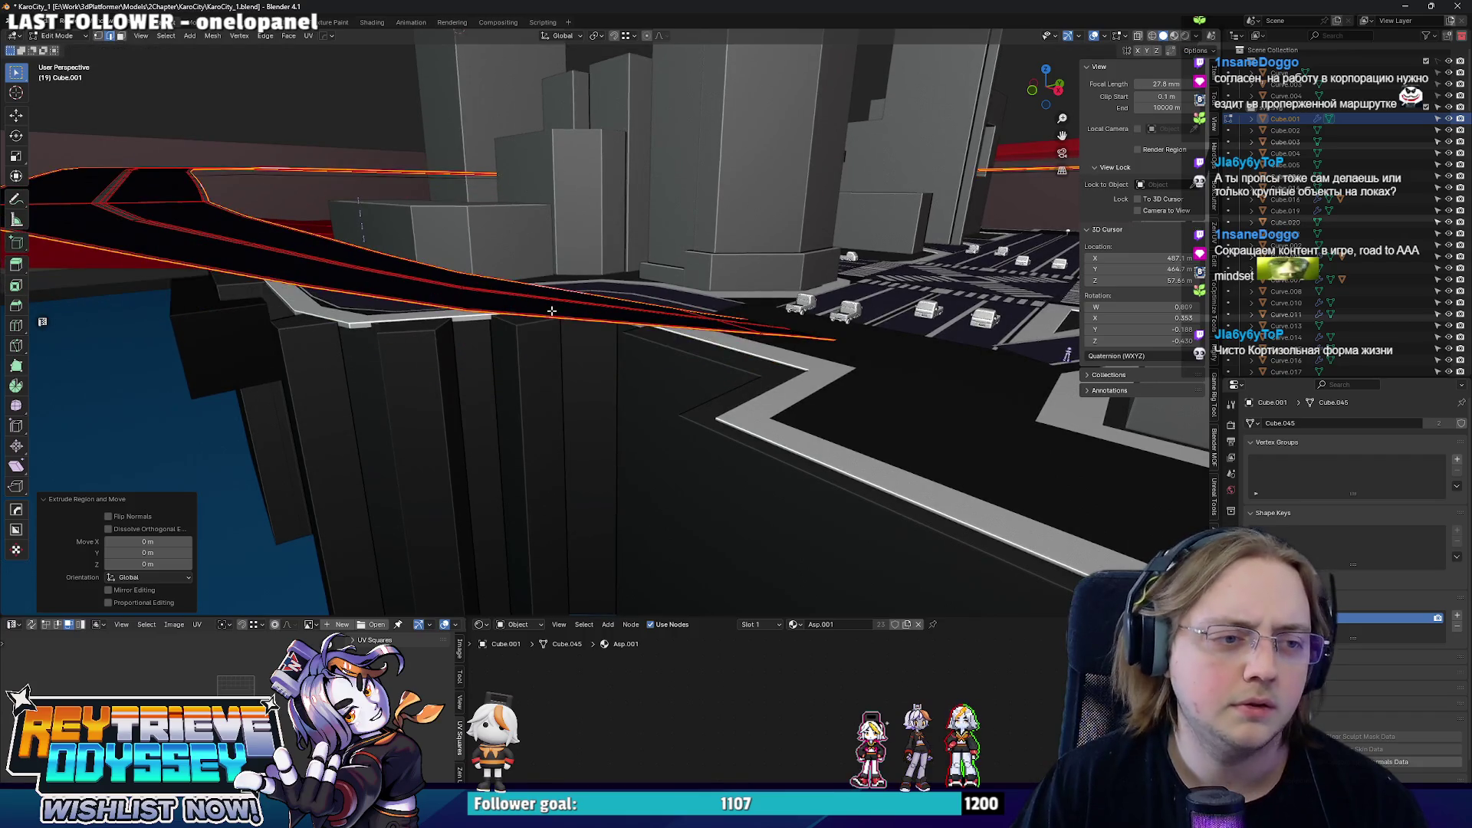
# - Extrude the edges vertically once more to drop full walls under the road, then show its modifiers
pyautogui.hotkey('alt', 'z')
pyautogui.moveTo(556, 331); pyautogui.dragTo(659, 306, button='middle')
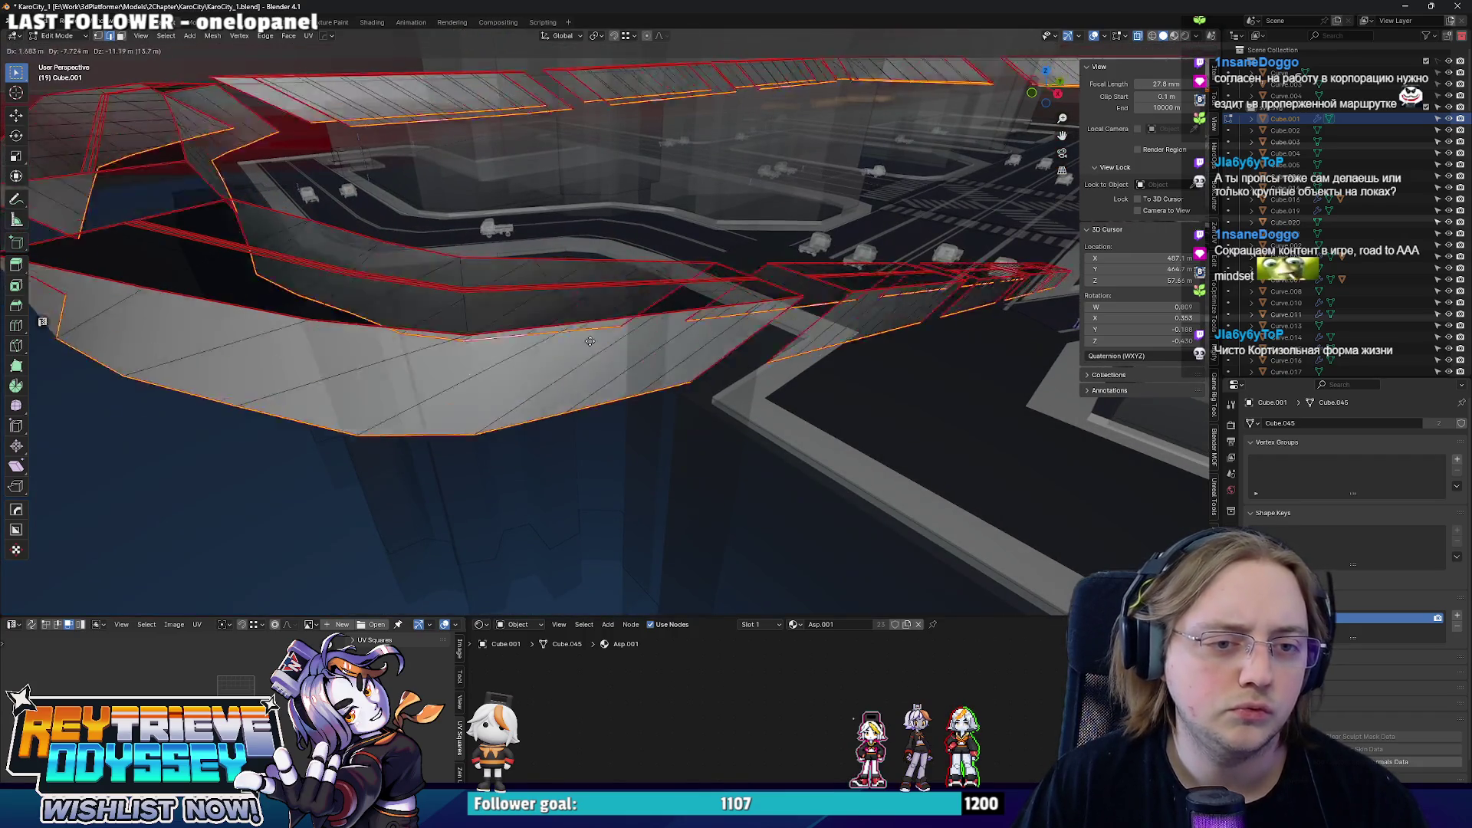
pyautogui.press('Escape')
pyautogui.press('e')
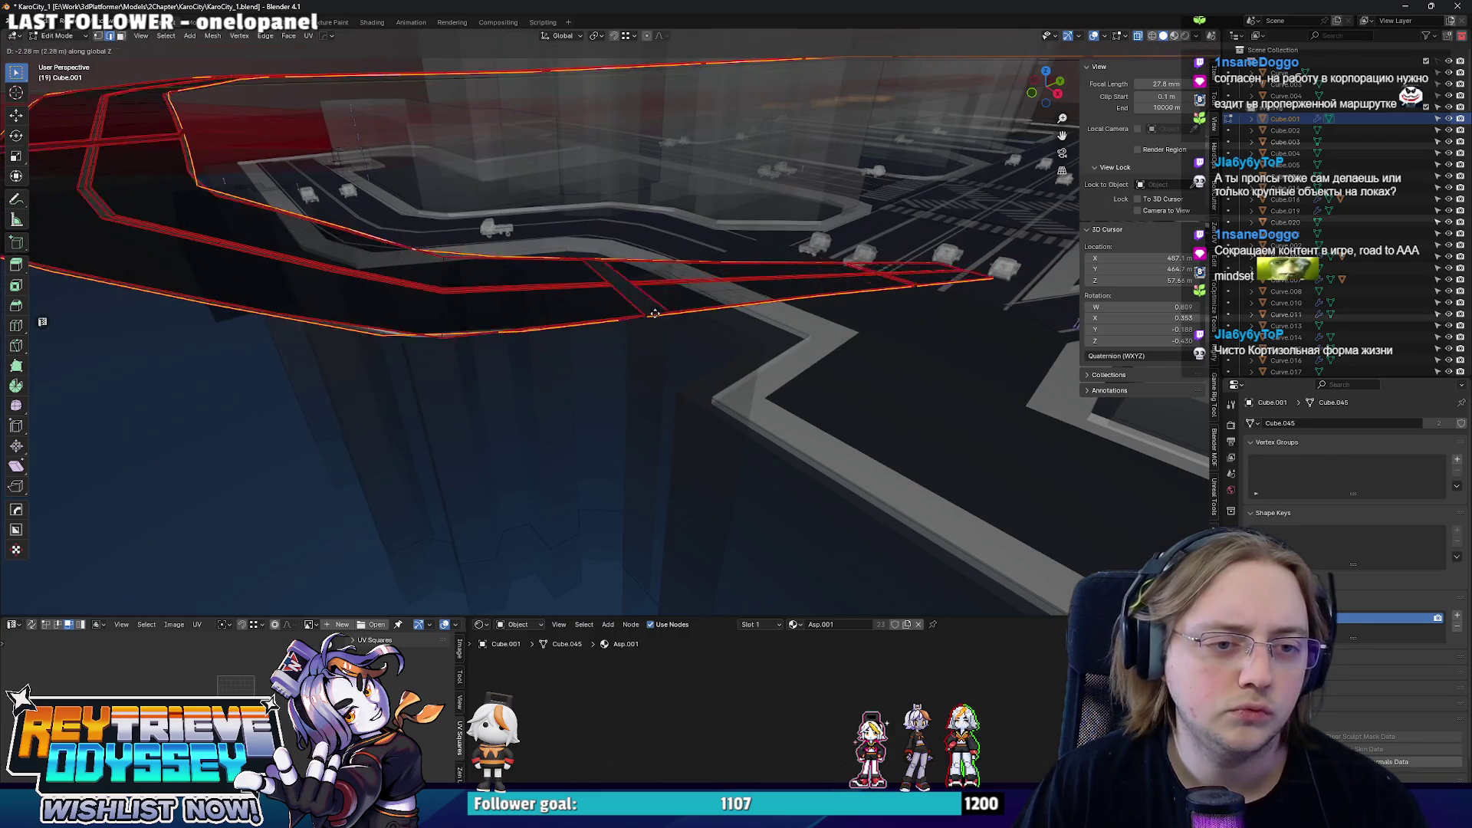
pyautogui.press('z')
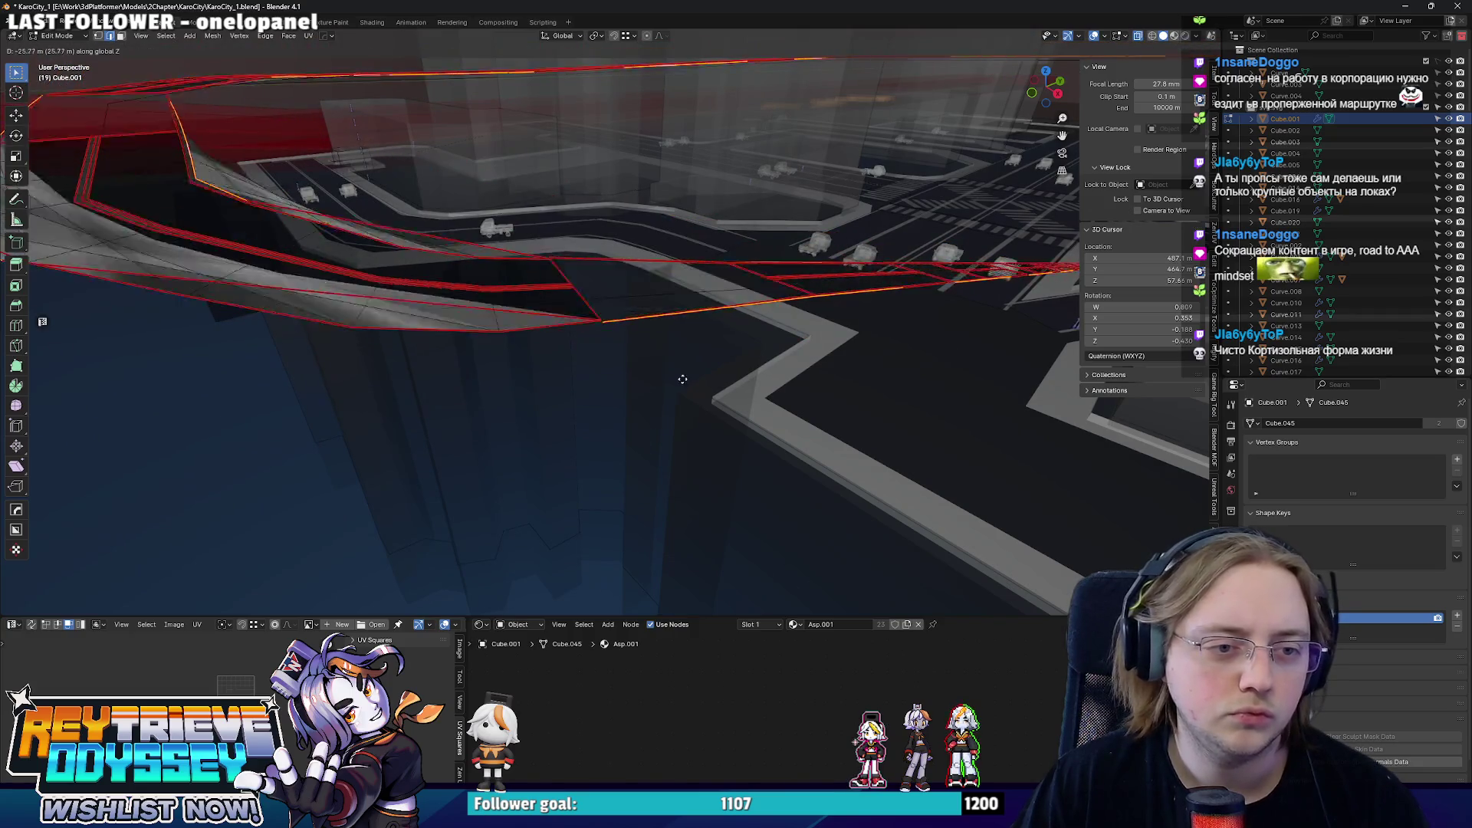
pyautogui.click(682, 341)
pyautogui.moveTo(682, 341); pyautogui.dragTo(1167, 454, button='middle')
pyautogui.press('Tab')
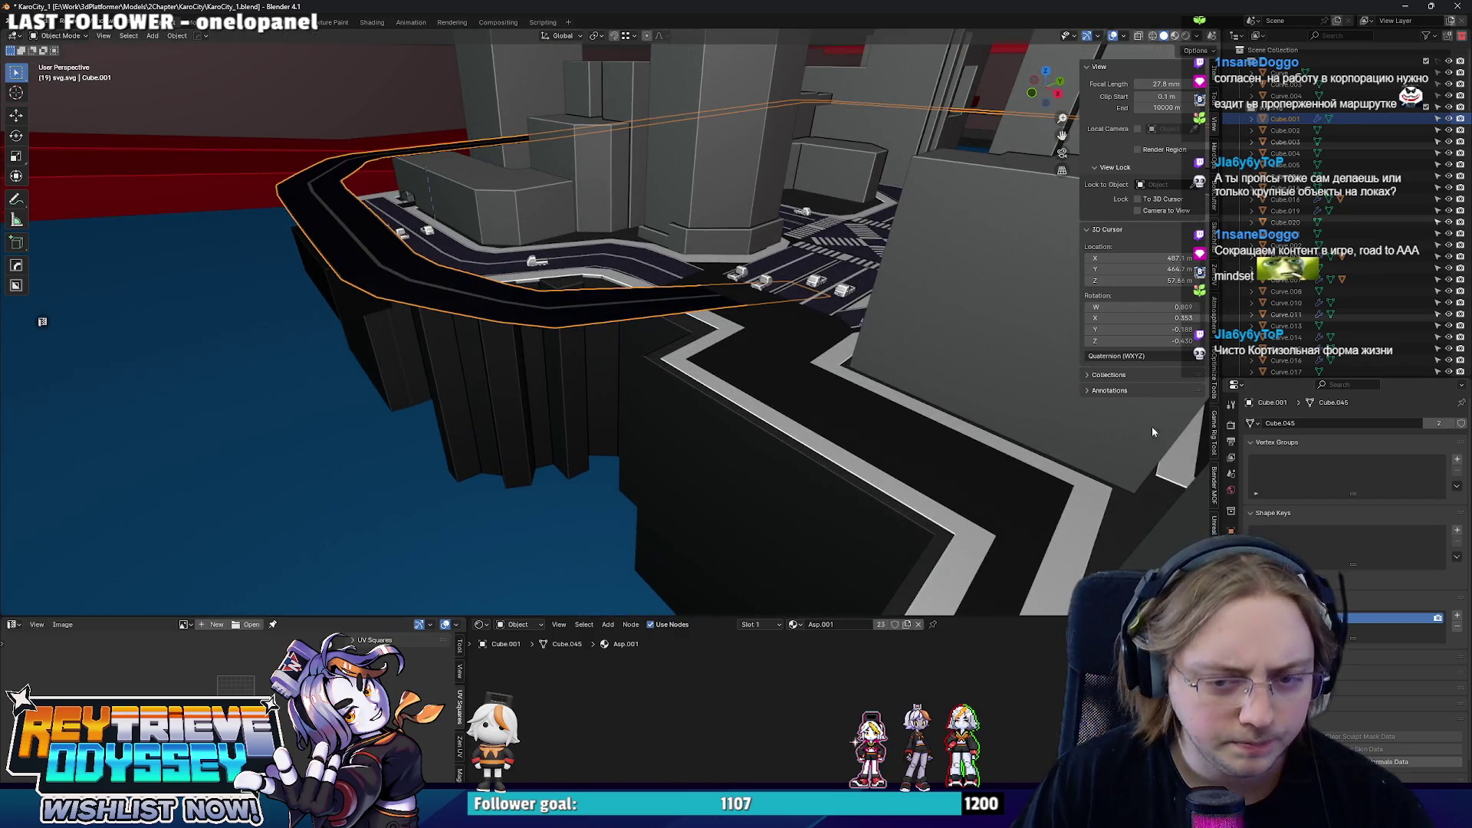
pyautogui.click(1231, 548)
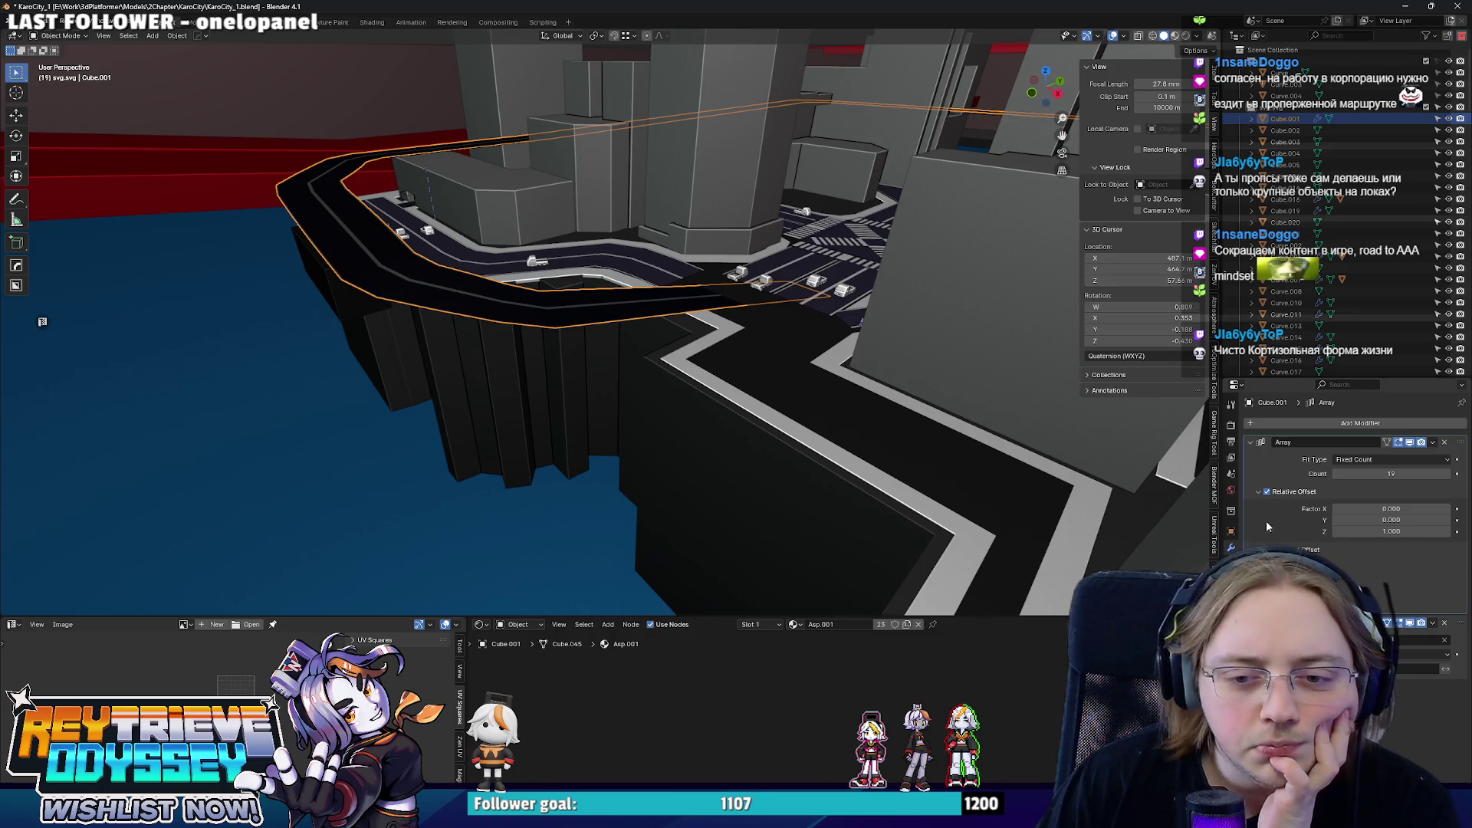
# - Switch the Array to Constant Offset with Y 0 and Z 0.5 m so copies stack vertically
pyautogui.click(1266, 490)
pyautogui.click(1267, 549)
pyautogui.moveTo(690, 346); pyautogui.dragTo(755, 260, button='middle')
pyautogui.scroll(-5, 815, 300)
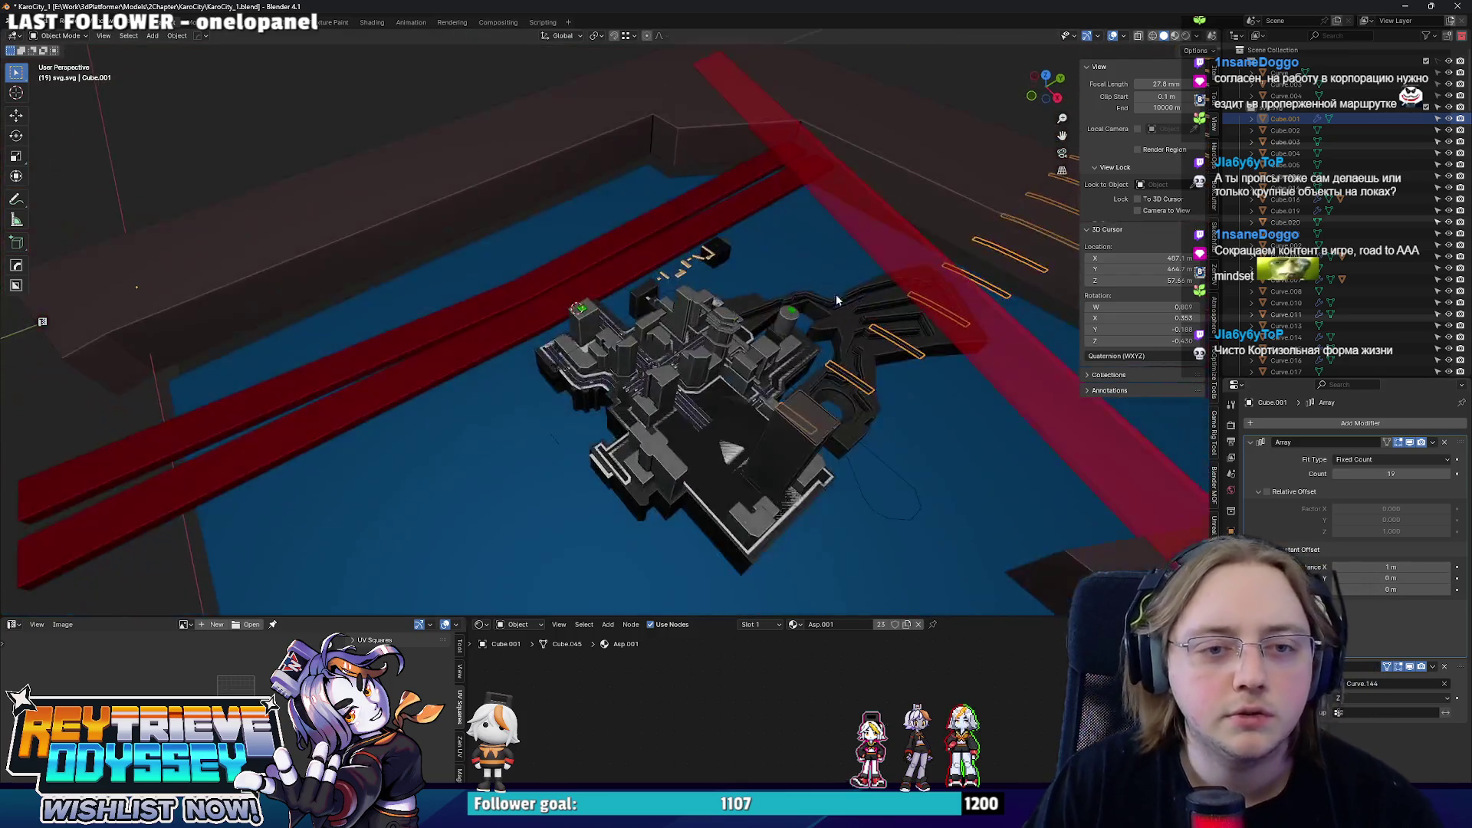
pyautogui.scroll(6, 814, 300)
pyautogui.scroll(3, 751, 335)
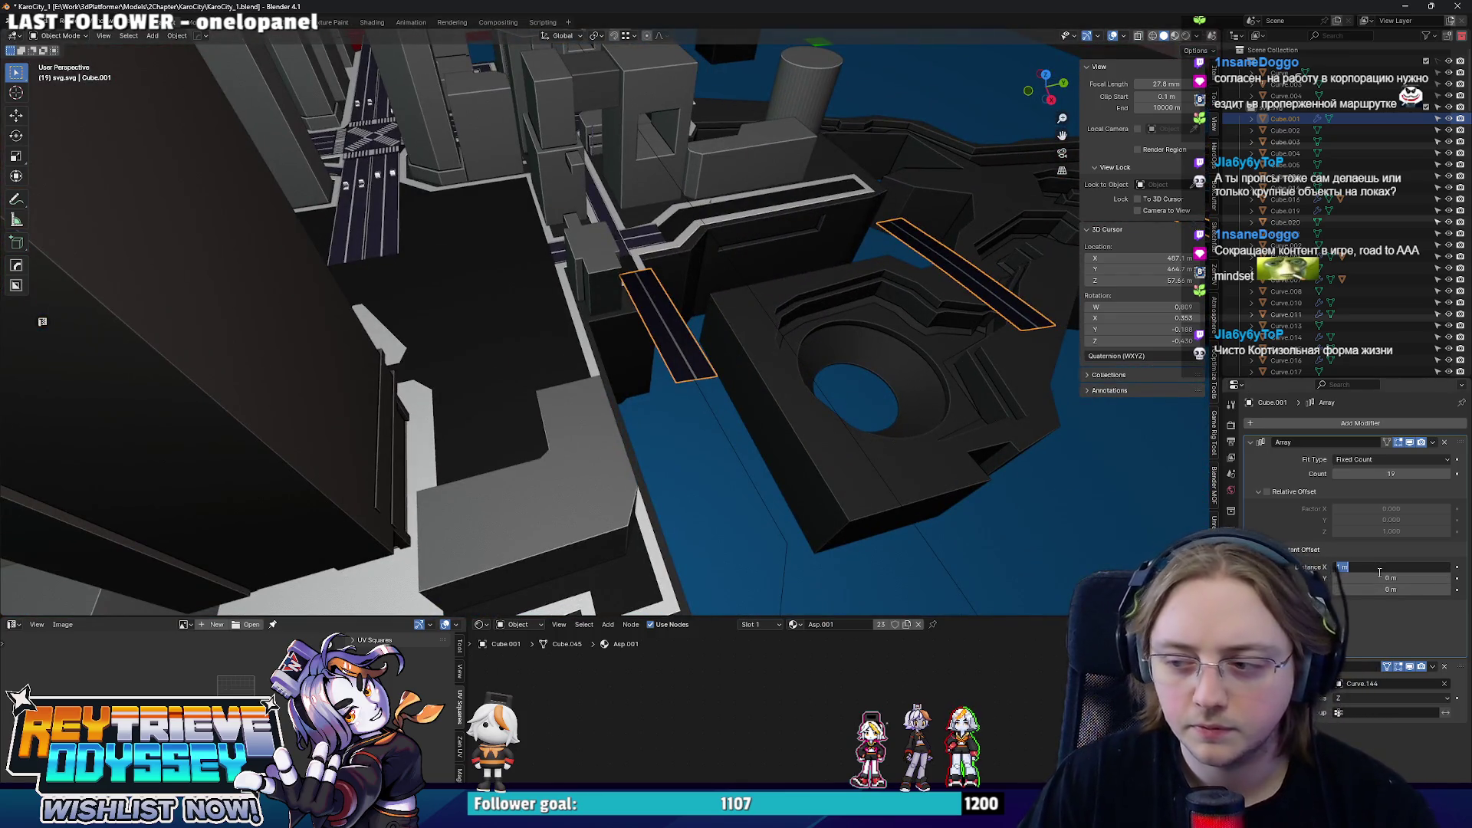
pyautogui.write('0')
pyautogui.press('Return')
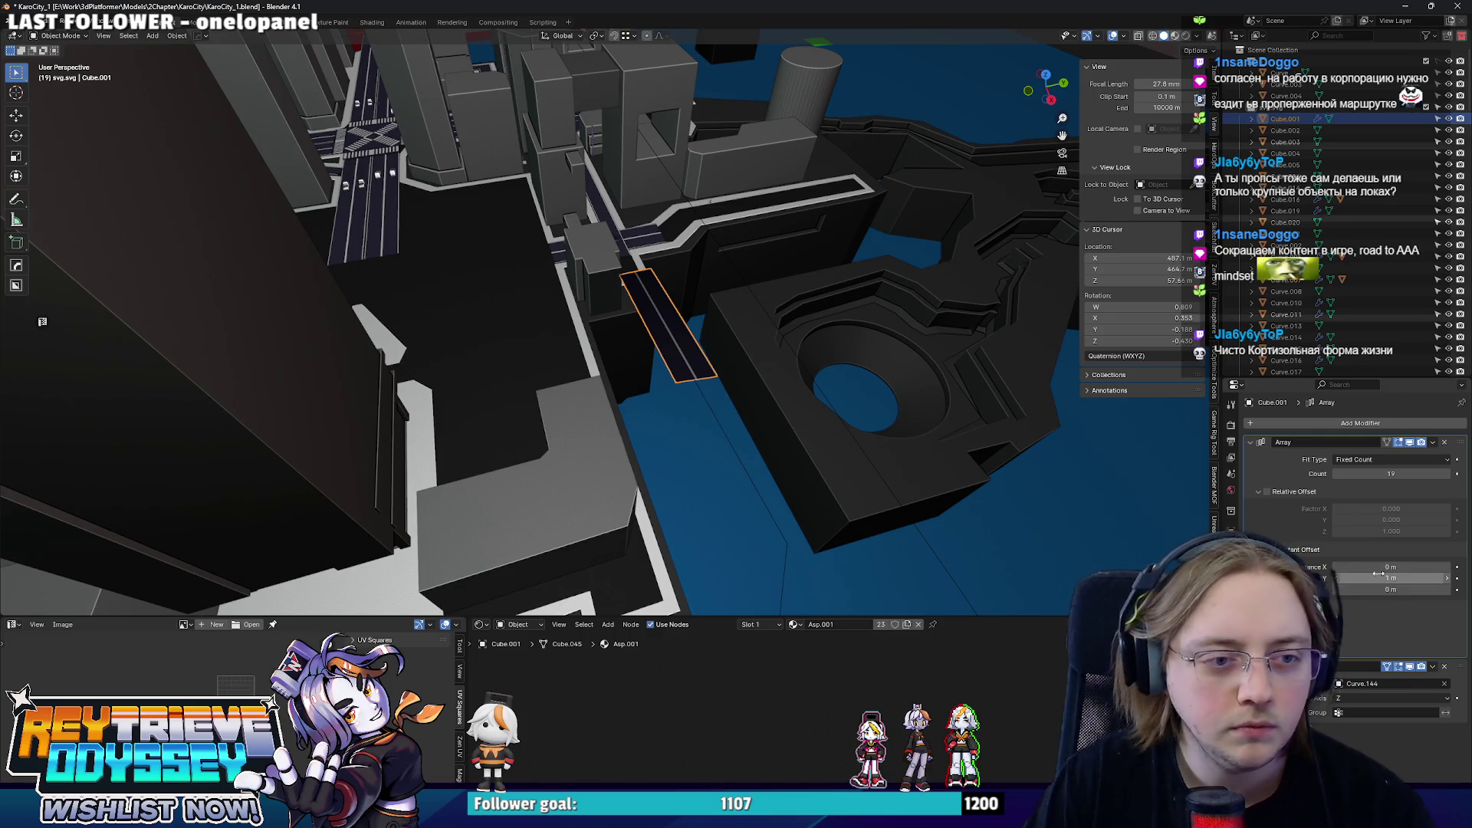
pyautogui.moveTo(1383, 583); pyautogui.dragTo(1347, 584)
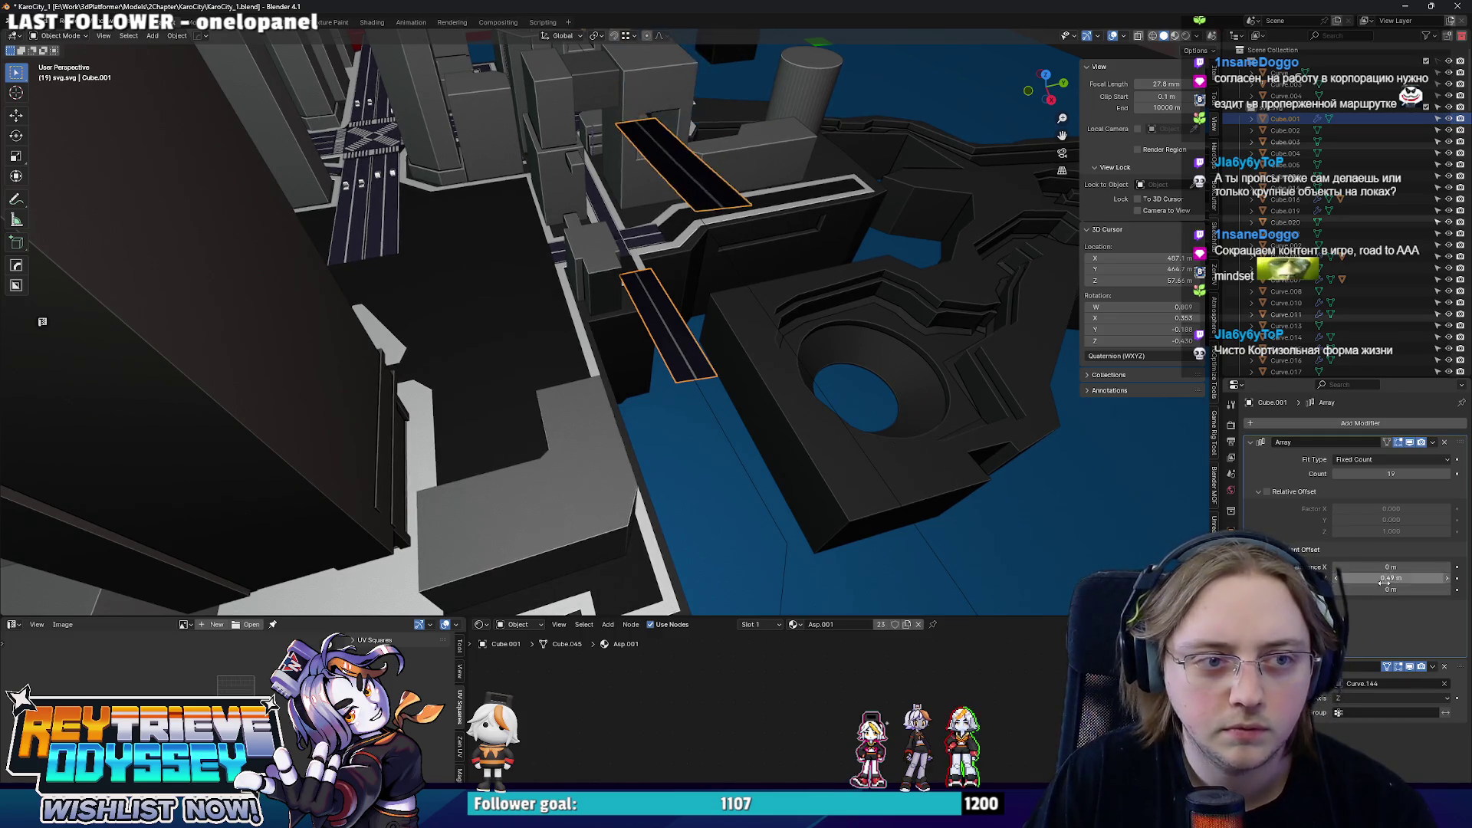
pyautogui.press('Return')
pyautogui.write('1')
pyautogui.press('Return')
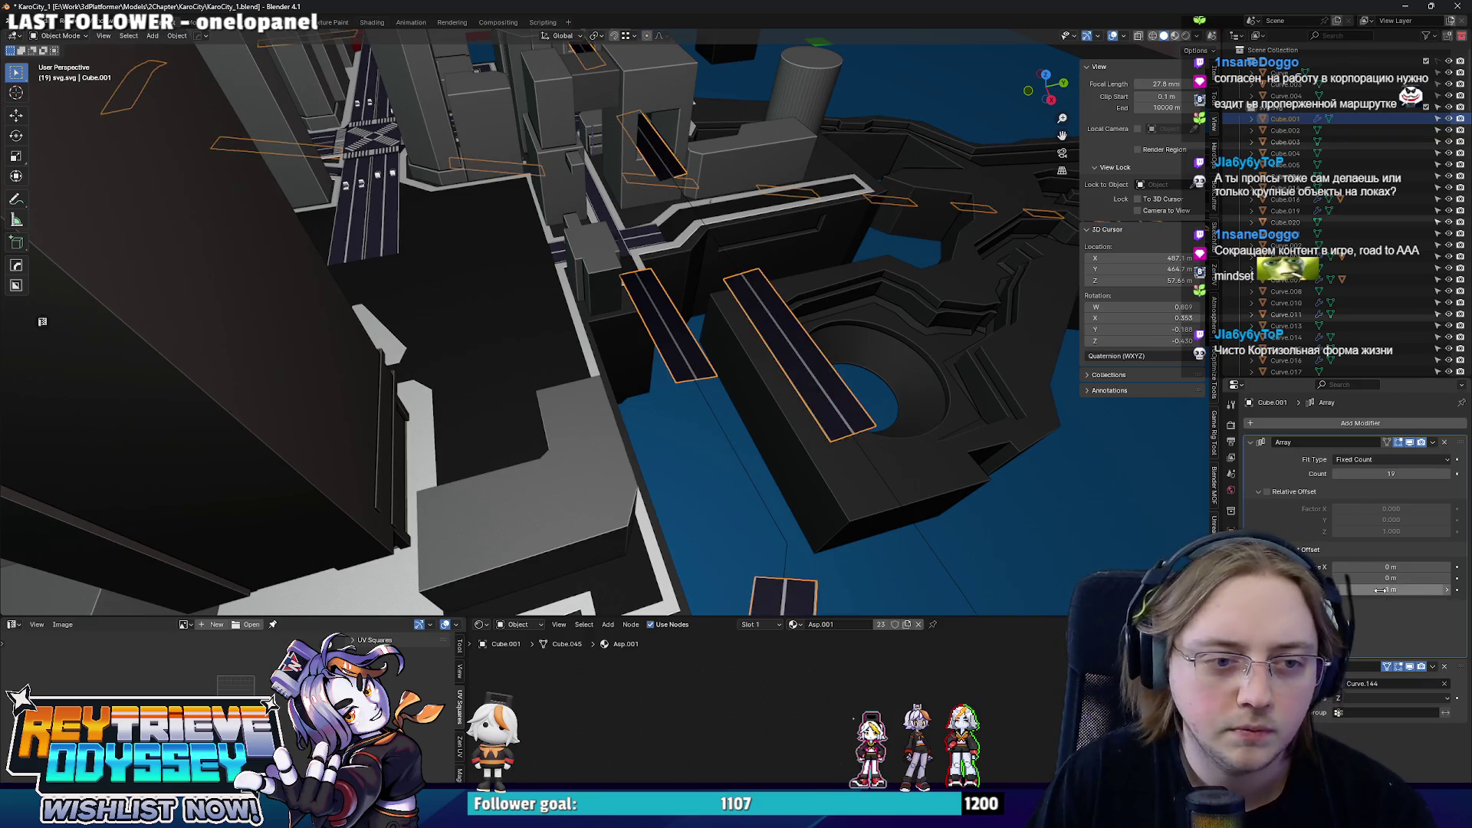
pyautogui.moveTo(645, 361); pyautogui.dragTo(981, 431, button='middle')
pyautogui.moveTo(1398, 588); pyautogui.dragTo(1369, 588)
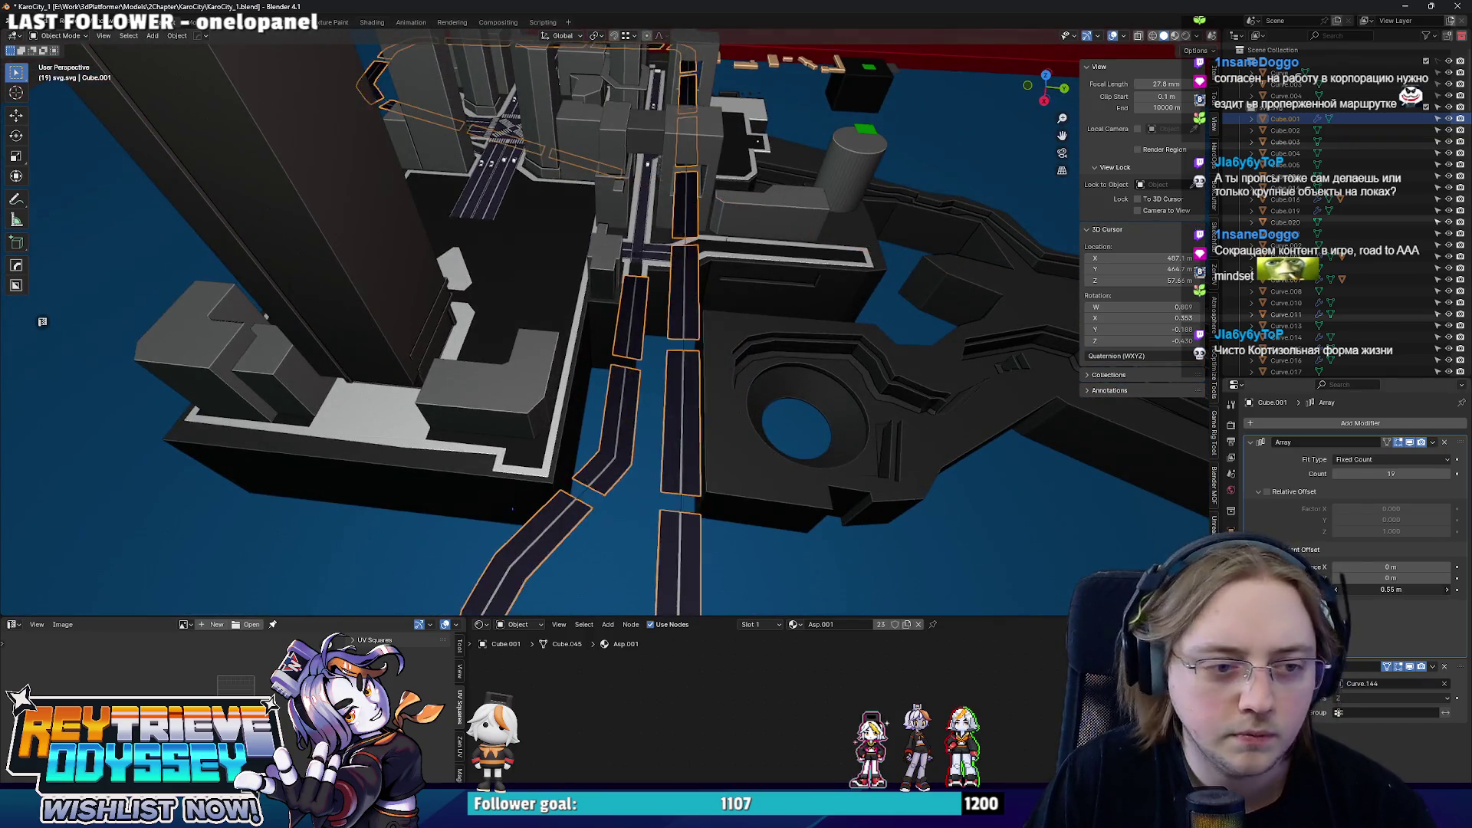
pyautogui.press('Tab')
pyautogui.scroll(-5, 1177, 493)
pyautogui.scroll(5, 728, 276)
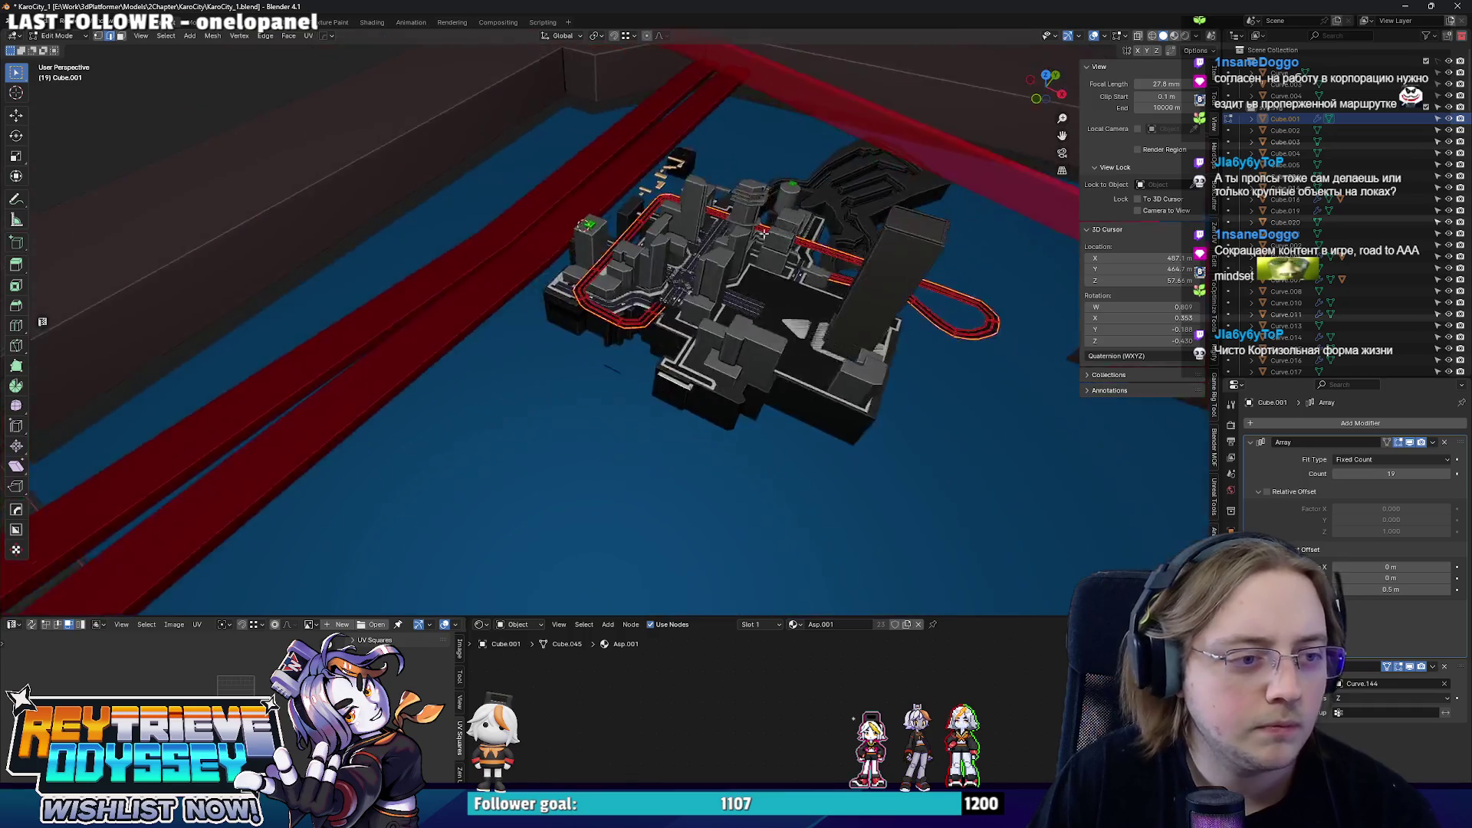
# - Extrude the road geometry downward along Z into a slab and check it from below
pyautogui.moveTo(728, 289); pyautogui.dragTo(713, 279, button='middle')
pyautogui.press('g')
pyautogui.press('z')
pyautogui.press('z')
pyautogui.click(776, 520)
pyautogui.moveTo(776, 520)
pyautogui.mouseDown(button='middle')
pyautogui.moveTo(746, 174)
pyautogui.moveTo(683, 268)
pyautogui.moveTo(532, 300)
pyautogui.moveTo(304, 196)
pyautogui.mouseUp(button='middle')
pyautogui.press('Tab')
pyautogui.hotkey('alt', 'z')
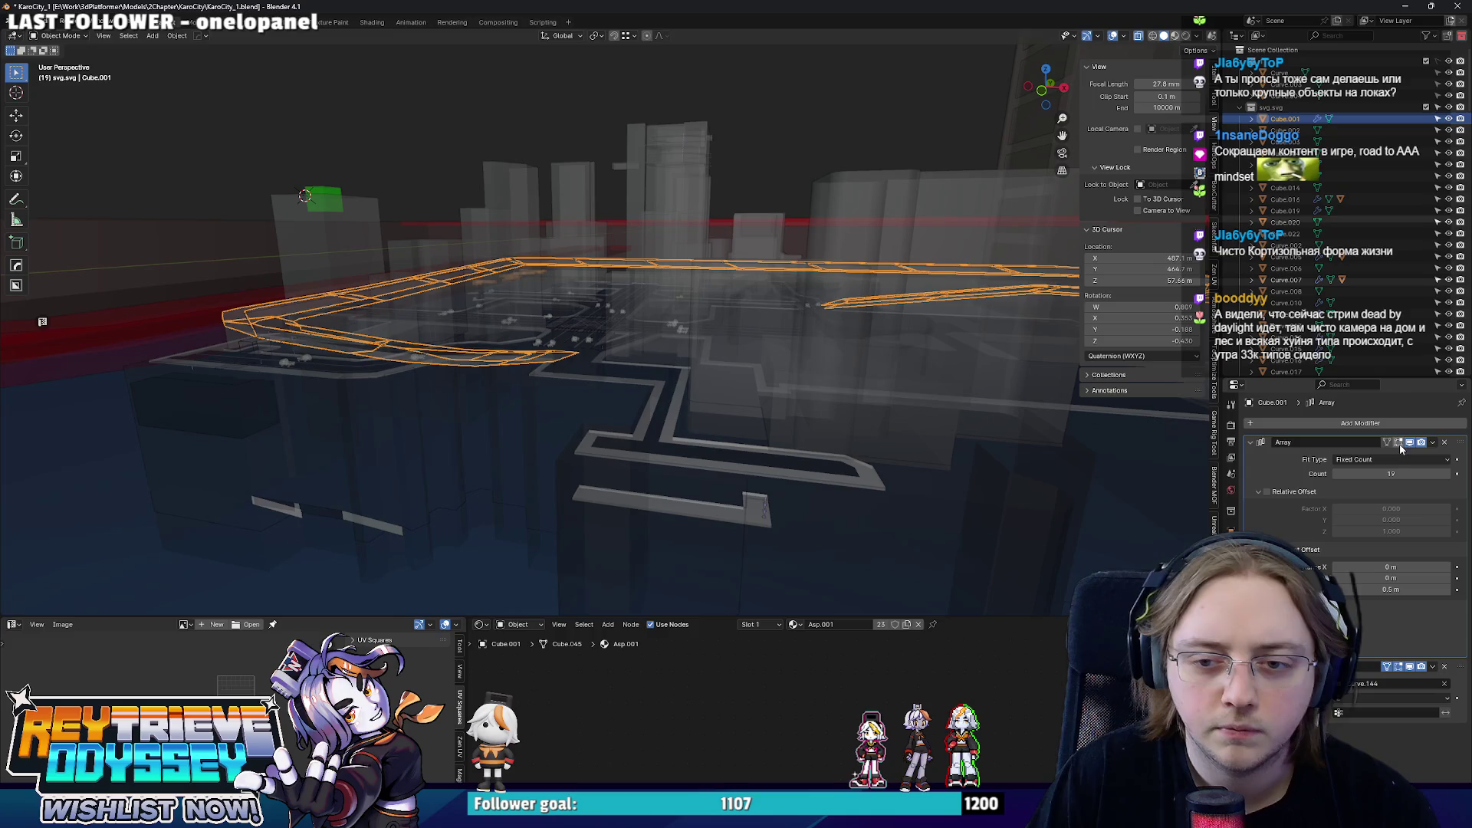
pyautogui.moveTo(644, 345)
pyautogui.mouseDown(button='middle')
pyautogui.moveTo(660, 365)
pyautogui.moveTo(469, 356)
pyautogui.mouseUp(button='middle')
pyautogui.hotkey('alt', 'z')
# - Slide the slab along the Y axis into position near the intersection
pyautogui.press('Tab')
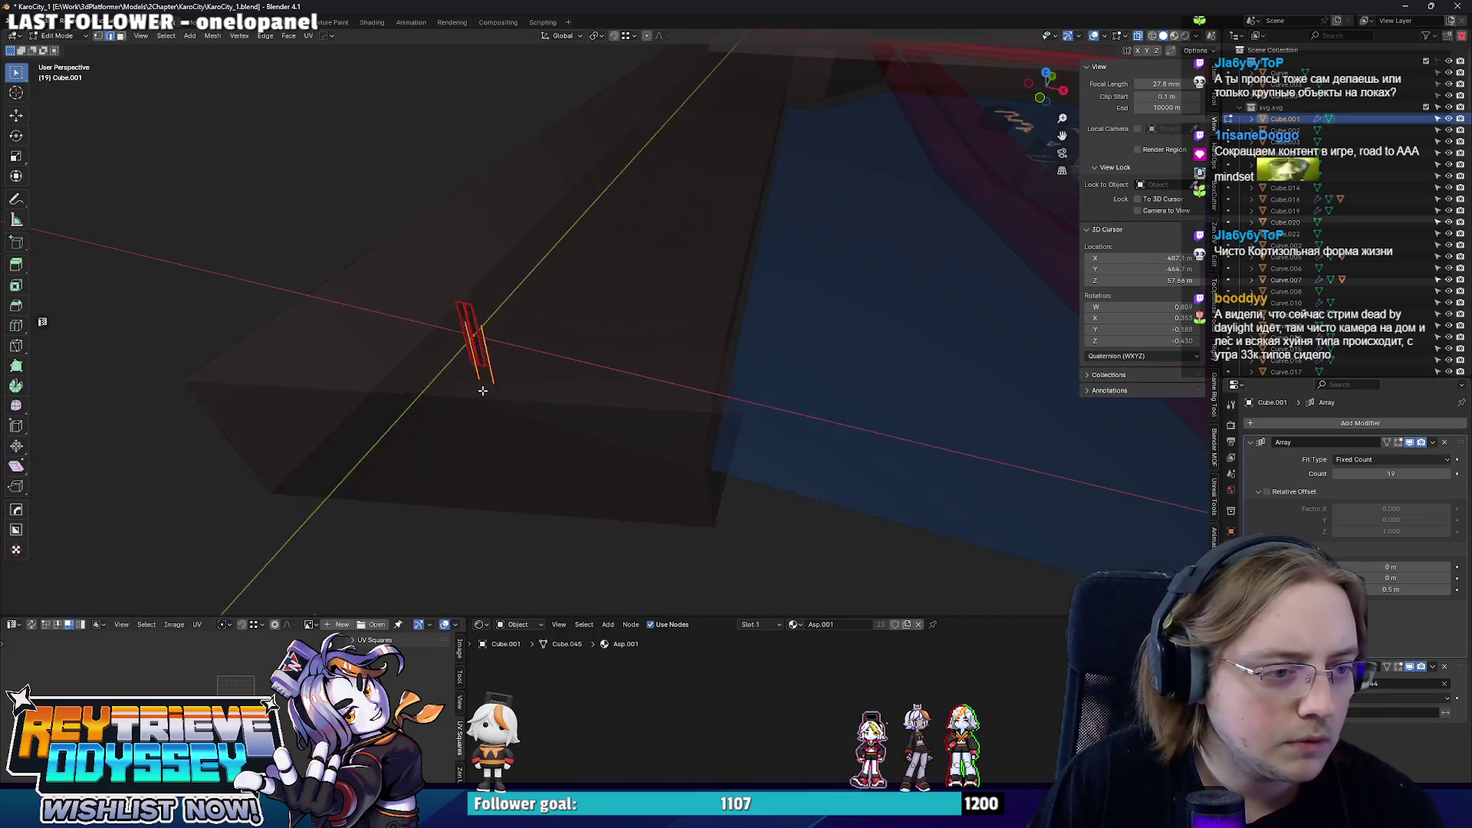
pyautogui.scroll(5, 644, 487)
pyautogui.press('Tab')
pyautogui.press('KP_7')
pyautogui.moveTo(666, 426); pyautogui.dragTo(637, 287, button='middle')
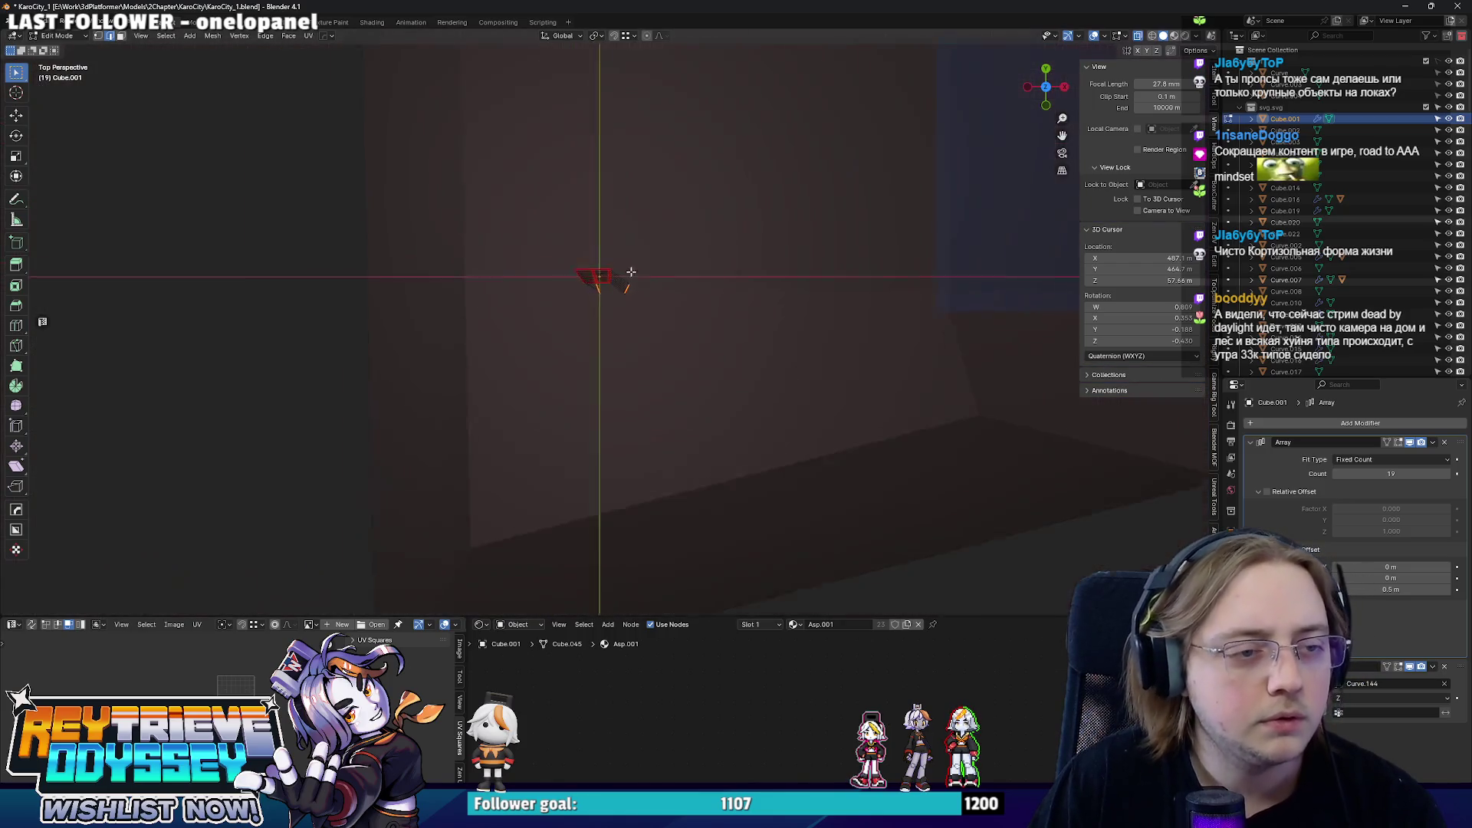
pyautogui.scroll(3, 636, 287)
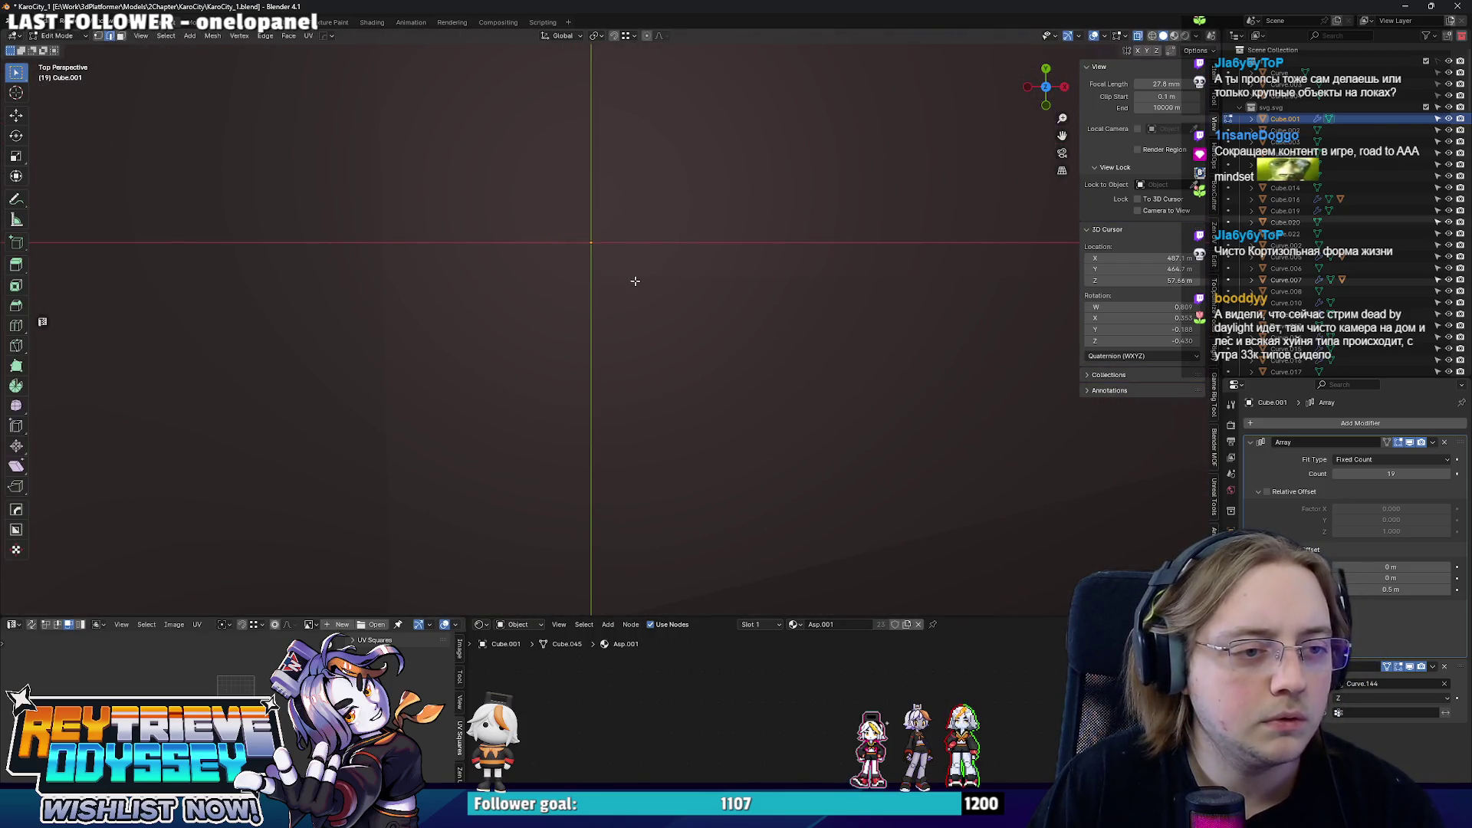
pyautogui.press('Tab')
pyautogui.scroll(-10, 635, 286)
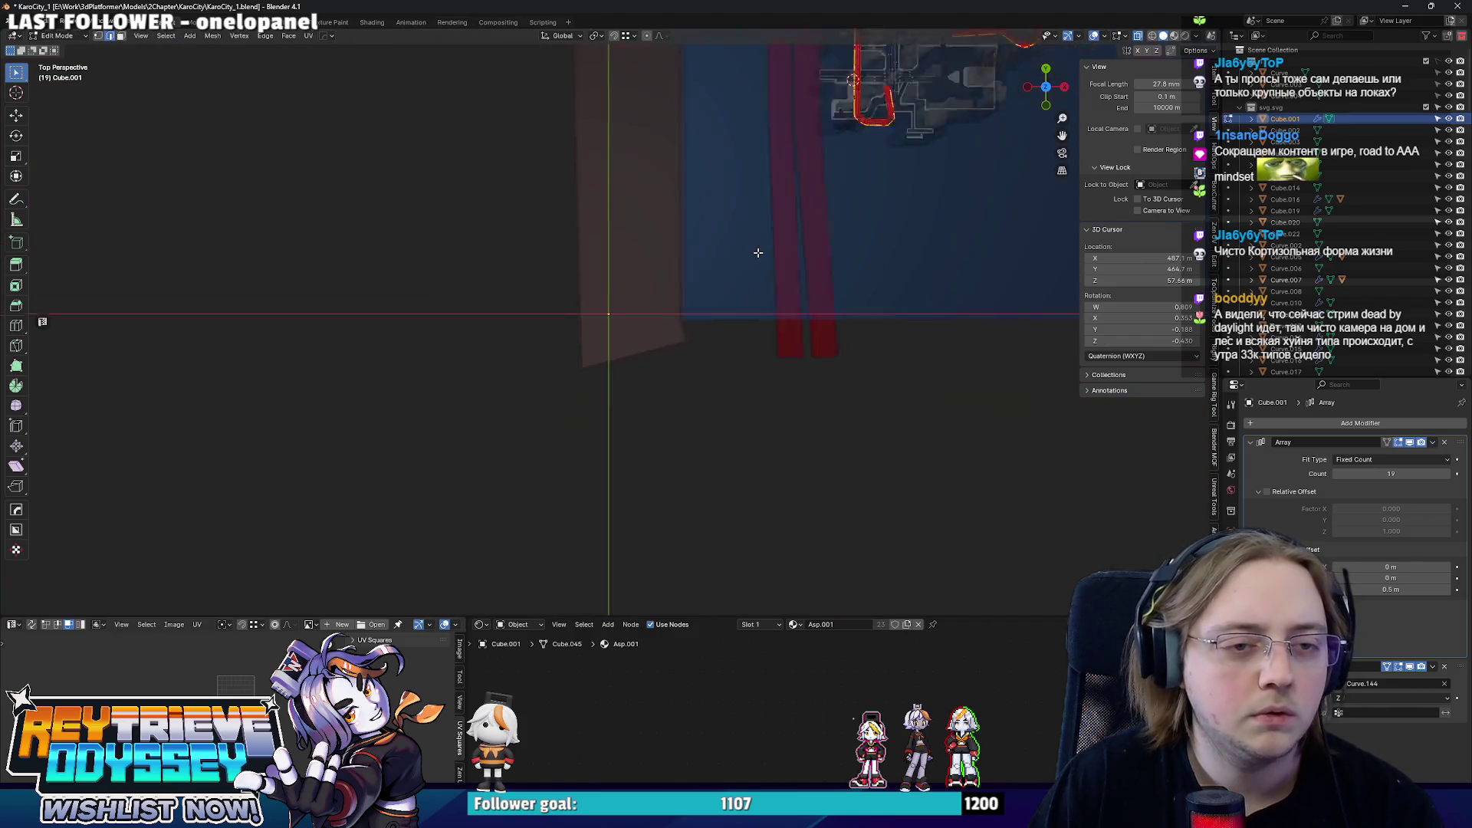
pyautogui.moveTo(629, 280)
pyautogui.mouseDown(button='middle')
pyautogui.moveTo(690, 308)
pyautogui.moveTo(713, 297)
pyautogui.mouseUp(button='middle')
pyautogui.scroll(6, 697, 312)
pyautogui.press('g')
pyautogui.press('y')
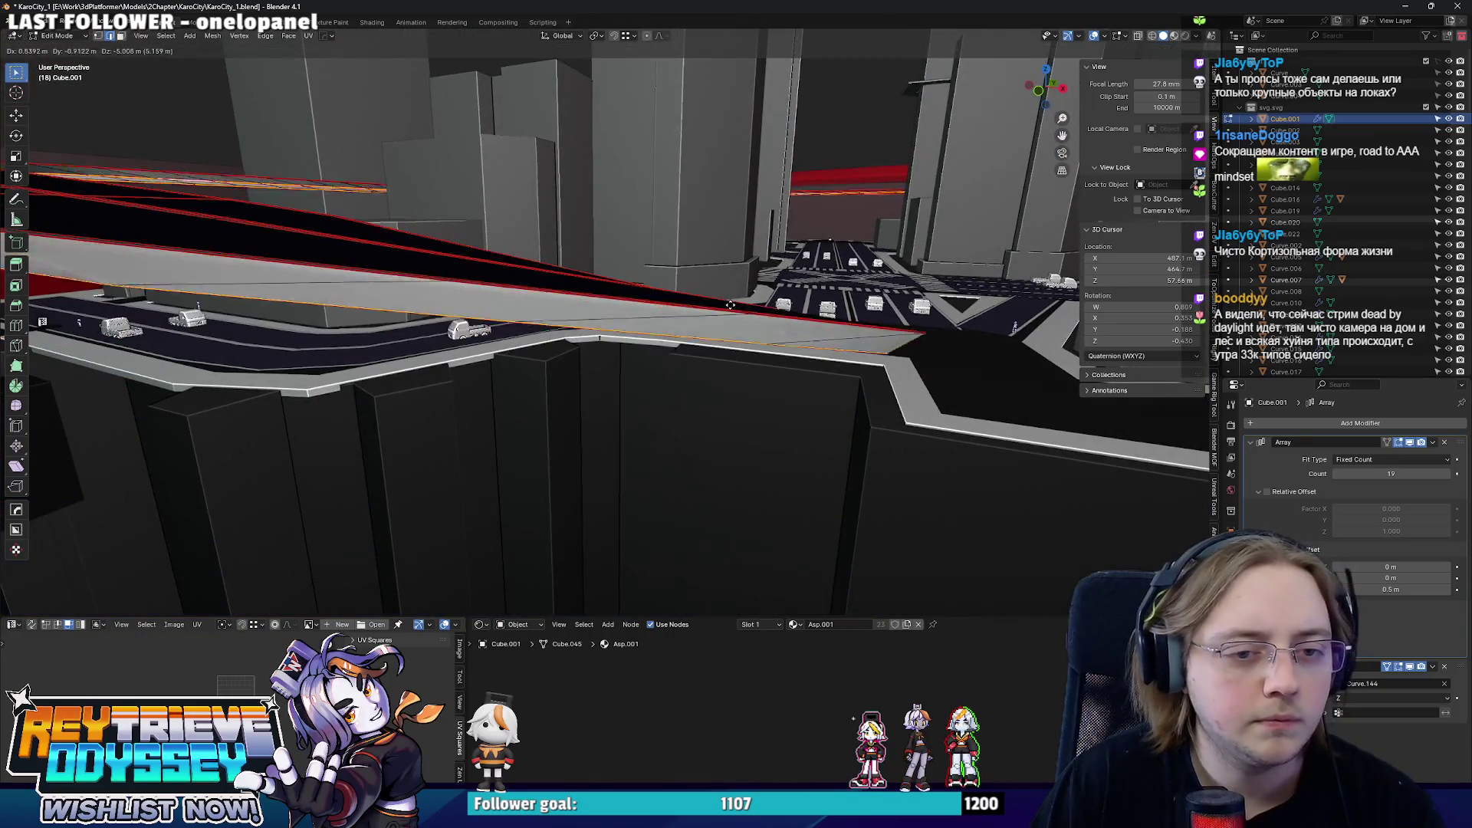
pyautogui.moveTo(742, 307); pyautogui.dragTo(551, 286)
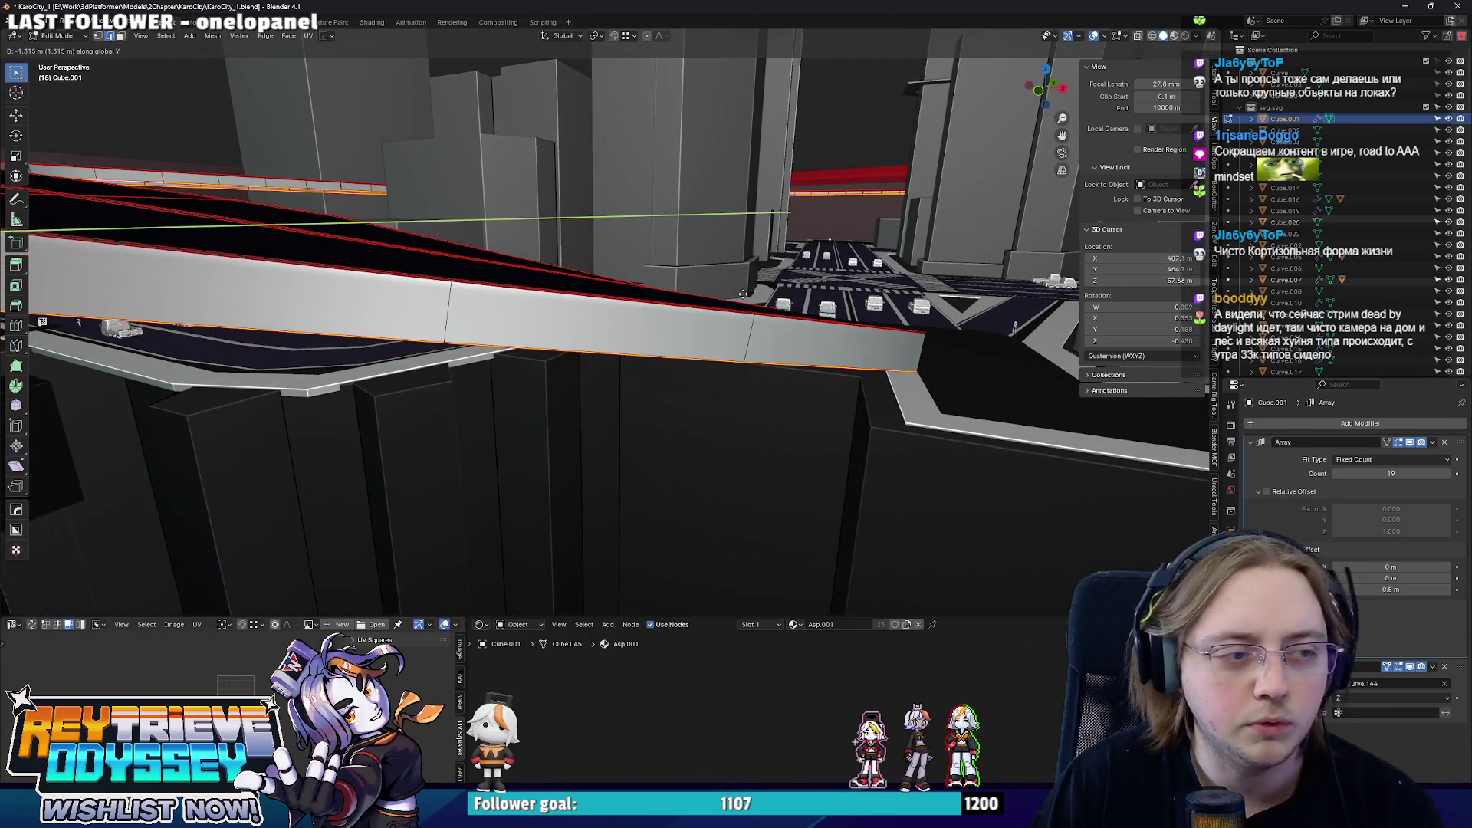
pyautogui.click(552, 287)
pyautogui.press('Tab')
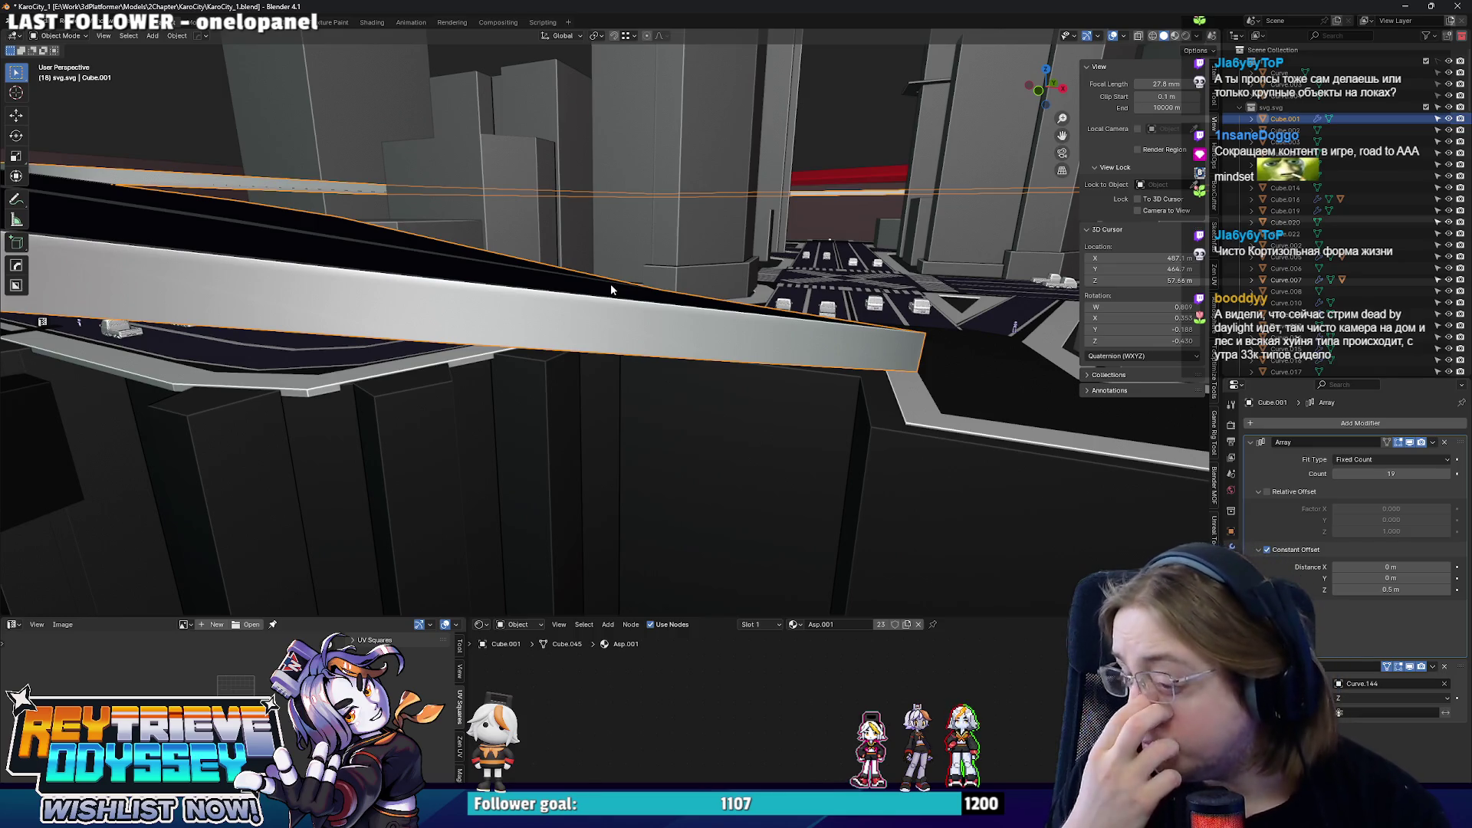
# - Shift the road section Cube.008 near the crossing along the Y axis
pyautogui.moveTo(653, 77)
pyautogui.mouseDown(button='middle')
pyautogui.moveTo(637, 401)
pyautogui.moveTo(623, 388)
pyautogui.mouseUp(button='middle')
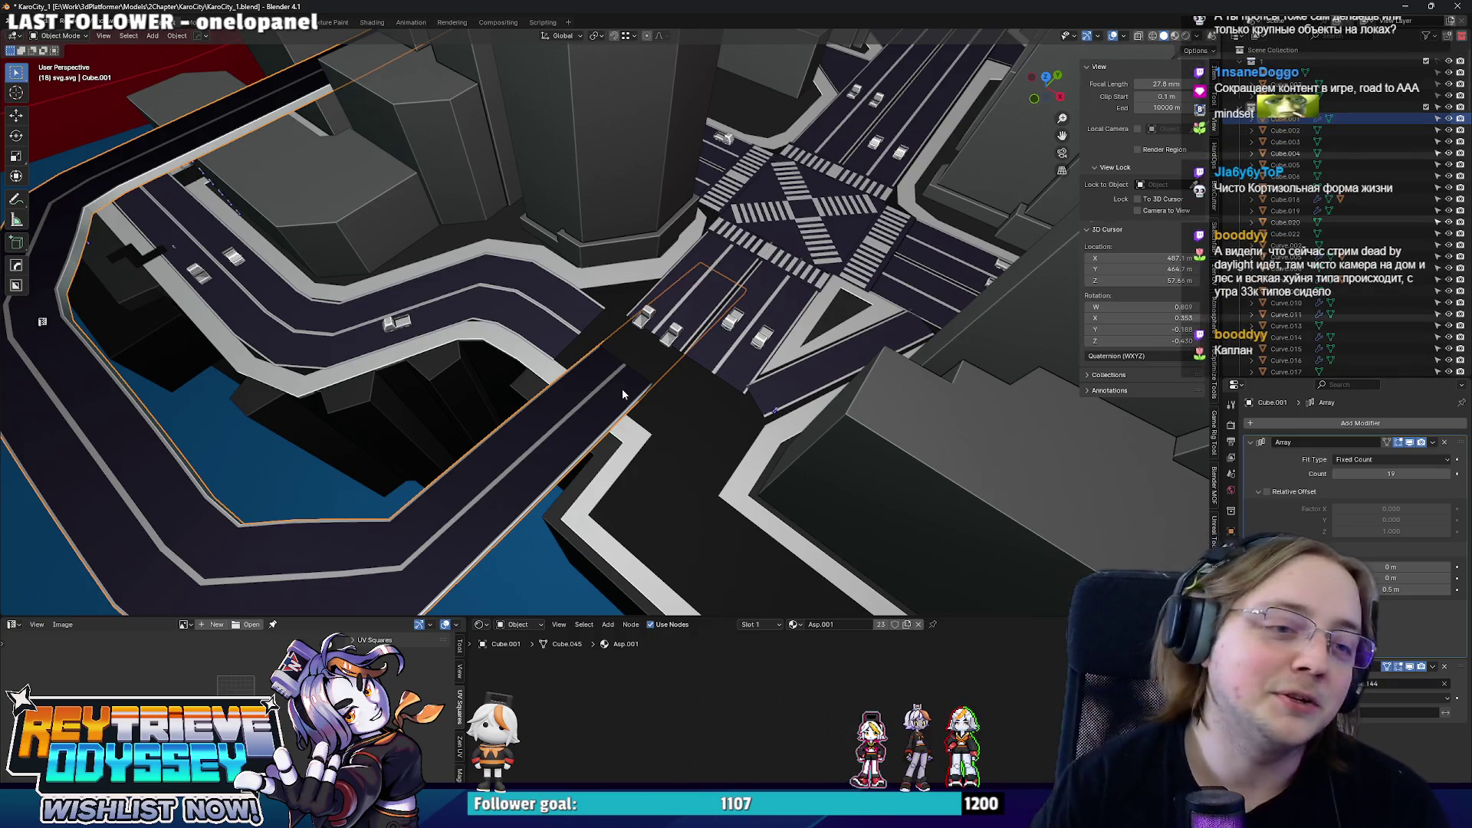
pyautogui.press('KP_7')
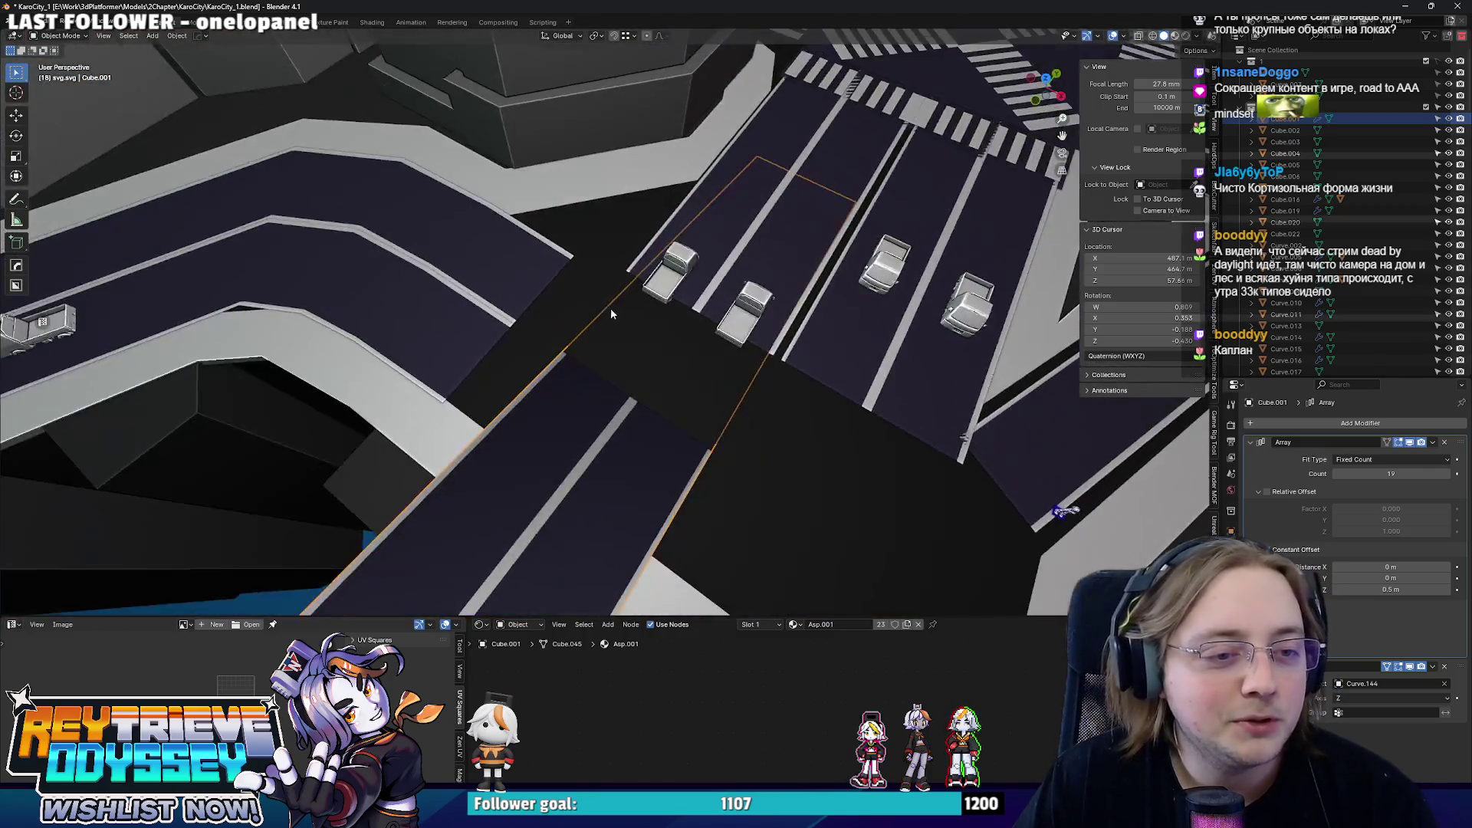
pyautogui.moveTo(681, 348); pyautogui.dragTo(677, 265, button='middle')
pyautogui.click(690, 266)
pyautogui.hotkey('ctrl', 'Tab')
pyautogui.click(871, 267)
pyautogui.moveTo(871, 267)
pyautogui.mouseDown(button='middle')
pyautogui.moveTo(476, 281)
pyautogui.moveTo(632, 316)
pyautogui.mouseUp(button='middle')
pyautogui.press('g')
pyautogui.press('y')
pyautogui.click(562, 285)
pyautogui.press('Tab')
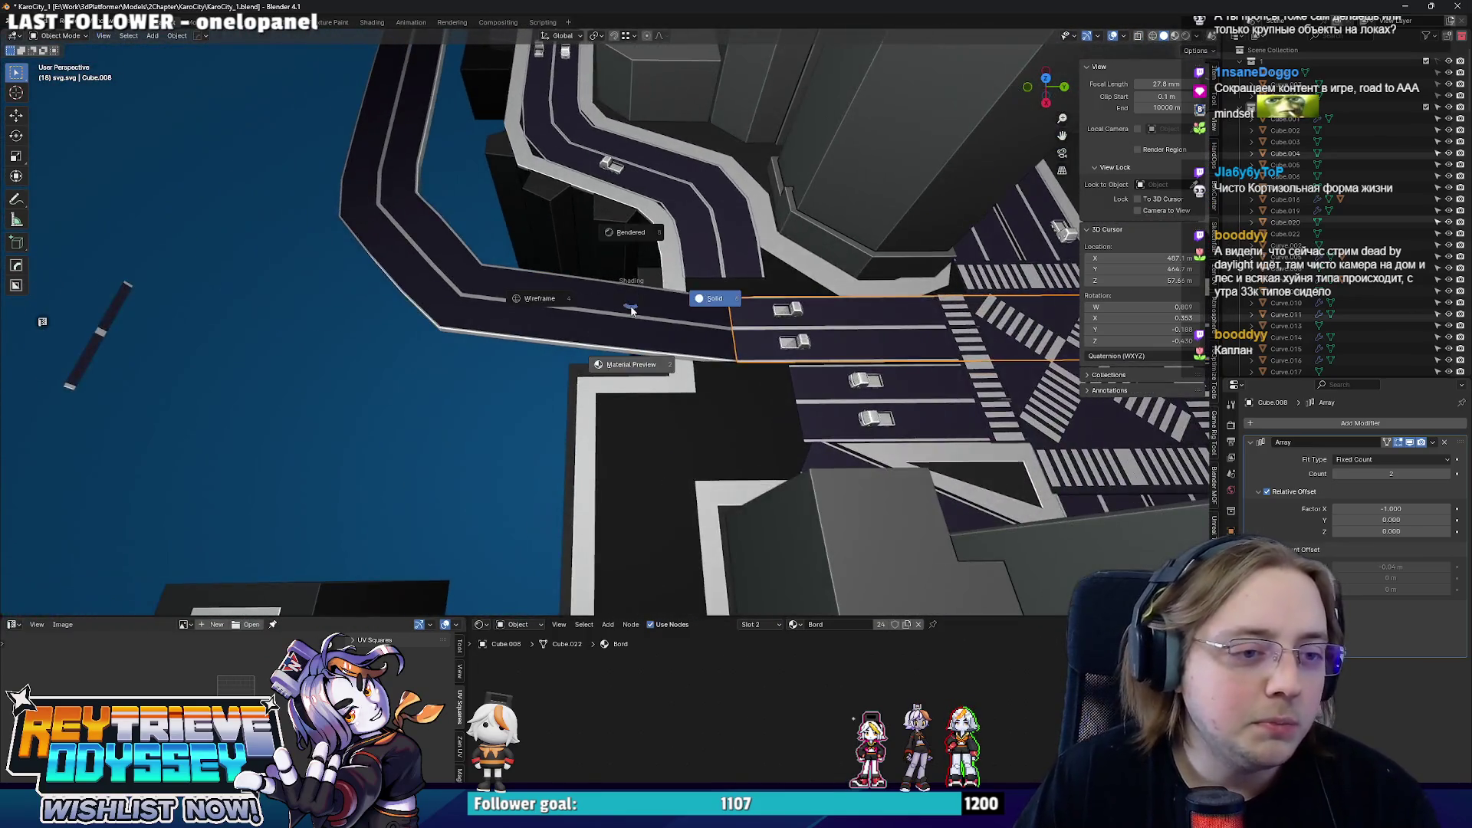
# - Lower the elevated curved road Curve.144 by moving its points -1.7242 m in Z
pyautogui.press('KP_Divide')
pyautogui.press('KP_Divide')
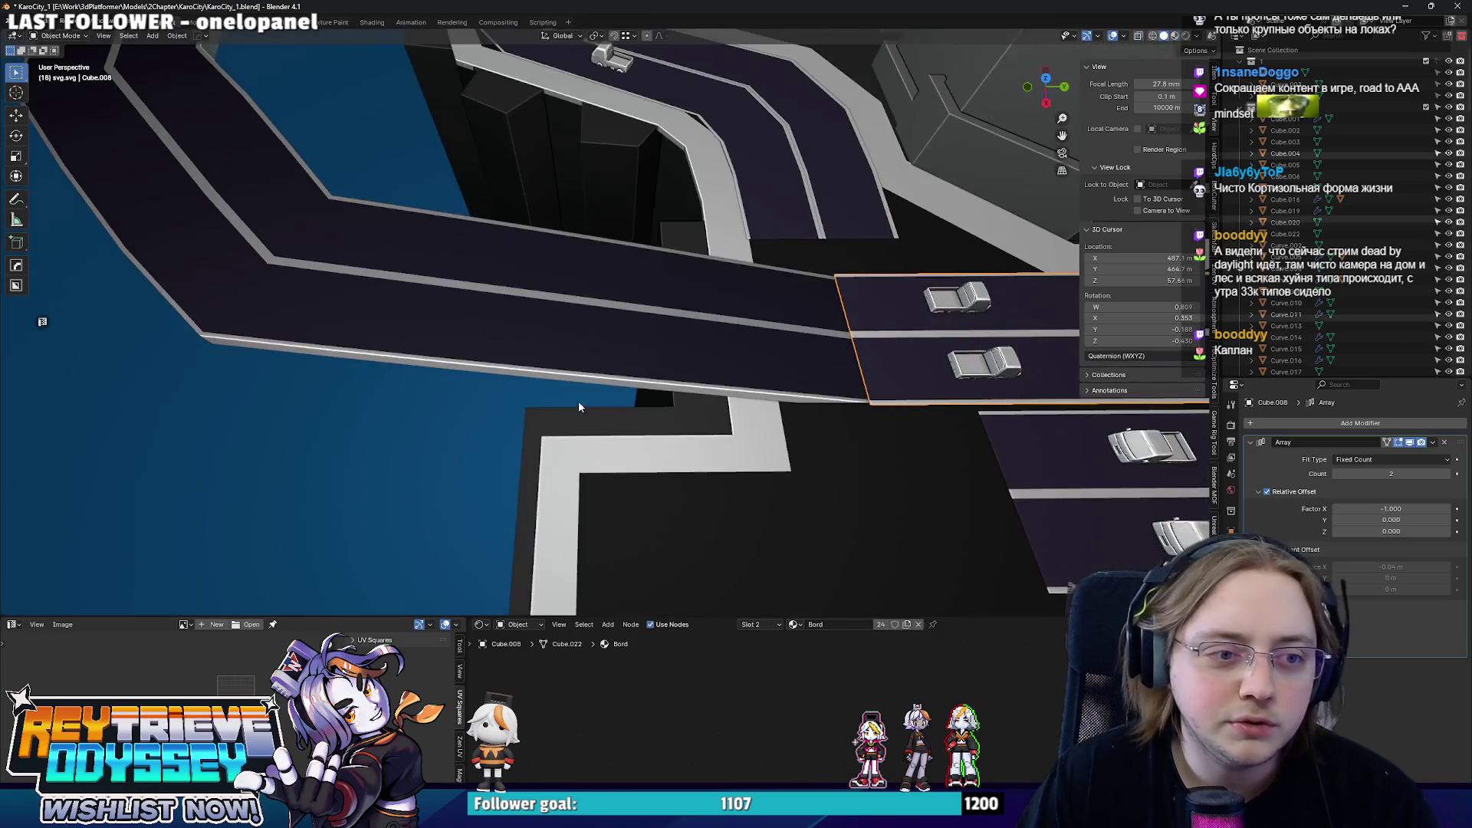
pyautogui.click(625, 311)
pyautogui.click(625, 311)
pyautogui.scroll(-3, 625, 310)
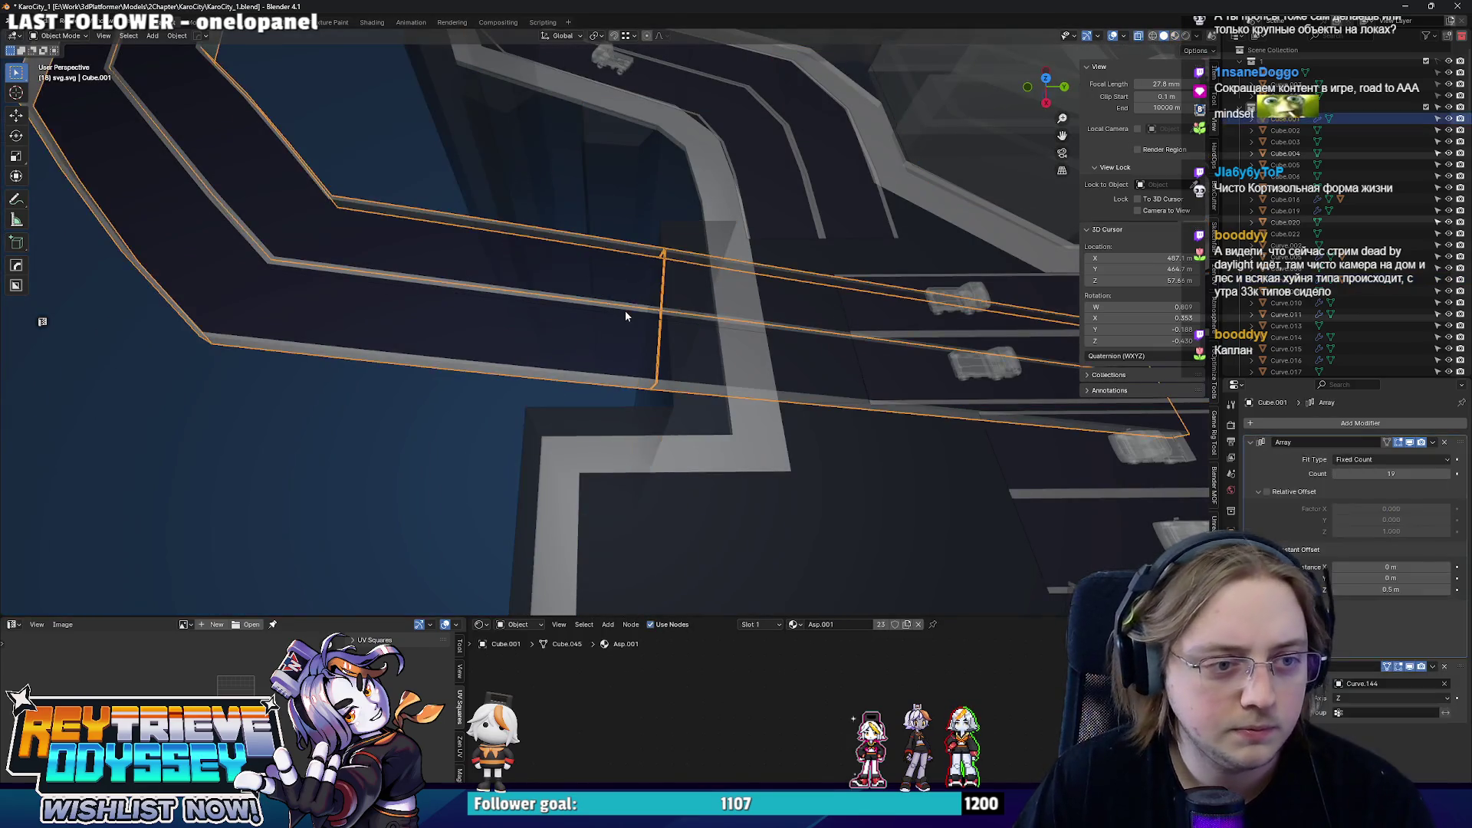
pyautogui.moveTo(625, 311)
pyautogui.mouseDown(button='middle')
pyautogui.moveTo(398, 217)
pyautogui.moveTo(658, 299)
pyautogui.moveTo(991, 465)
pyautogui.moveTo(874, 448)
pyautogui.mouseUp(button='middle')
pyautogui.press('Tab')
pyautogui.press('g')
pyautogui.press('z')
pyautogui.click(789, 456)
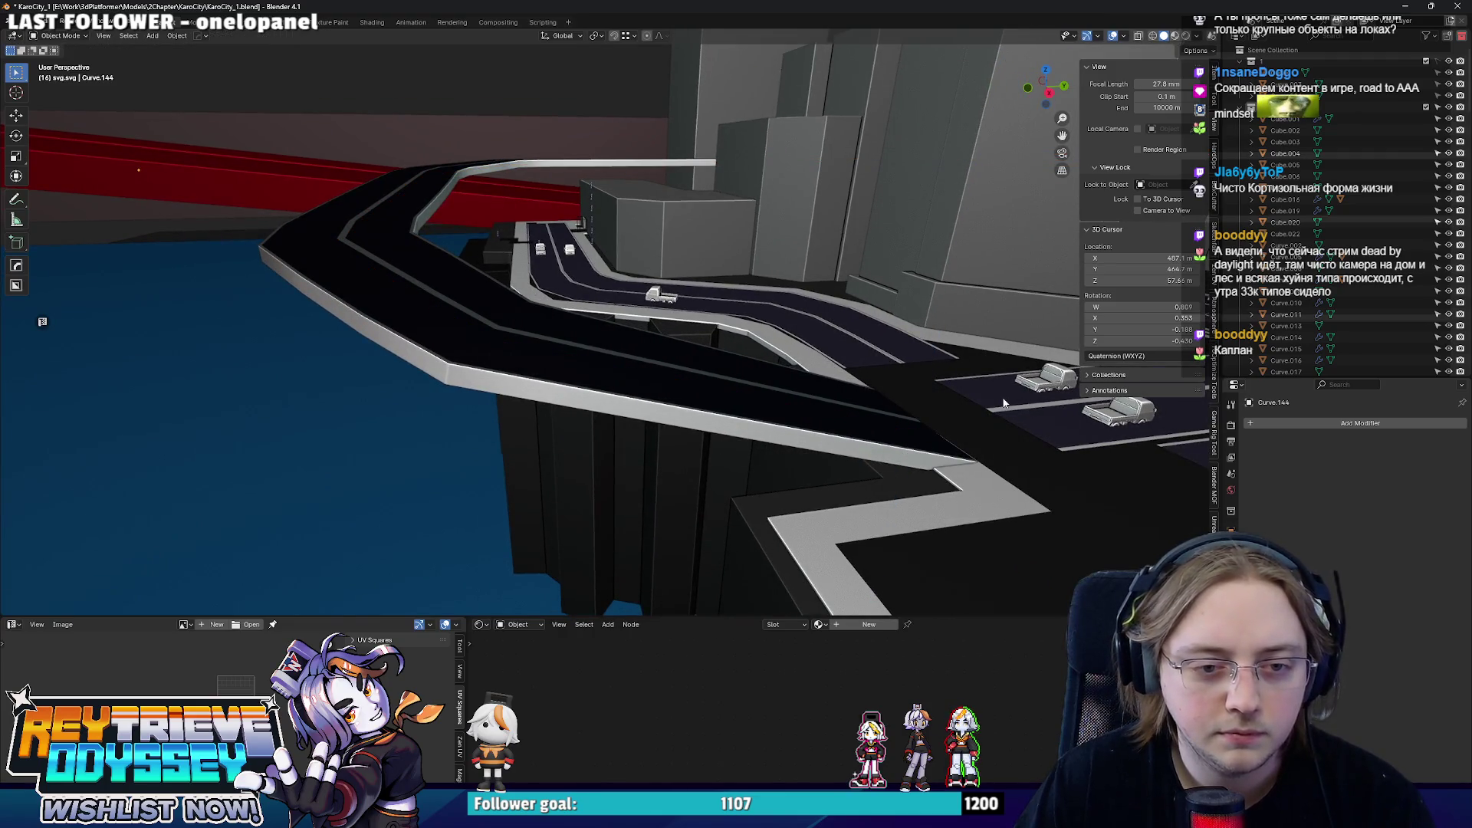
# - Shift the road section beside the curve along Y so it meets the curved road
pyautogui.click(971, 445)
pyautogui.moveTo(970, 445); pyautogui.dragTo(992, 466, button='middle')
pyautogui.press('Tab')
pyautogui.hotkey('alt', 'z')
pyautogui.hotkey('alt', 'z')
pyautogui.press('g')
pyautogui.press('y')
pyautogui.click(782, 450)
pyautogui.press('Tab')
# - Look over the crosswalk area top-down and select the curb and sidewalk object
pyautogui.moveTo(782, 450)
pyautogui.mouseDown(button='middle')
pyautogui.moveTo(667, 411)
pyautogui.moveTo(700, 434)
pyautogui.moveTo(729, 364)
pyautogui.moveTo(688, 392)
pyautogui.mouseUp(button='middle')
pyautogui.click(729, 365)
pyautogui.press('KP_7')
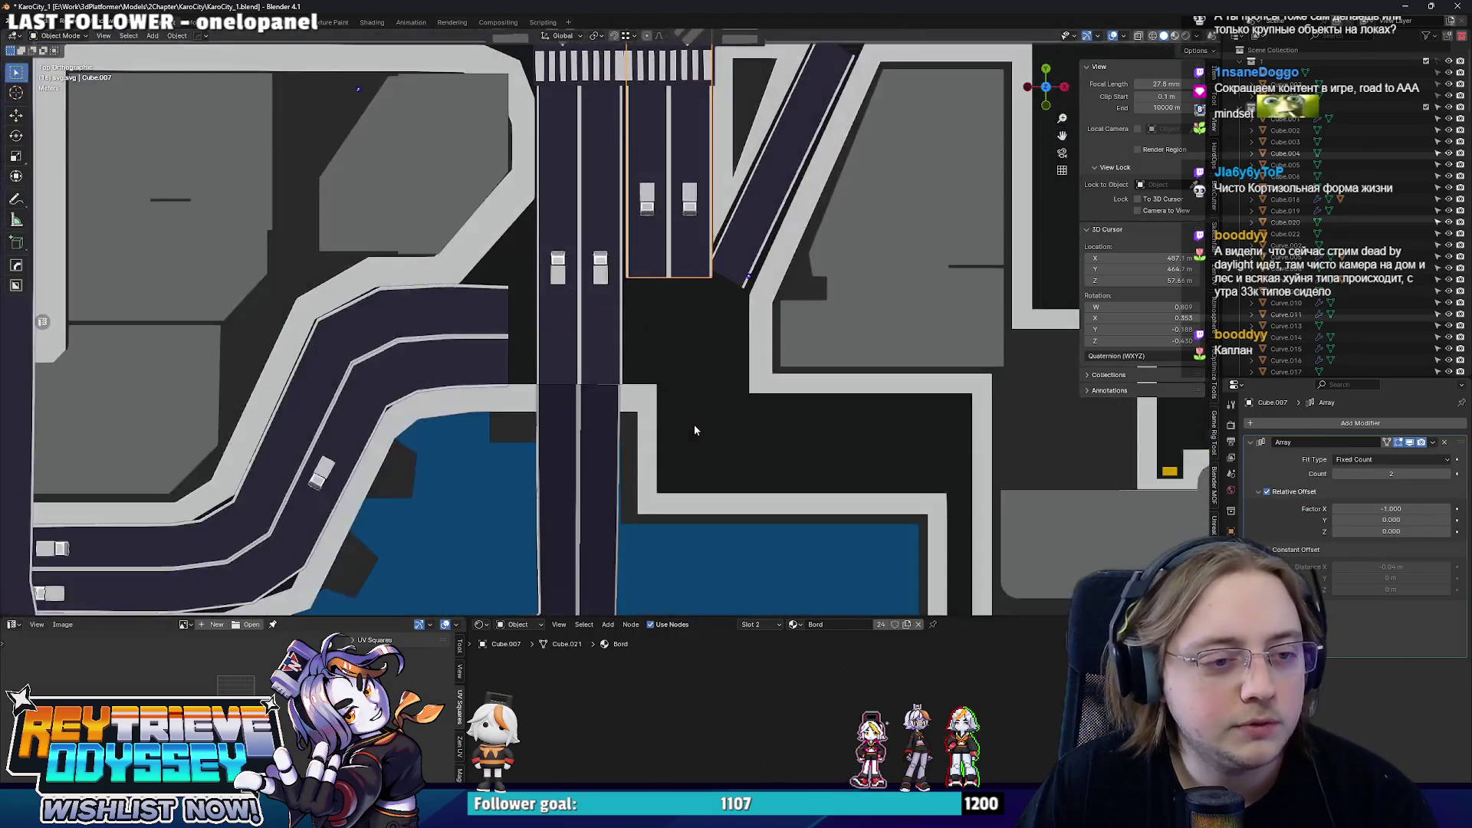
pyautogui.scroll(2, 693, 425)
pyautogui.scroll(-2, 667, 382)
pyautogui.scroll(2, 671, 402)
pyautogui.scroll(2, 671, 401)
pyautogui.click(626, 368)
pyautogui.moveTo(626, 368)
pyautogui.mouseDown(button='middle')
pyautogui.moveTo(607, 330)
pyautogui.moveTo(649, 349)
pyautogui.mouseUp(button='middle')
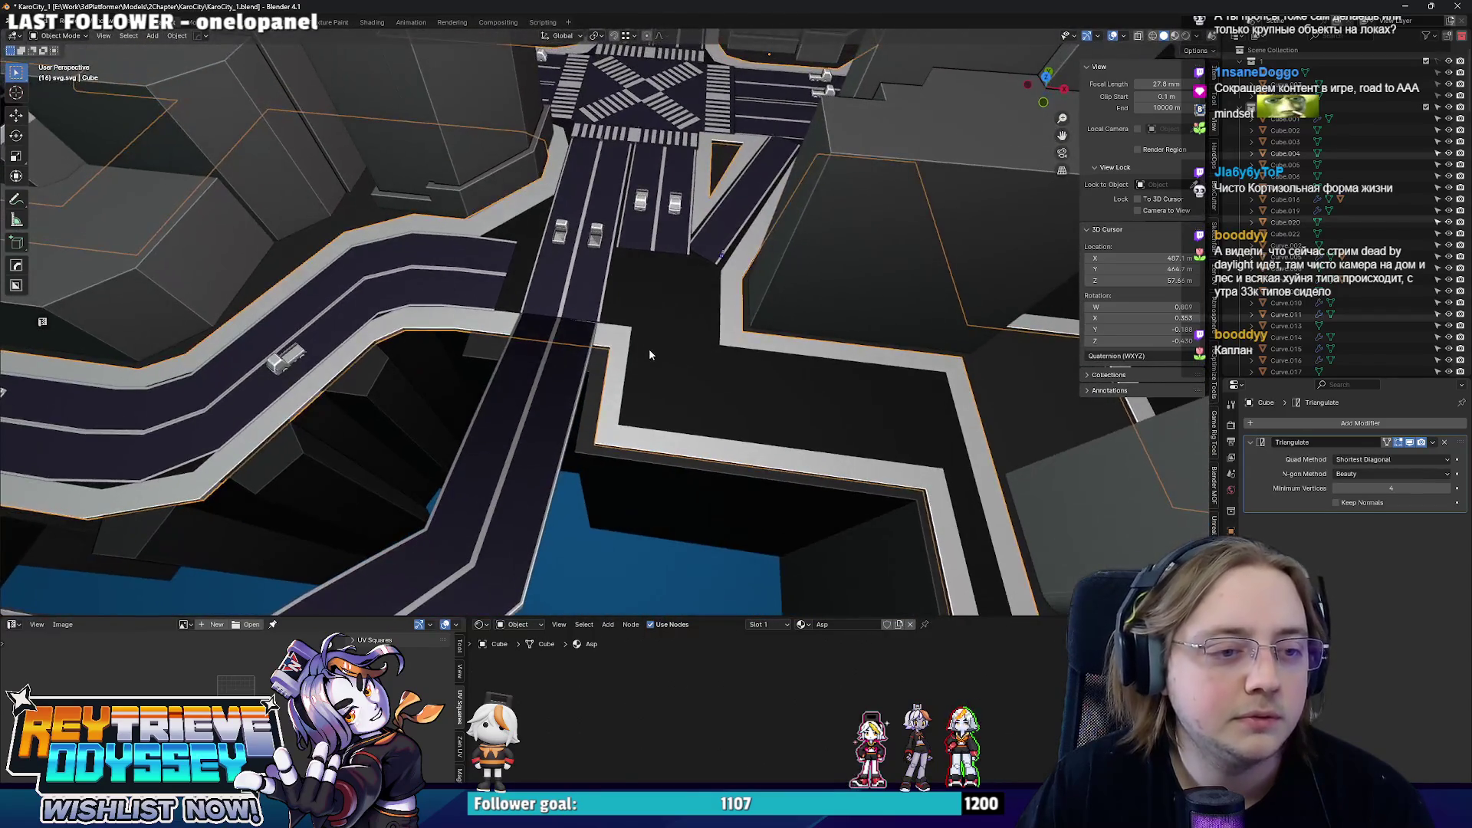
# - Move the sidewalk's curb edge loop along the X axis beside the road
pyautogui.press('Tab')
pyautogui.keyDown('alt'); pyautogui.click(678, 459); pyautogui.keyUp('alt')
pyautogui.press('g')
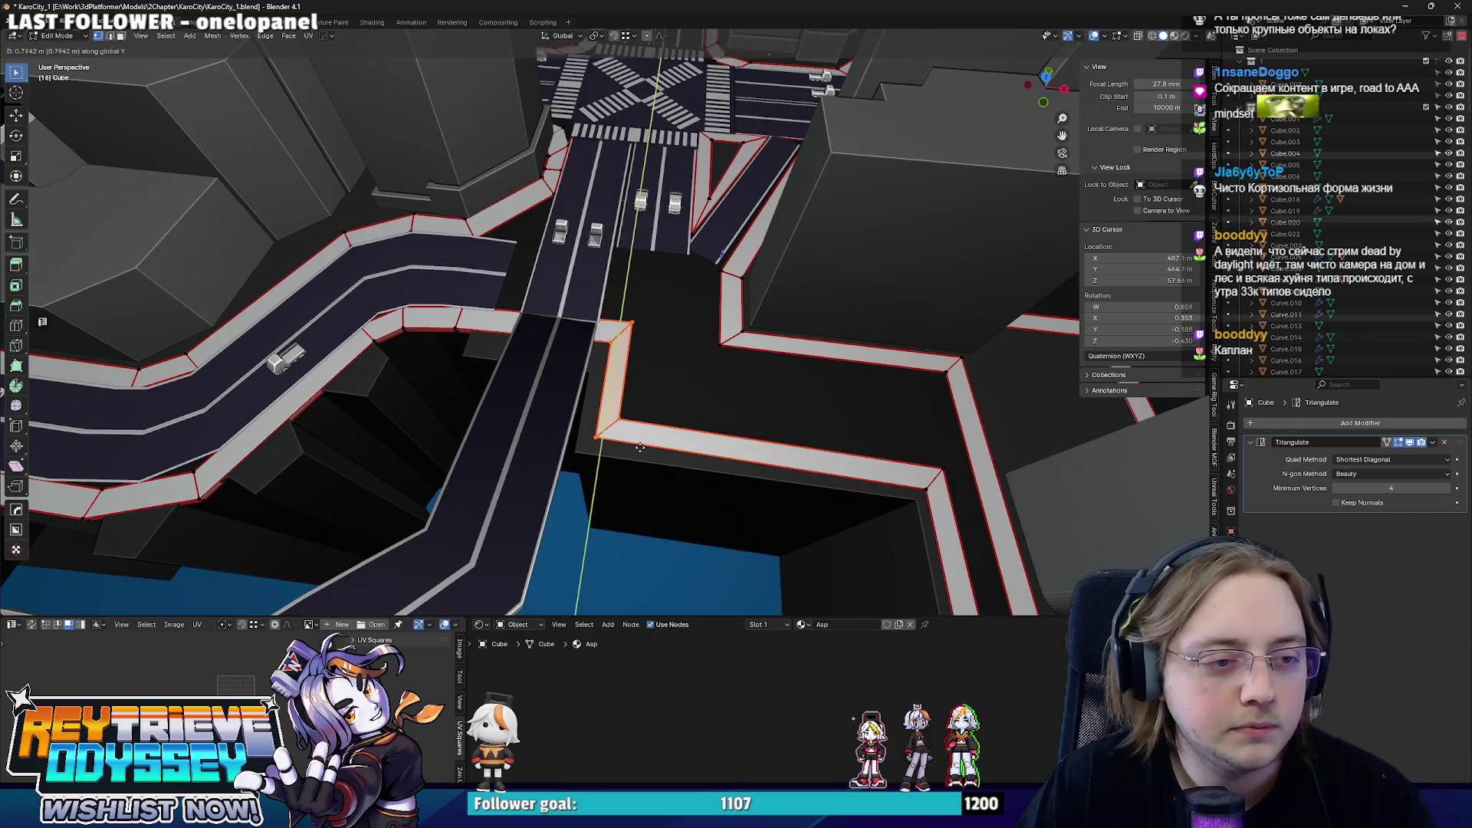
pyautogui.press('x')
pyautogui.click(643, 446)
pyautogui.press('Tab')
# - Orbit around the elevated road and crosswalks to inspect the junction, then select the arrayed road
pyautogui.moveTo(614, 369); pyautogui.dragTo(554, 351, button='middle')
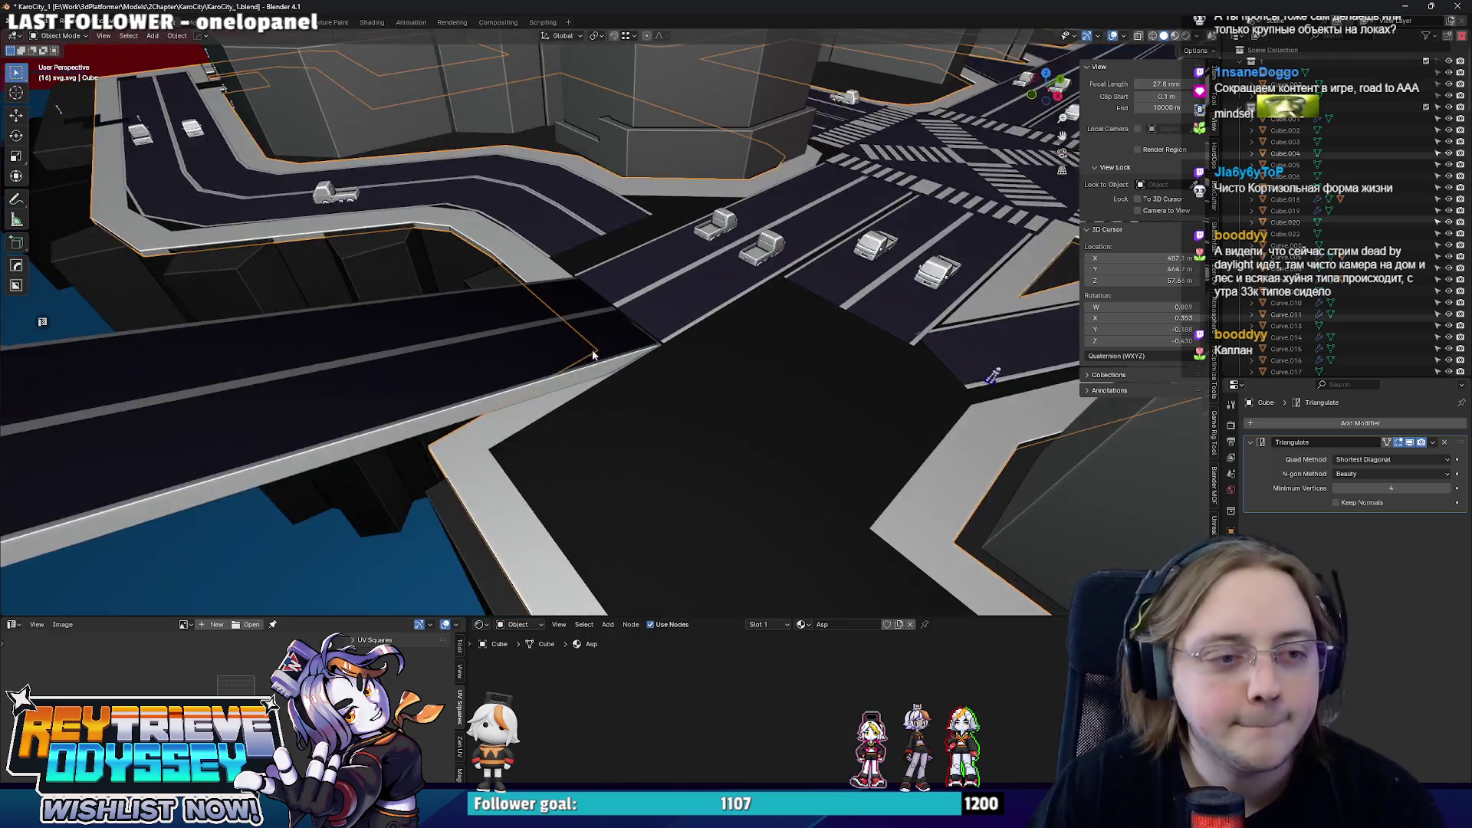
pyautogui.moveTo(554, 351)
pyautogui.mouseDown(button='middle')
pyautogui.moveTo(634, 436)
pyautogui.moveTo(728, 433)
pyautogui.mouseUp(button='middle')
pyautogui.scroll(3, 634, 435)
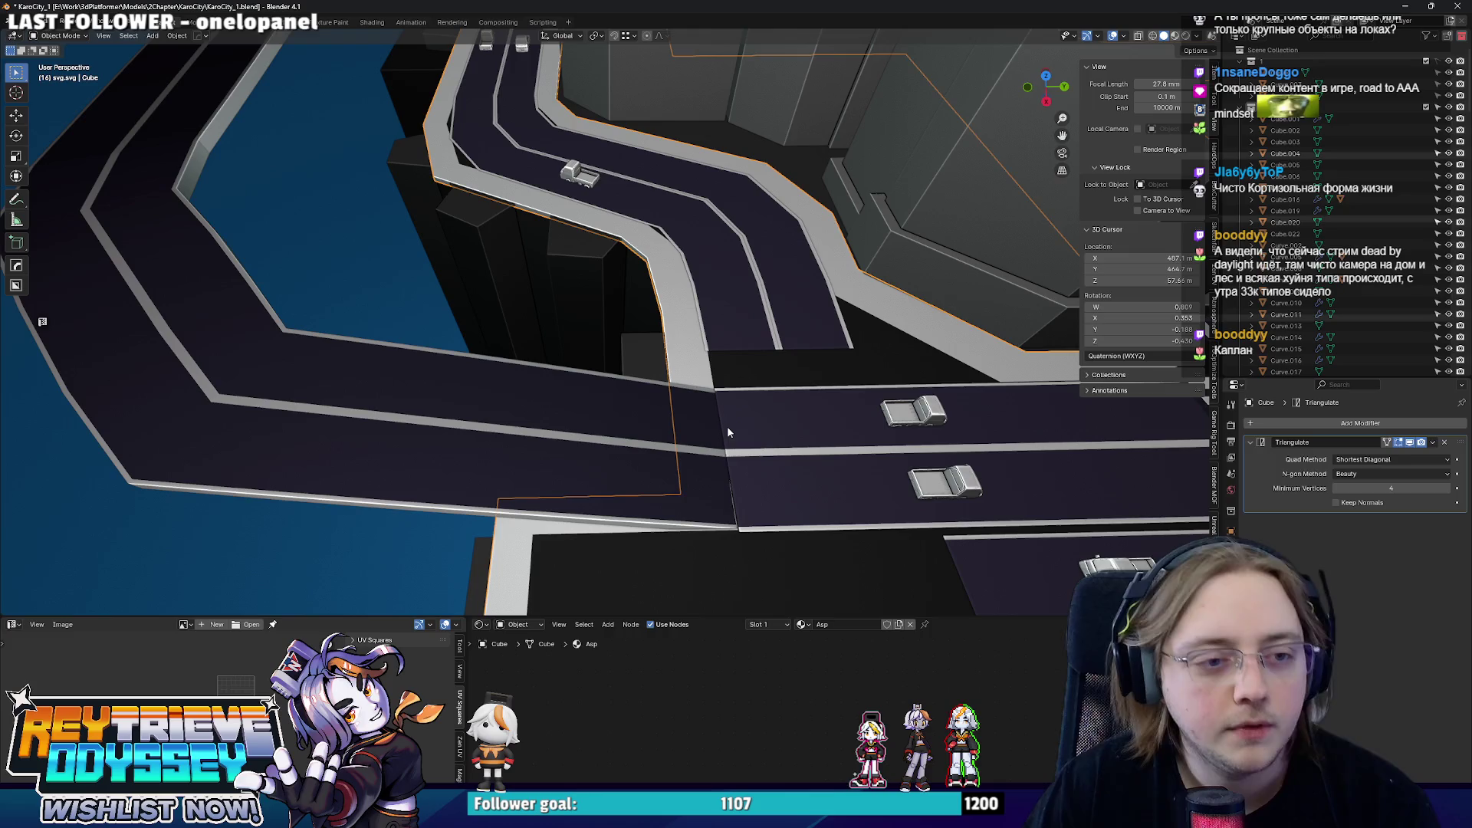
pyautogui.moveTo(648, 396); pyautogui.dragTo(865, 460, button='middle')
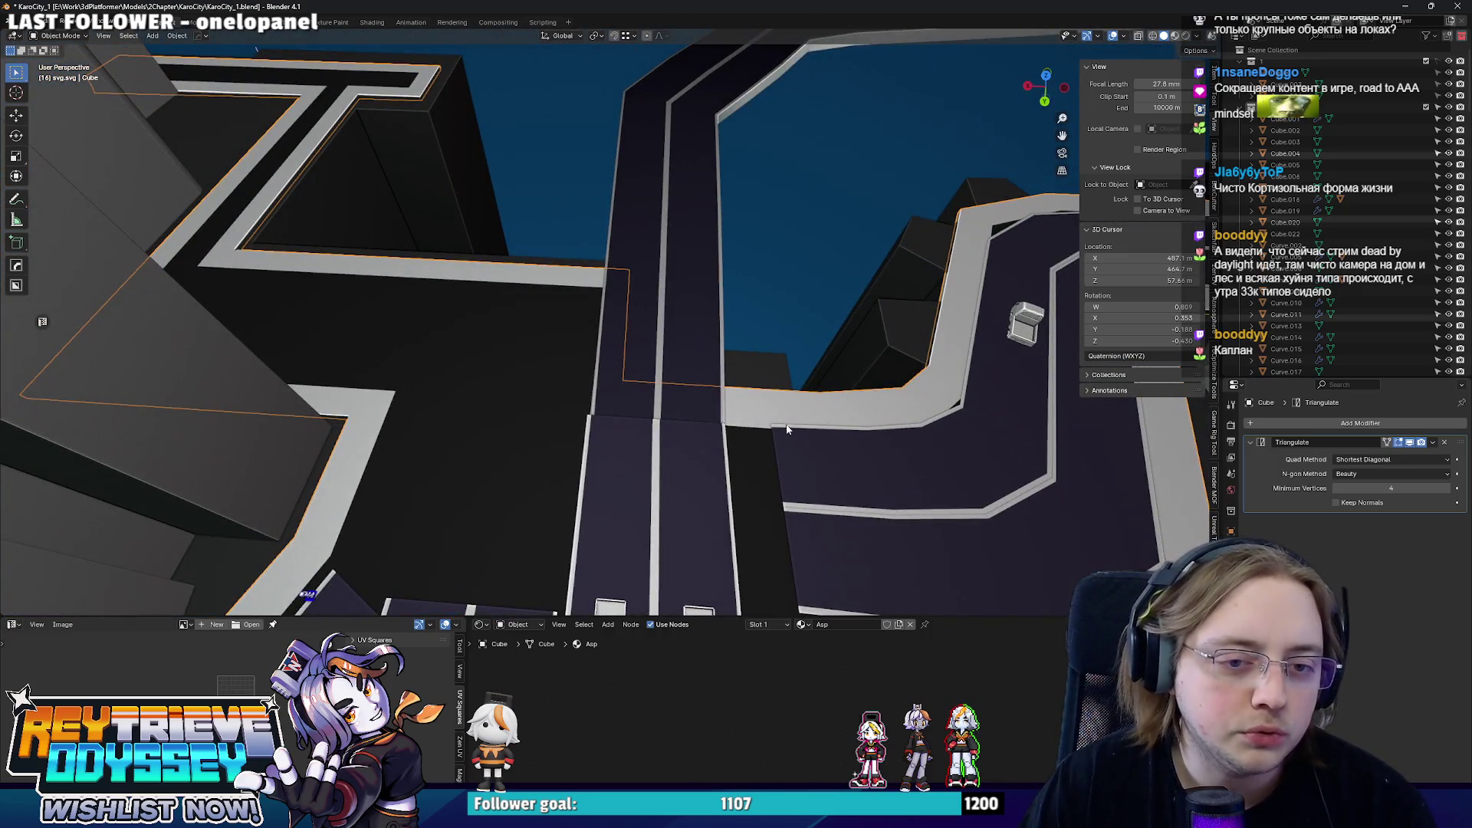
pyautogui.moveTo(763, 414)
pyautogui.mouseDown(button='middle')
pyautogui.moveTo(954, 427)
pyautogui.moveTo(724, 379)
pyautogui.mouseUp(button='middle')
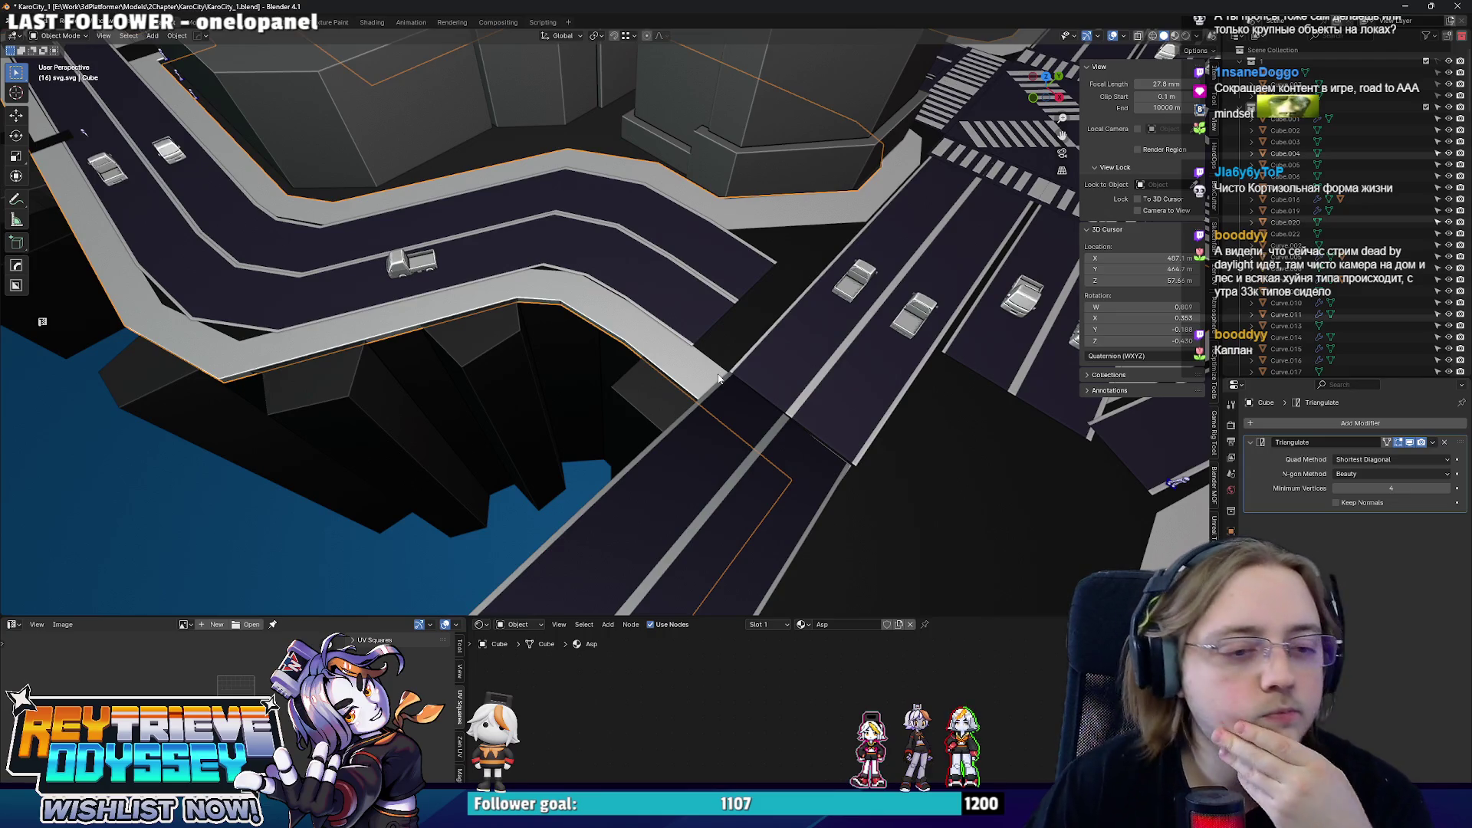
pyautogui.moveTo(722, 379); pyautogui.dragTo(677, 381, button='middle')
pyautogui.click(678, 381)
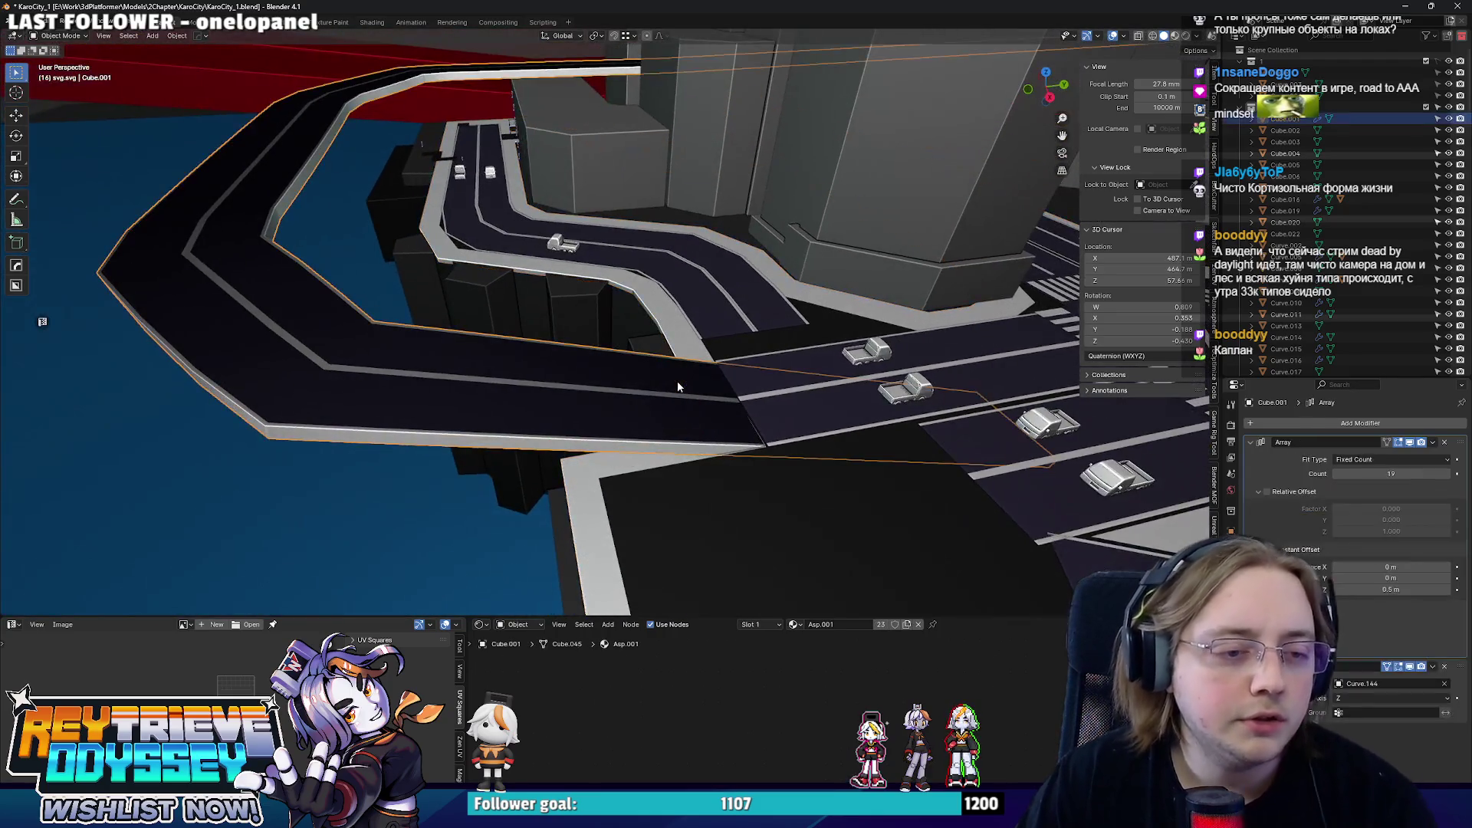
# - Shift a group of the elevated curved road's curve points along Y so the curb wraps into the crossing
pyautogui.hotkey('alt', 'z')
pyautogui.click(668, 399)
pyautogui.scroll(3, 664, 400)
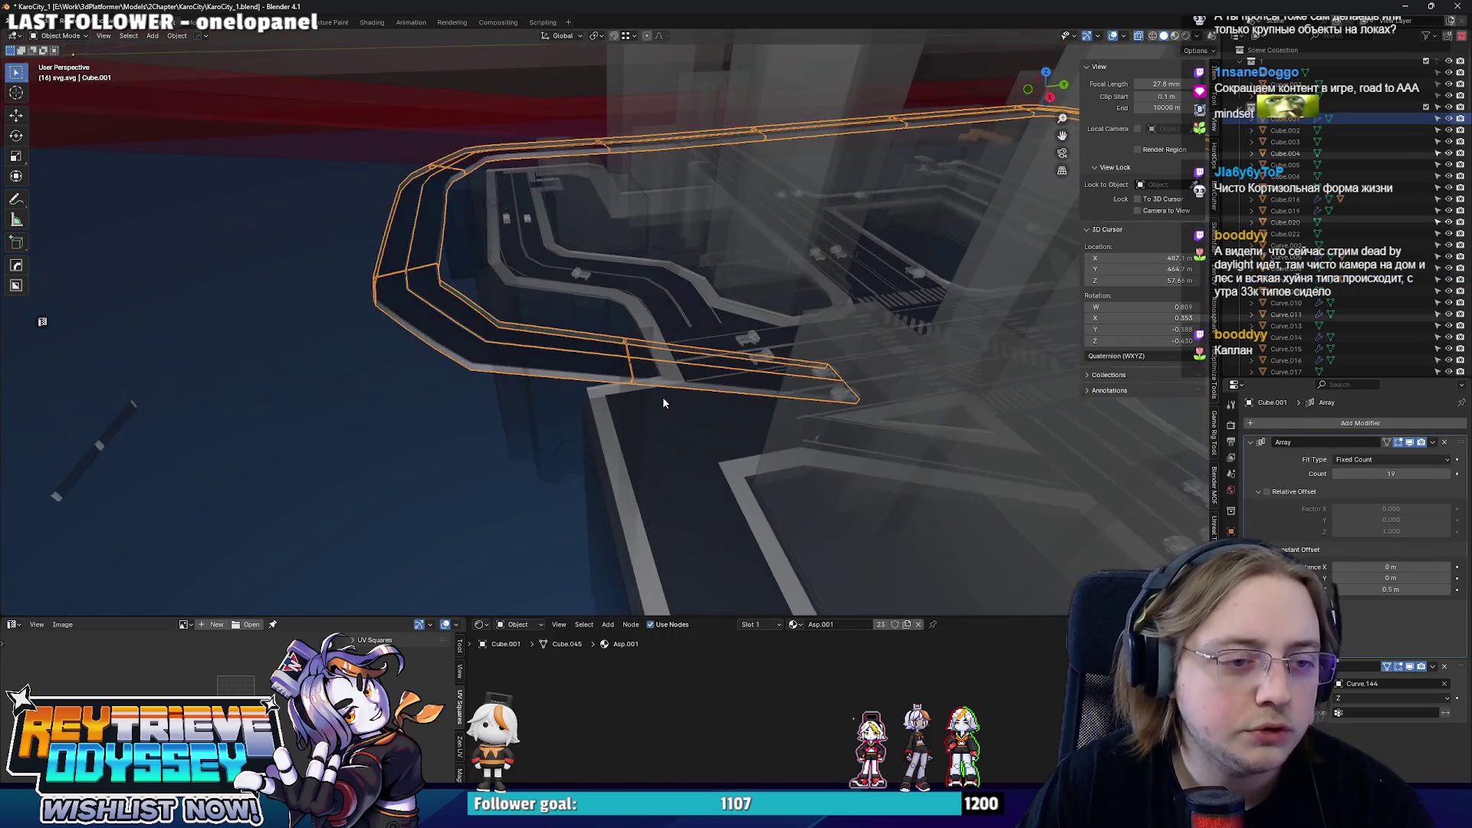
pyautogui.click(650, 372)
pyautogui.click(649, 372)
pyautogui.press('Tab')
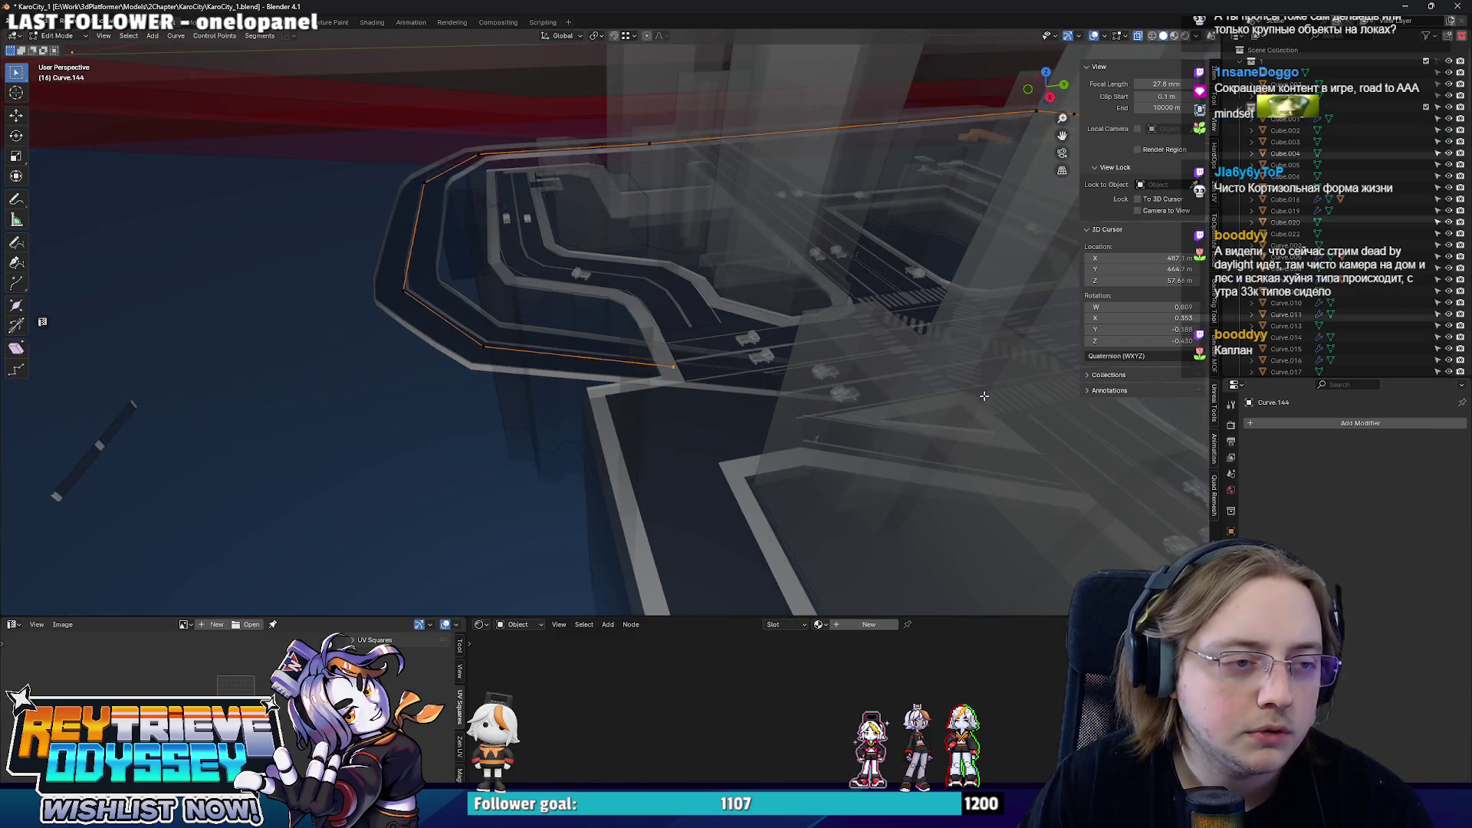
pyautogui.moveTo(649, 371); pyautogui.dragTo(402, 168, button='middle')
pyautogui.moveTo(402, 168); pyautogui.dragTo(749, 401)
pyautogui.hotkey('alt', 'z')
pyautogui.scroll(3, 748, 401)
pyautogui.press('g')
pyautogui.press('y')
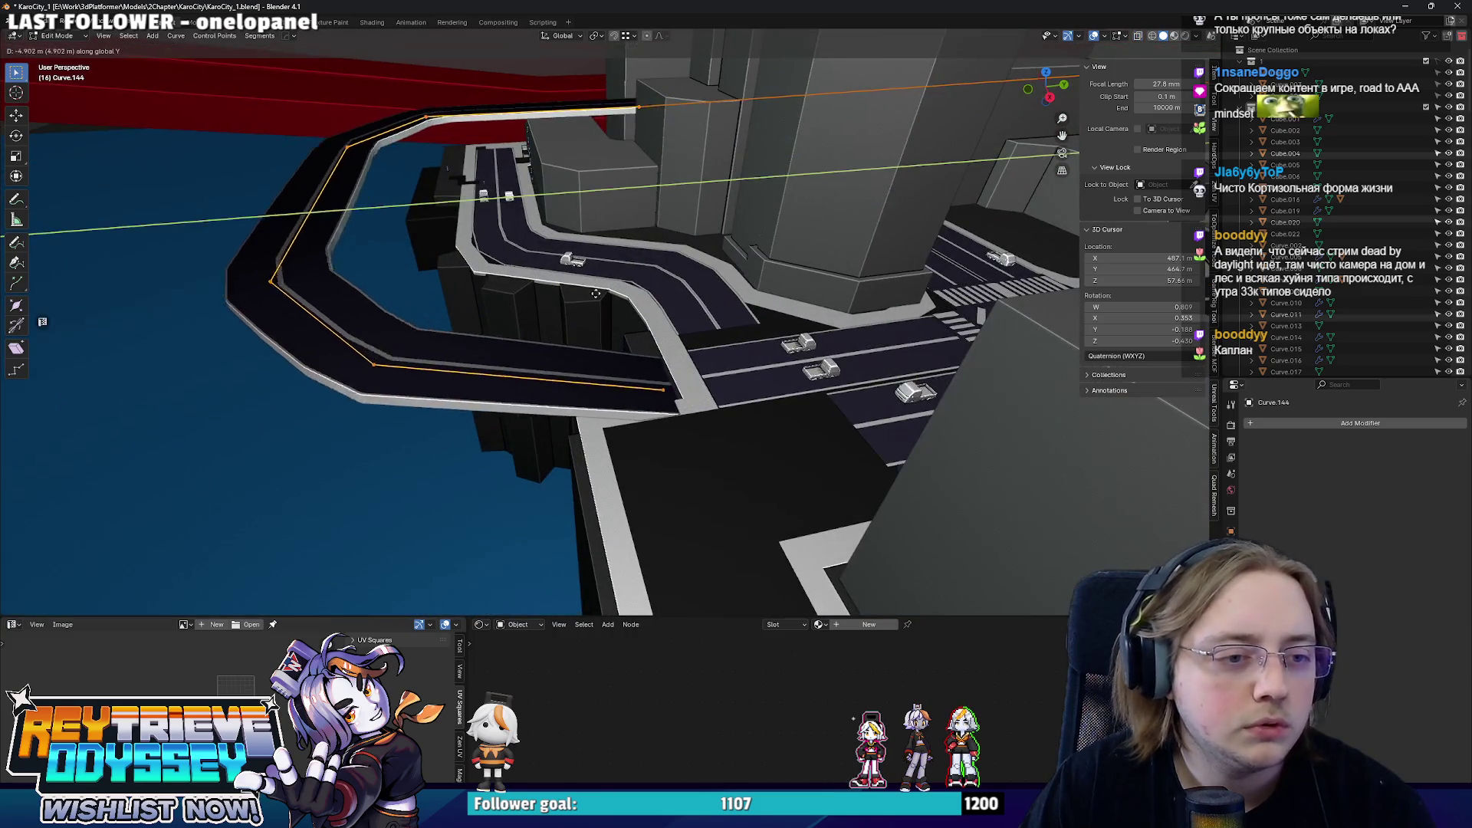
pyautogui.click(545, 294)
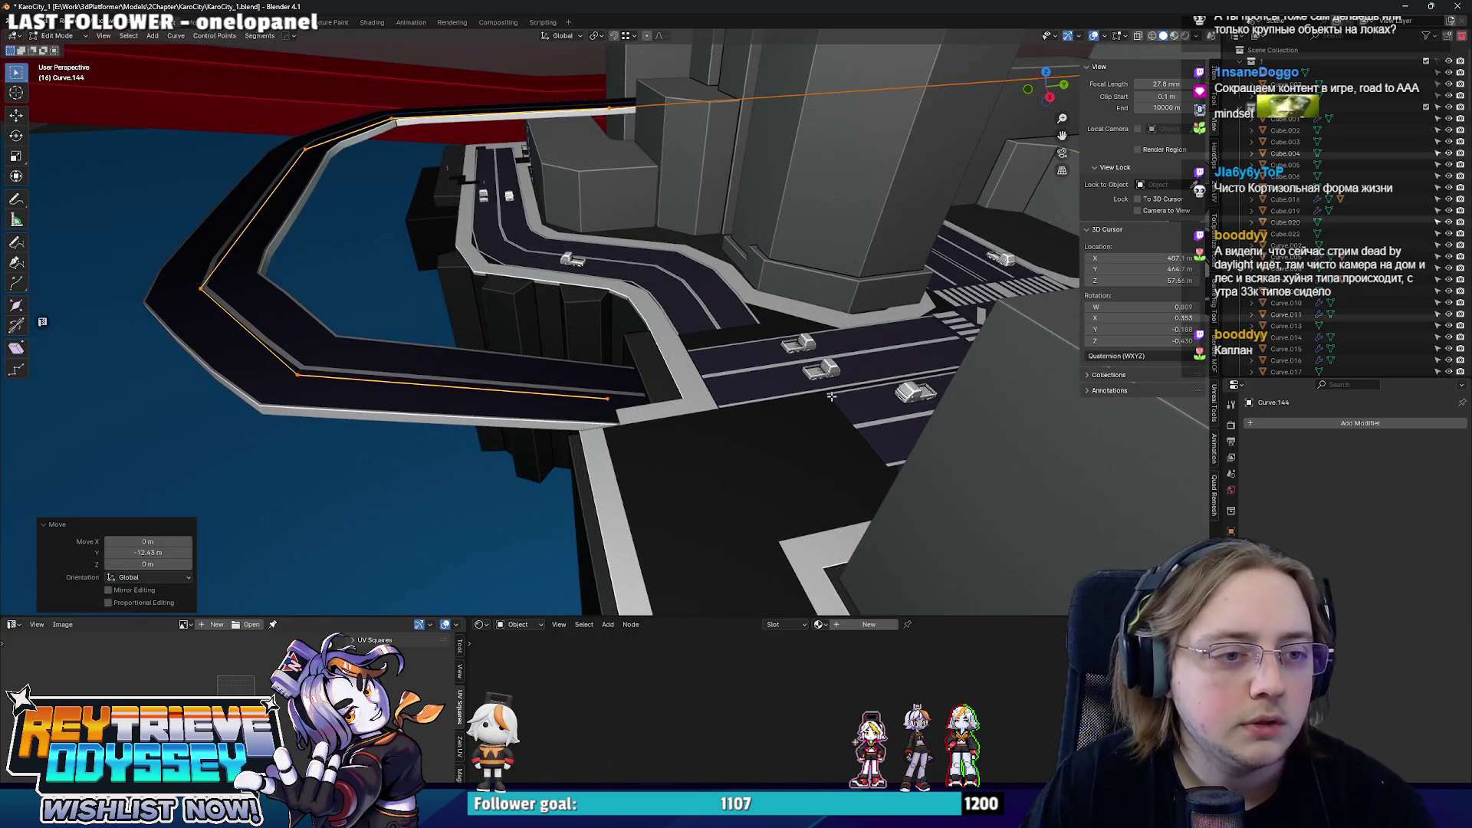
pyautogui.press('Tab')
pyautogui.scroll(3, 698, 377)
# - Move the diagonal sidewalk piece's end face along X from top view to line up with the road below
pyautogui.click(699, 377)
pyautogui.scroll(2, 769, 409)
pyautogui.moveTo(770, 410)
pyautogui.mouseDown(button='middle')
pyautogui.moveTo(795, 418)
pyautogui.moveTo(716, 329)
pyautogui.moveTo(821, 527)
pyautogui.mouseUp(button='middle')
pyautogui.press('Tab')
pyautogui.hotkey('alt', 'z')
pyautogui.scroll(2, 821, 526)
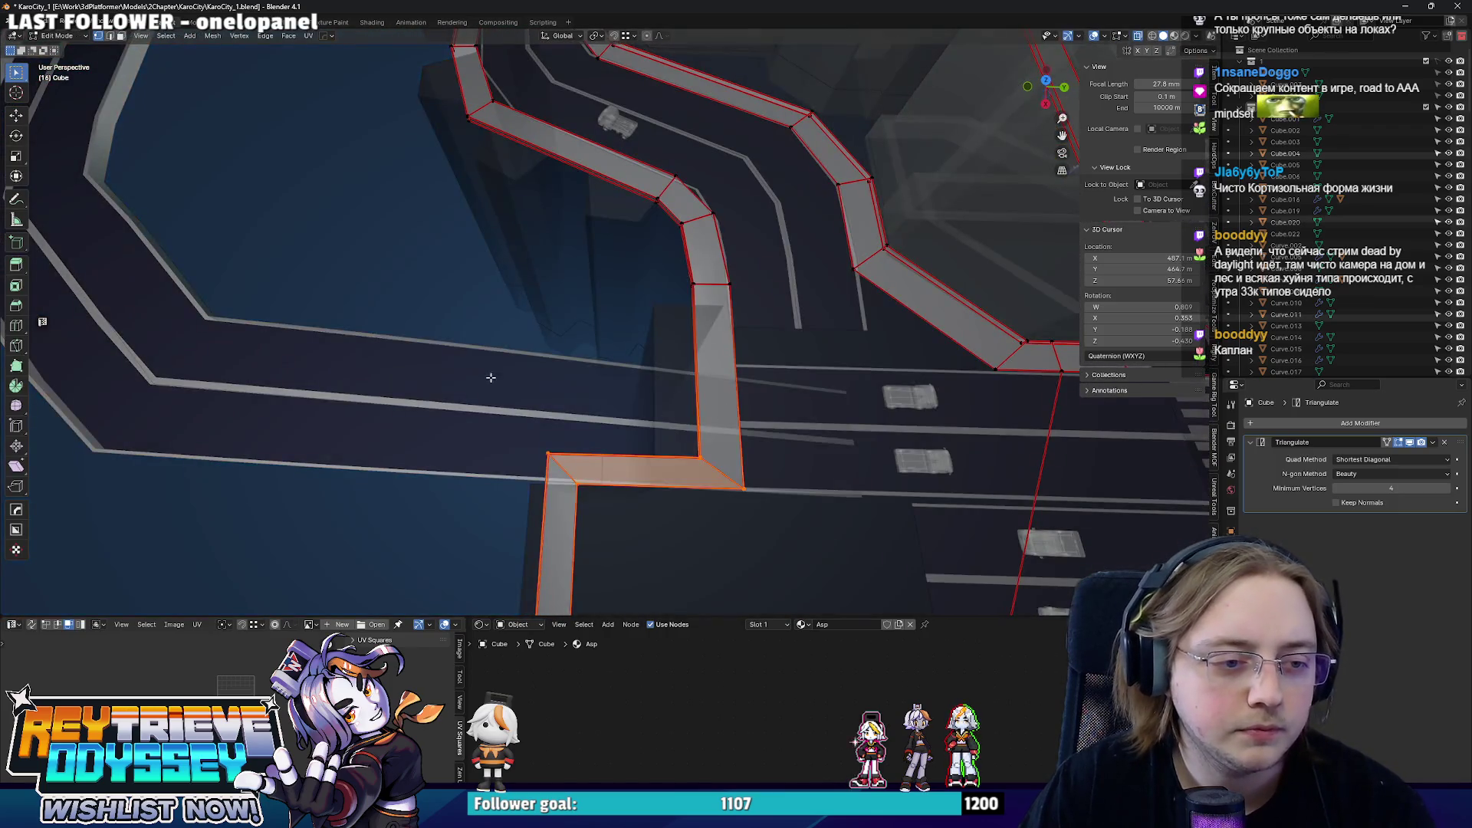
pyautogui.press('KP_7')
pyautogui.press('g')
pyautogui.press('x')
pyautogui.click(805, 411)
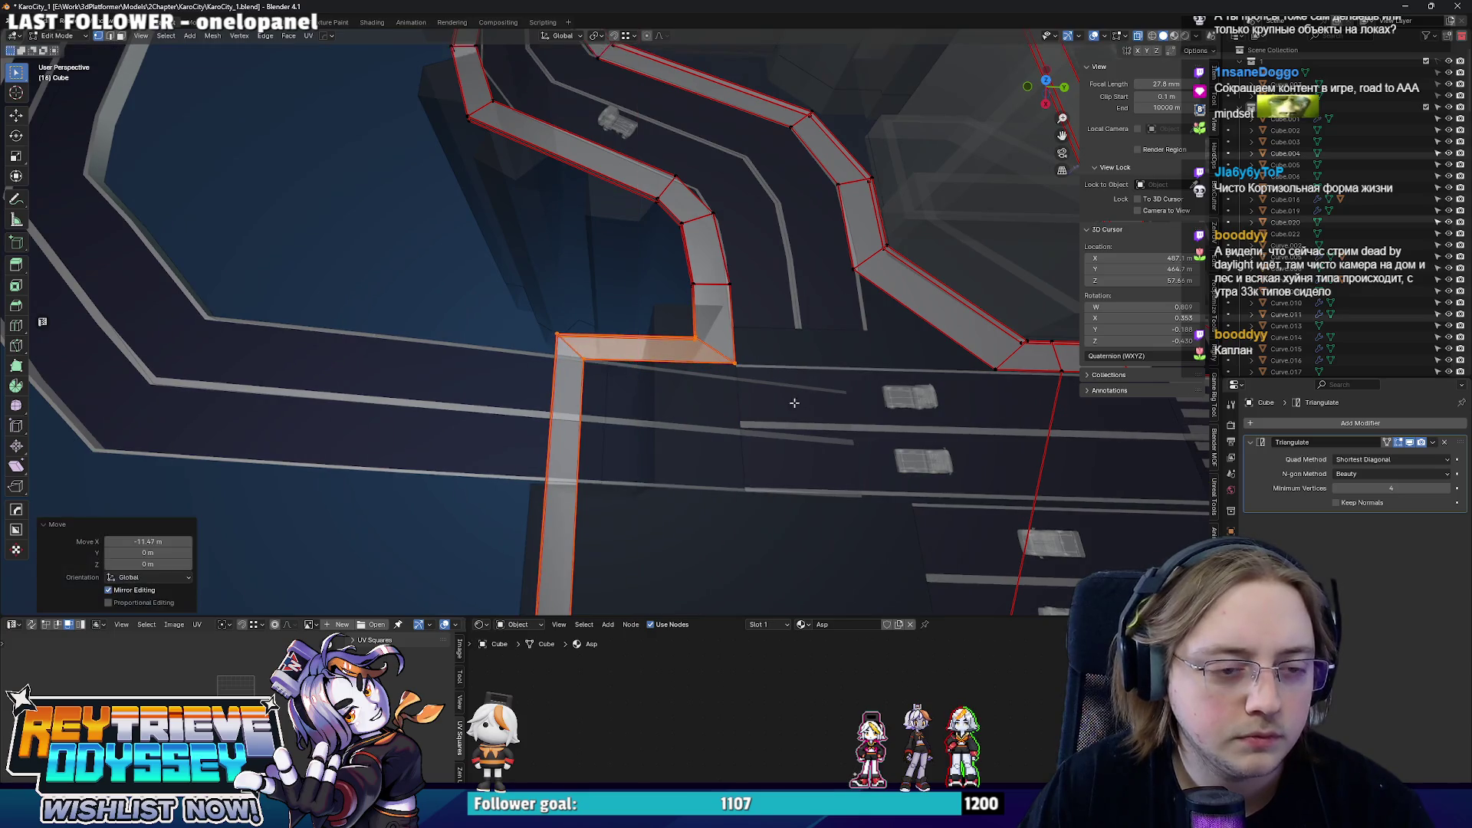
pyautogui.hotkey('alt', 'z')
pyautogui.moveTo(760, 425)
pyautogui.mouseDown(button='middle')
pyautogui.moveTo(794, 391)
pyautogui.moveTo(683, 436)
pyautogui.mouseUp(button='middle')
pyautogui.press('Tab')
# - Select the road lanes piece by the intersection and start editing its mesh see-through
pyautogui.click(793, 392)
pyautogui.press('Tab')
pyautogui.hotkey('alt', 'z')
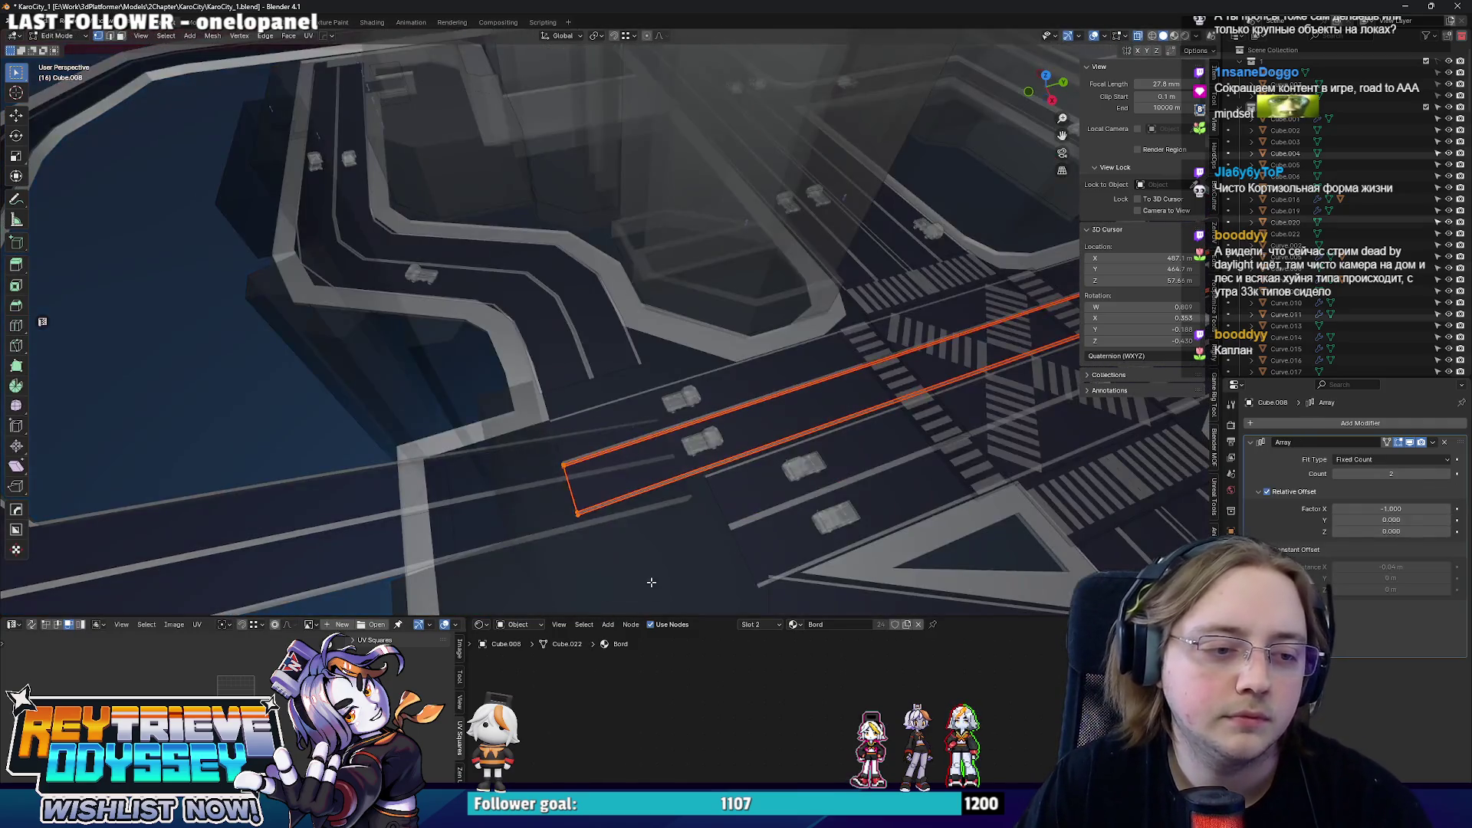
# - Slide the selected road-lanes face along Y and return to object mode
pyautogui.hotkey('alt', 'z')
pyautogui.press('g')
pyautogui.press('y')
pyautogui.click(737, 448)
pyautogui.moveTo(737, 449); pyautogui.dragTo(522, 475, button='middle')
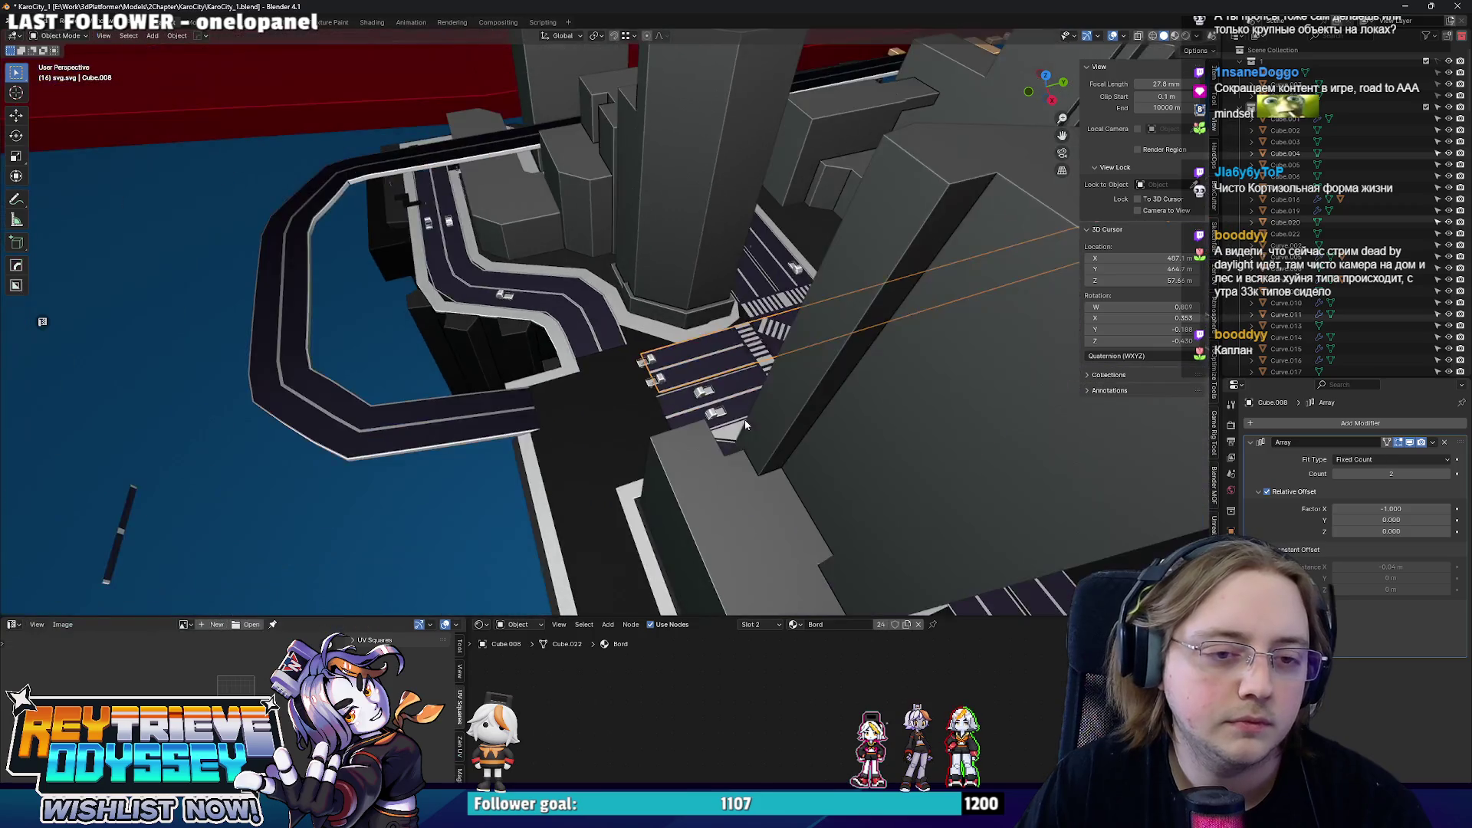
pyautogui.press('Tab')
# - Shorten the copied road piece along Y and set its origin to the geometry centre
pyautogui.press('s')
pyautogui.press('y')
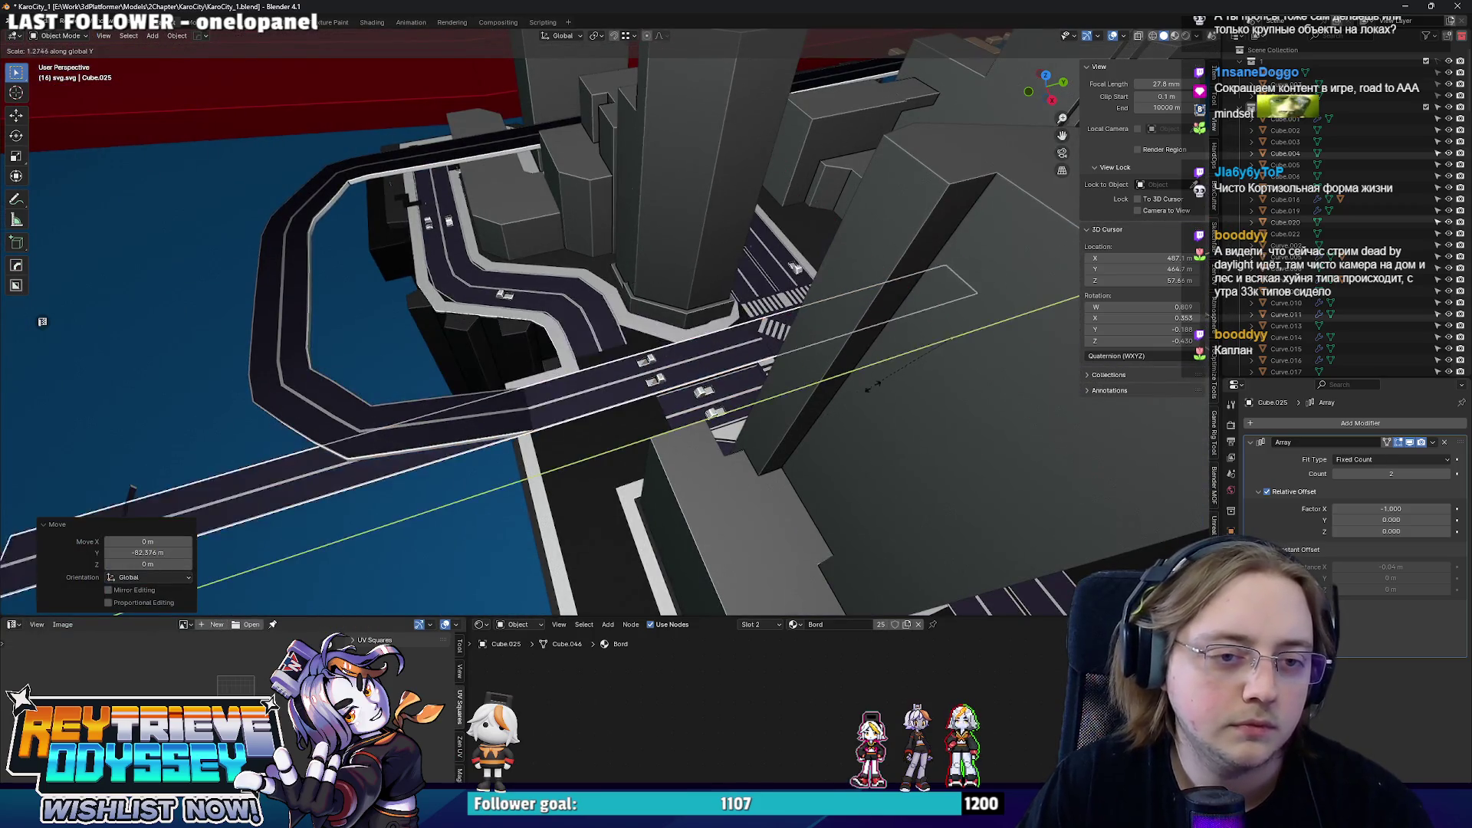
pyautogui.press('Escape')
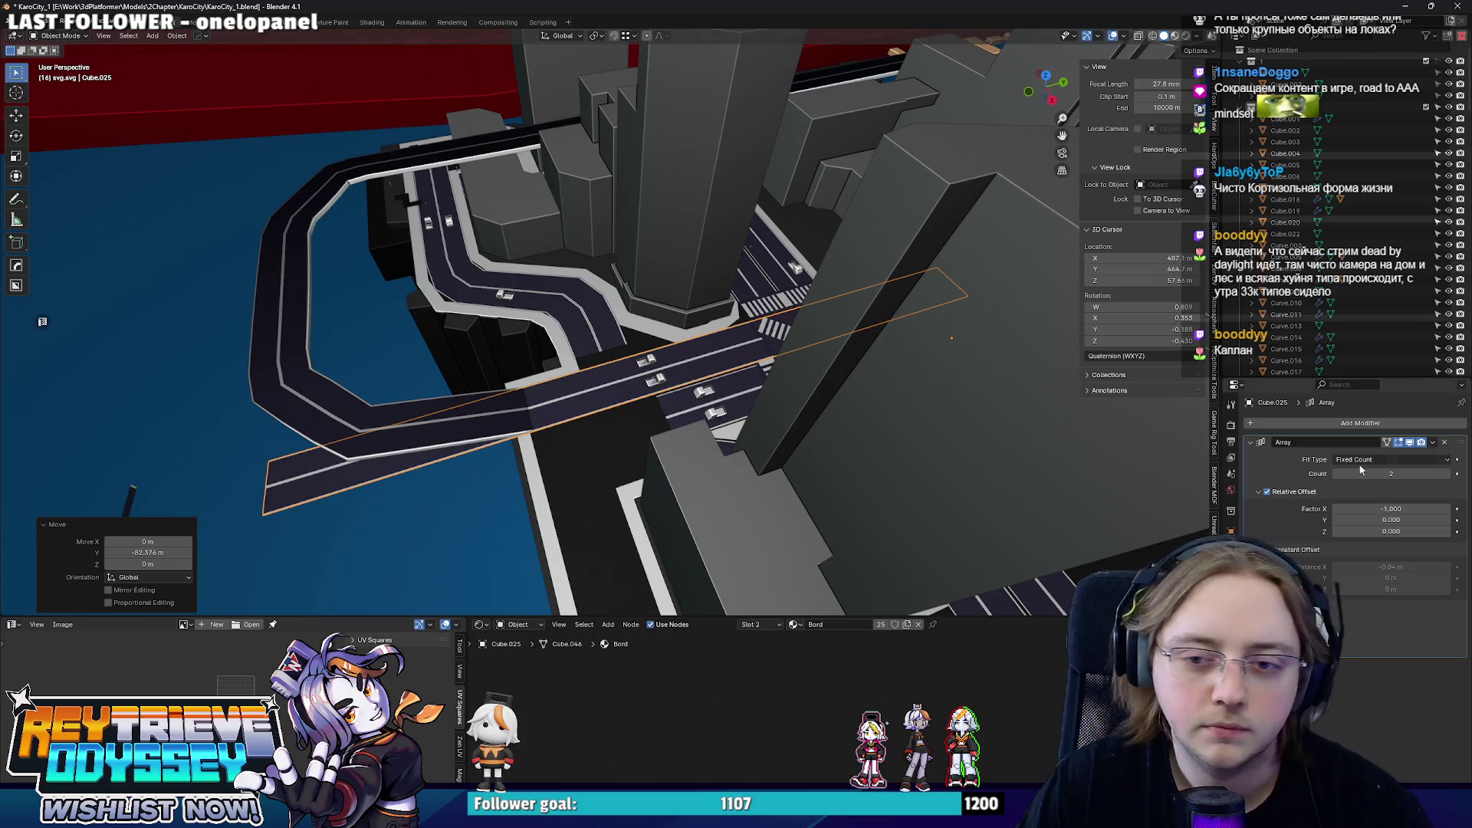
pyautogui.press('KP_7')
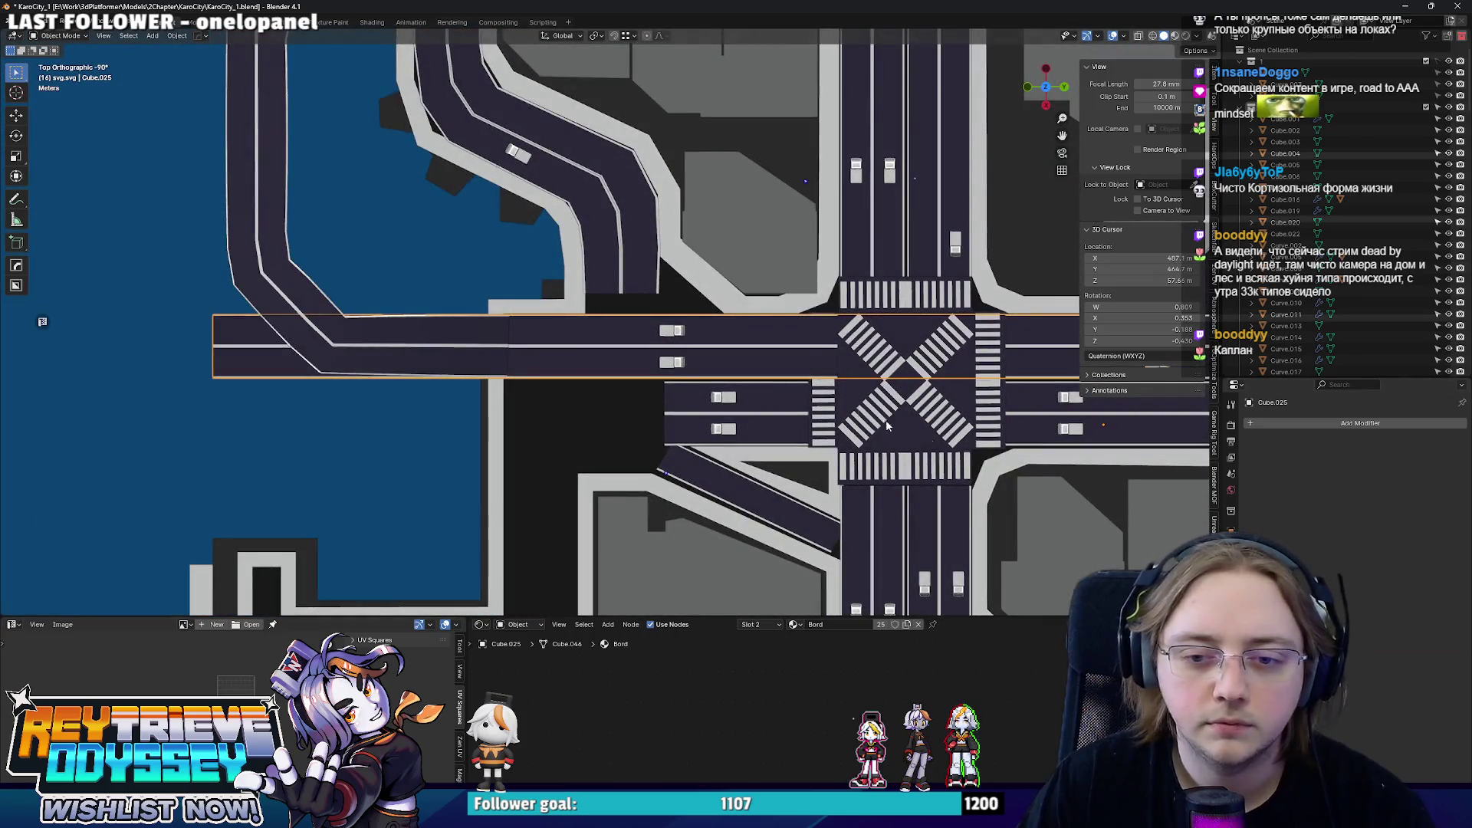
pyautogui.scroll(-3, 930, 440)
pyautogui.rightClick(739, 387)
pyautogui.click(851, 403)
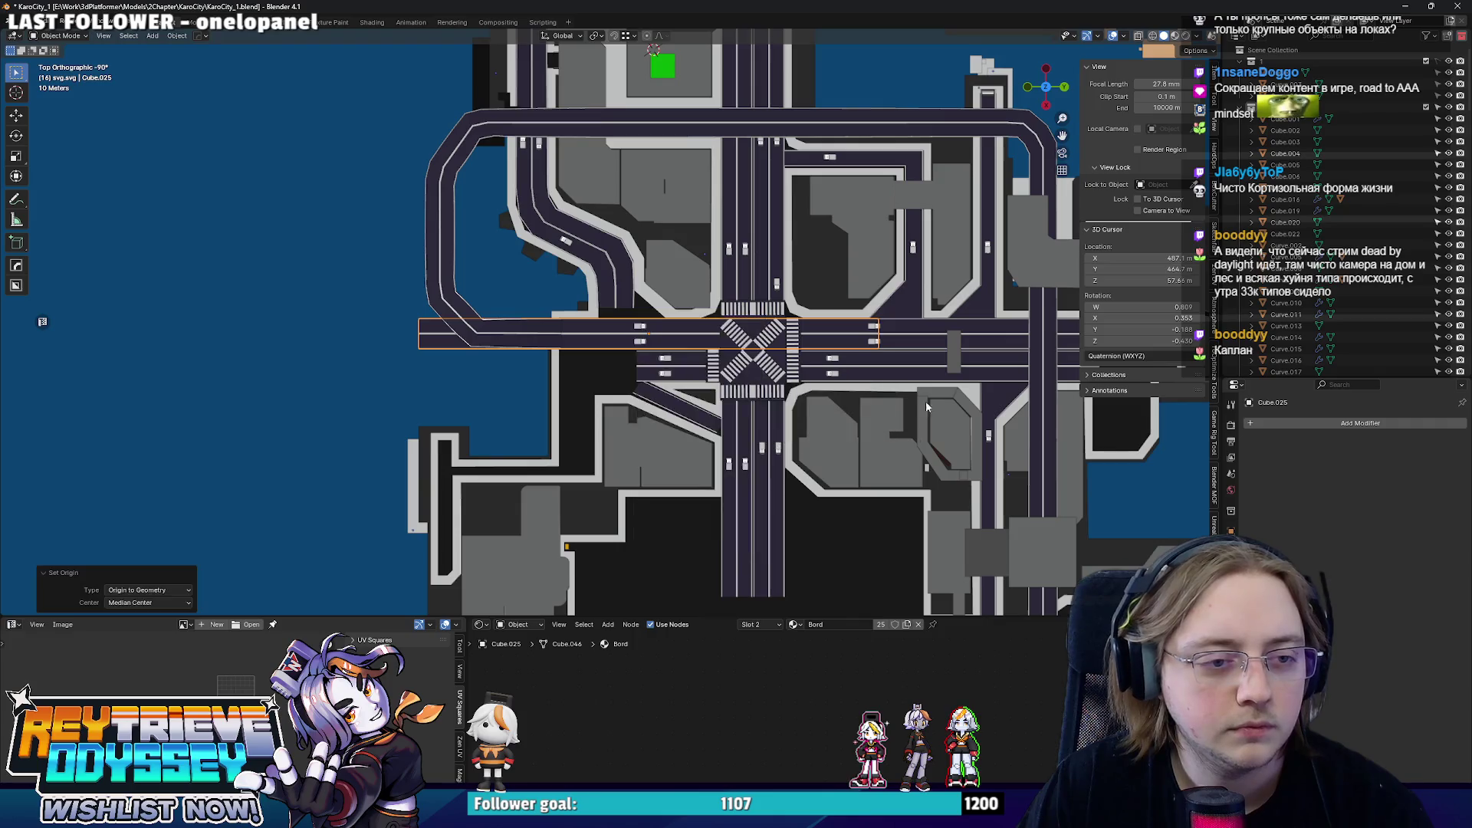
pyautogui.write('sy0.18')
pyautogui.press('Return')
pyautogui.scroll(5, 756, 354)
# - Move and rescale the road piece along Y so it fills the gap beside the intersection
pyautogui.press('g')
pyautogui.press('y')
pyautogui.click(755, 354)
pyautogui.scroll(-3, 515, 357)
pyautogui.scroll(3, 698, 369)
pyautogui.press('s')
pyautogui.press('y')
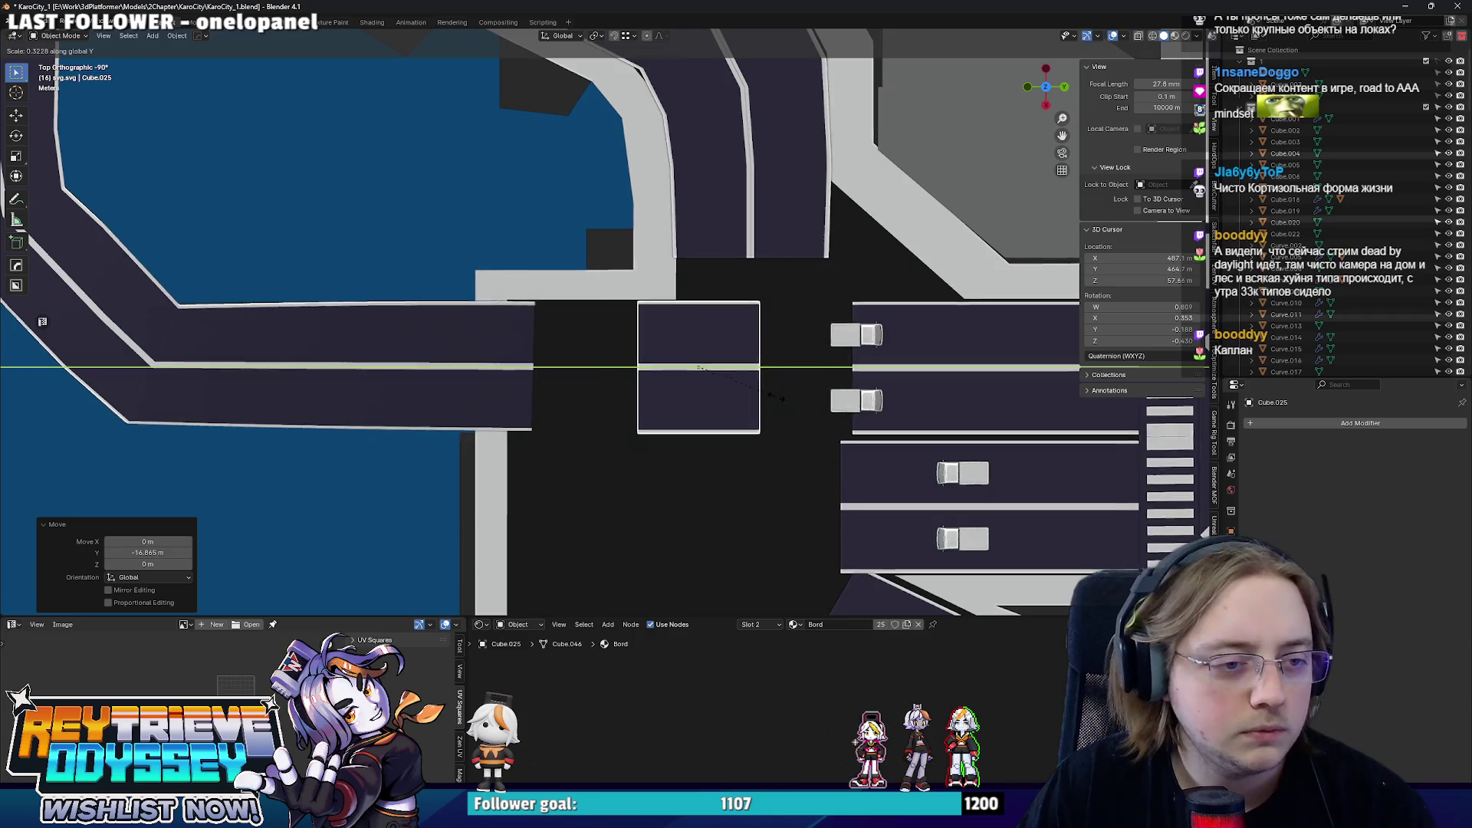
pyautogui.click(879, 379)
pyautogui.press('Tab')
pyautogui.press('z')
# - Set solid see-through shading and start editing the diagonal sidewalk piece
pyautogui.click(826, 364)
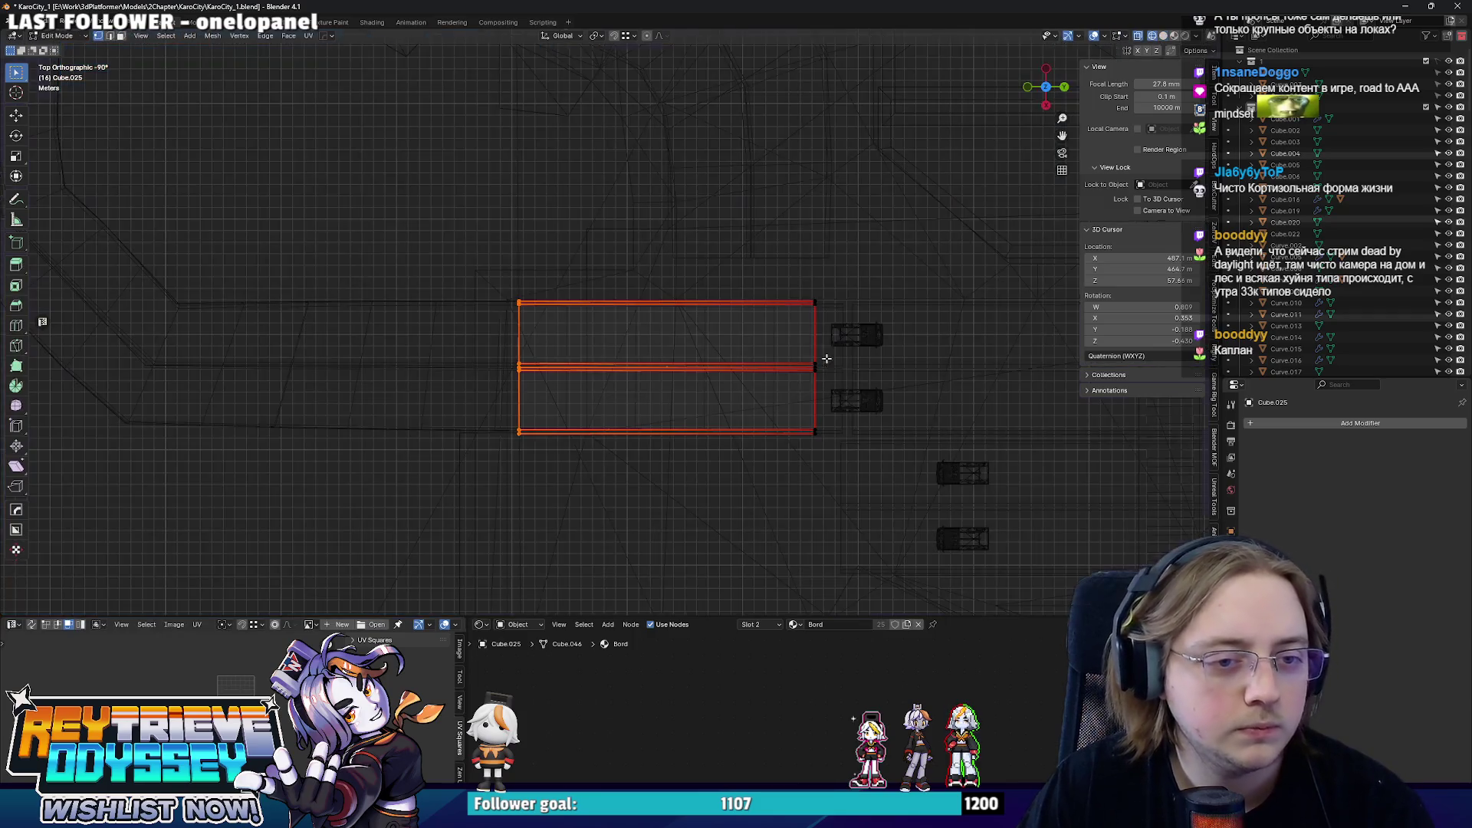
pyautogui.hotkey('shift', 'z')
pyautogui.hotkey('alt', 'z')
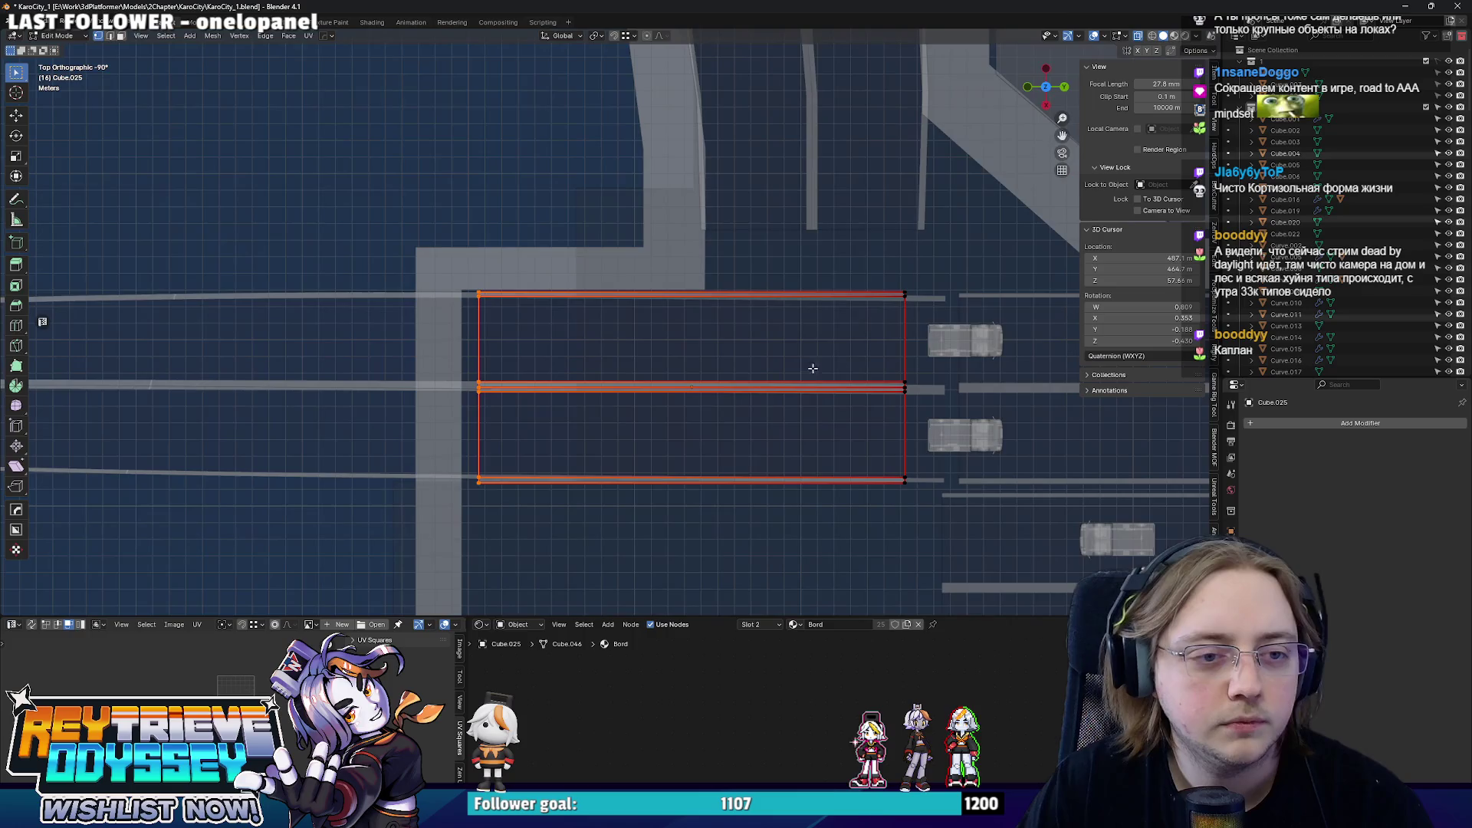
pyautogui.scroll(1, 831, 362)
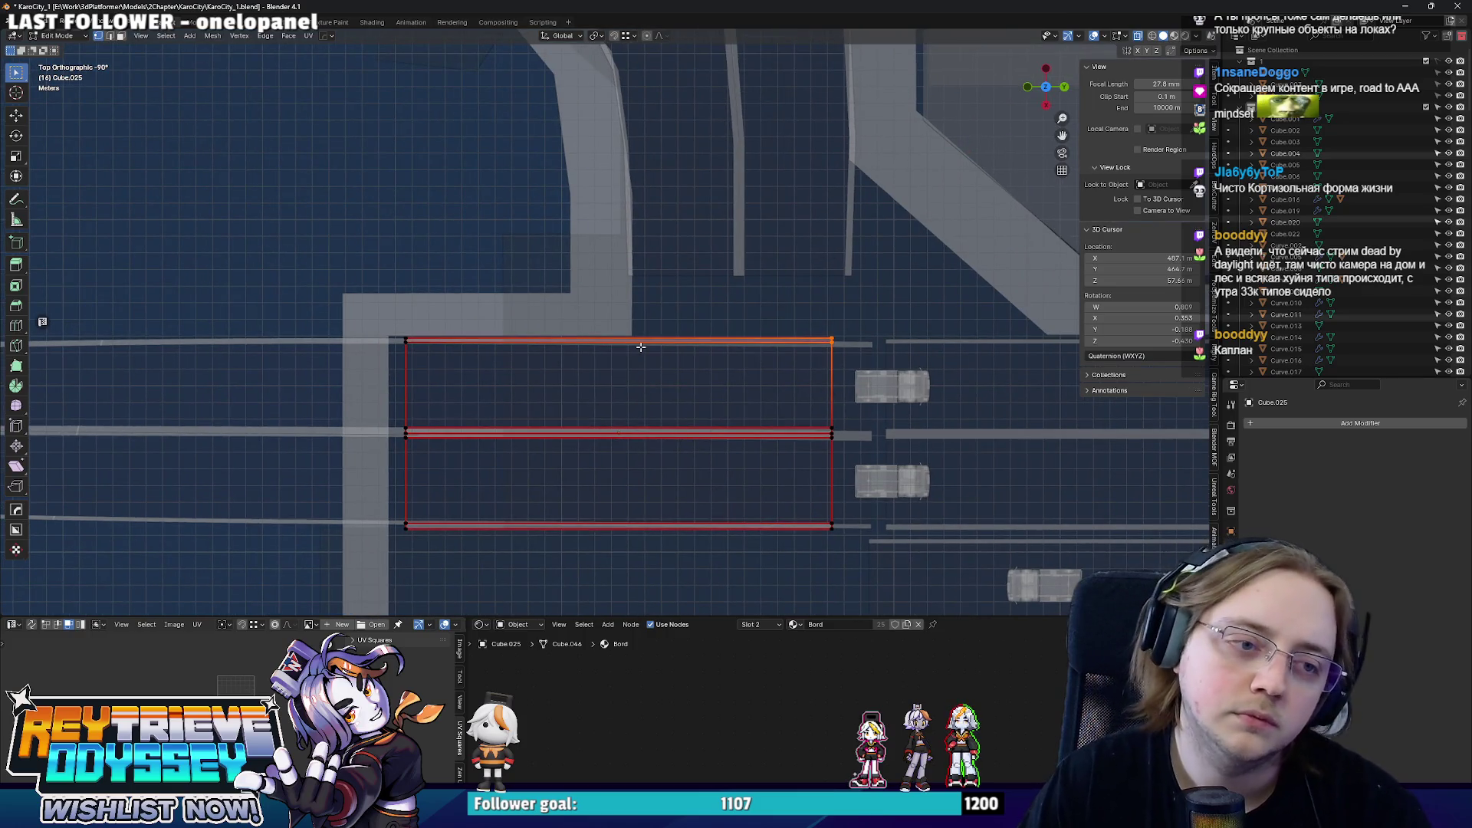
pyautogui.press('Tab')
pyautogui.click(553, 302)
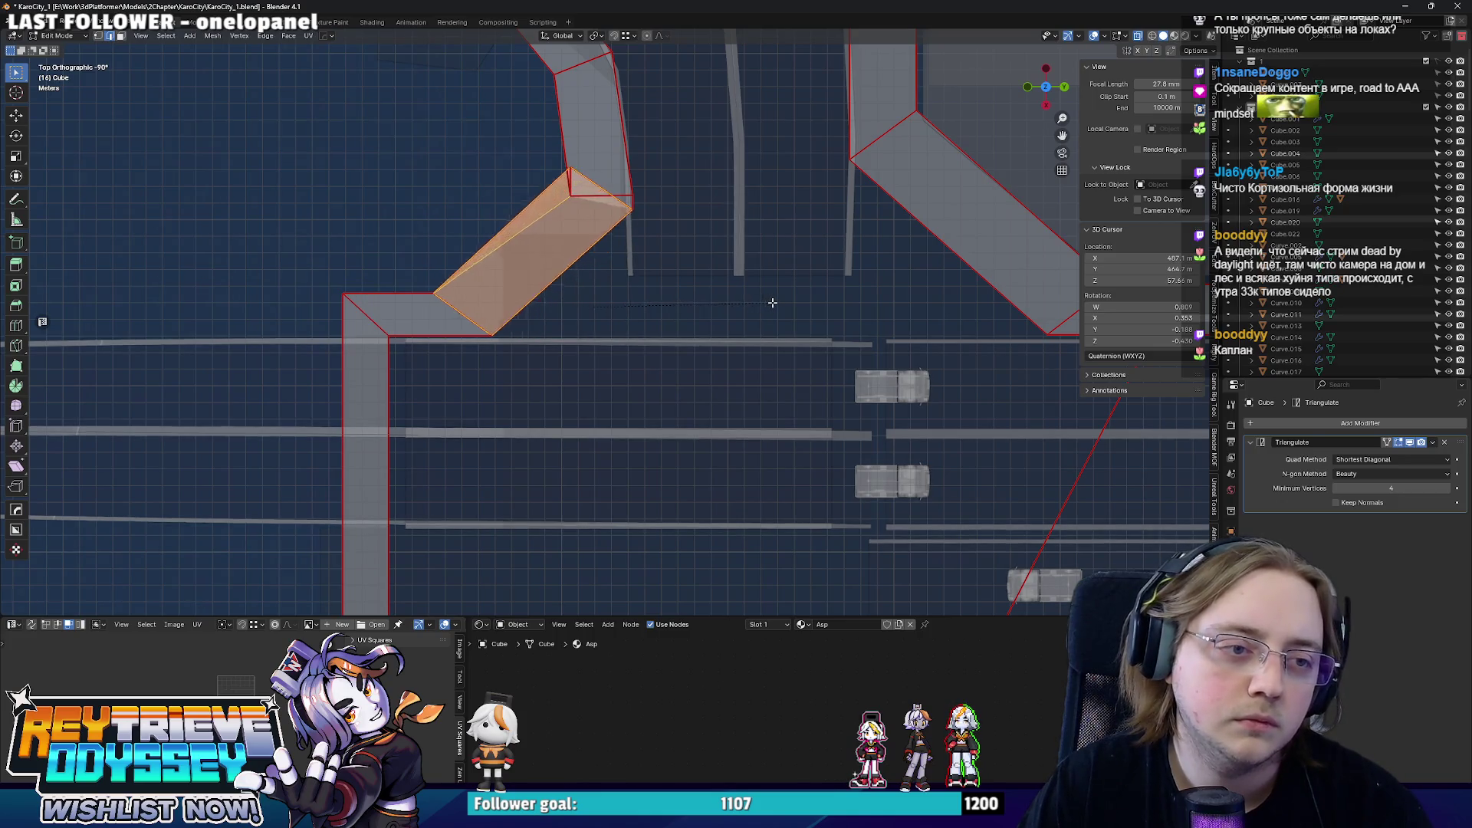
# - Add a middle edge loop to the sidewalk, slide it along the bend and begin sliding a corner
pyautogui.hotkey('ctrl', 'z')
pyautogui.keyDown('shift'); pyautogui.moveTo(784, 302); pyautogui.dragTo(841, 427, button='middle'); pyautogui.keyUp('shift')
pyautogui.hotkey('alt', 'a')
pyautogui.click(621, 288)
pyautogui.press('g')
pyautogui.press('g')
pyautogui.click(659, 315)
pyautogui.moveTo(702, 315)
pyautogui.mouseDown(button='middle')
pyautogui.moveTo(786, 352)
pyautogui.moveTo(854, 333)
pyautogui.moveTo(864, 366)
pyautogui.mouseUp(button='middle')
# - Vertex-slide a bend corner along its edge and check the result in object mode
pyautogui.hotkey('shift', 'v')
pyautogui.click(690, 345)
pyautogui.moveTo(690, 345)
pyautogui.mouseDown(button='middle')
pyautogui.moveTo(726, 365)
pyautogui.moveTo(685, 428)
pyautogui.moveTo(836, 440)
pyautogui.moveTo(671, 408)
pyautogui.mouseUp(button='middle')
pyautogui.hotkey('ctrl', 'z')
pyautogui.hotkey('ctrl', 'shift', 'z')
pyautogui.press('Tab')
# - Slide a second bend vertex along its edge, then pick the short road piece from above
pyautogui.press('Tab')
pyautogui.hotkey('shift', 'v')
pyautogui.click(835, 439)
pyautogui.press('Tab')
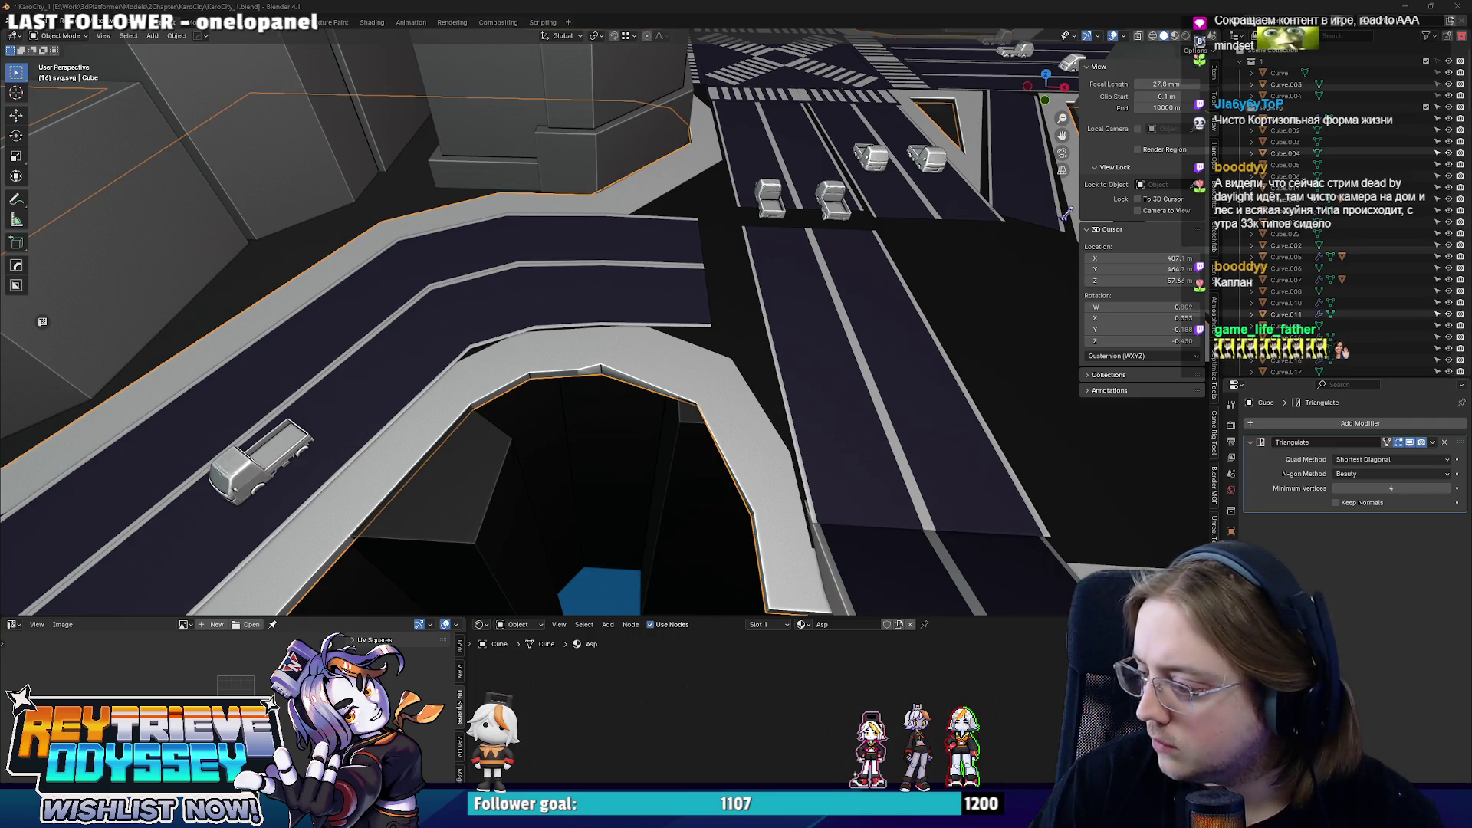
pyautogui.moveTo(620, 457); pyautogui.dragTo(667, 434, button='middle')
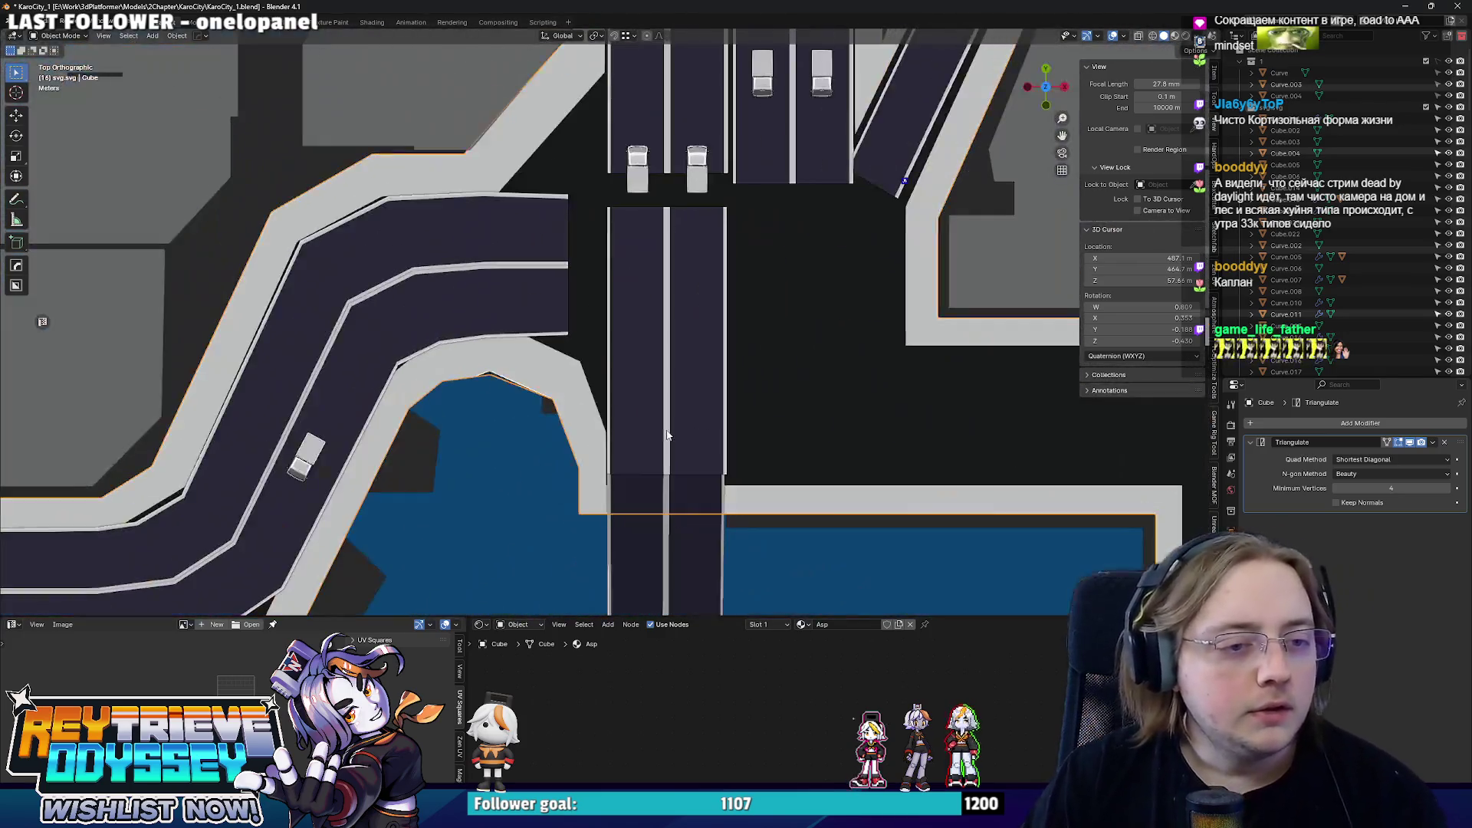
pyautogui.click(629, 340)
# - Rotate the curved road's end edge into line with the crossing, undoing a first straight move
pyautogui.press('Tab')
pyautogui.scroll(4, 757, 308)
pyautogui.scroll(-2, 757, 308)
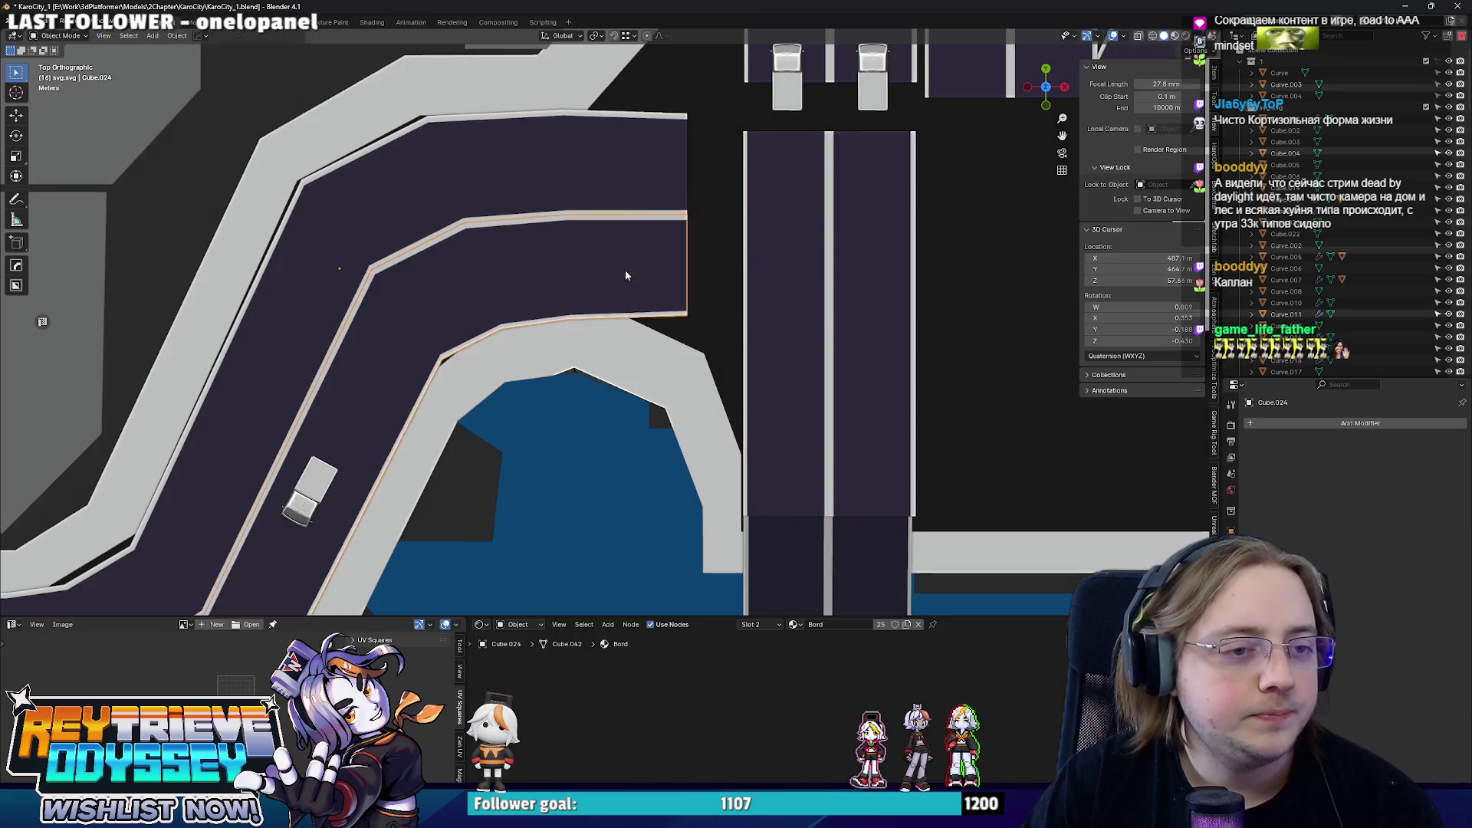
pyautogui.scroll(-3, 624, 271)
pyautogui.click(624, 271)
pyautogui.press('Tab')
pyautogui.scroll(3, 644, 310)
pyautogui.click(650, 314)
pyautogui.press('g')
pyautogui.click(667, 339)
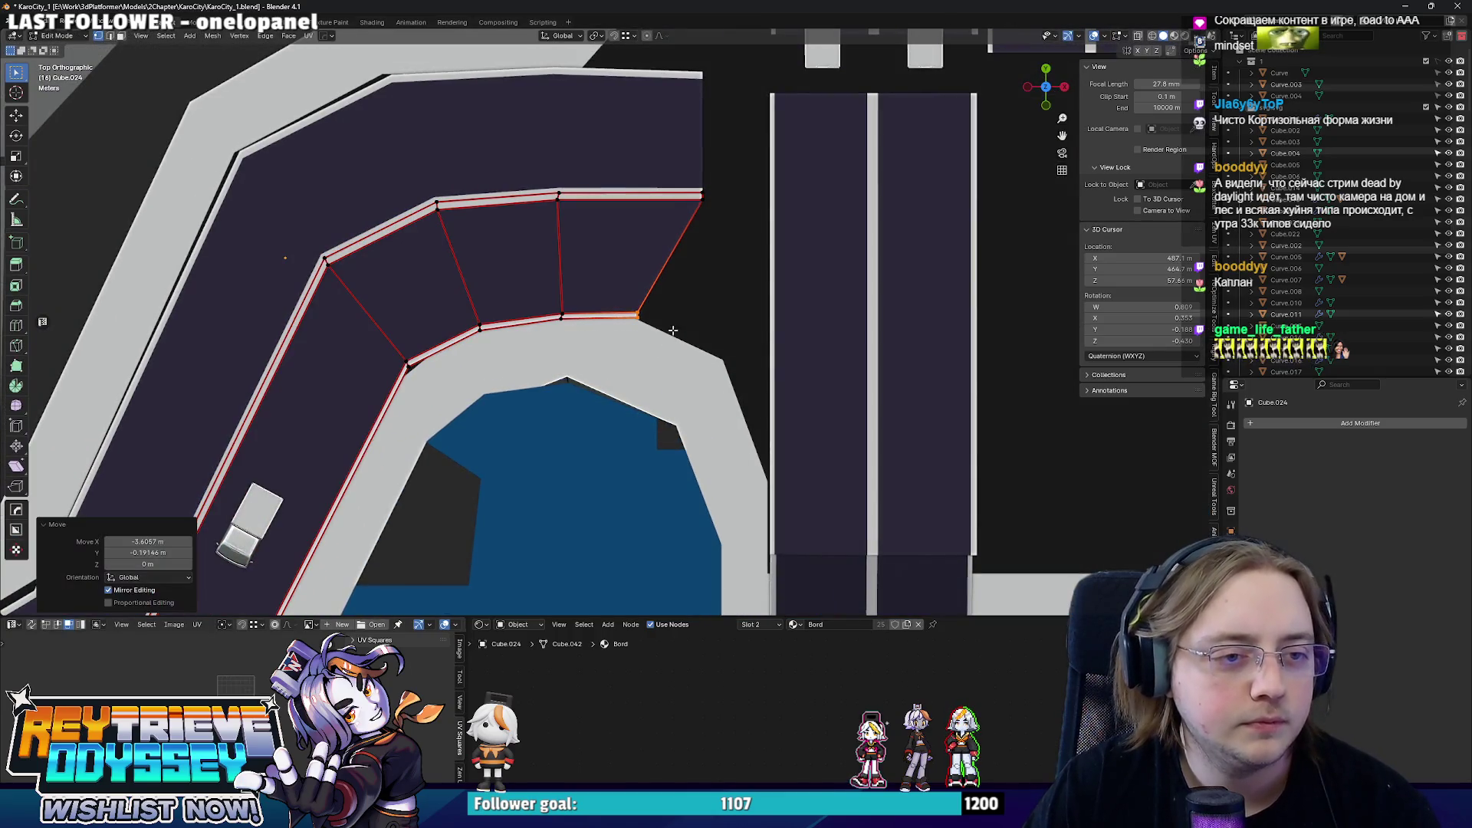
pyautogui.hotkey('alt', 'z')
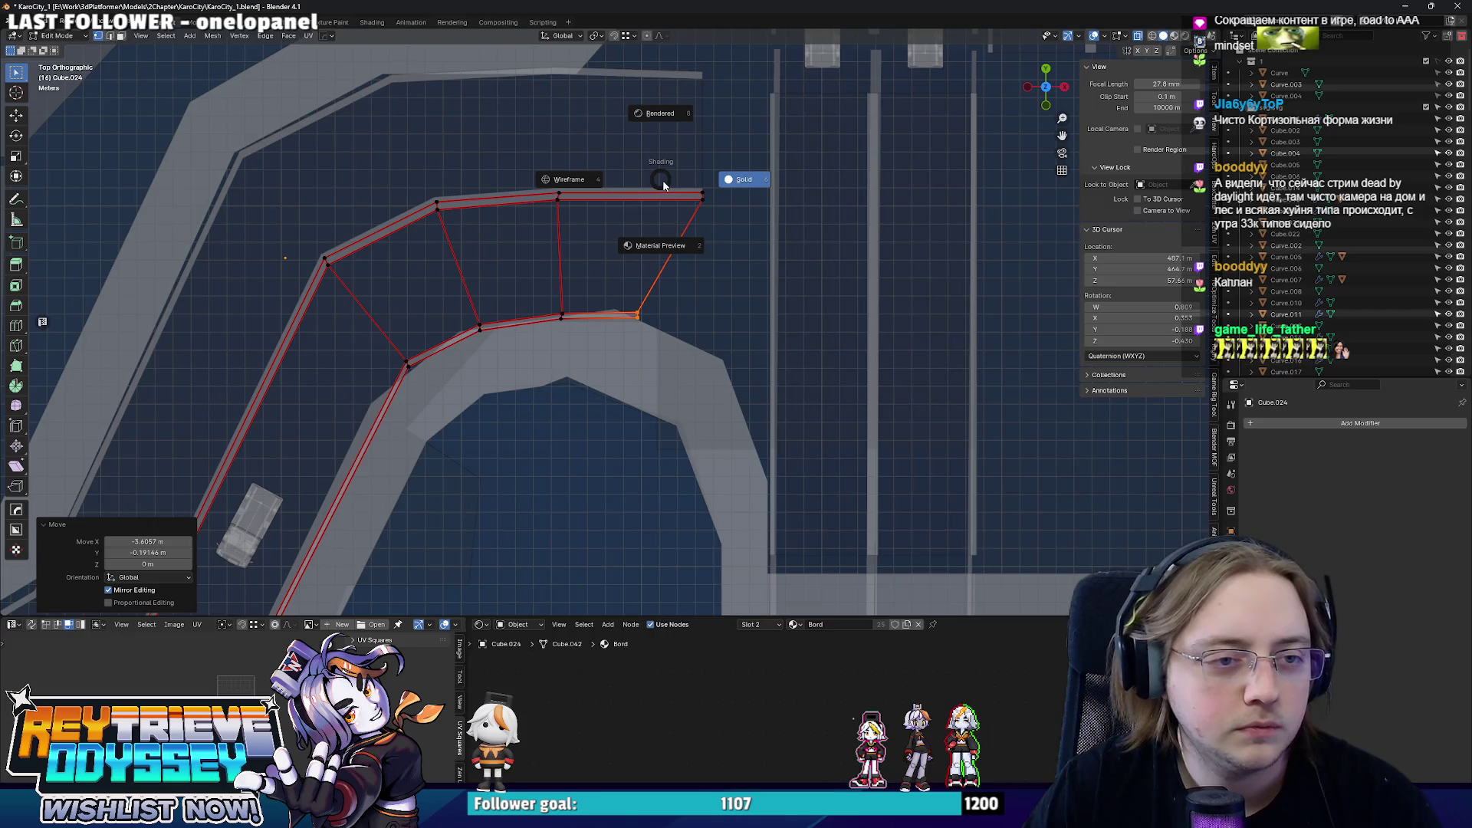
pyautogui.hotkey('ctrl', 'z')
pyautogui.press('r')
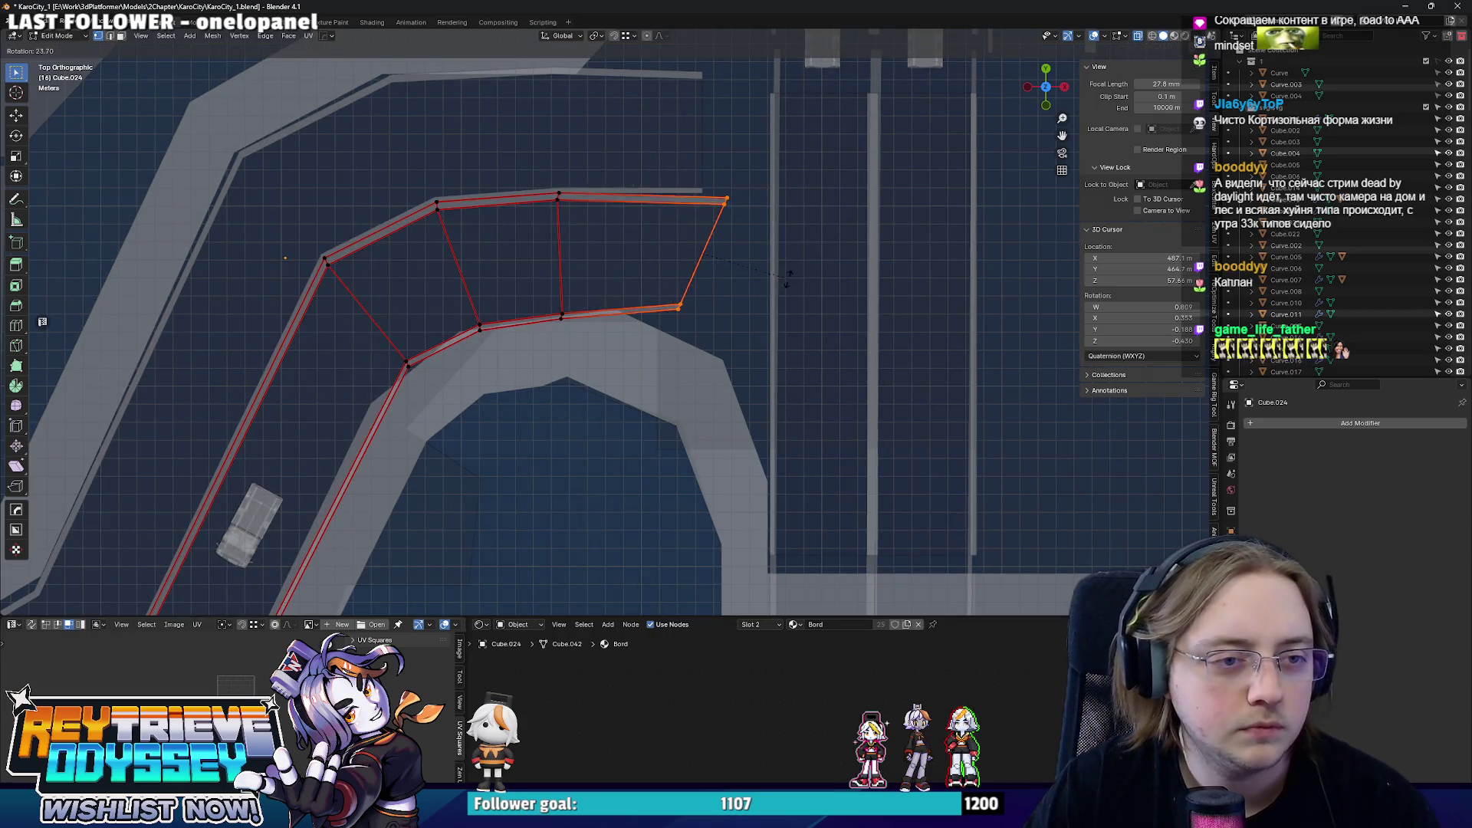
pyautogui.click(730, 280)
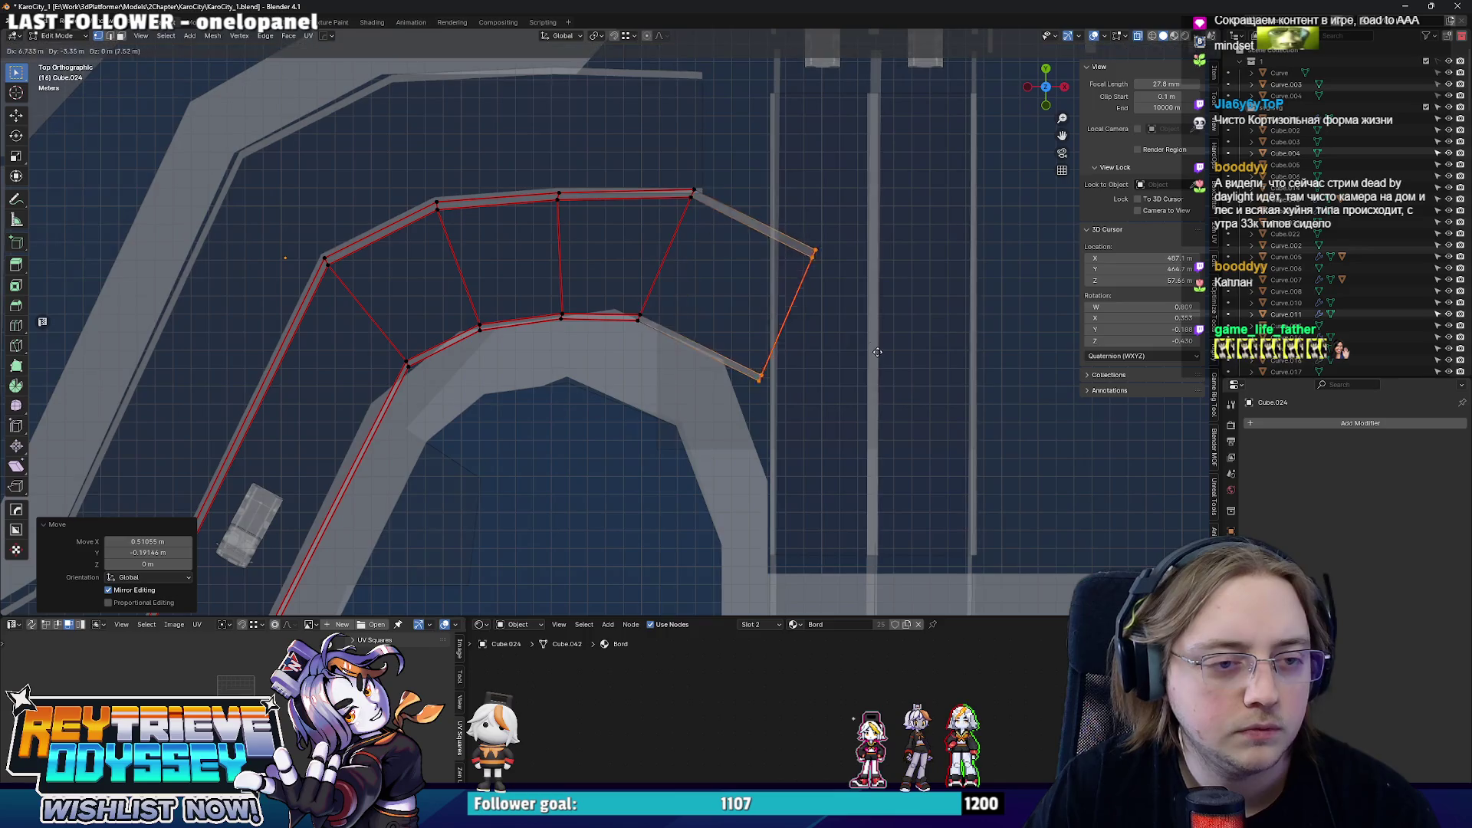
pyautogui.click(842, 335)
# - Extrude a new segment from the curved road's end, rotated, narrowed and nudged to follow the curve
pyautogui.press('e')
pyautogui.press('r')
pyautogui.click(921, 506)
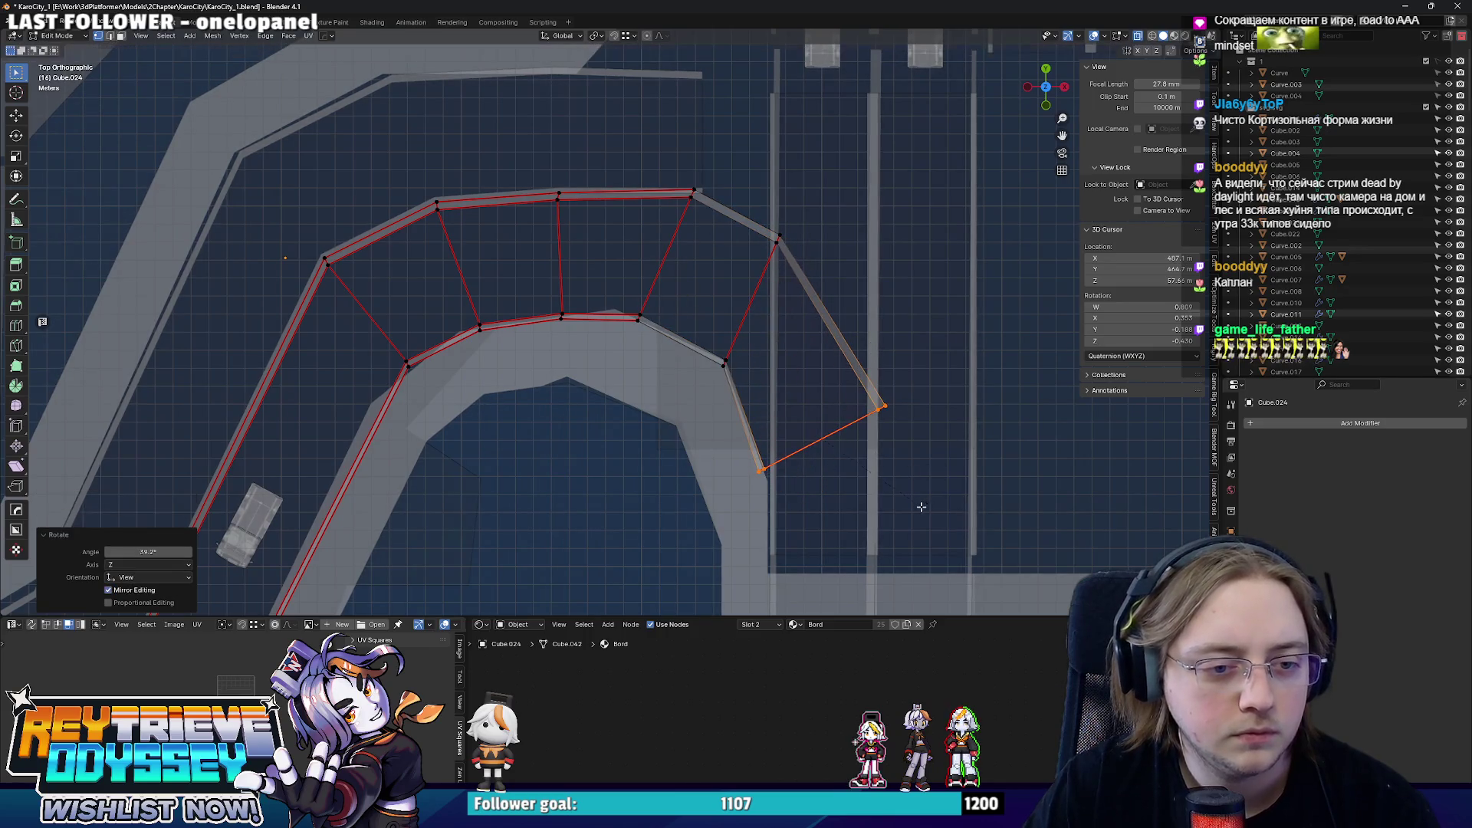
pyautogui.press('s')
pyautogui.click(946, 476)
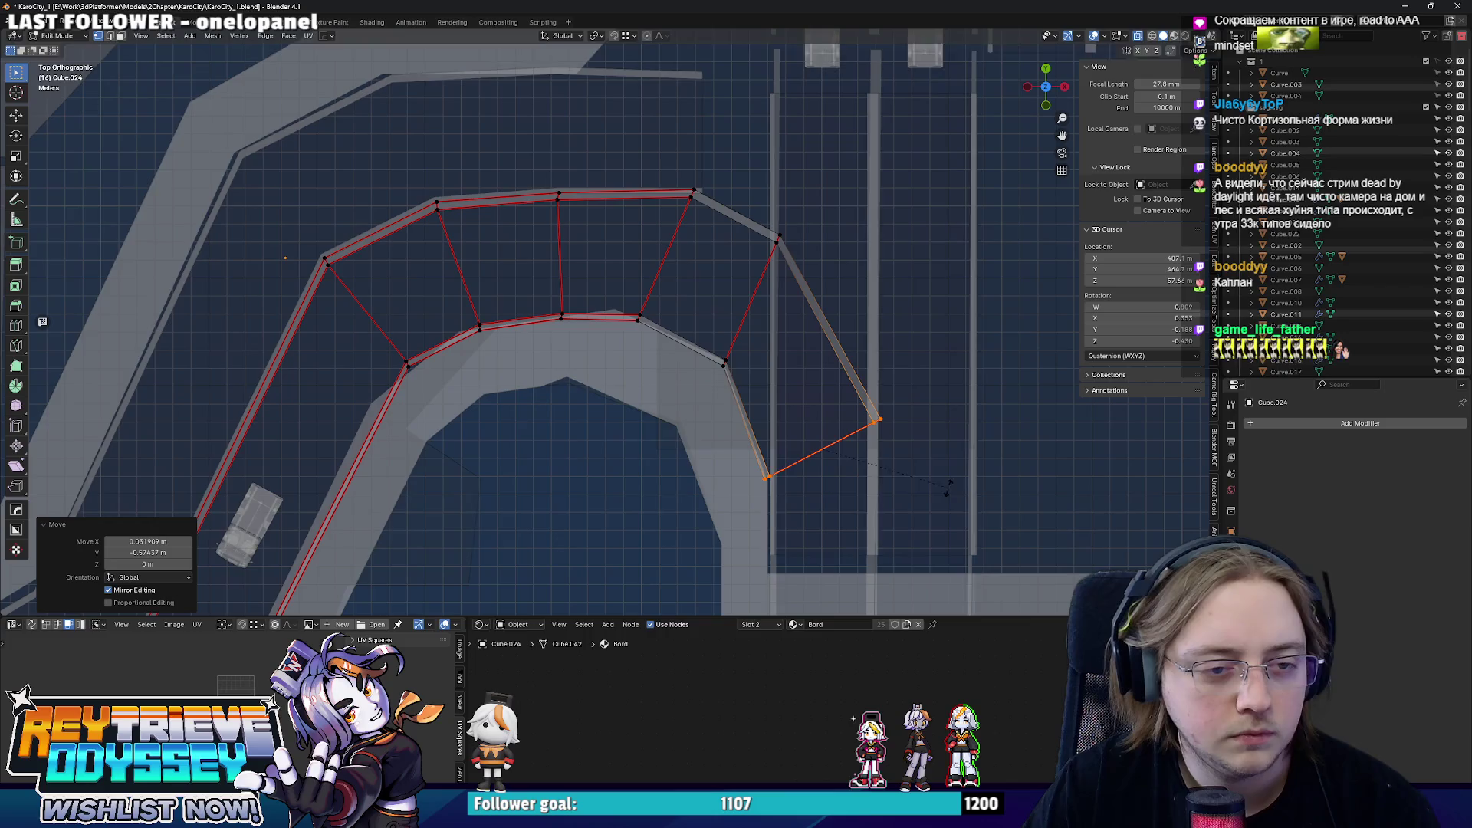
pyautogui.press('g')
pyautogui.click(930, 454)
# - Extrude another segment downward from the road's lower end and shape its end edge
pyautogui.keyDown('shift'); pyautogui.moveTo(929, 453); pyautogui.dragTo(867, 340, button='middle'); pyautogui.keyUp('shift')
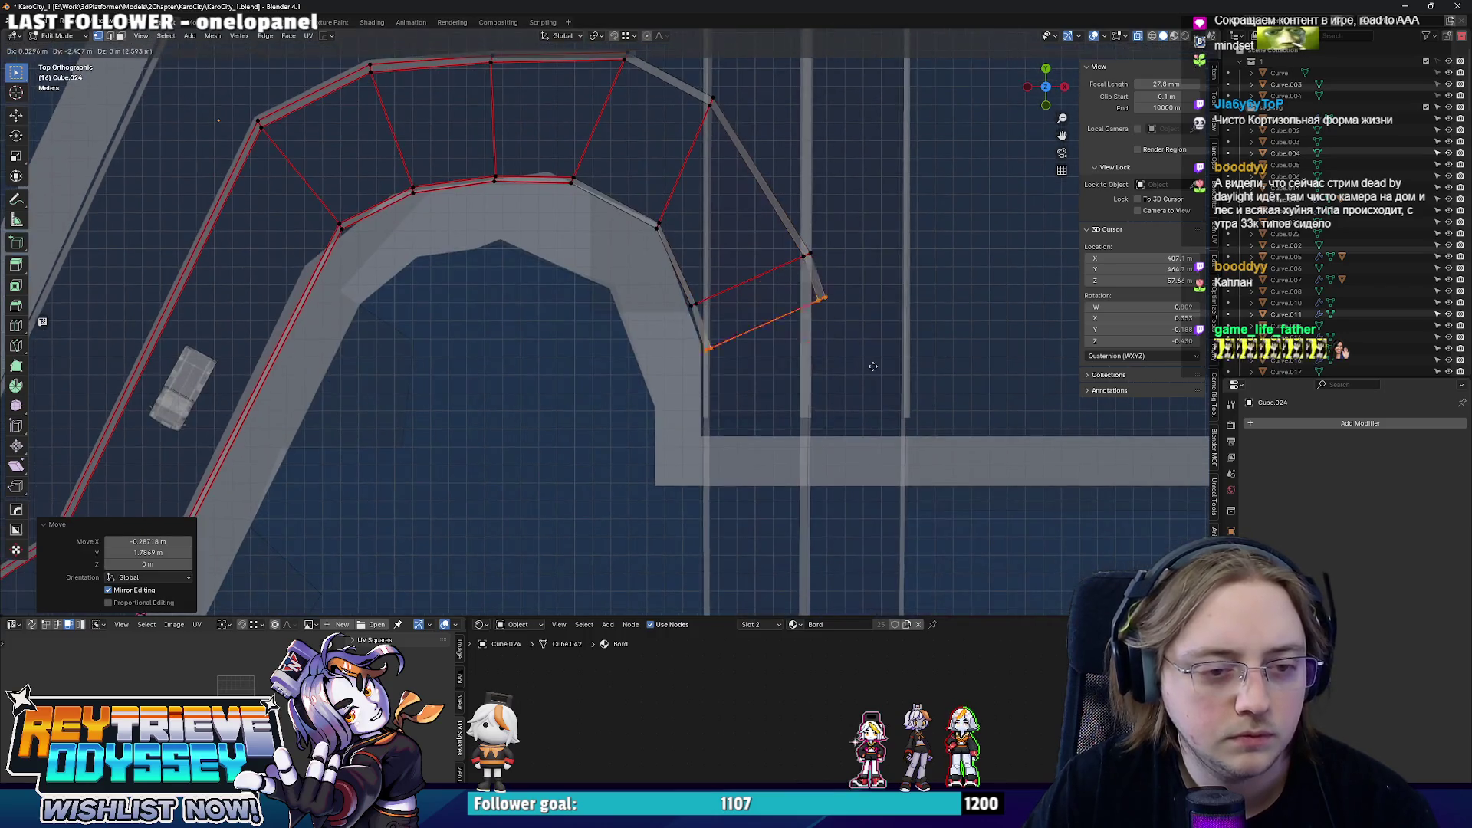
pyautogui.press('e')
pyautogui.click(859, 451)
pyautogui.click(857, 483)
pyautogui.press('s')
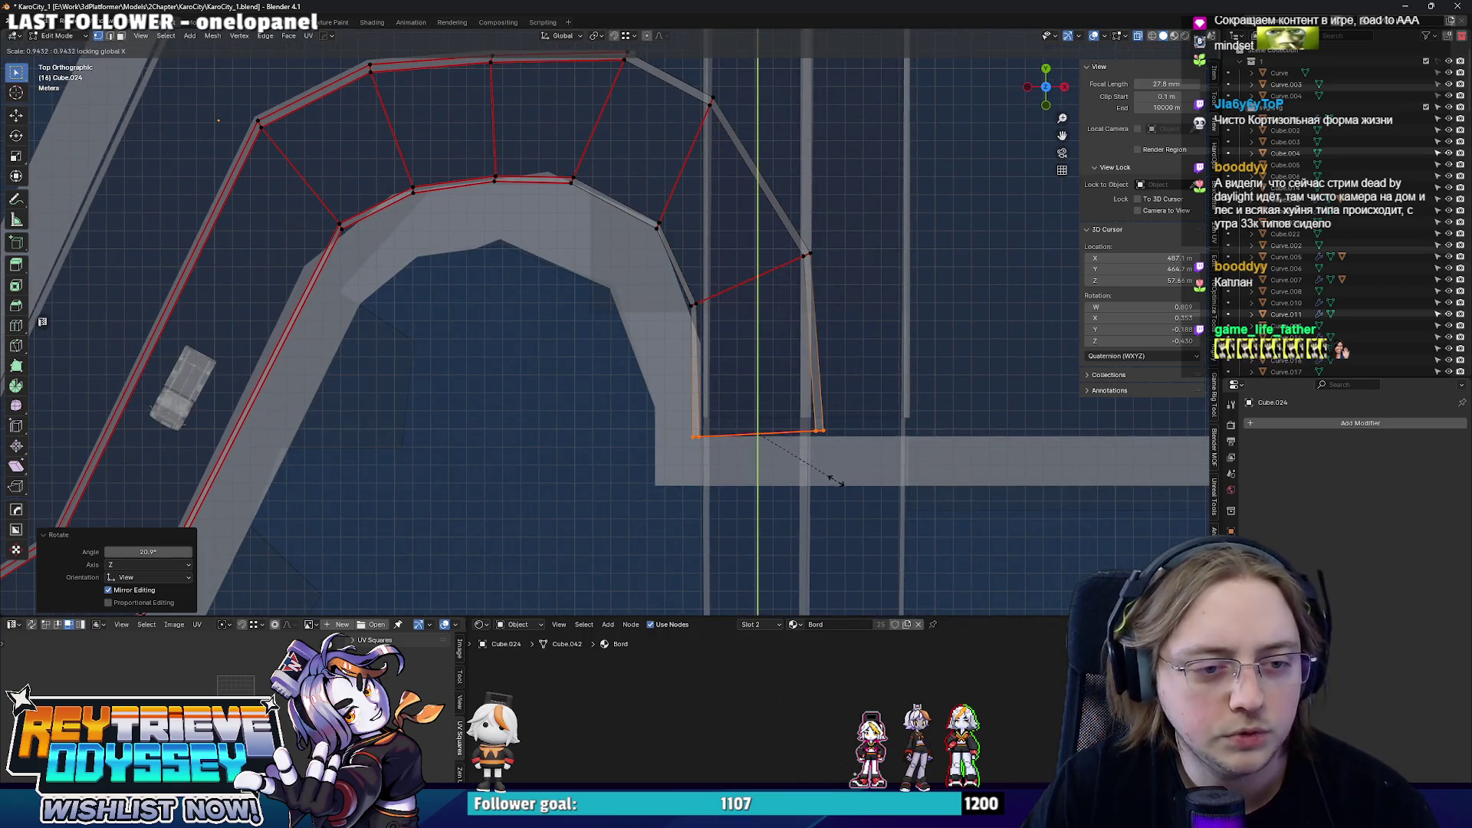
pyautogui.click(822, 466)
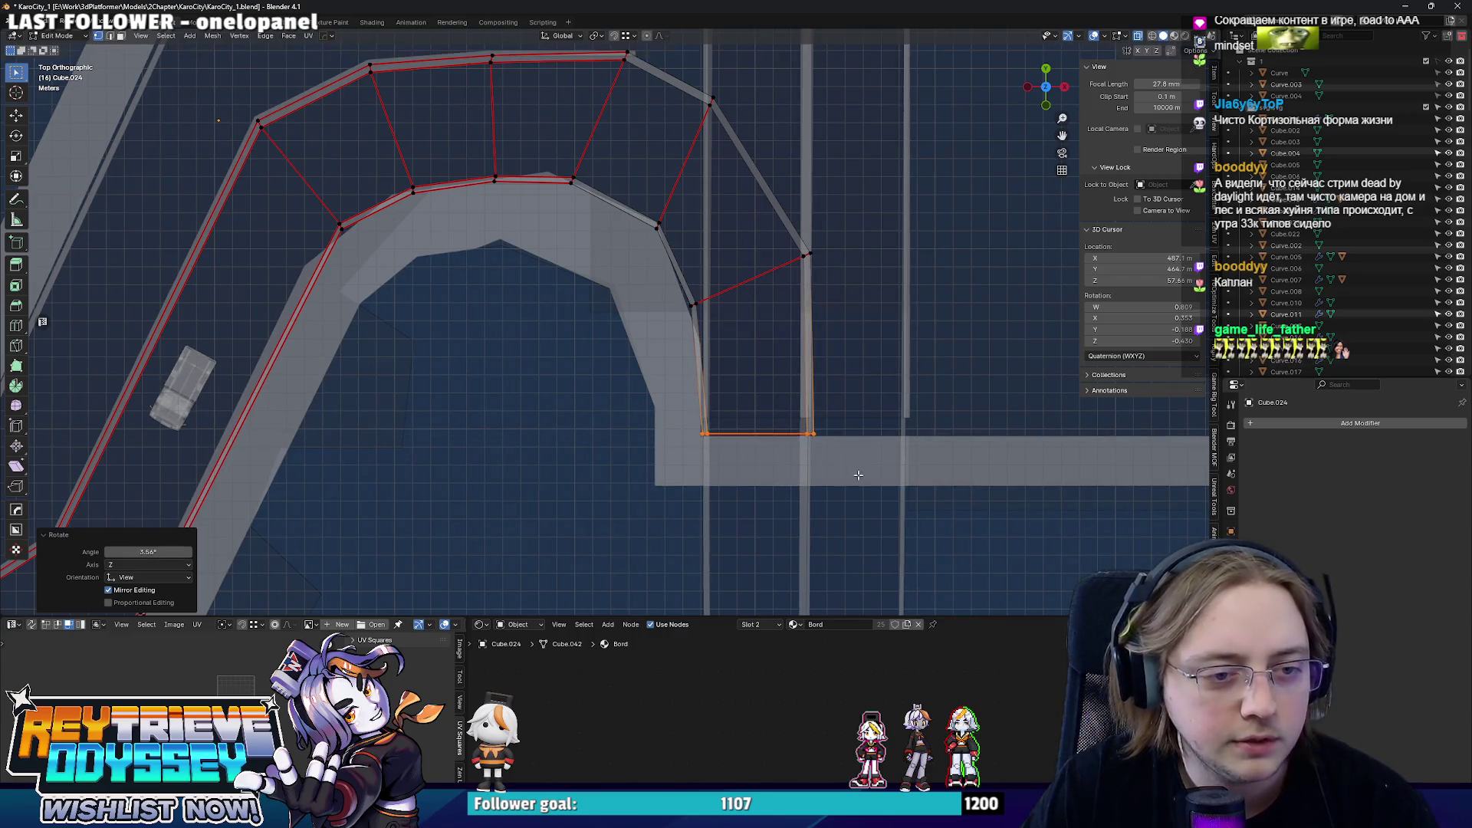
pyautogui.press('Tab')
pyautogui.hotkey('alt', 'z')
# - Hide the short road piece, then start editing the road leading to the crossing see-through
pyautogui.moveTo(702, 378)
pyautogui.mouseDown(button='middle')
pyautogui.moveTo(692, 319)
pyautogui.moveTo(1248, 475)
pyautogui.mouseUp(button='middle')
pyautogui.press('Tab')
pyautogui.press('Tab')
pyautogui.scroll(-4, 671, 395)
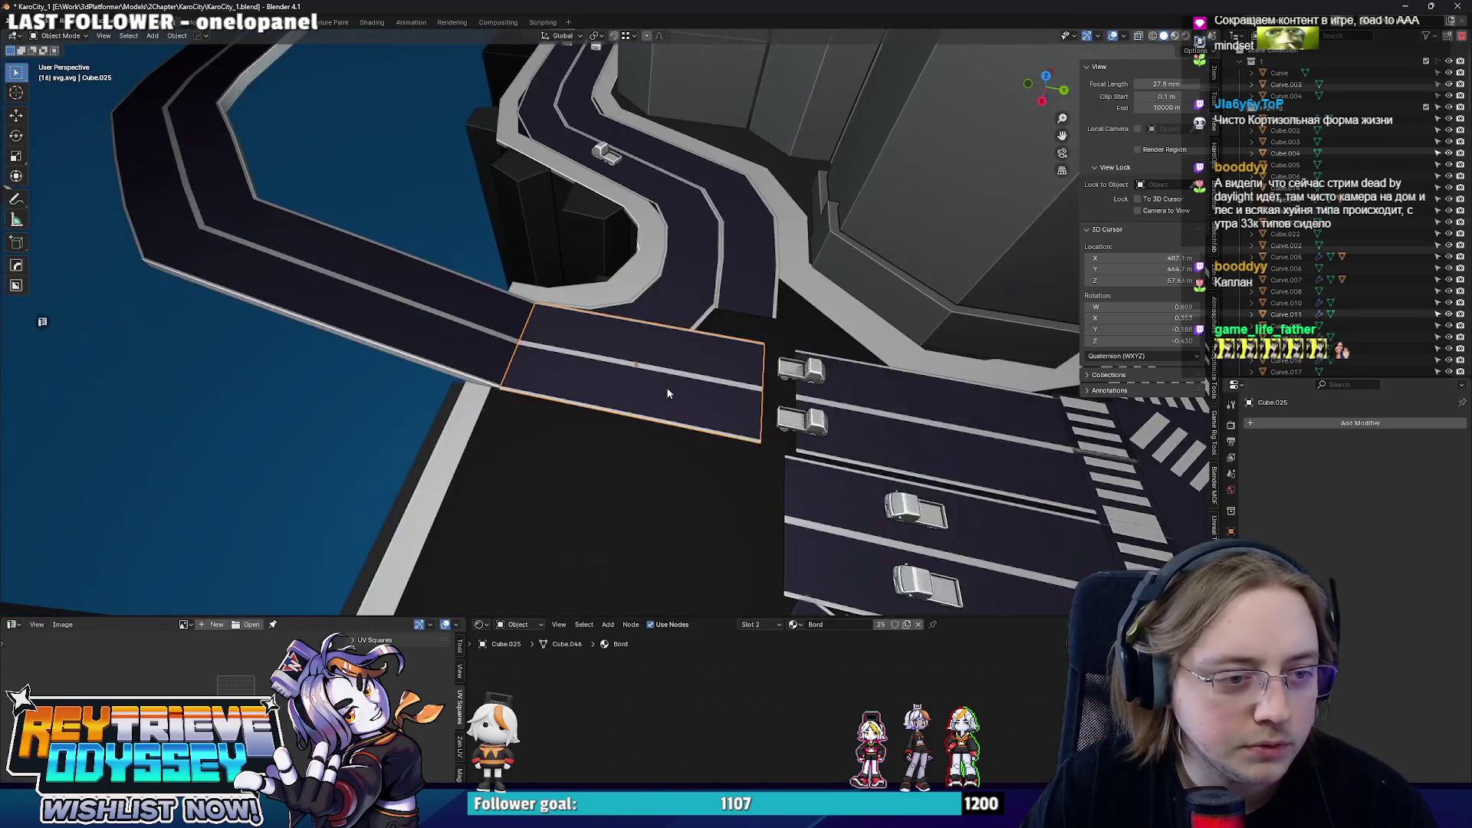
pyautogui.press('Delete')
pyautogui.moveTo(692, 404)
pyautogui.mouseDown(button='middle')
pyautogui.moveTo(661, 359)
pyautogui.moveTo(694, 355)
pyautogui.mouseUp(button='middle')
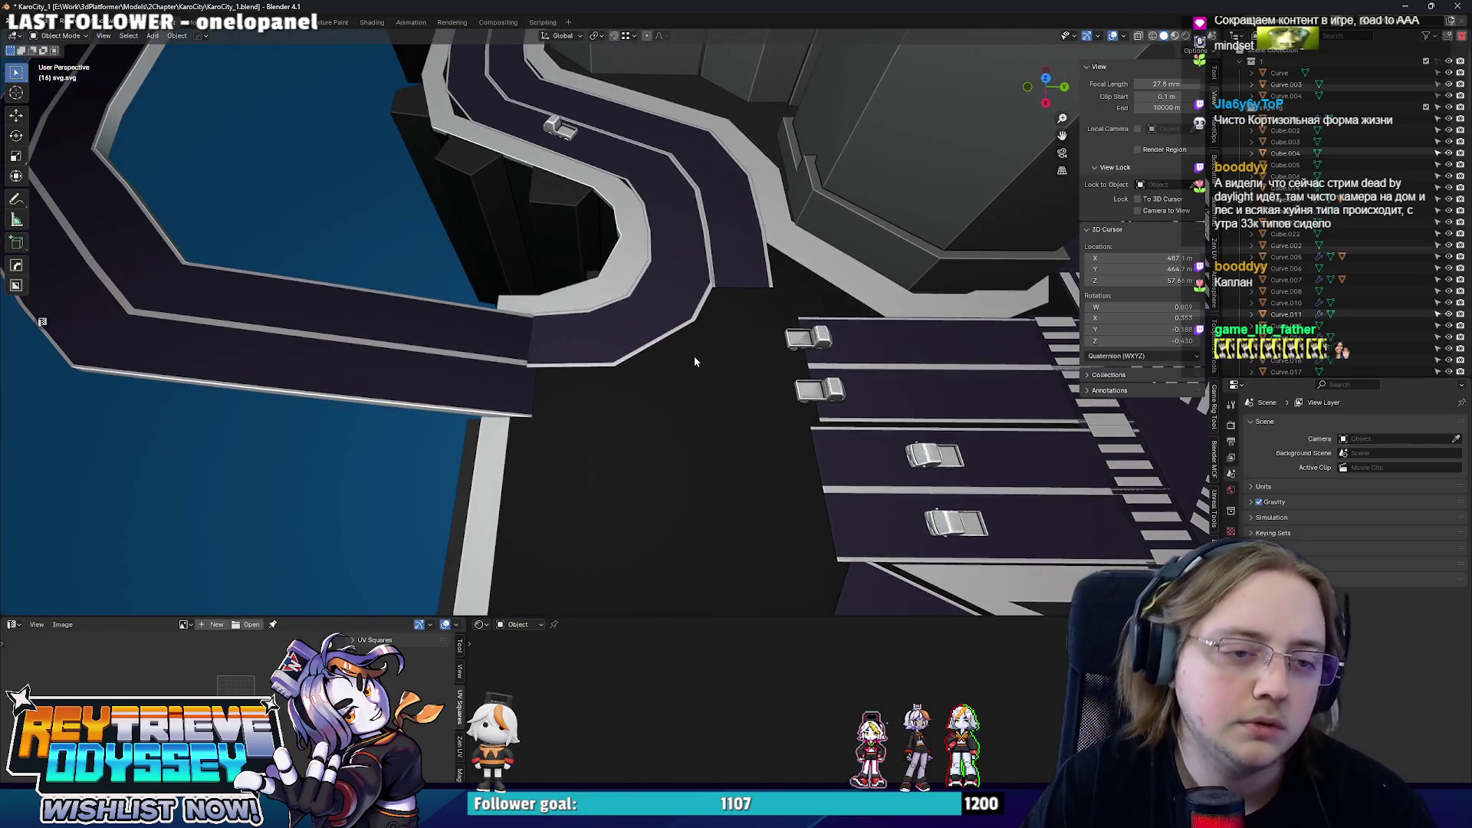
pyautogui.scroll(-3, 659, 345)
pyautogui.moveTo(633, 313); pyautogui.dragTo(569, 380, button='middle')
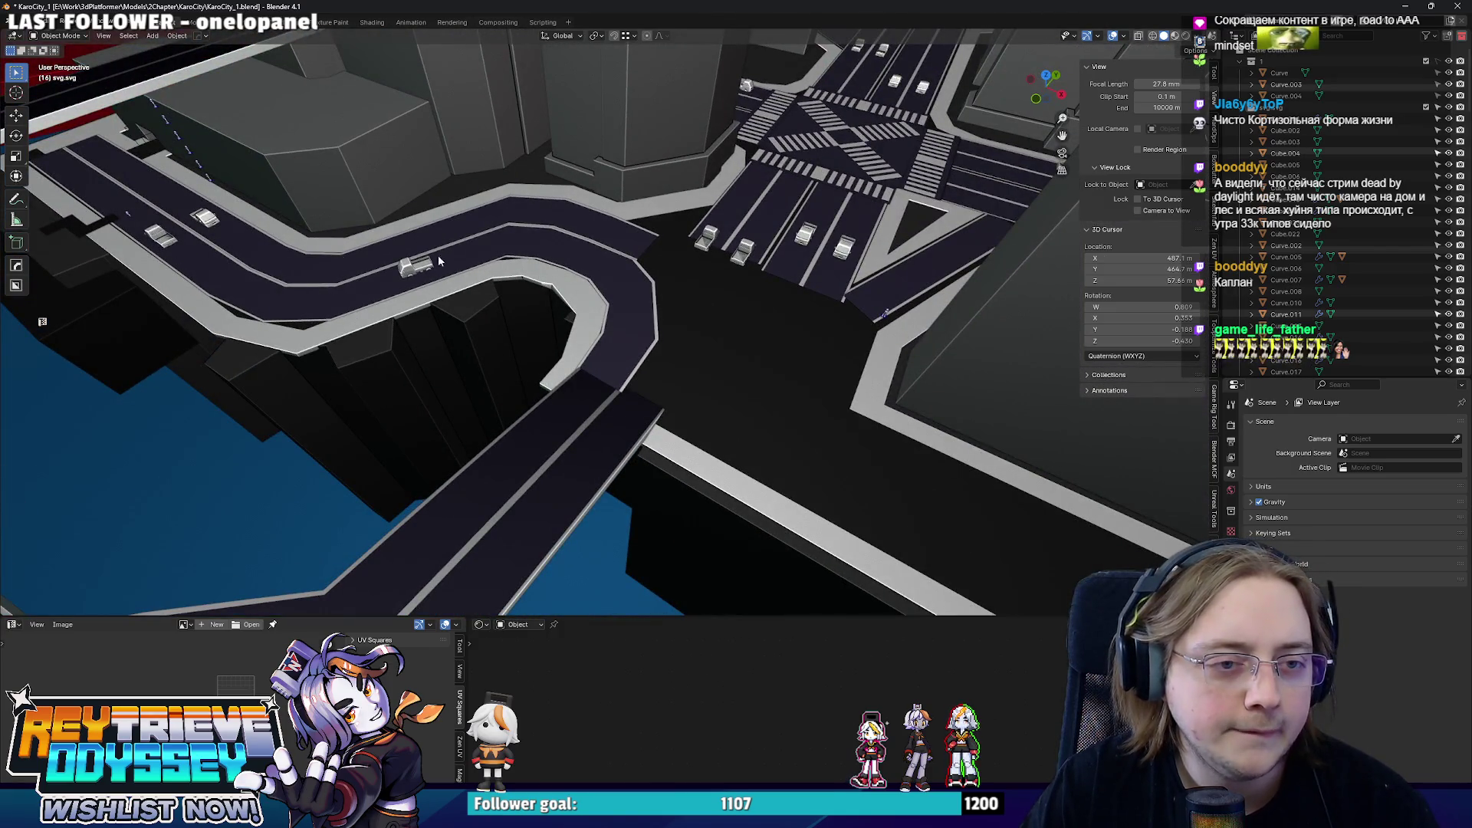
pyautogui.moveTo(637, 296); pyautogui.dragTo(669, 282, button='middle')
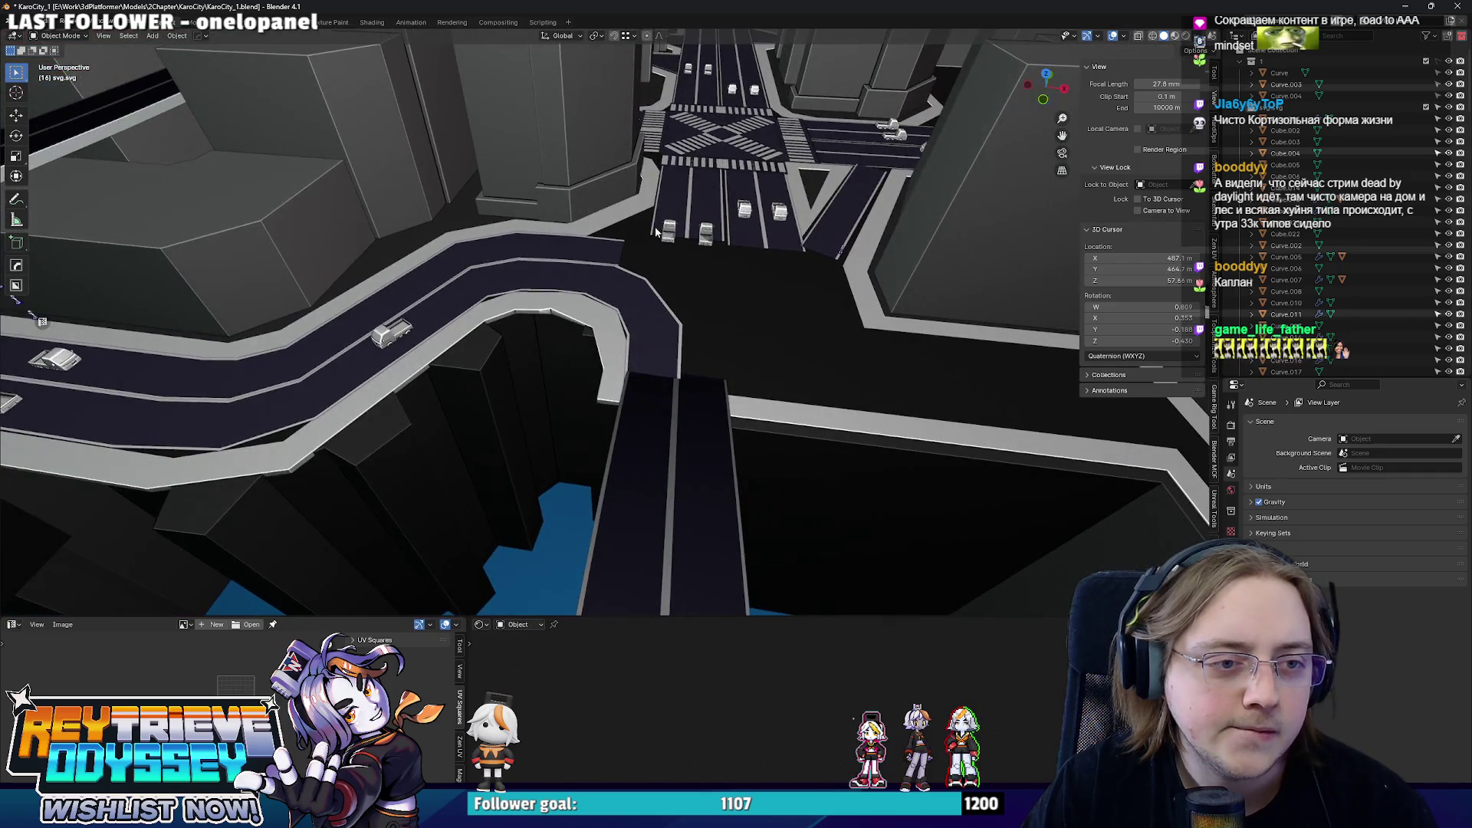
pyautogui.click(677, 240)
pyautogui.press('Tab')
pyautogui.hotkey('alt', 'z')
pyautogui.hotkey('alt', 'z')
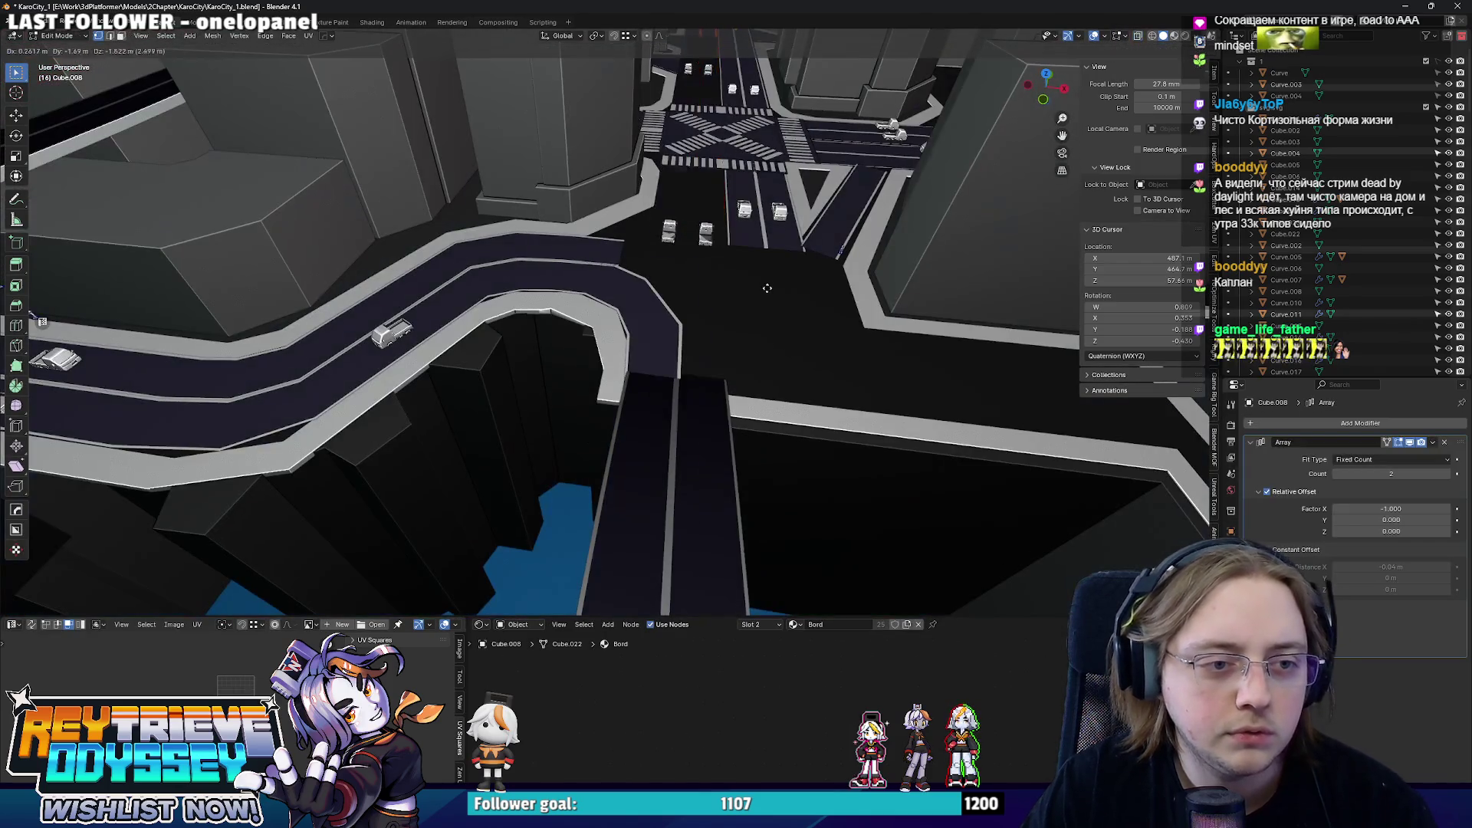
# - Move the elevated road's end edge along Y to reach the crossing and check it in object mode
pyautogui.press('g')
pyautogui.press('y')
pyautogui.click(736, 408)
pyautogui.press('Tab')
pyautogui.moveTo(737, 409); pyautogui.dragTo(634, 352, button='middle')
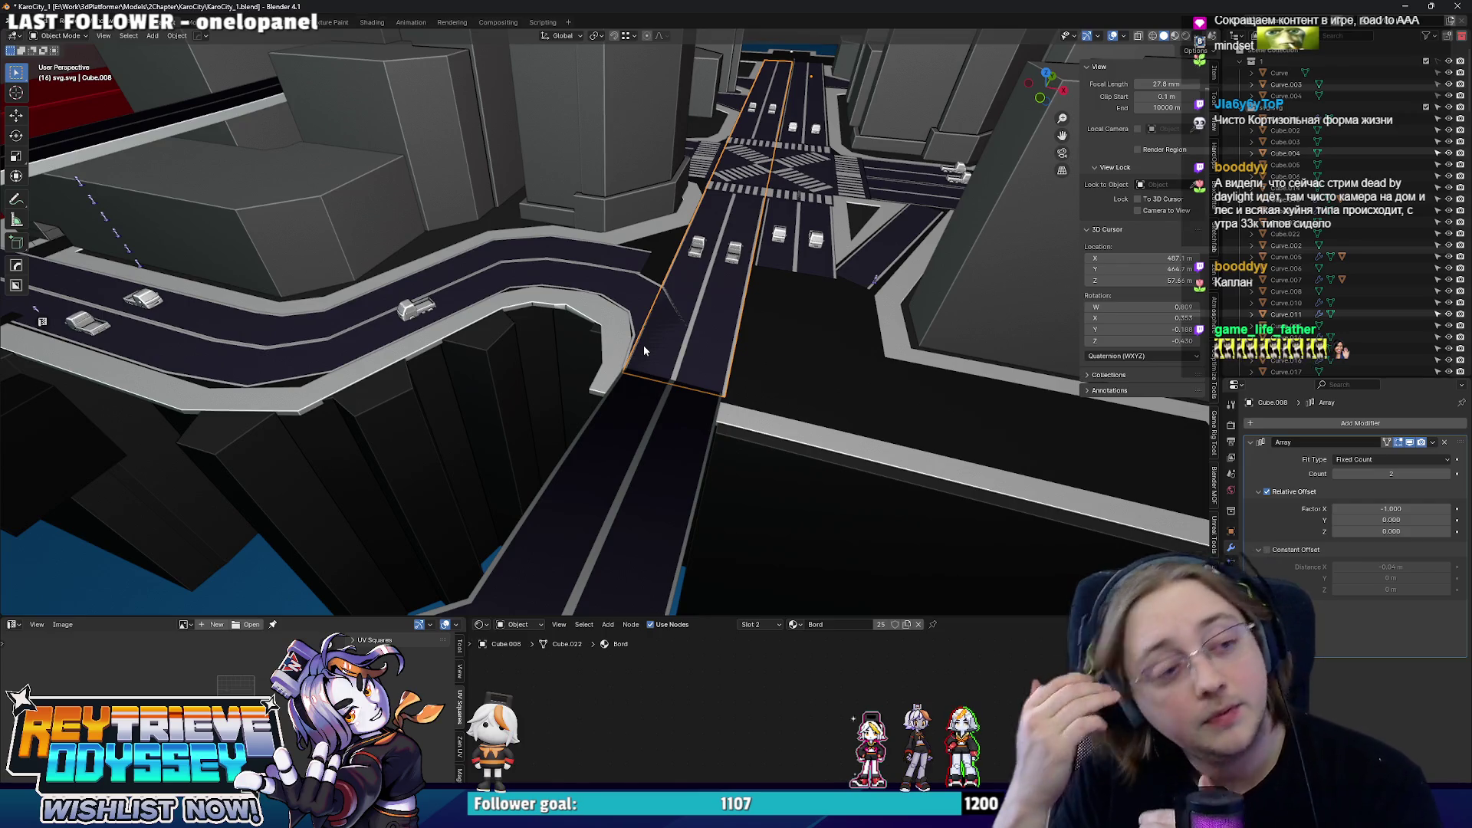
pyautogui.moveTo(541, 242)
pyautogui.mouseDown(button='middle')
pyautogui.moveTo(512, 251)
pyautogui.moveTo(590, 247)
pyautogui.moveTo(702, 326)
pyautogui.moveTo(682, 339)
pyautogui.moveTo(697, 378)
pyautogui.moveTo(712, 372)
pyautogui.mouseUp(button='middle')
# - Select the winding roads, view the city from above and pick the sidewalk outline object
pyautogui.click(566, 238)
pyautogui.click(704, 326)
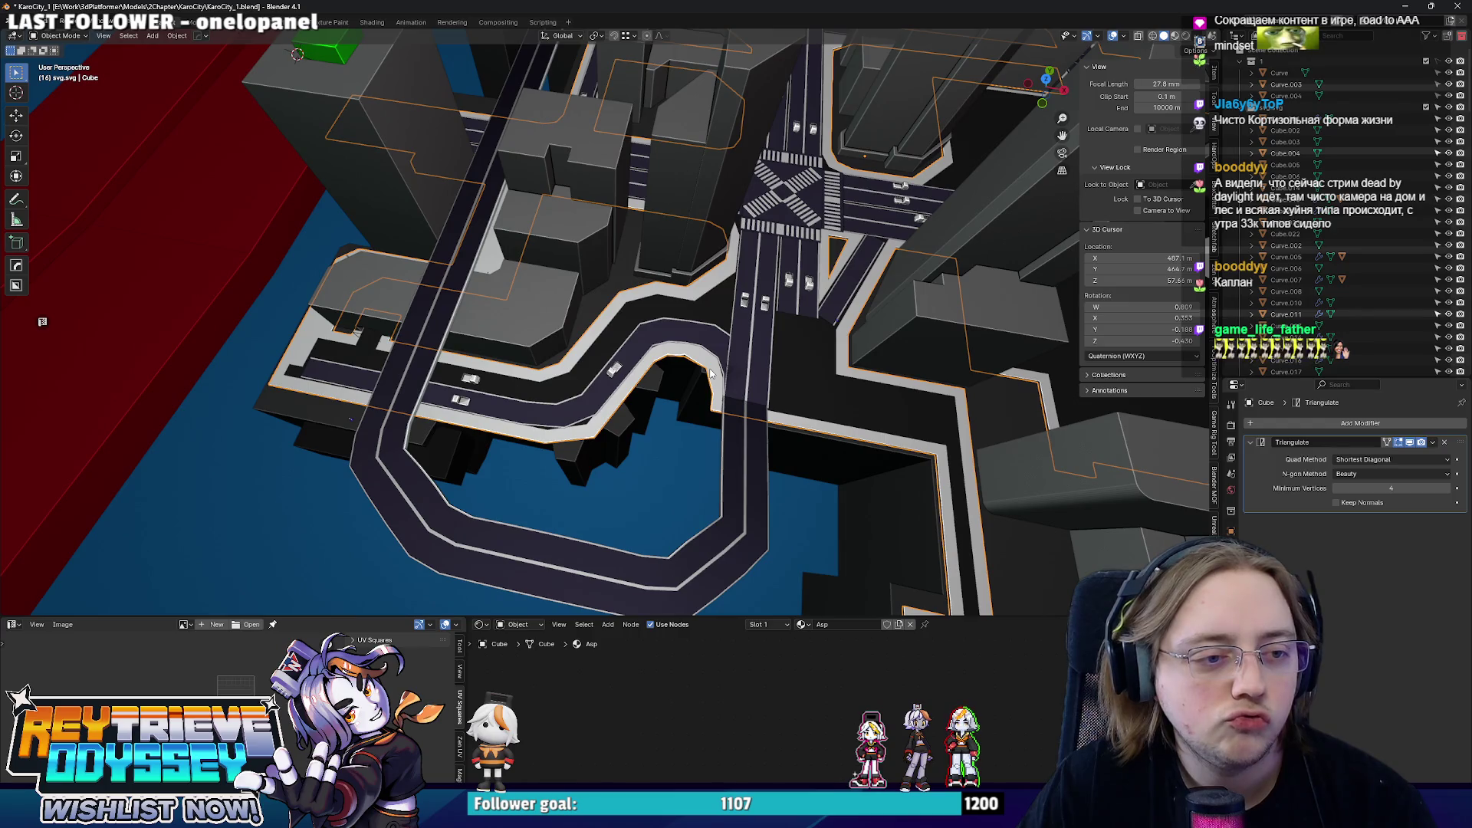
pyautogui.keyDown('alt'); pyautogui.moveTo(722, 361); pyautogui.dragTo(537, 350, button='middle'); pyautogui.keyUp('alt')
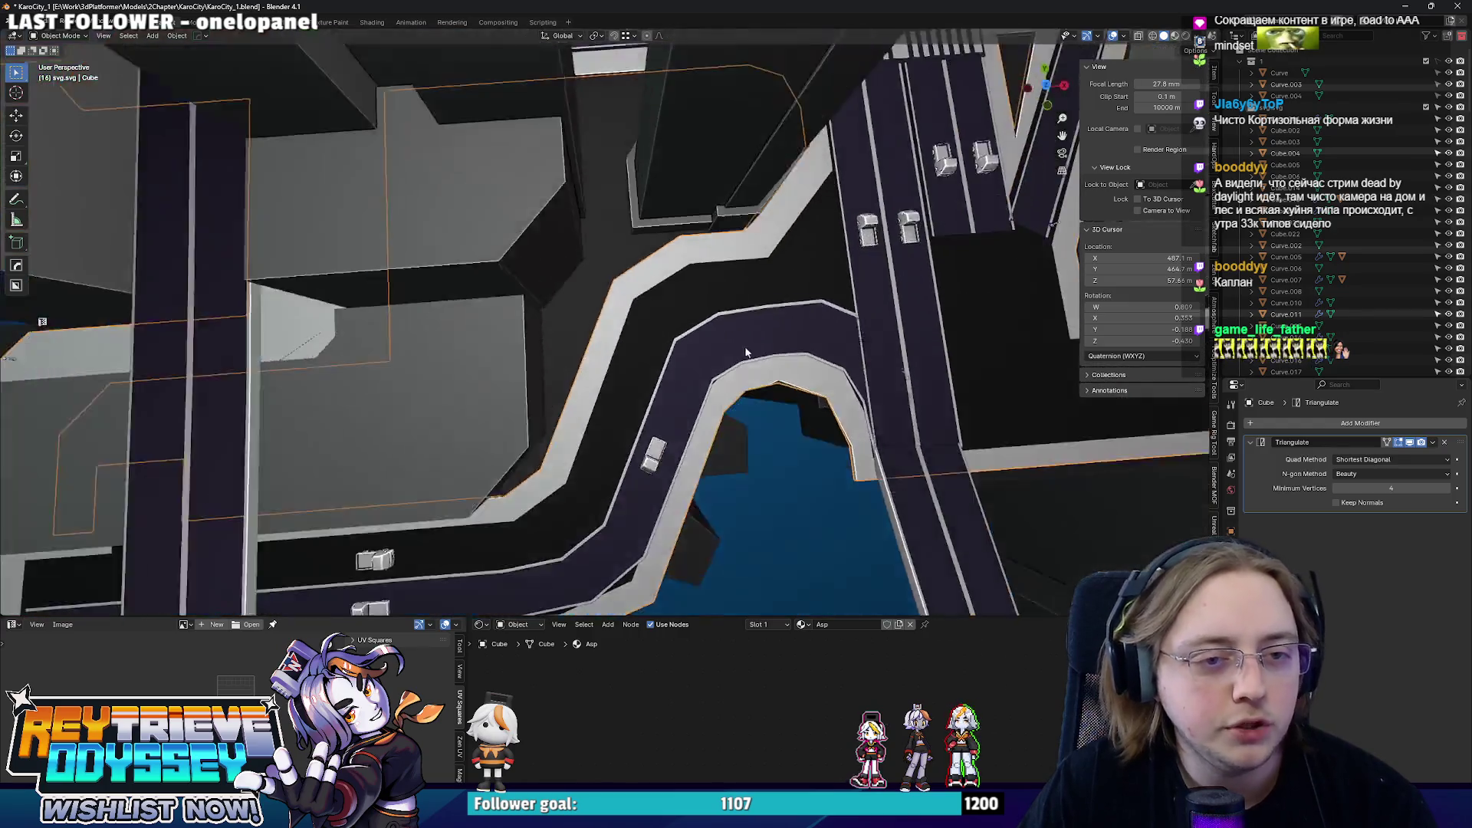
pyautogui.click(536, 351)
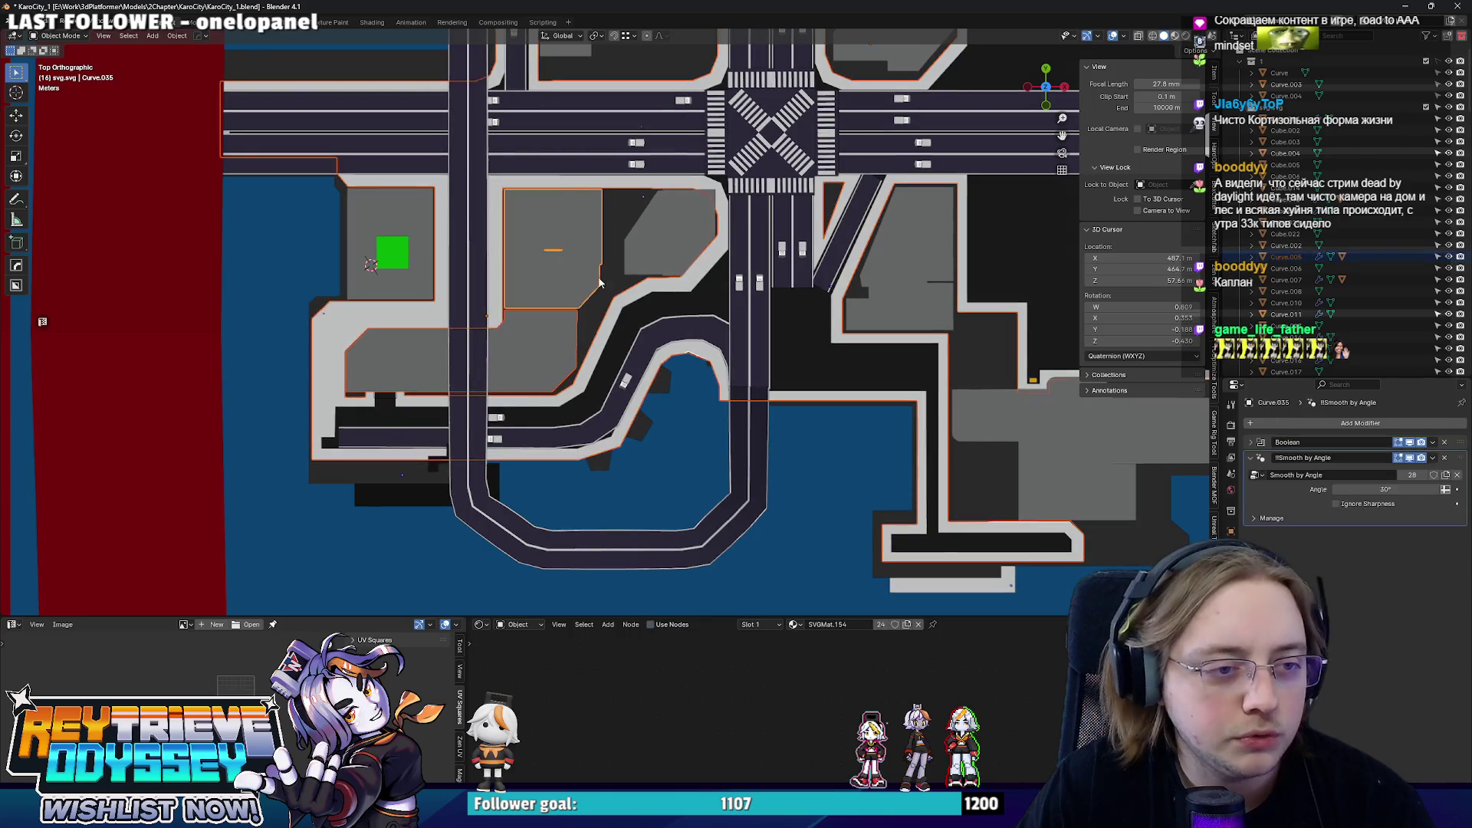
pyautogui.scroll(2, 538, 351)
# - Select the T-shaped face, road strip, small square and right road corner of the sidewalk outline
pyautogui.press('Tab')
pyautogui.moveTo(587, 215); pyautogui.dragTo(665, 251)
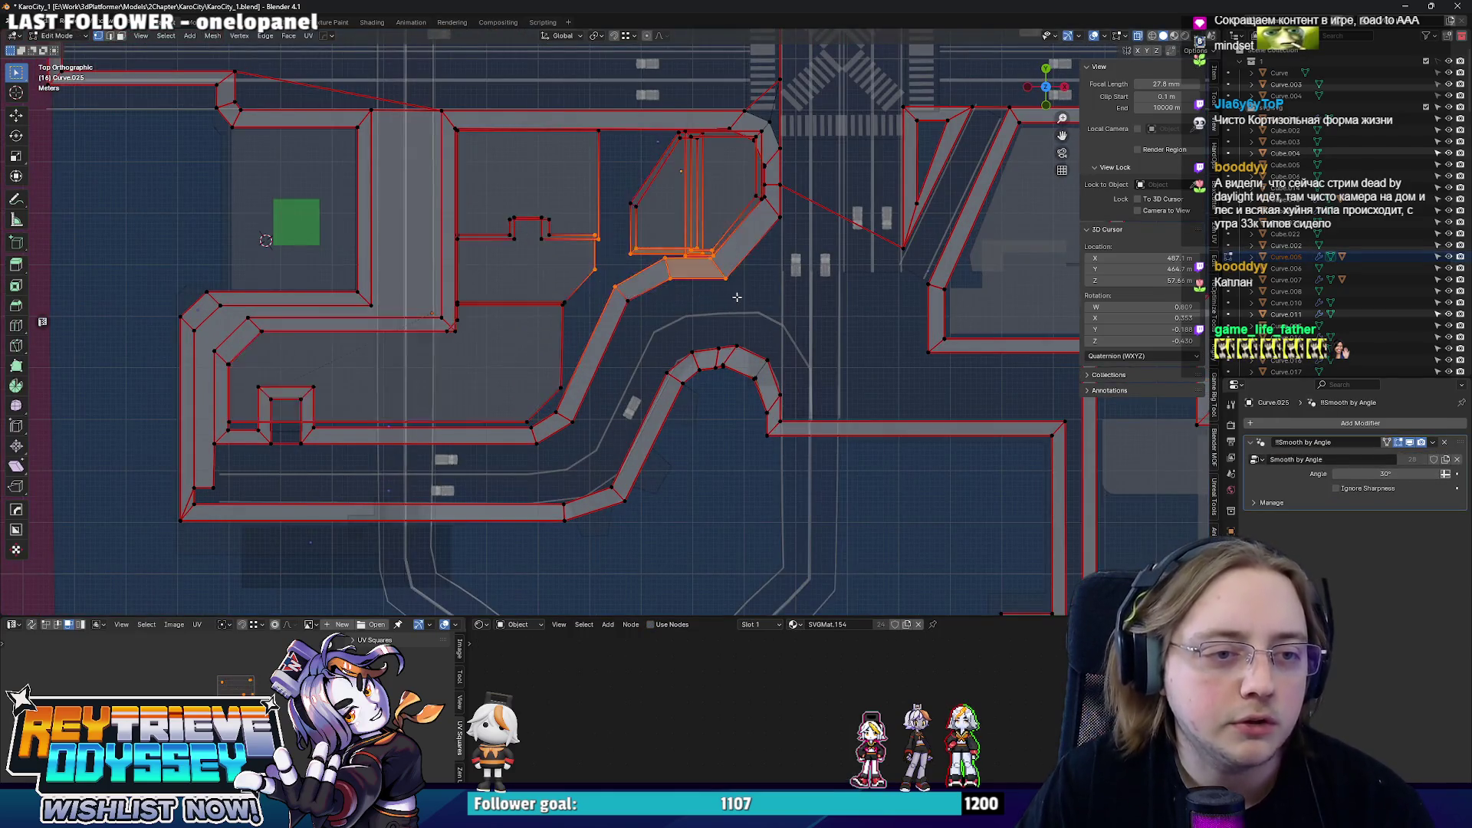
pyautogui.keyDown('shift'); pyautogui.moveTo(665, 252); pyautogui.dragTo(593, 289, button='middle'); pyautogui.keyUp('shift')
pyautogui.keyDown('shift'); pyautogui.click(431, 327); pyautogui.keyUp('shift')
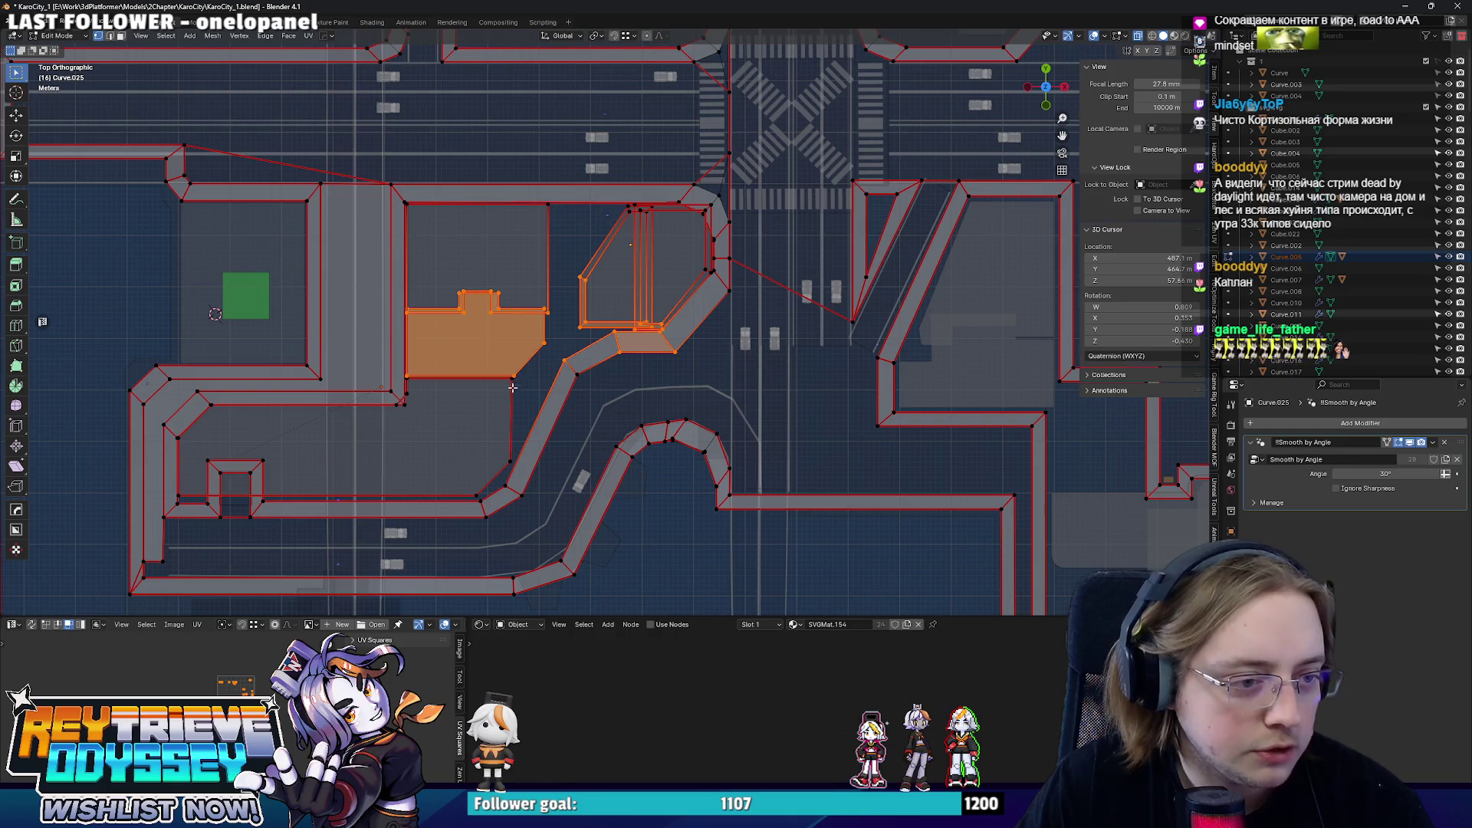
pyautogui.keyDown('shift'); pyautogui.moveTo(531, 420); pyautogui.dragTo(632, 362, button='middle'); pyautogui.keyUp('shift')
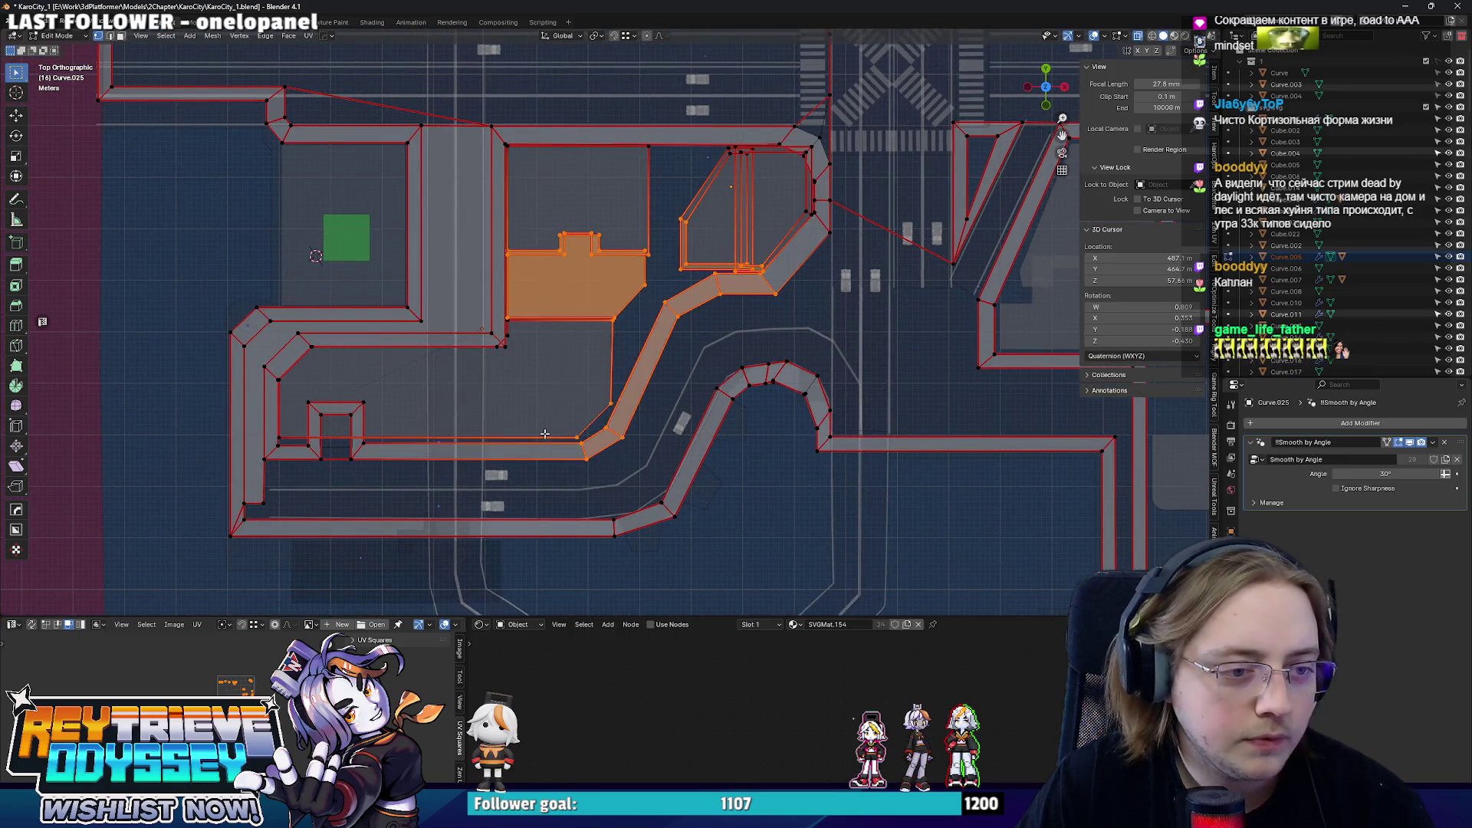
pyautogui.keyDown('shift'); pyautogui.moveTo(550, 437); pyautogui.dragTo(655, 412, button='middle'); pyautogui.keyUp('shift')
pyautogui.keyDown('shift'); pyautogui.moveTo(535, 447); pyautogui.dragTo(536, 443); pyautogui.keyUp('shift')
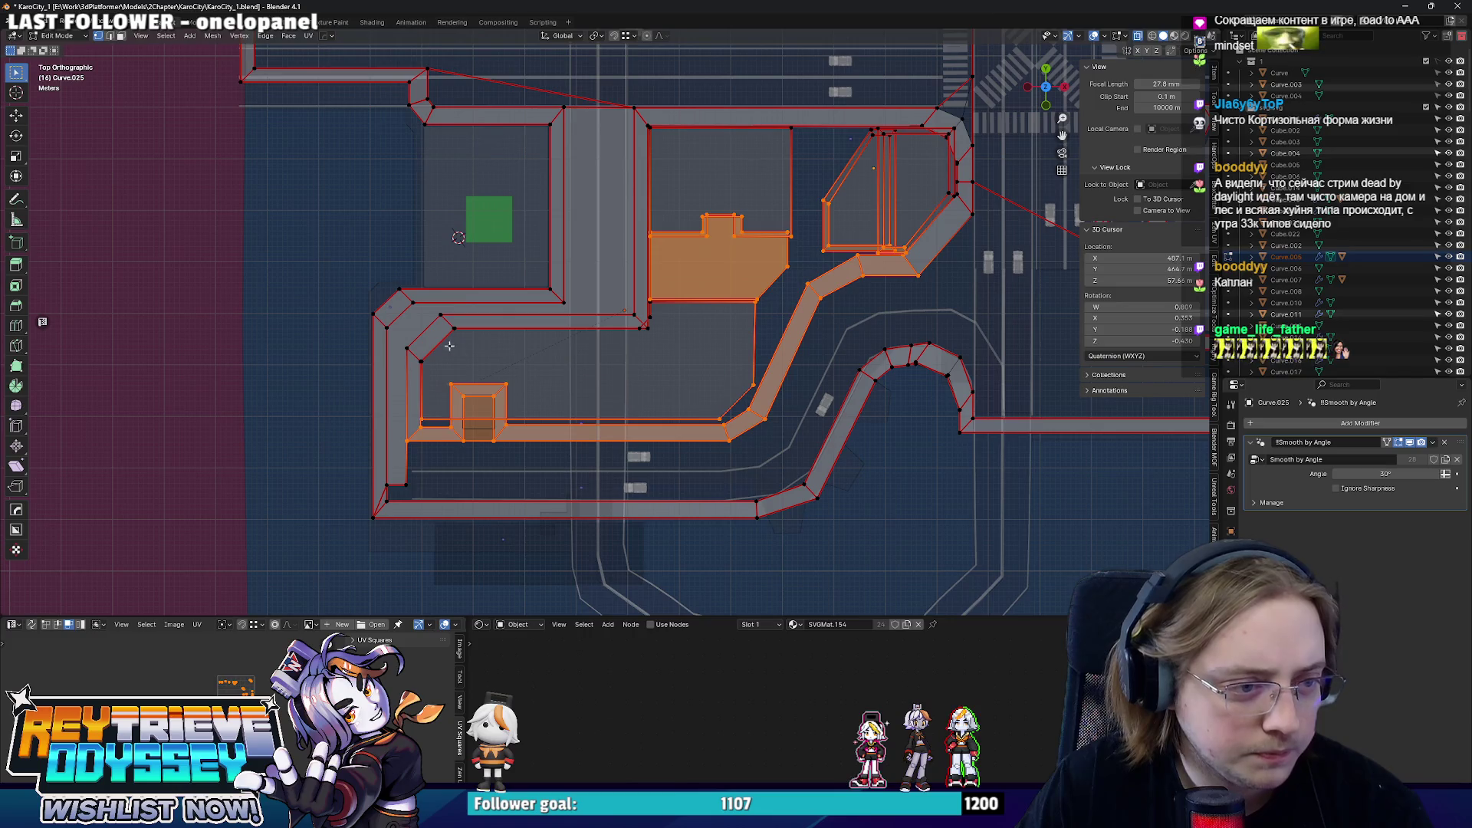
pyautogui.keyDown('shift'); pyautogui.moveTo(454, 349); pyautogui.dragTo(258, 417, button='middle'); pyautogui.keyUp('shift')
pyautogui.scroll(3, 661, 335)
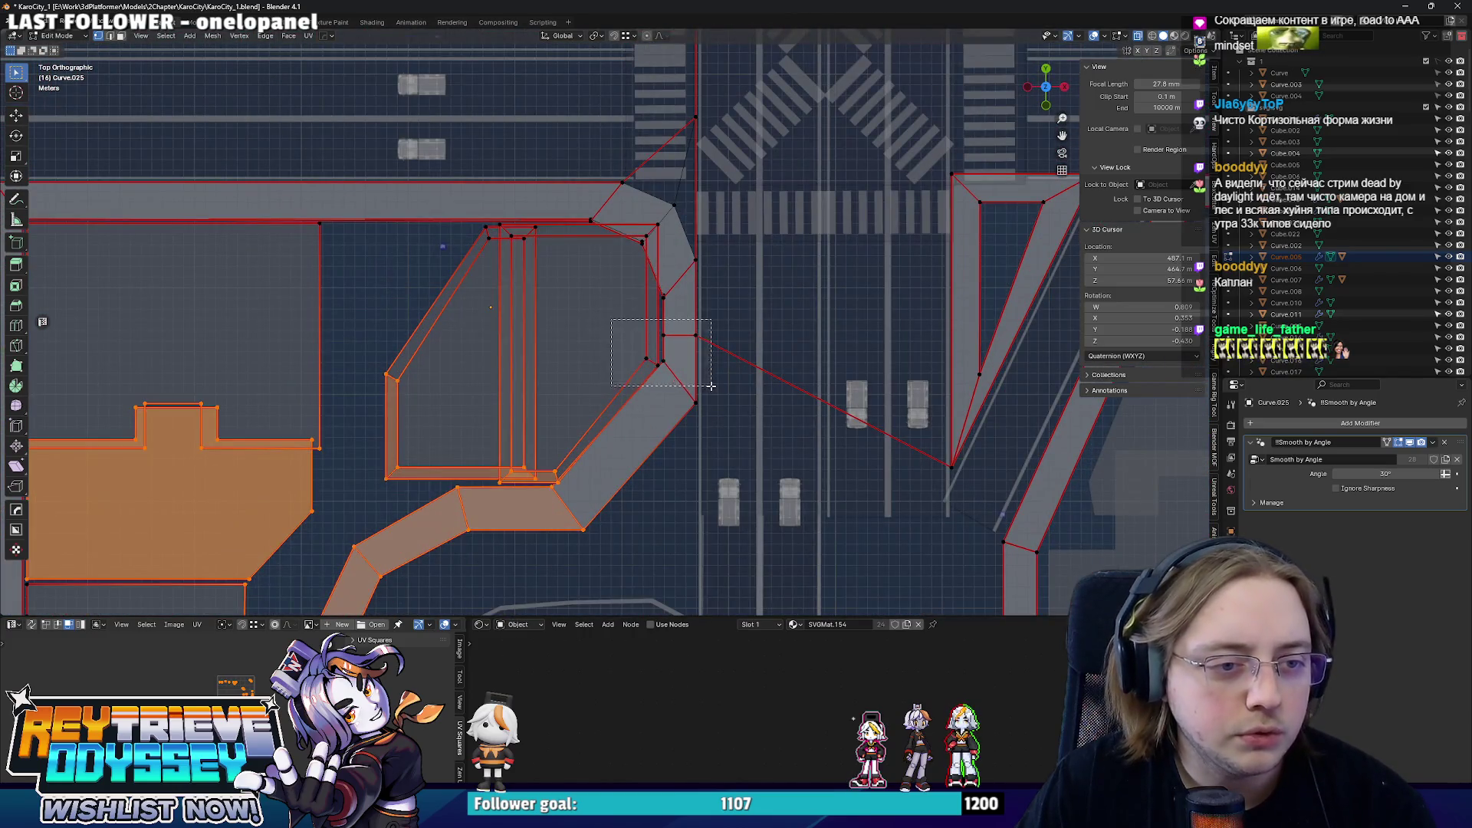
pyautogui.keyDown('shift'); pyautogui.moveTo(611, 320); pyautogui.dragTo(711, 387); pyautogui.keyUp('shift')
pyautogui.scroll(-2, 712, 387)
pyautogui.keyDown('shift'); pyautogui.moveTo(685, 388); pyautogui.dragTo(736, 305, button='middle'); pyautogui.keyUp('shift')
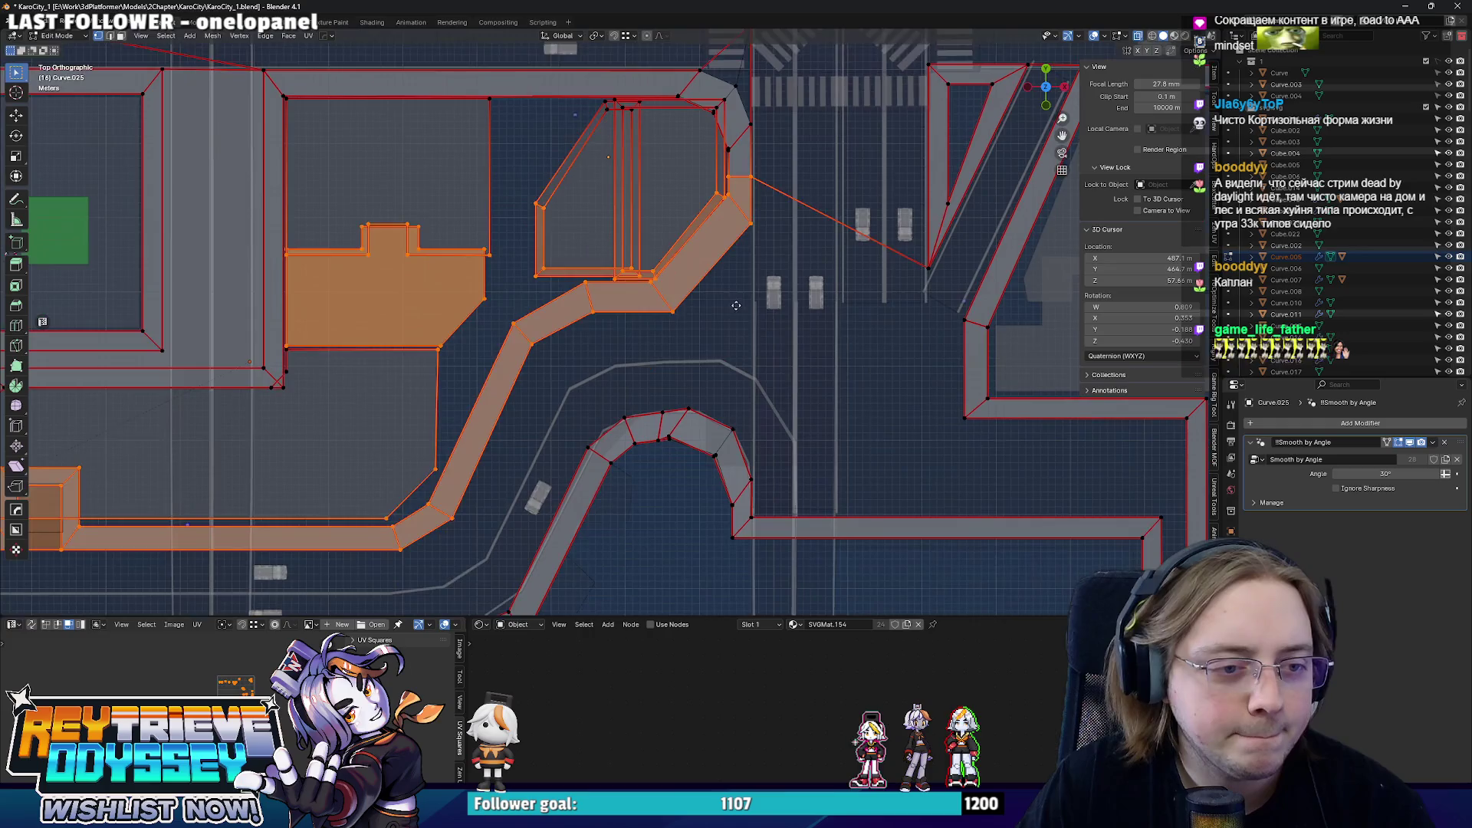
# - Move the selected faces -5.1158 m along Y and close mesh editing
pyautogui.press('g')
pyautogui.press('y')
pyautogui.click(506, 412)
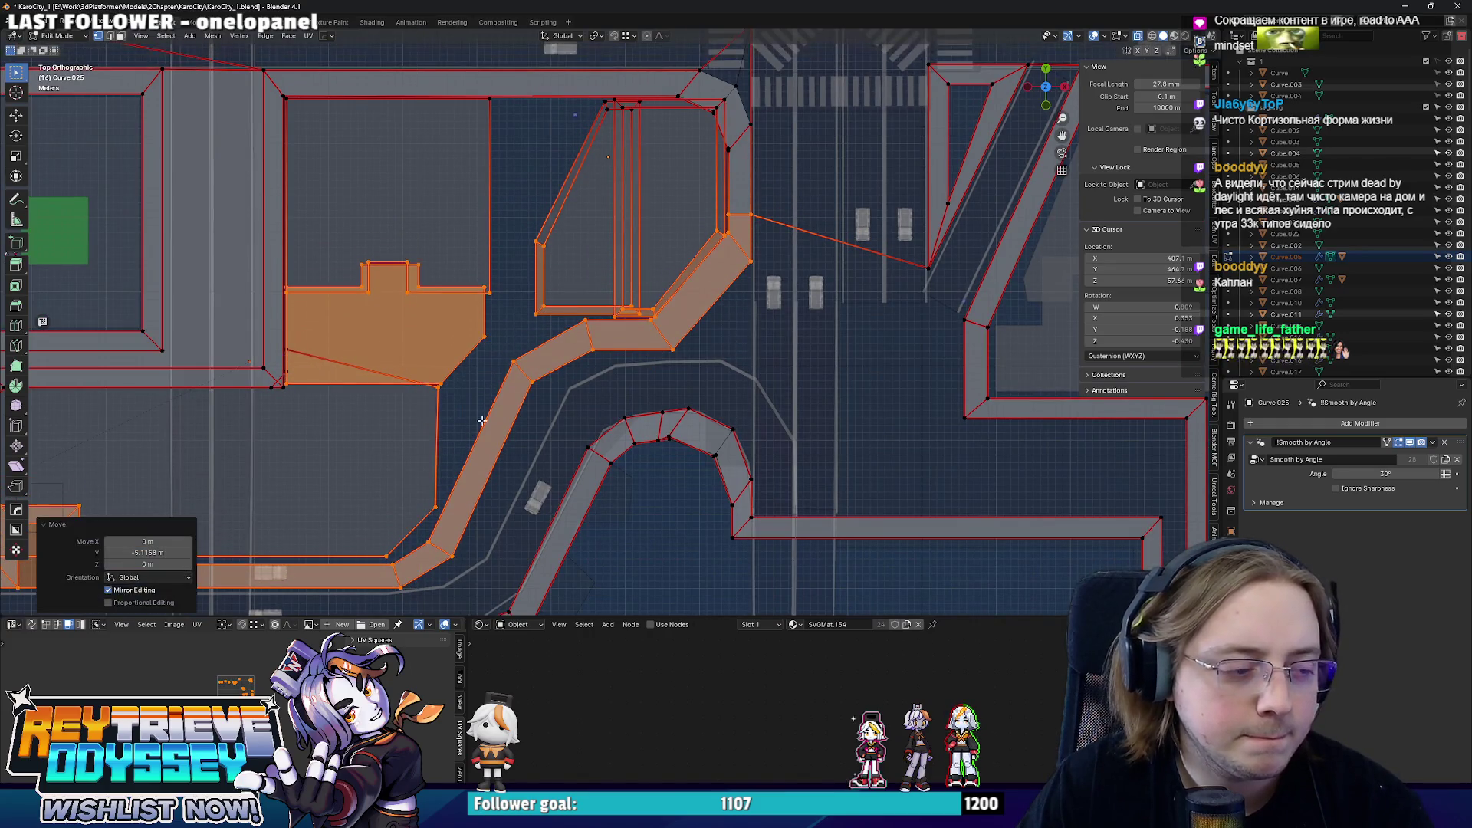
pyautogui.press('Tab')
pyautogui.hotkey('alt', 'a')
pyautogui.scroll(-2, 616, 379)
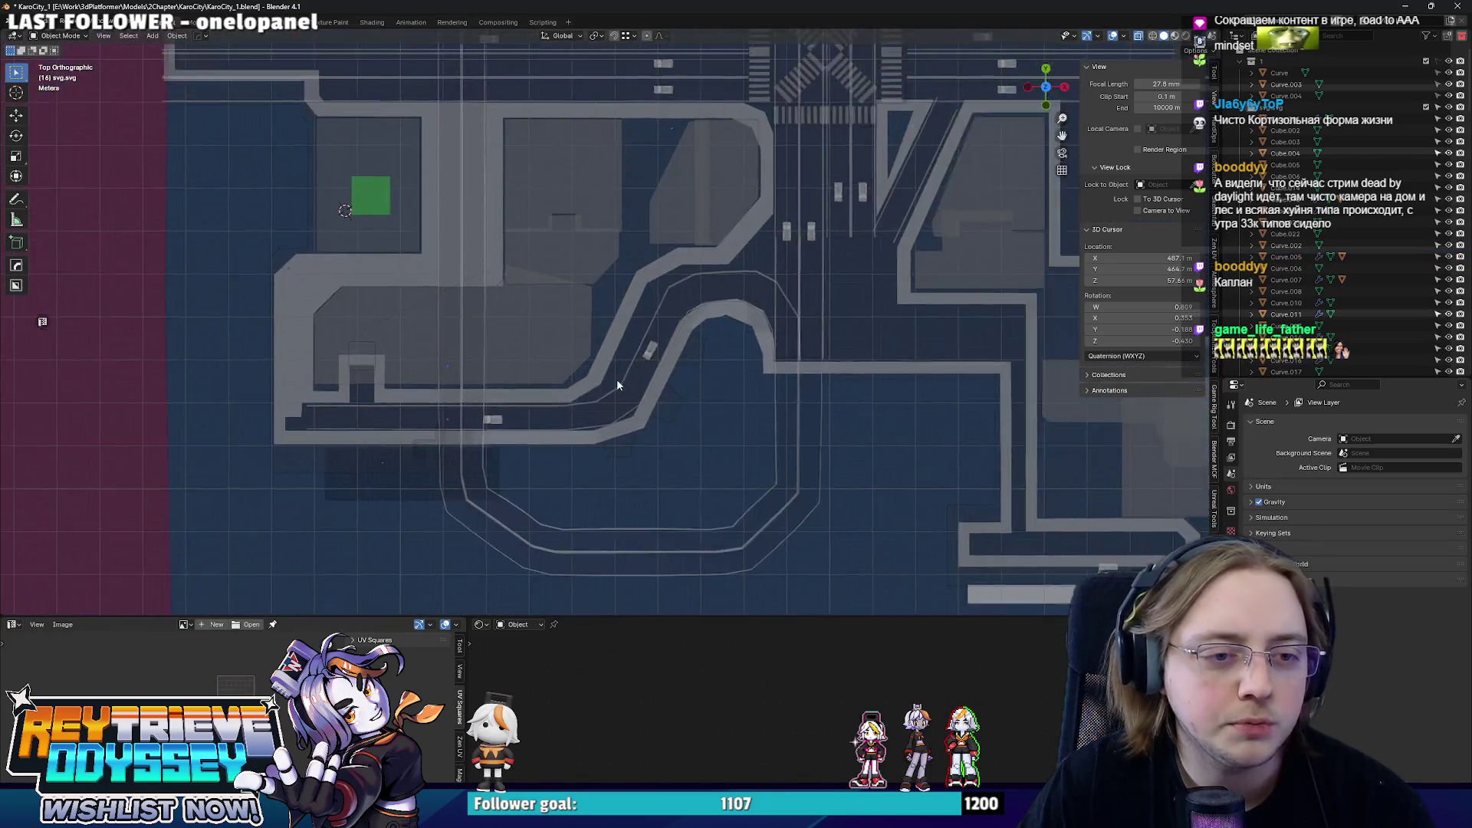
# - Move the winding road's diagonal strip sideways along X, then nudge it along Y
pyautogui.keyDown('shift'); pyautogui.moveTo(645, 367); pyautogui.dragTo(626, 381, button='middle'); pyautogui.keyUp('shift')
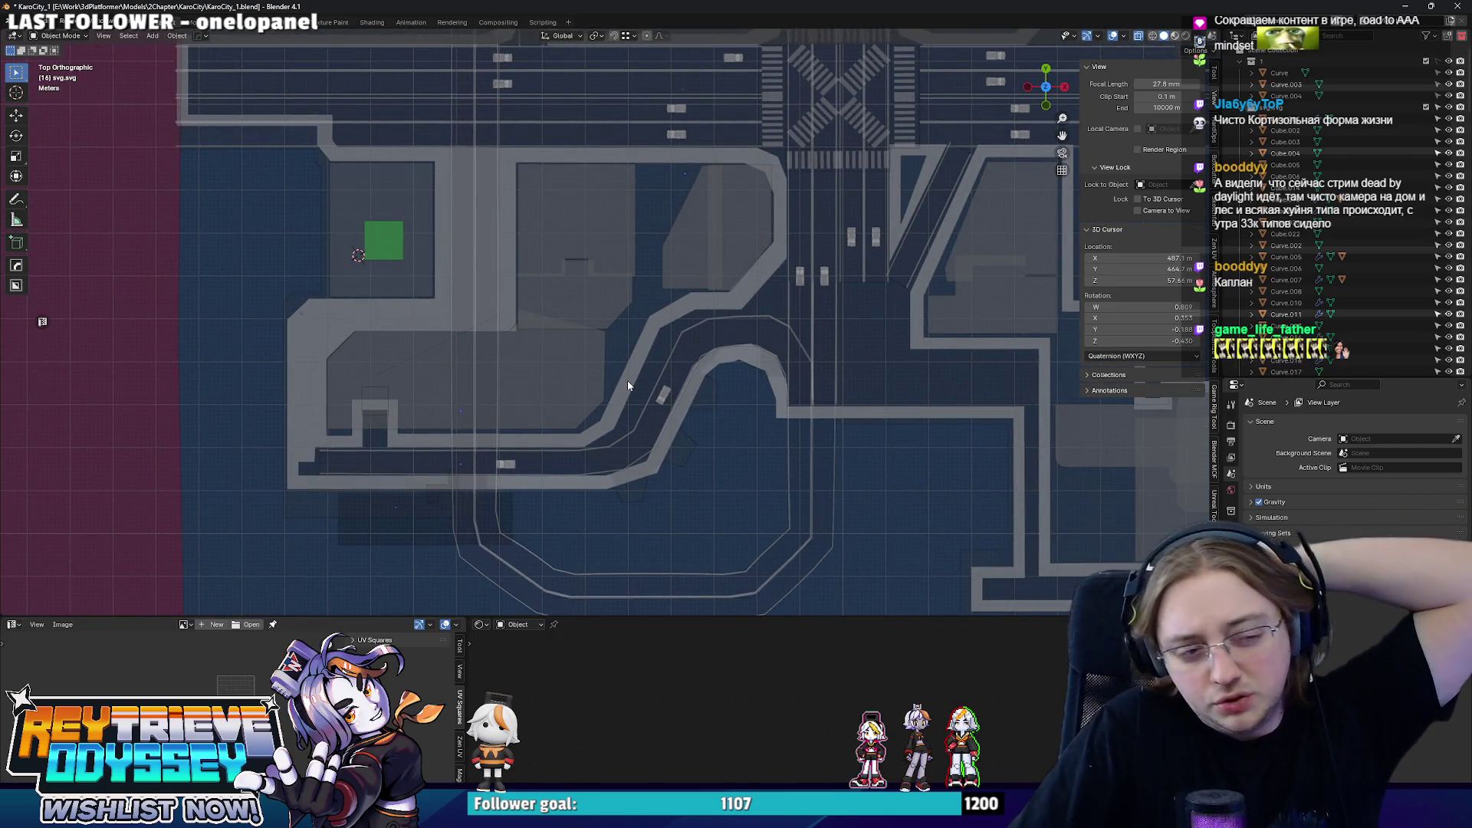
pyautogui.scroll(2, 622, 416)
pyautogui.scroll(1, 641, 408)
pyautogui.click(641, 408)
pyautogui.press('Tab')
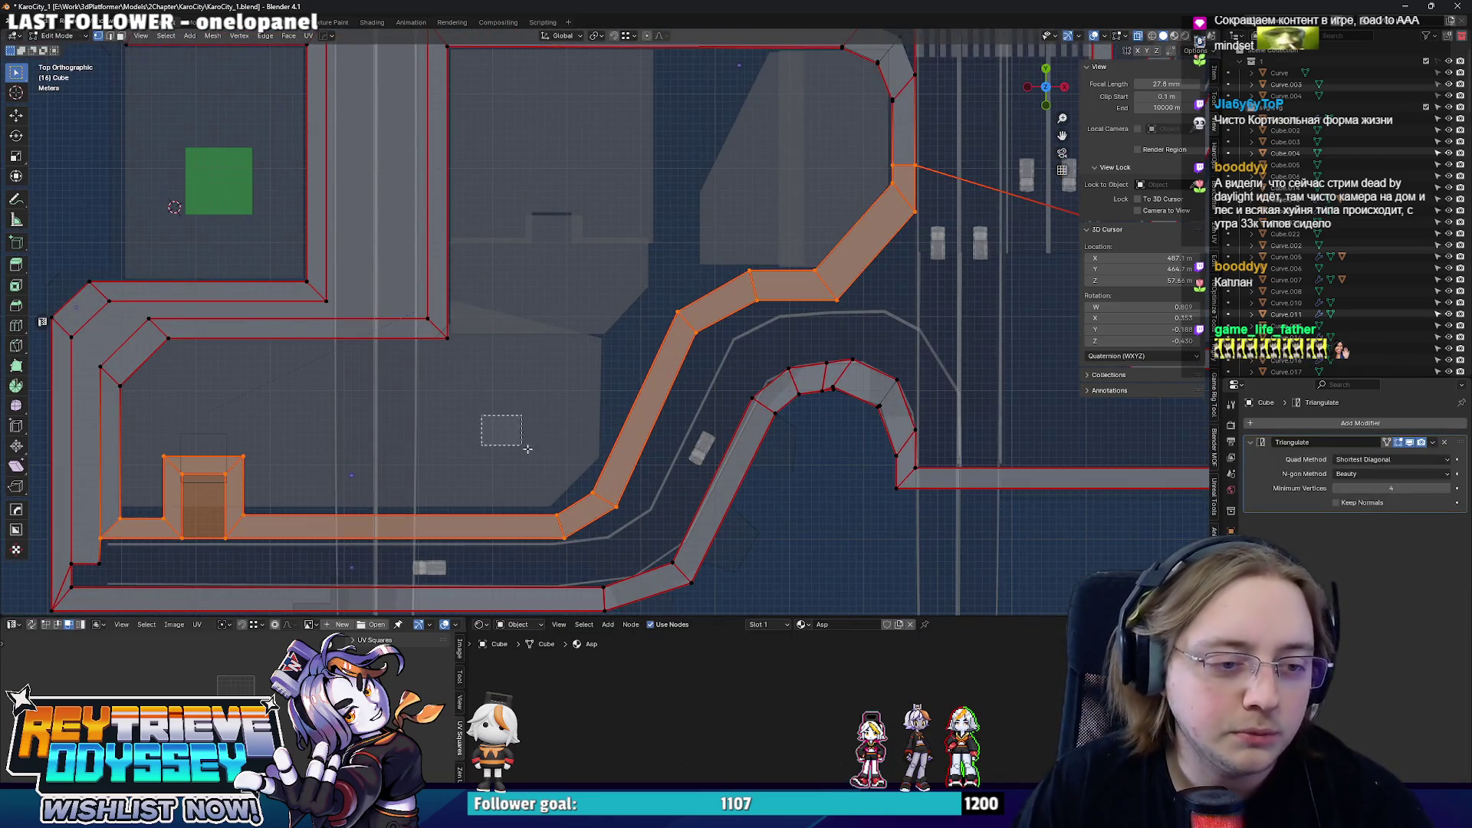
pyautogui.click(601, 504)
pyautogui.scroll(-3, 553, 328)
pyautogui.scroll(3, 552, 329)
pyautogui.moveTo(652, 227); pyautogui.dragTo(846, 301)
pyautogui.scroll(-2, 805, 304)
pyautogui.scroll(-1, 713, 313)
pyautogui.scroll(2, 644, 323)
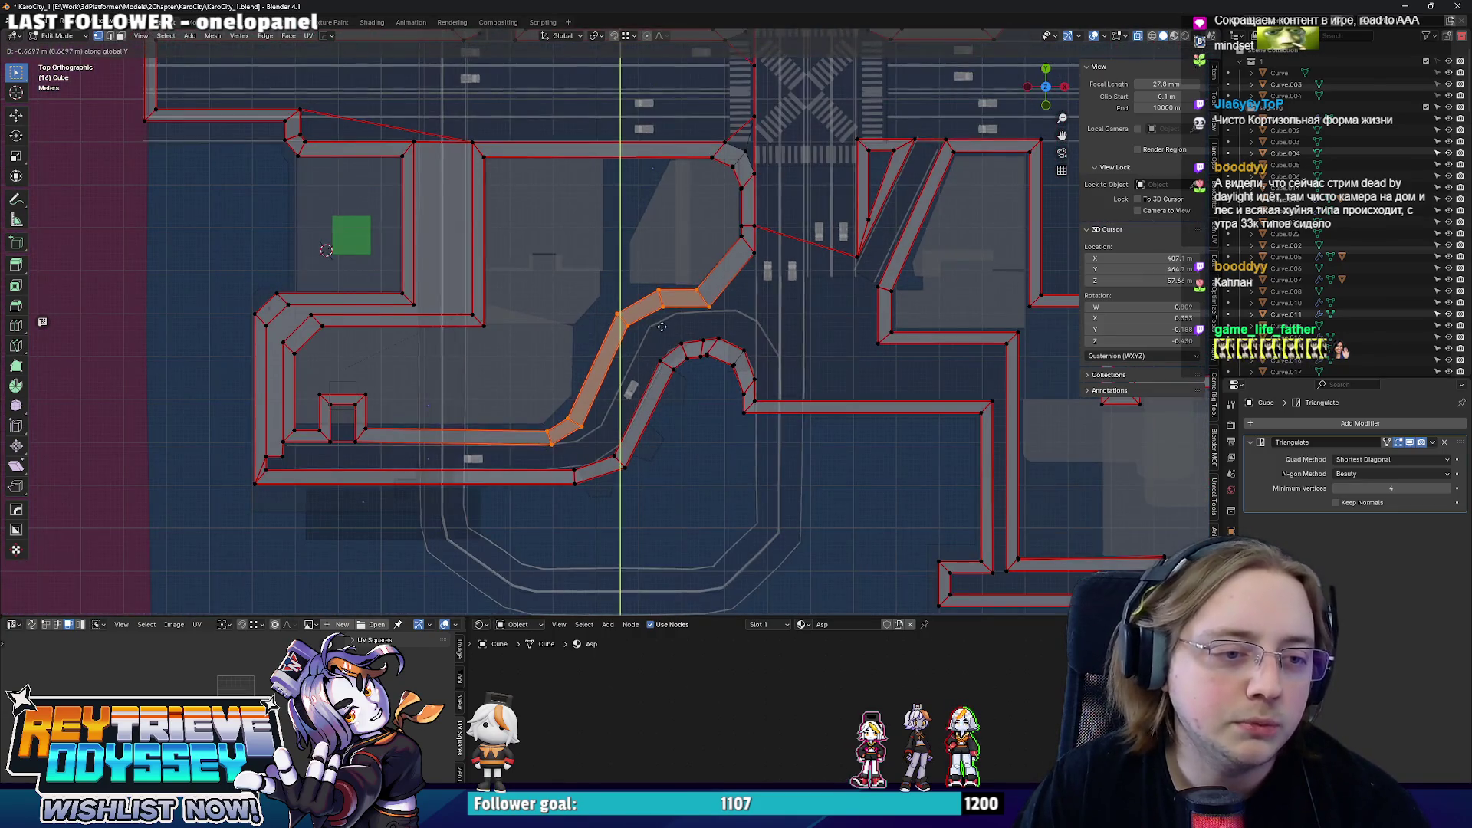
pyautogui.press('x')
pyautogui.click(661, 328)
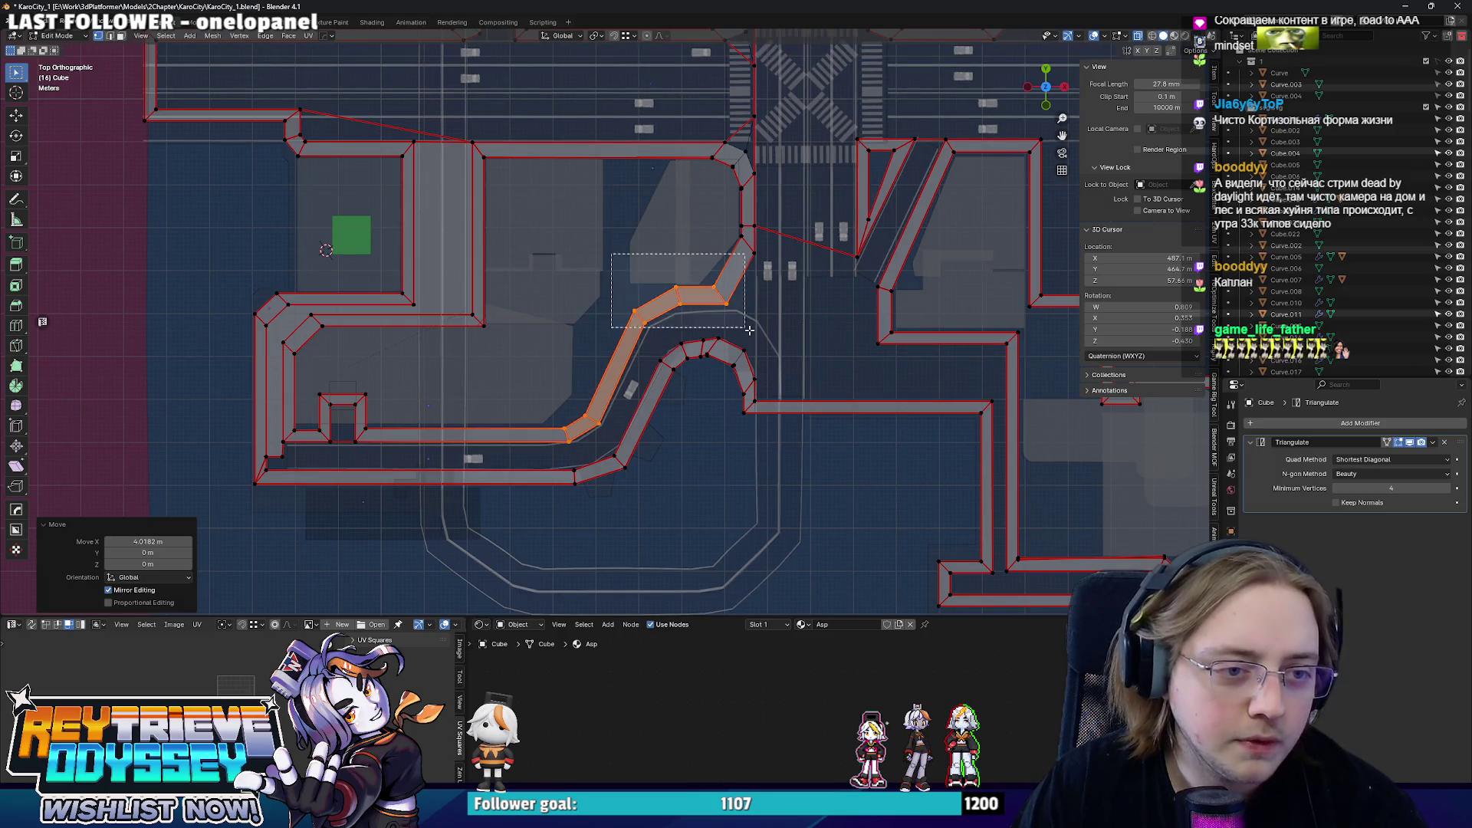
pyautogui.press('g')
pyautogui.press('y')
pyautogui.click(680, 329)
pyautogui.scroll(3, 695, 327)
# - Shift the road's corner edge along X and leave mesh editing
pyautogui.click(734, 355)
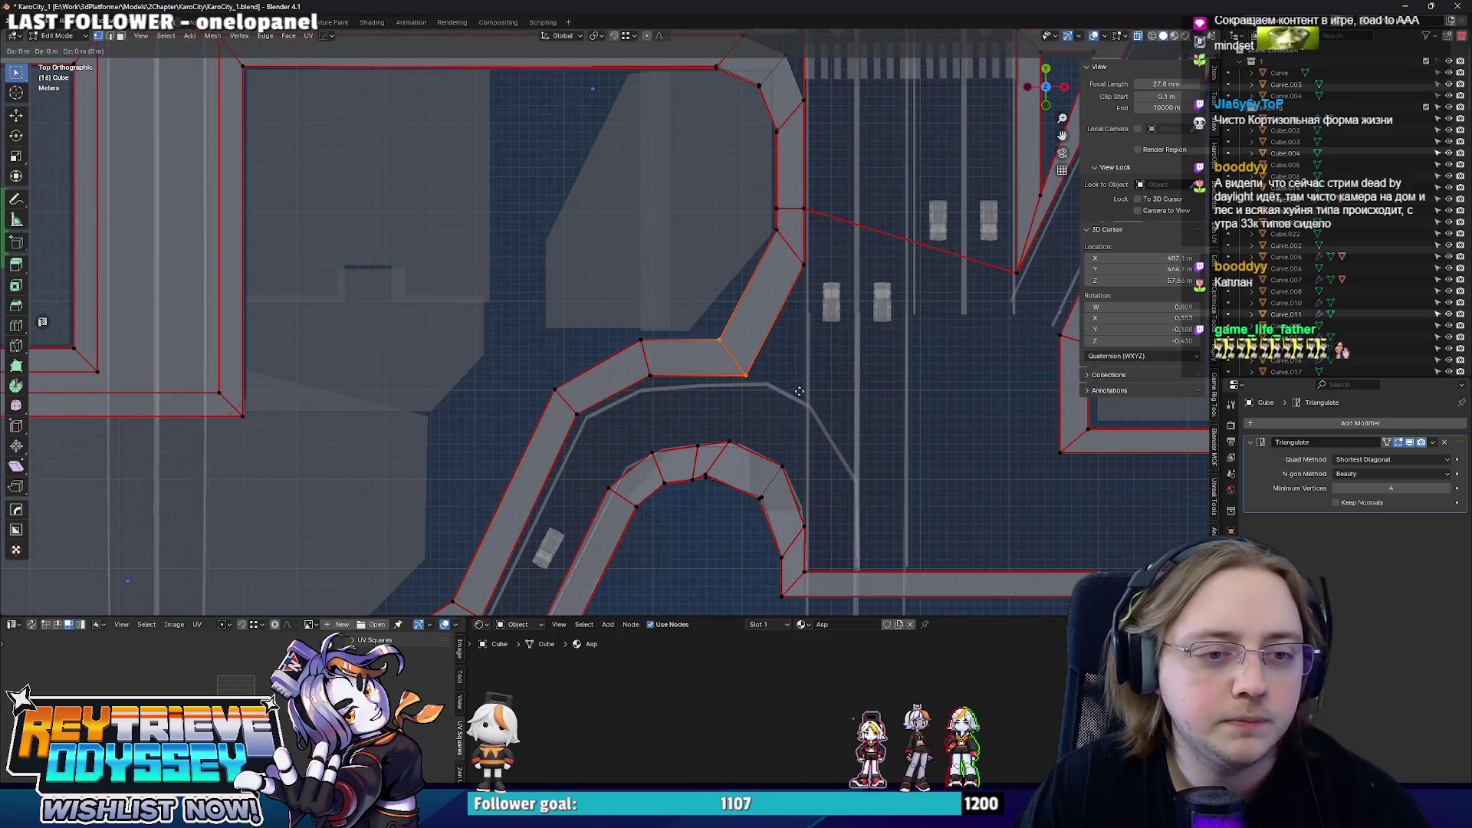
pyautogui.press('x')
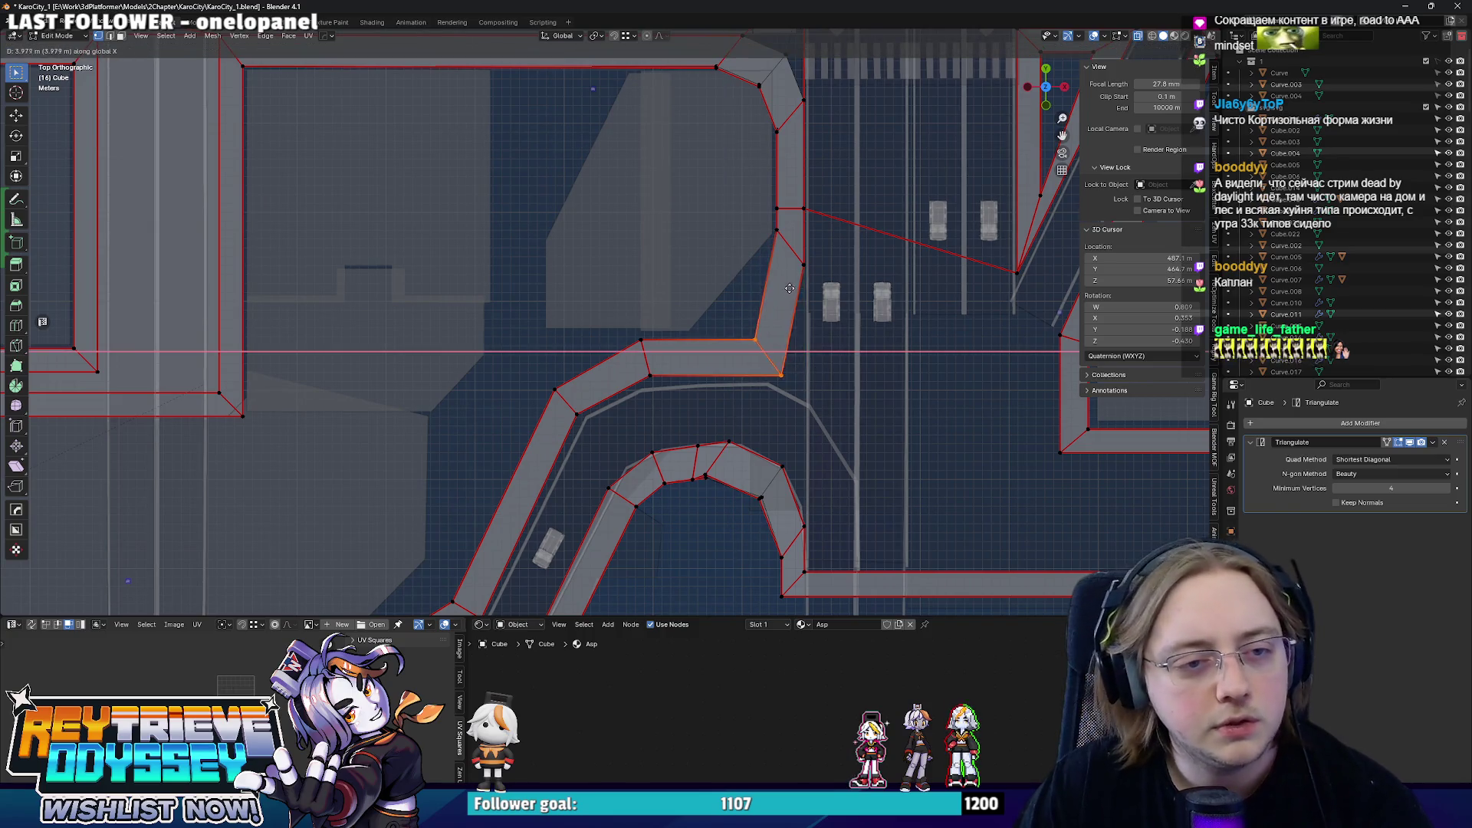
pyautogui.rightClick(802, 299)
pyautogui.press('g')
pyautogui.press('x')
pyautogui.rightClick(858, 358)
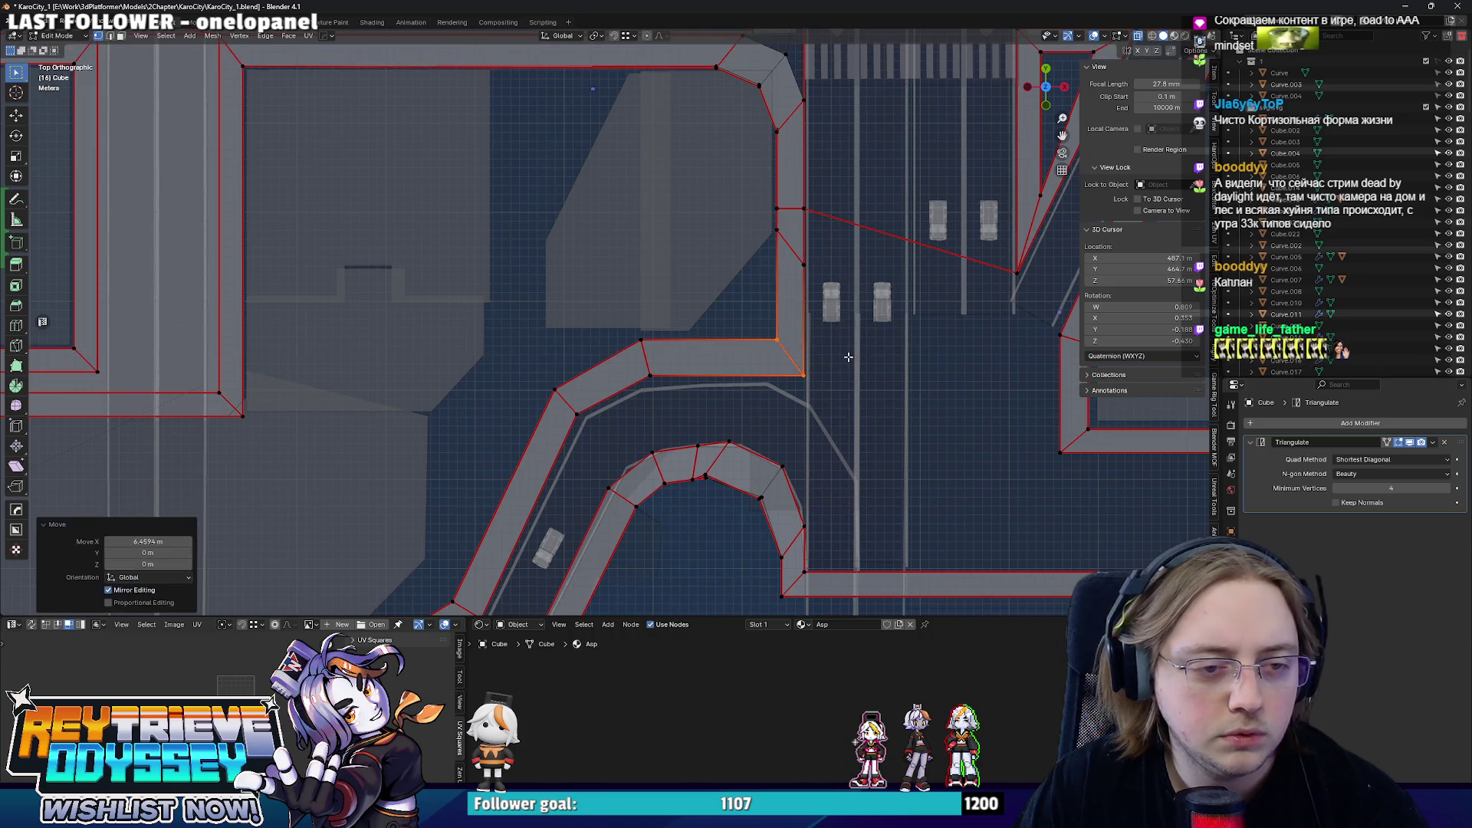
pyautogui.press('Tab')
pyautogui.moveTo(641, 345)
pyautogui.mouseDown(button='middle')
pyautogui.moveTo(598, 296)
pyautogui.moveTo(700, 352)
pyautogui.moveTo(671, 319)
pyautogui.mouseUp(button='middle')
# - Reposition a corner vertex of the adjoining curved road piece from a top-down view
pyautogui.click(671, 320)
pyautogui.press('Tab')
pyautogui.press('KP_7')
pyautogui.scroll(3, 690, 309)
pyautogui.click(714, 337)
pyautogui.press('g')
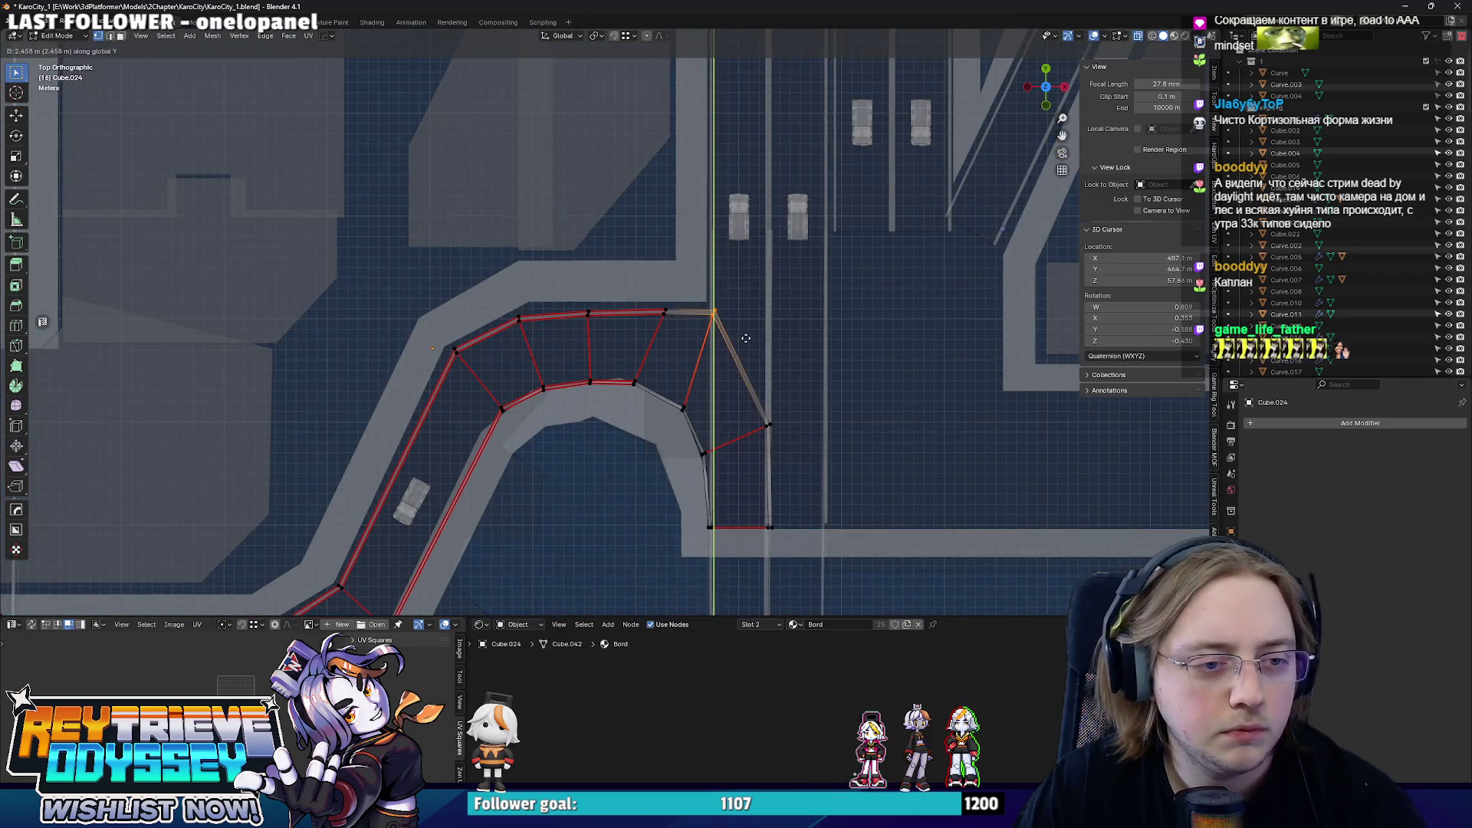
pyautogui.click(741, 336)
pyautogui.press('Tab')
pyautogui.moveTo(741, 336)
pyautogui.mouseDown(button='middle')
pyautogui.moveTo(654, 311)
pyautogui.moveTo(599, 374)
pyautogui.mouseUp(button='middle')
pyautogui.scroll(-5, 654, 311)
pyautogui.click(849, 336)
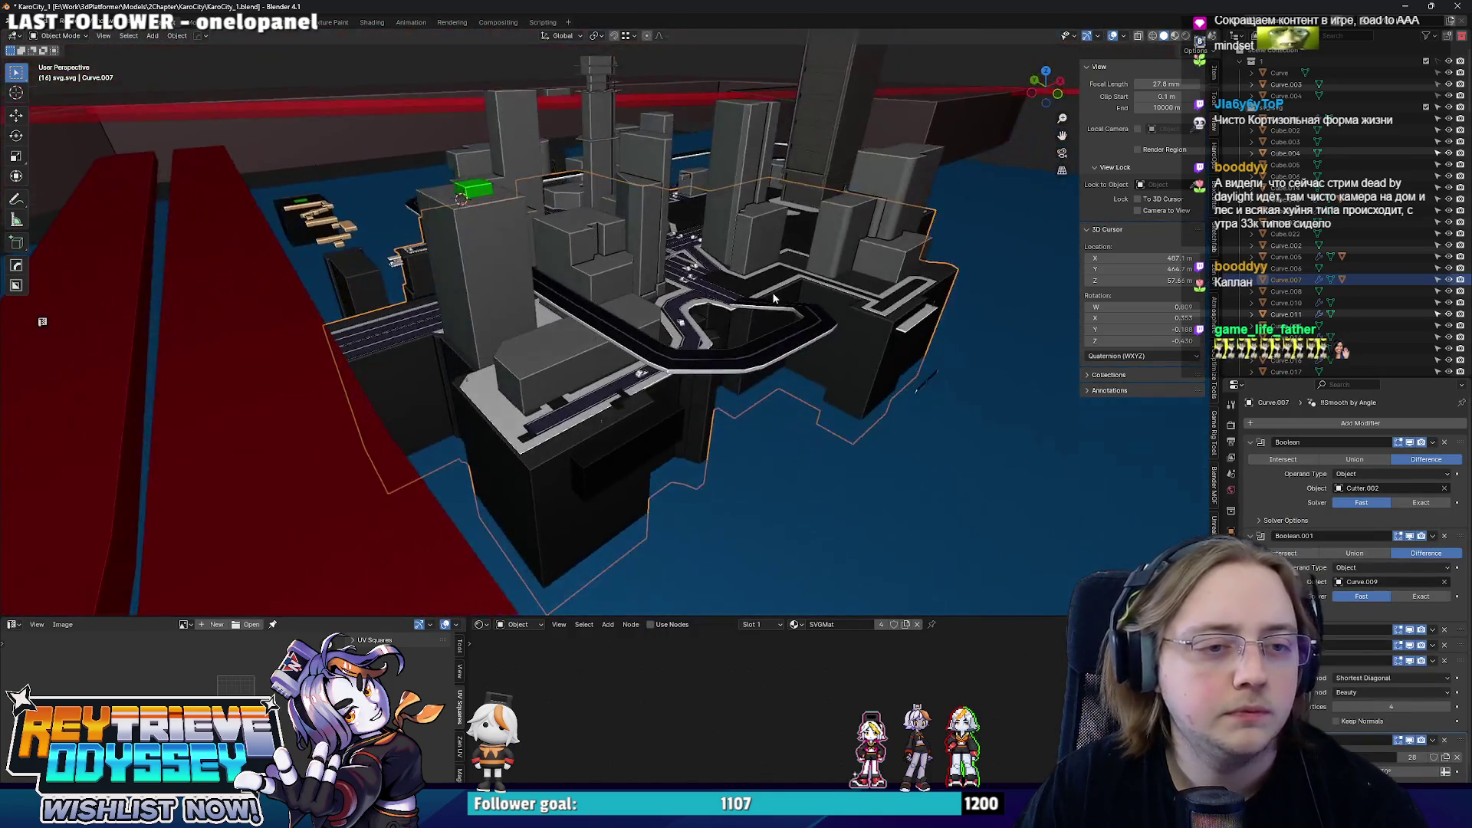
pyautogui.scroll(4, 600, 374)
pyautogui.moveTo(656, 375); pyautogui.dragTo(636, 374, button='middle')
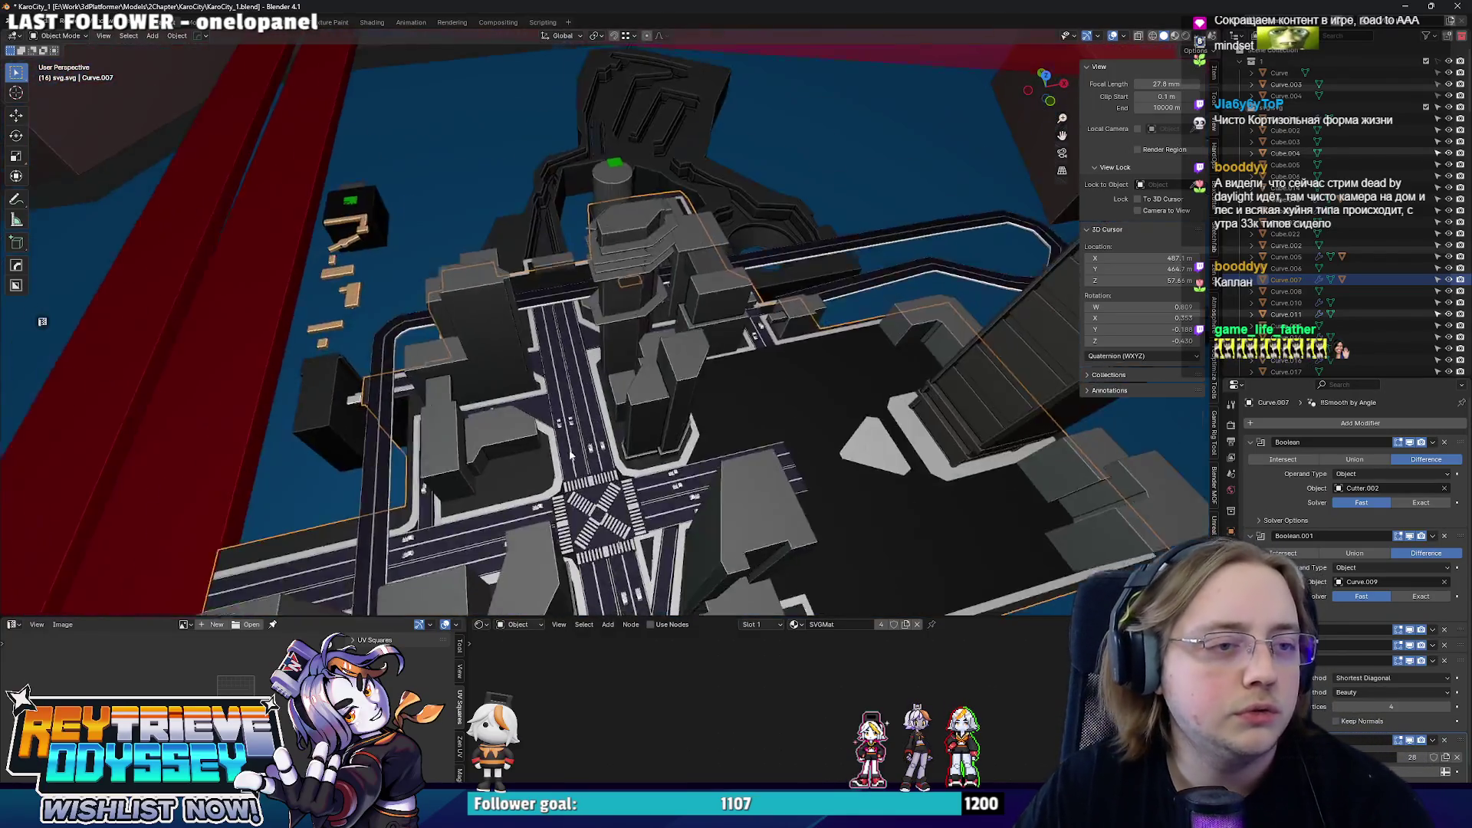
pyautogui.moveTo(637, 375)
pyautogui.mouseDown(button='middle')
pyautogui.moveTo(595, 431)
pyautogui.moveTo(597, 384)
pyautogui.moveTo(659, 353)
pyautogui.moveTo(355, 317)
pyautogui.moveTo(537, 364)
pyautogui.moveTo(614, 315)
pyautogui.moveTo(485, 358)
pyautogui.moveTo(655, 476)
pyautogui.mouseUp(button='middle')
pyautogui.moveTo(691, 341)
pyautogui.mouseDown(button='middle')
pyautogui.moveTo(427, 347)
pyautogui.moveTo(754, 458)
pyautogui.moveTo(636, 335)
pyautogui.moveTo(706, 365)
pyautogui.moveTo(687, 332)
pyautogui.moveTo(613, 343)
pyautogui.moveTo(653, 426)
pyautogui.moveTo(641, 438)
pyautogui.moveTo(394, 339)
pyautogui.moveTo(707, 388)
pyautogui.mouseUp(button='middle')
# - Inspect the raised platform's mesh in X-ray, then orbit around it from several angles
pyautogui.click(707, 387)
pyautogui.scroll(3, 708, 388)
pyautogui.press('Tab')
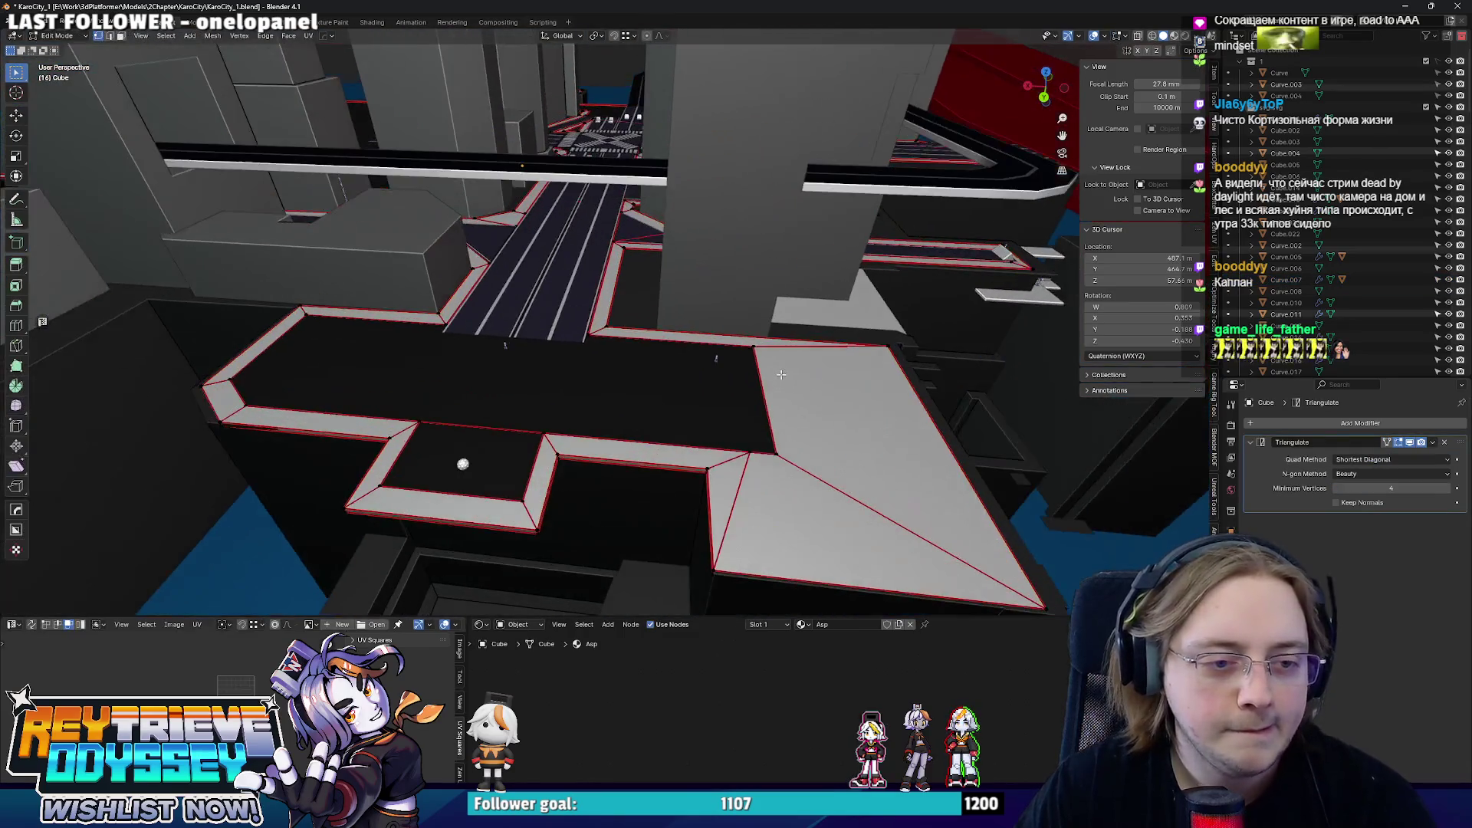
pyautogui.hotkey('alt', 'z')
pyautogui.hotkey('alt', 'z')
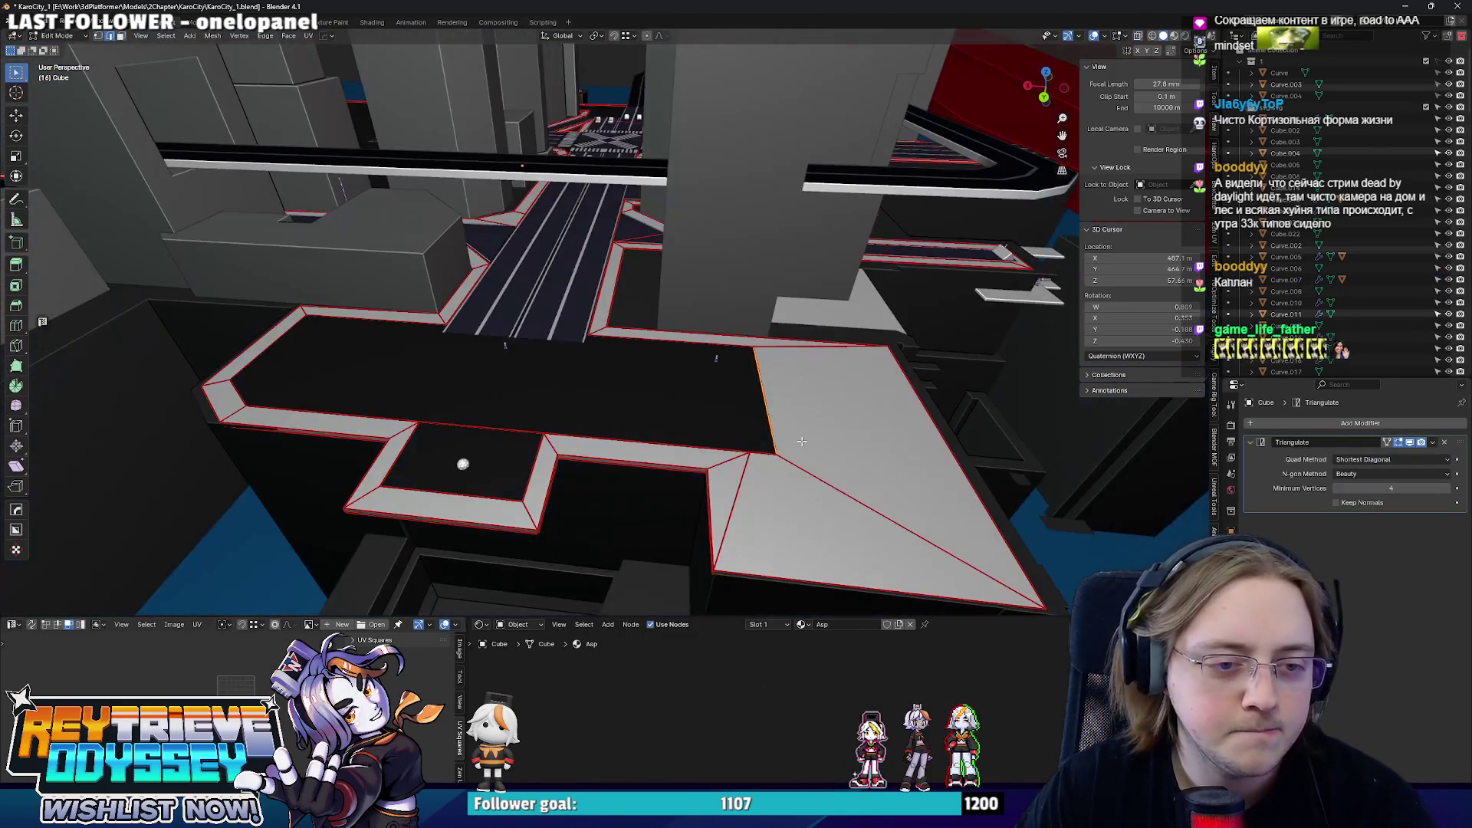
pyautogui.press('Tab')
pyautogui.scroll(-3, 696, 398)
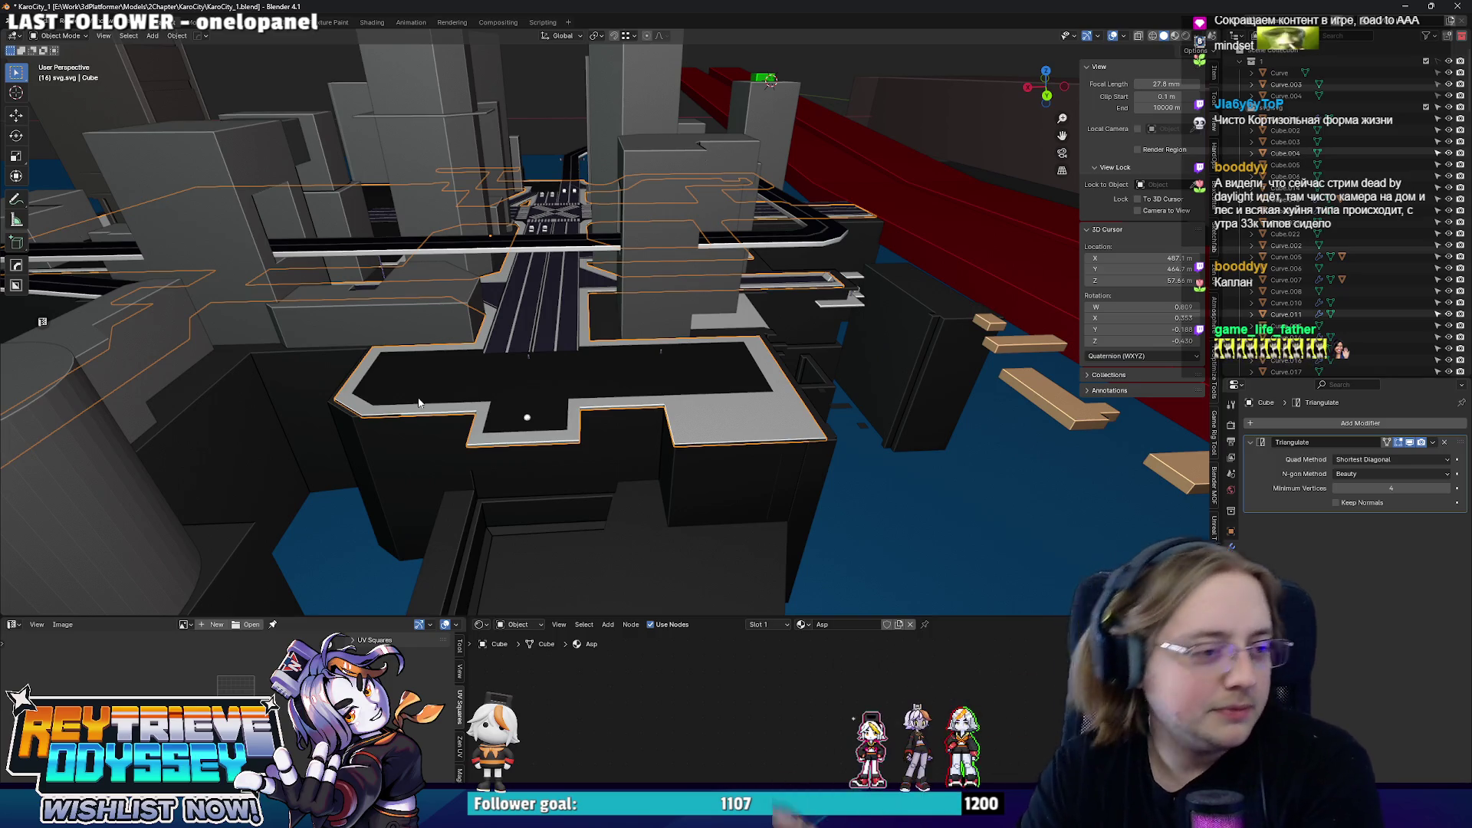
pyautogui.moveTo(419, 403); pyautogui.dragTo(518, 391, button='middle')
pyautogui.scroll(3, 615, 382)
pyautogui.moveTo(615, 377)
pyautogui.mouseDown(button='middle')
pyautogui.moveTo(663, 397)
pyautogui.moveTo(678, 388)
pyautogui.moveTo(648, 376)
pyautogui.moveTo(663, 365)
pyautogui.mouseUp(button='middle')
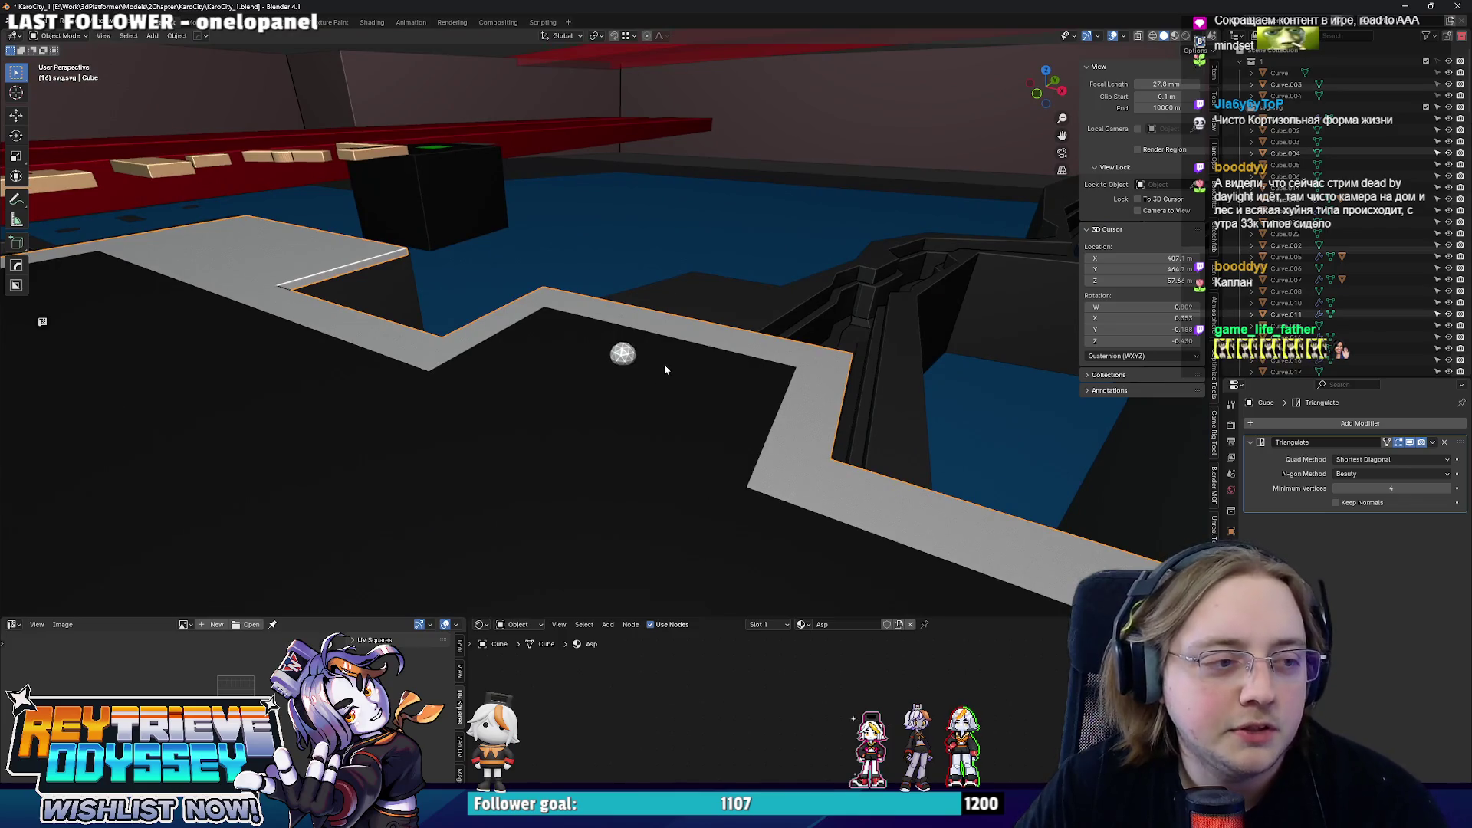
pyautogui.moveTo(664, 365)
pyautogui.mouseDown(button='middle')
pyautogui.moveTo(598, 376)
pyautogui.moveTo(540, 346)
pyautogui.moveTo(472, 374)
pyautogui.moveTo(218, 366)
pyautogui.mouseUp(button='middle')
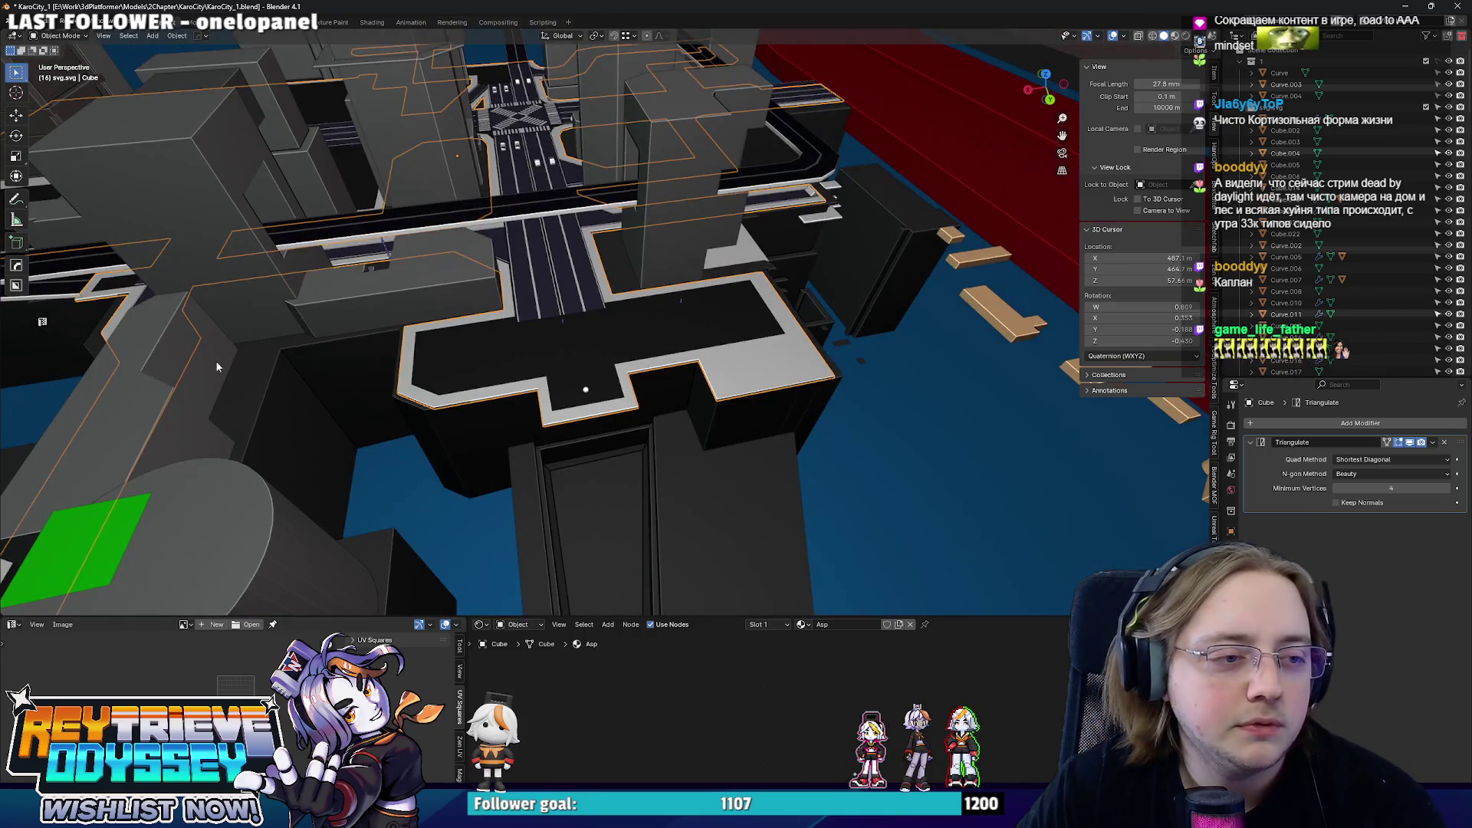
pyautogui.moveTo(873, 254)
pyautogui.mouseDown(button='middle')
pyautogui.moveTo(536, 319)
pyautogui.moveTo(685, 348)
pyautogui.moveTo(647, 326)
pyautogui.moveTo(682, 337)
pyautogui.moveTo(742, 395)
pyautogui.moveTo(878, 436)
pyautogui.moveTo(775, 371)
pyautogui.moveTo(529, 312)
pyautogui.moveTo(479, 349)
pyautogui.mouseUp(button='middle')
pyautogui.scroll(2, 682, 338)
pyautogui.scroll(-3, 742, 394)
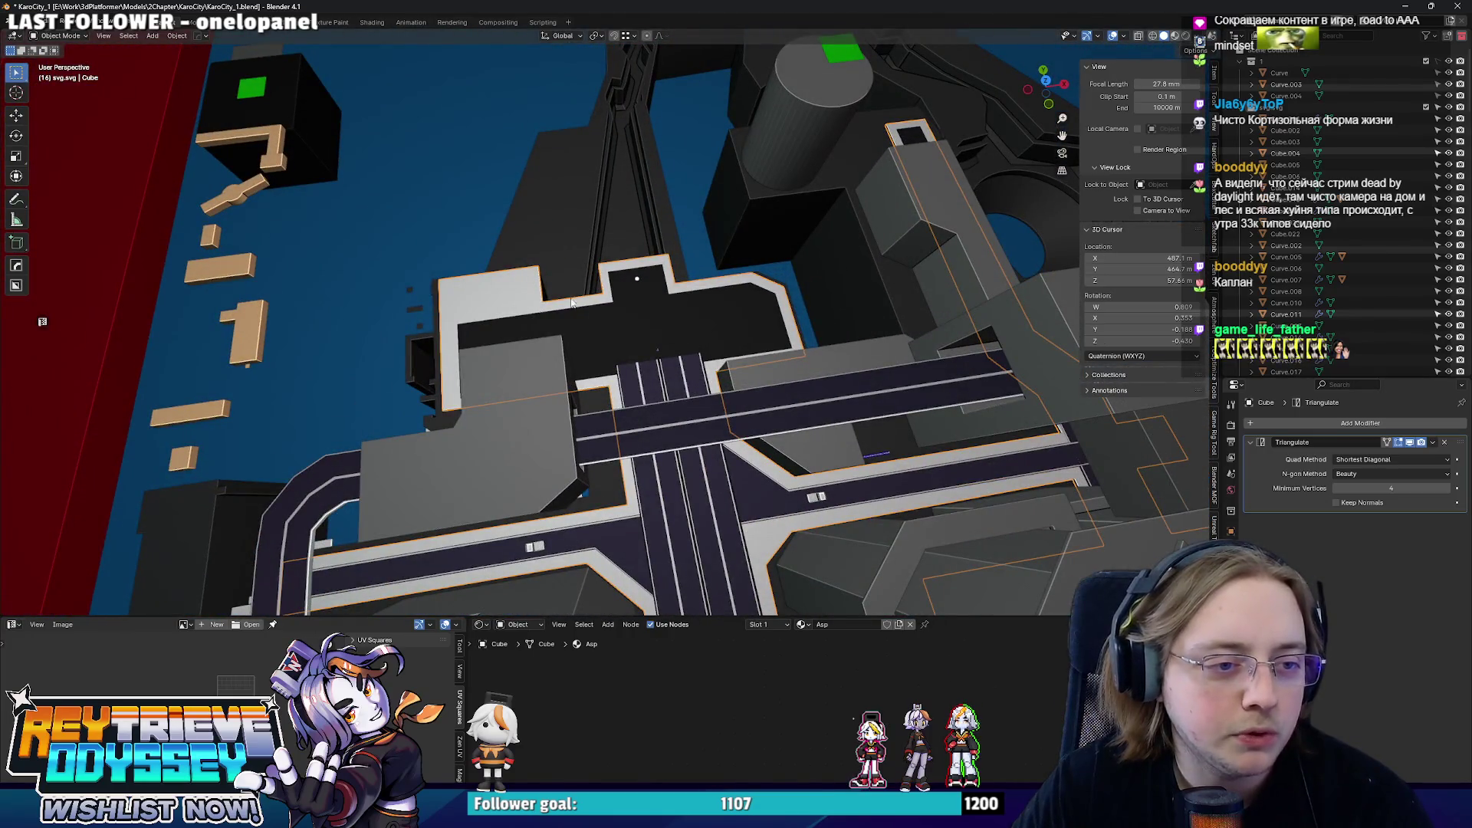
# - Orbit over the intersection to the rail line and select the notched block beside it
pyautogui.moveTo(783, 323)
pyautogui.mouseDown(button='middle')
pyautogui.moveTo(652, 269)
pyautogui.moveTo(778, 306)
pyautogui.moveTo(744, 305)
pyautogui.moveTo(678, 368)
pyautogui.mouseUp(button='middle')
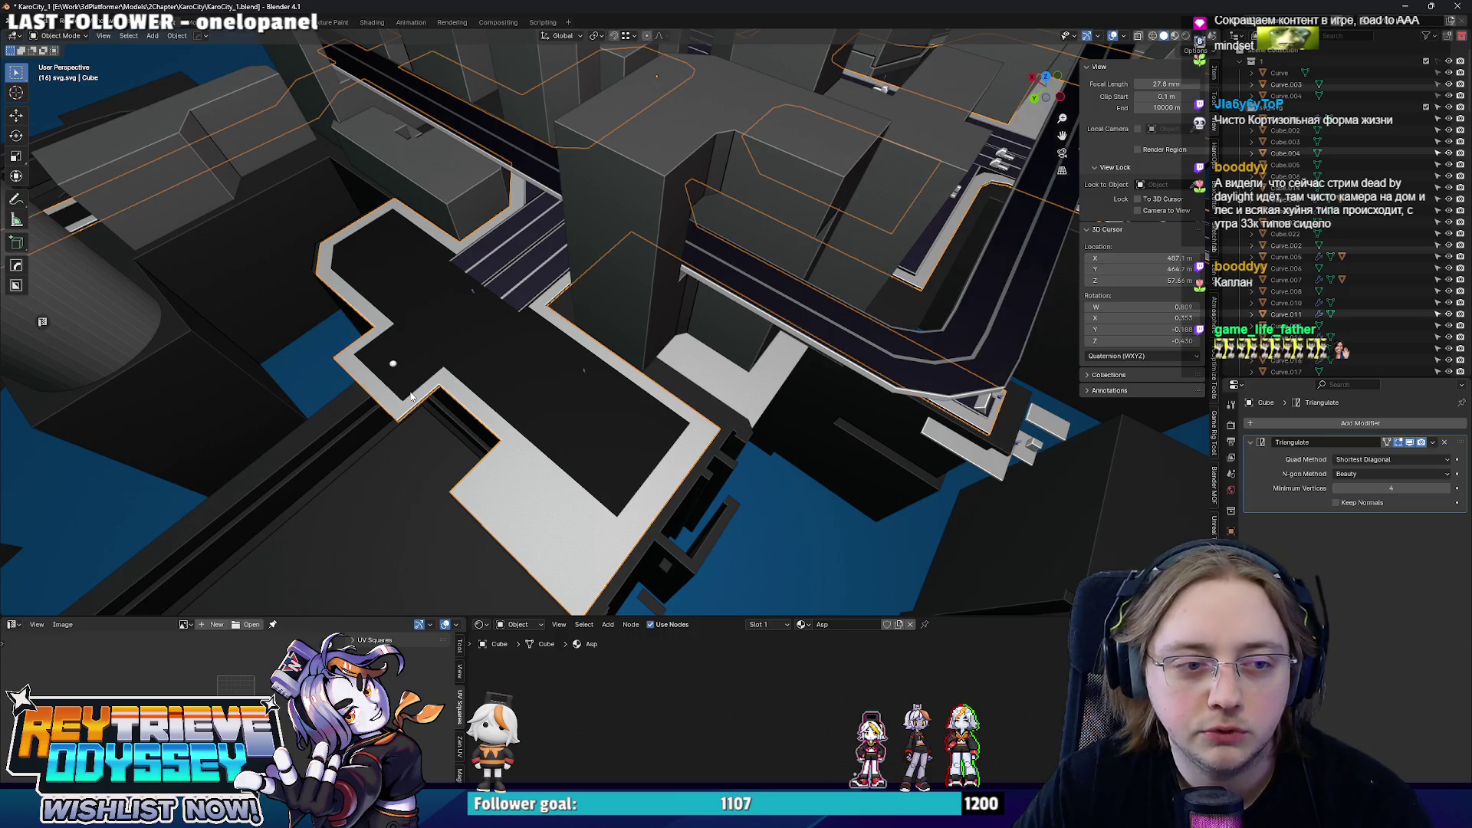
pyautogui.moveTo(601, 335); pyautogui.dragTo(438, 263, button='middle')
pyautogui.scroll(3, 394, 217)
pyautogui.moveTo(395, 217); pyautogui.dragTo(575, 361, button='middle')
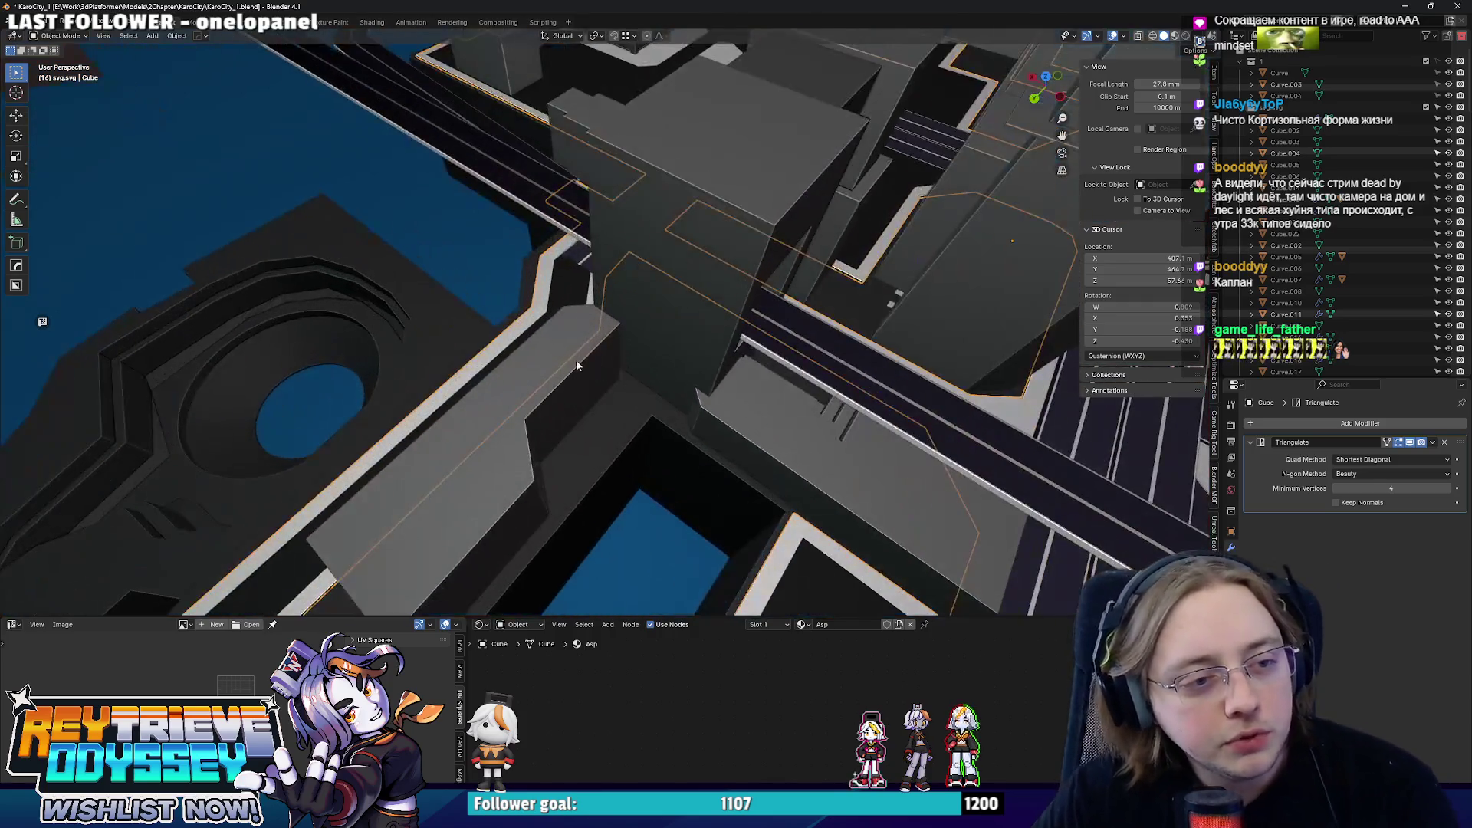
pyautogui.click(576, 360)
pyautogui.scroll(2, 606, 359)
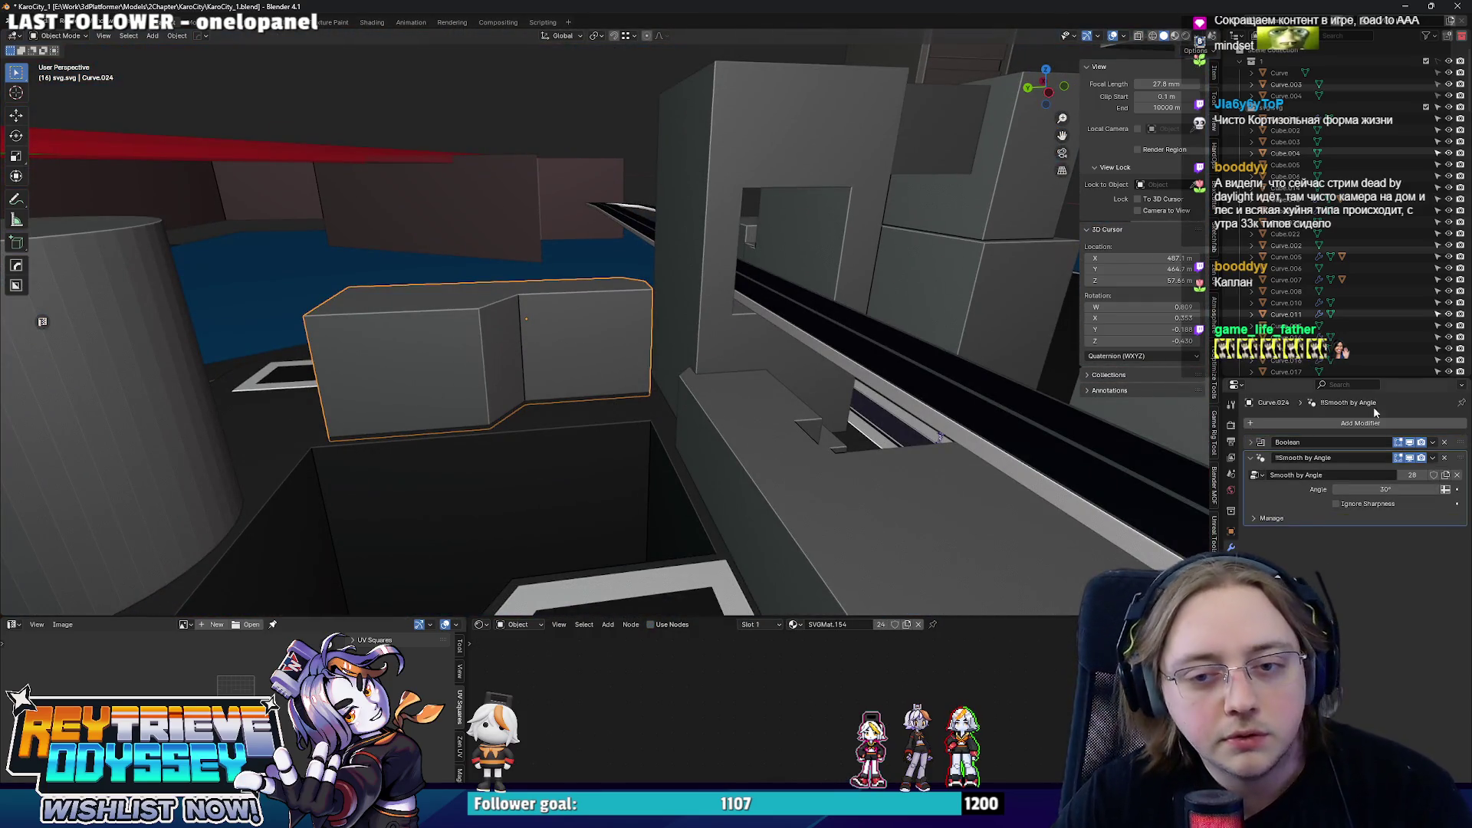
# - Remove the block's old Boolean modifier and cut a fresh box notch with Box Cutter
pyautogui.click(1434, 442)
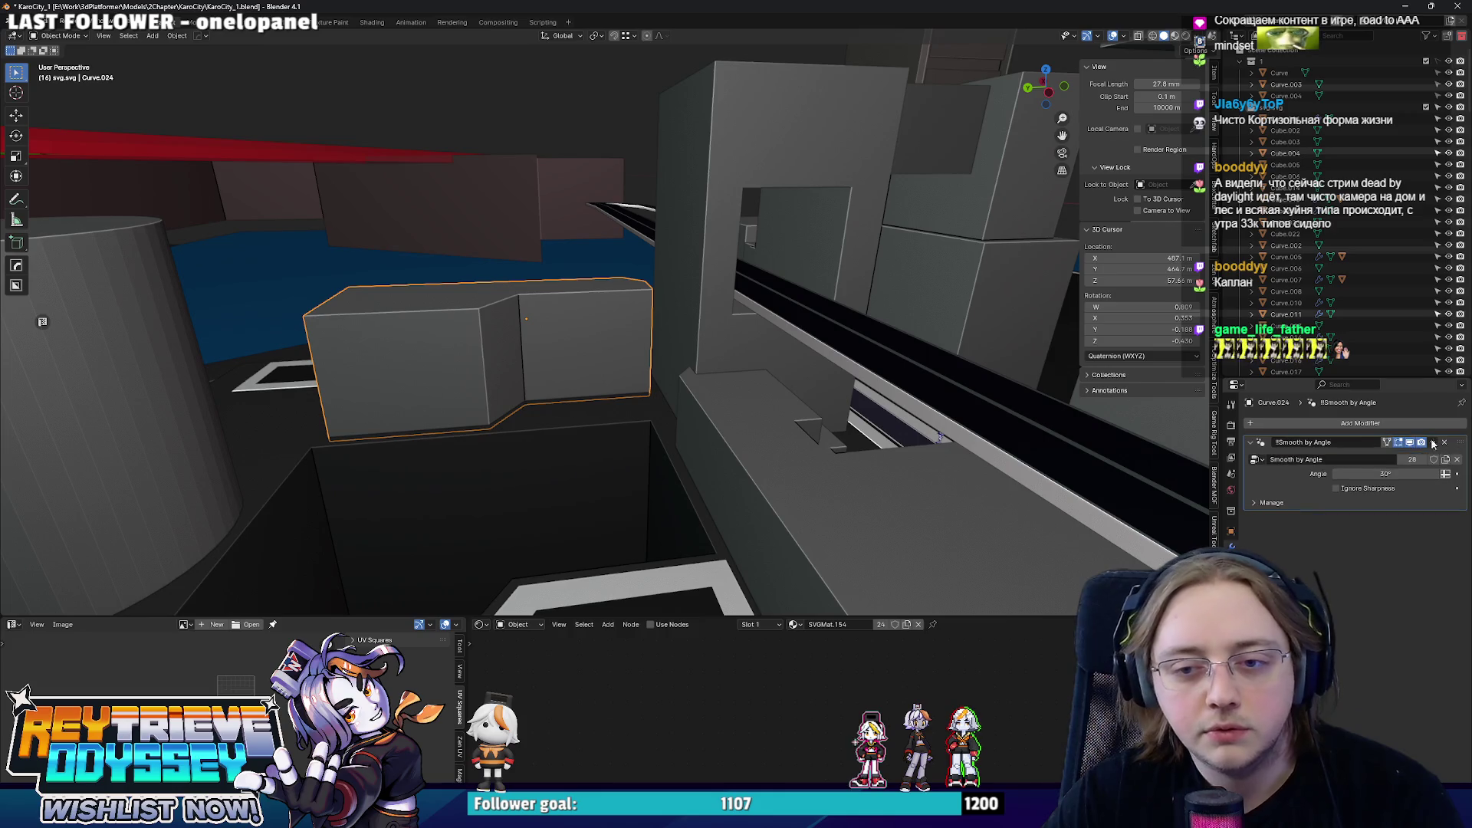
pyautogui.click(17, 287)
pyautogui.moveTo(579, 343); pyautogui.dragTo(430, 506)
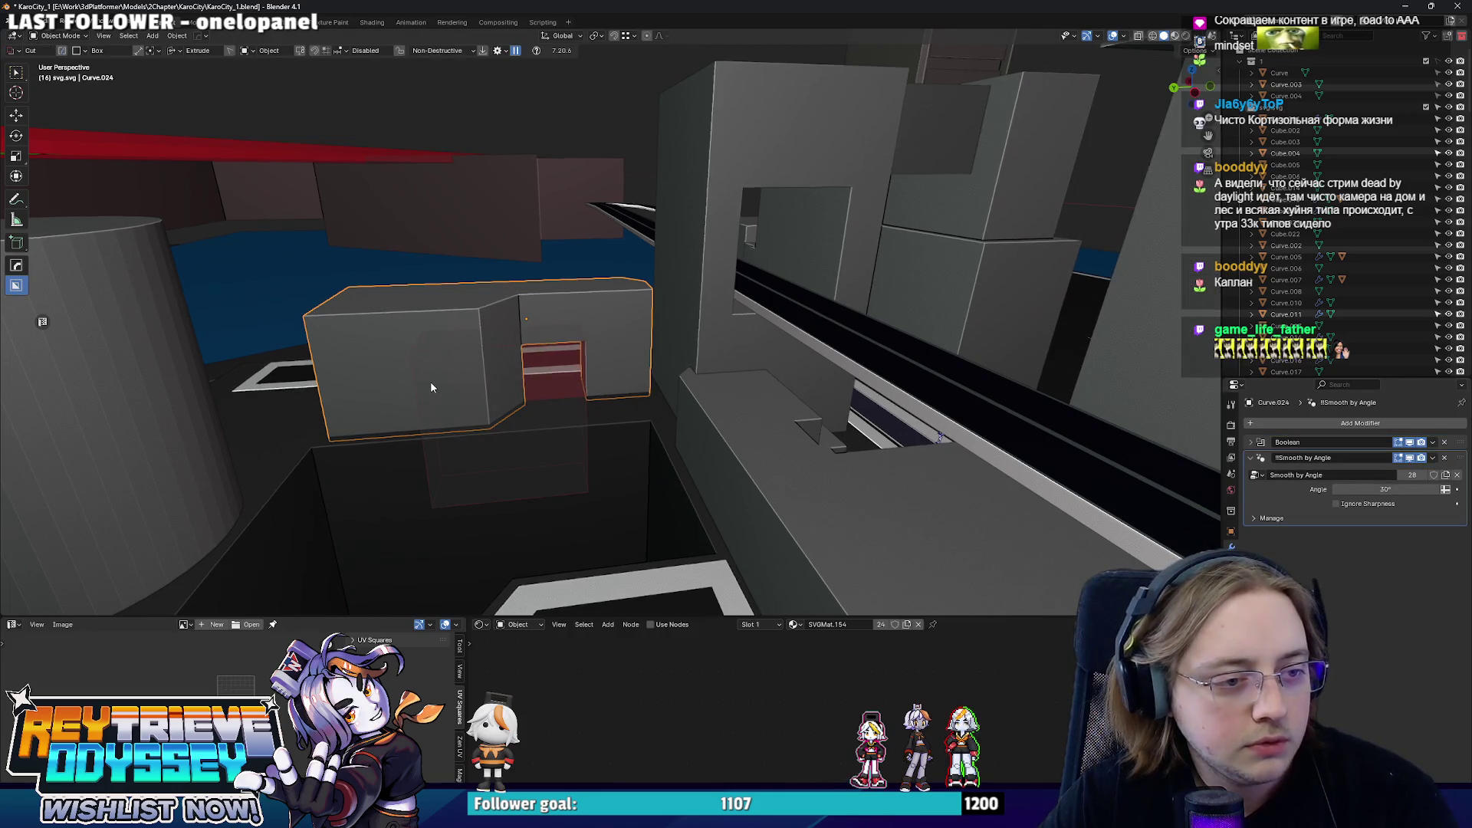
pyautogui.moveTo(475, 406)
pyautogui.mouseDown(button='middle')
pyautogui.moveTo(582, 450)
pyautogui.moveTo(541, 447)
pyautogui.mouseUp(button='middle')
pyautogui.press('n')
# - Select the cutter box and move it along Y, then lower it along Z into the block
pyautogui.rightClick(510, 429)
pyautogui.click(502, 433)
pyautogui.press('Tab')
pyautogui.click(519, 393)
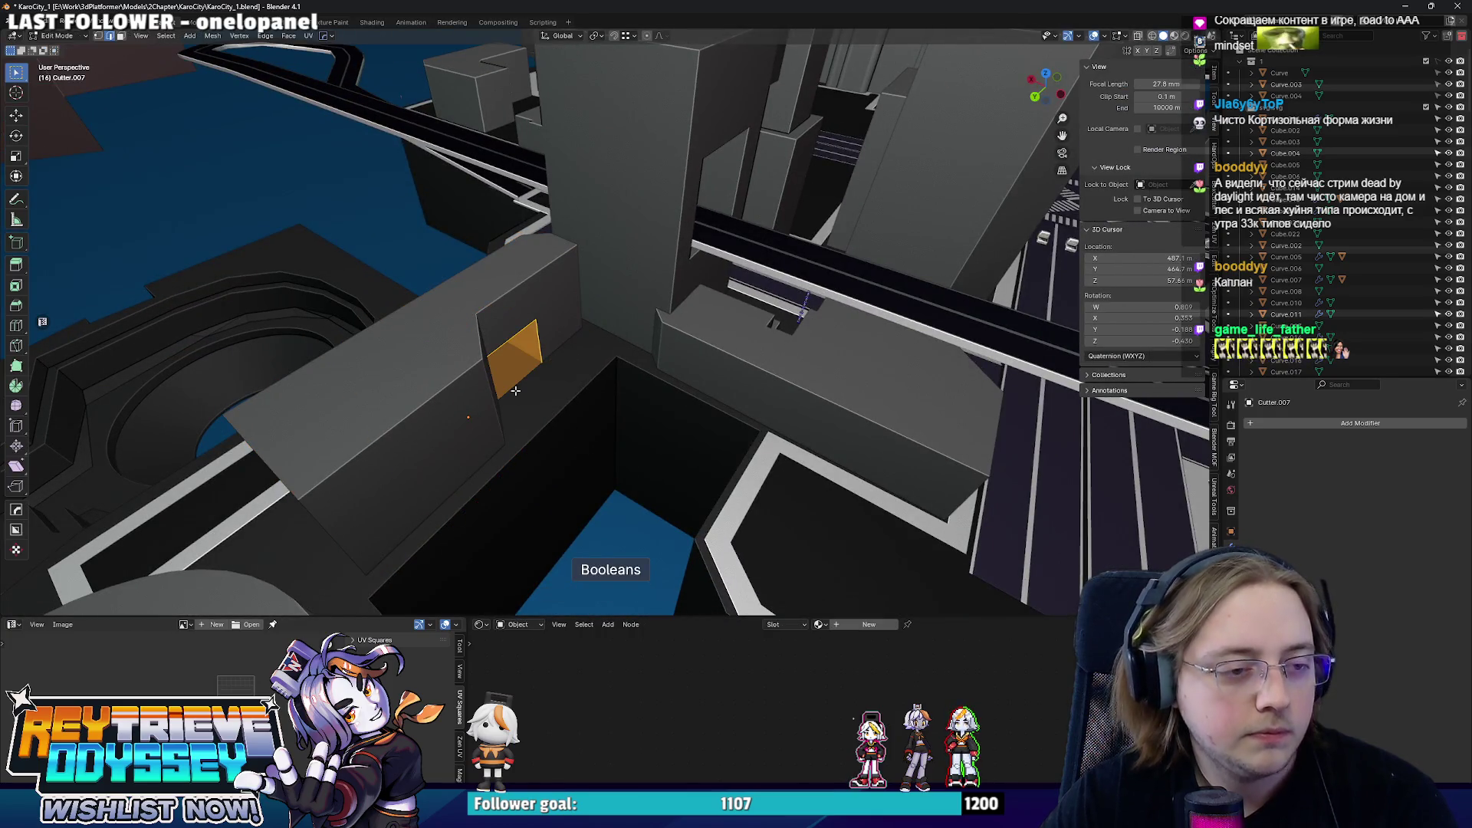
pyautogui.press('Tab')
pyautogui.moveTo(518, 393)
pyautogui.mouseDown(button='middle')
pyautogui.moveTo(482, 394)
pyautogui.moveTo(550, 378)
pyautogui.mouseUp(button='middle')
pyautogui.press('g')
pyautogui.press('y')
pyautogui.click(583, 380)
pyautogui.press('g')
pyautogui.press('z')
pyautogui.click(644, 543)
# - Orbit up over the city and select the sidewalk mesh
pyautogui.moveTo(645, 541); pyautogui.dragTo(703, 414, button='middle')
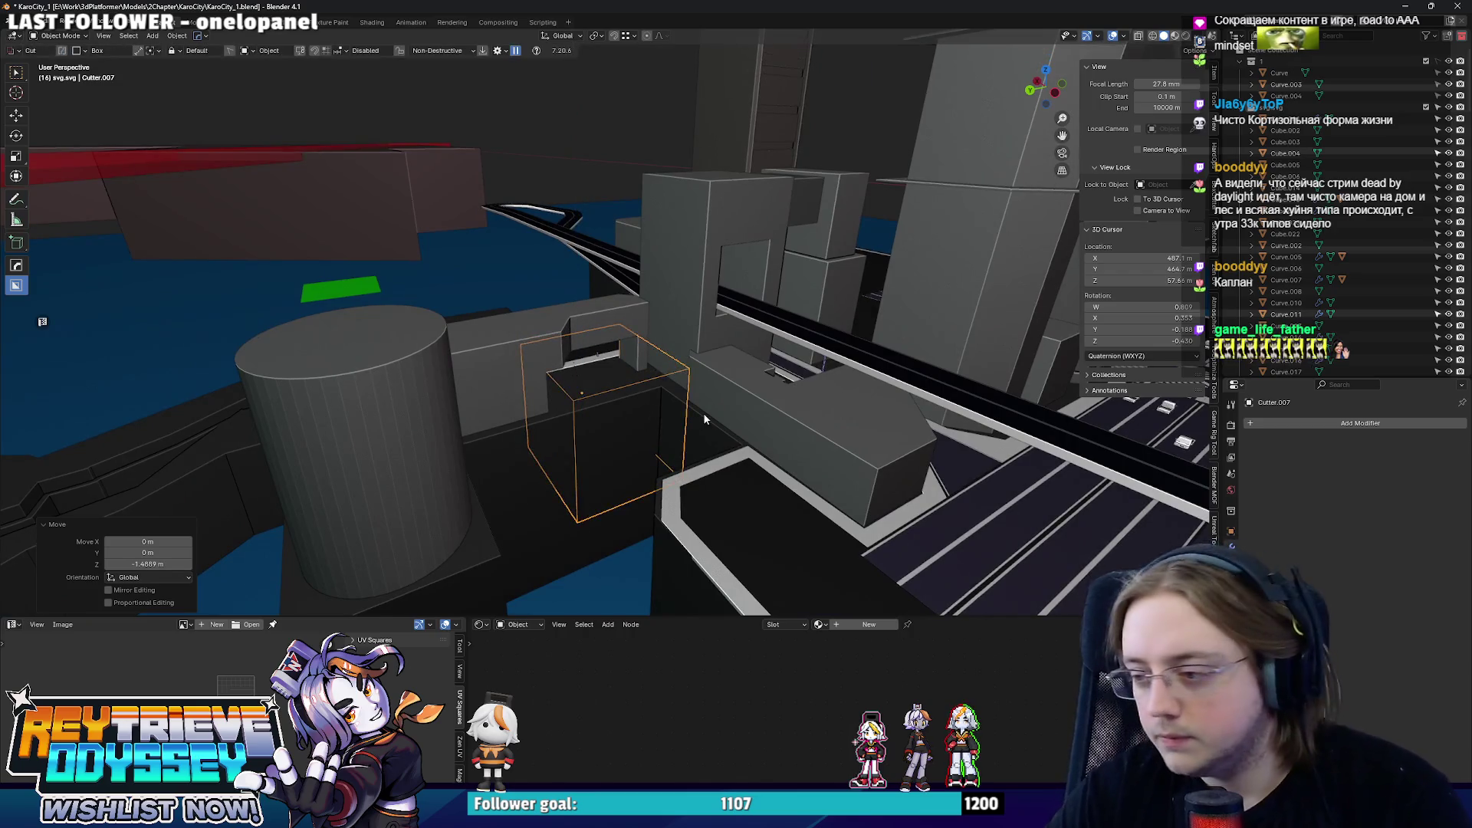
pyautogui.scroll(-2, 704, 413)
pyautogui.scroll(3, 699, 415)
pyautogui.moveTo(698, 414)
pyautogui.mouseDown(button='middle')
pyautogui.moveTo(725, 382)
pyautogui.moveTo(645, 334)
pyautogui.moveTo(732, 332)
pyautogui.moveTo(668, 295)
pyautogui.moveTo(664, 307)
pyautogui.moveTo(737, 368)
pyautogui.mouseUp(button='middle')
pyautogui.click(640, 333)
pyautogui.scroll(-5, 732, 332)
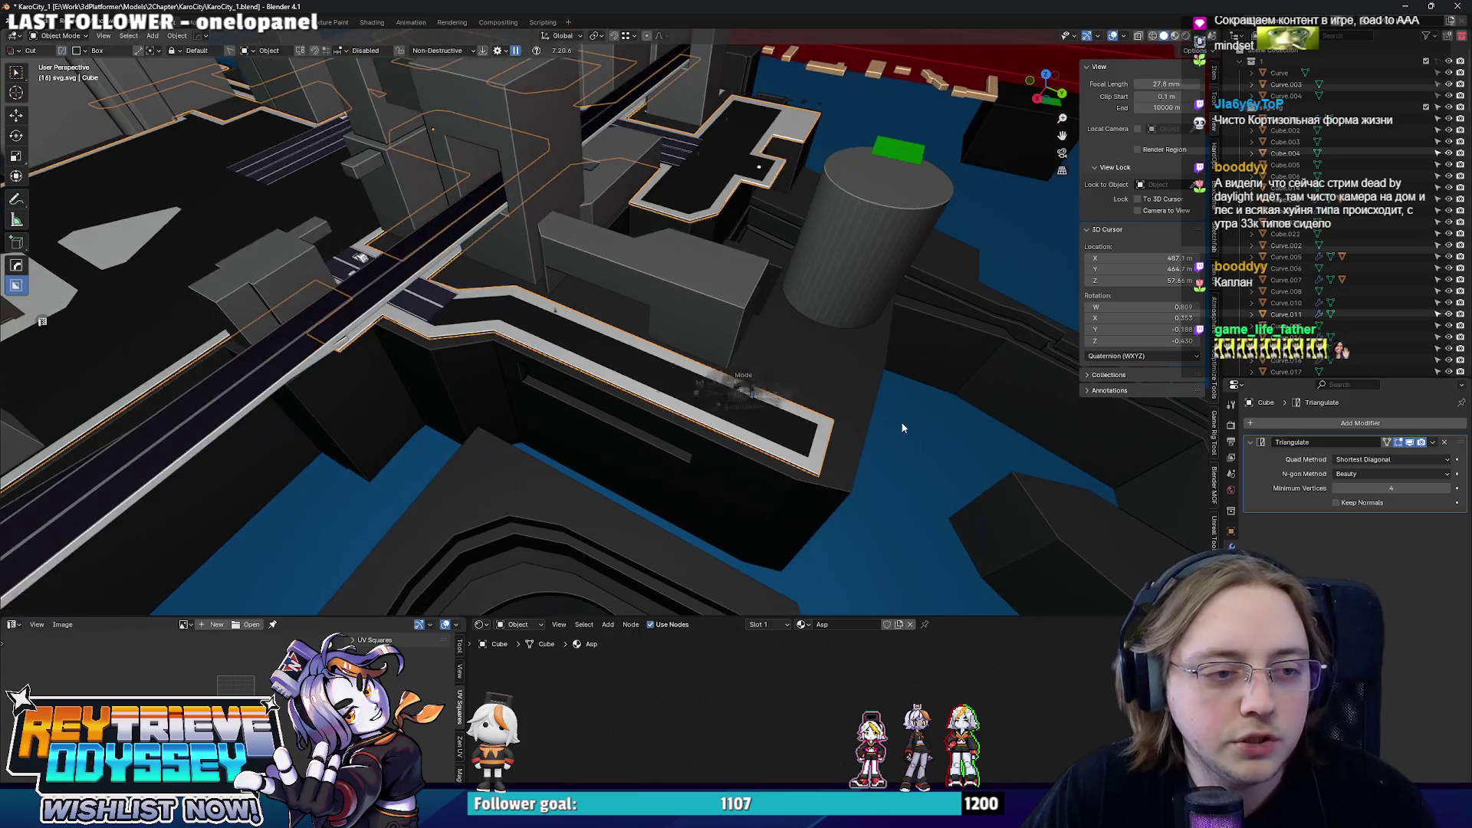
# - Pull the sidewalk strip's end vertices back along X from a top-down view
pyautogui.press('Tab')
pyautogui.press('KP_7')
pyautogui.press('g')
pyautogui.press('x')
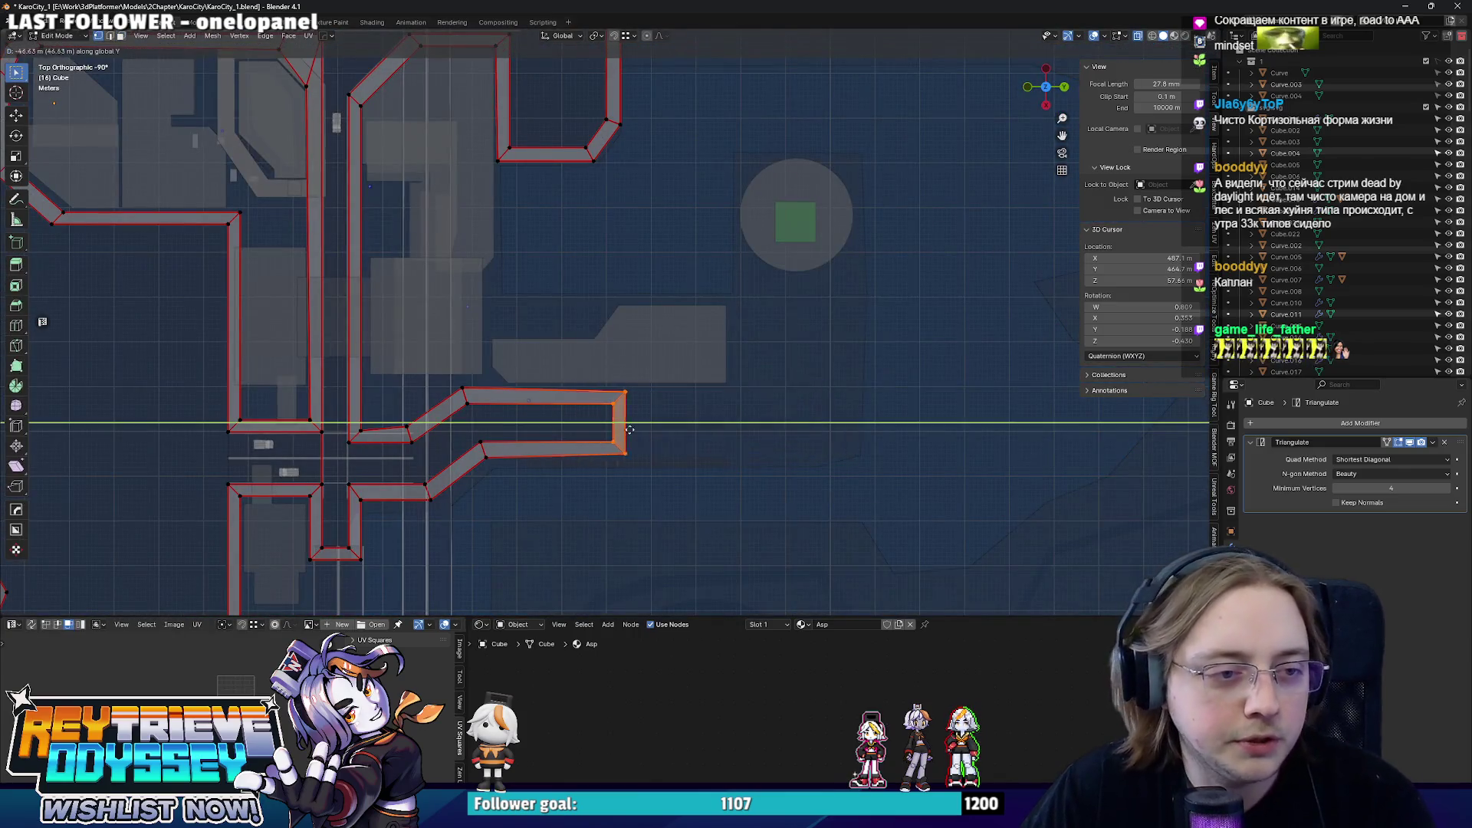
pyautogui.click(618, 419)
pyautogui.press('Tab')
pyautogui.moveTo(618, 420)
pyautogui.mouseDown(button='middle')
pyautogui.moveTo(549, 386)
pyautogui.moveTo(628, 405)
pyautogui.moveTo(623, 328)
pyautogui.moveTo(530, 364)
pyautogui.mouseUp(button='middle')
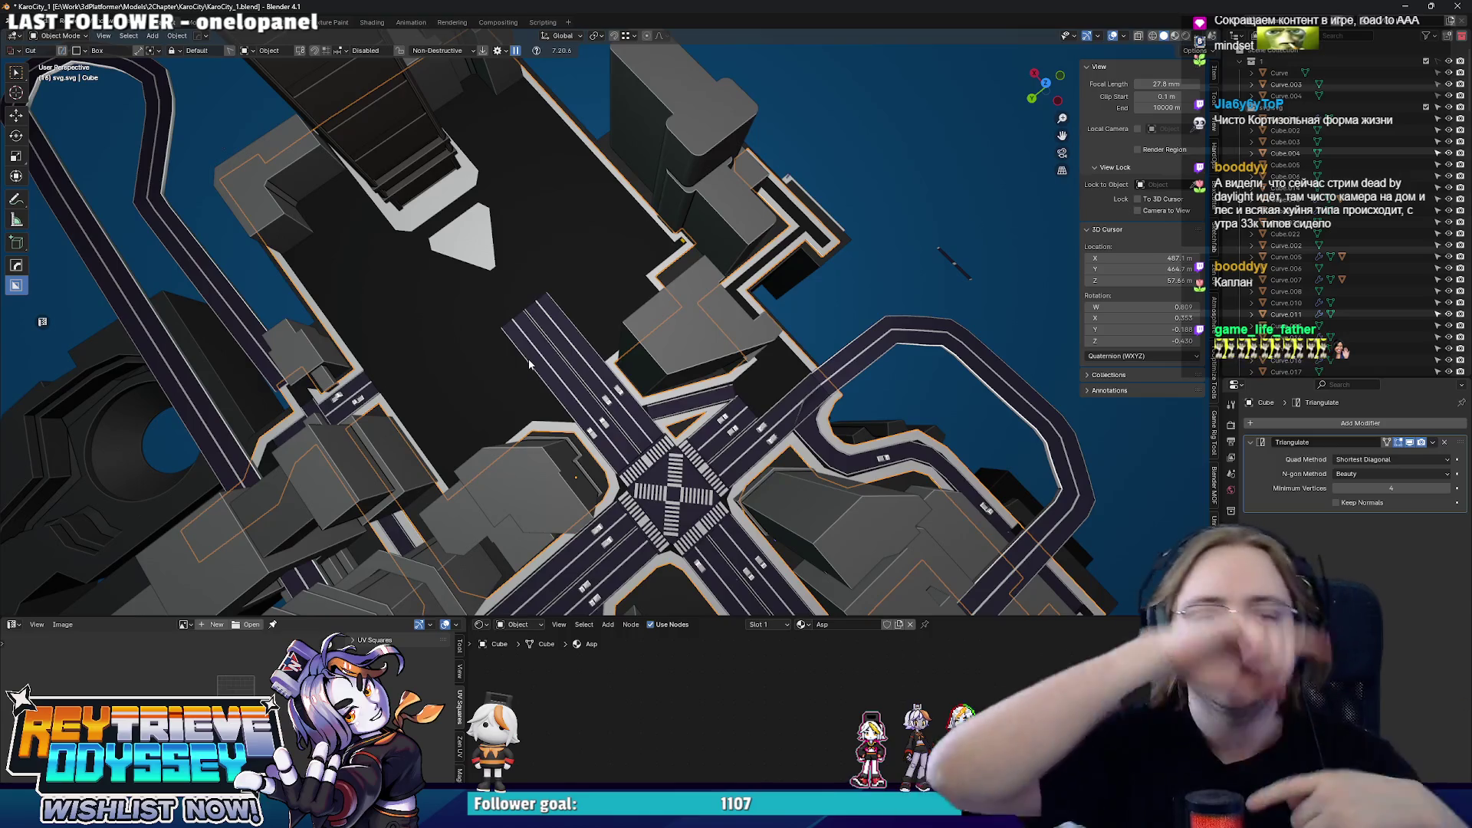
pyautogui.moveTo(526, 359)
pyautogui.mouseDown(button='middle')
pyautogui.moveTo(598, 326)
pyautogui.moveTo(604, 386)
pyautogui.moveTo(648, 362)
pyautogui.moveTo(660, 296)
pyautogui.moveTo(766, 340)
pyautogui.mouseUp(button='middle')
pyautogui.scroll(3, 690, 366)
# - Select the edges at the sidewalk corner in X-ray and fill the gap with a face
pyautogui.press('Tab')
pyautogui.scroll(3, 1076, 416)
pyautogui.scroll(-3, 609, 331)
pyautogui.click(767, 340)
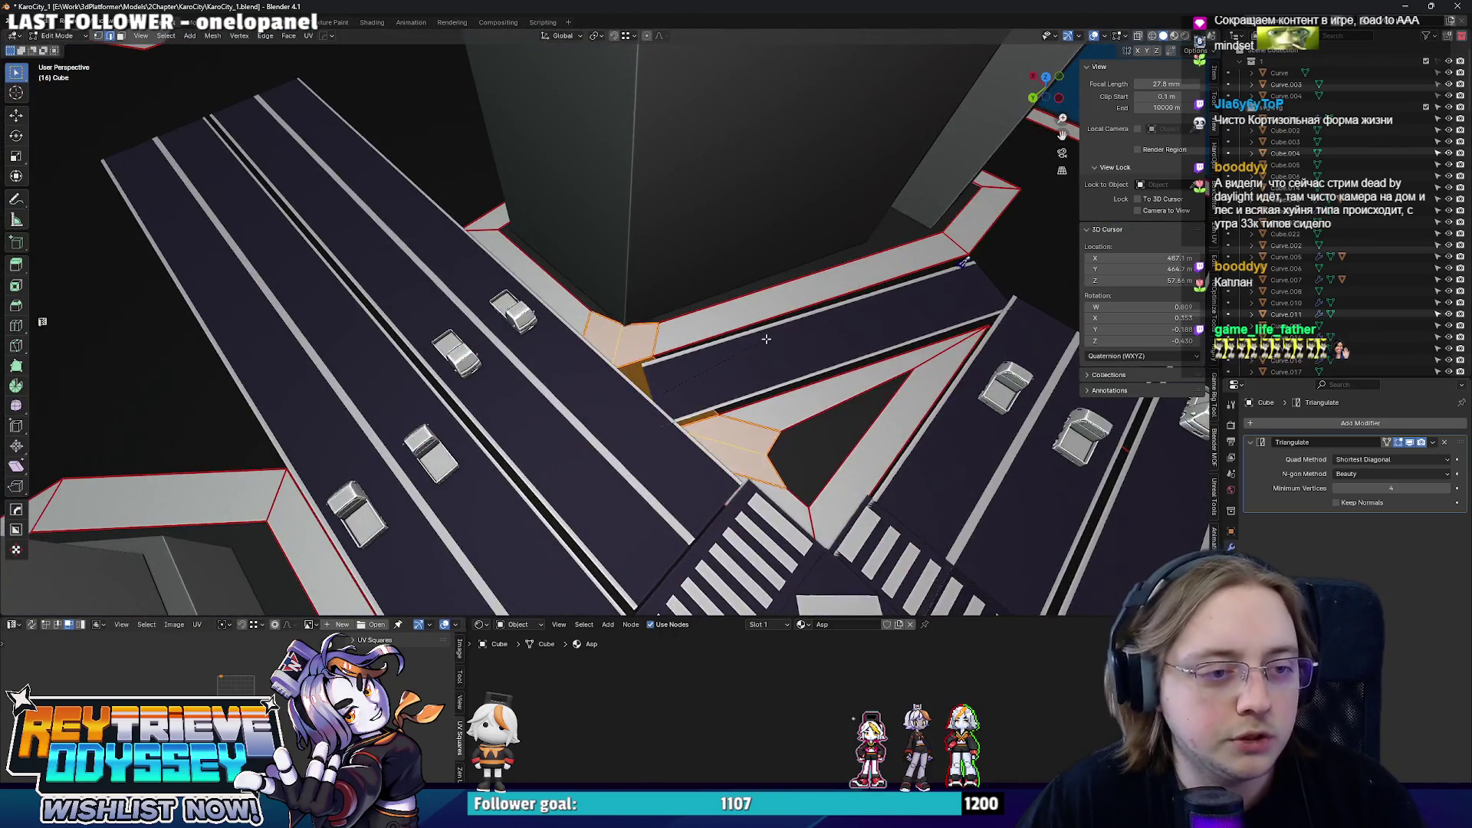
pyautogui.press('x')
pyautogui.click(770, 336)
pyautogui.hotkey('alt', 'z')
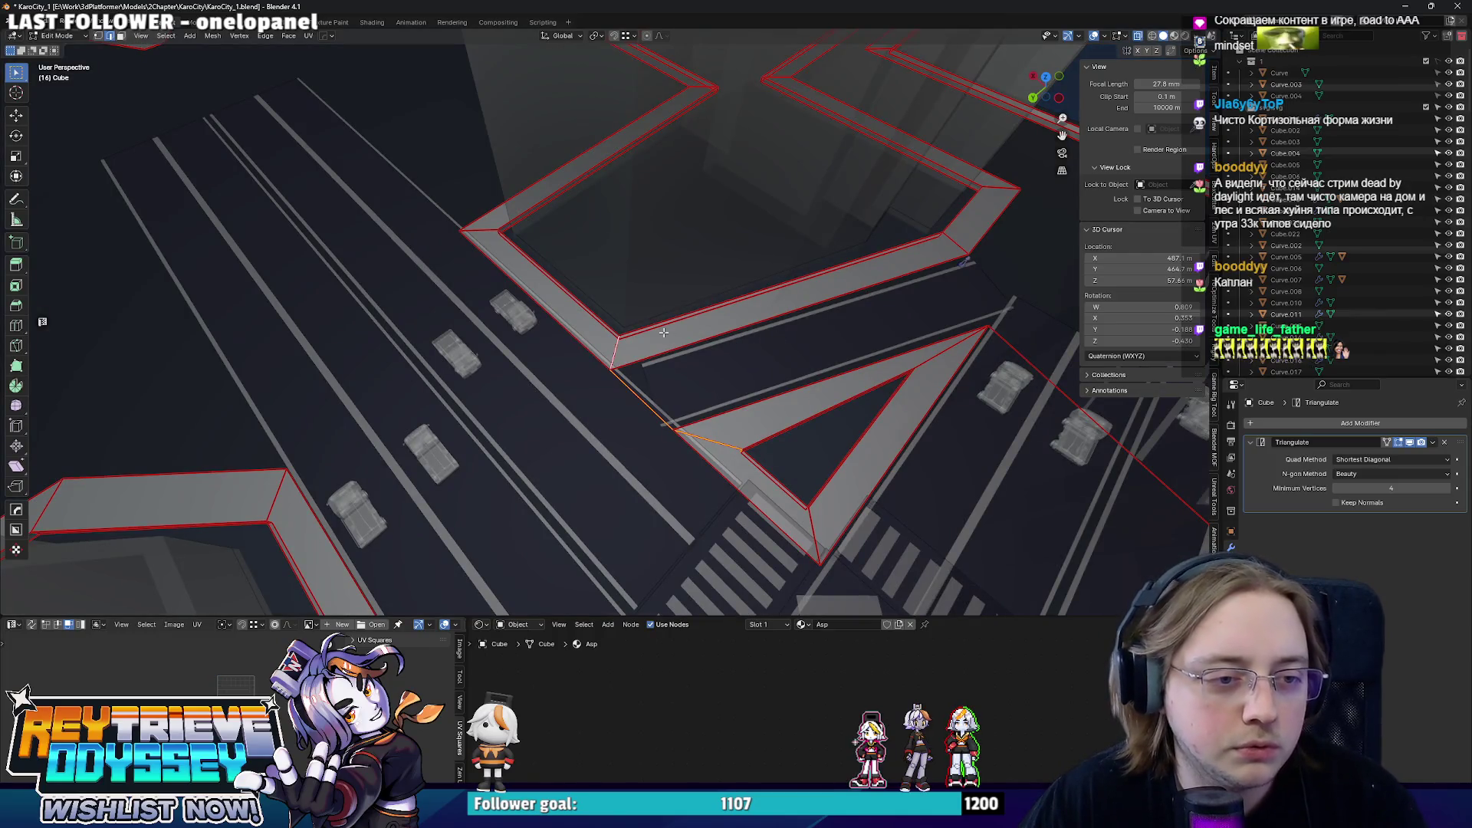
pyautogui.scroll(2, 625, 398)
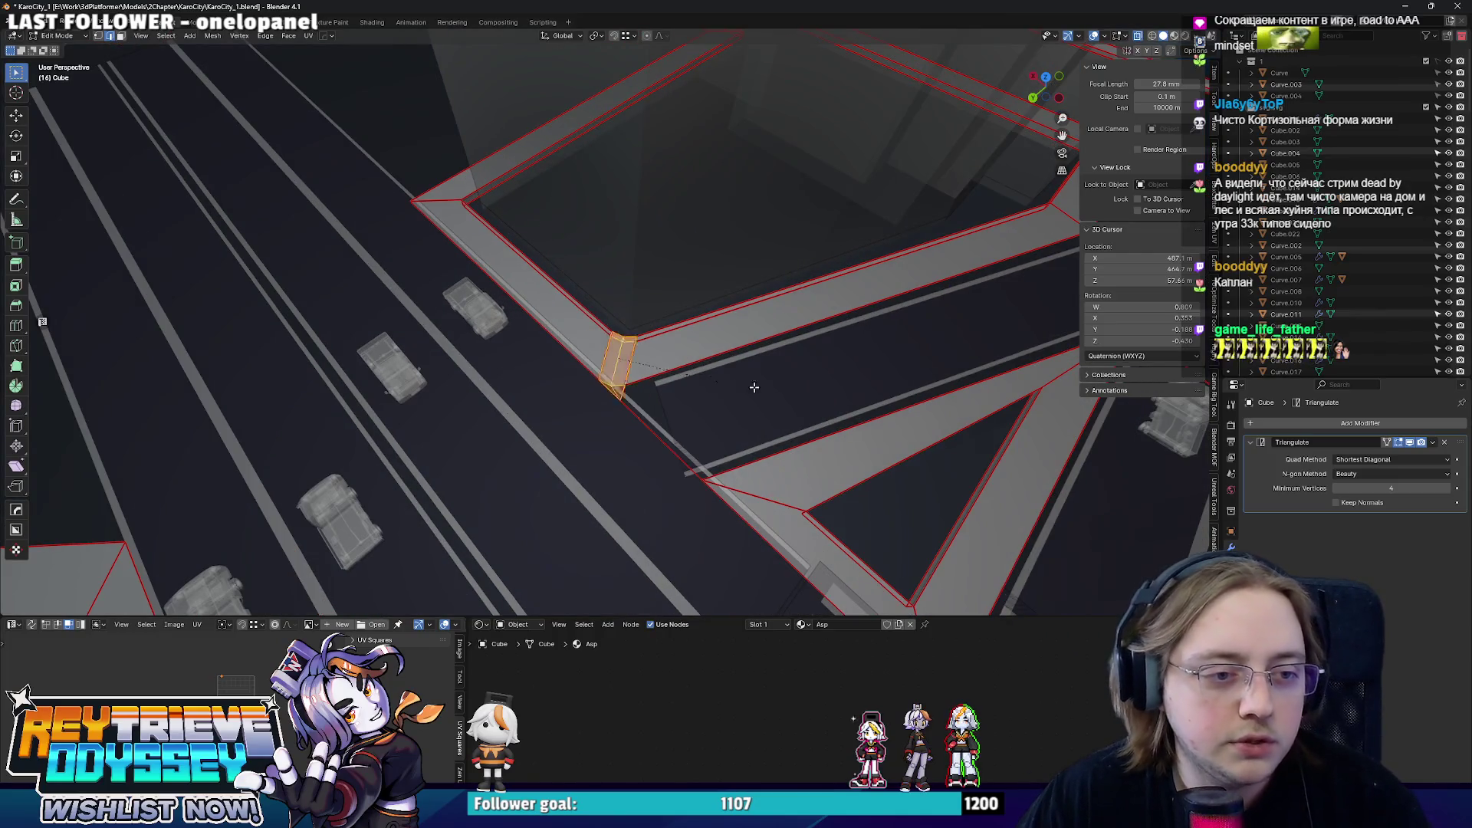
pyautogui.press('f')
pyautogui.moveTo(806, 388)
pyautogui.mouseDown(button='middle')
pyautogui.moveTo(641, 388)
pyautogui.moveTo(485, 355)
pyautogui.mouseUp(button='middle')
pyautogui.press('Tab')
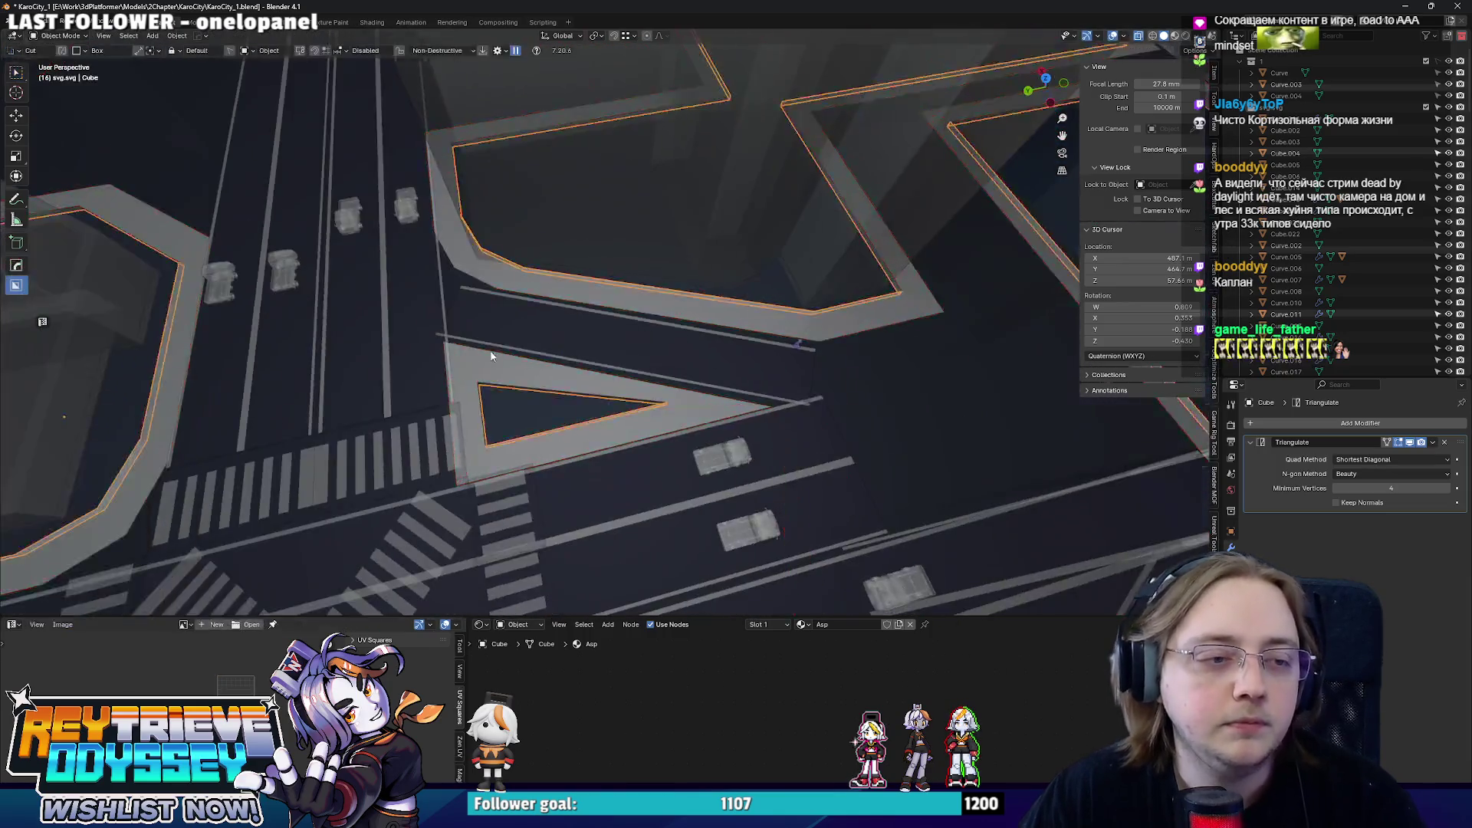
pyautogui.hotkey('alt', 'z')
pyautogui.scroll(-5, 485, 356)
pyautogui.scroll(4, 603, 364)
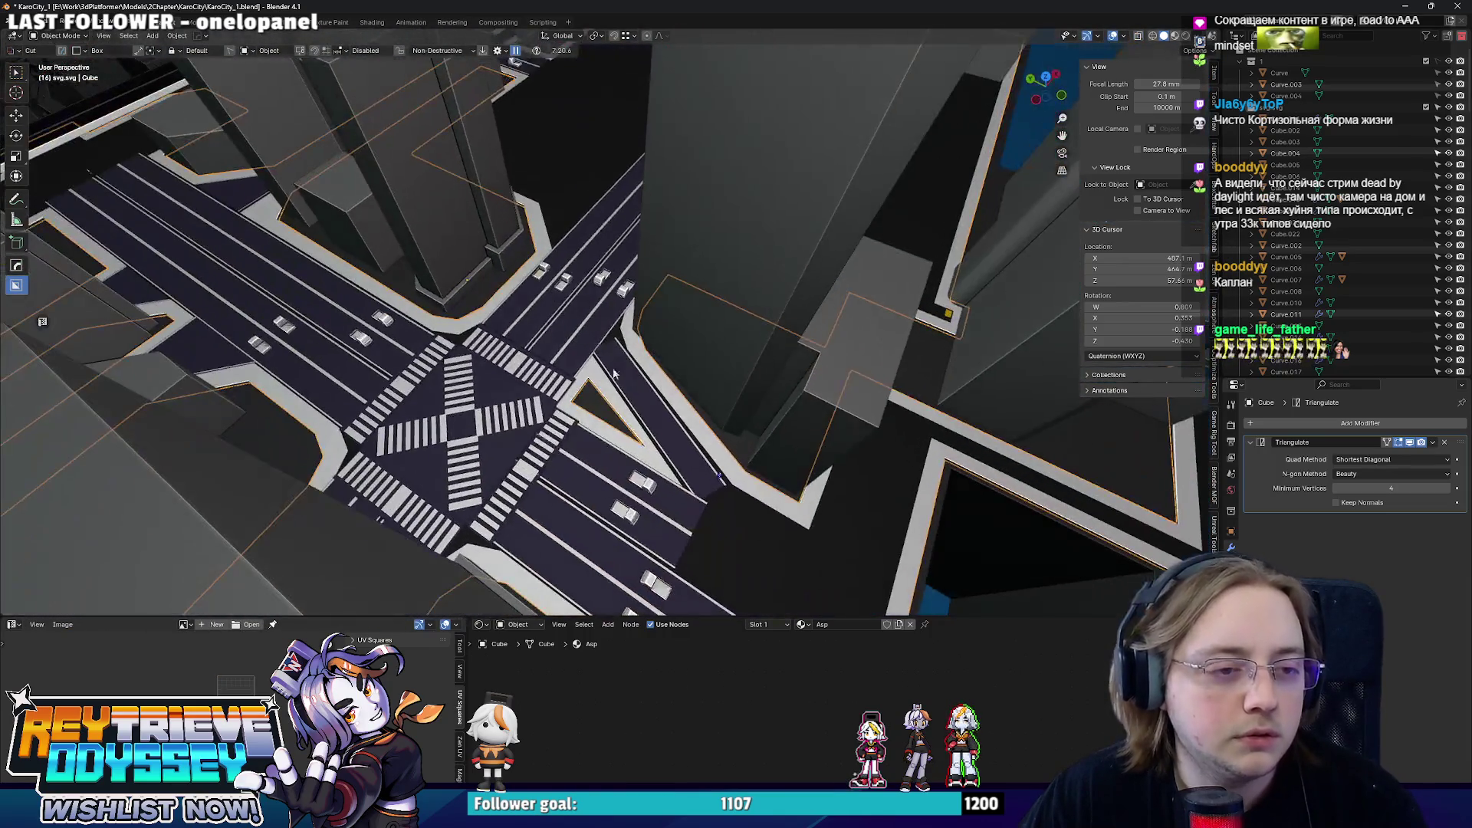
pyautogui.moveTo(719, 479)
pyautogui.mouseDown(button='middle')
pyautogui.moveTo(653, 362)
pyautogui.moveTo(607, 401)
pyautogui.moveTo(644, 413)
pyautogui.moveTo(701, 373)
pyautogui.mouseUp(button='middle')
# - Move the straight lane strip's end edge along Y to adjust its length
pyautogui.click(608, 402)
pyautogui.press('Tab')
pyautogui.press('KP_7')
pyautogui.hotkey('alt', 'z')
pyautogui.press('g')
pyautogui.press('y')
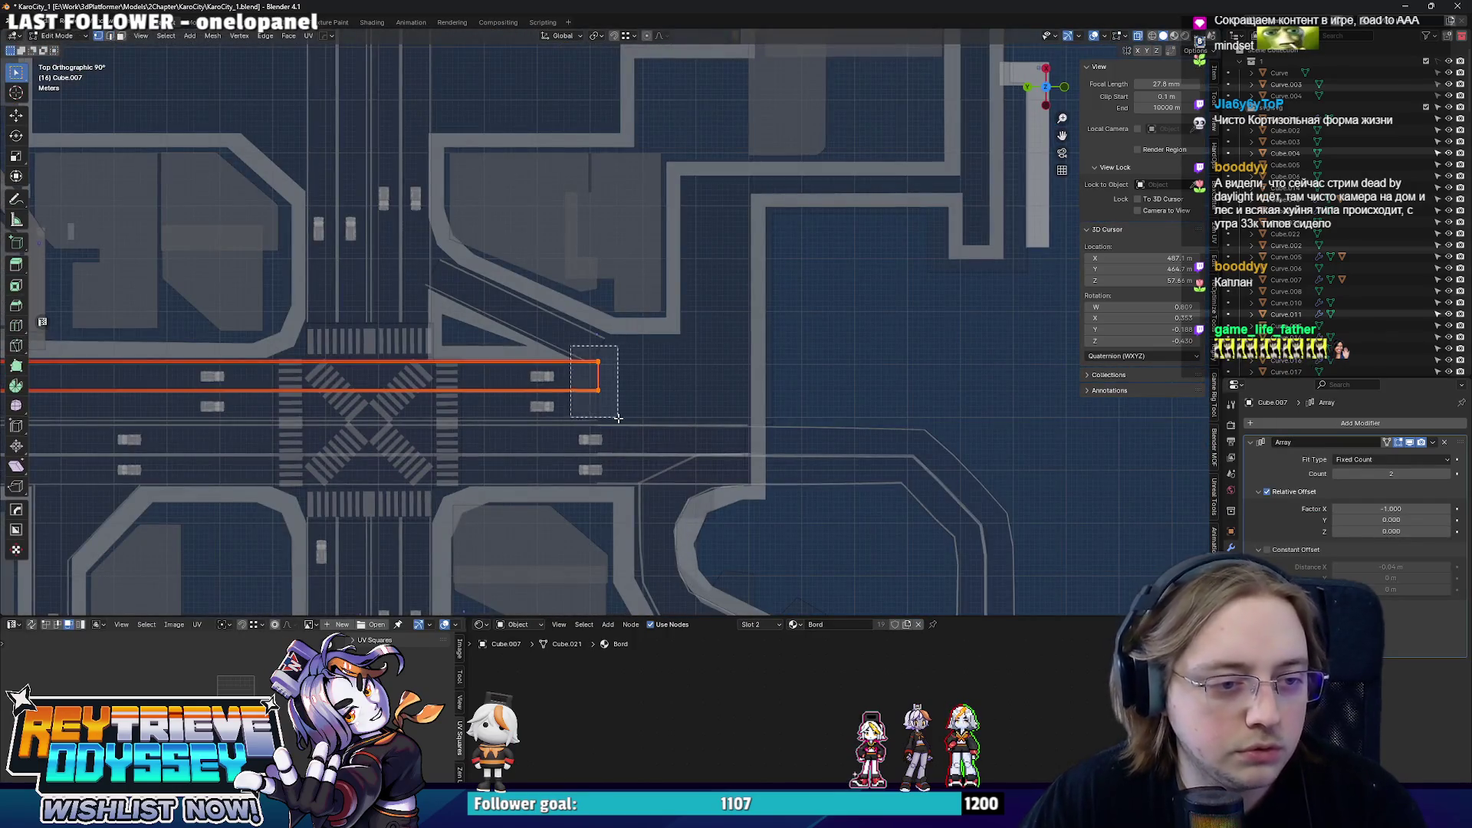
pyautogui.click(679, 392)
pyautogui.press('Tab')
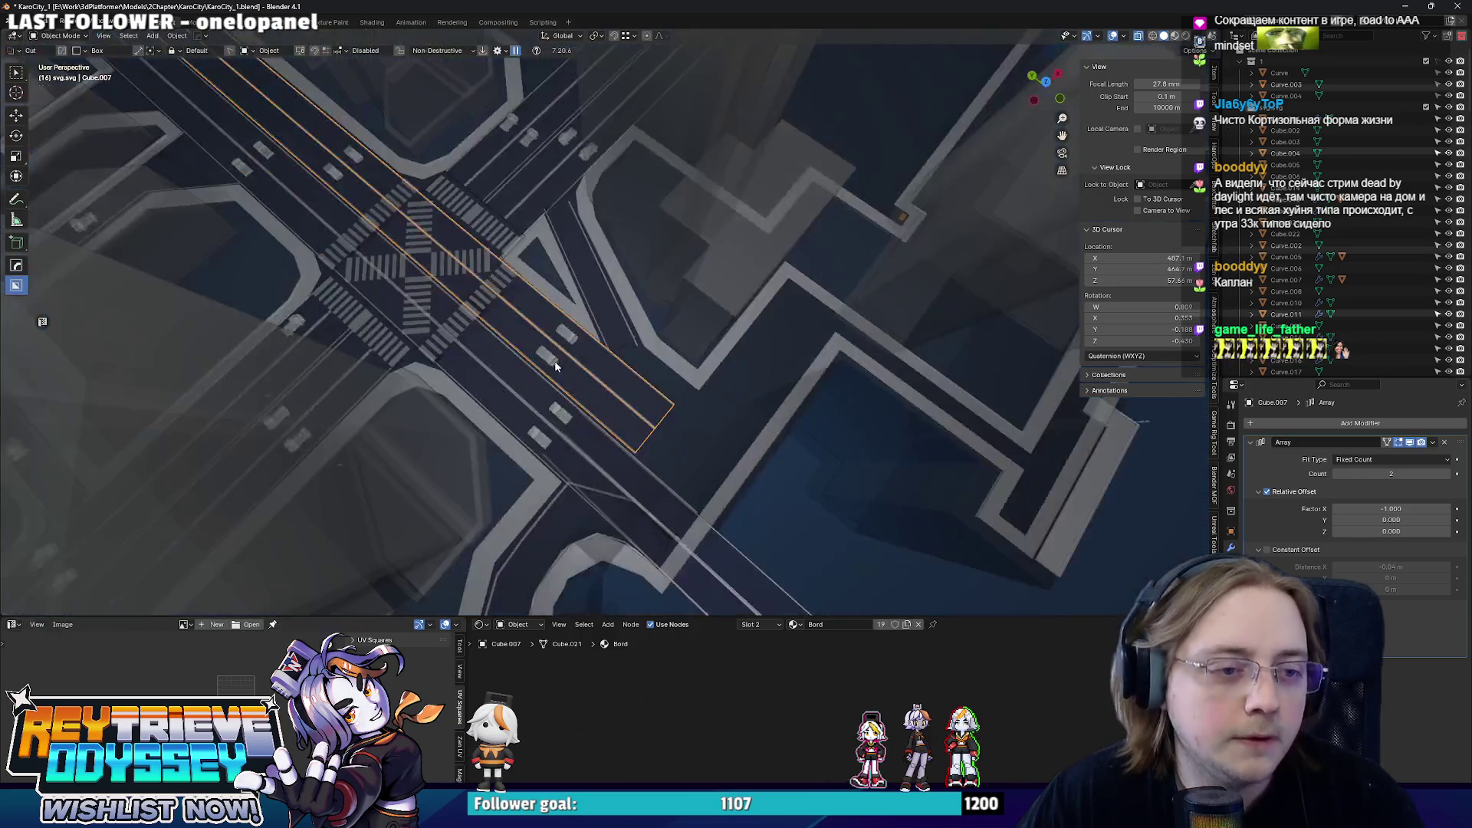
pyautogui.moveTo(678, 392); pyautogui.dragTo(663, 348, button='middle')
# - Stretch the diagonal strip's end edge along its own local X direction
pyautogui.click(658, 341)
pyautogui.press('Tab')
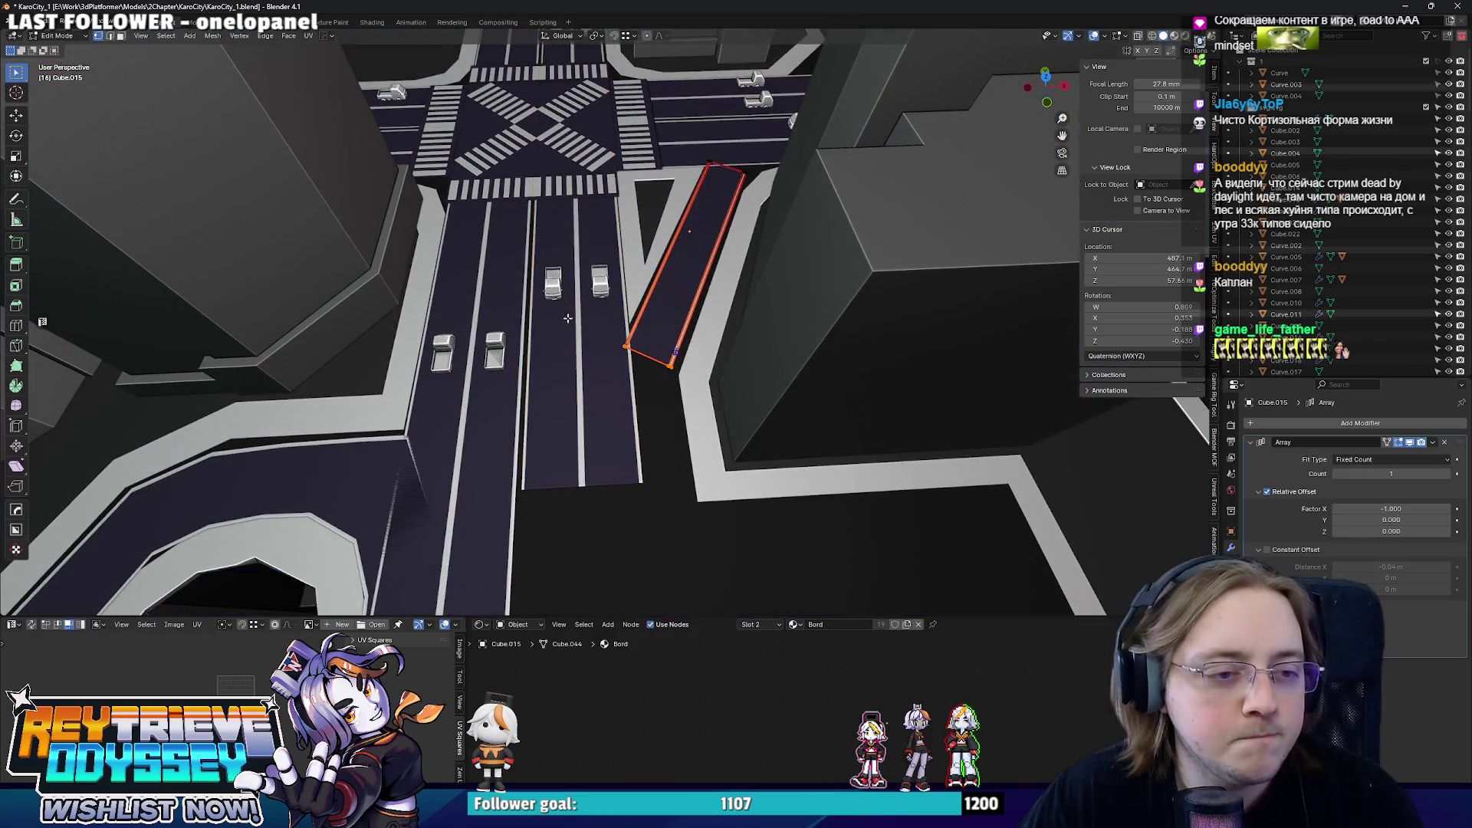
pyautogui.press('KP_7')
pyautogui.press('g')
pyautogui.press('x')
pyautogui.press('x')
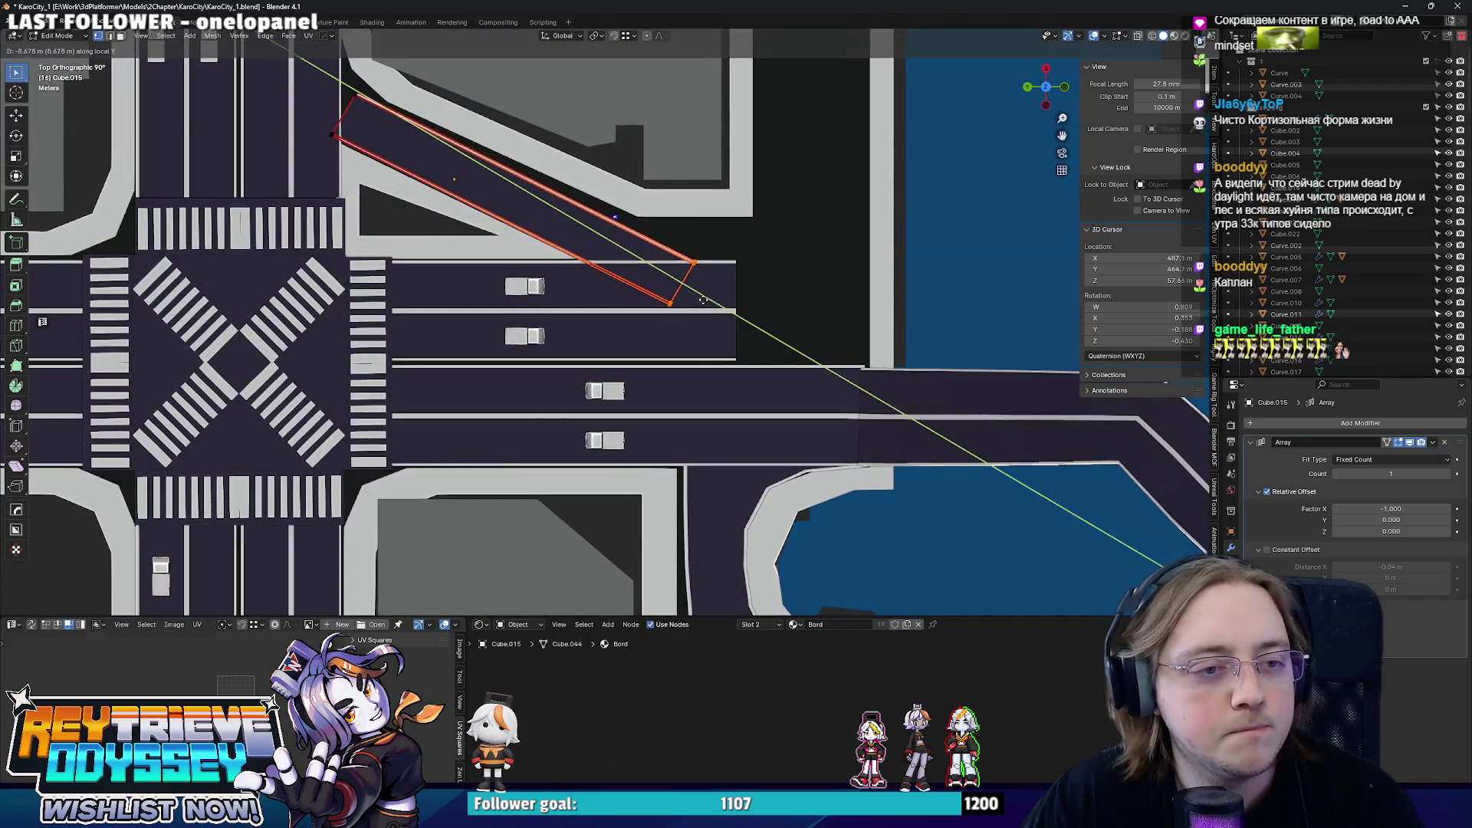
pyautogui.click(703, 299)
pyautogui.press('Tab')
pyautogui.moveTo(702, 299)
pyautogui.mouseDown(button='middle')
pyautogui.moveTo(644, 380)
pyautogui.moveTo(639, 327)
pyautogui.mouseUp(button='middle')
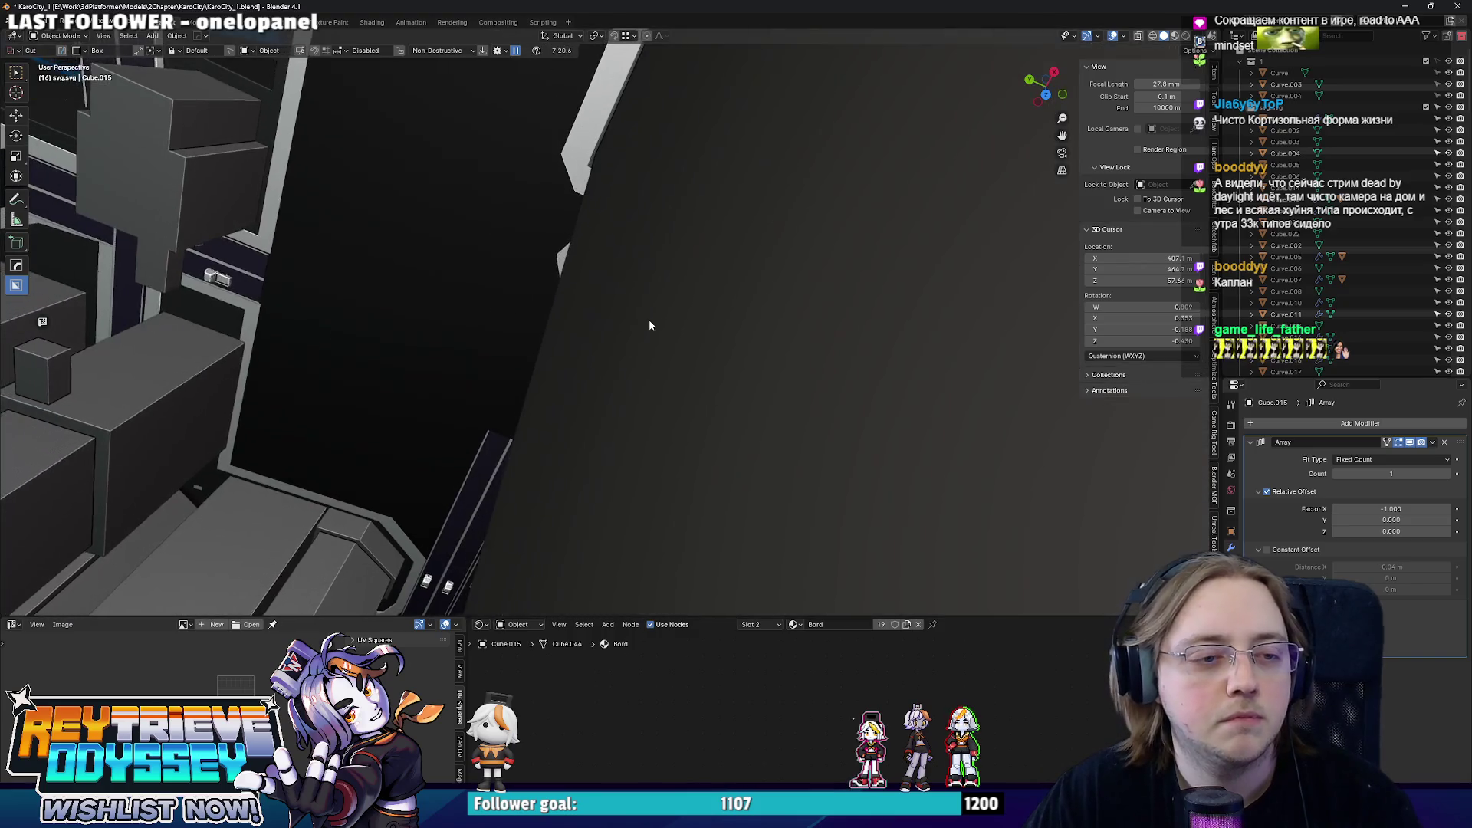
pyautogui.scroll(-5, 640, 329)
pyautogui.scroll(3, 615, 334)
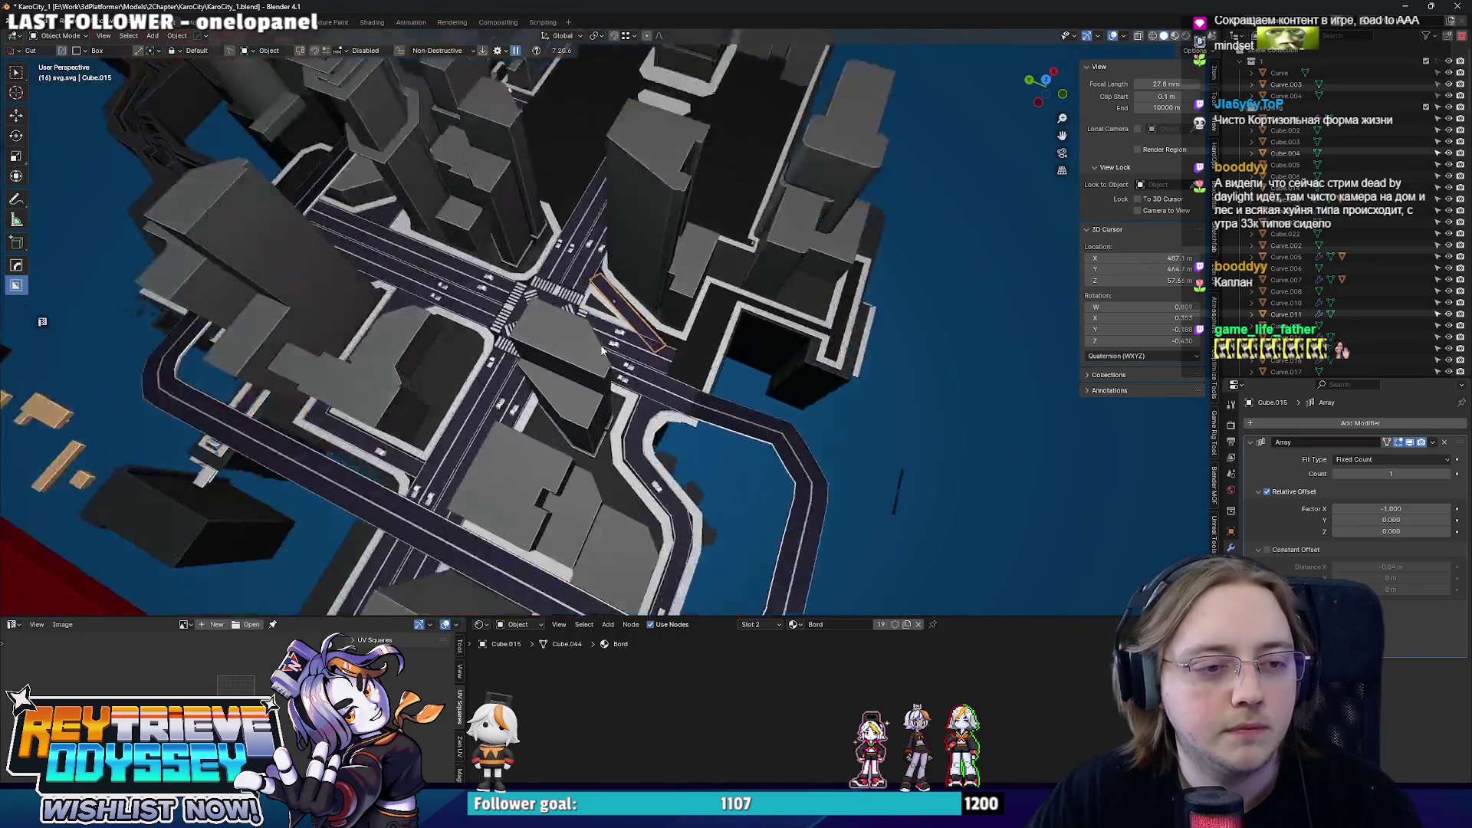
pyautogui.scroll(3, 620, 348)
pyautogui.scroll(3, 620, 349)
pyautogui.scroll(3, 620, 349)
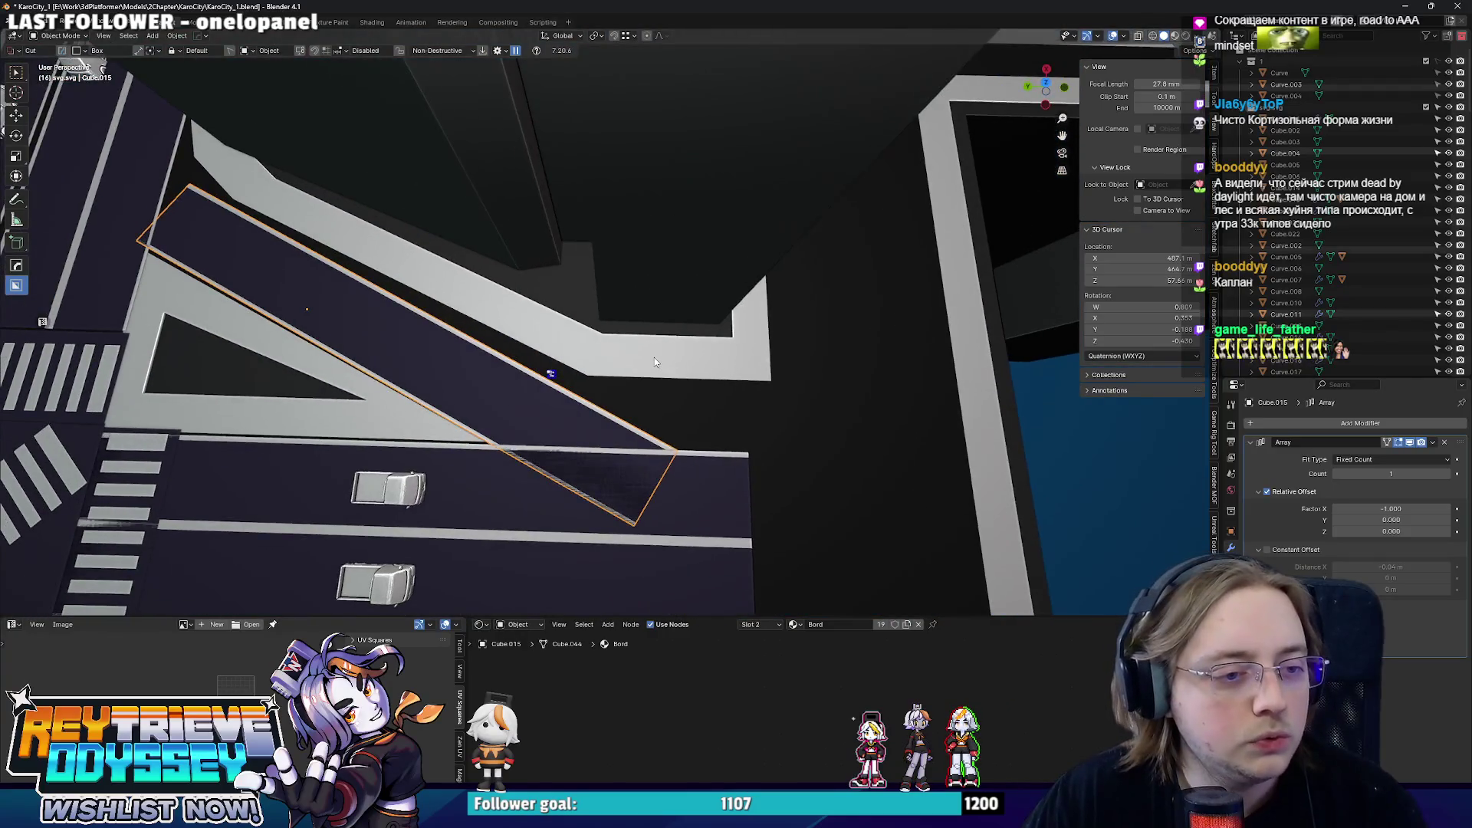
pyautogui.scroll(2, 619, 354)
# - Shift the sidewalk corner faces beside the diagonal road along Y from a top-down view
pyautogui.click(620, 355)
pyautogui.press('KP_7')
pyautogui.press('Tab')
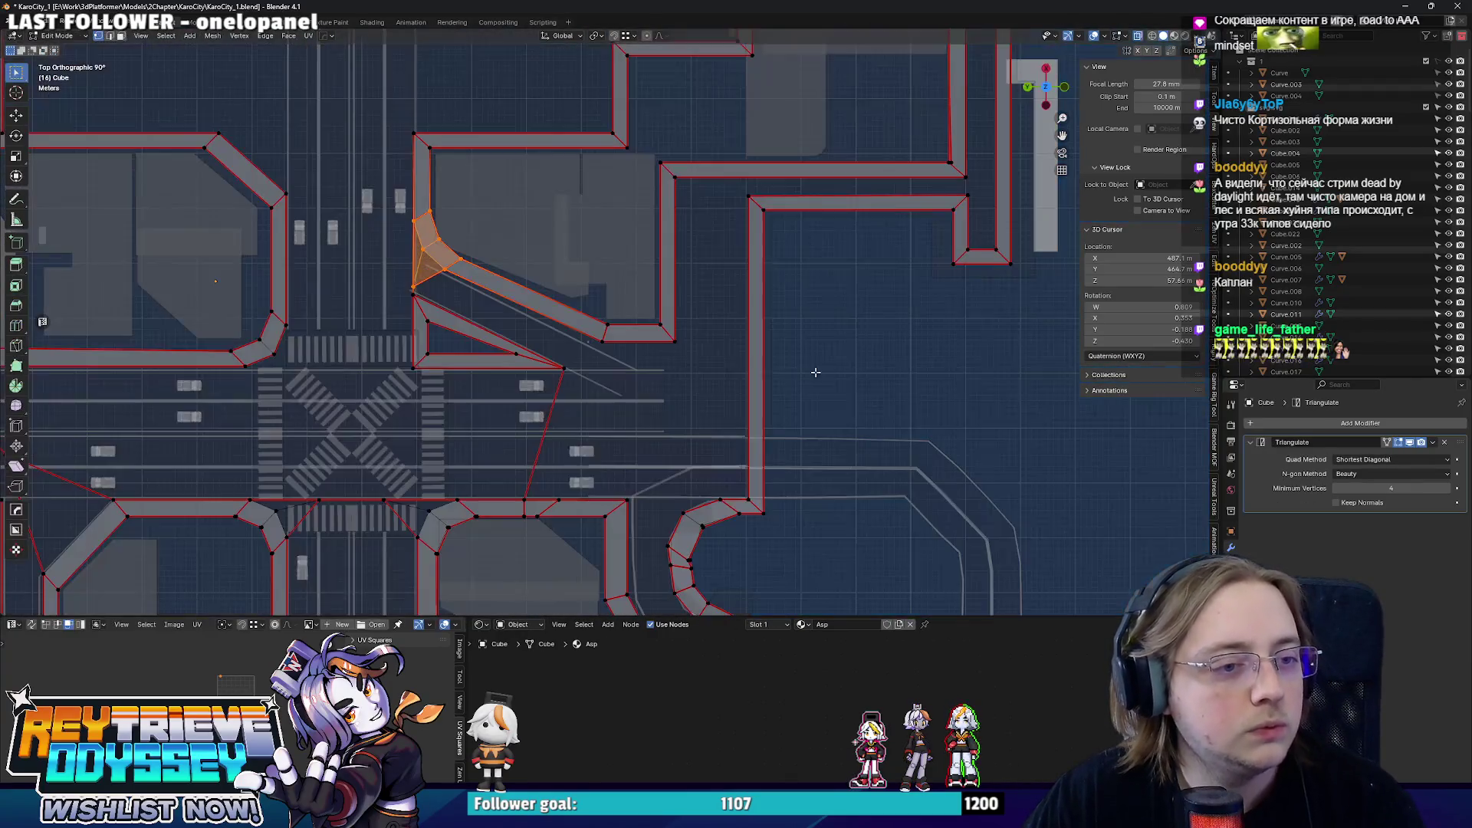
pyautogui.scroll(2, 566, 301)
pyautogui.scroll(2, 566, 300)
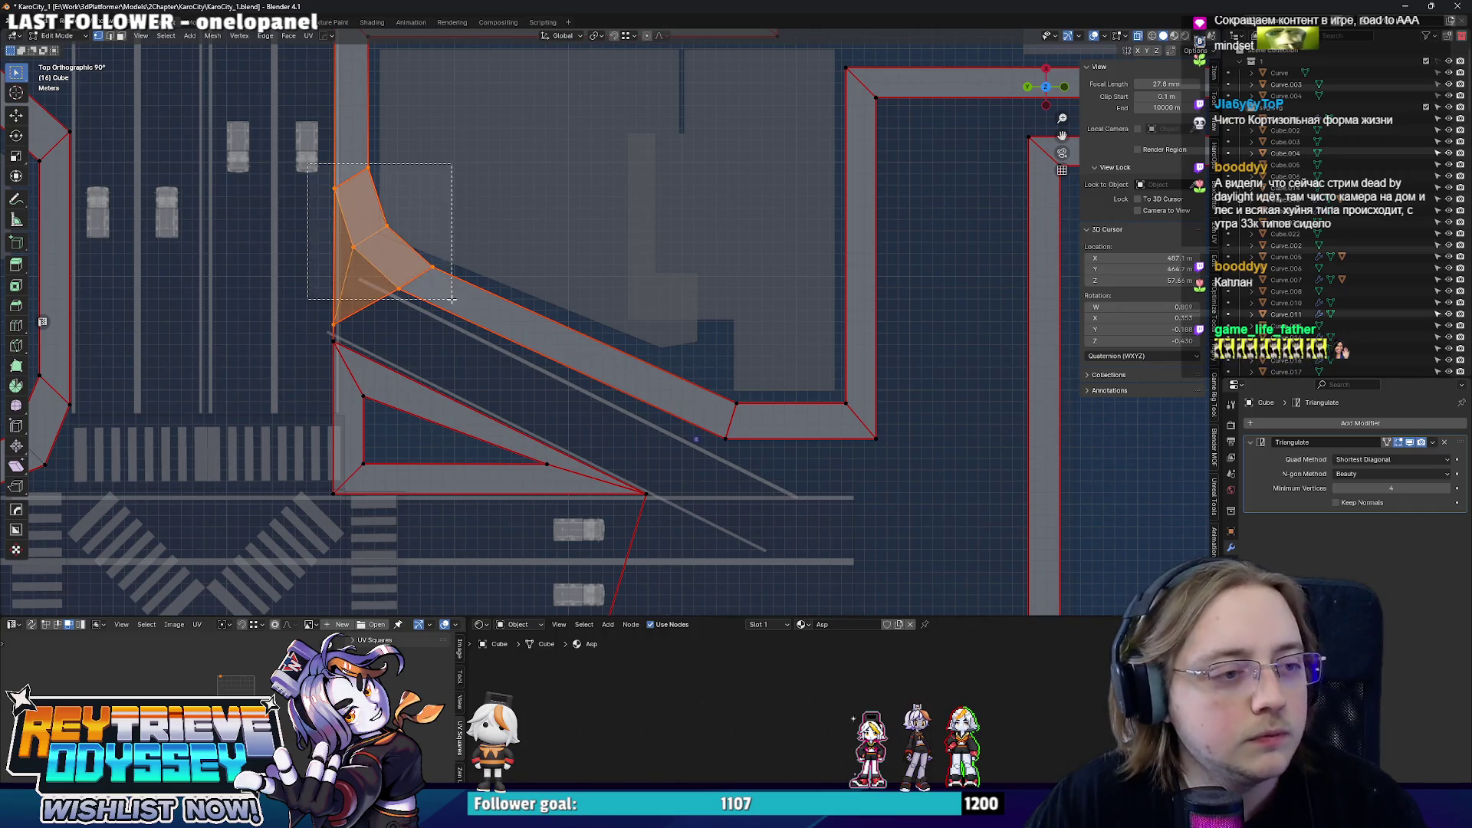
pyautogui.keyDown('shift'); pyautogui.click(690, 338); pyautogui.keyUp('shift')
pyautogui.keyDown('shift'); pyautogui.click(868, 425); pyautogui.keyUp('shift')
pyautogui.press('g')
pyautogui.press('y')
pyautogui.click(880, 435)
# - Move the corner's end face along X and return to Object Mode
pyautogui.click(822, 426)
pyautogui.press('g')
pyautogui.press('x')
pyautogui.click(899, 490)
pyautogui.hotkey('ctrl', 'Tab')
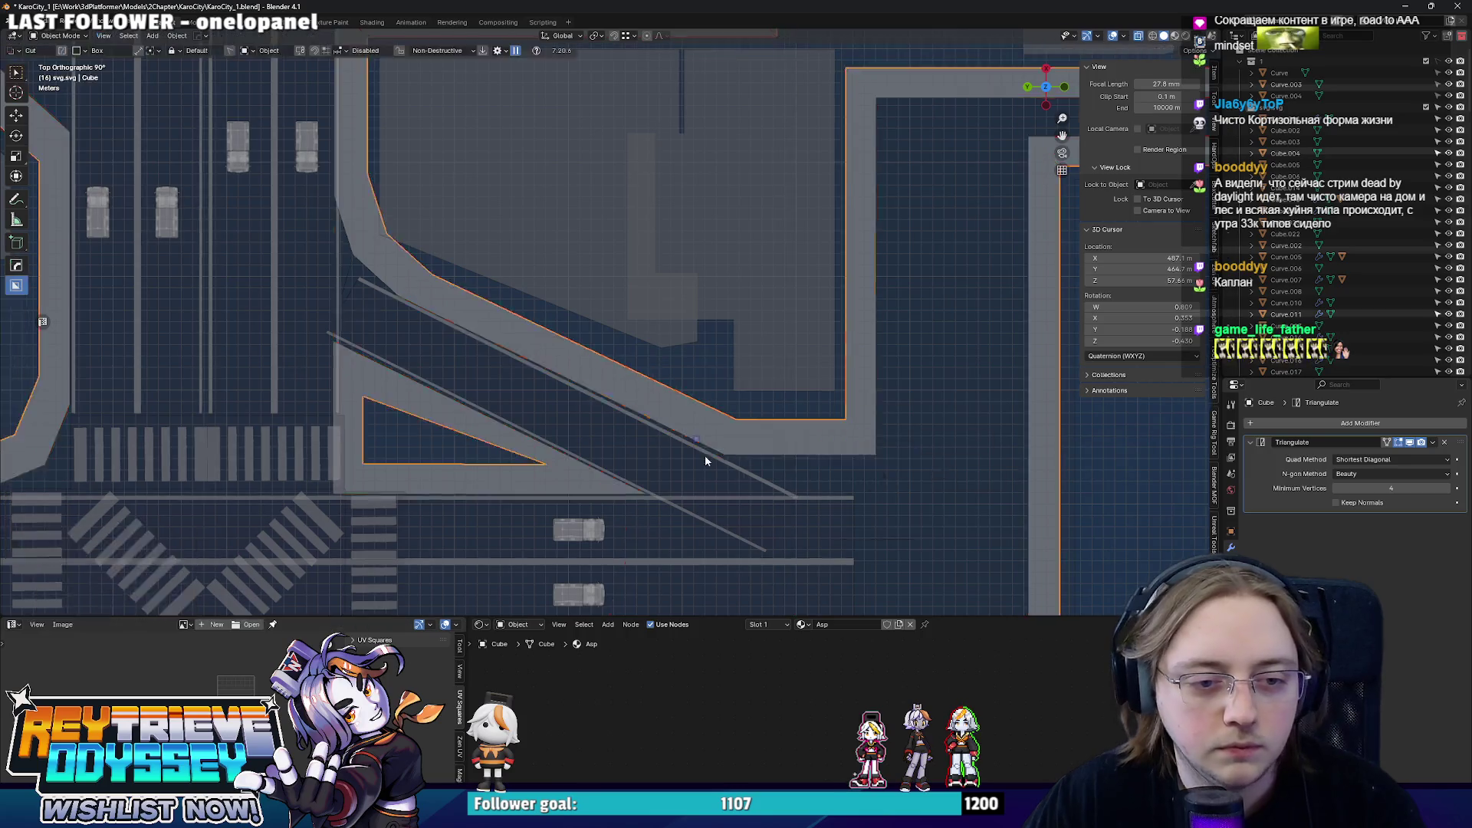
pyautogui.click(726, 430)
pyautogui.moveTo(726, 431)
pyautogui.mouseDown(button='middle')
pyautogui.moveTo(686, 405)
pyautogui.moveTo(701, 391)
pyautogui.mouseUp(button='middle')
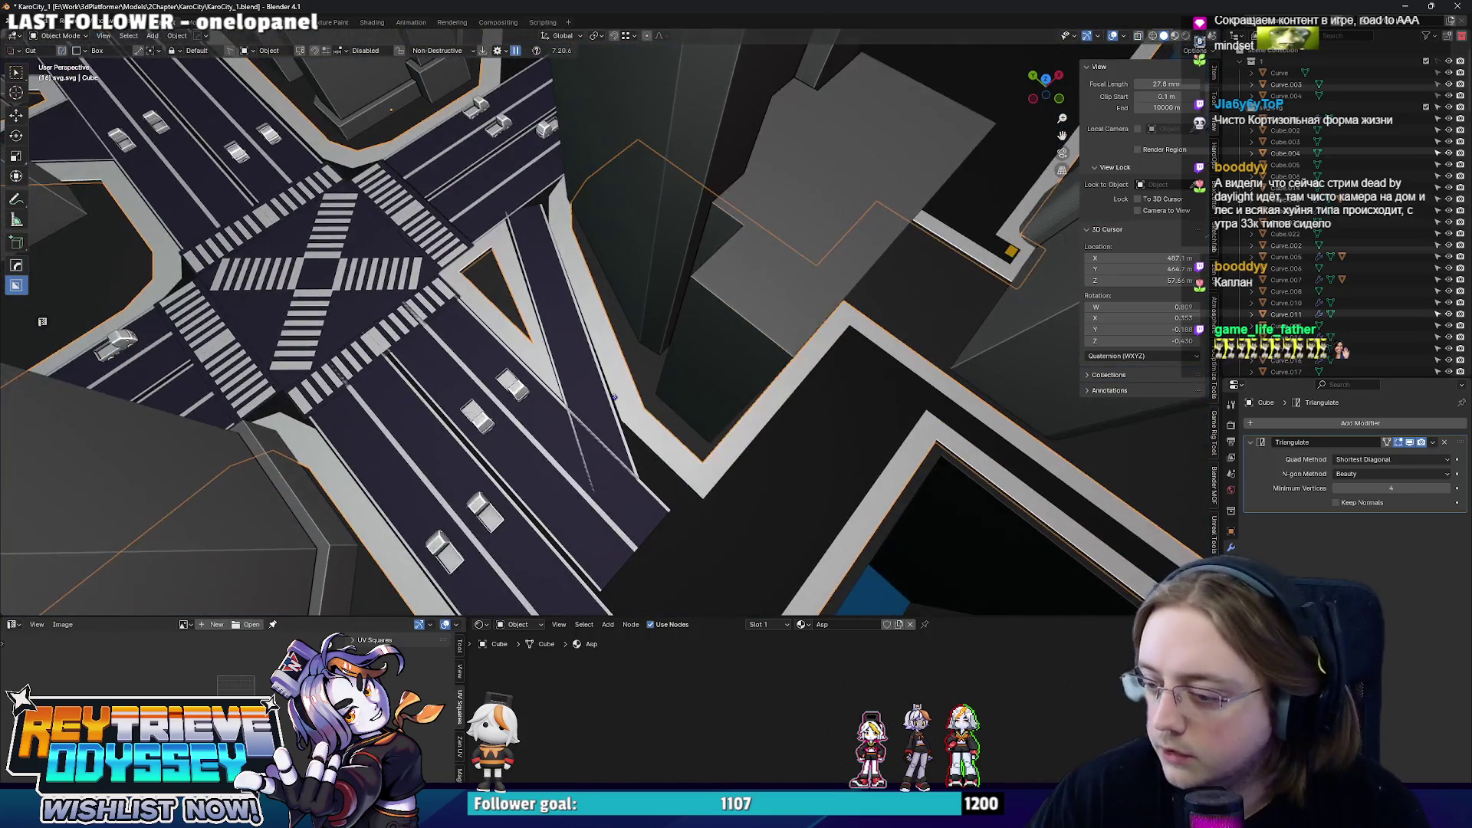
pyautogui.moveTo(613, 397); pyautogui.dragTo(763, 204, button='middle')
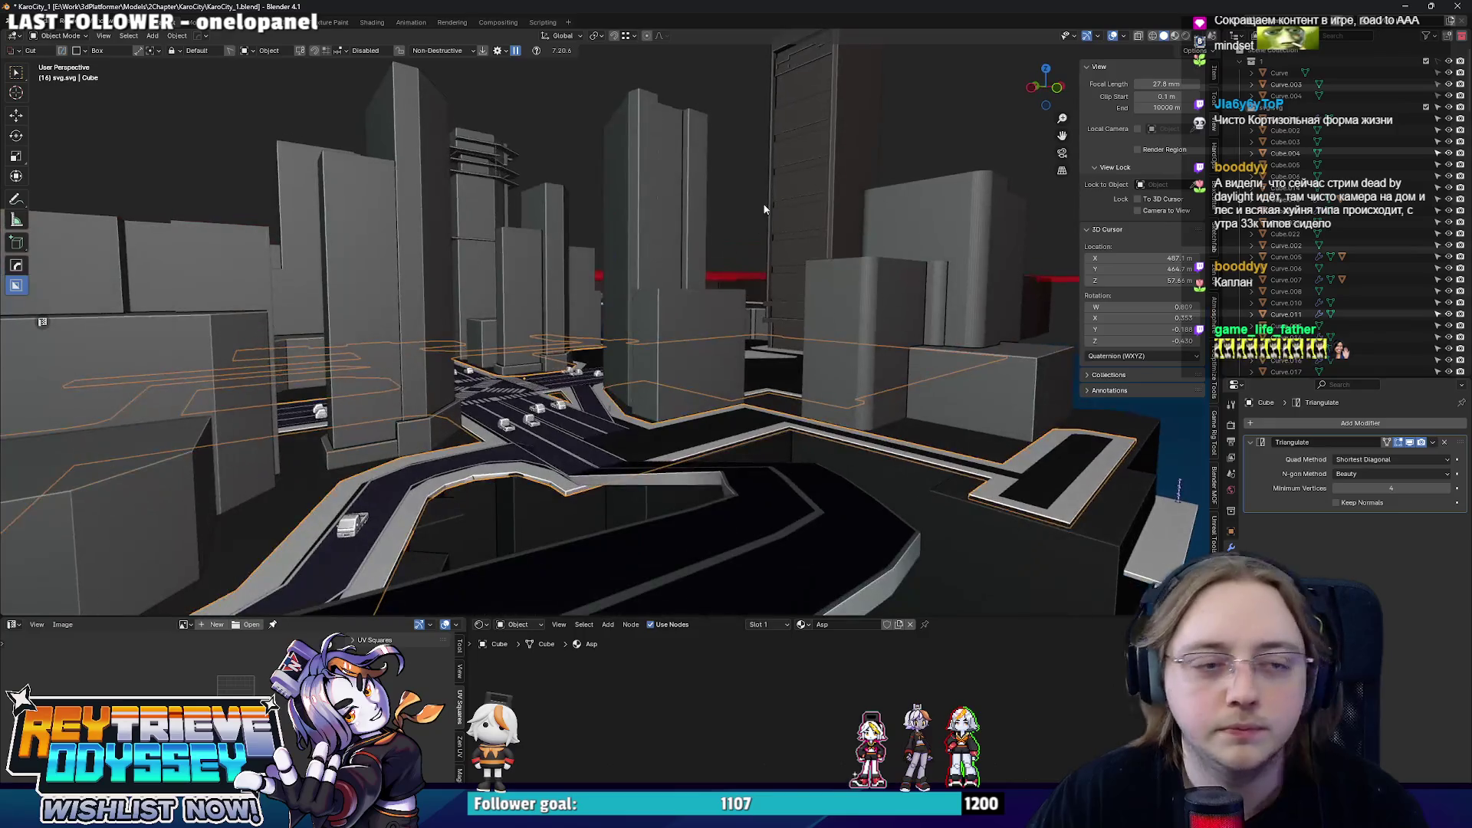
pyautogui.click(805, 209)
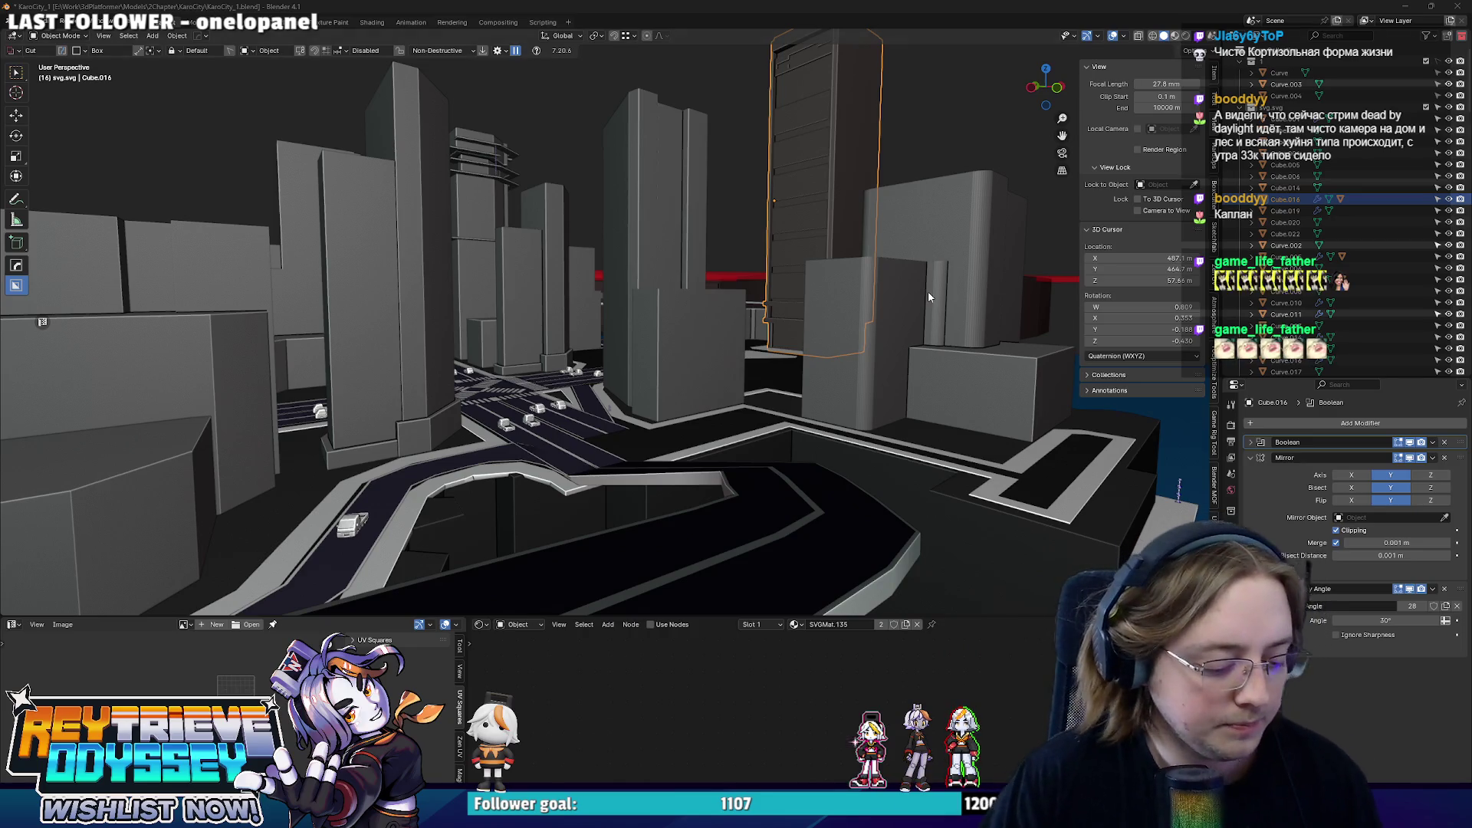
# - Select the sidewalk's short corner edge near the intersection and bevel it into a chamfer
pyautogui.moveTo(853, 229); pyautogui.dragTo(653, 394, button='middle')
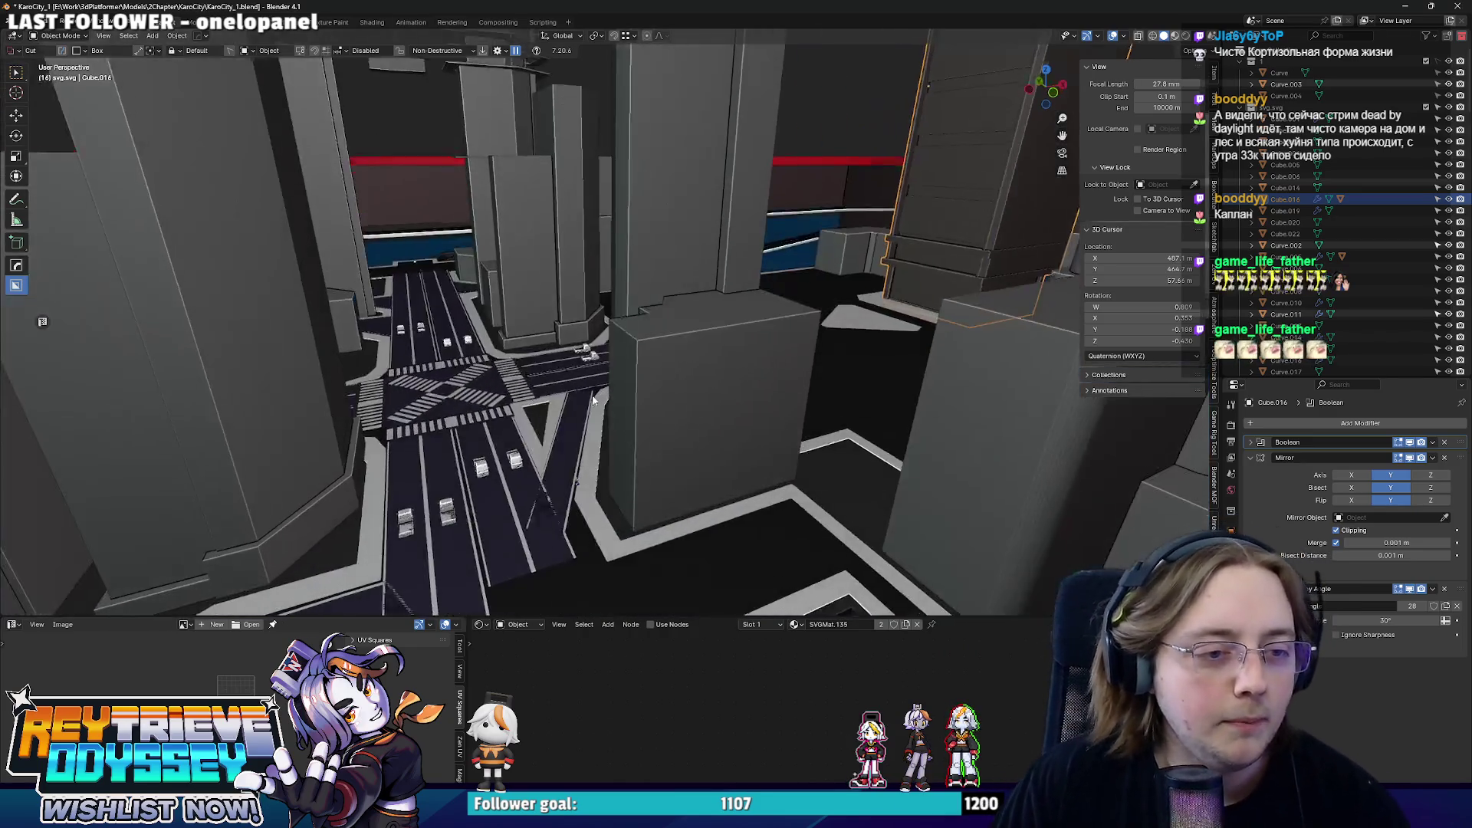
pyautogui.scroll(3, 654, 393)
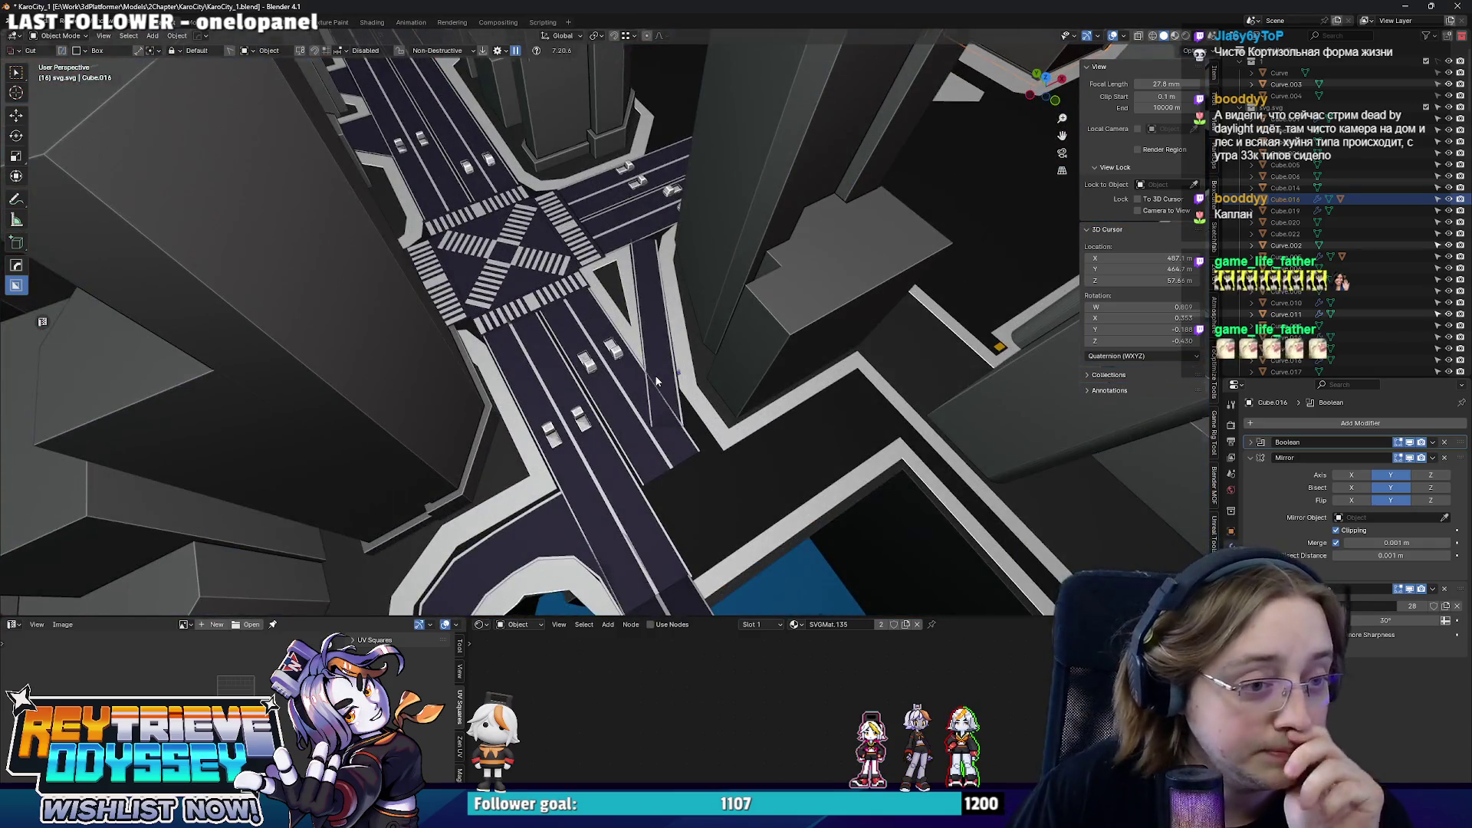
pyautogui.scroll(2, 670, 362)
pyautogui.scroll(2, 628, 372)
pyautogui.moveTo(628, 371)
pyautogui.mouseDown(button='middle')
pyautogui.moveTo(671, 360)
pyautogui.moveTo(735, 401)
pyautogui.mouseUp(button='middle')
pyautogui.click(704, 383)
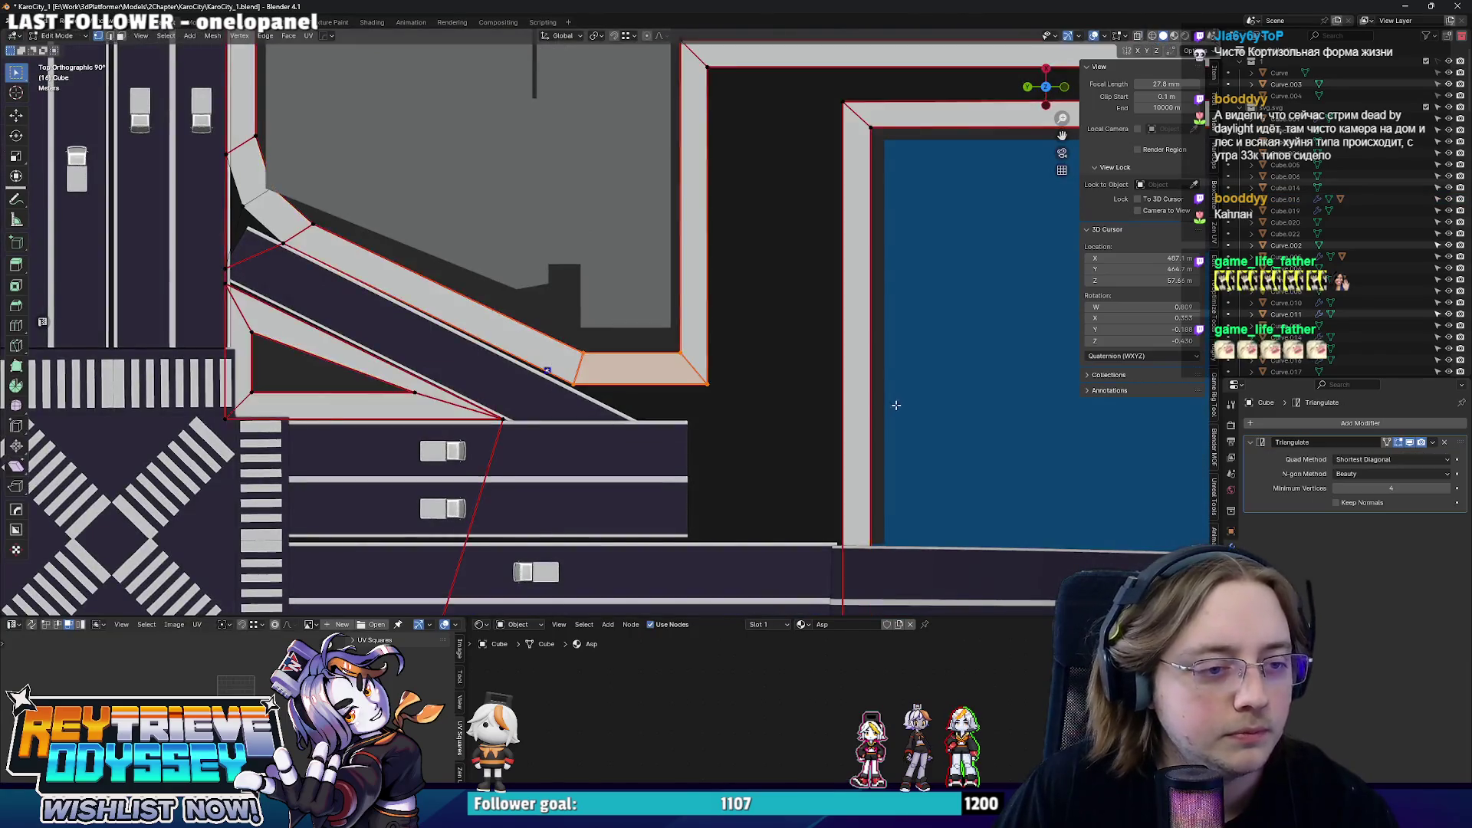
pyautogui.press('Tab')
pyautogui.moveTo(547, 333); pyautogui.dragTo(652, 417)
pyautogui.keyDown('shift'); pyautogui.moveTo(616, 385); pyautogui.dragTo(640, 394, button='middle'); pyautogui.keyUp('shift')
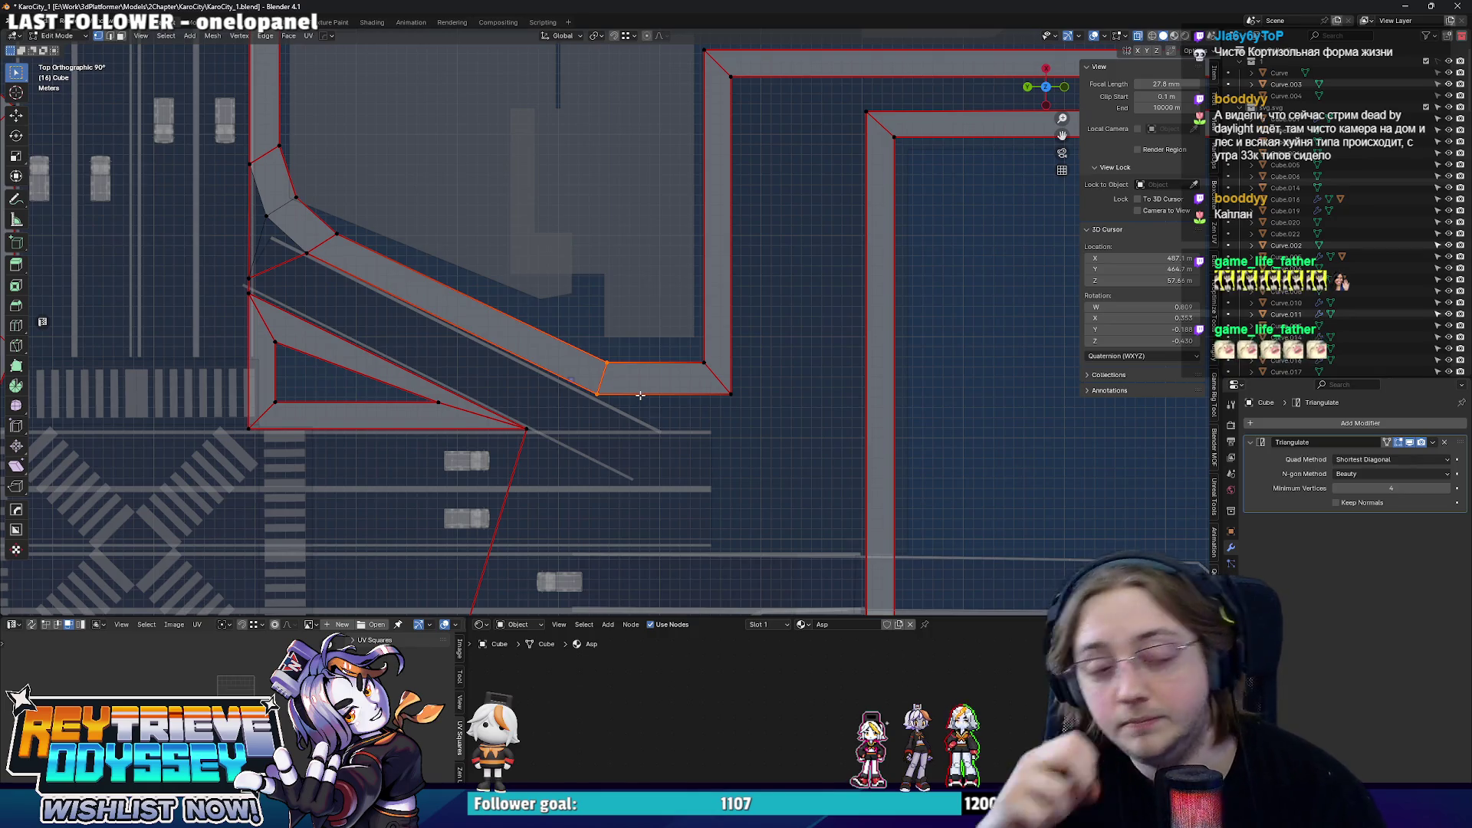
pyautogui.press('2')
pyautogui.hotkey('ctrl', 'b')
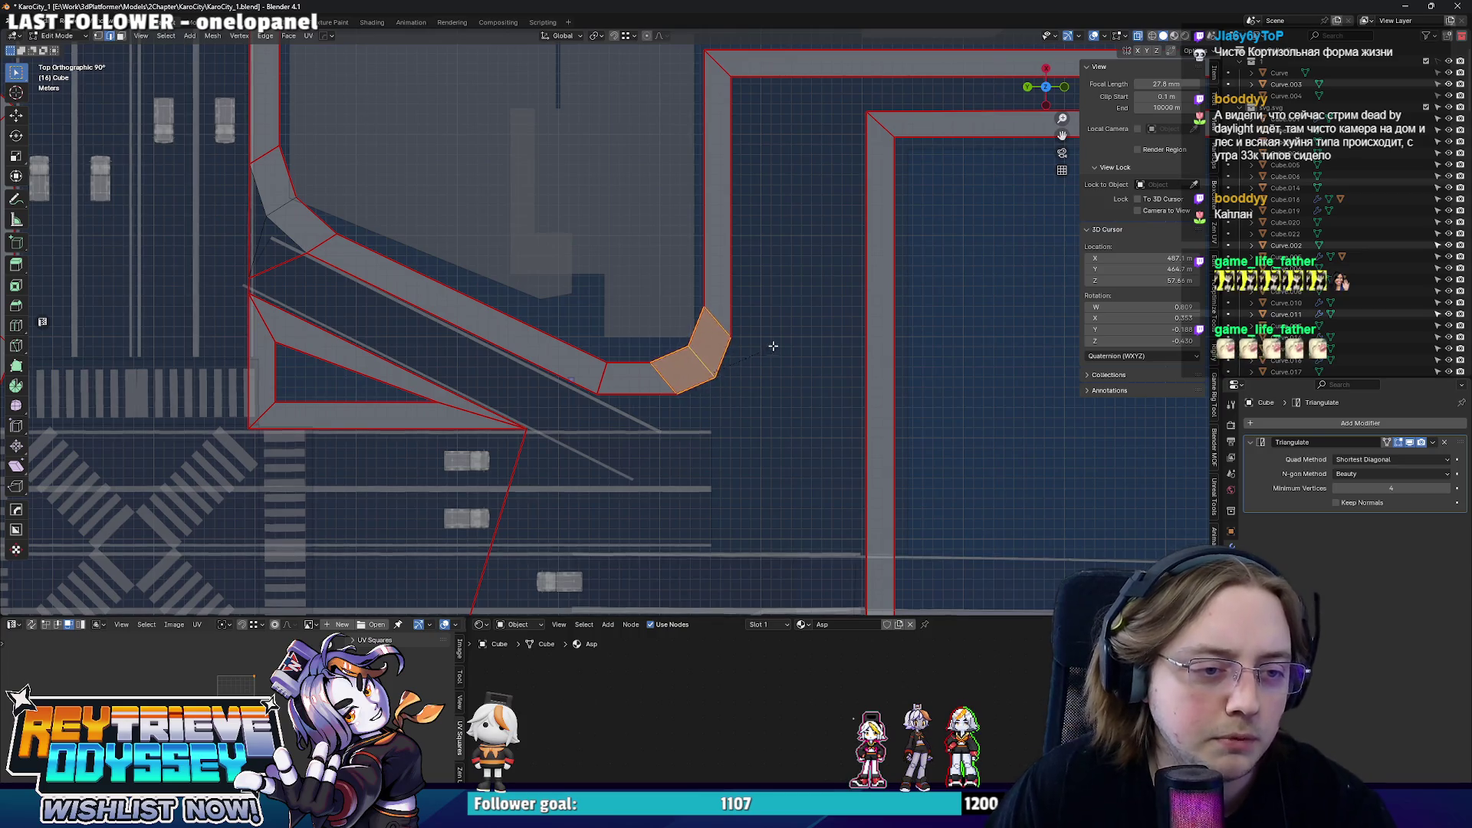
pyautogui.click(782, 340)
pyautogui.scroll(-3, 781, 340)
pyautogui.scroll(4, 720, 352)
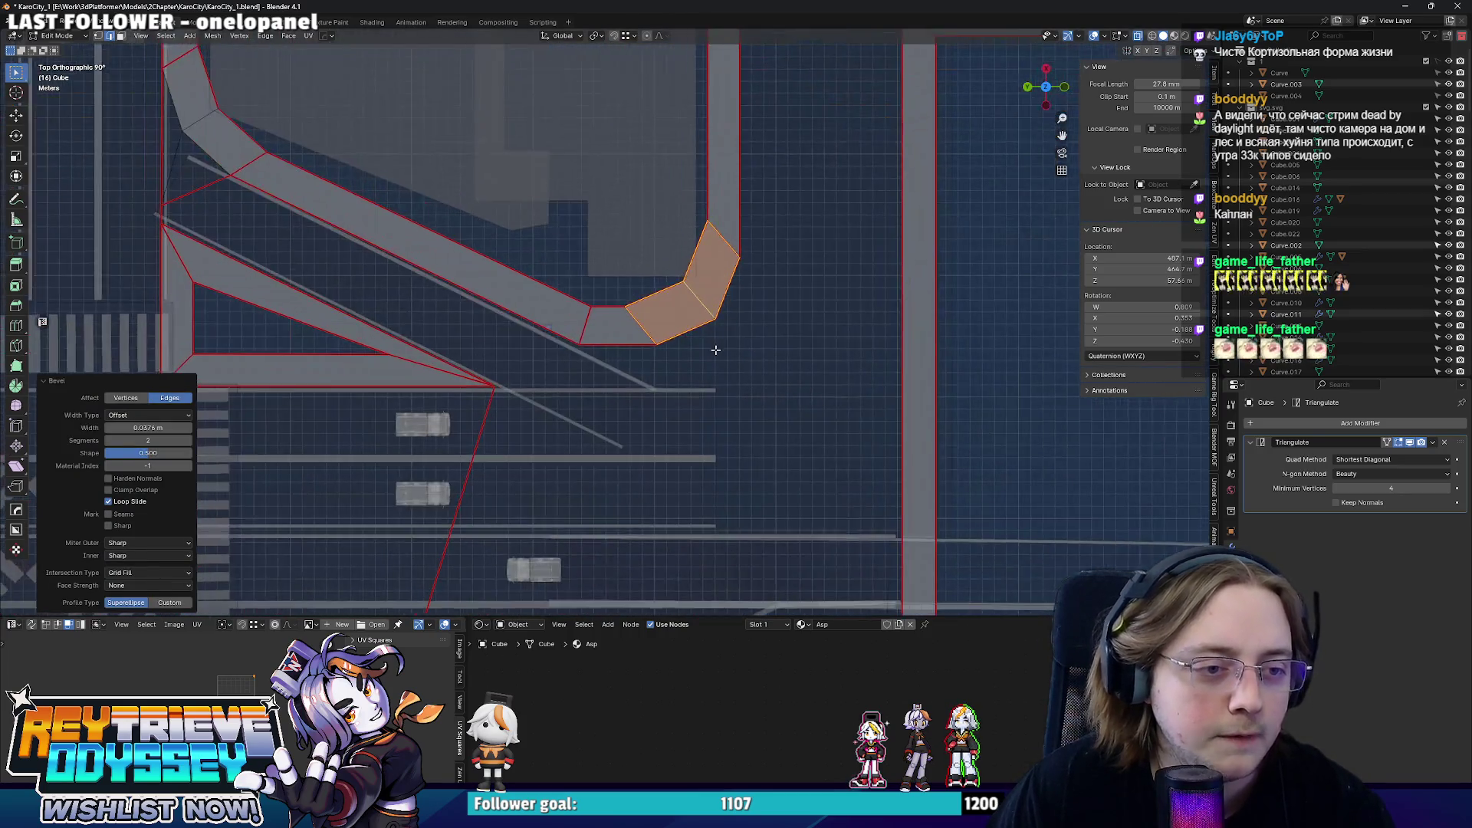
# - Reposition the chamfer's corner vertices along X and Y and fill the resulting gap with faces
pyautogui.press('1')
pyautogui.press('g')
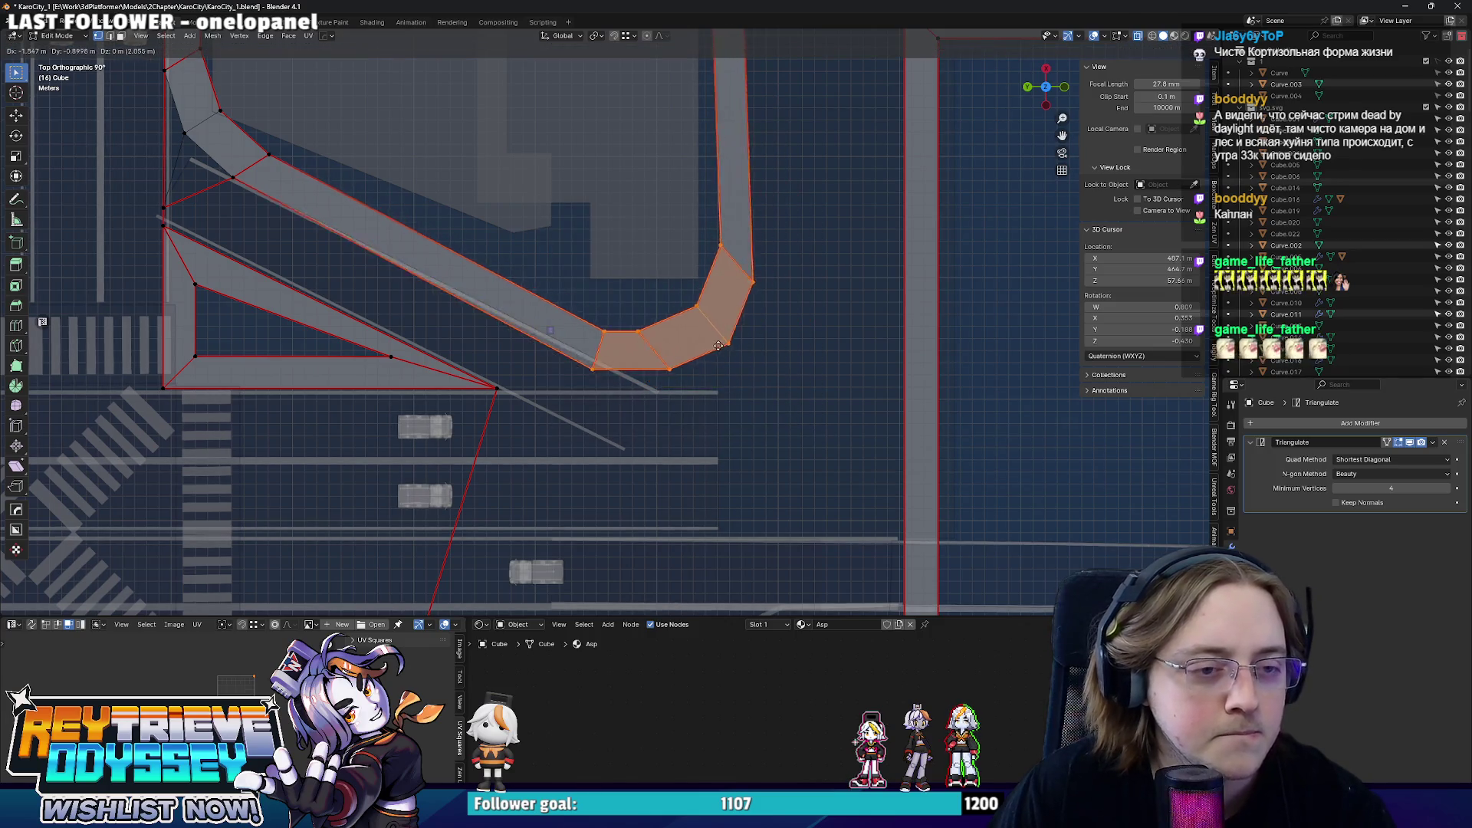
pyautogui.press('x')
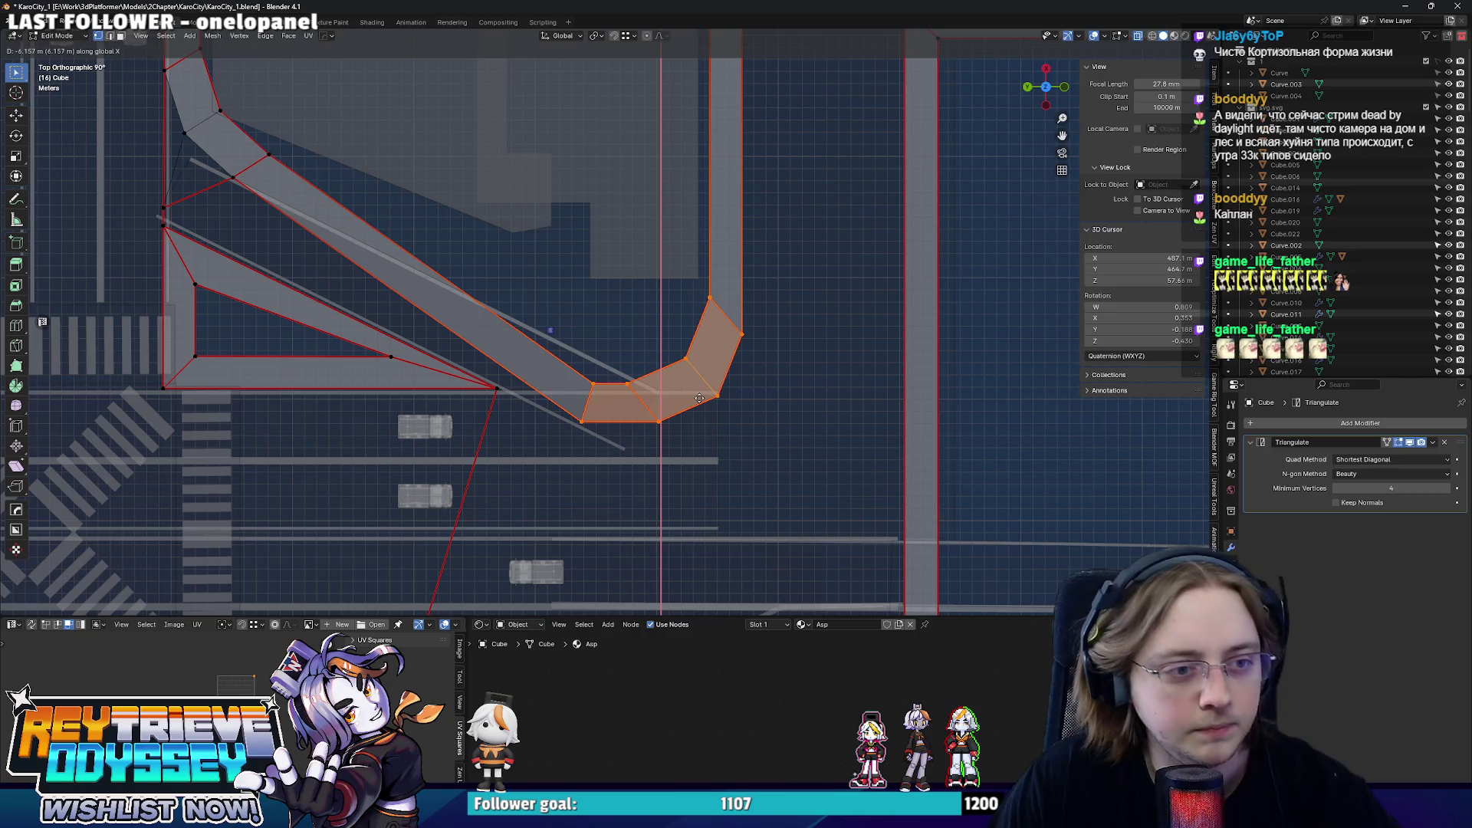
pyautogui.press('Escape')
pyautogui.hotkey('alt', 'z')
pyautogui.moveTo(704, 376); pyautogui.dragTo(658, 285, button='middle')
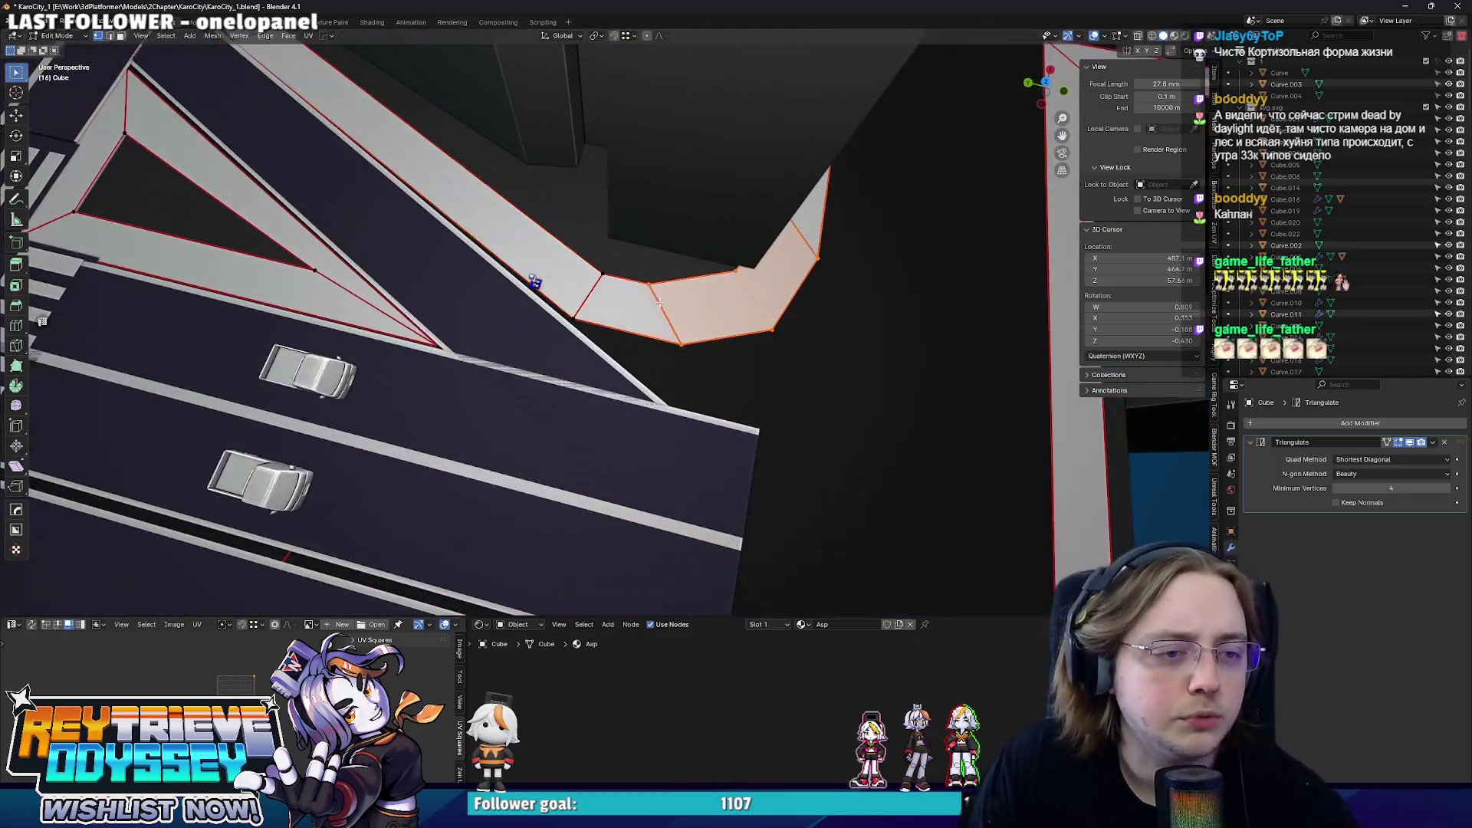
pyautogui.press('KP_7')
pyautogui.hotkey('alt', 'z')
pyautogui.scroll(4, 610, 337)
pyautogui.scroll(1, 611, 337)
pyautogui.press('g')
pyautogui.press('y')
pyautogui.click(778, 337)
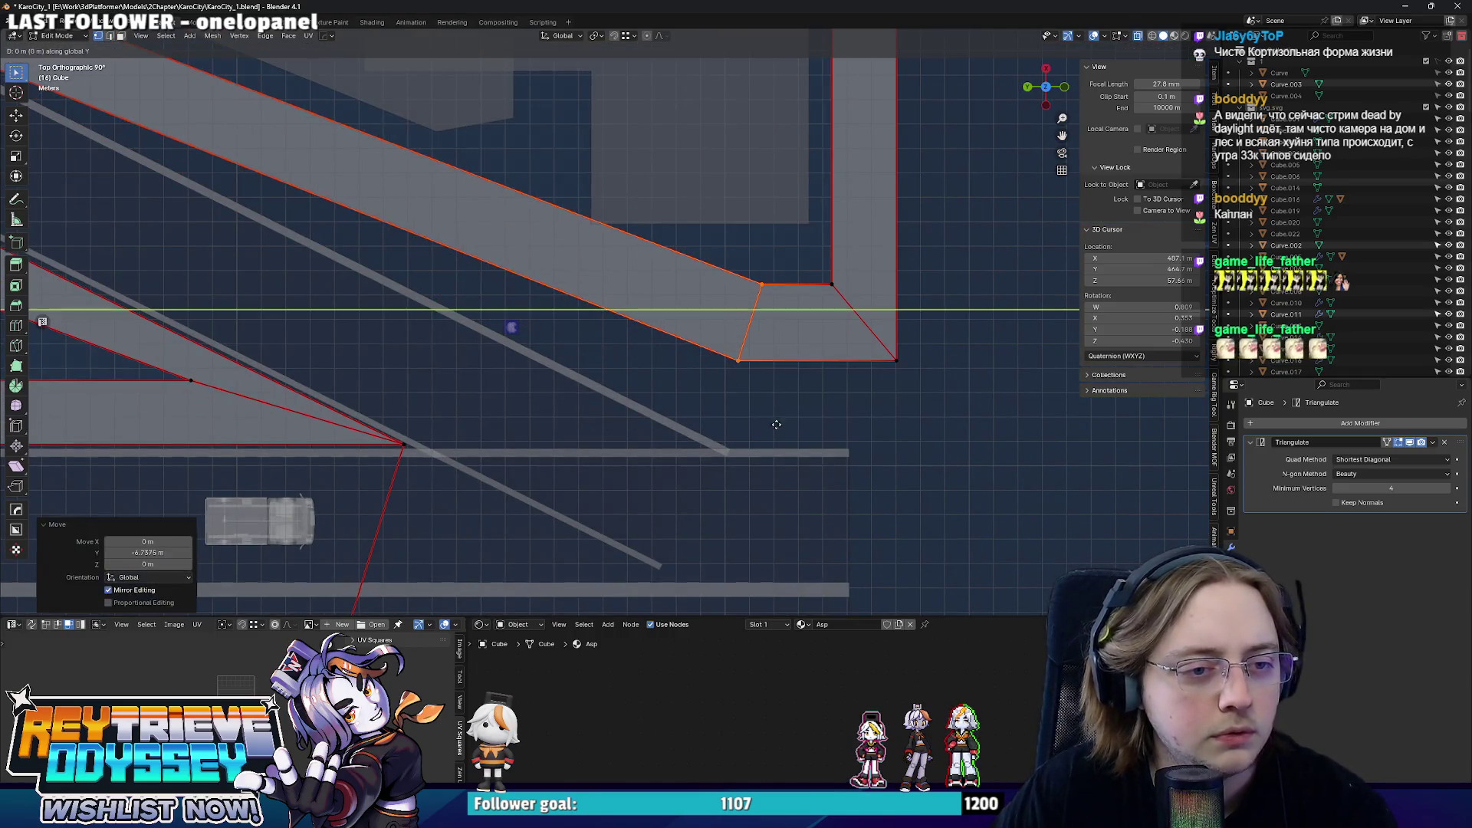
pyautogui.press('g')
pyautogui.press('x')
pyautogui.press('y')
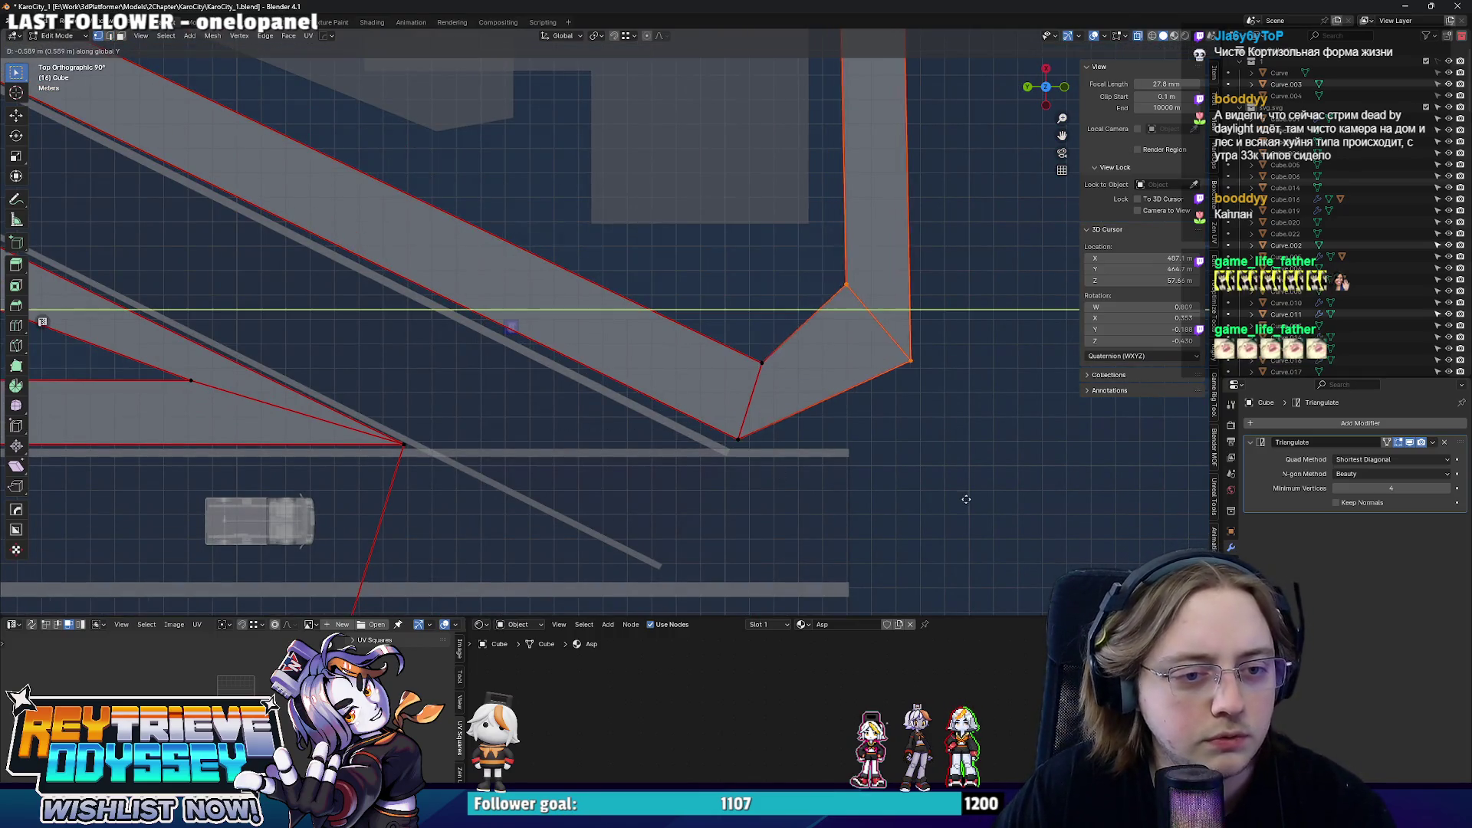
pyautogui.press('x')
pyautogui.click(738, 440)
pyautogui.scroll(-2, 737, 441)
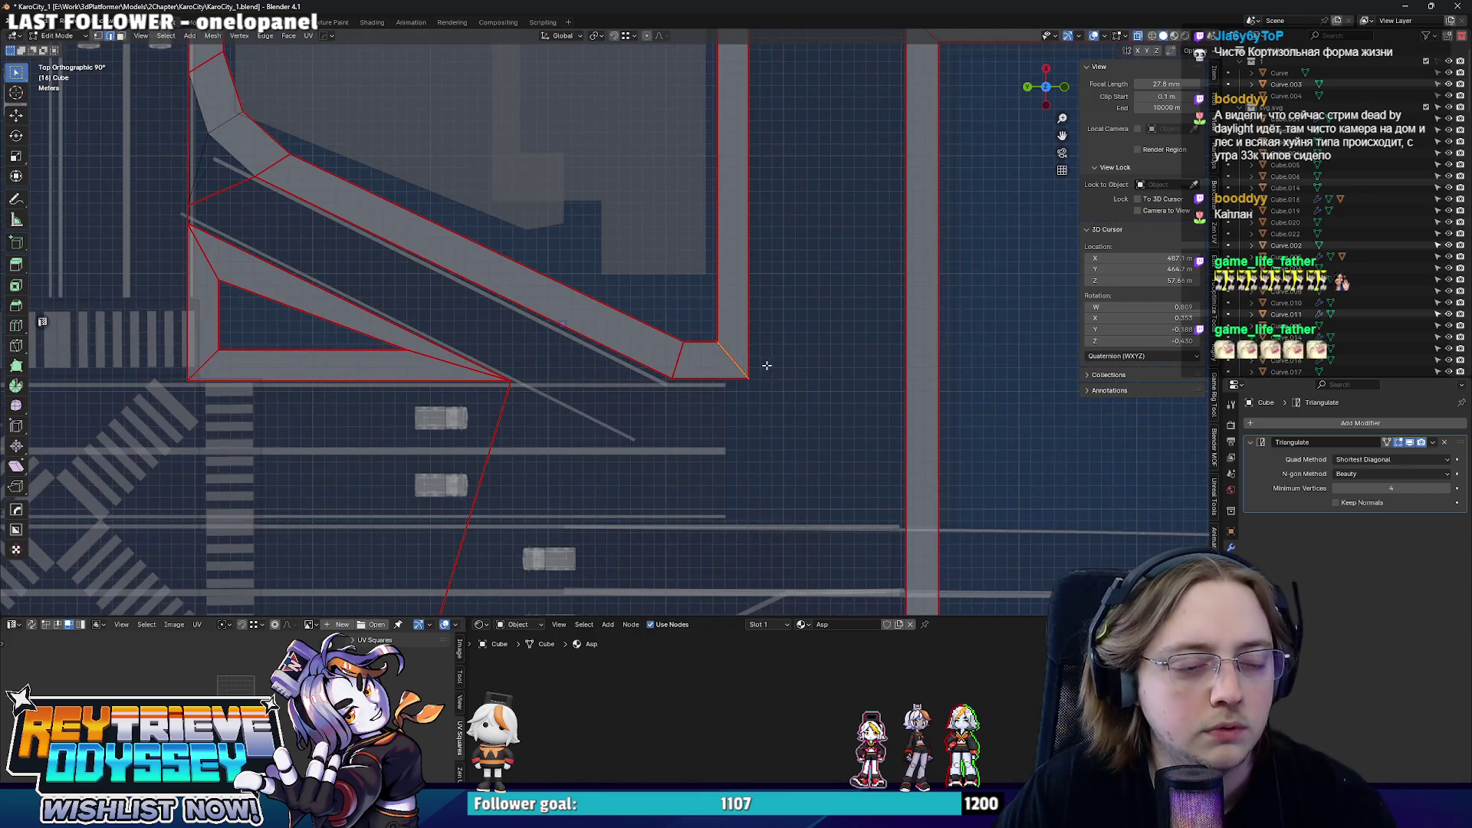
pyautogui.press('f')
pyautogui.press('f')
# - Move and slide the corner edge along the strip, then nudge the outer corner vertex into place
pyautogui.click(794, 348)
pyautogui.scroll(2, 794, 347)
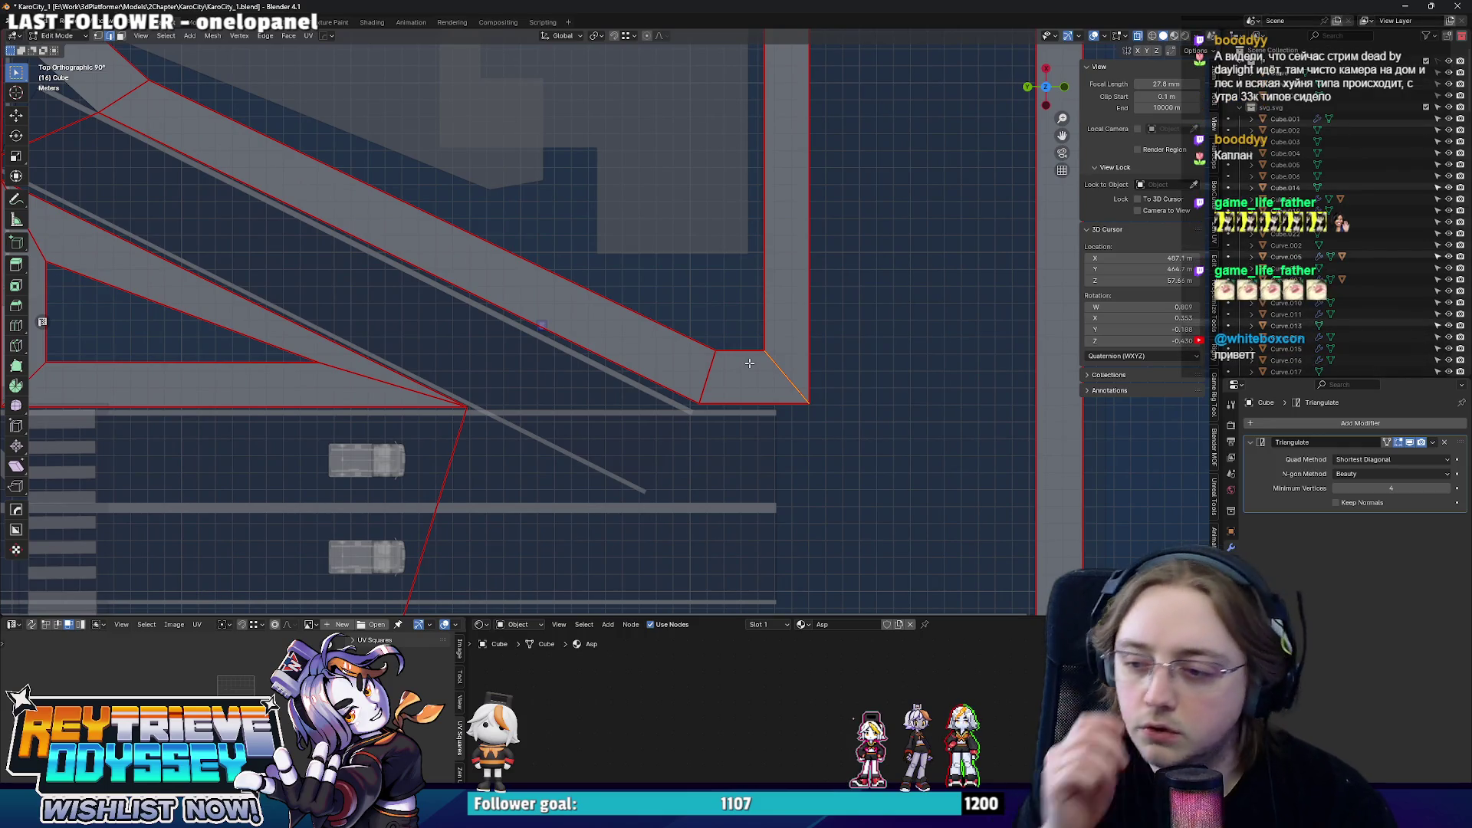
pyautogui.scroll(-1, 749, 362)
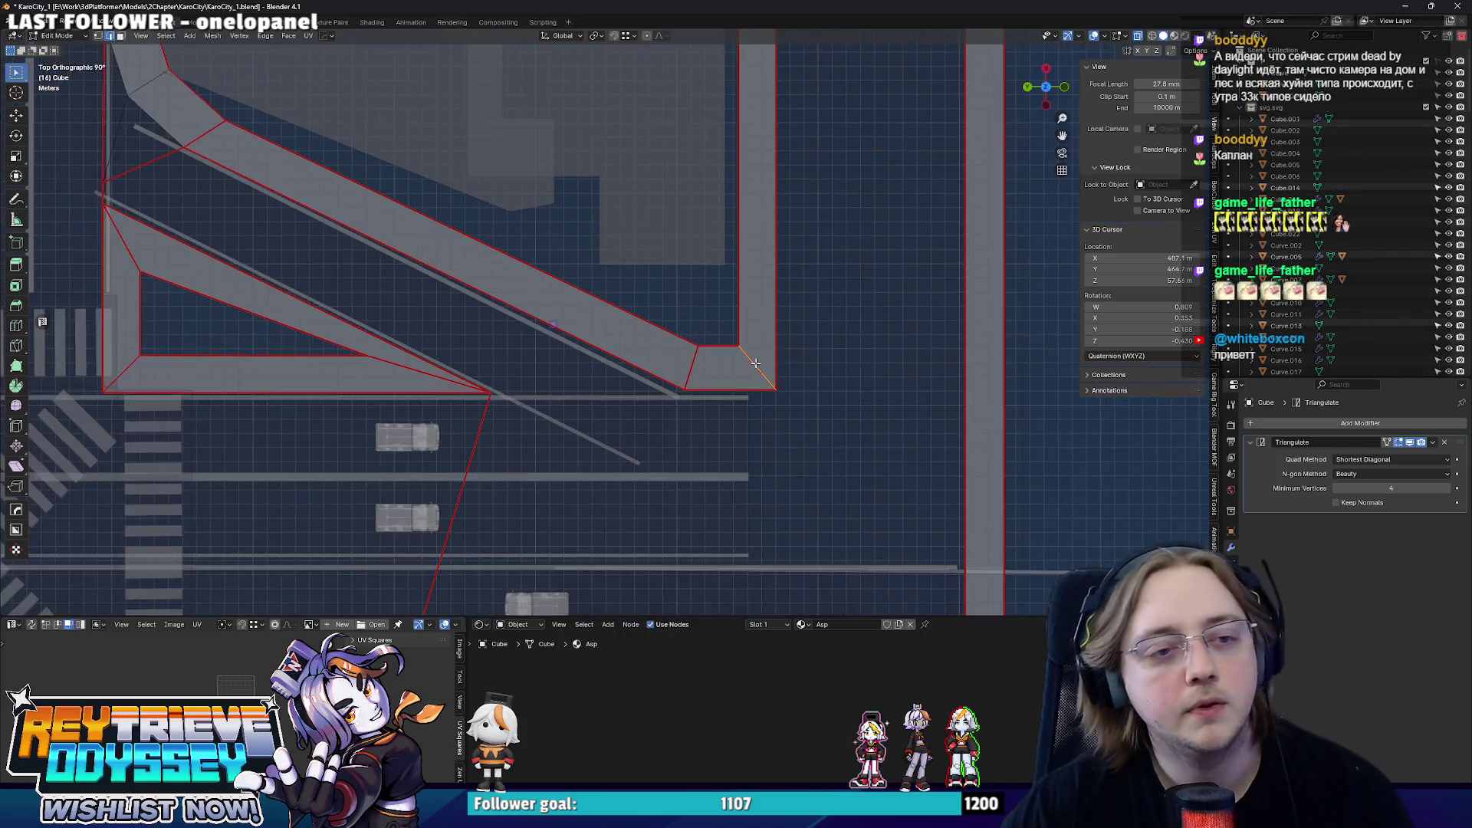
pyautogui.scroll(3, 749, 362)
pyautogui.press('g')
pyautogui.press('y')
pyautogui.click(713, 184)
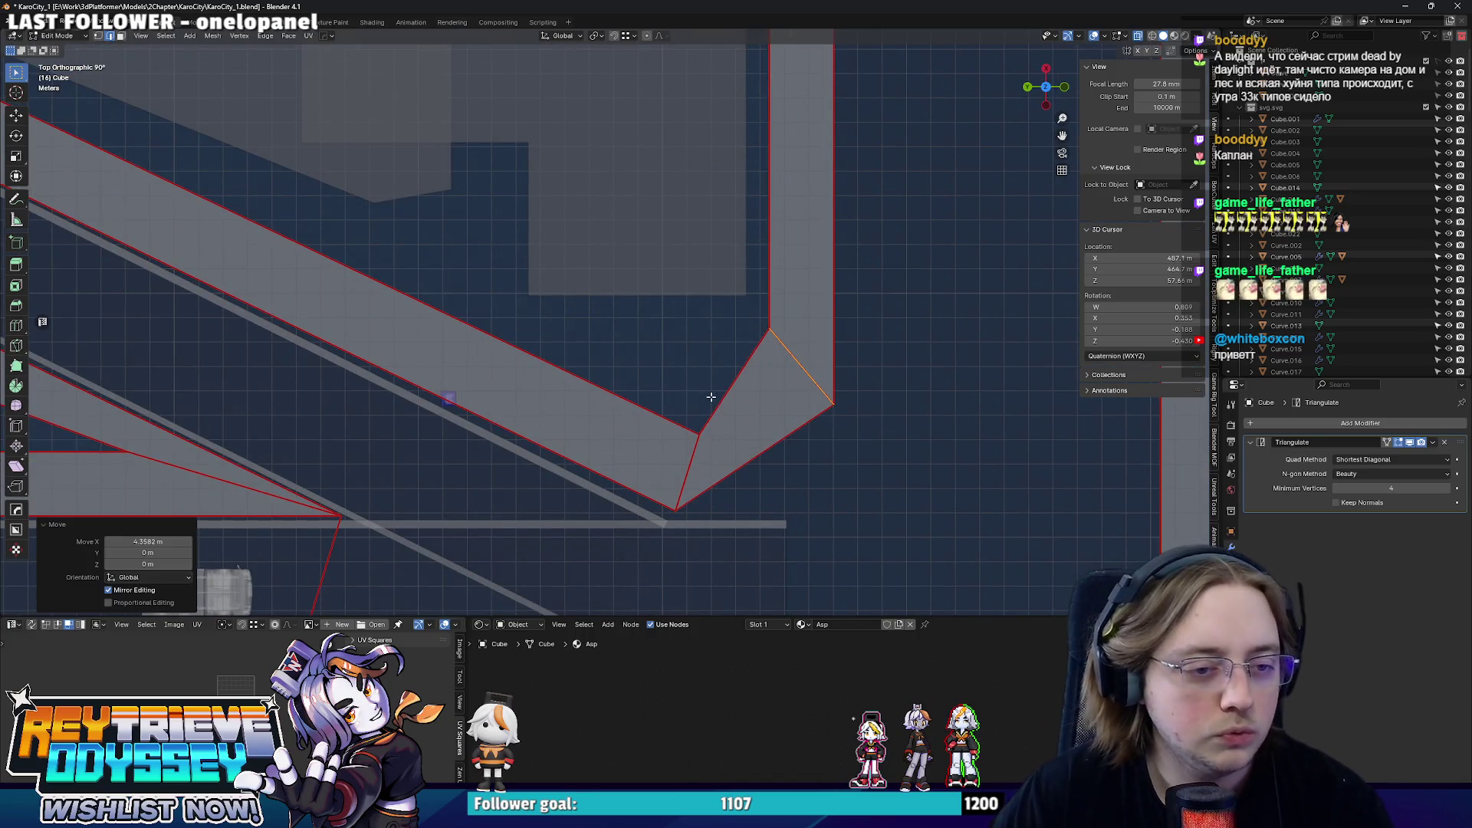
pyautogui.press('g')
pyautogui.press('g')
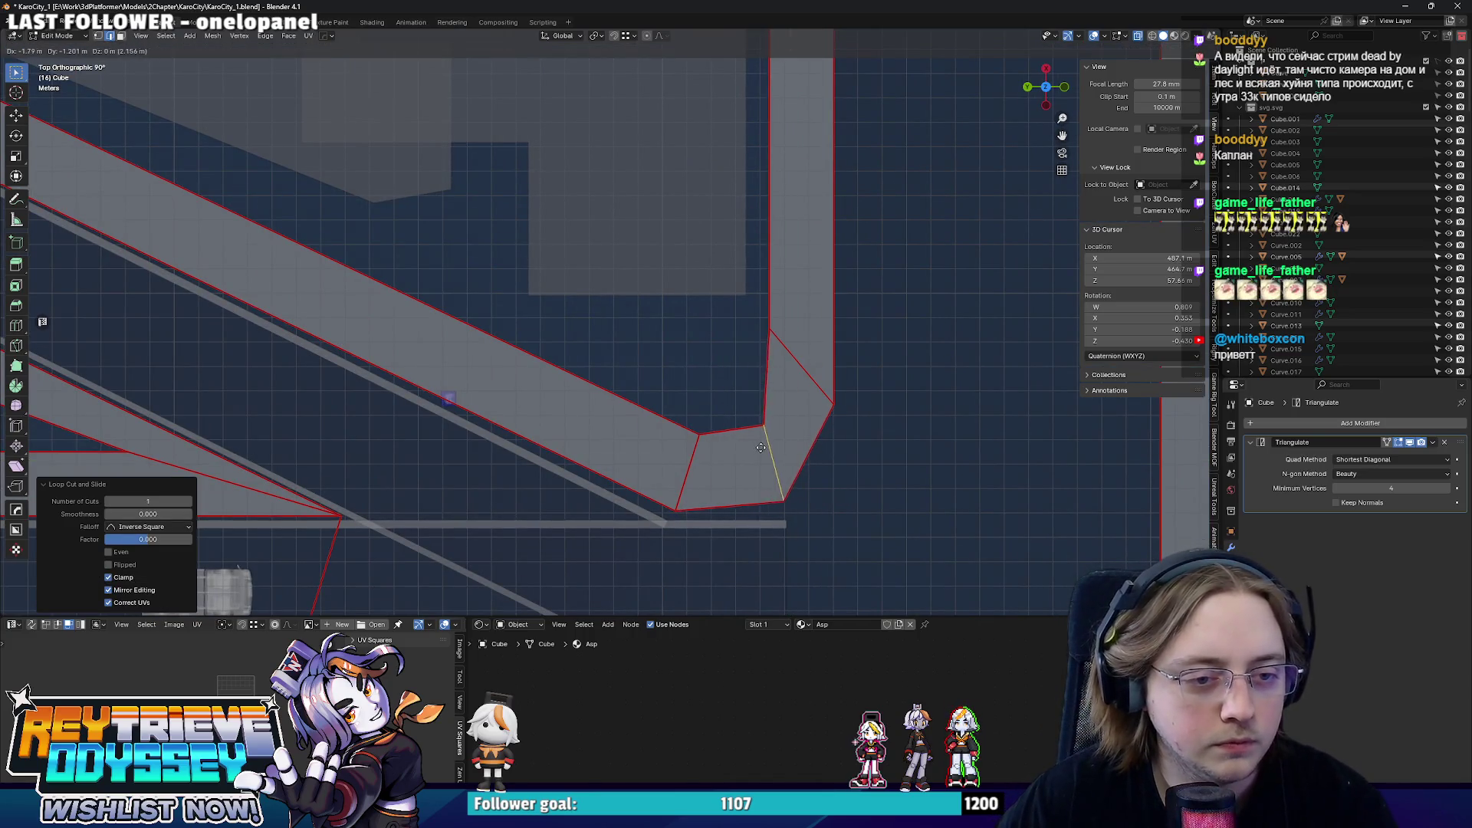
pyautogui.click(773, 463)
pyautogui.press('g')
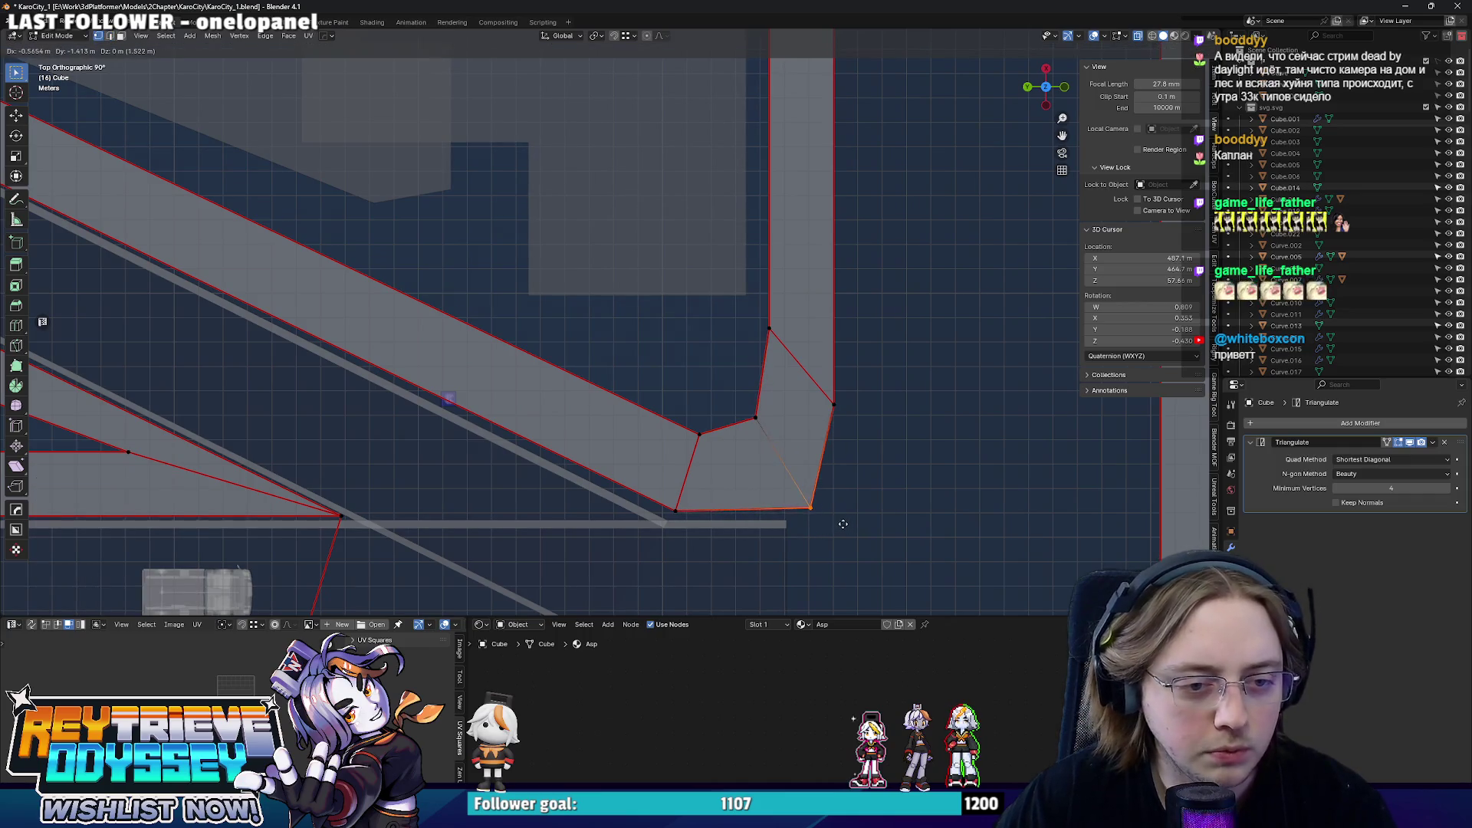
pyautogui.click(788, 460)
pyautogui.moveTo(697, 388); pyautogui.dragTo(766, 422)
pyautogui.press('g')
pyautogui.press('Escape')
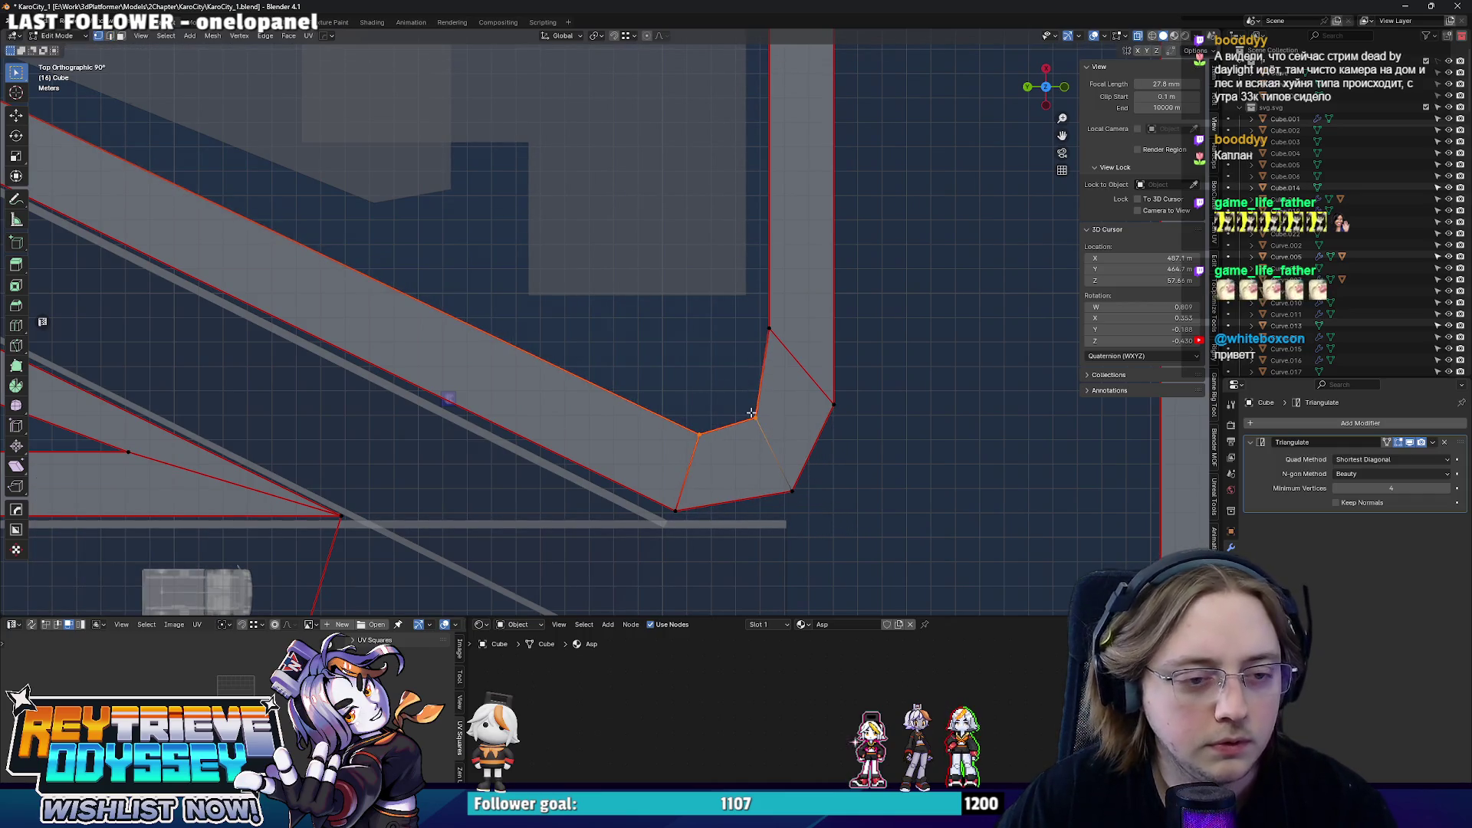
# - Fine-tune the corner vertex and edge so the chamfer follows the road bend, then leave editing
pyautogui.press('g')
pyautogui.click(754, 429)
pyautogui.scroll(-2, 655, 409)
pyautogui.press('g')
pyautogui.press('y')
pyautogui.press('g')
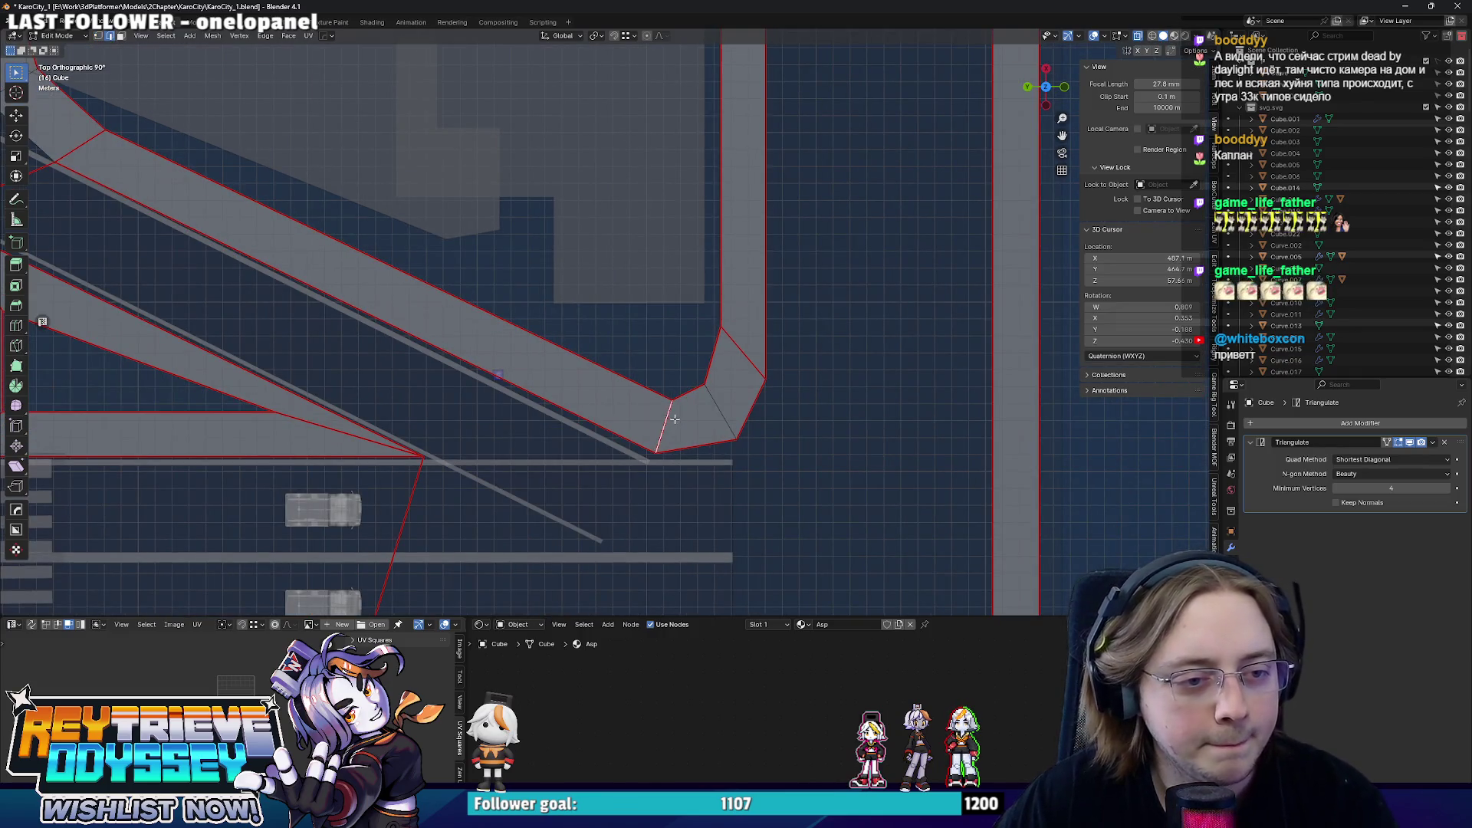
pyautogui.click(675, 391)
pyautogui.press('g')
pyautogui.press('g')
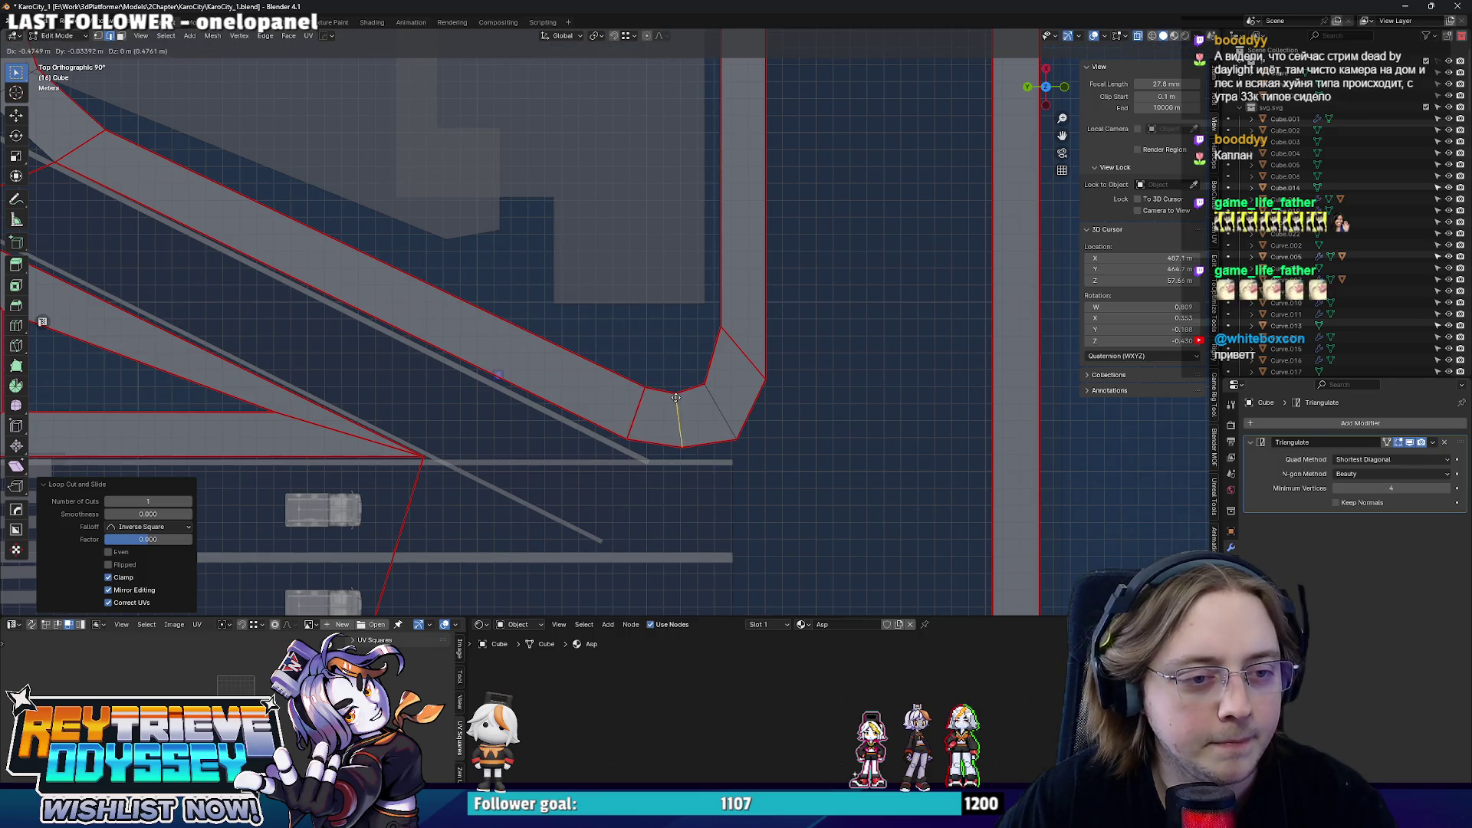
pyautogui.click(674, 398)
pyautogui.press('Tab')
pyautogui.scroll(-3, 745, 444)
pyautogui.moveTo(631, 389)
pyautogui.mouseDown(button='middle')
pyautogui.moveTo(590, 396)
pyautogui.moveTo(649, 425)
pyautogui.mouseUp(button='middle')
pyautogui.scroll(3, 591, 395)
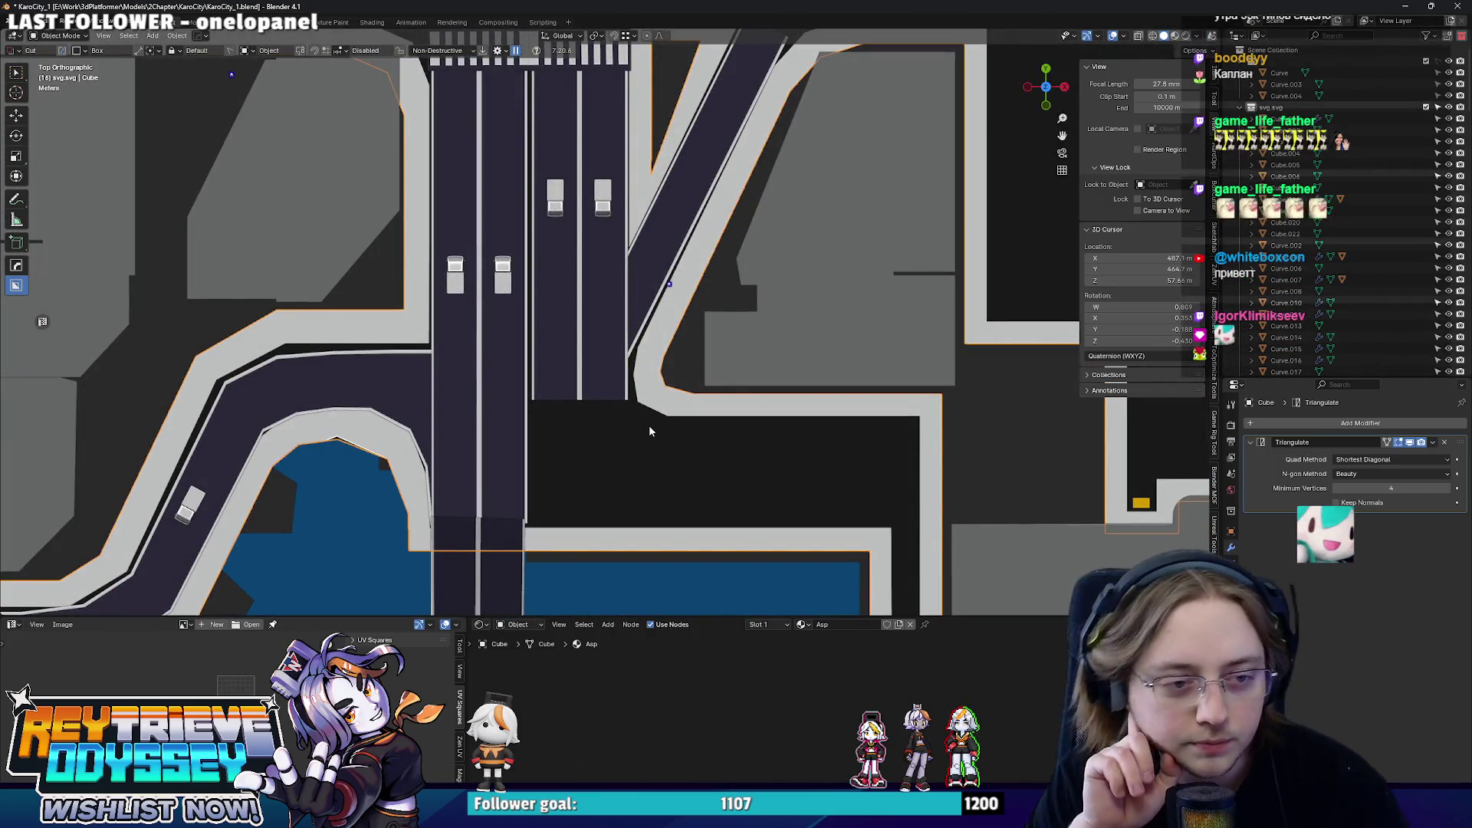
# - Orbit around the reshaped bend, then reopen the sidewalk mesh for editing with see-through display
pyautogui.moveTo(674, 410)
pyautogui.mouseDown(button='middle')
pyautogui.moveTo(807, 395)
pyautogui.moveTo(713, 311)
pyautogui.moveTo(689, 345)
pyautogui.moveTo(712, 327)
pyautogui.mouseUp(button='middle')
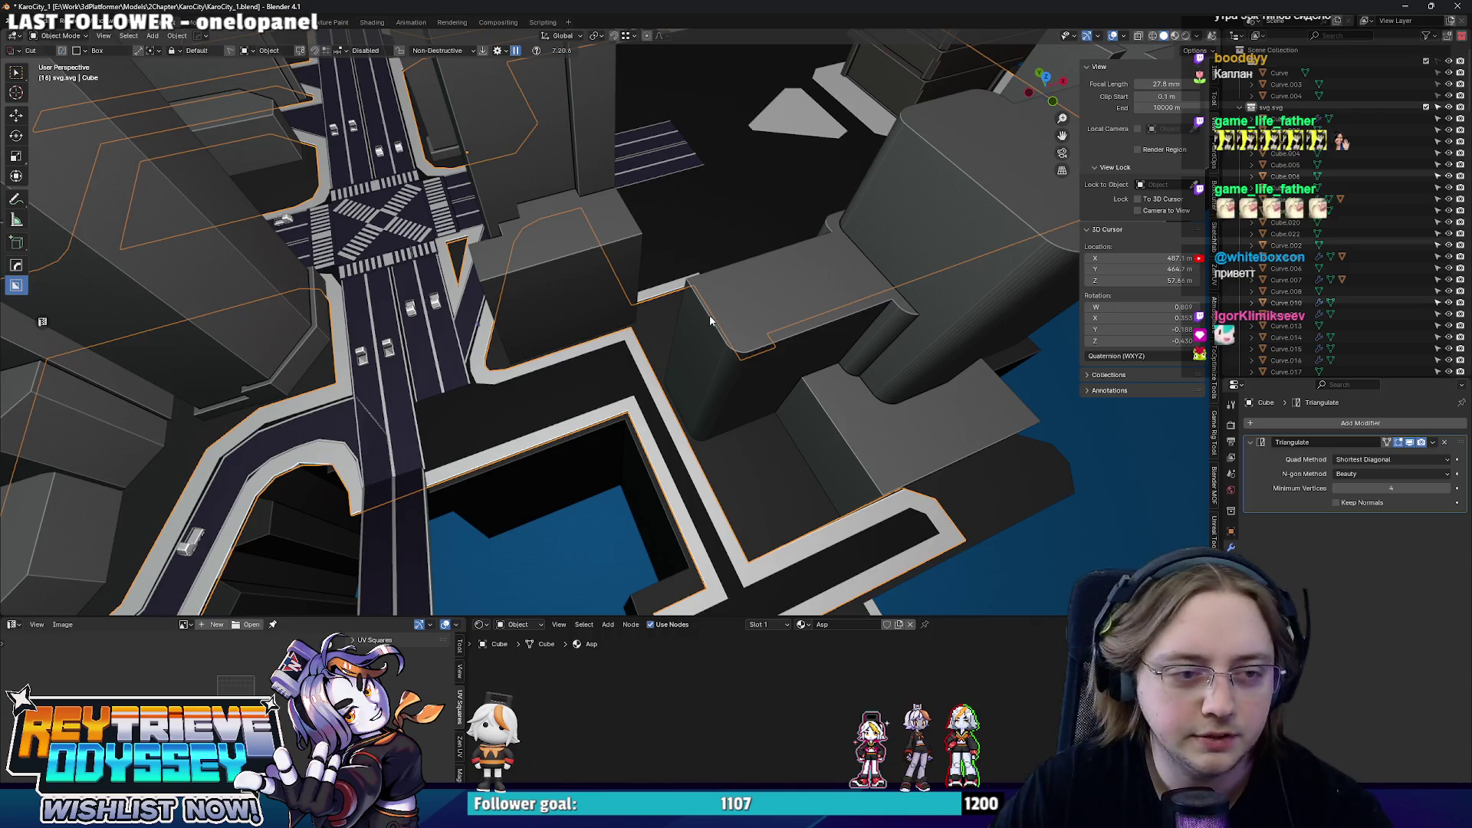
pyautogui.moveTo(685, 332)
pyautogui.mouseDown(button='middle')
pyautogui.moveTo(612, 356)
pyautogui.moveTo(569, 456)
pyautogui.mouseUp(button='middle')
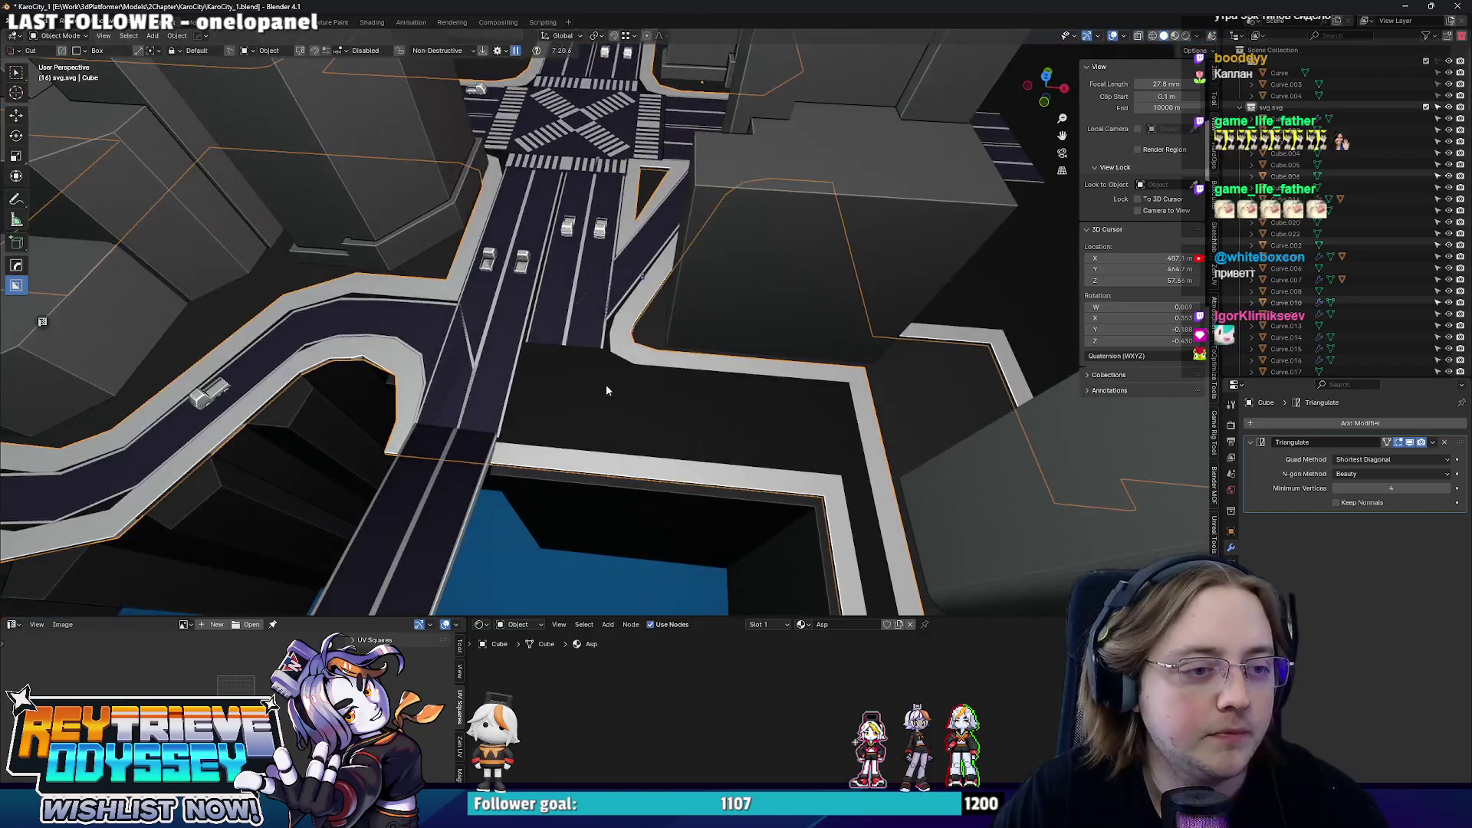
pyautogui.press('Tab')
pyautogui.hotkey('alt', 'z')
pyautogui.scroll(2, 568, 457)
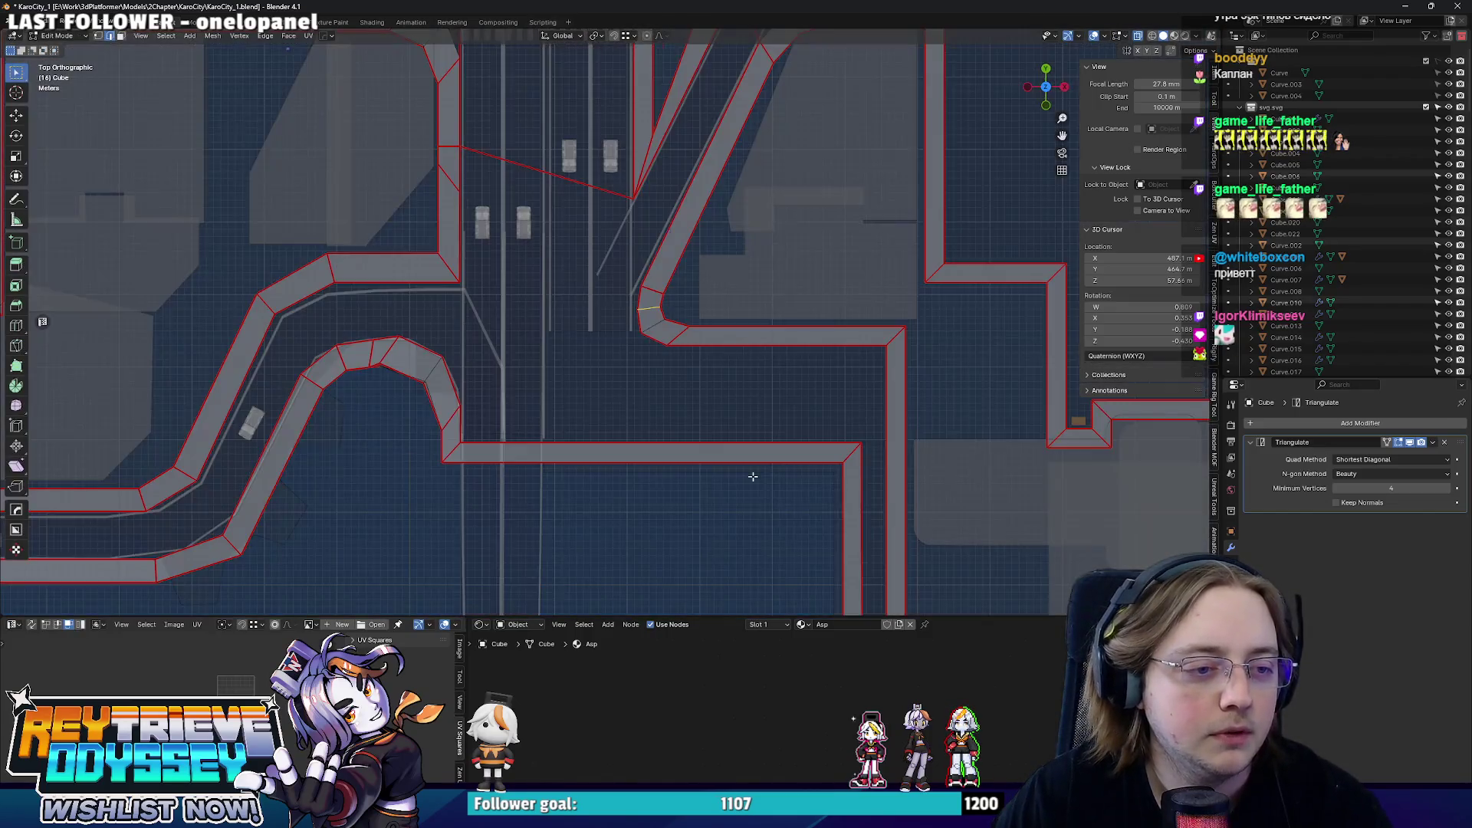
# - Cut across the horizontal sidewalk strip, flatten the cut in X and move it about 14 m left
pyautogui.click(739, 455)
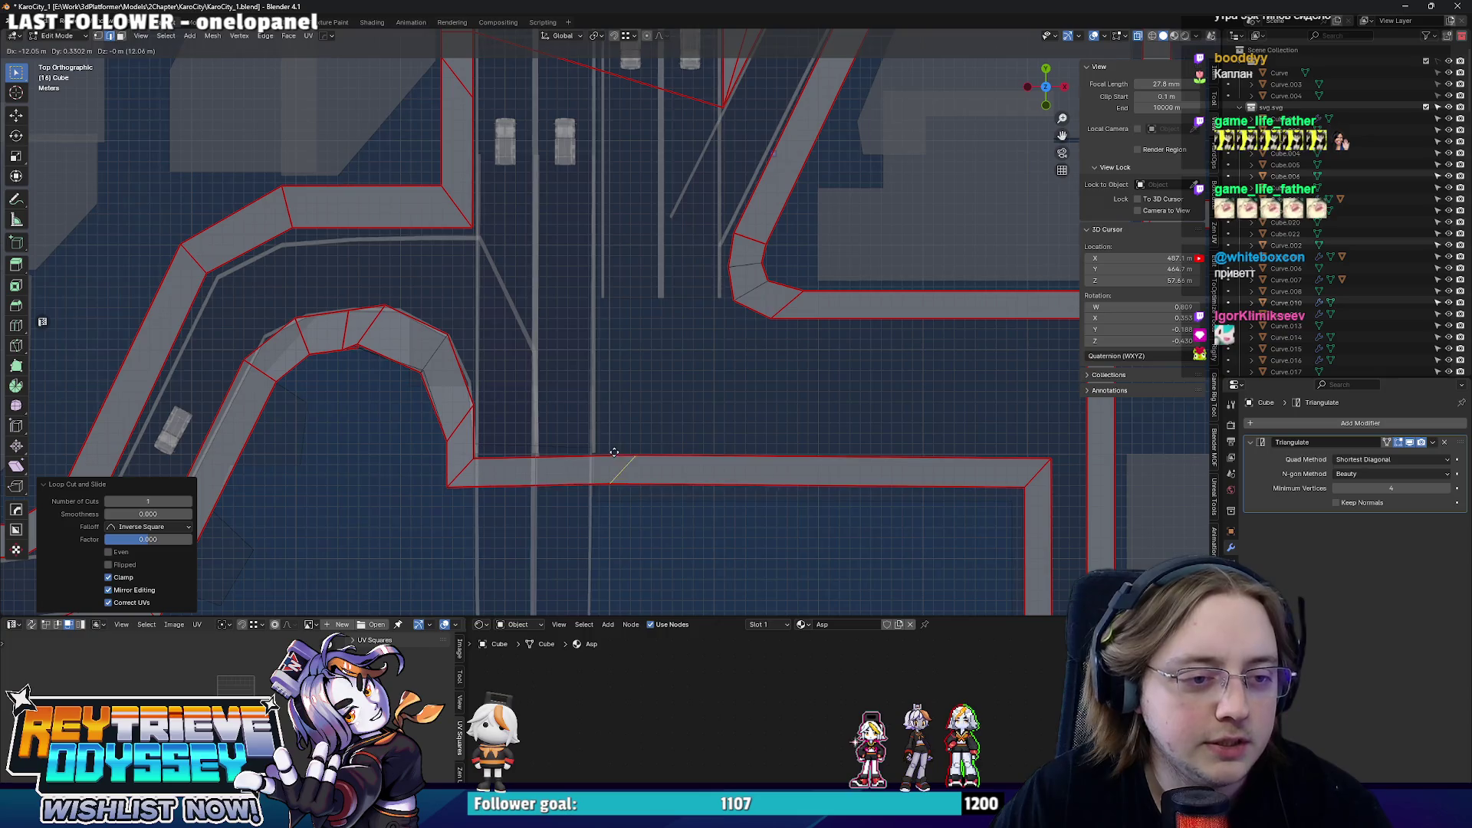
pyautogui.press('s')
pyautogui.press('x')
pyautogui.press('Return')
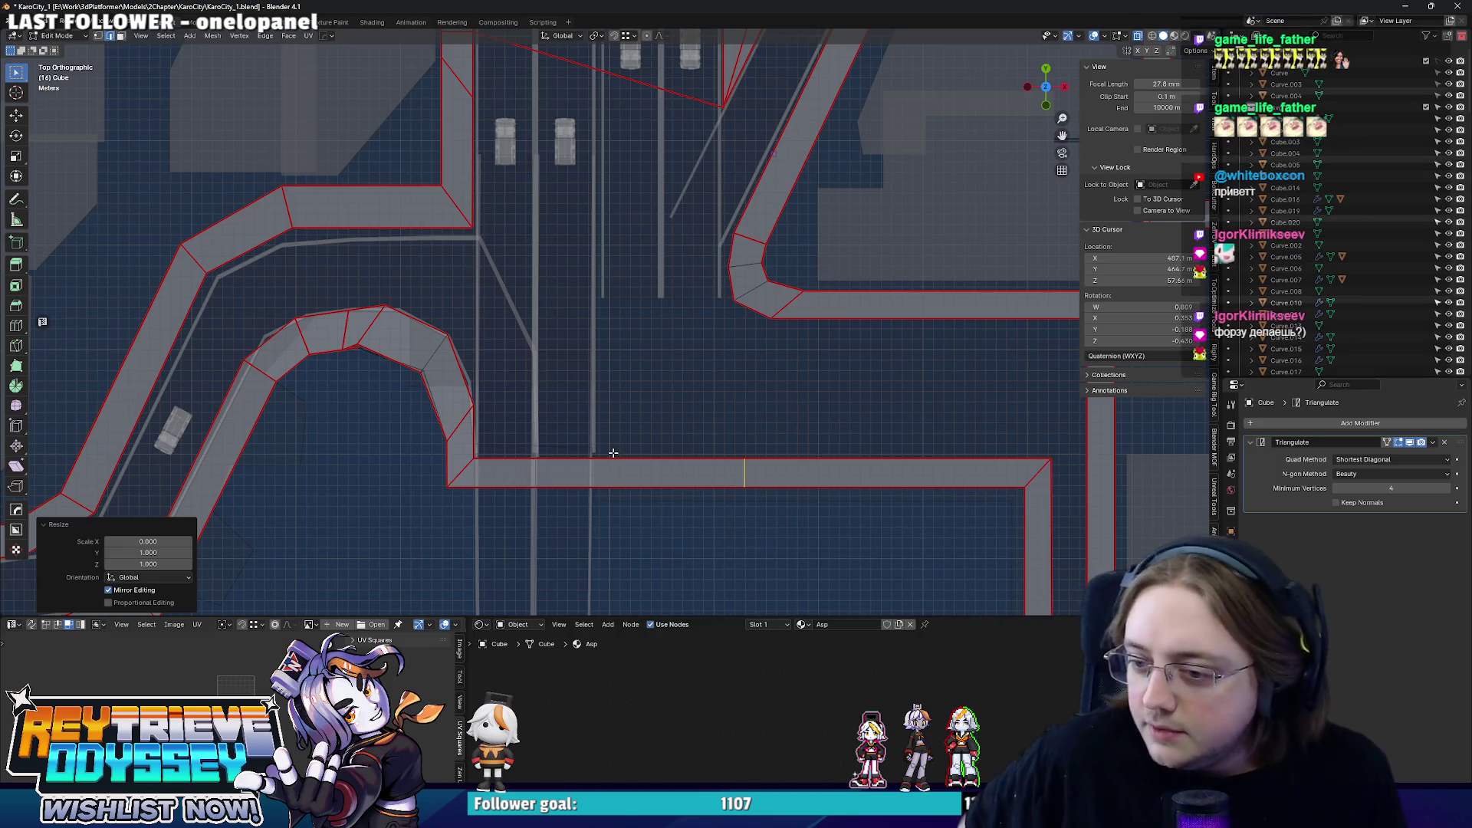
pyautogui.press('g')
pyautogui.press('x')
pyautogui.click(610, 451)
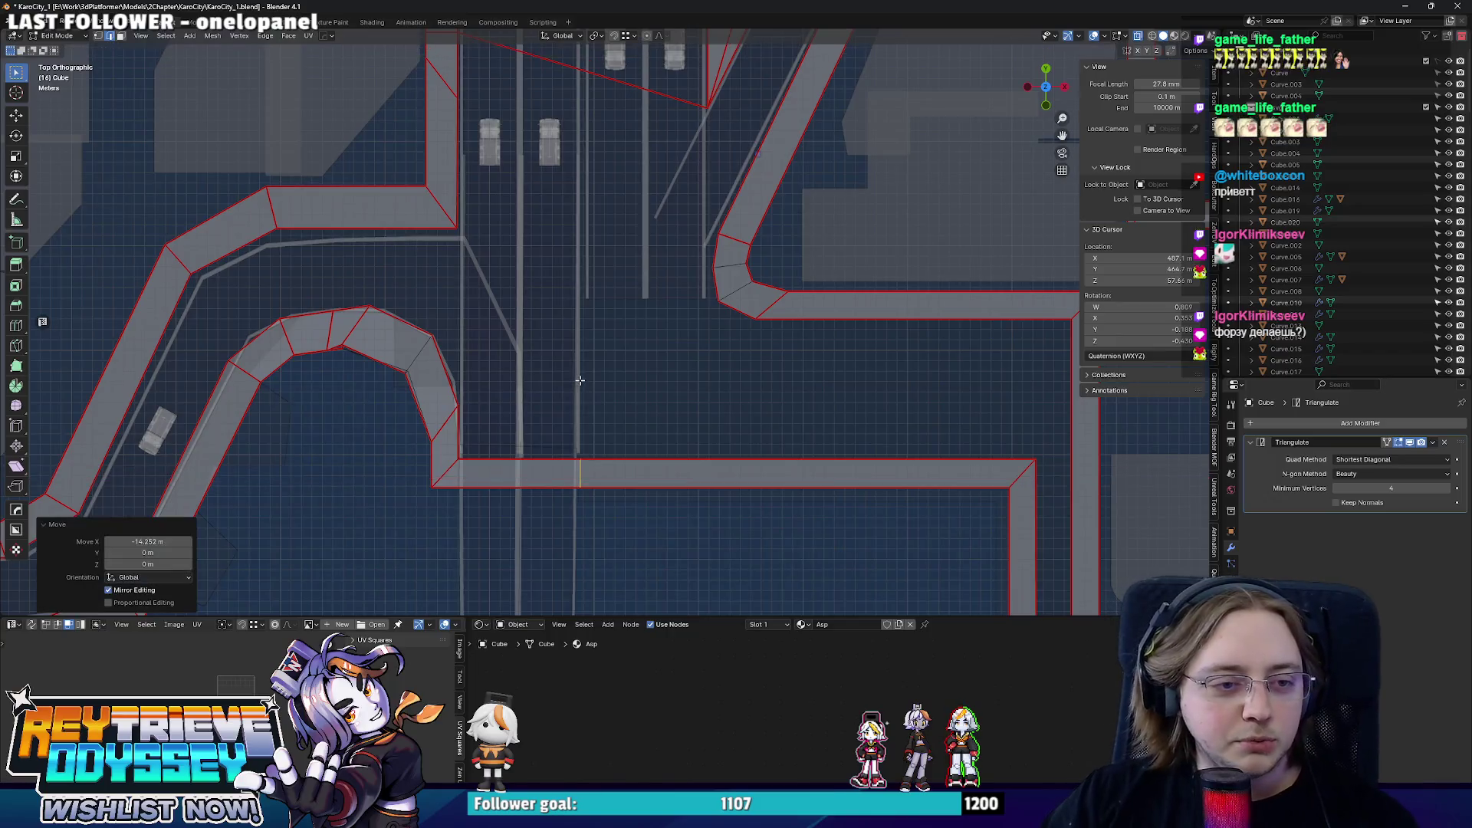
# - Check the new cut in perspective, then return to editing in top view
pyautogui.moveTo(610, 451)
pyautogui.mouseDown(button='middle')
pyautogui.moveTo(601, 340)
pyautogui.moveTo(504, 348)
pyautogui.moveTo(564, 386)
pyautogui.mouseUp(button='middle')
pyautogui.press('Tab')
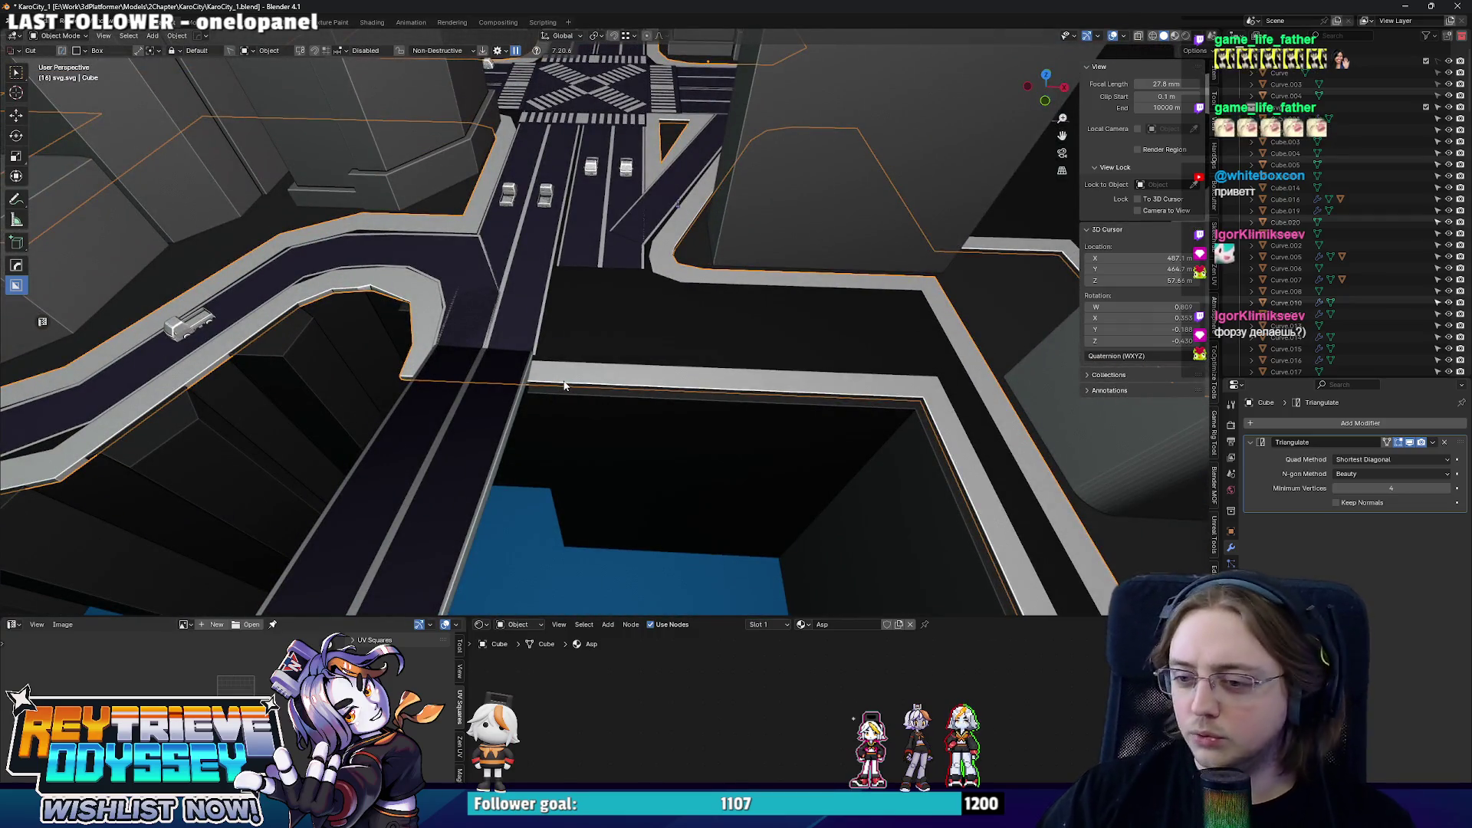
pyautogui.press('Tab')
pyautogui.press('KP_7')
pyautogui.scroll(2, 716, 421)
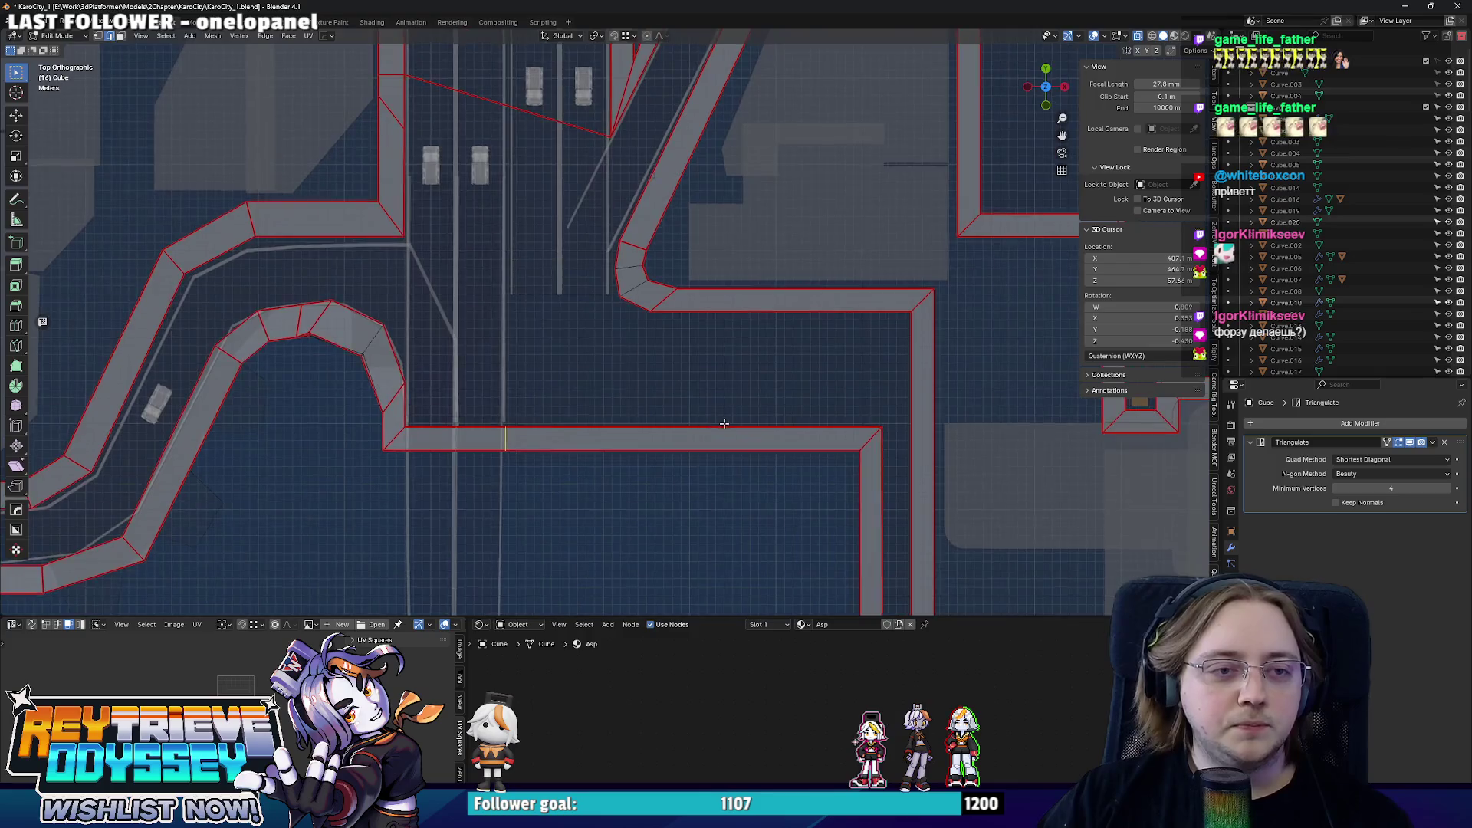
pyautogui.scroll(2, 755, 430)
# - Loop-cut the long horizontal road strip and slide it into place, cancelling a trial Y move
pyautogui.keyDown('shift'); pyautogui.moveTo(755, 429); pyautogui.dragTo(788, 411, button='middle'); pyautogui.keyUp('shift')
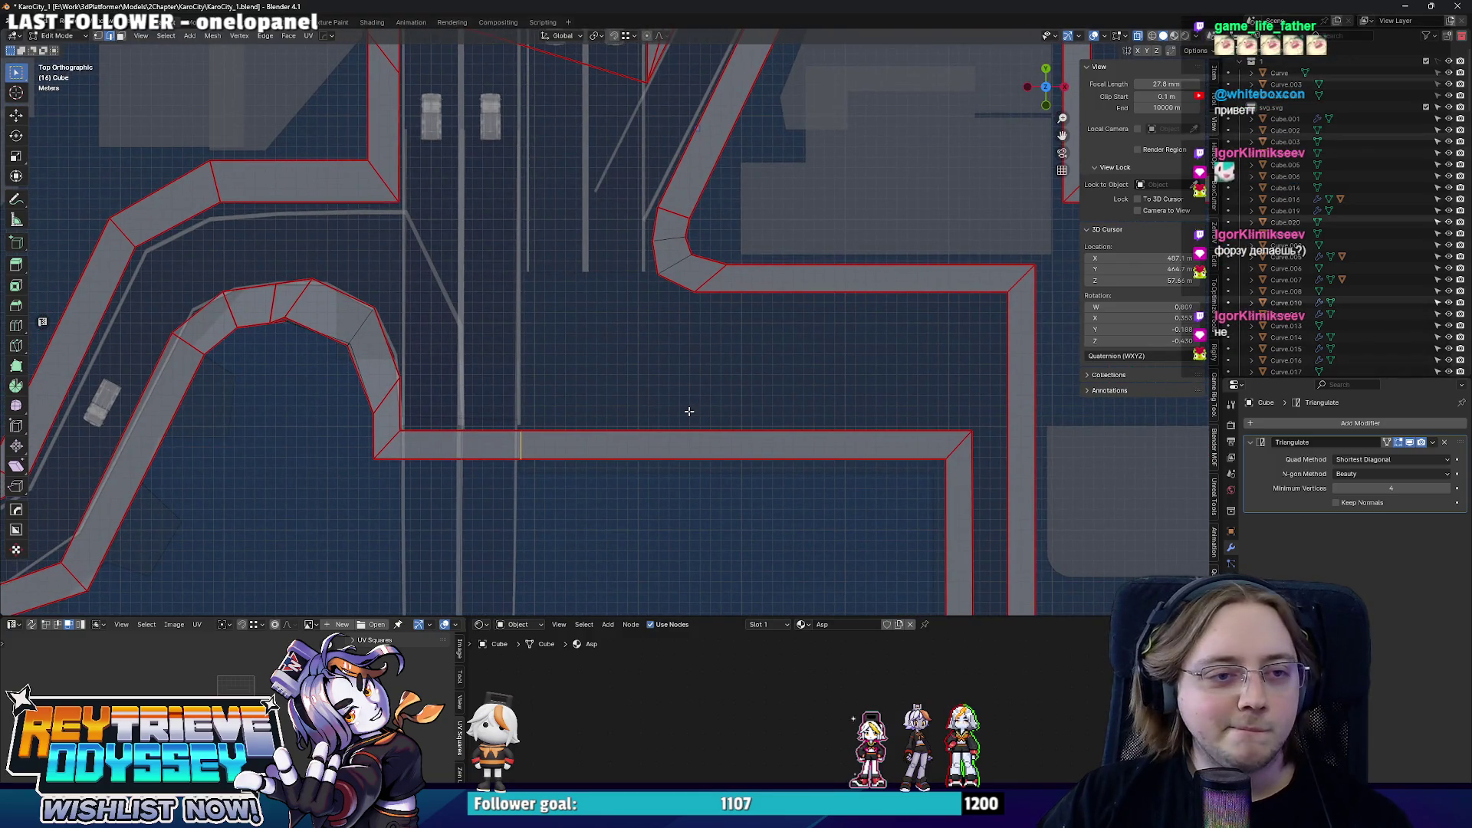
pyautogui.scroll(-1, 661, 408)
pyautogui.scroll(-1, 667, 391)
pyautogui.scroll(-1, 645, 389)
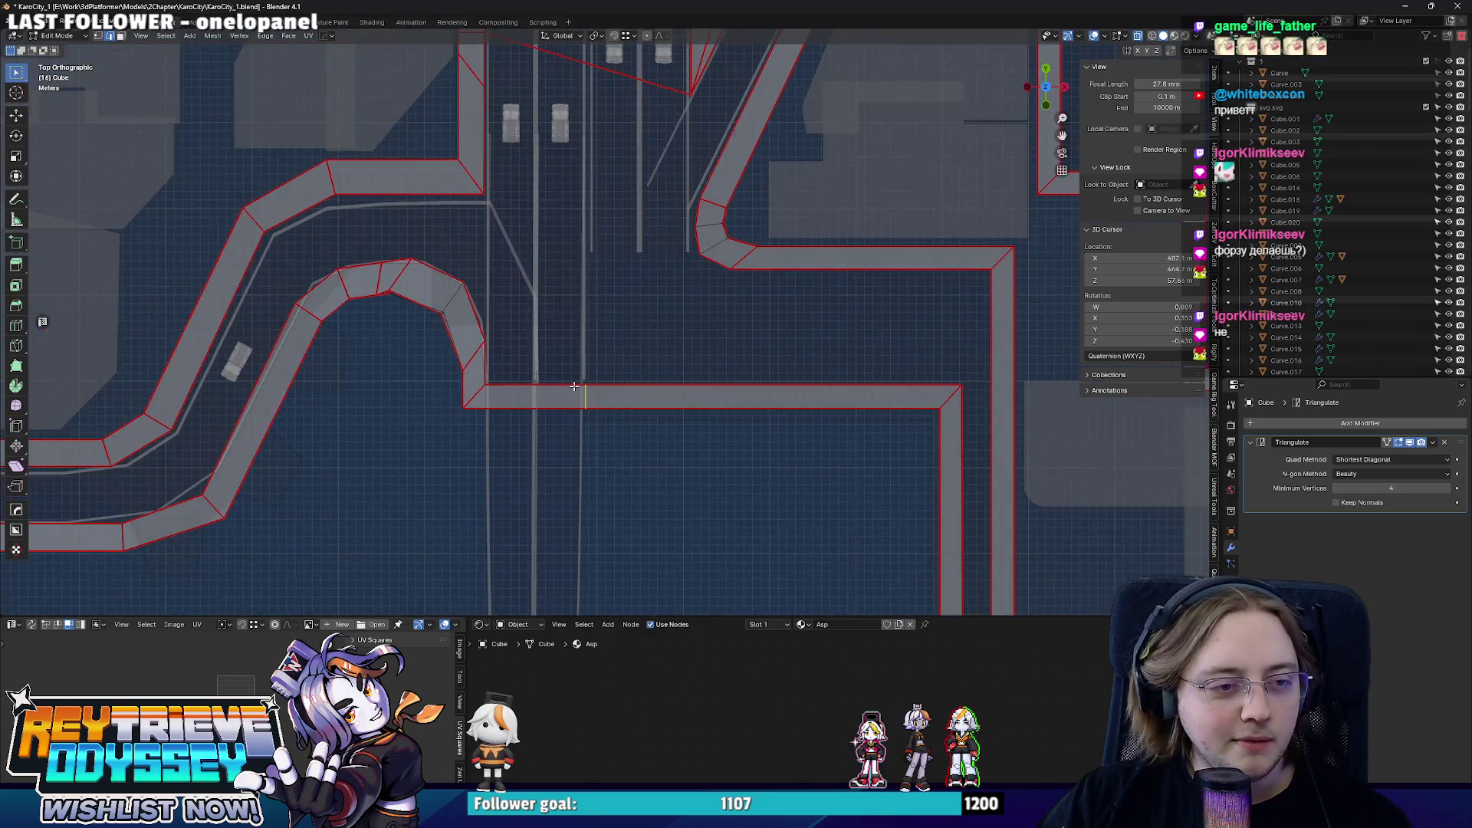
pyautogui.scroll(1, 614, 360)
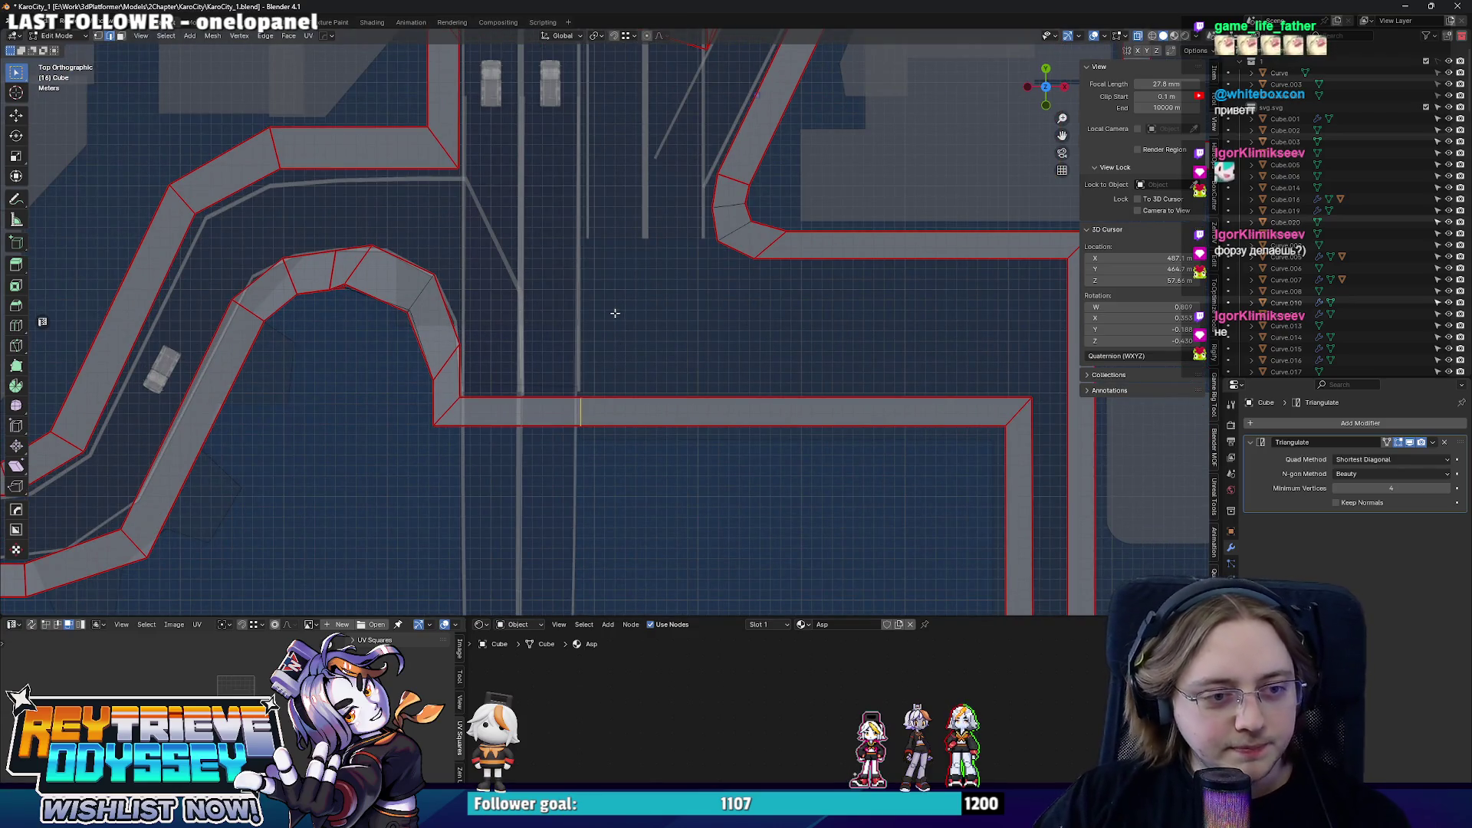
pyautogui.moveTo(819, 391); pyautogui.dragTo(684, 381)
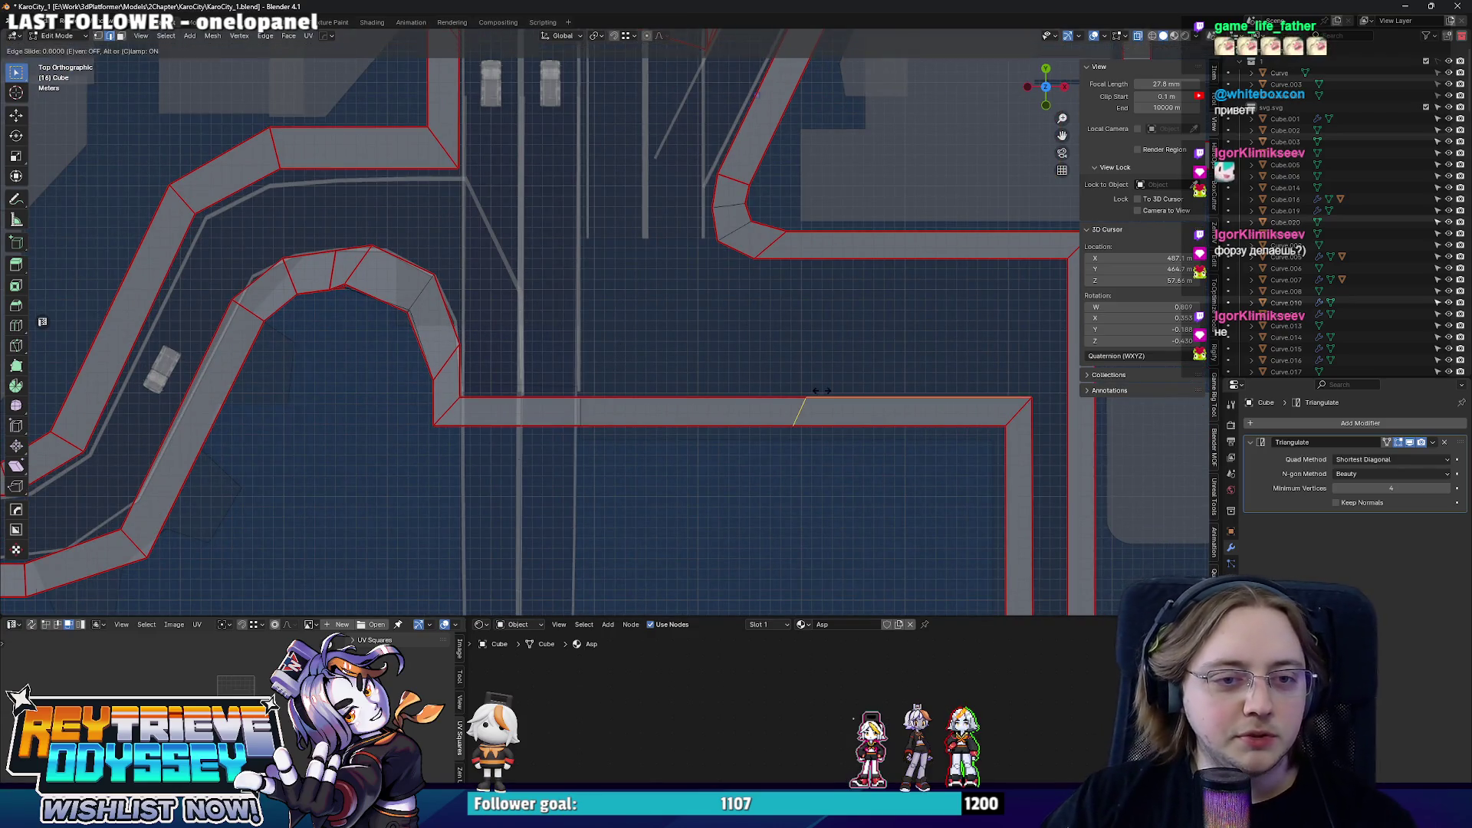
pyautogui.click(604, 382)
pyautogui.press('g')
pyautogui.press('y')
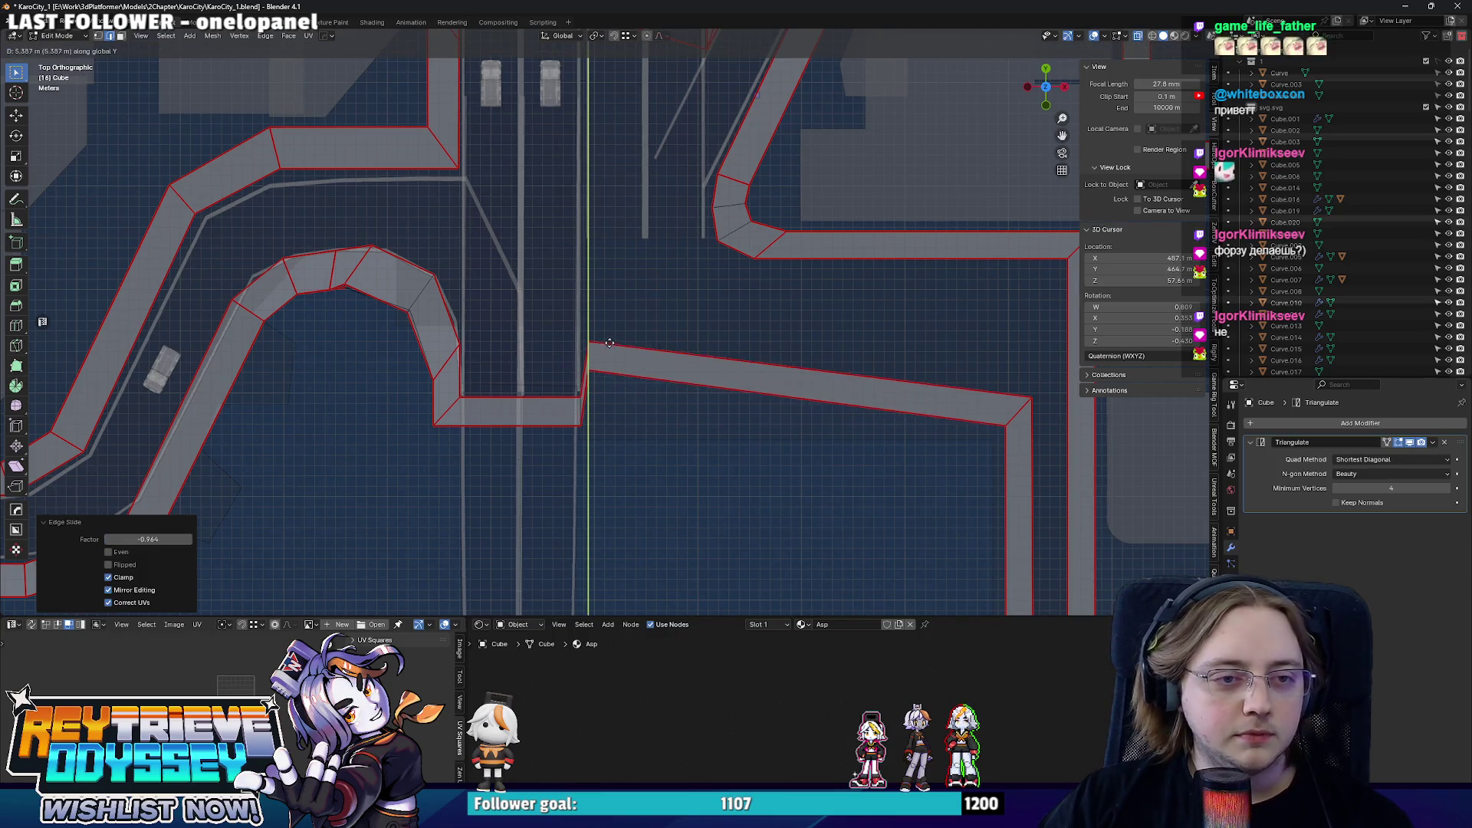
pyautogui.press('Escape')
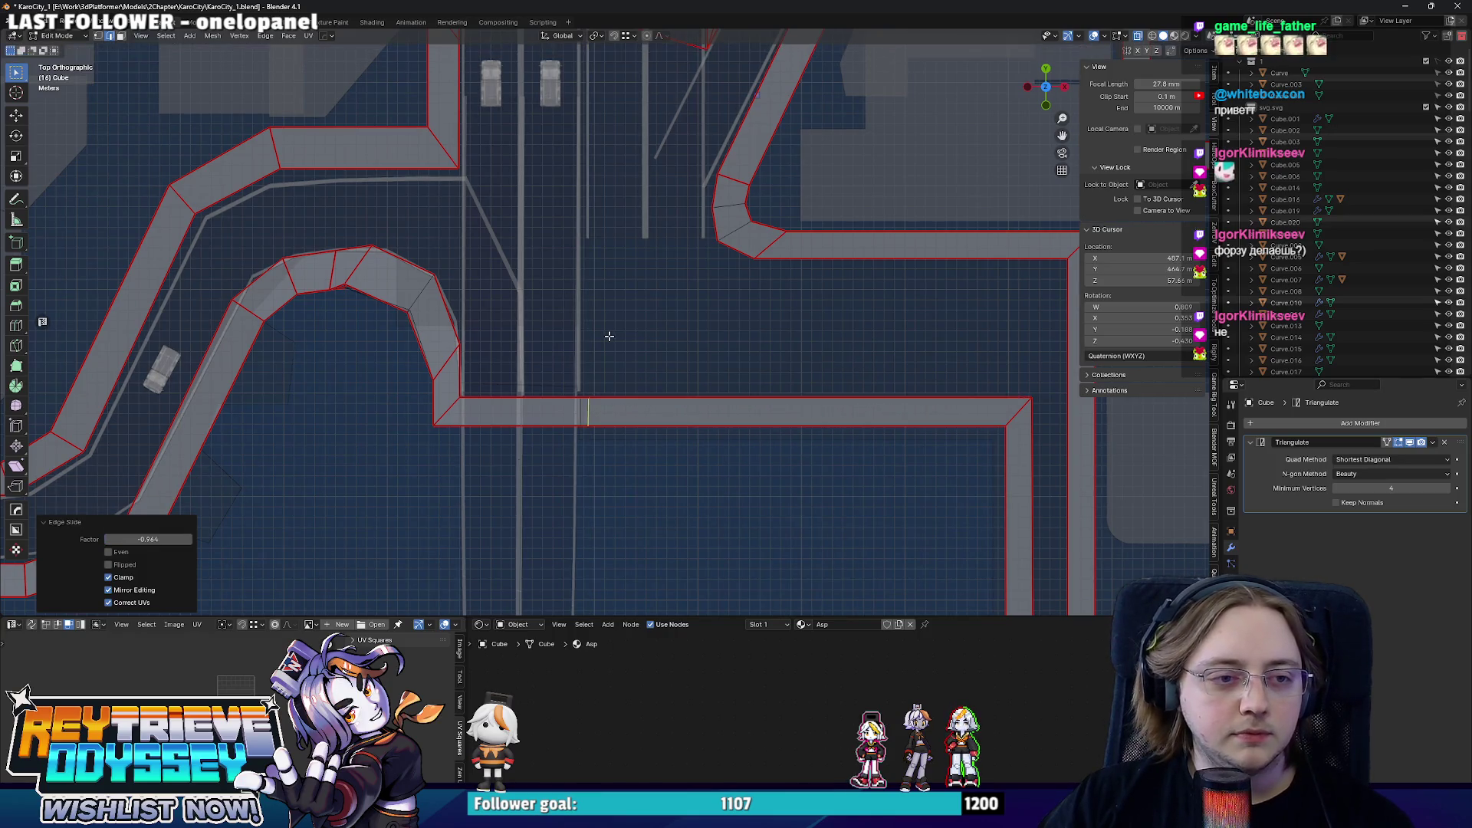
pyautogui.press('g')
pyautogui.press('Escape')
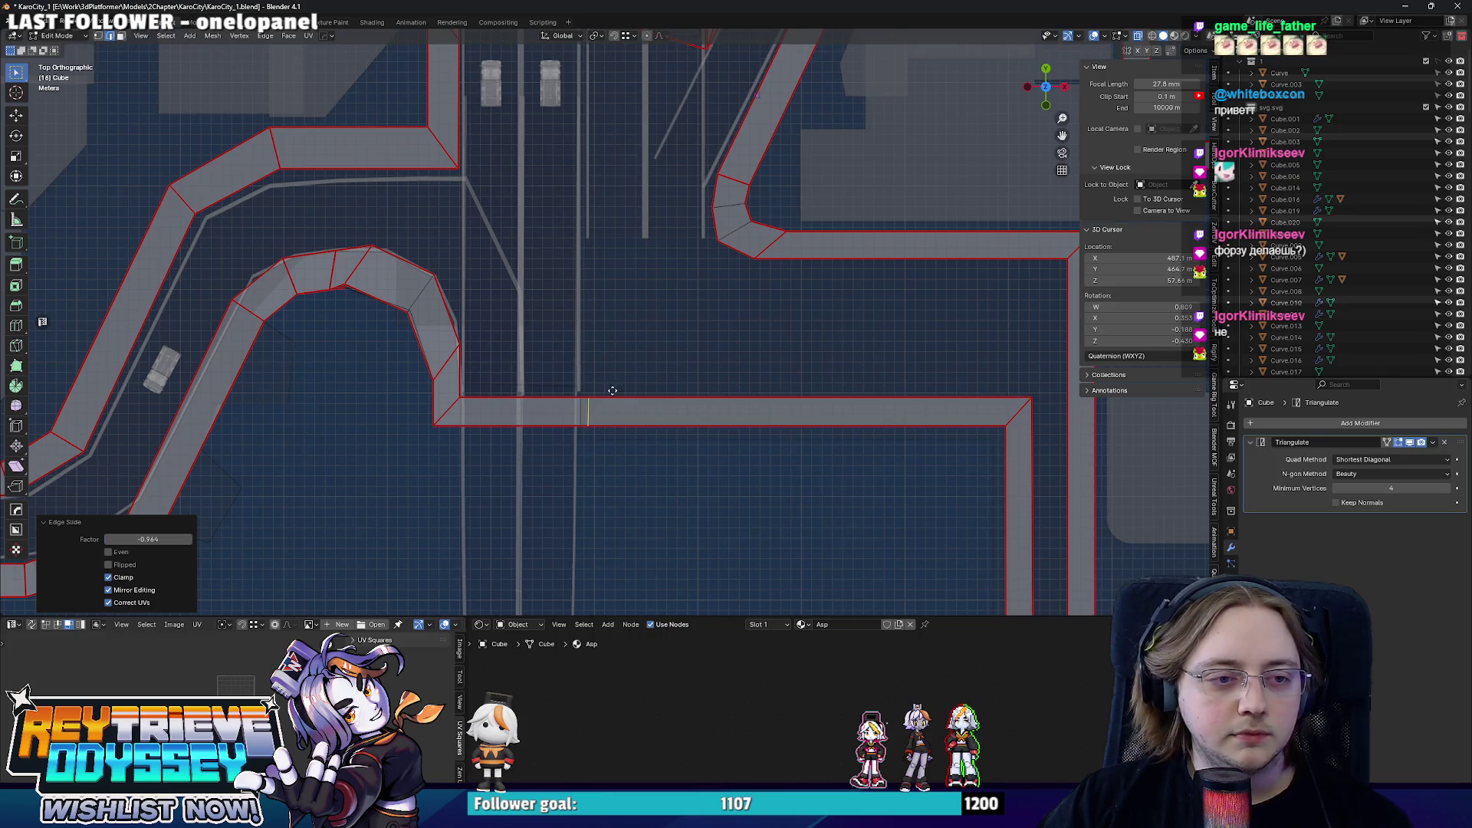
pyautogui.keyDown('ctrl'); pyautogui.hscroll(3, 691, 369); pyautogui.keyUp('ctrl')
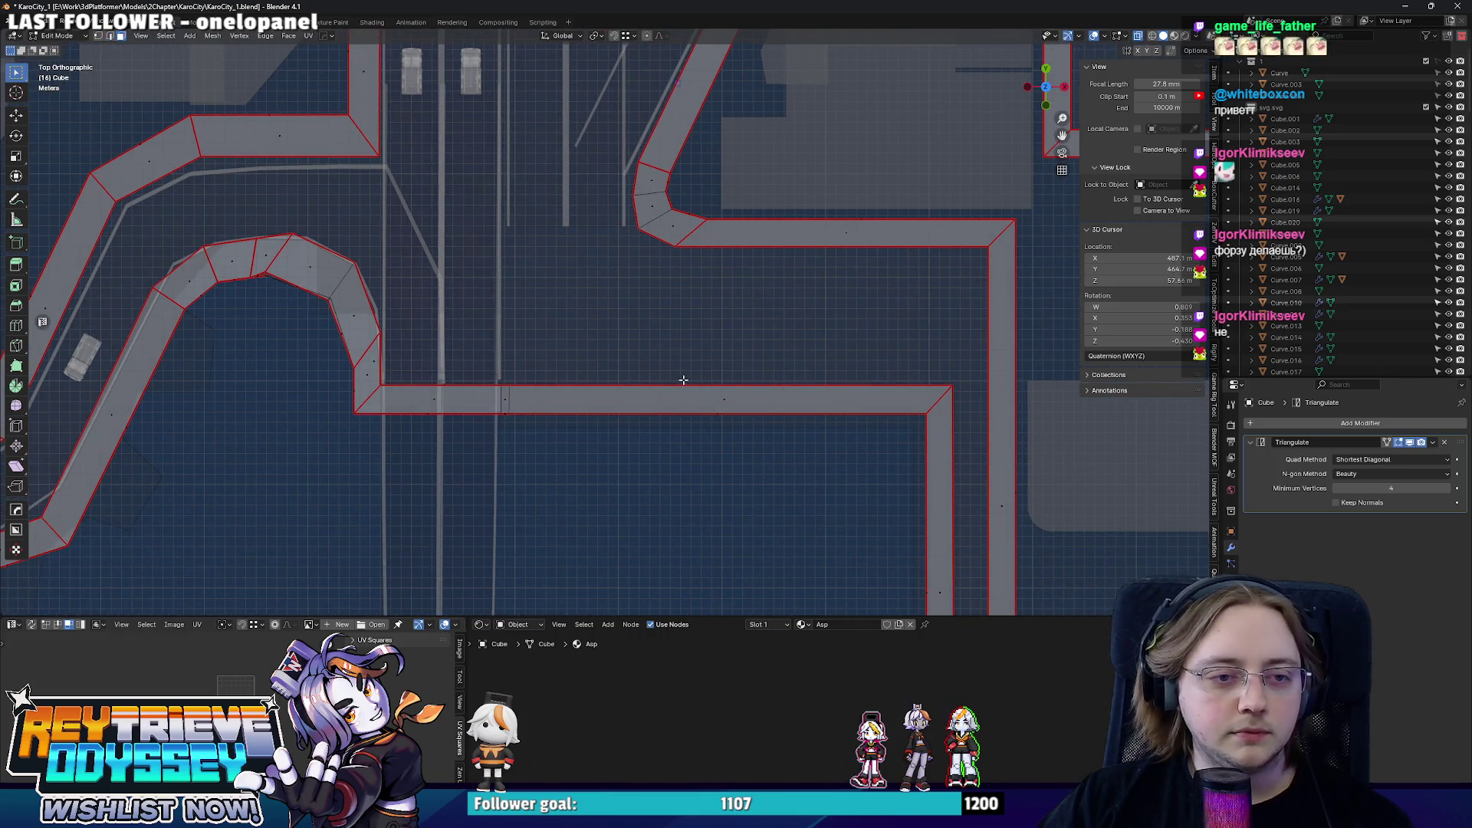
pyautogui.scroll(-2, 931, 433)
pyautogui.keyDown('shift'); pyautogui.moveTo(930, 434); pyautogui.dragTo(808, 332, button='middle'); pyautogui.keyUp('shift')
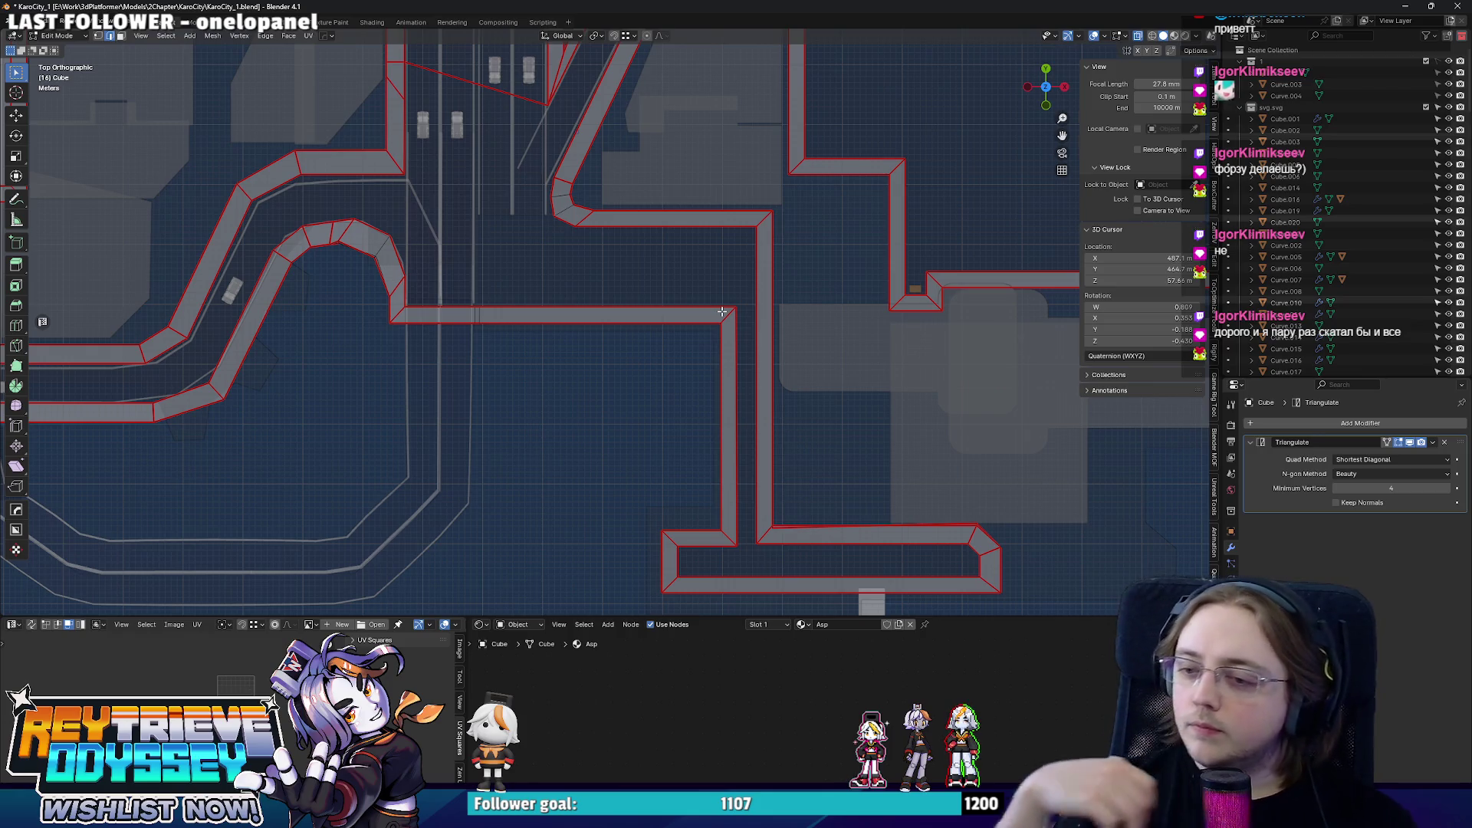
pyautogui.scroll(1, 722, 311)
pyautogui.keyDown('shift'); pyautogui.scroll(-2, 676, 306); pyautogui.keyUp('shift')
# - Shift the vertical connector strip along X and the lower horizontal strip about 0.4 m along Y
pyautogui.click(688, 308)
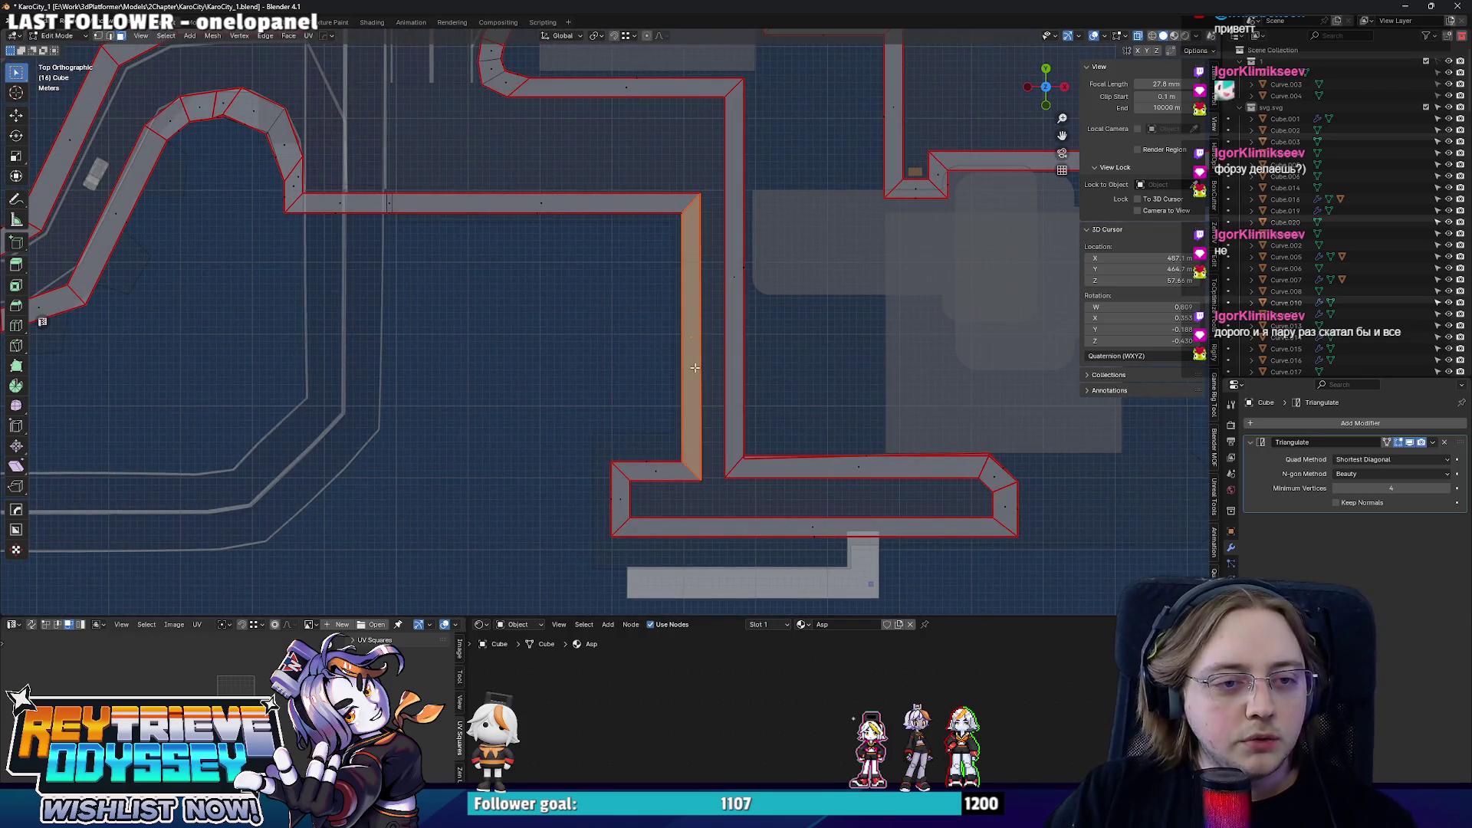
pyautogui.scroll(1, 644, 308)
pyautogui.keyDown('ctrl'); pyautogui.scroll(-2, 631, 308); pyautogui.keyUp('ctrl')
pyautogui.press('x')
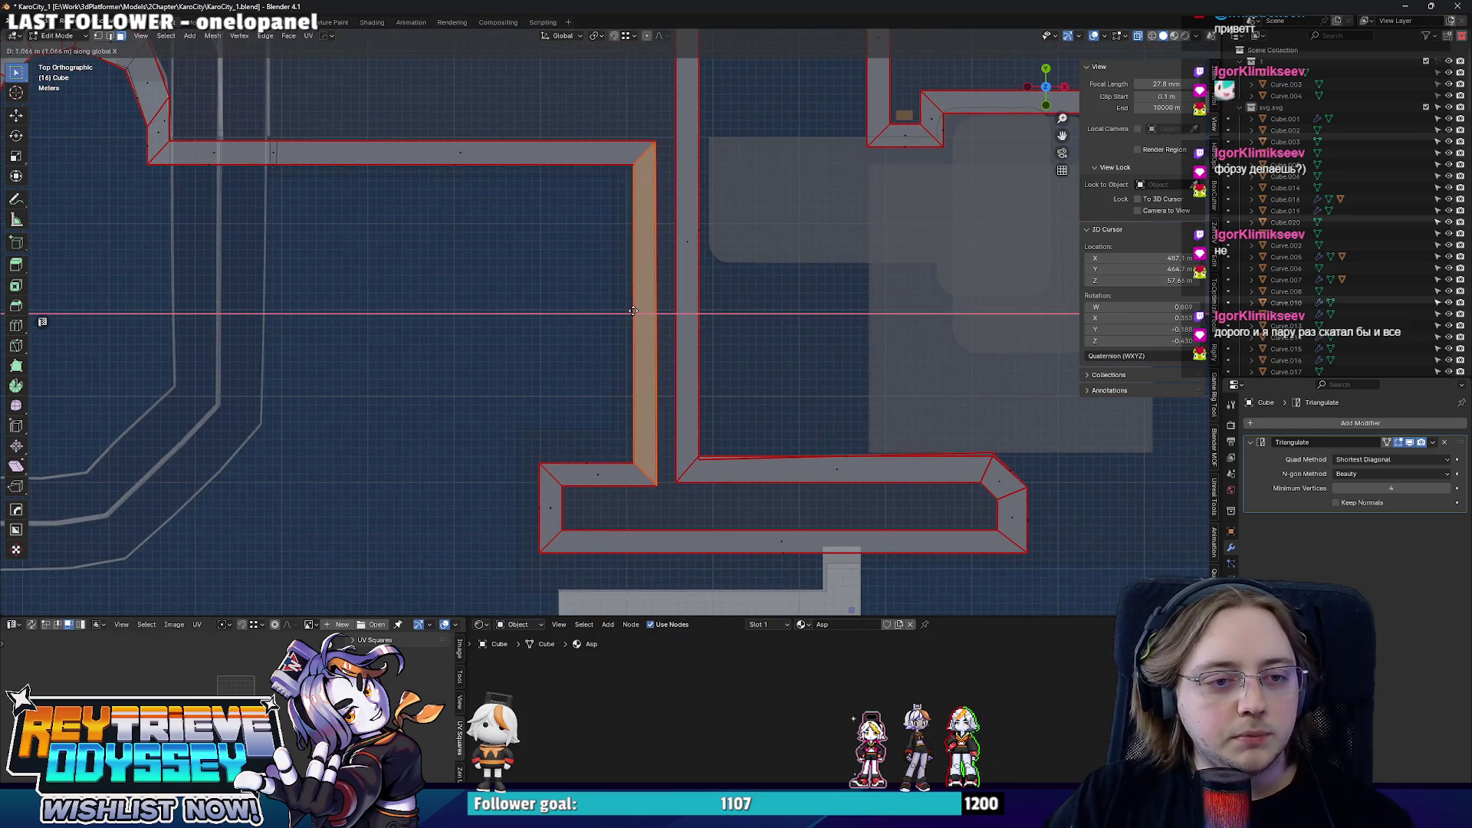
pyautogui.click(631, 311)
pyautogui.scroll(3, 598, 484)
pyautogui.click(596, 462)
pyautogui.scroll(2, 598, 472)
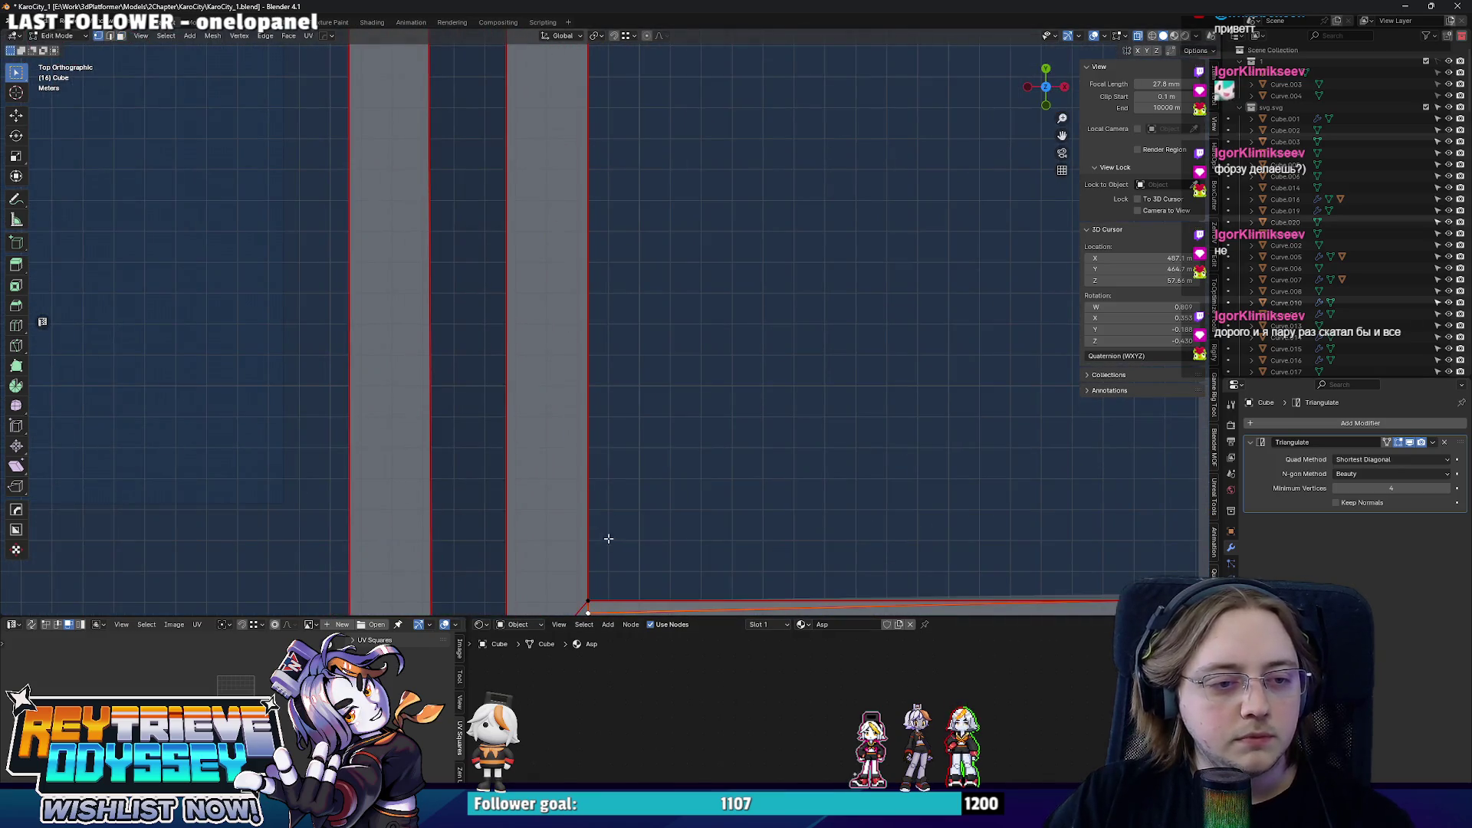
pyautogui.scroll(-3, 609, 542)
pyautogui.press('g')
pyautogui.press('y')
pyautogui.click(586, 447)
pyautogui.scroll(-2, 611, 422)
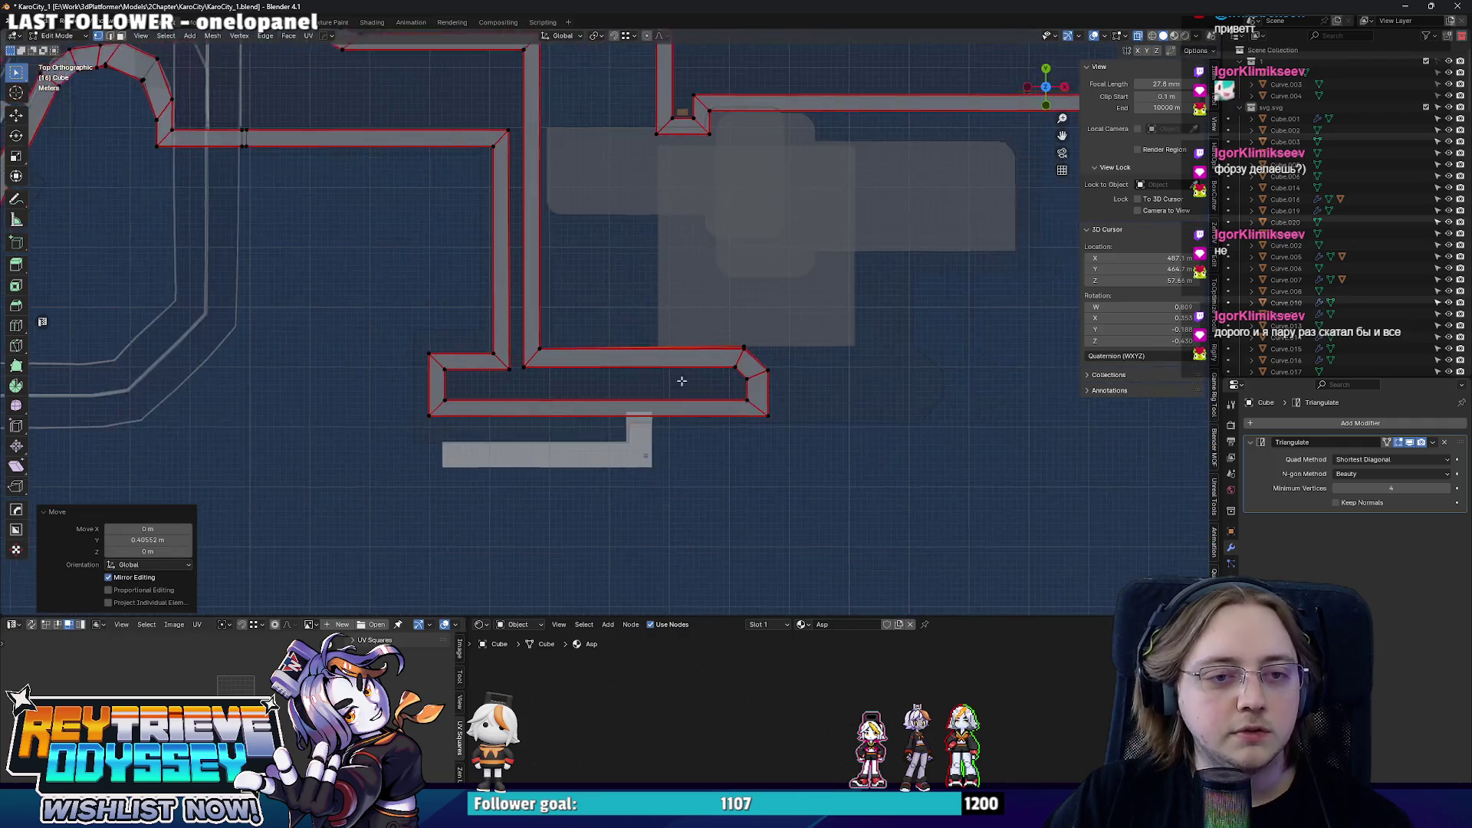
pyautogui.scroll(2, 703, 379)
pyautogui.scroll(2, 737, 380)
# - Move the road corner vertex along Y so the bottom road loop lines up
pyautogui.click(759, 372)
pyautogui.press('g')
pyautogui.press('y')
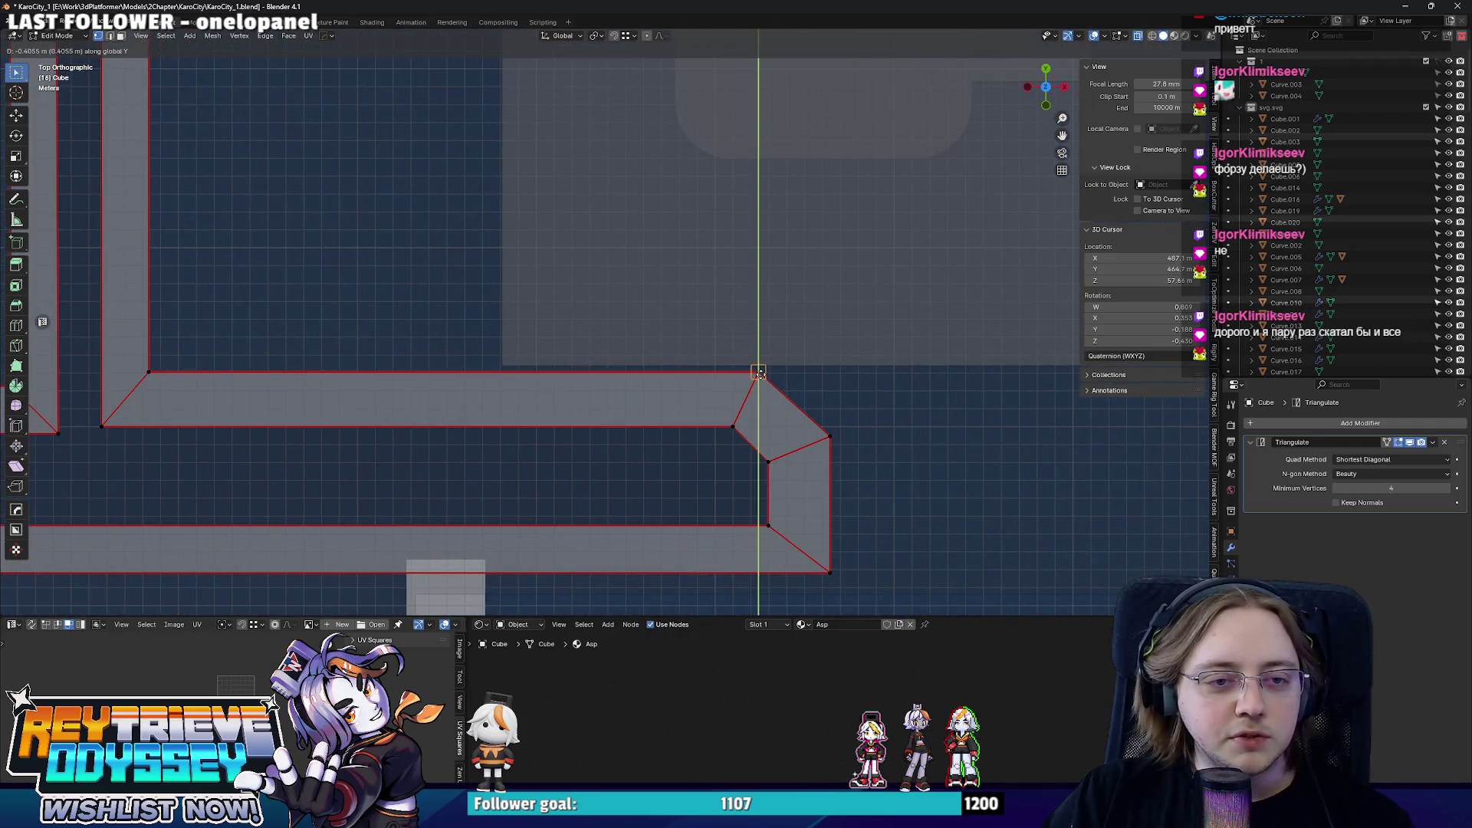
pyautogui.click(759, 372)
pyautogui.scroll(-4, 756, 375)
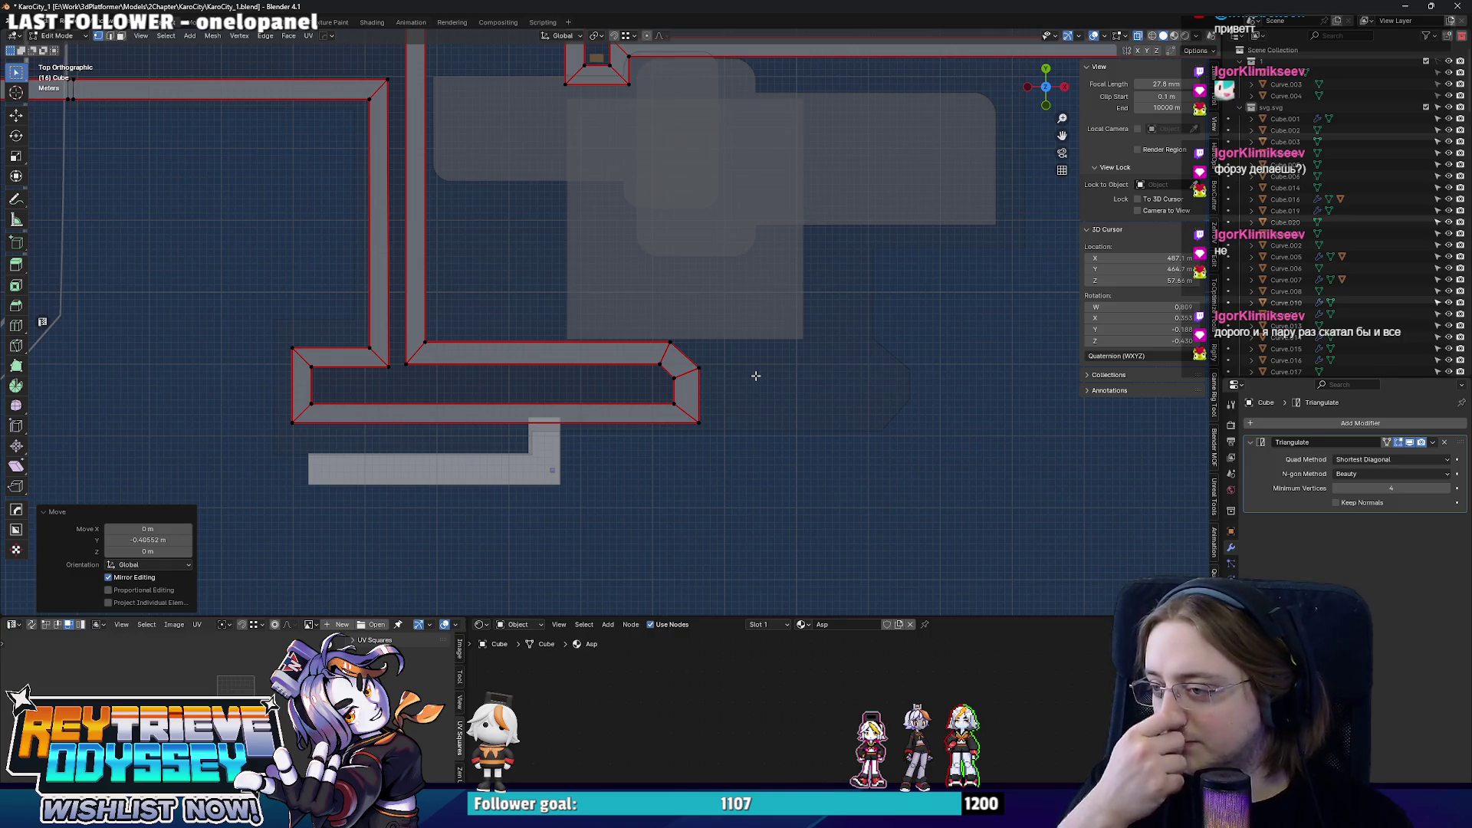
pyautogui.scroll(-1, 697, 305)
pyautogui.moveTo(698, 304)
pyautogui.keyDown('shift'); pyautogui.mouseDown(button='middle')
pyautogui.moveTo(665, 380)
pyautogui.moveTo(598, 384)
pyautogui.mouseUp(button='middle'); pyautogui.keyUp('shift')
pyautogui.scroll(2, 763, 347)
pyautogui.scroll(2, 588, 370)
pyautogui.scroll(-3, 588, 370)
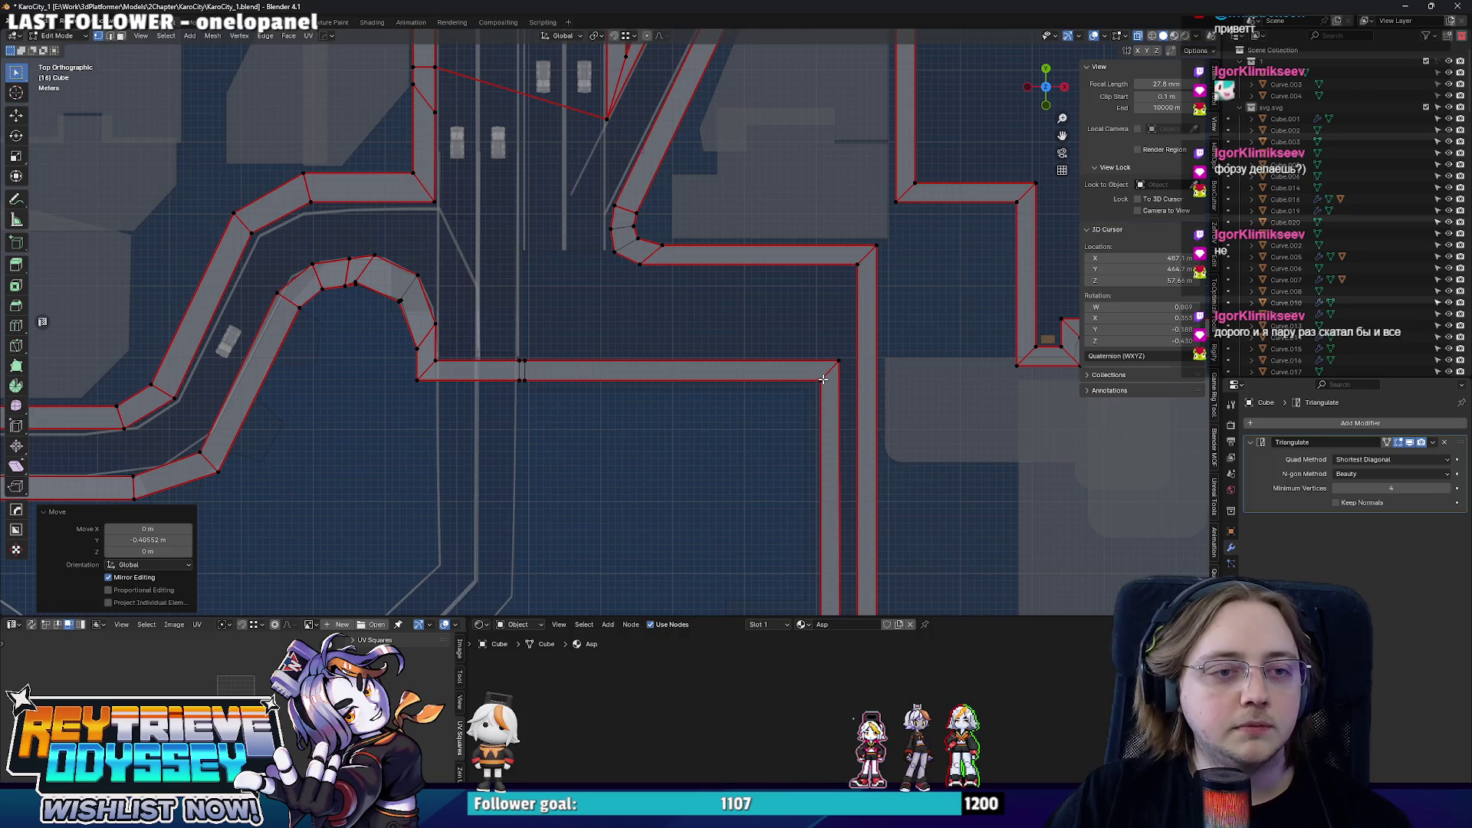
pyautogui.scroll(-1, 762, 345)
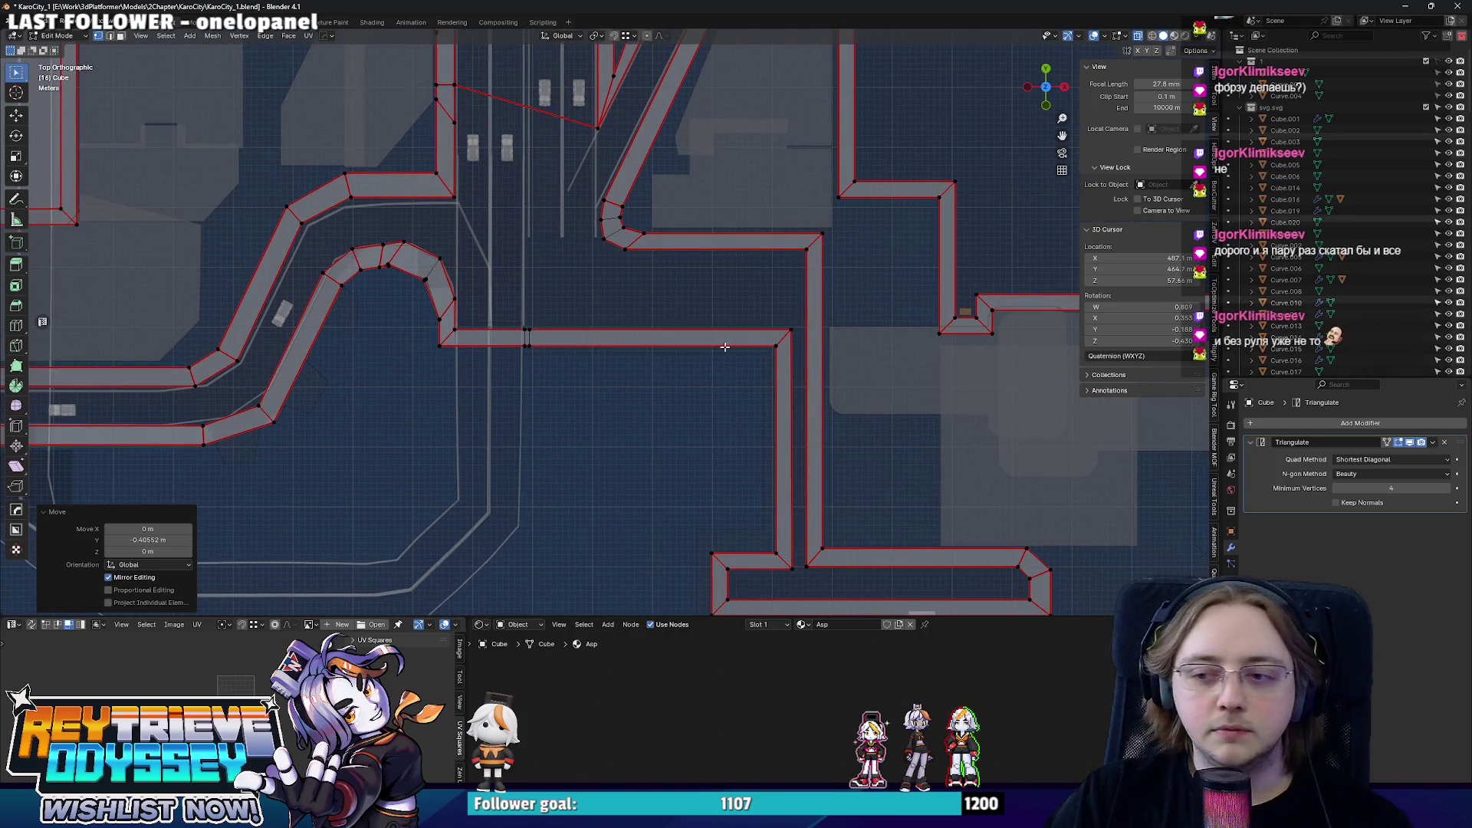
# - Lower the horizontal road segment along Y and line up its corner and lower-left vertices along X
pyautogui.click(665, 332)
pyautogui.press('g')
pyautogui.press('y')
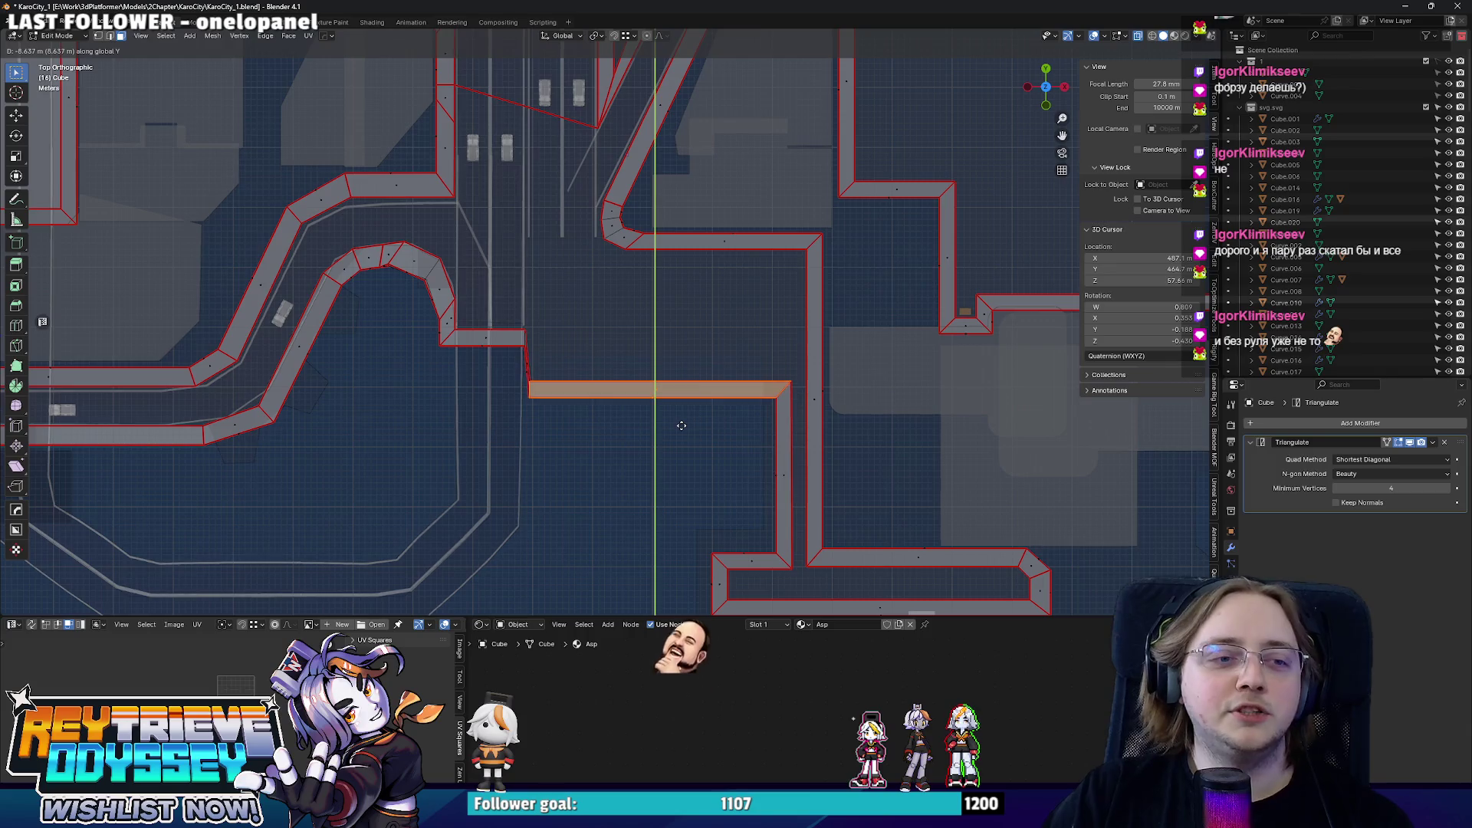
pyautogui.click(681, 425)
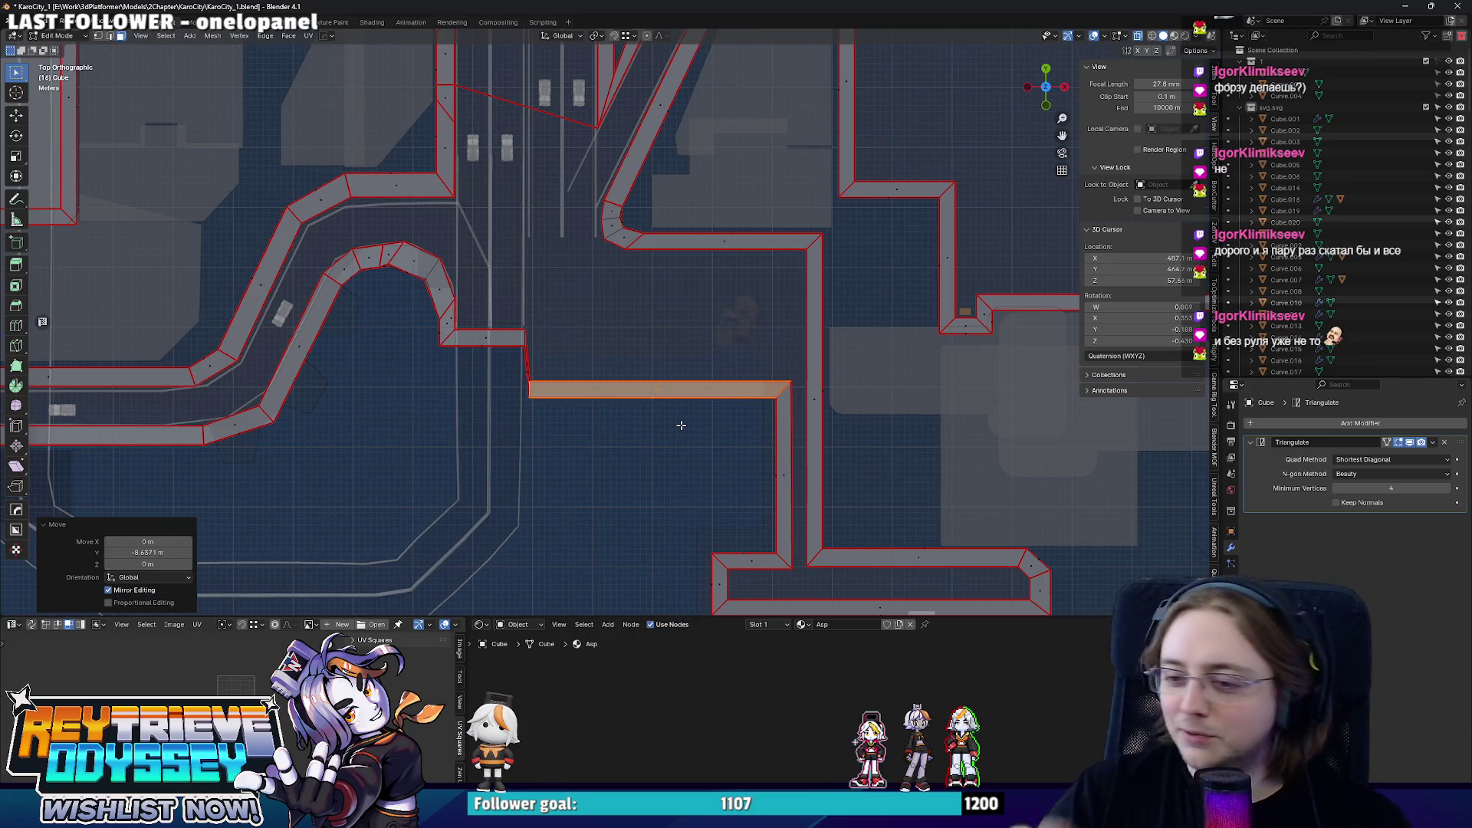
pyautogui.scroll(3, 490, 322)
pyautogui.scroll(3, 630, 342)
pyautogui.click(639, 301)
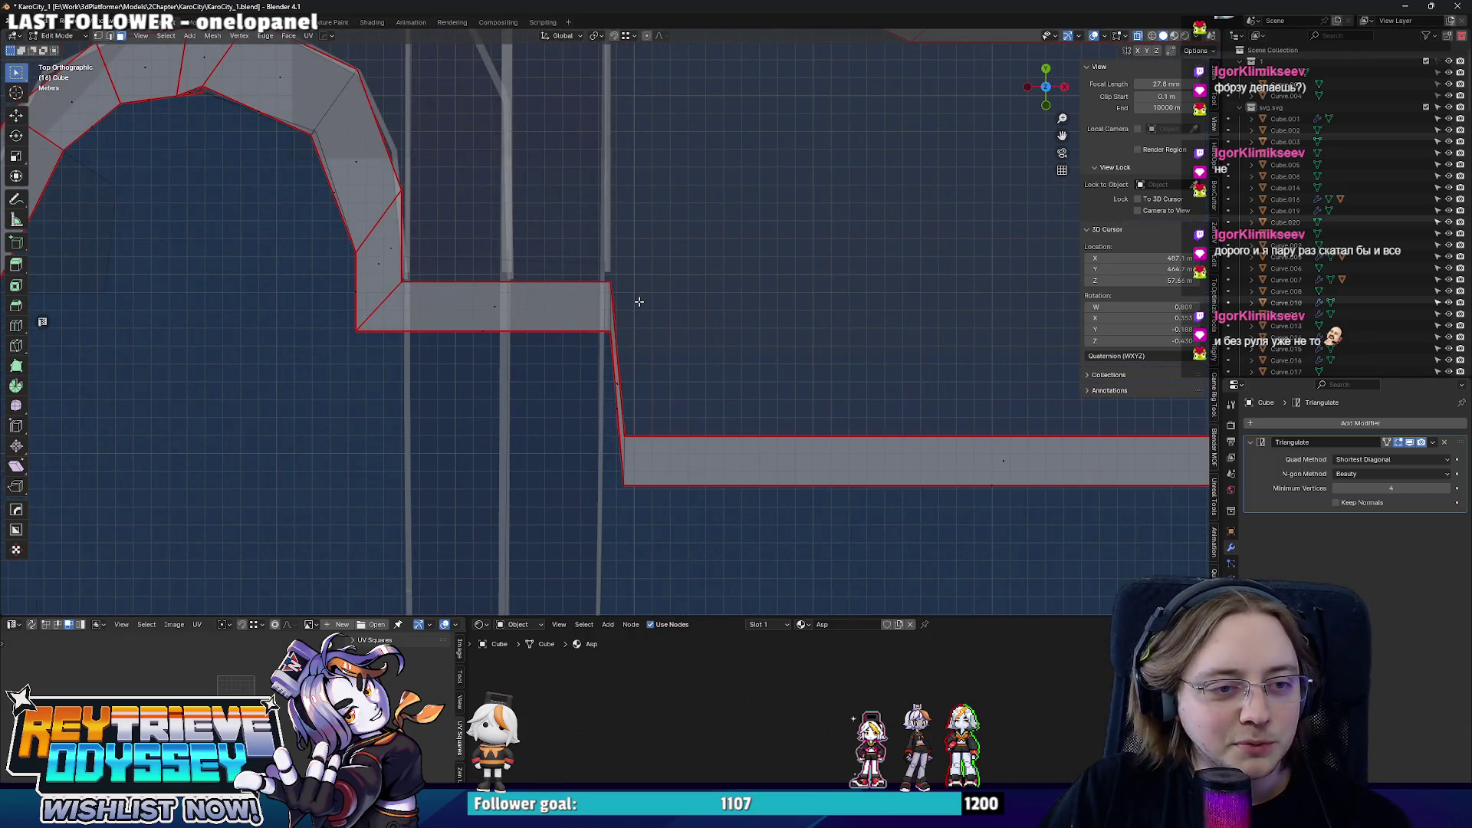
pyautogui.click(591, 271)
pyautogui.press('g')
pyautogui.press('y')
pyautogui.press('x')
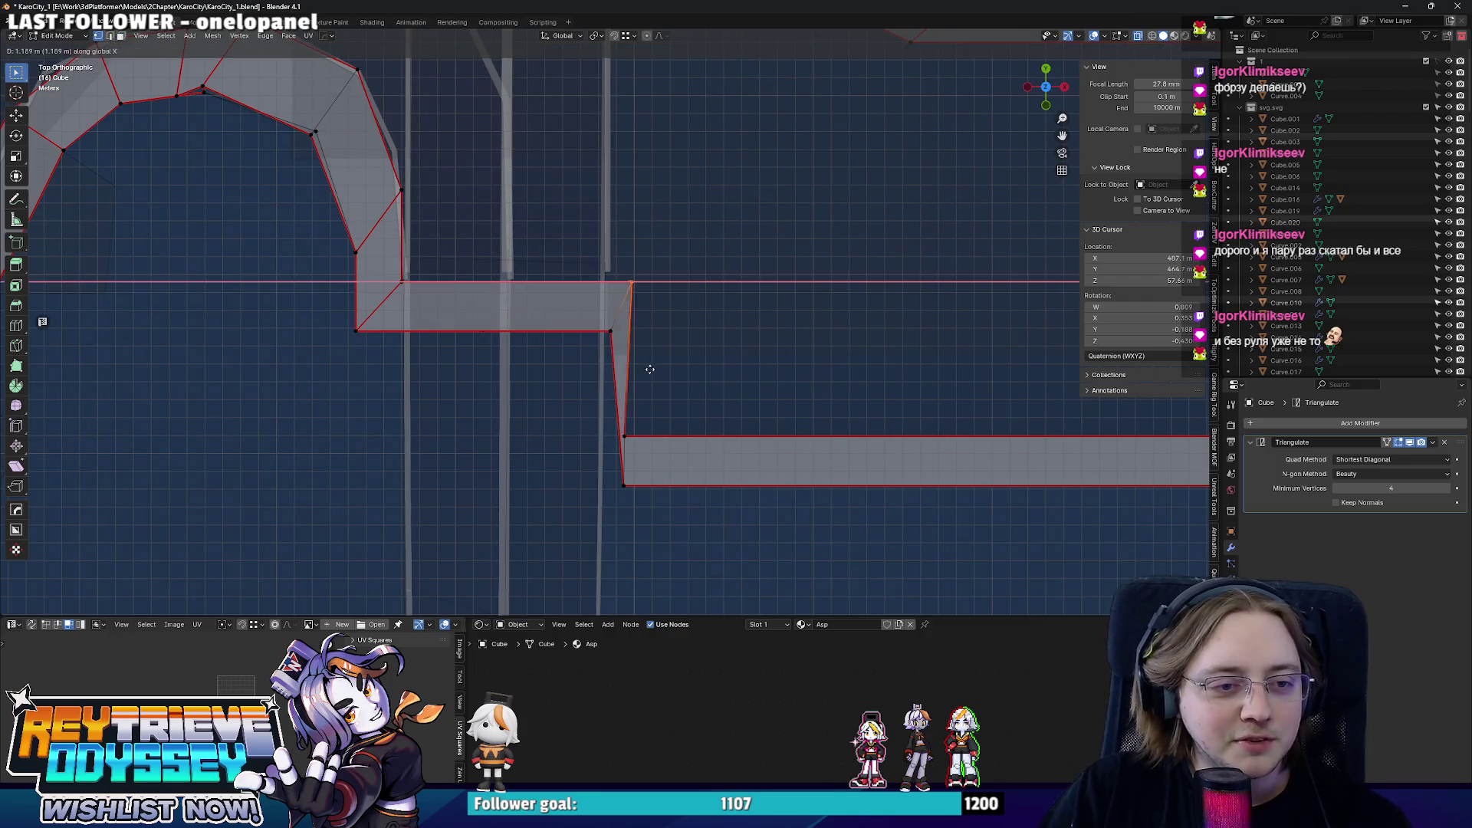
pyautogui.click(624, 434)
pyautogui.click(621, 482)
pyautogui.press('g')
pyautogui.press('x')
pyautogui.click(607, 332)
pyautogui.scroll(-1, 607, 333)
pyautogui.click(601, 365)
# - Shift the vertical step segment about 1.7 m along X and scale it to zero X width to straighten it
pyautogui.click(616, 407)
pyautogui.press('g')
pyautogui.press('y')
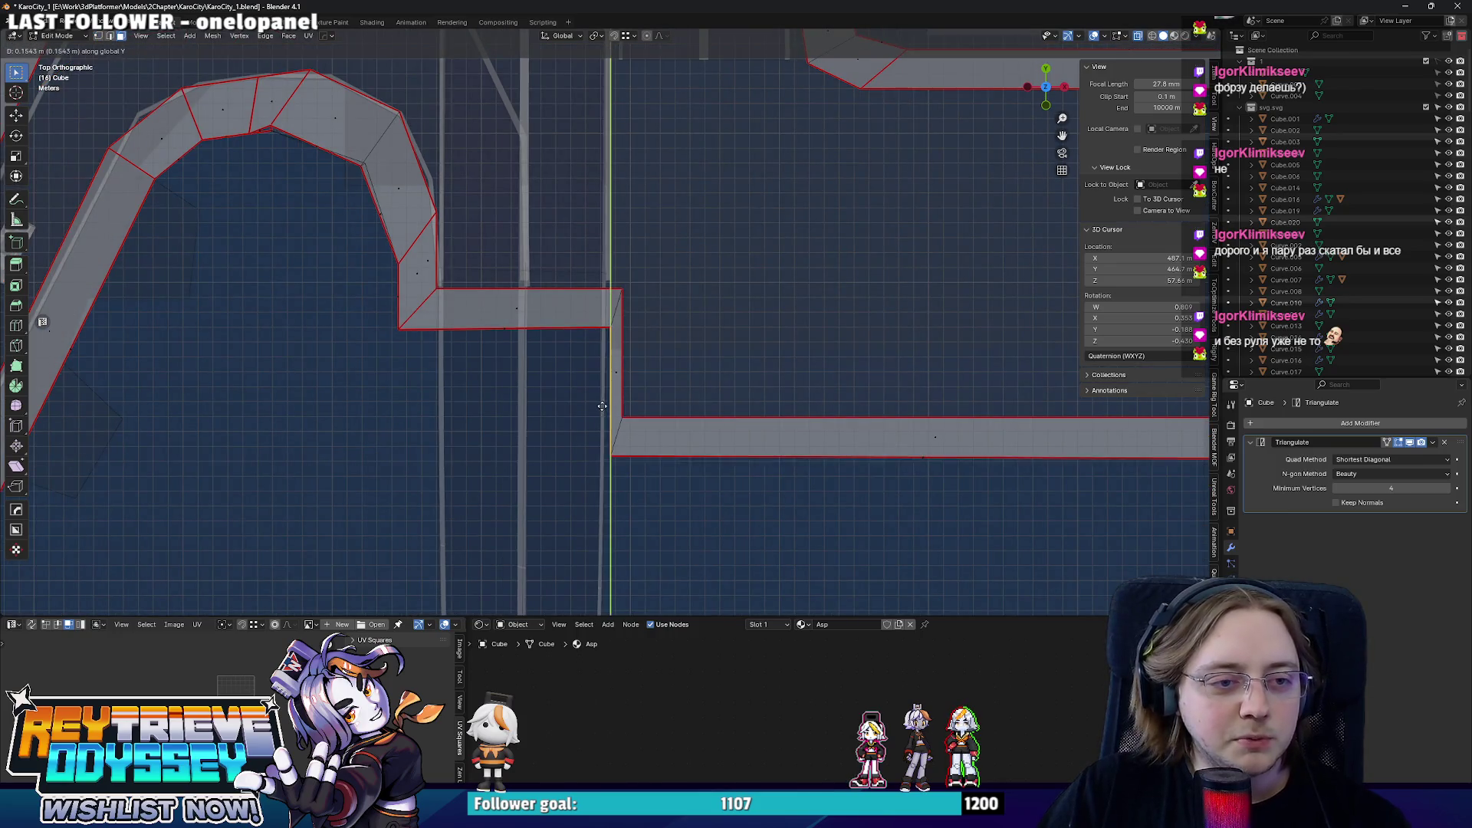
pyautogui.press('x')
pyautogui.press('Escape')
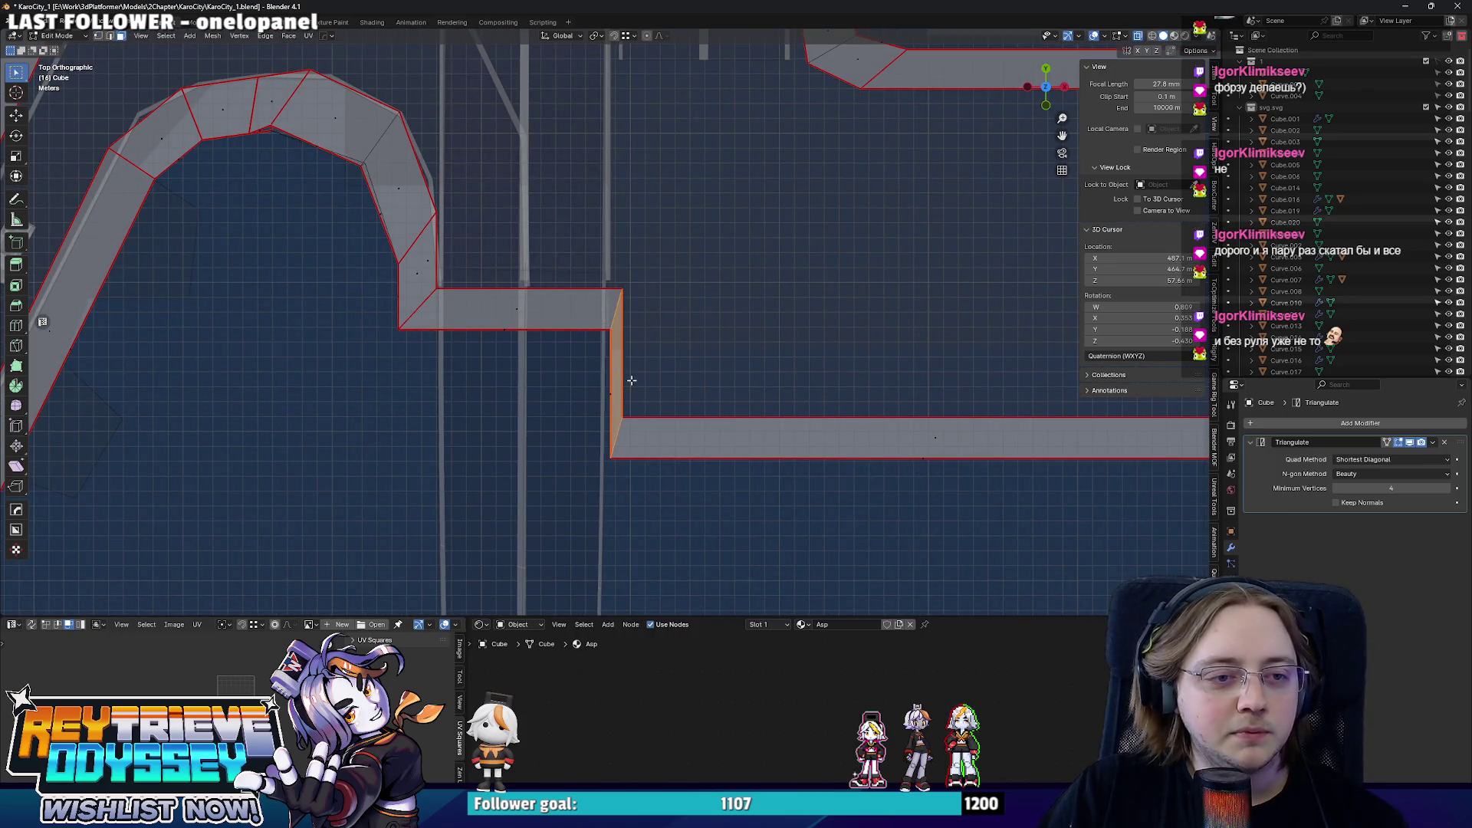
pyautogui.scroll(2, 620, 352)
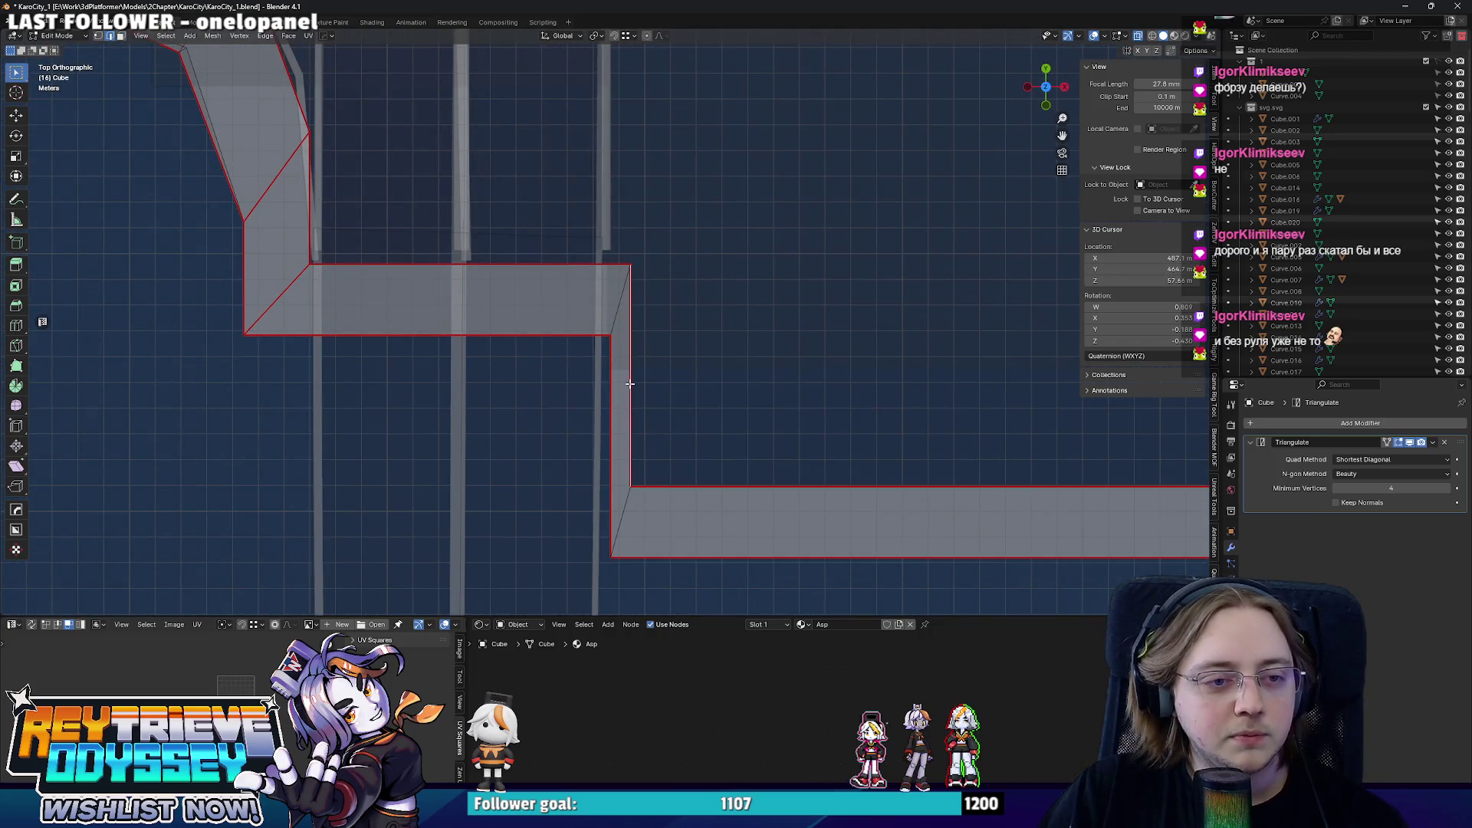
pyautogui.press('g')
pyautogui.press('x')
pyautogui.click(667, 386)
pyautogui.scroll(-1, 683, 384)
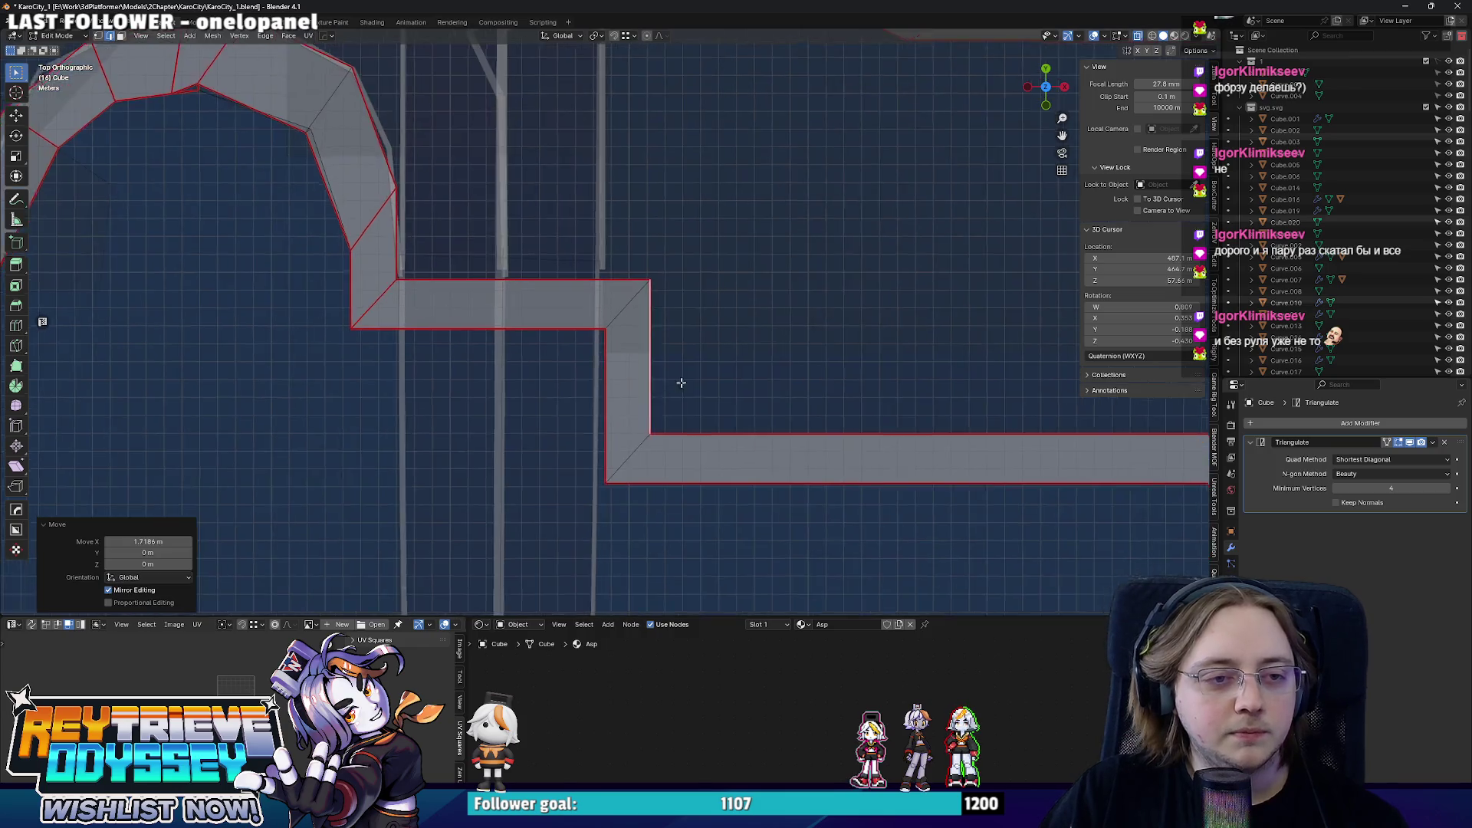
pyautogui.keyDown('shift'); pyautogui.moveTo(683, 384); pyautogui.dragTo(623, 347, button='middle'); pyautogui.keyUp('shift')
pyautogui.press('s')
pyautogui.press('x')
pyautogui.press('0')
pyautogui.press('Return')
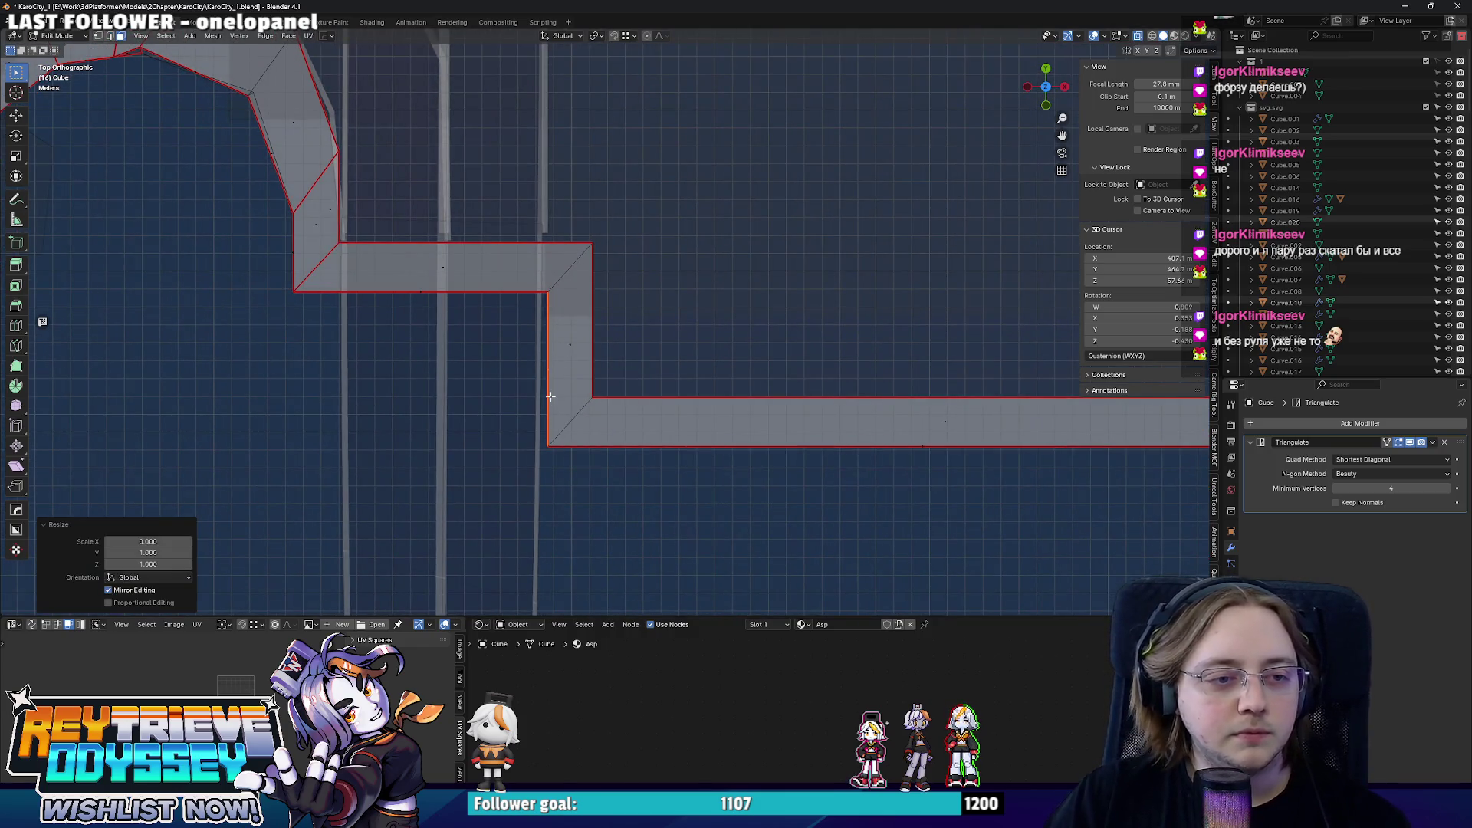
pyautogui.scroll(-4, 550, 397)
pyautogui.scroll(1, 677, 355)
pyautogui.scroll(1, 624, 368)
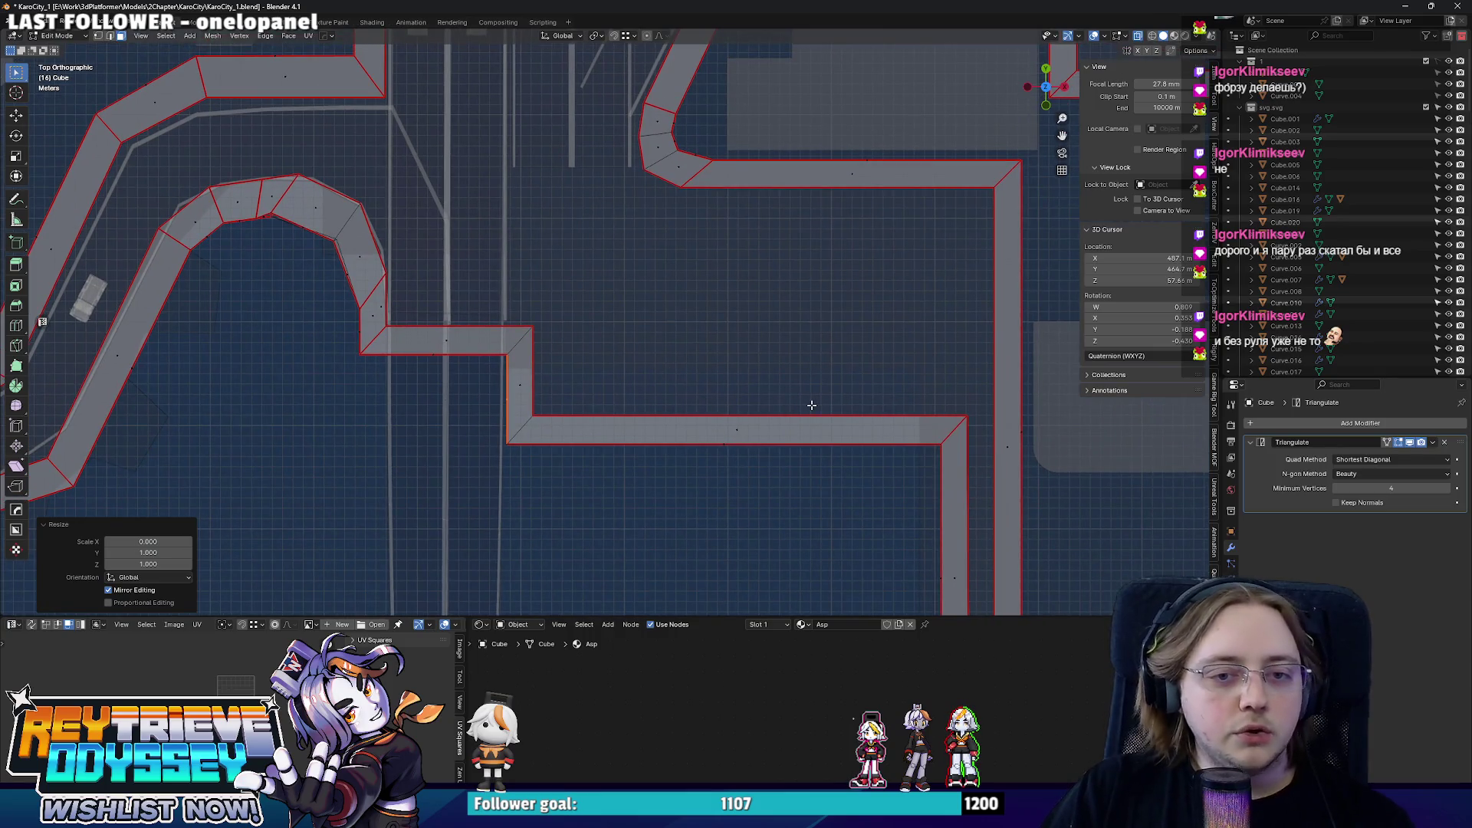
pyautogui.scroll(-2, 811, 405)
pyautogui.scroll(-2, 760, 380)
# - Review the stepped jog in Object Mode perspective, then switch to the Miro reference board
pyautogui.press('Tab')
pyautogui.moveTo(756, 378)
pyautogui.mouseDown(button='middle')
pyautogui.moveTo(656, 316)
pyautogui.moveTo(722, 335)
pyautogui.mouseUp(button='middle')
pyautogui.scroll(4, 656, 309)
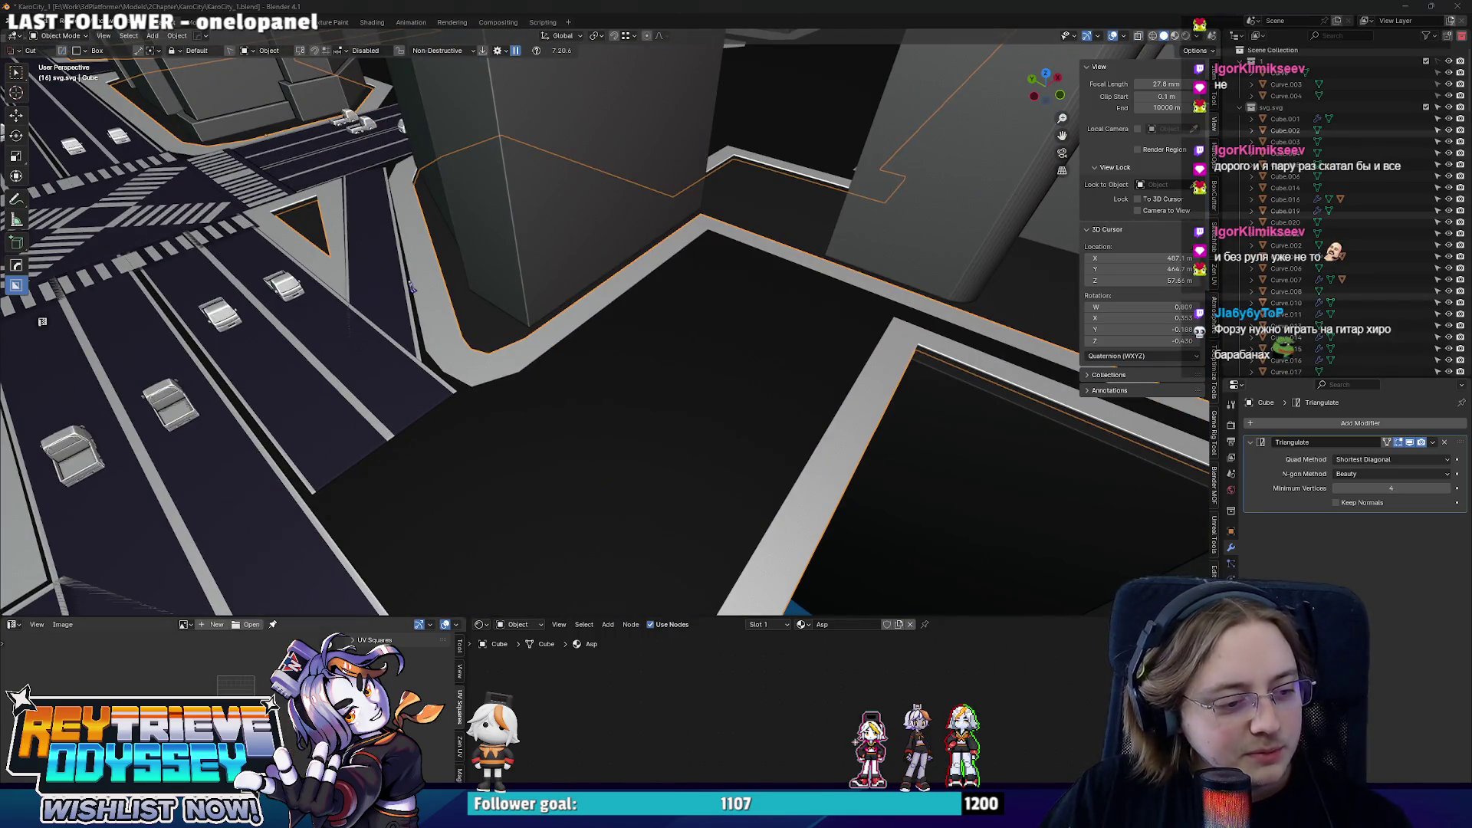
pyautogui.hotkey('alt', 'Tab')
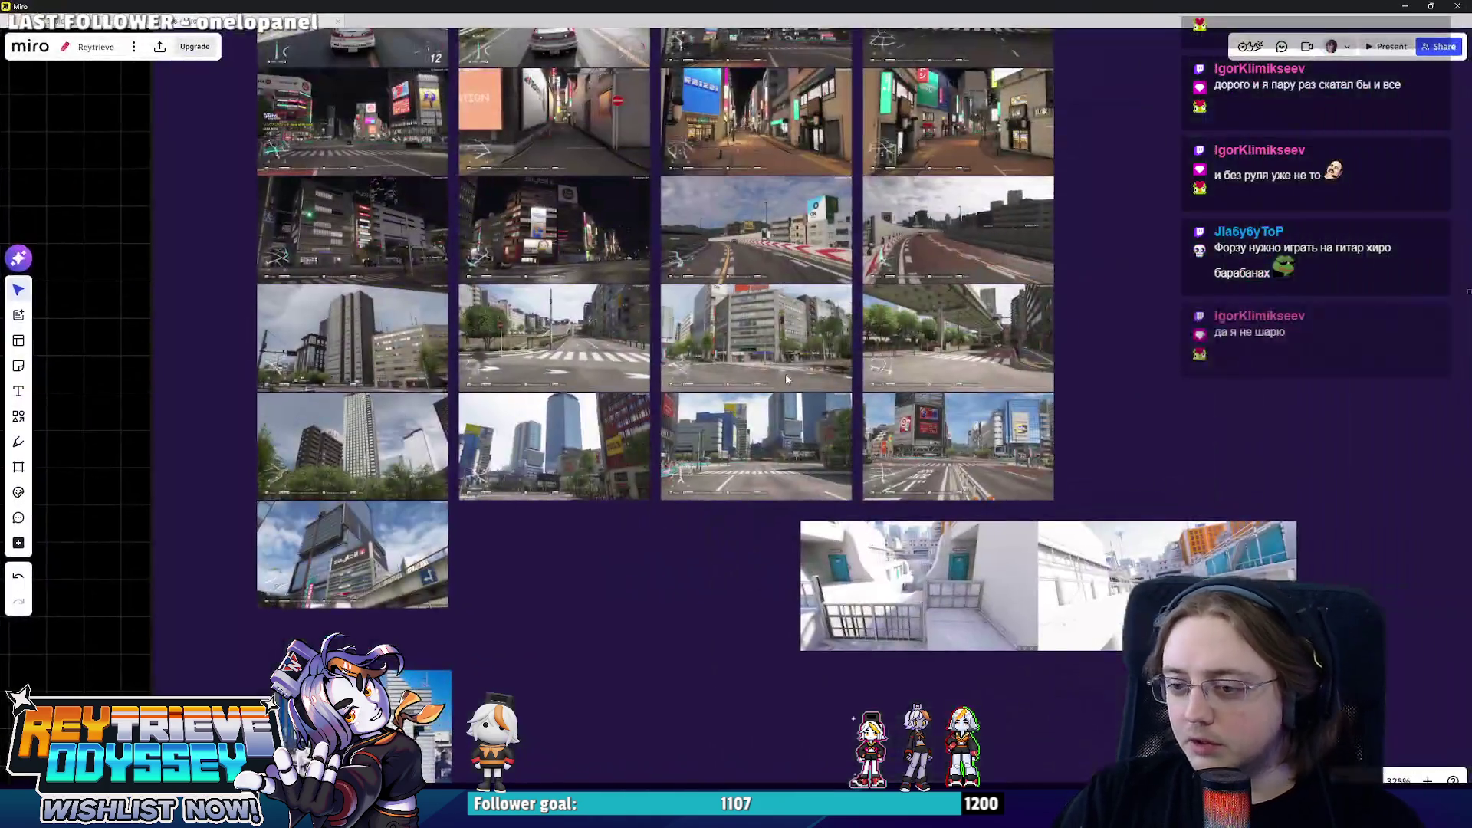
pyautogui.scroll(-3, 768, 461)
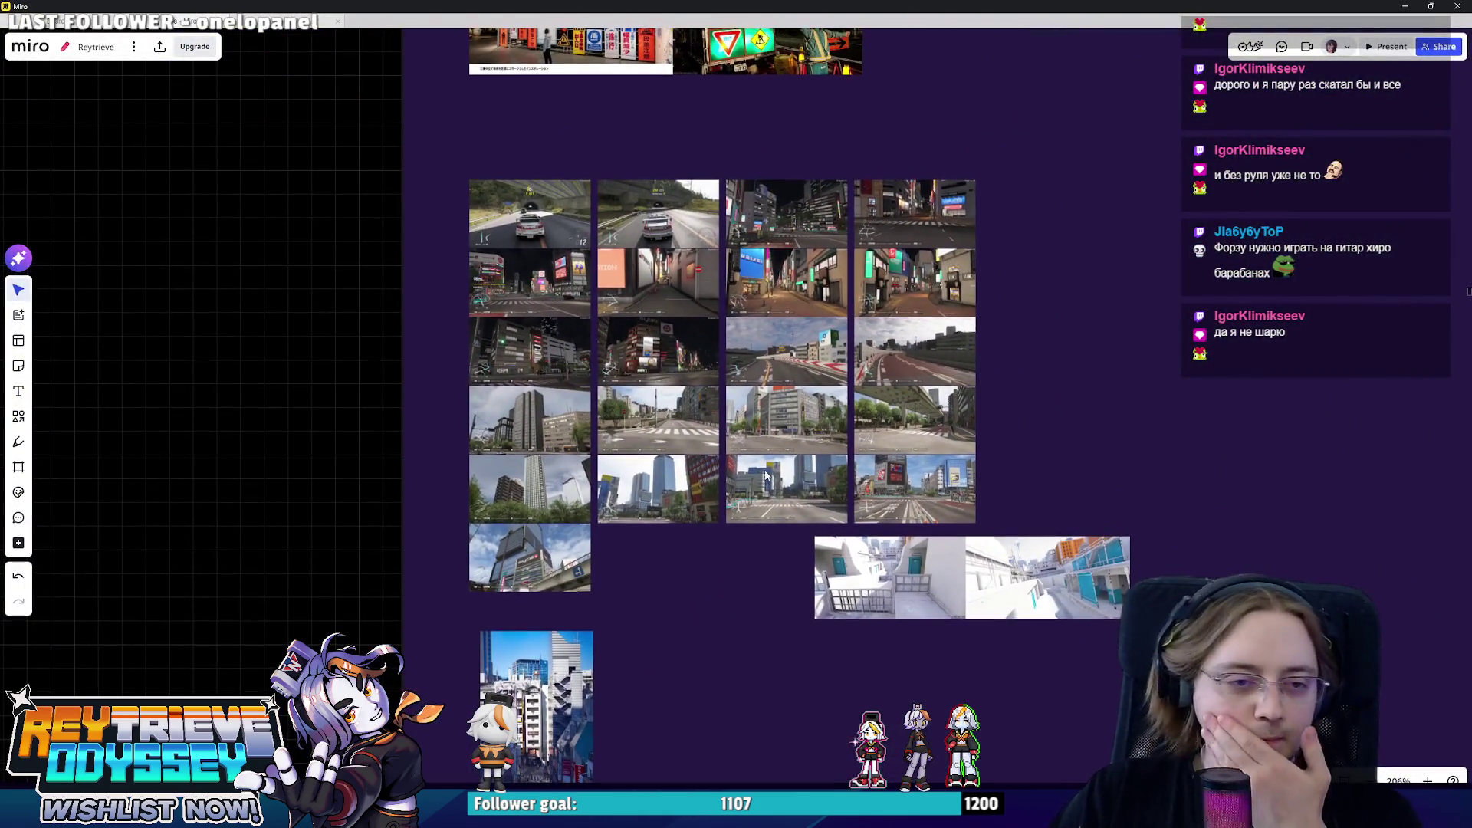
pyautogui.scroll(5, 666, 350)
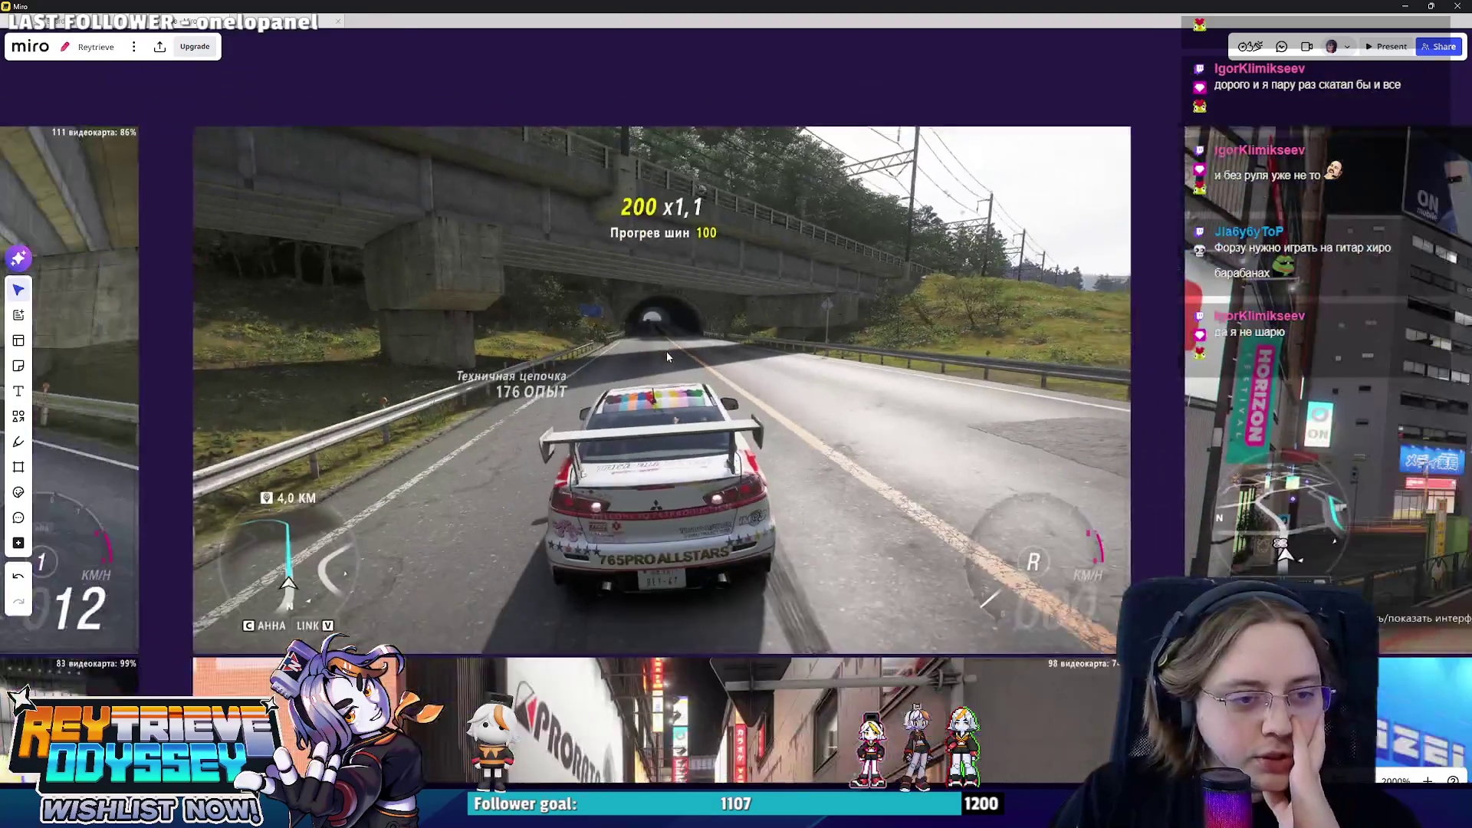
pyautogui.scroll(-1, 666, 350)
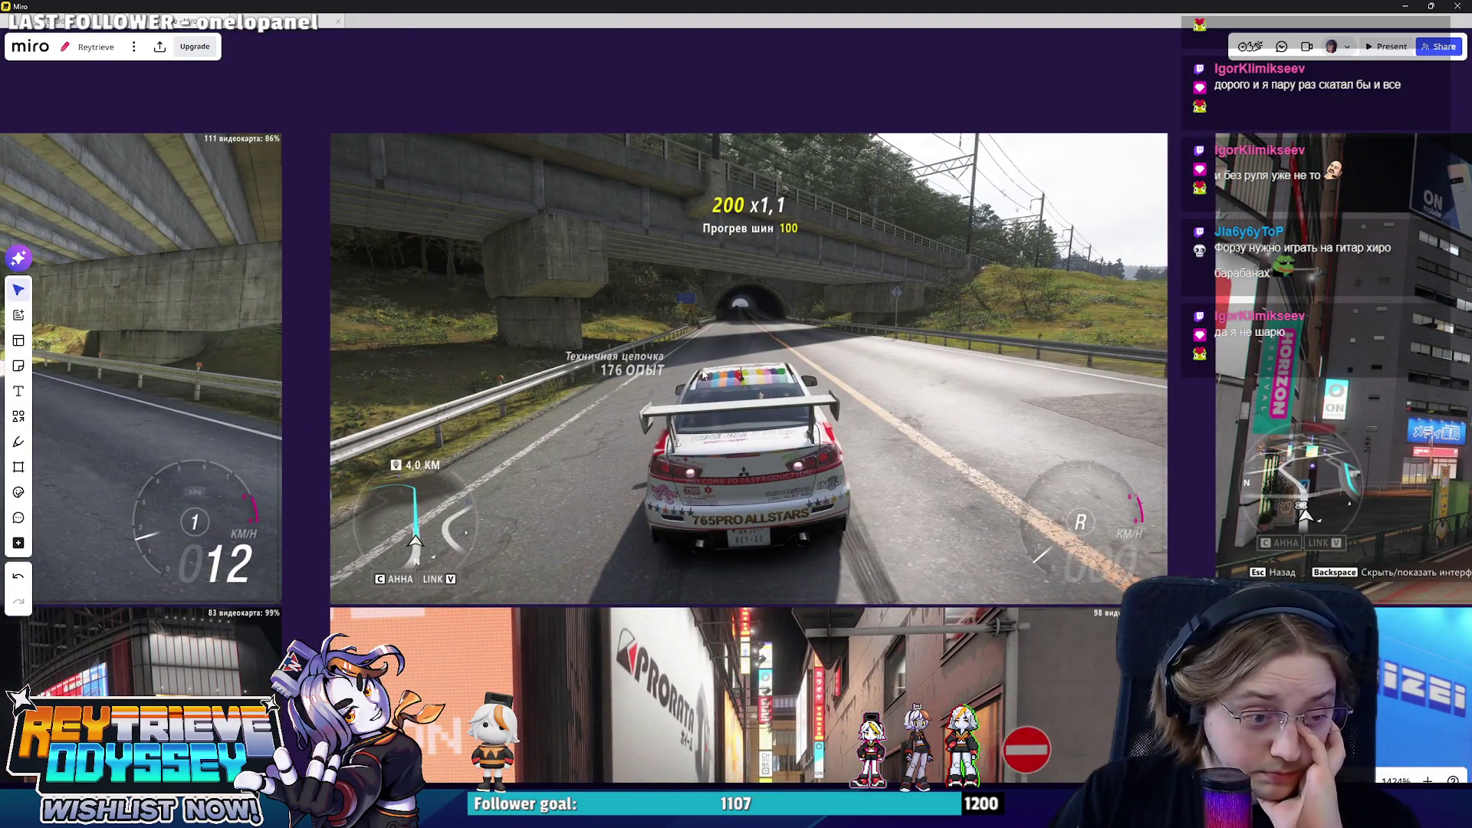
pyautogui.scroll(-3, 703, 375)
pyautogui.scroll(-2, 703, 375)
pyautogui.scroll(1, 756, 633)
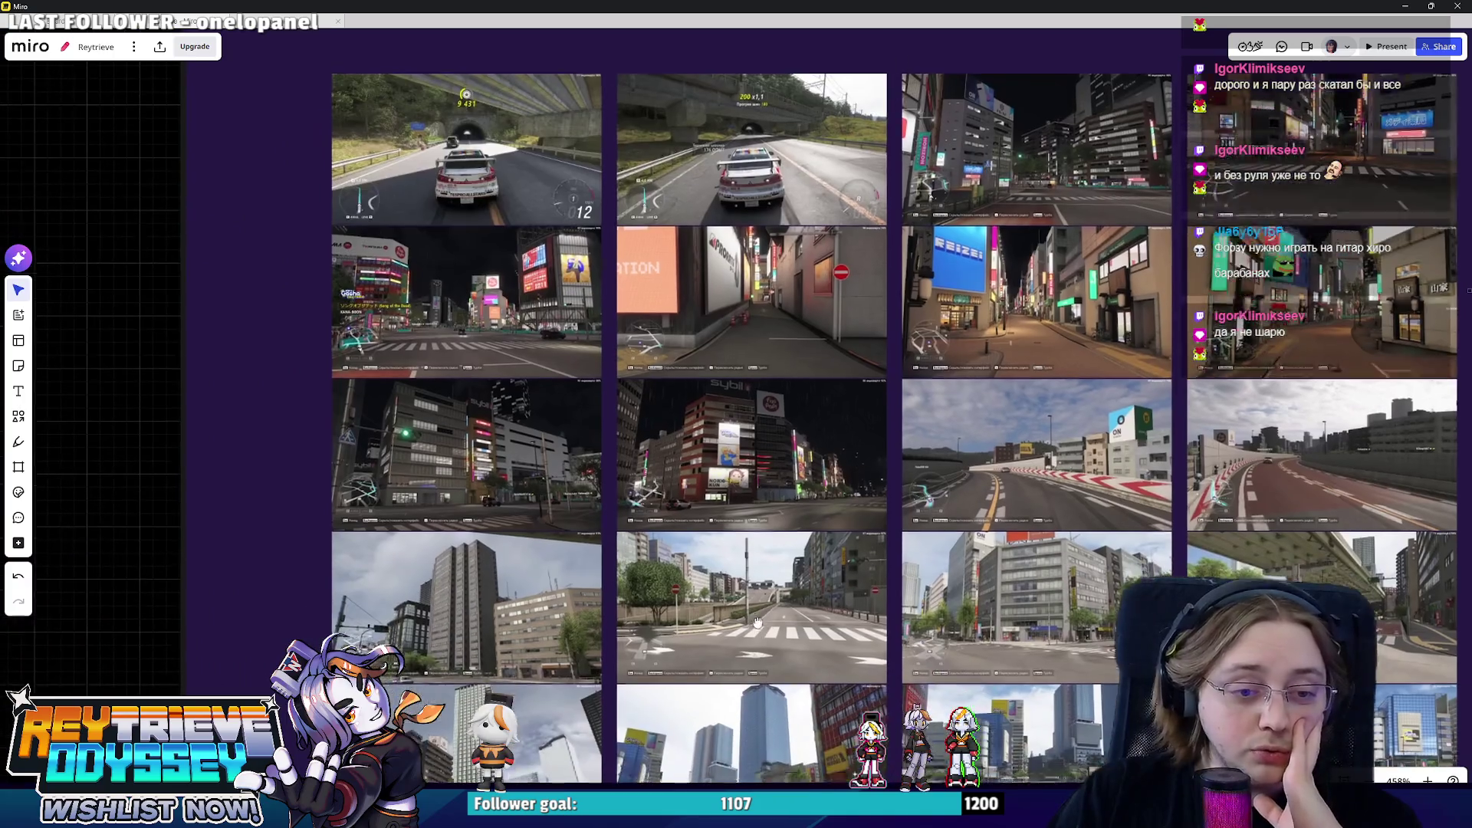
pyautogui.scroll(-1, 755, 633)
pyautogui.scroll(-3, 868, 522)
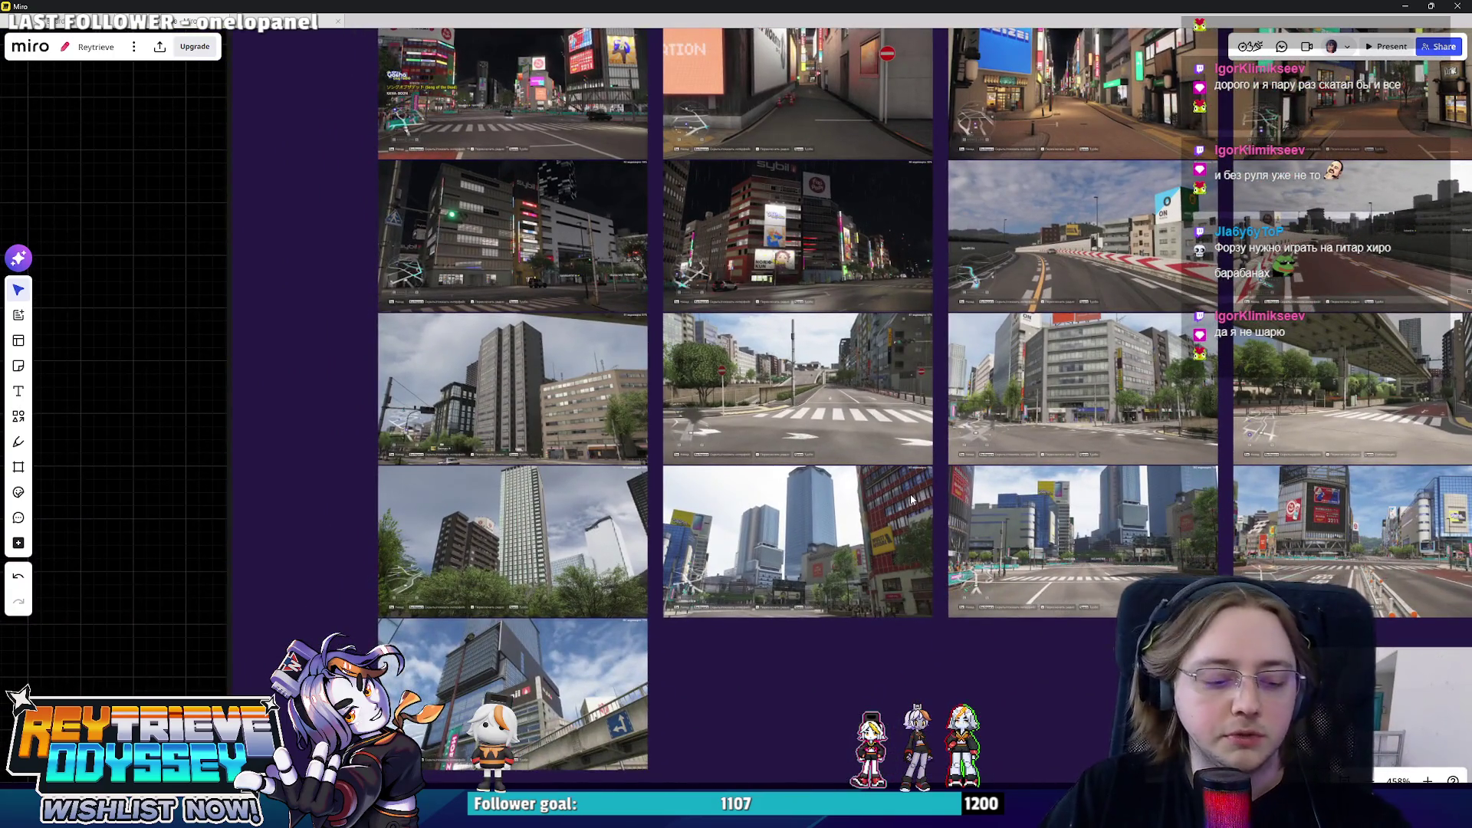
pyautogui.scroll(-3, 934, 481)
pyautogui.hscroll(2, 1055, 657)
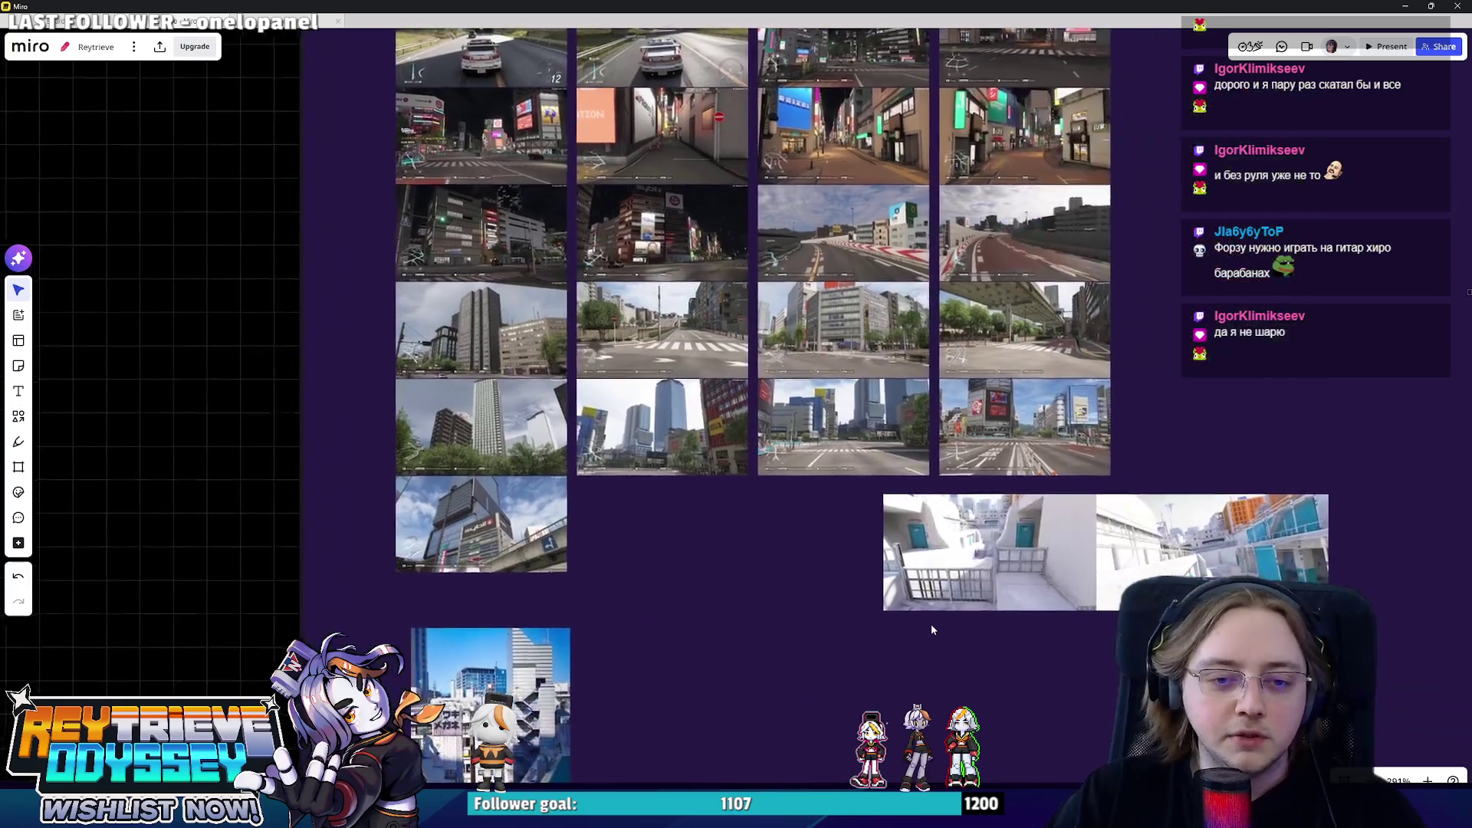
pyautogui.scroll(-2, 931, 629)
pyautogui.scroll(-3, 830, 404)
pyautogui.scroll(3, 946, 651)
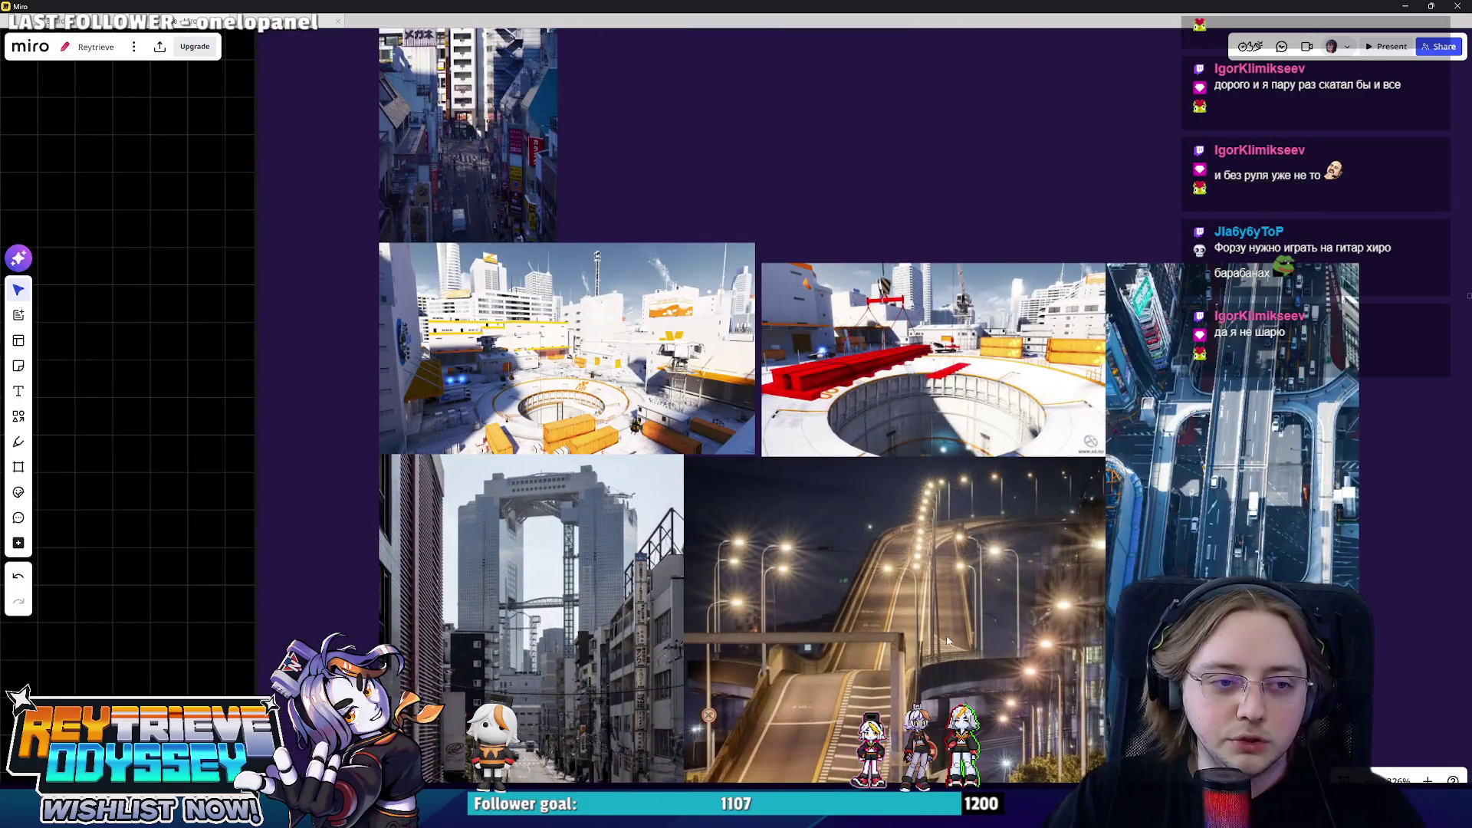
pyautogui.scroll(-3, 920, 575)
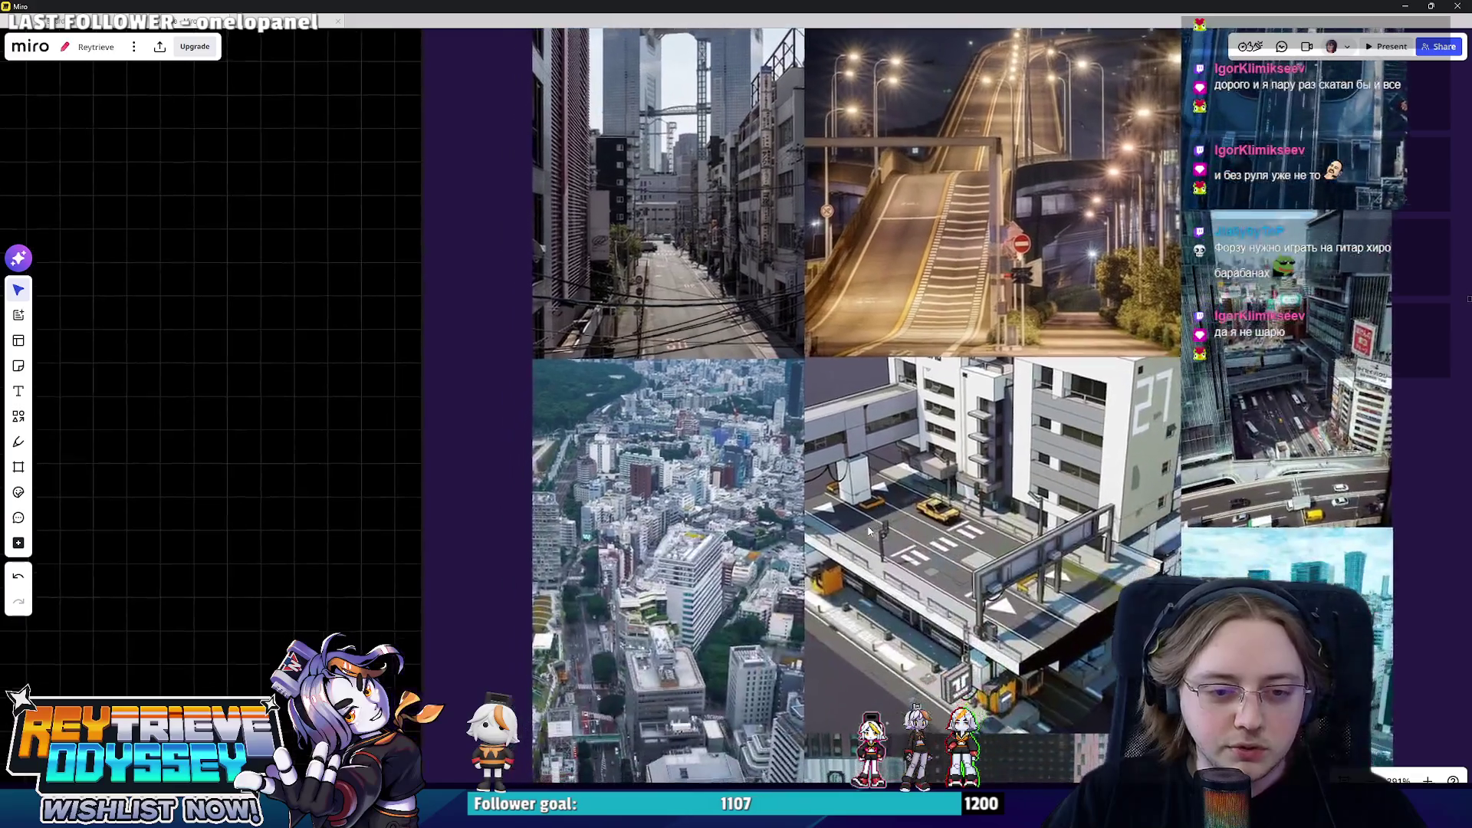
pyautogui.scroll(2, 862, 487)
pyautogui.scroll(3, 648, 564)
pyautogui.scroll(-2, 648, 563)
pyautogui.scroll(3, 647, 564)
pyautogui.scroll(-1, 647, 563)
pyautogui.scroll(-2, 737, 461)
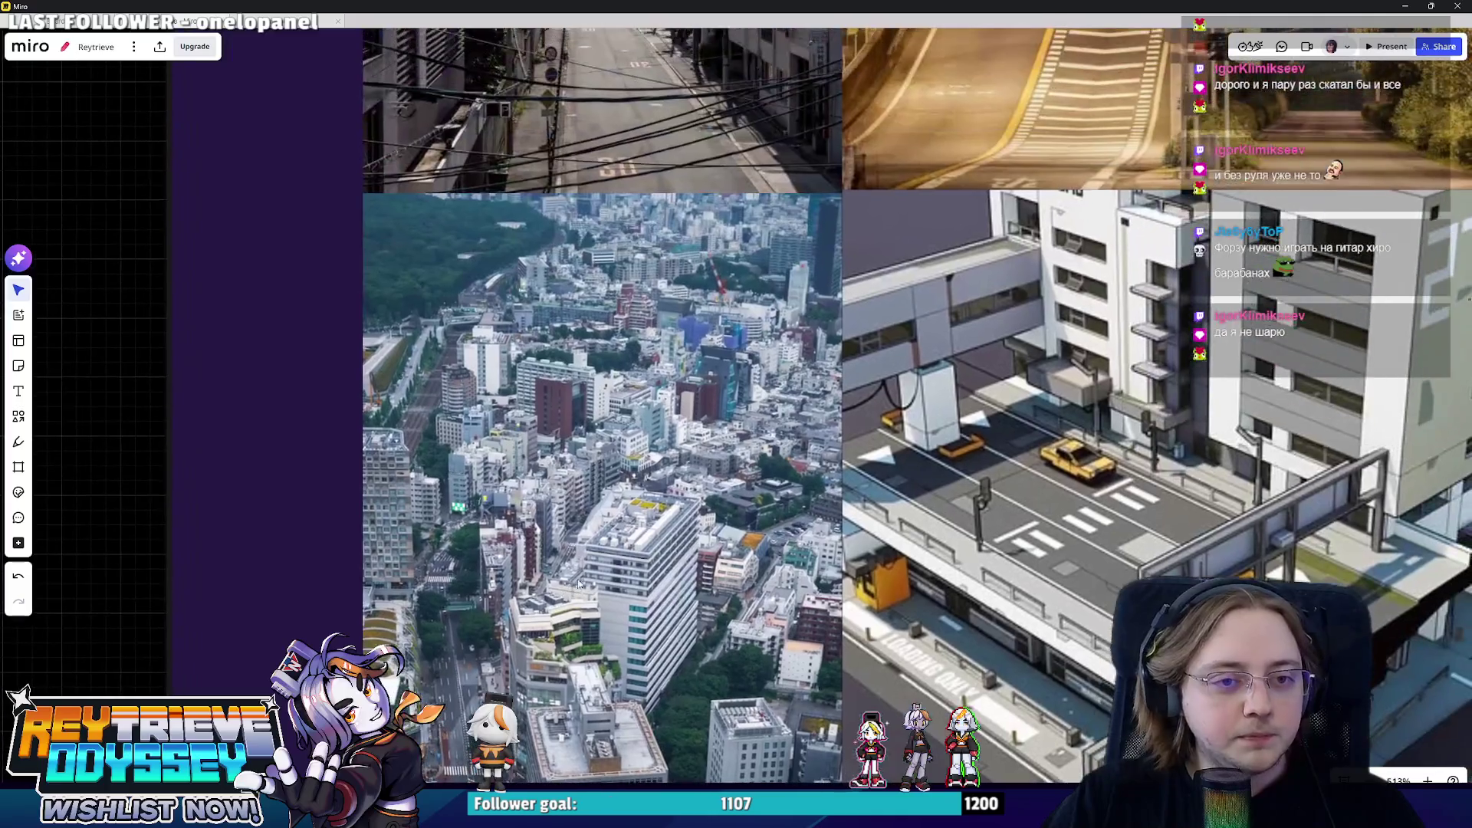
pyautogui.scroll(2, 810, 371)
pyautogui.scroll(-3, 810, 371)
pyautogui.scroll(-2, 955, 667)
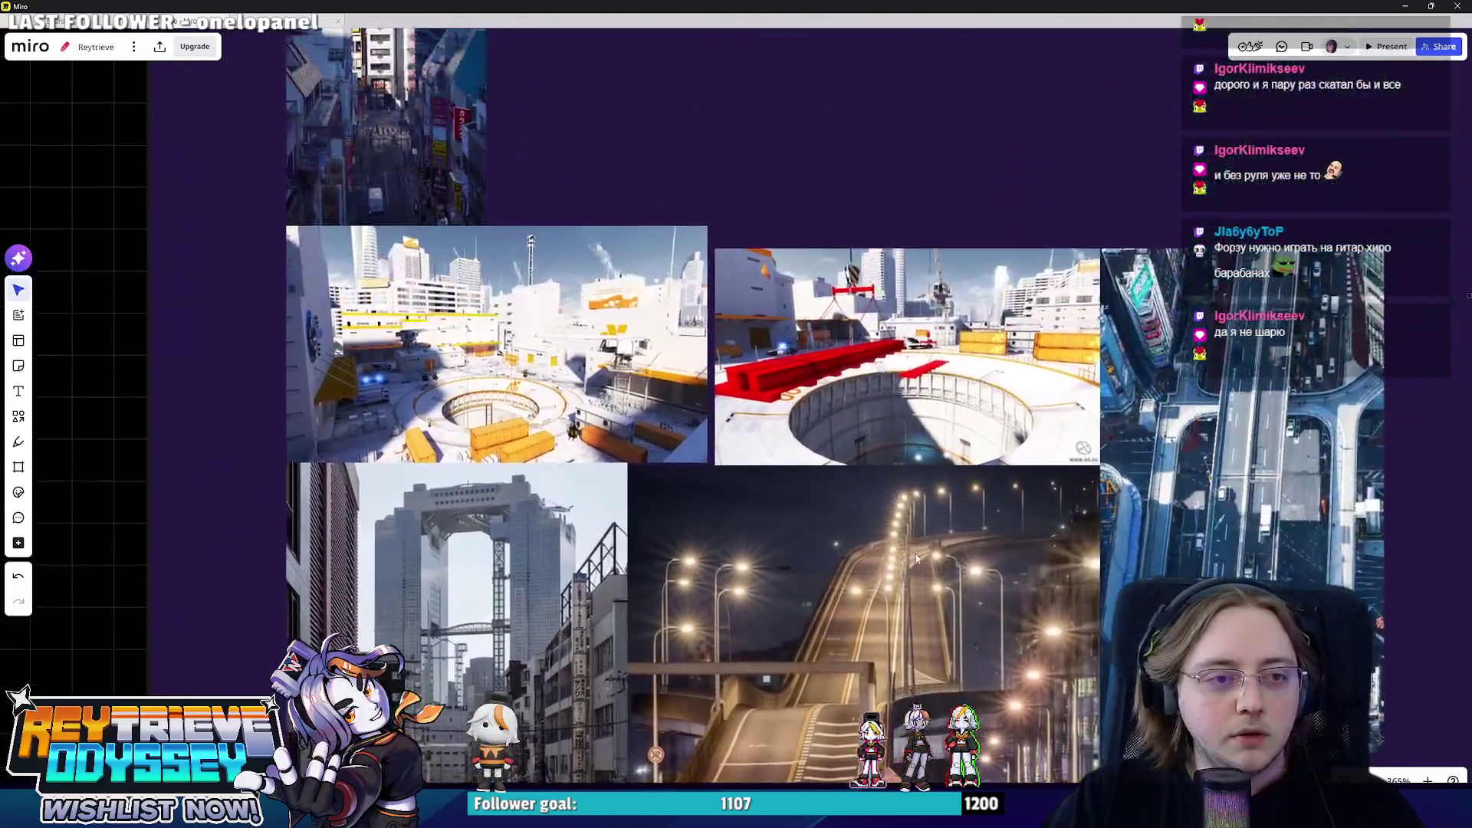
pyautogui.scroll(-2, 956, 667)
pyautogui.scroll(2, 880, 427)
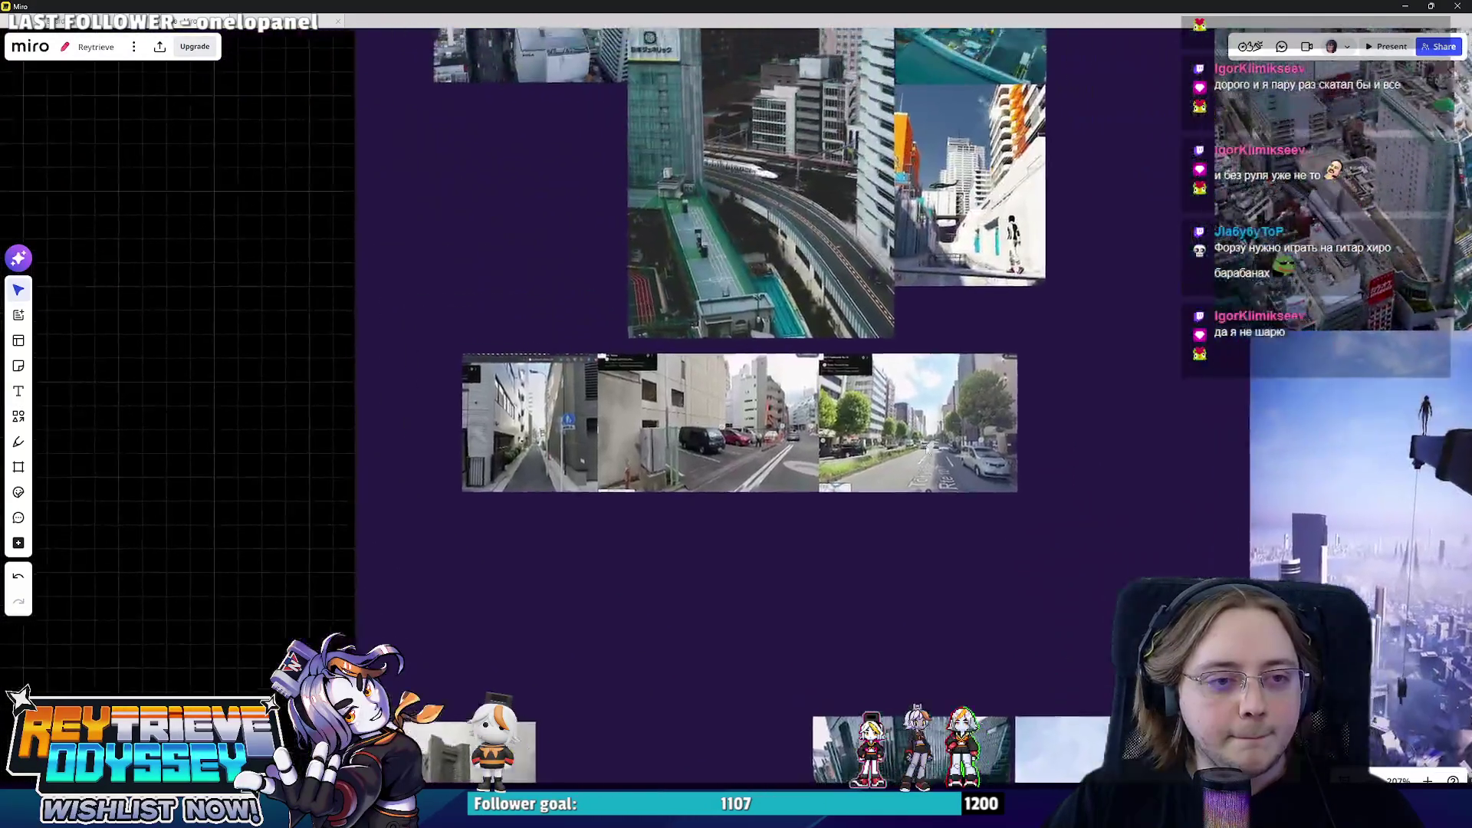
pyautogui.scroll(2, 832, 480)
pyautogui.scroll(3, 831, 480)
pyautogui.scroll(-2, 831, 479)
pyautogui.scroll(-2, 831, 478)
pyautogui.scroll(-3, 873, 212)
pyautogui.scroll(-2, 972, 349)
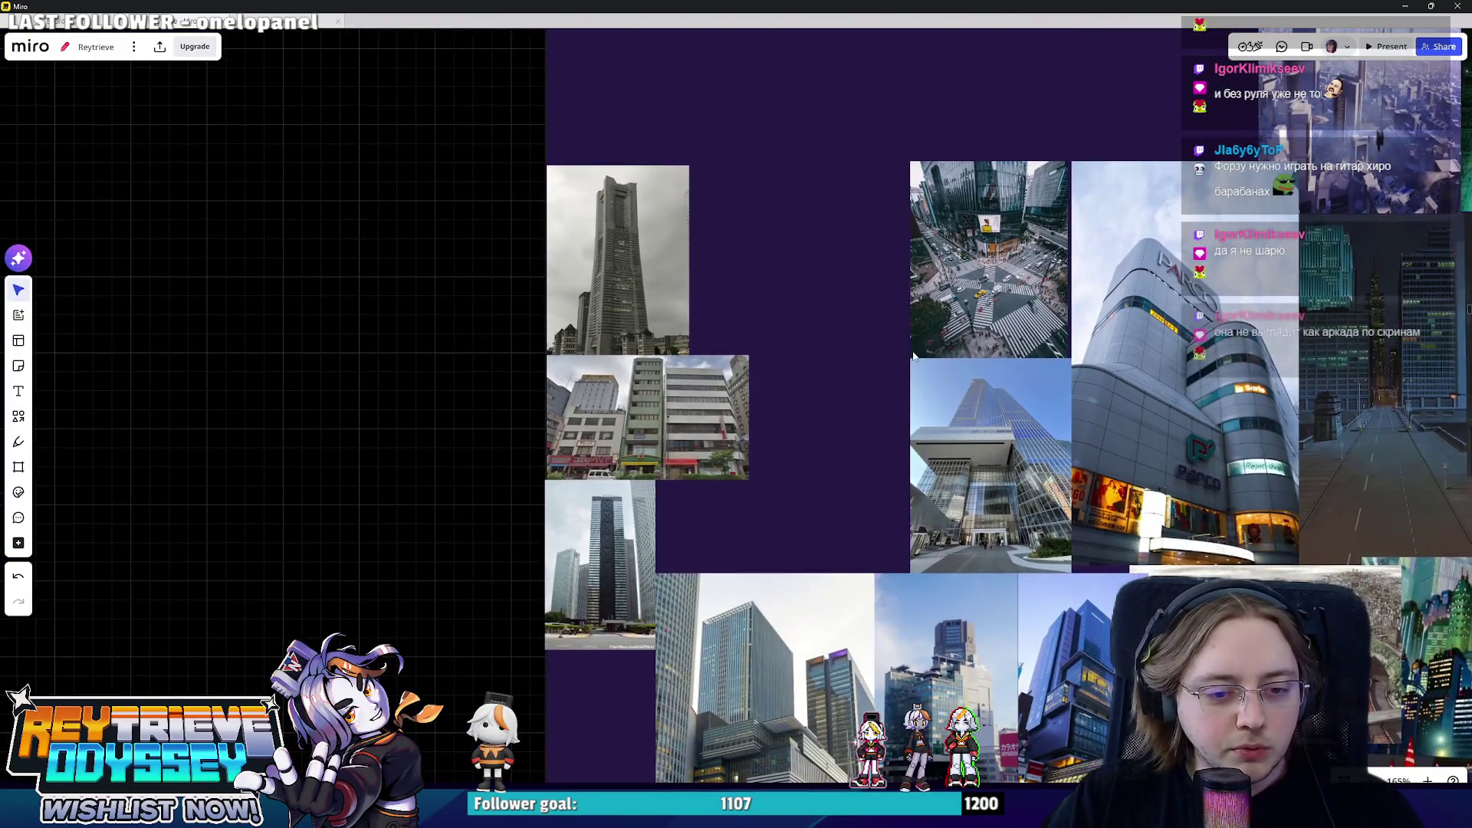
pyautogui.scroll(-5, 992, 263)
pyautogui.hscroll(3, 940, 236)
pyautogui.hscroll(2, 942, 236)
pyautogui.scroll(2, 956, 299)
pyautogui.scroll(3, 1018, 455)
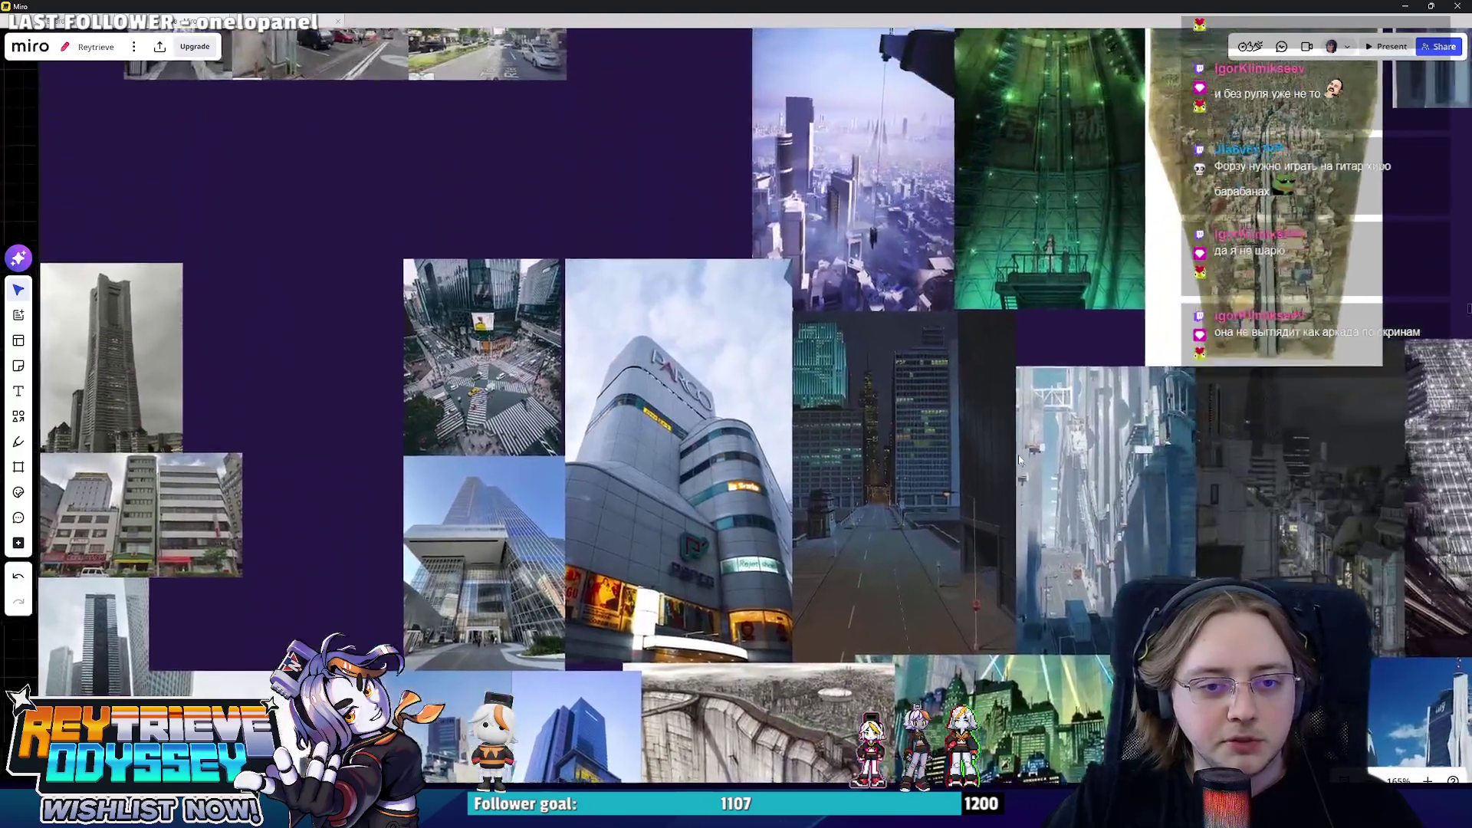
pyautogui.scroll(3, 1001, 415)
pyautogui.scroll(3, 983, 370)
pyautogui.scroll(2, 978, 362)
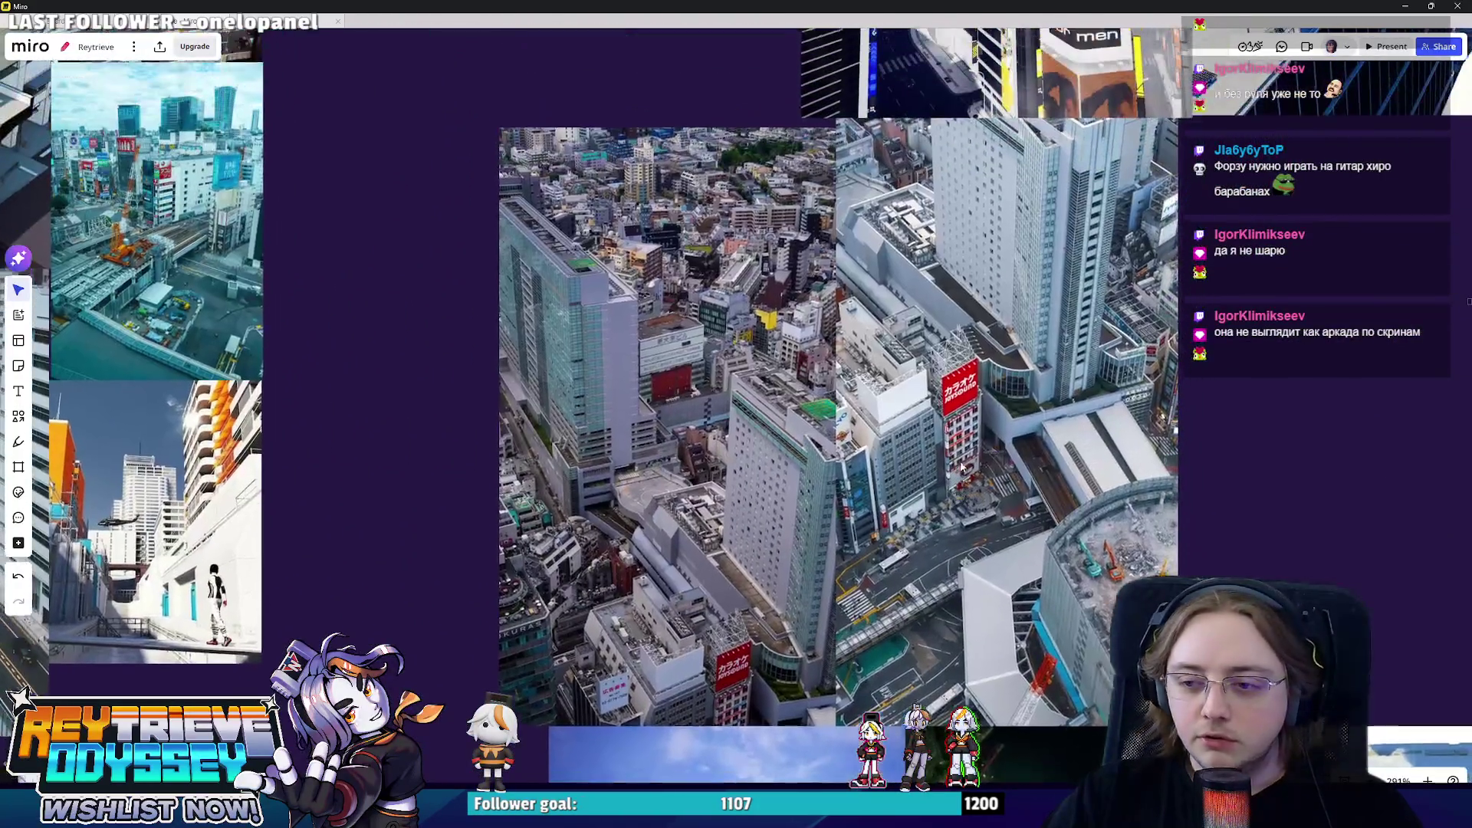
pyautogui.scroll(2, 972, 354)
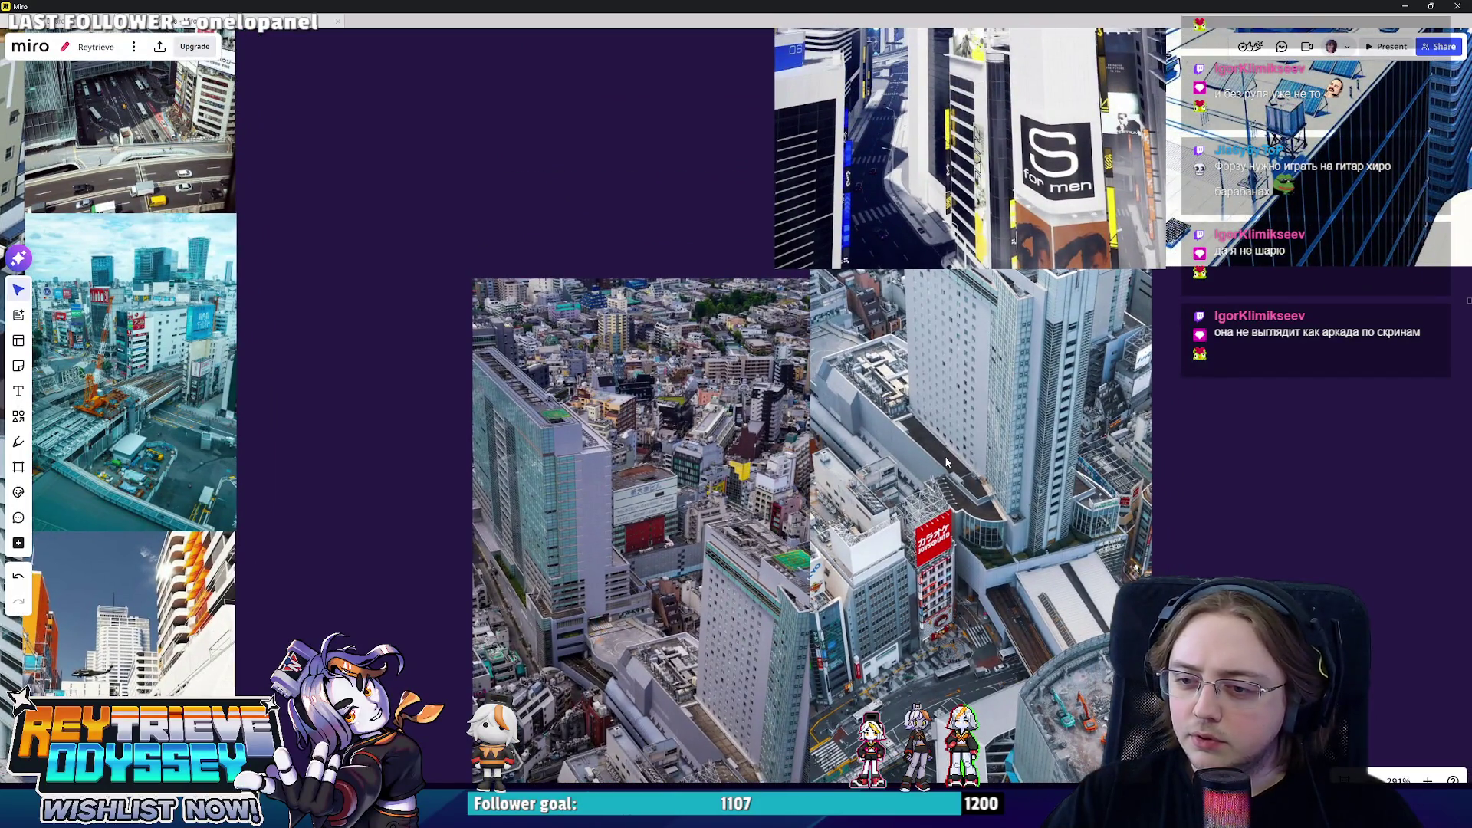
pyautogui.scroll(-3, 945, 464)
pyautogui.scroll(-2, 920, 461)
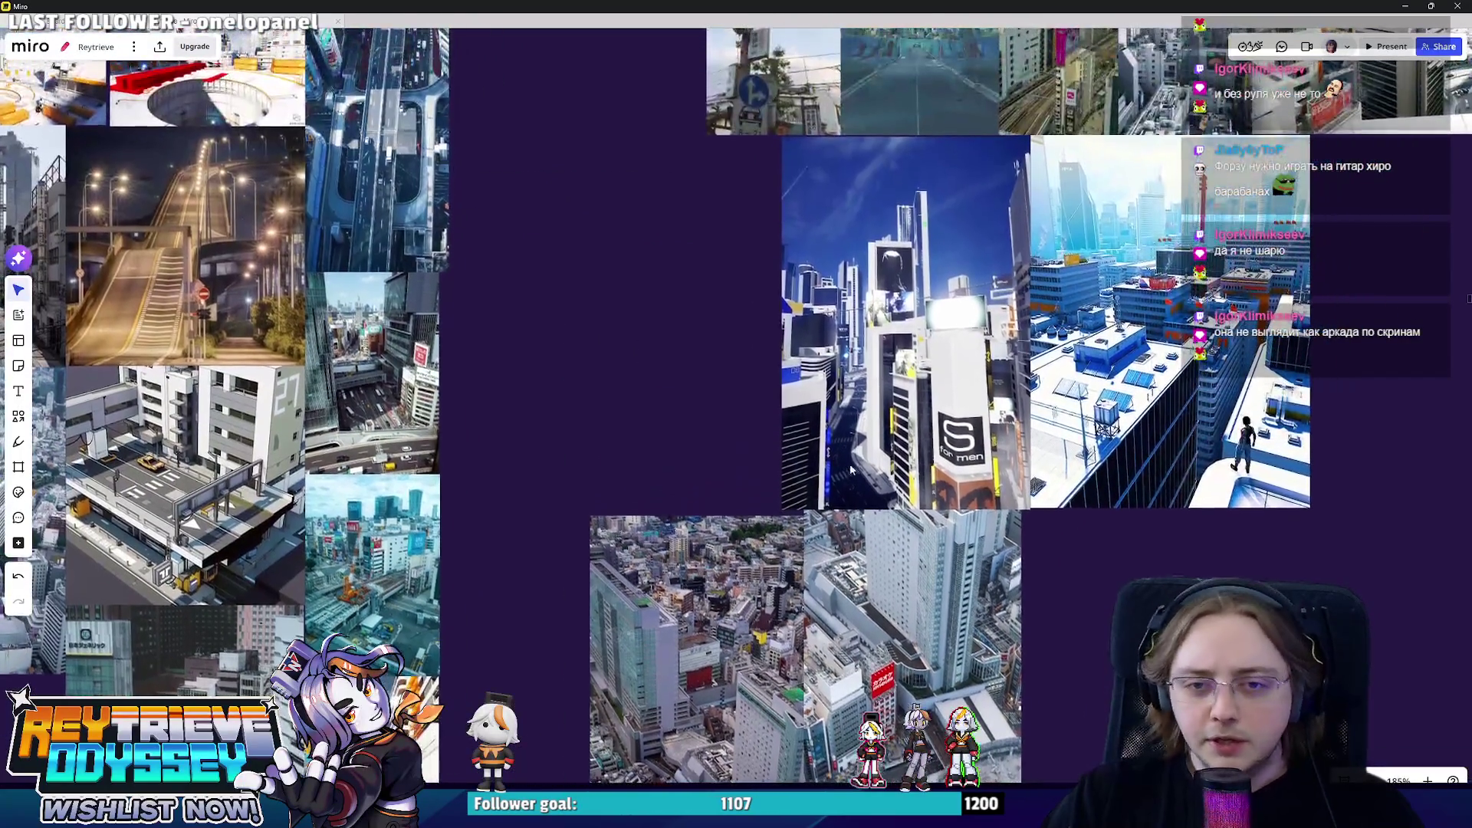
pyautogui.scroll(2, 853, 462)
pyautogui.scroll(2, 845, 534)
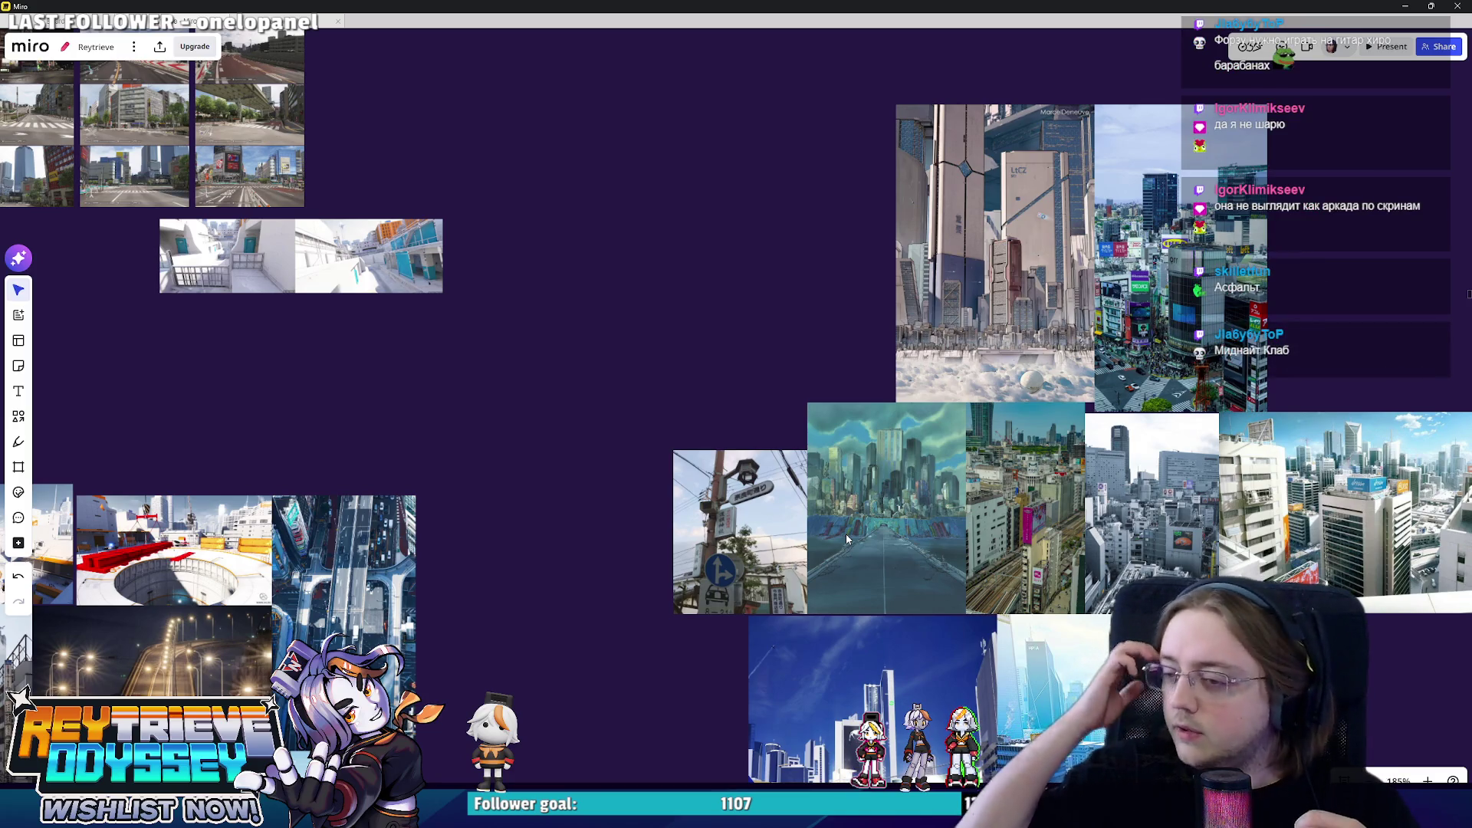
pyautogui.scroll(-3, 805, 547)
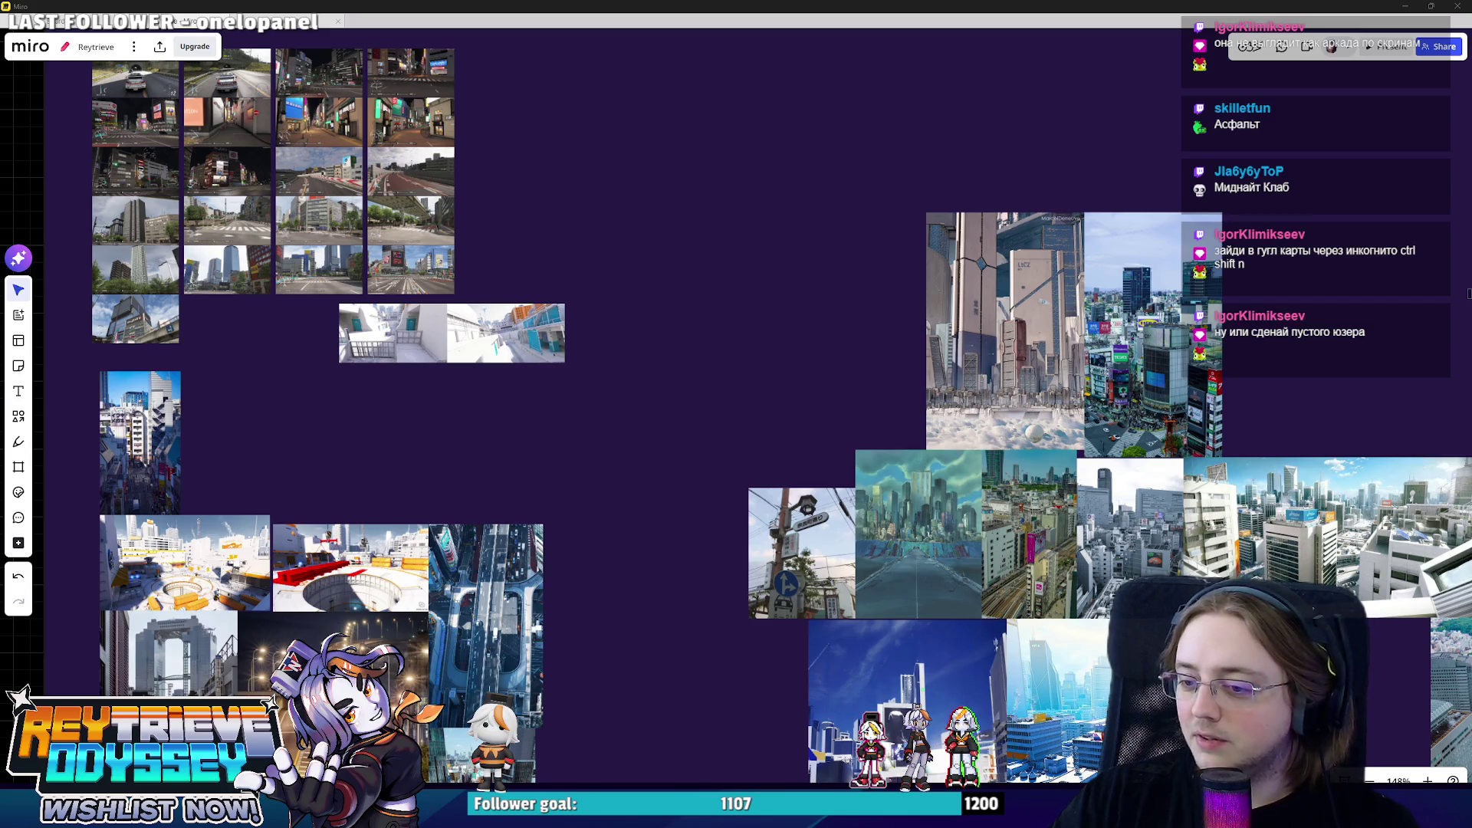
# - Bring the Google Maps browser window to the front
pyautogui.hotkey('alt', 'Tab')
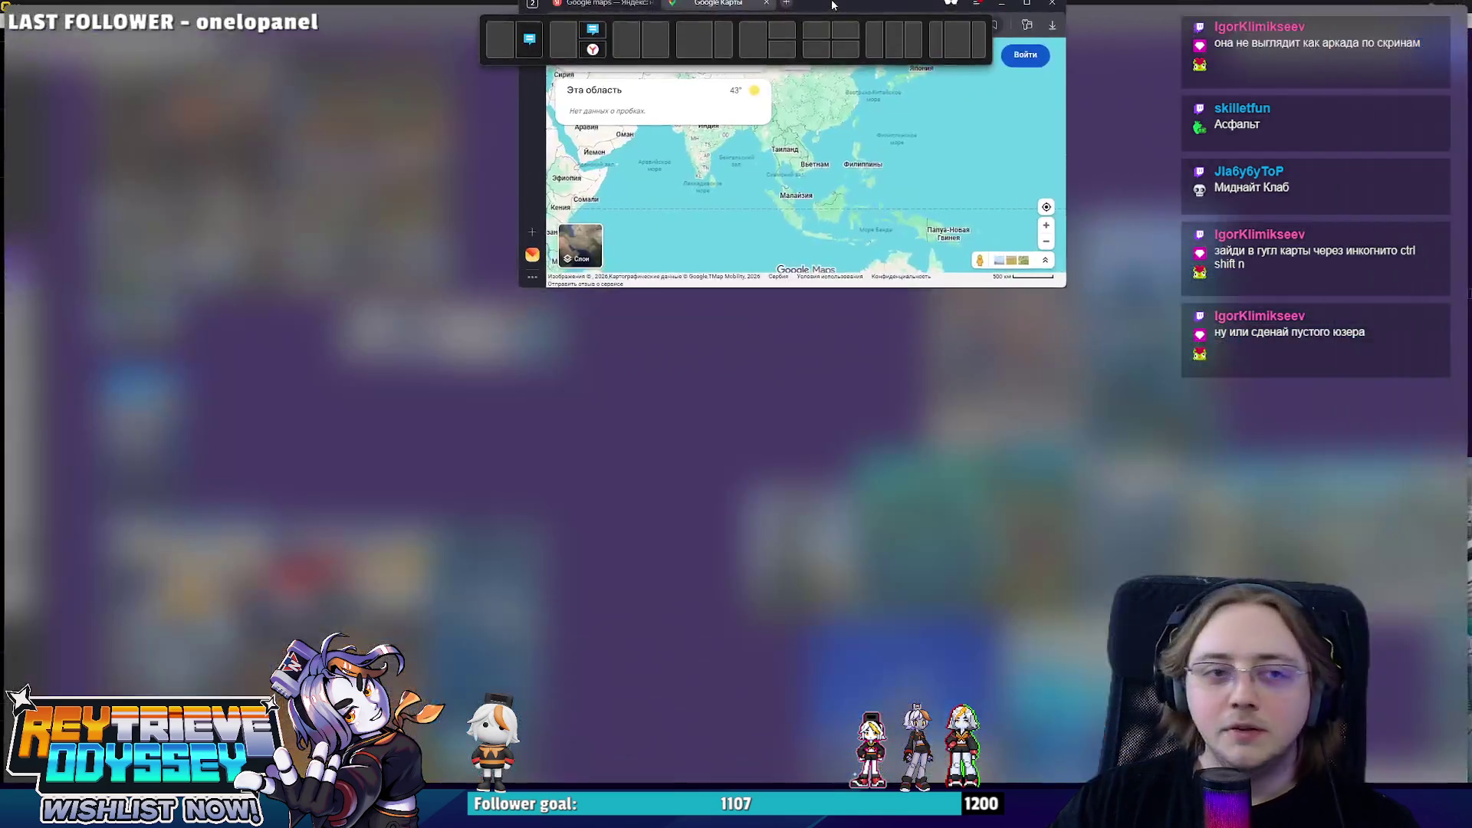
# - Pan the map from Asia across Japan and center it over the Tokyo Bay area
pyautogui.moveTo(811, 506); pyautogui.dragTo(571, 376)
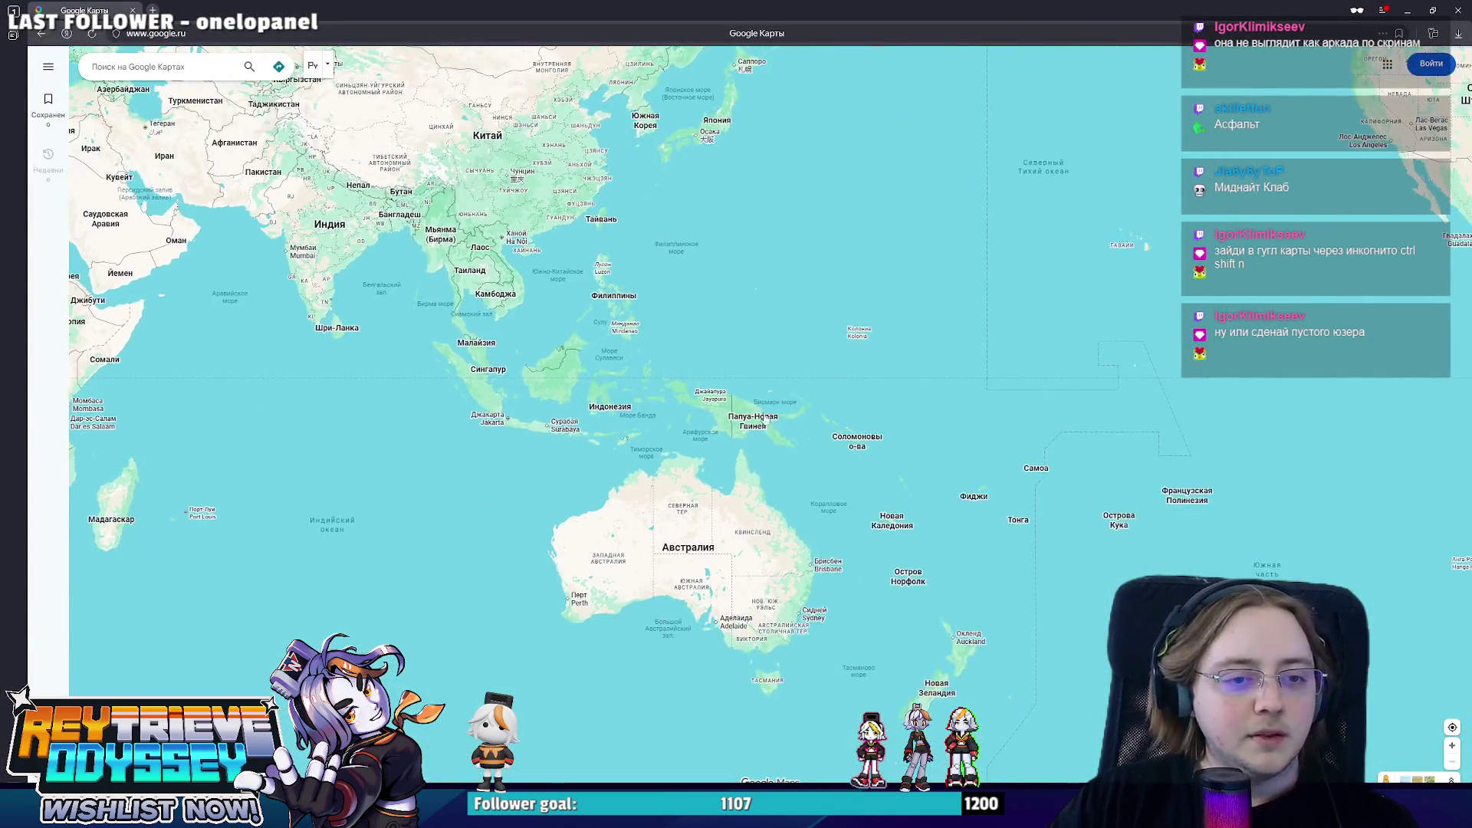
pyautogui.scroll(2, 721, 339)
pyautogui.scroll(3, 714, 320)
pyautogui.scroll(3, 714, 321)
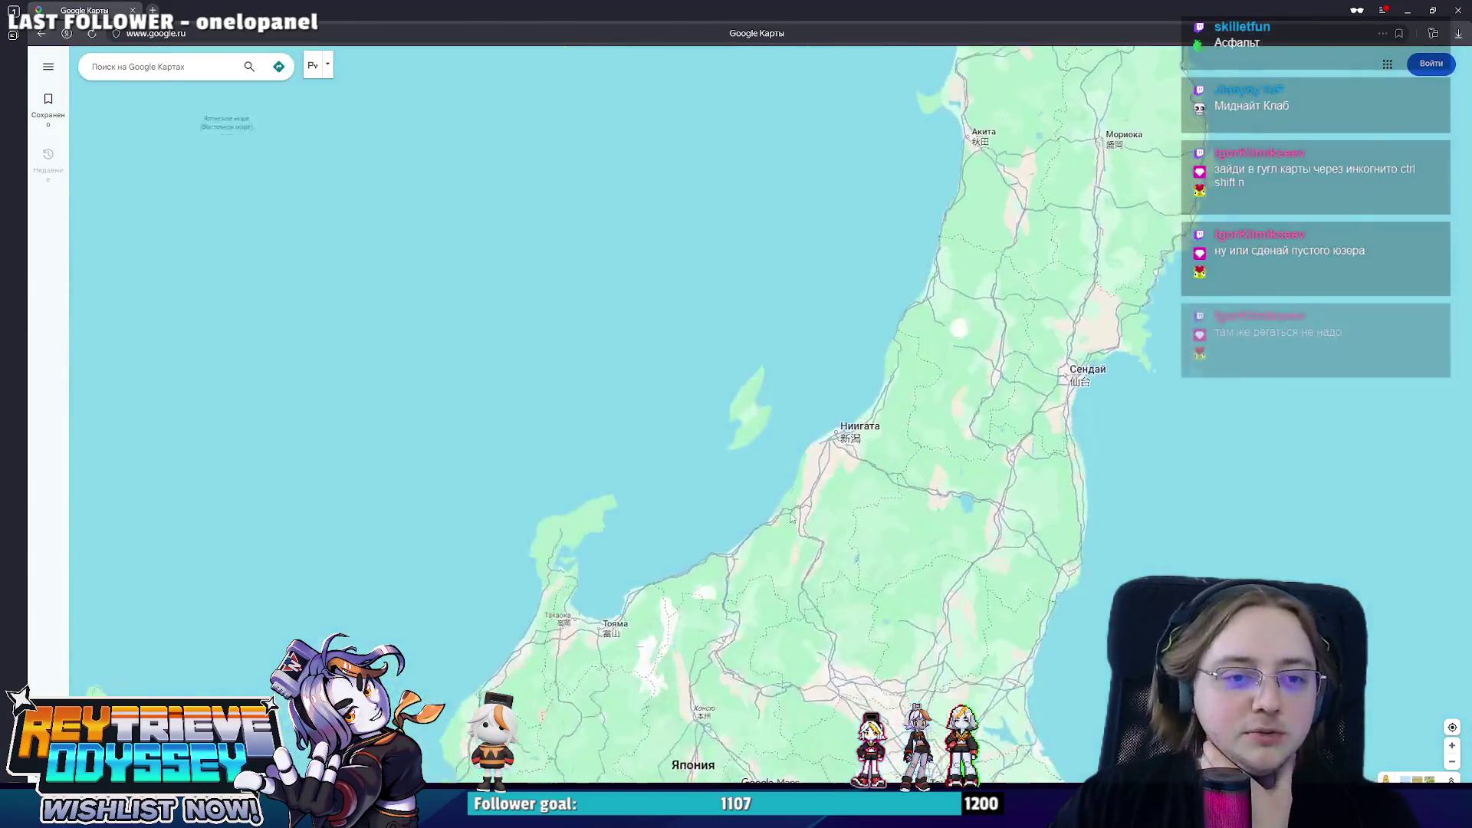
pyautogui.scroll(2, 750, 296)
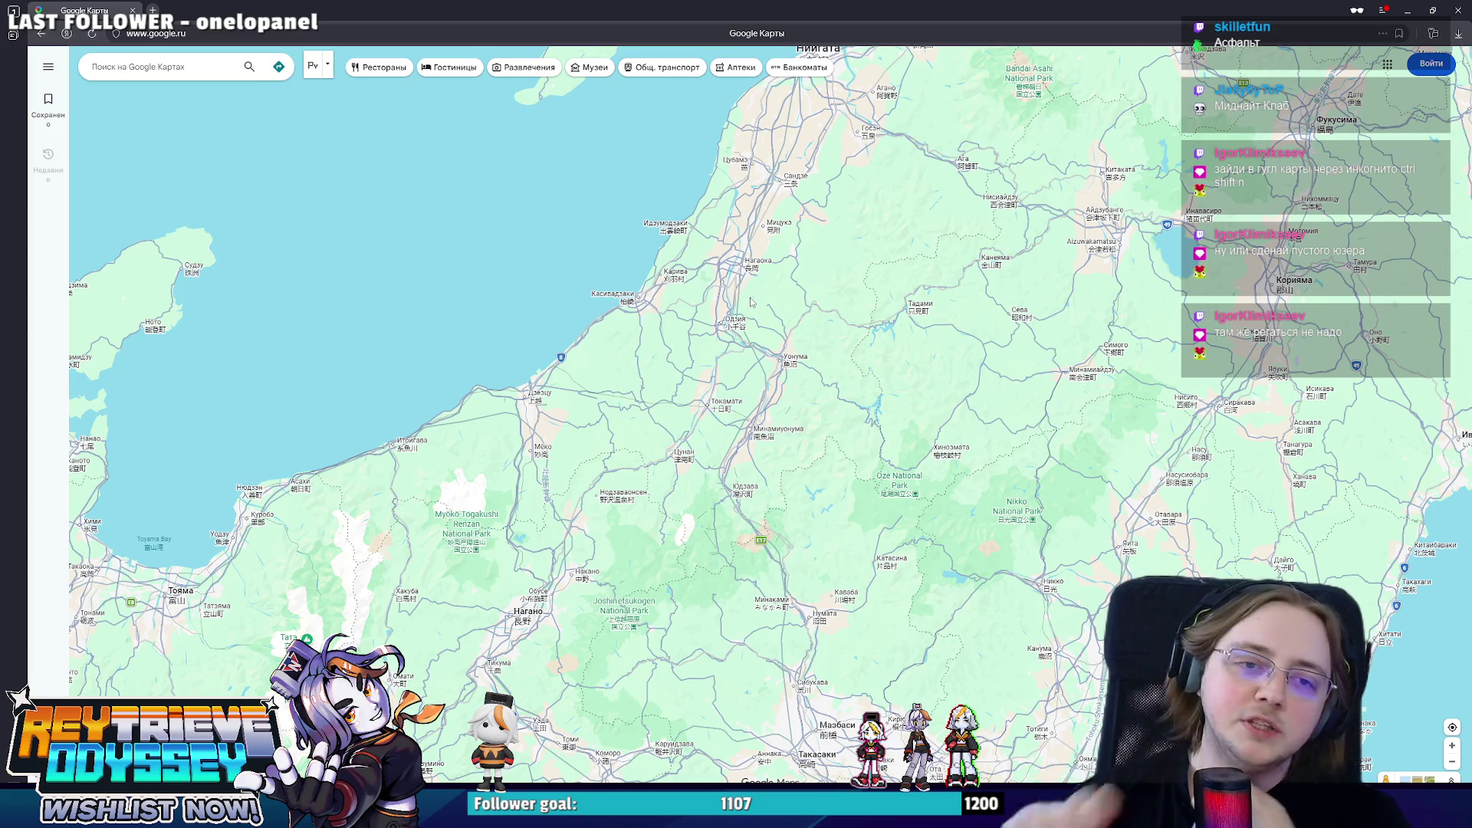
pyautogui.scroll(1, 751, 302)
pyautogui.scroll(-1, 751, 302)
pyautogui.scroll(-1, 753, 333)
pyautogui.scroll(-1, 757, 363)
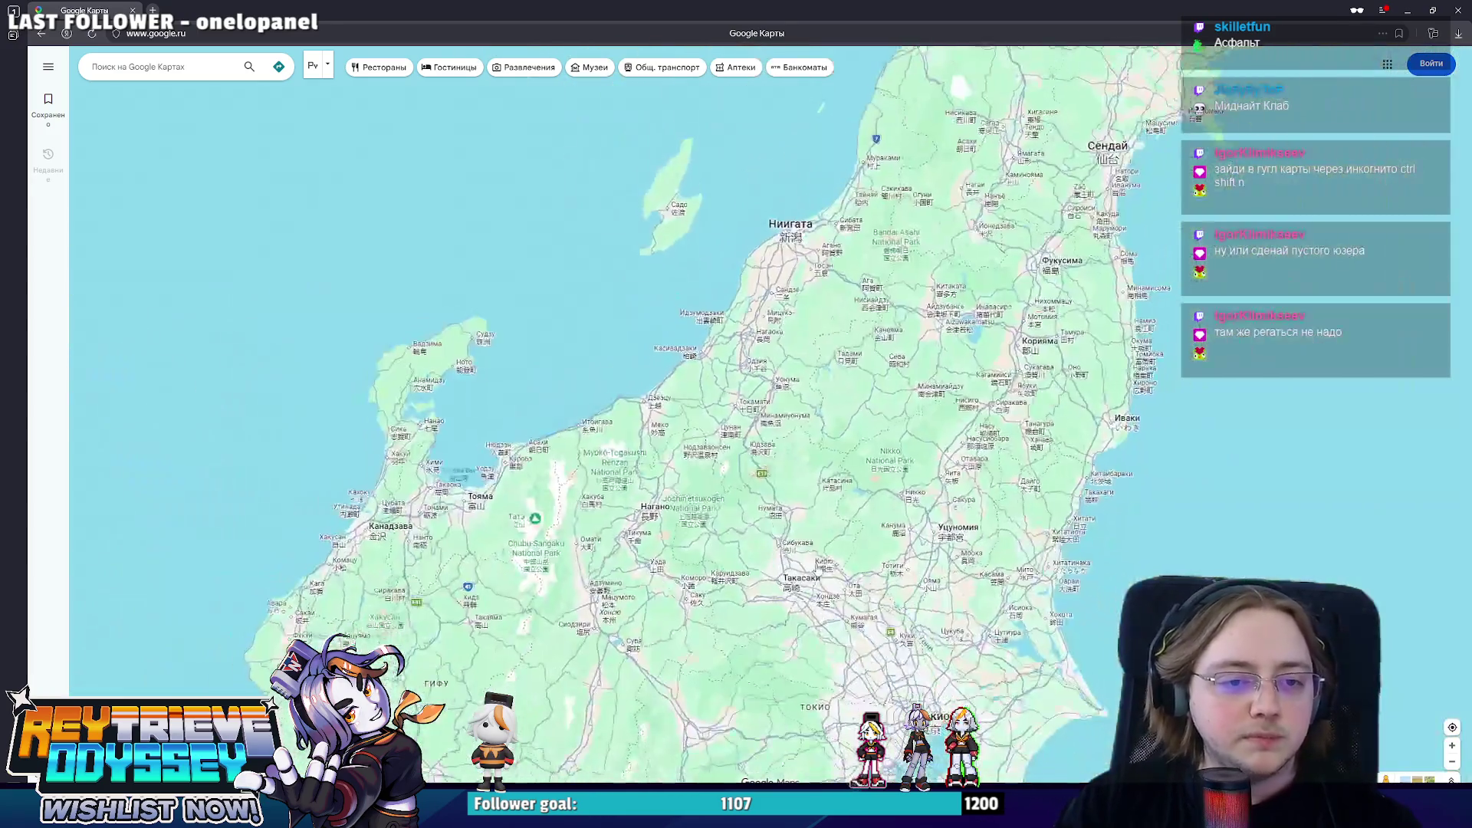
pyautogui.scroll(1, 762, 523)
pyautogui.scroll(1, 762, 522)
pyautogui.scroll(1, 763, 522)
pyautogui.moveTo(763, 523); pyautogui.dragTo(712, 582)
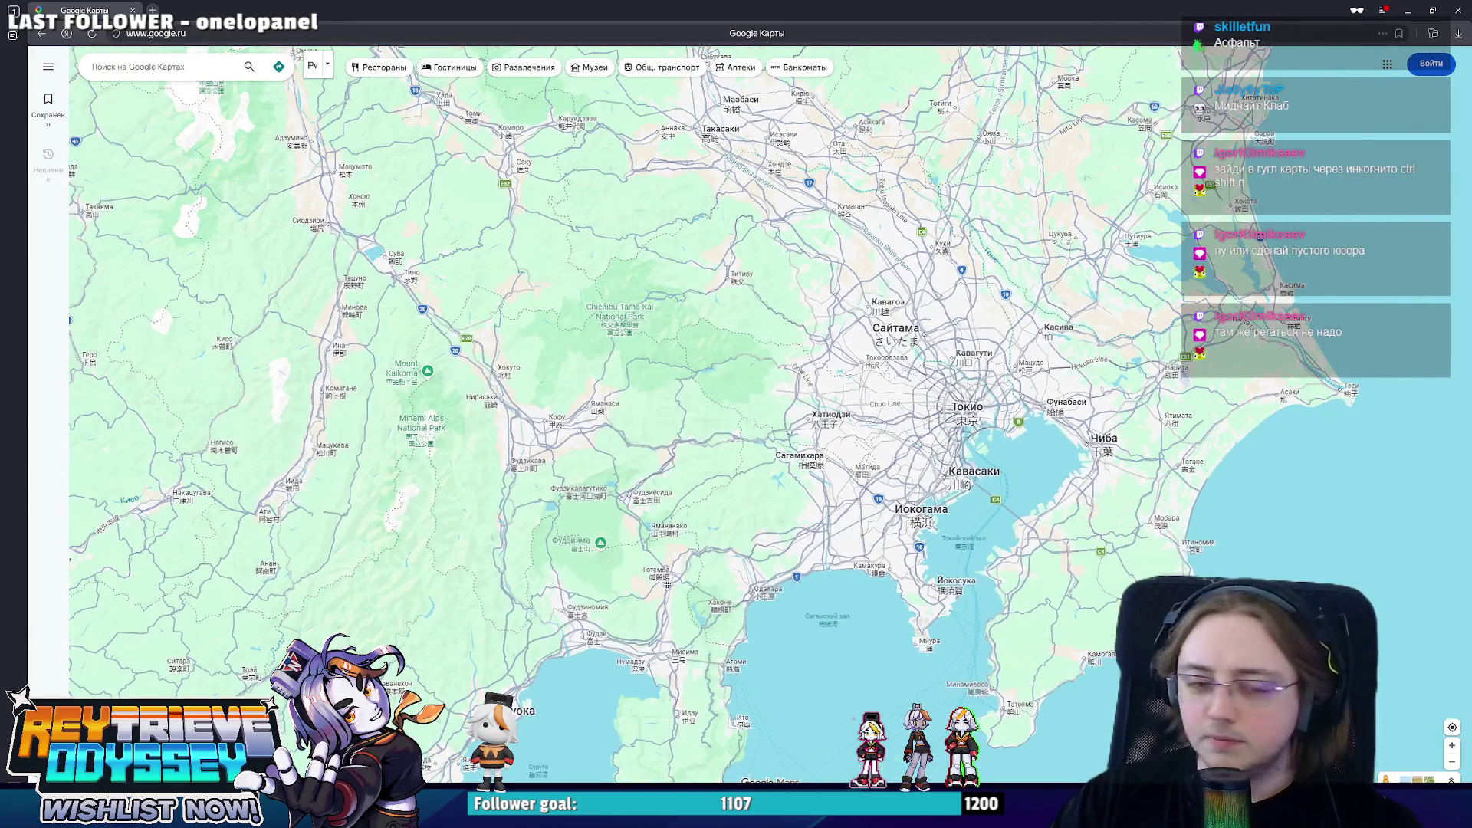
pyautogui.moveTo(628, 620); pyautogui.dragTo(846, 394)
pyautogui.scroll(-1, 736, 414)
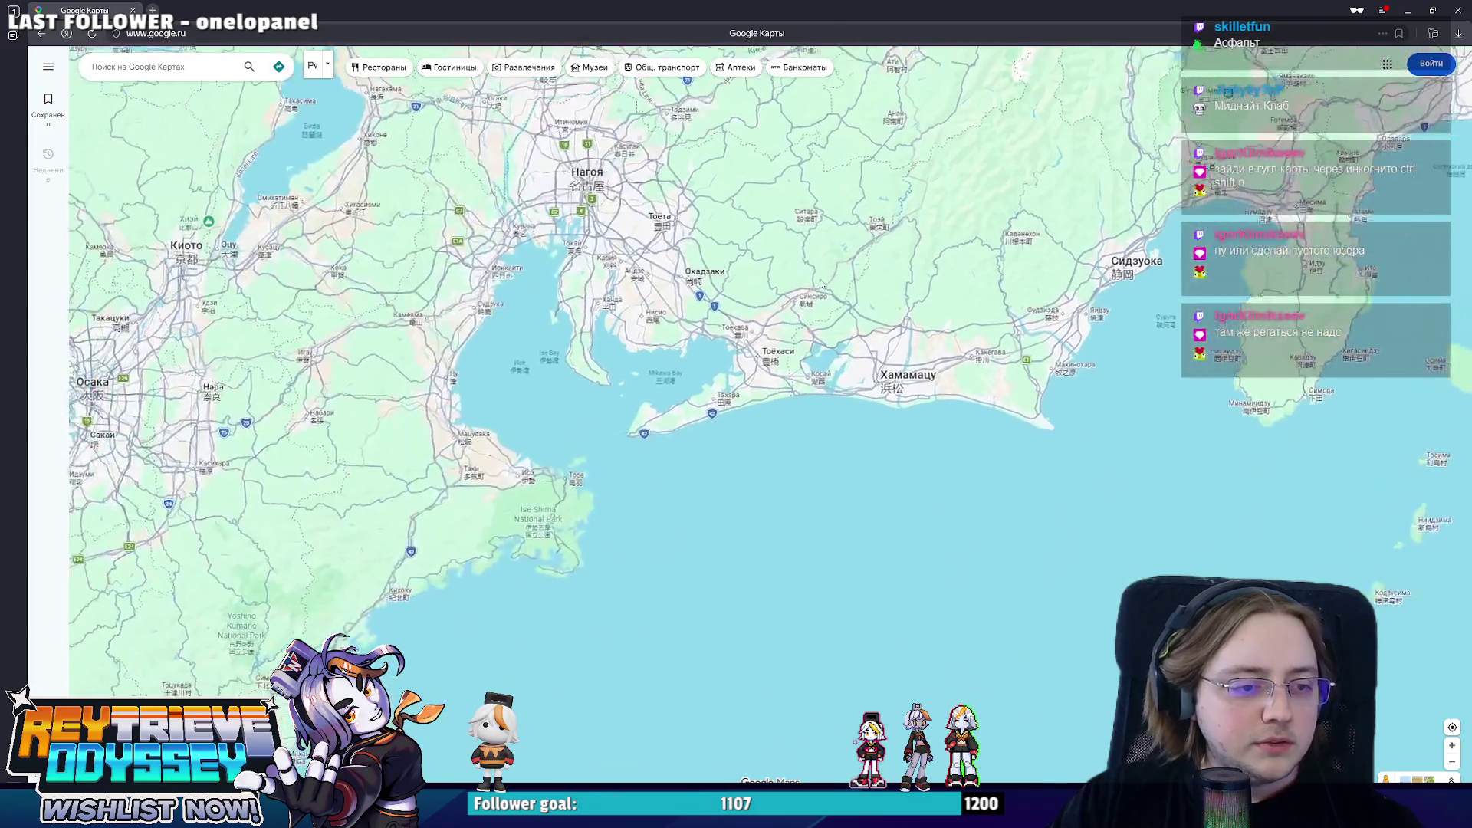
pyautogui.moveTo(415, 437); pyautogui.dragTo(916, 397)
pyautogui.scroll(-2, 549, 391)
pyautogui.moveTo(548, 391)
pyautogui.mouseDown()
pyautogui.moveTo(836, 266)
pyautogui.moveTo(914, 414)
pyautogui.mouseUp()
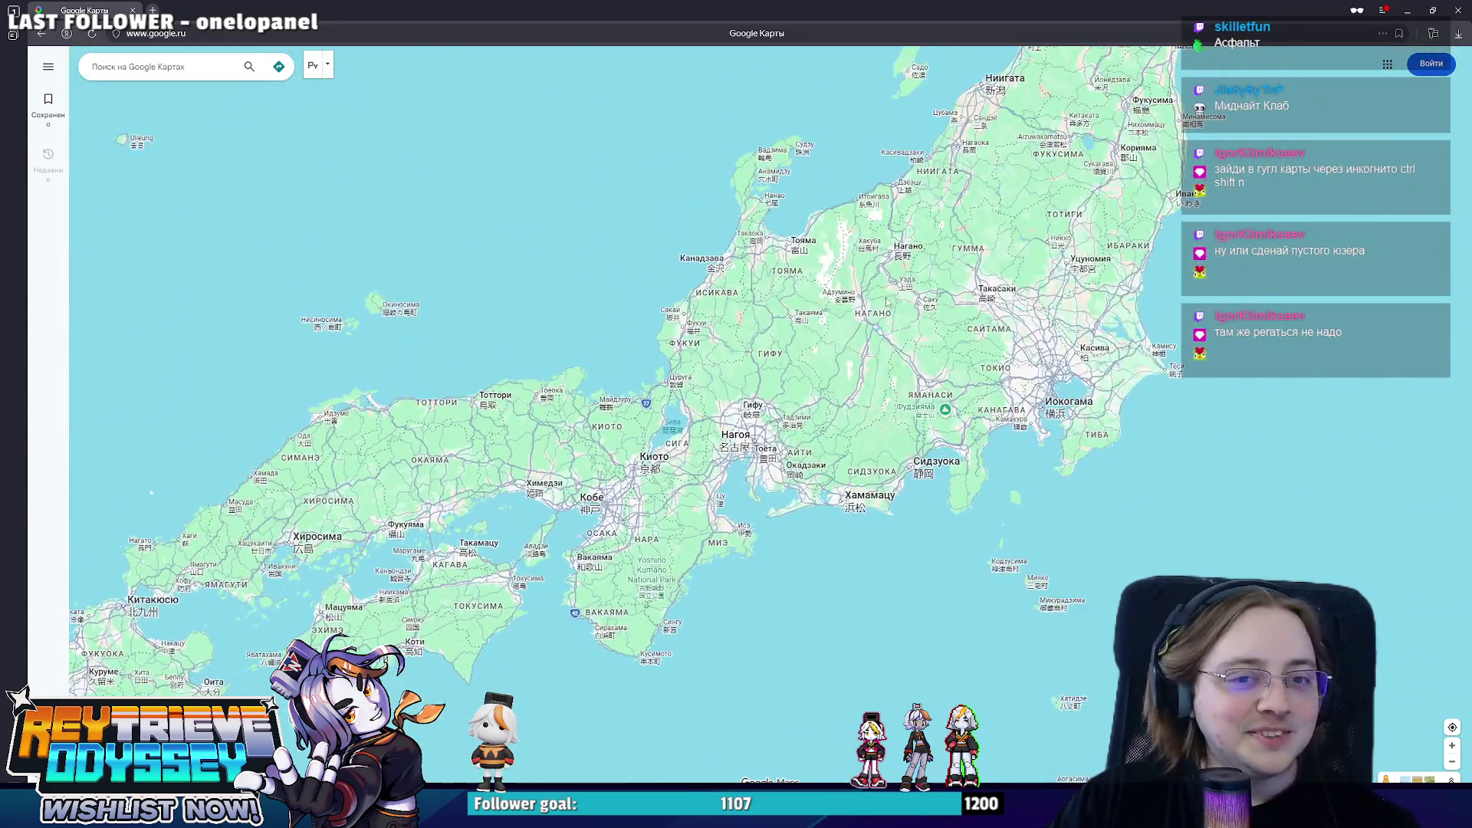
pyautogui.moveTo(794, 334); pyautogui.dragTo(287, 369)
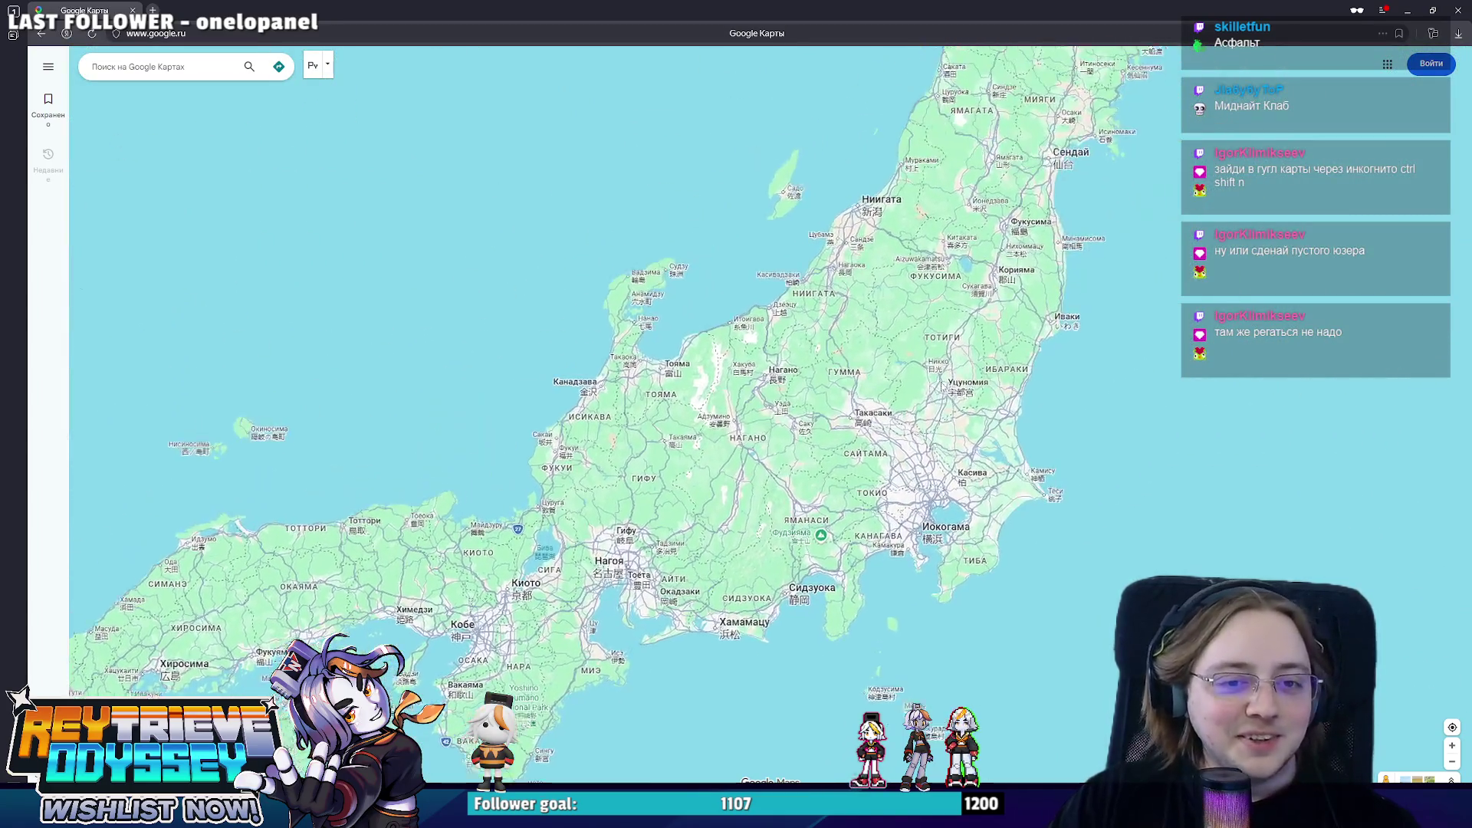
pyautogui.scroll(3, 918, 316)
pyautogui.scroll(-2, 917, 319)
pyautogui.moveTo(917, 317)
pyautogui.mouseDown()
pyautogui.moveTo(805, 212)
pyautogui.moveTo(747, 96)
pyautogui.mouseUp()
pyautogui.scroll(3, 803, 212)
pyautogui.scroll(-2, 746, 327)
pyautogui.scroll(1, 747, 327)
pyautogui.scroll(2, 747, 327)
pyautogui.scroll(1, 746, 327)
pyautogui.scroll(-2, 747, 327)
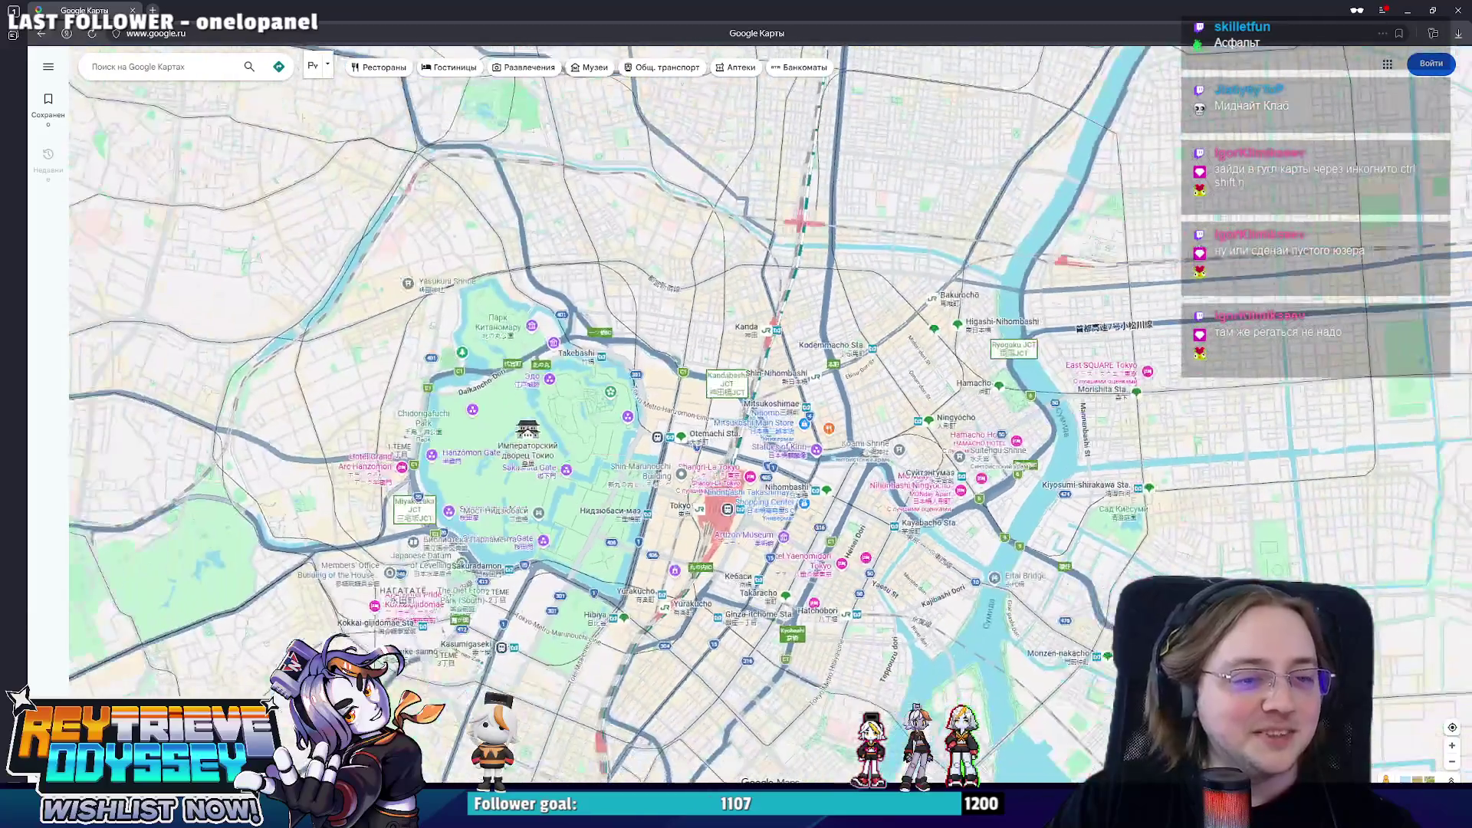
# - Pan around central Tokyo from Ueno and Shibuya east toward Katsushika and north to Saitama
pyautogui.moveTo(746, 327); pyautogui.dragTo(765, 460)
pyautogui.scroll(2, 885, 592)
pyautogui.moveTo(914, 294); pyautogui.dragTo(712, 463)
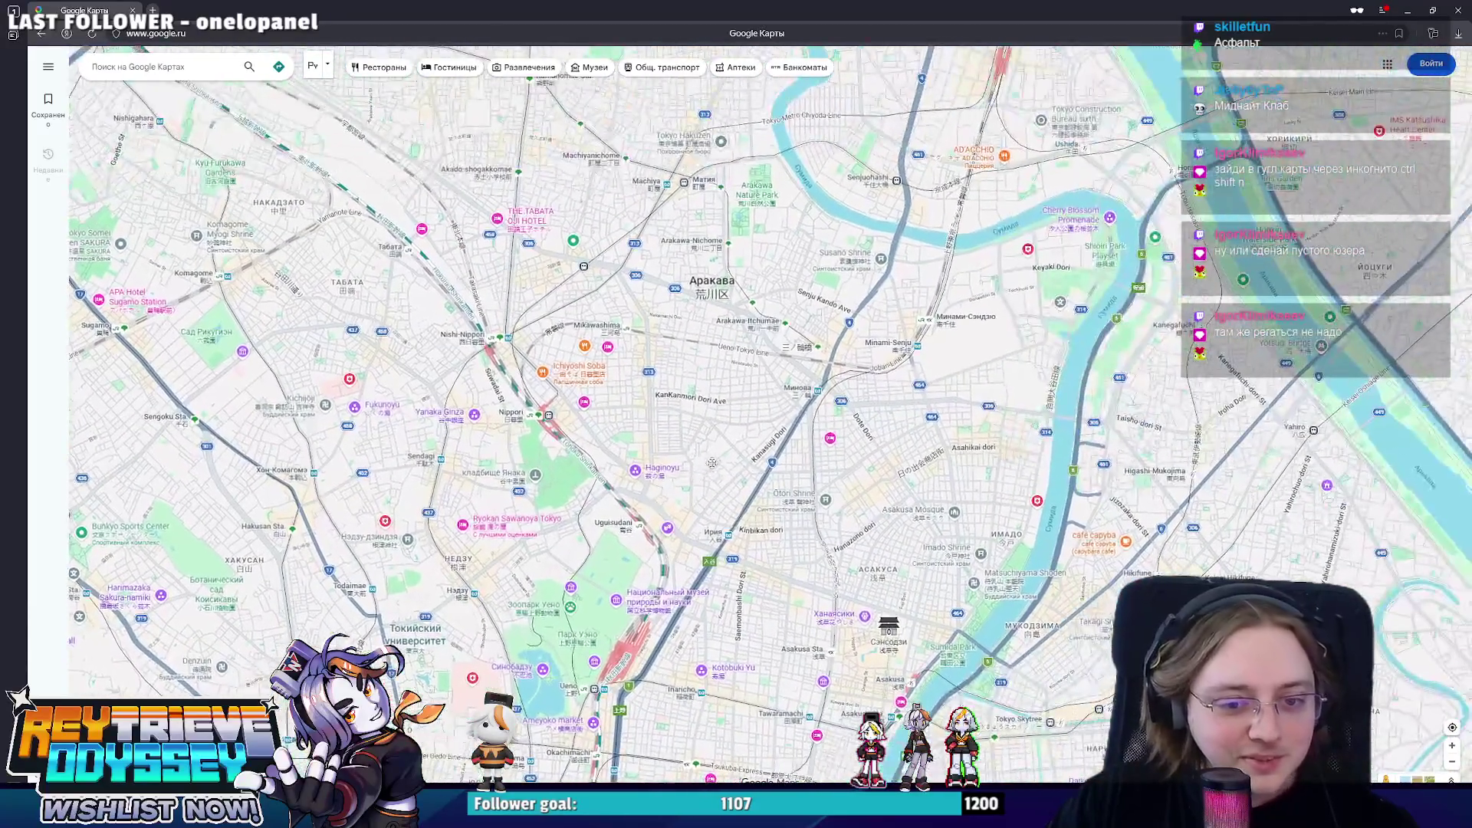
pyautogui.scroll(-1, 789, 416)
pyautogui.scroll(-1, 789, 415)
pyautogui.scroll(1, 789, 415)
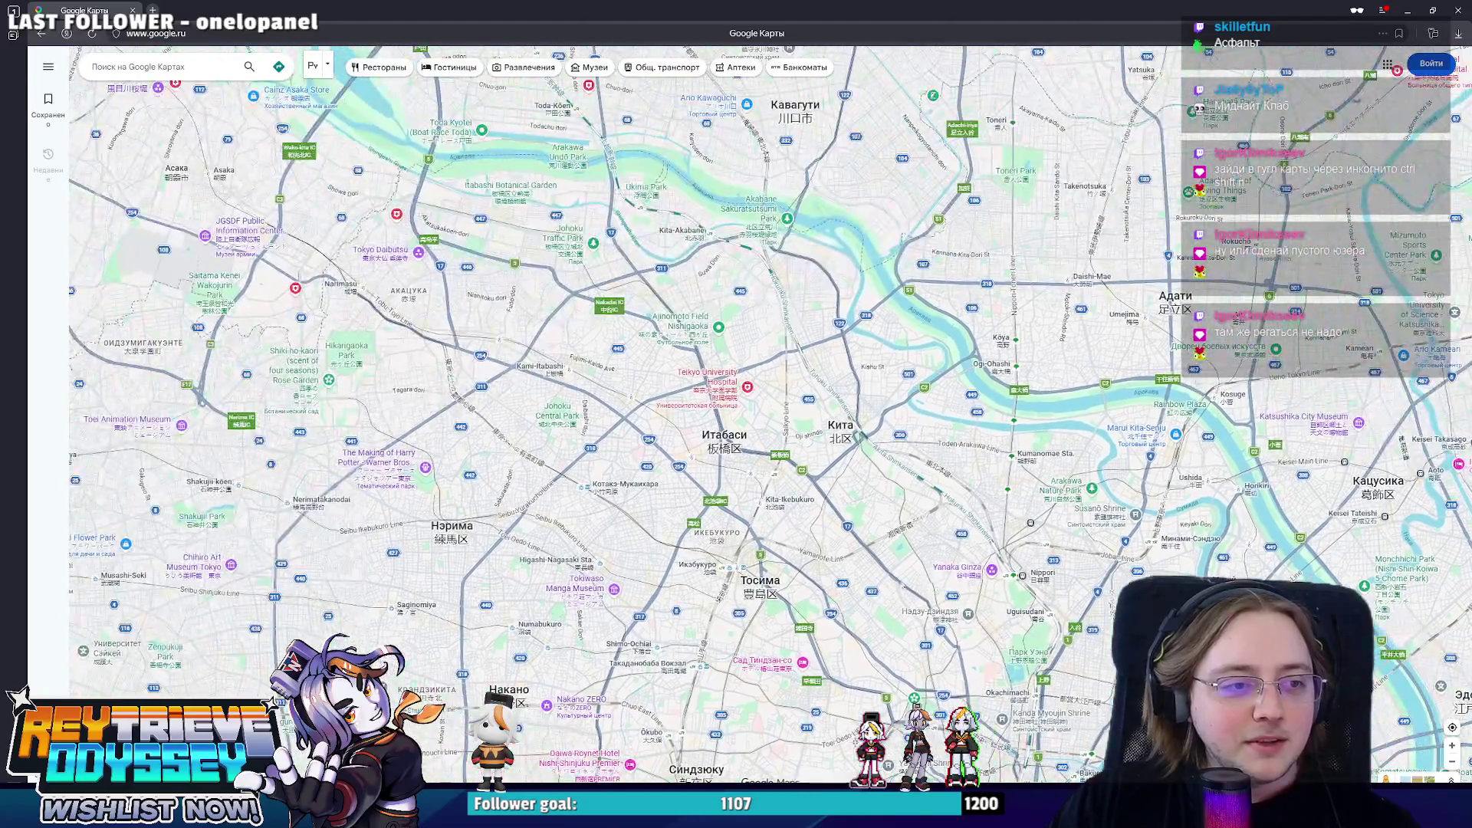
pyautogui.moveTo(624, 441); pyautogui.dragTo(801, 402)
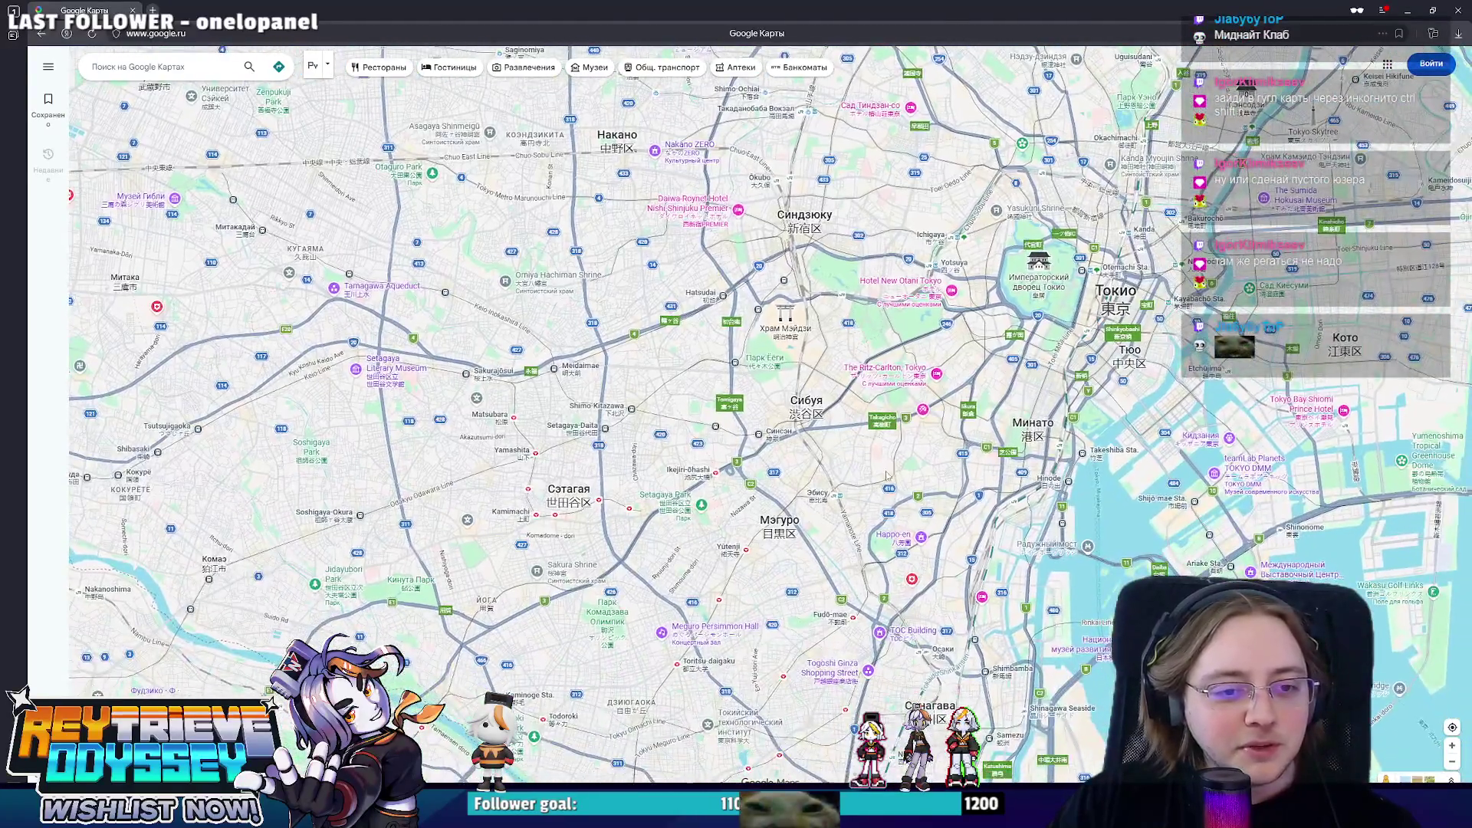
pyautogui.moveTo(950, 558); pyautogui.dragTo(795, 316)
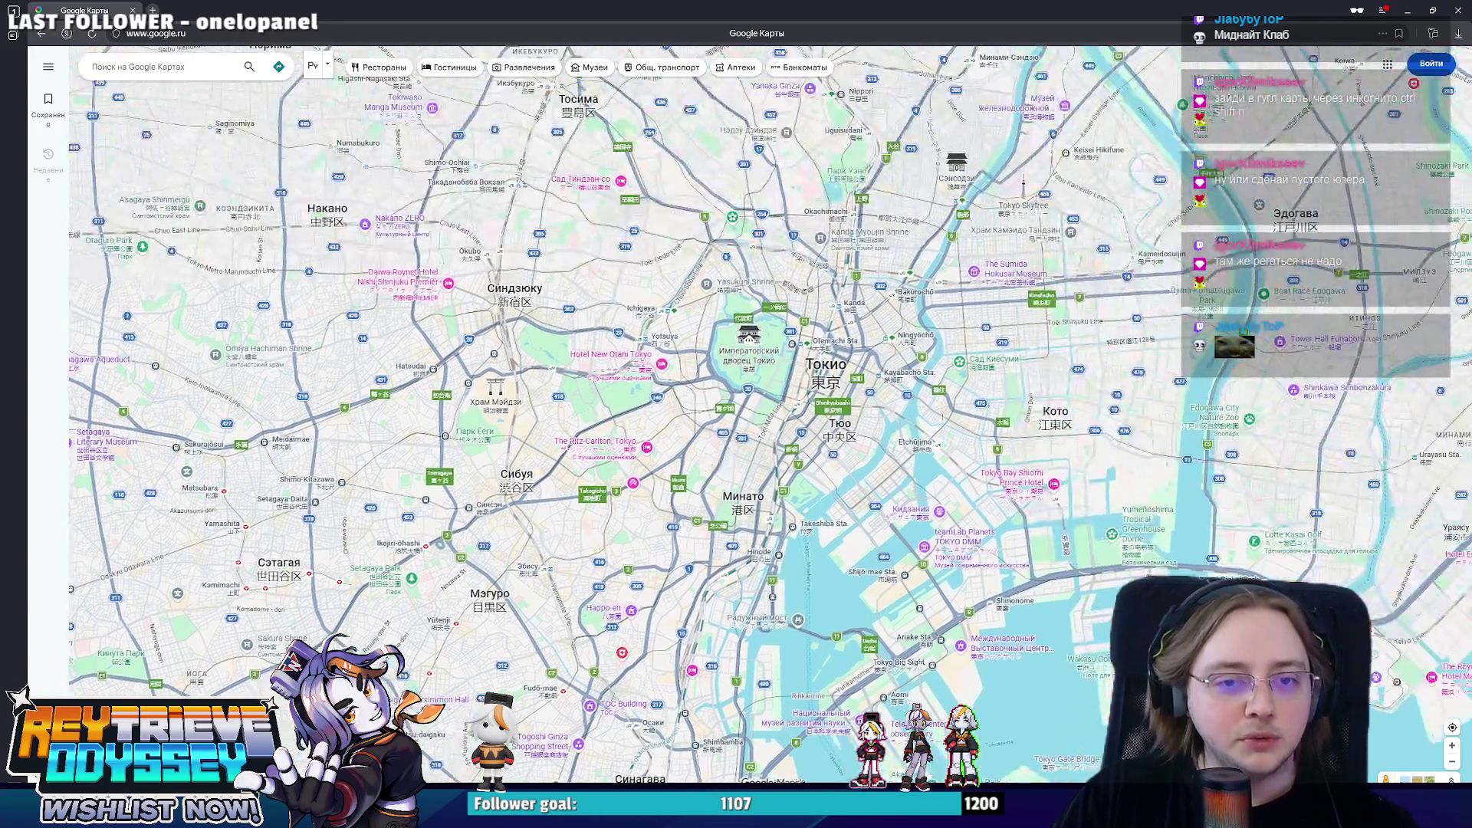
pyautogui.moveTo(795, 315); pyautogui.dragTo(839, 519)
pyautogui.moveTo(974, 358); pyautogui.dragTo(893, 428)
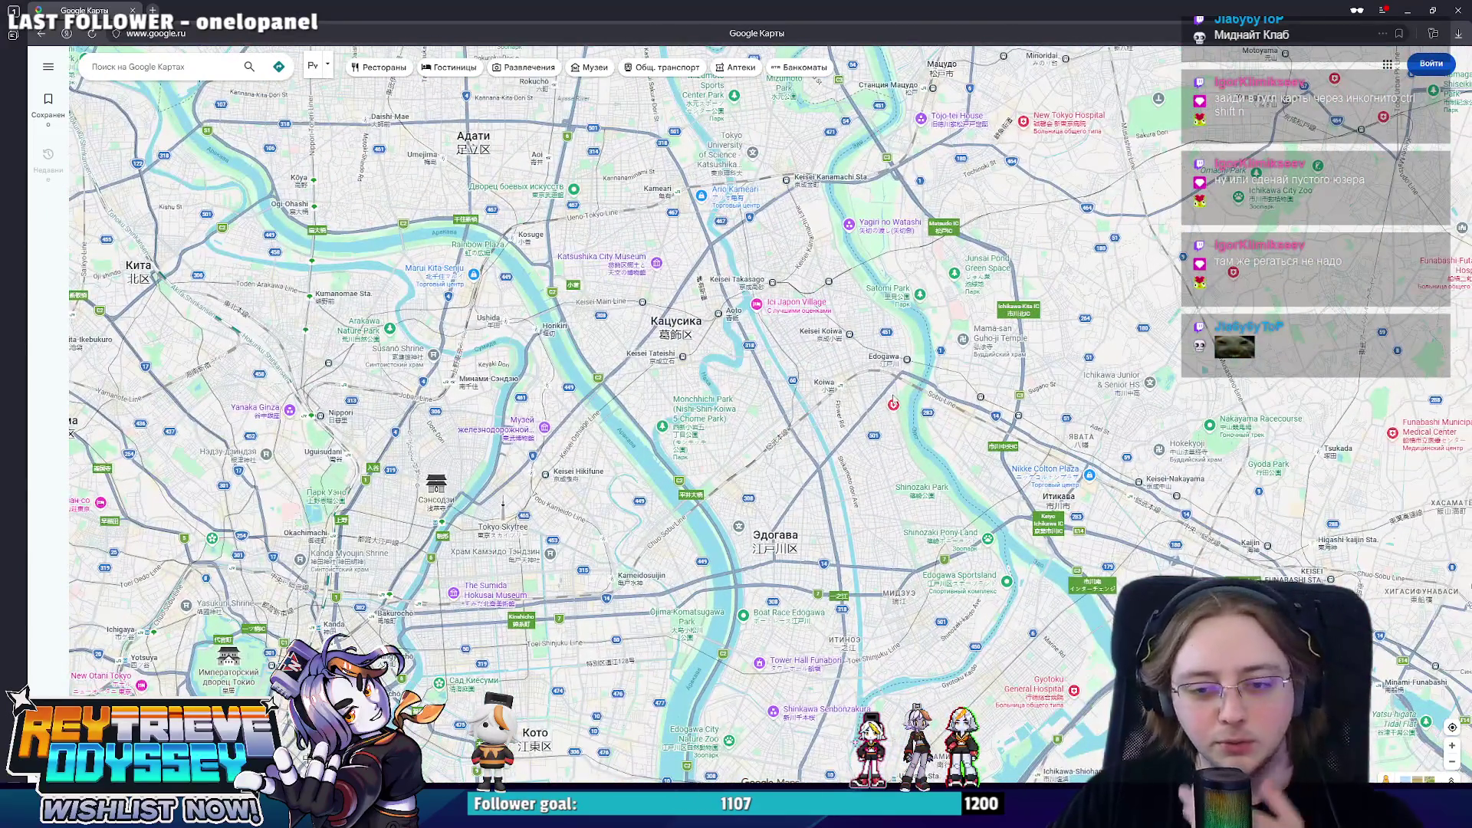
pyautogui.scroll(-3, 940, 381)
pyautogui.scroll(2, 848, 444)
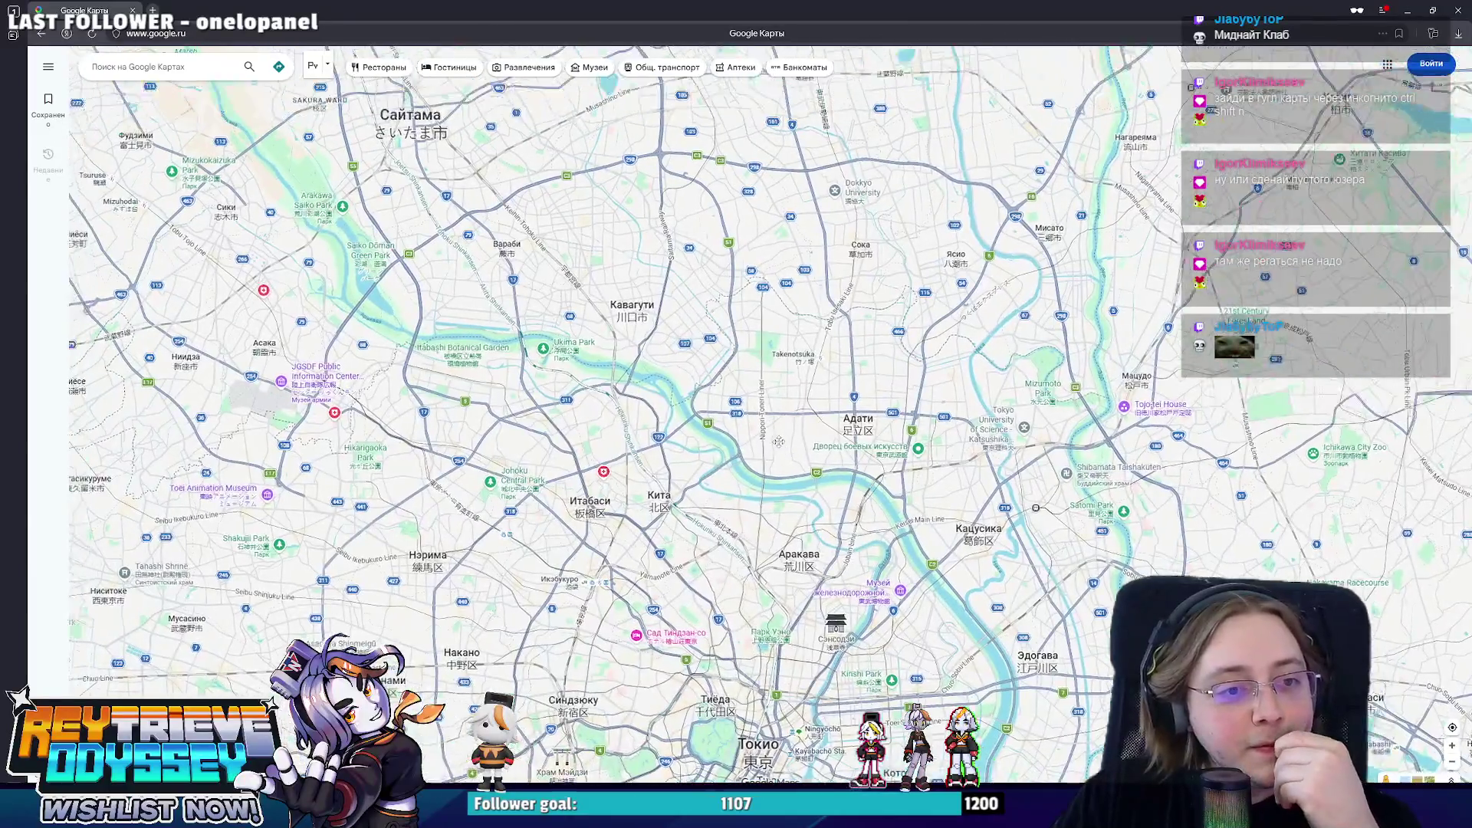
pyautogui.moveTo(849, 445); pyautogui.dragTo(992, 479)
# - Pan back through Setagaya and Shinagawa, then centre the map on Edogawa and Funabashi
pyautogui.moveTo(662, 292)
pyautogui.mouseDown()
pyautogui.moveTo(807, 327)
pyautogui.moveTo(820, 212)
pyautogui.mouseUp()
pyautogui.moveTo(817, 552)
pyautogui.mouseDown()
pyautogui.moveTo(828, 437)
pyautogui.moveTo(840, 443)
pyautogui.moveTo(806, 329)
pyautogui.mouseUp()
pyautogui.moveTo(829, 506)
pyautogui.mouseDown()
pyautogui.moveTo(793, 418)
pyautogui.moveTo(667, 484)
pyautogui.mouseUp()
pyautogui.moveTo(805, 346); pyautogui.dragTo(663, 536)
pyautogui.moveTo(760, 483); pyautogui.dragTo(741, 532)
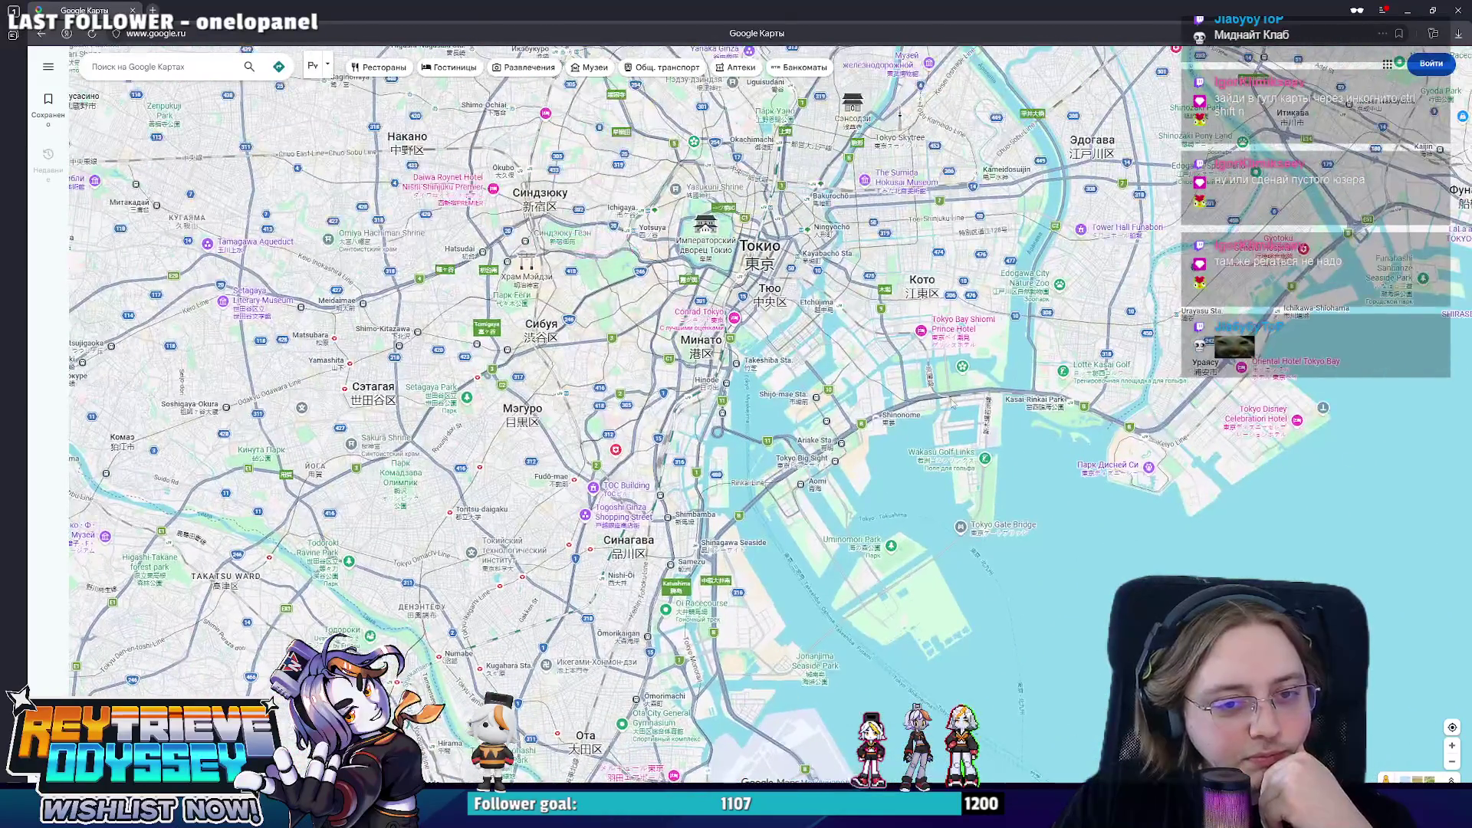
pyautogui.moveTo(895, 456); pyautogui.dragTo(740, 588)
pyautogui.moveTo(960, 420); pyautogui.dragTo(724, 509)
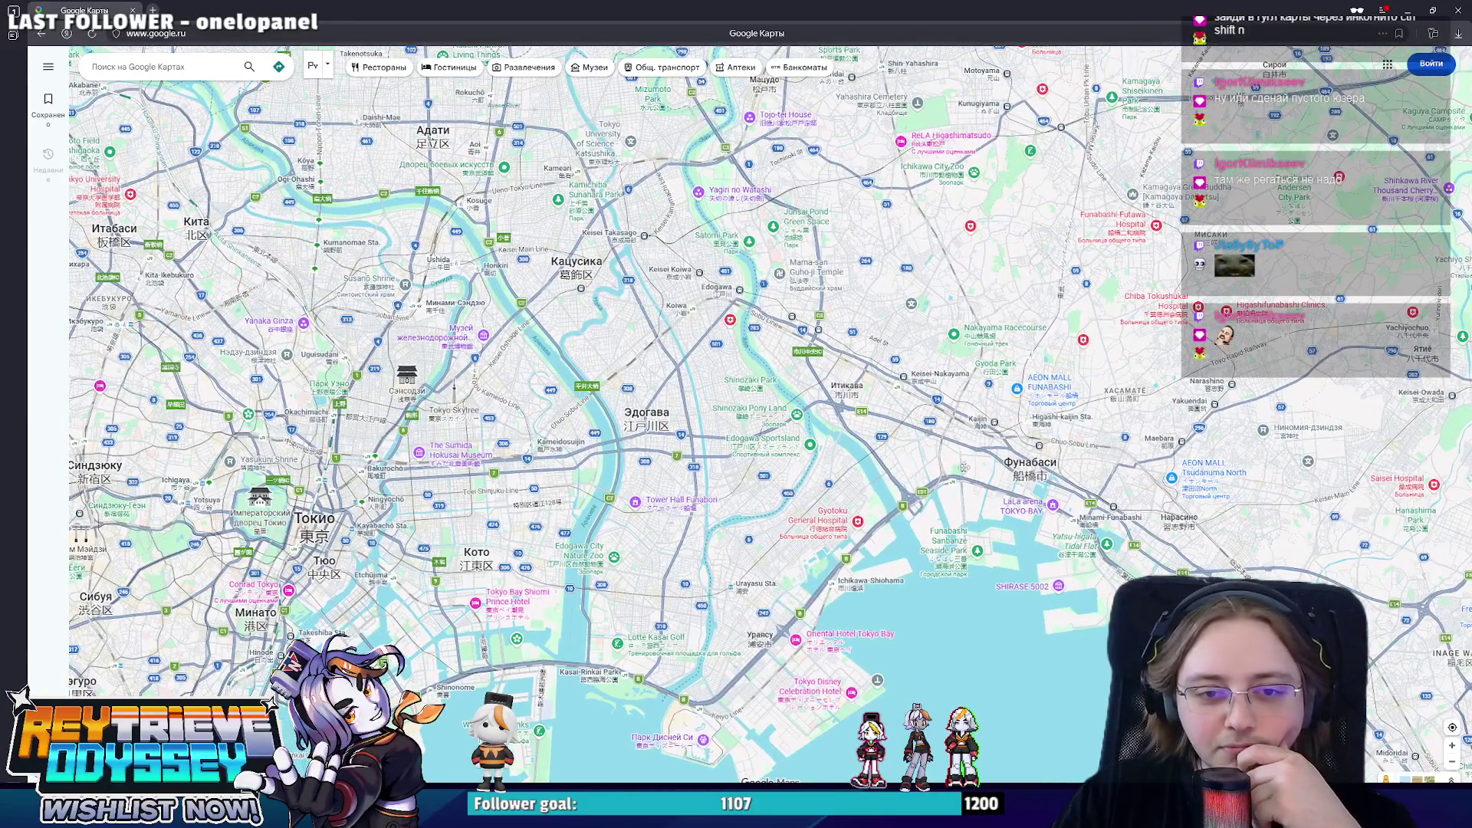
# - Roam the regional map from Chiba and the Boso peninsula up to Saitama and north Tokyo
pyautogui.moveTo(979, 471); pyautogui.dragTo(833, 398)
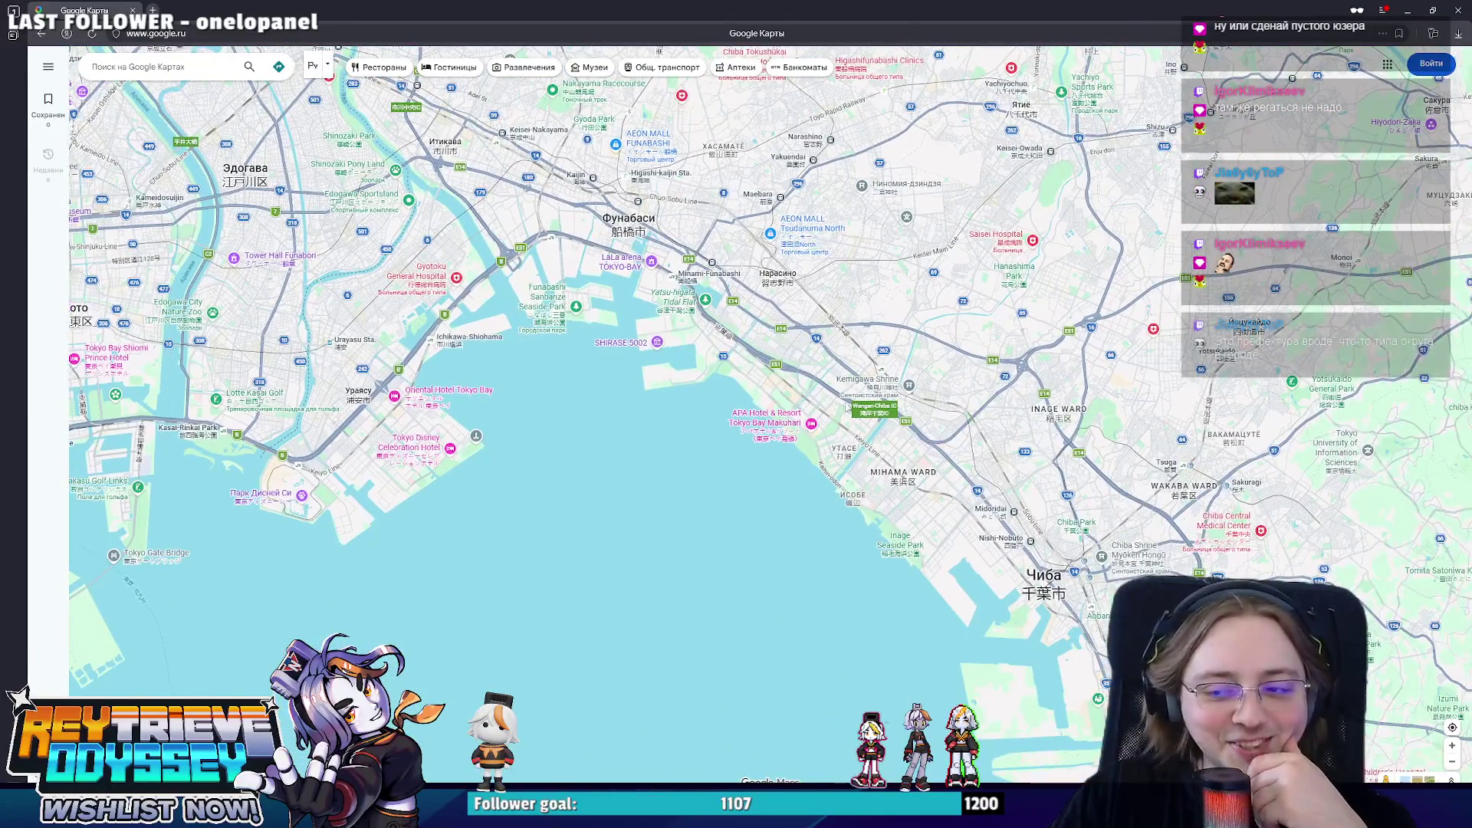
pyautogui.scroll(-2, 844, 405)
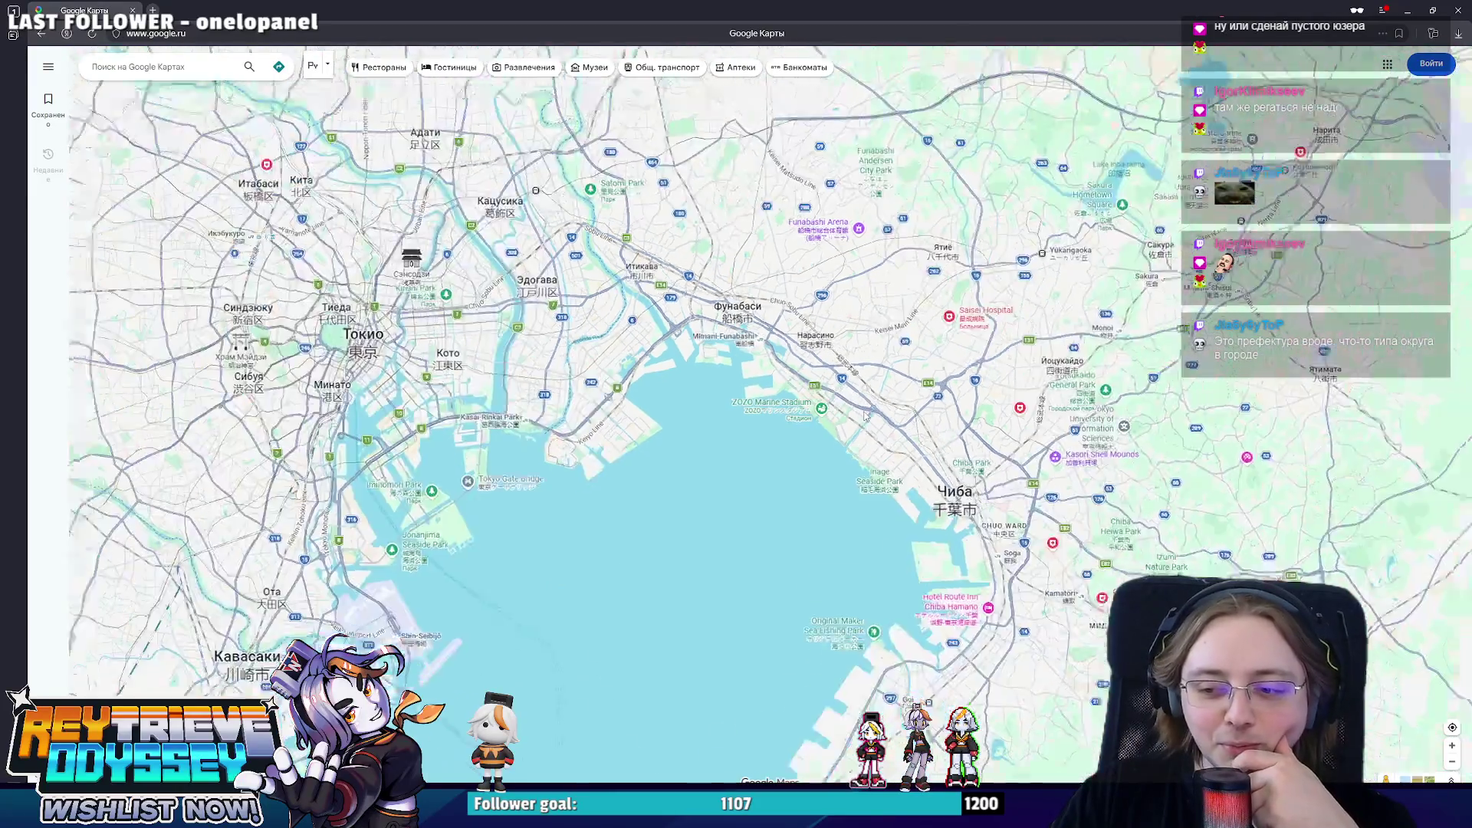
pyautogui.scroll(-2, 860, 419)
pyautogui.scroll(-1, 863, 412)
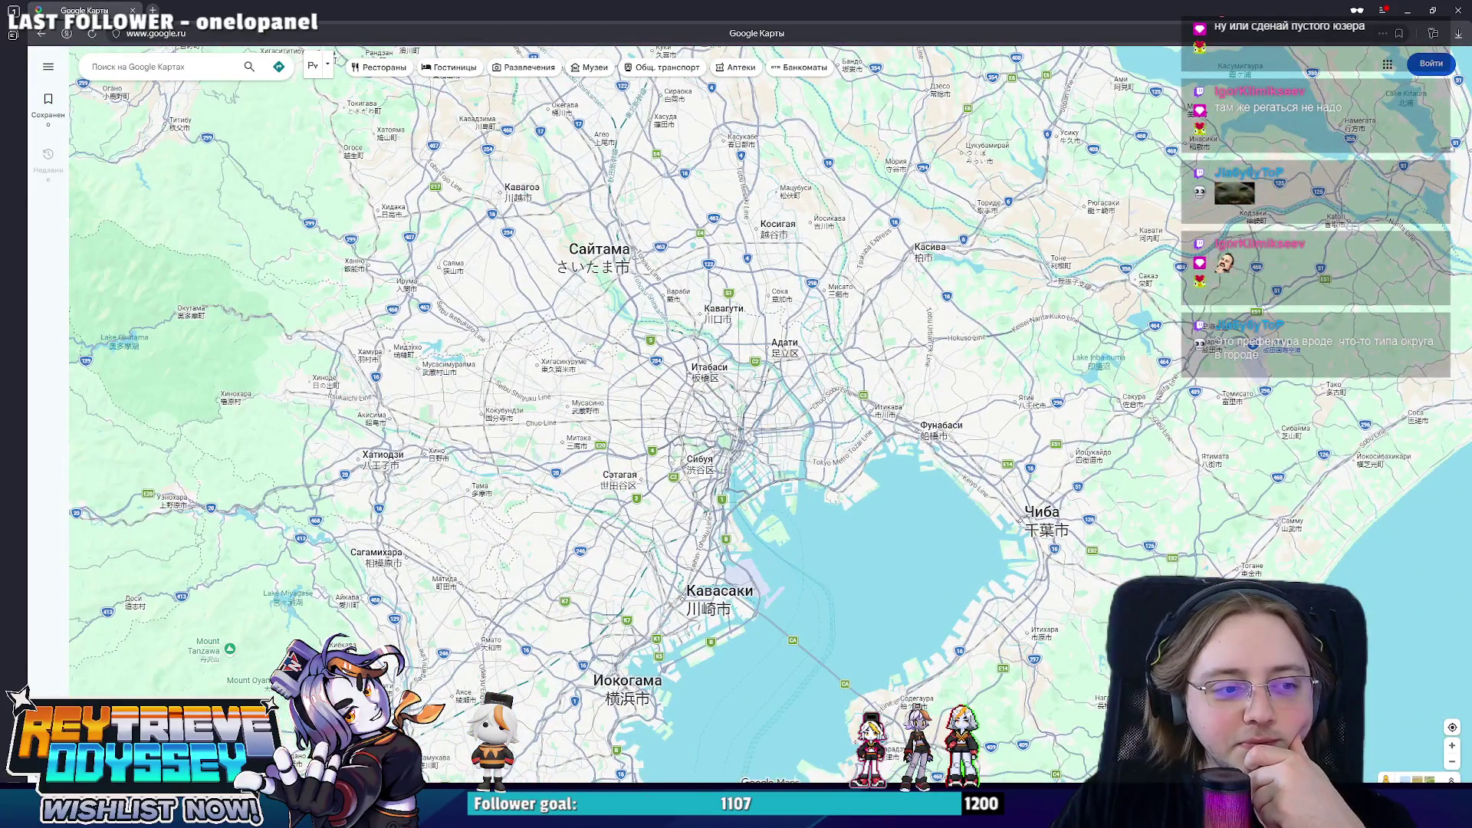
pyautogui.moveTo(663, 455); pyautogui.dragTo(720, 344)
pyautogui.moveTo(773, 540); pyautogui.dragTo(708, 231)
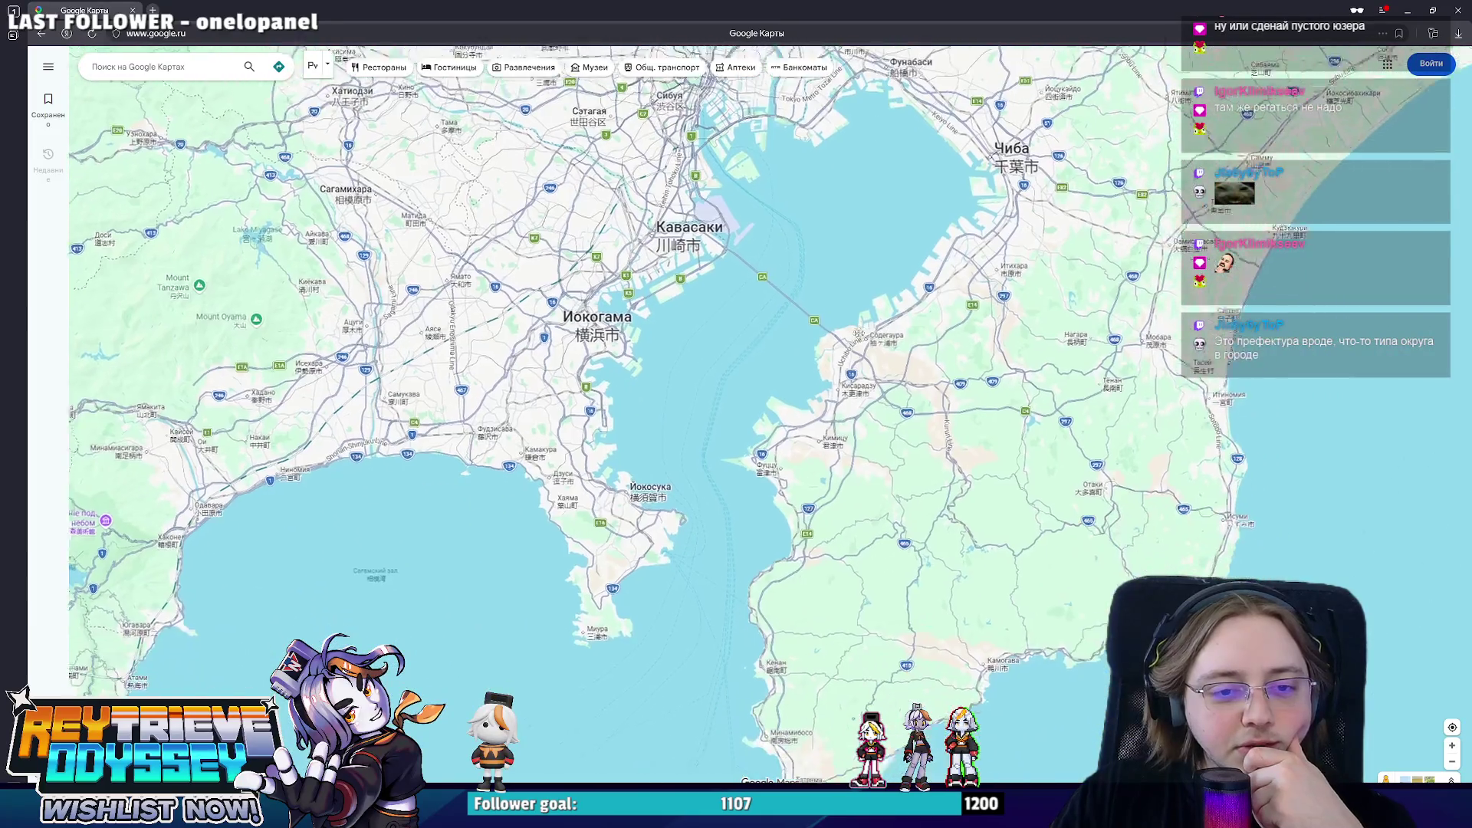
pyautogui.moveTo(920, 341)
pyautogui.mouseDown()
pyautogui.moveTo(827, 533)
pyautogui.moveTo(1265, 534)
pyautogui.mouseUp()
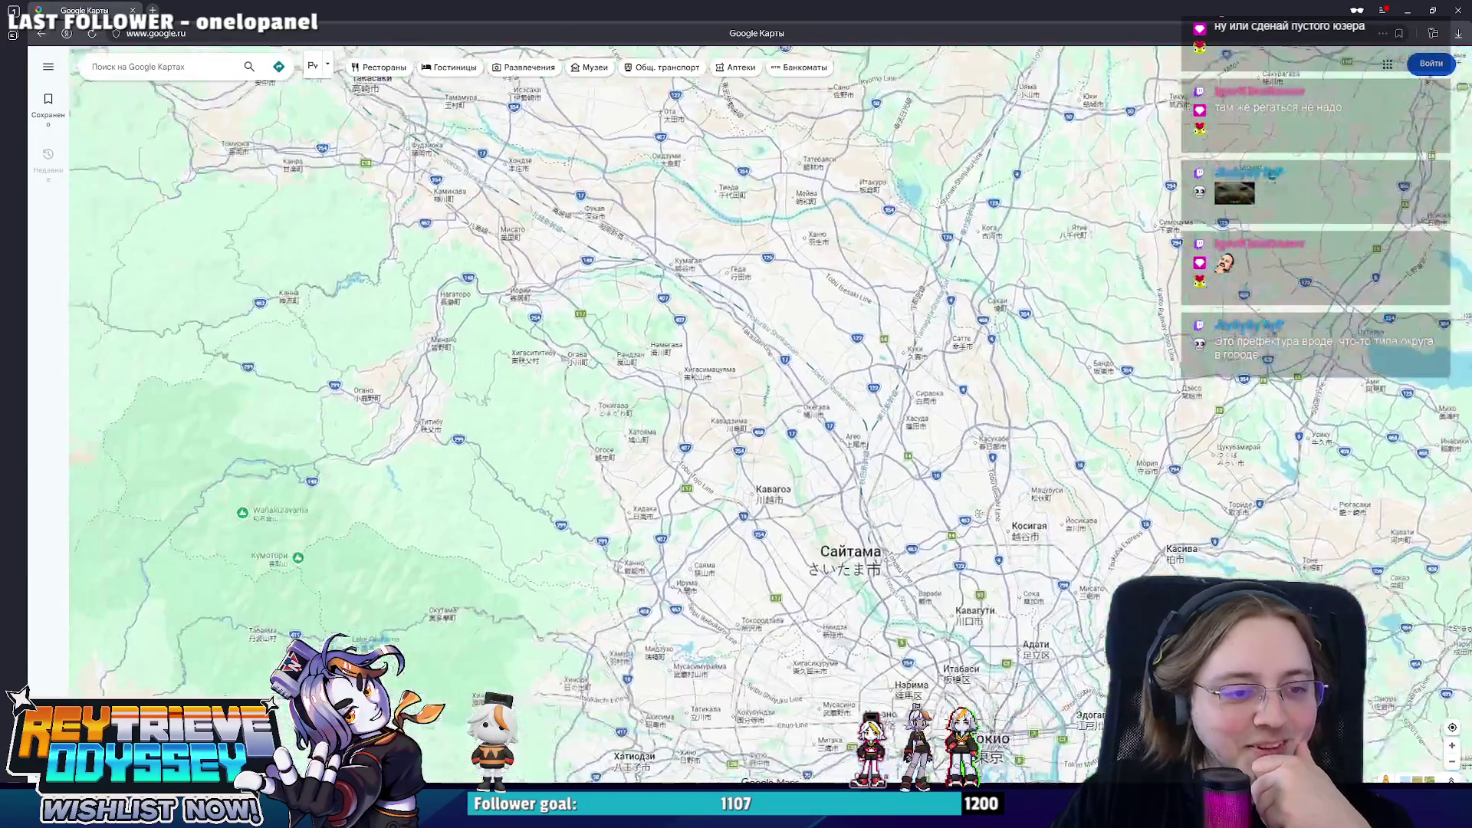
# - Continue west to Nagano, then head back south to Meguro and Tokyo Bay
pyautogui.moveTo(778, 473)
pyautogui.mouseDown()
pyautogui.moveTo(839, 435)
pyautogui.moveTo(1101, 549)
pyautogui.mouseUp()
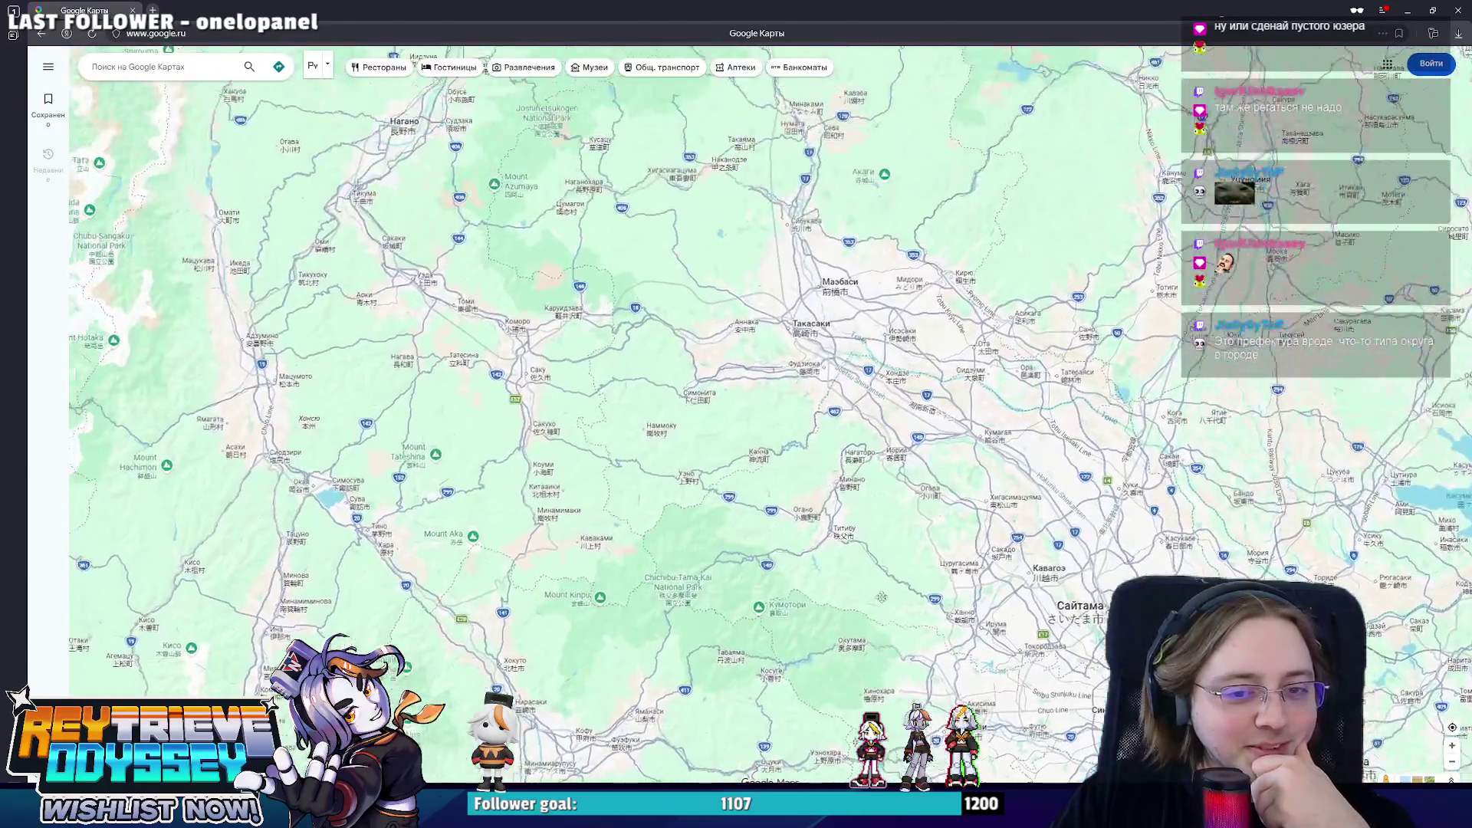
pyautogui.moveTo(812, 307); pyautogui.dragTo(928, 499)
pyautogui.scroll(-5, 924, 498)
pyautogui.scroll(2, 782, 322)
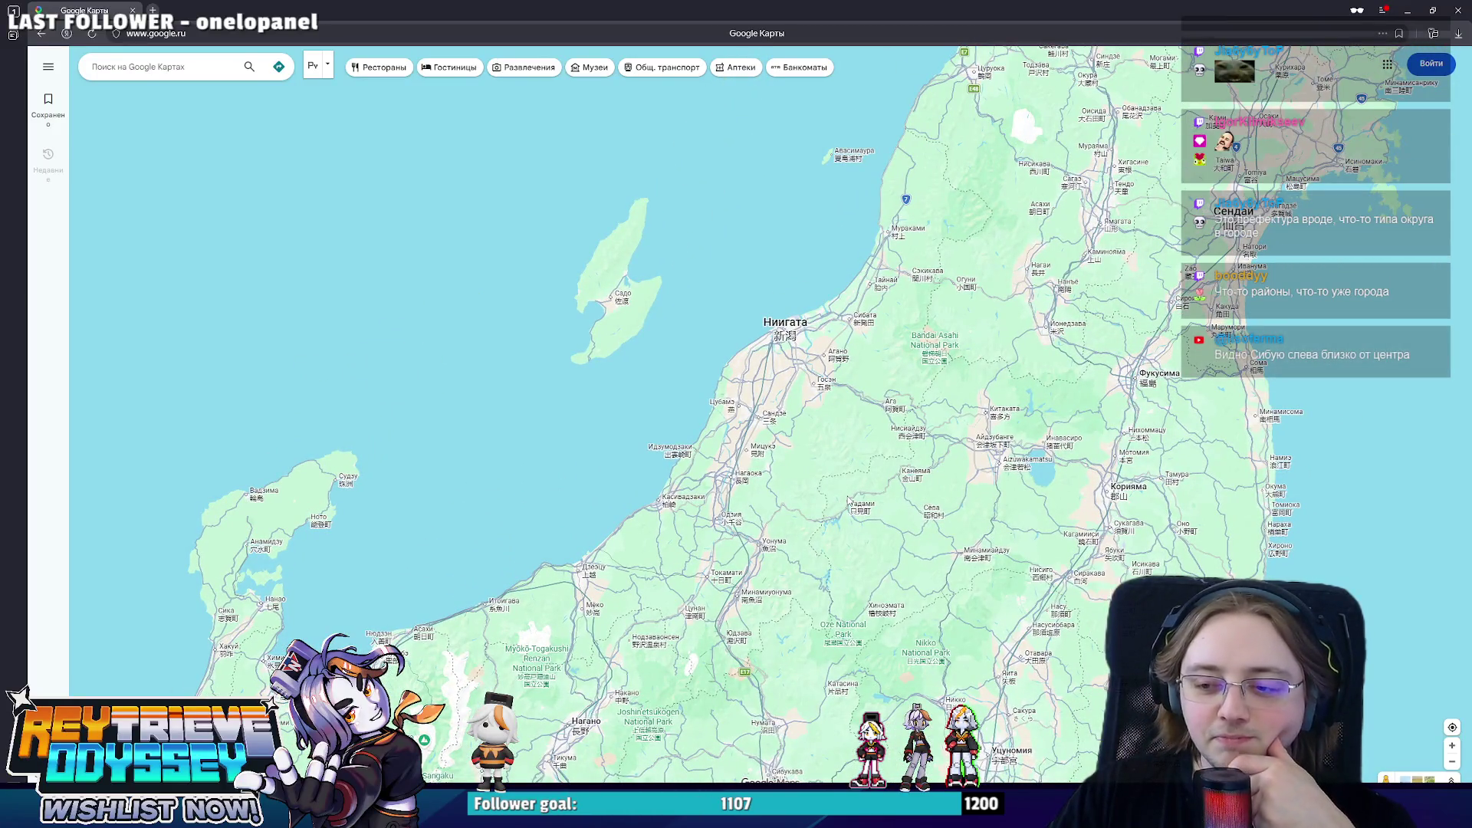
pyautogui.moveTo(1150, 552); pyautogui.dragTo(818, 316)
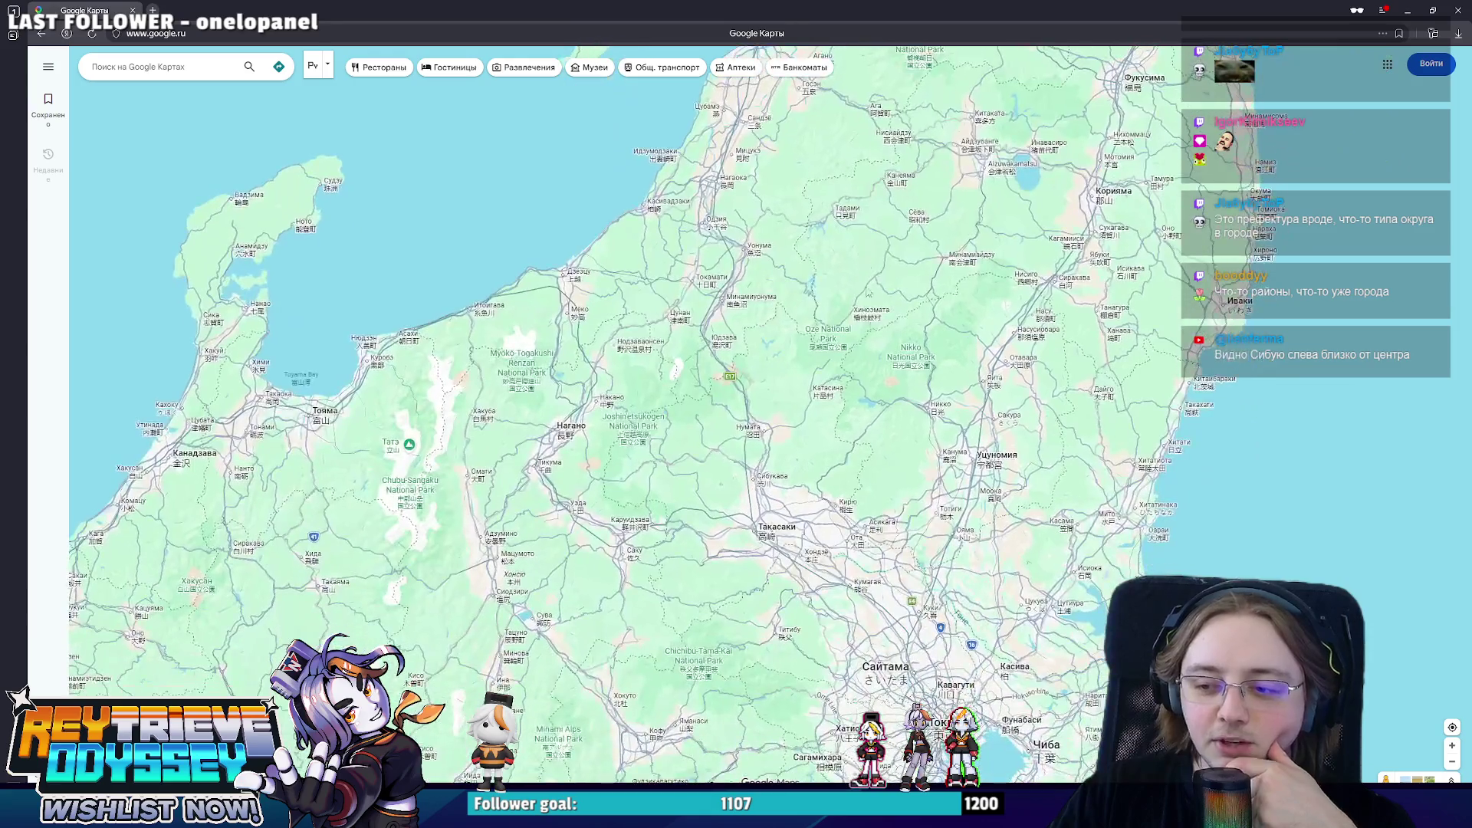
pyautogui.scroll(3, 817, 316)
pyautogui.scroll(2, 818, 316)
pyautogui.scroll(2, 946, 581)
pyautogui.moveTo(946, 577); pyautogui.dragTo(857, 299)
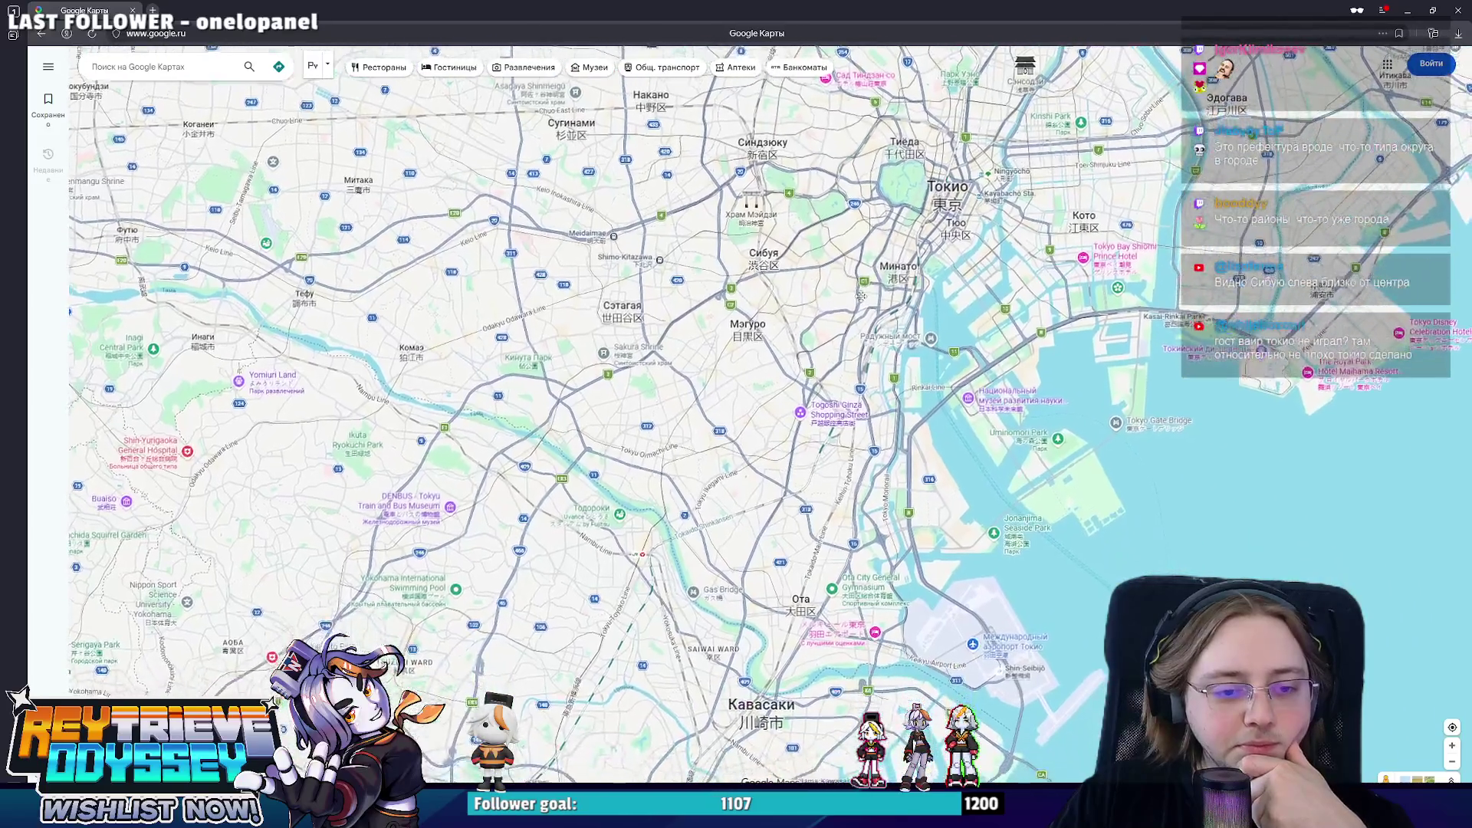
pyautogui.scroll(-1, 827, 442)
# - Pan the map south toward Yokohama and back north toward central Tokyo
pyautogui.moveTo(827, 442); pyautogui.dragTo(847, 331)
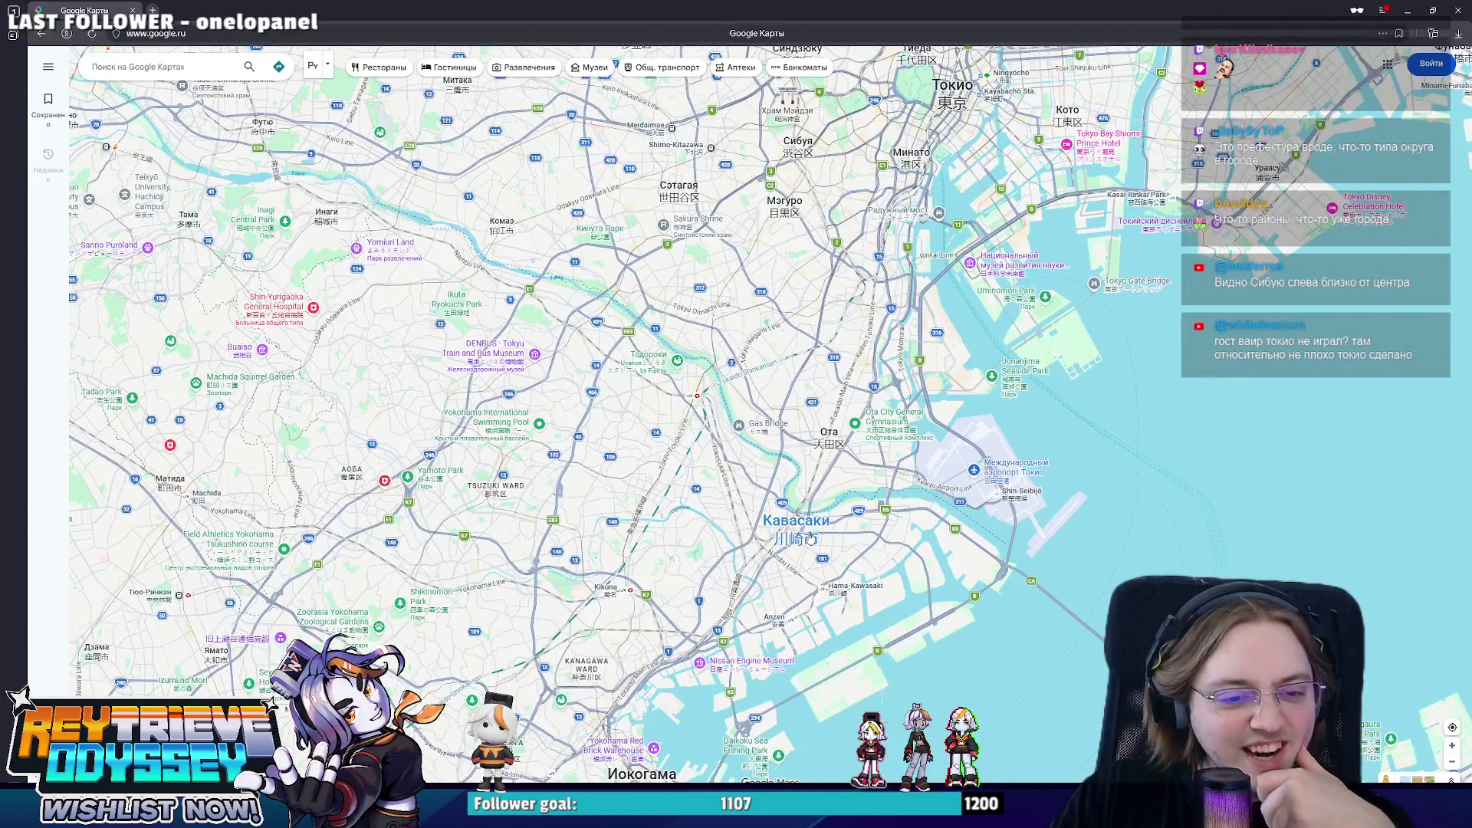
pyautogui.moveTo(850, 598); pyautogui.dragTo(932, 464)
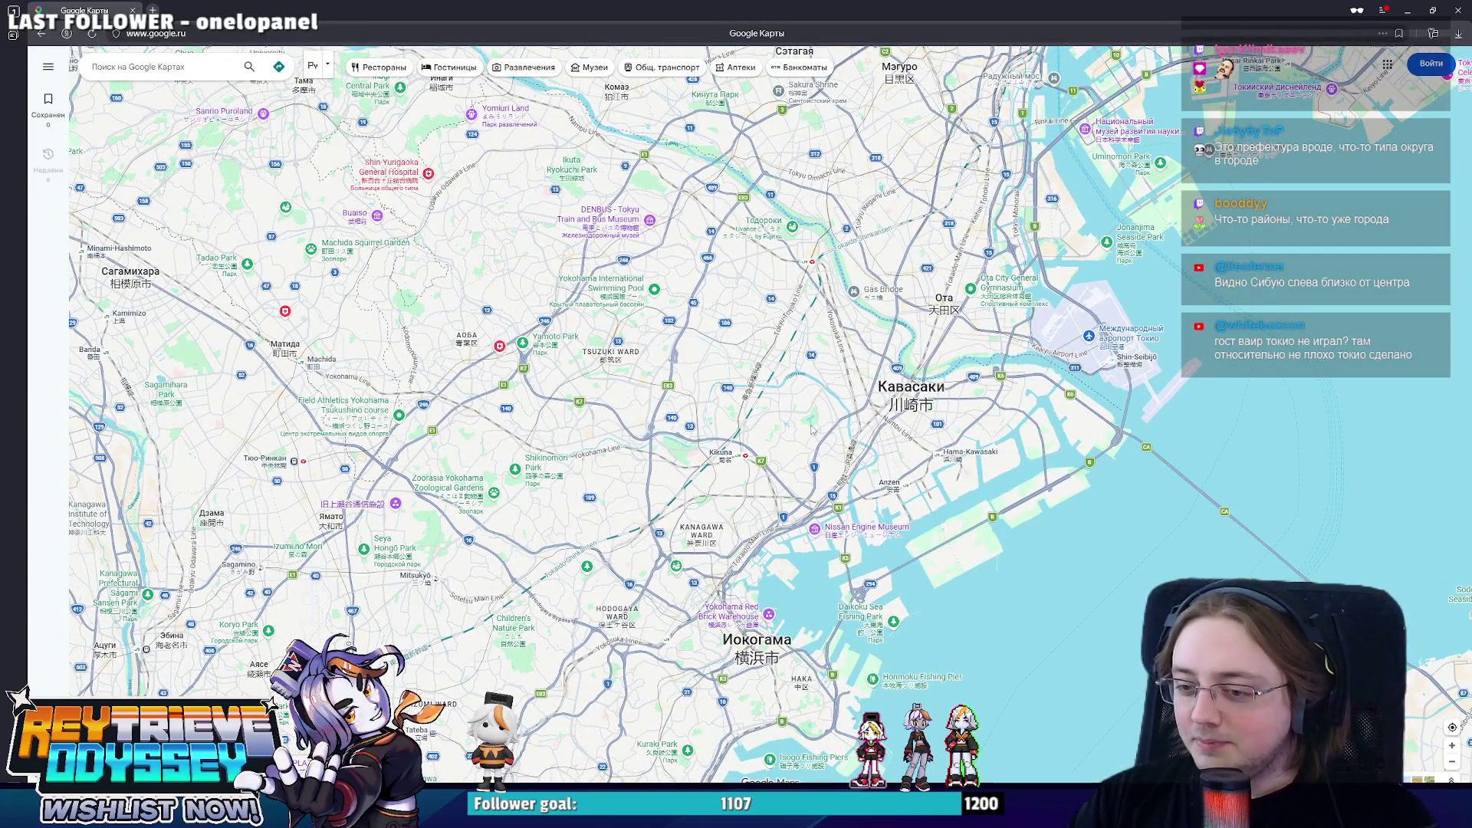
pyautogui.moveTo(827, 370); pyautogui.dragTo(818, 389)
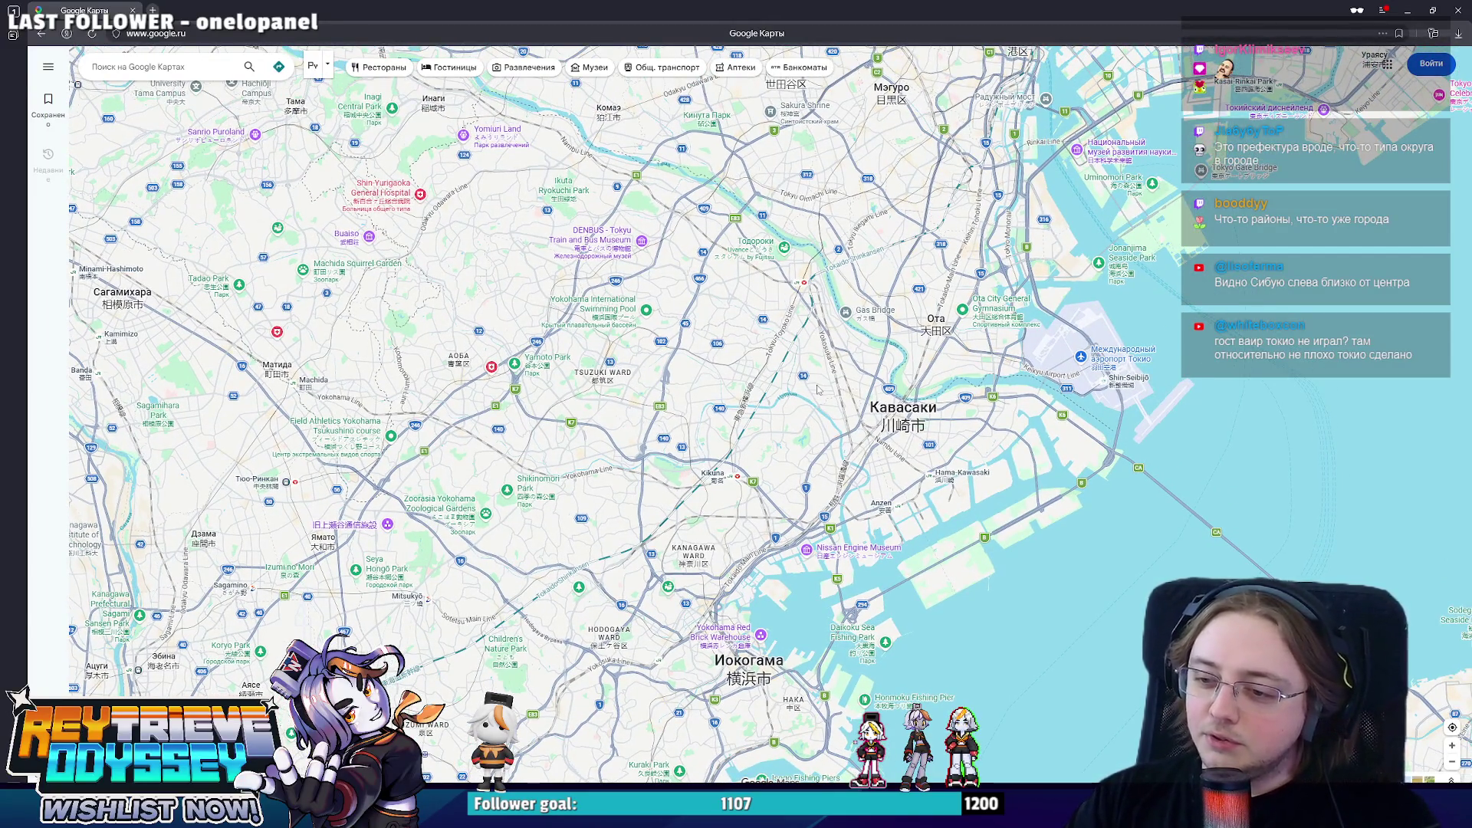
pyautogui.moveTo(790, 287); pyautogui.dragTo(806, 389)
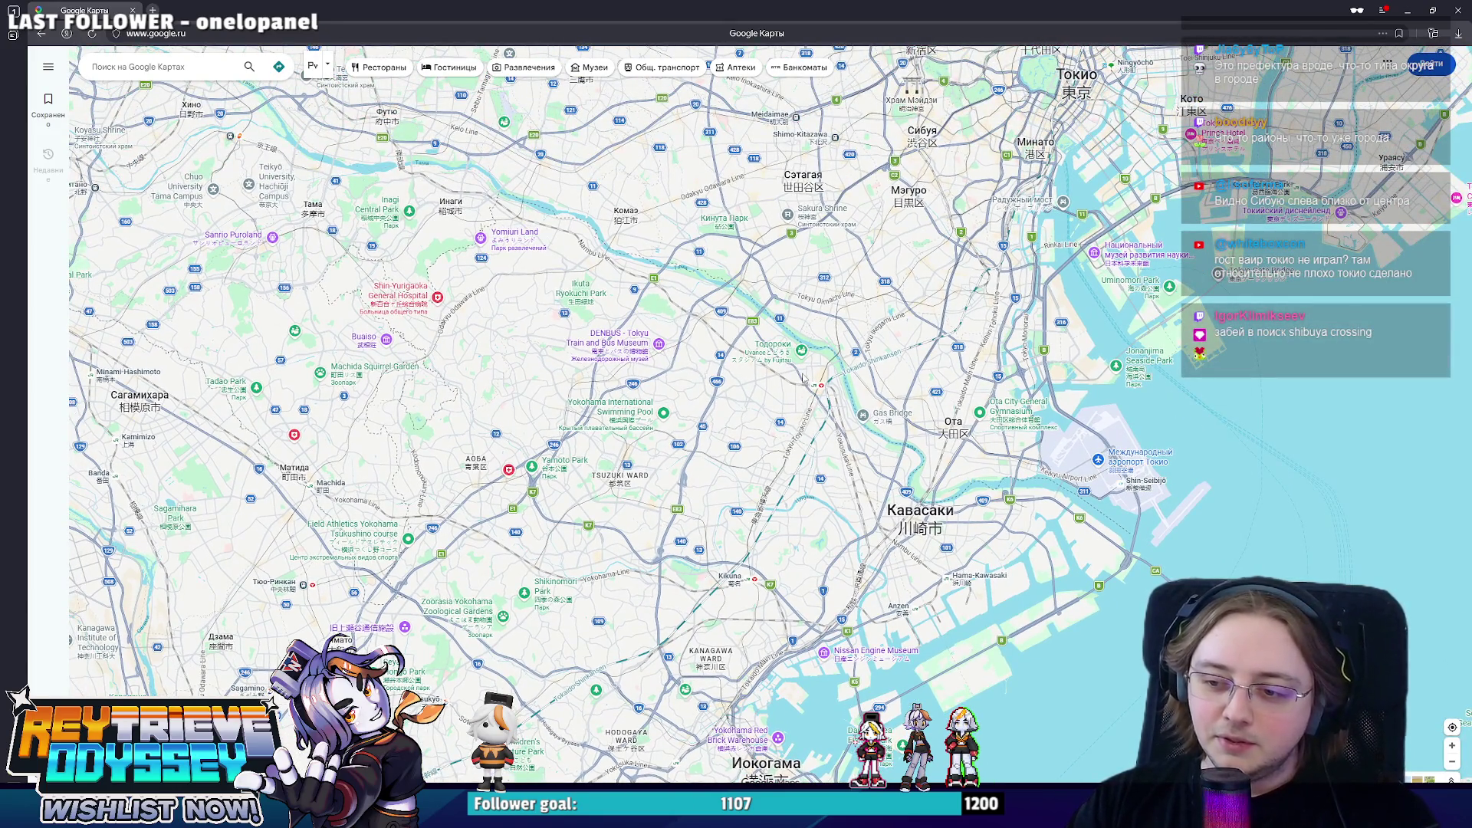
pyautogui.moveTo(871, 380)
pyautogui.mouseDown()
pyautogui.moveTo(858, 438)
pyautogui.moveTo(888, 509)
pyautogui.mouseUp()
# - Return via the Yokohama coastline to Setagaya, drop a pin beside Shibuya crossing and enter street-level imagery
pyautogui.moveTo(686, 426)
pyautogui.mouseDown()
pyautogui.moveTo(755, 433)
pyautogui.moveTo(858, 184)
pyautogui.mouseUp()
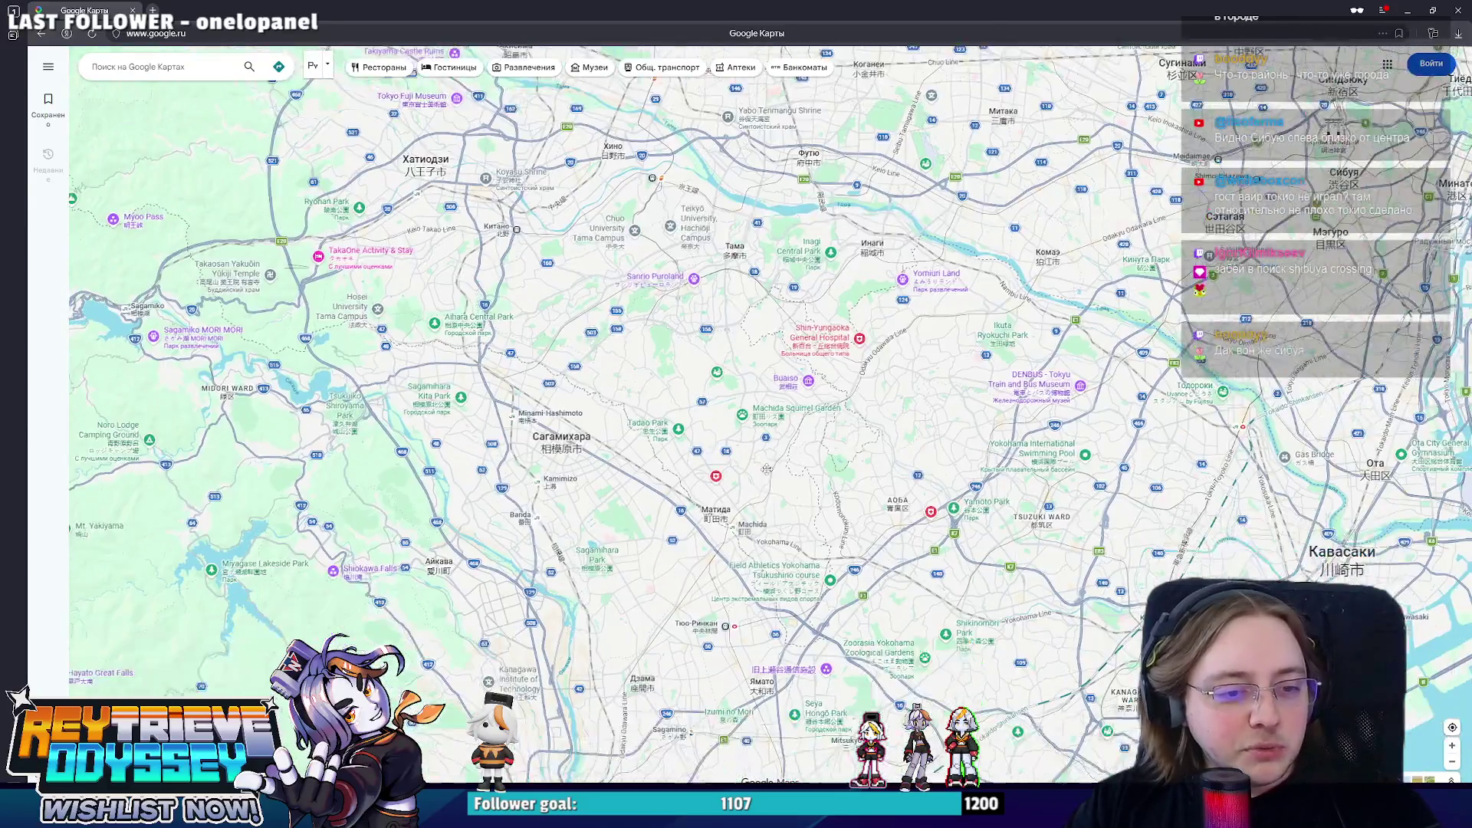
pyautogui.moveTo(768, 467)
pyautogui.mouseDown()
pyautogui.moveTo(925, 473)
pyautogui.moveTo(878, 377)
pyautogui.mouseUp()
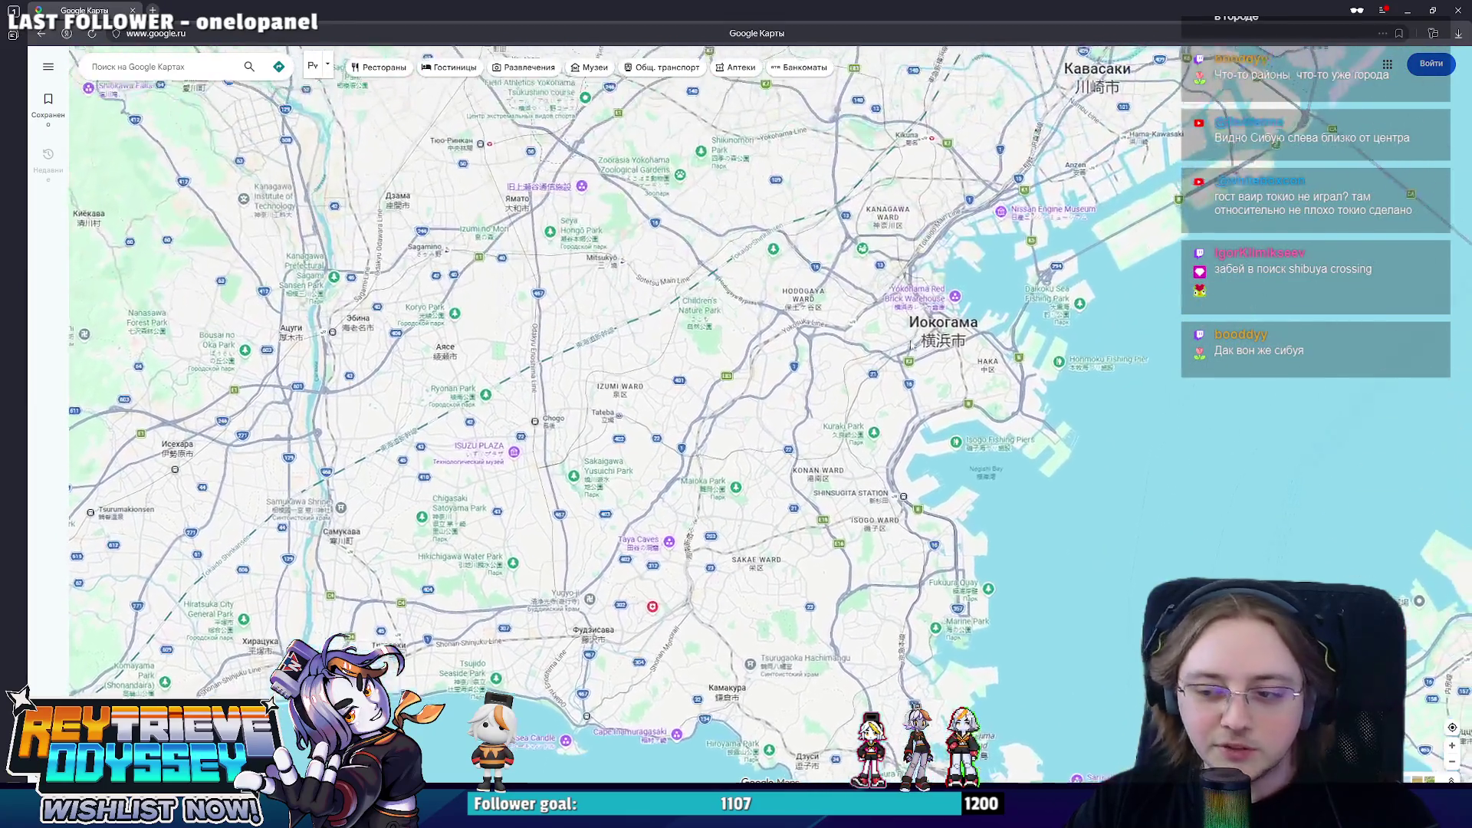
pyautogui.moveTo(878, 375)
pyautogui.mouseDown()
pyautogui.moveTo(917, 398)
pyautogui.moveTo(866, 656)
pyautogui.mouseUp()
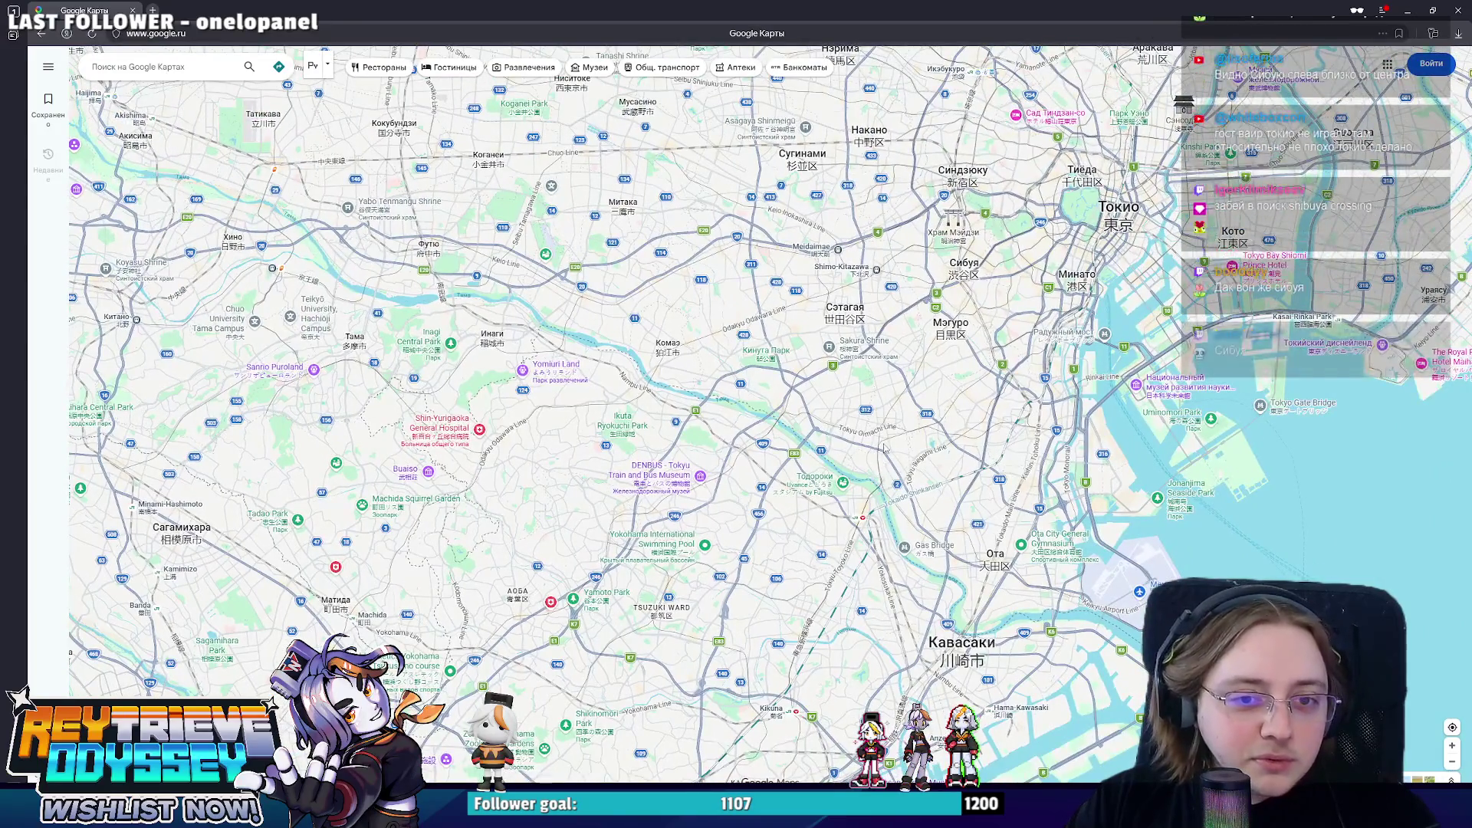
pyautogui.moveTo(884, 447); pyautogui.dragTo(878, 479)
pyautogui.scroll(3, 954, 287)
pyautogui.scroll(3, 955, 288)
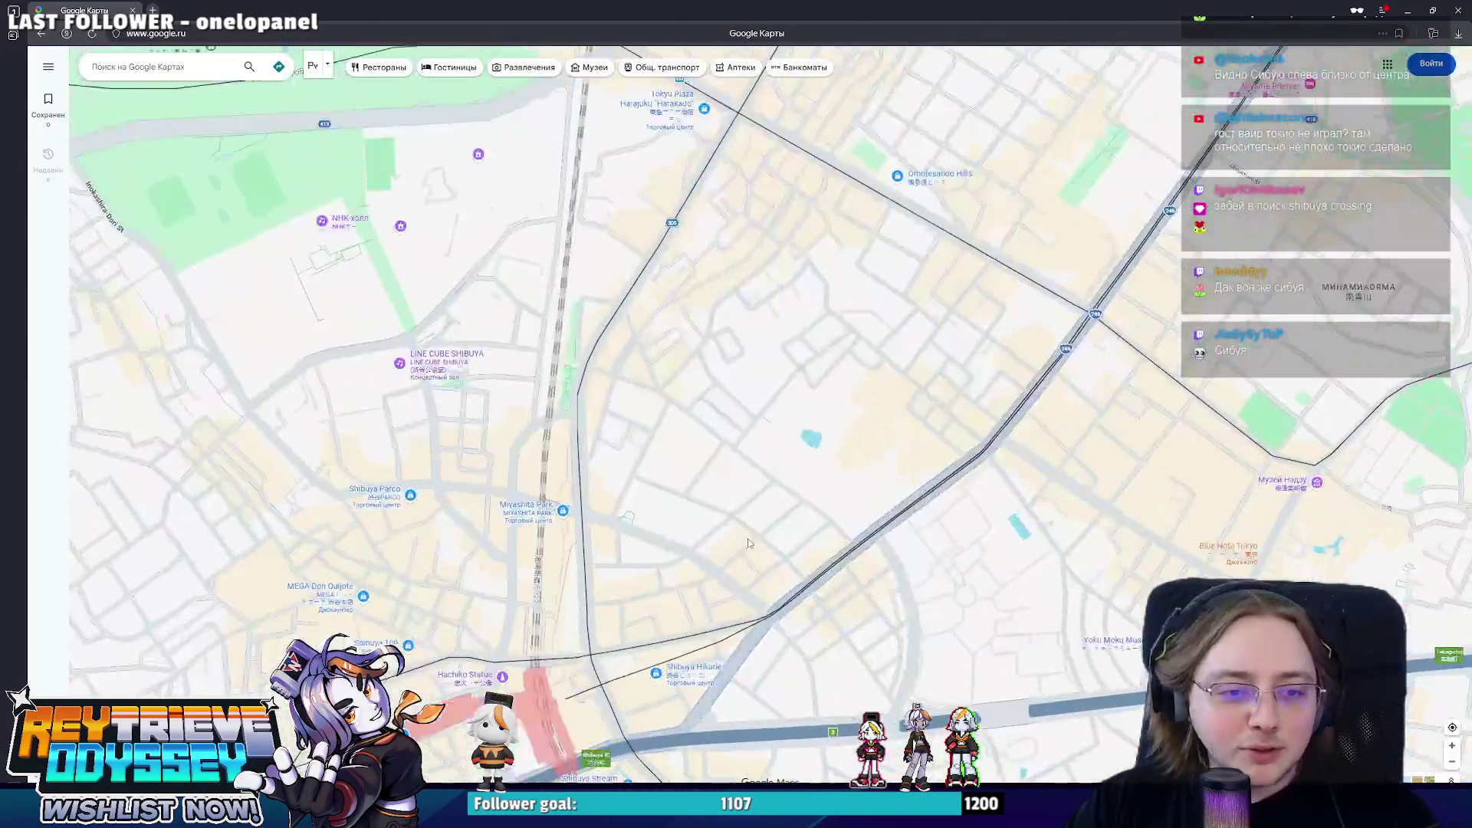
pyautogui.scroll(3, 955, 288)
pyautogui.scroll(2, 955, 289)
pyautogui.scroll(2, 679, 541)
pyautogui.scroll(2, 679, 542)
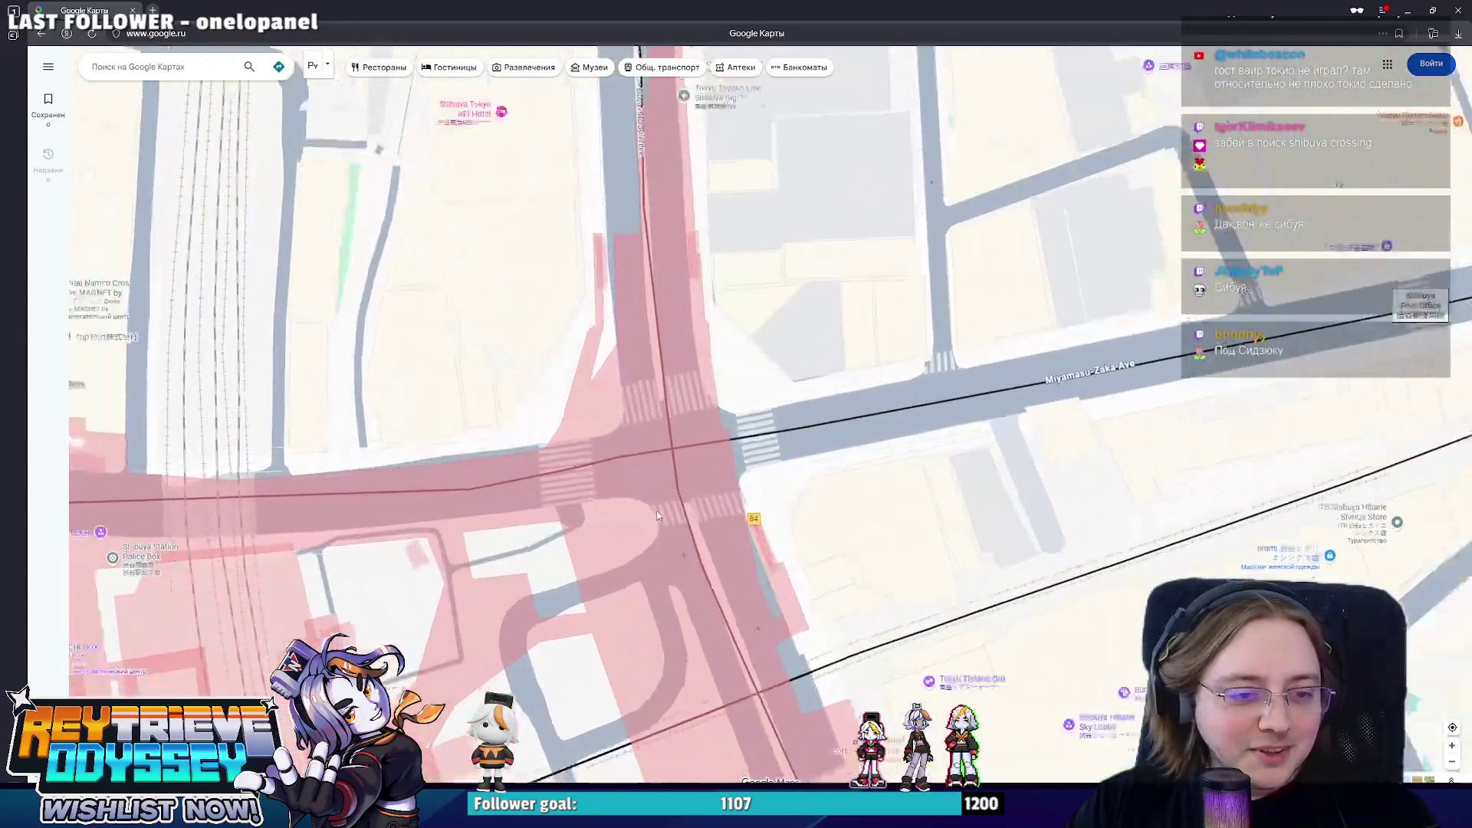
pyautogui.scroll(-3, 691, 494)
pyautogui.scroll(4, 703, 459)
pyautogui.scroll(-3, 702, 456)
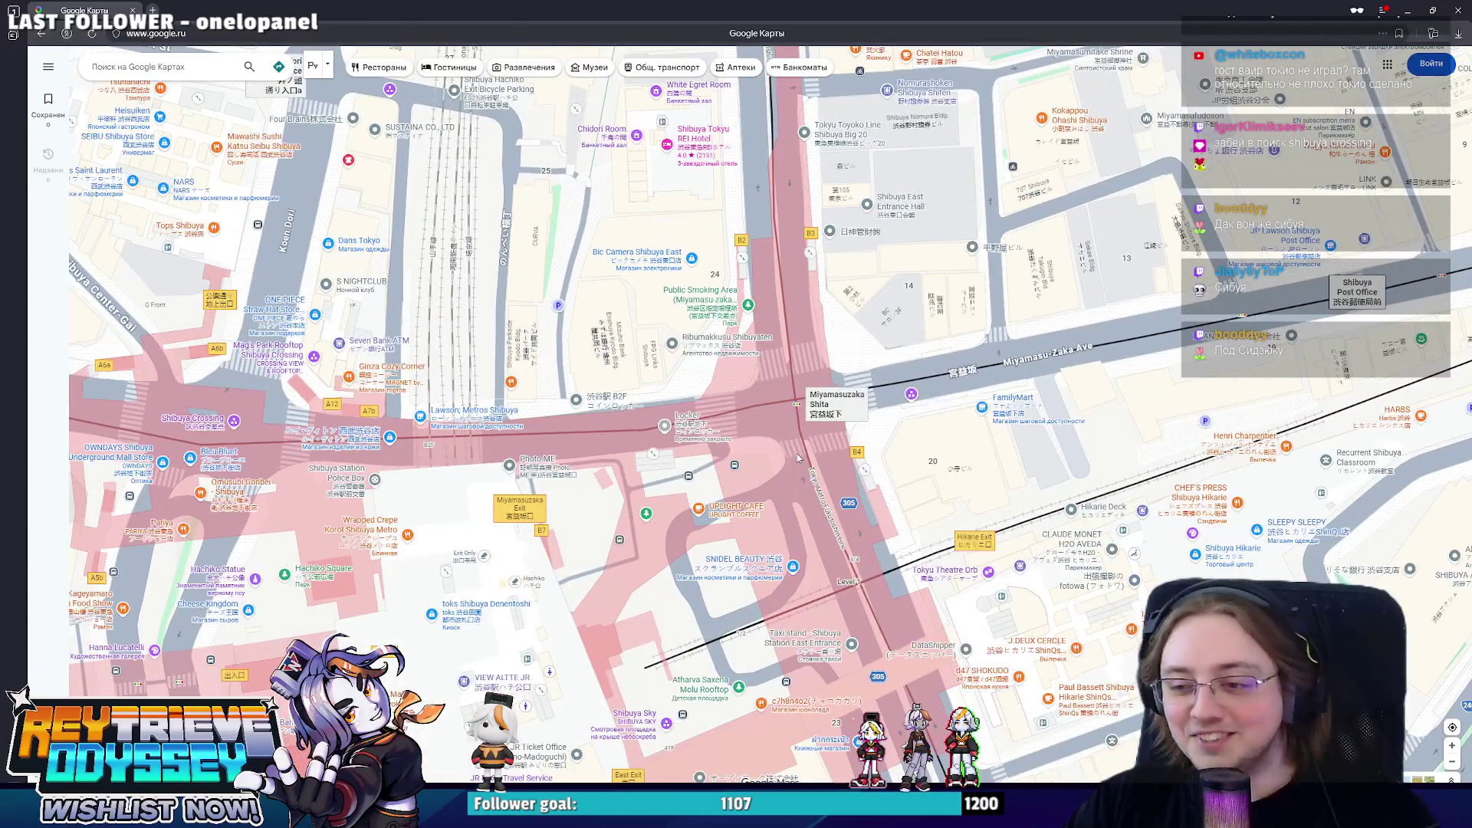
pyautogui.scroll(-2, 768, 444)
pyautogui.scroll(2, 765, 444)
pyautogui.scroll(2, 865, 394)
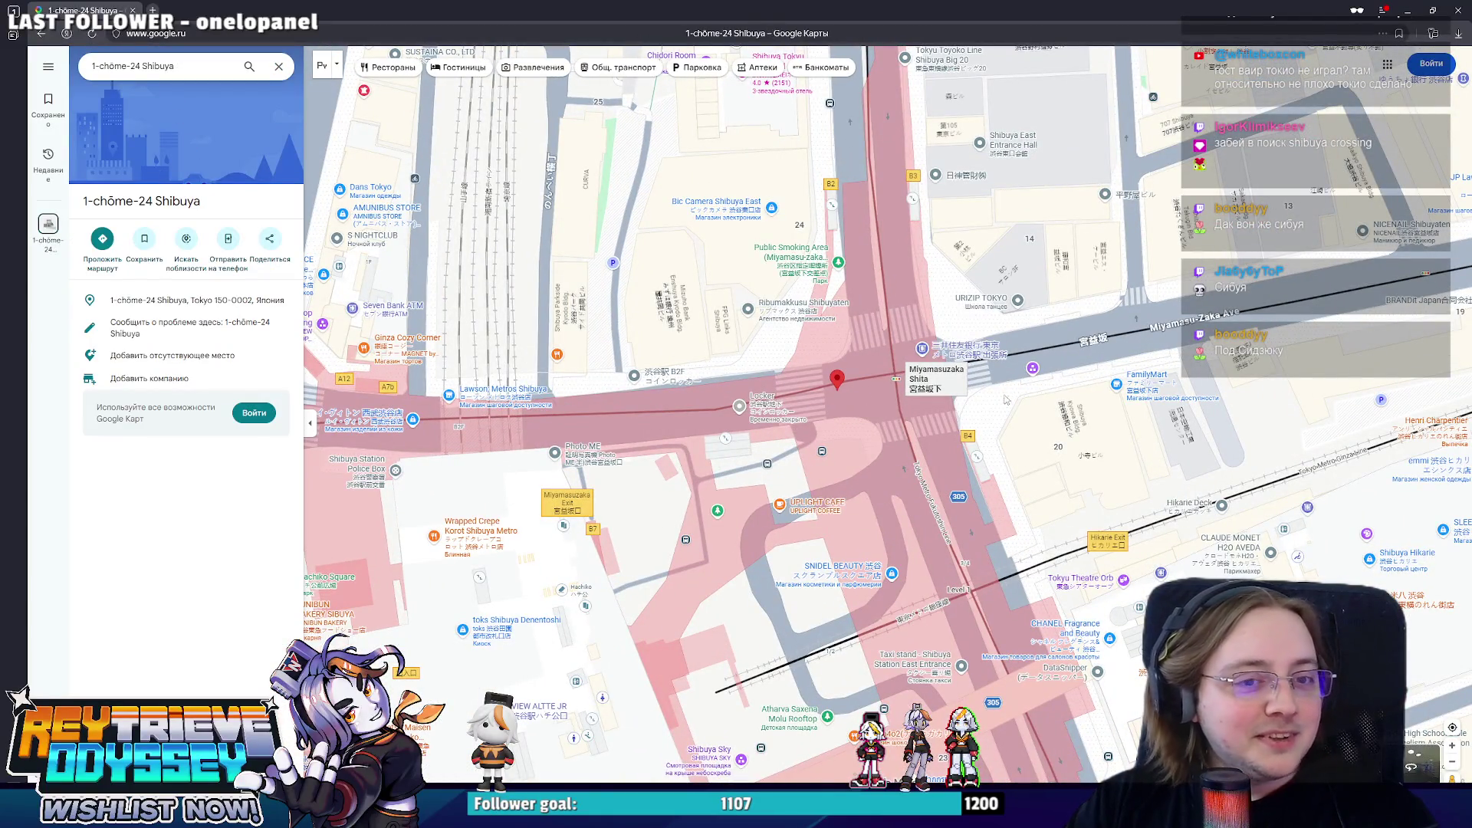
pyautogui.click(1014, 368)
pyautogui.click(644, 761)
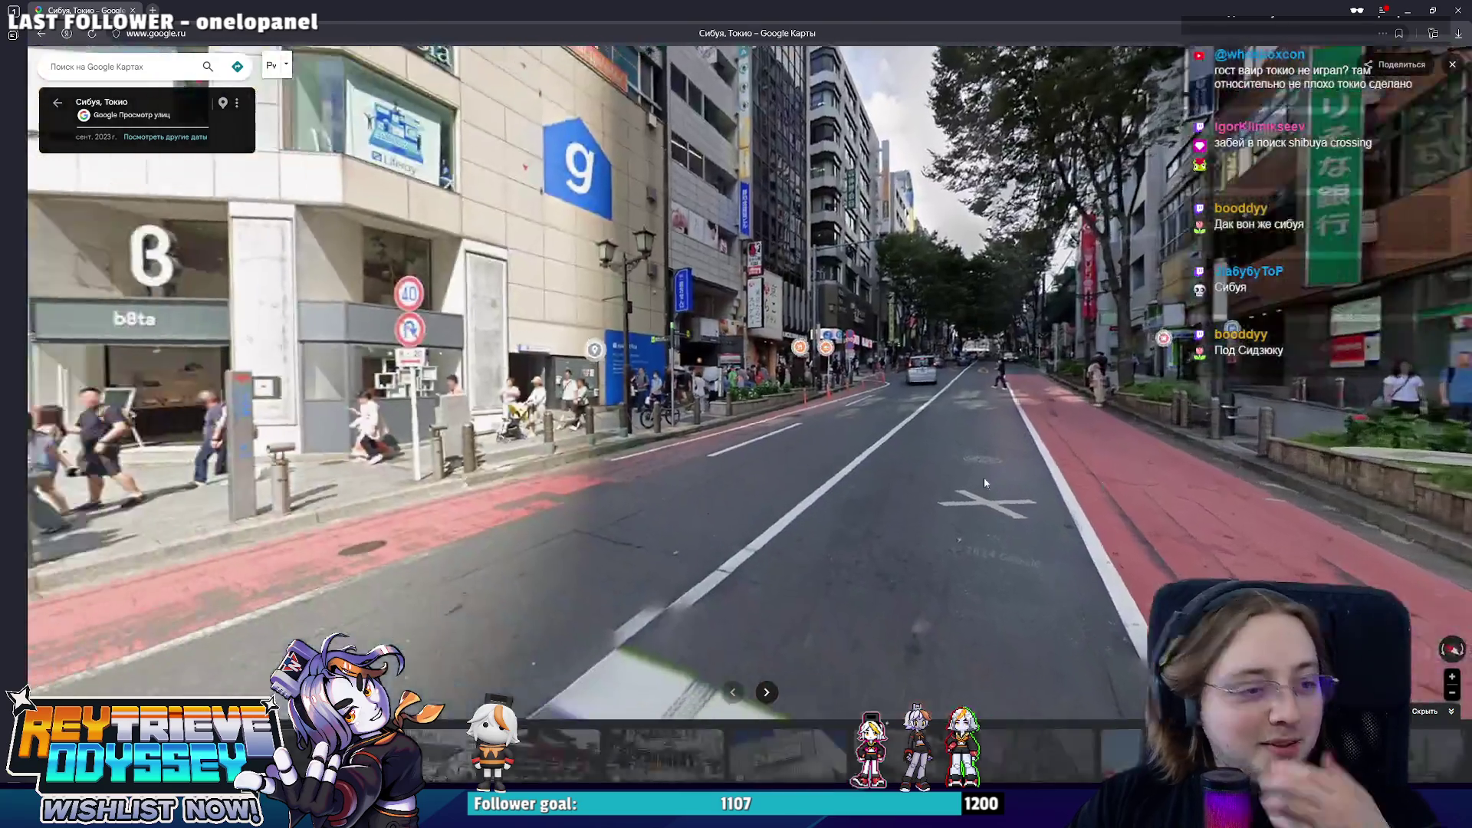
# - Look around the Shibuya crossing in Street View, stepping toward the station and Big Camera buildings
pyautogui.moveTo(984, 477); pyautogui.dragTo(901, 431)
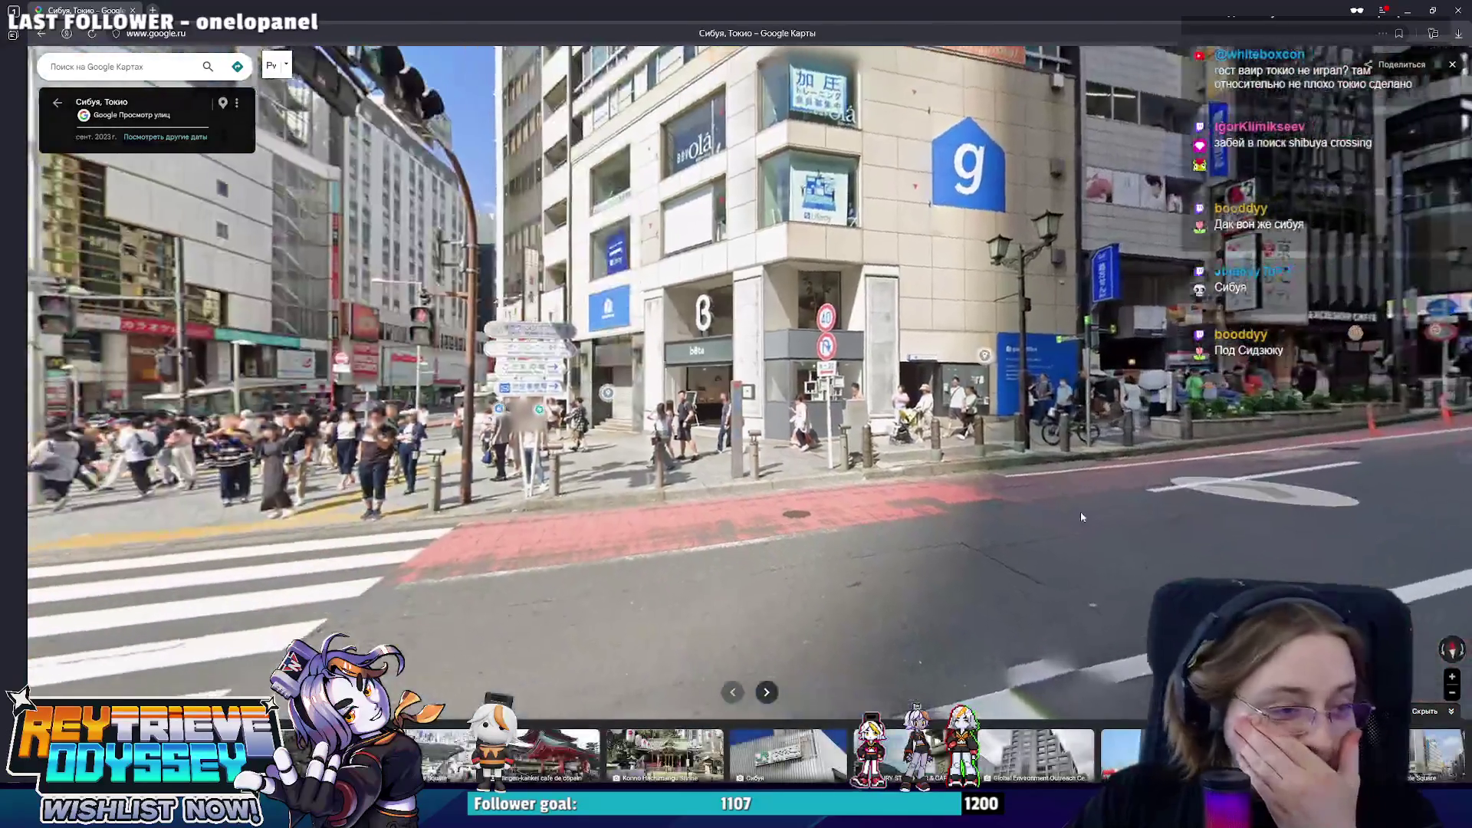
pyautogui.press('Left')
pyautogui.press('Left')
pyautogui.press('Left')
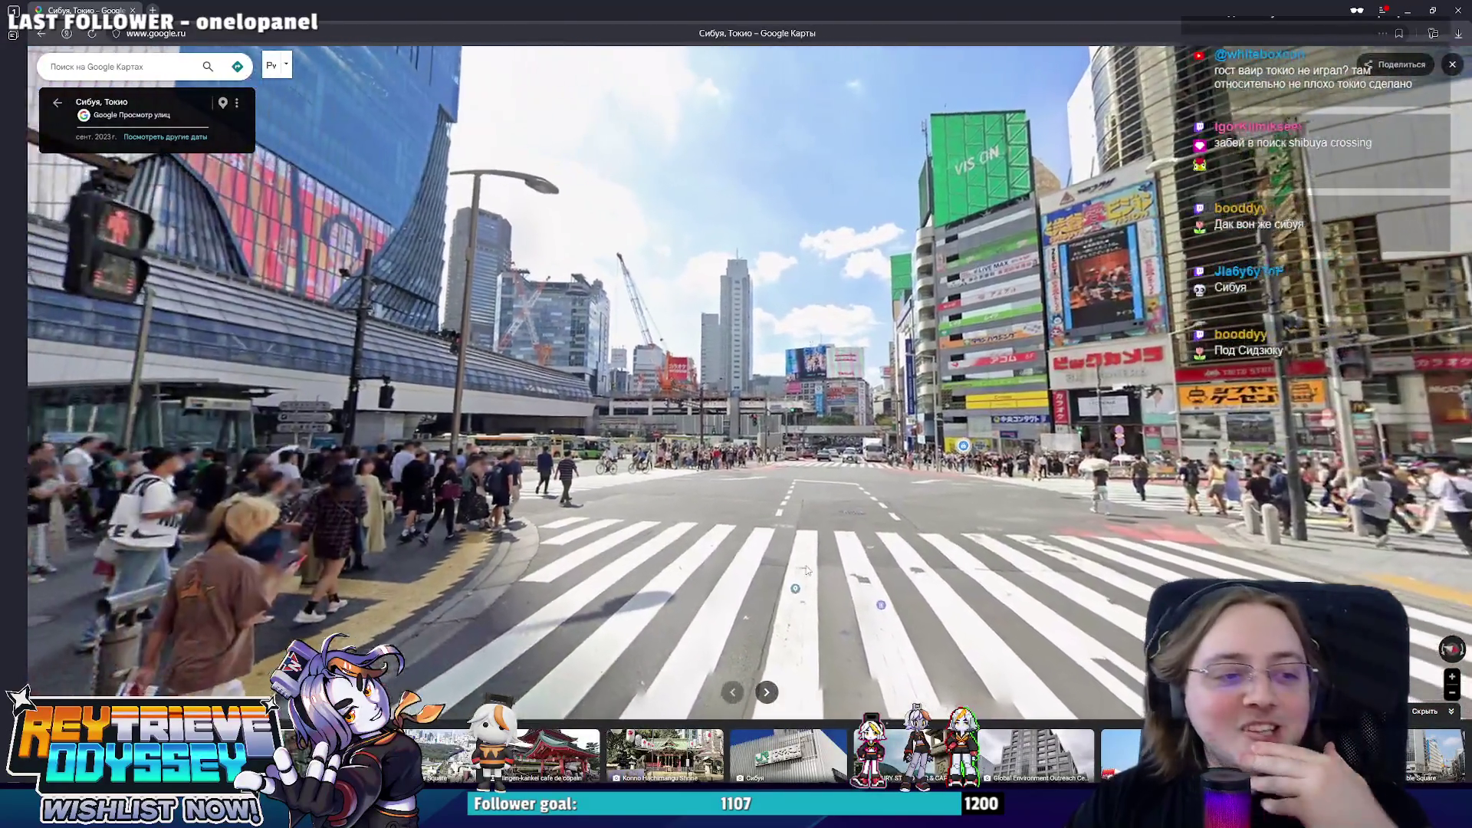
pyautogui.click(742, 523)
pyautogui.press('Left')
pyautogui.press('Left')
pyautogui.press('Left')
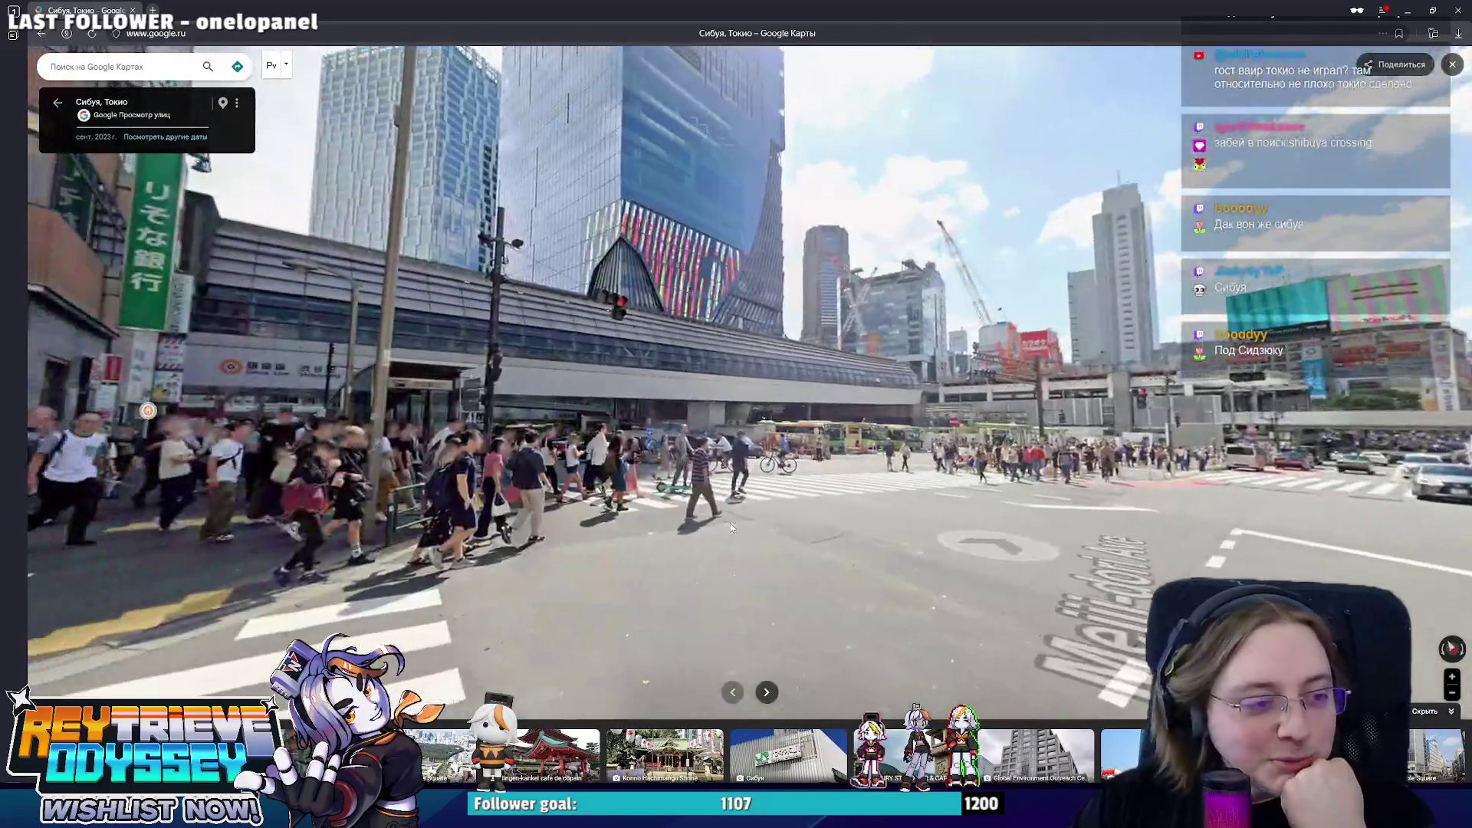
pyautogui.scroll(2, 791, 496)
pyautogui.scroll(2, 864, 498)
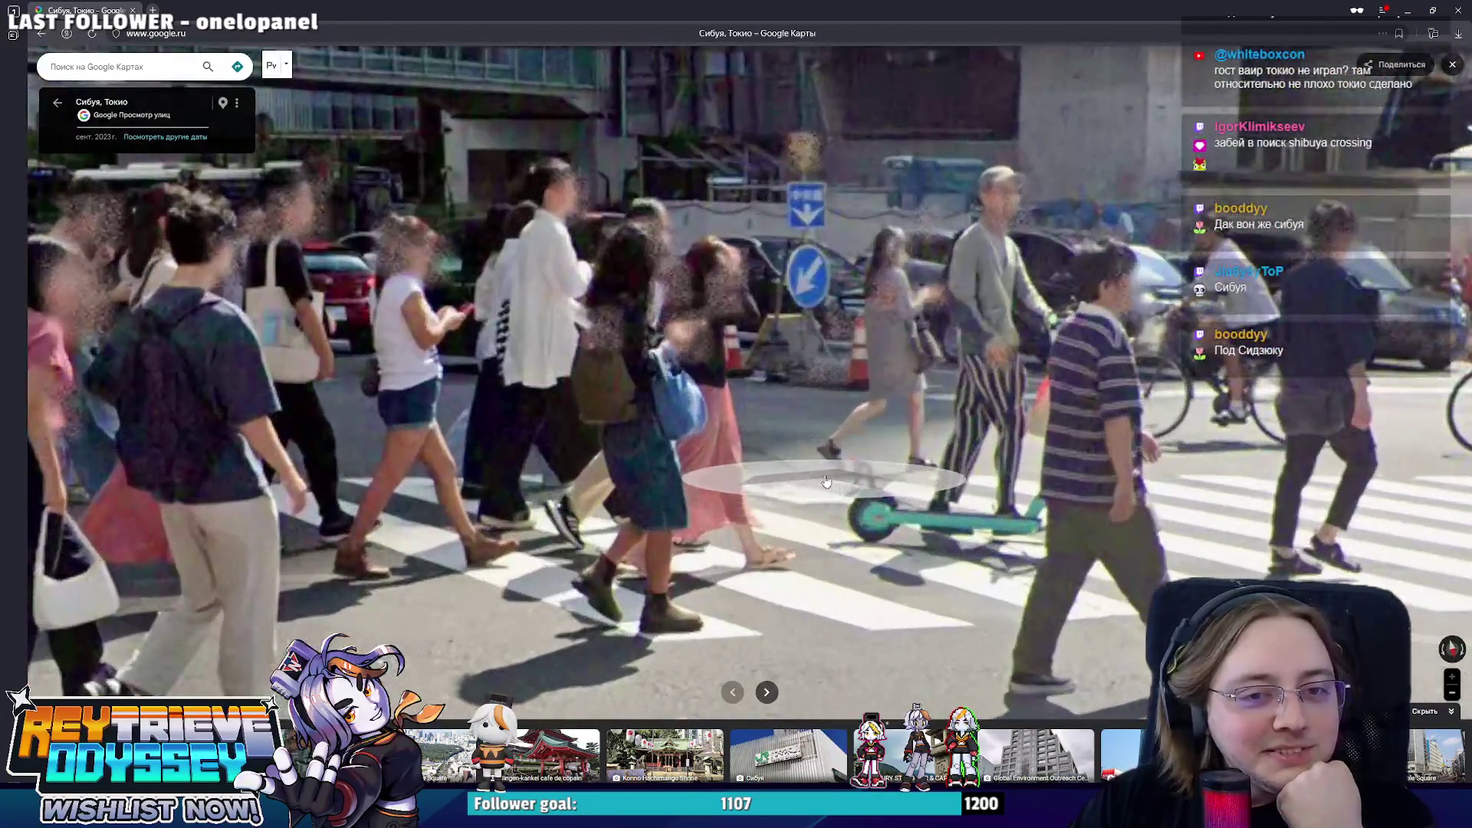
pyautogui.scroll(1, 1055, 503)
pyautogui.scroll(-2, 966, 497)
pyautogui.scroll(-2, 898, 489)
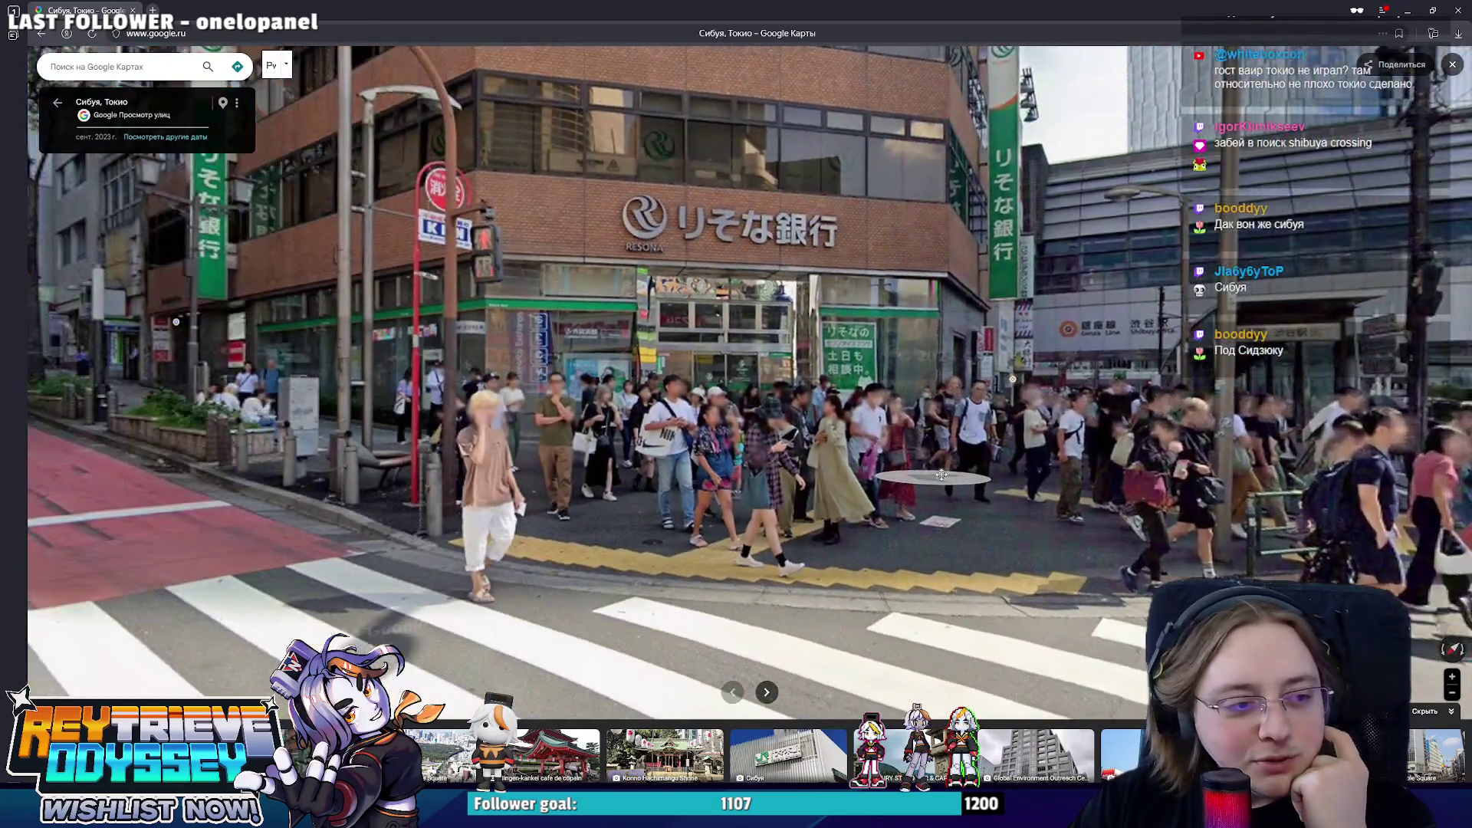
pyautogui.scroll(2, 941, 474)
pyautogui.scroll(1, 575, 494)
pyautogui.scroll(1, 644, 437)
pyautogui.scroll(1, 690, 421)
pyautogui.scroll(-2, 805, 460)
pyautogui.scroll(1, 920, 478)
pyautogui.scroll(-2, 1032, 498)
pyautogui.moveTo(1032, 499); pyautogui.dragTo(524, 488)
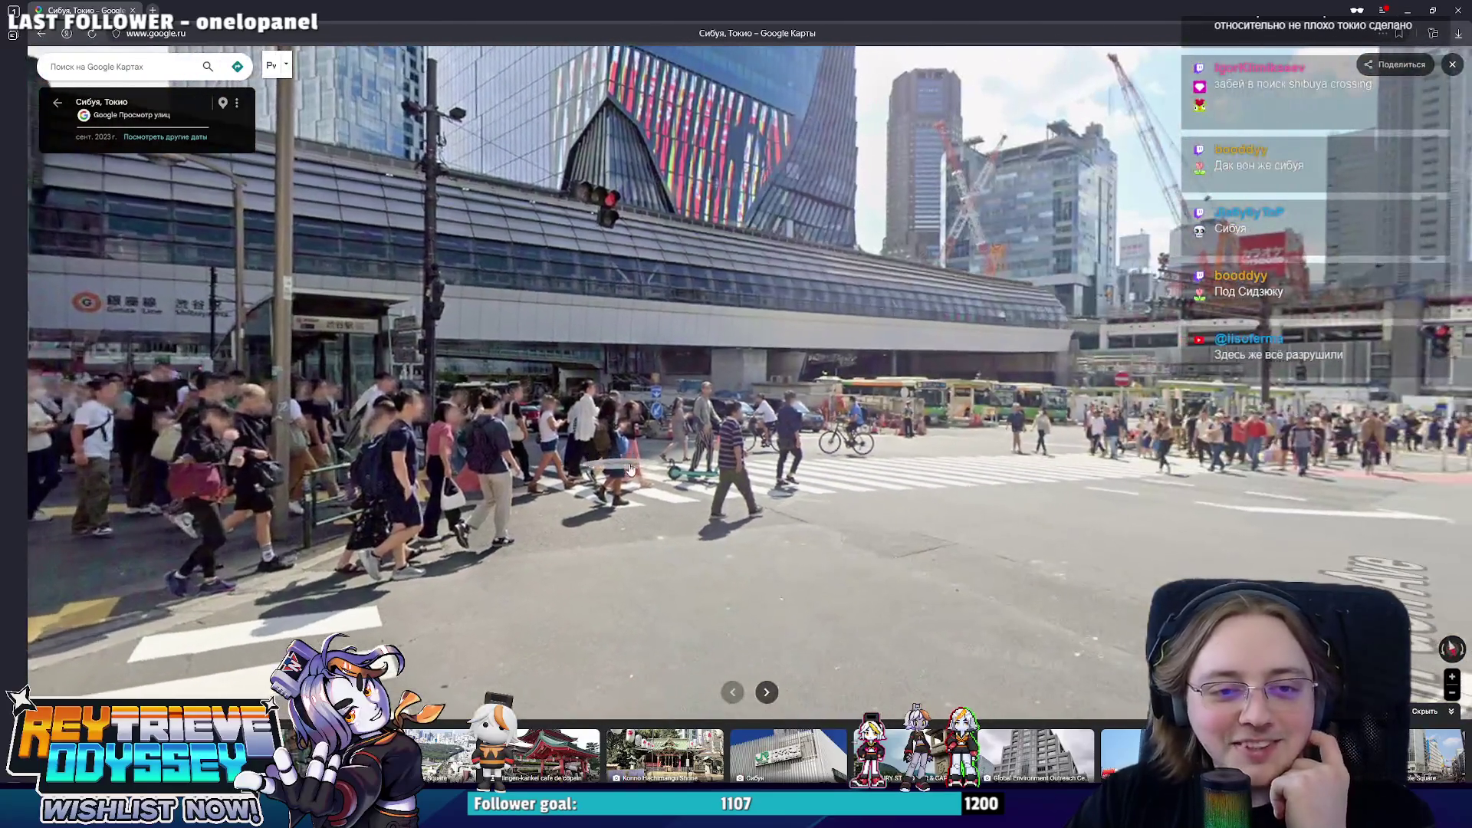
pyautogui.scroll(1, 523, 488)
pyautogui.scroll(1, 690, 483)
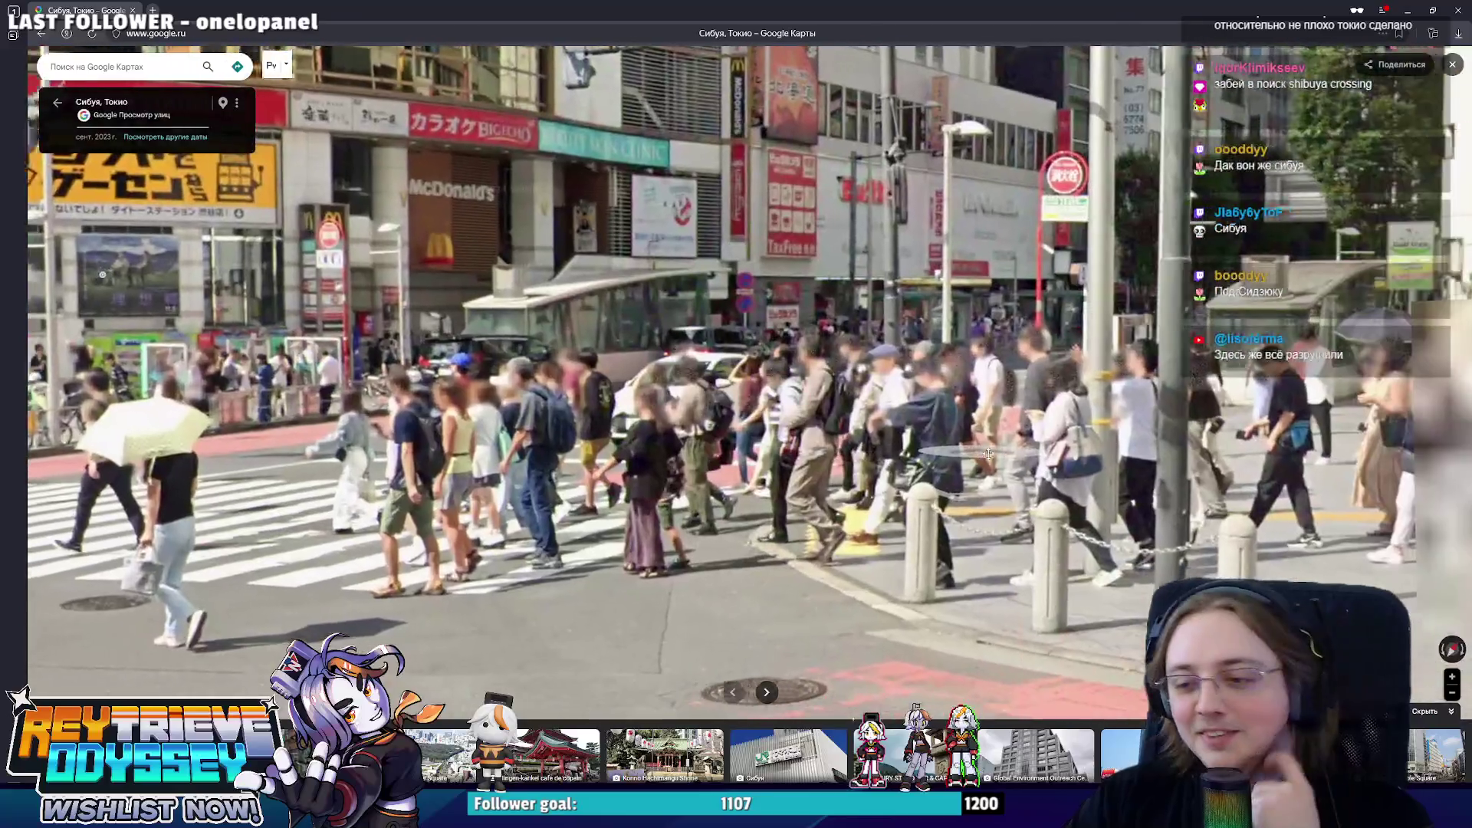
pyautogui.scroll(-1, 863, 478)
pyautogui.scroll(-1, 1027, 469)
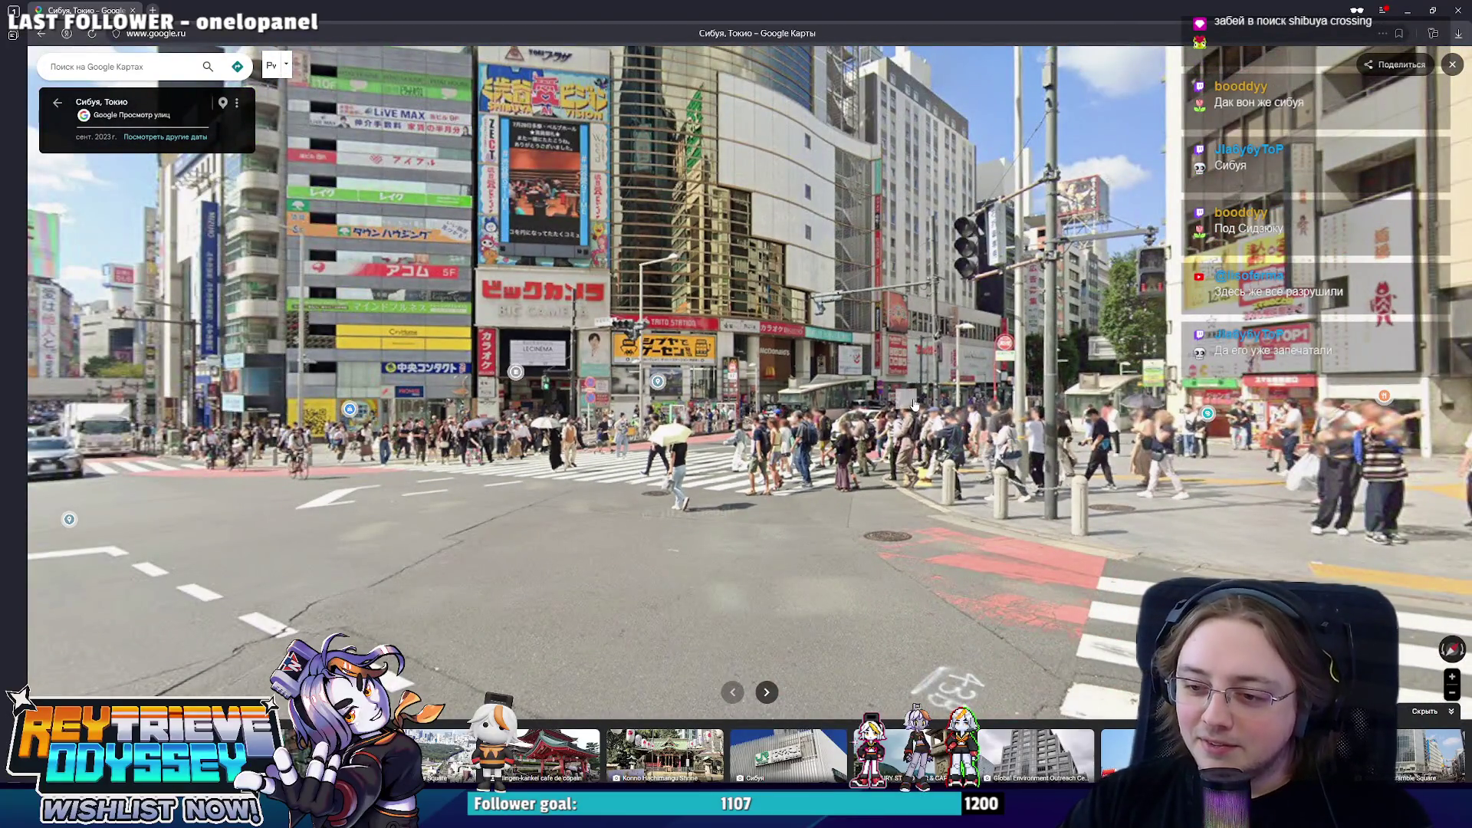
pyautogui.moveTo(912, 404); pyautogui.dragTo(1191, 409)
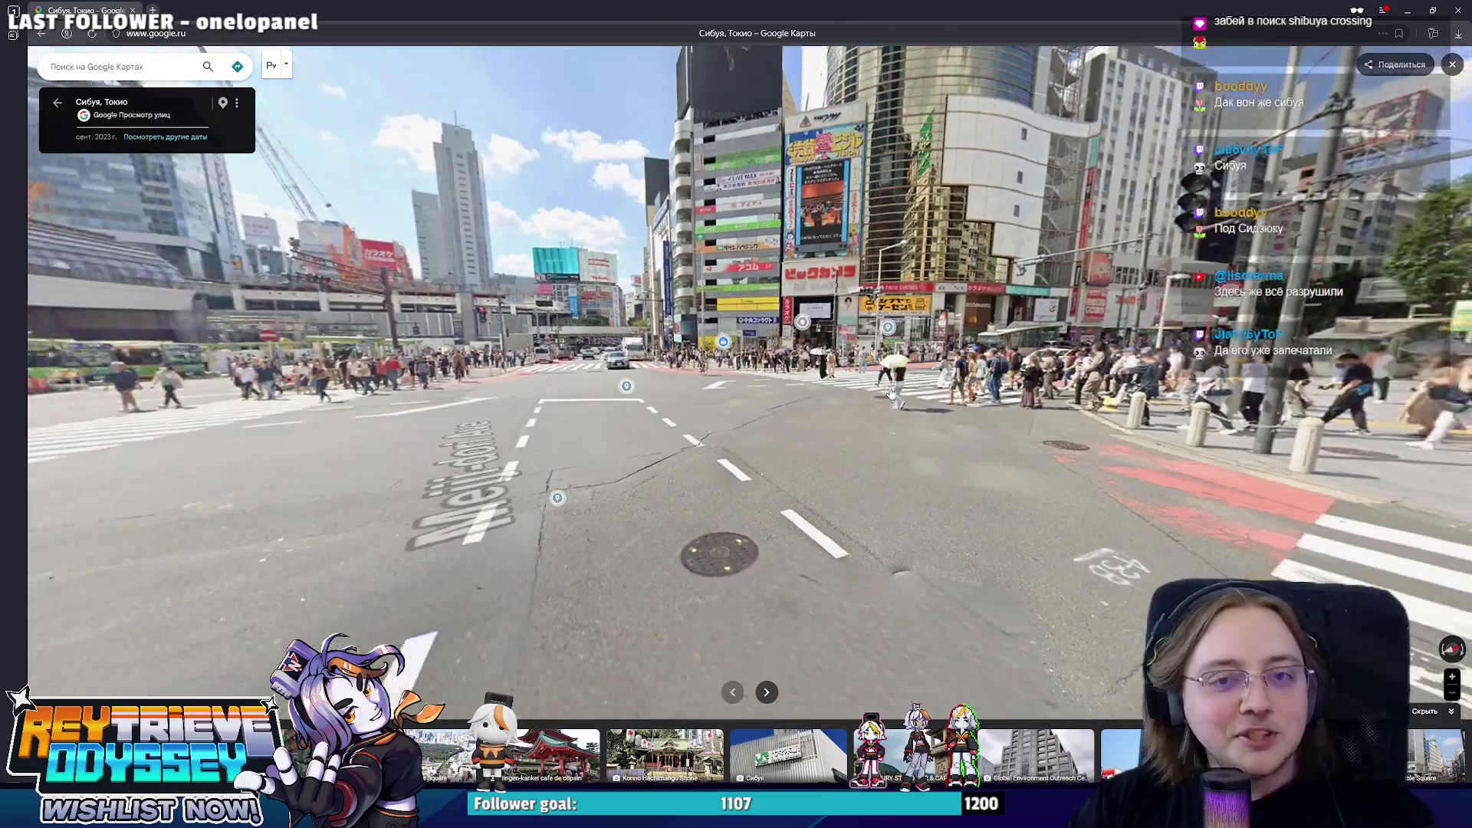
# - Advance along Meiji-dori, turning across the skyscrapers and back toward the station, then leave for Miro
pyautogui.click(844, 418)
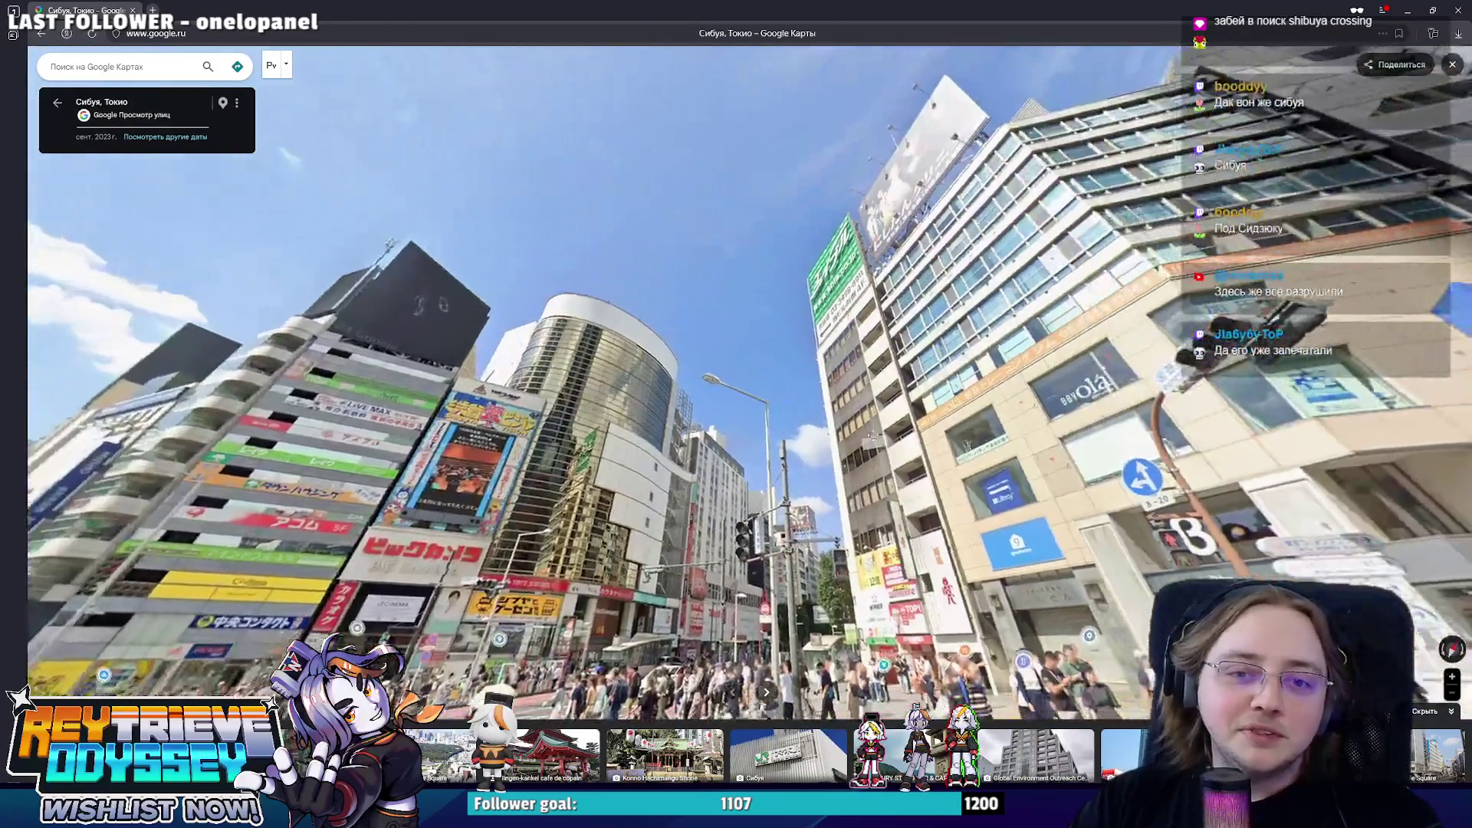
pyautogui.moveTo(936, 312); pyautogui.dragTo(518, 322)
pyautogui.moveTo(1035, 420); pyautogui.dragTo(774, 377)
pyautogui.click(362, 538)
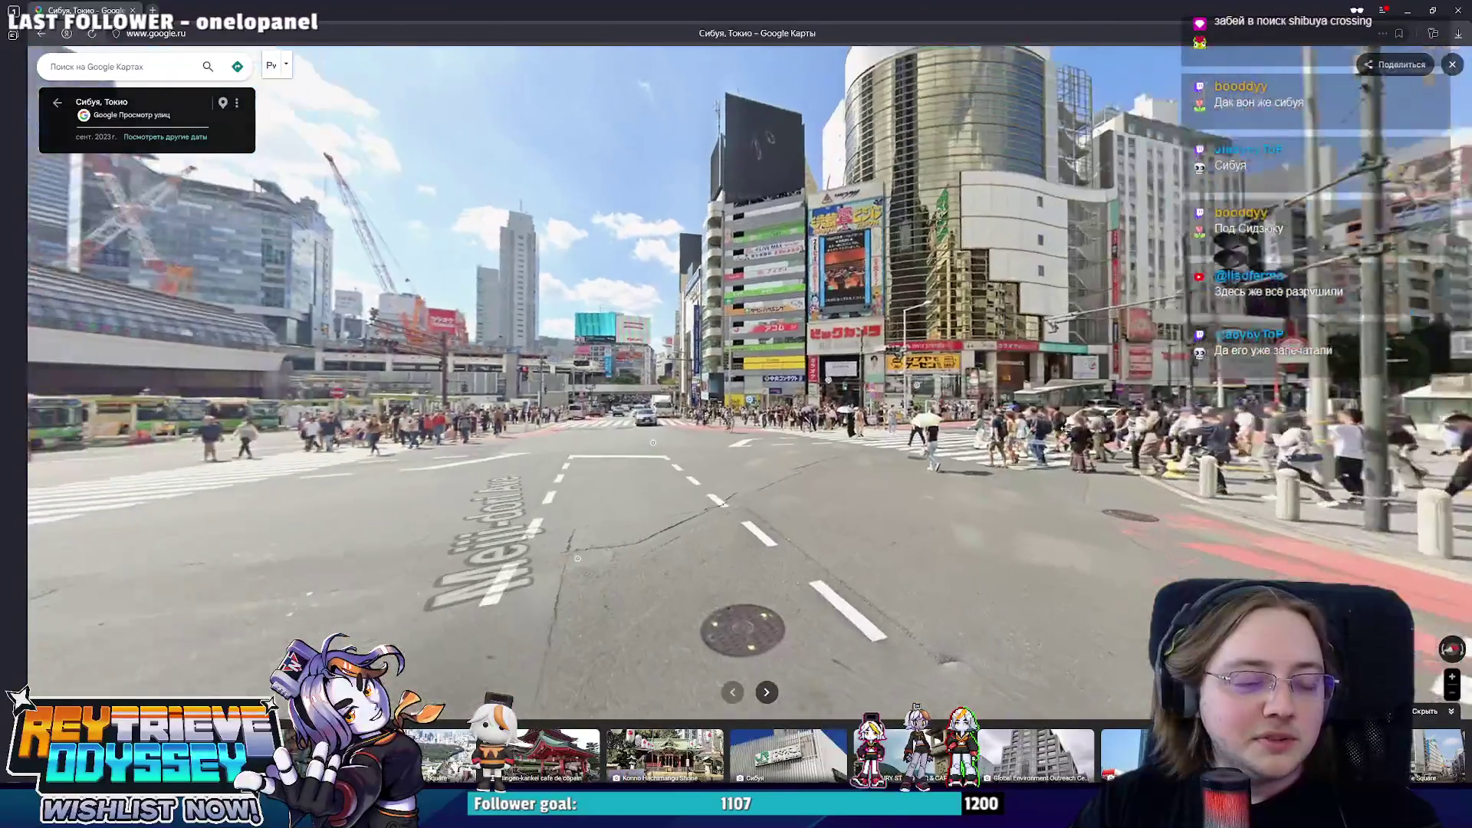
pyautogui.moveTo(728, 549)
pyautogui.mouseDown()
pyautogui.moveTo(790, 452)
pyautogui.moveTo(168, 521)
pyautogui.mouseUp()
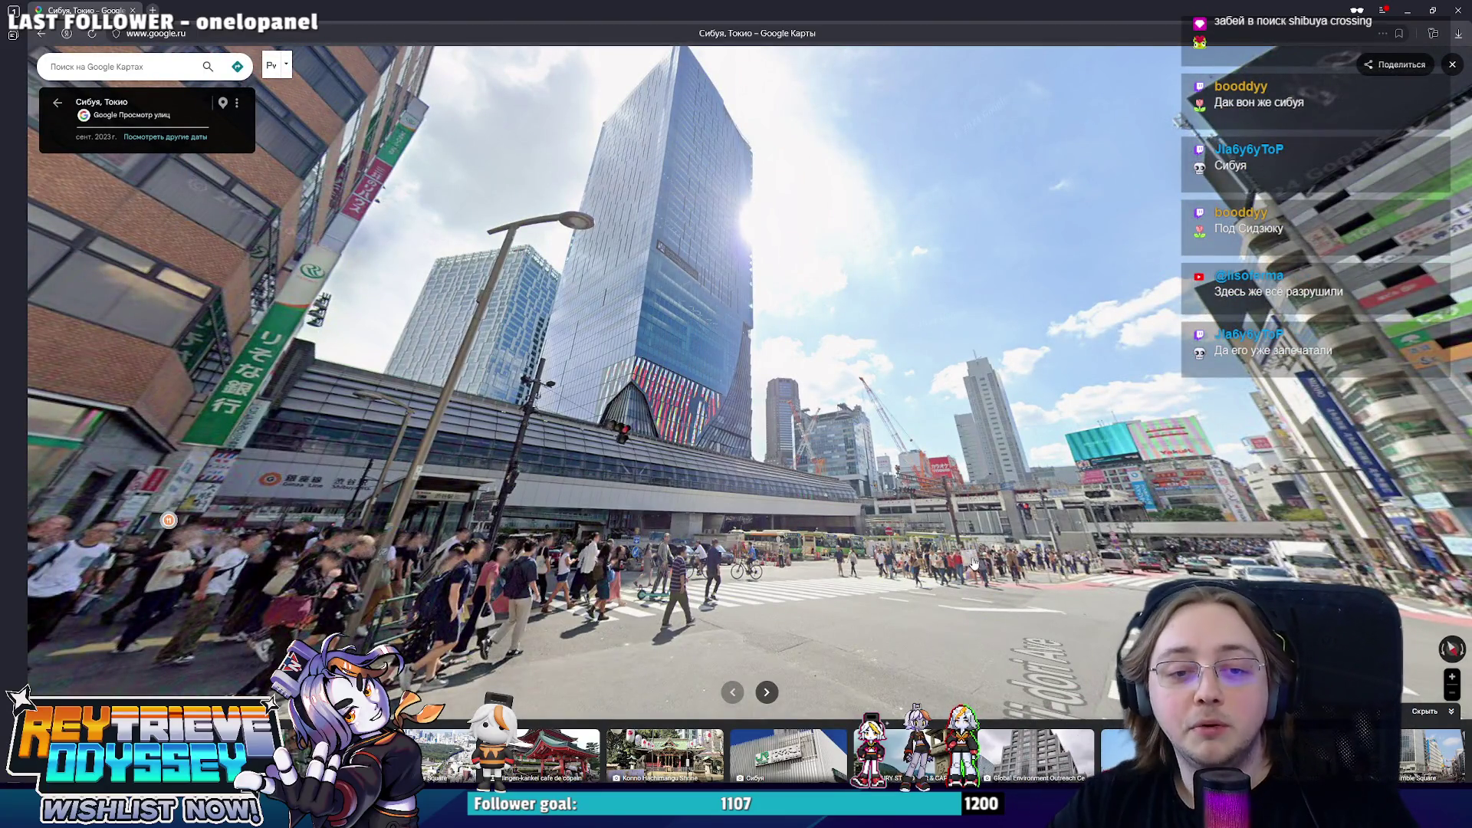
pyautogui.moveTo(890, 627); pyautogui.dragTo(911, 488)
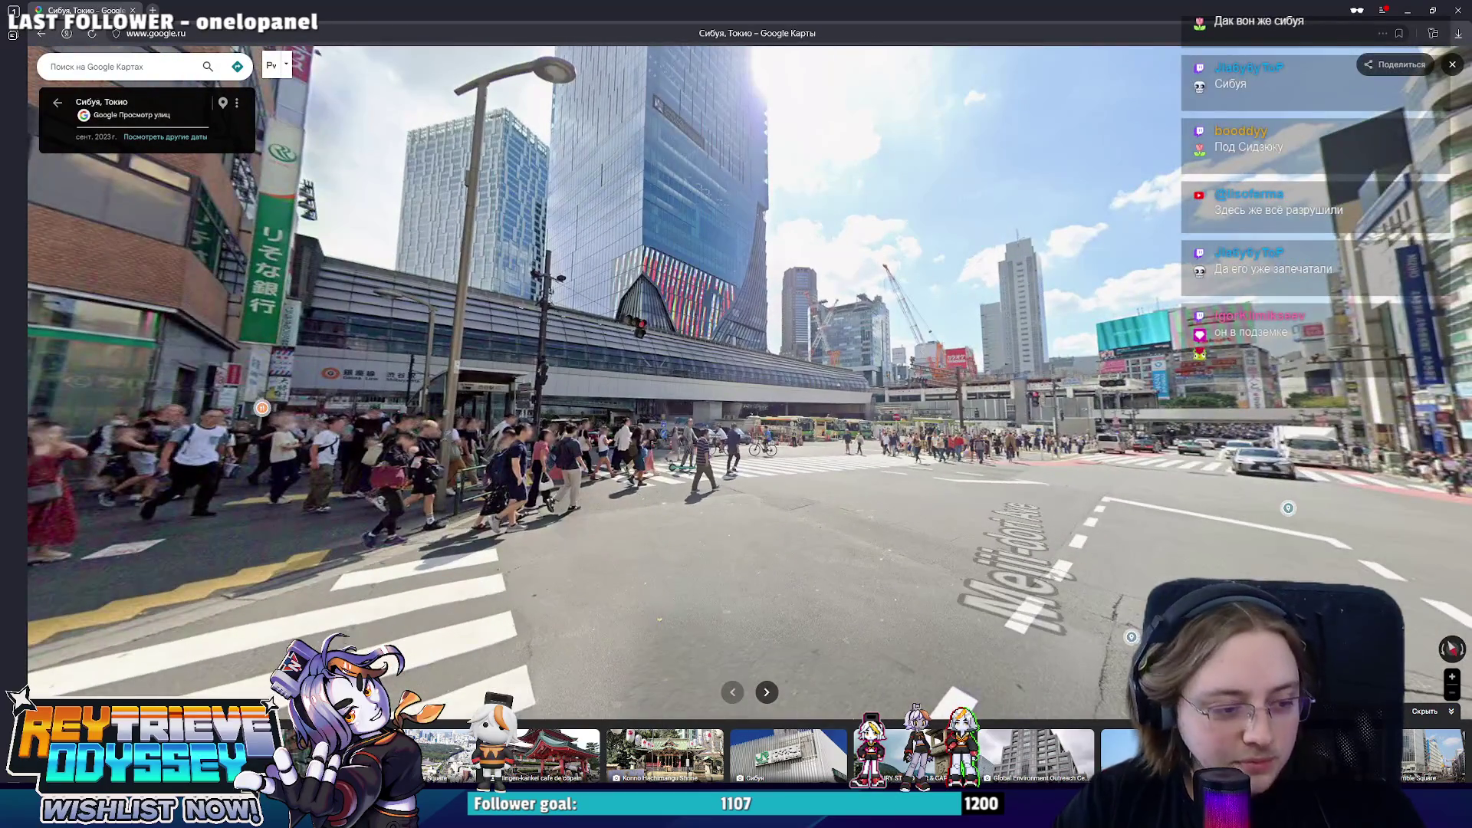
pyautogui.hotkey('alt', 'Tab')
pyautogui.scroll(3, 607, 560)
pyautogui.scroll(3, 519, 316)
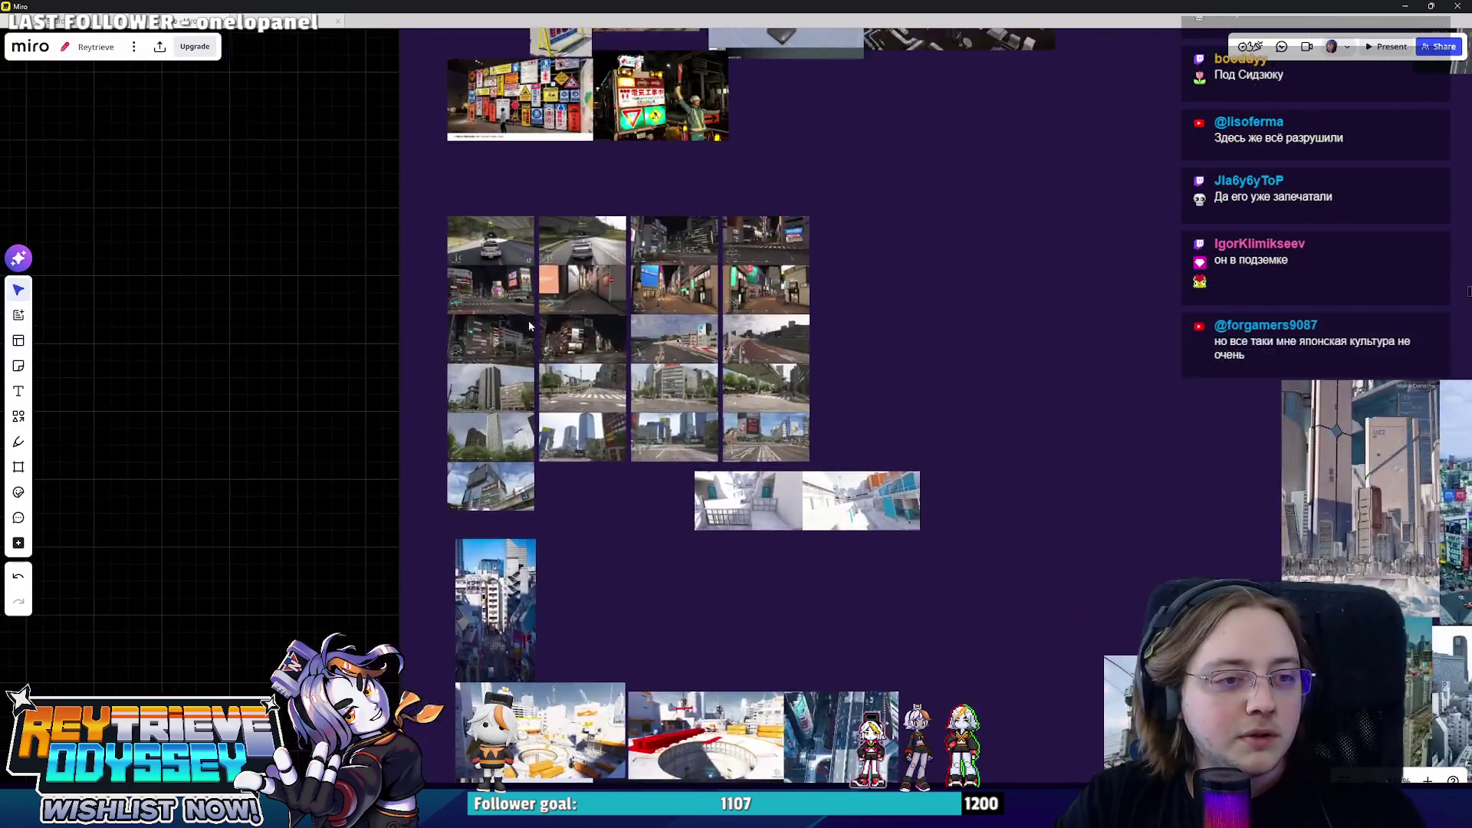
pyautogui.scroll(5, 760, 623)
pyautogui.scroll(2, 759, 622)
pyautogui.scroll(3, 819, 557)
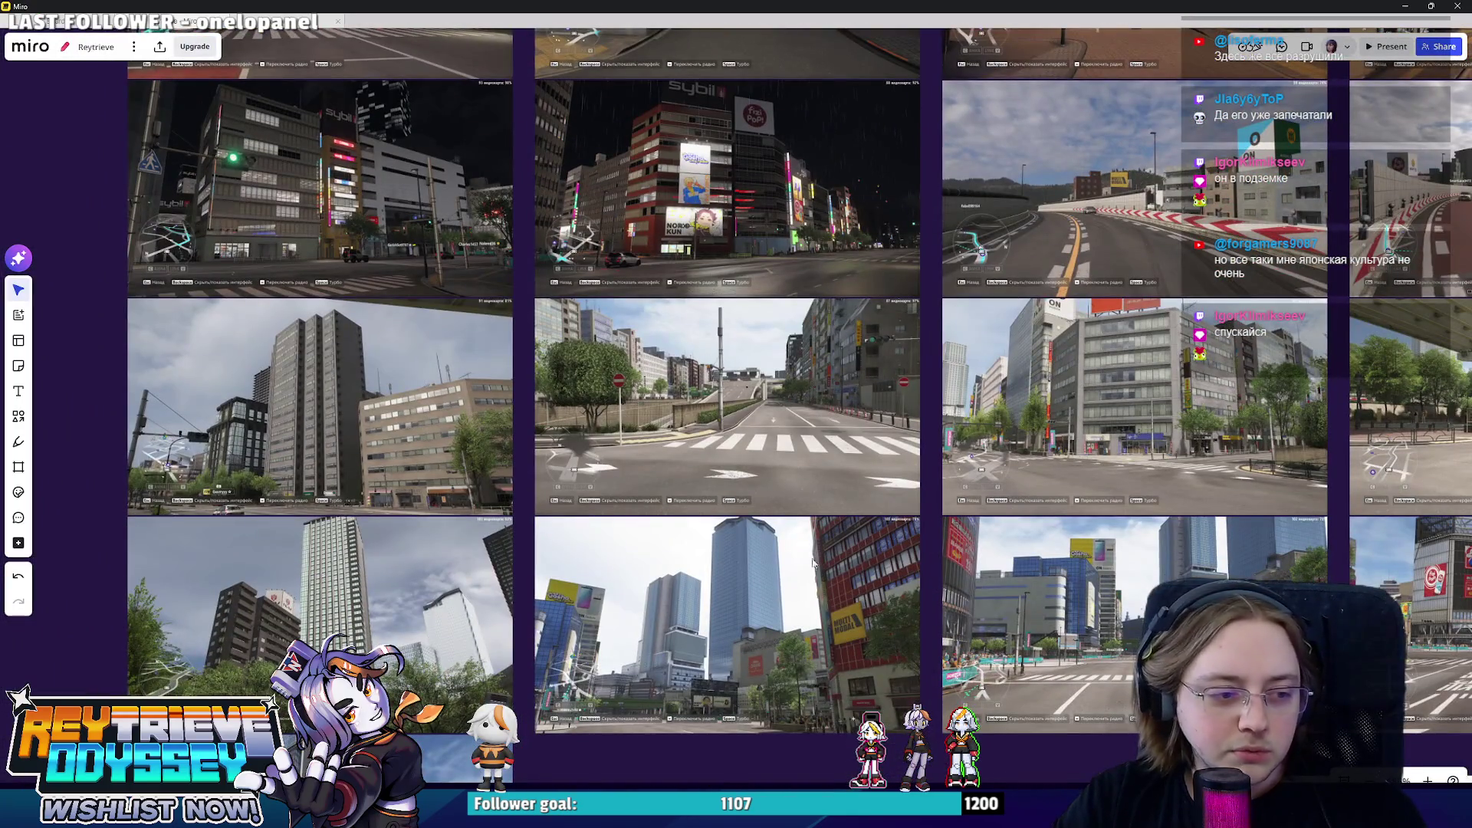
pyautogui.scroll(3, 802, 497)
pyautogui.hscroll(3, 782, 460)
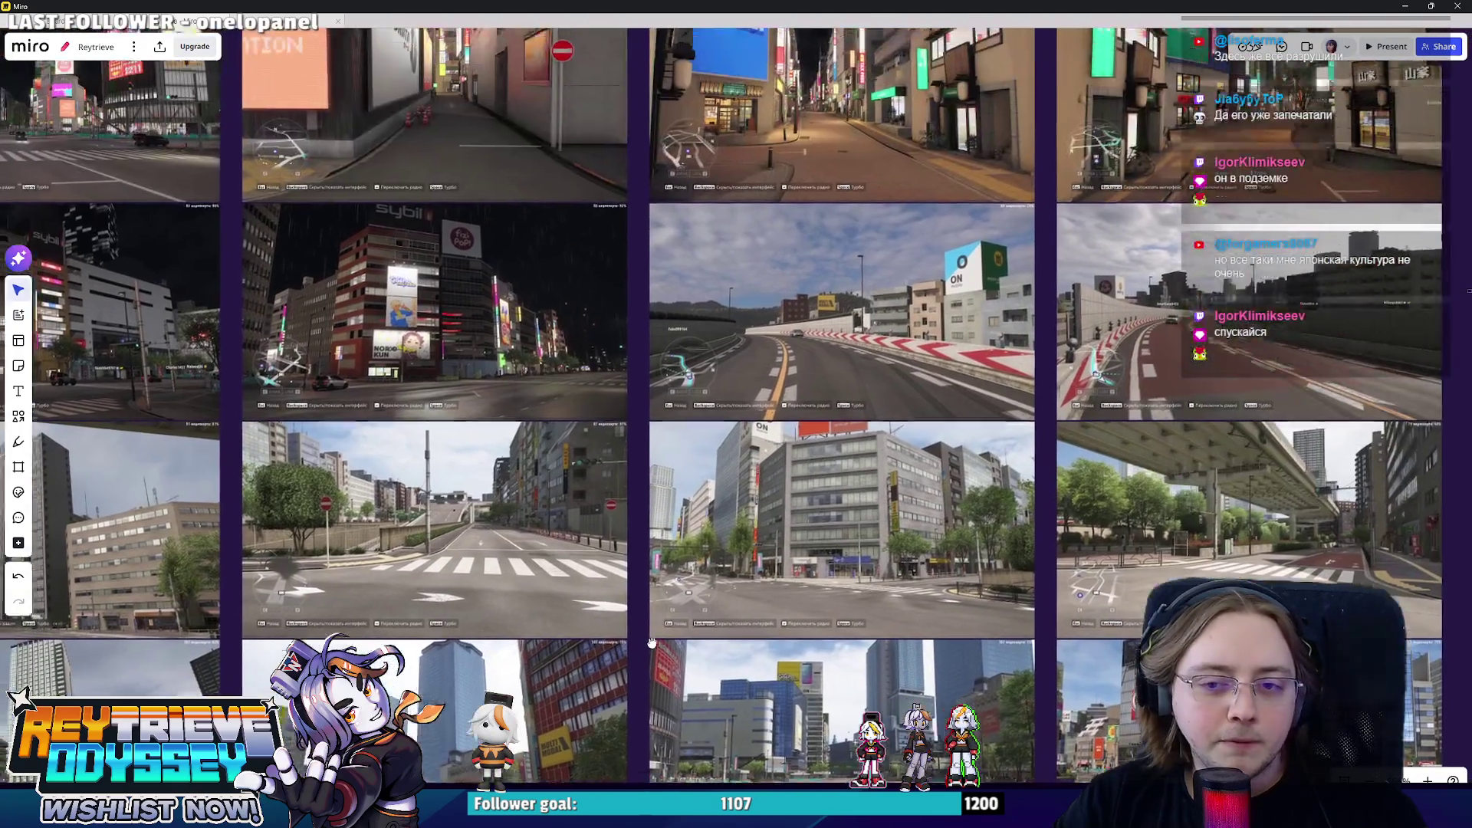
pyautogui.scroll(5, 766, 438)
pyautogui.scroll(-5, 654, 477)
pyautogui.hscroll(-3, 655, 477)
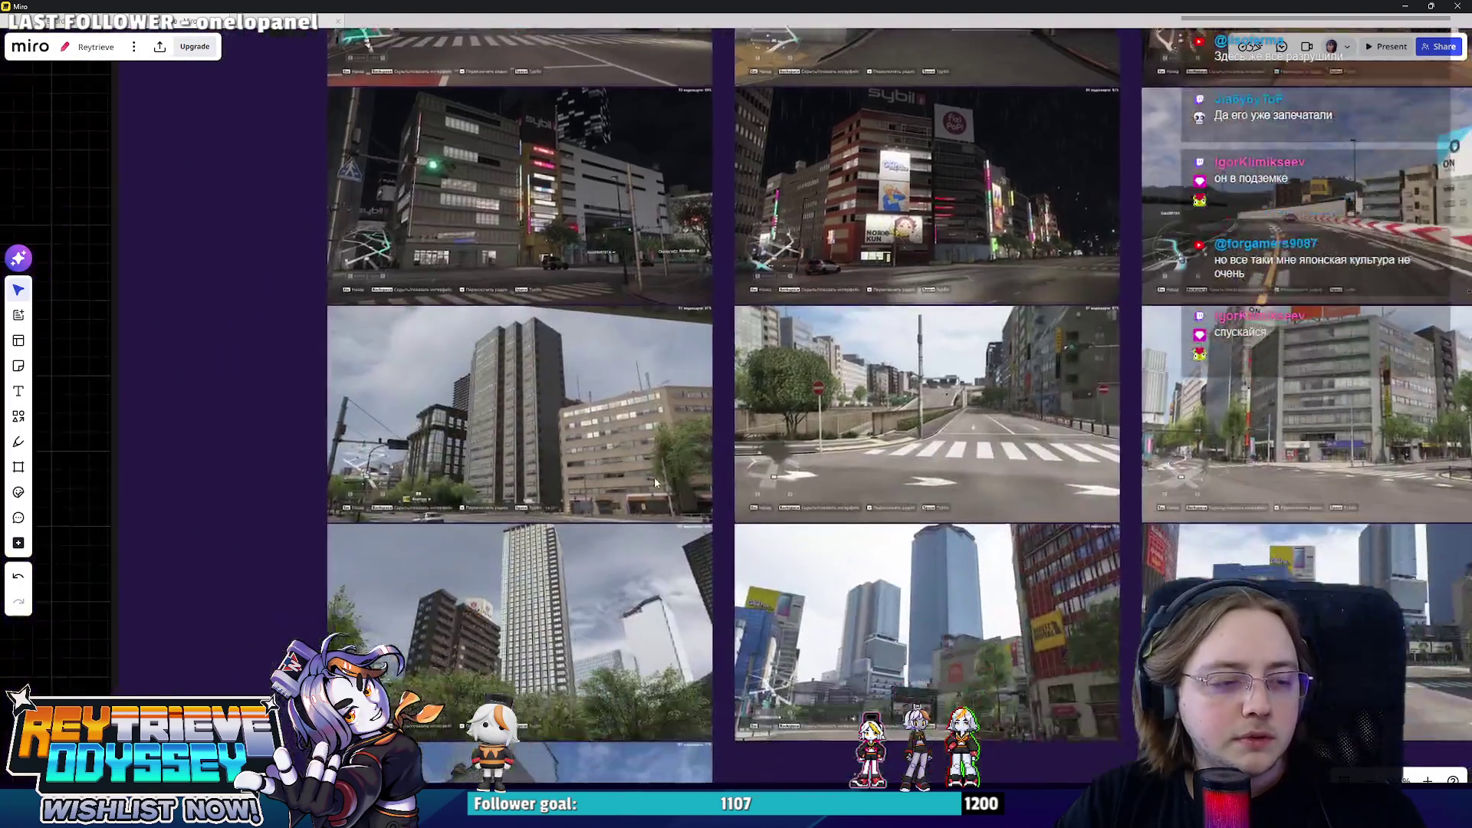
pyautogui.scroll(-3, 528, 589)
pyautogui.scroll(2, 528, 589)
pyautogui.scroll(2, 691, 586)
pyautogui.scroll(2, 805, 586)
pyautogui.scroll(2, 866, 585)
pyautogui.scroll(-2, 867, 583)
pyautogui.scroll(-2, 857, 552)
pyautogui.scroll(2, 851, 530)
pyautogui.scroll(2, 847, 519)
pyautogui.scroll(-2, 848, 519)
pyautogui.hscroll(3, 730, 477)
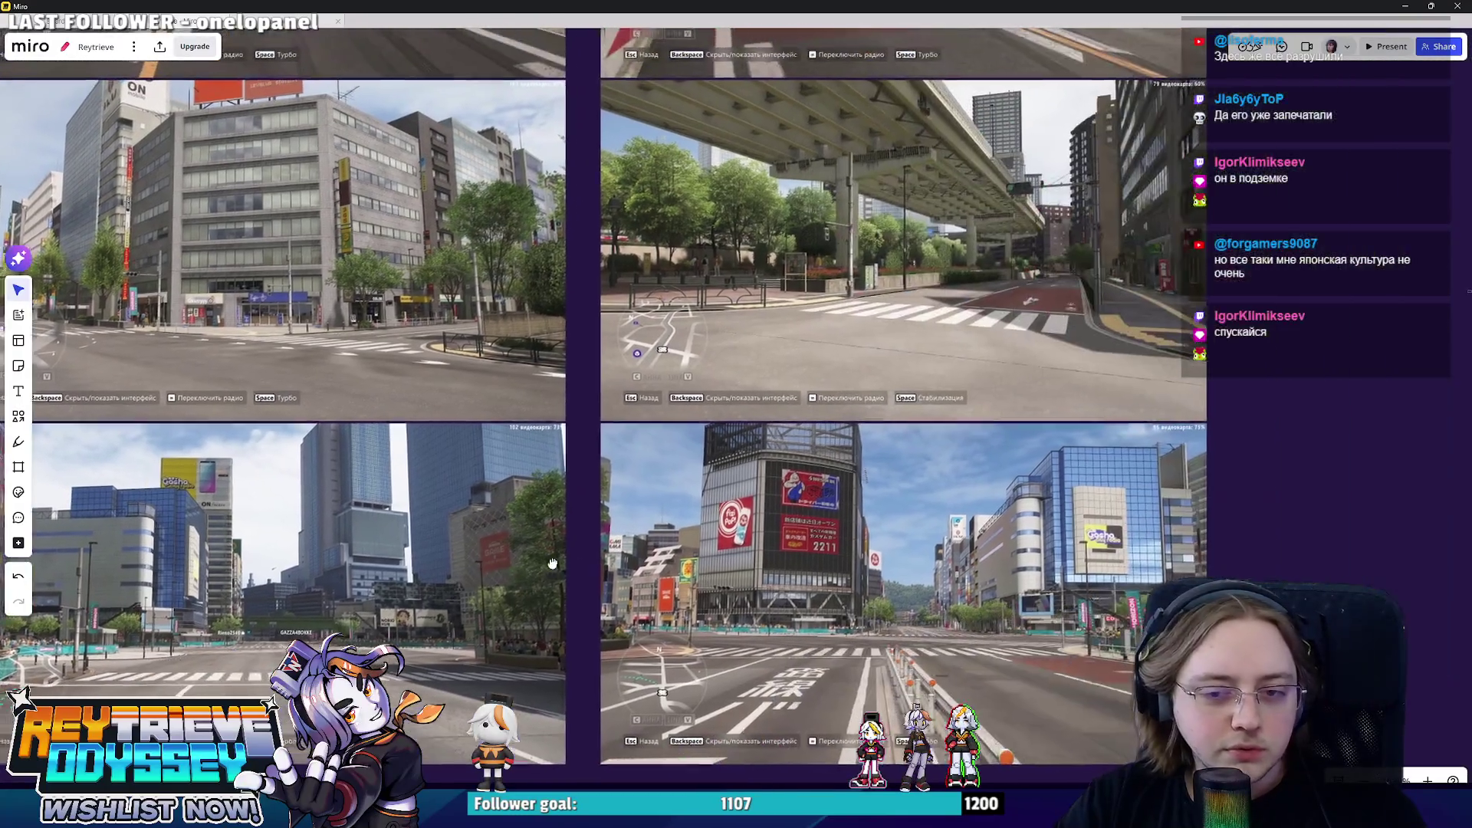
pyautogui.scroll(2, 792, 530)
pyautogui.scroll(-1, 1084, 521)
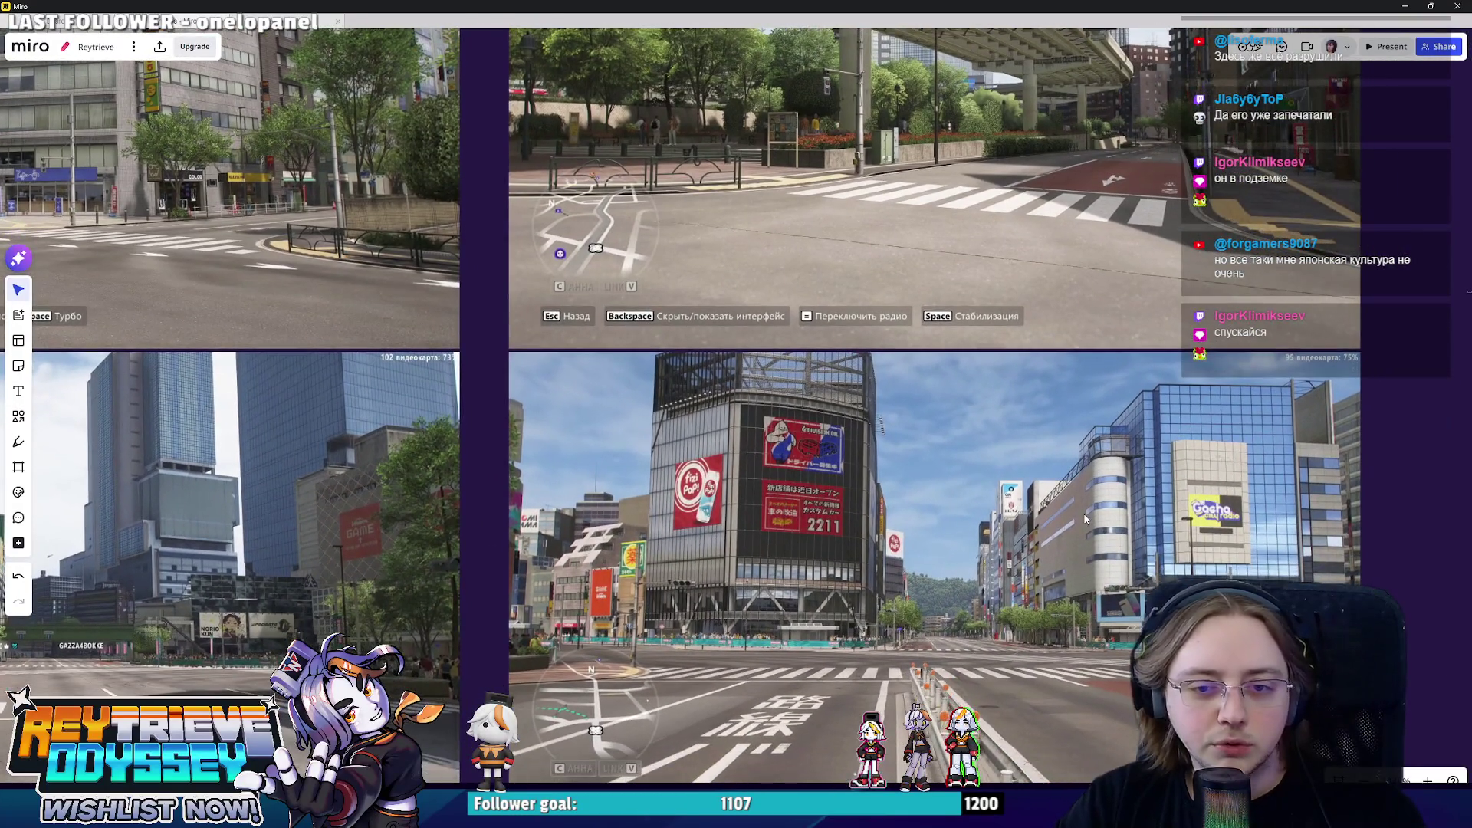
# - Switch back from the Miro board to the Shibuya Street View
pyautogui.hotkey('alt', 'Tab')
# - Turn the panorama, step onto Meiji-dori Ave and rotate left to face down the road
pyautogui.moveTo(1083, 520); pyautogui.dragTo(679, 616)
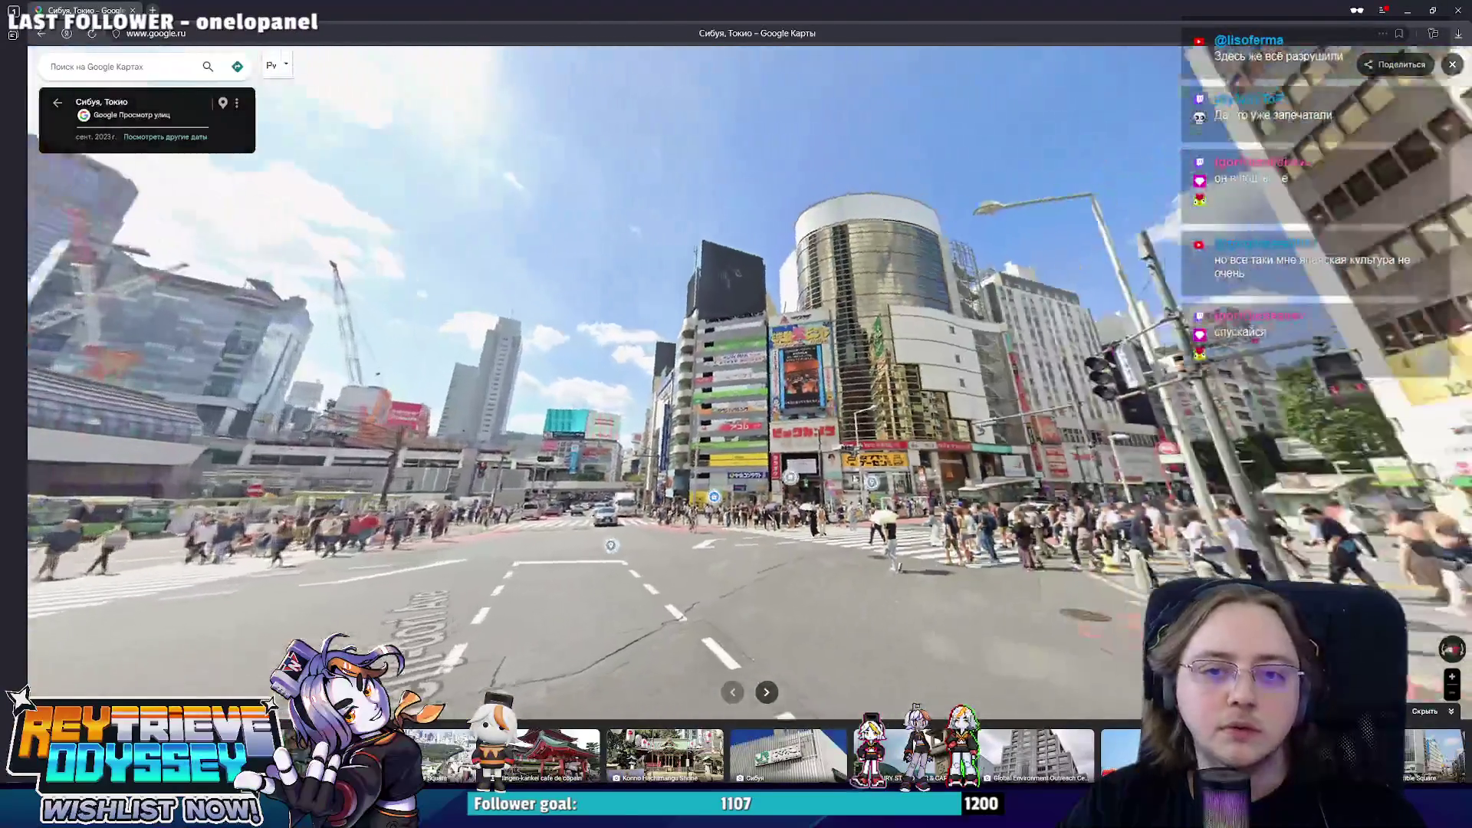
pyautogui.moveTo(805, 518)
pyautogui.mouseDown()
pyautogui.moveTo(680, 407)
pyautogui.moveTo(745, 558)
pyautogui.moveTo(1095, 584)
pyautogui.mouseUp()
pyautogui.hotkey('alt', 'Tab')
pyautogui.hotkey('alt', 'Tab')
pyautogui.click(746, 558)
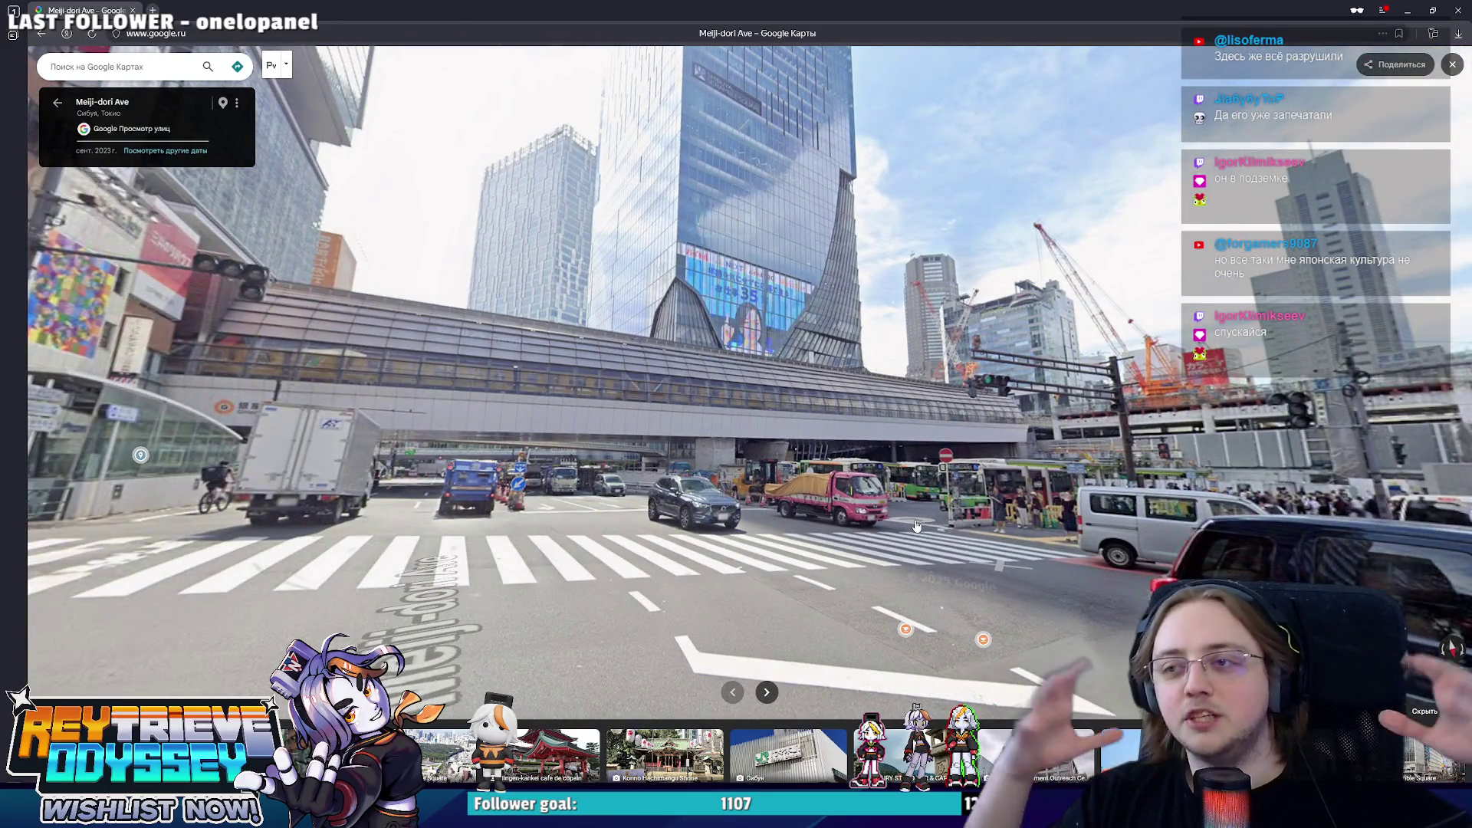
pyautogui.press('Left')
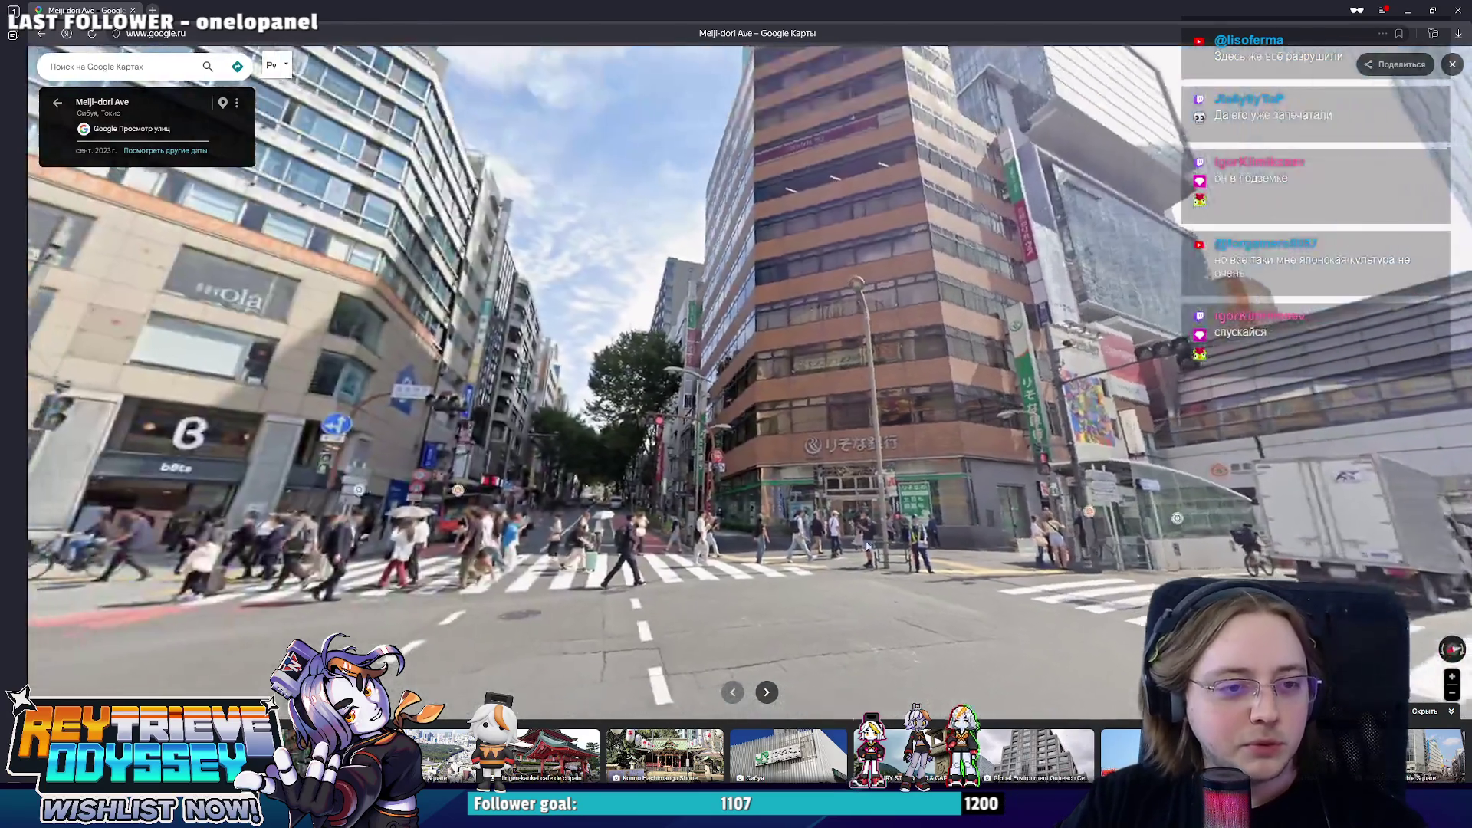
pyautogui.press('Left')
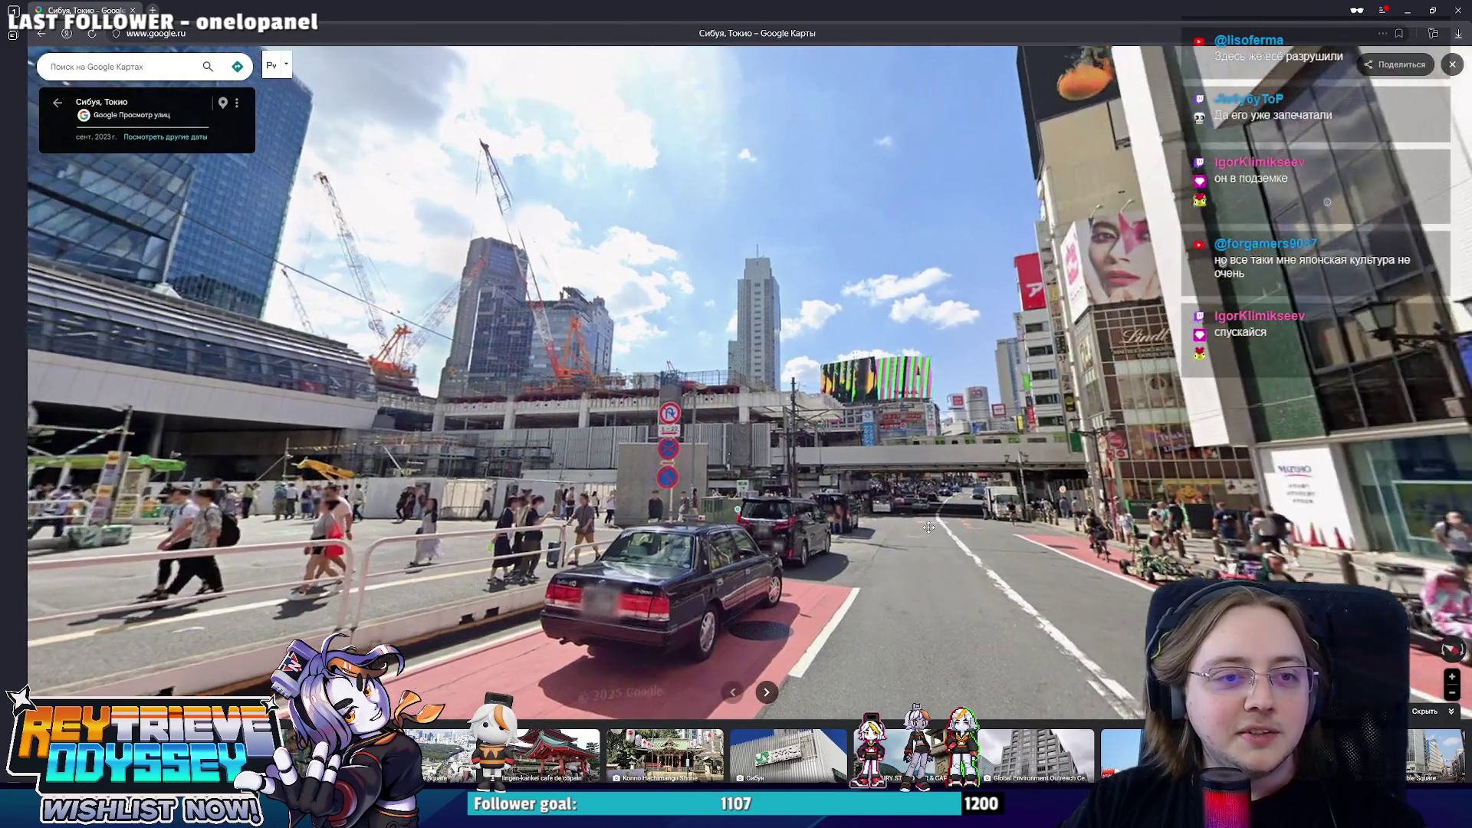
pyautogui.press('Left')
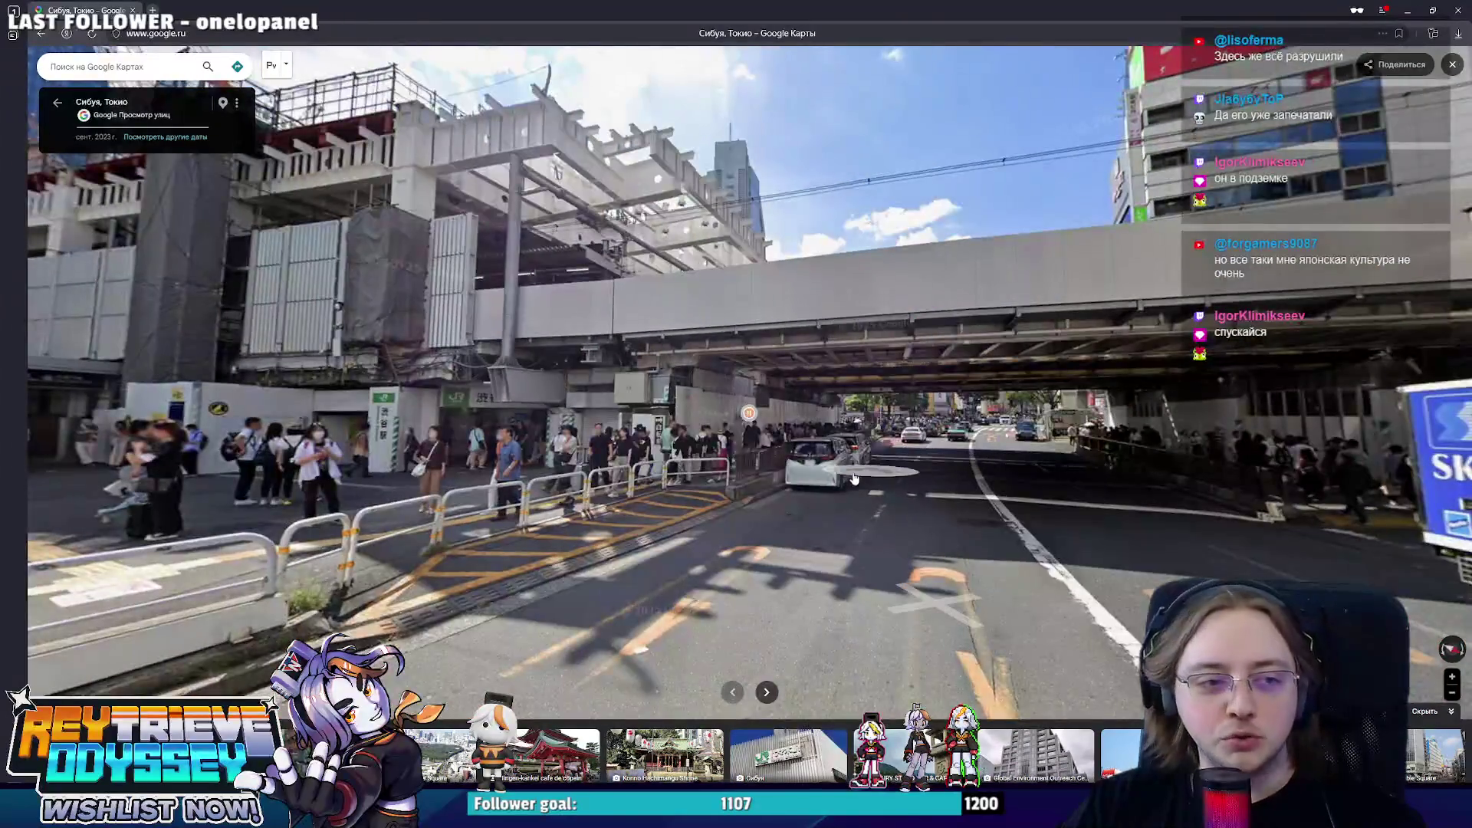
pyautogui.press('Left')
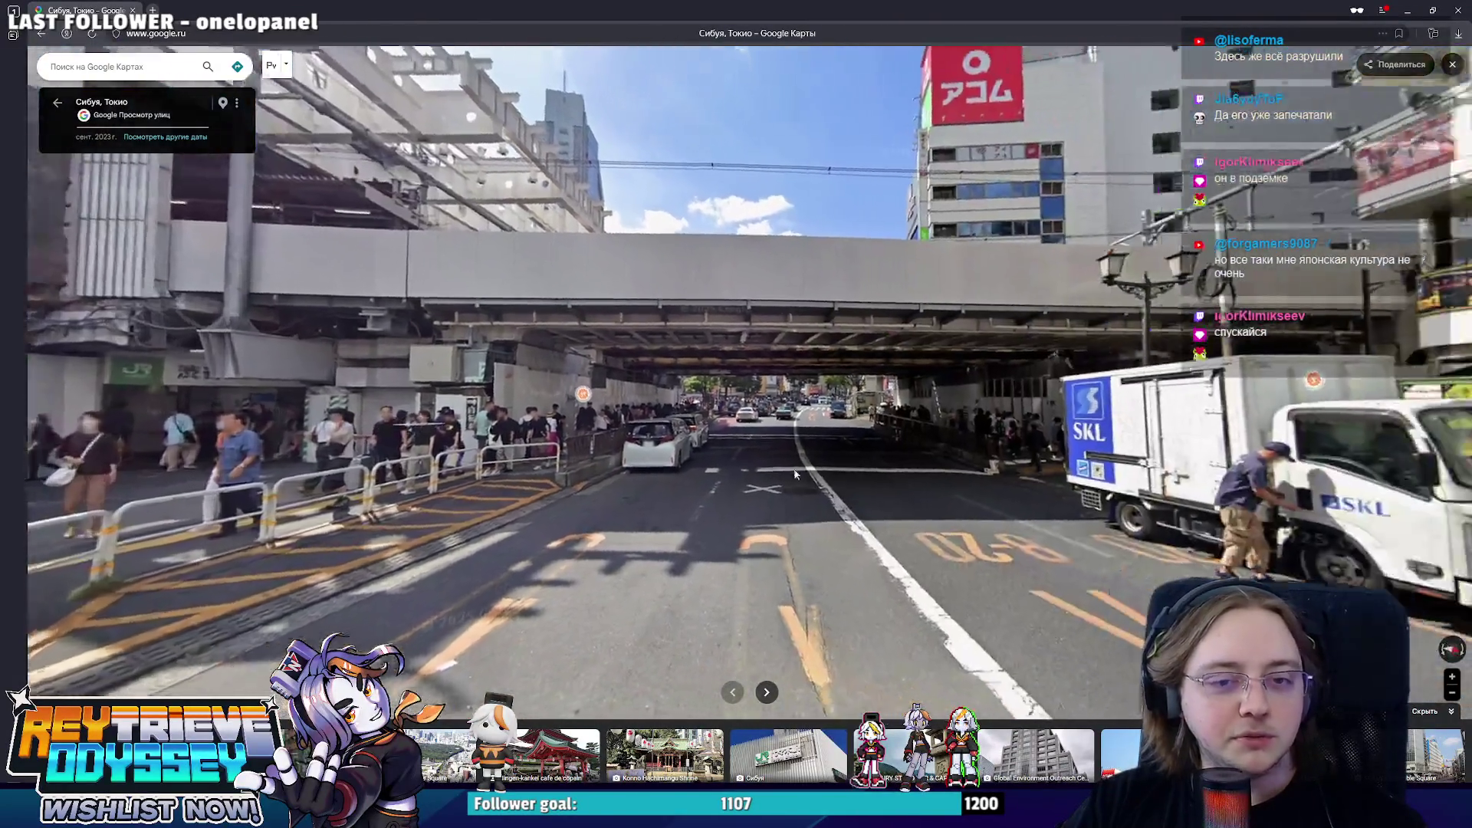
# - Walk through the underpass onto the Shibuya scramble crossing toward the Glico building, then switch to Miro
pyautogui.click(763, 430)
pyautogui.click(763, 430)
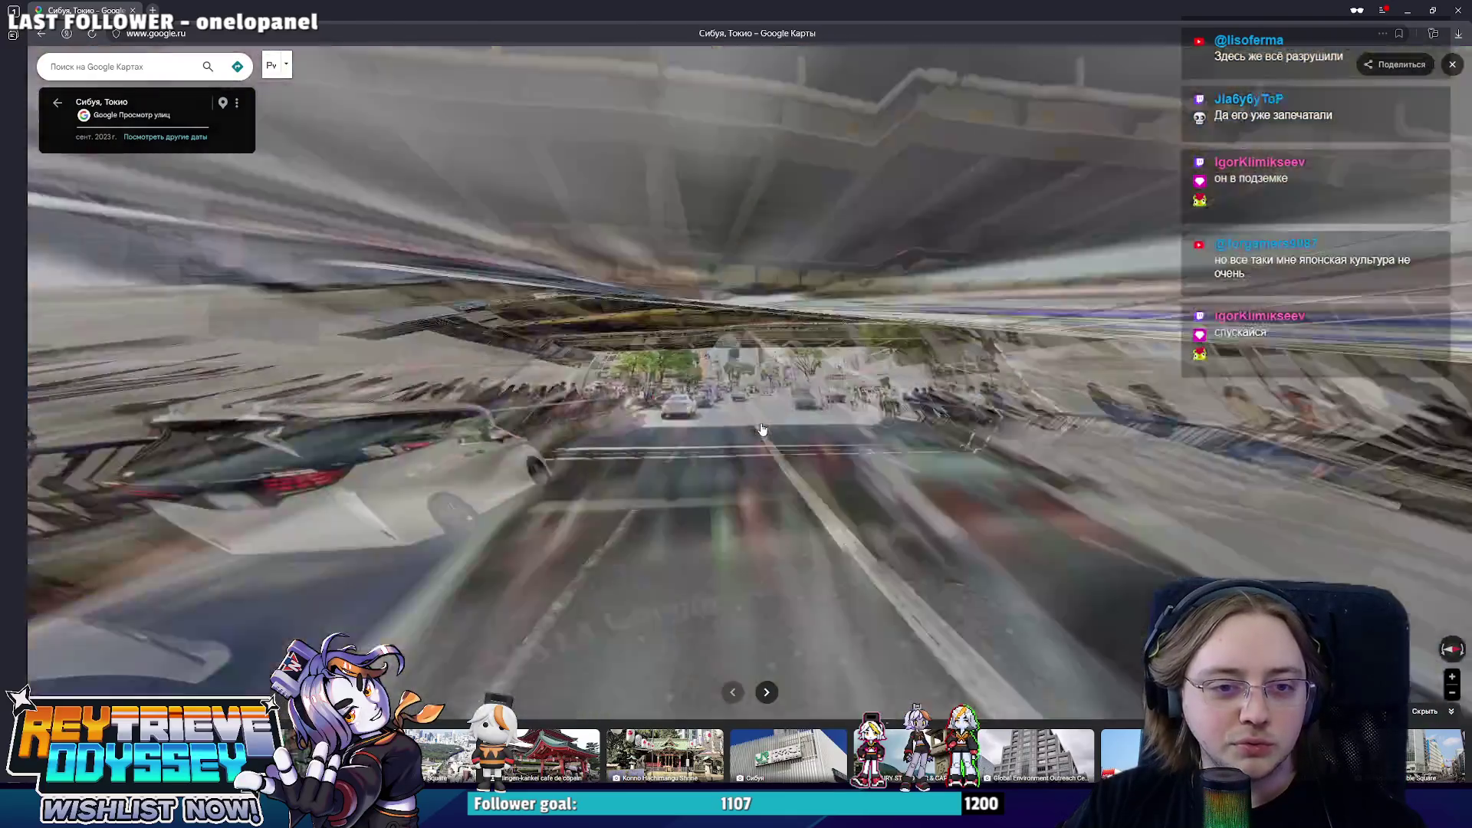
pyautogui.click(749, 443)
pyautogui.press('Left')
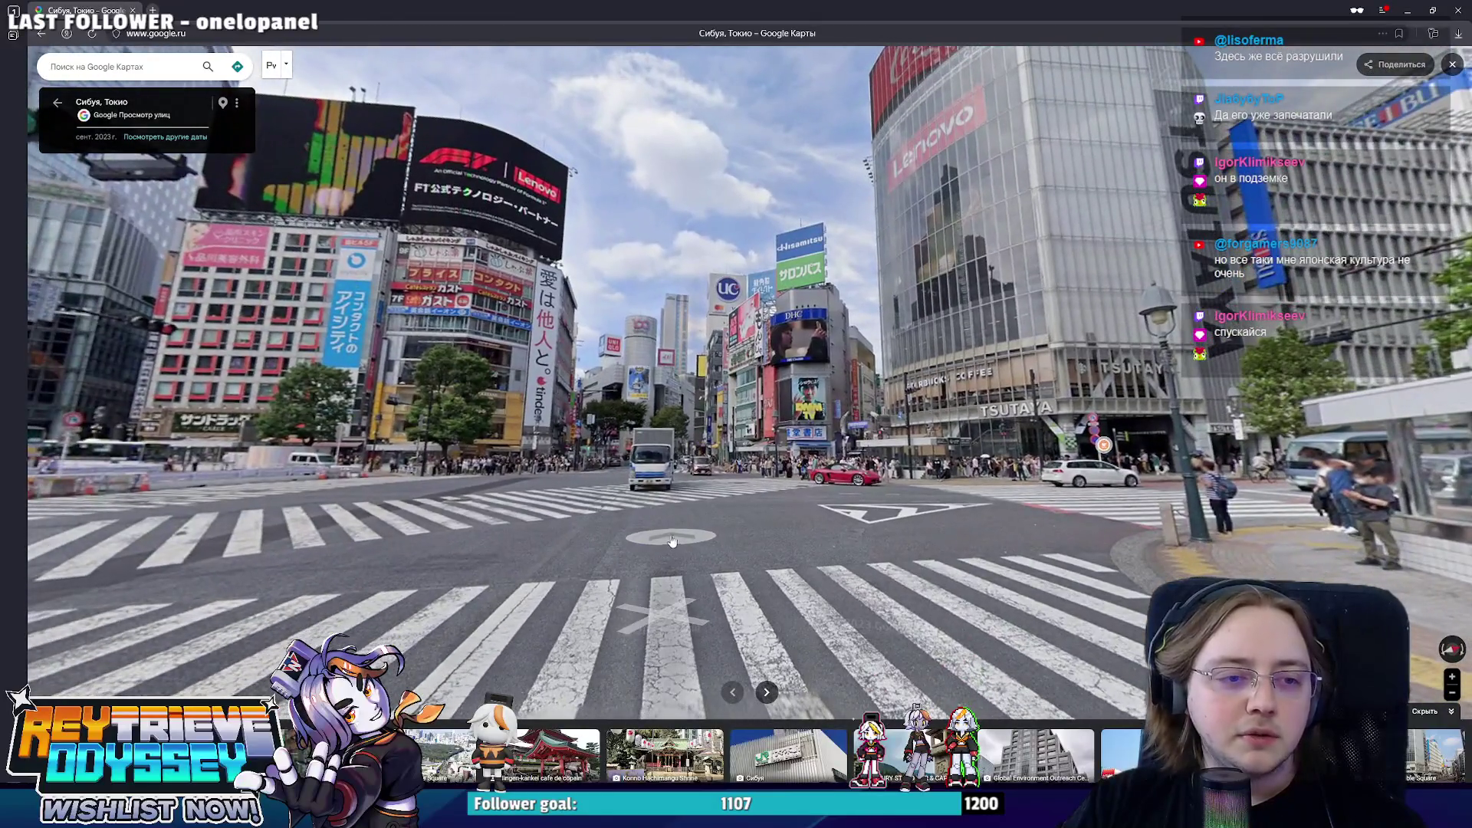
pyautogui.click(673, 541)
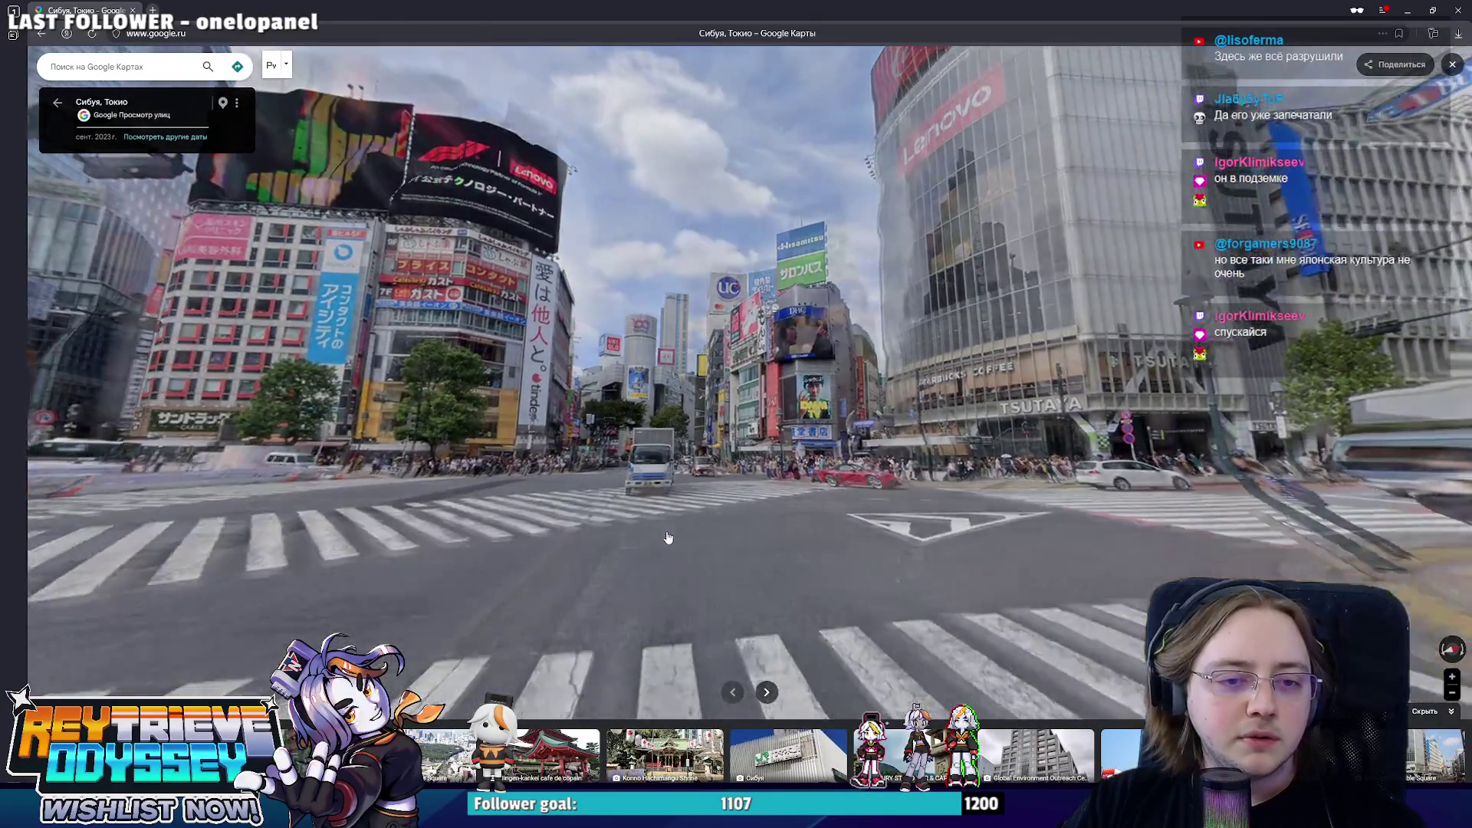
pyautogui.press('Right')
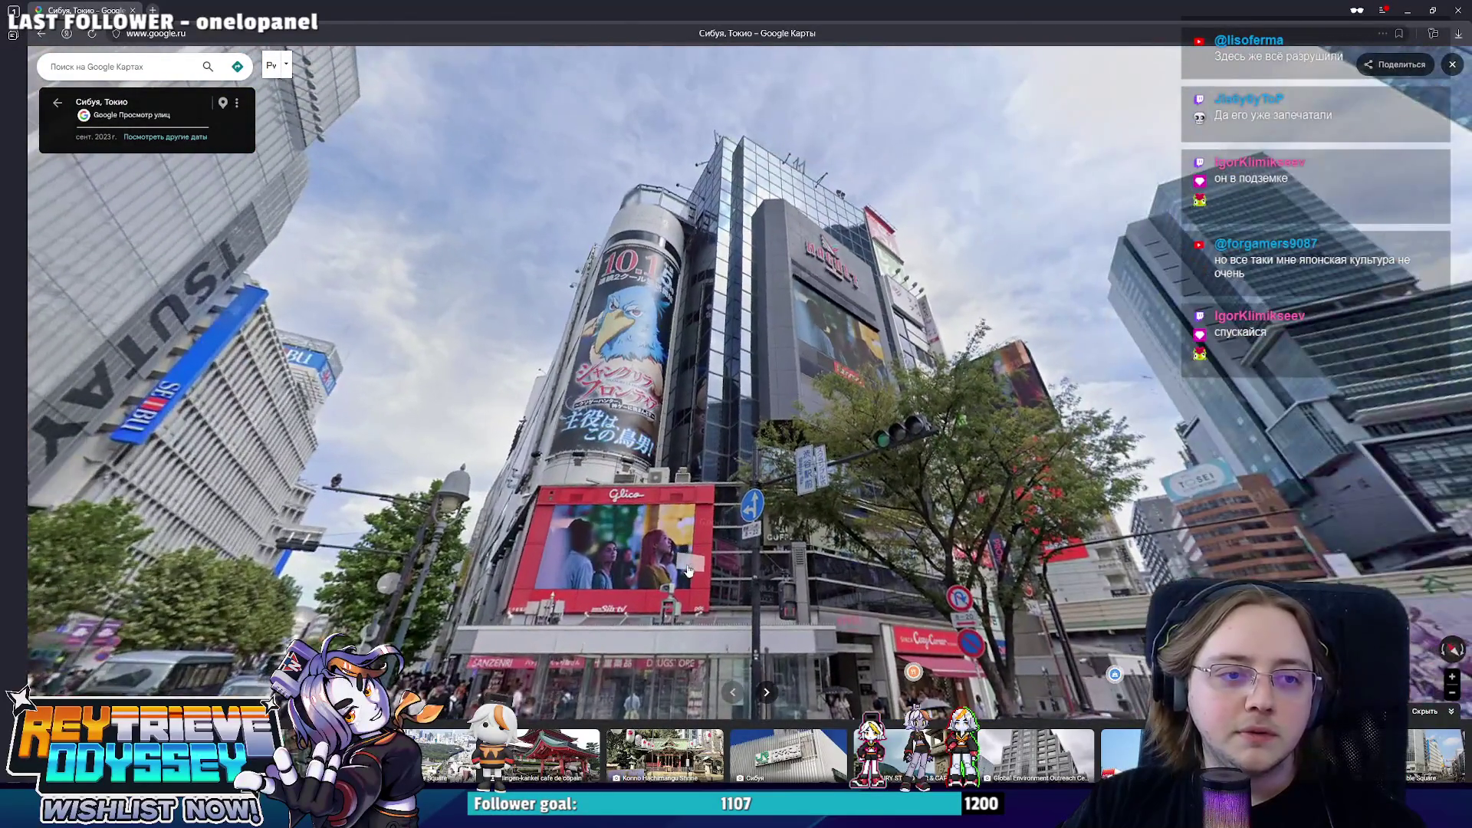
pyautogui.click(774, 476)
pyautogui.hotkey('alt', 'Tab')
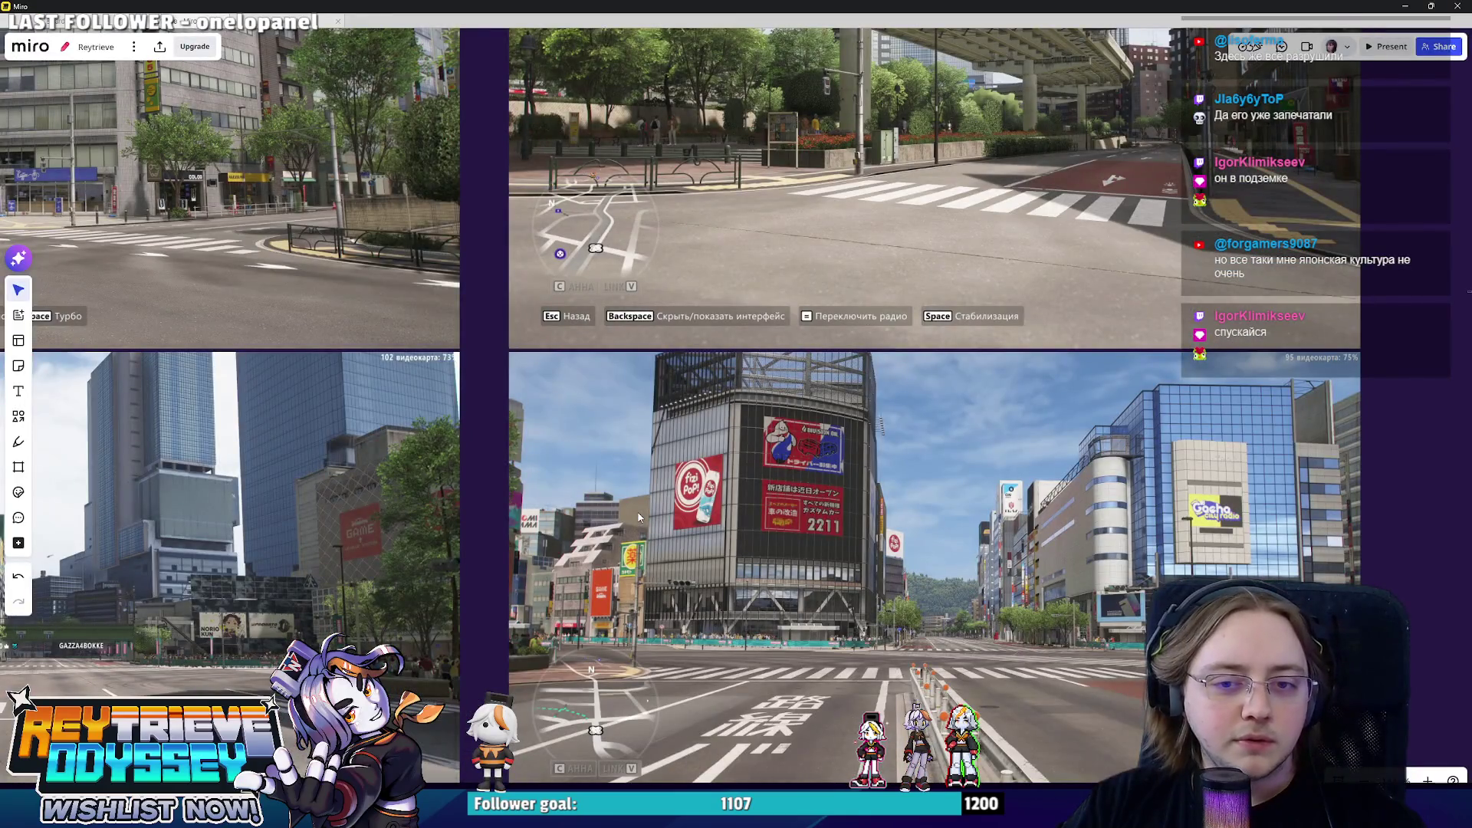
# - Bring up another Miro window over the Street View and maximize it
pyautogui.hotkey('alt', 'Tab')
pyautogui.hotkey('alt', 'Tab')
pyautogui.hotkey('alt', 'Tab')
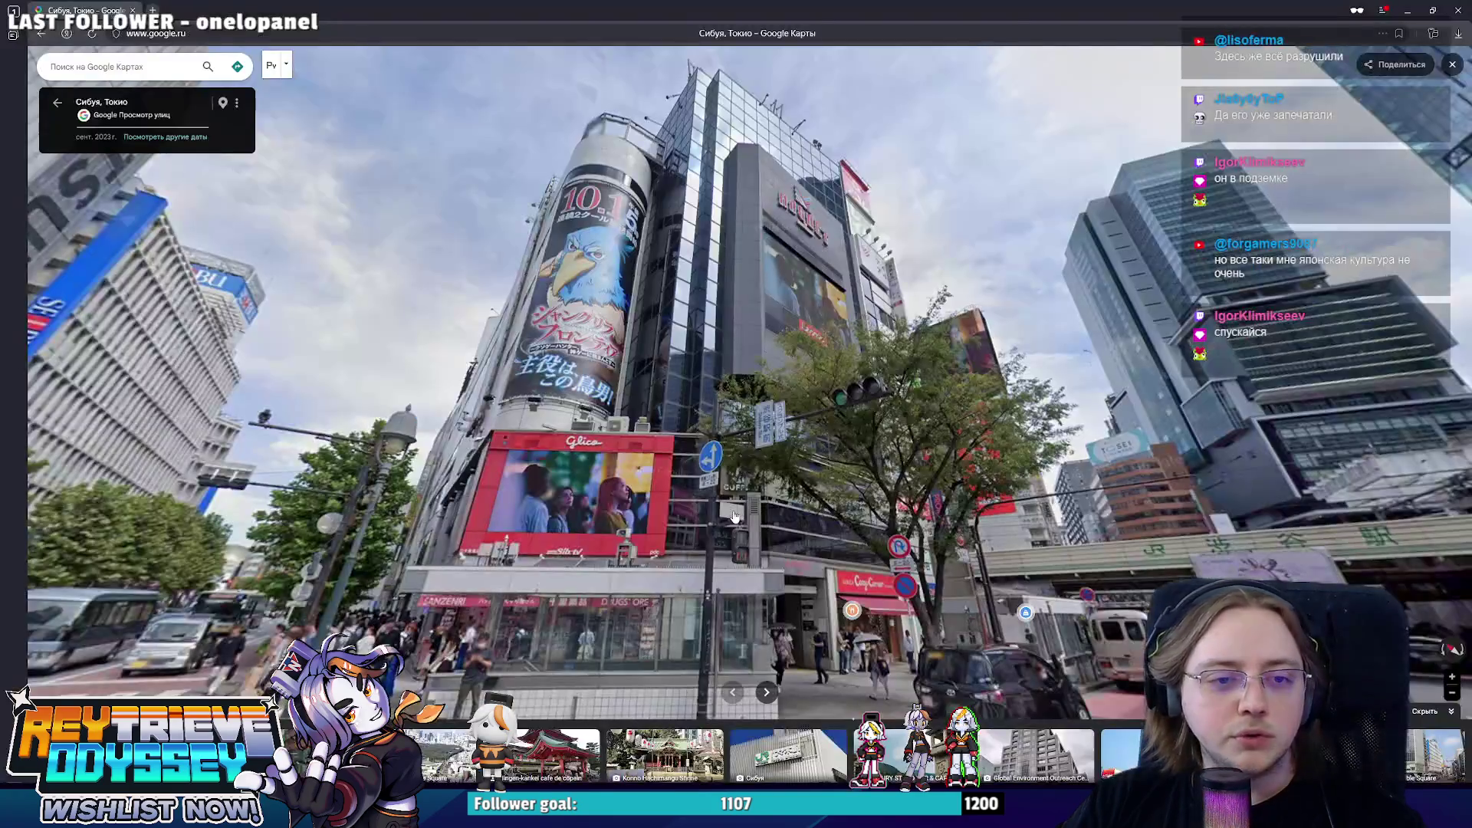
pyautogui.hotkey('alt', 'Tab')
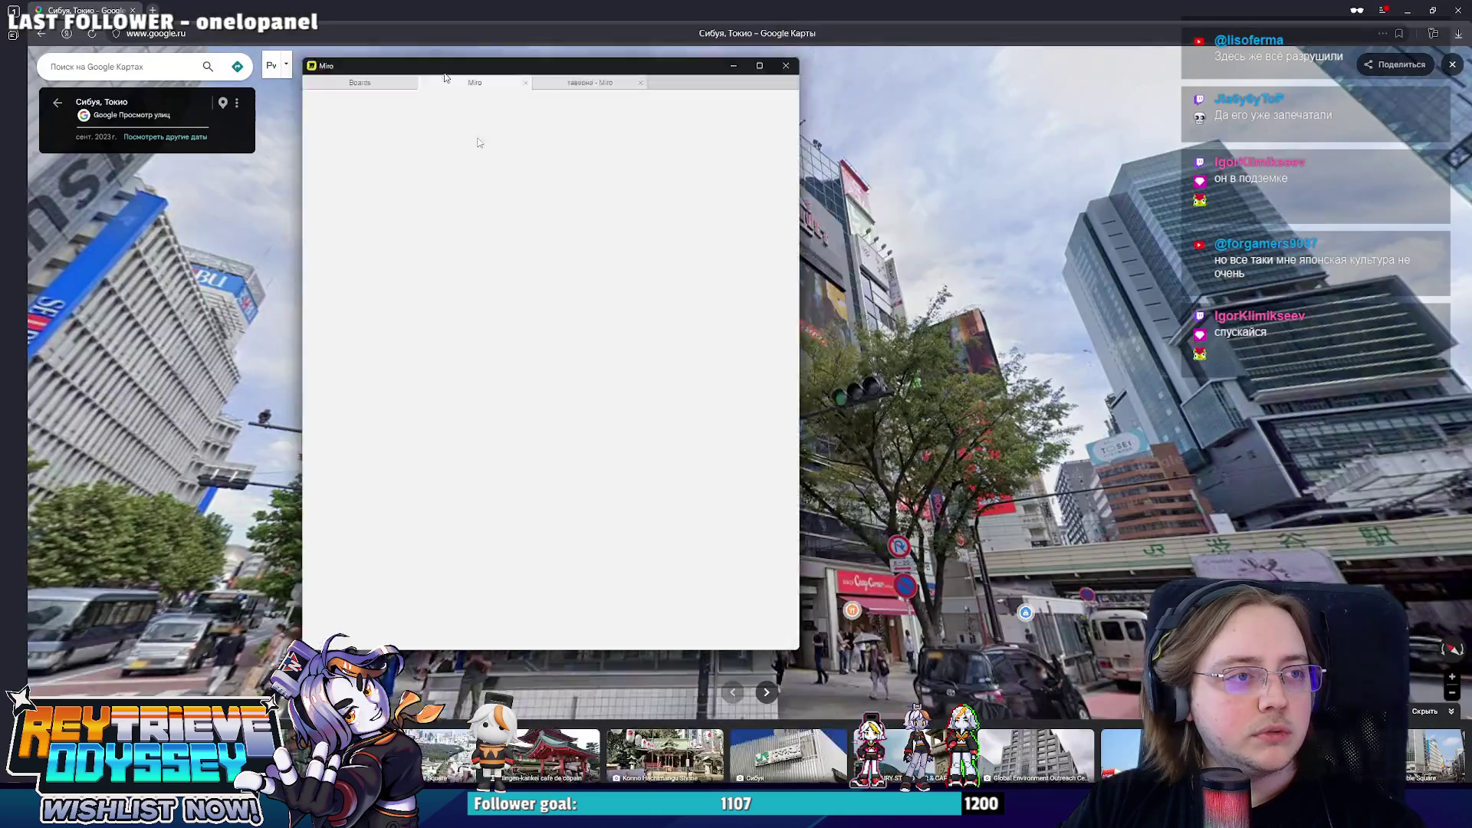
pyautogui.doubleClick(687, 210)
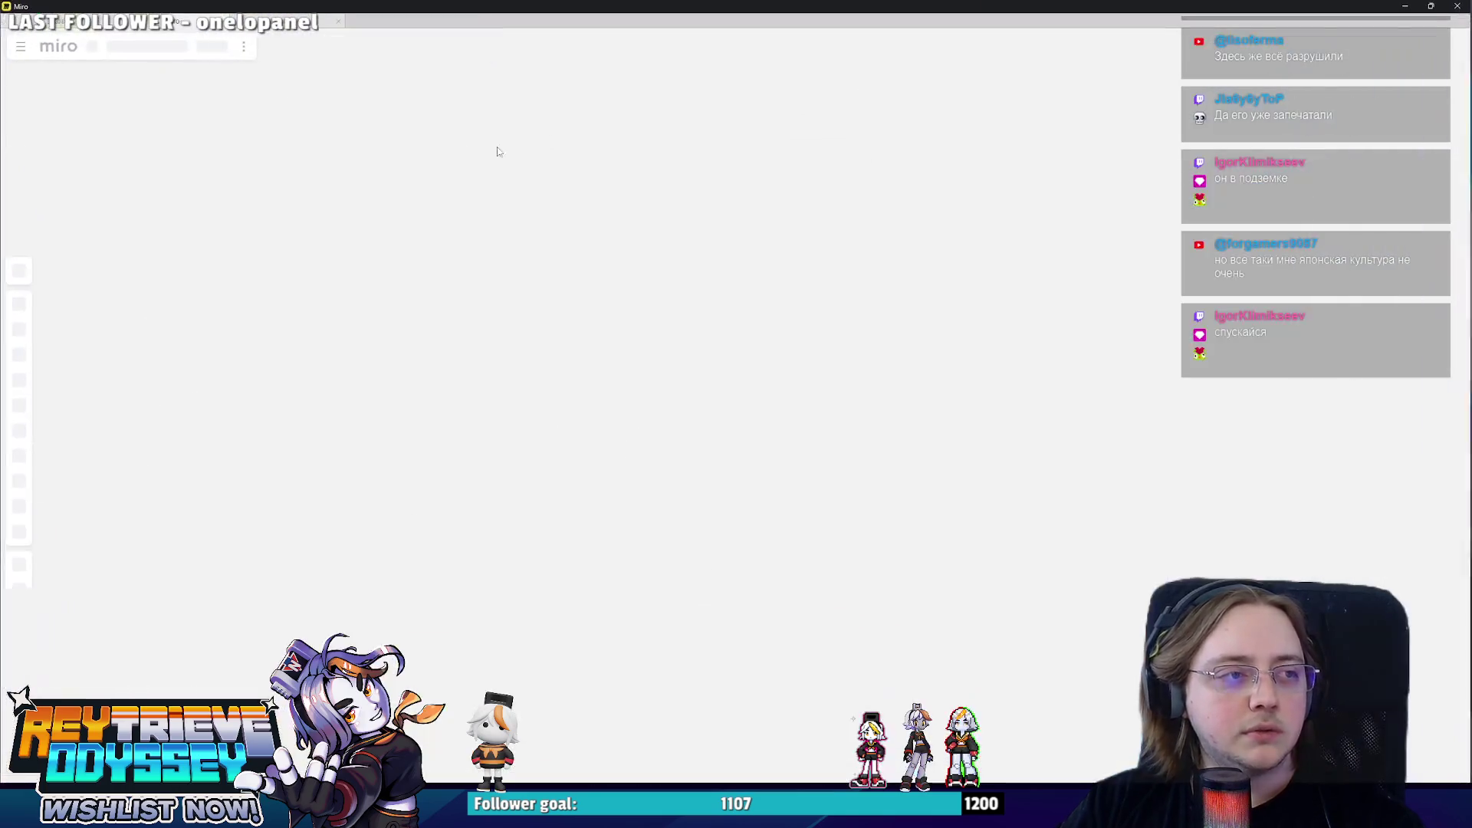
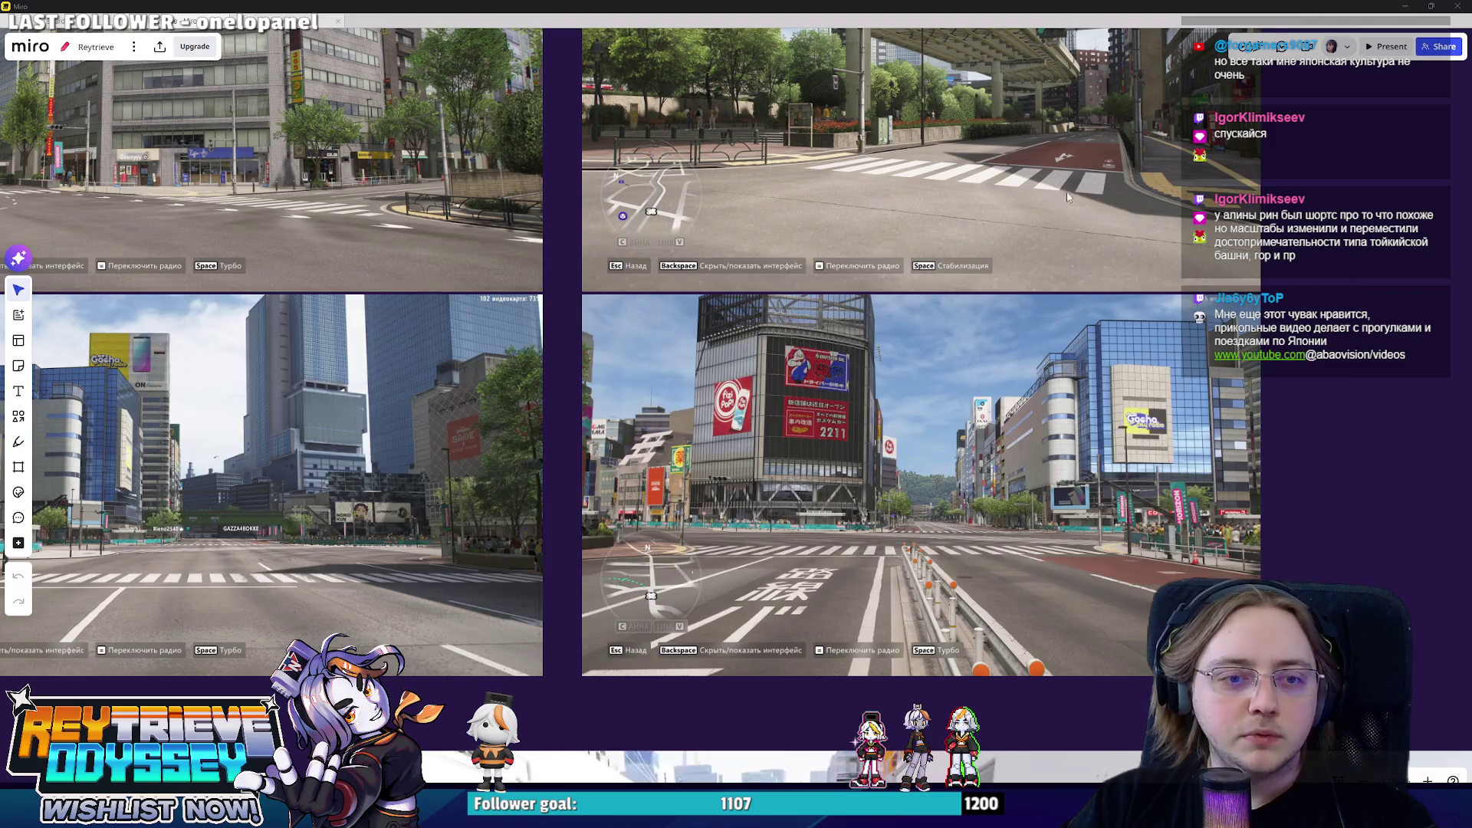
# - Switch to the Street View window and turn the panorama to face Shibuya Crossing
pyautogui.hotkey('alt', 'Tab')
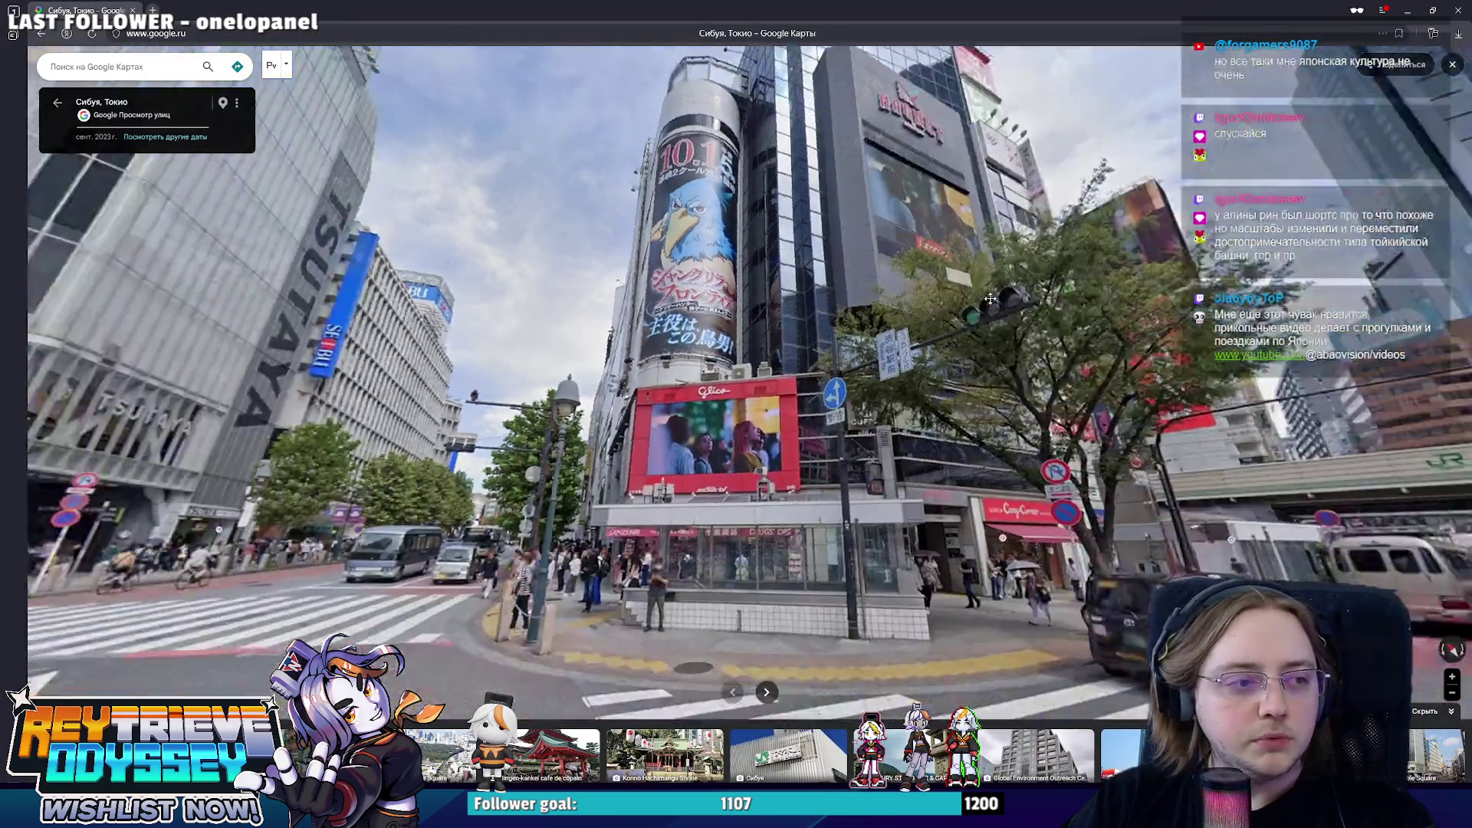
pyautogui.moveTo(852, 357); pyautogui.dragTo(737, 399)
pyautogui.hotkey('alt', 'Tab')
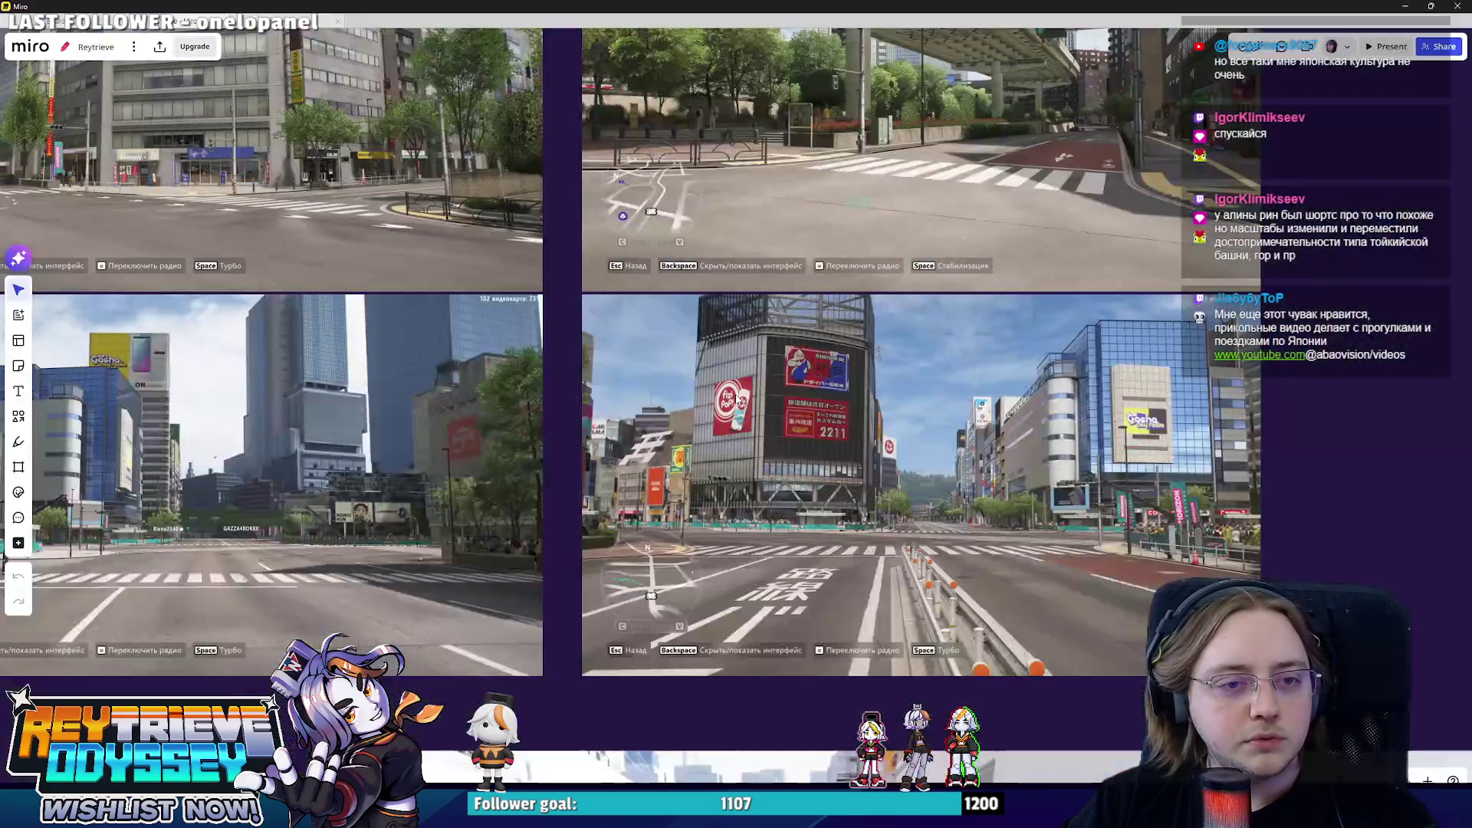
pyautogui.hotkey('alt', 'Tab')
pyautogui.moveTo(737, 399); pyautogui.dragTo(777, 313)
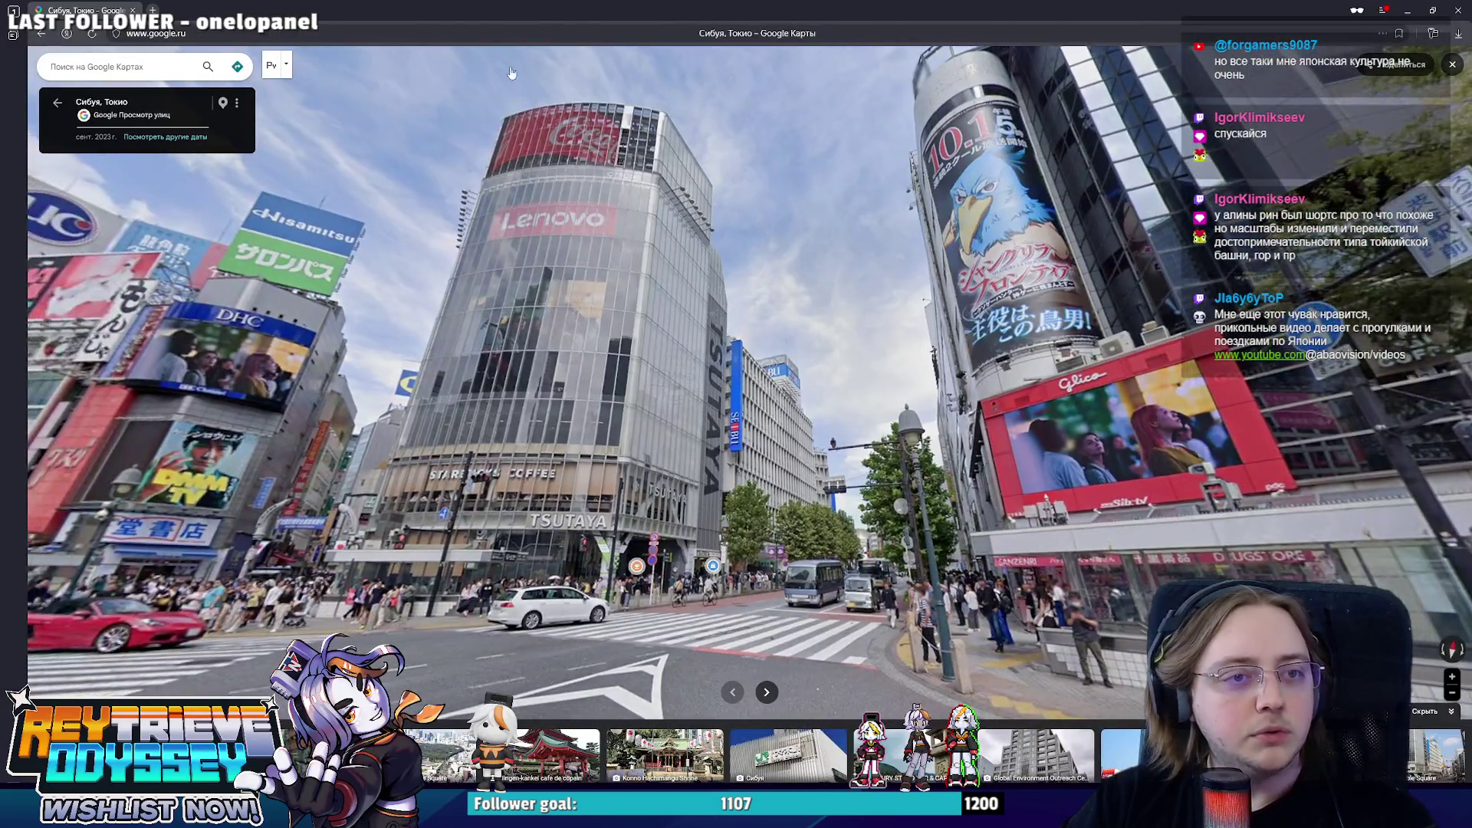
pyautogui.hotkey('alt', 'Tab')
pyautogui.hotkey('alt', 'Tab')
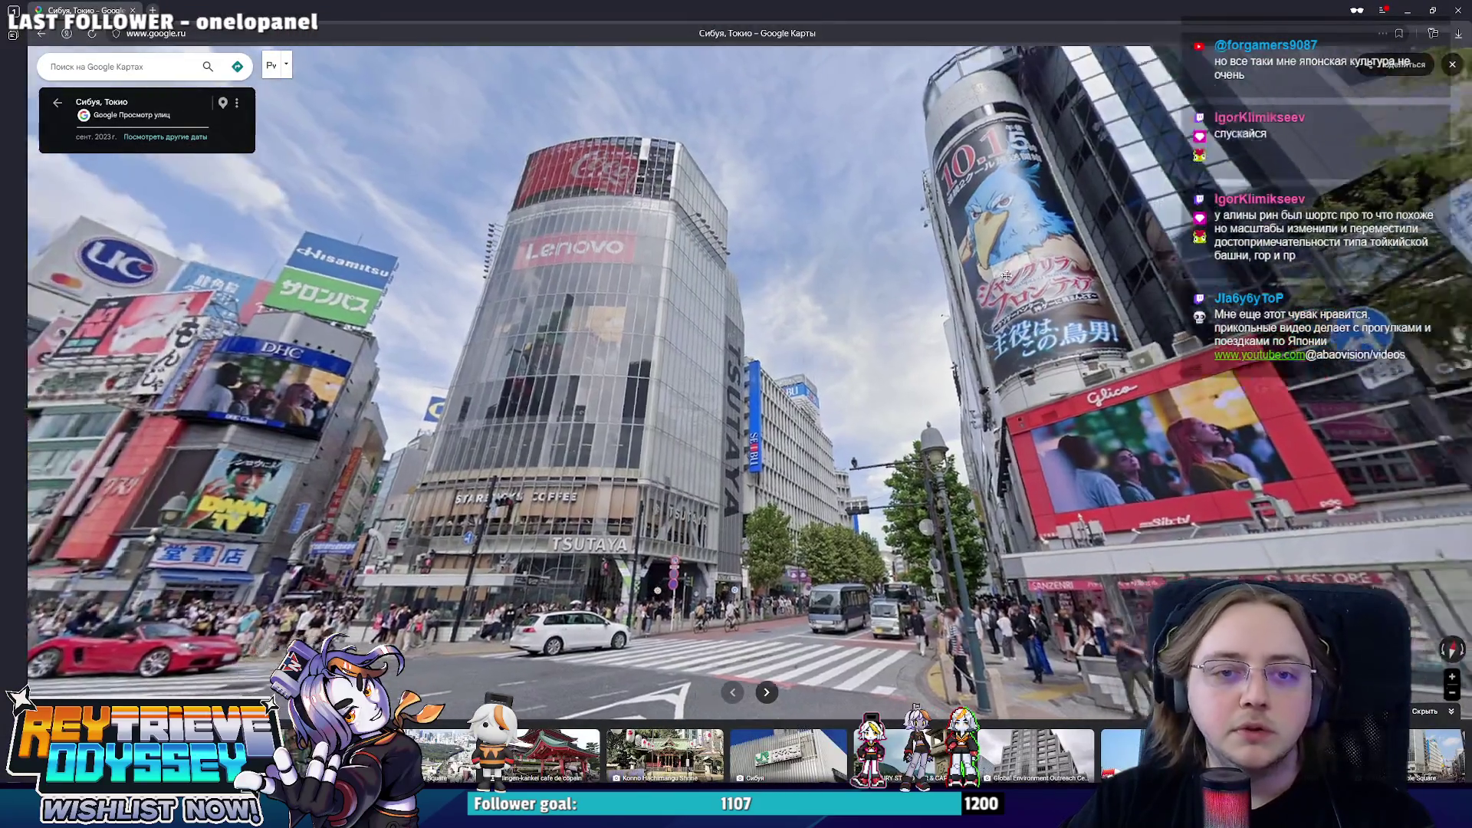
pyautogui.hotkey('alt', 'Tab')
pyautogui.hotkey('alt', 'Tab')
pyautogui.moveTo(1265, 473); pyautogui.dragTo(1035, 530)
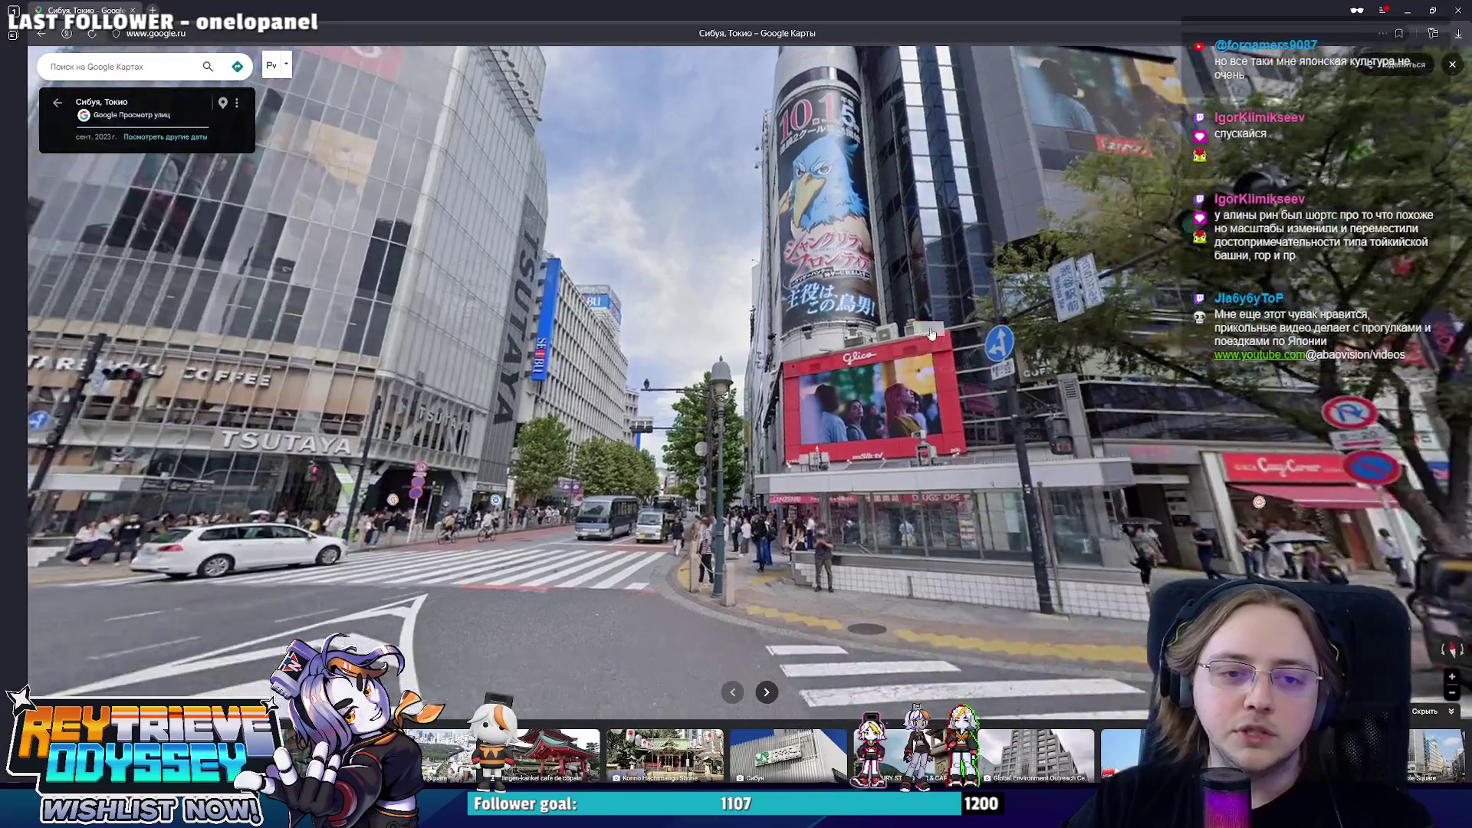
pyautogui.hotkey('alt', 'Tab')
pyautogui.hotkey('alt', 'Tab')
pyautogui.moveTo(1125, 417)
pyautogui.mouseDown()
pyautogui.moveTo(775, 471)
pyautogui.moveTo(581, 462)
pyautogui.mouseUp()
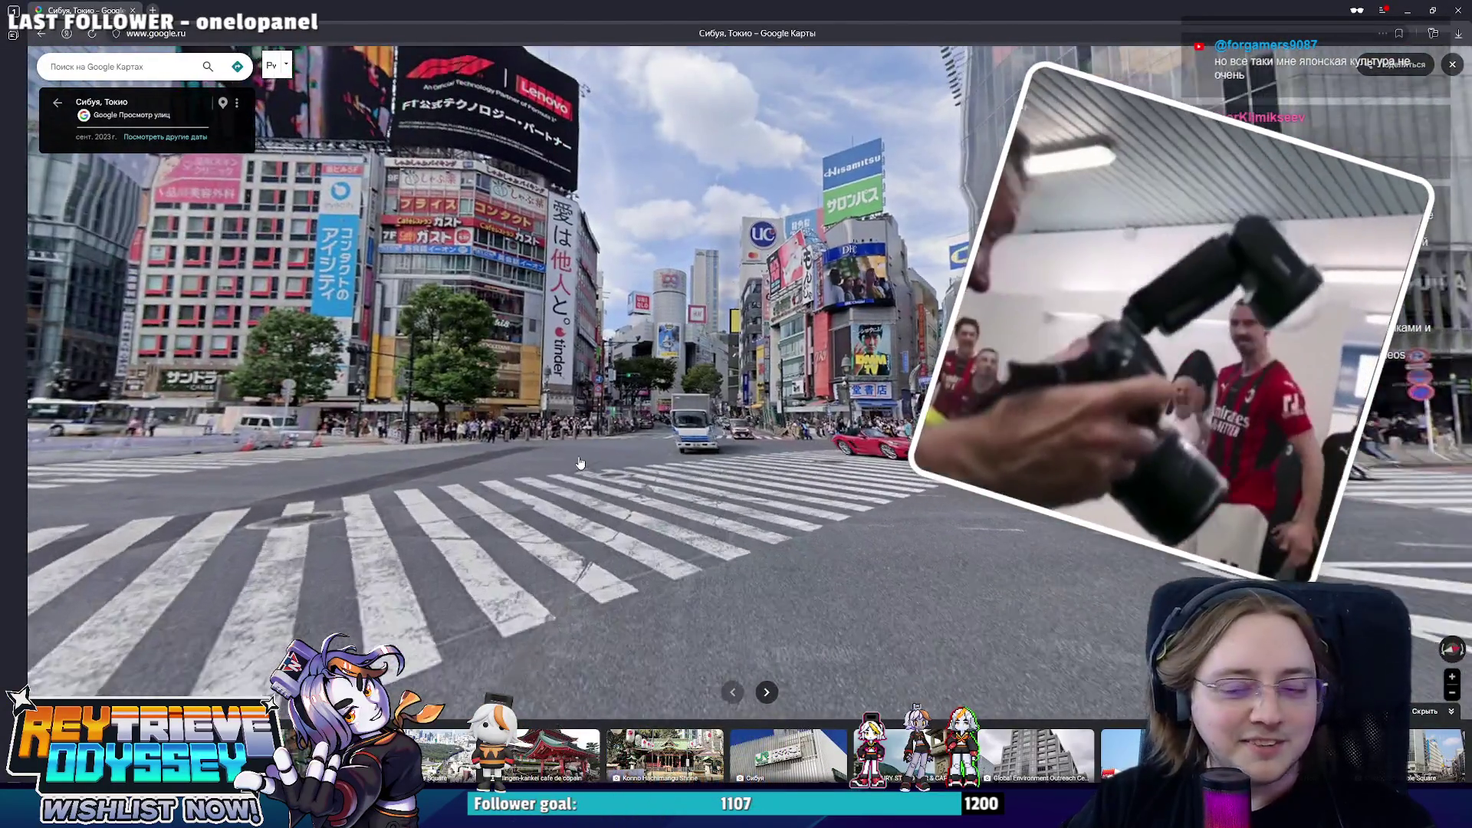
# - Jump across the crossing to the corner near the tinder-signed building and tilt the view up
pyautogui.click(580, 463)
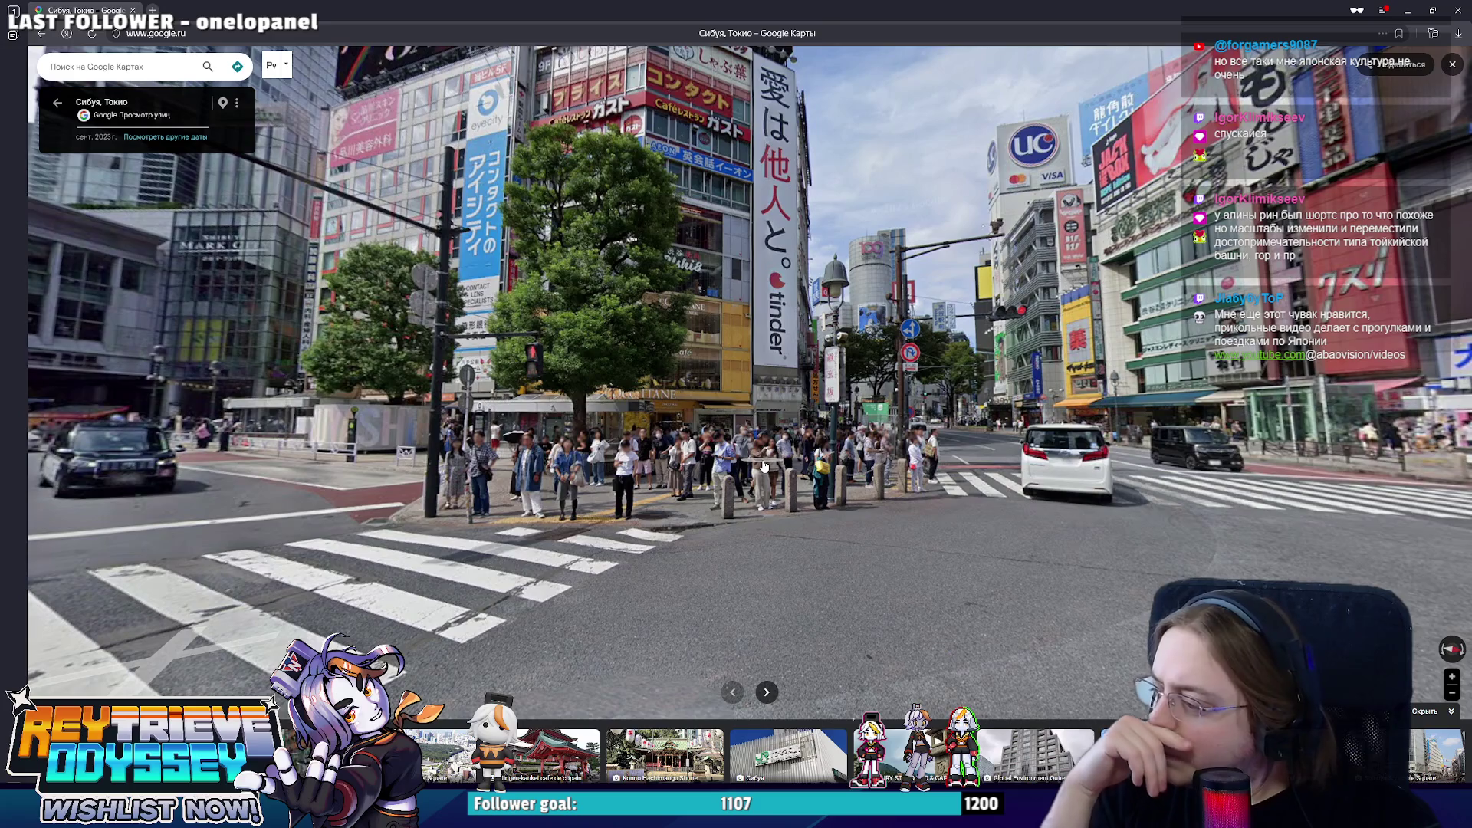
pyautogui.moveTo(824, 438)
pyautogui.mouseDown()
pyautogui.moveTo(874, 338)
pyautogui.moveTo(805, 355)
pyautogui.mouseUp()
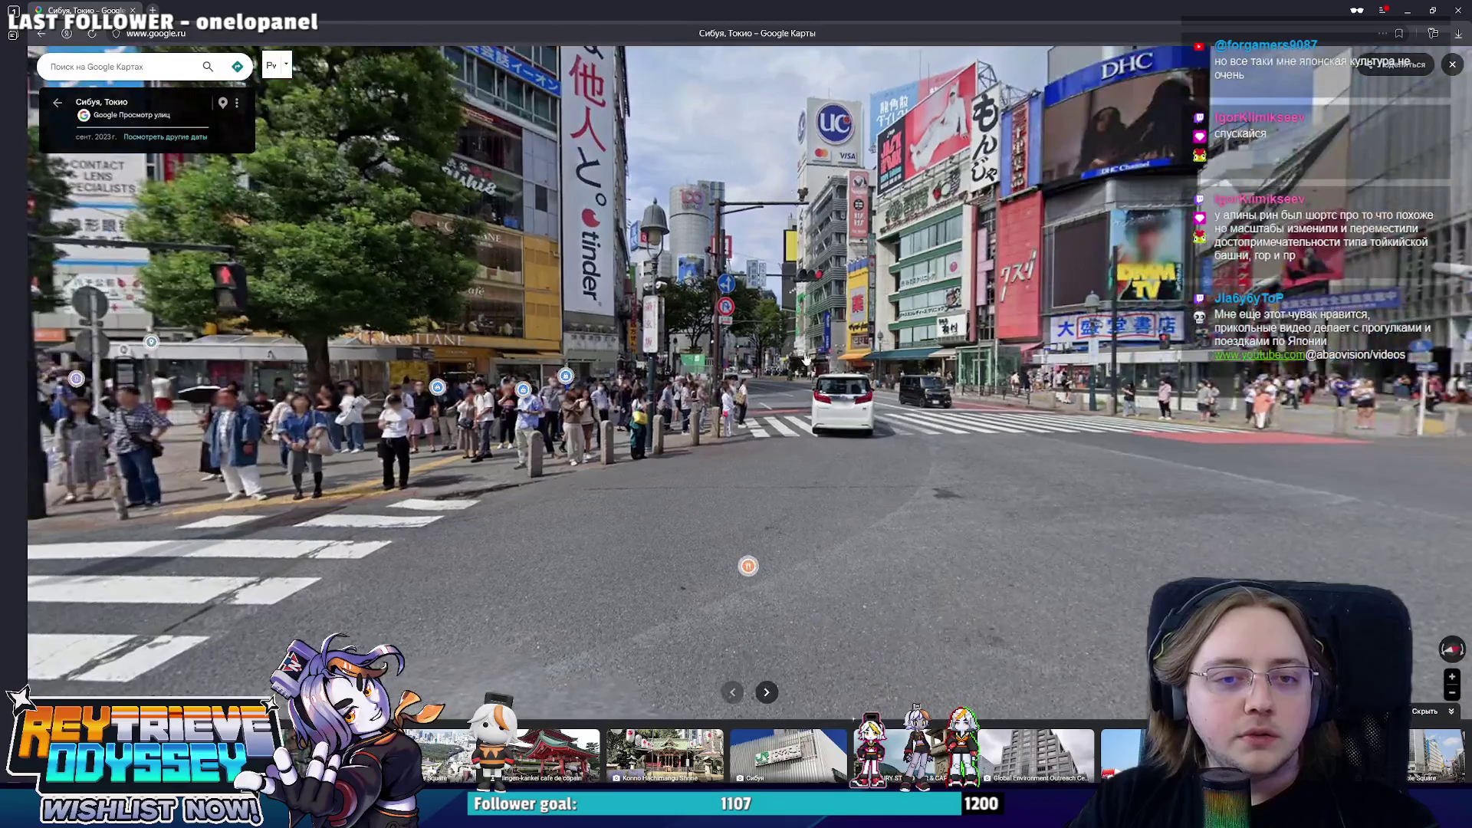
# - Advance panorama by panorama past the parked vans to the BIC CAMERA crosswalk and onto the scramble crossing
pyautogui.click(799, 376)
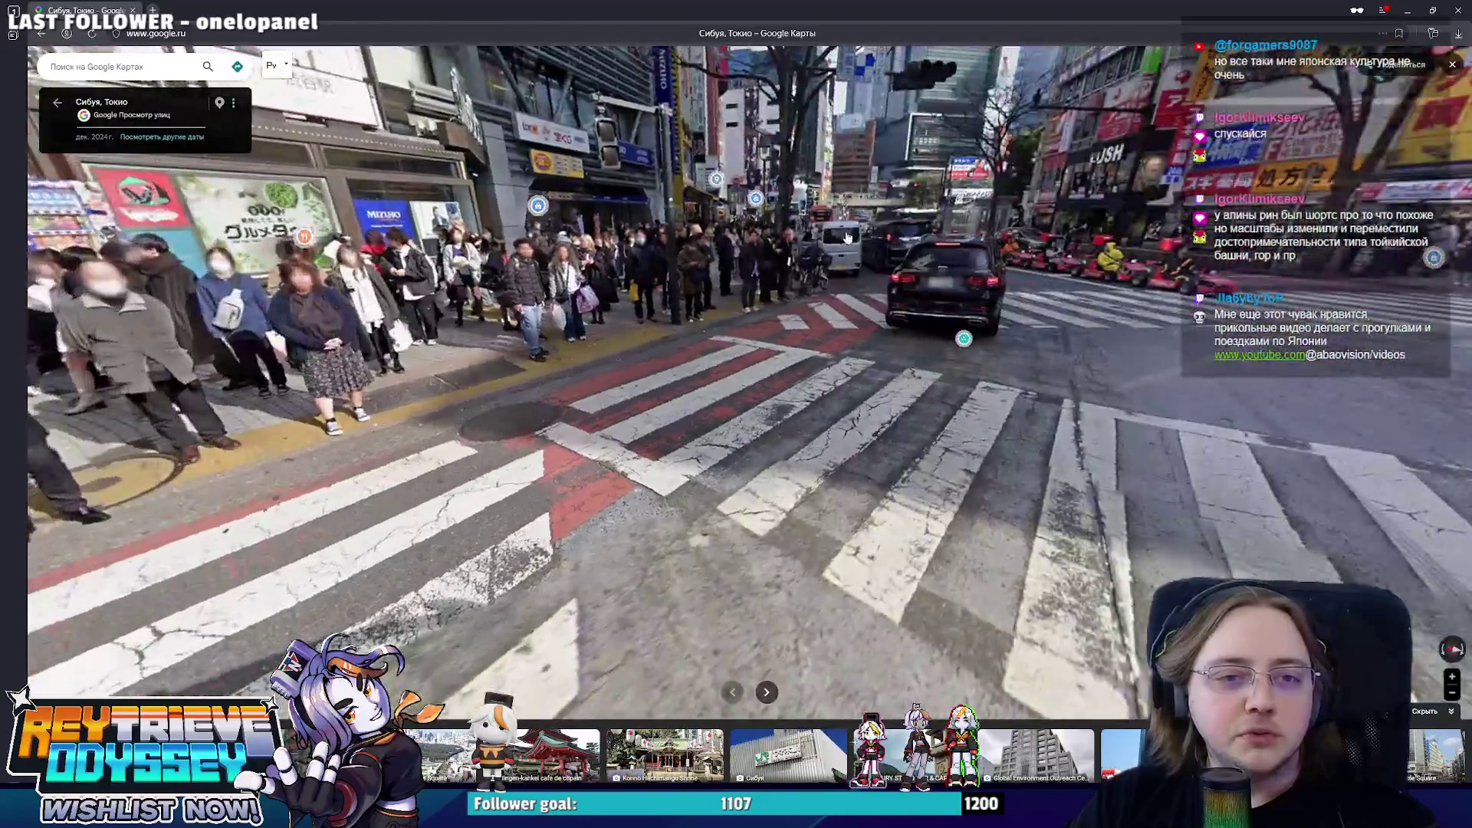
pyautogui.click(856, 435)
pyautogui.click(856, 435)
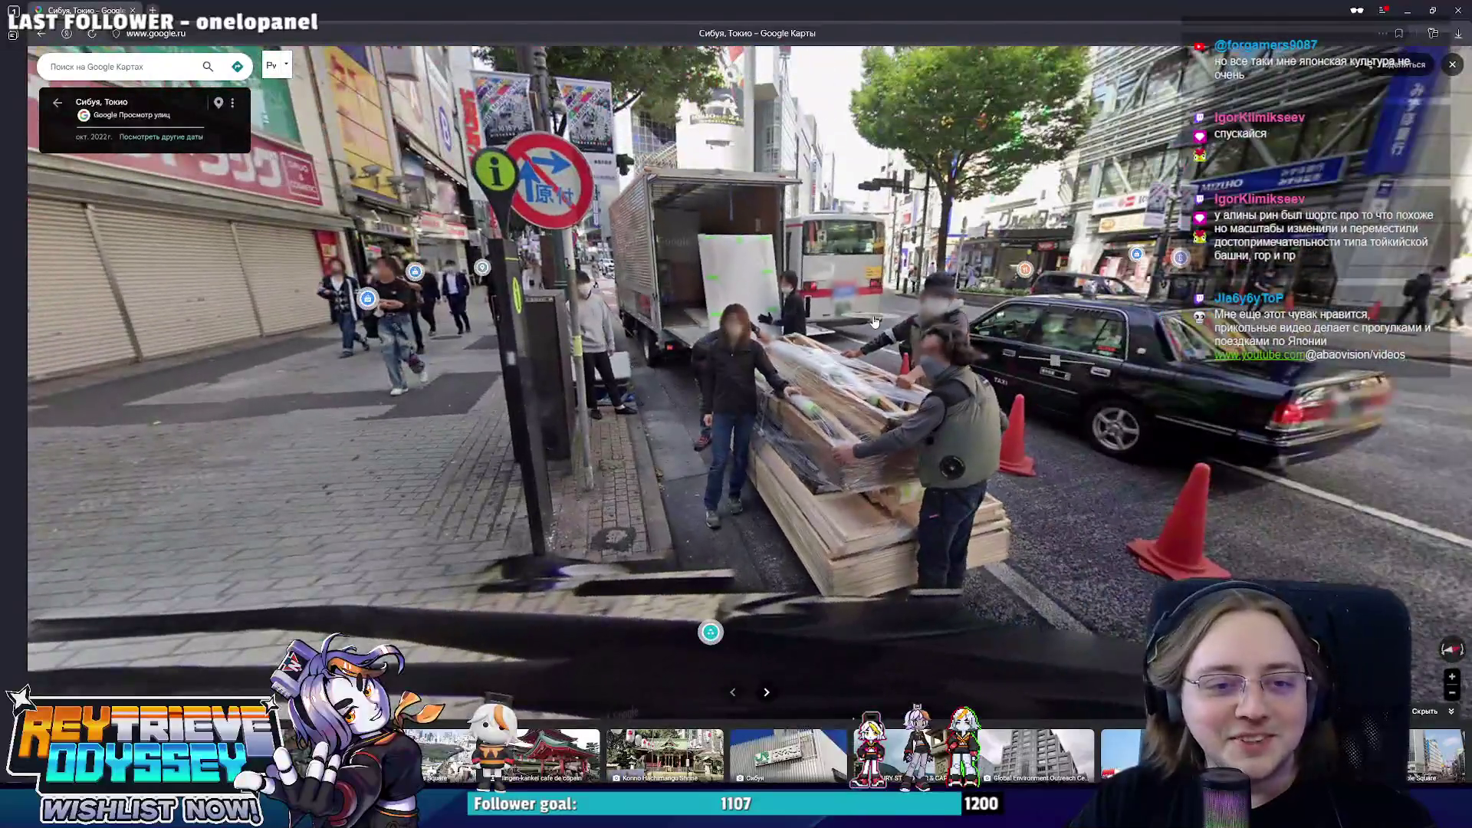
pyautogui.click(812, 417)
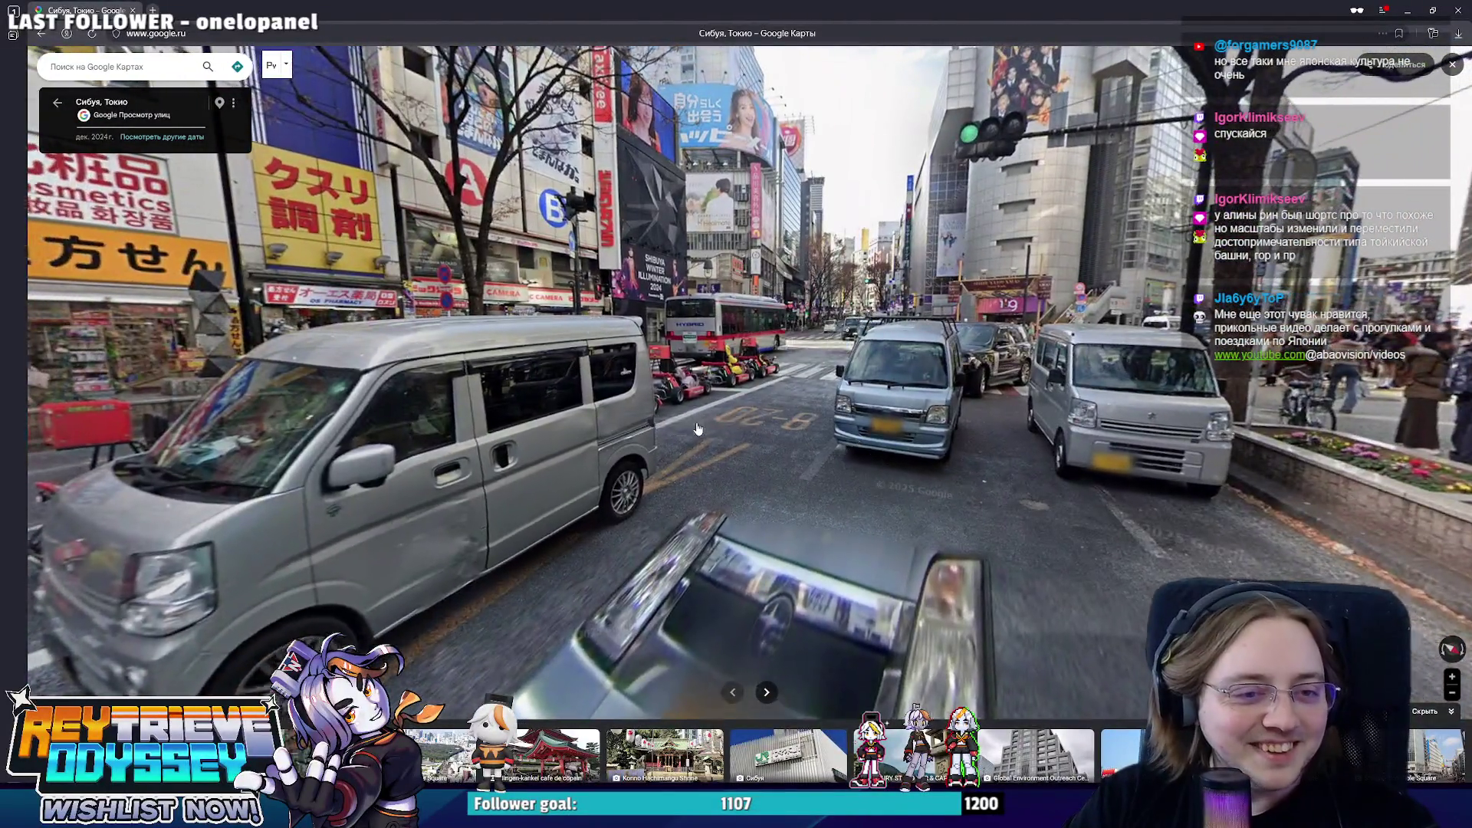
pyautogui.click(697, 429)
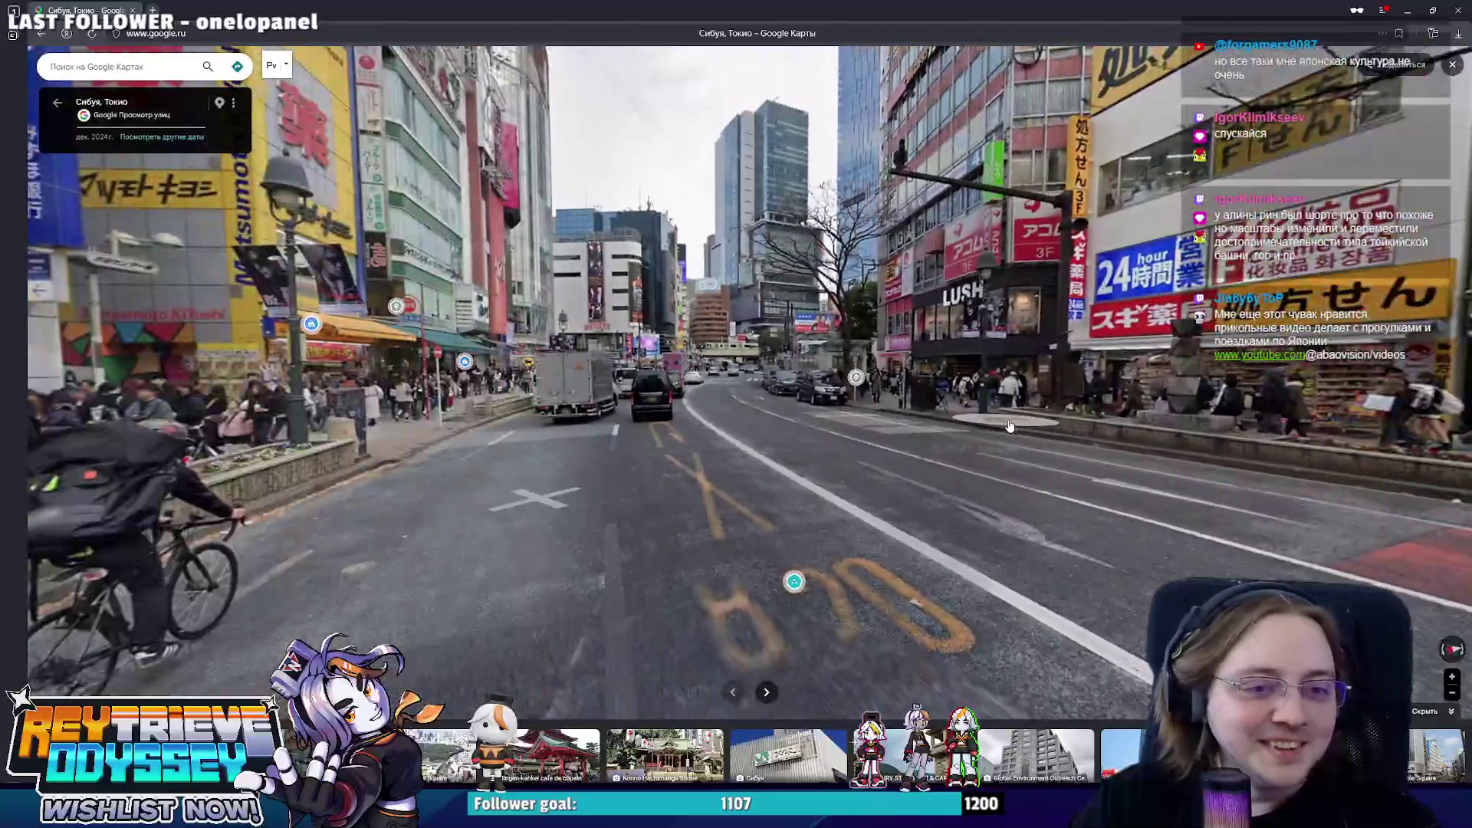
pyautogui.click(790, 582)
pyautogui.click(867, 381)
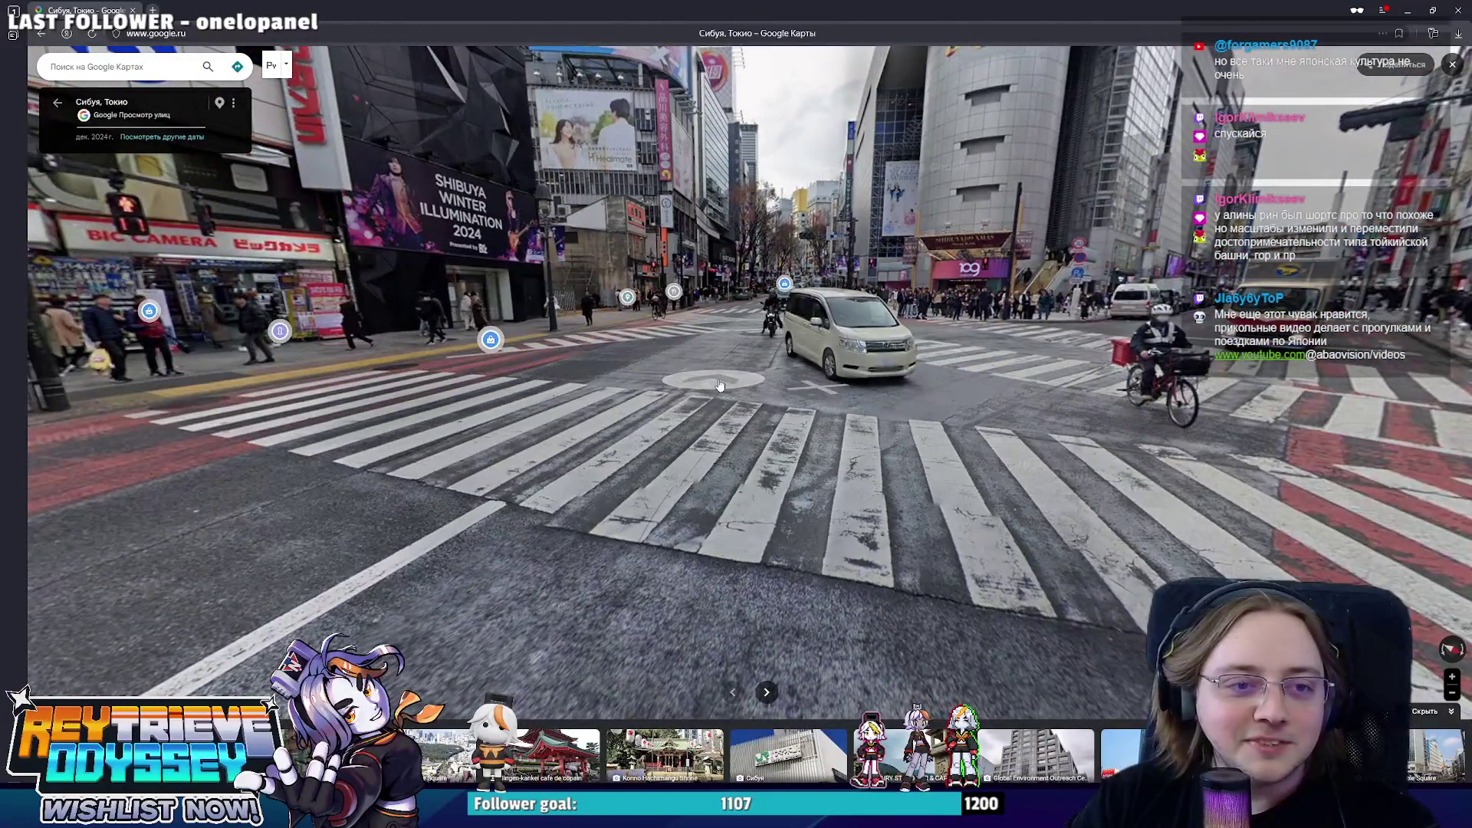
# - Continue beyond the crossing down the street to the costumed go-kart riders
pyautogui.click(728, 403)
pyautogui.click(759, 408)
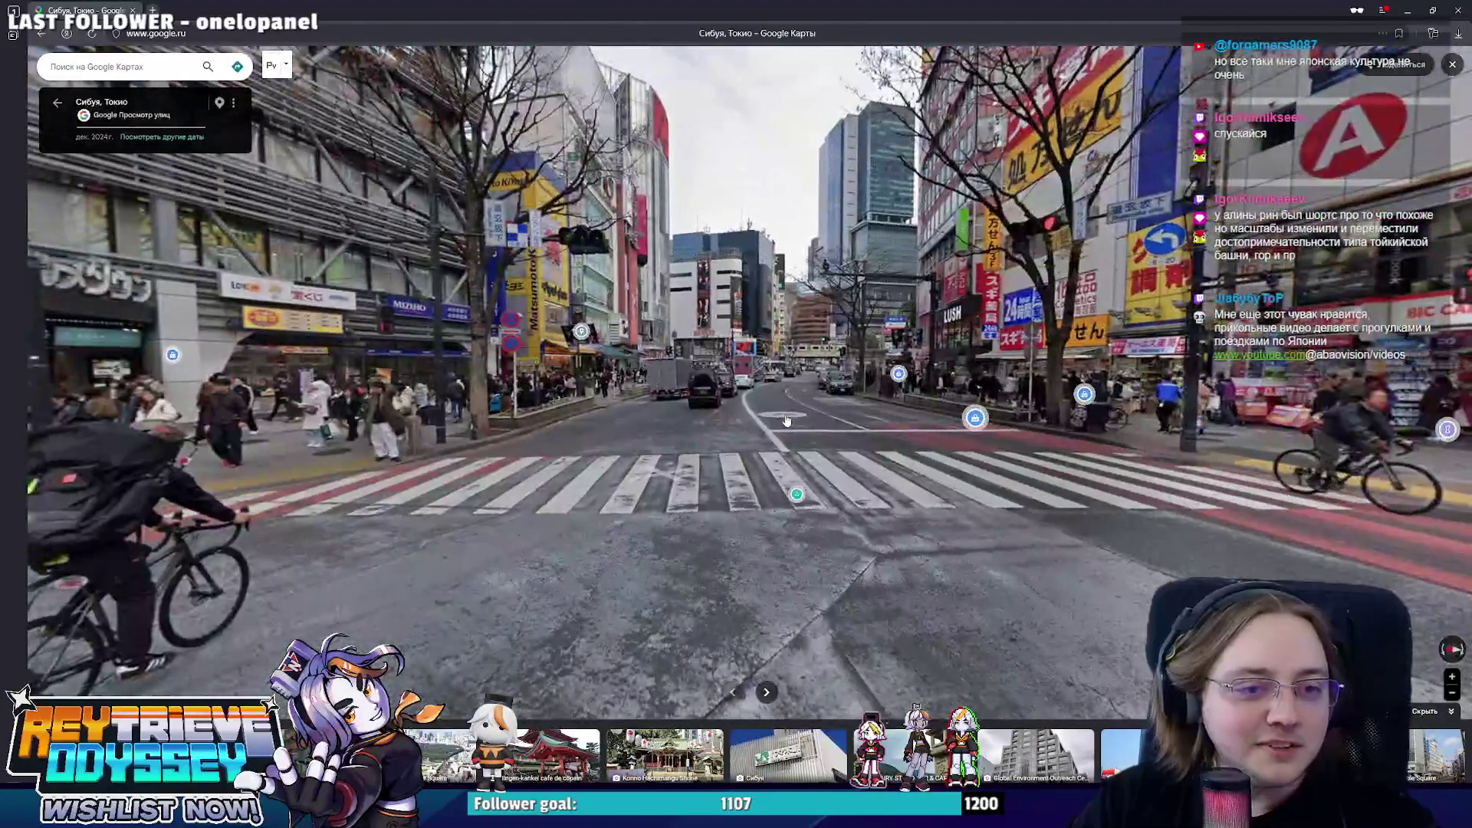
pyautogui.click(795, 414)
pyautogui.click(799, 460)
pyautogui.scroll(3, 805, 515)
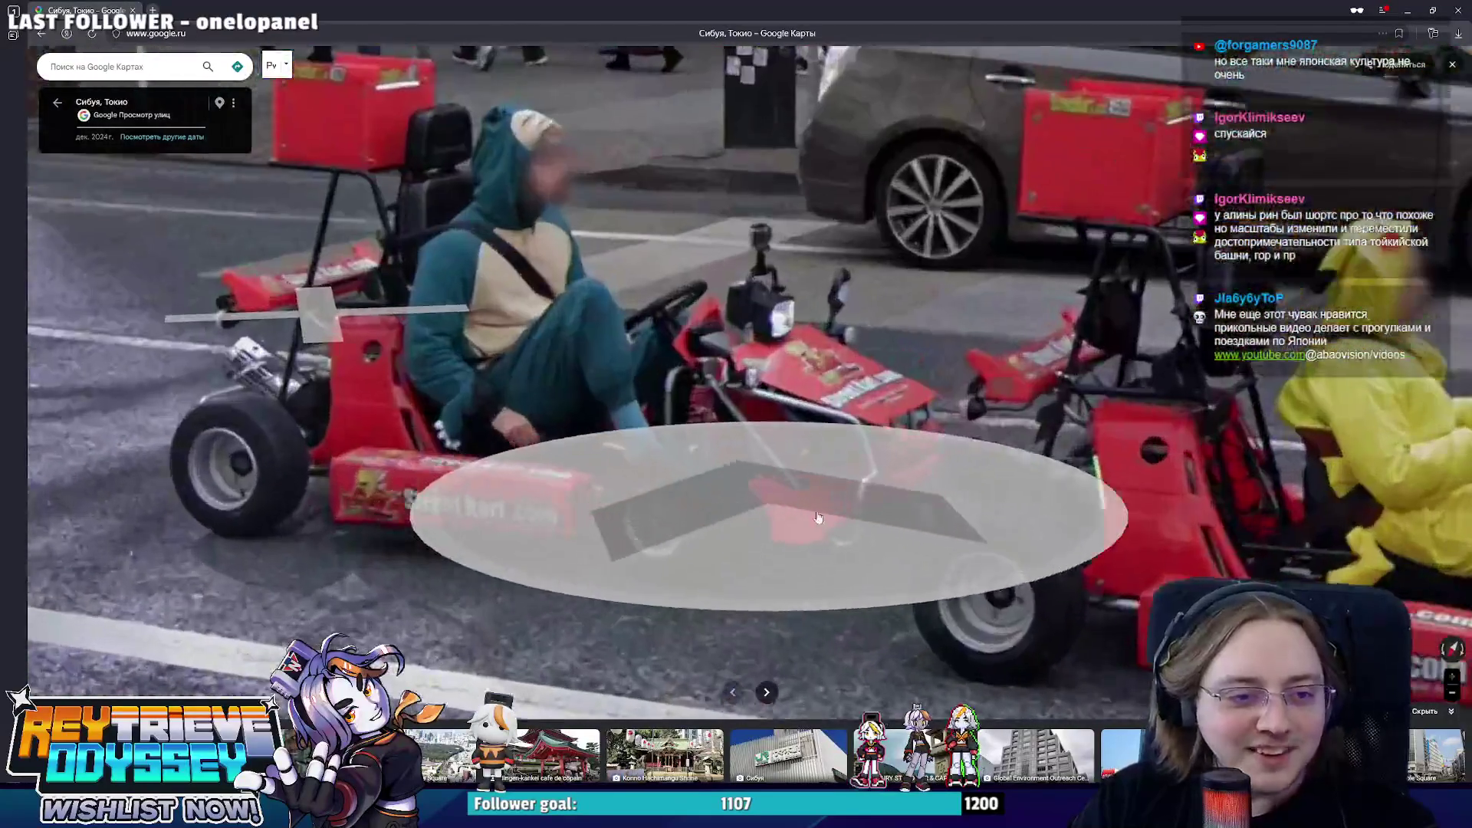
pyautogui.scroll(-3, 813, 501)
pyautogui.scroll(3, 812, 503)
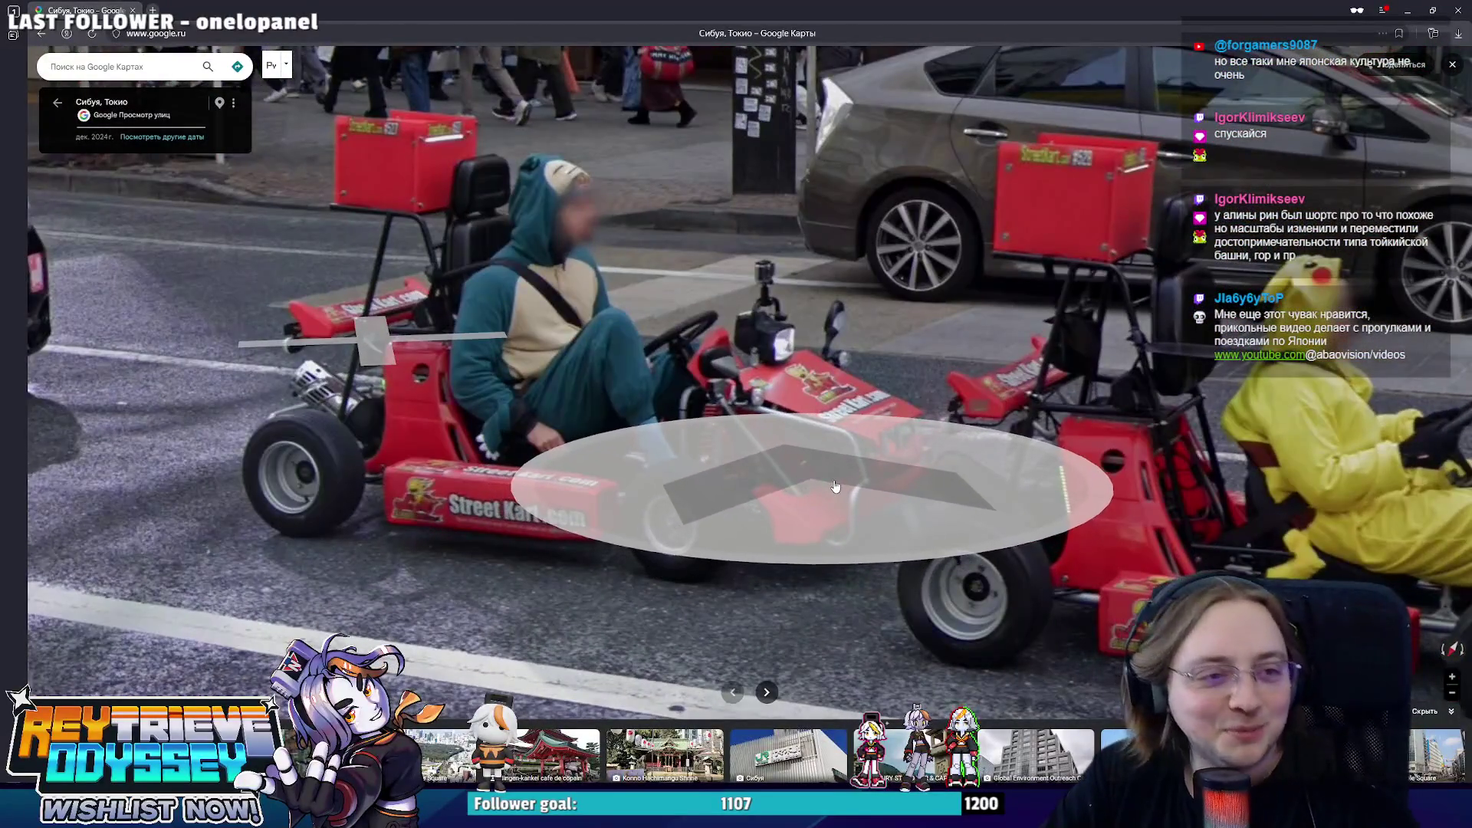
pyautogui.scroll(-3, 818, 449)
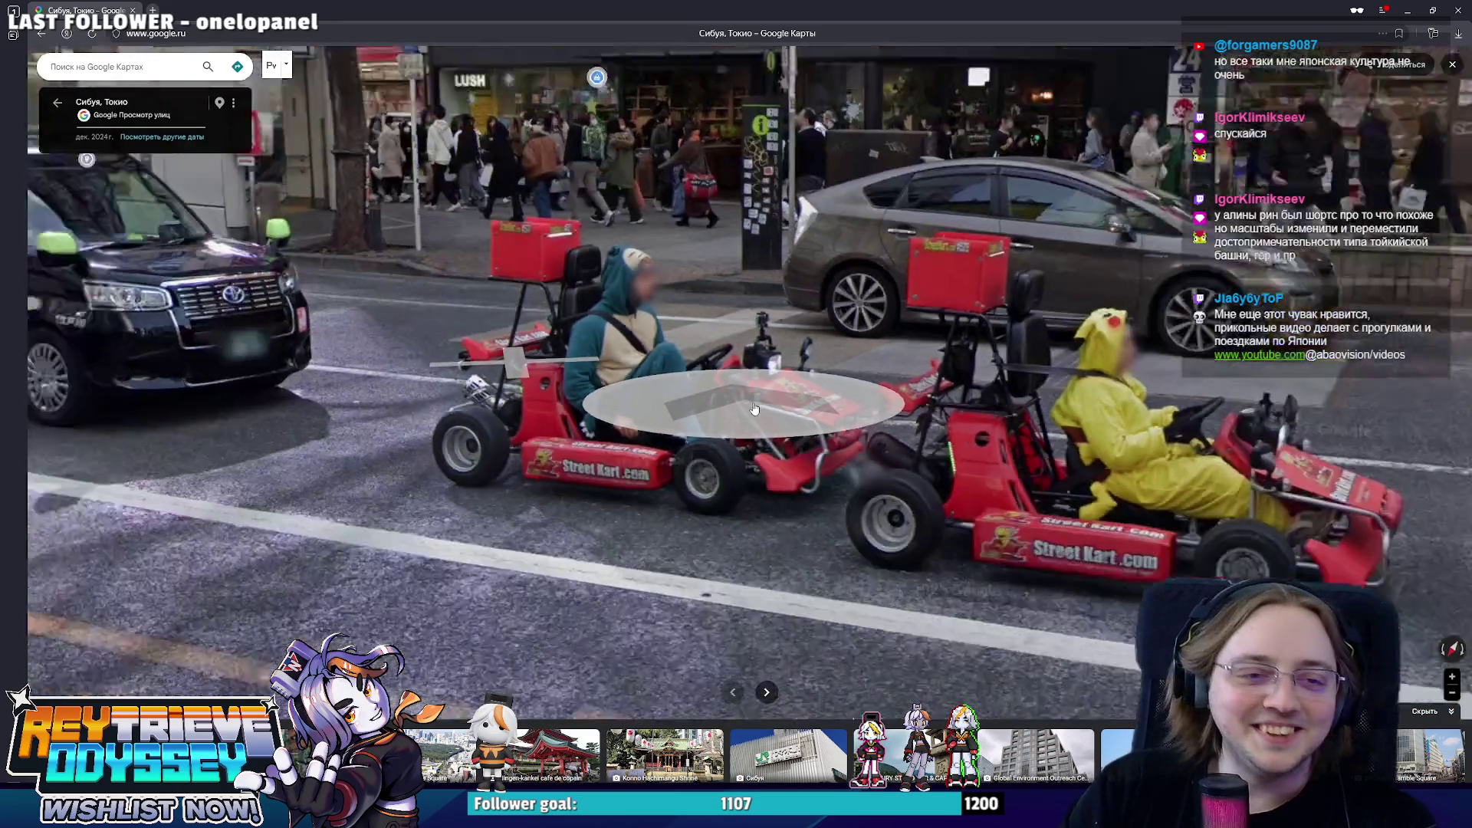
pyautogui.moveTo(810, 424); pyautogui.dragTo(873, 408)
# - Turn left past the Mizuho storefront to the street with vans and step toward the 109 building
pyautogui.press('Left')
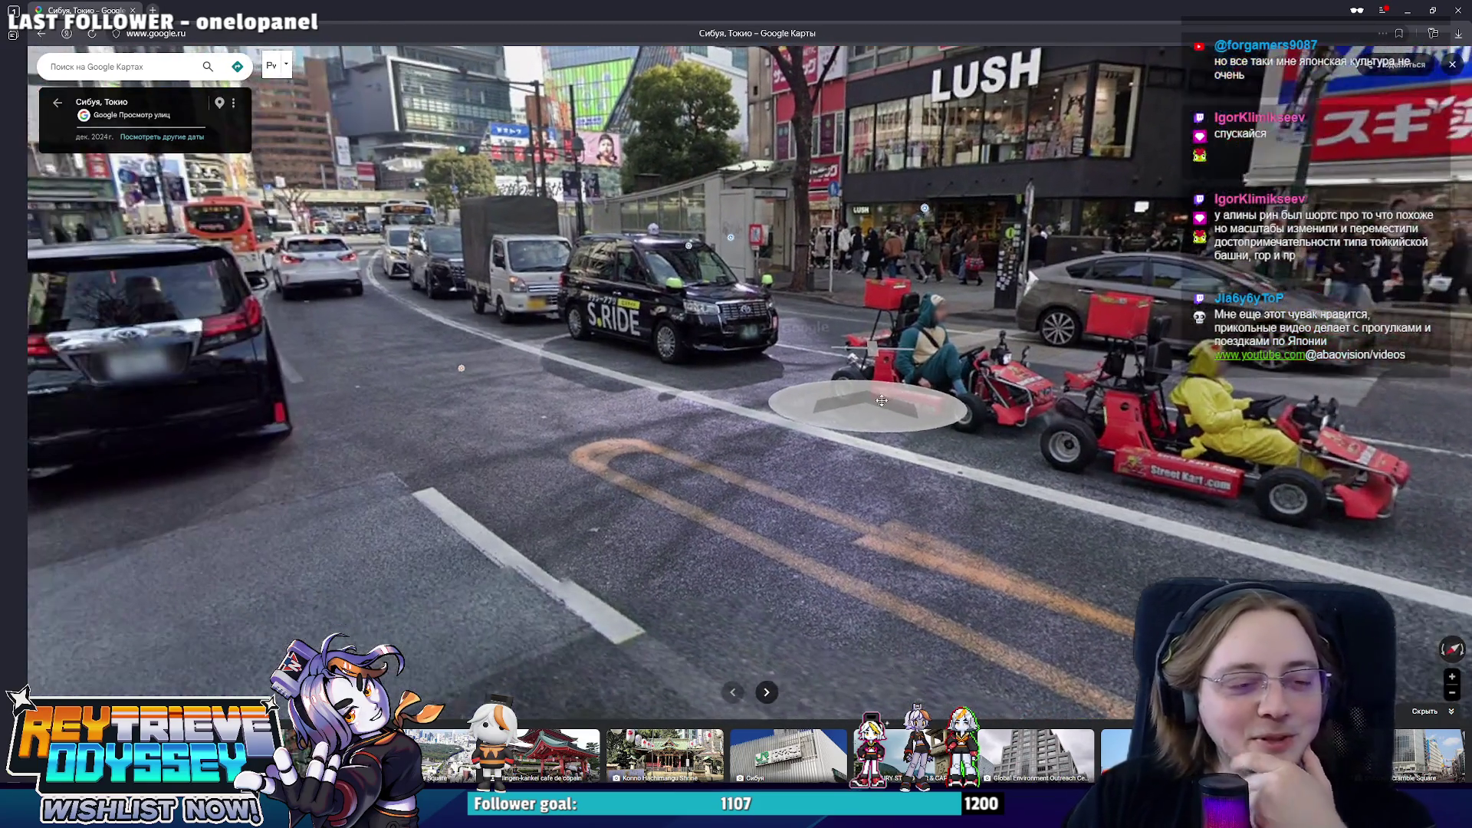
pyautogui.press('Up')
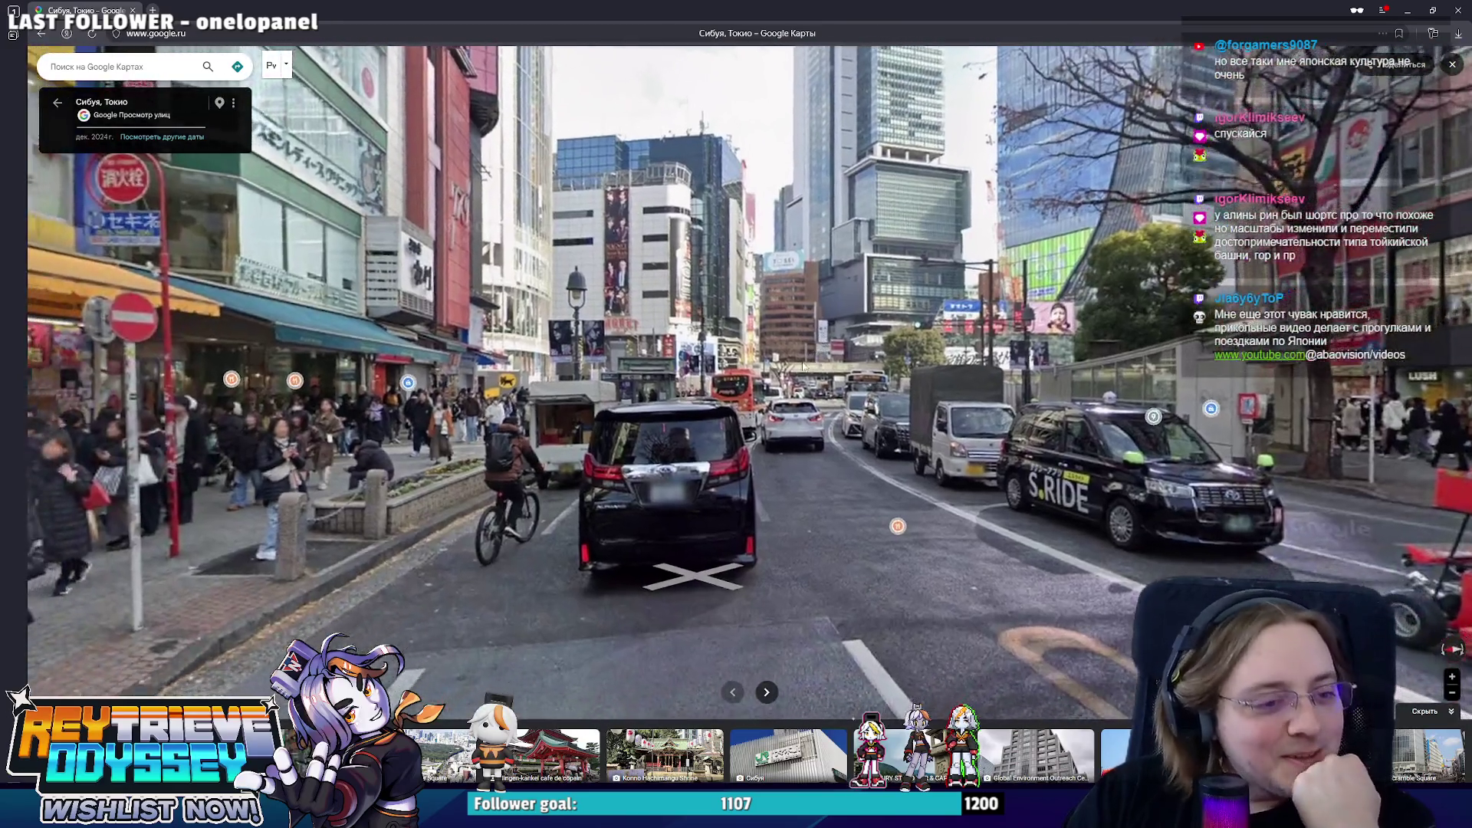
pyautogui.press('Left')
pyautogui.press('Left')
pyautogui.press('Left')
pyautogui.press('Left')
pyautogui.press('Left')
pyautogui.press('Left')
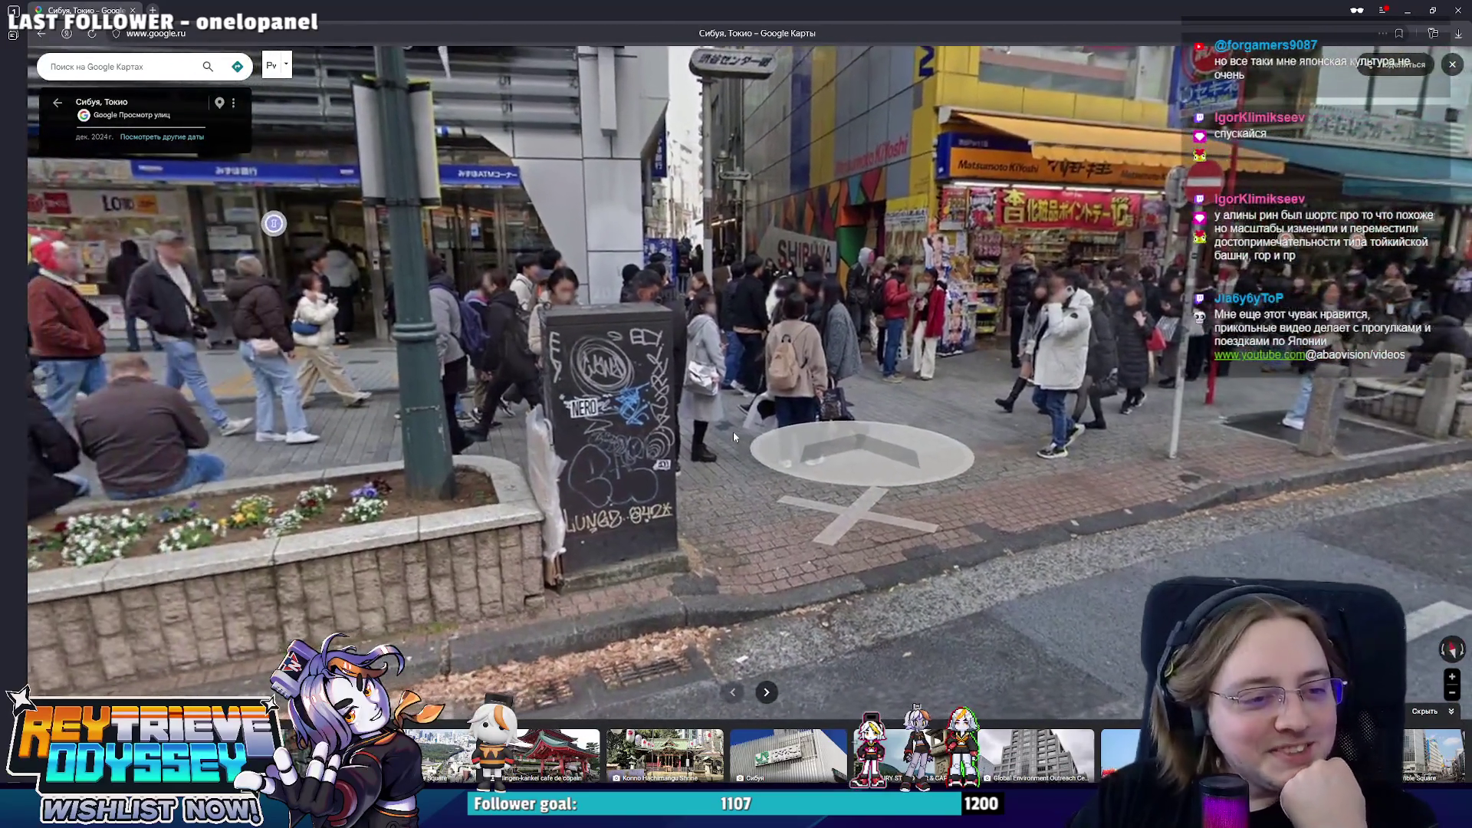
pyautogui.press('Left')
pyautogui.press('Left')
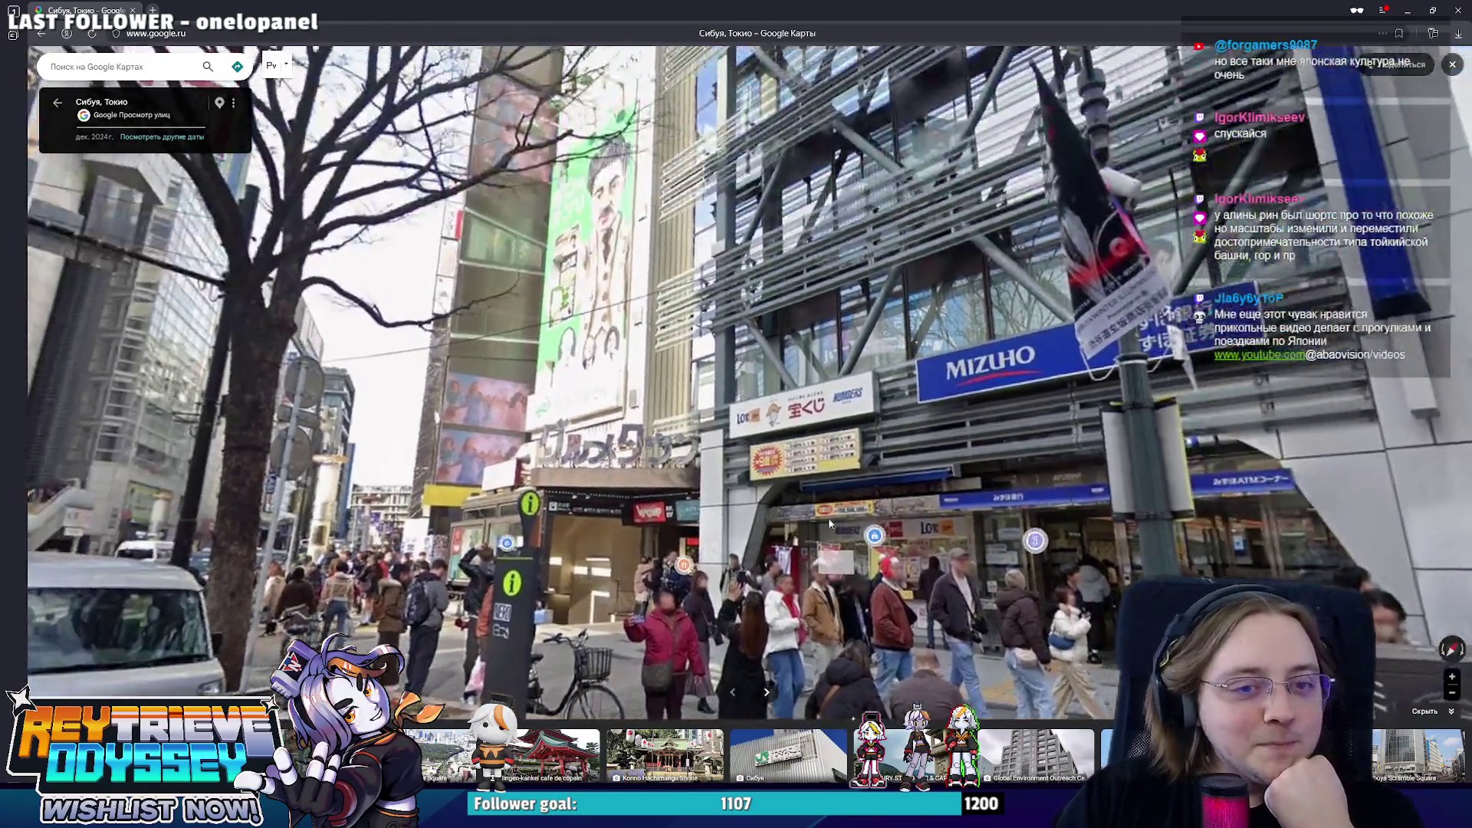
pyautogui.press('Left')
pyautogui.press('Left')
pyautogui.press('Left')
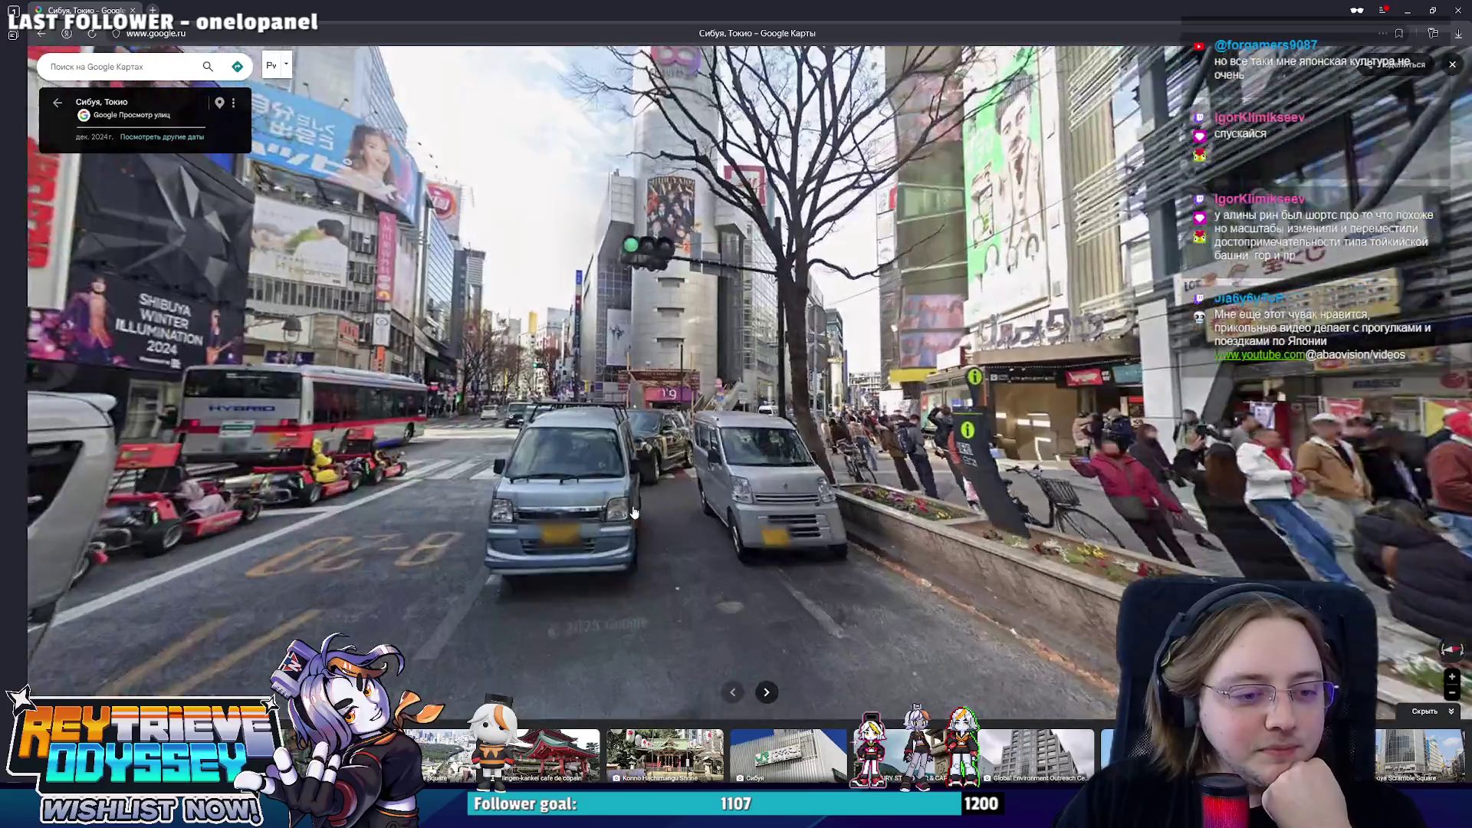
pyautogui.press('Up')
# - Leave Street View and pan the map around Shibuya Station, Yoyogi Gymnasium and Harajuku
pyautogui.click(1456, 65)
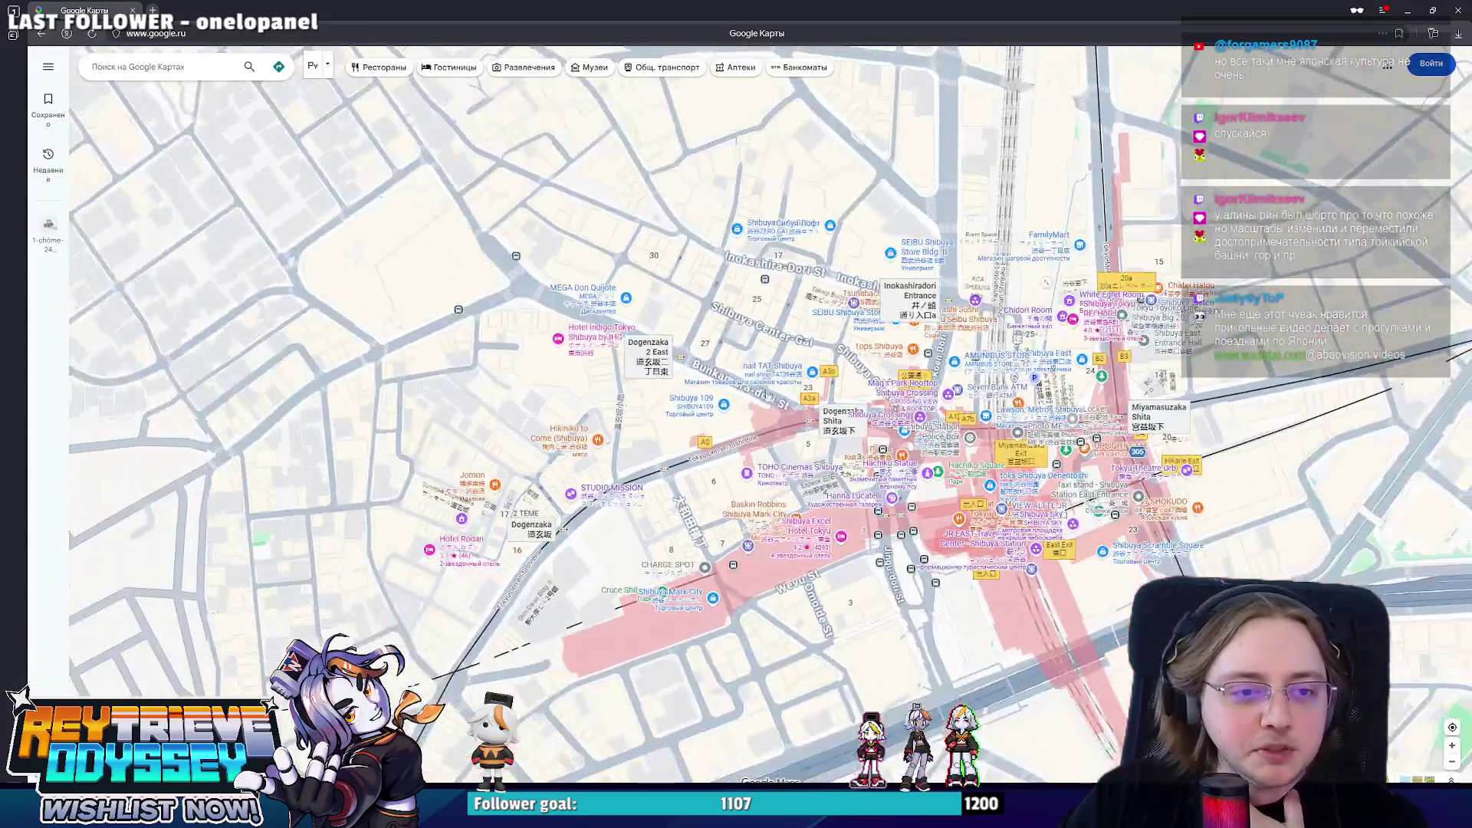
pyautogui.scroll(2, 689, 537)
pyautogui.moveTo(688, 539); pyautogui.dragTo(743, 579)
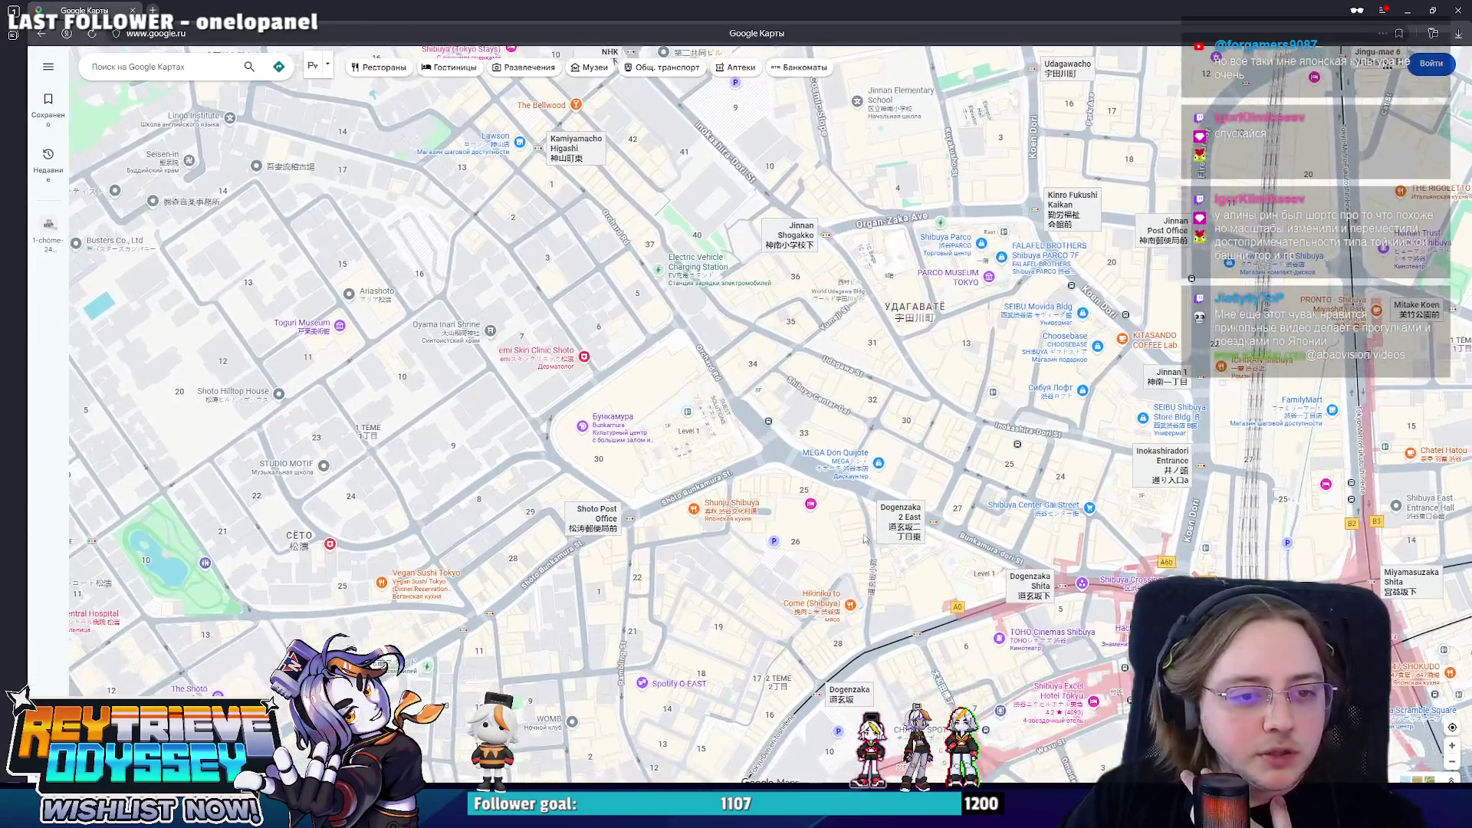
pyautogui.scroll(2, 798, 425)
pyautogui.scroll(2, 797, 426)
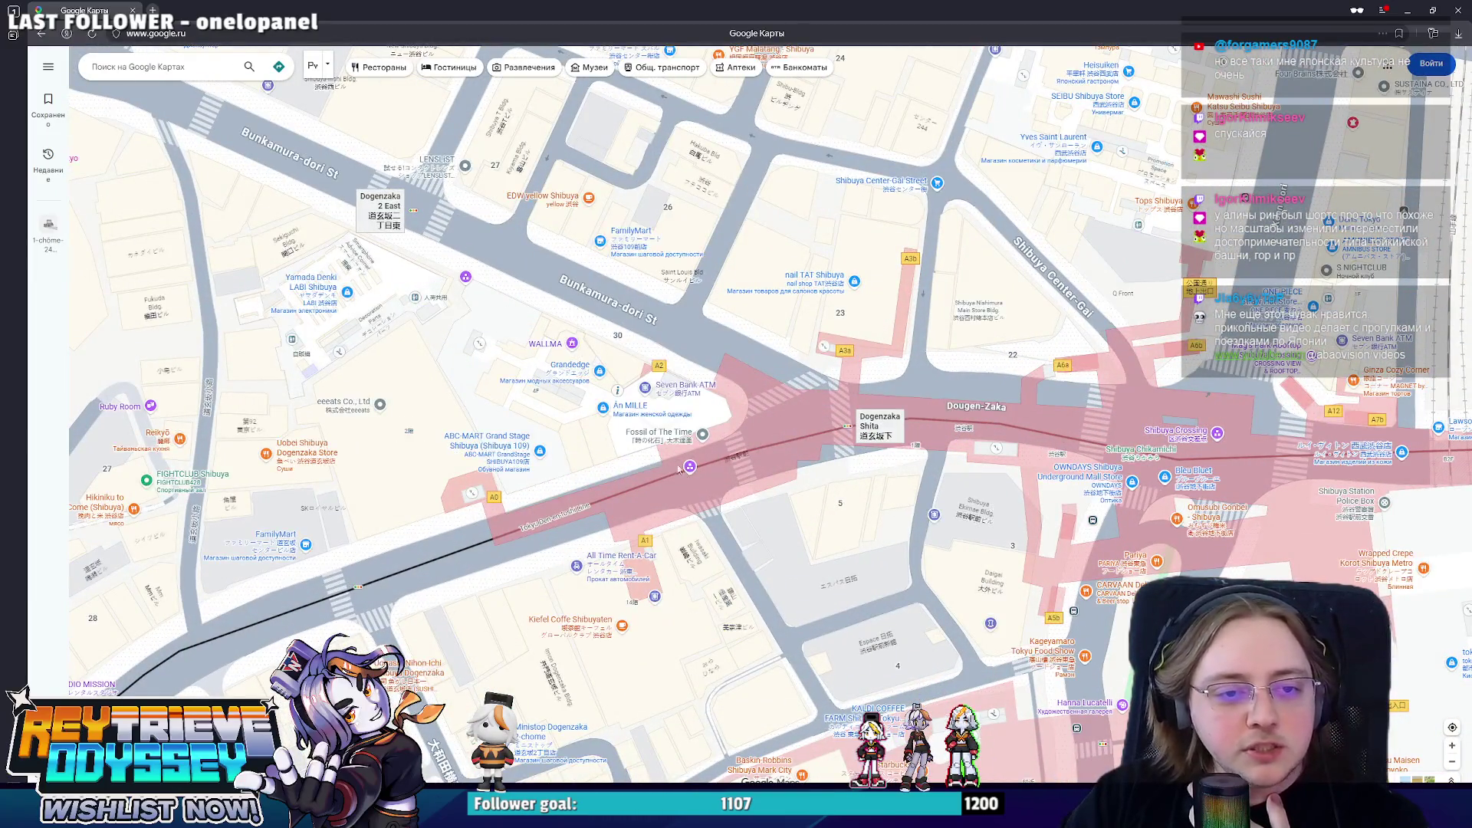
pyautogui.moveTo(1008, 415); pyautogui.dragTo(714, 465)
pyautogui.scroll(-2, 651, 535)
pyautogui.scroll(-1, 652, 535)
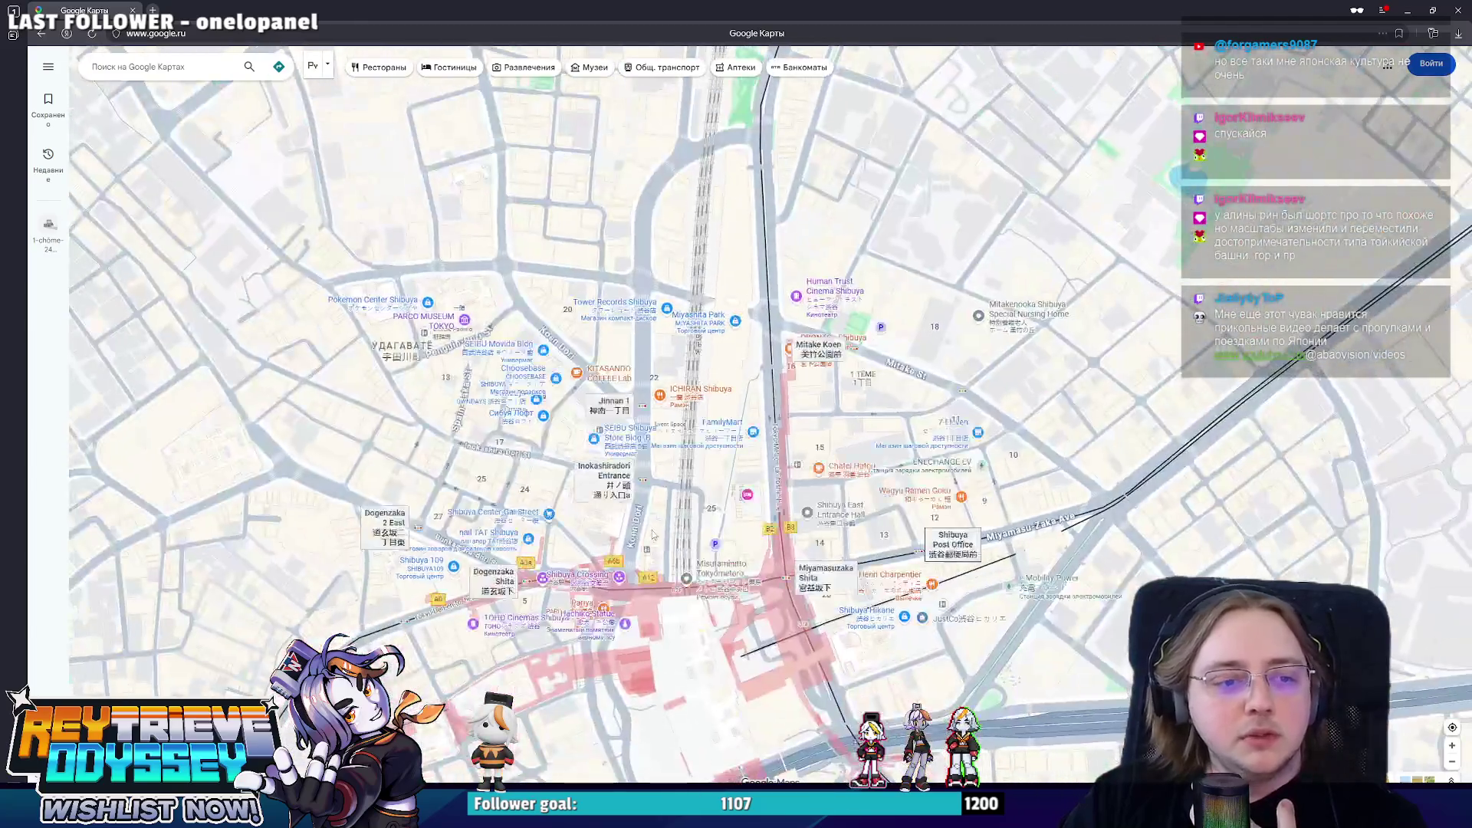
pyautogui.moveTo(651, 534); pyautogui.dragTo(799, 420)
pyautogui.moveTo(766, 629)
pyautogui.mouseDown()
pyautogui.moveTo(816, 498)
pyautogui.moveTo(780, 442)
pyautogui.mouseUp()
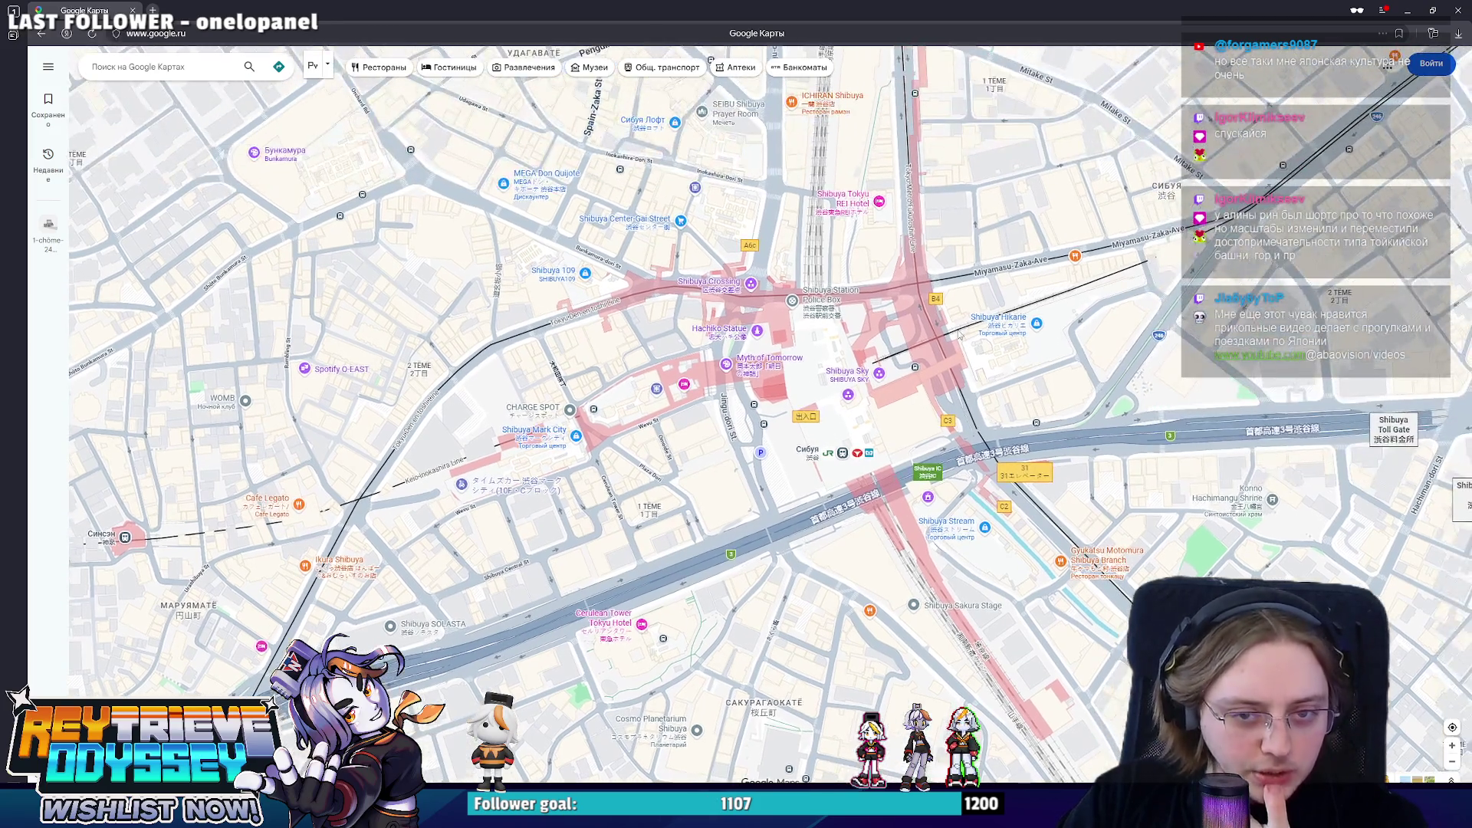
pyautogui.moveTo(850, 417); pyautogui.dragTo(794, 713)
pyautogui.moveTo(990, 126); pyautogui.dragTo(966, 484)
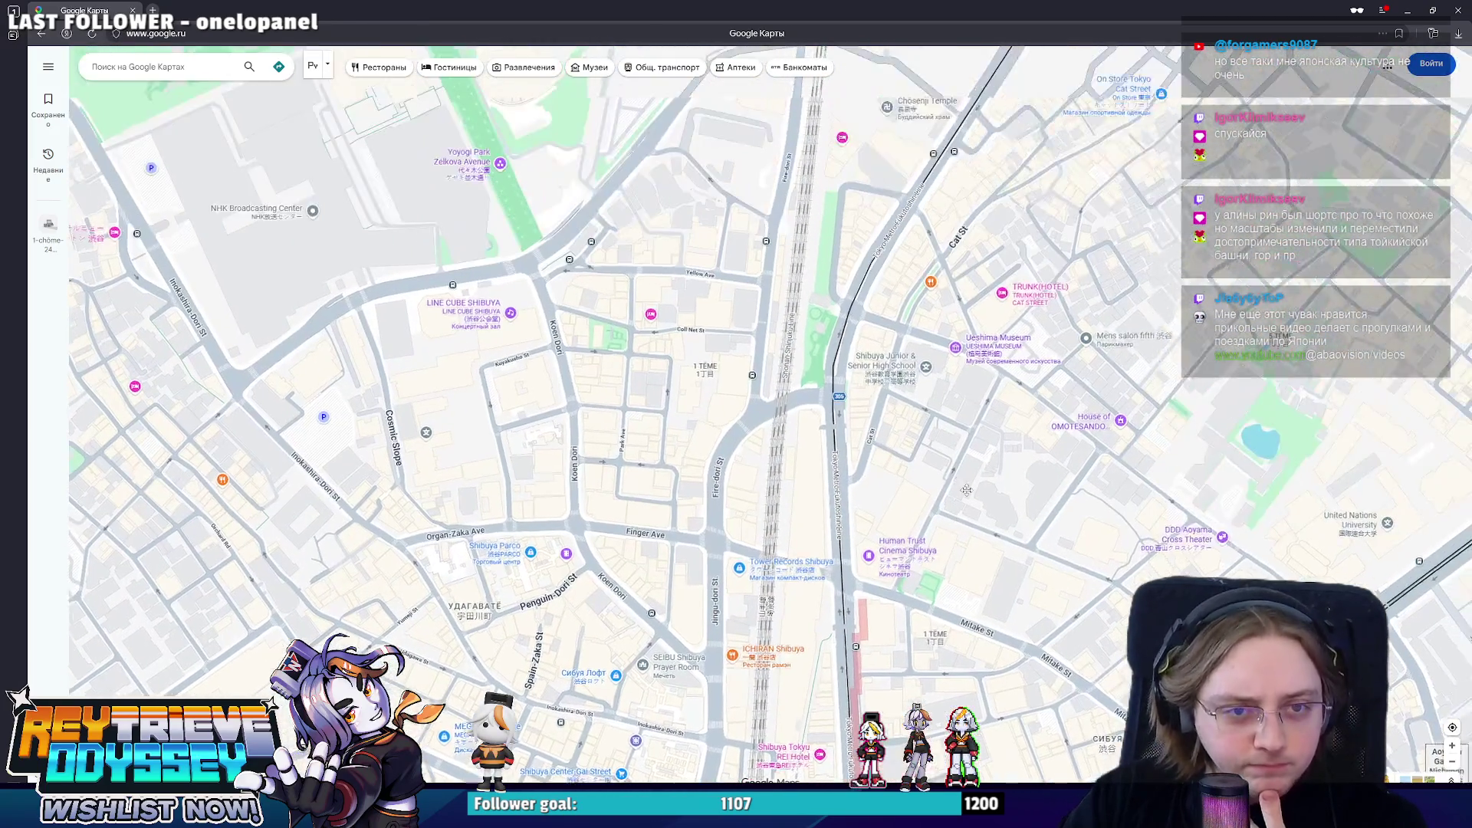
pyautogui.moveTo(874, 356); pyautogui.dragTo(902, 475)
pyautogui.moveTo(795, 311)
pyautogui.mouseDown()
pyautogui.moveTo(824, 427)
pyautogui.moveTo(777, 478)
pyautogui.mouseUp()
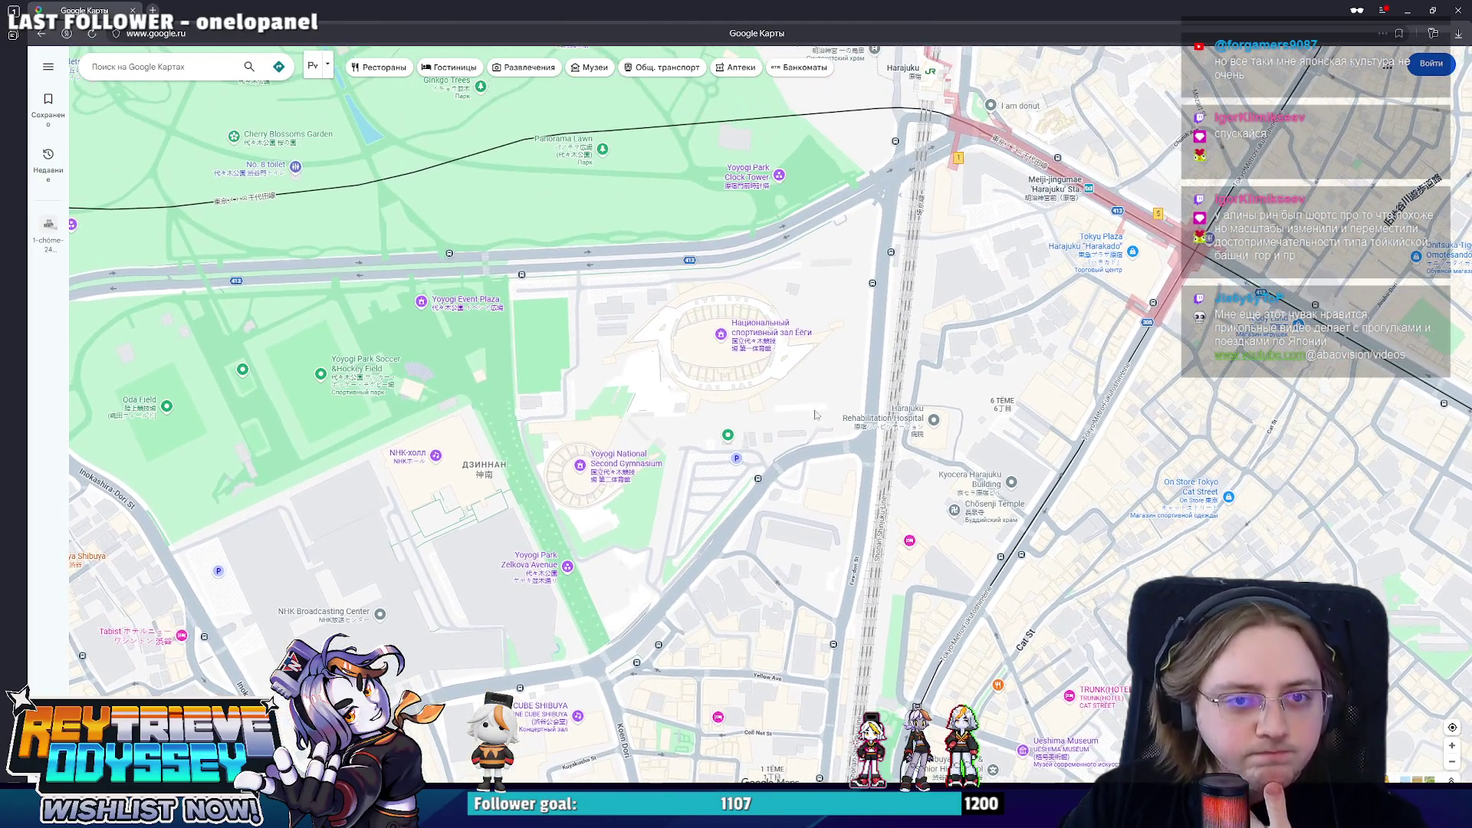
pyautogui.moveTo(800, 405)
pyautogui.mouseDown()
pyautogui.moveTo(644, 645)
pyautogui.moveTo(759, 316)
pyautogui.mouseUp()
pyautogui.scroll(-2, 644, 644)
pyautogui.moveTo(748, 644)
pyautogui.mouseDown()
pyautogui.moveTo(783, 333)
pyautogui.moveTo(740, 404)
pyautogui.moveTo(334, 224)
pyautogui.mouseUp()
pyautogui.scroll(-2, 782, 334)
pyautogui.scroll(1, 738, 328)
pyautogui.scroll(2, 738, 328)
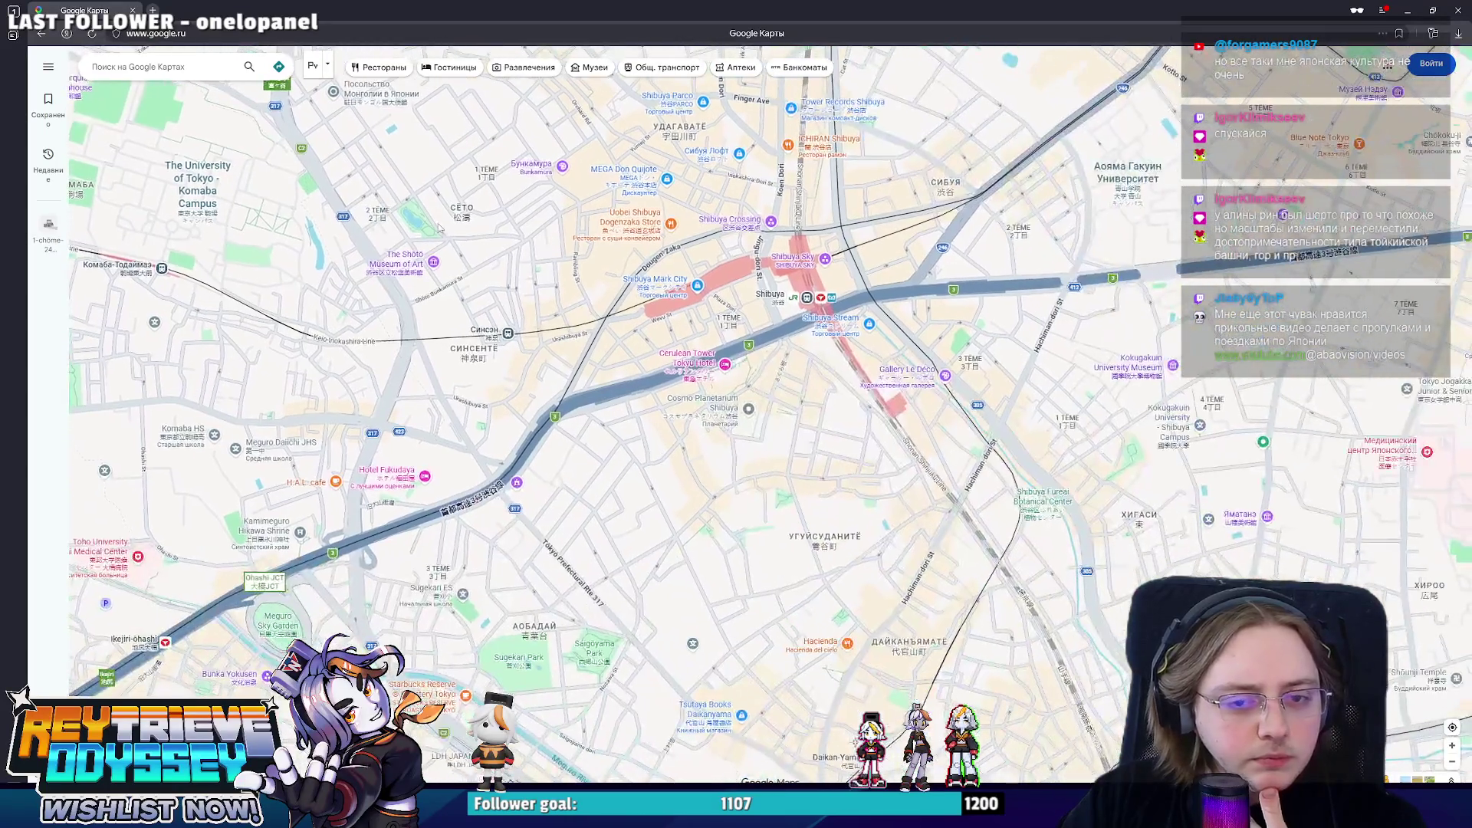
# - Pan south past Shinagawa to the Haneda shoreline by the Ebitori River mouth and open Street View there
pyautogui.moveTo(920, 748)
pyautogui.mouseDown()
pyautogui.moveTo(897, 461)
pyautogui.moveTo(690, 172)
pyautogui.mouseUp()
pyautogui.moveTo(863, 633); pyautogui.dragTo(713, 230)
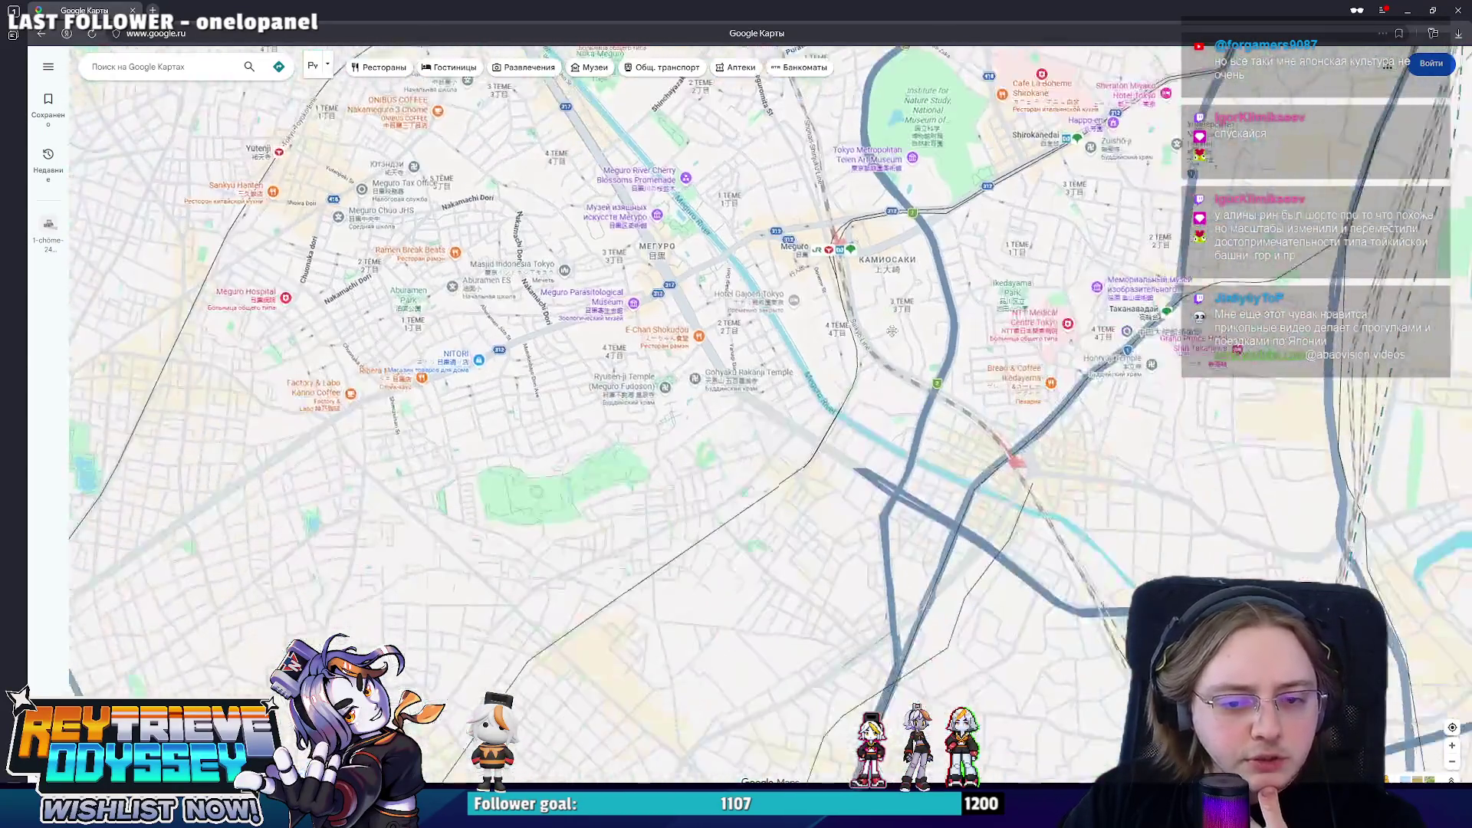
pyautogui.moveTo(921, 633); pyautogui.dragTo(747, 288)
pyautogui.moveTo(874, 575); pyautogui.dragTo(850, 374)
pyautogui.moveTo(921, 632)
pyautogui.mouseDown()
pyautogui.moveTo(690, 345)
pyautogui.moveTo(806, 460)
pyautogui.mouseUp()
pyautogui.scroll(2, 940, 585)
pyautogui.scroll(2, 909, 564)
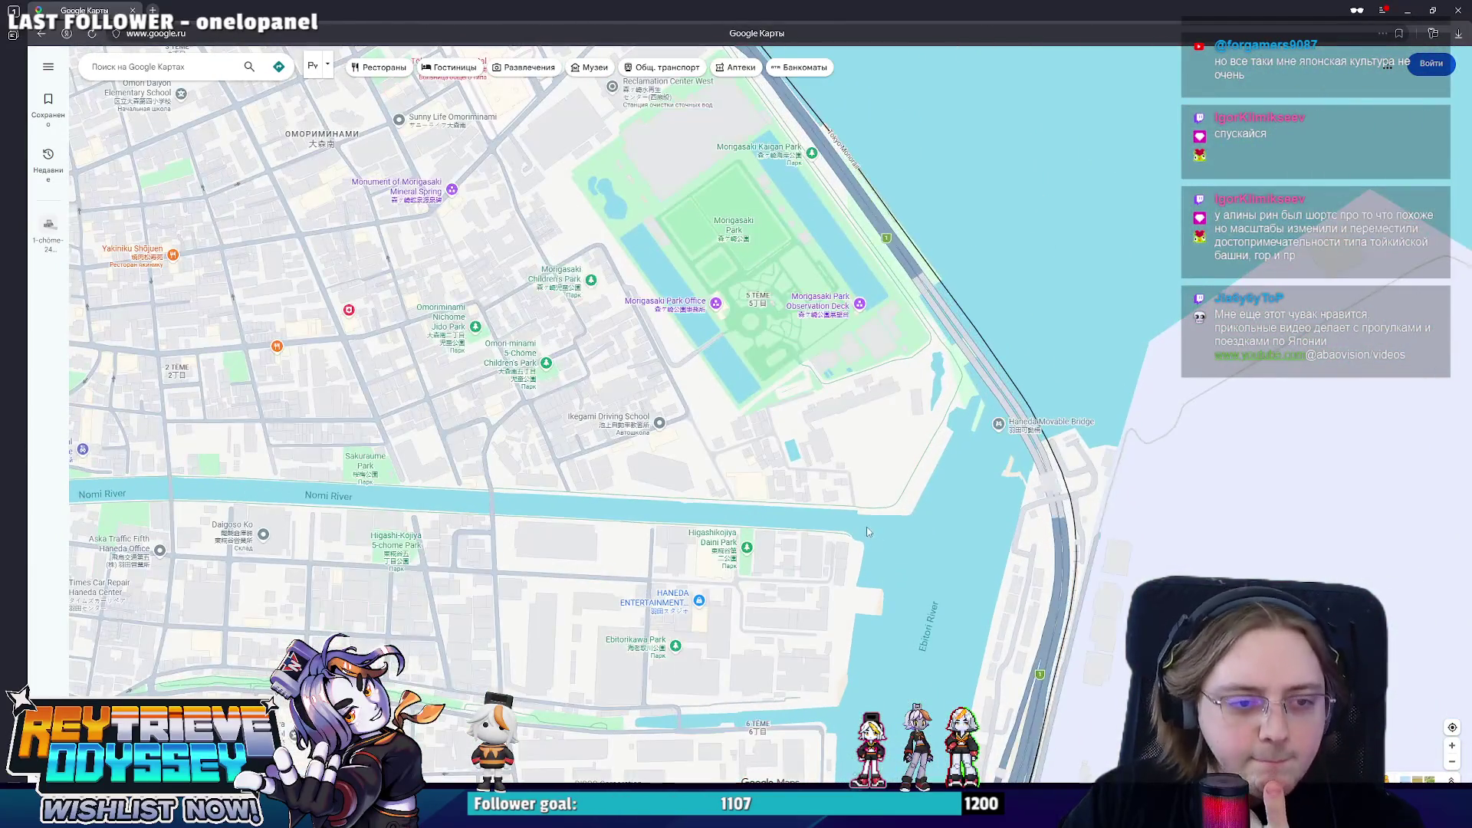
pyautogui.moveTo(793, 563); pyautogui.dragTo(808, 519)
pyautogui.moveTo(920, 633)
pyautogui.mouseDown()
pyautogui.moveTo(748, 345)
pyautogui.moveTo(782, 368)
pyautogui.mouseUp()
pyautogui.moveTo(921, 576); pyautogui.dragTo(805, 174)
pyautogui.moveTo(920, 633); pyautogui.dragTo(805, 345)
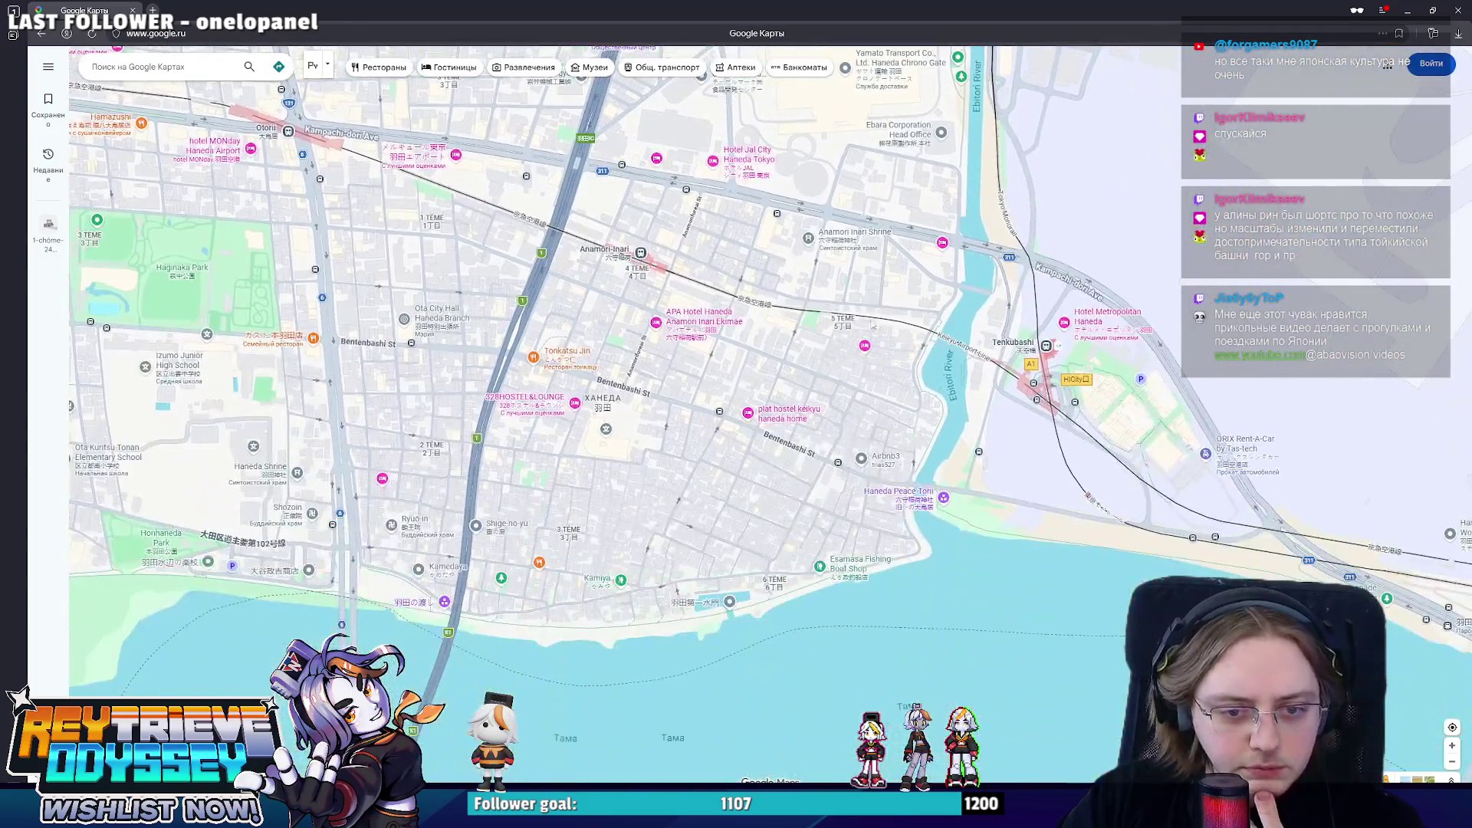
pyautogui.moveTo(920, 575); pyautogui.dragTo(892, 220)
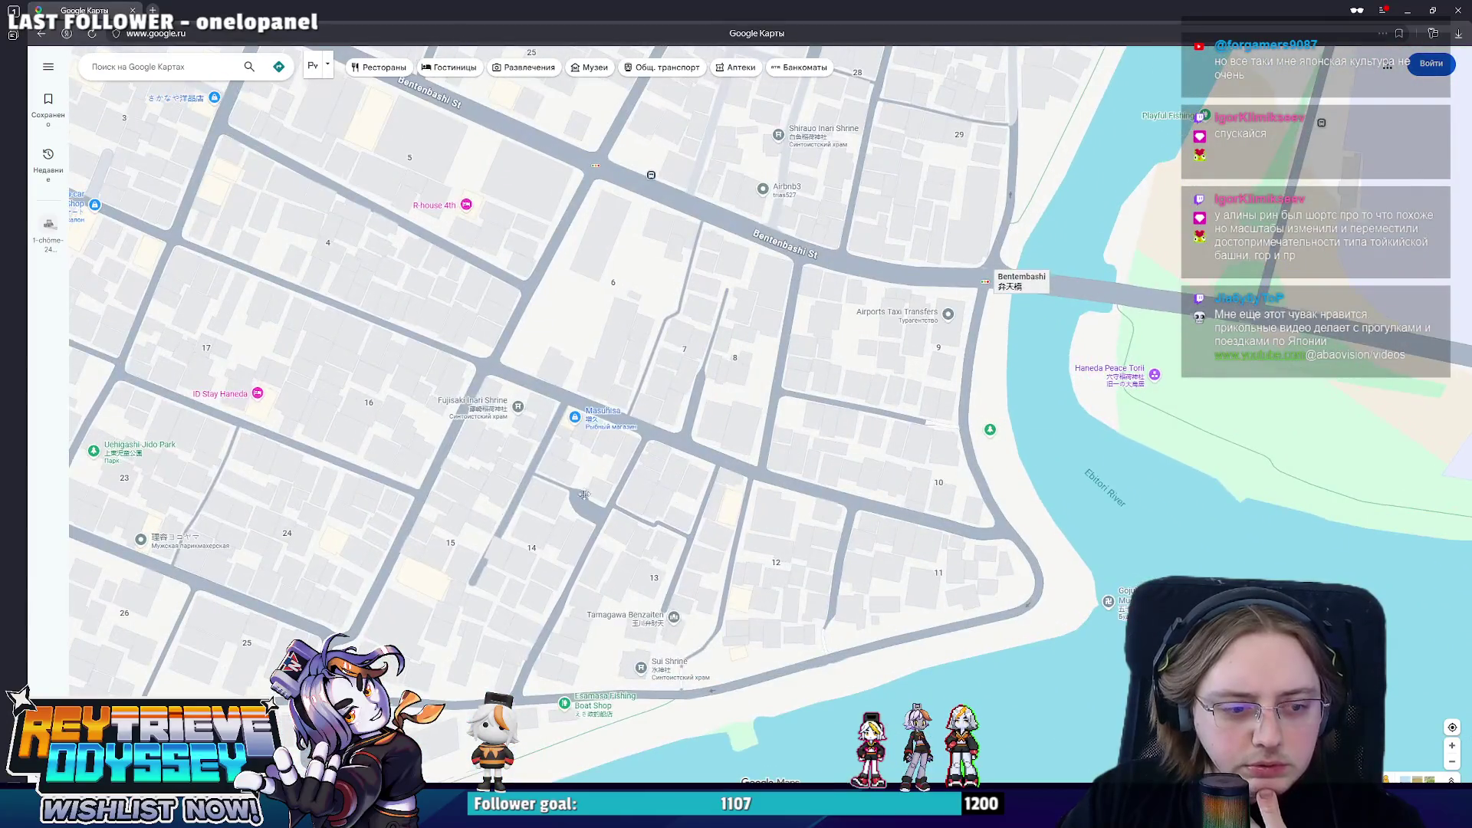
pyautogui.scroll(2, 1073, 286)
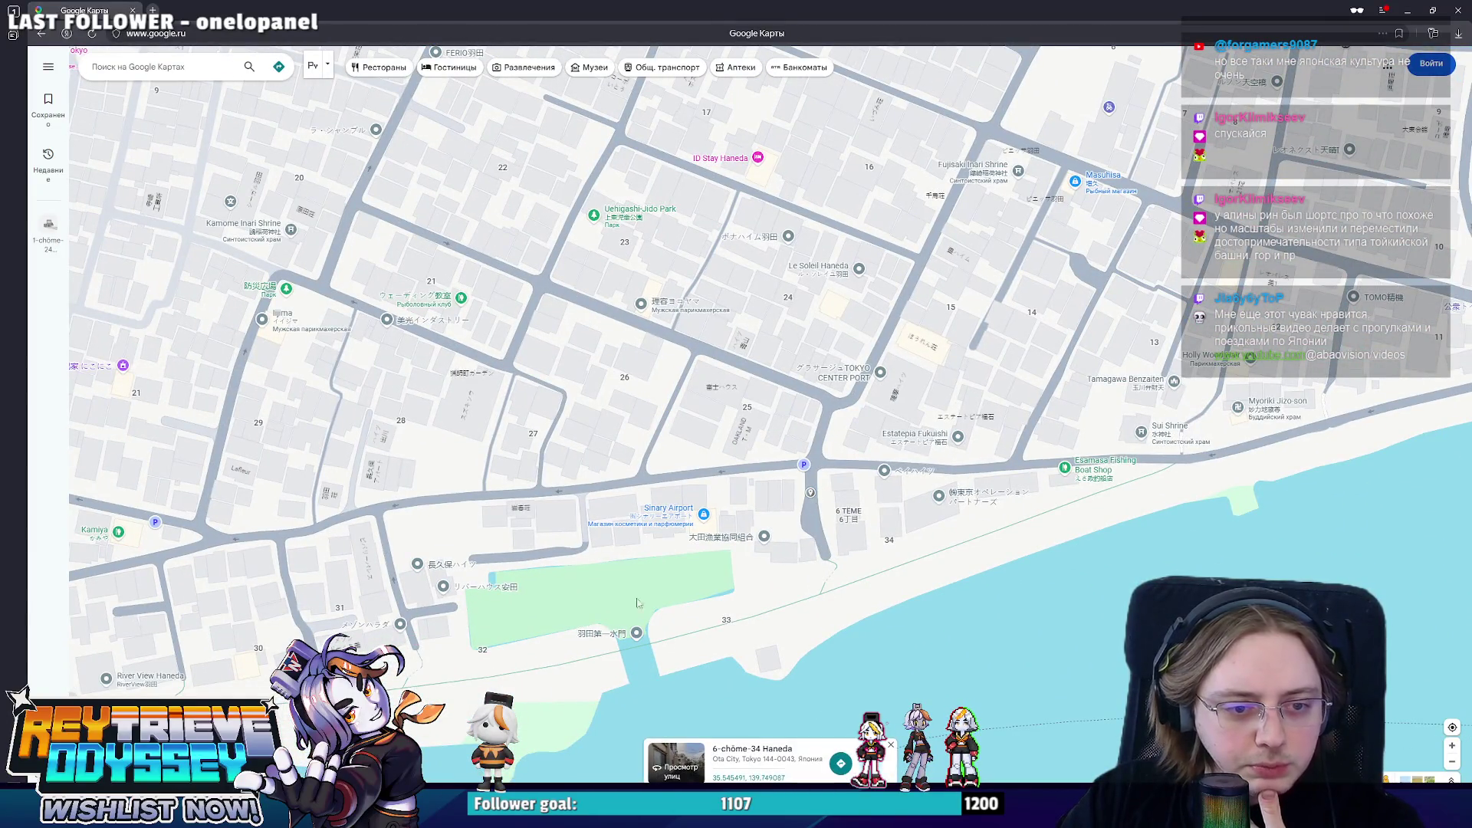
pyautogui.click(672, 769)
# - Turn toward the white buildings and road, then step forward along the lane toward the garage
pyautogui.moveTo(806, 461); pyautogui.dragTo(364, 453)
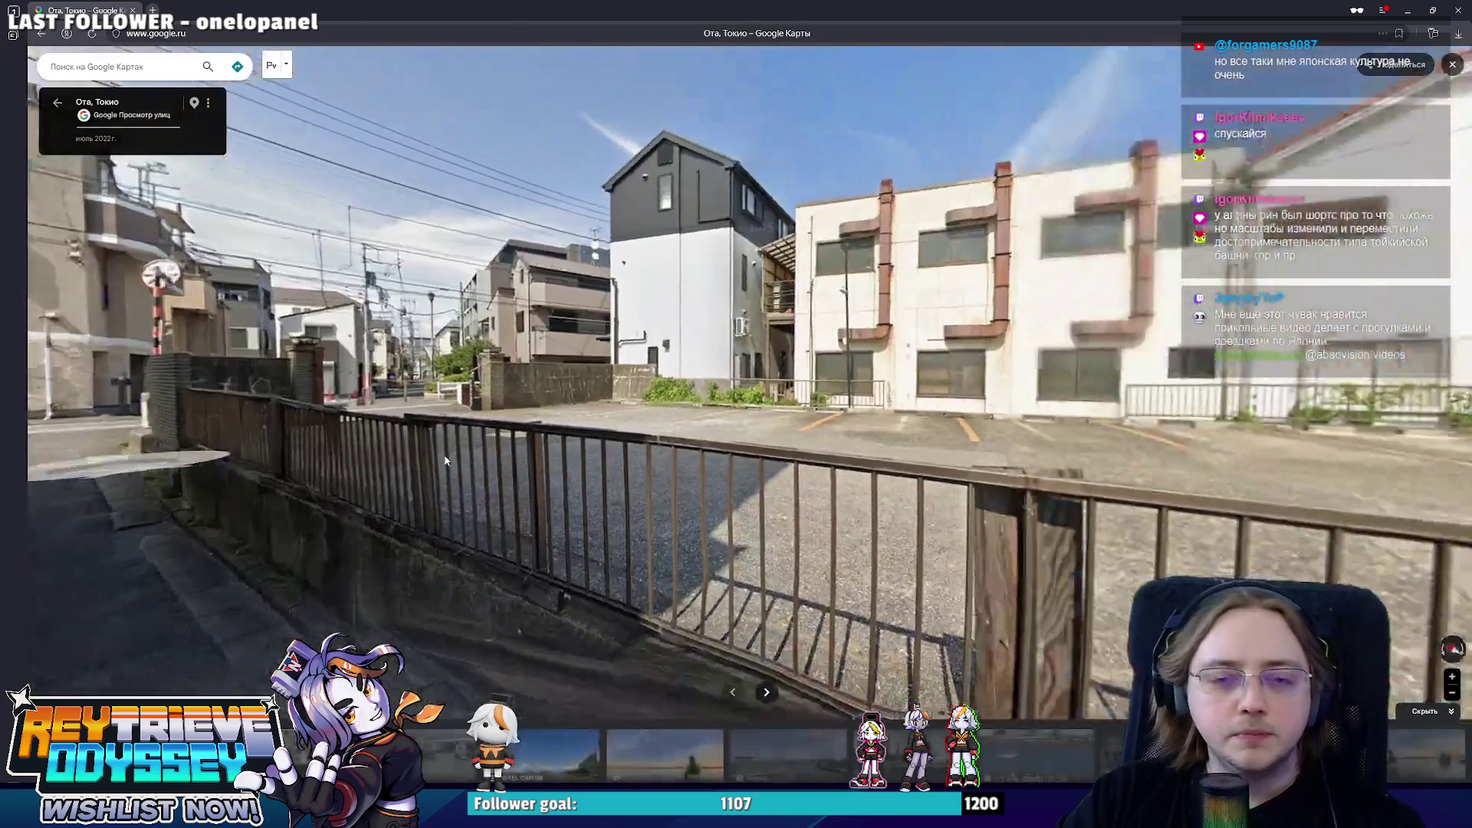
pyautogui.moveTo(748, 449); pyautogui.dragTo(288, 443)
pyautogui.moveTo(806, 460); pyautogui.dragTo(288, 460)
pyautogui.click(891, 495)
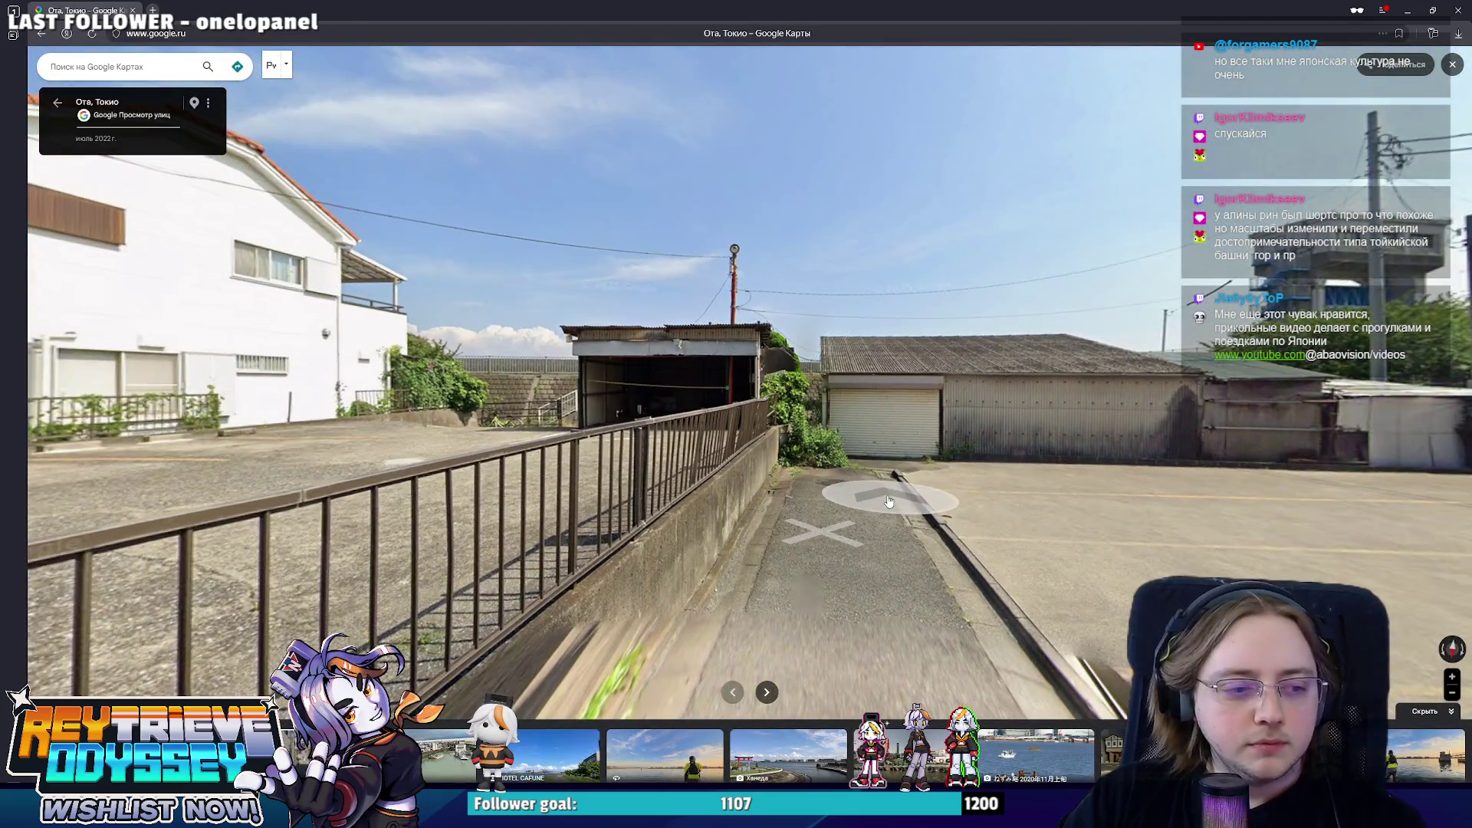
pyautogui.click(892, 495)
pyautogui.moveTo(1011, 478); pyautogui.dragTo(832, 405)
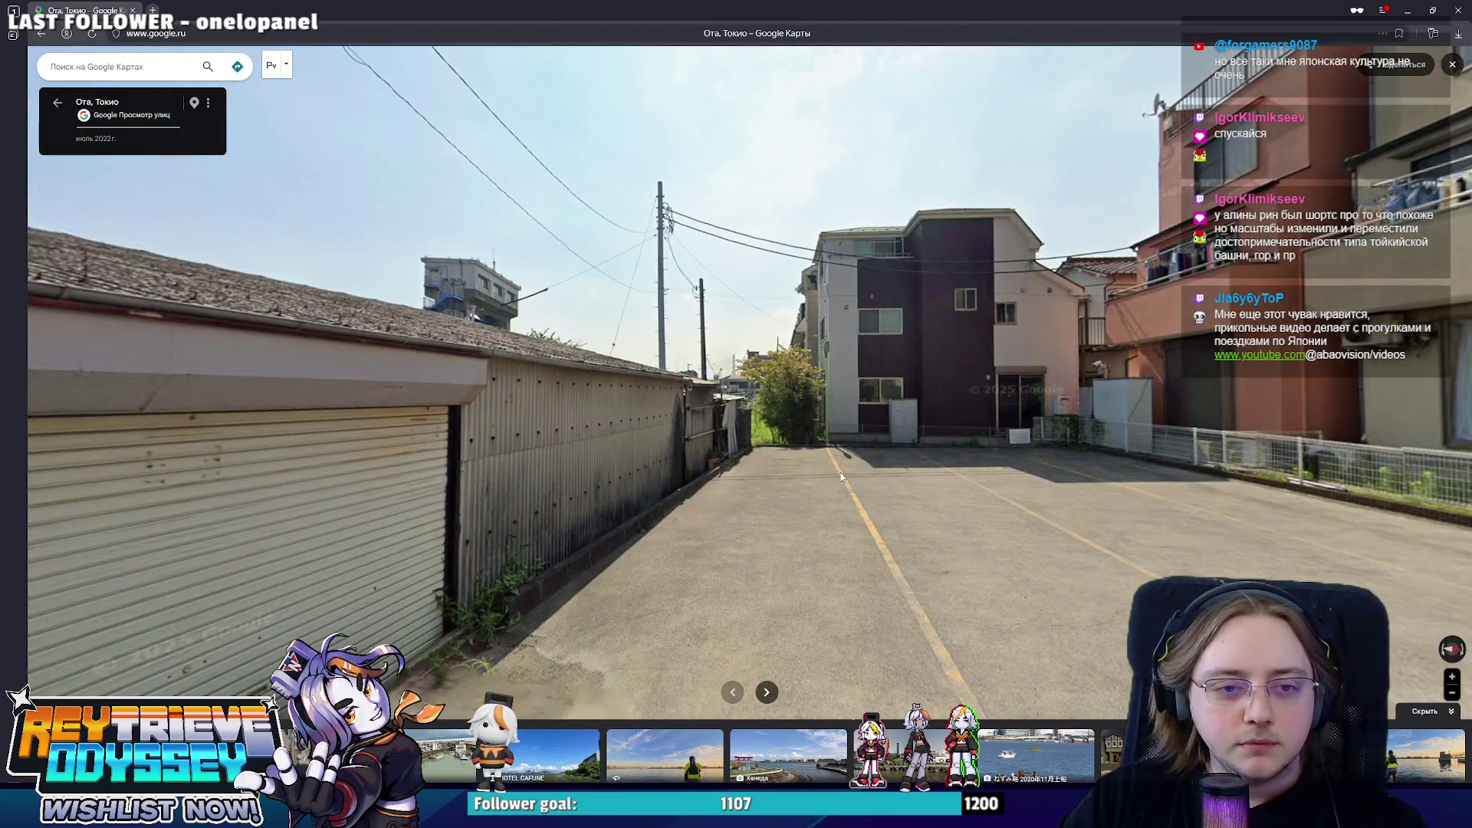
# - Look around the parking lot, jump to the spot by the metal fence and face along the railed walkway
pyautogui.press('Right')
pyautogui.press('Right')
pyautogui.press('Right')
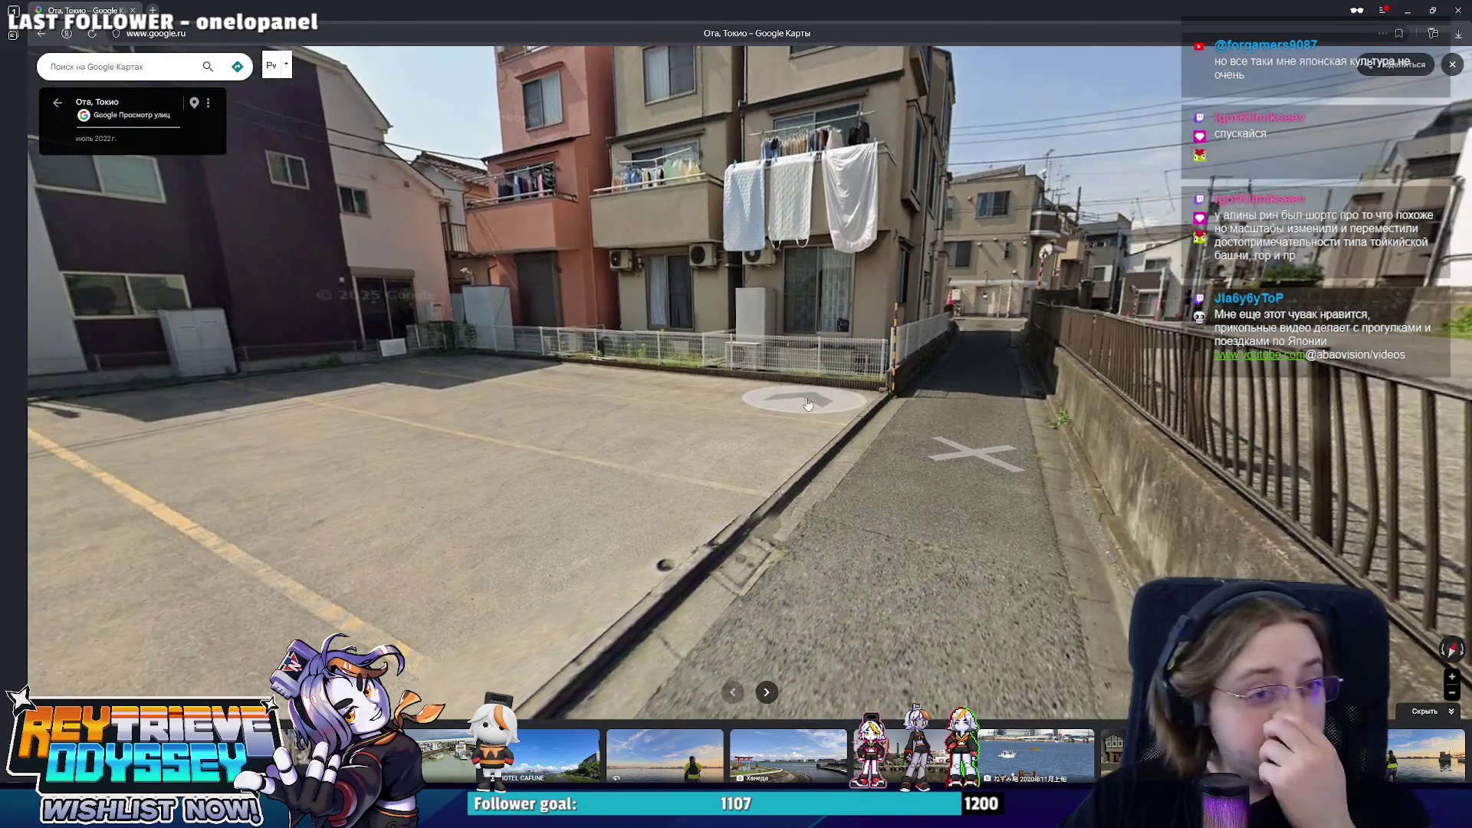
pyautogui.press('Left')
pyautogui.press('Left')
pyautogui.press('Left')
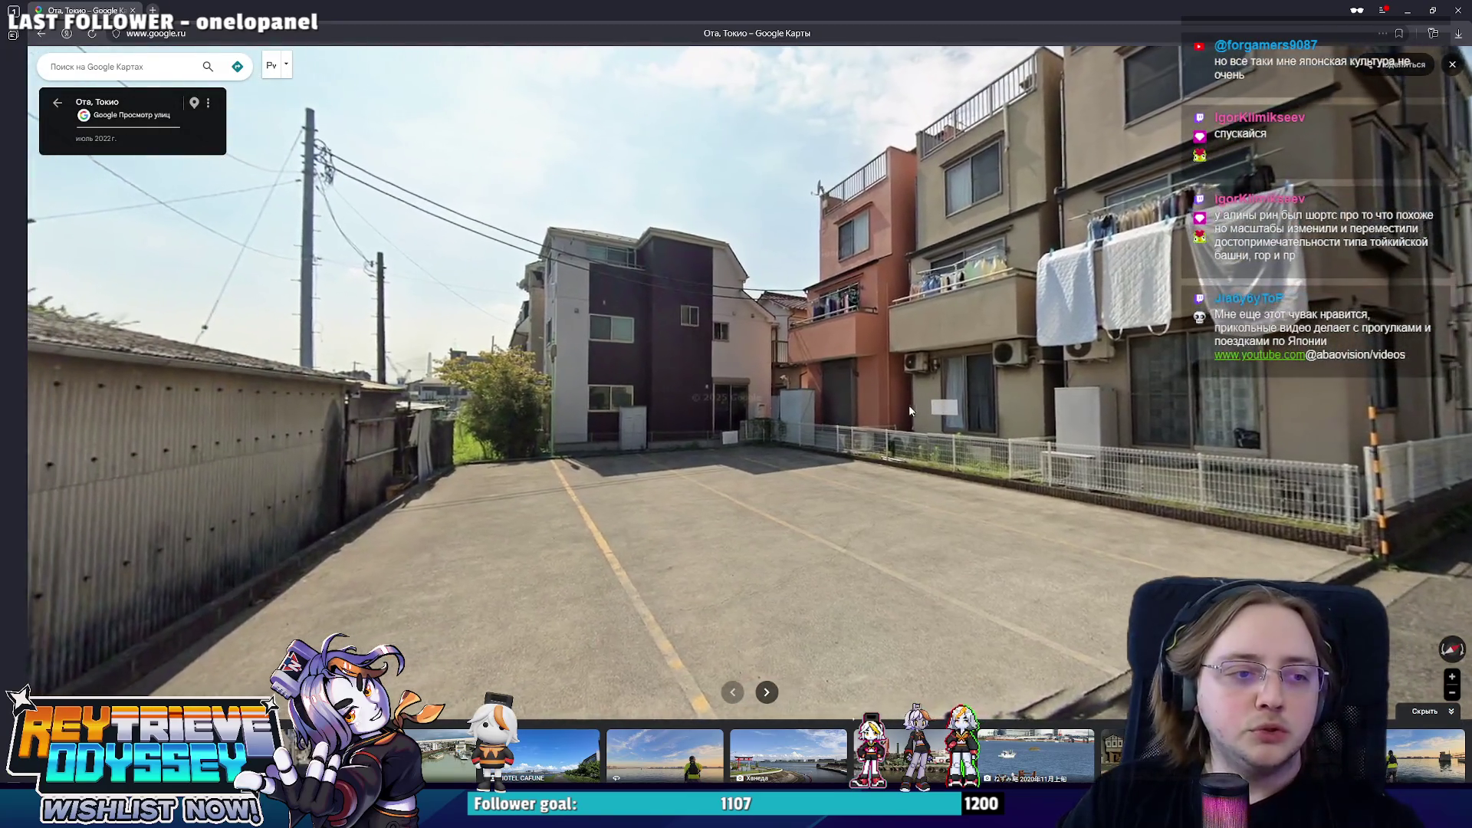
pyautogui.moveTo(913, 410); pyautogui.dragTo(528, 428)
pyautogui.click(528, 429)
pyautogui.moveTo(668, 424)
pyautogui.mouseDown()
pyautogui.moveTo(834, 409)
pyautogui.moveTo(622, 427)
pyautogui.mouseUp()
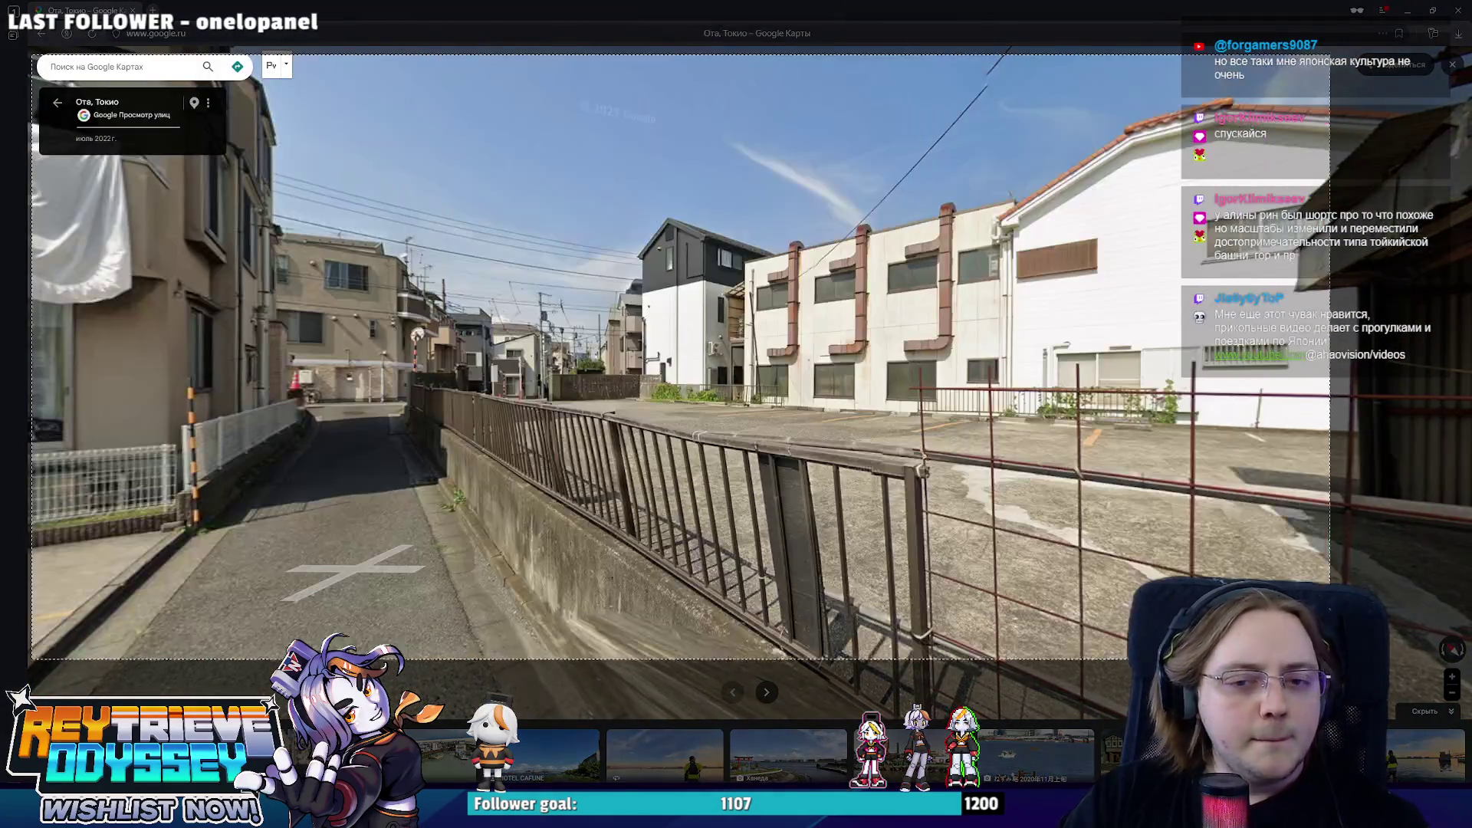
# - Paste the fenced-lane screenshot onto the Miro board and size it beside the other Street View shots
pyautogui.hotkey('alt', 'Tab')
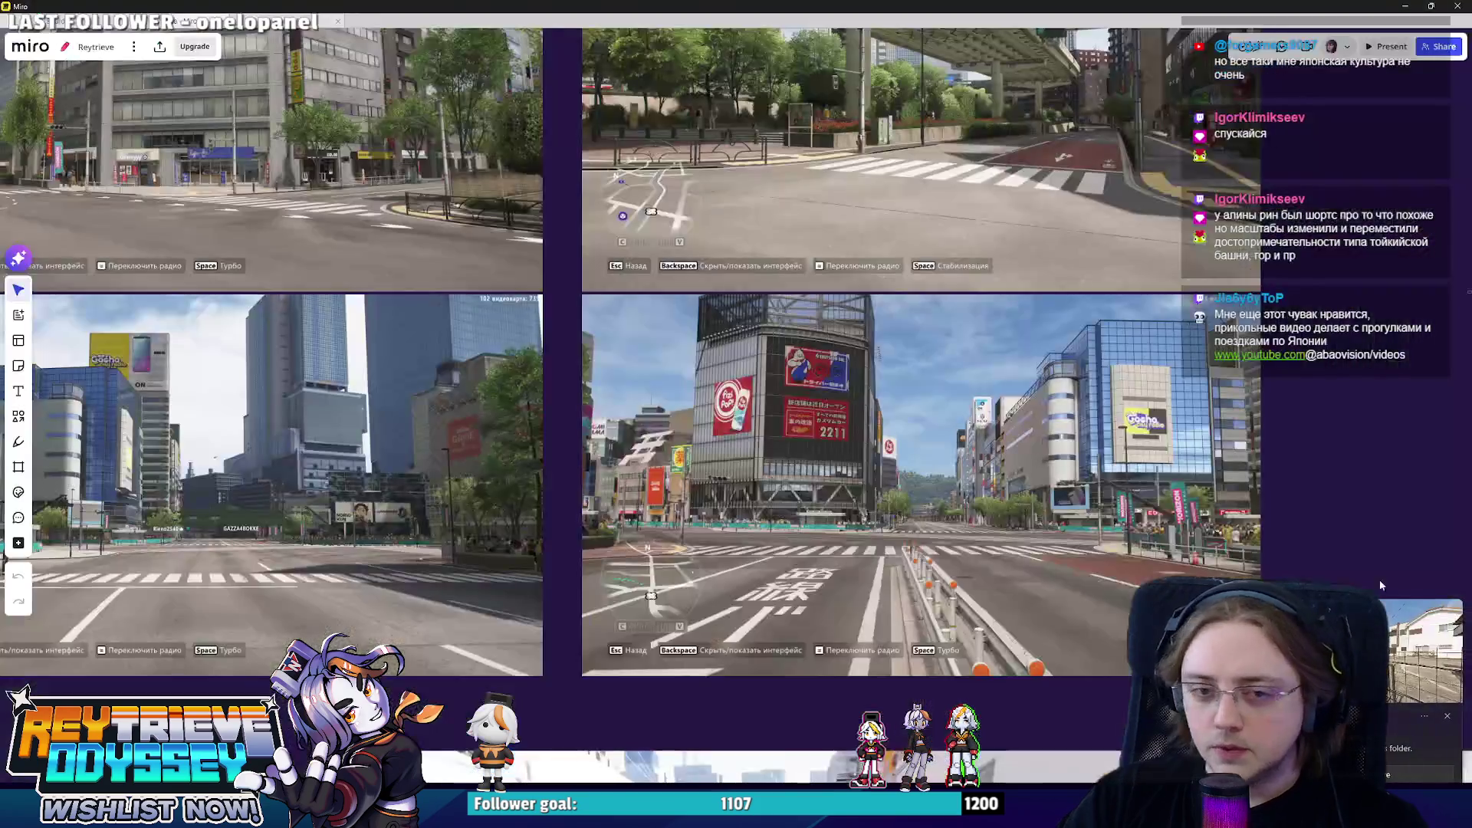
pyautogui.scroll(-5, 1065, 427)
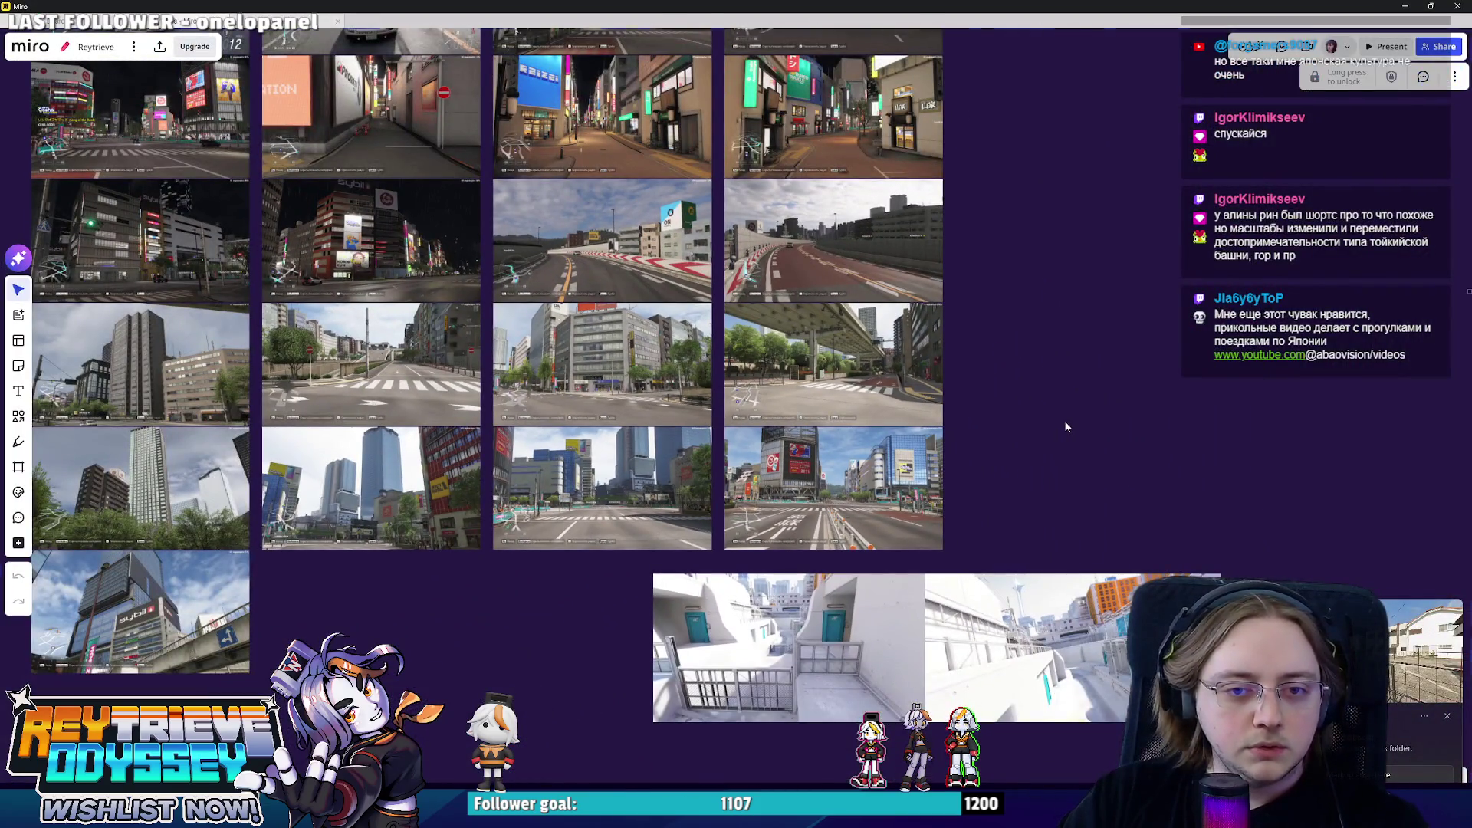
pyautogui.hotkey('ctrl', 'v')
pyautogui.scroll(-2, 443, 218)
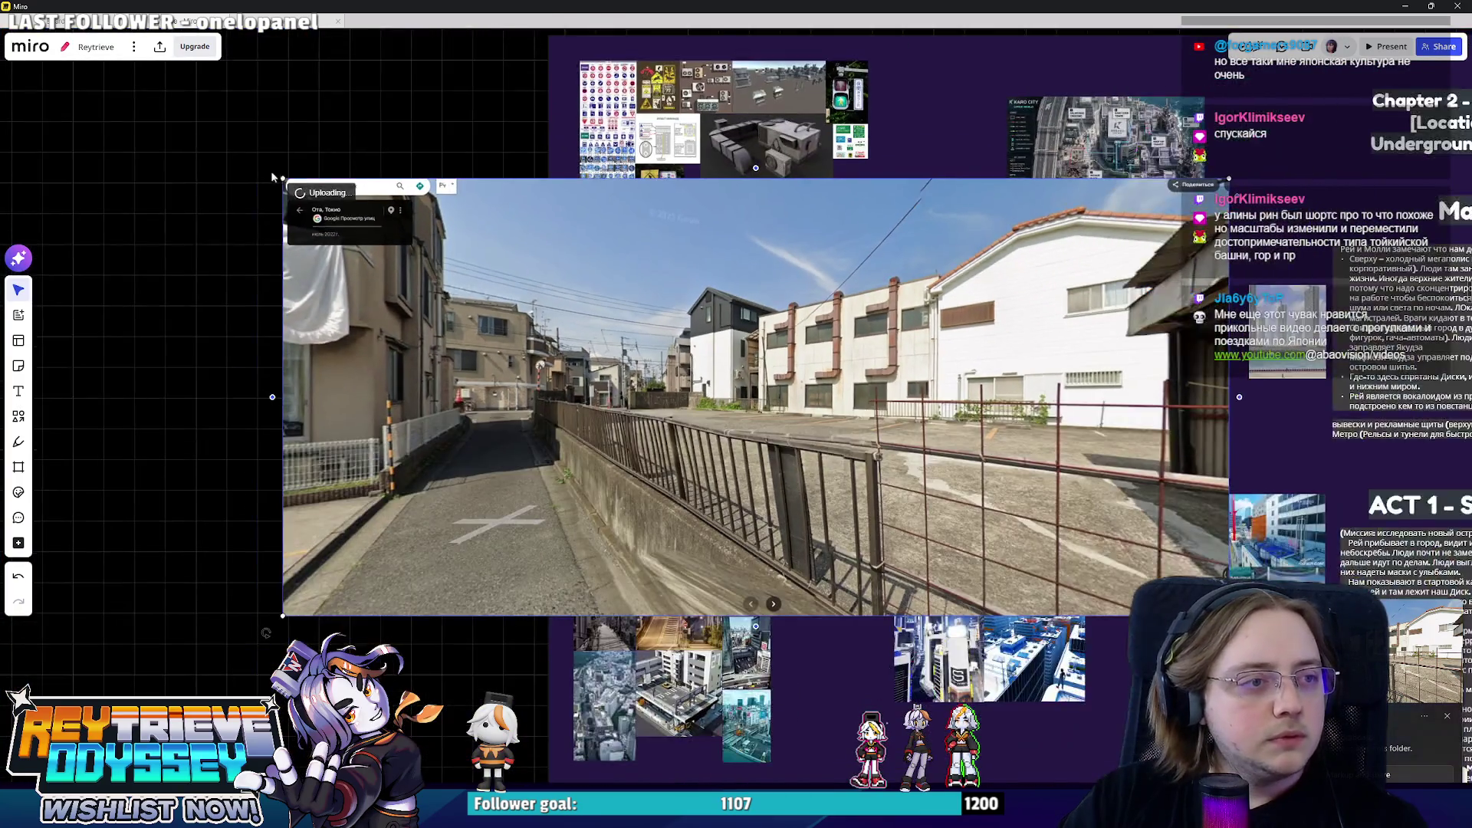
pyautogui.scroll(-3, 1150, 553)
pyautogui.scroll(-3, 1253, 529)
pyautogui.scroll(5, 901, 563)
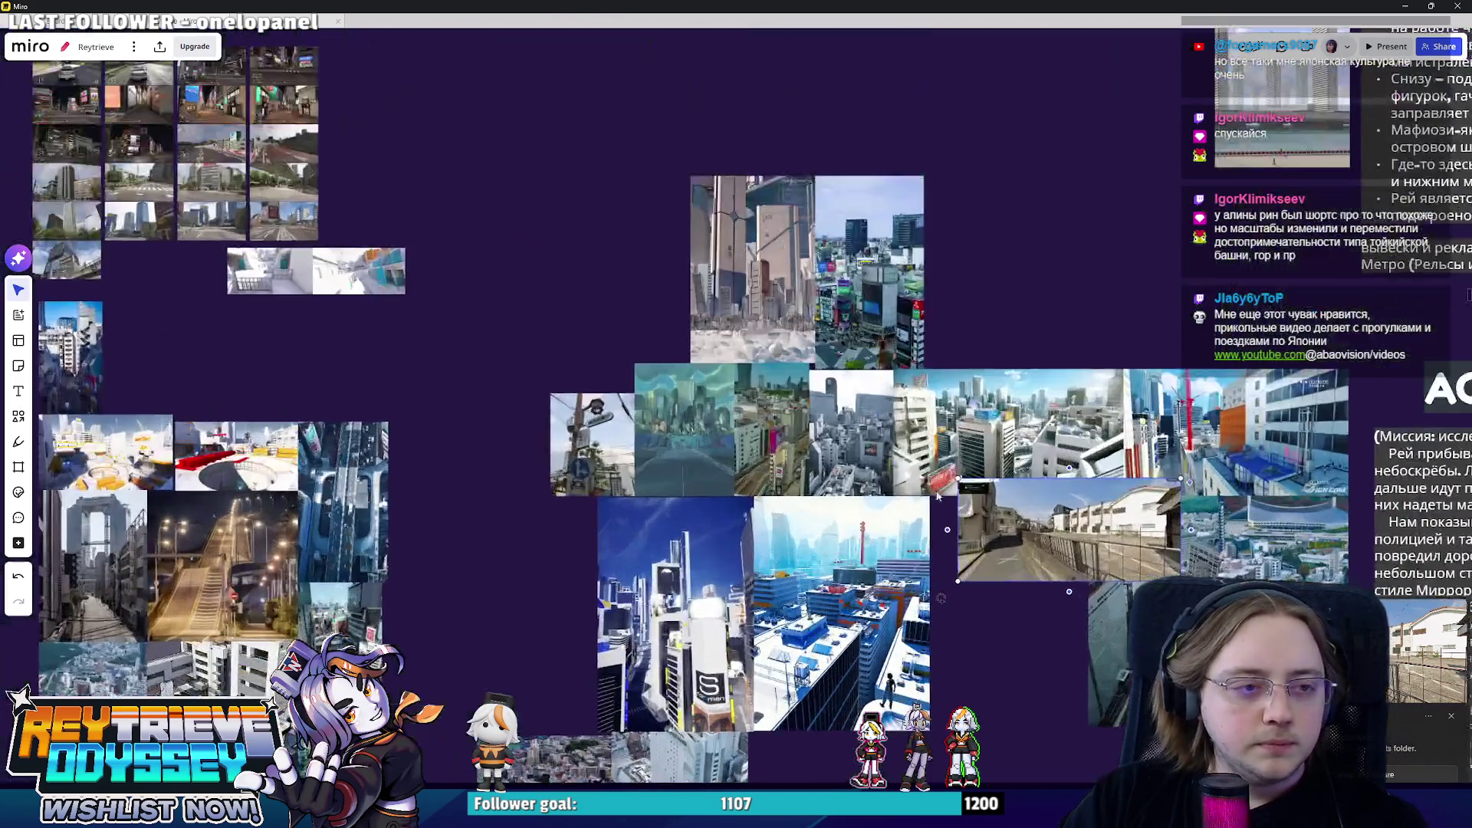
pyautogui.moveTo(379, 266); pyautogui.dragTo(299, 364)
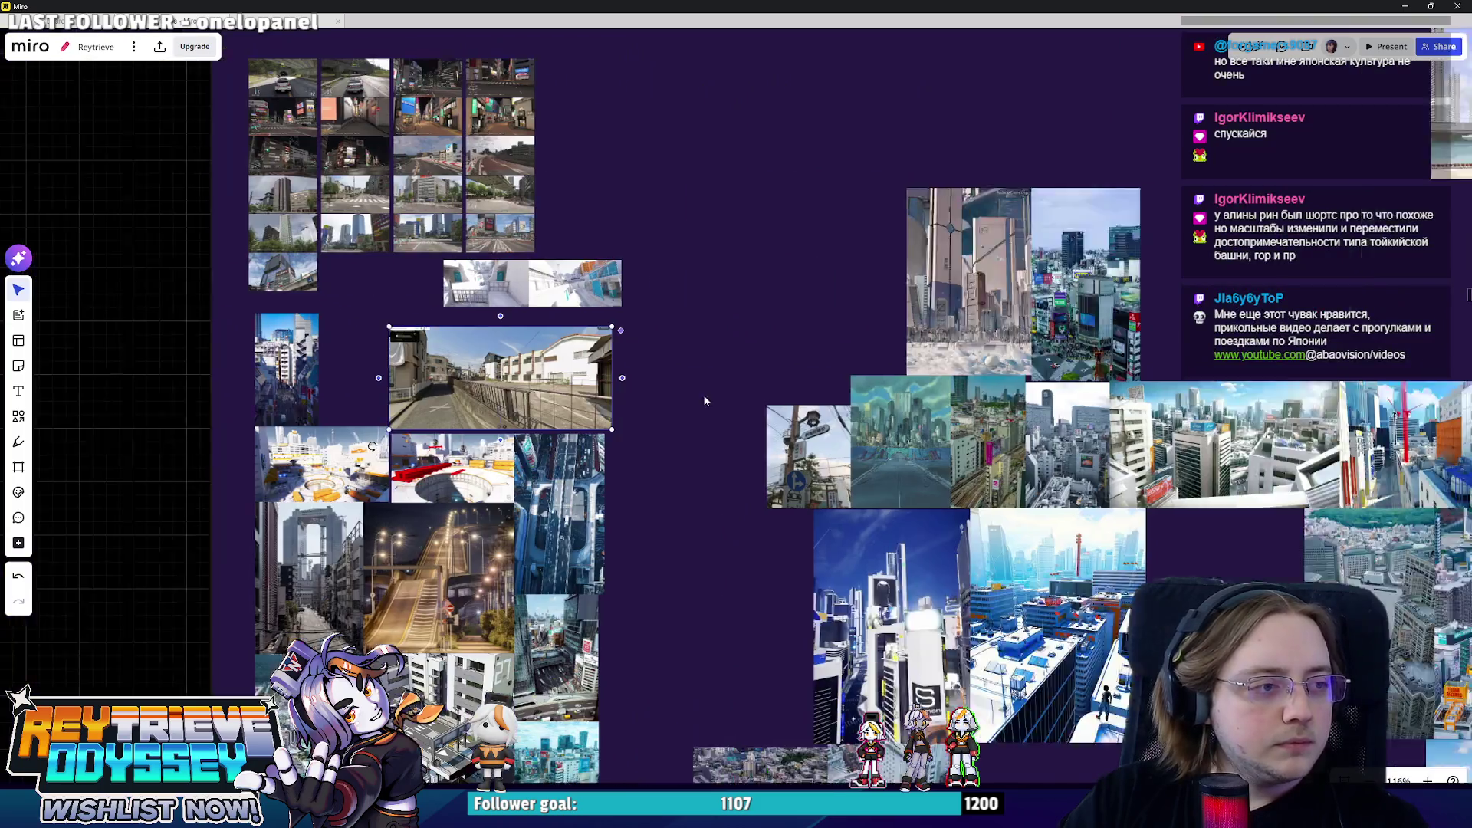
pyautogui.hscroll(-5, 705, 401)
pyautogui.moveTo(781, 386); pyautogui.dragTo(782, 381)
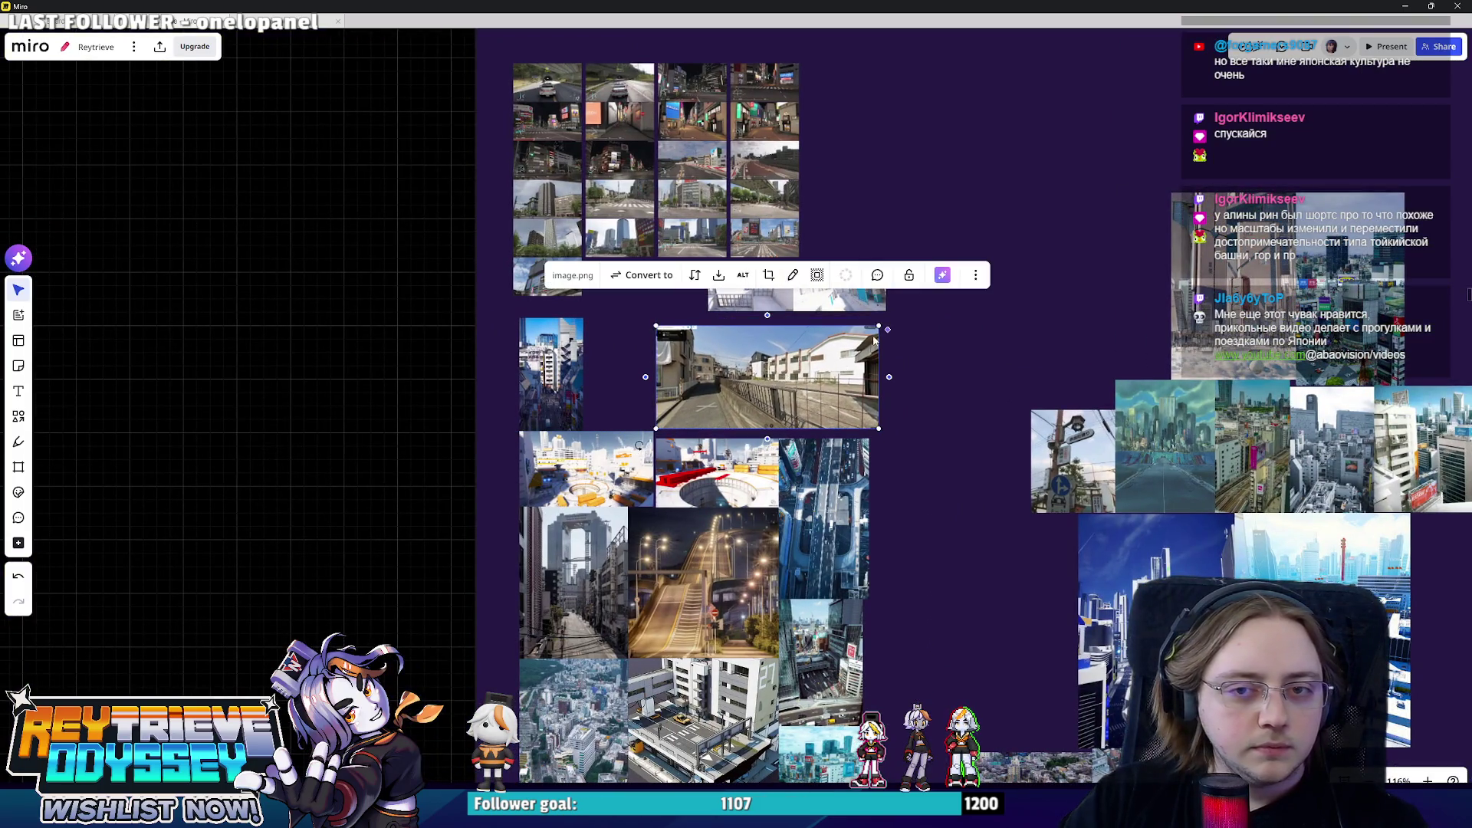
pyautogui.scroll(-3, 783, 380)
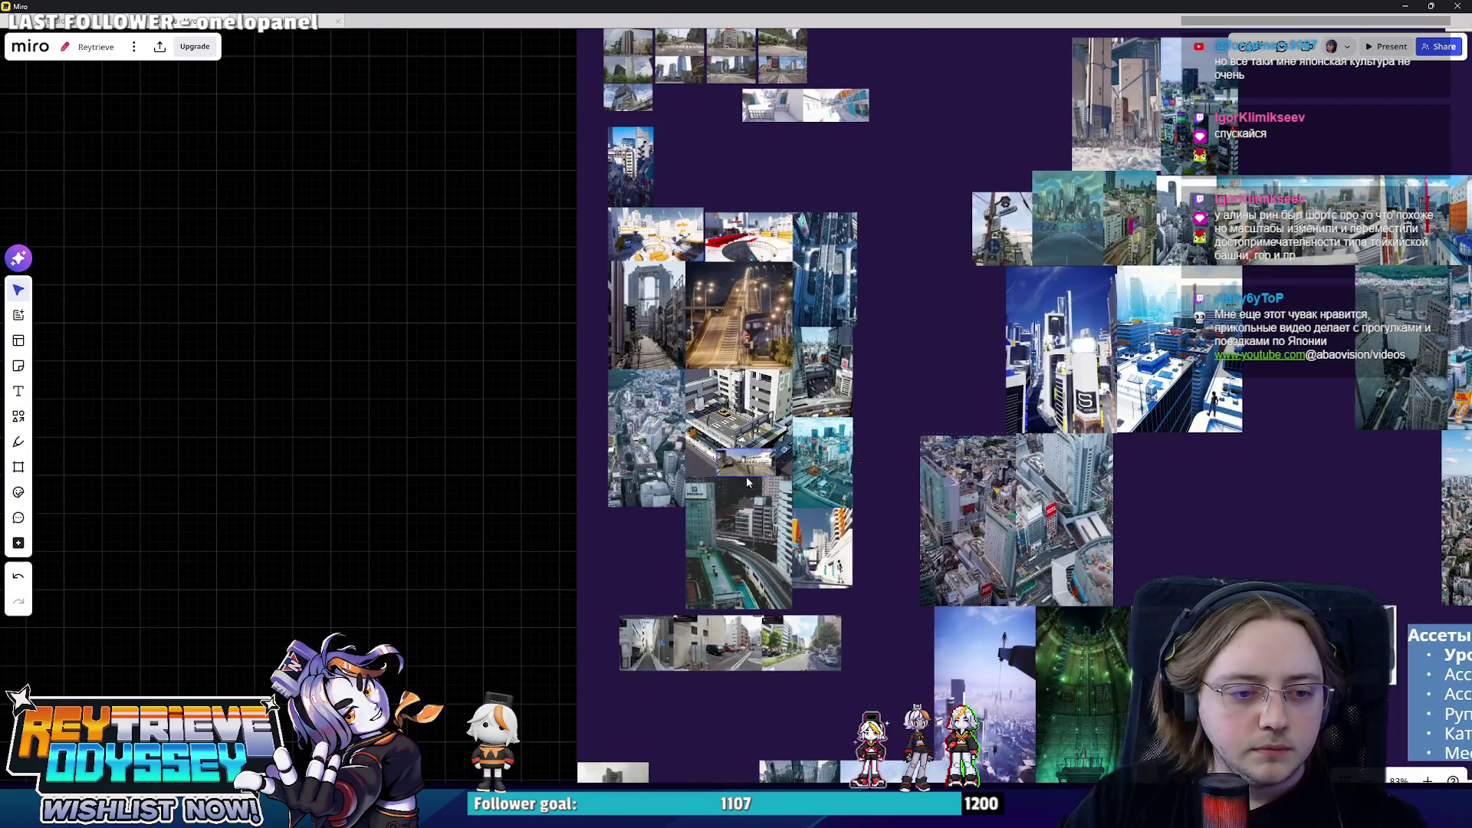
pyautogui.scroll(5, 673, 710)
pyautogui.moveTo(673, 710); pyautogui.dragTo(587, 673)
pyautogui.scroll(3, 586, 674)
pyautogui.moveTo(653, 608); pyautogui.dragTo(722, 632)
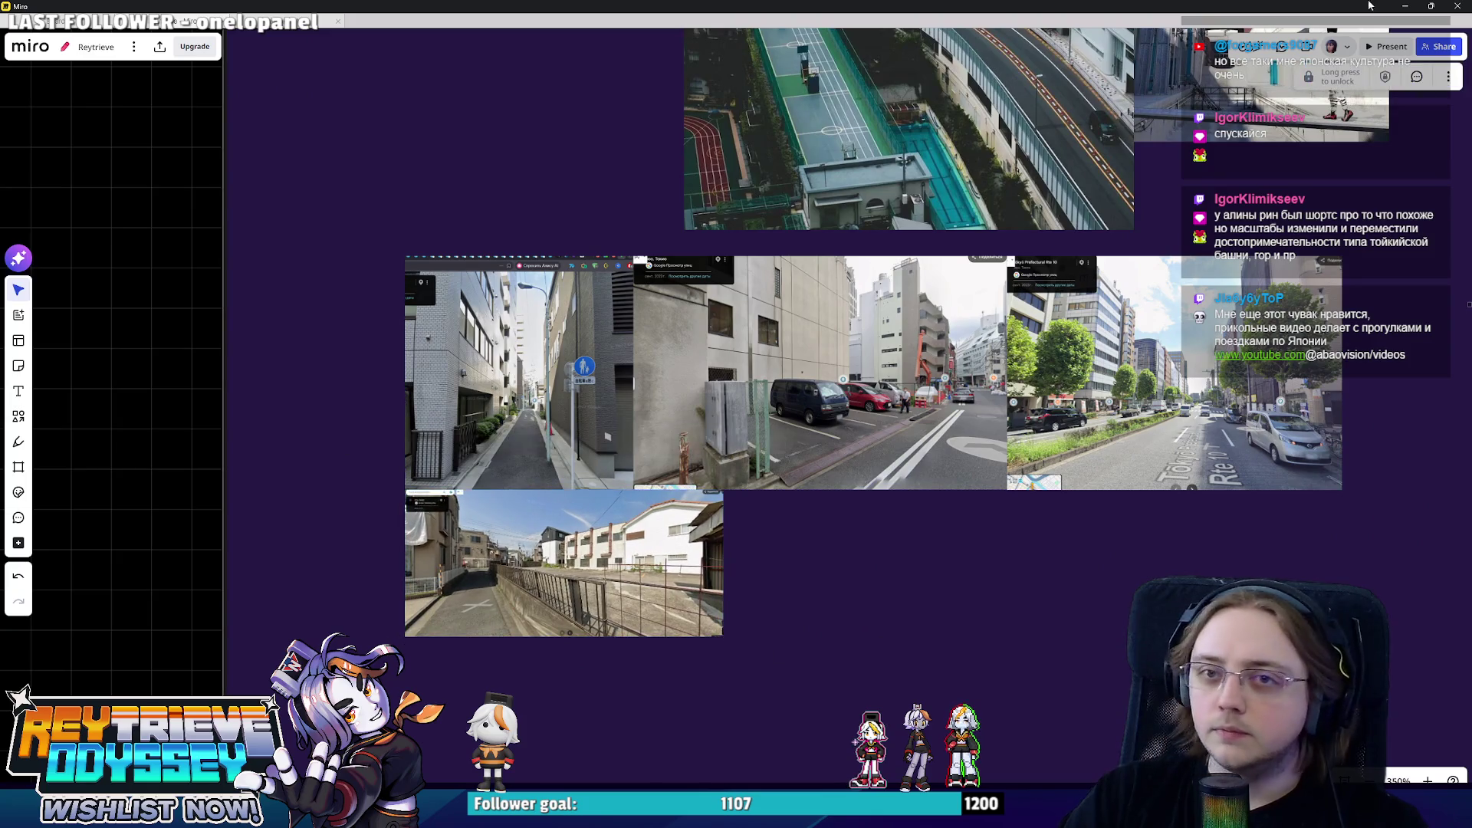
# - Return to Street View and turn toward the parking lot and houses
pyautogui.hotkey('alt', 'Tab')
pyautogui.press('Right')
pyautogui.press('Right')
pyautogui.press('Right')
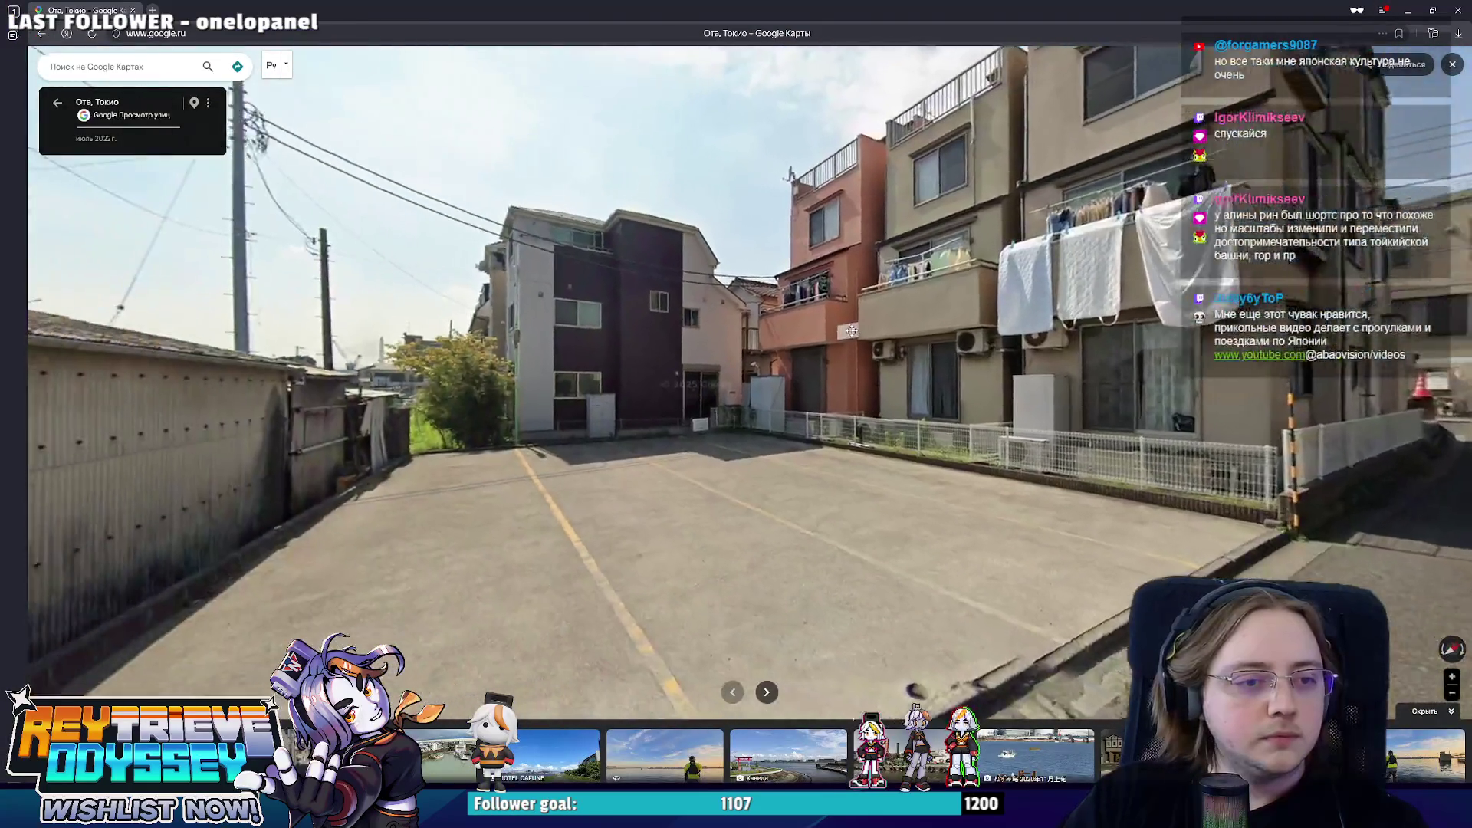
# - Snip the parking-lot view with Win+Shift+S and paste it onto the Miro moodboard
pyautogui.press('super+shift+s')
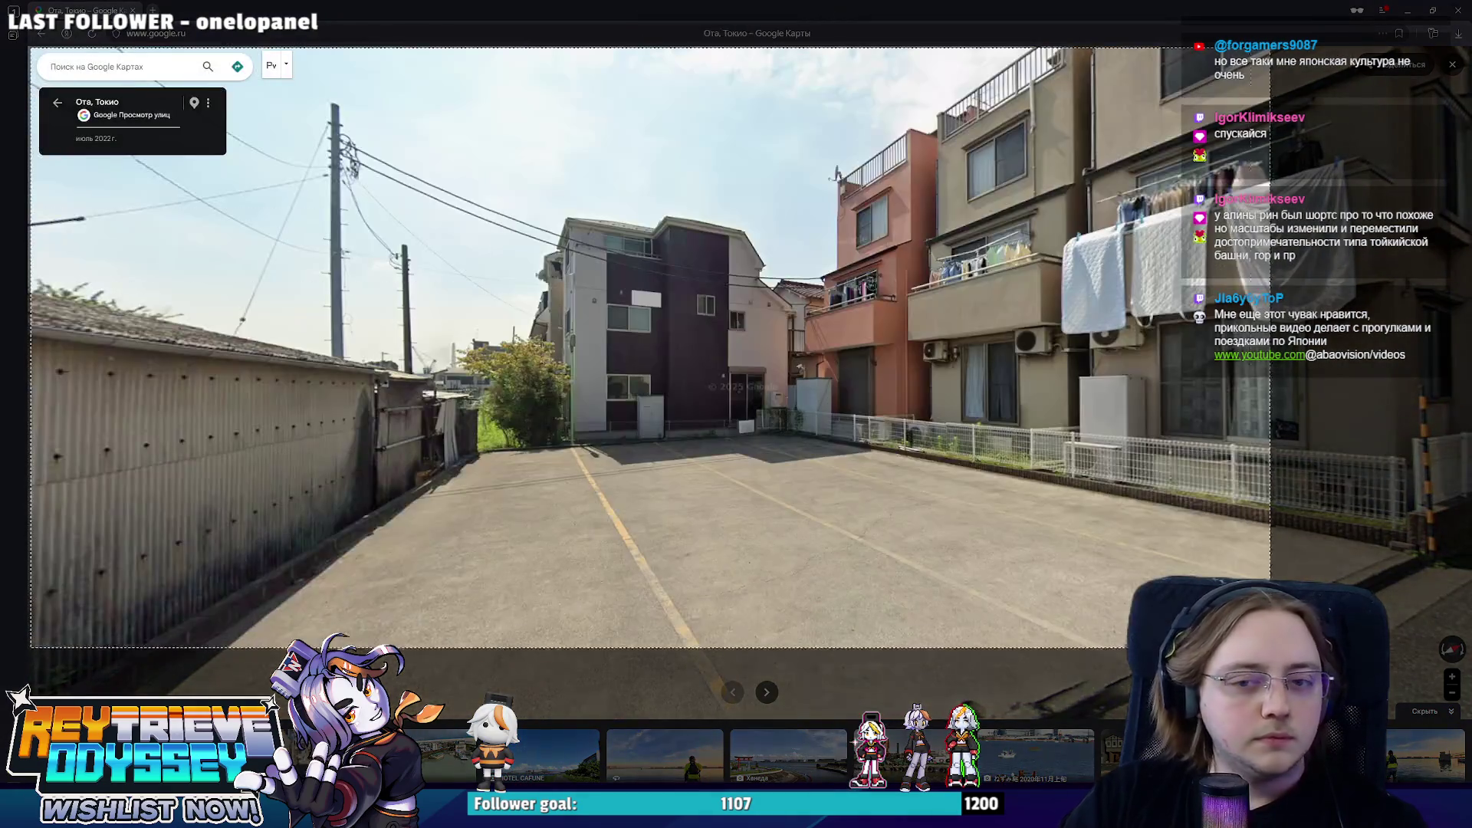
pyautogui.press('Escape')
pyautogui.click(1407, 10)
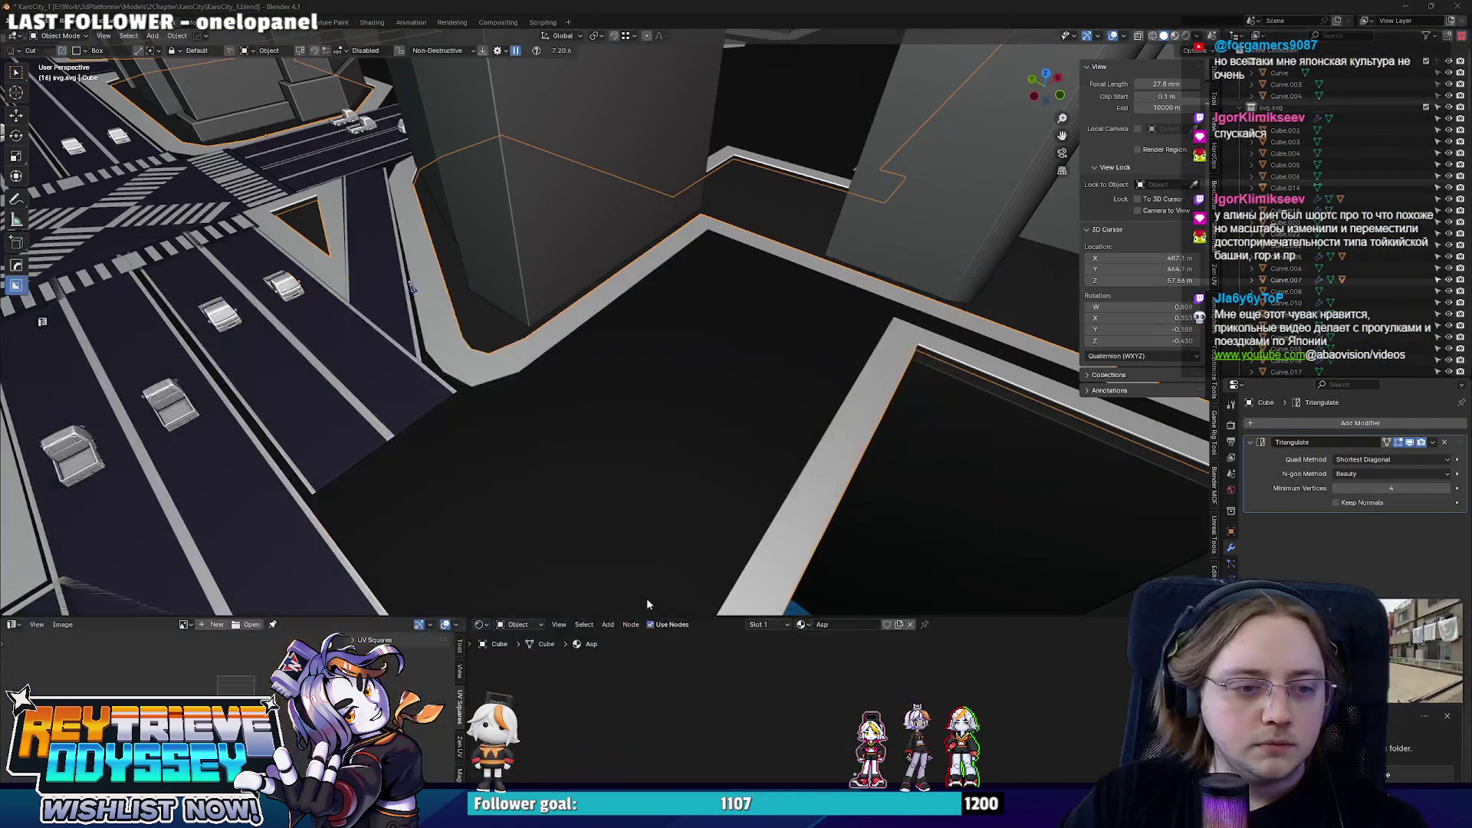
pyautogui.hotkey('alt', 'Tab')
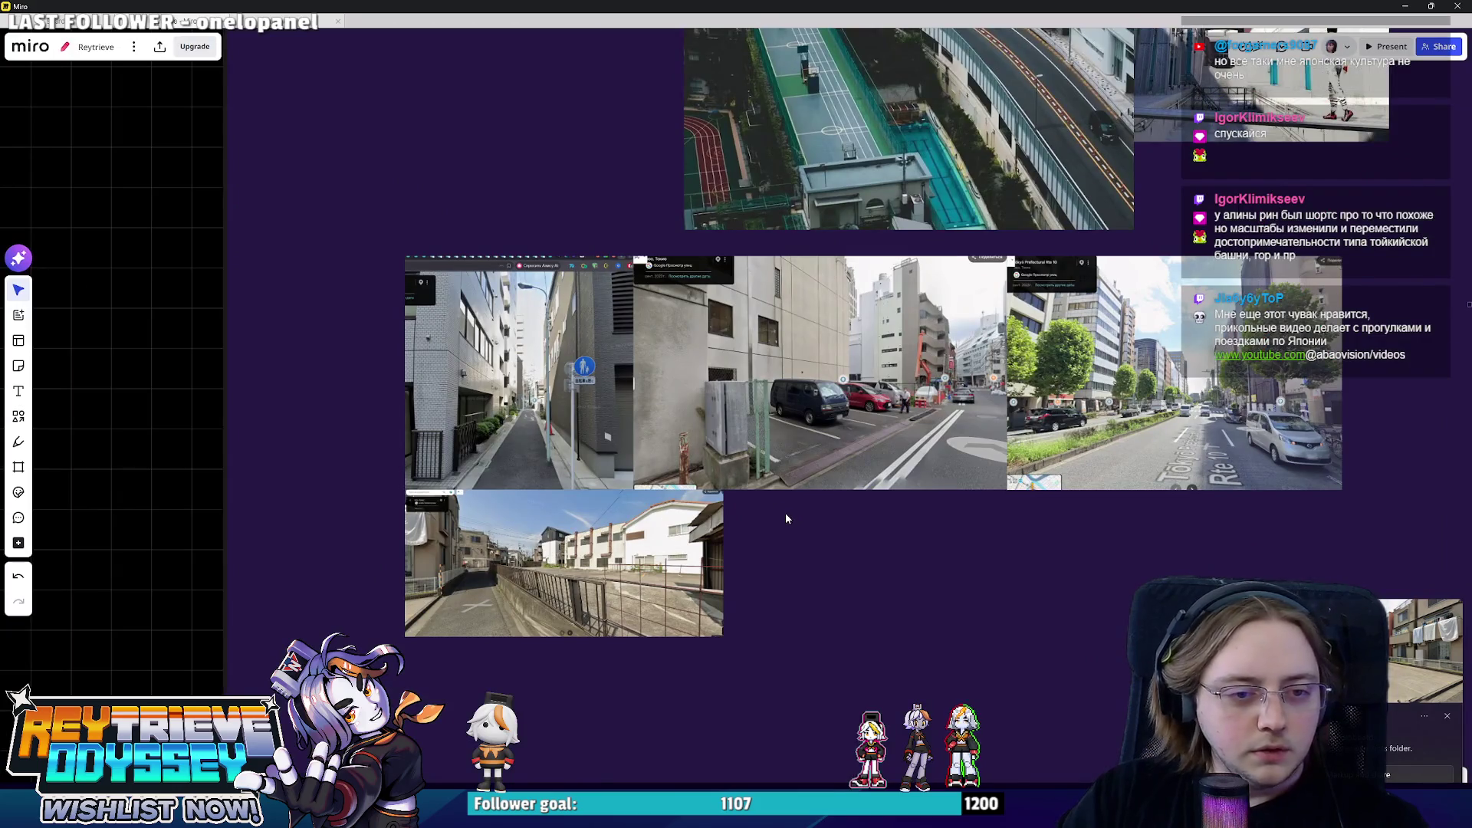
pyautogui.hotkey('ctrl', 'v')
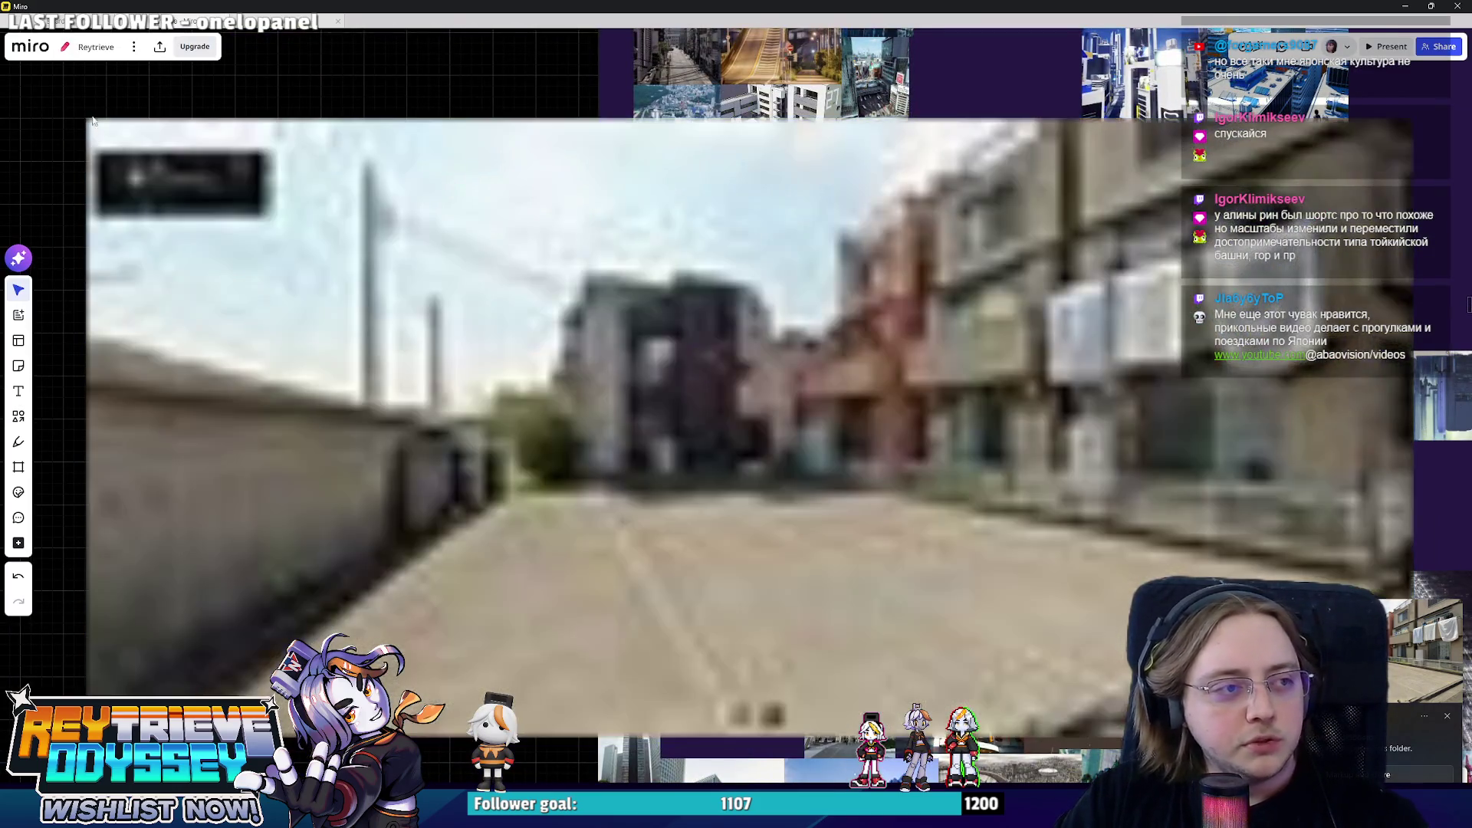
pyautogui.scroll(-2, 1413, 743)
pyautogui.scroll(-4, 1413, 743)
# - Shrink the parking-lot shot into the street-shot cluster, then return to Street View and step along the lane
pyautogui.moveTo(1075, 610); pyautogui.dragTo(788, 471)
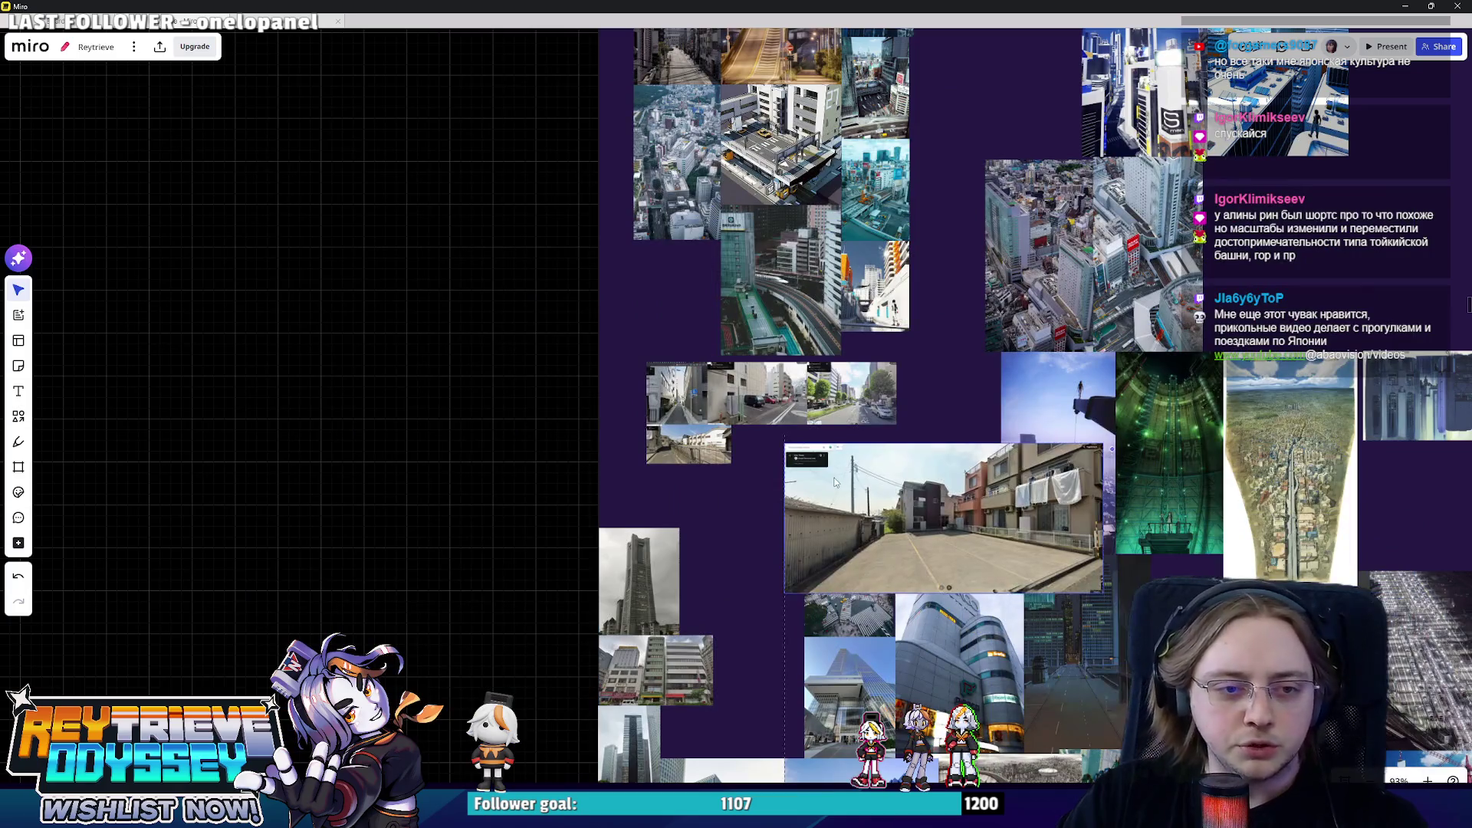
pyautogui.scroll(3, 788, 470)
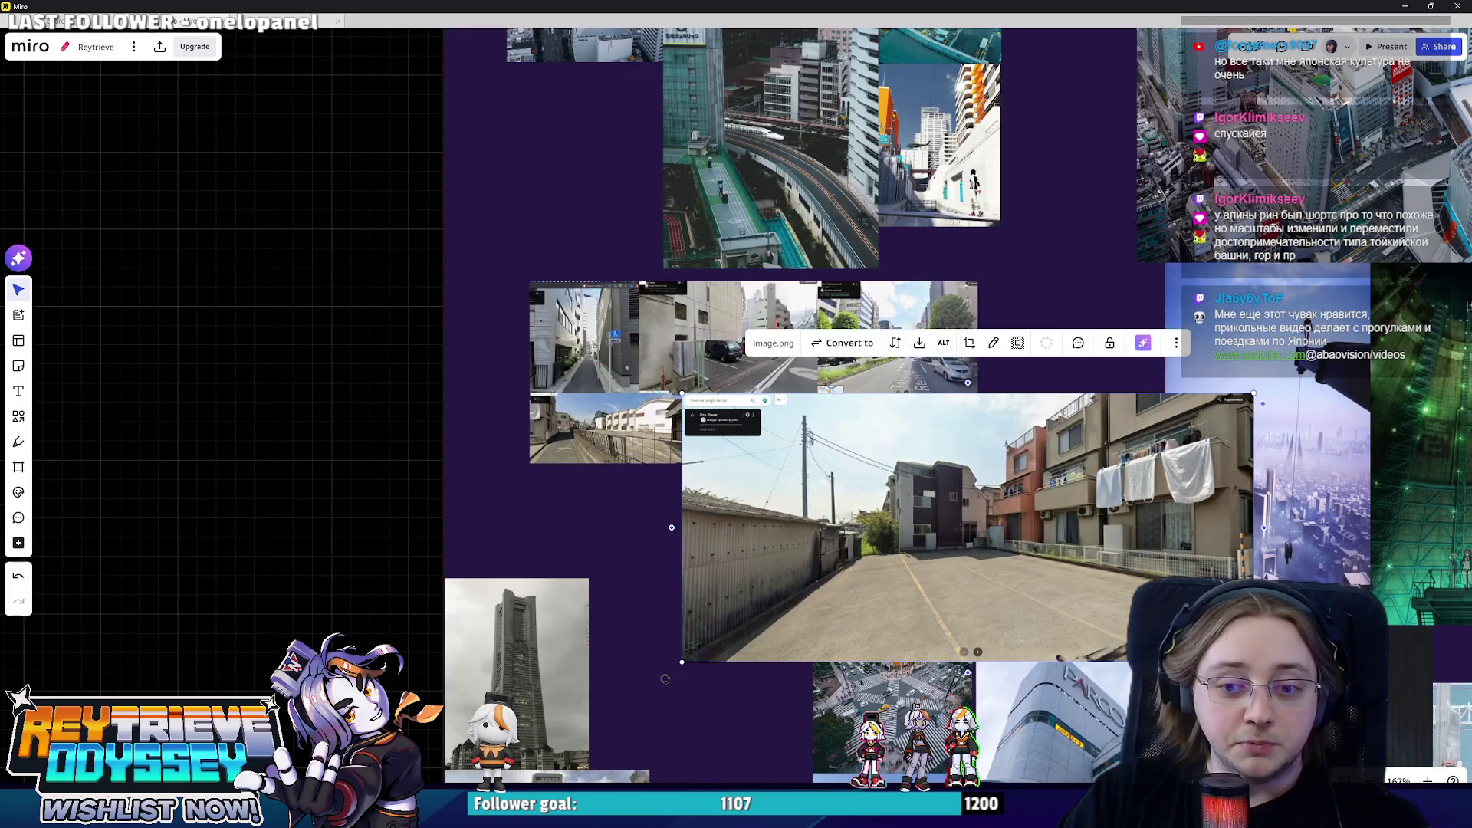
pyautogui.moveTo(1252, 662); pyautogui.dragTo(834, 458)
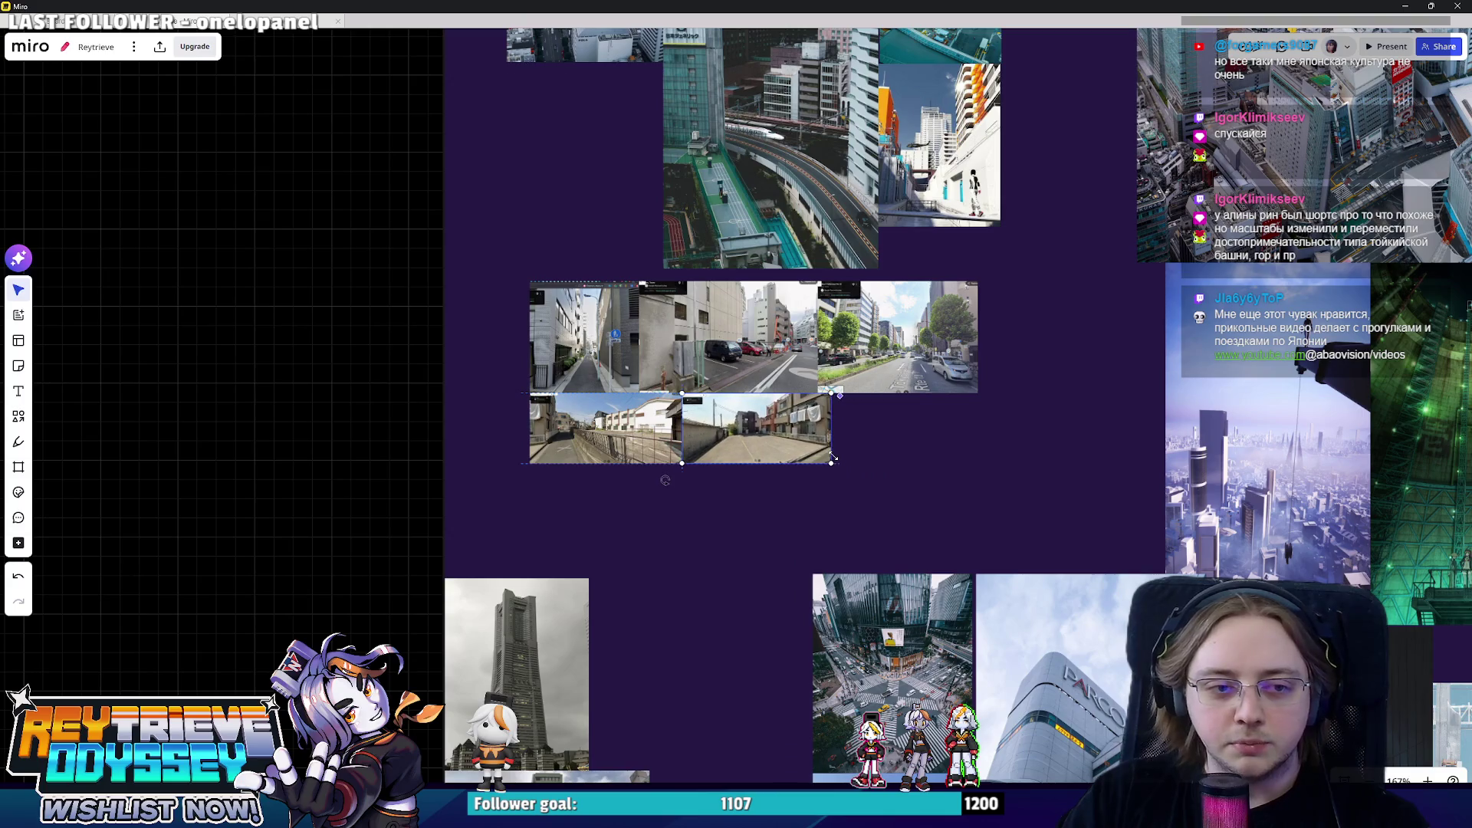
pyautogui.click(1405, 7)
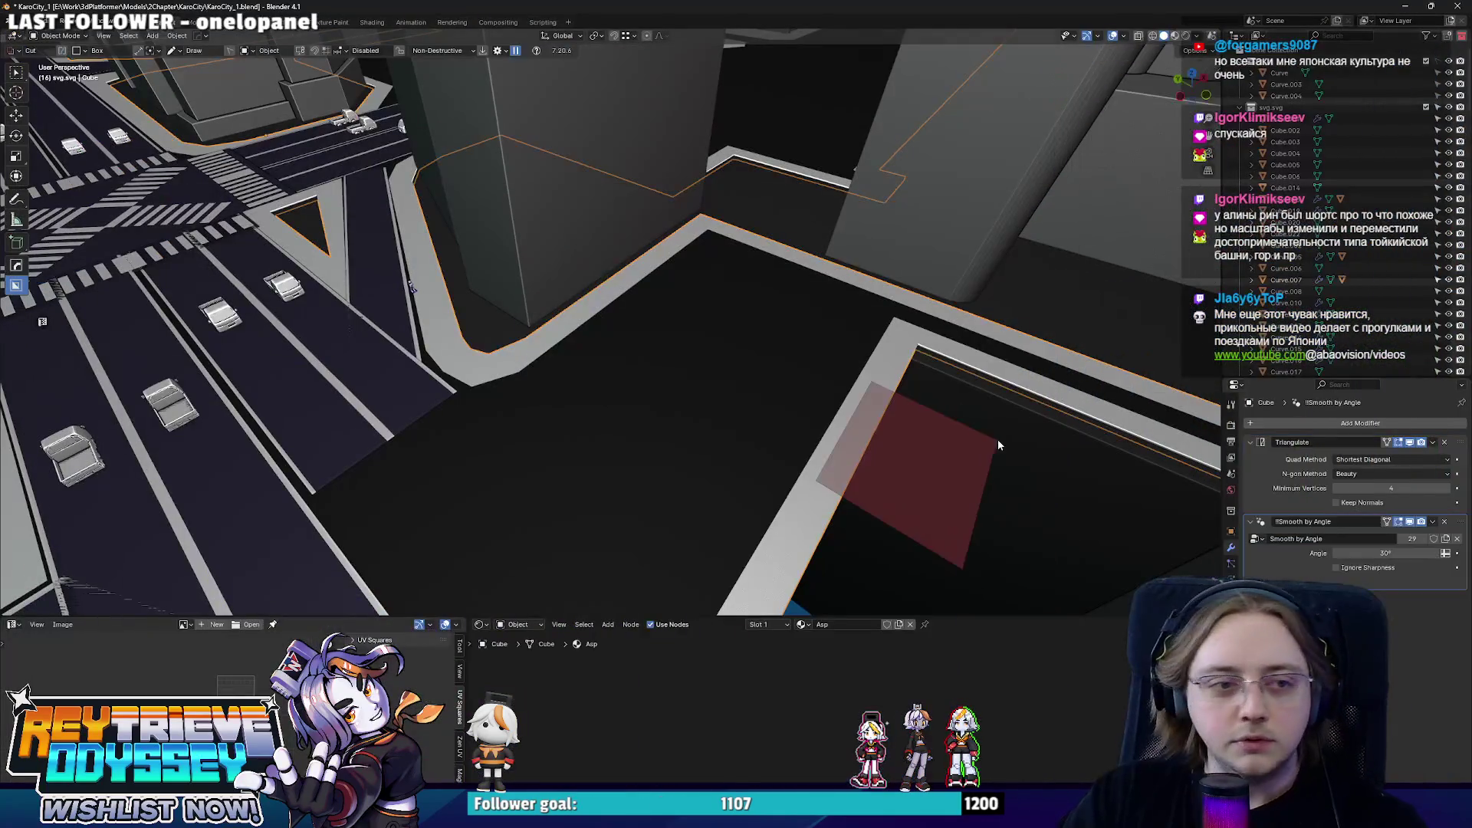
pyautogui.press('n')
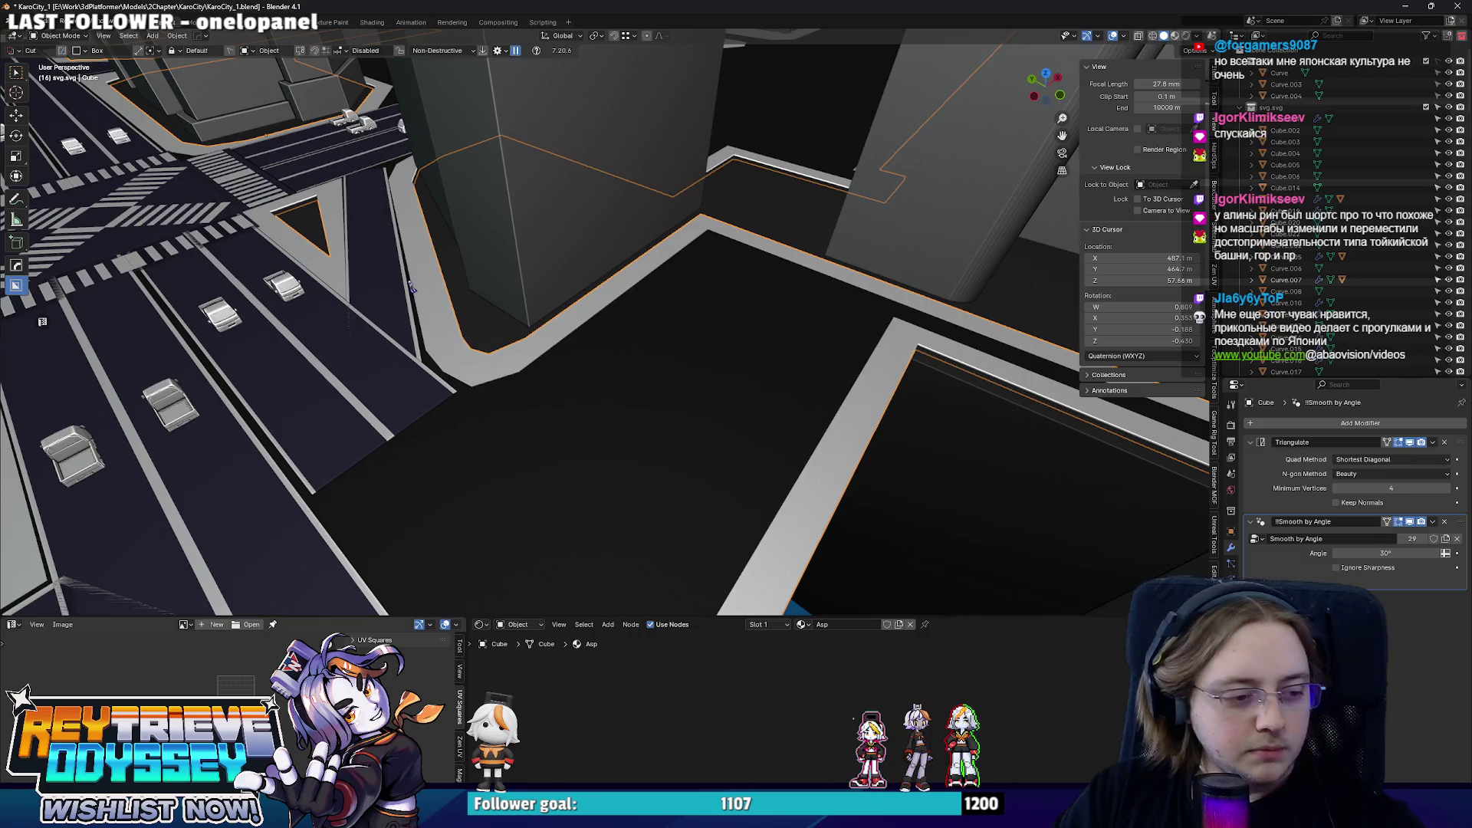
pyautogui.hotkey('alt', 'Tab')
pyautogui.click(714, 512)
# - Face the alley and advance down the narrowing Ota street to the gravel lot
pyautogui.moveTo(714, 512); pyautogui.dragTo(950, 477)
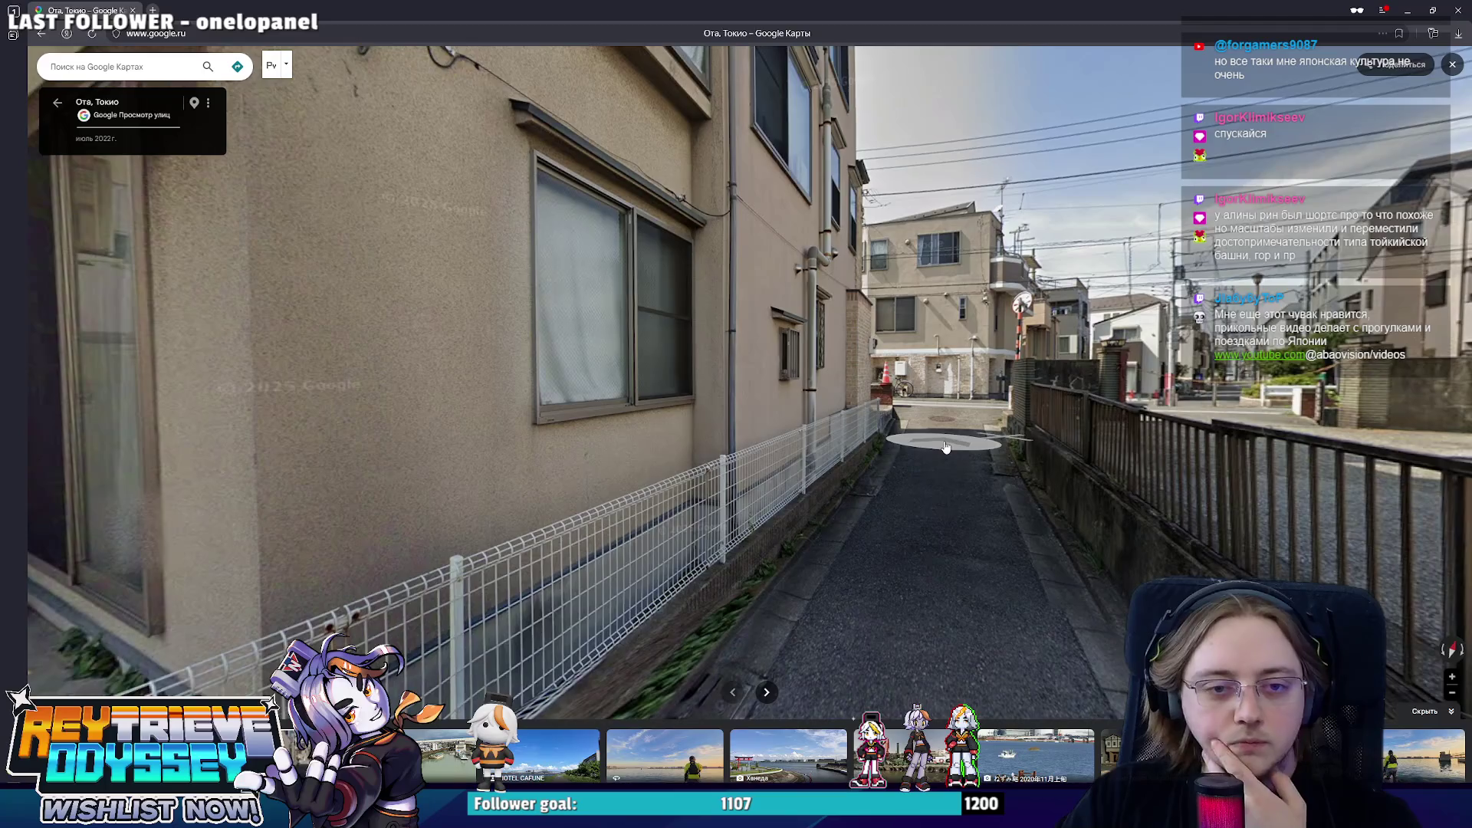
pyautogui.click(946, 448)
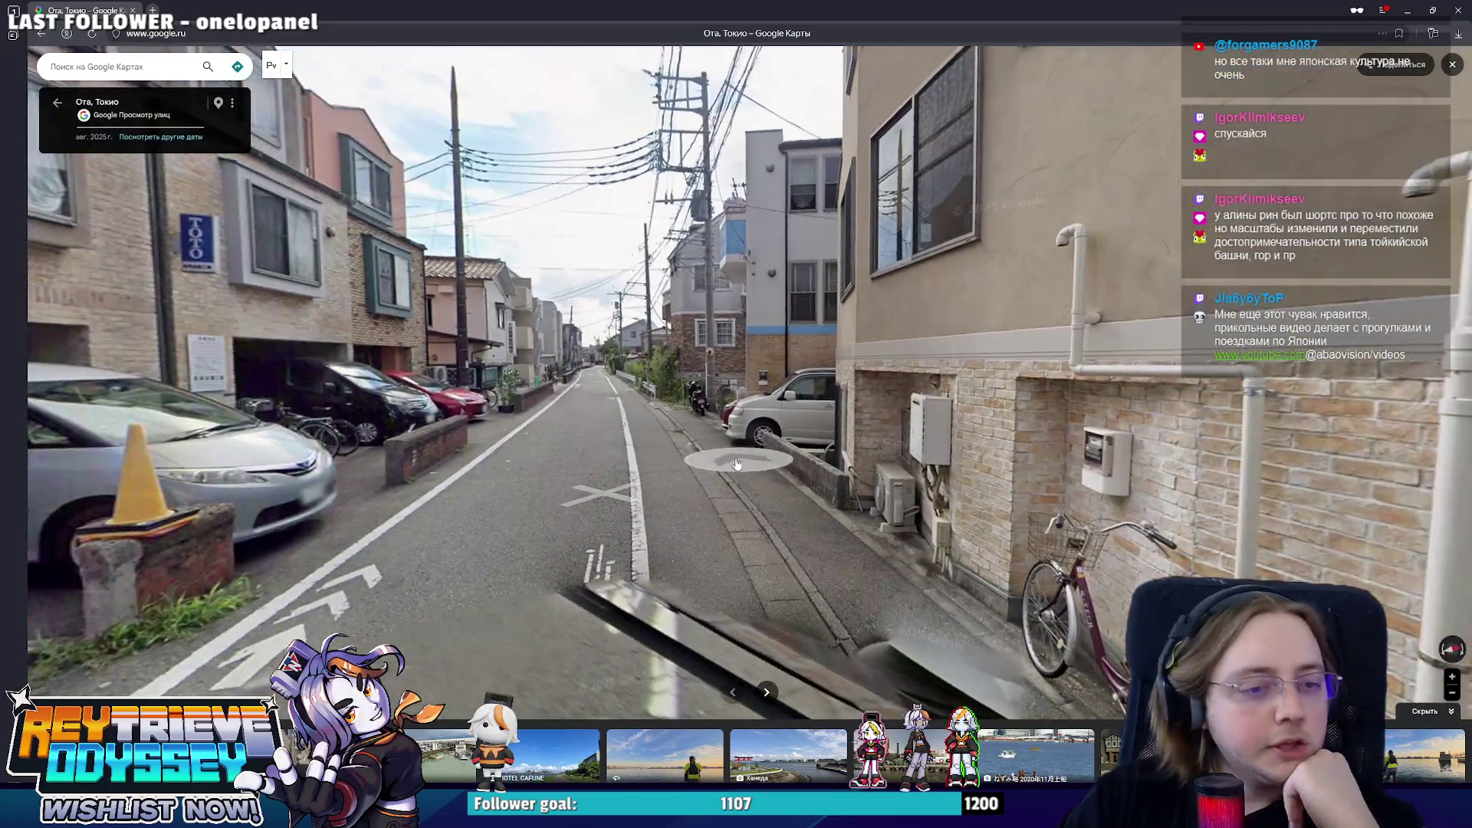
pyautogui.click(601, 429)
pyautogui.click(627, 397)
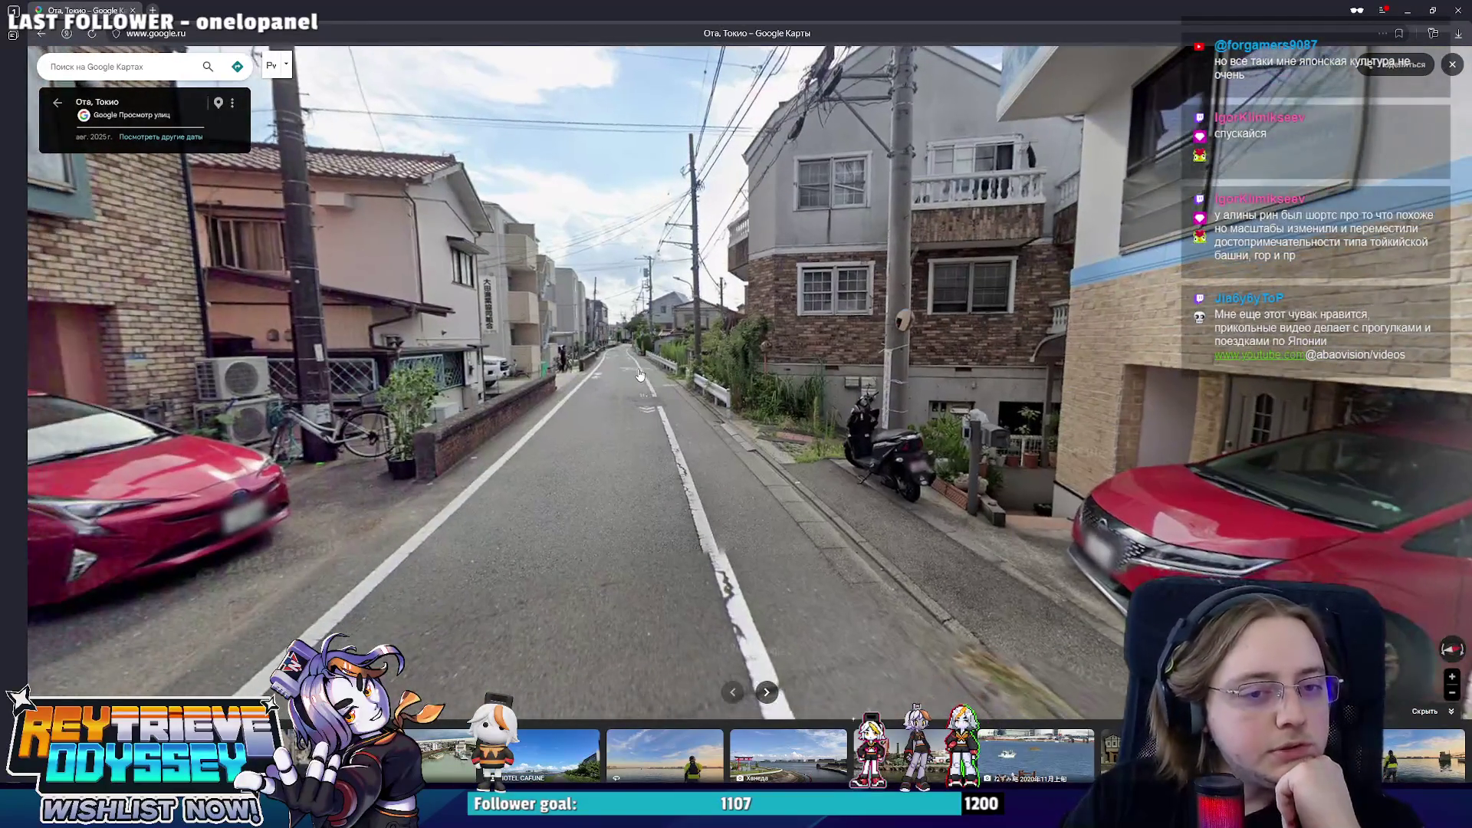
pyautogui.click(638, 375)
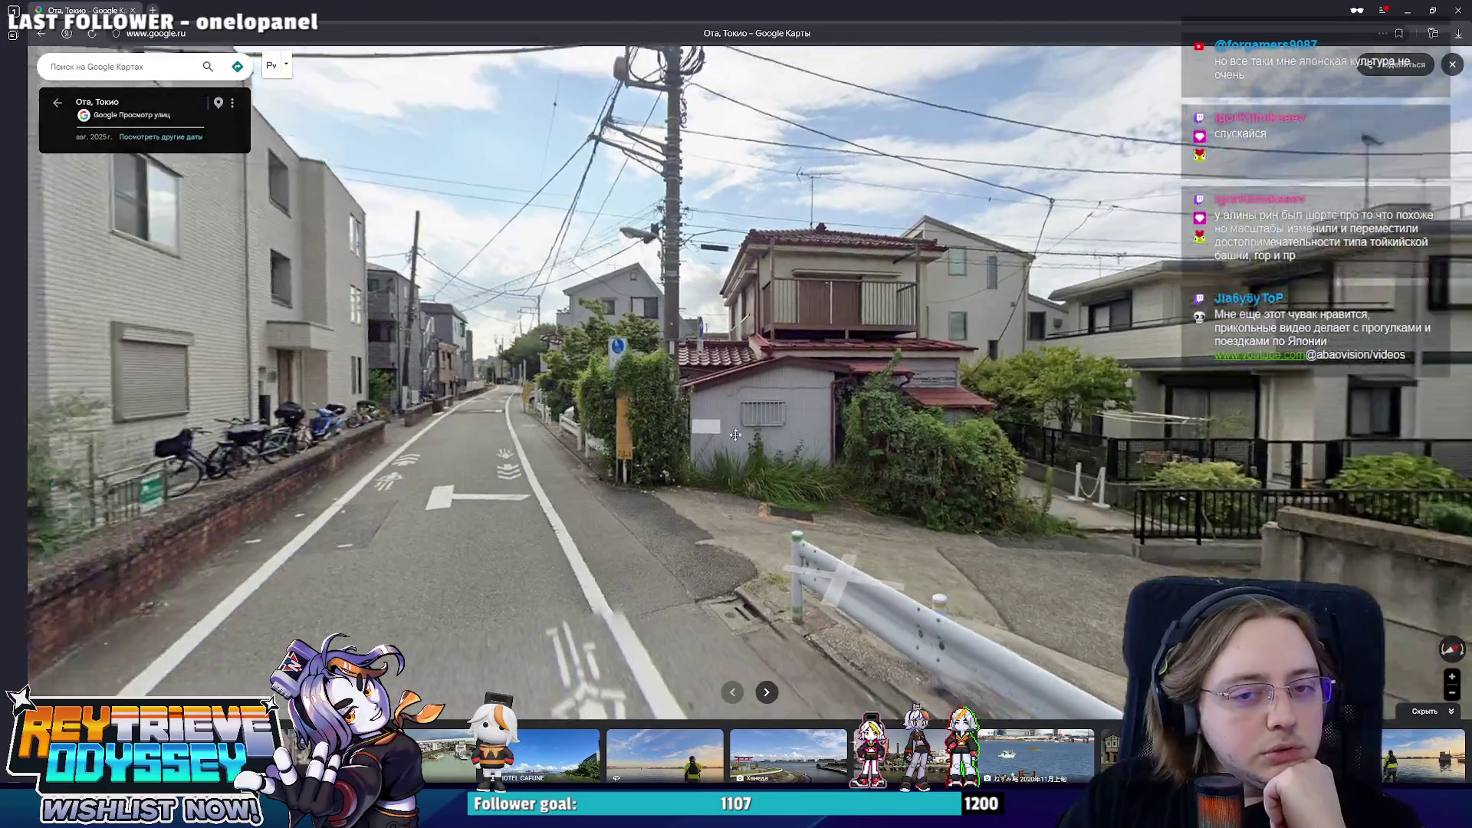
pyautogui.click(877, 488)
pyautogui.click(755, 453)
pyautogui.moveTo(576, 437)
pyautogui.mouseDown()
pyautogui.moveTo(1025, 409)
pyautogui.moveTo(461, 411)
pyautogui.mouseUp()
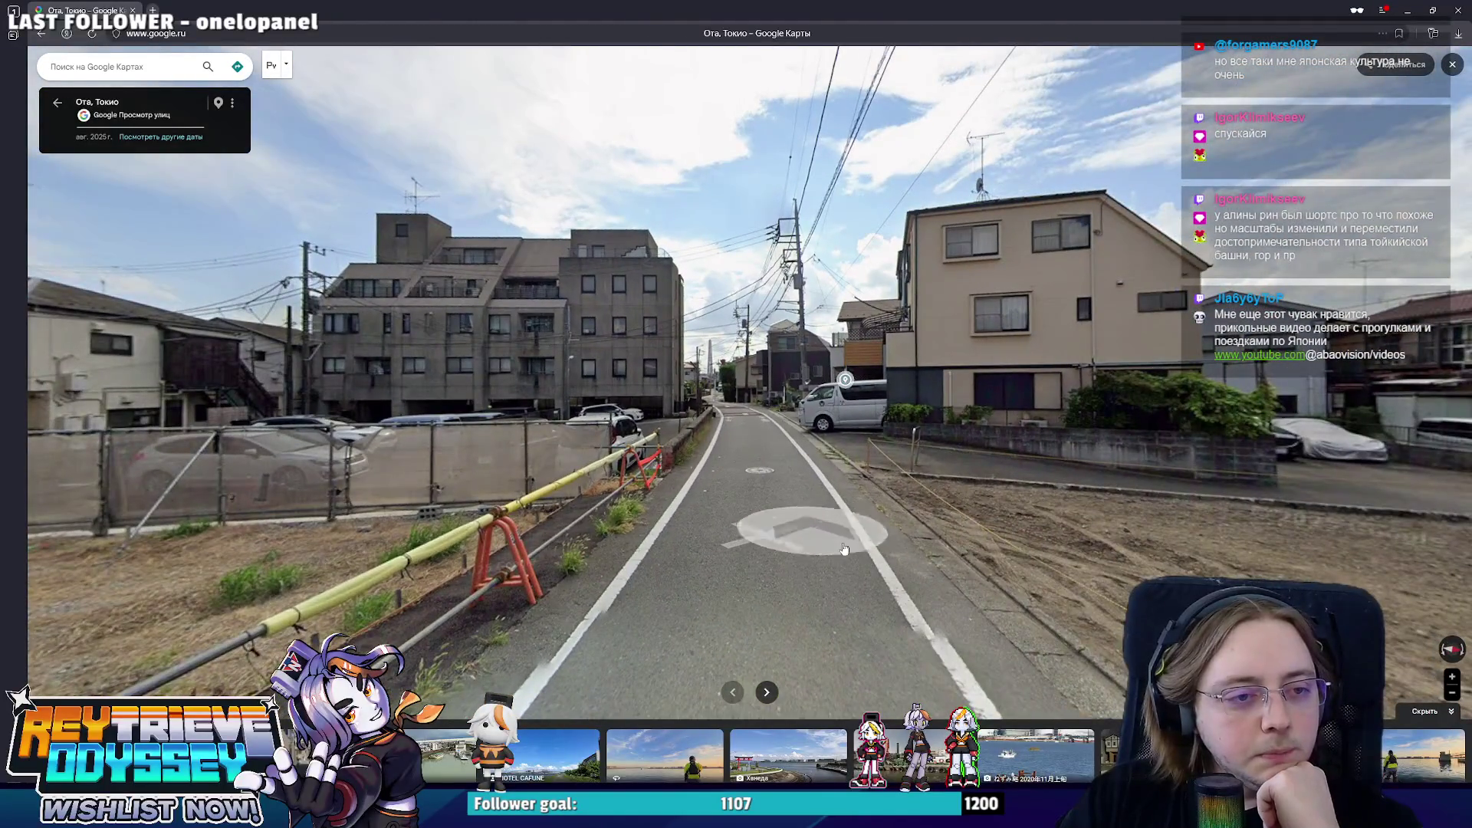
# - Walk up to the grey apartment building's corner and turn to reveal the van beside it
pyautogui.click(706, 475)
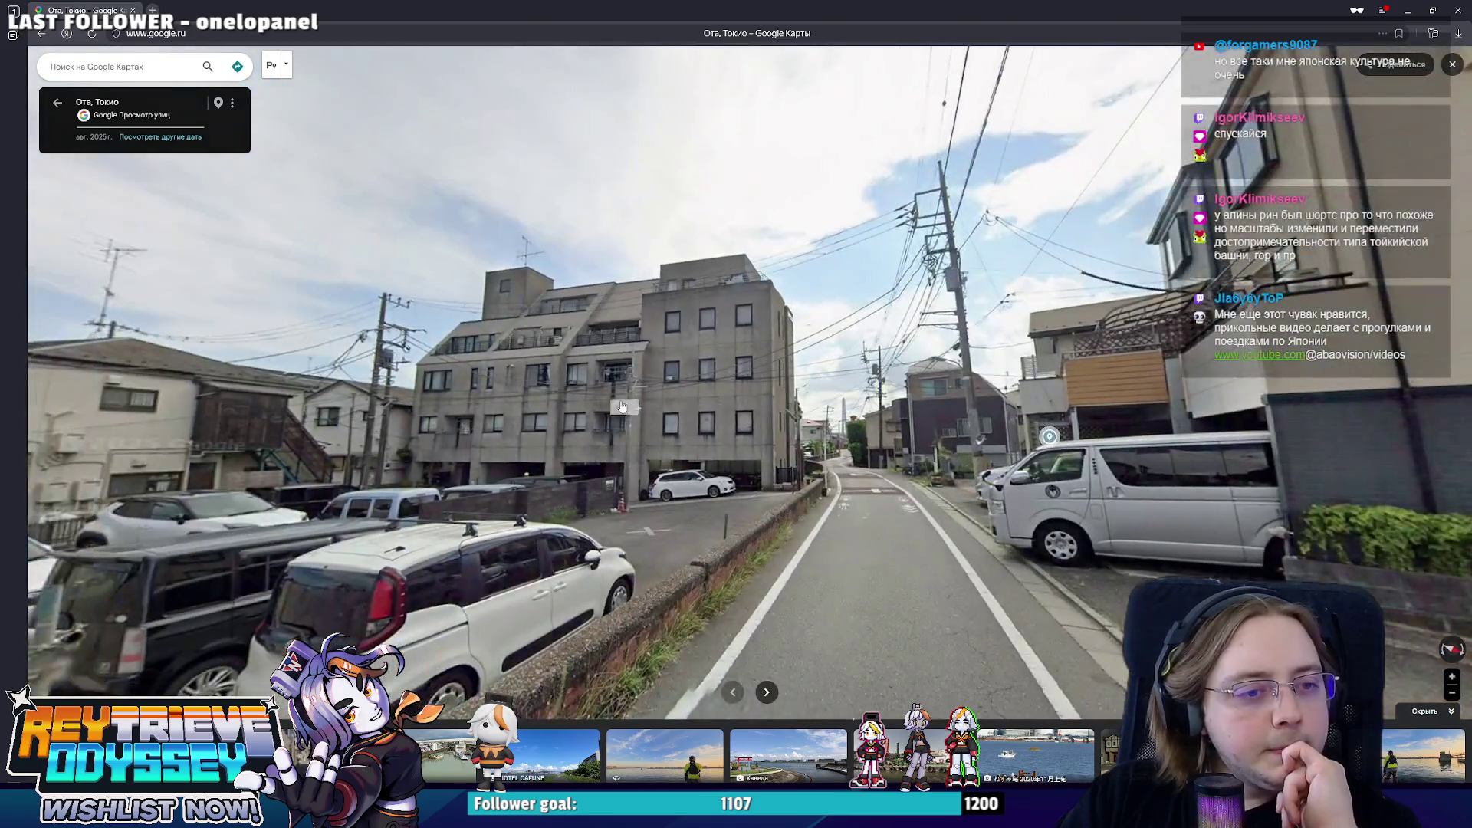
pyautogui.click(610, 391)
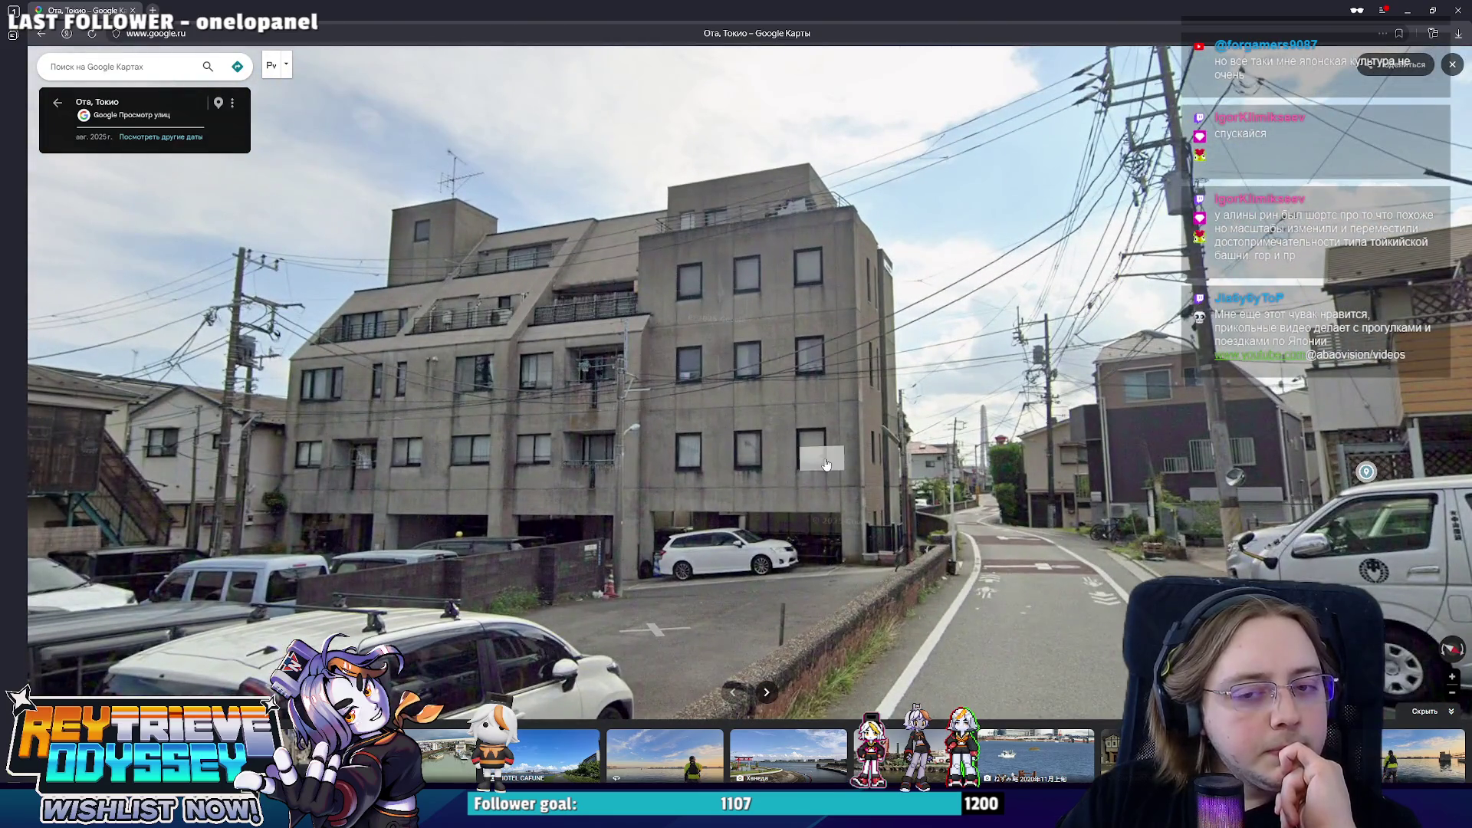
pyautogui.click(825, 464)
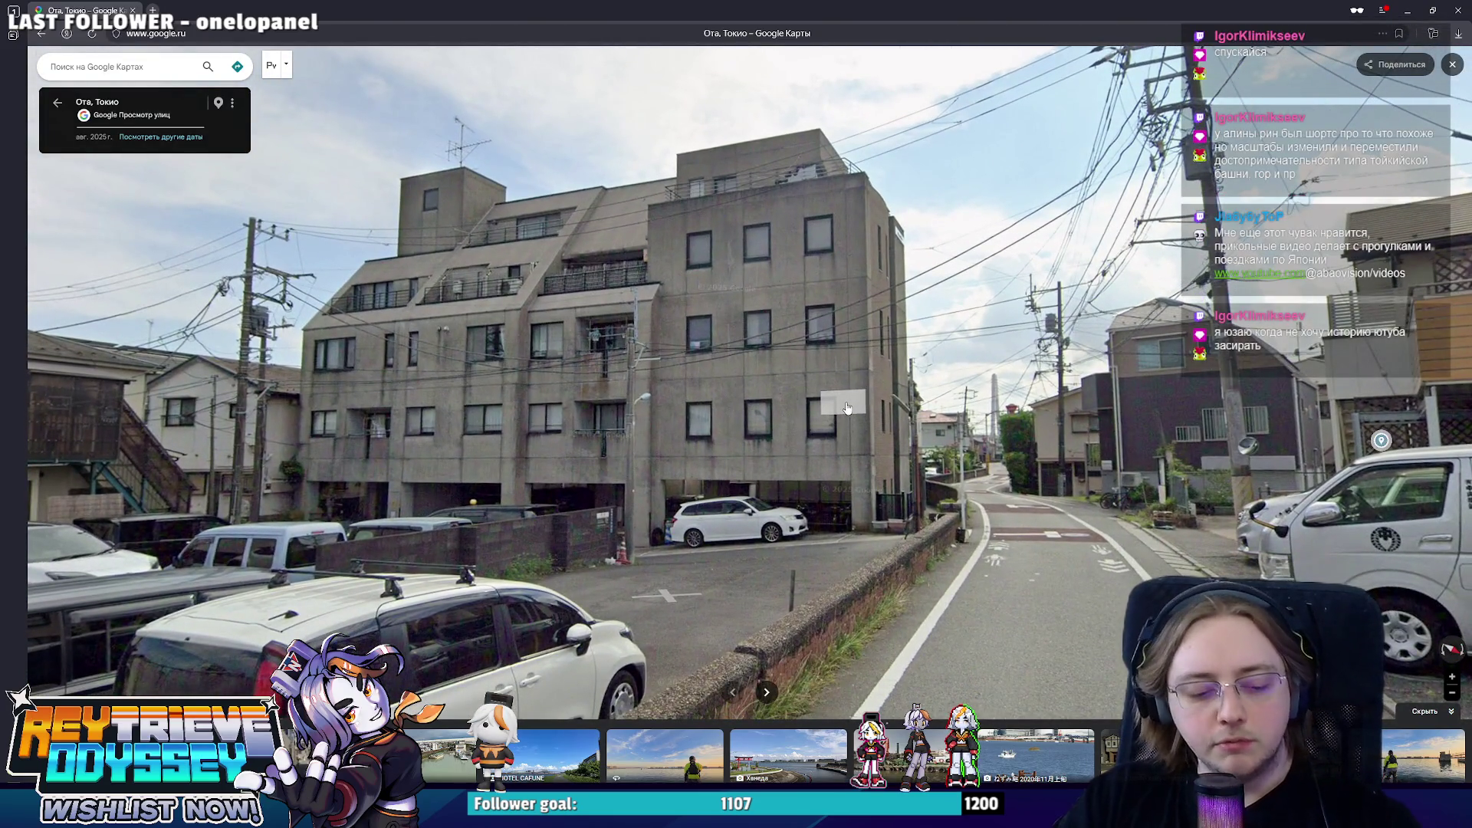
pyautogui.click(835, 418)
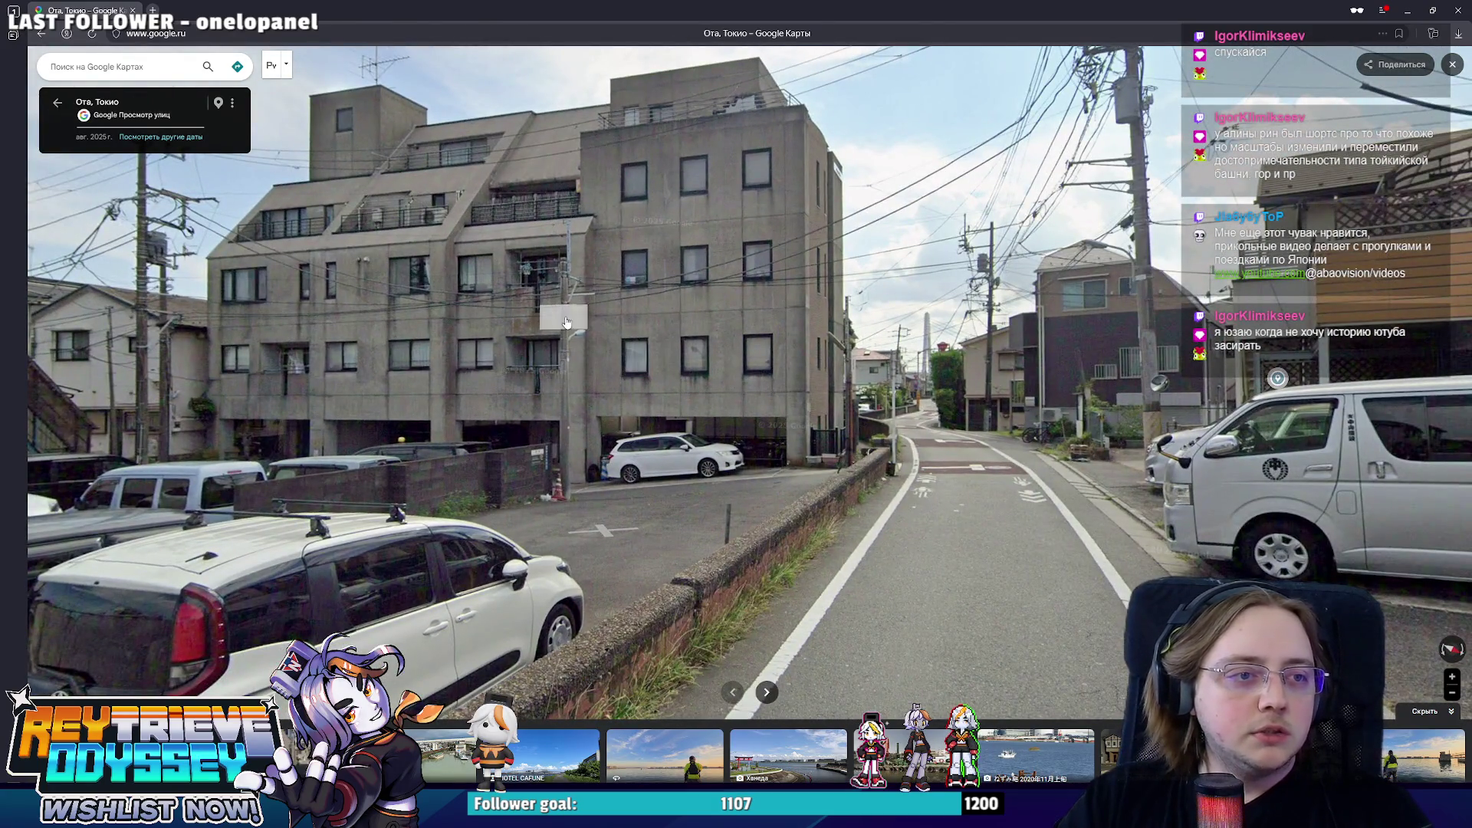
pyautogui.click(566, 323)
pyautogui.click(738, 332)
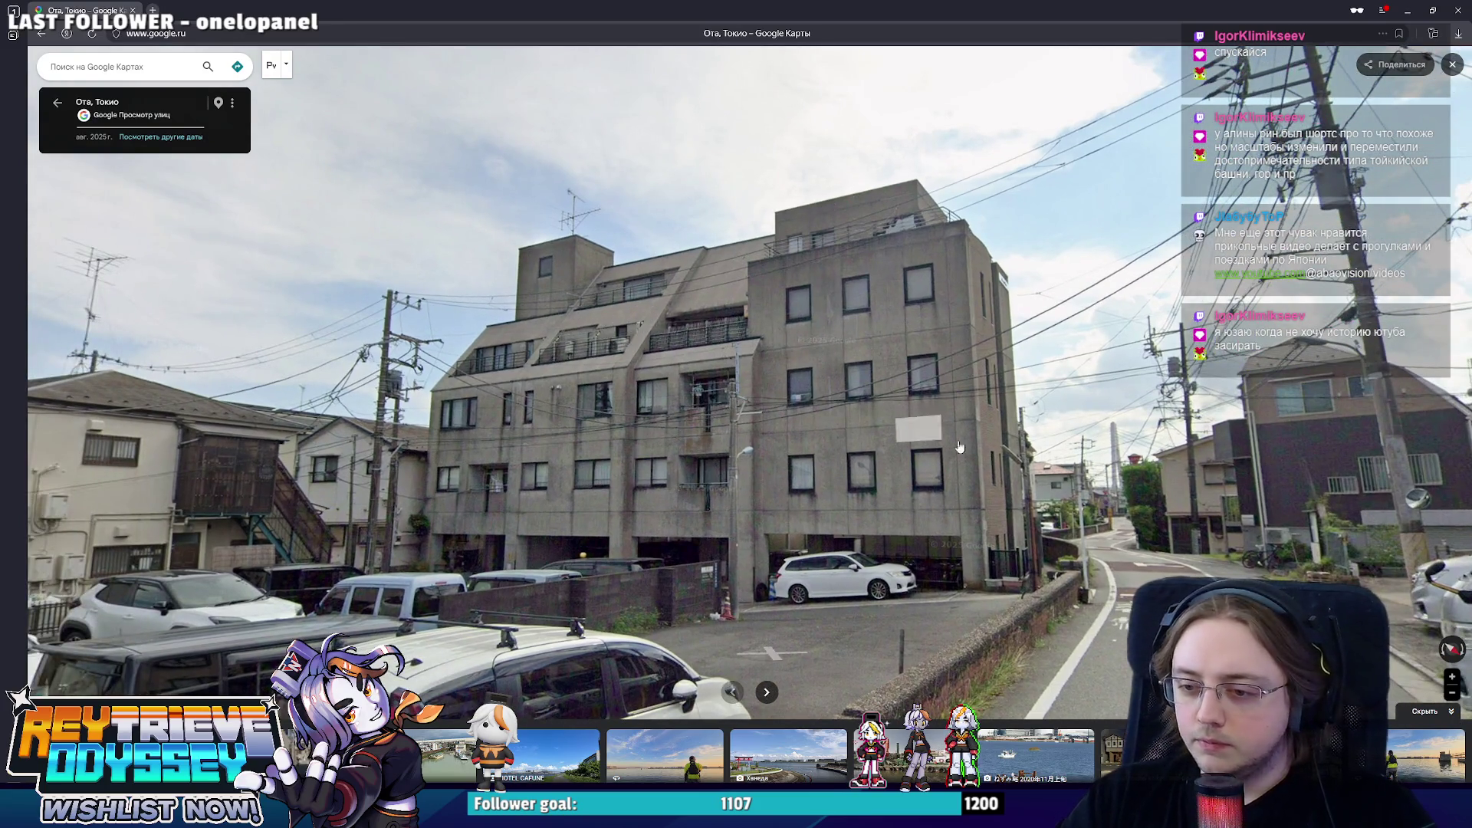
pyautogui.moveTo(926, 438); pyautogui.dragTo(817, 342)
# - Continue along the hedge-lined street to the junction and turn right
pyautogui.click(943, 460)
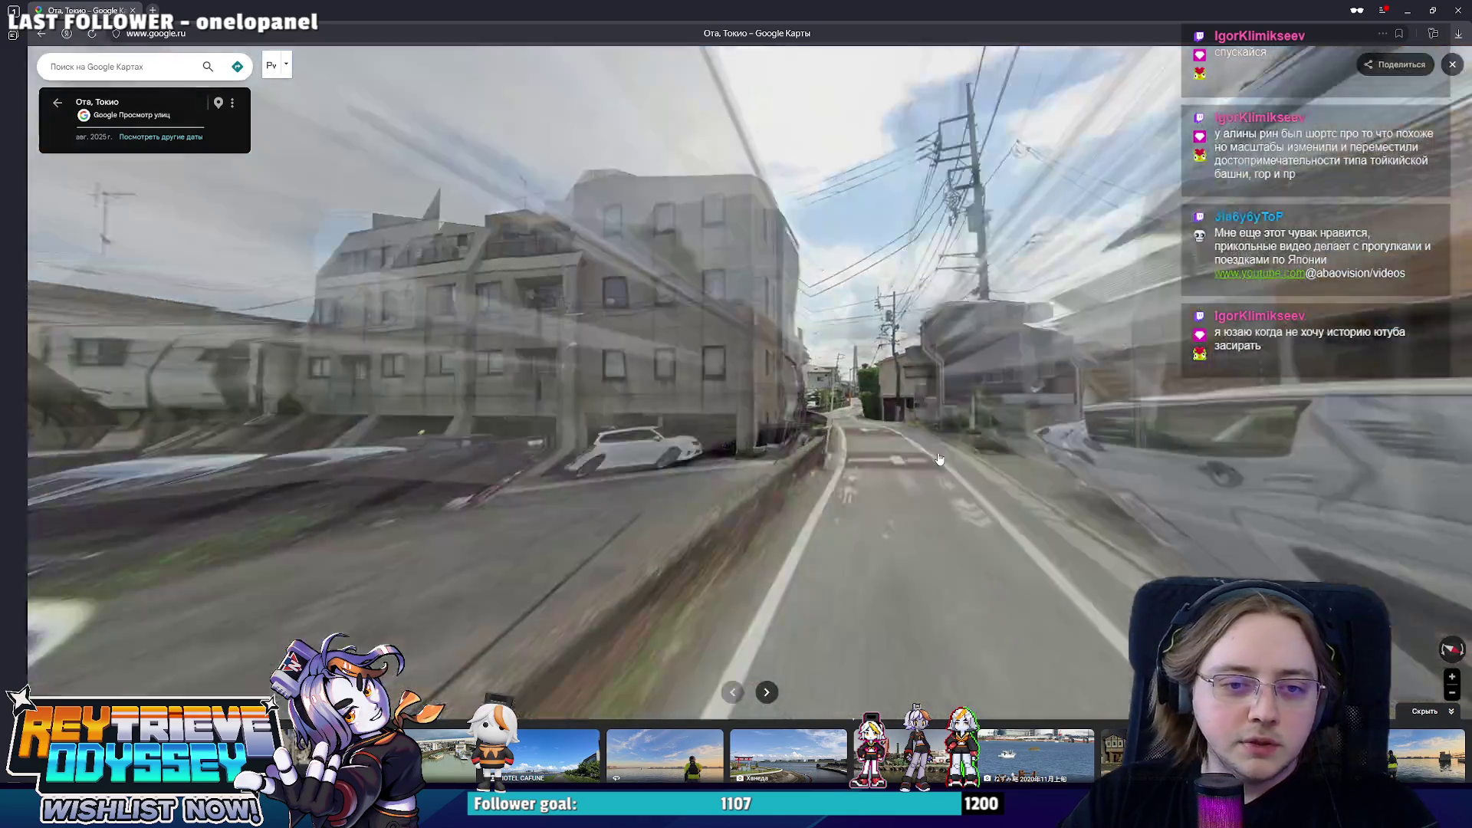
pyautogui.click(844, 472)
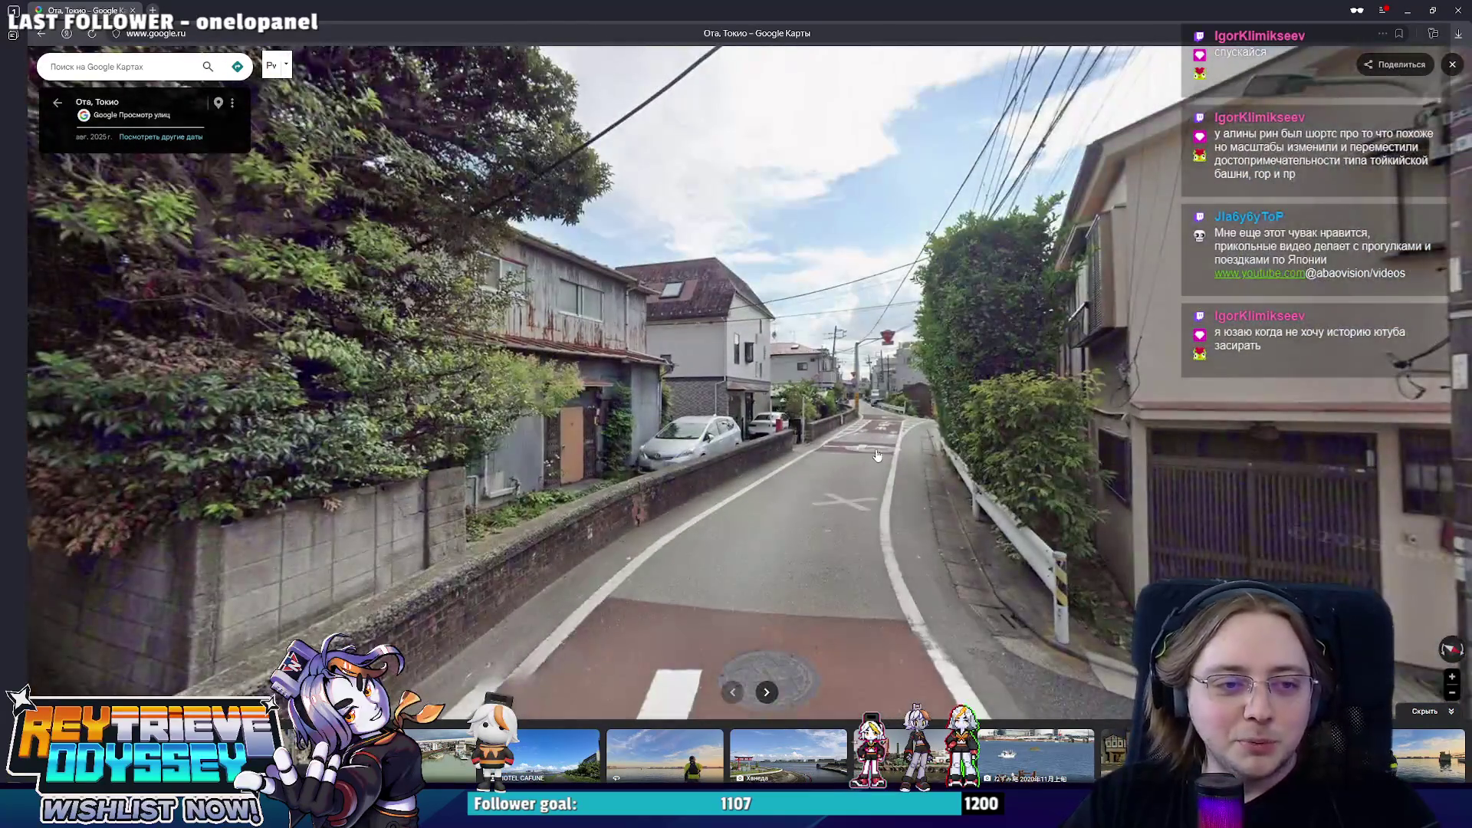
pyautogui.click(891, 450)
pyautogui.click(893, 450)
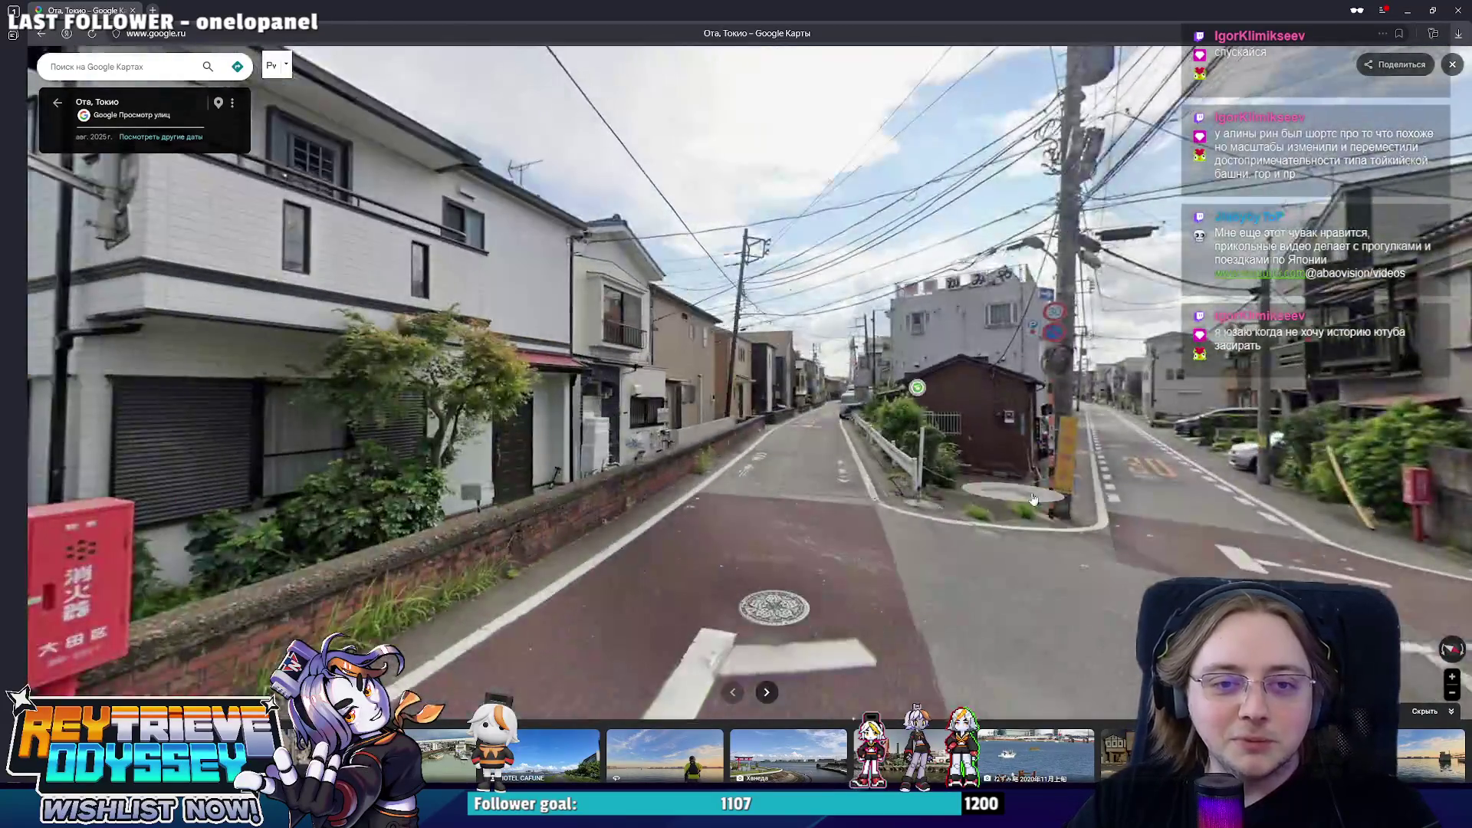
pyautogui.click(1116, 465)
# - Advance past the orange road marking and apartment stairs to the street under the overpass
pyautogui.click(1099, 432)
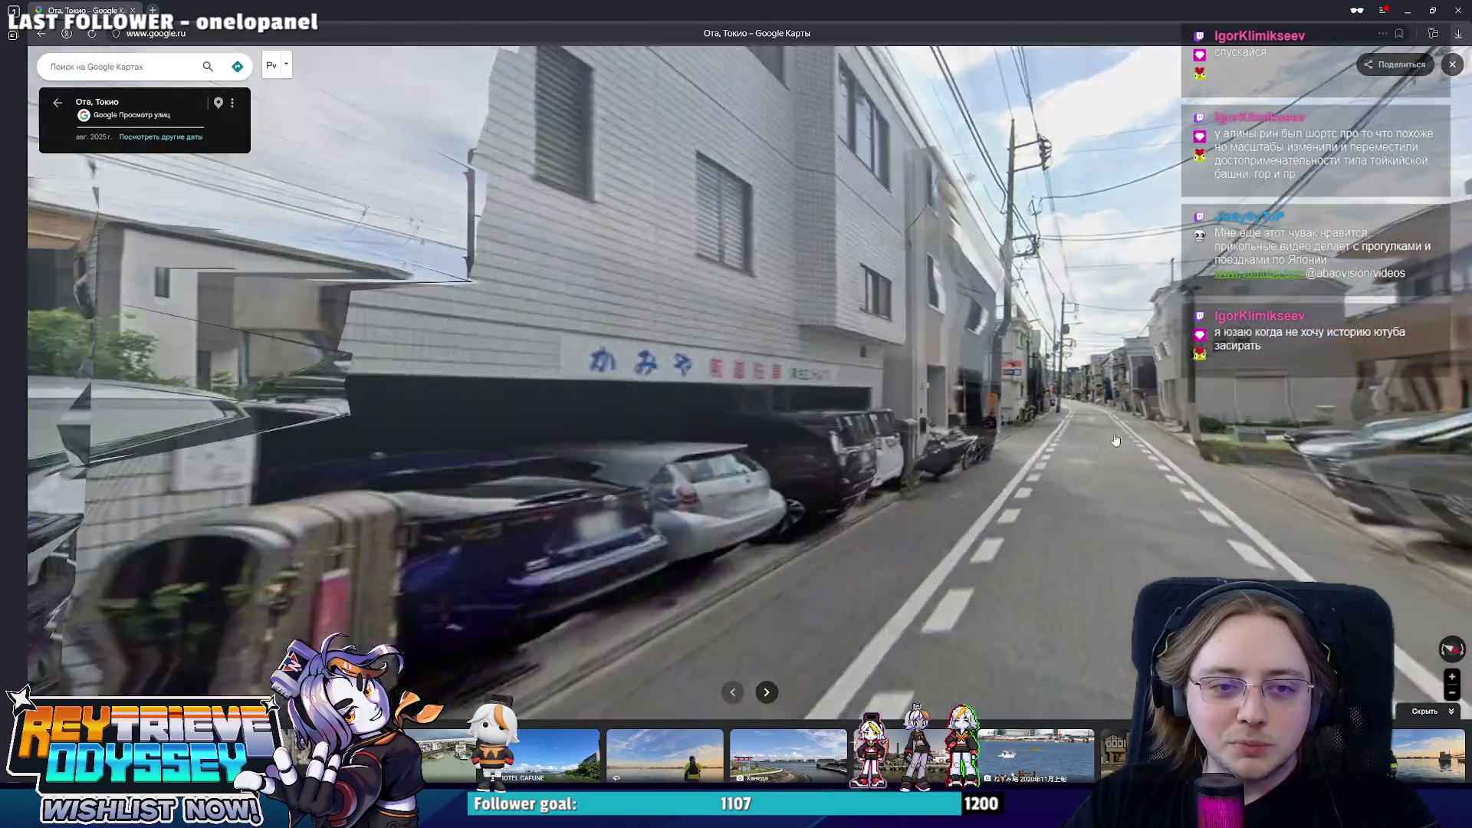
pyautogui.click(1095, 428)
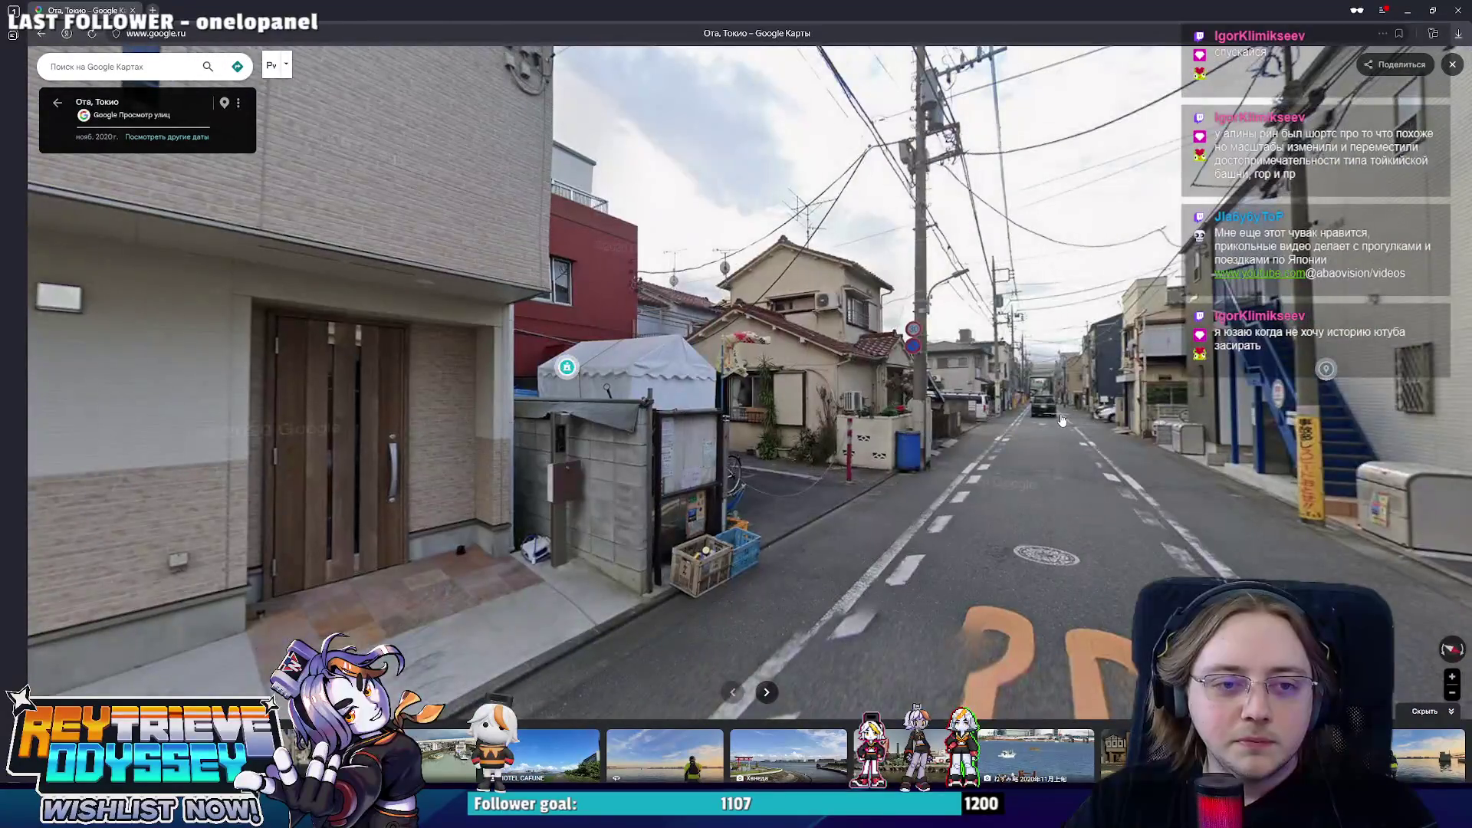
pyautogui.click(1063, 422)
pyautogui.click(1057, 421)
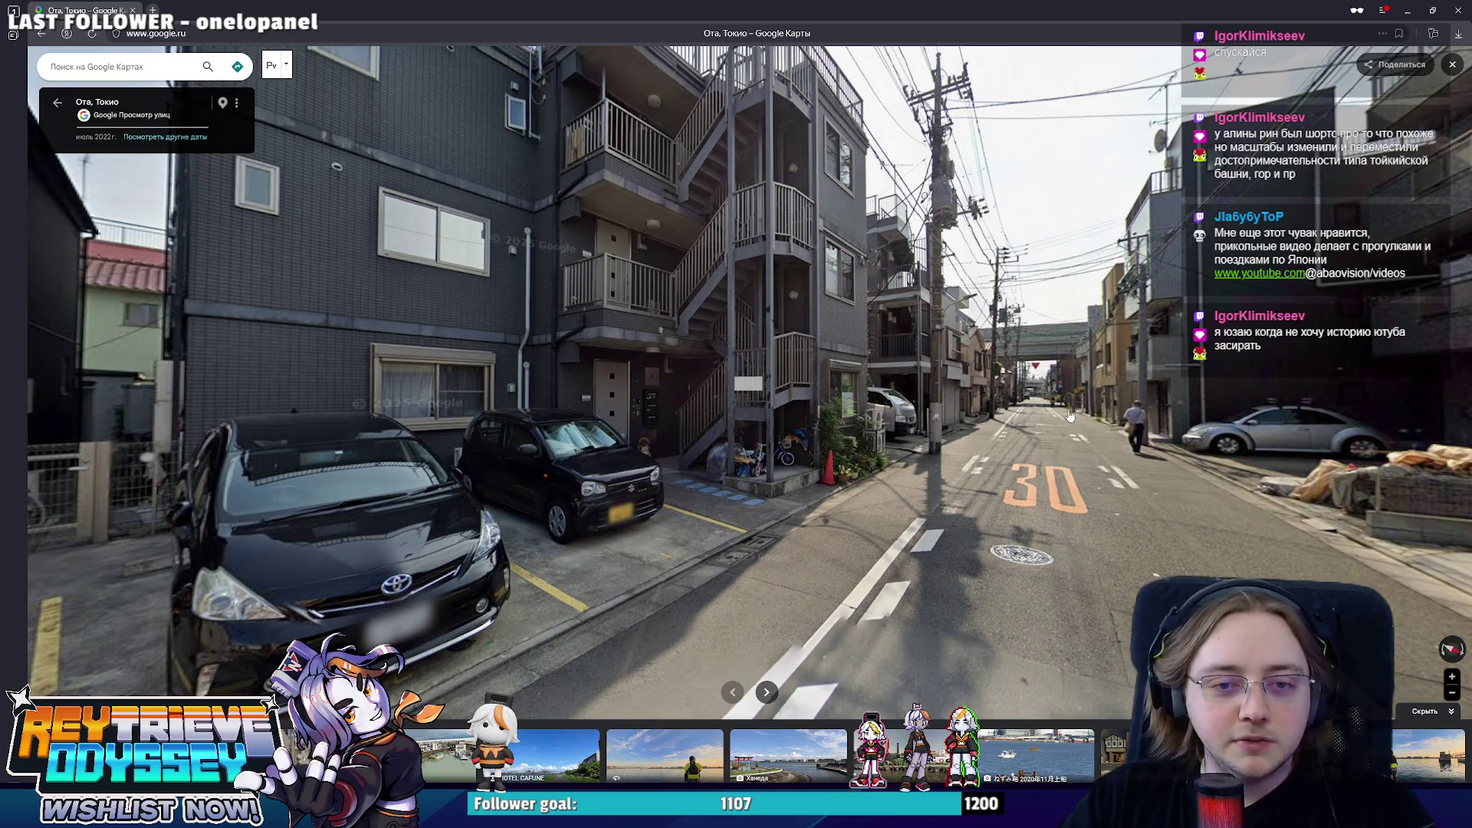
pyautogui.click(1072, 414)
pyautogui.click(1069, 419)
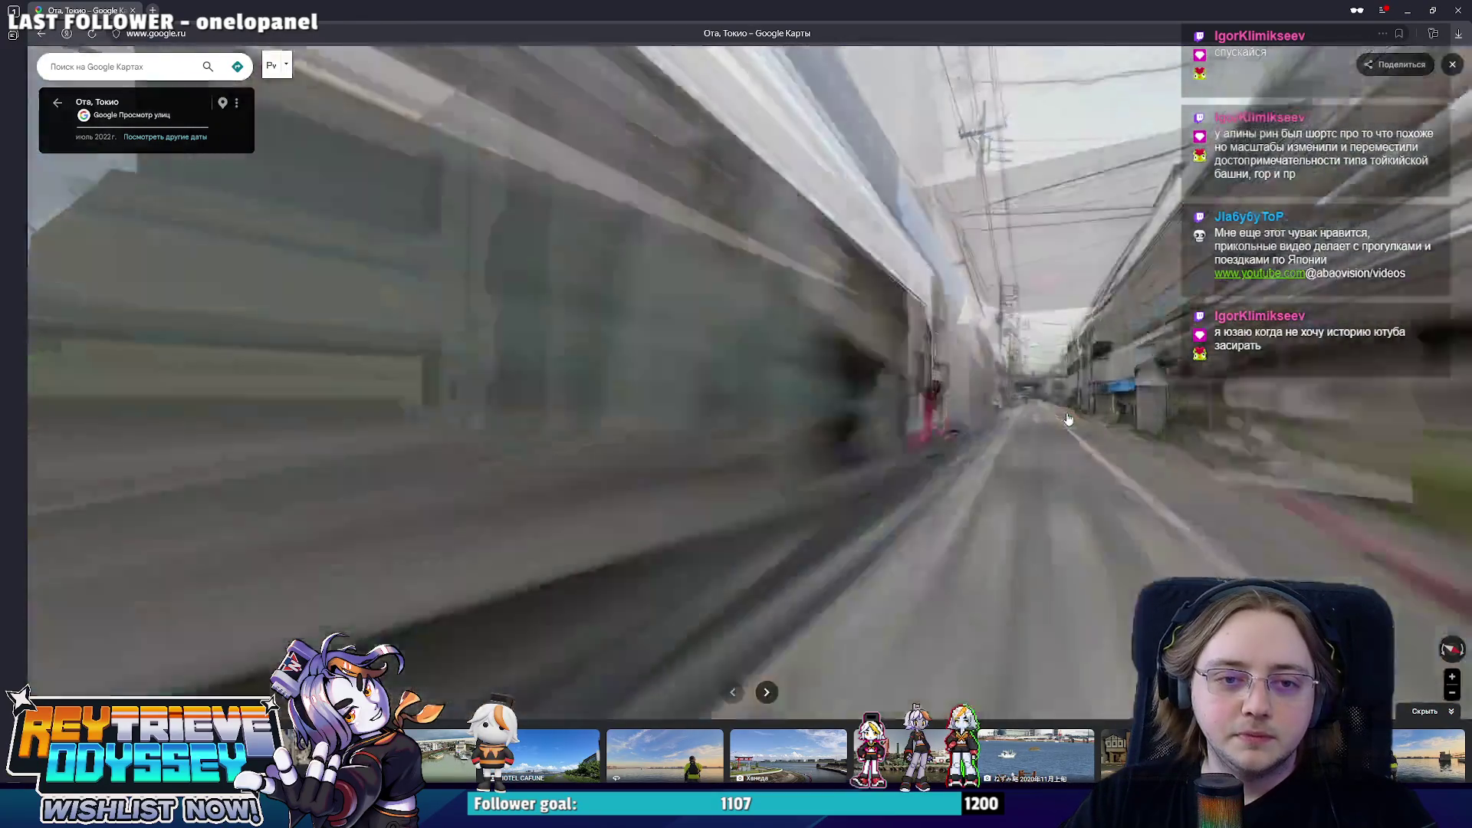
# - Walk Street View down the narrow Ota street past the parked car and vending machine
pyautogui.click(1085, 533)
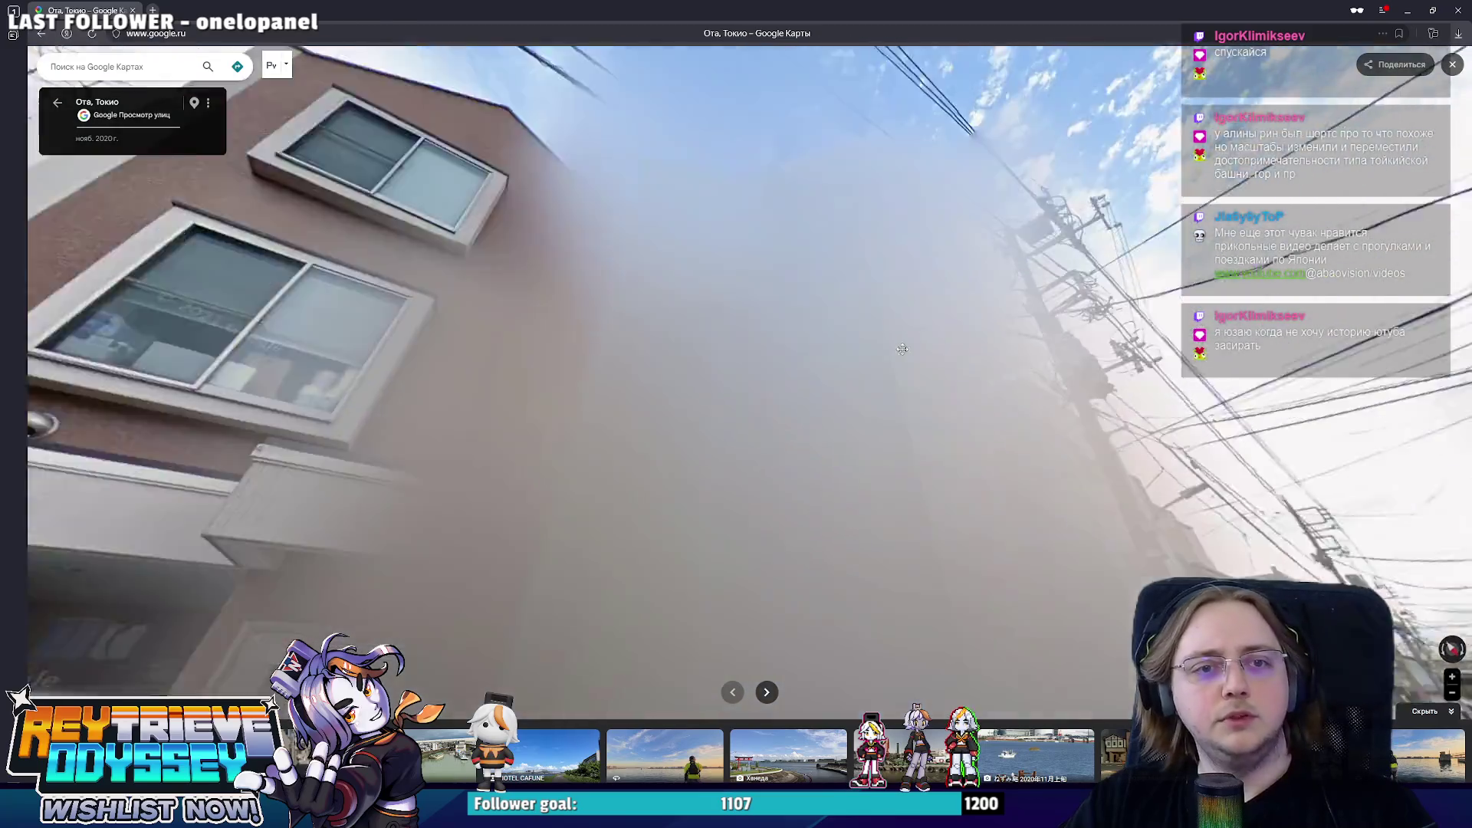
pyautogui.click(863, 609)
pyautogui.click(863, 608)
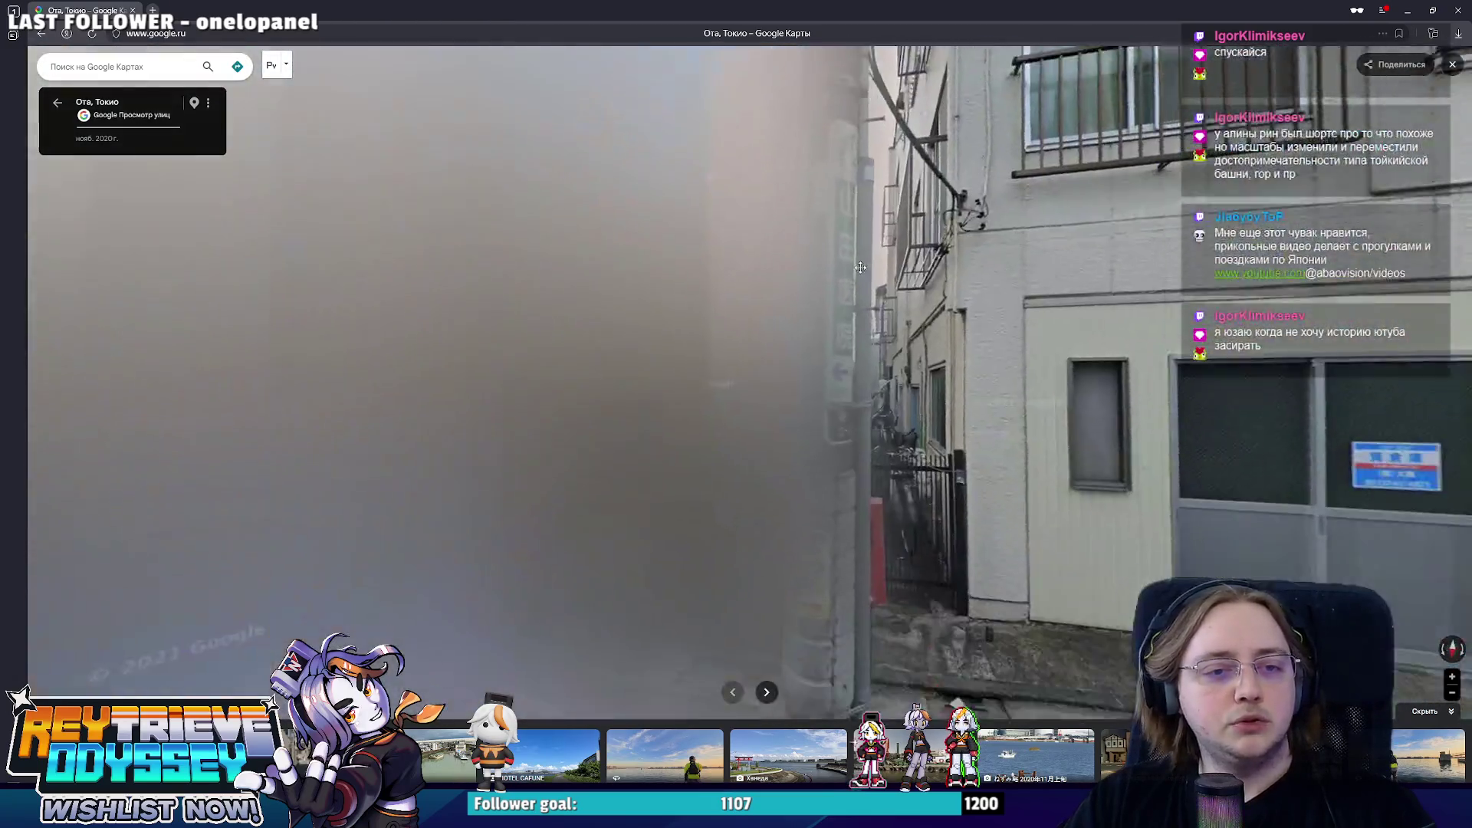
pyautogui.moveTo(621, 328)
pyautogui.mouseDown()
pyautogui.moveTo(745, 328)
pyautogui.moveTo(649, 354)
pyautogui.moveTo(809, 398)
pyautogui.mouseUp()
pyautogui.click(984, 394)
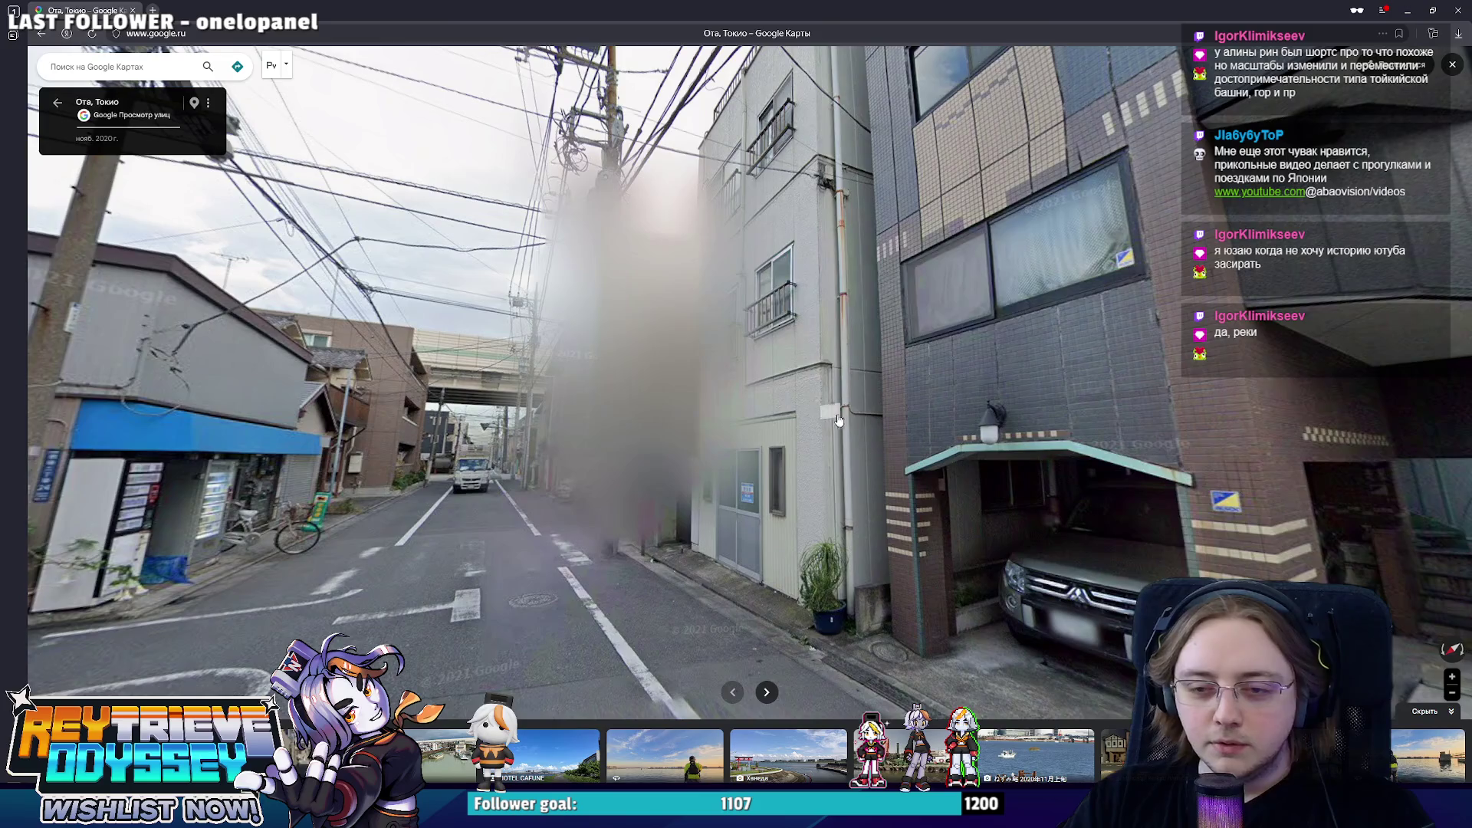
pyautogui.click(832, 417)
pyautogui.press('Right')
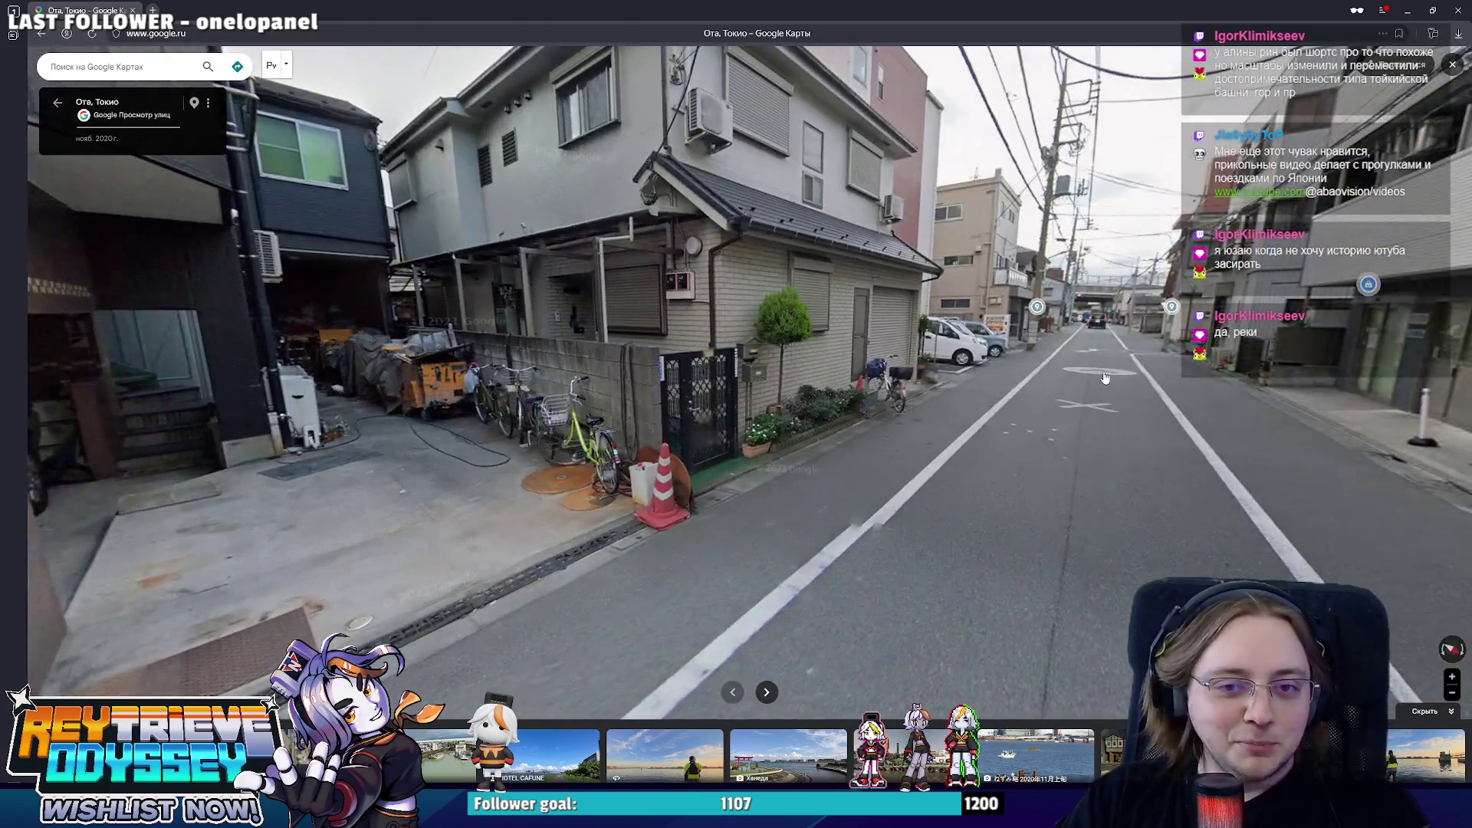
pyautogui.click(1105, 377)
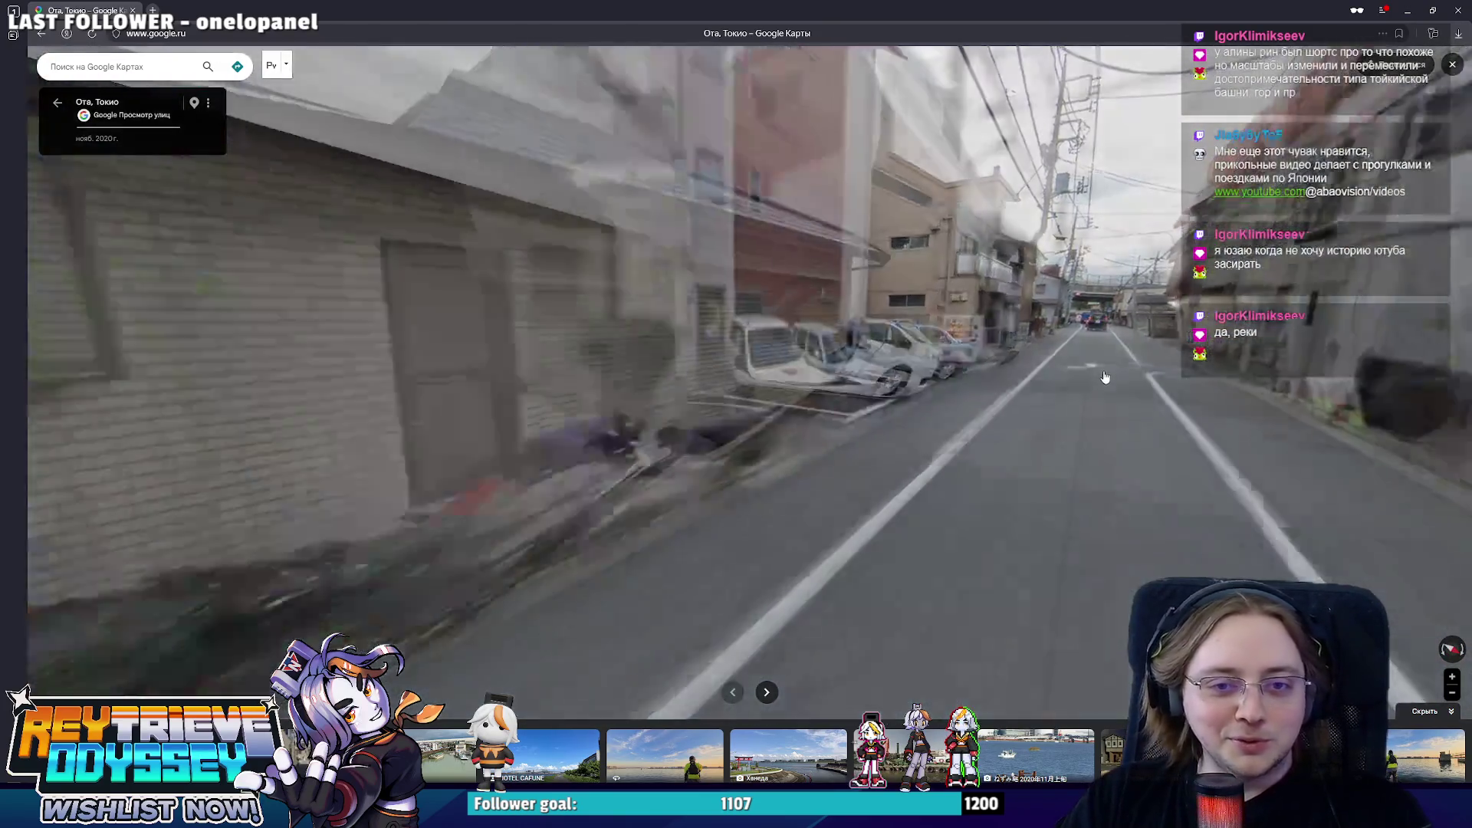
pyautogui.click(1102, 372)
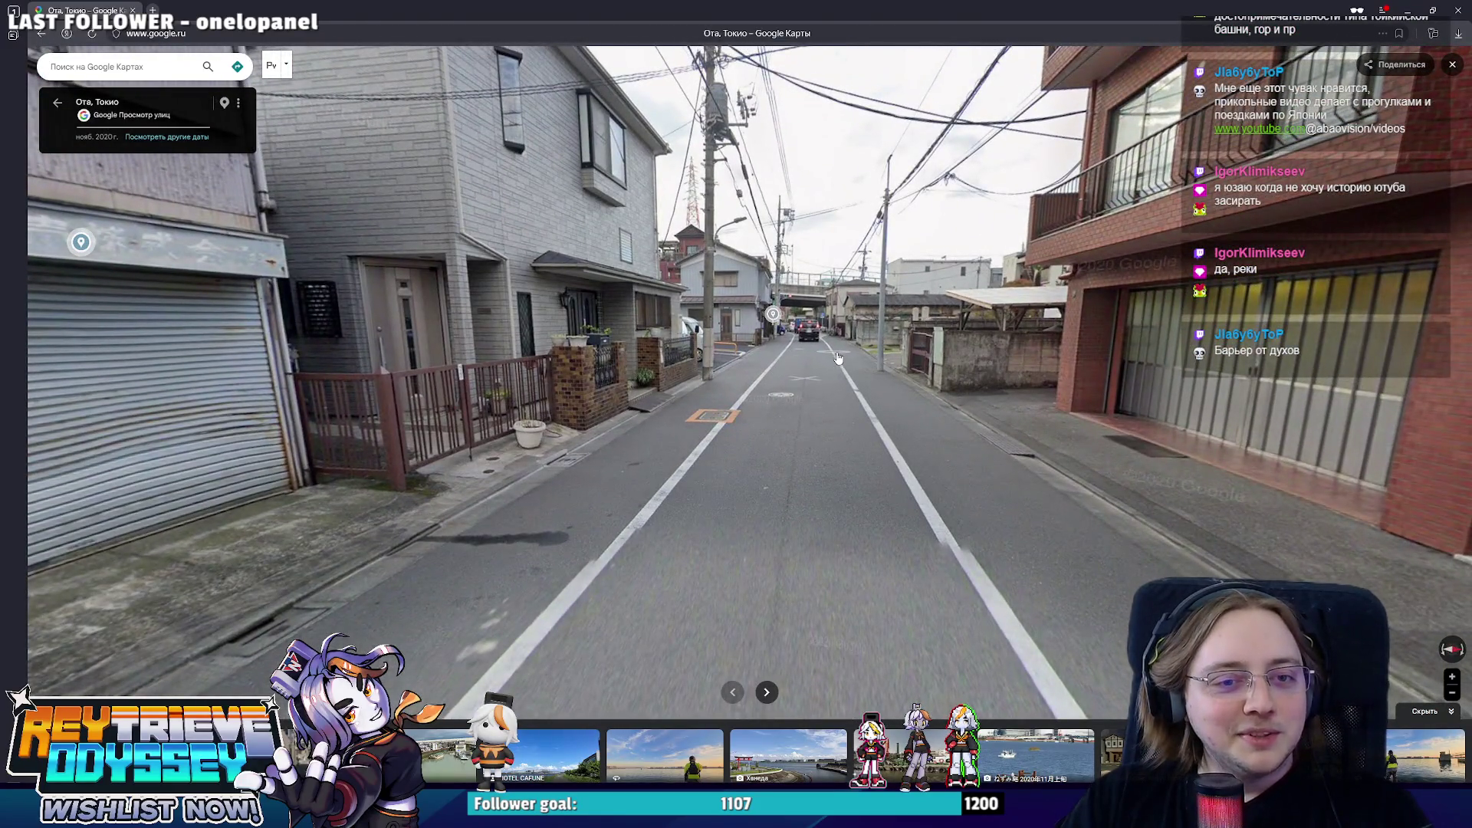
pyautogui.click(835, 358)
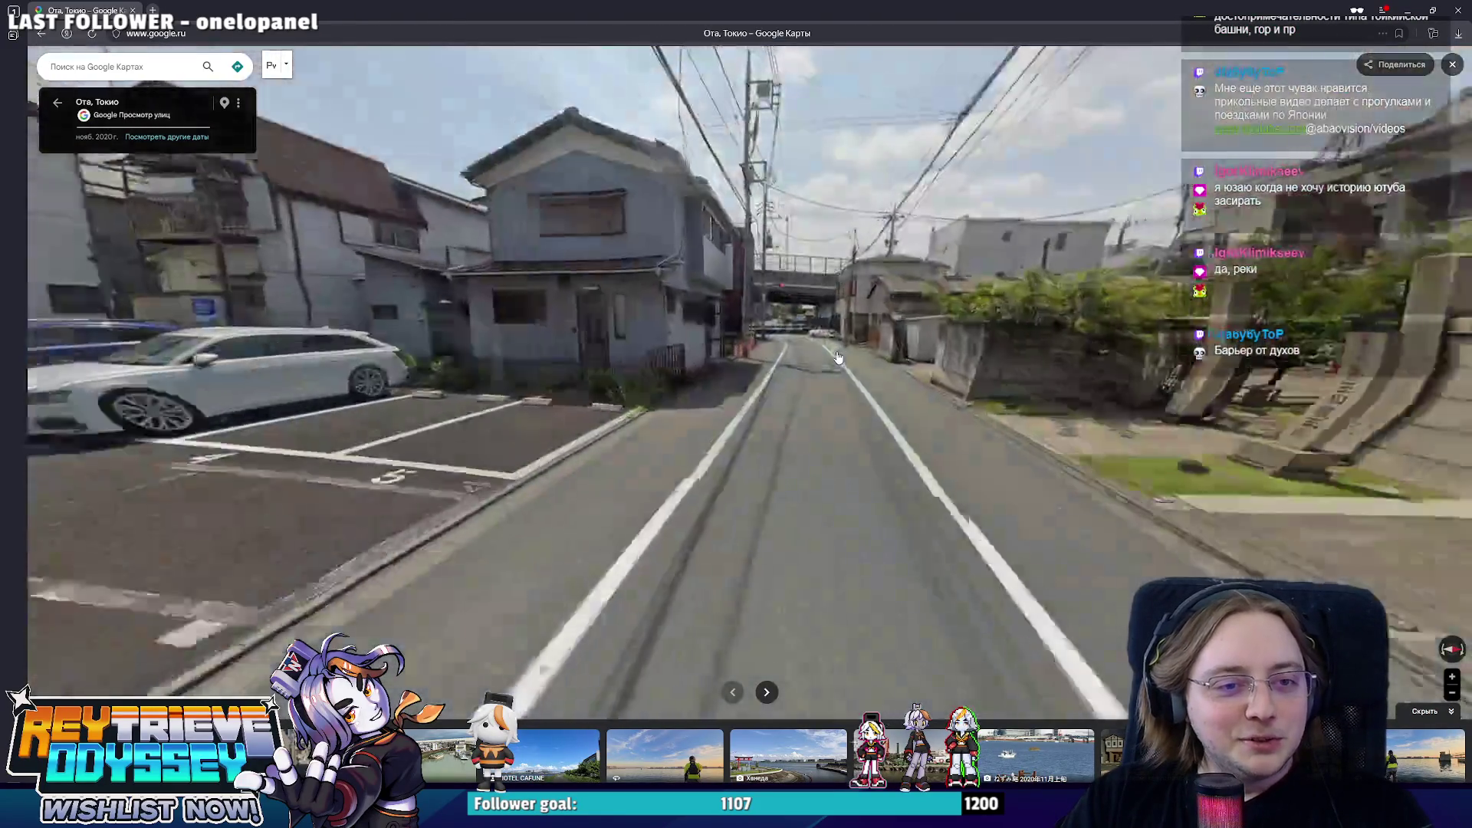
# - Look around the parking lot and red building, then move under the overpass to the crosswalk
pyautogui.press('Left')
pyautogui.press('Left')
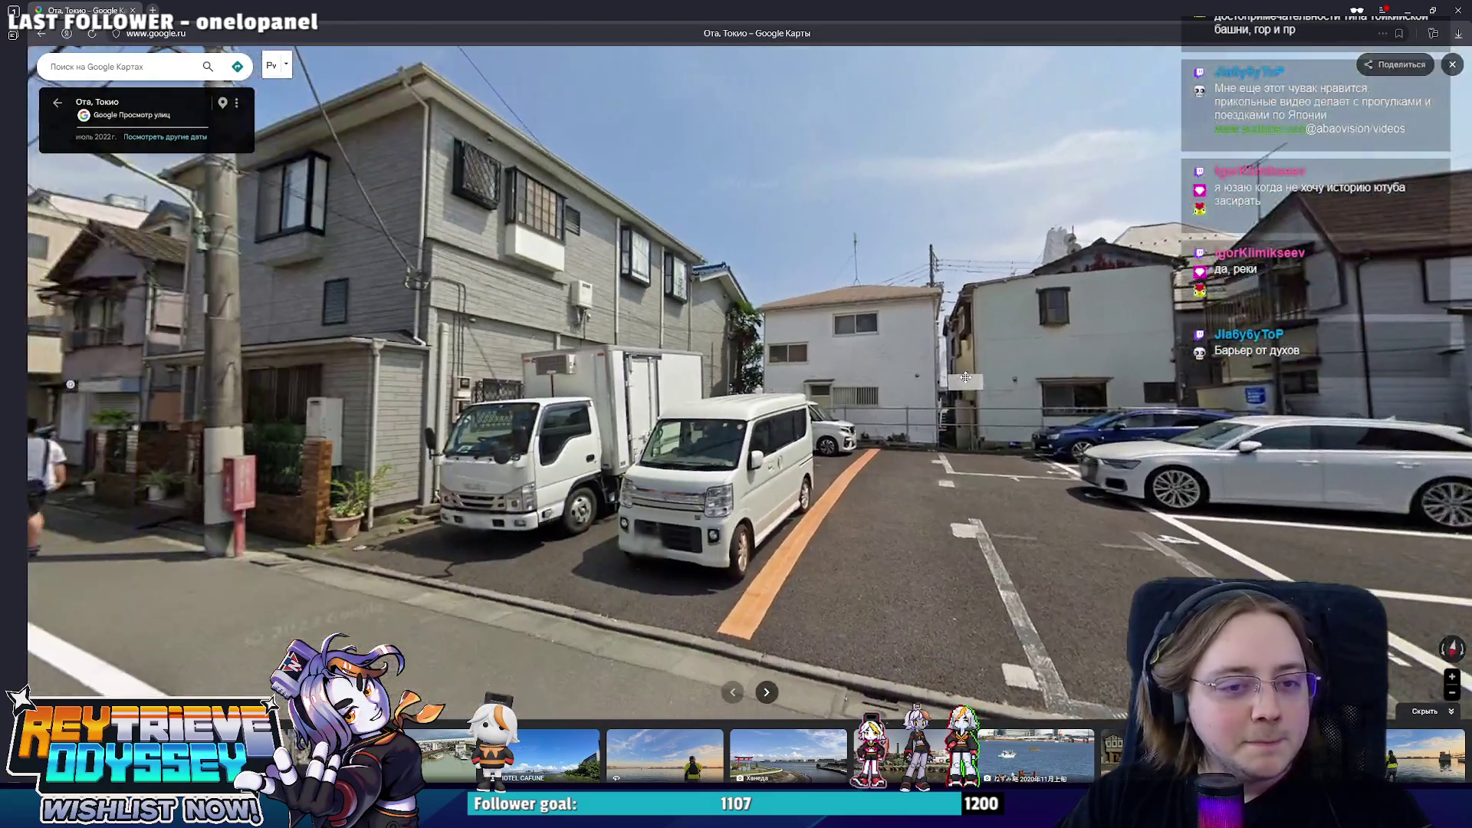
pyautogui.moveTo(964, 377); pyautogui.dragTo(1062, 363)
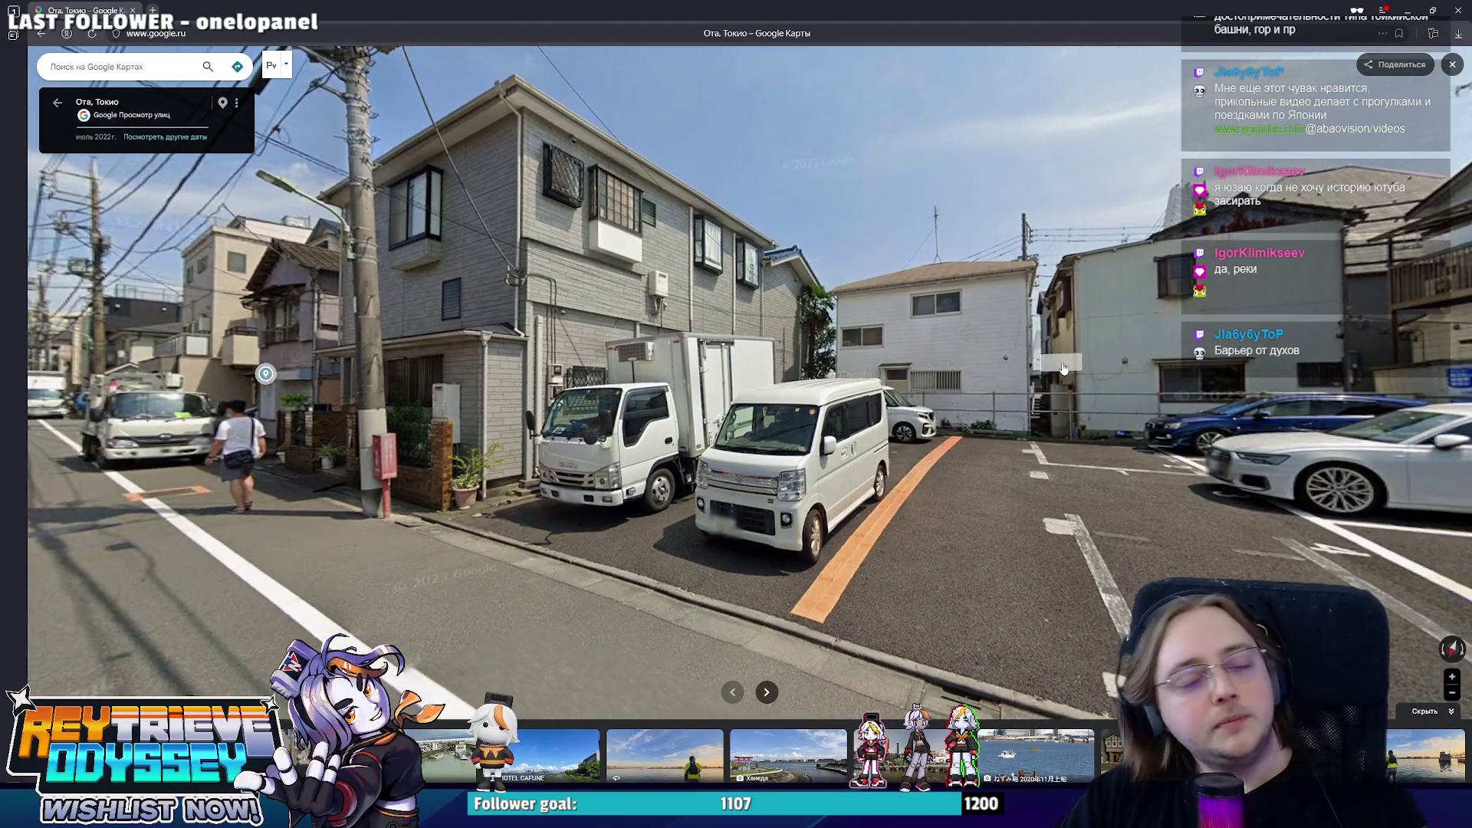
pyautogui.press('Left')
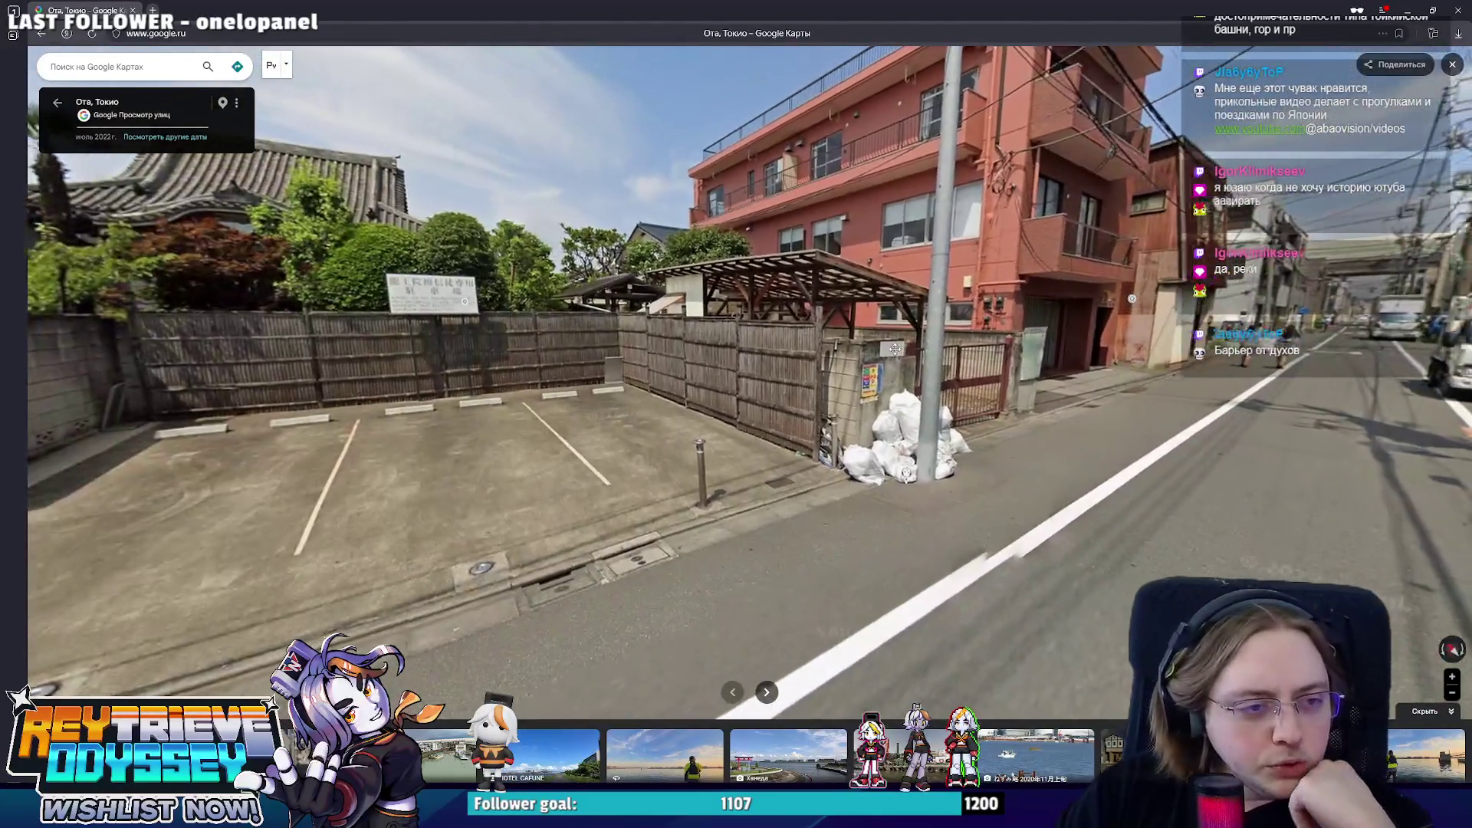
pyautogui.press('Right')
pyautogui.press('Up')
pyautogui.press('Right')
pyautogui.press('Right')
pyautogui.click(801, 383)
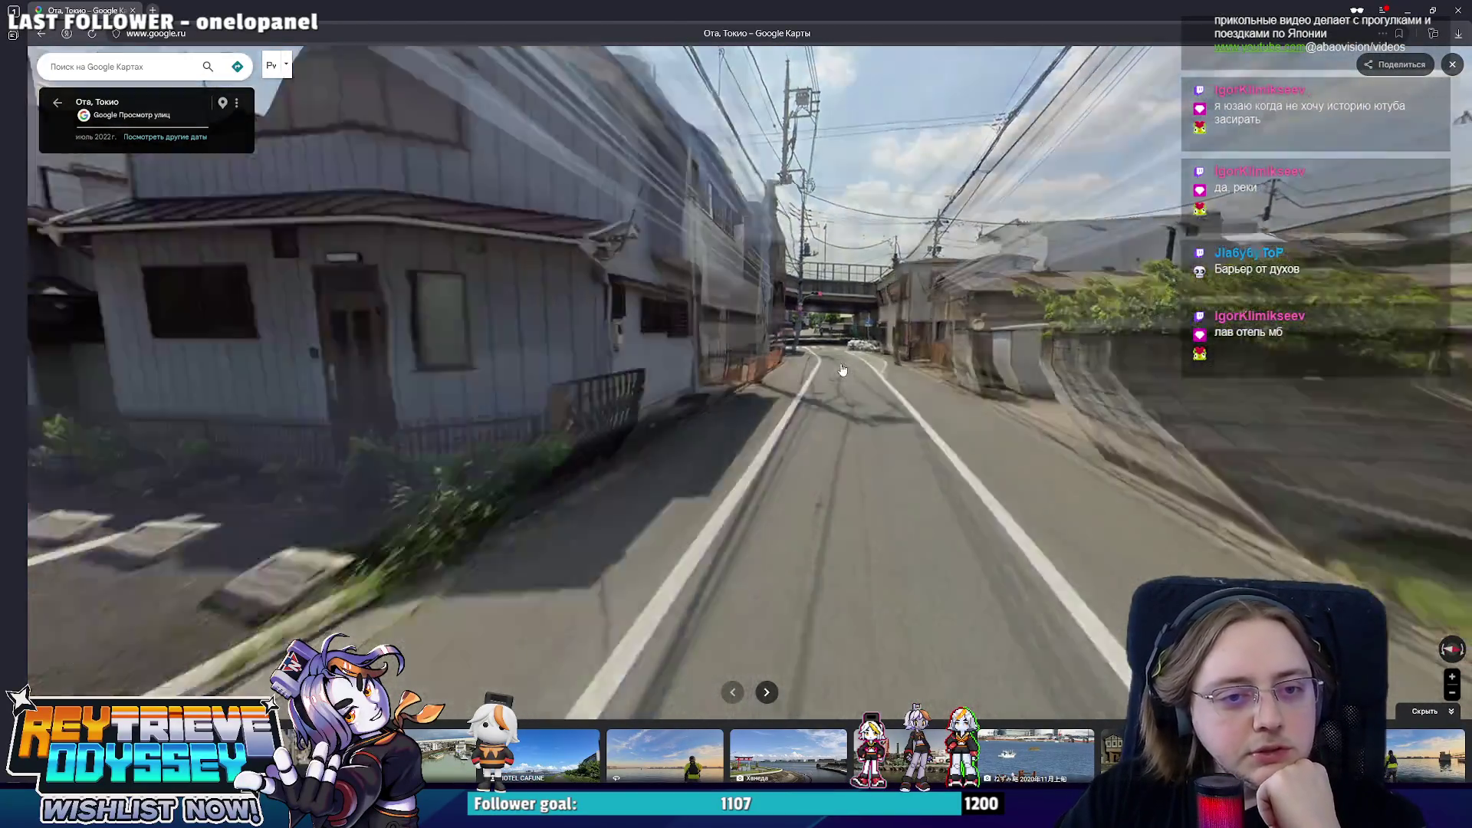
pyautogui.click(808, 389)
pyautogui.press('Left')
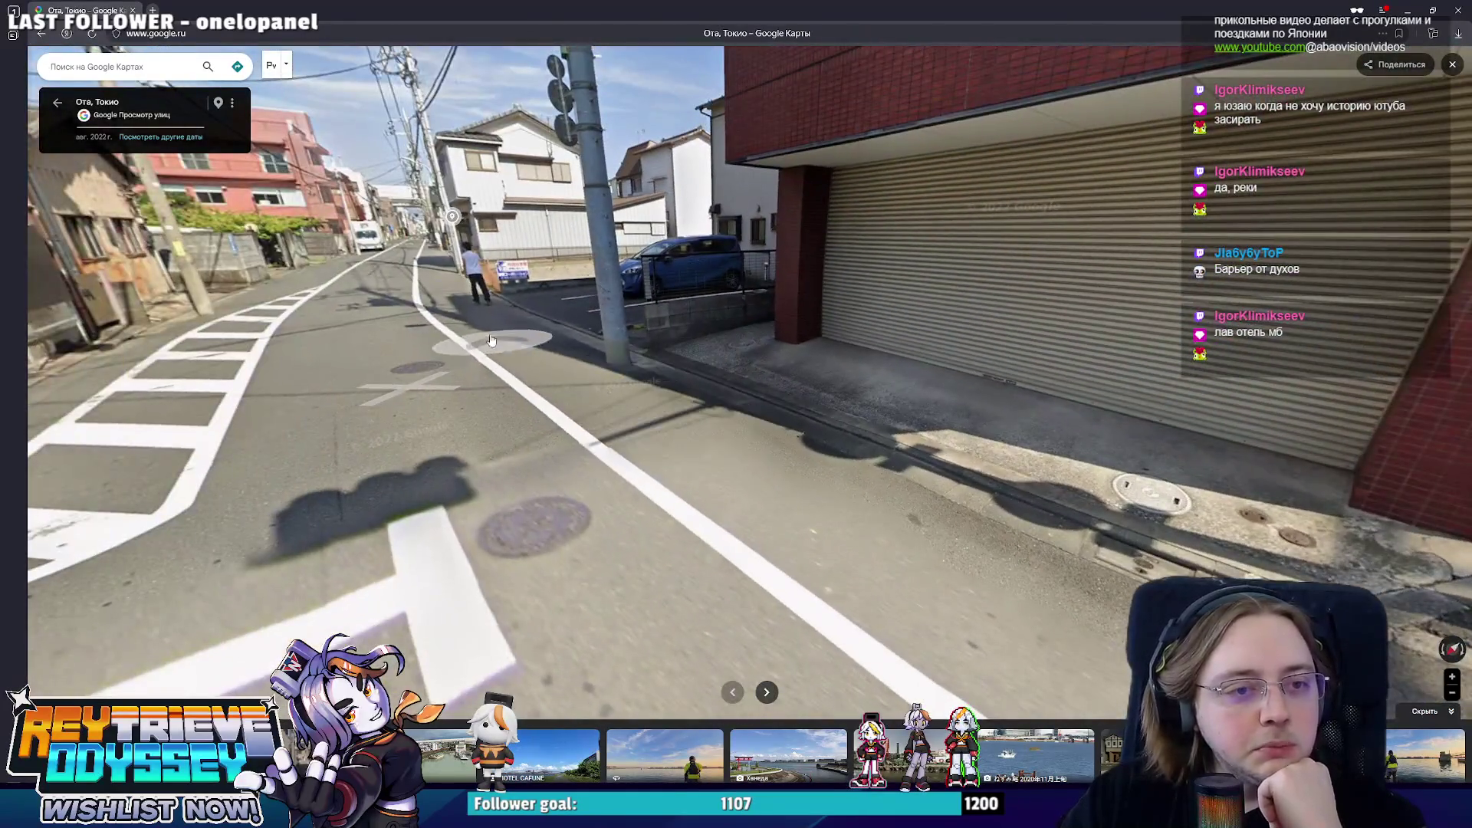
pyautogui.press('Right')
pyautogui.click(676, 414)
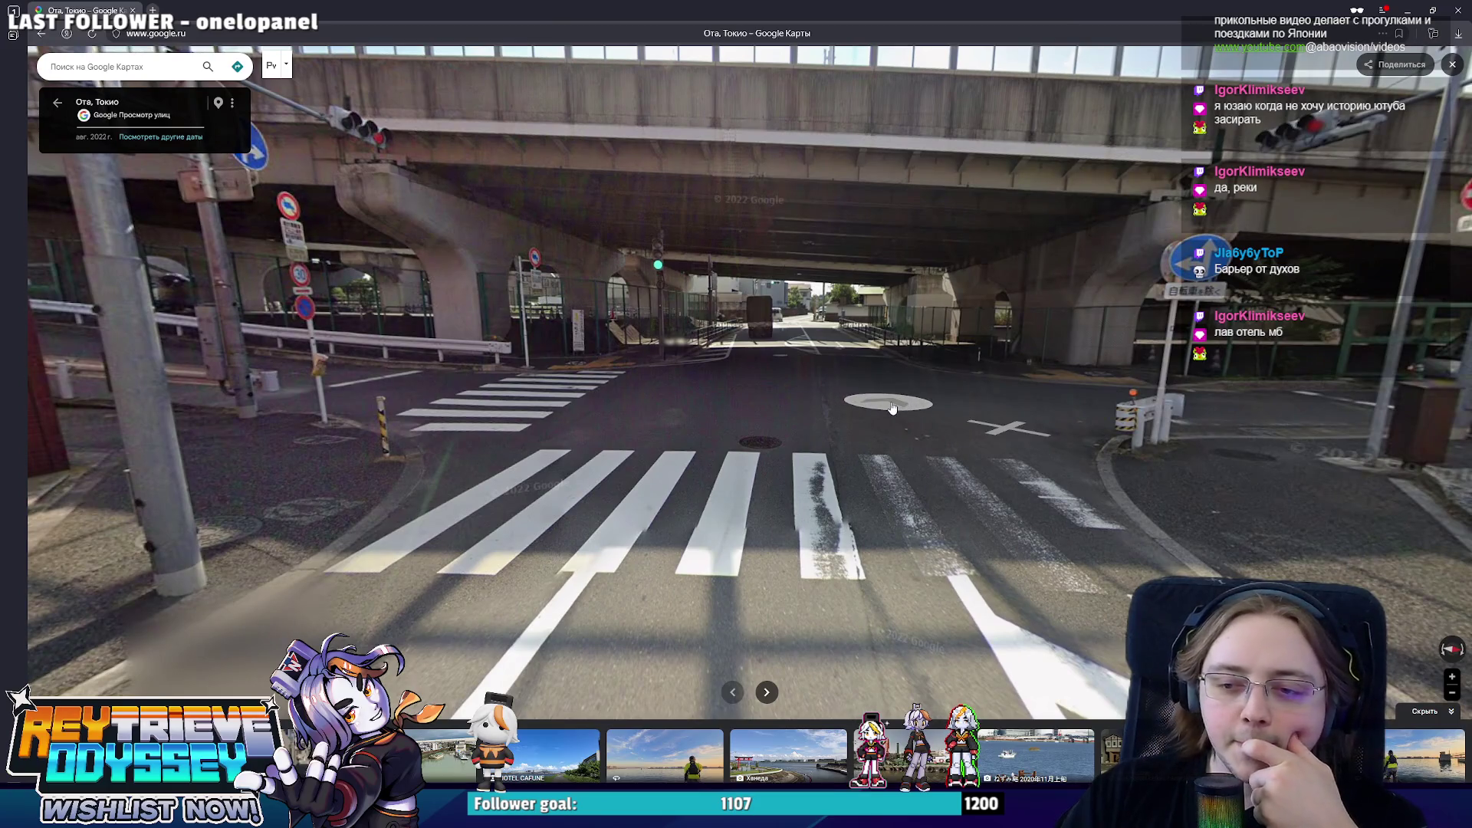
pyautogui.click(891, 409)
pyautogui.press('Right')
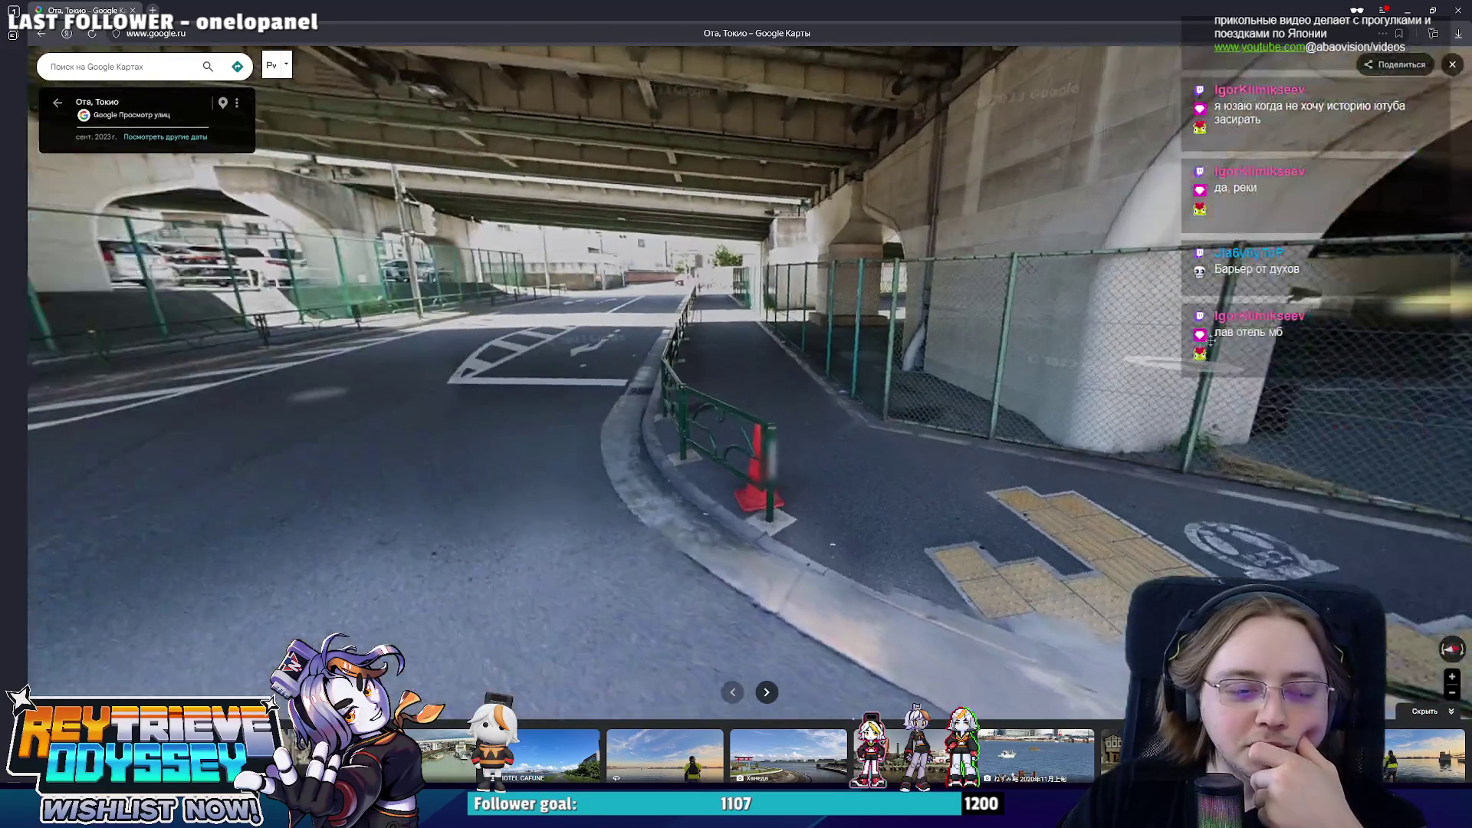
pyautogui.press('Left')
pyautogui.press('Left')
pyautogui.press('Left')
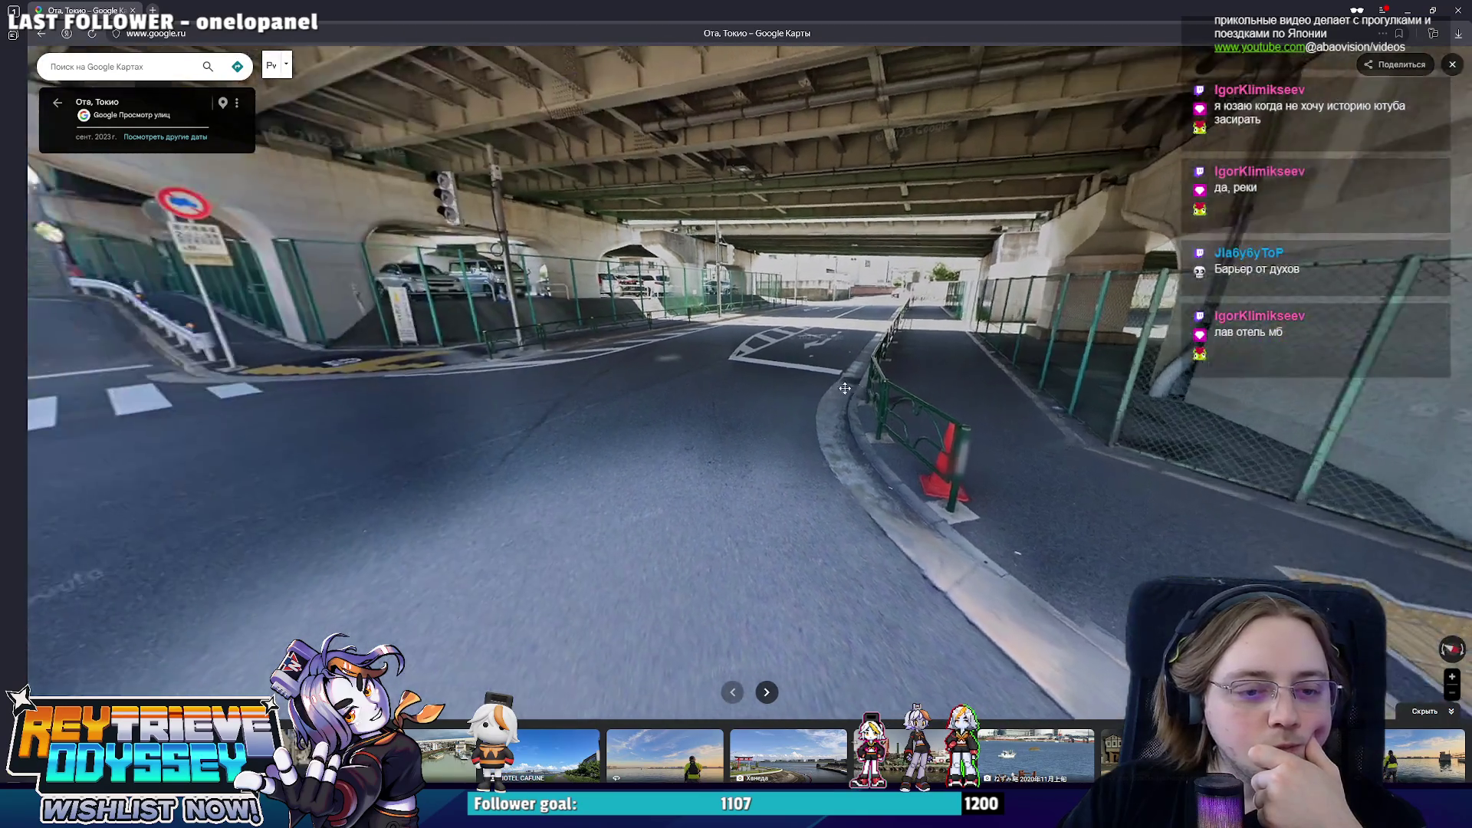
# - Follow the arrow-marked road past the parked cars to the crosswalk by the blue house
pyautogui.click(1156, 410)
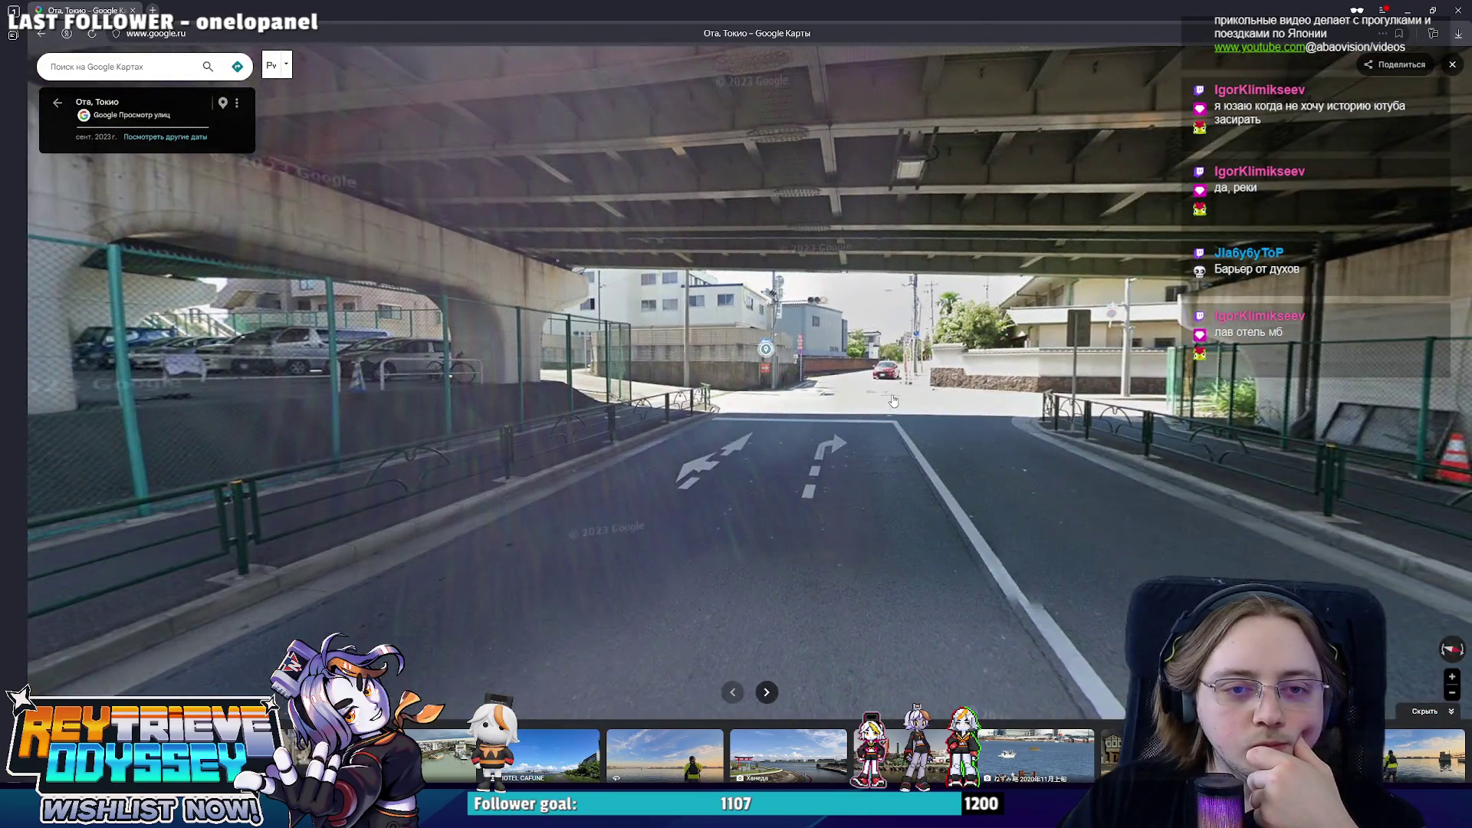
pyautogui.click(893, 400)
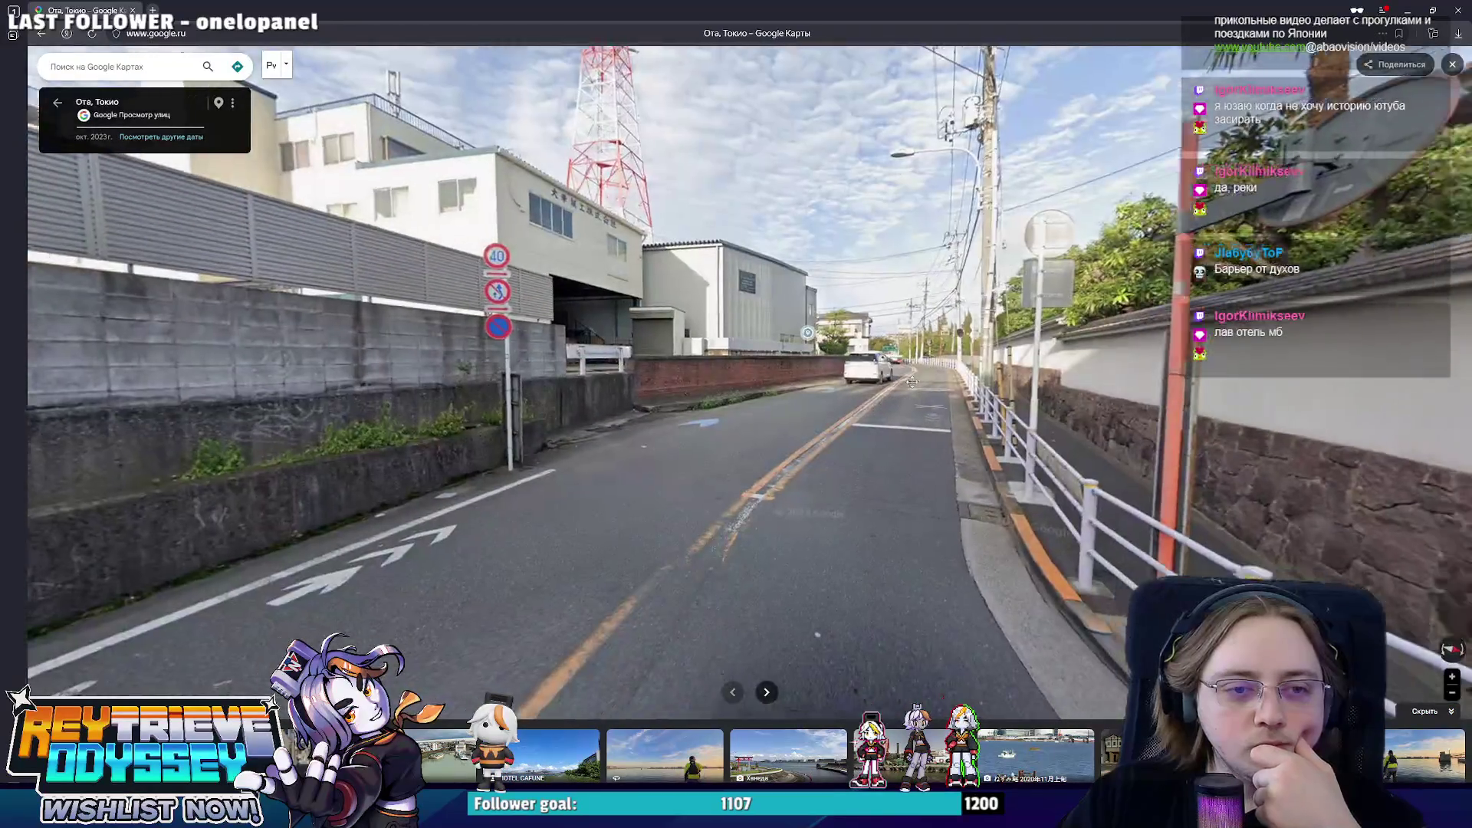
pyautogui.press('Right')
pyautogui.press('Right')
pyautogui.moveTo(694, 429); pyautogui.dragTo(1155, 435)
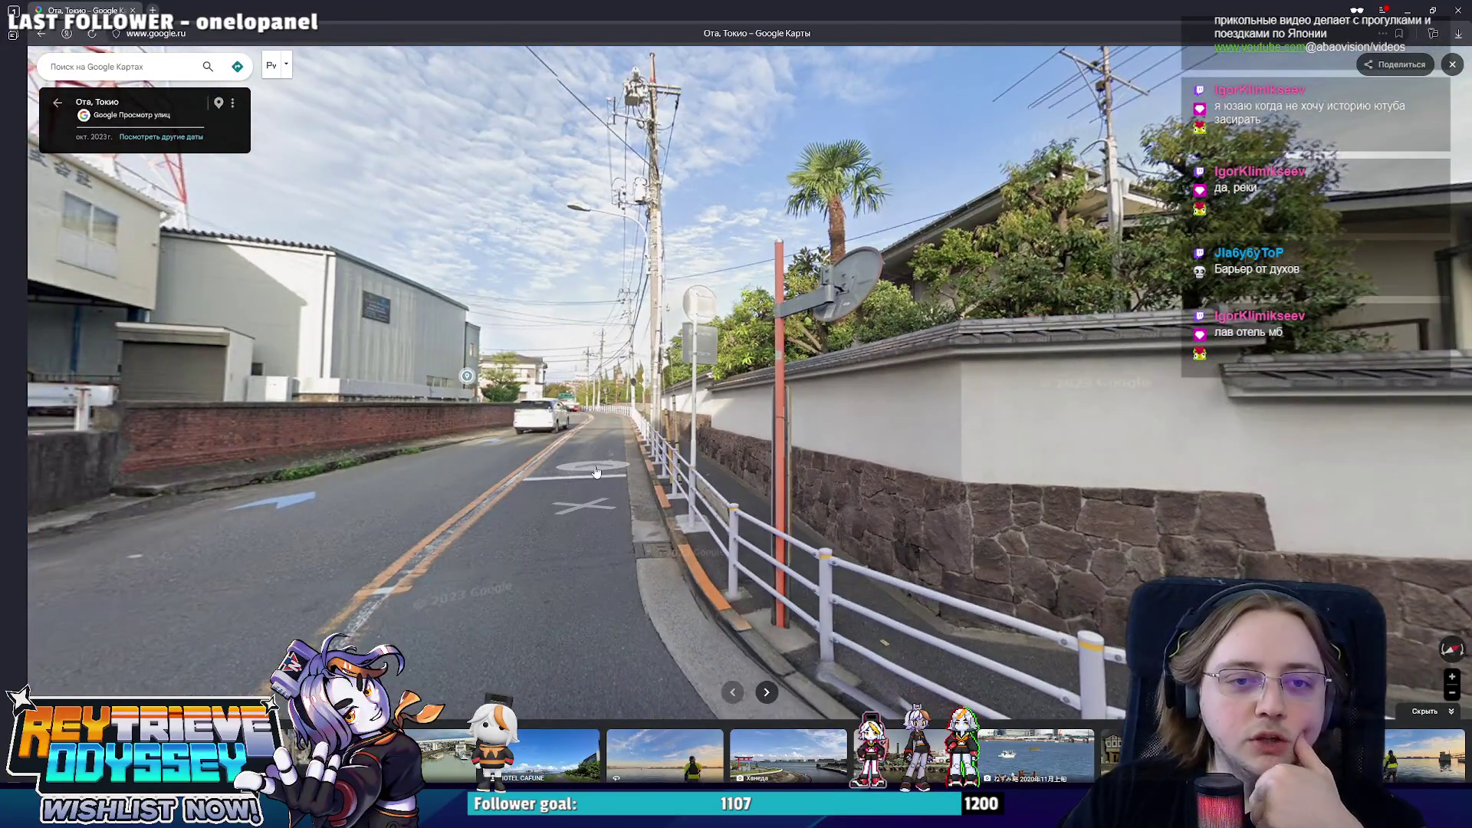
pyautogui.click(597, 472)
pyautogui.click(626, 452)
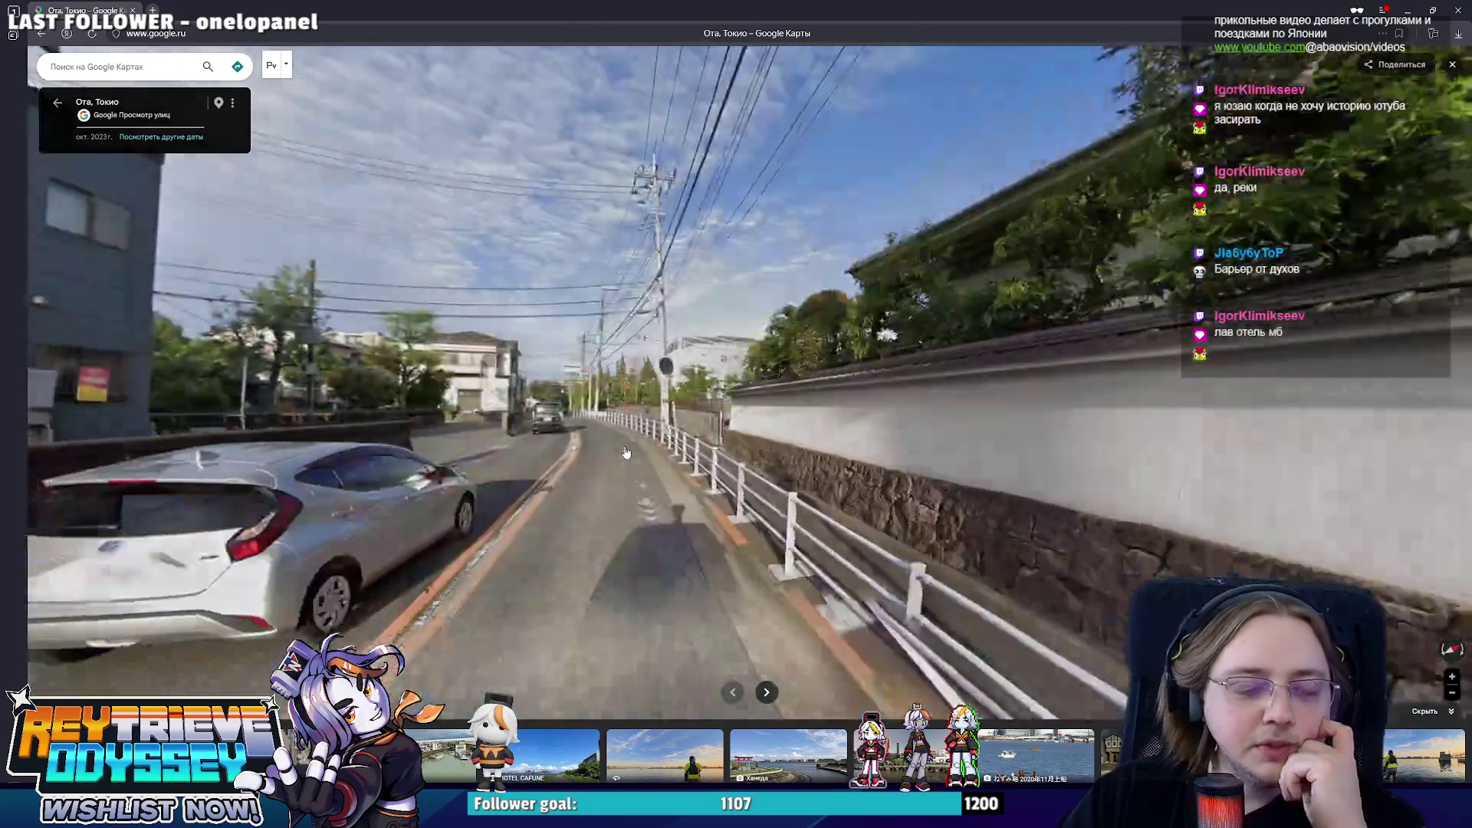
pyautogui.click(792, 474)
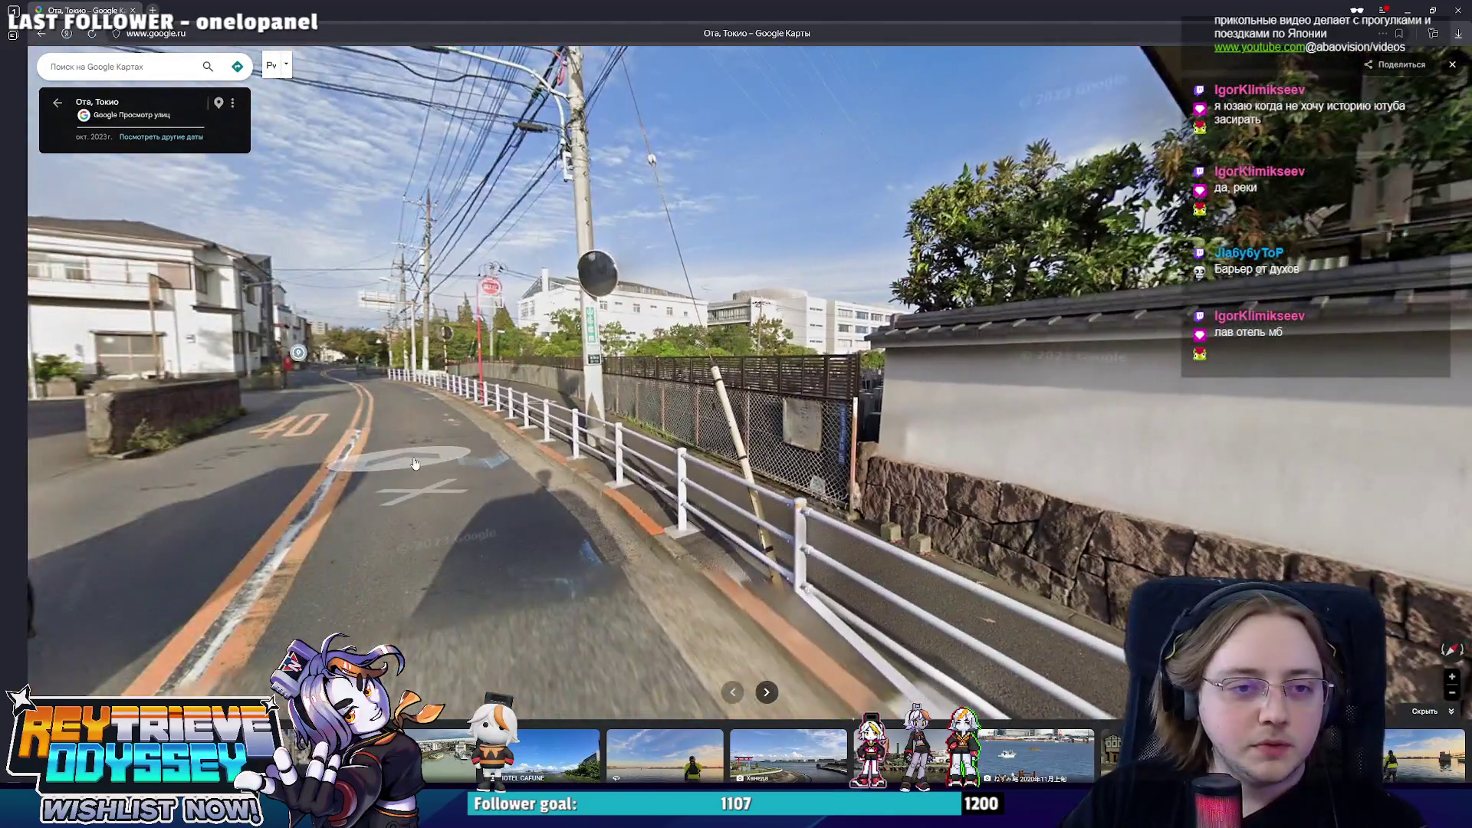
pyautogui.click(773, 440)
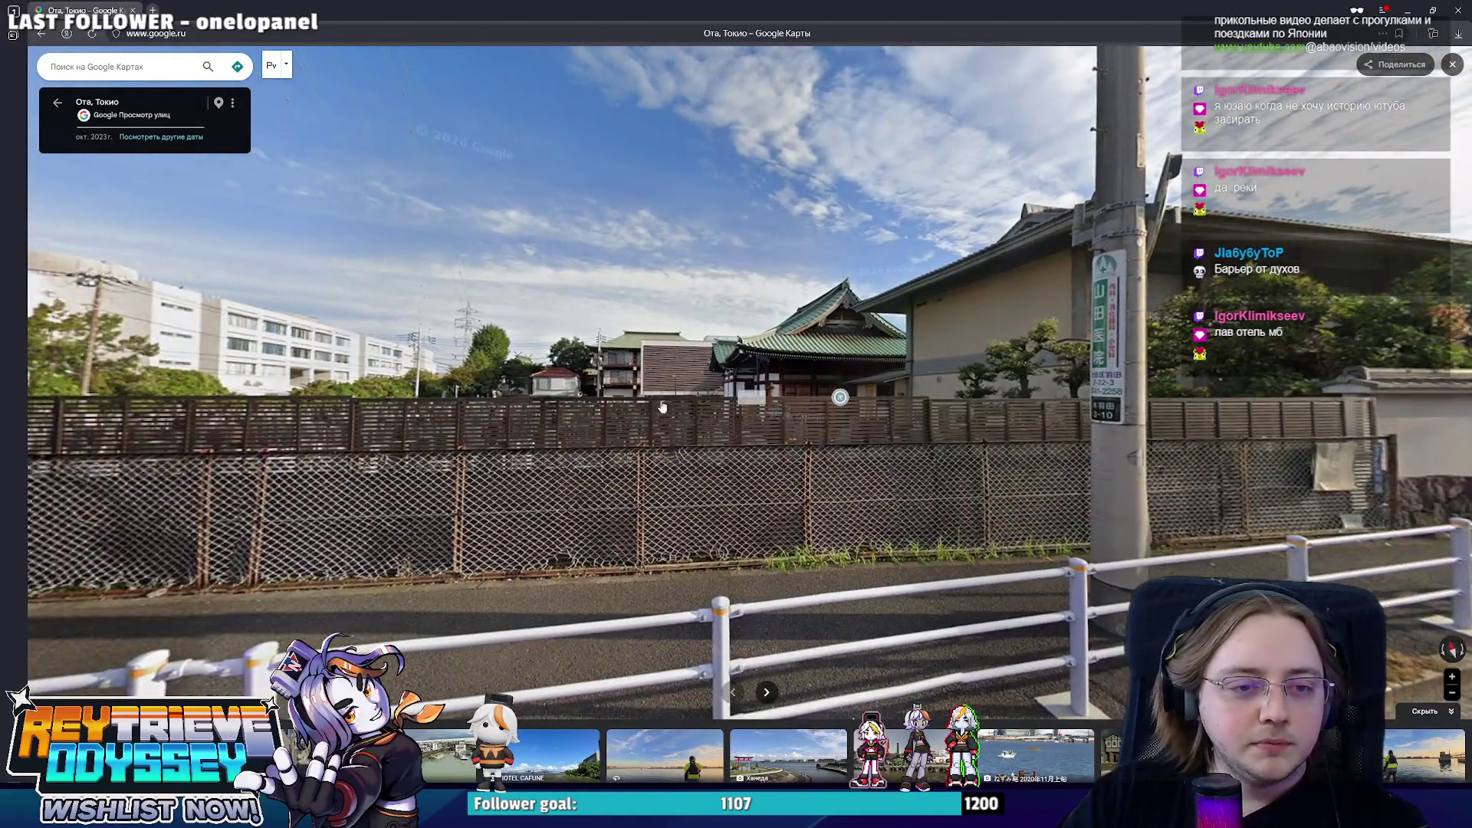
pyautogui.moveTo(663, 408); pyautogui.dragTo(622, 359)
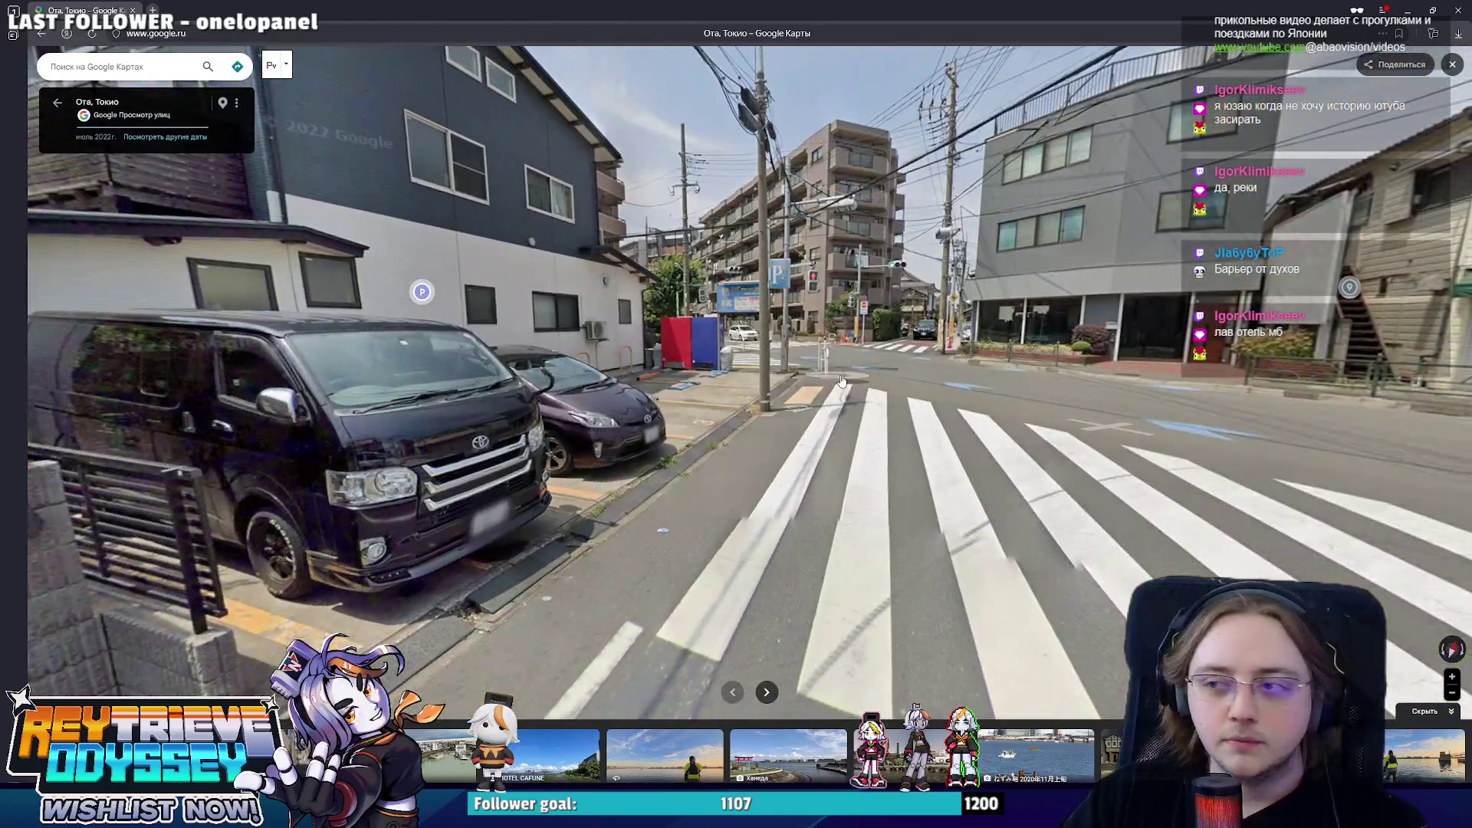
pyautogui.click(684, 379)
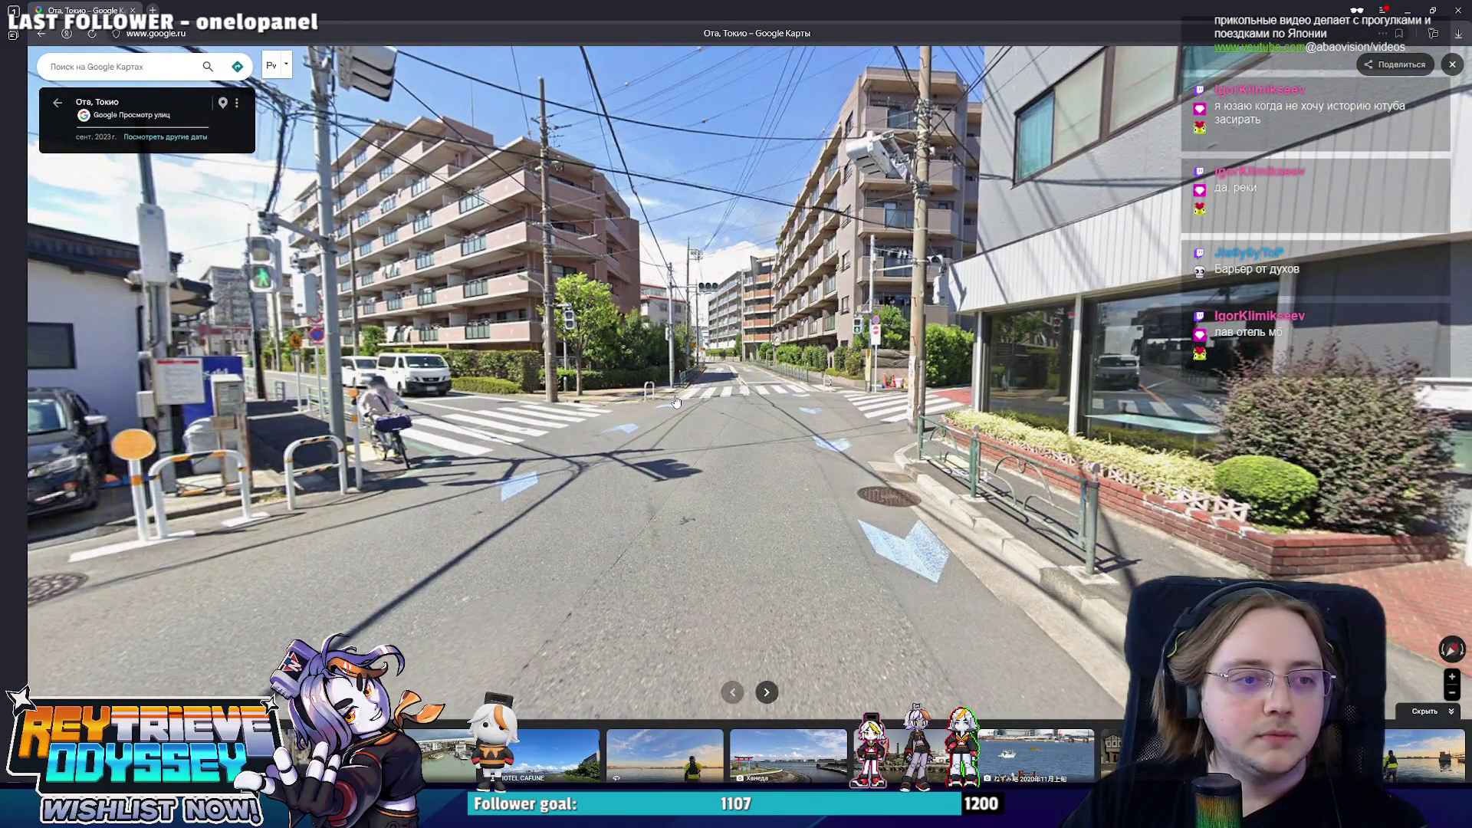
pyautogui.click(677, 402)
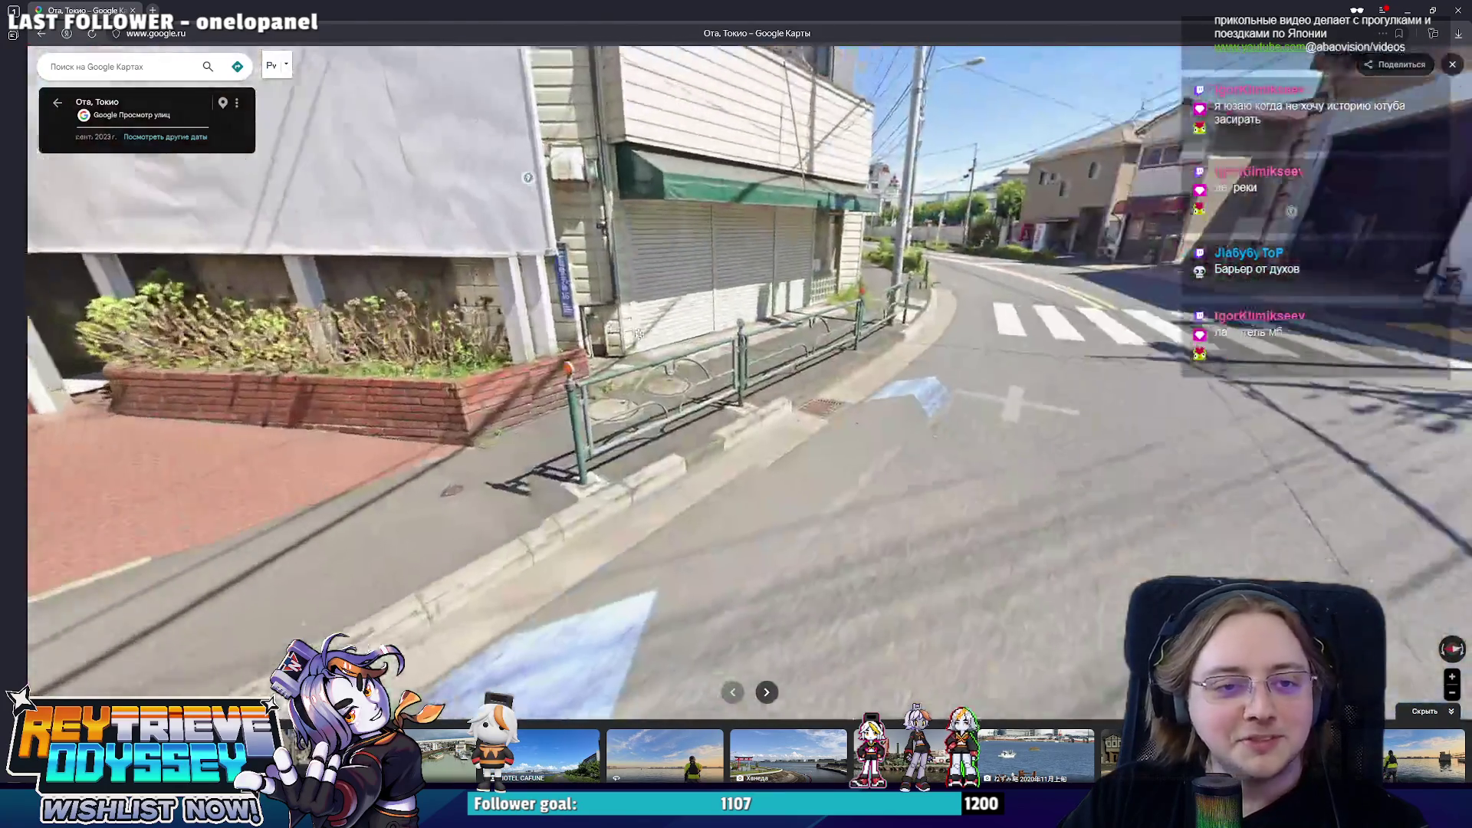
pyautogui.moveTo(936, 296)
pyautogui.mouseDown()
pyautogui.moveTo(1208, 447)
pyautogui.moveTo(1106, 429)
pyautogui.mouseUp()
pyautogui.click(1208, 447)
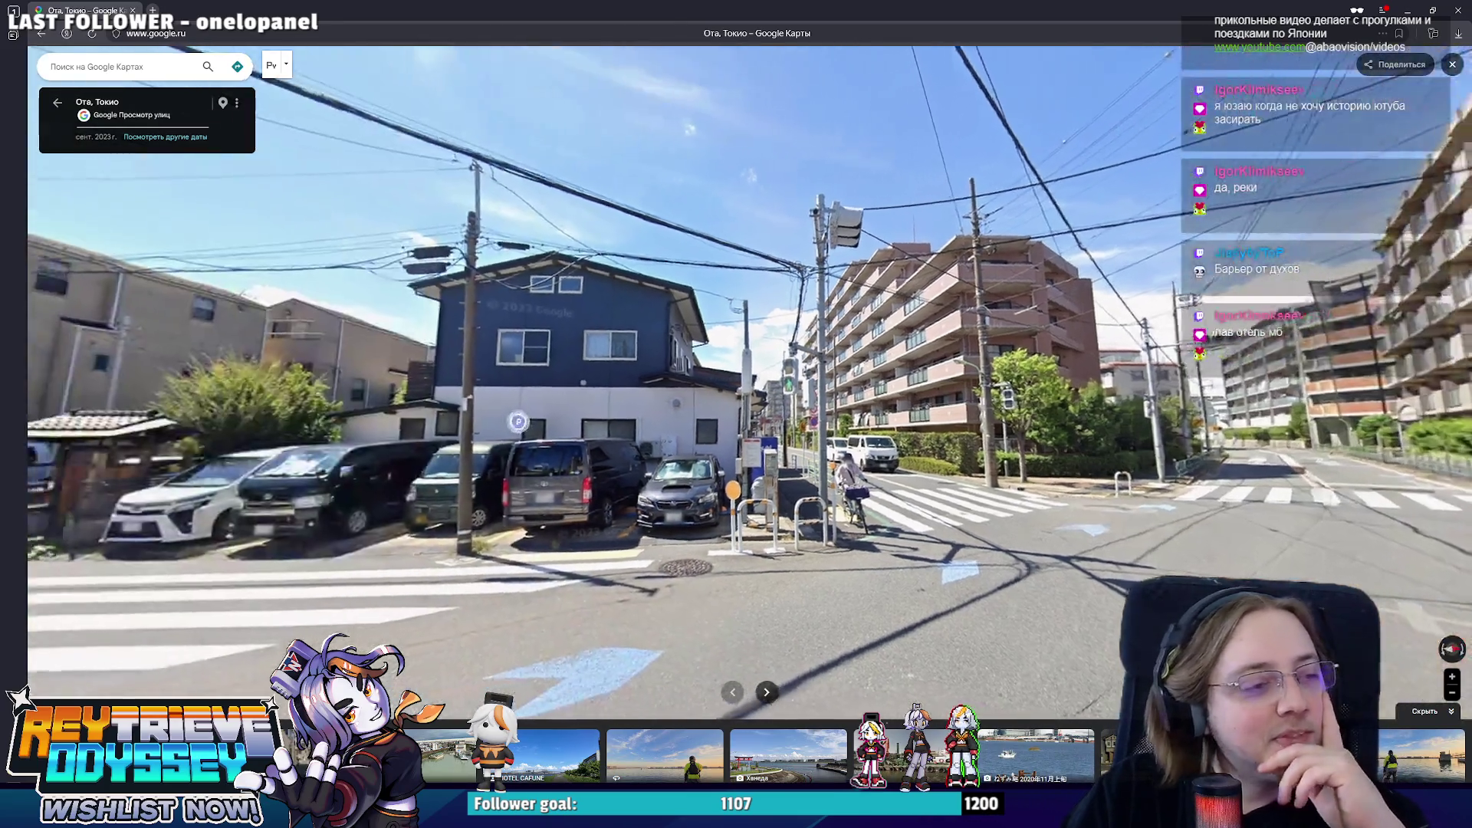
pyautogui.press('Right')
pyautogui.press('Right')
pyautogui.press('Right')
pyautogui.press('Right')
pyautogui.press('Right')
pyautogui.press('Right')
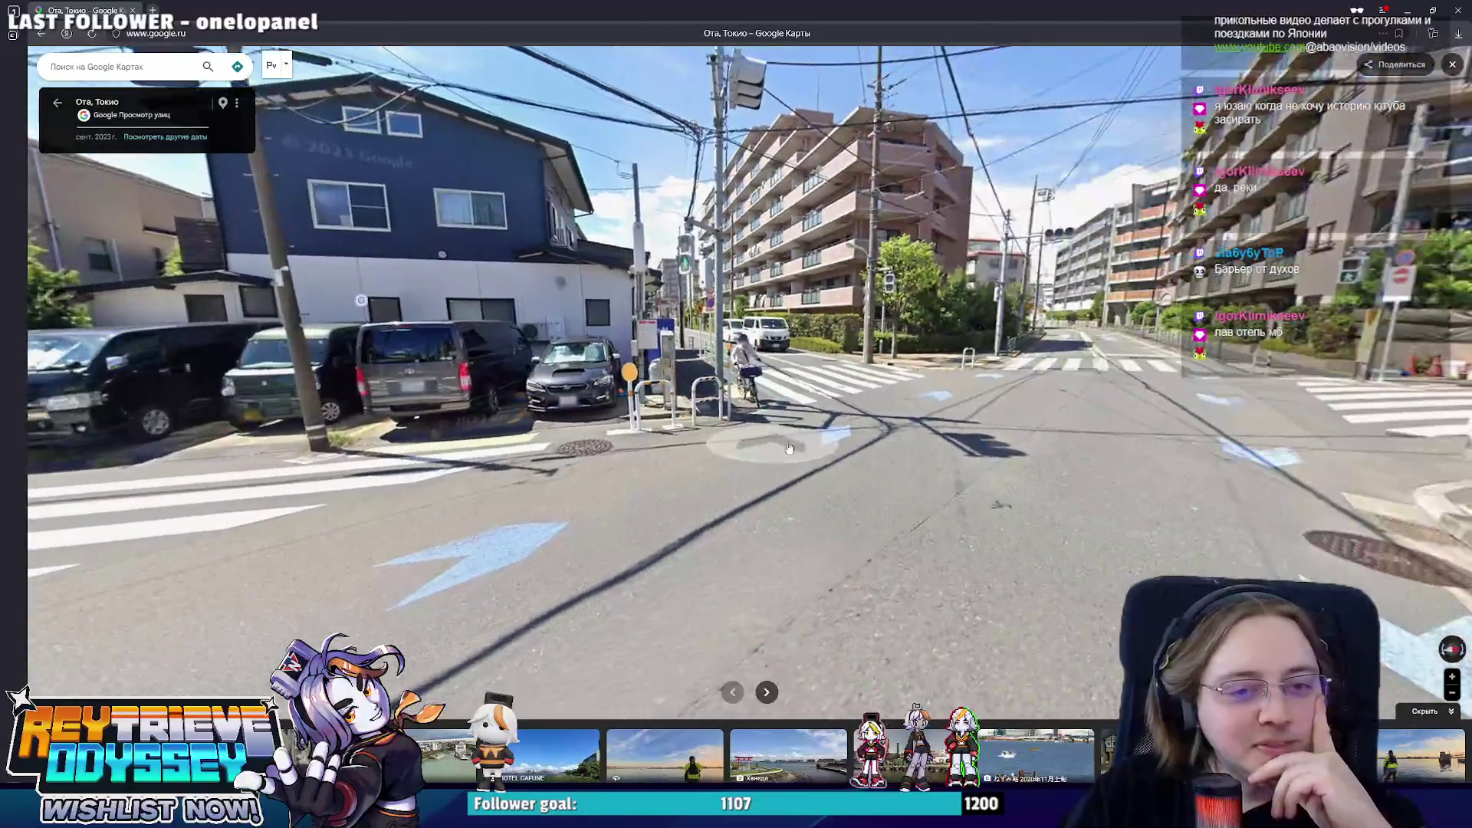
# - Continue past the crossings toward the apartment buildings and jump far down the wide road
pyautogui.click(840, 431)
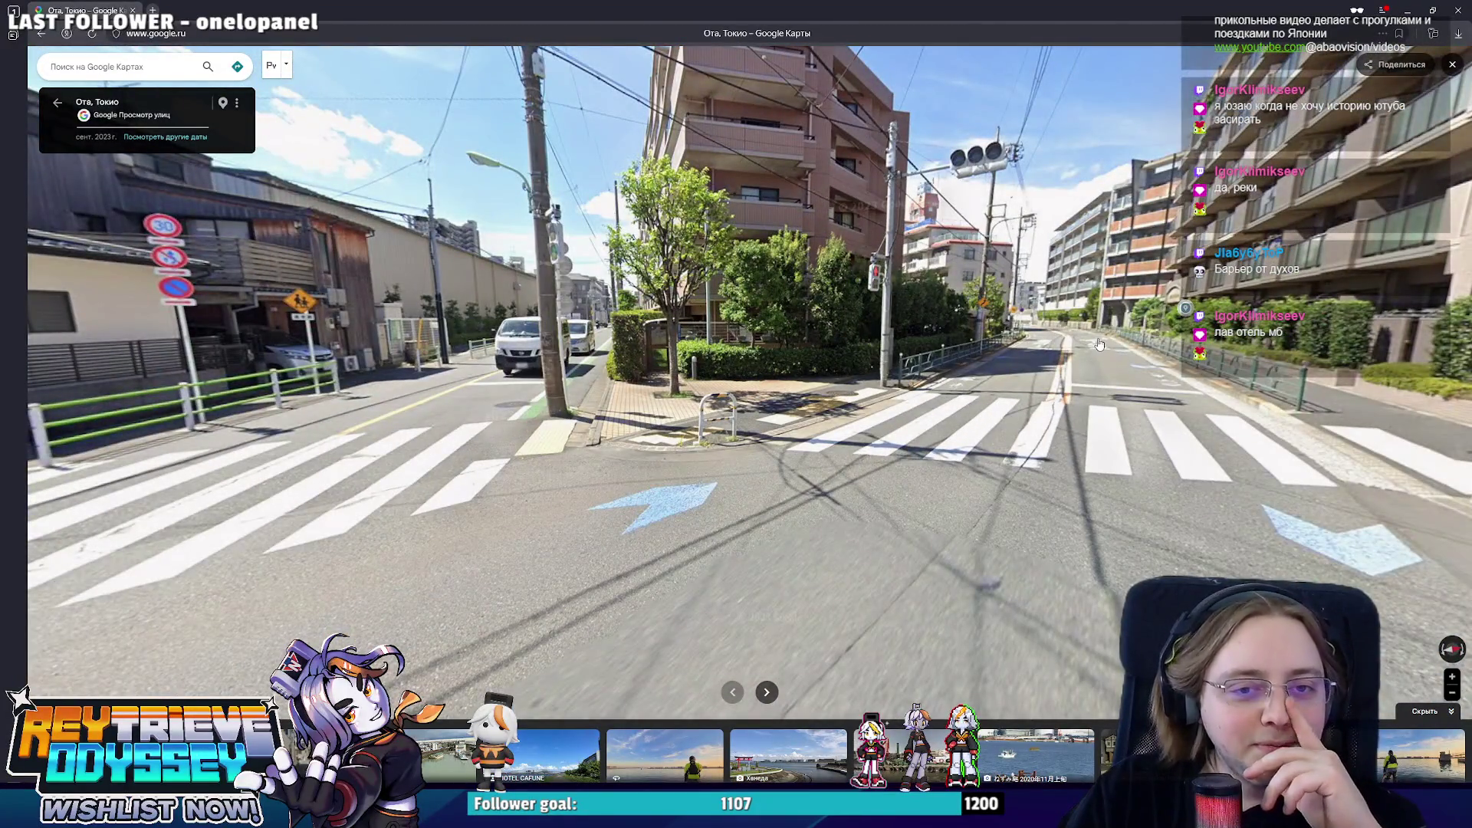
pyautogui.click(1098, 343)
pyautogui.click(1021, 342)
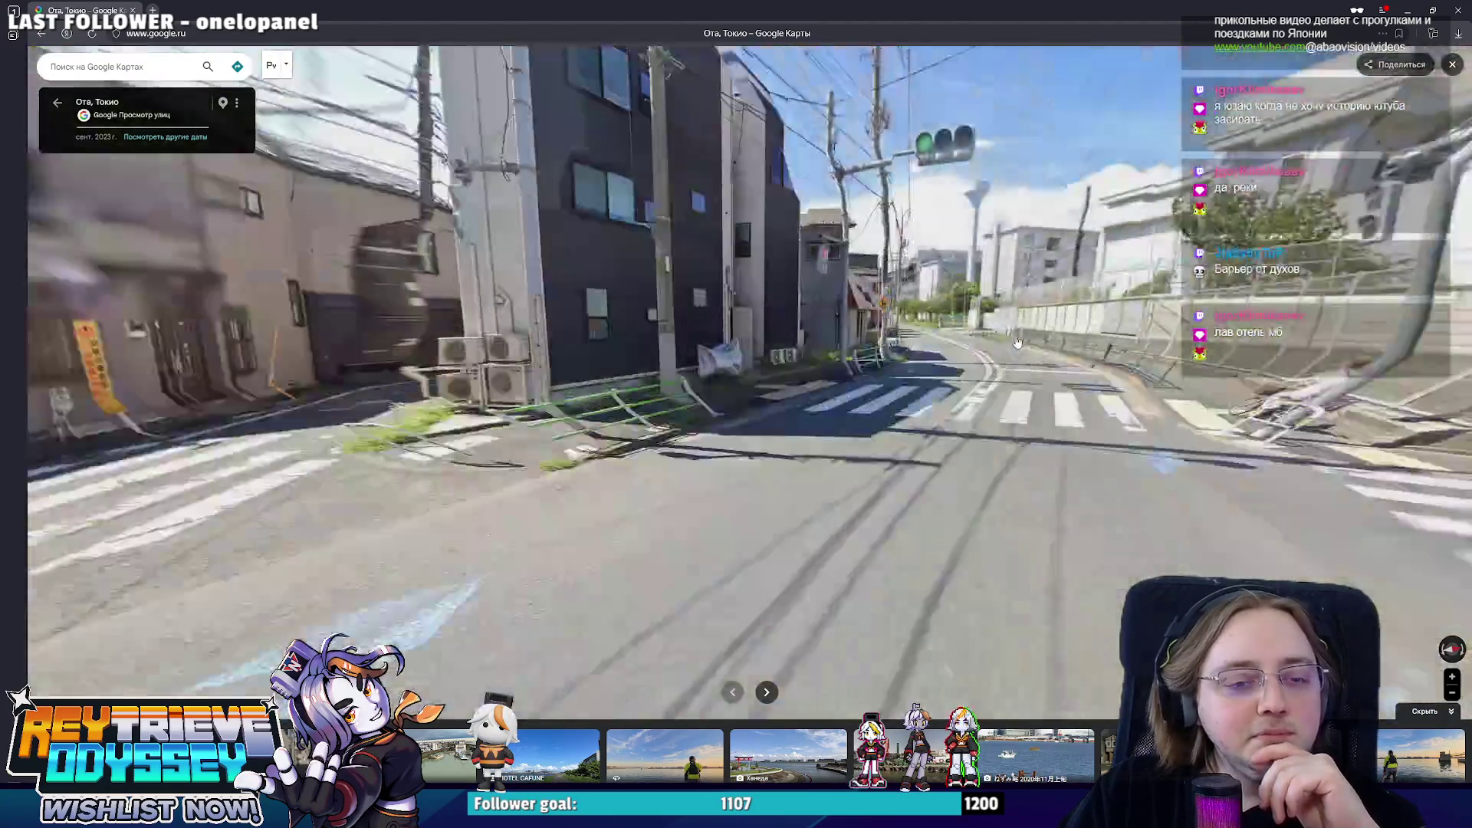
pyautogui.press('Left')
pyautogui.press('Left')
pyautogui.press('Left')
pyautogui.press('Left')
pyautogui.press('Down')
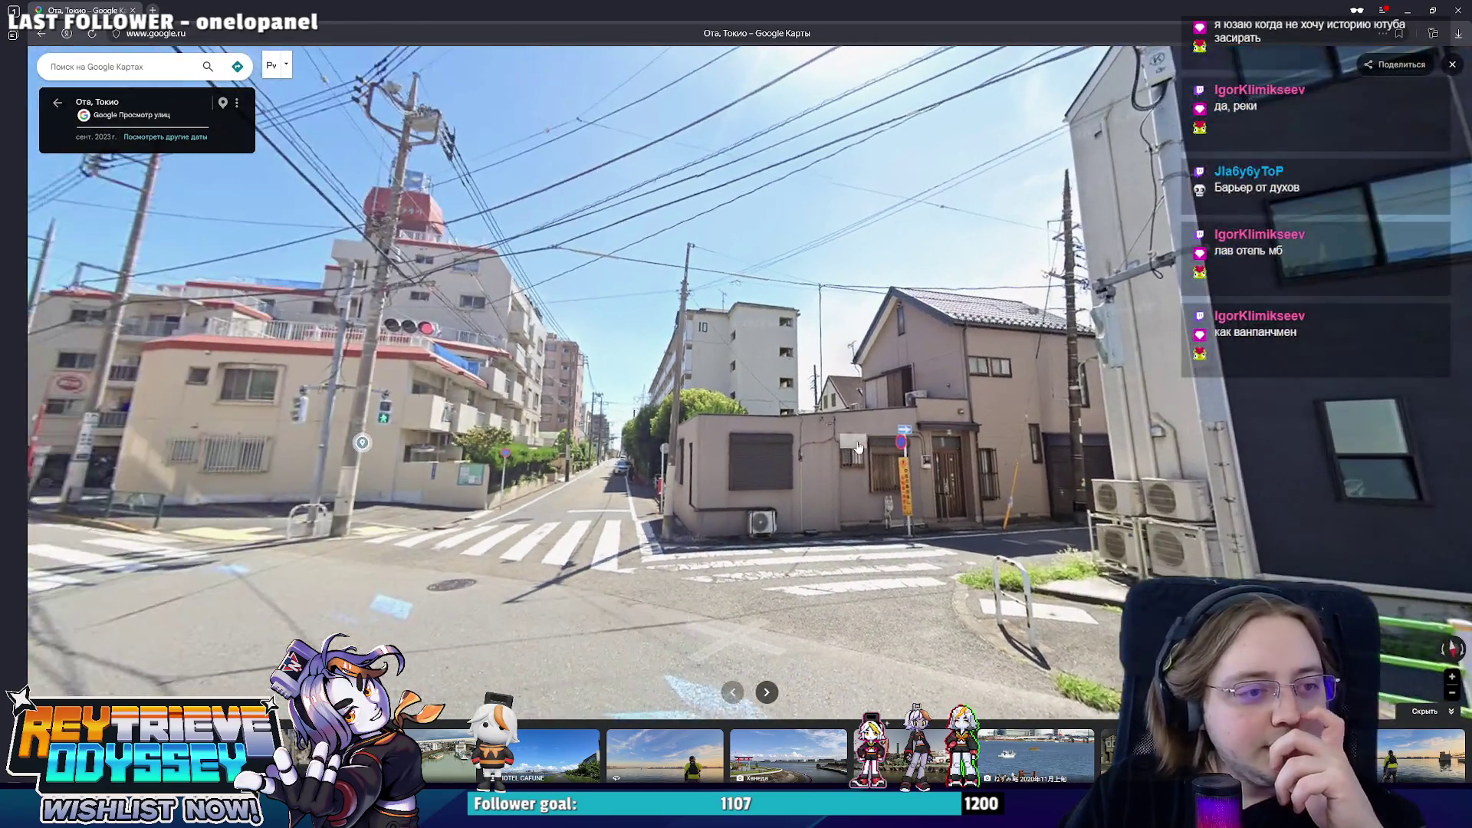
pyautogui.press('Left')
pyautogui.press('Left')
pyautogui.press('Up')
pyautogui.press('Left')
pyautogui.press('Left')
pyautogui.press('Left')
pyautogui.press('Left')
pyautogui.click(682, 516)
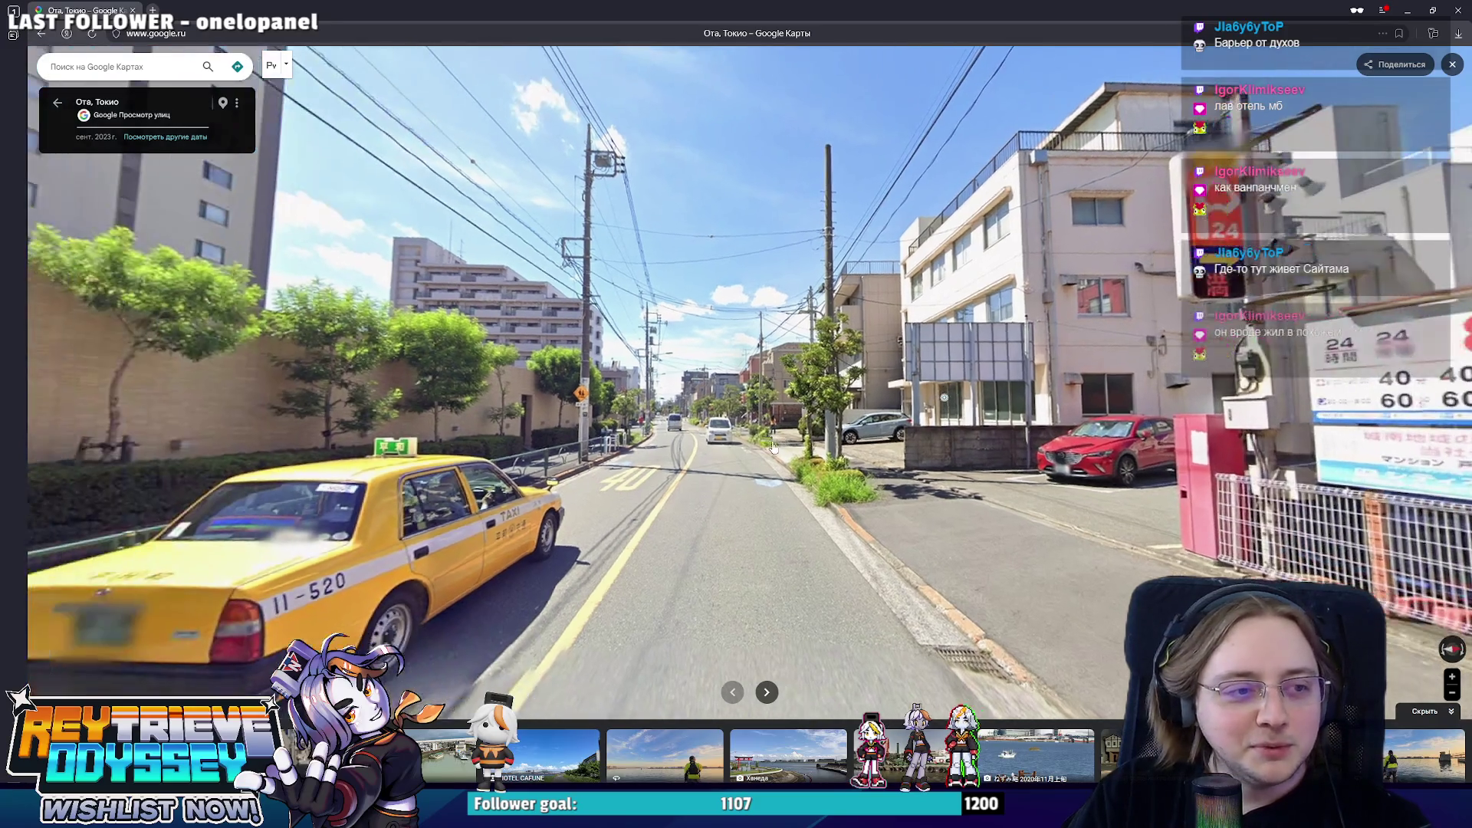
# - Advance along the wide road to the intersection and look toward the corner building
pyautogui.click(709, 444)
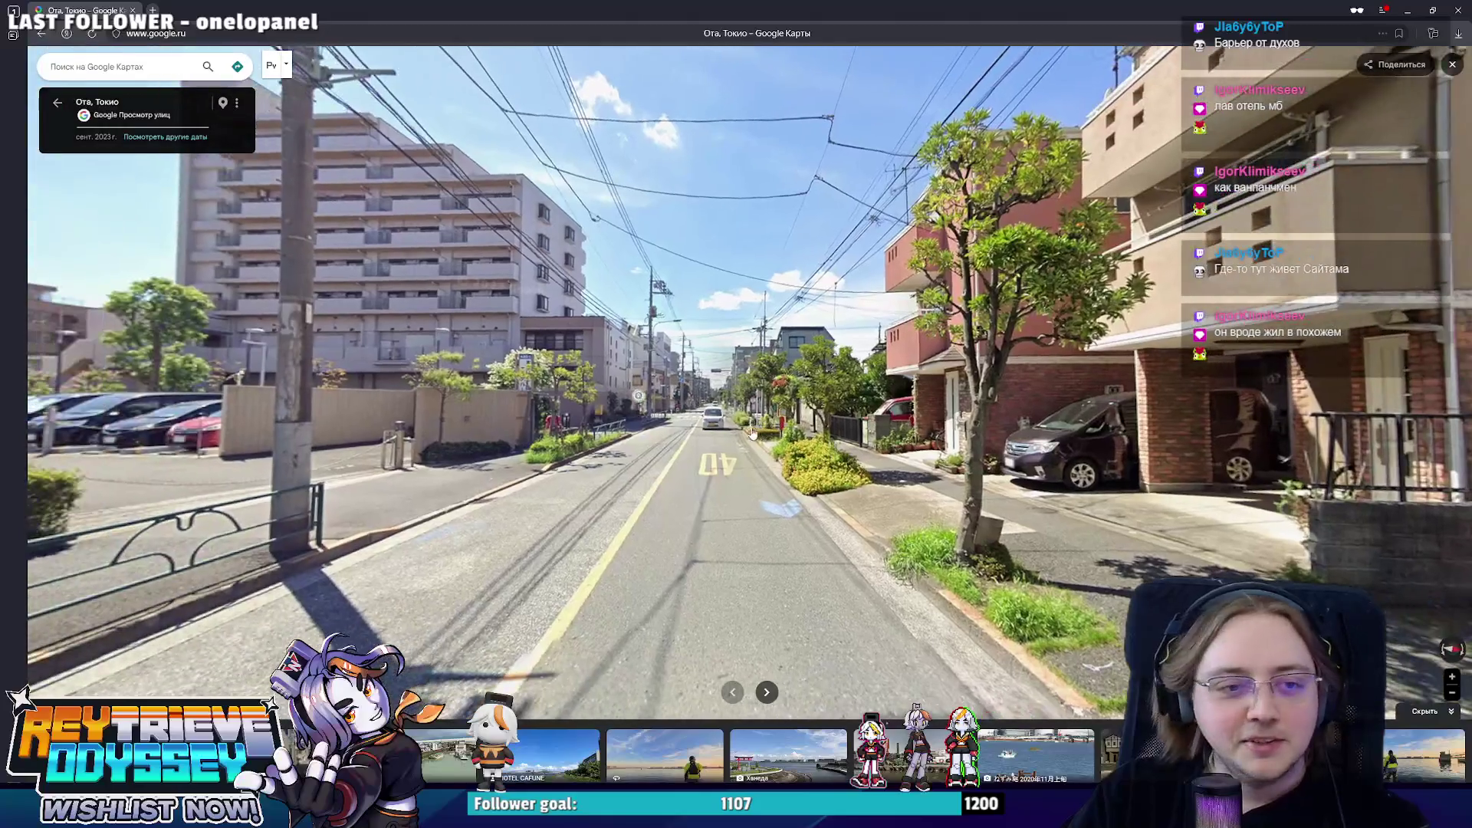
pyautogui.click(716, 436)
pyautogui.click(687, 432)
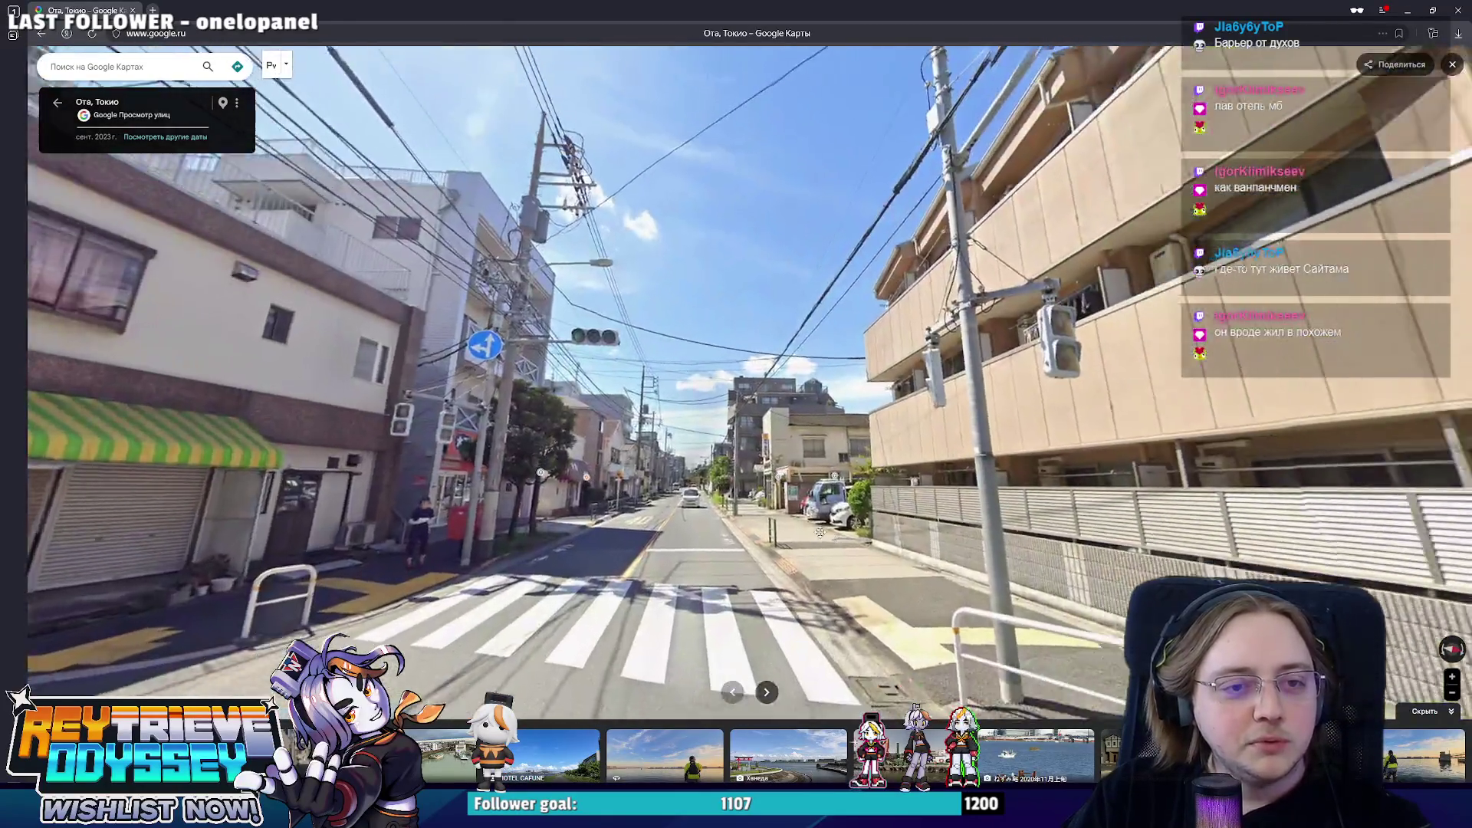
pyautogui.moveTo(943, 380)
pyautogui.mouseDown()
pyautogui.moveTo(785, 378)
pyautogui.moveTo(862, 383)
pyautogui.mouseUp()
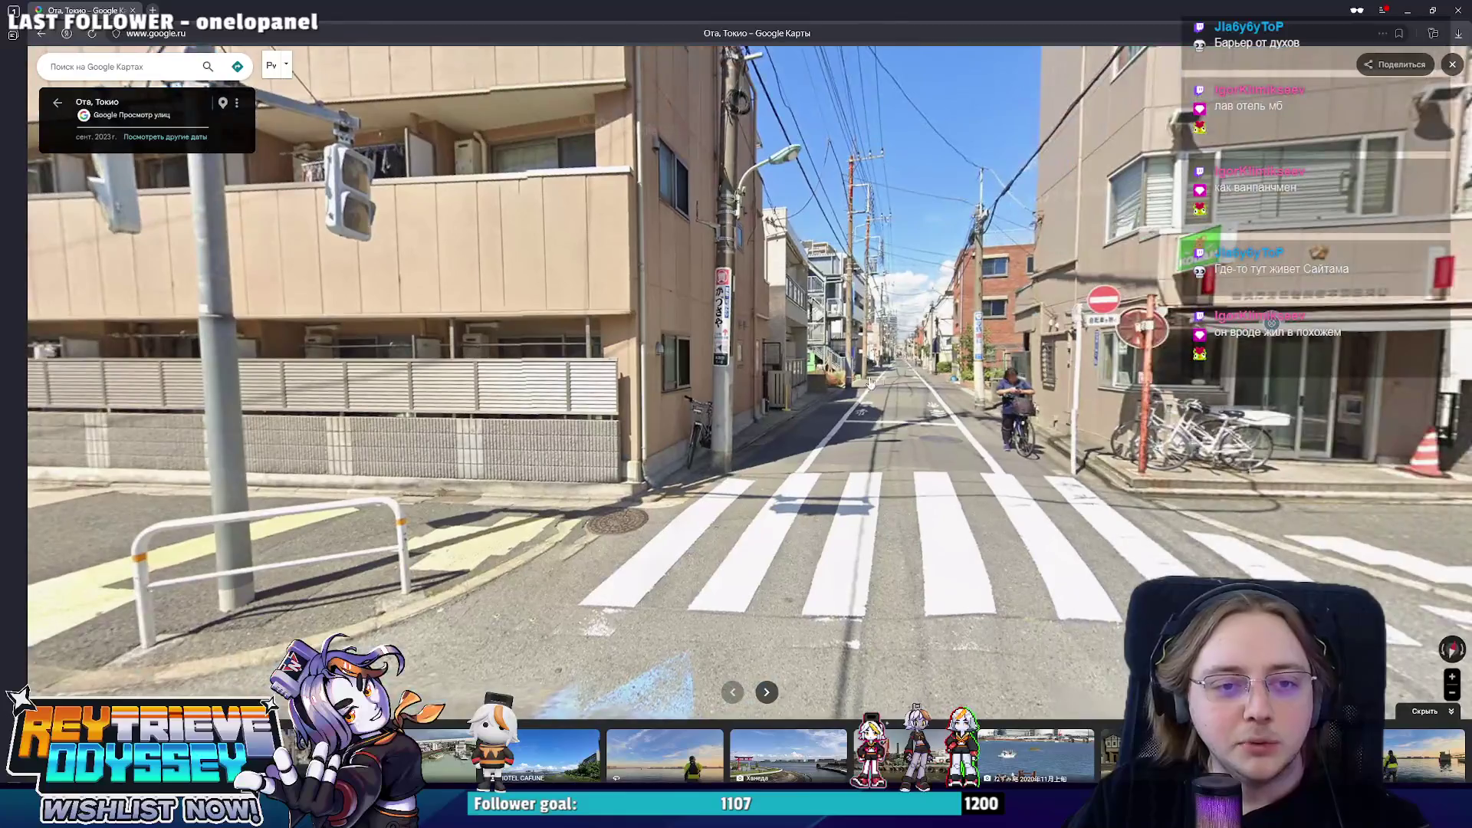
pyautogui.click(914, 364)
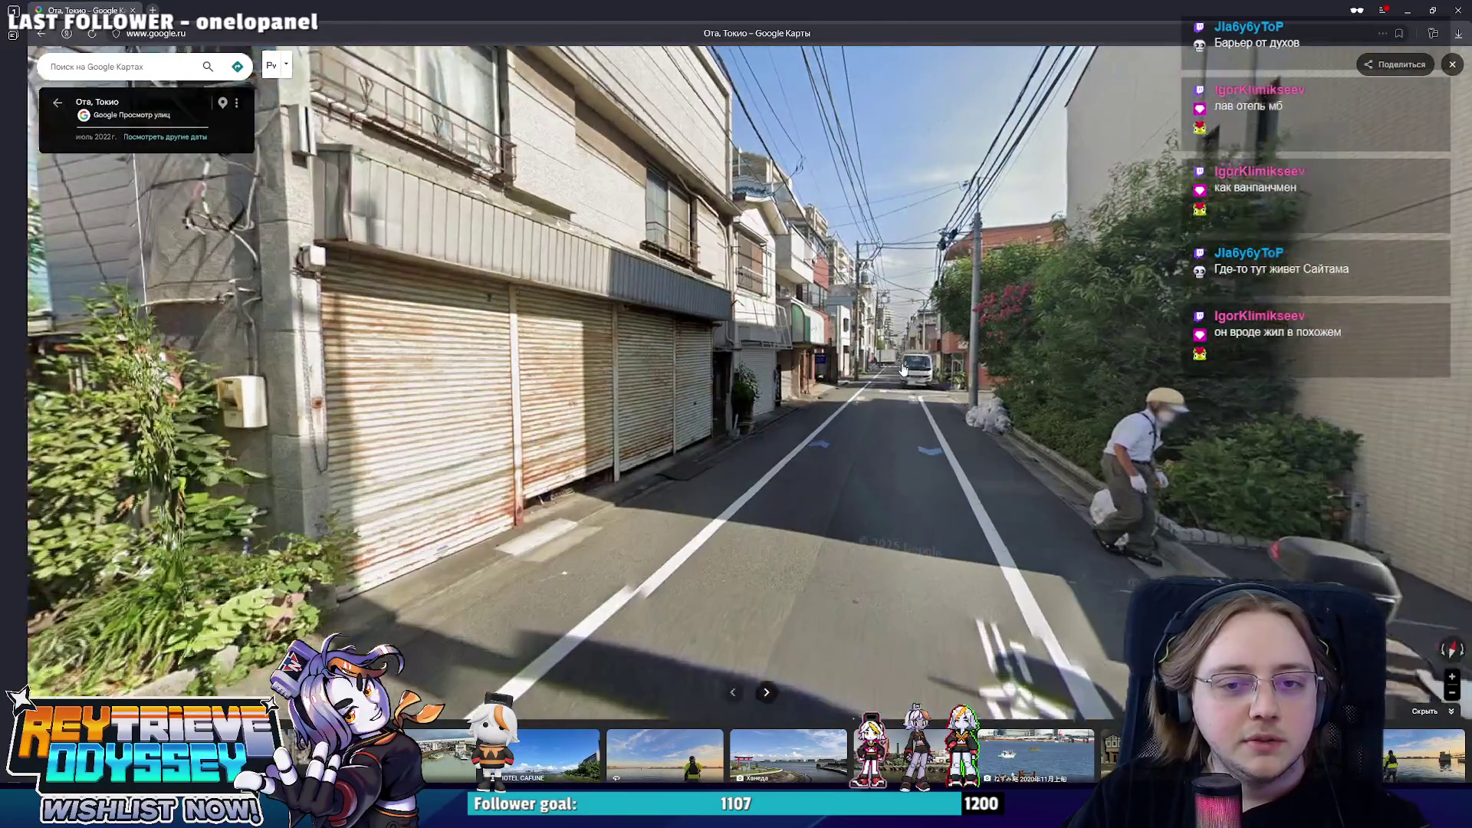
pyautogui.click(903, 372)
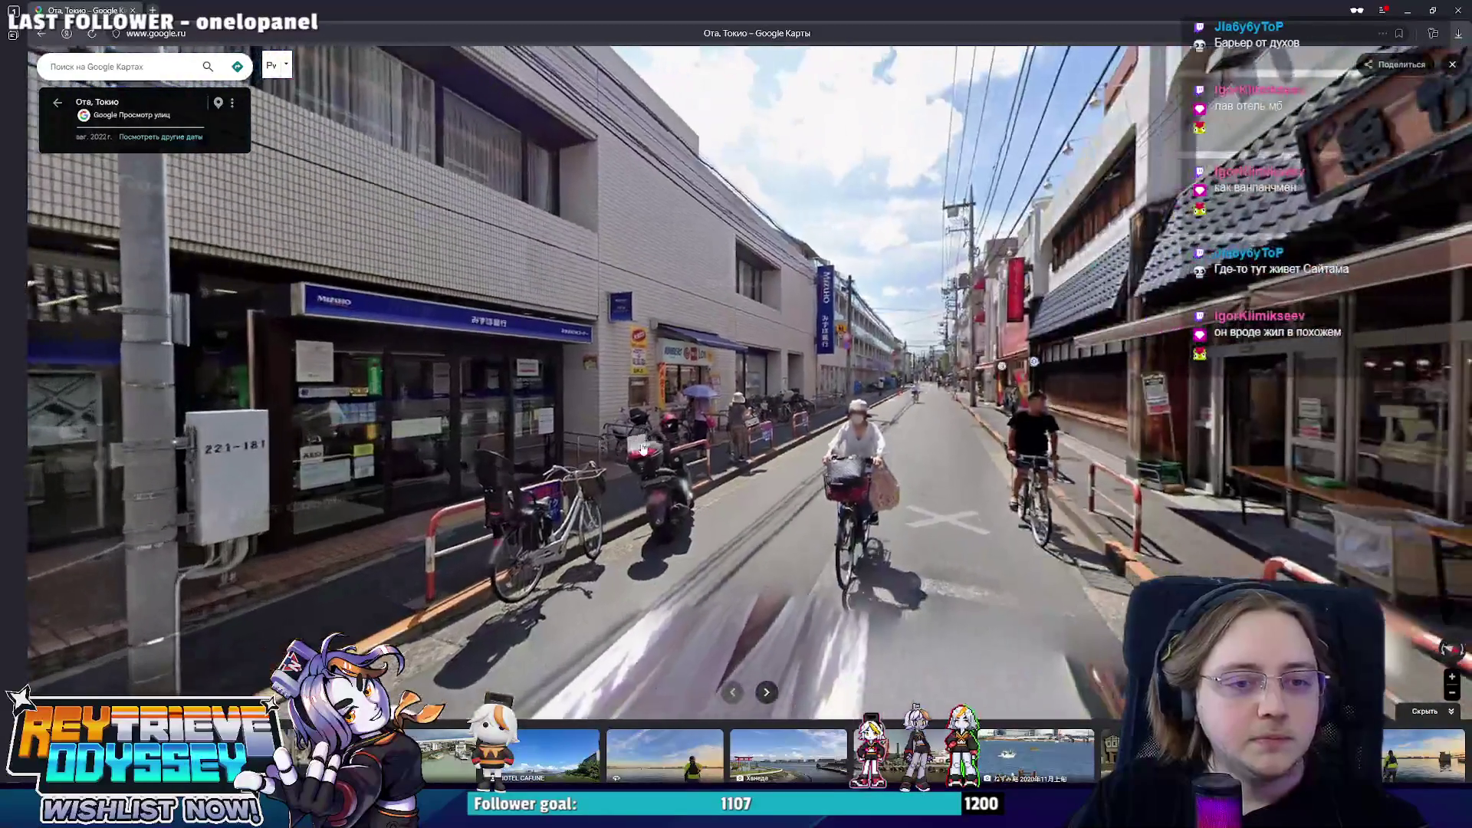
# - Move to the Mizuho bank, turn onto the shopping street and walk past the pharmacy
pyautogui.click(641, 450)
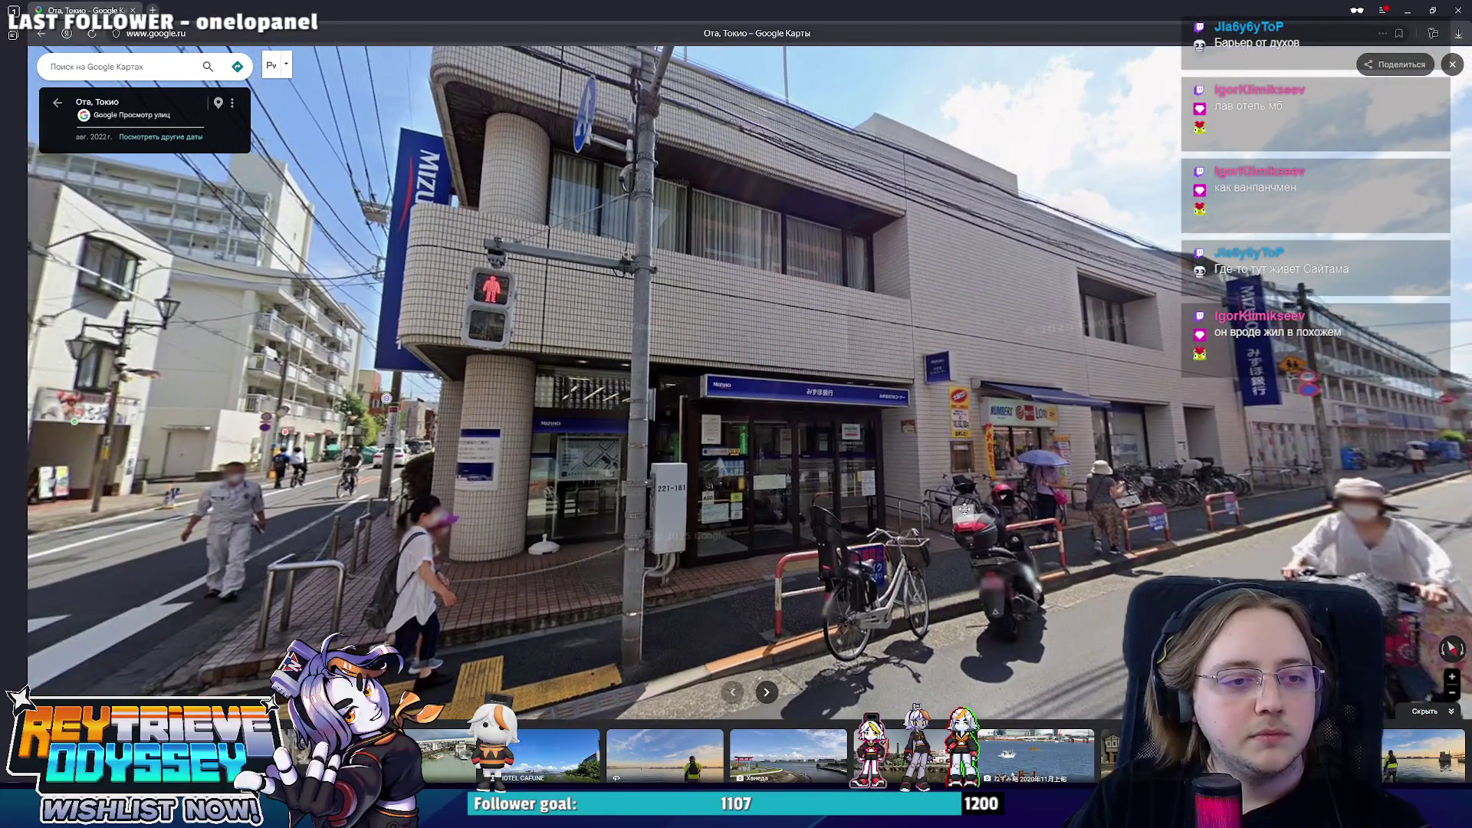
pyautogui.moveTo(414, 461)
pyautogui.mouseDown()
pyautogui.moveTo(1012, 405)
pyautogui.moveTo(851, 465)
pyautogui.mouseUp()
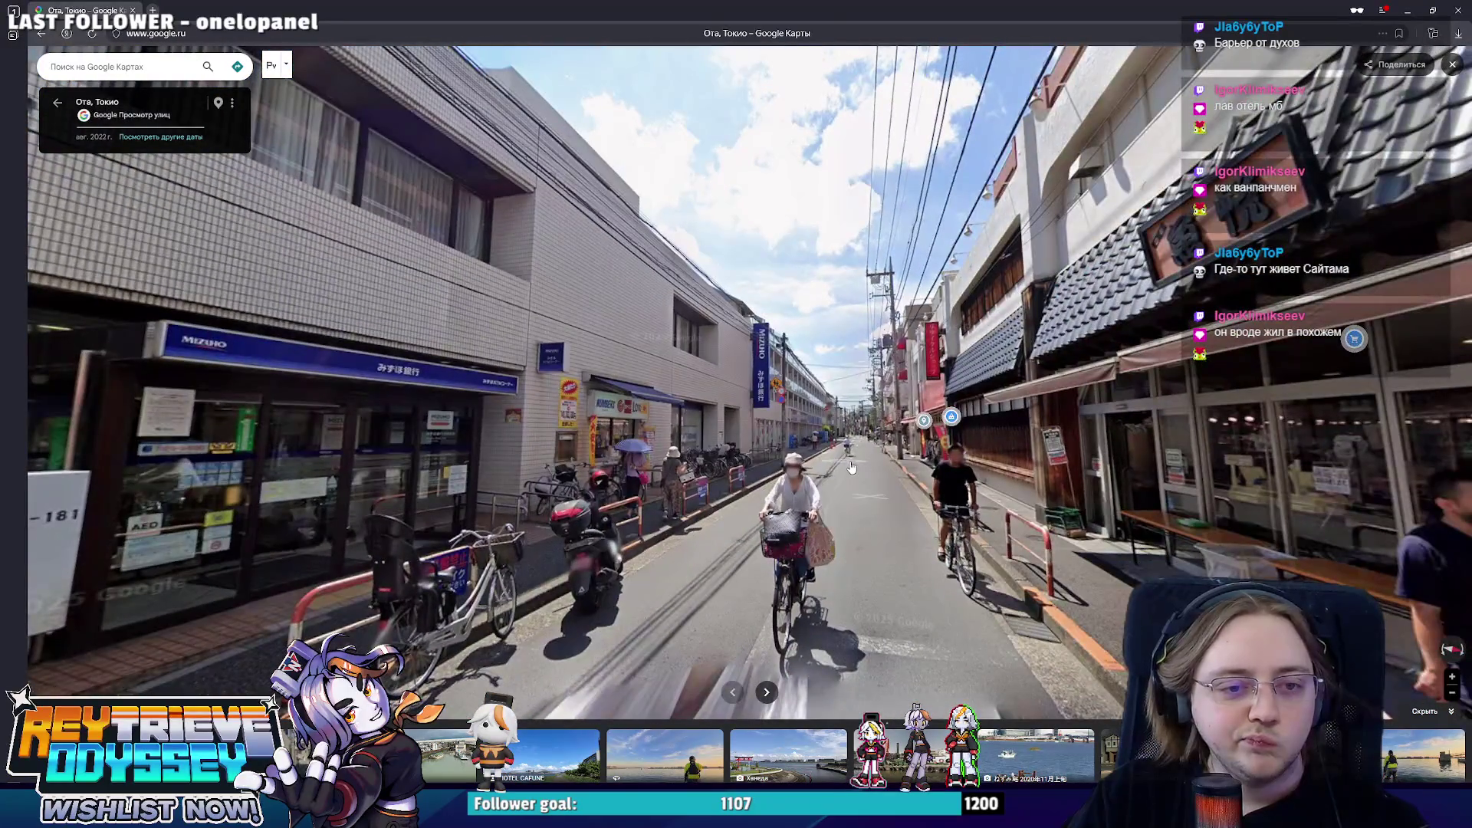
pyautogui.click(852, 466)
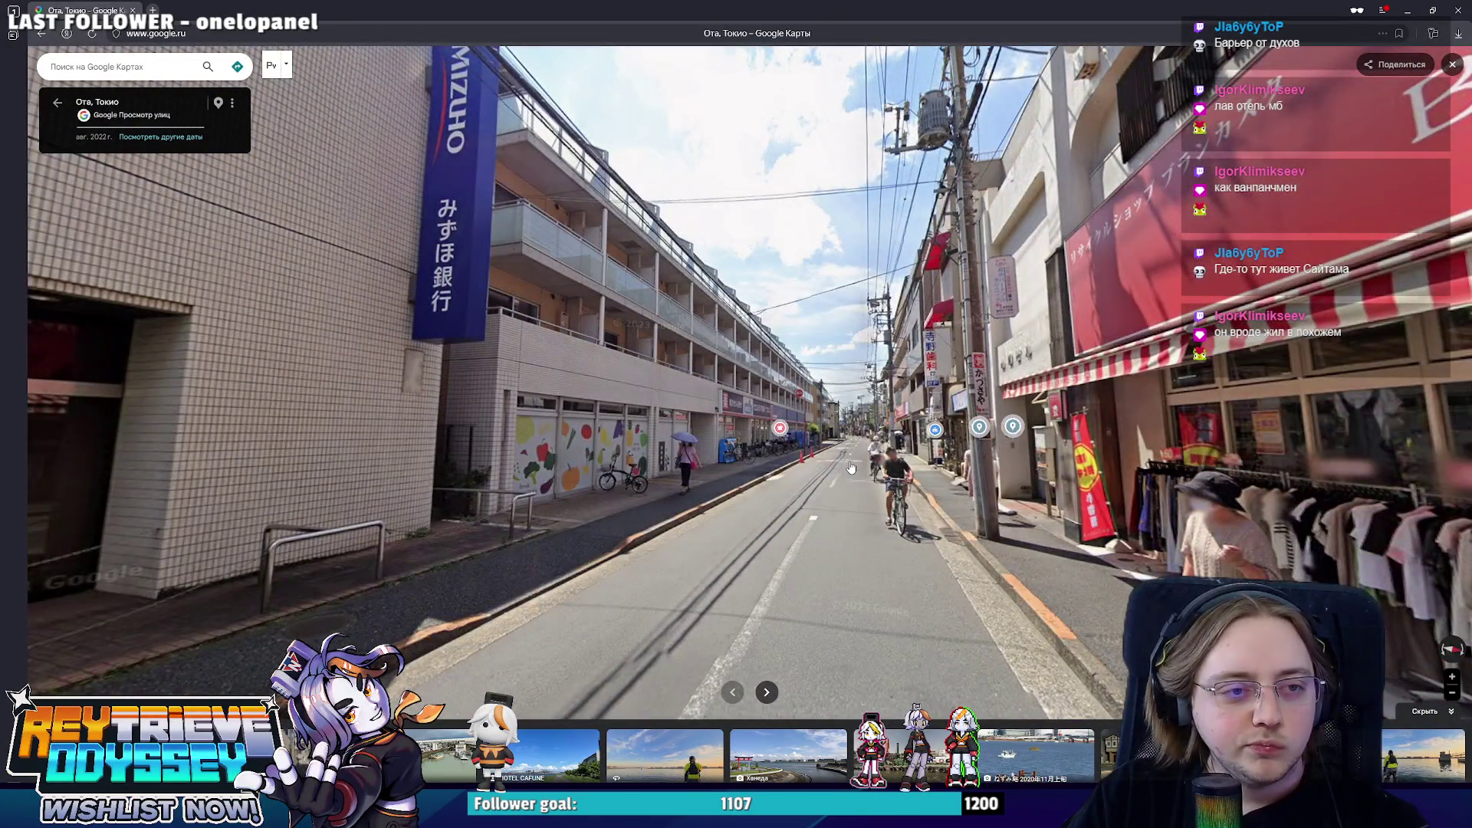
pyautogui.click(852, 466)
pyautogui.click(743, 447)
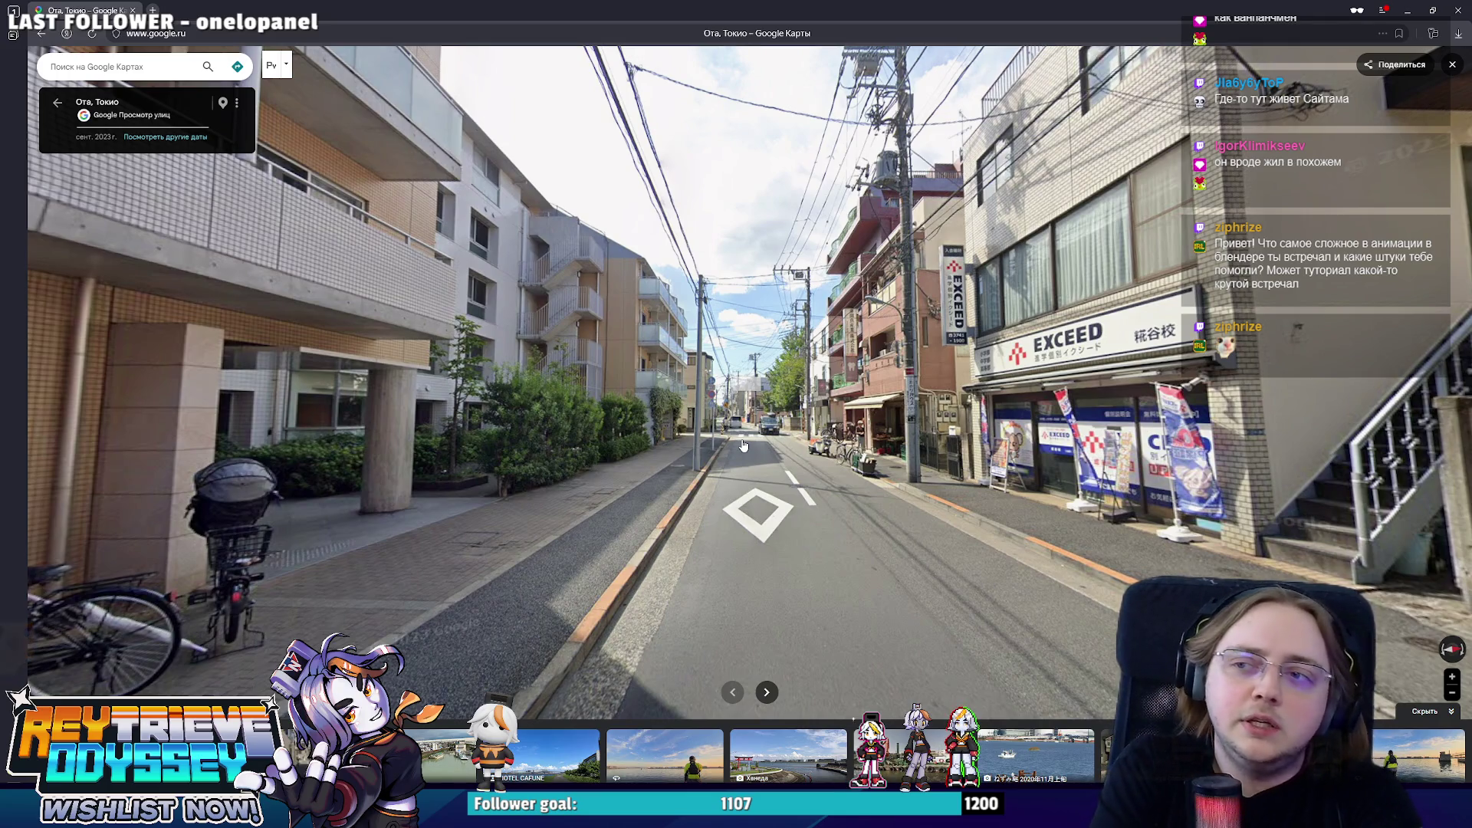
# - Walk down the street to the intersection and look around at the corner building
pyautogui.click(744, 454)
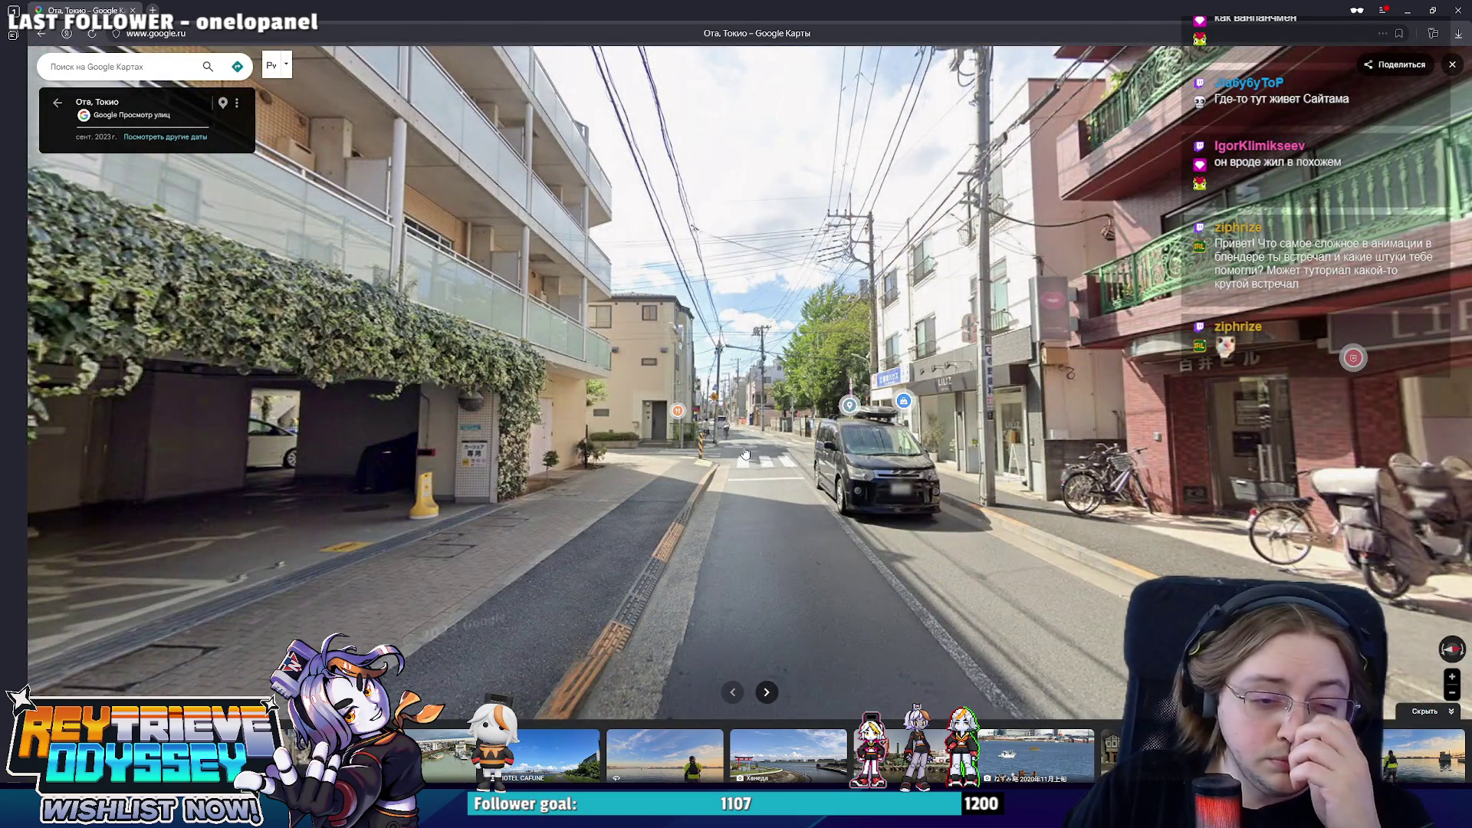
pyautogui.click(745, 454)
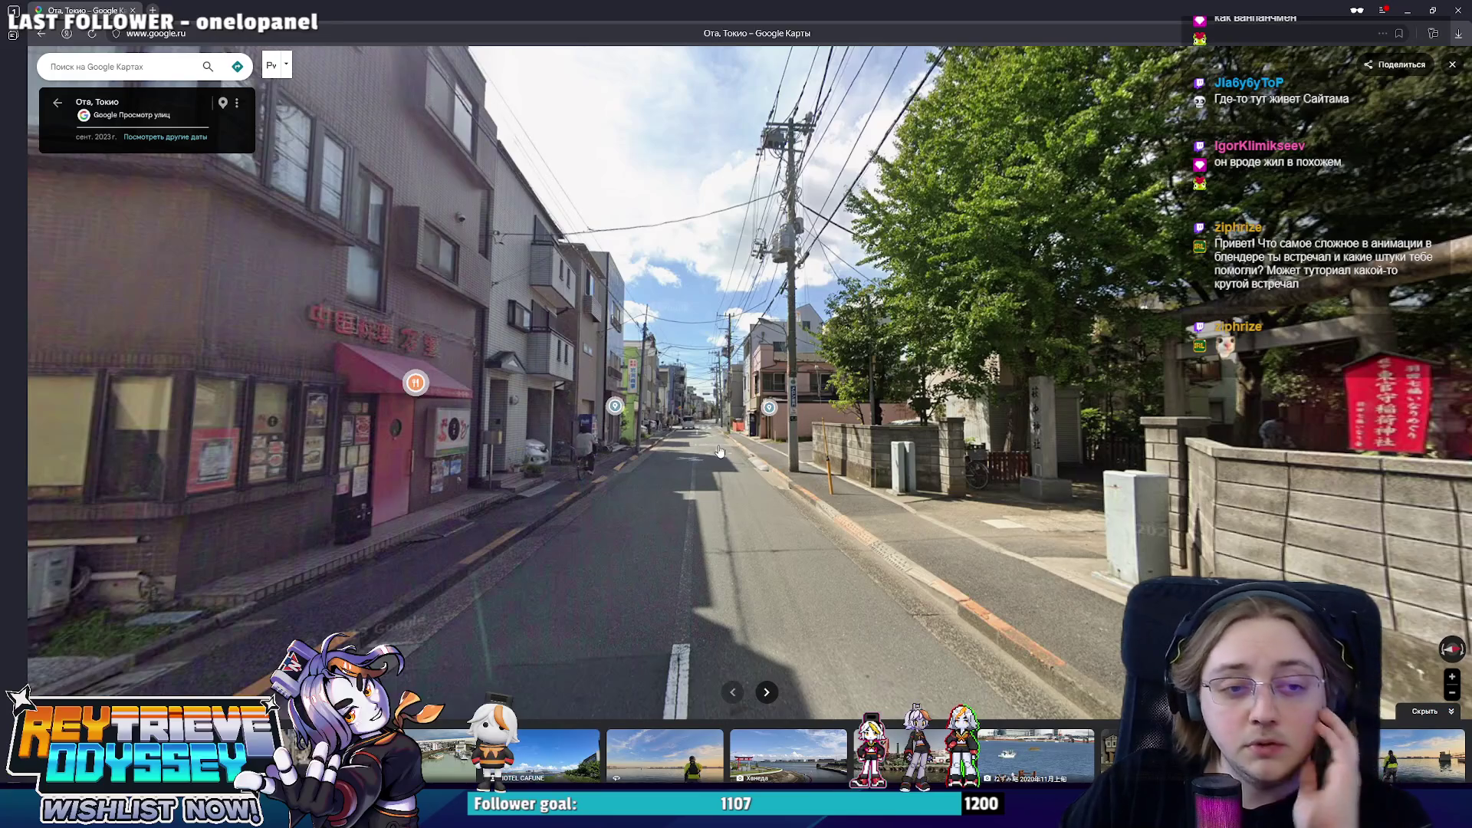
pyautogui.click(722, 446)
pyautogui.click(725, 447)
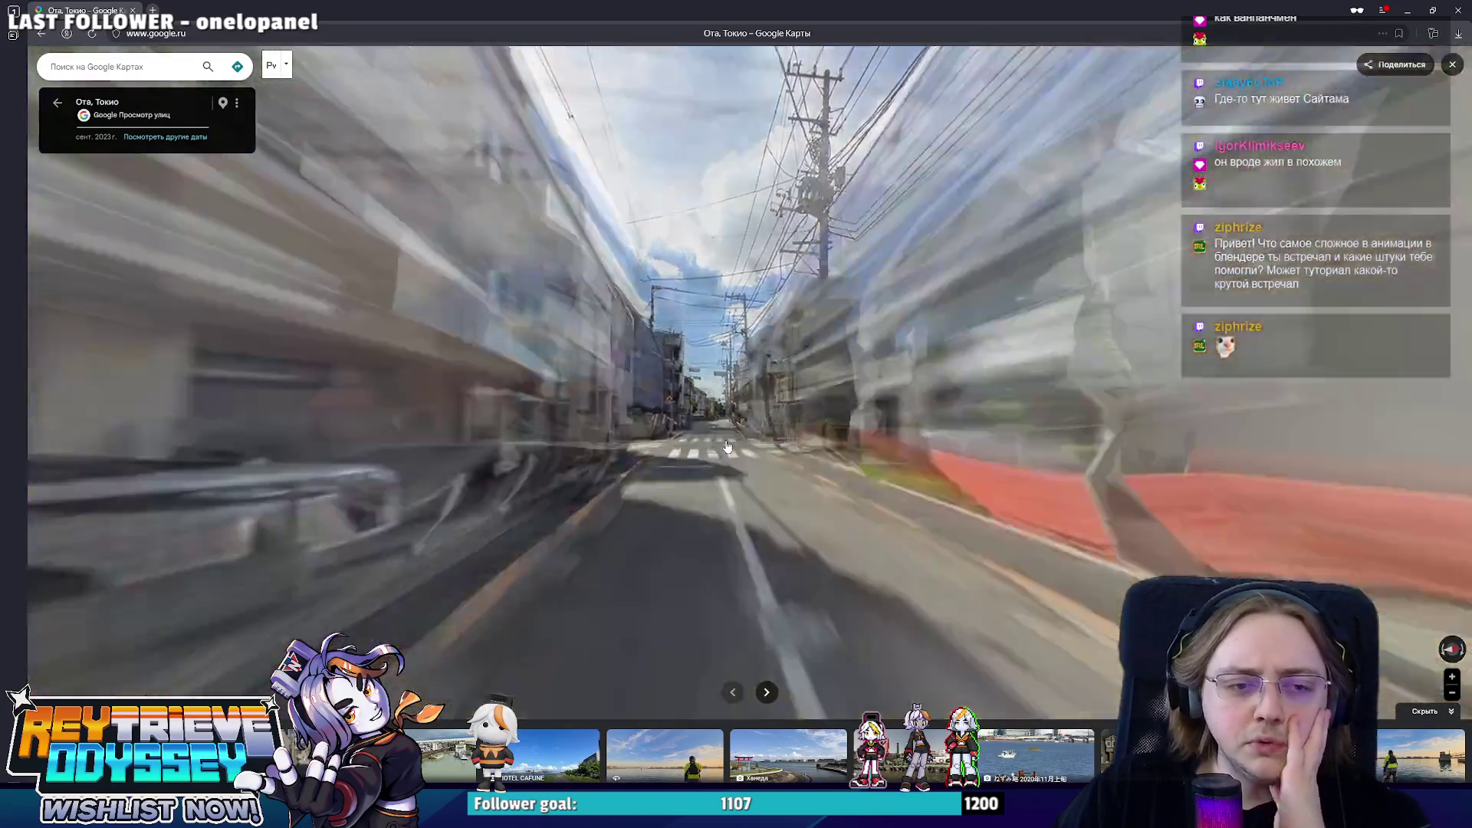
pyautogui.moveTo(725, 447); pyautogui.dragTo(772, 448)
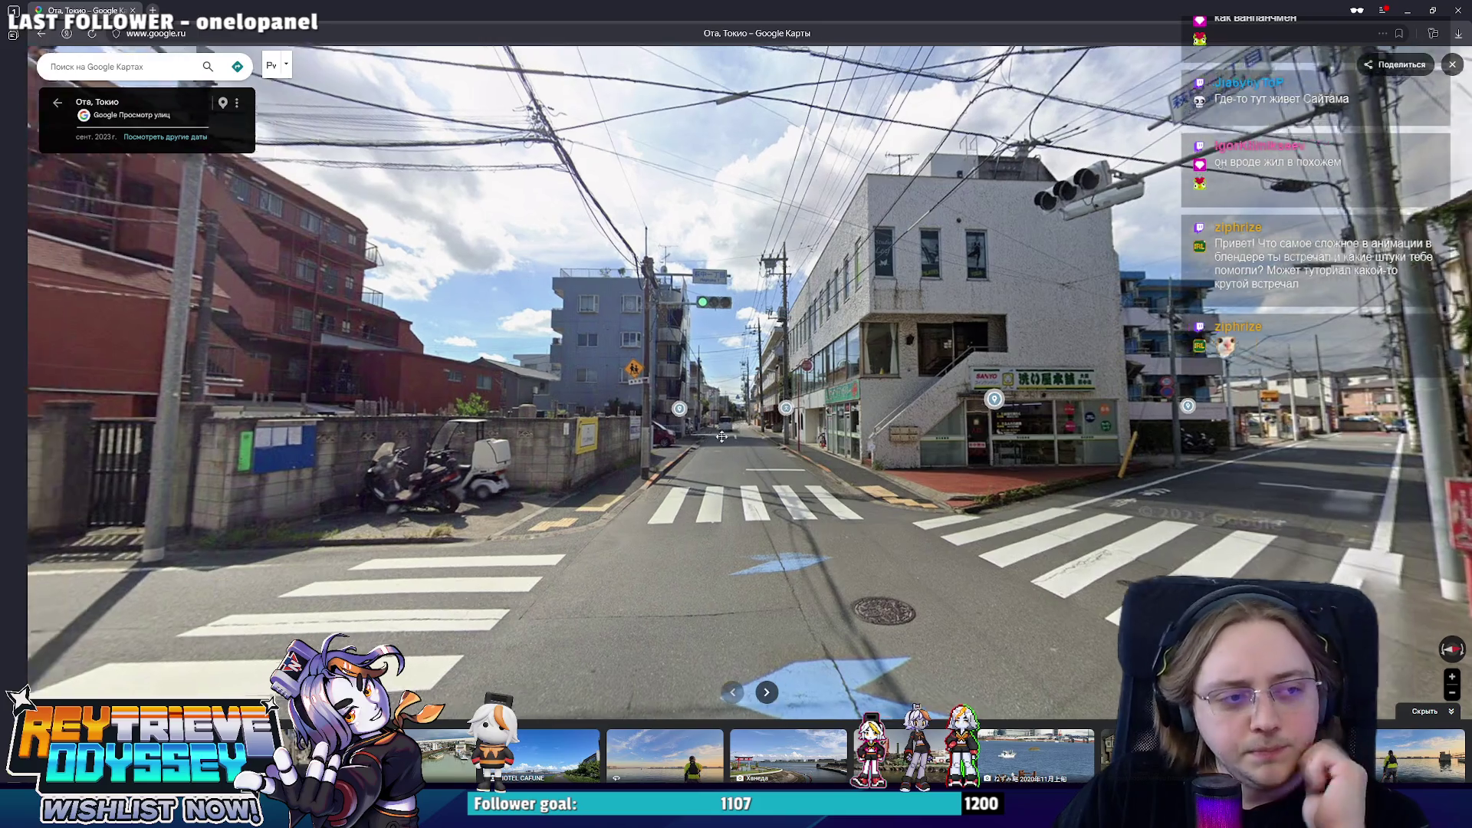
pyautogui.press('Right')
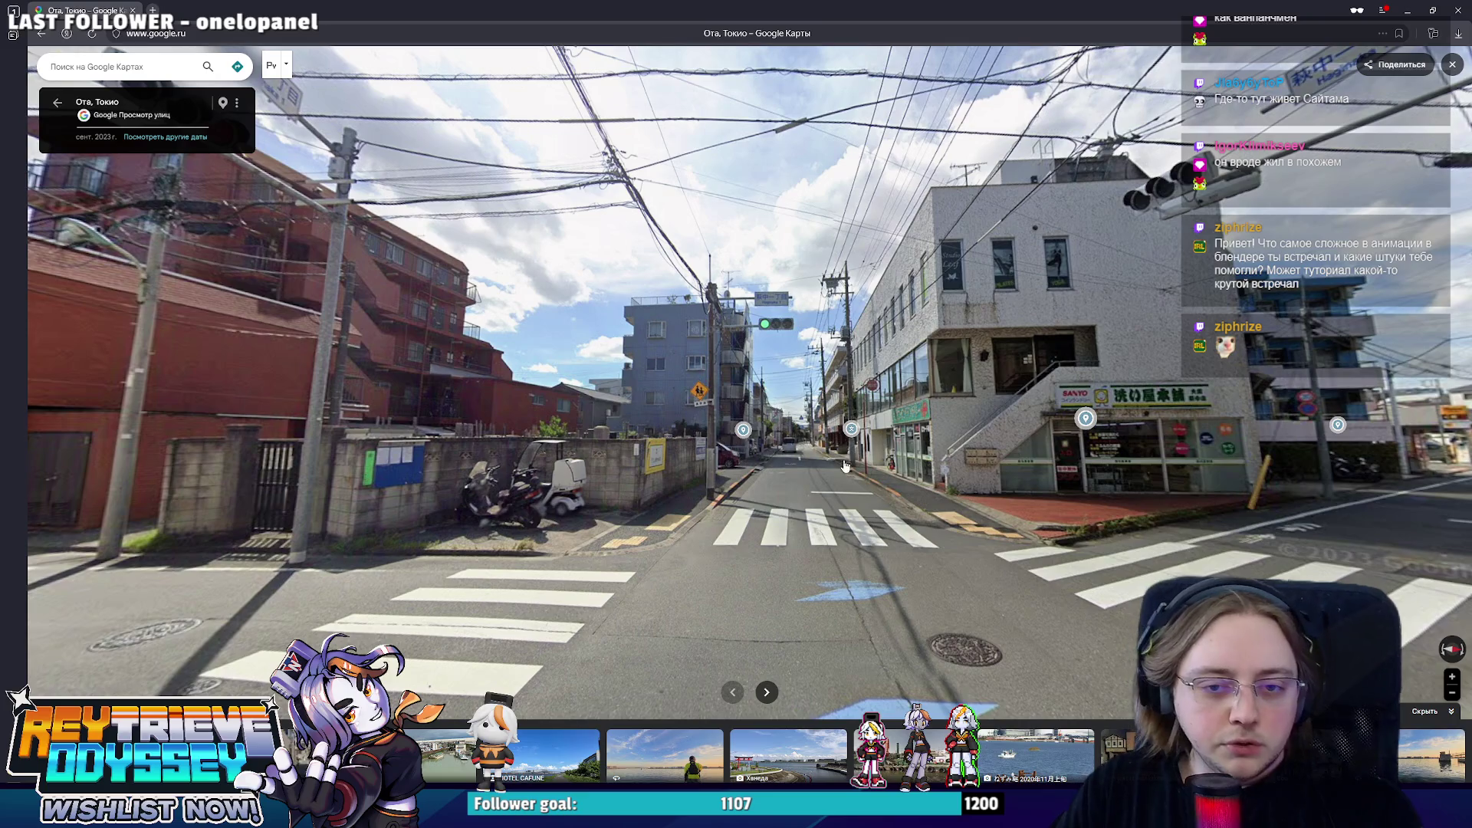
pyautogui.moveTo(831, 465); pyautogui.dragTo(656, 427)
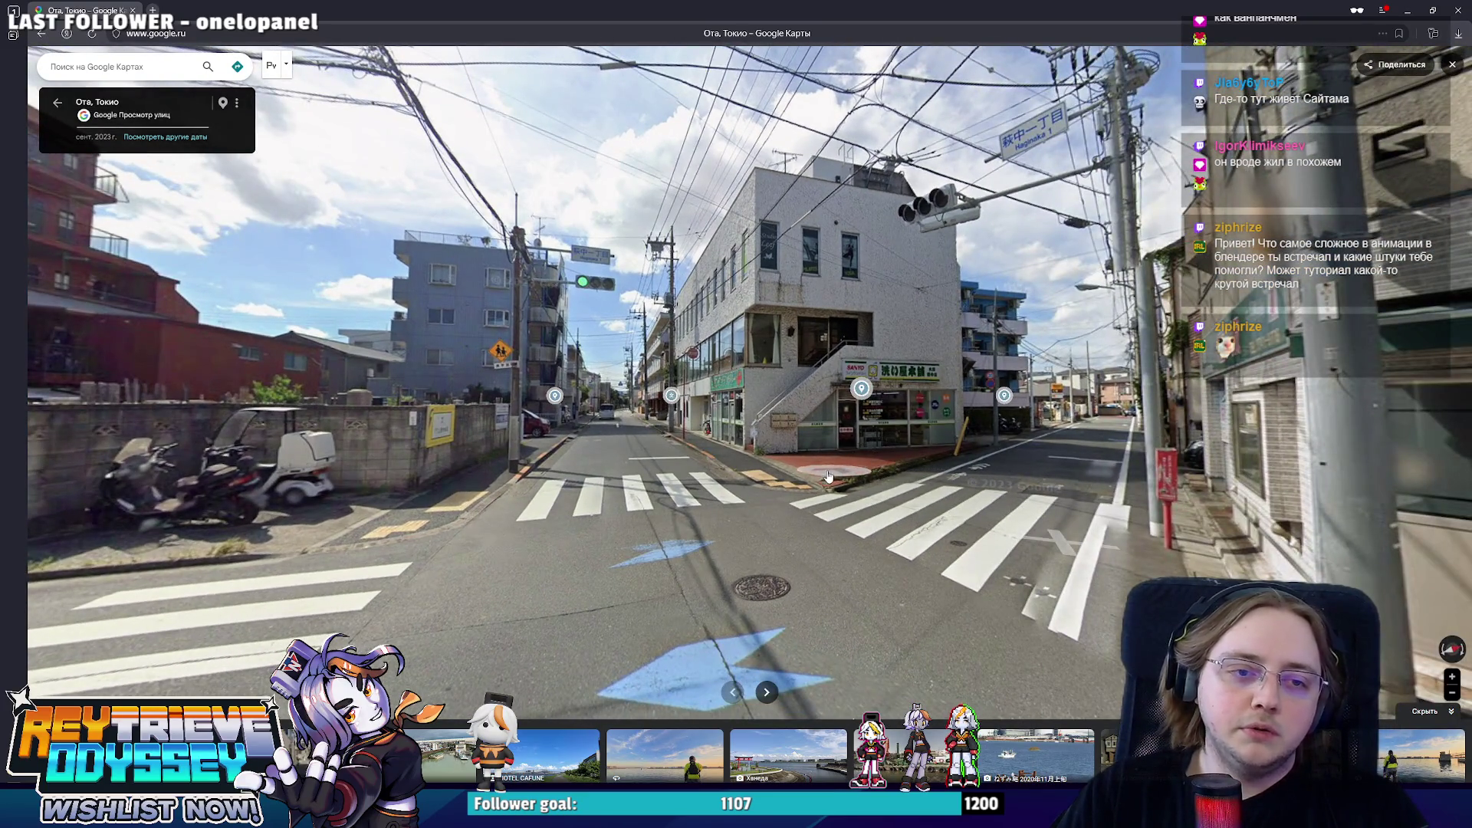
pyautogui.moveTo(839, 478); pyautogui.dragTo(823, 459)
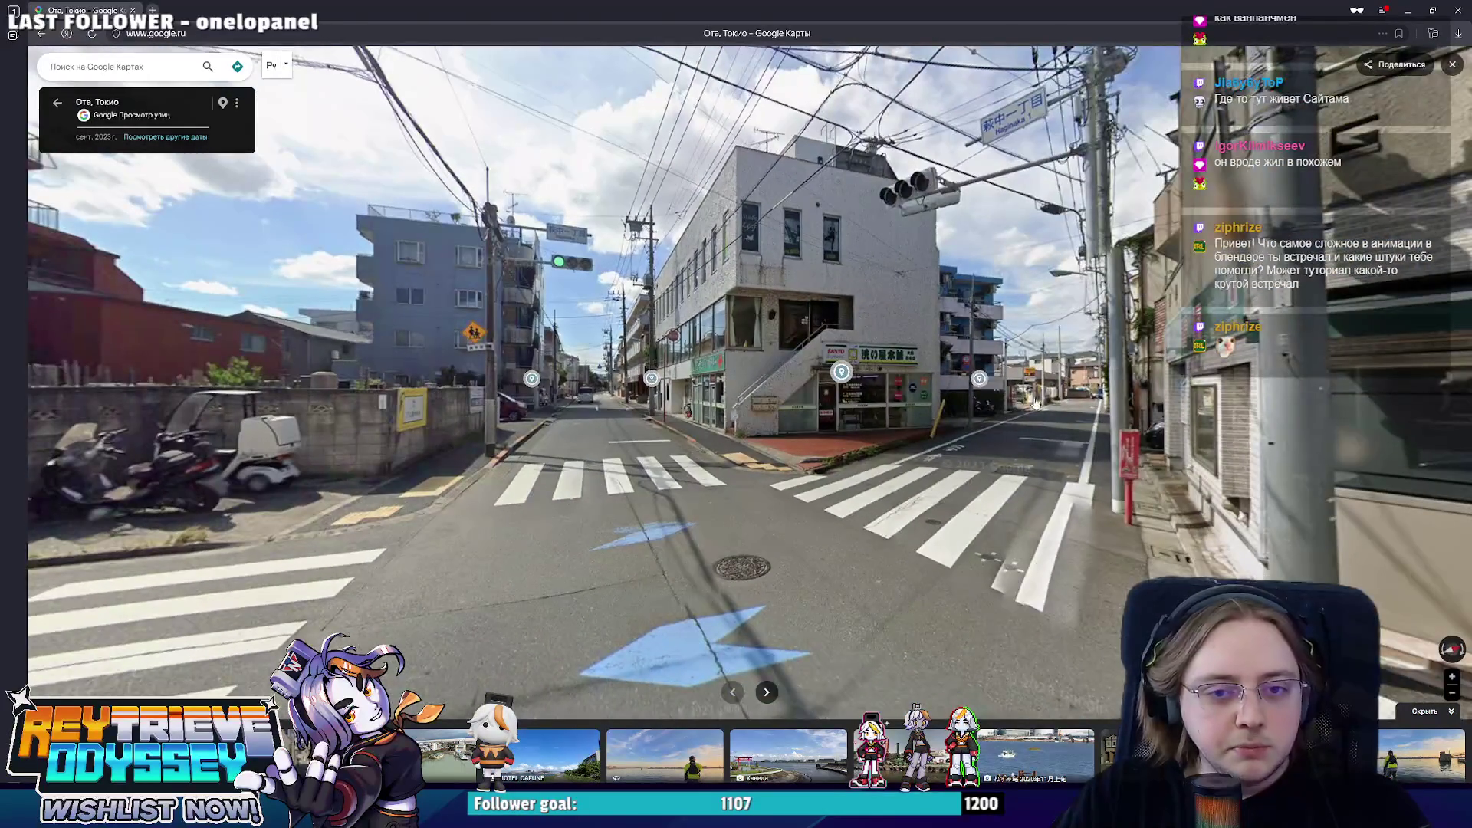
# - Head onto the road toward the red lane and along the residential street
pyautogui.click(1095, 425)
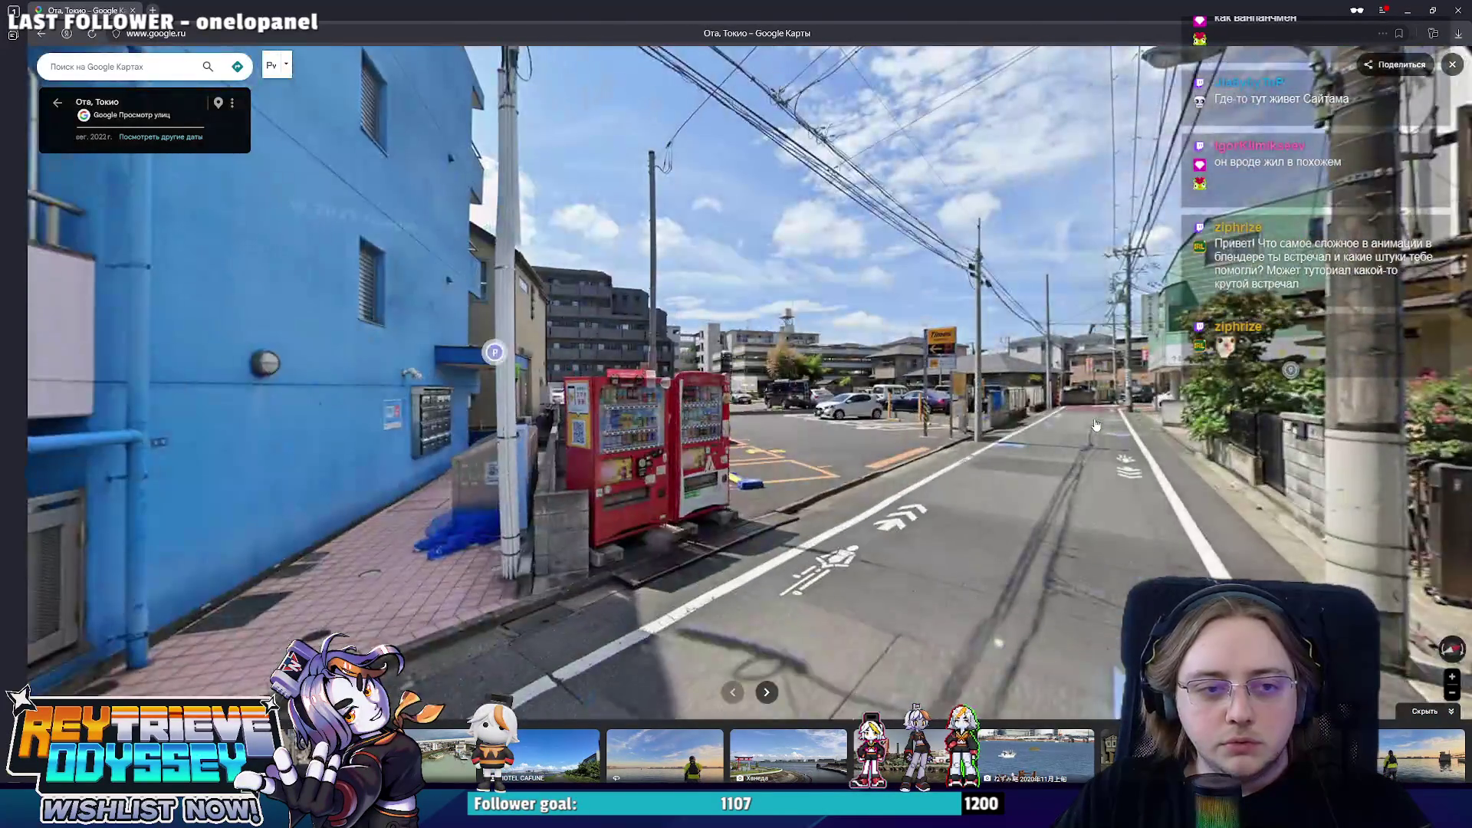
pyautogui.click(1052, 426)
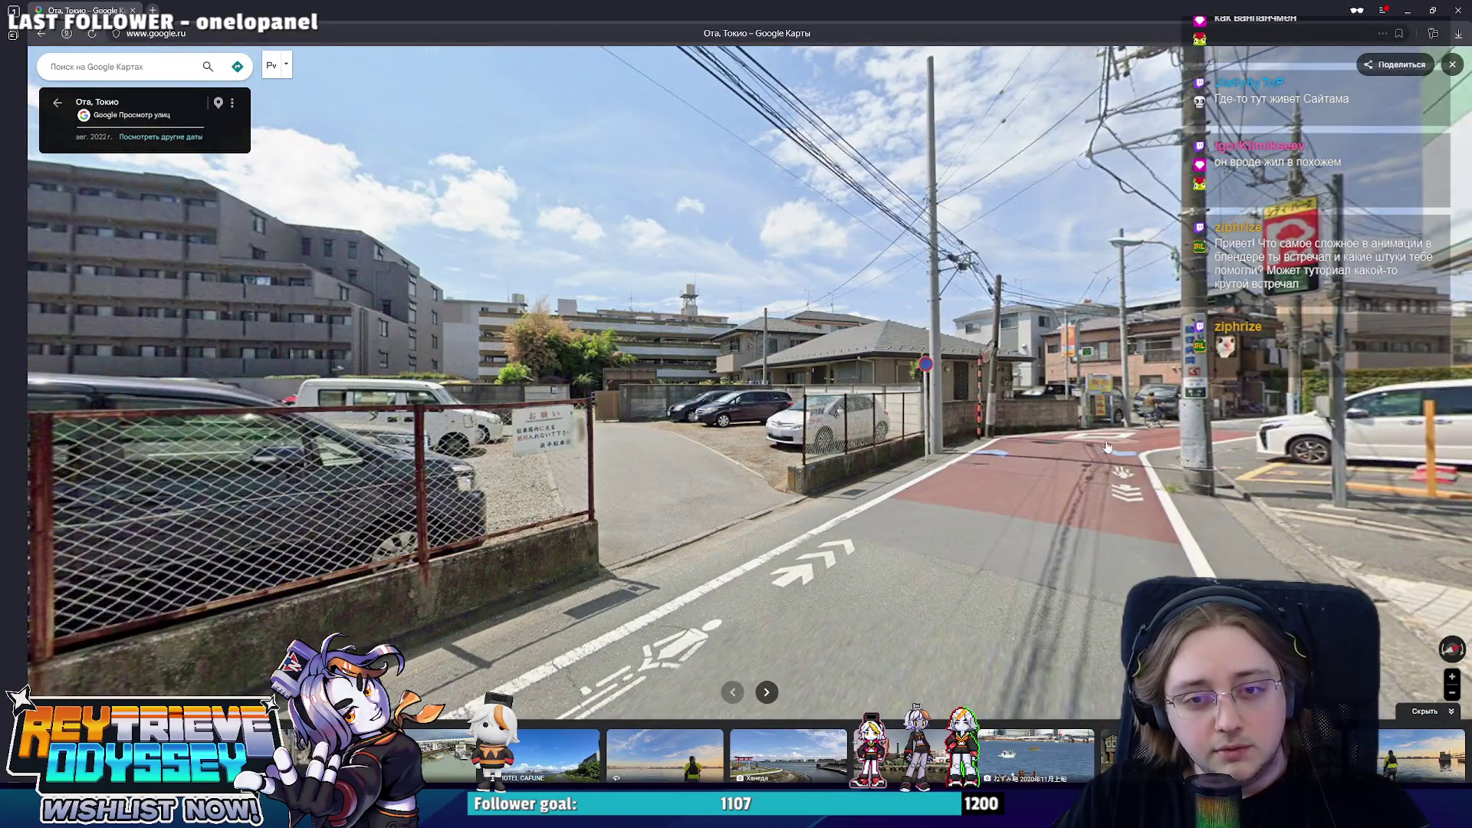
pyautogui.click(1104, 447)
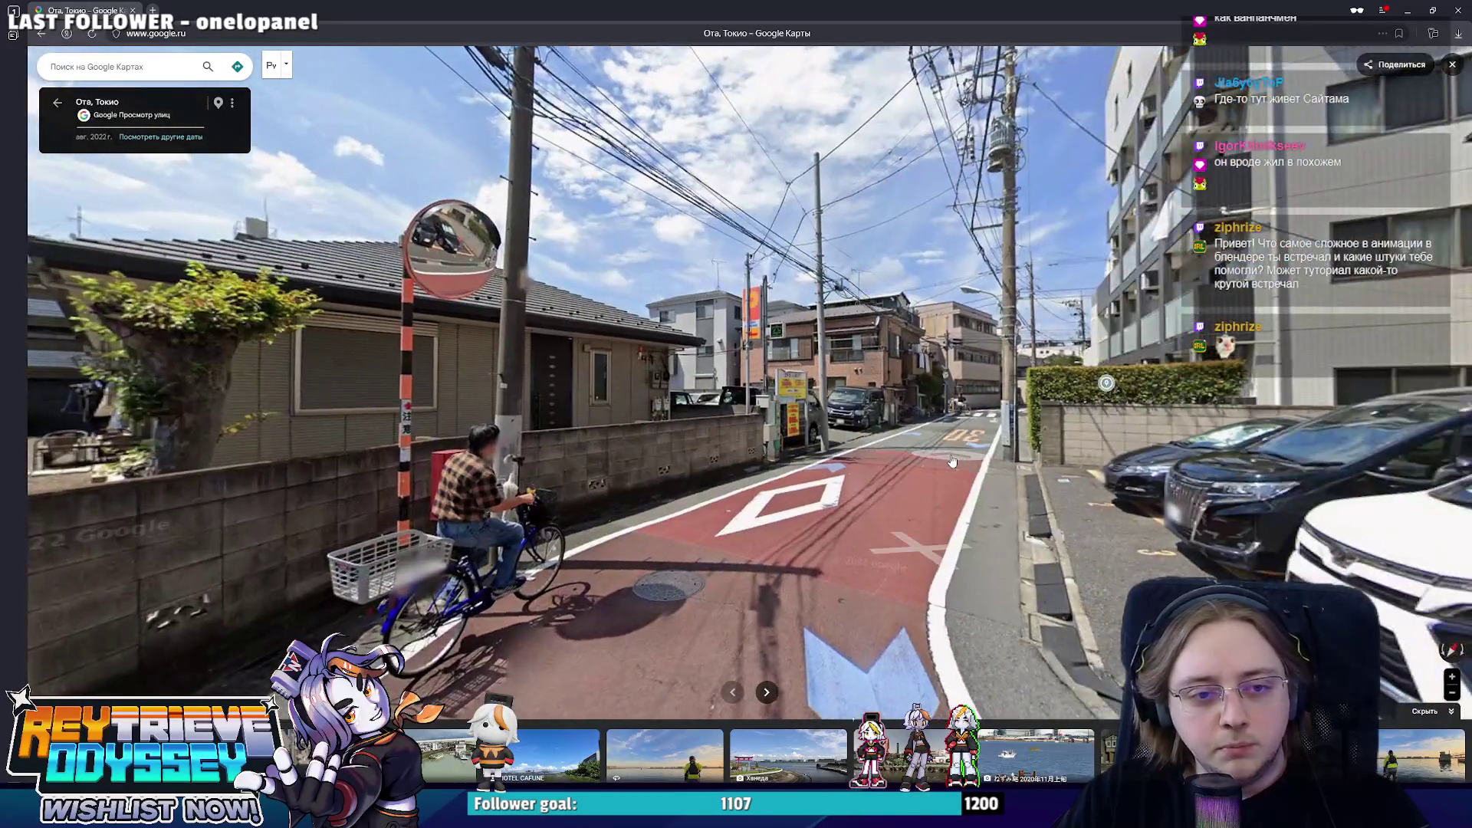
pyautogui.click(953, 462)
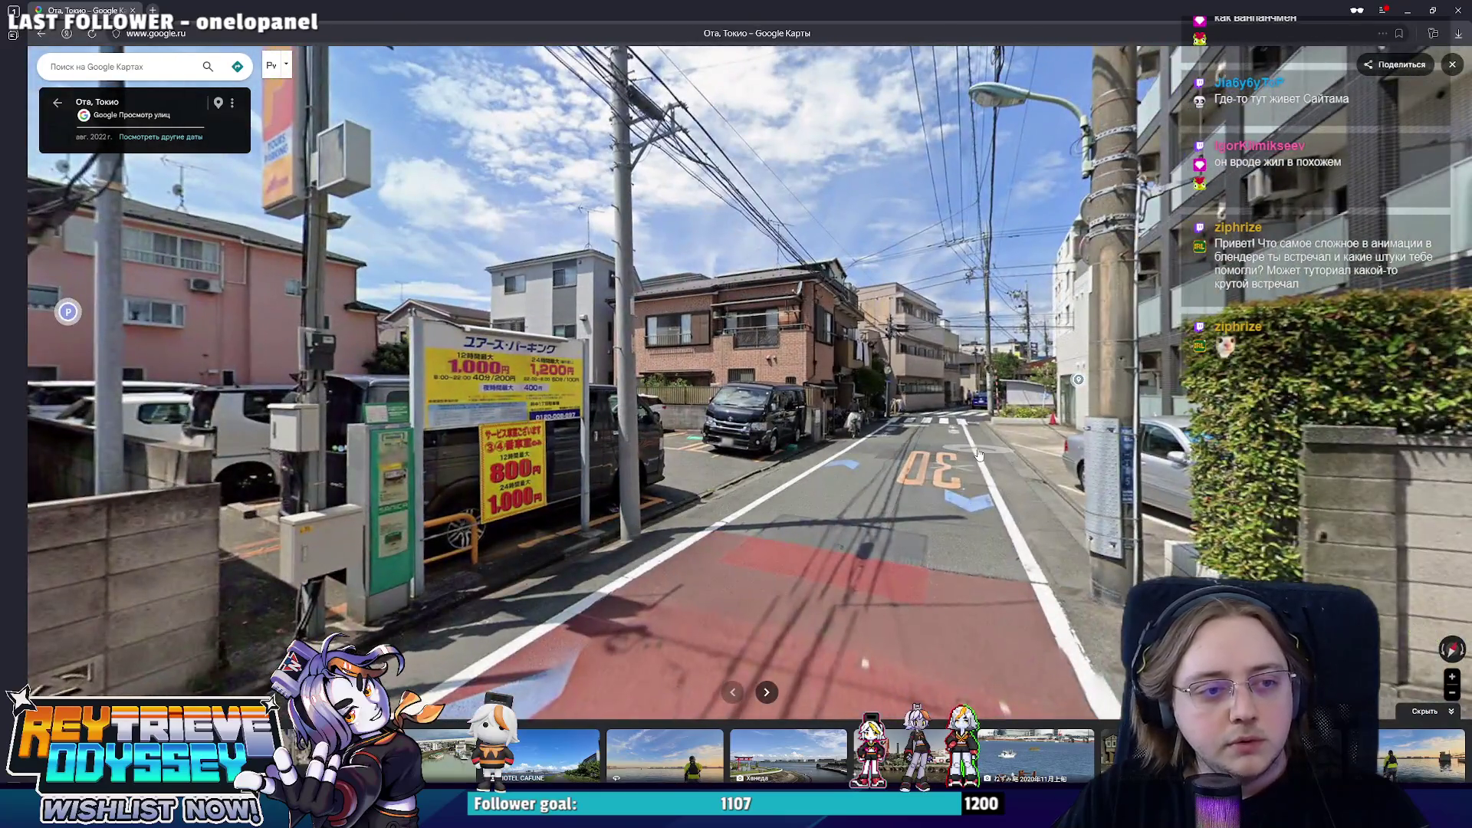
pyautogui.click(979, 454)
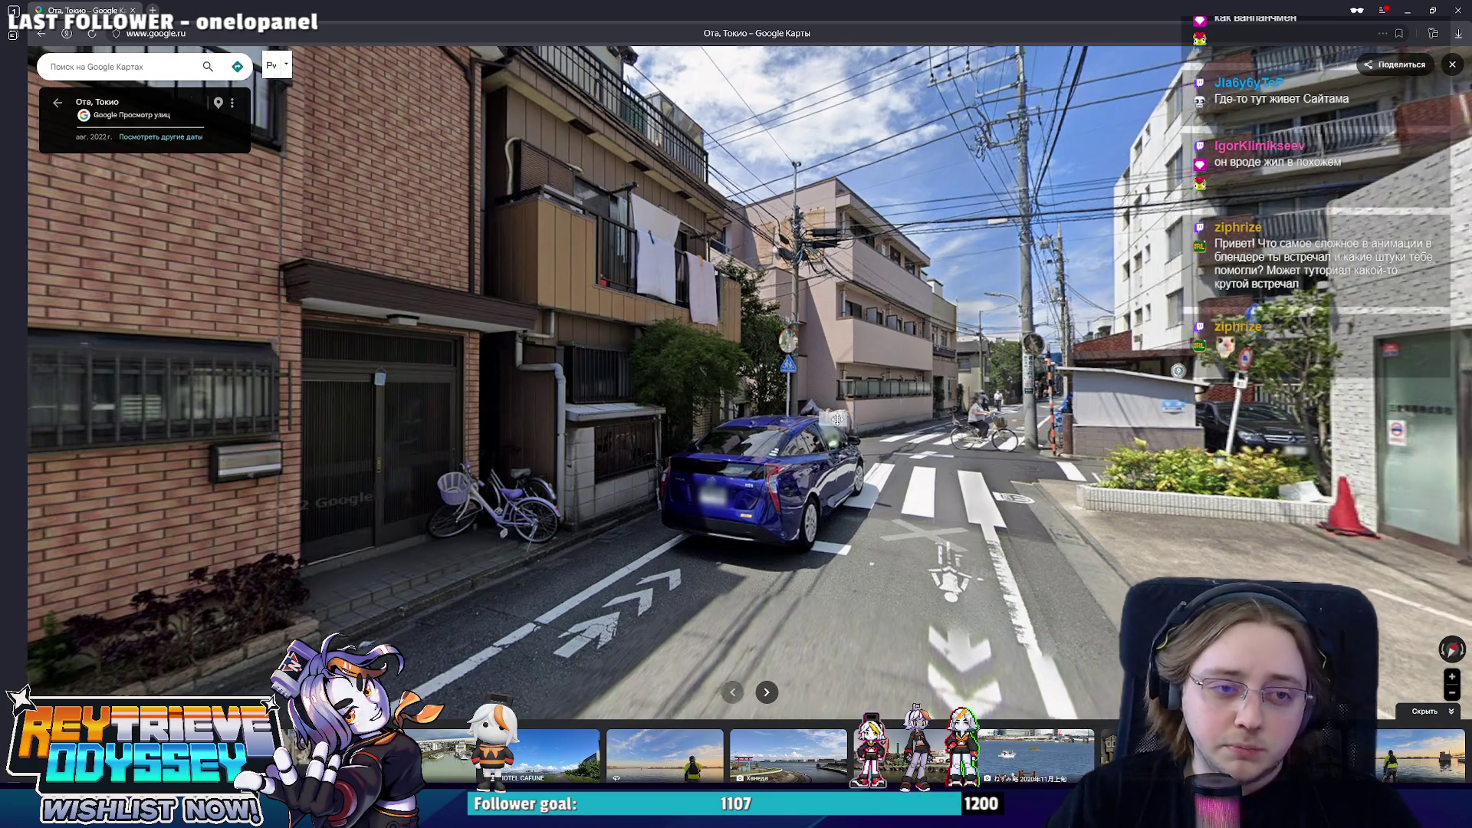
# - Keep stepping down the narrow lane until reaching the Rte 311 intersection
pyautogui.click(644, 448)
pyautogui.click(748, 581)
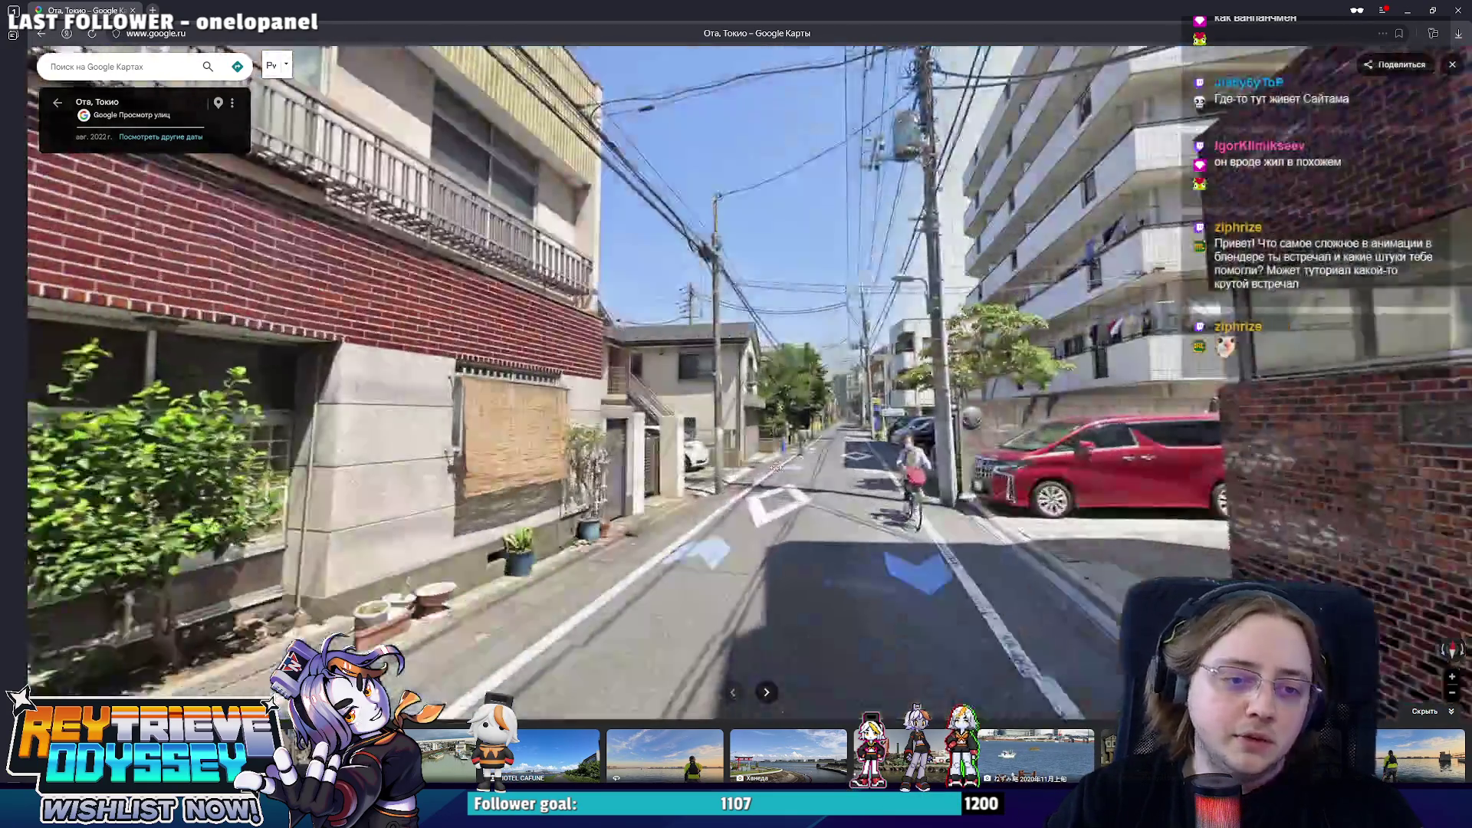
pyautogui.click(760, 451)
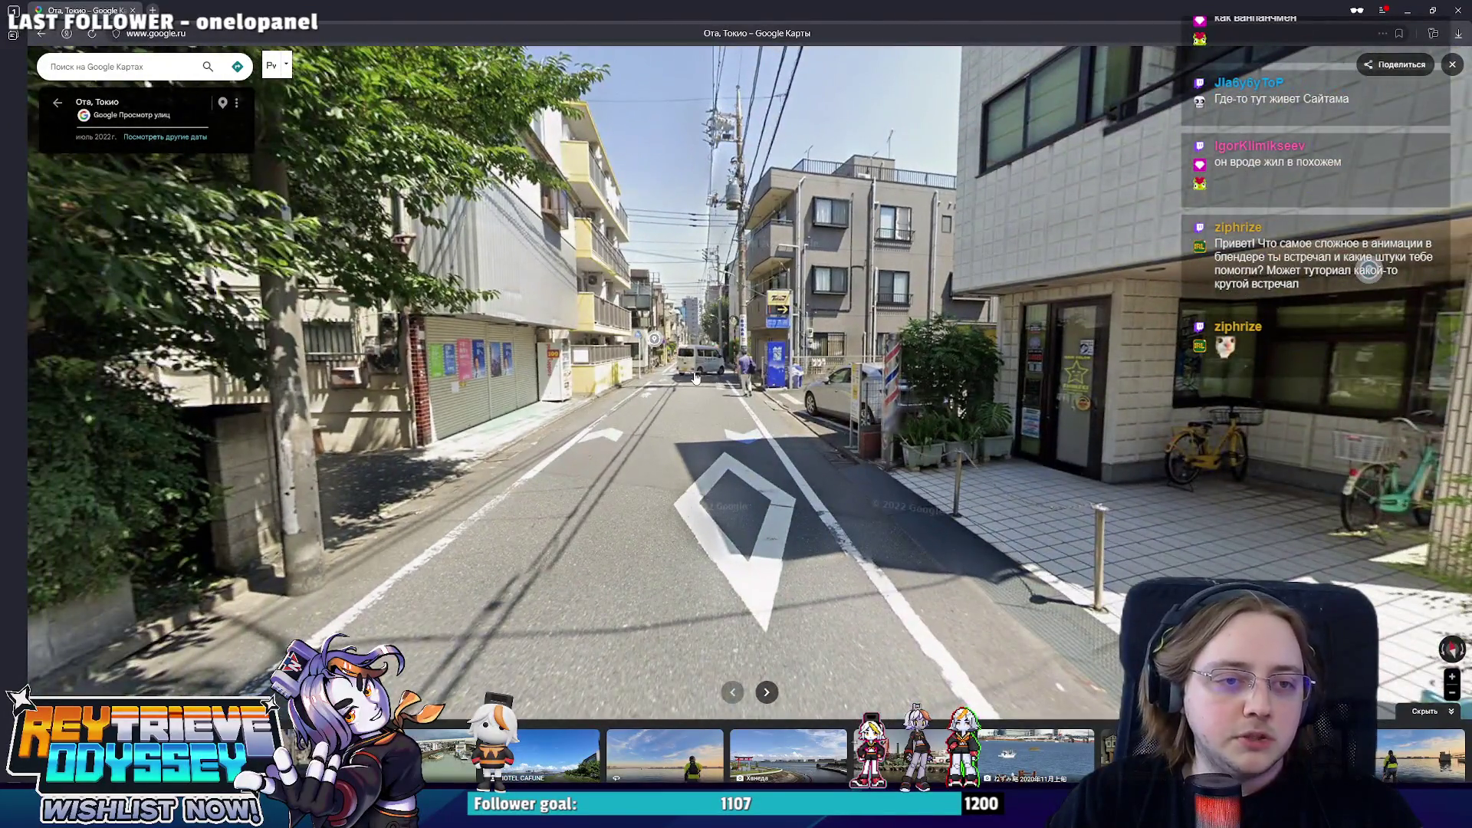
pyautogui.click(695, 379)
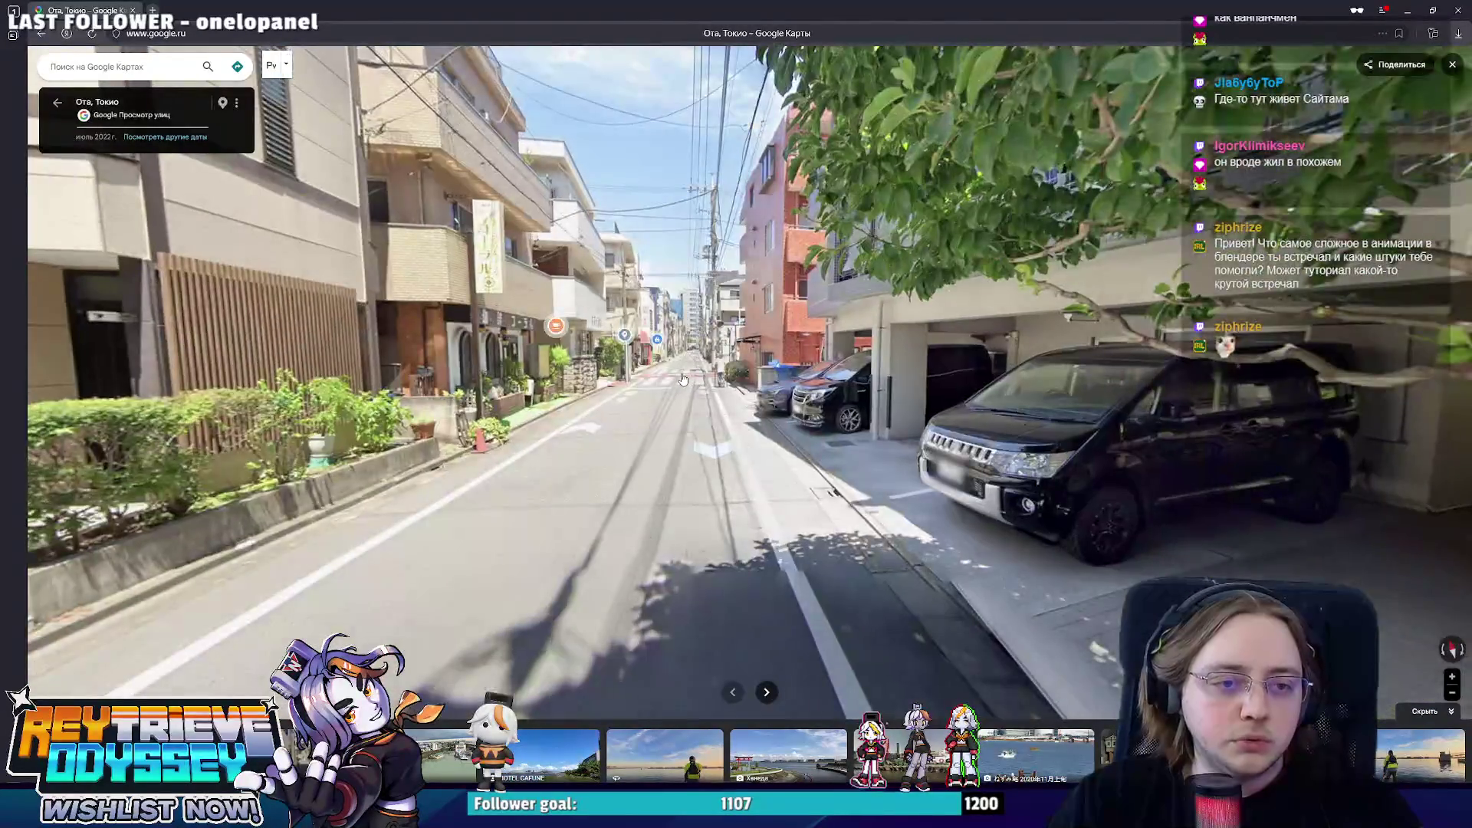
pyautogui.click(704, 370)
pyautogui.click(705, 366)
pyautogui.click(703, 368)
pyautogui.click(697, 371)
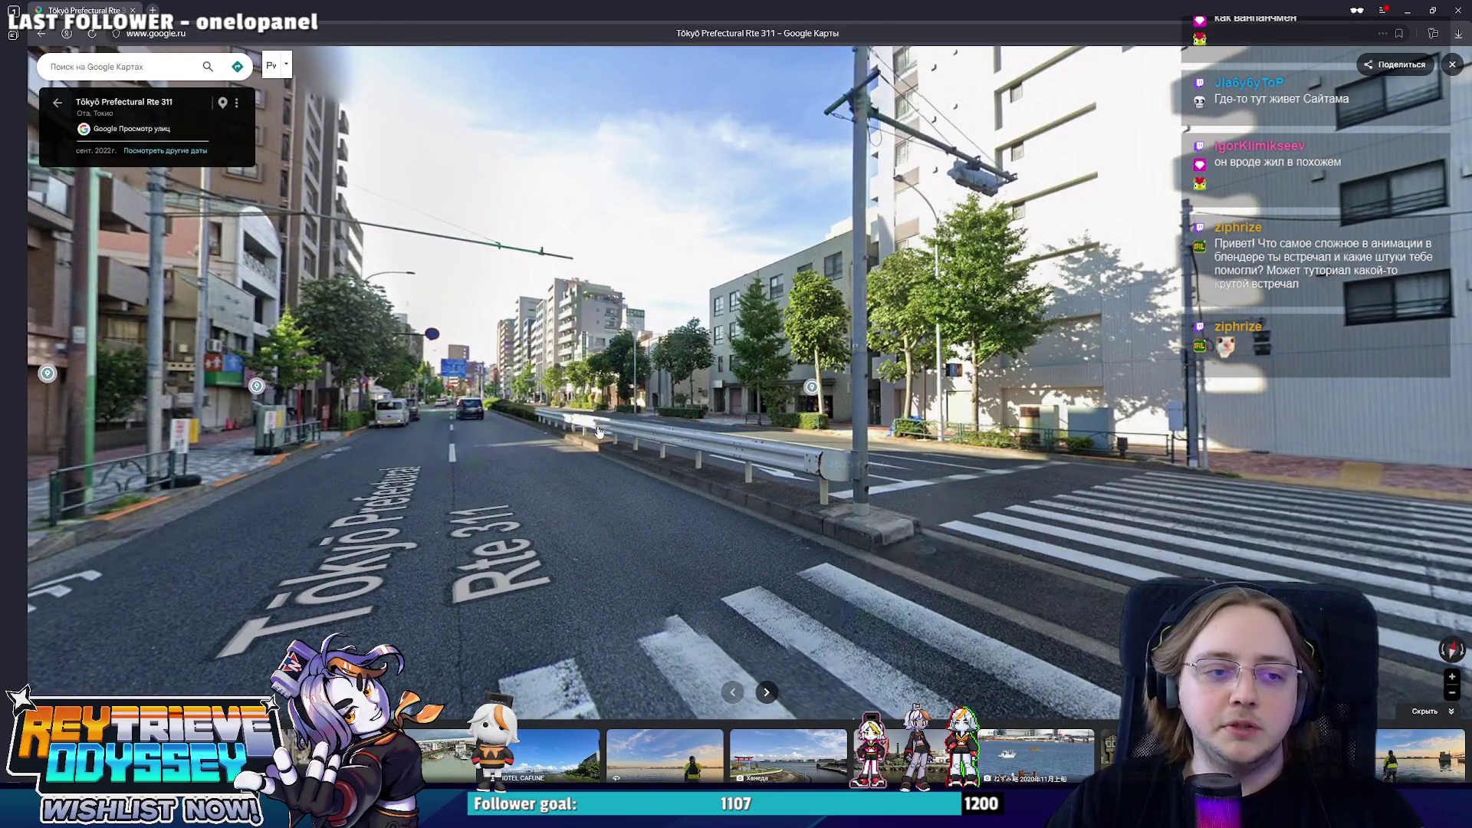
# - Follow Rte 311 to the Kampachi-dori intersection and glance at the apartment building
pyautogui.click(597, 431)
pyautogui.click(681, 448)
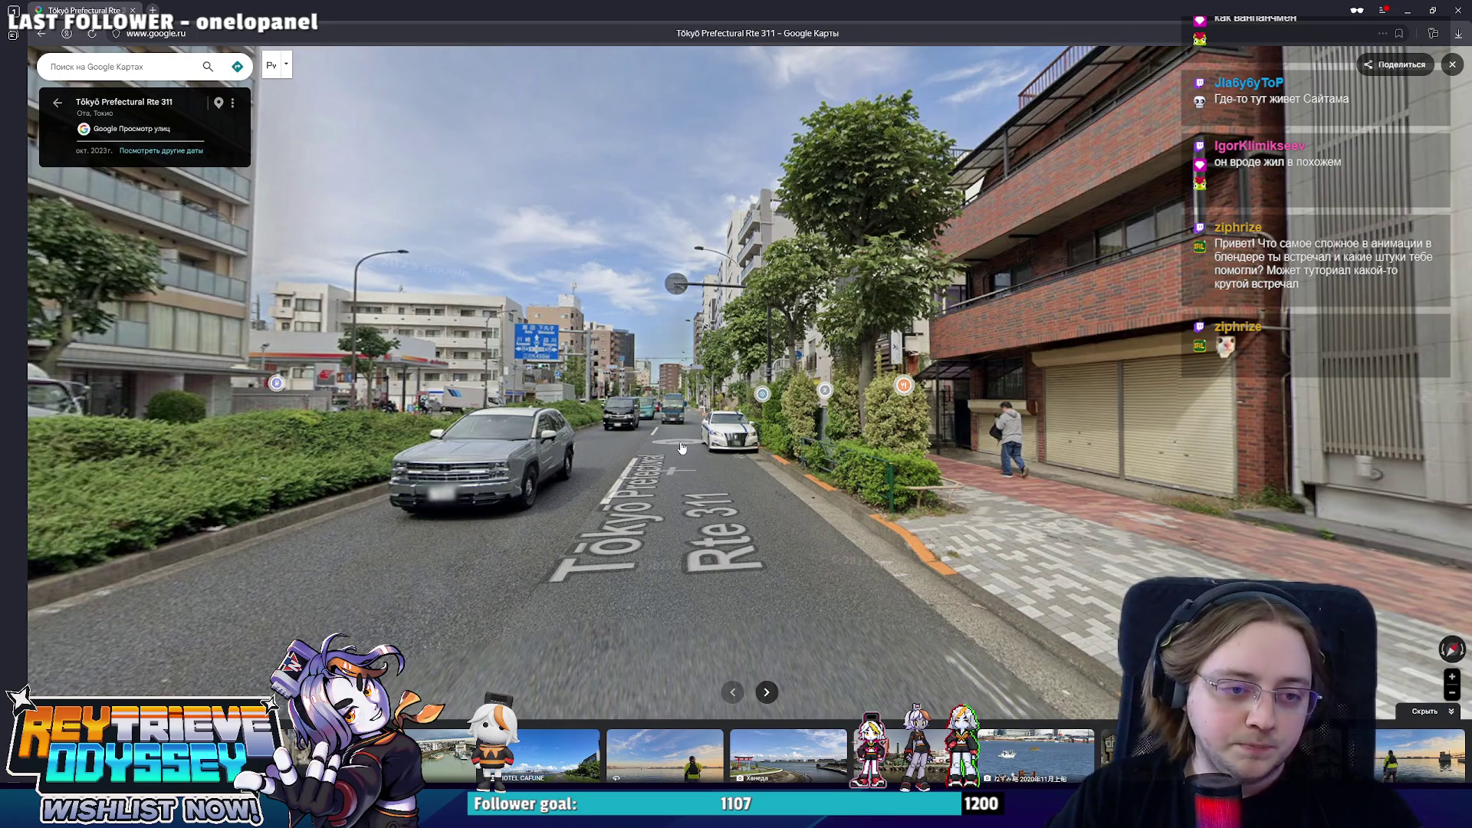
pyautogui.click(681, 447)
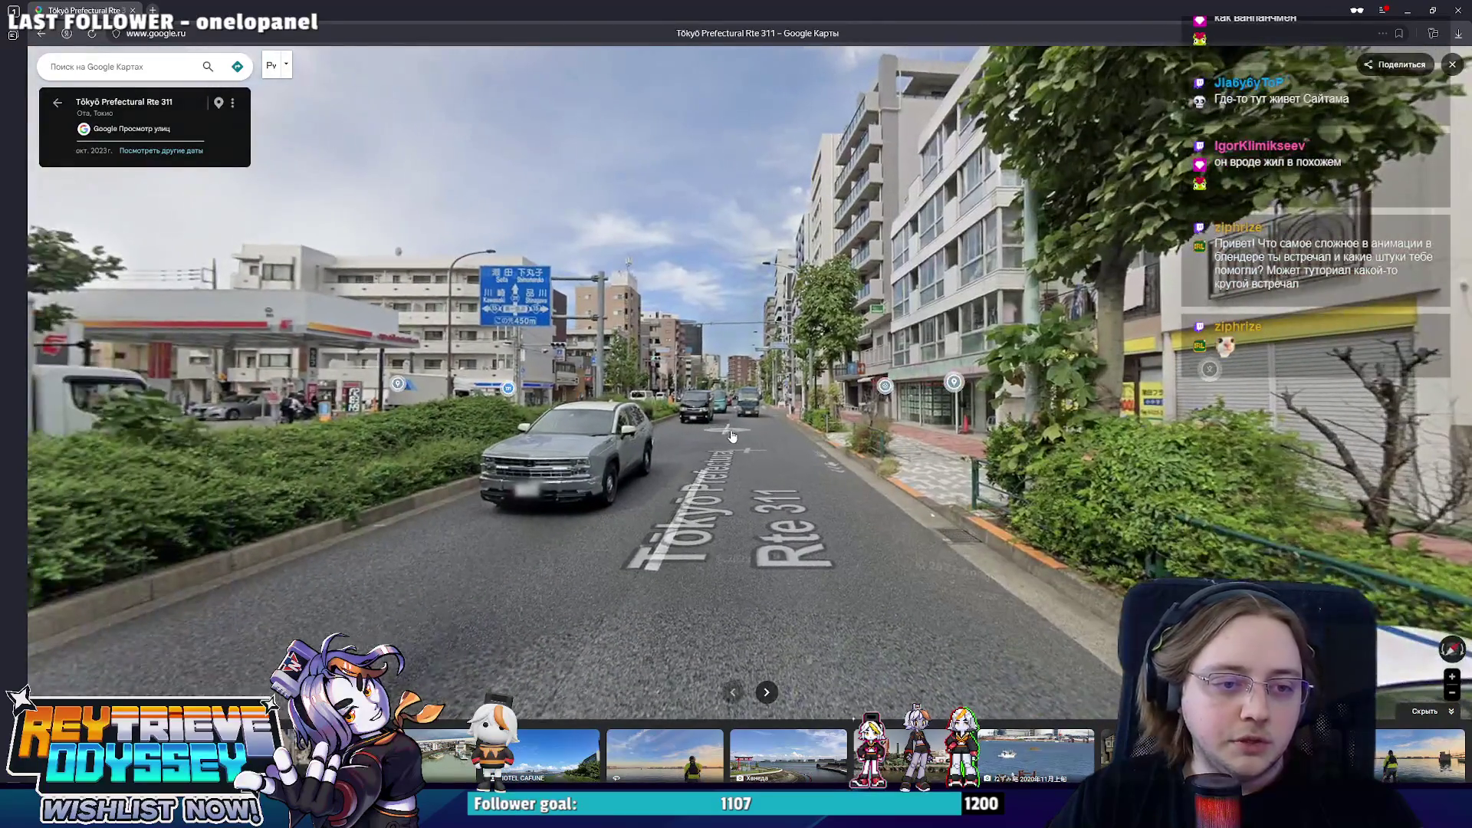
pyautogui.click(699, 433)
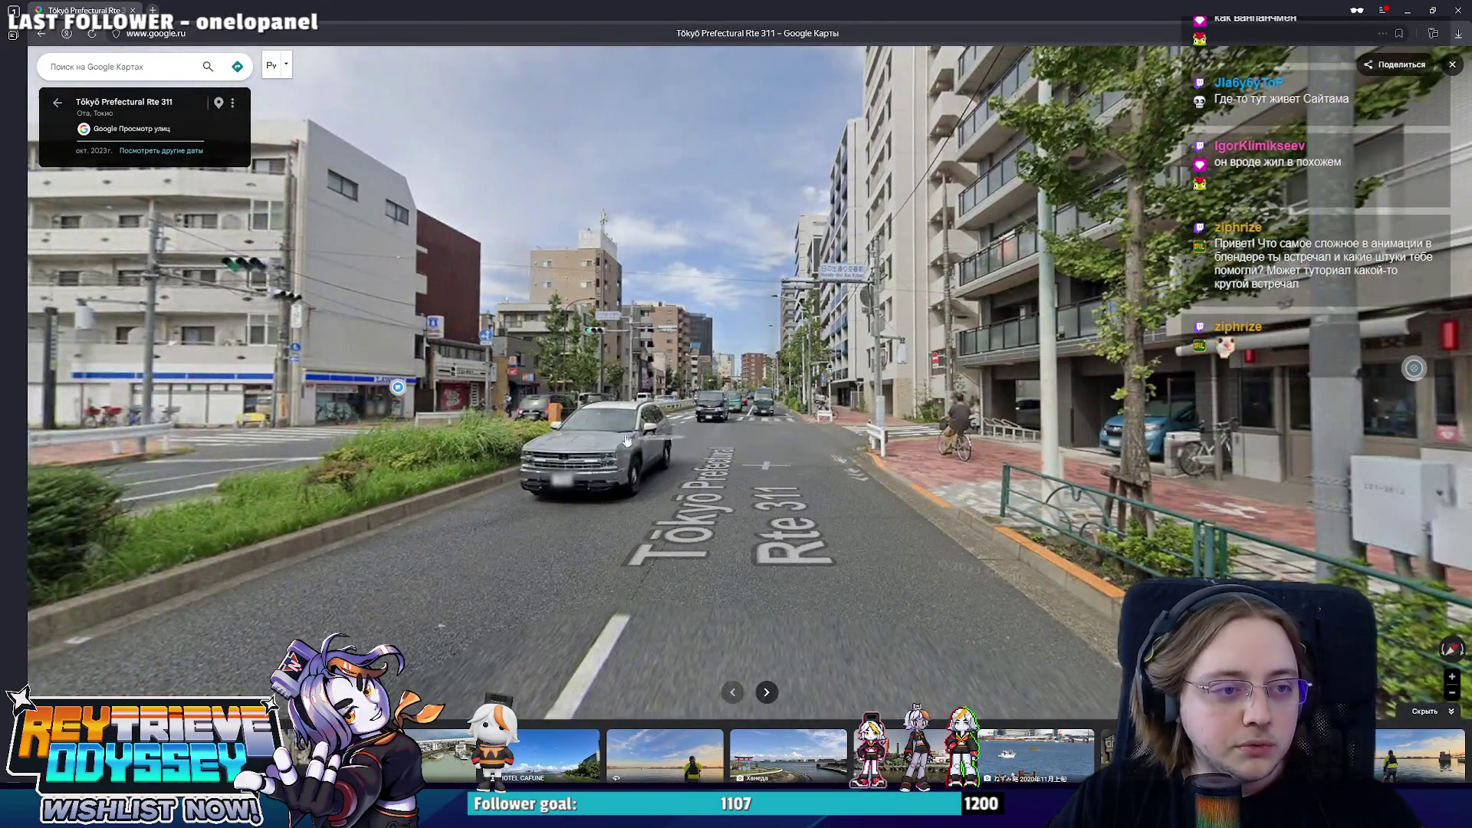
pyautogui.click(917, 451)
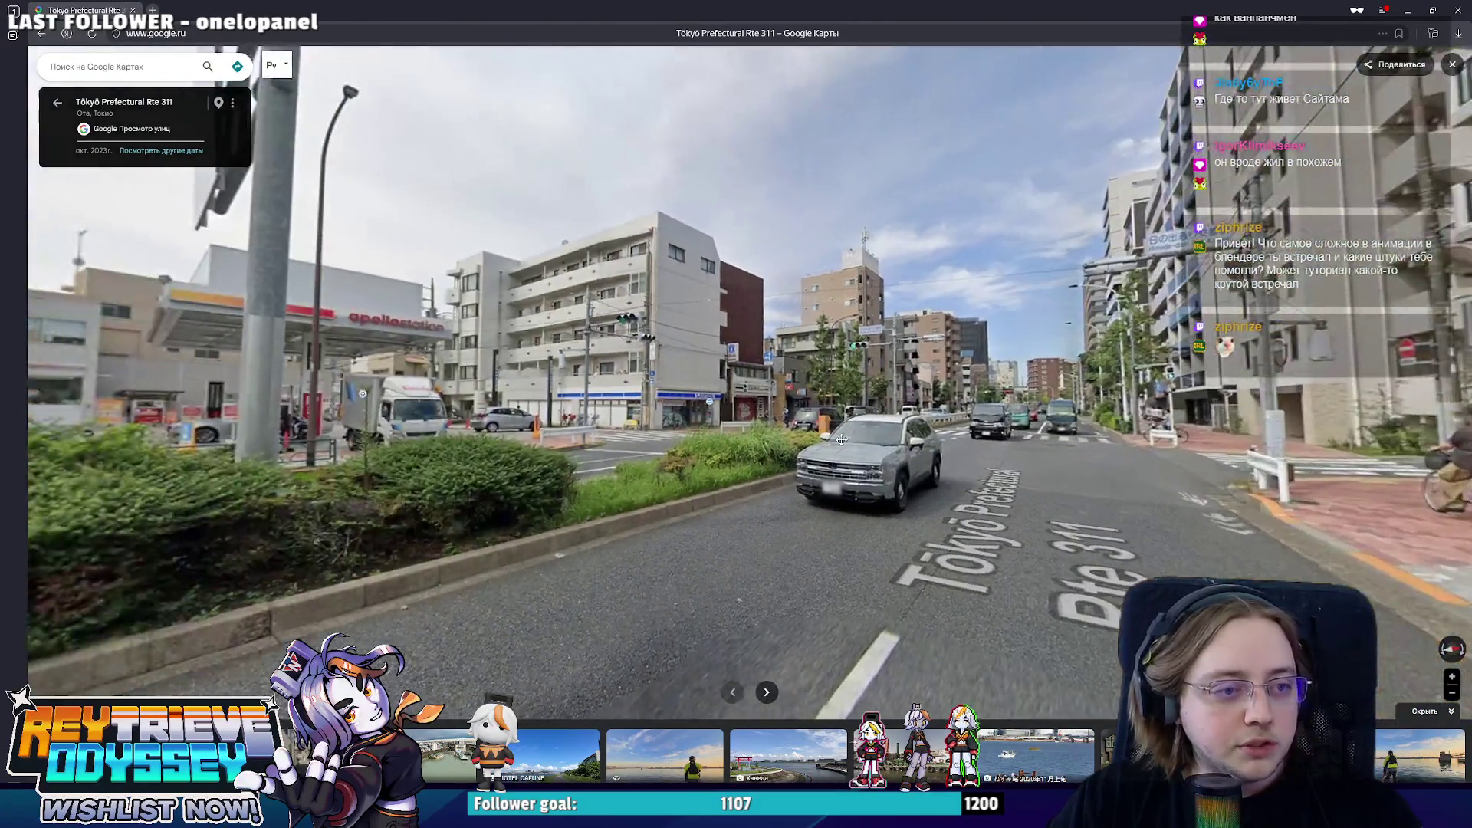
pyautogui.click(916, 451)
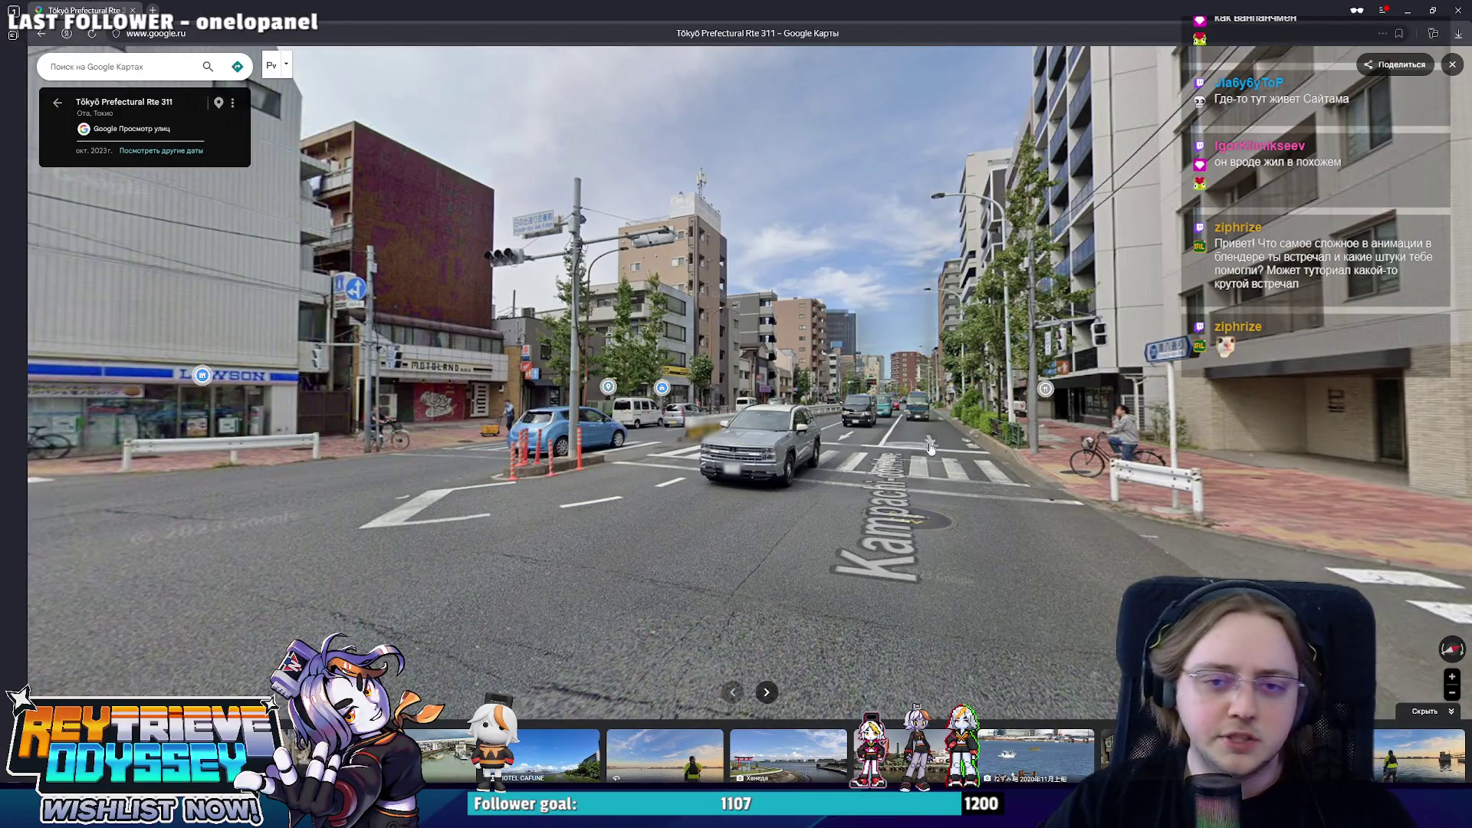
pyautogui.moveTo(917, 451); pyautogui.dragTo(884, 424)
pyautogui.press('Left')
pyautogui.press('Left')
pyautogui.press('Left')
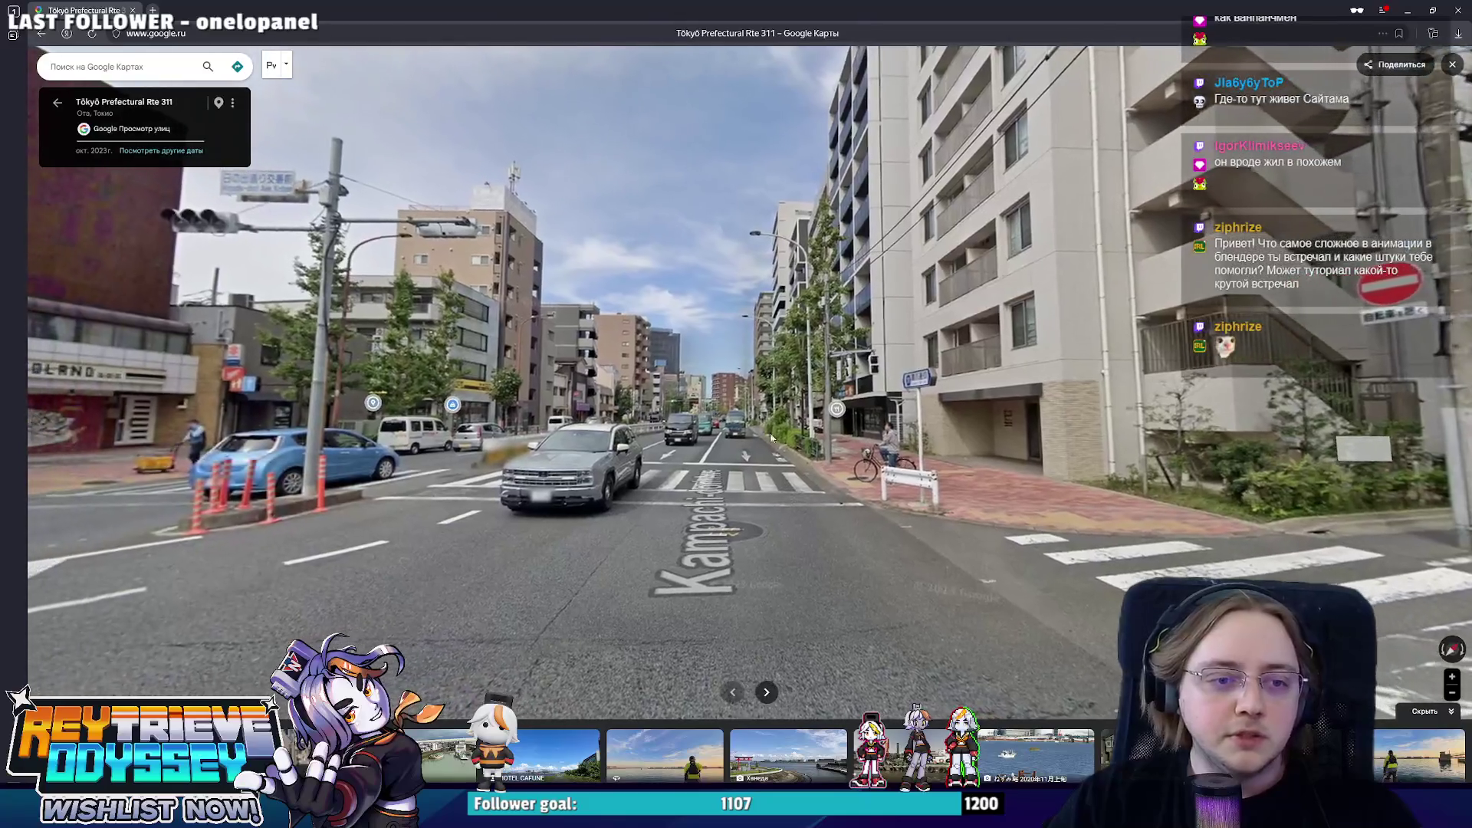
# - Walk along Kampachi-dori Ave past several crosswalks, looking around along the way
pyautogui.click(748, 444)
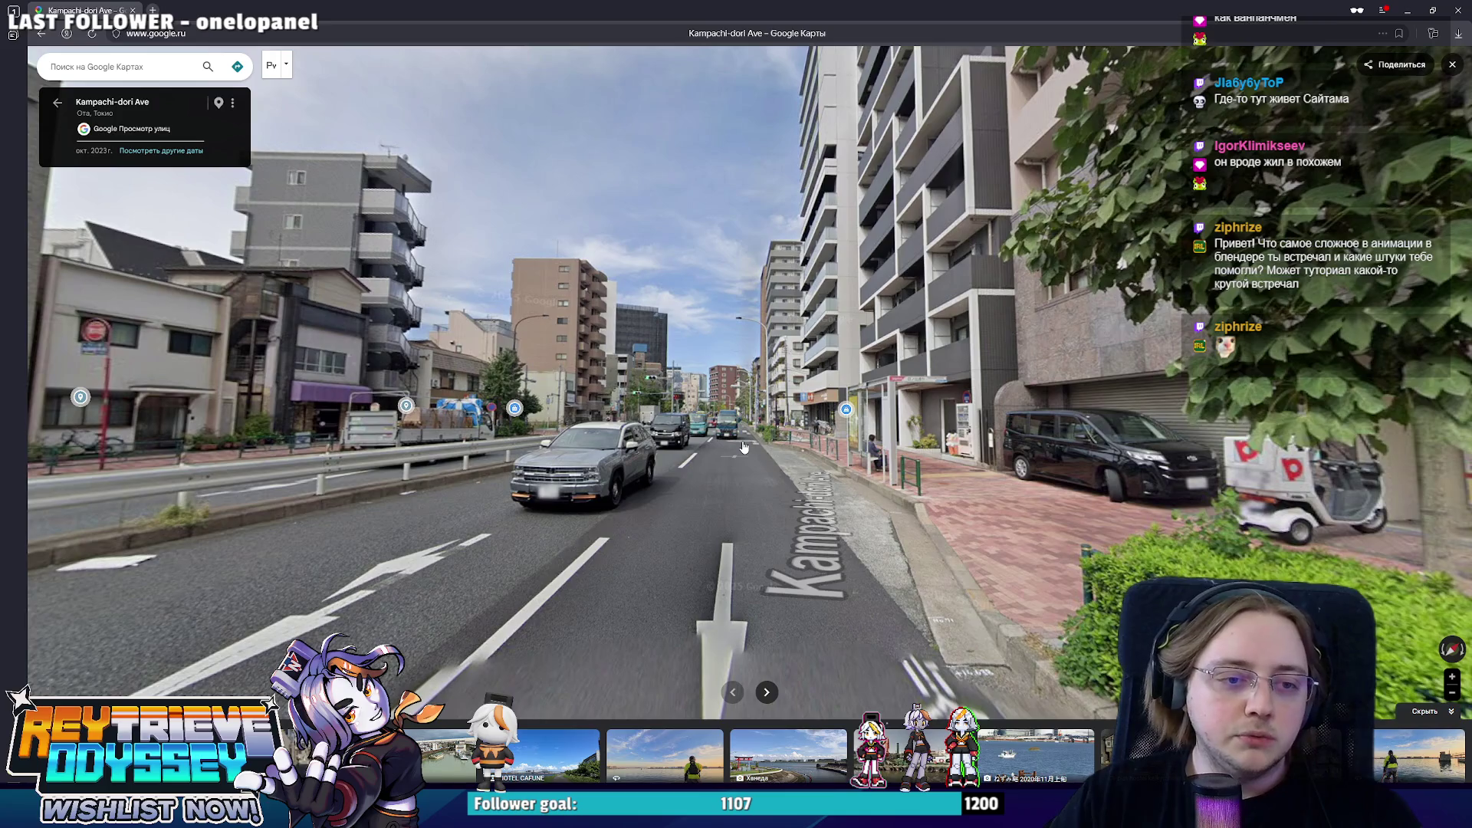
pyautogui.click(746, 448)
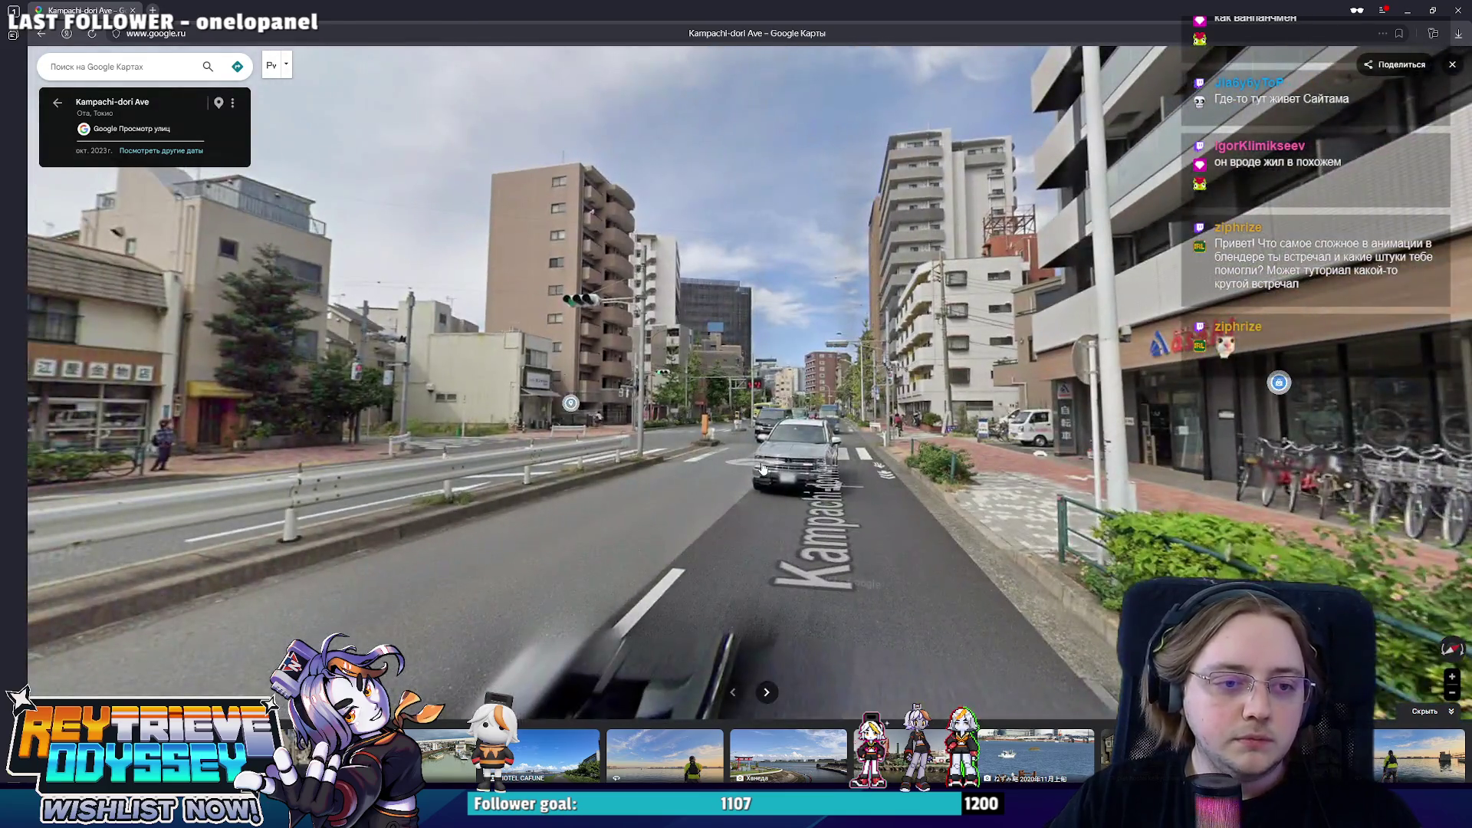
pyautogui.click(758, 471)
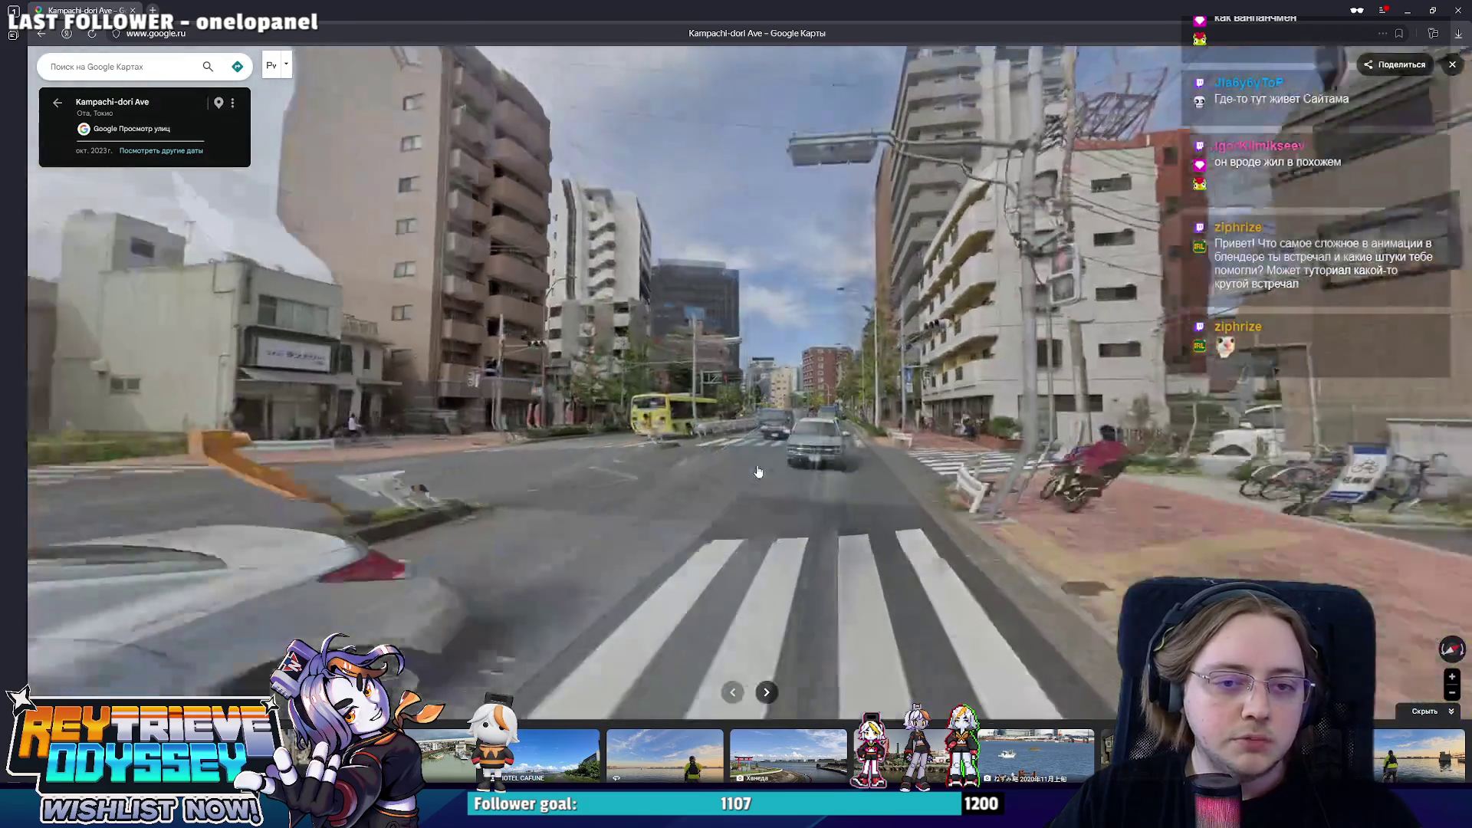
pyautogui.click(822, 496)
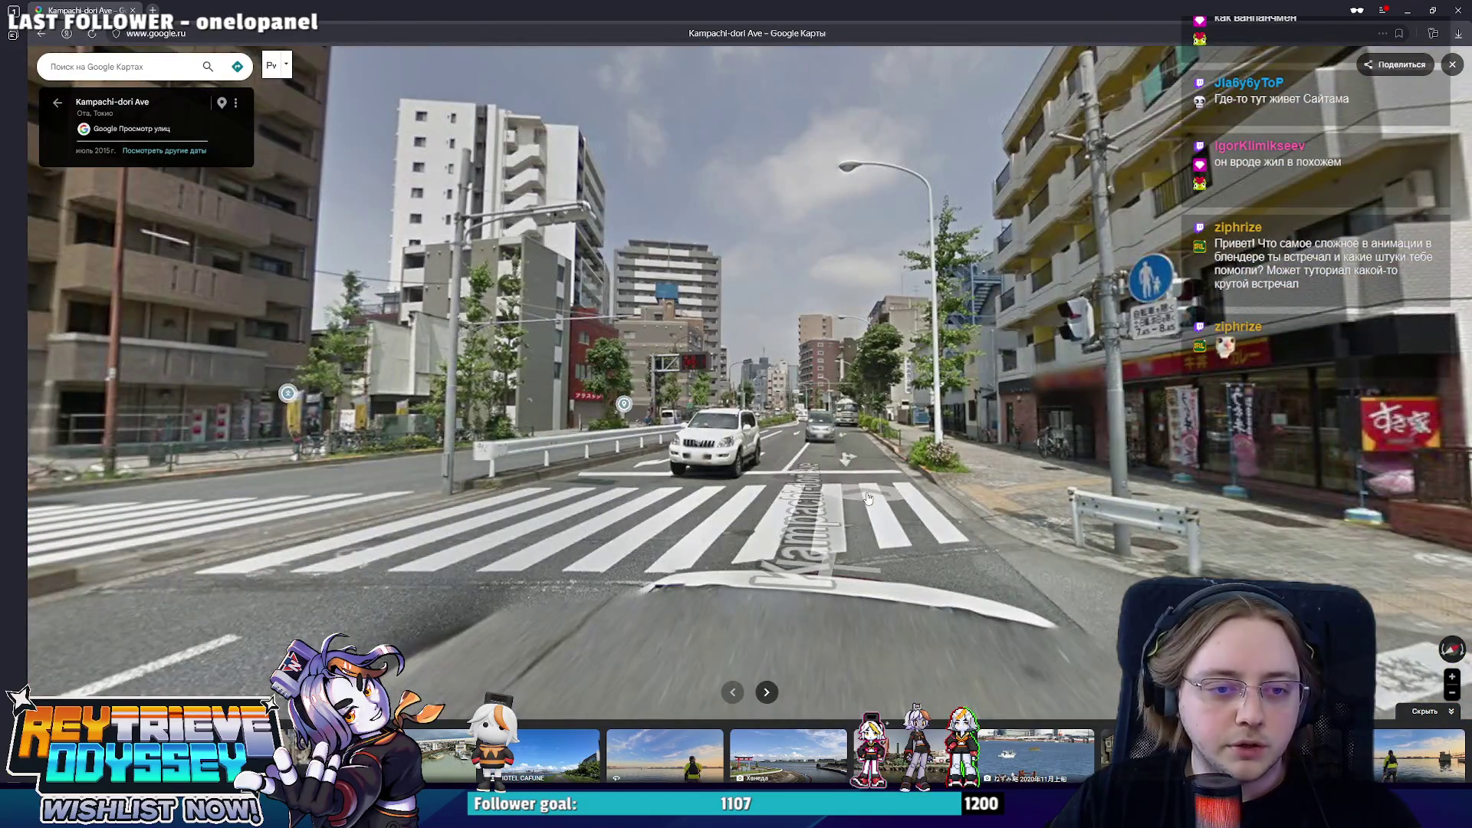
pyautogui.click(867, 498)
pyautogui.click(646, 468)
pyautogui.moveTo(647, 467)
pyautogui.mouseDown()
pyautogui.moveTo(932, 603)
pyautogui.moveTo(810, 535)
pyautogui.mouseUp()
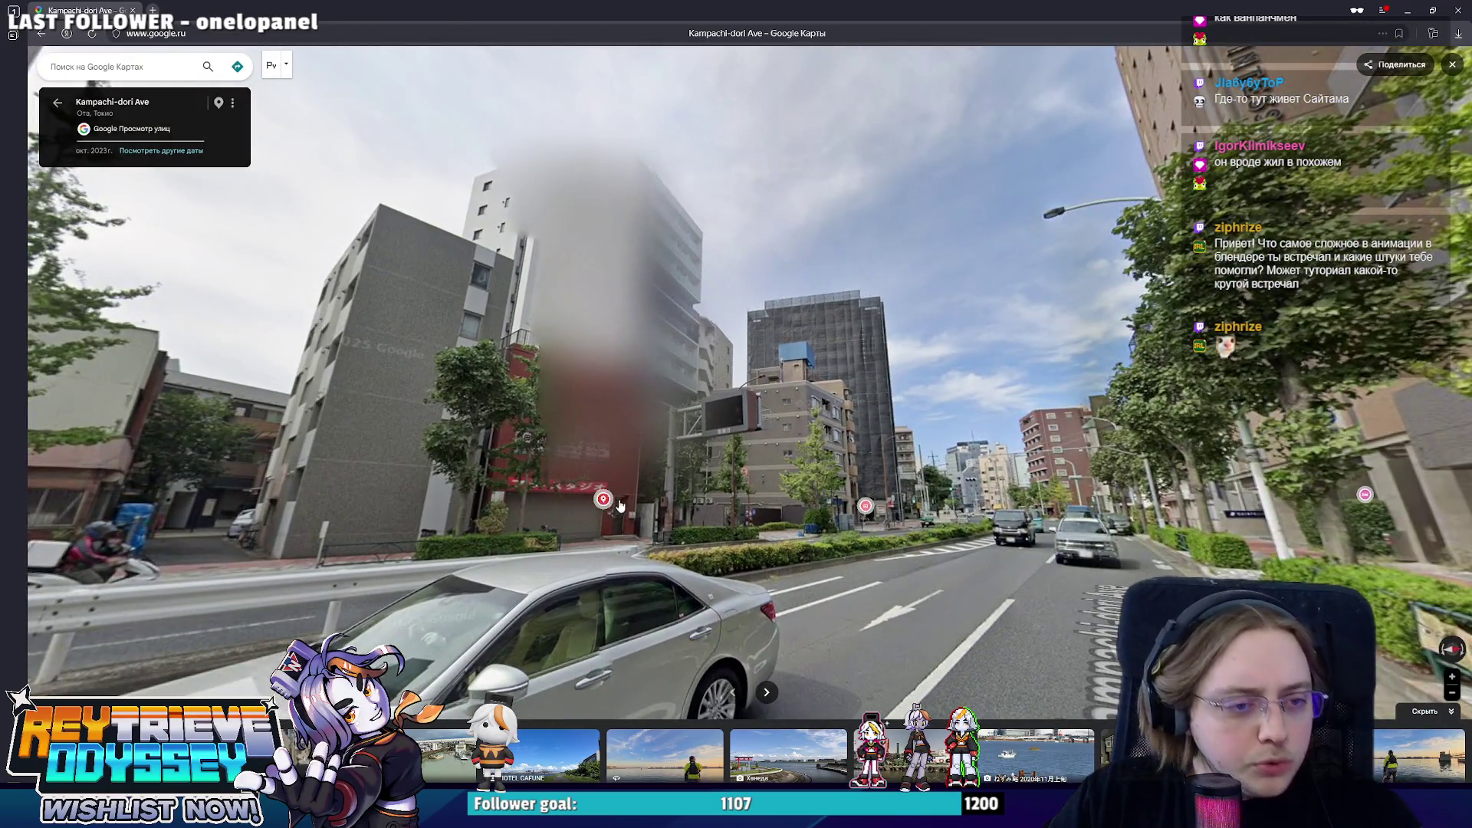
pyautogui.click(622, 503)
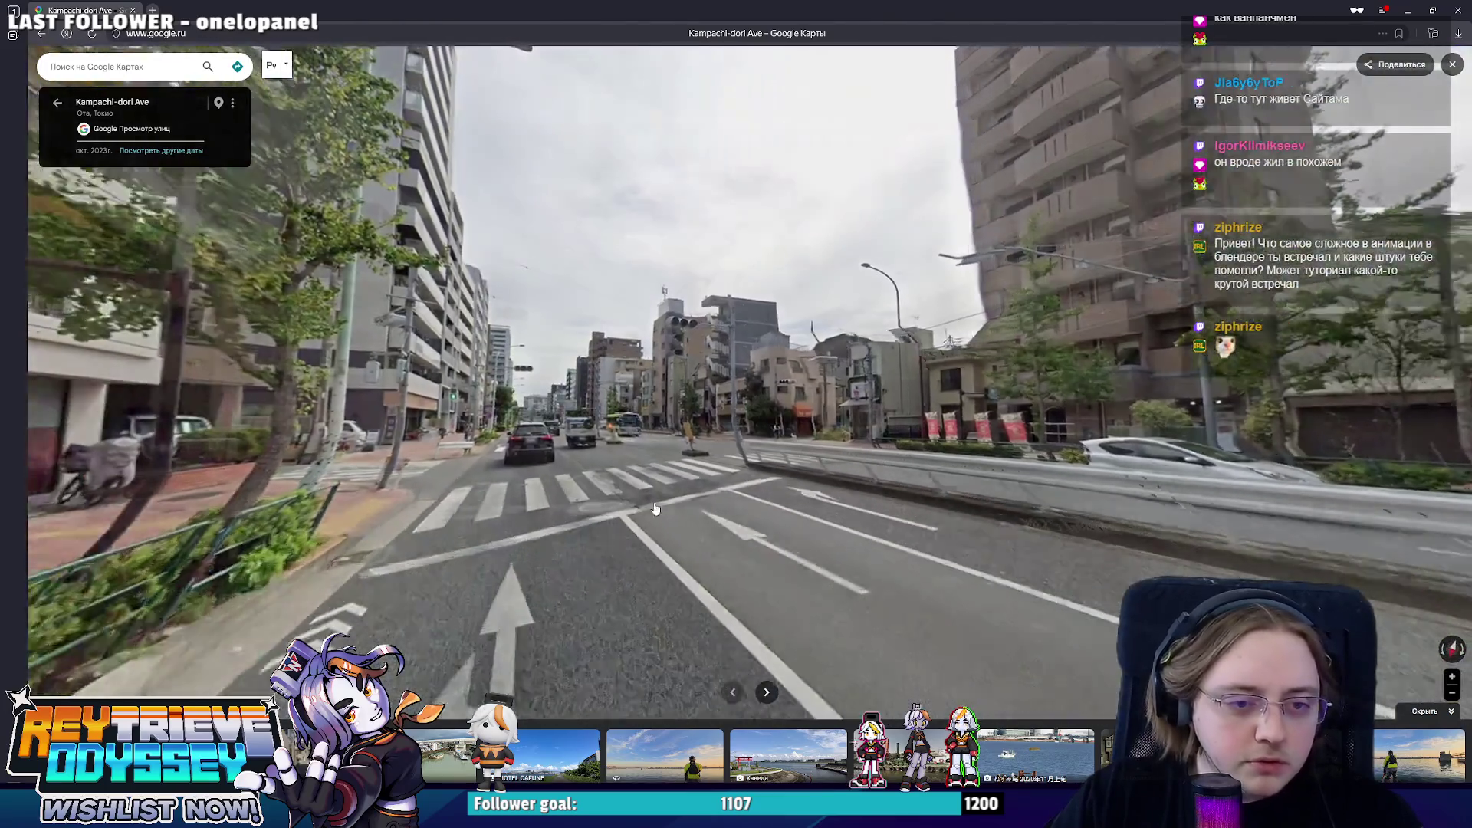
pyautogui.click(451, 532)
pyautogui.moveTo(1323, 334)
pyautogui.mouseDown()
pyautogui.moveTo(778, 391)
pyautogui.moveTo(835, 419)
pyautogui.mouseUp()
# - Continue to the corner and frame the brown three-storey apartment building, starting a screen snip
pyautogui.click(1039, 507)
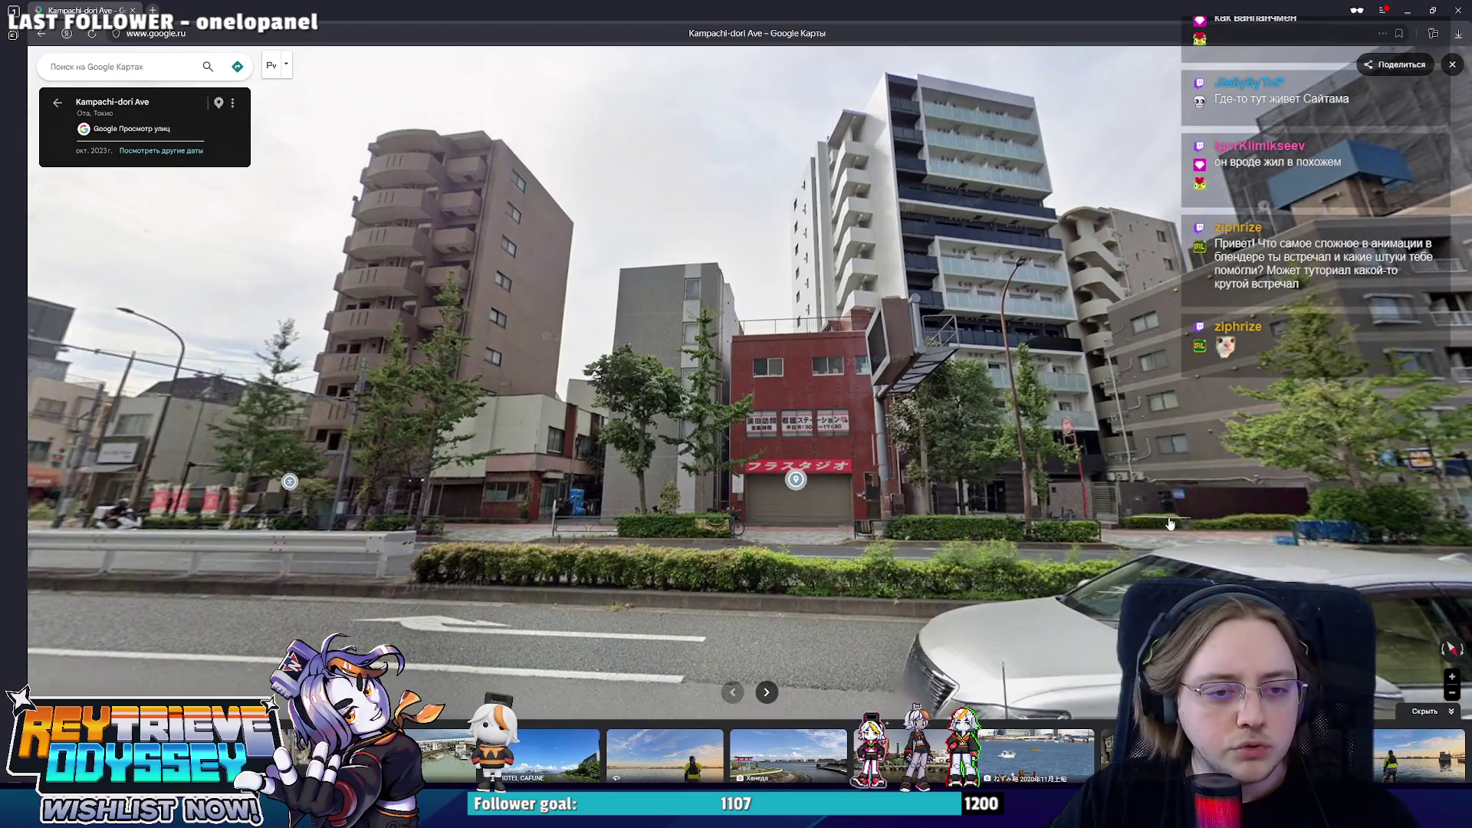
pyautogui.moveTo(1169, 526); pyautogui.dragTo(1127, 382)
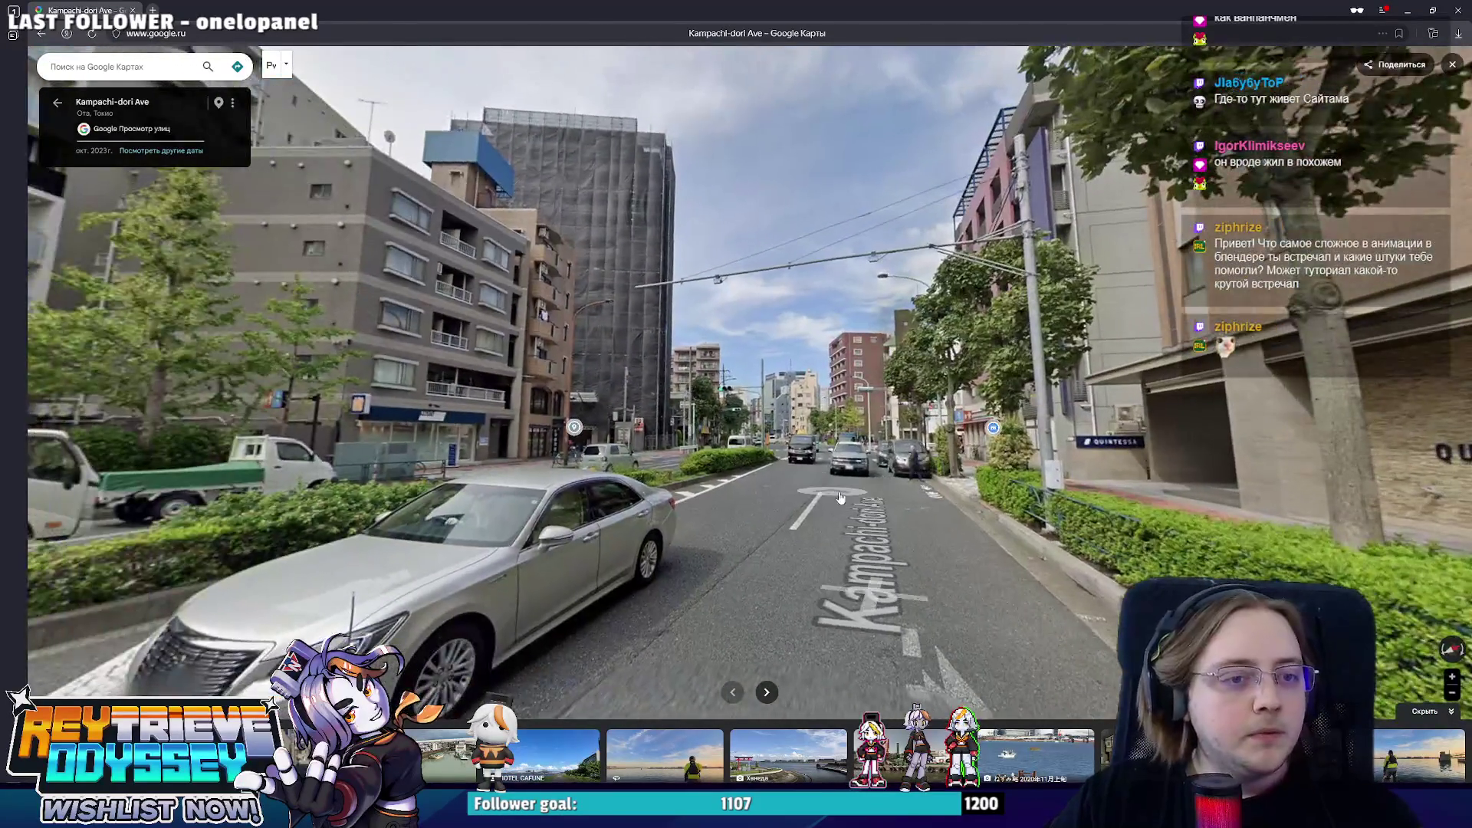
pyautogui.click(828, 497)
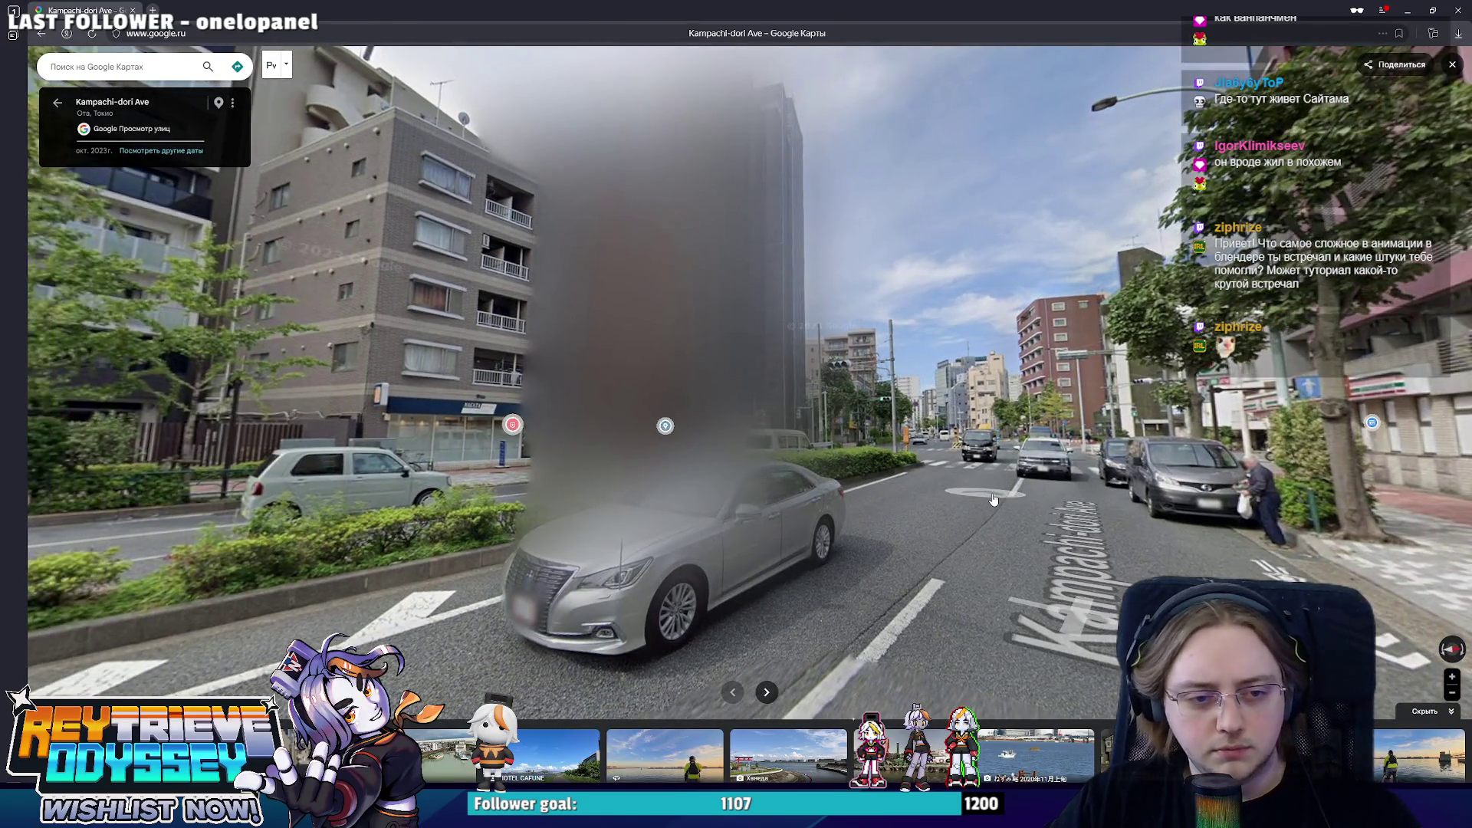
pyautogui.click(798, 486)
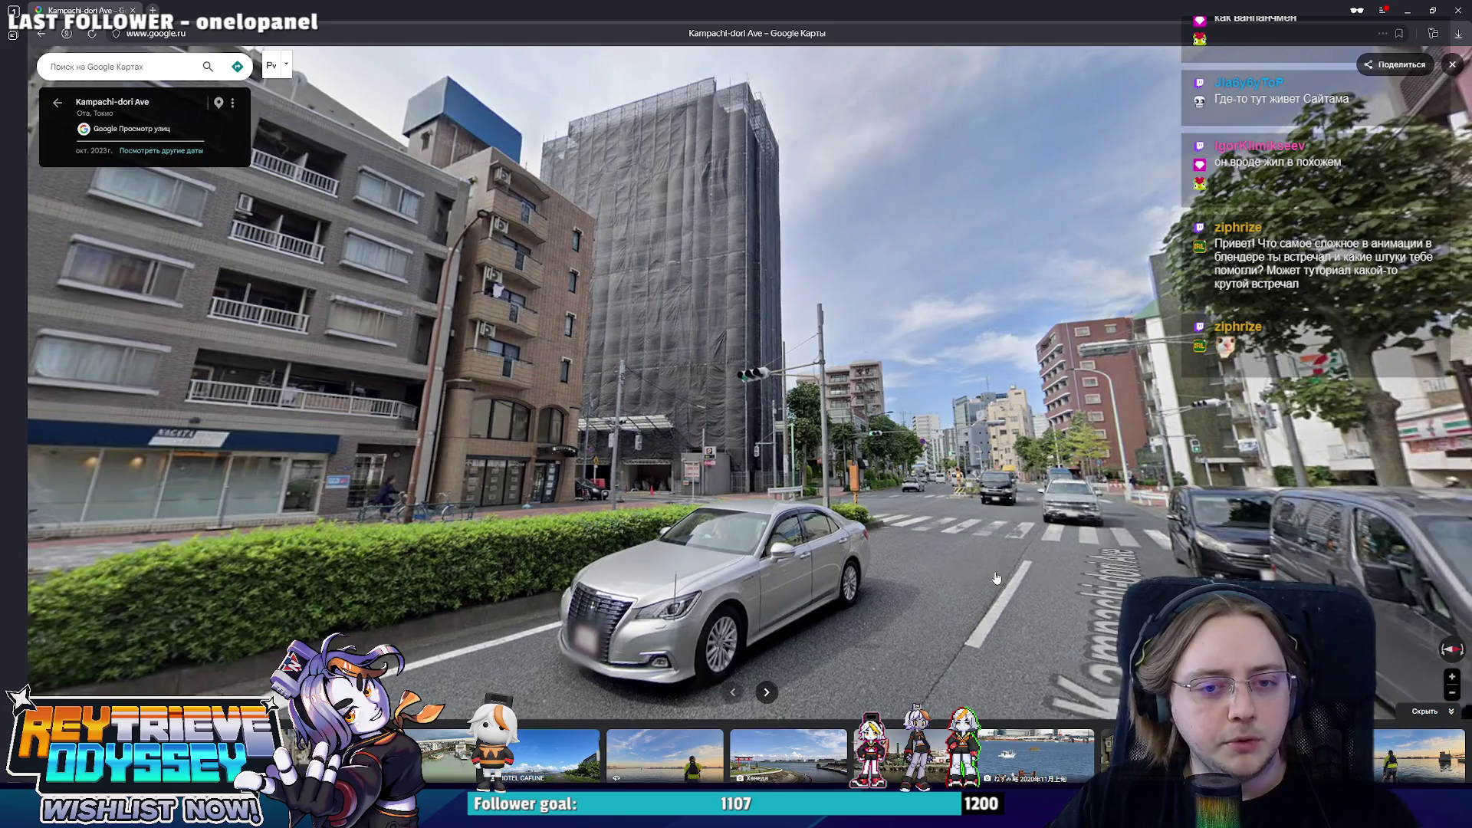
pyautogui.click(819, 523)
pyautogui.click(1039, 527)
pyautogui.click(874, 540)
pyautogui.moveTo(1036, 552); pyautogui.dragTo(599, 541)
pyautogui.click(662, 524)
pyautogui.click(675, 523)
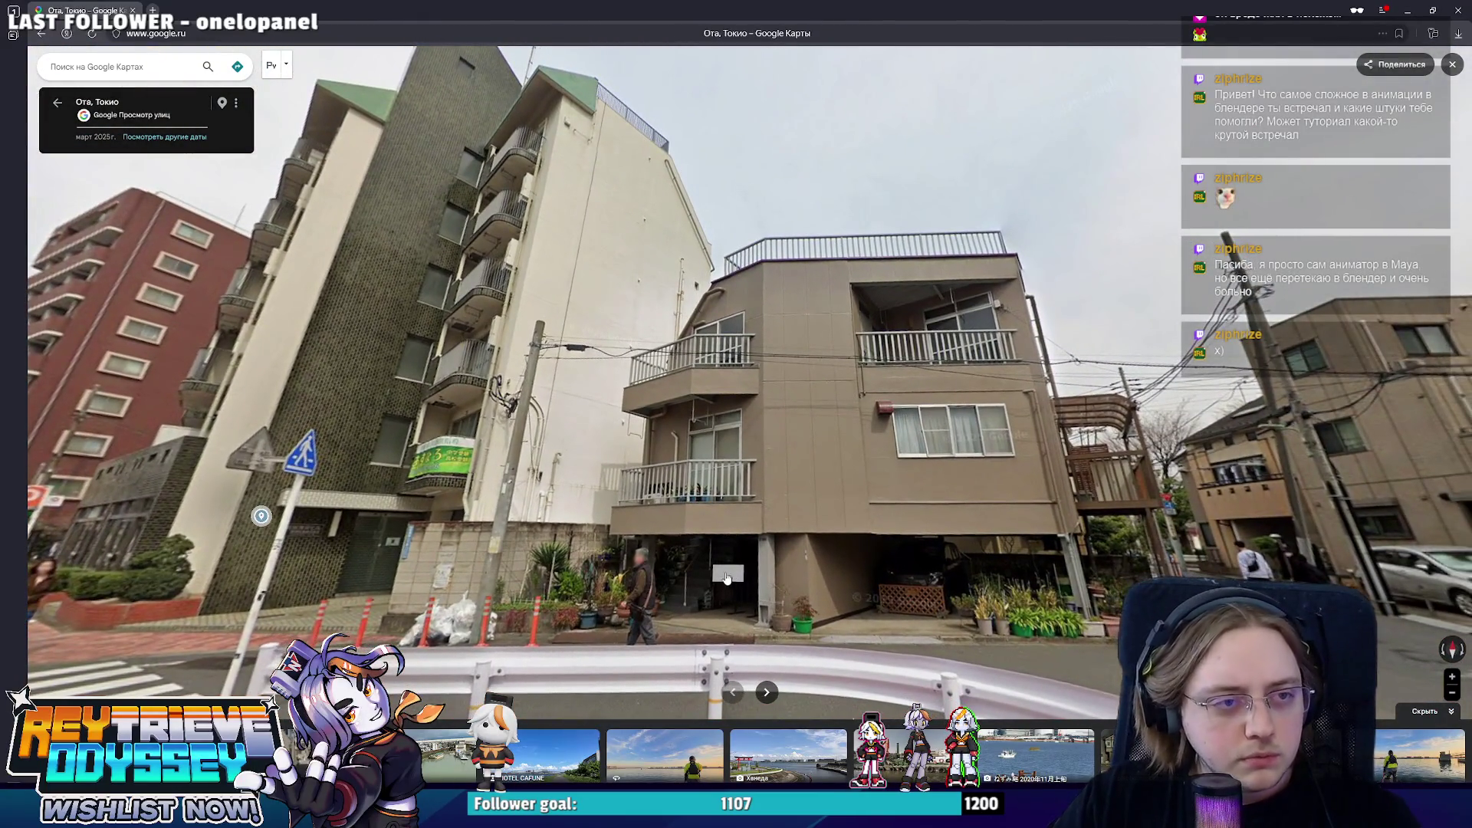
pyautogui.press('super+shift+s')
# - Snip the apartment building view, paste it into the Miro cluster shrunk to fit, and return to Street View
pyautogui.moveTo(345, 50); pyautogui.dragTo(576, 264)
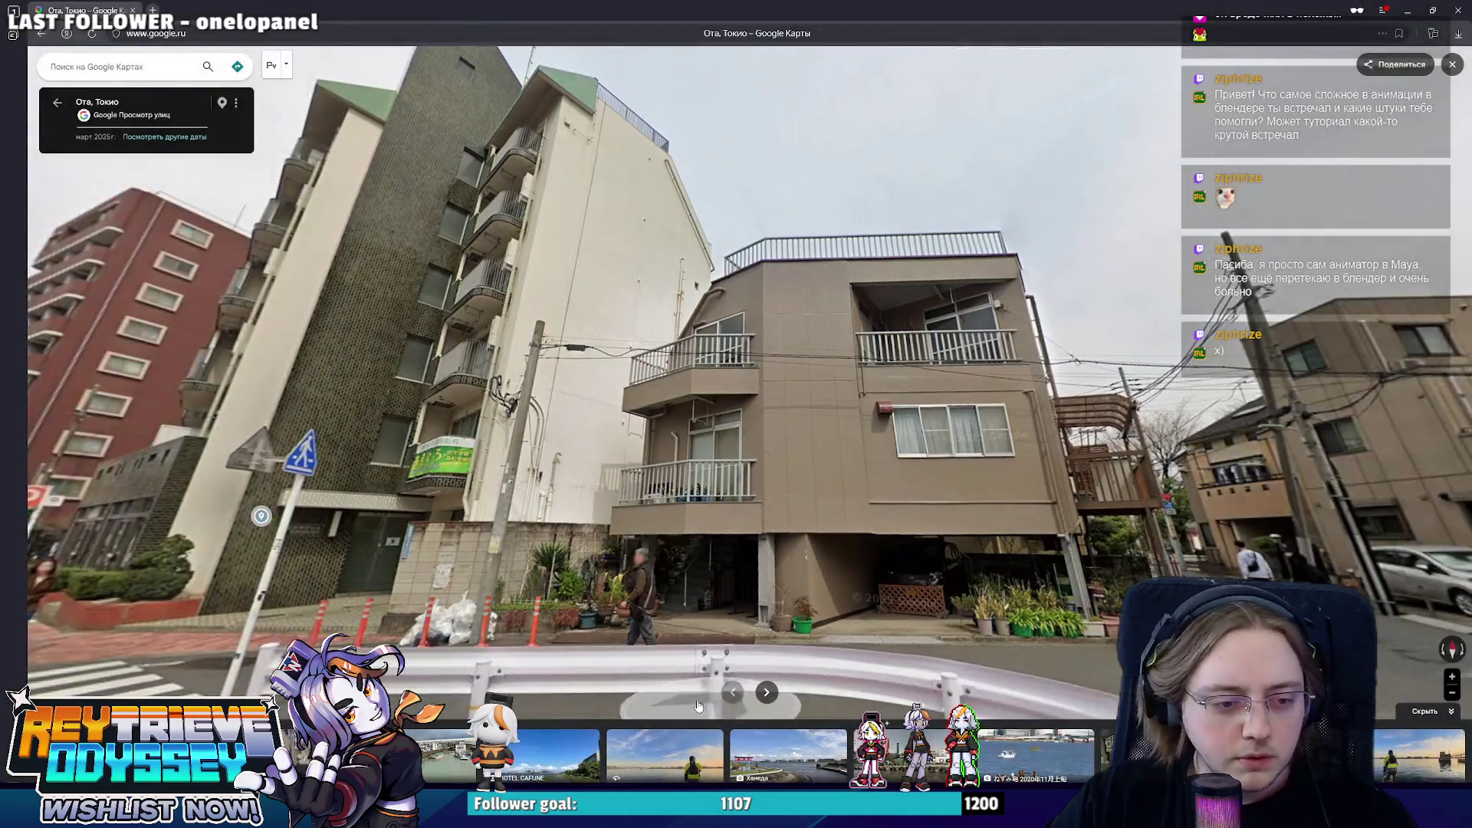
pyautogui.hotkey('alt', 'Tab')
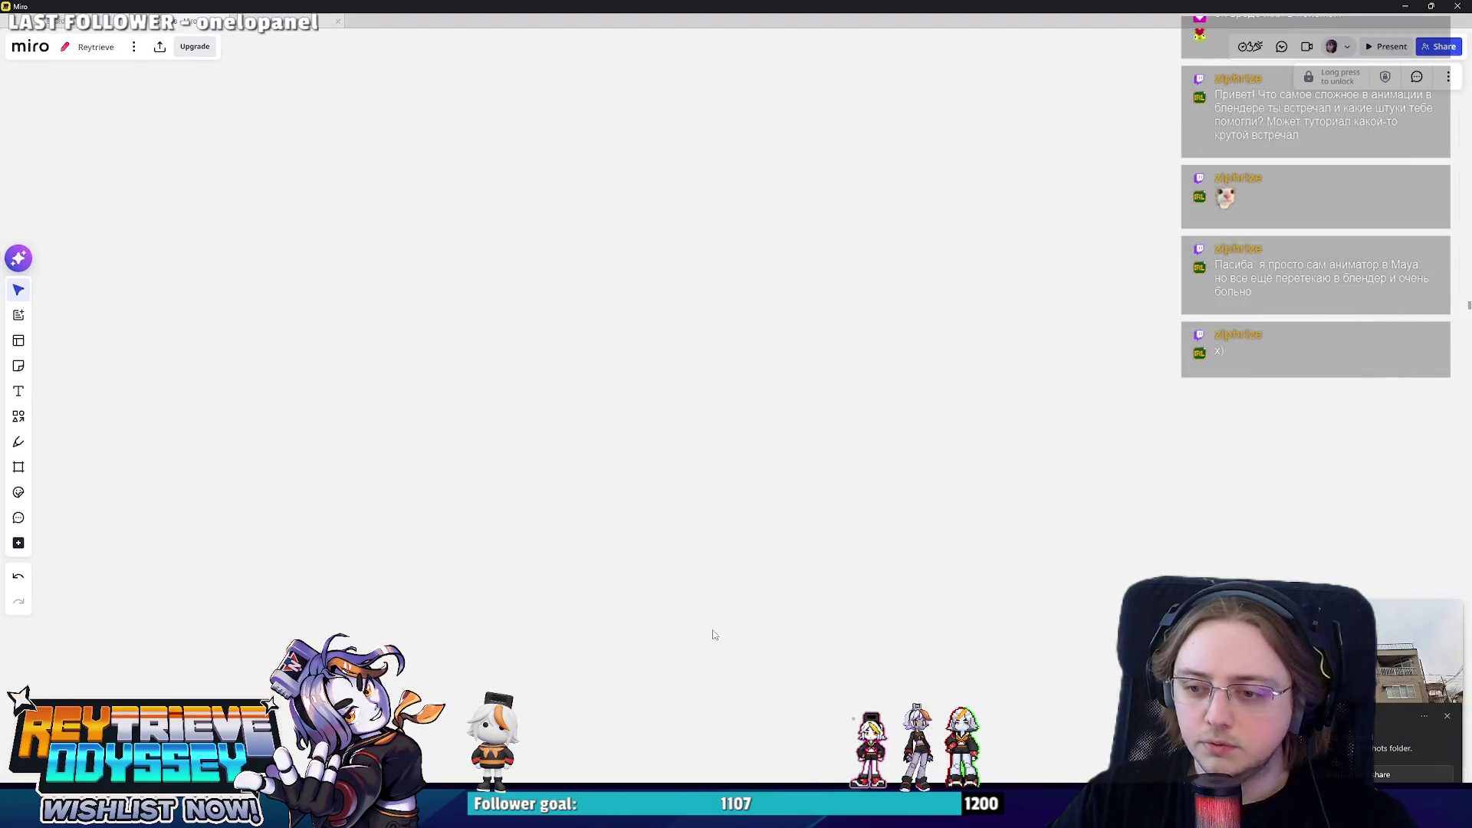
pyautogui.scroll(-2, 754, 593)
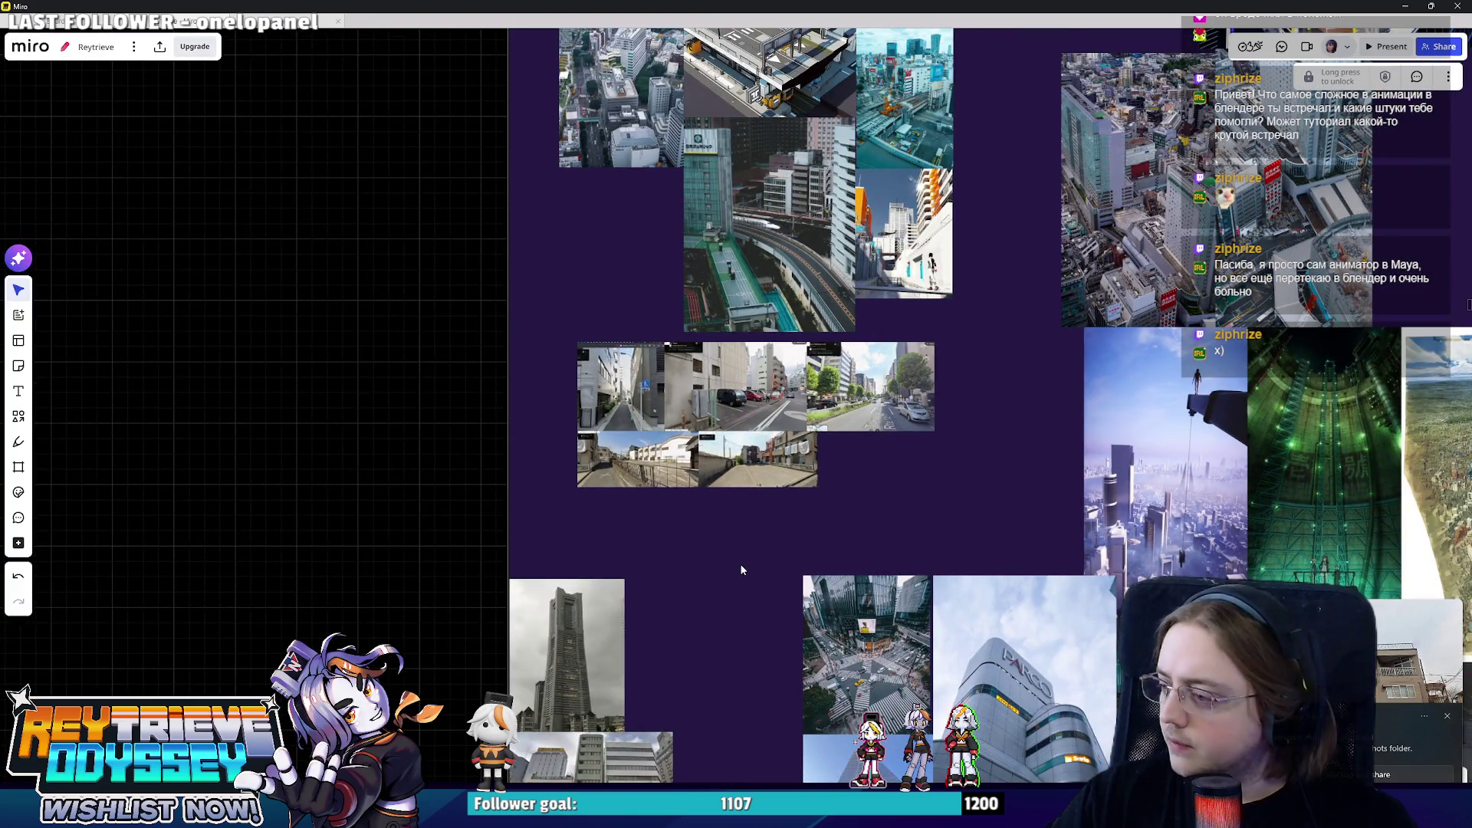
pyautogui.hotkey('ctrl', 'v')
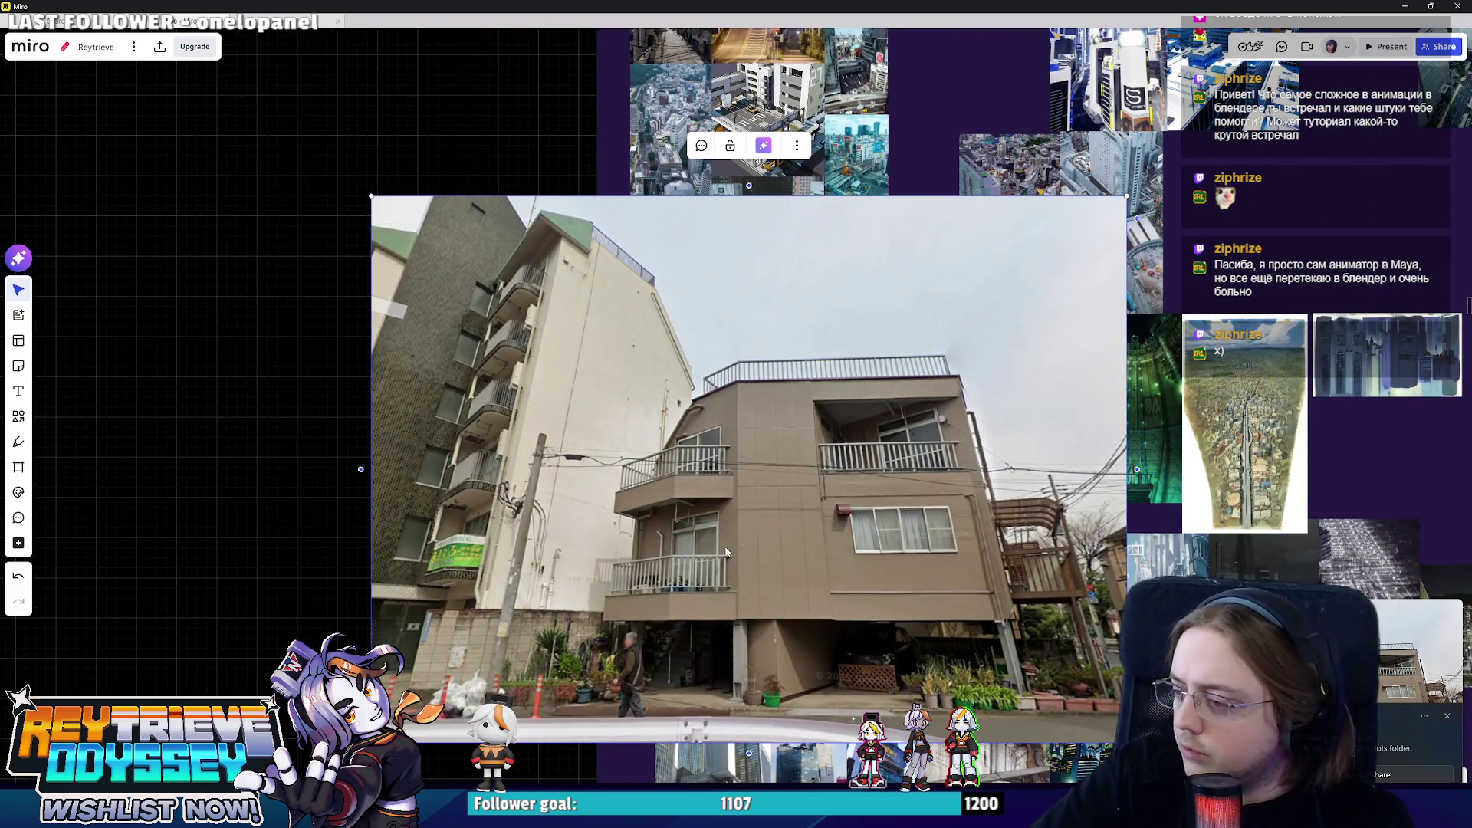
pyautogui.moveTo(372, 197)
pyautogui.mouseDown()
pyautogui.moveTo(871, 636)
pyautogui.moveTo(920, 543)
pyautogui.mouseUp()
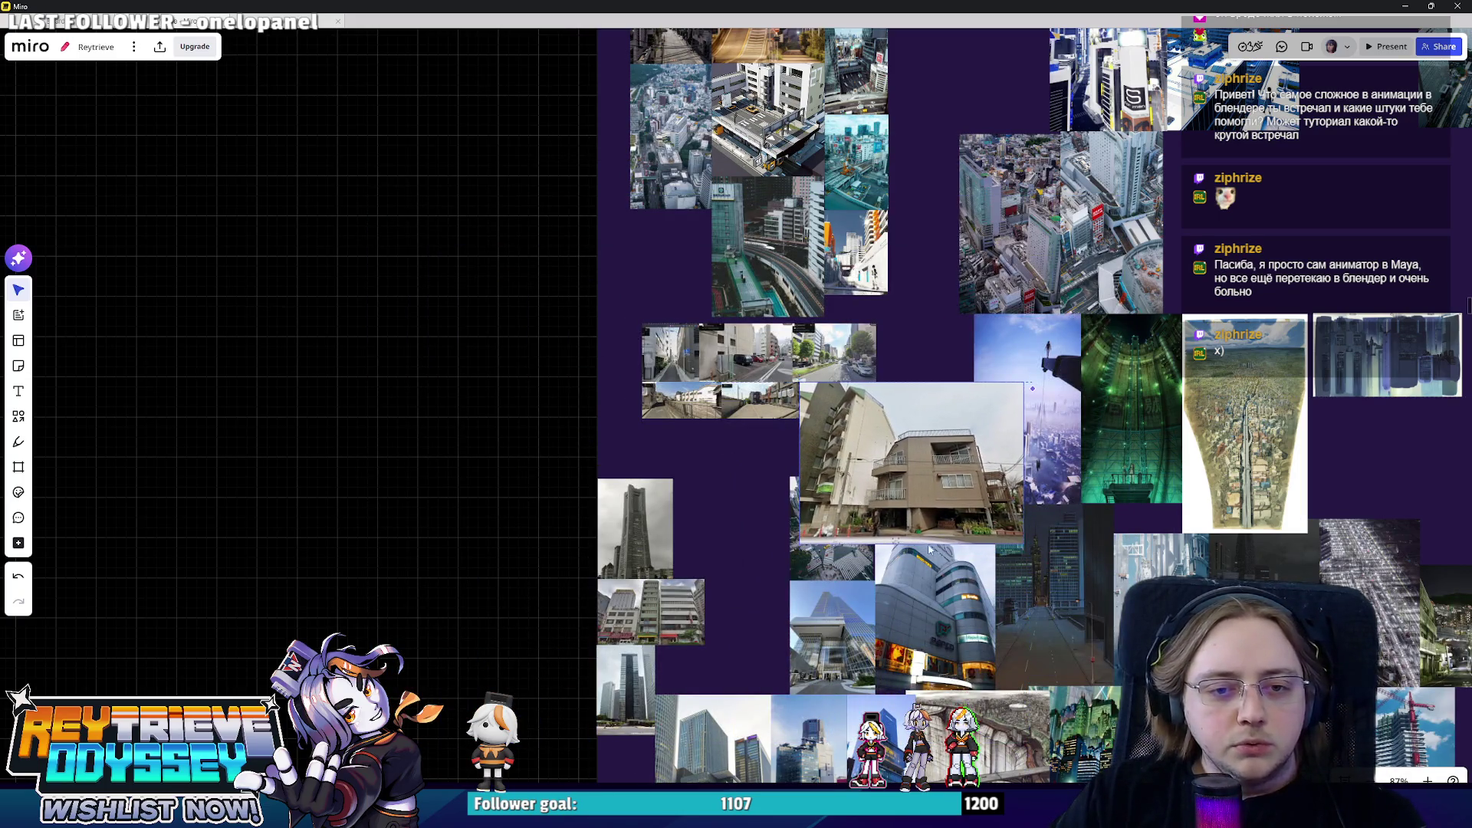
pyautogui.moveTo(1022, 539); pyautogui.dragTo(847, 422)
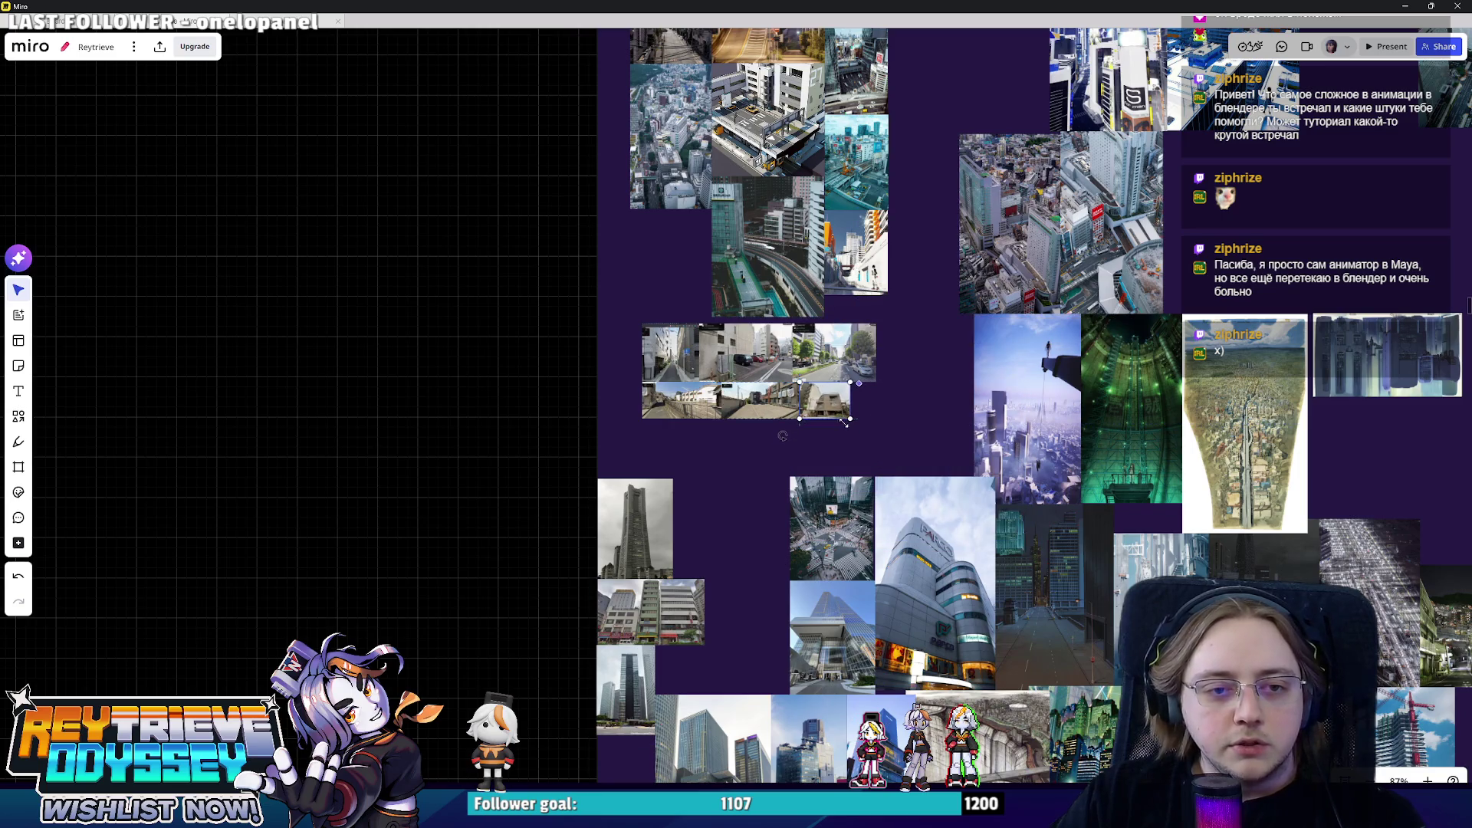
pyautogui.hotkey('alt', 'Tab')
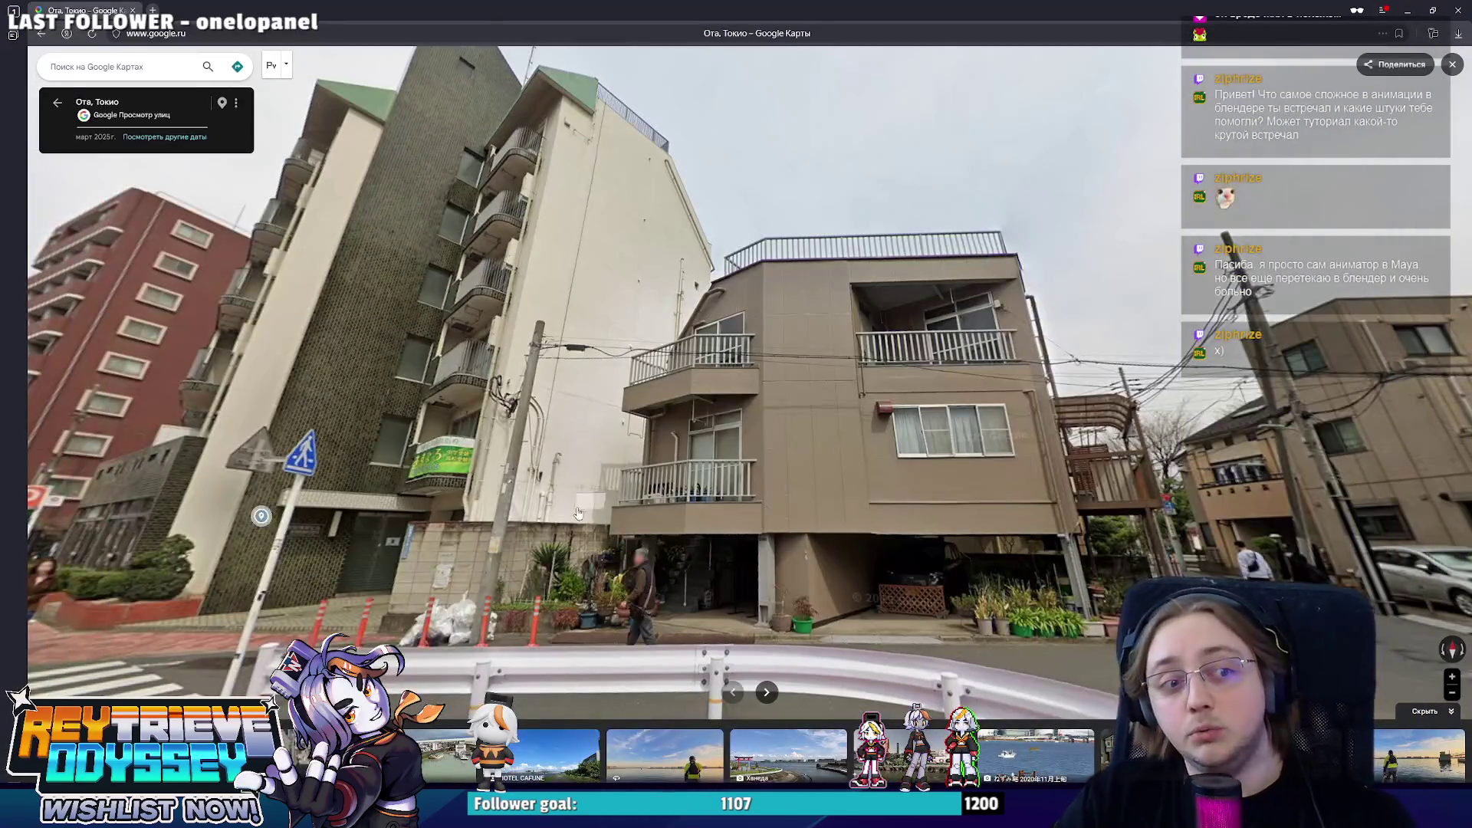
# - Walk out along Rte 311 onto Kampachi-dori Ave and turn at the corner to face down the avenue
pyautogui.click(594, 506)
pyautogui.click(799, 452)
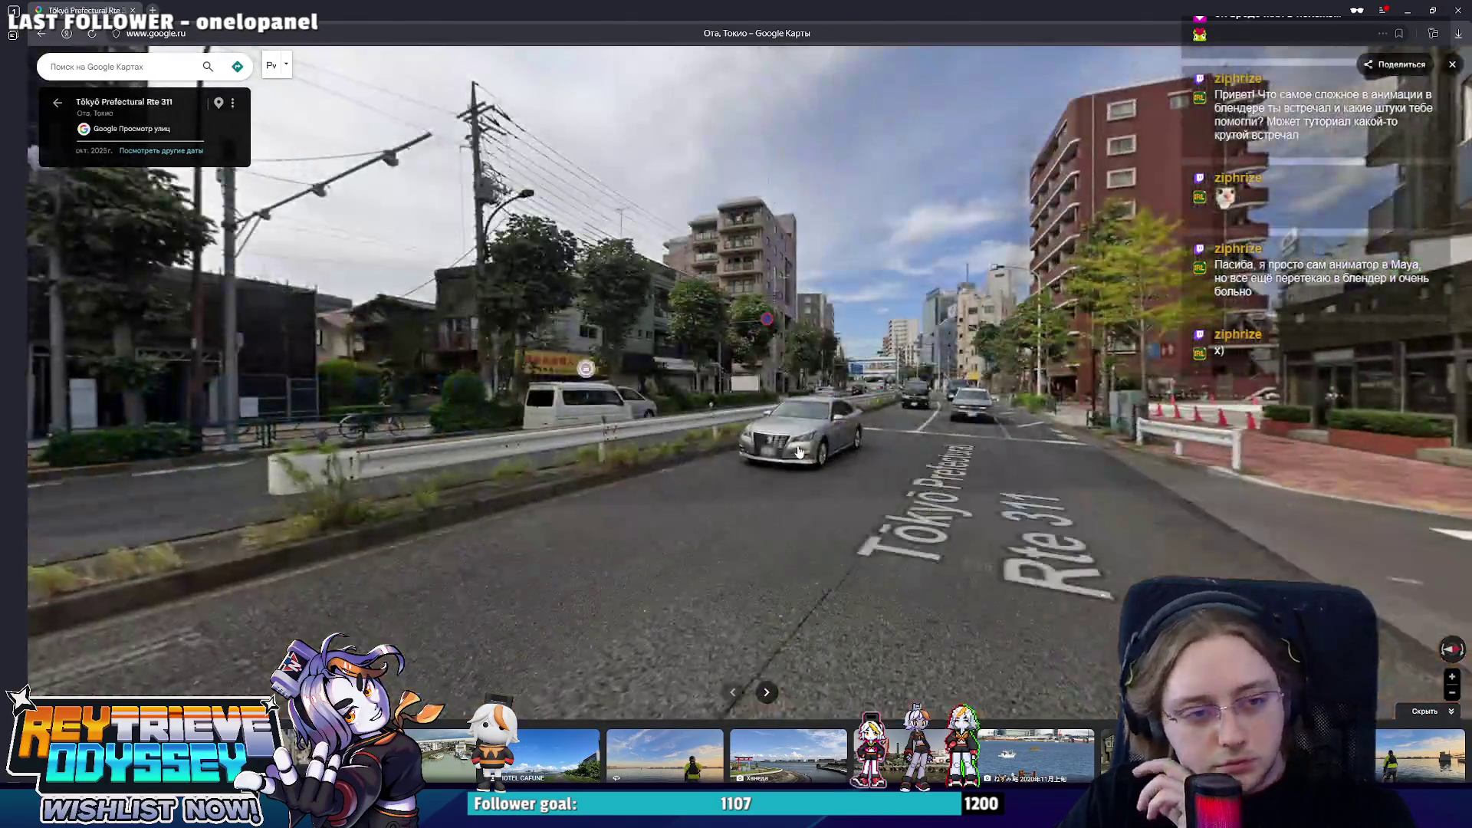
pyautogui.click(874, 440)
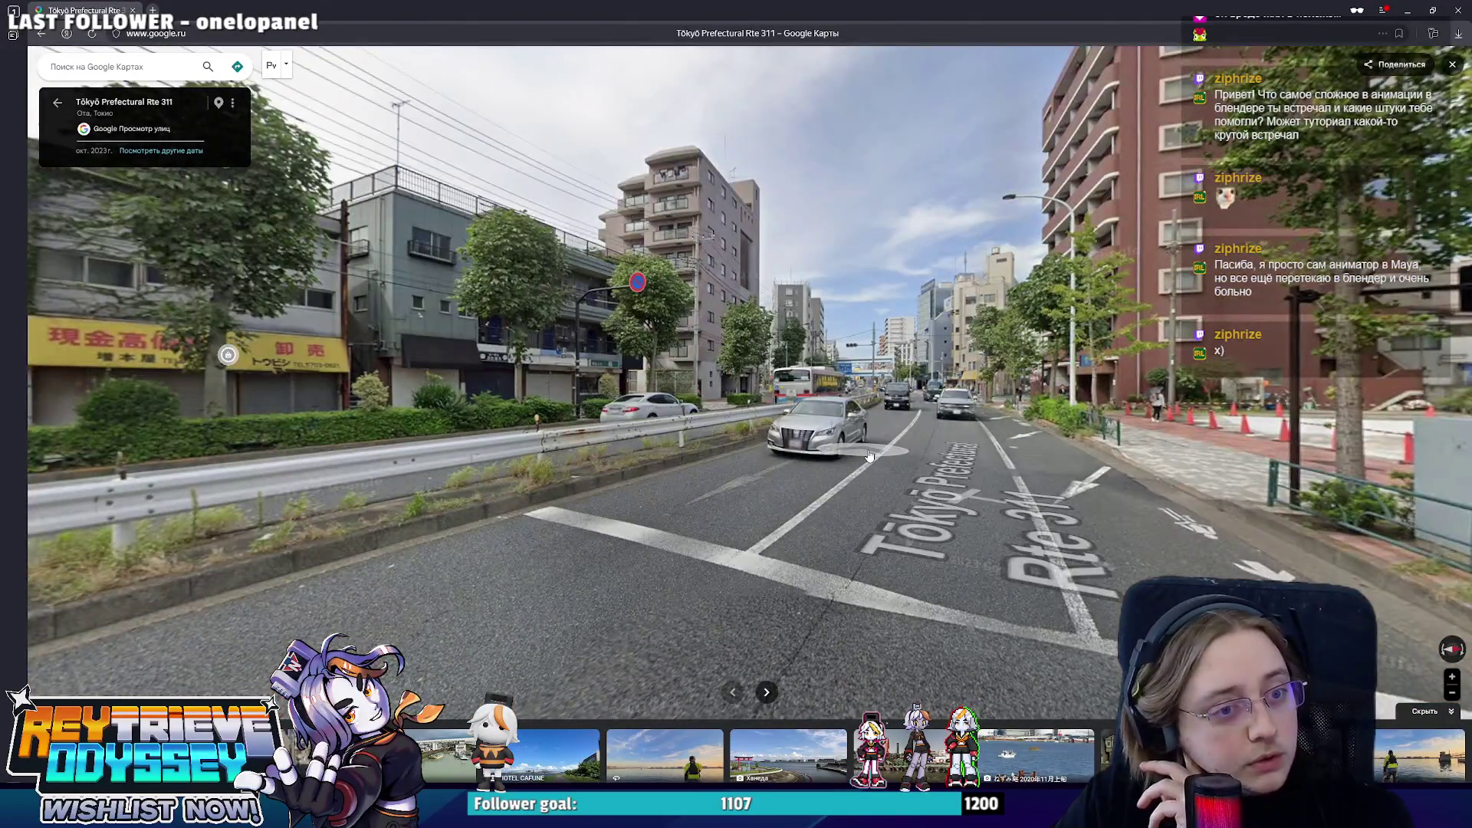
pyautogui.click(870, 458)
pyautogui.click(879, 416)
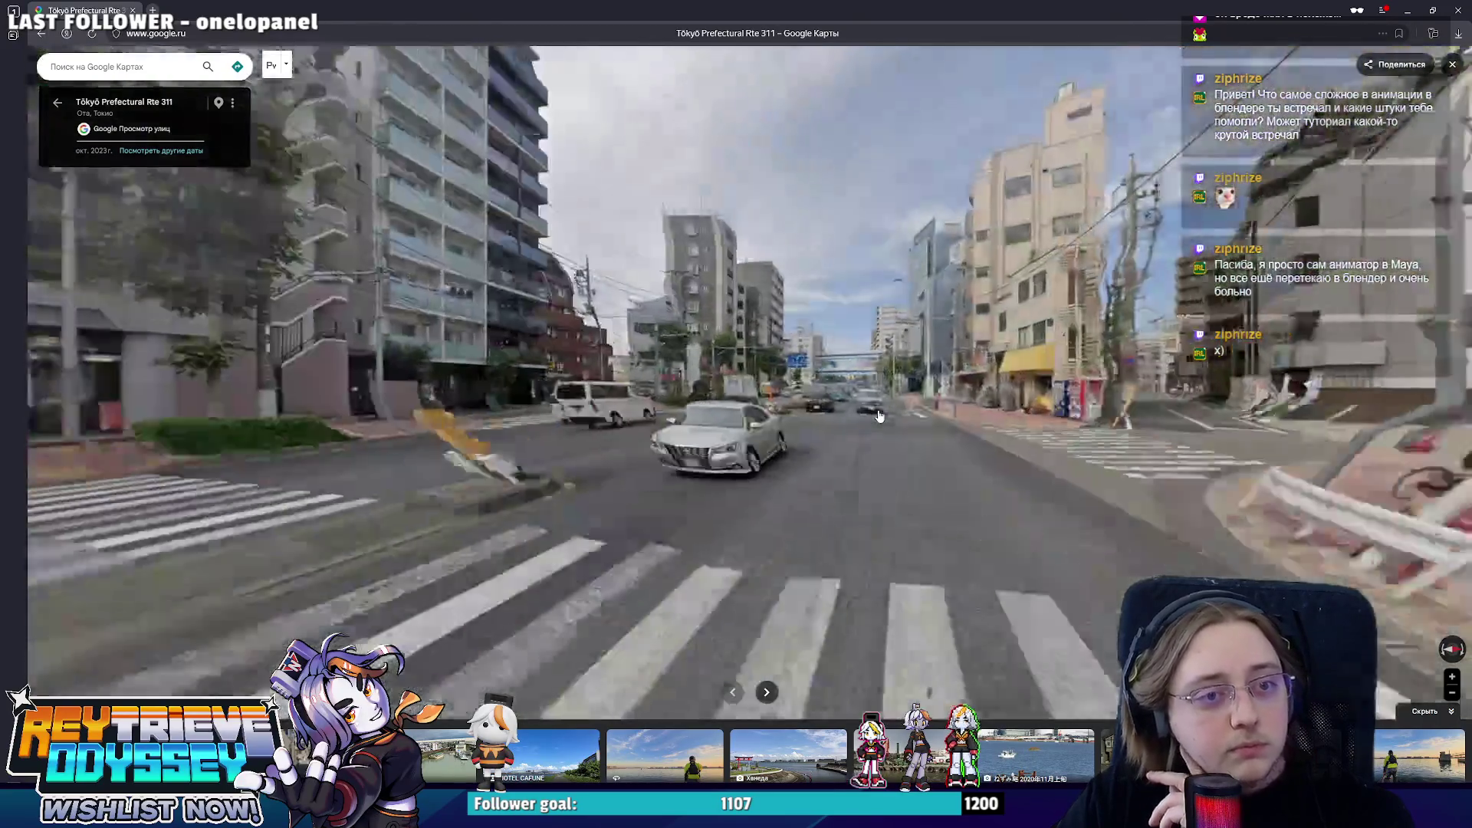
pyautogui.click(842, 468)
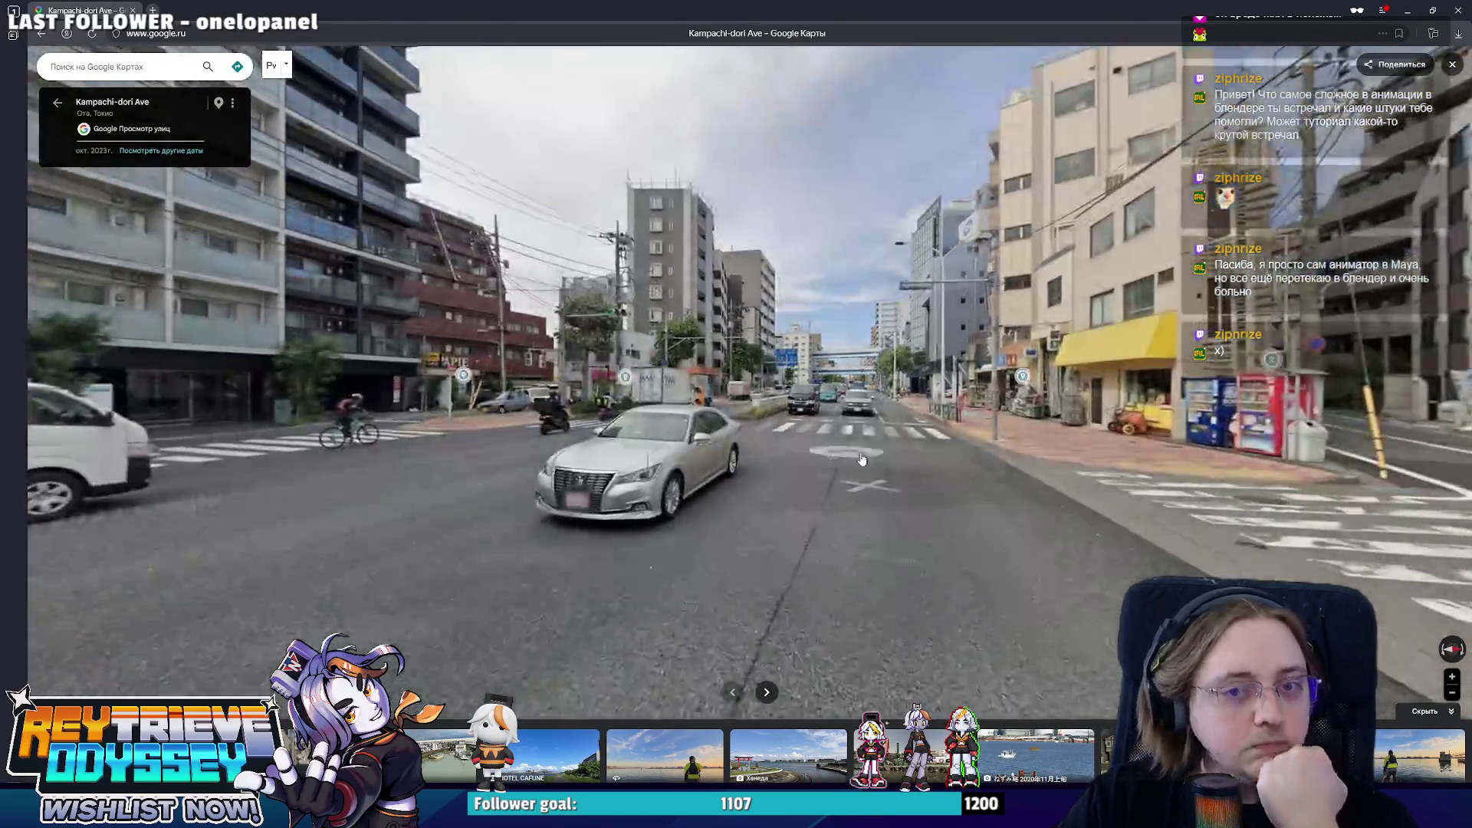
pyautogui.click(817, 493)
pyautogui.press('Right')
pyautogui.press('Left')
pyautogui.press('Left')
pyautogui.press('Left')
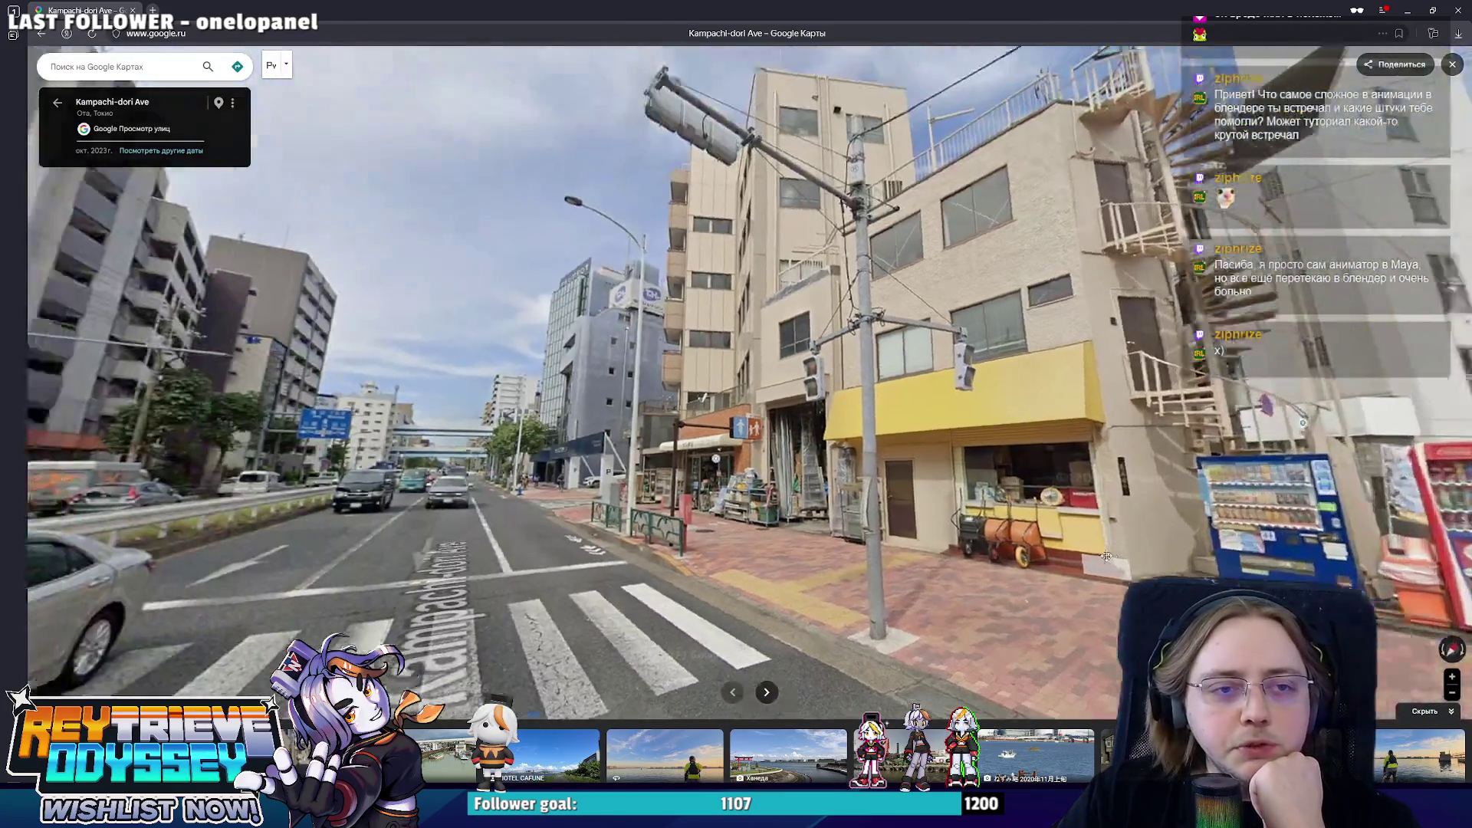
pyautogui.press('Left')
pyautogui.press('Left')
pyautogui.press('Left')
pyautogui.press('Left')
pyautogui.press('Left')
pyautogui.press('Left')
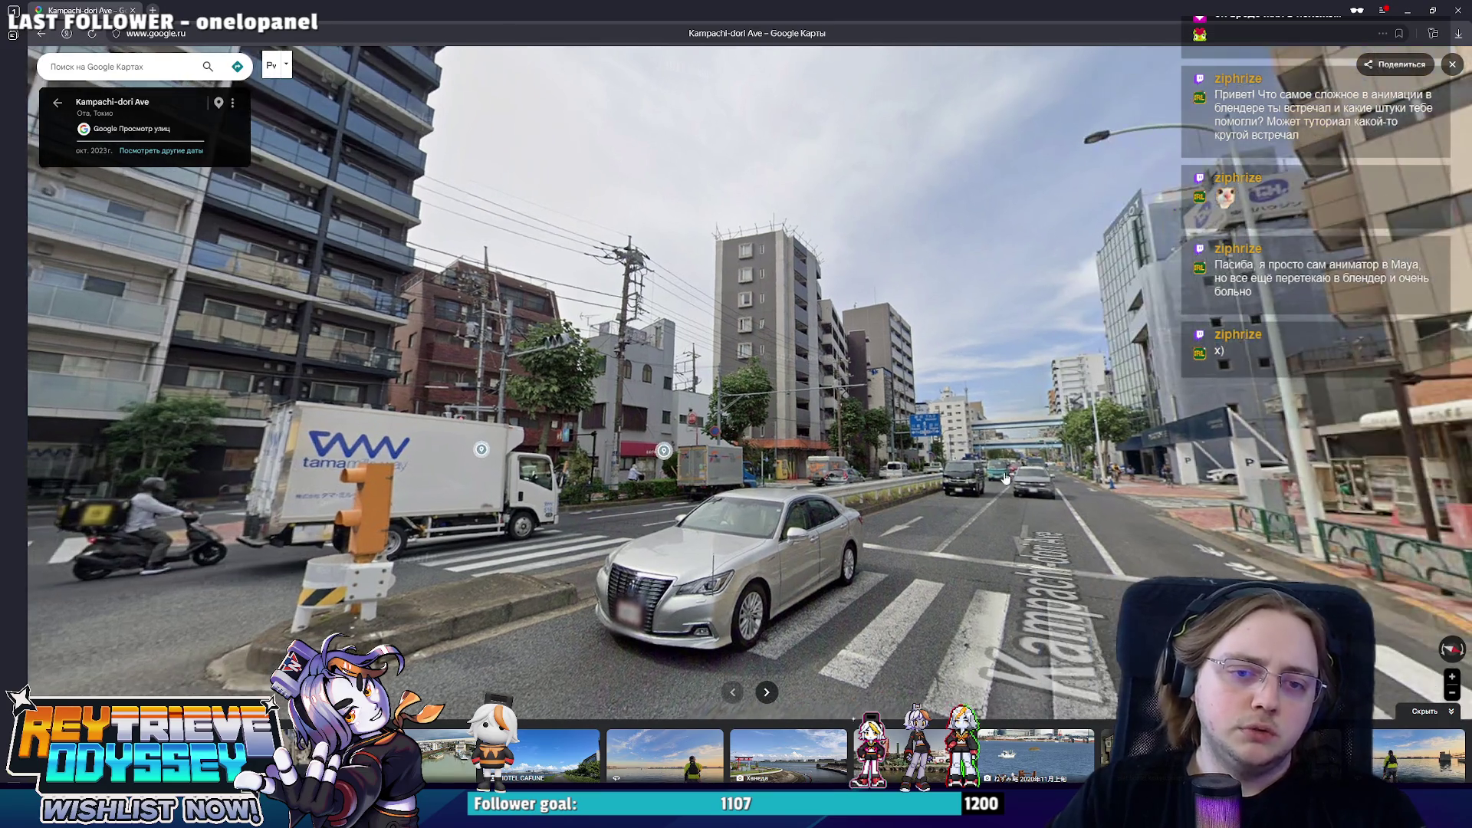
# - Continue from Kampachi-dori back onto Rte 311 up to the traffic-light intersection by the billboard
pyautogui.click(1083, 446)
pyautogui.press('Up')
pyautogui.press('Up')
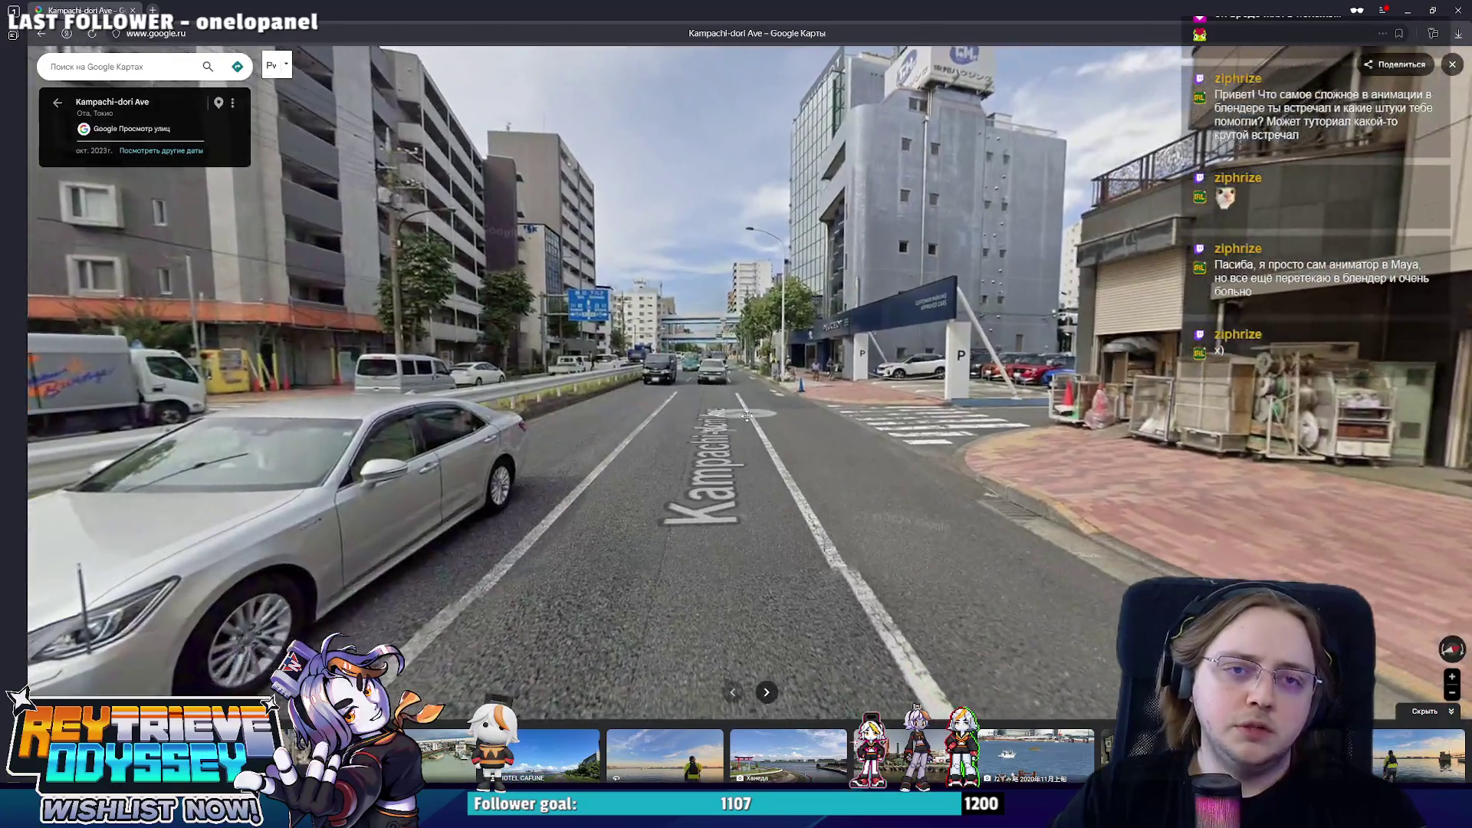
pyautogui.press('Up')
pyautogui.moveTo(1118, 458); pyautogui.dragTo(725, 454)
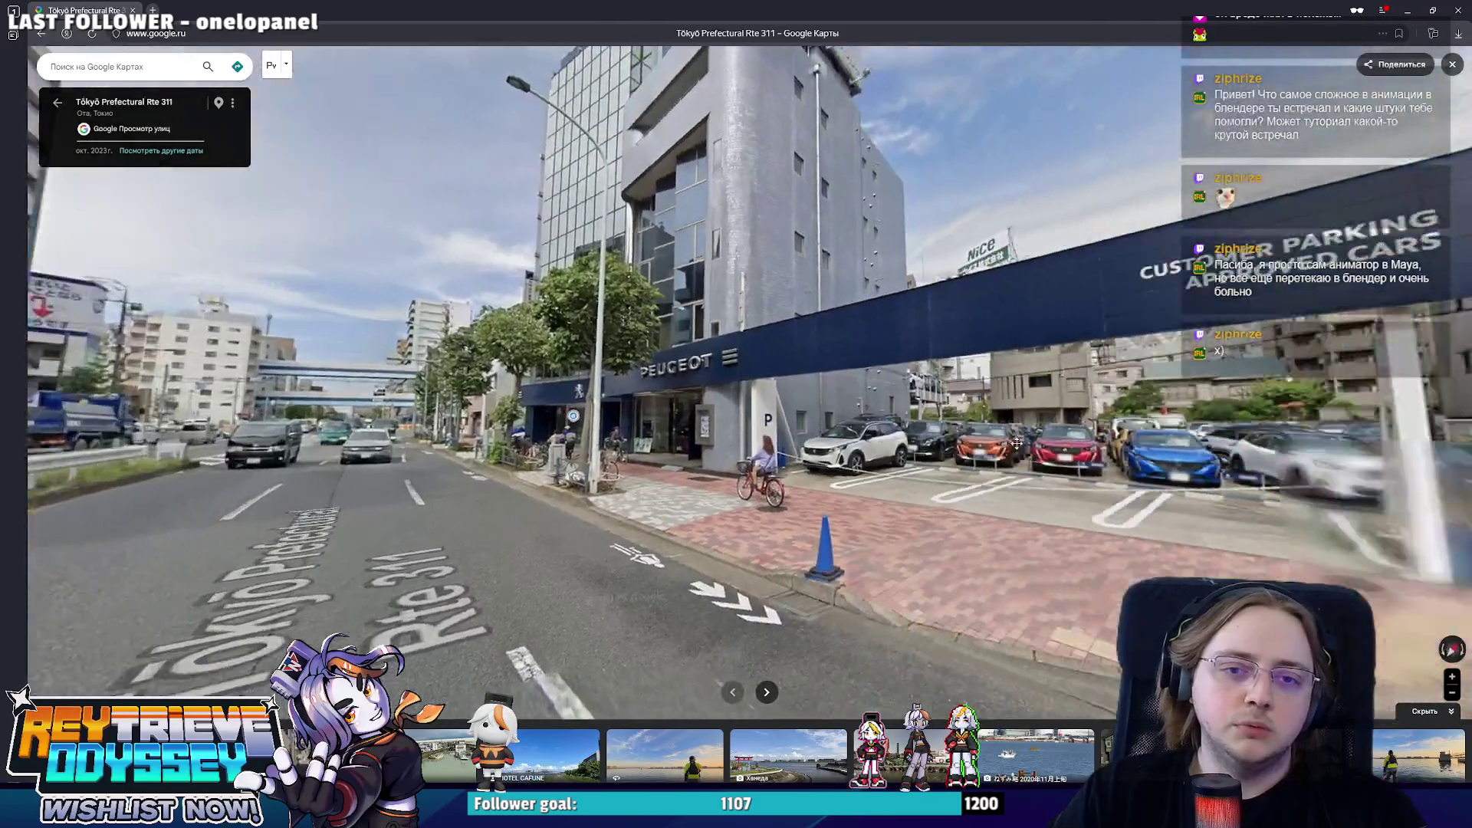
pyautogui.press('Left')
pyautogui.press('Left')
pyautogui.press('Left')
pyautogui.press('Left')
pyautogui.press('Up')
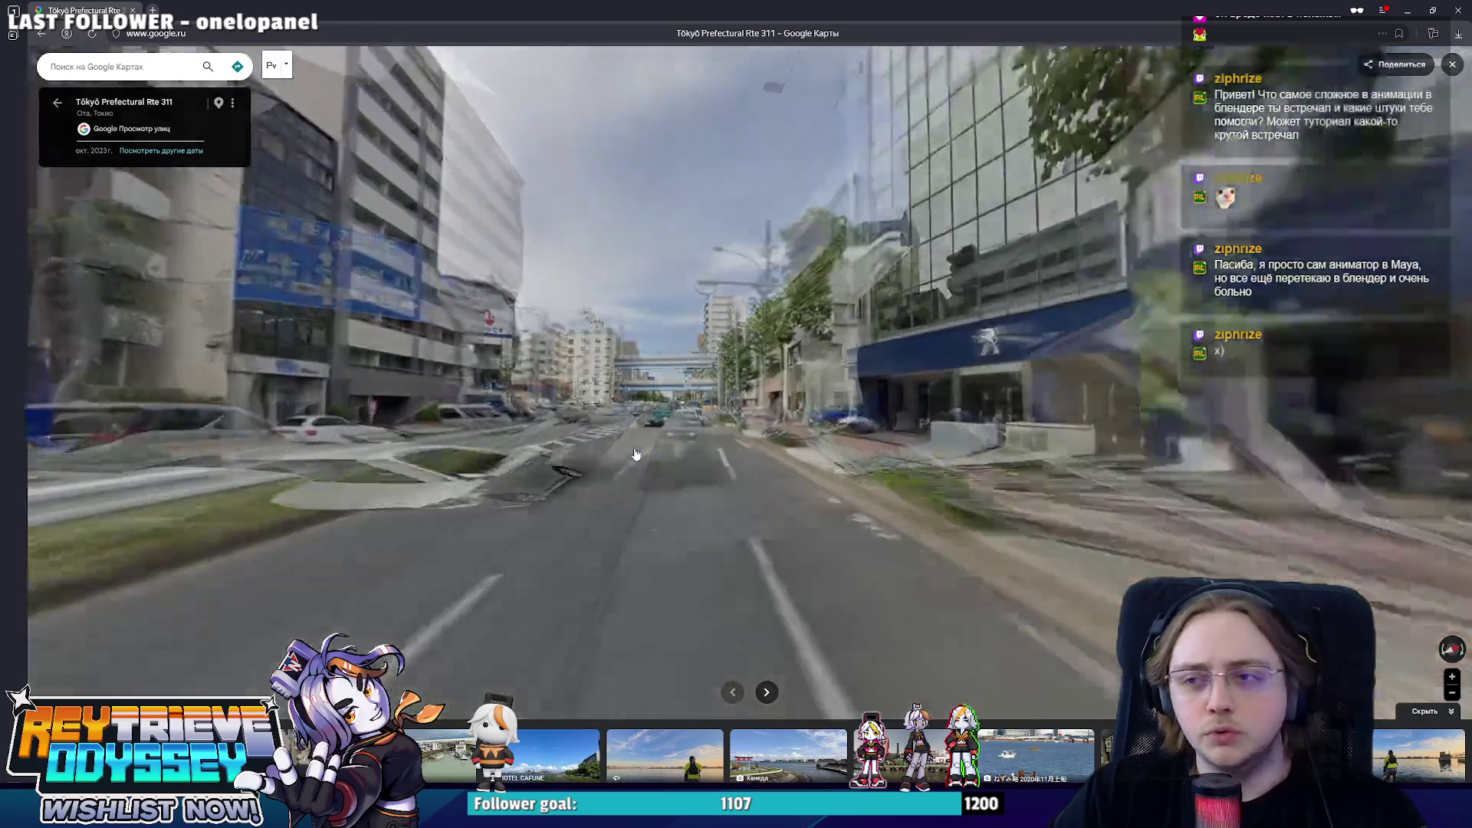
pyautogui.press('Up')
pyautogui.press('Up')
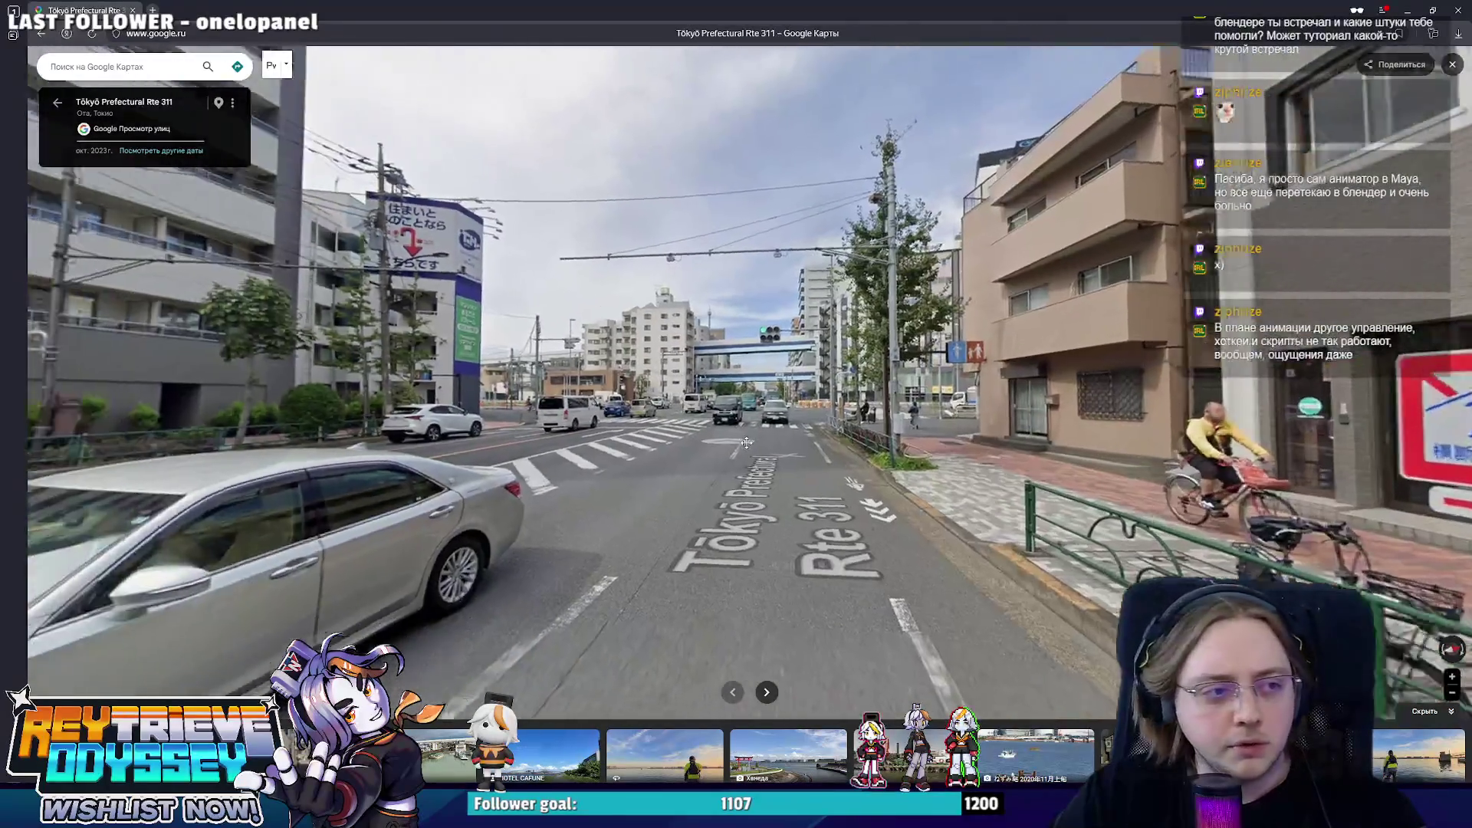
pyautogui.press('Up')
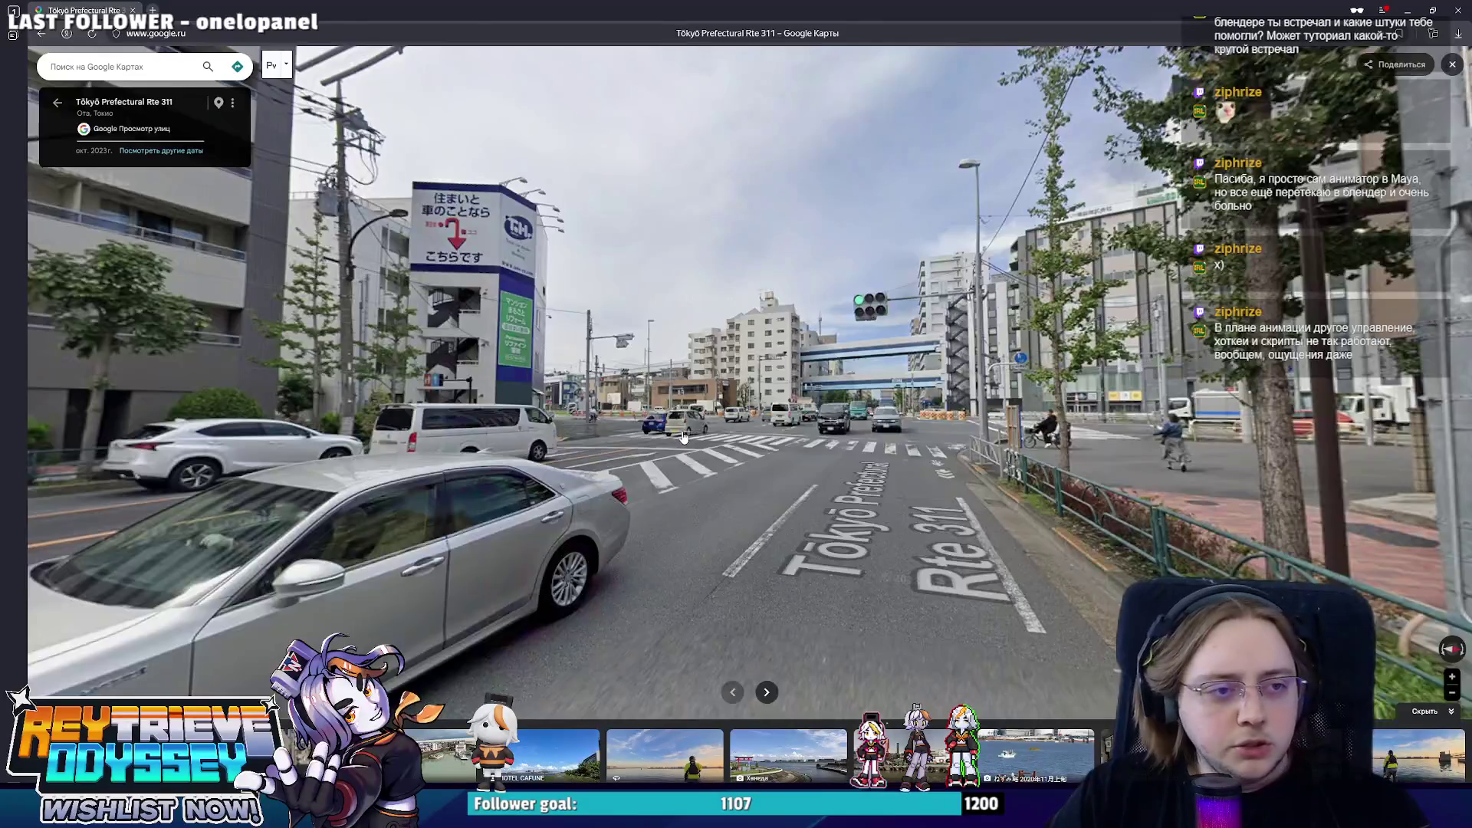
pyautogui.press('Up')
pyautogui.moveTo(821, 477); pyautogui.dragTo(652, 466)
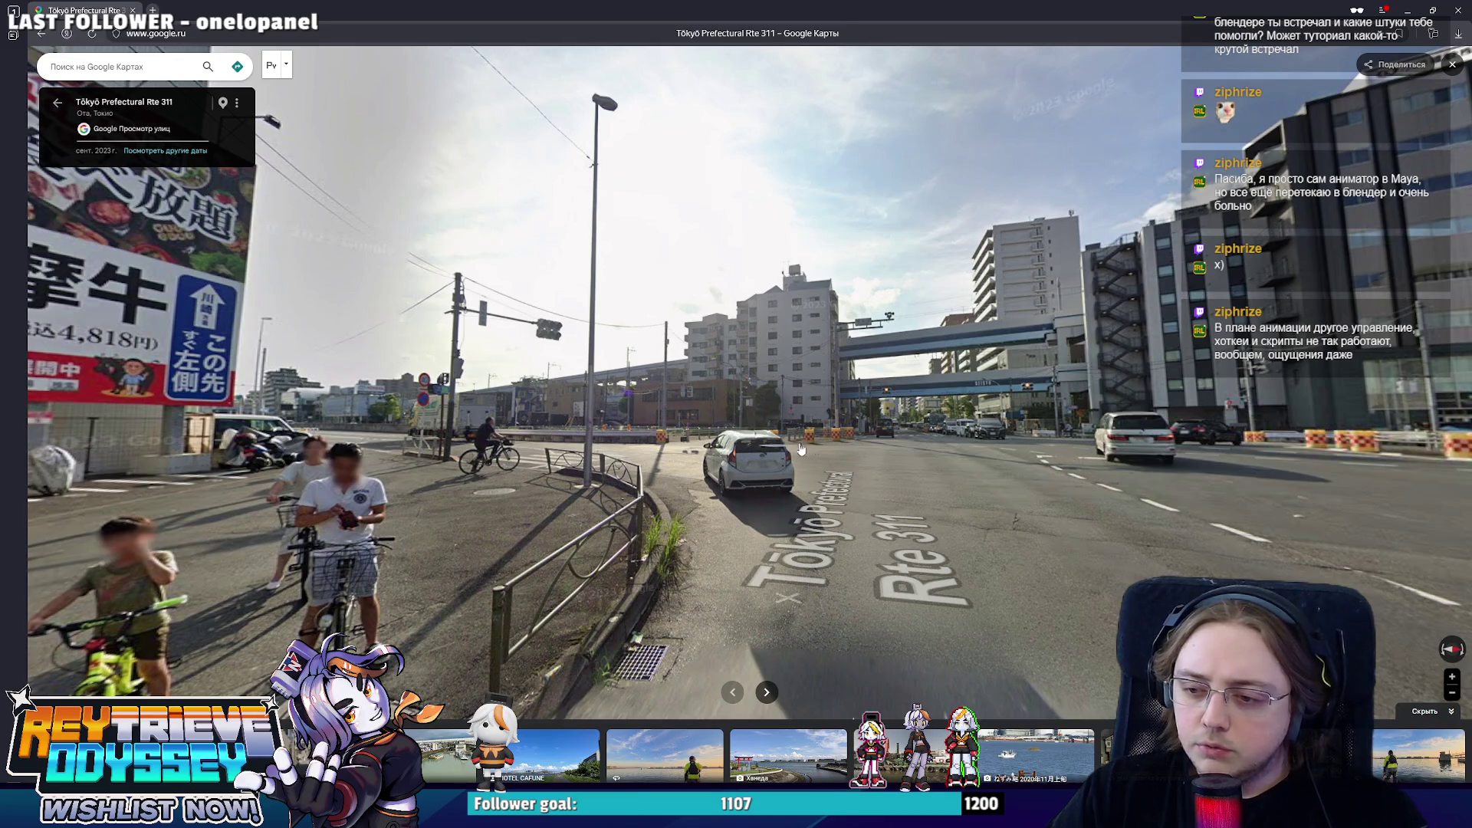
pyautogui.press('Up')
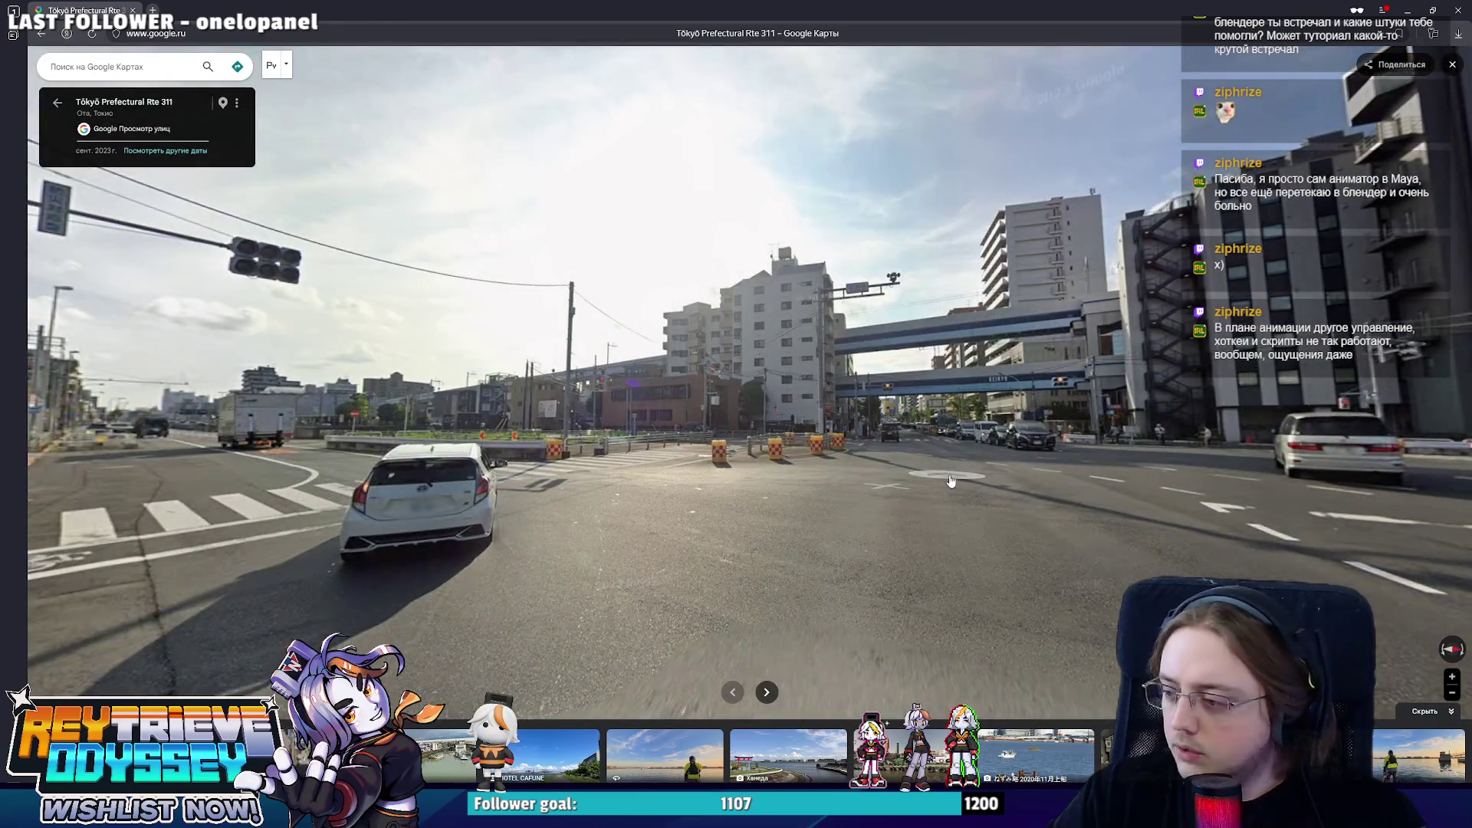
# - Jump to a new Ota spot and walk under the Keikyu overpass on Kampachi-dori Ave
pyautogui.click(955, 498)
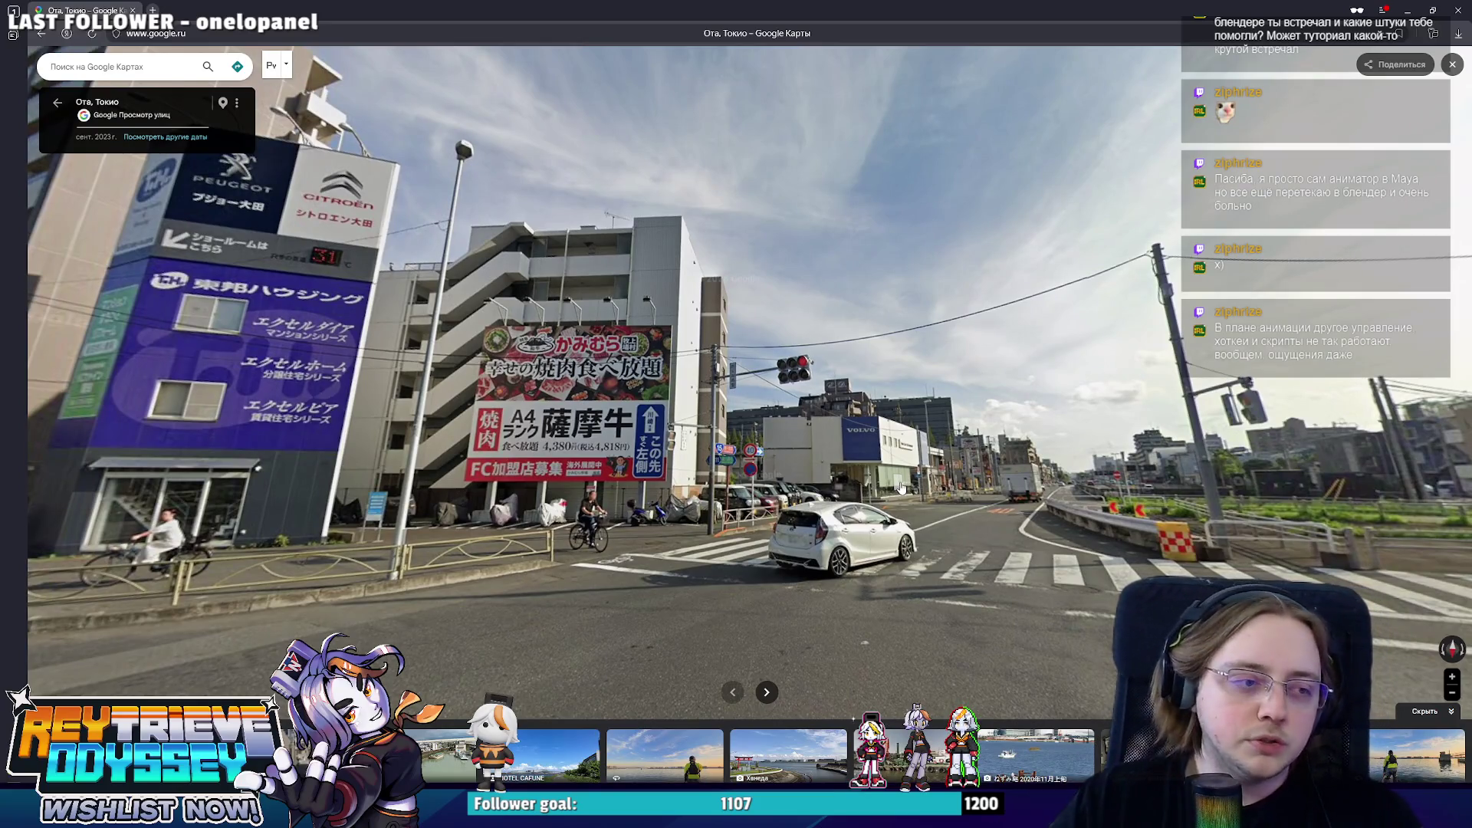
pyautogui.press('Right')
pyautogui.press('Right')
pyautogui.press('Right')
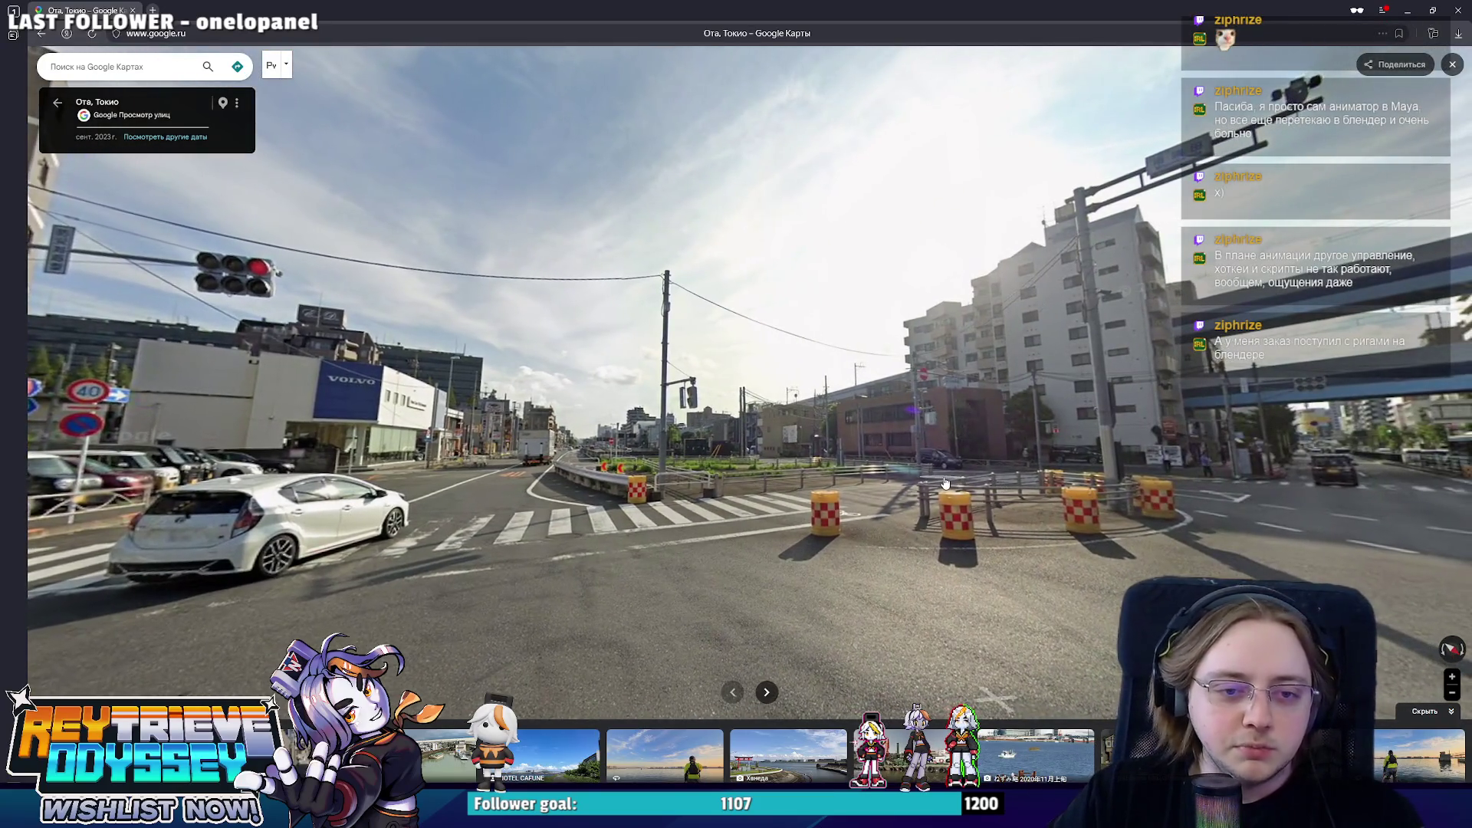
pyautogui.click(944, 484)
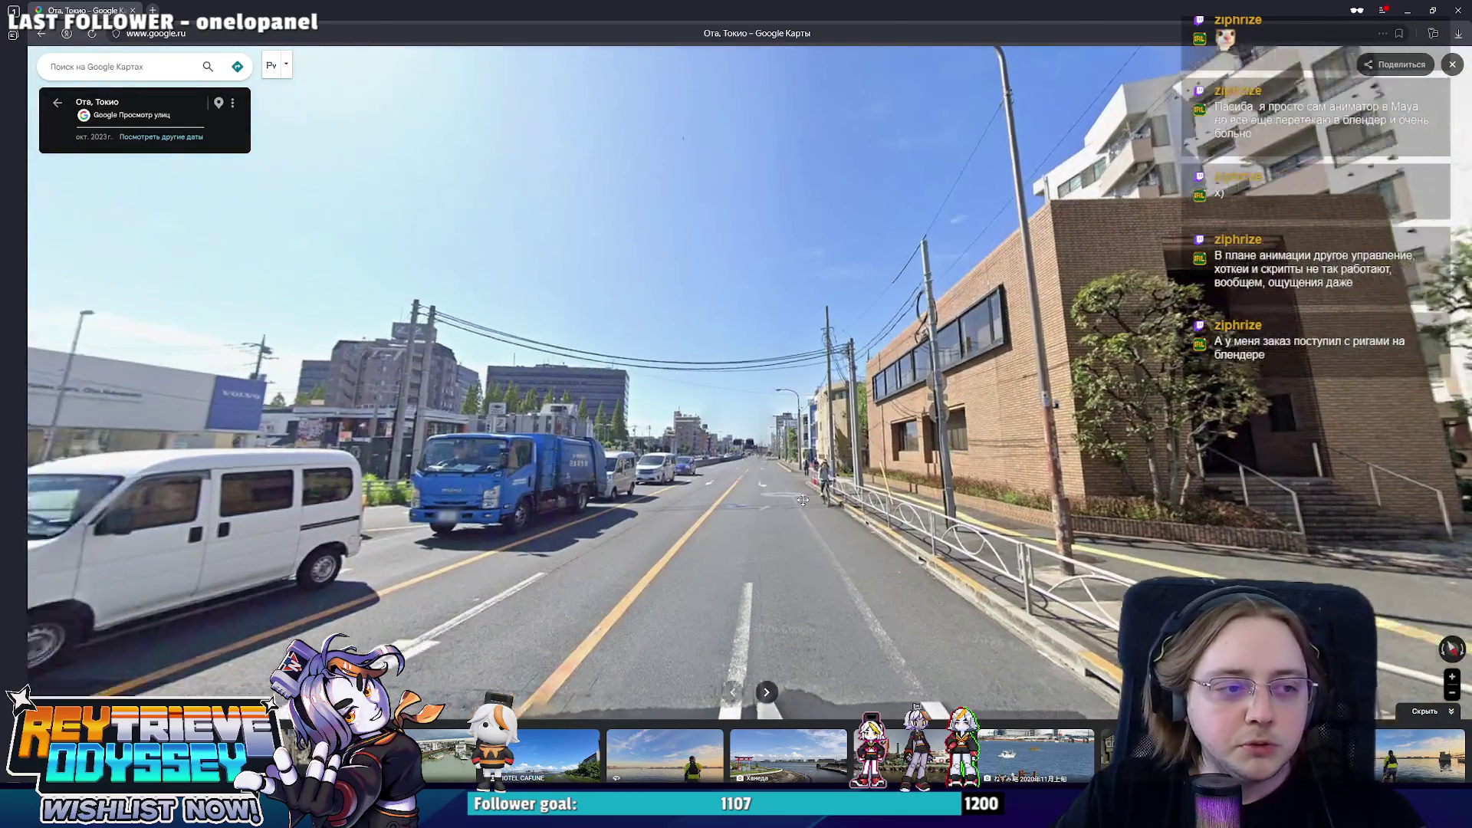
pyautogui.press('Right')
pyautogui.press('Right')
pyautogui.press('Right')
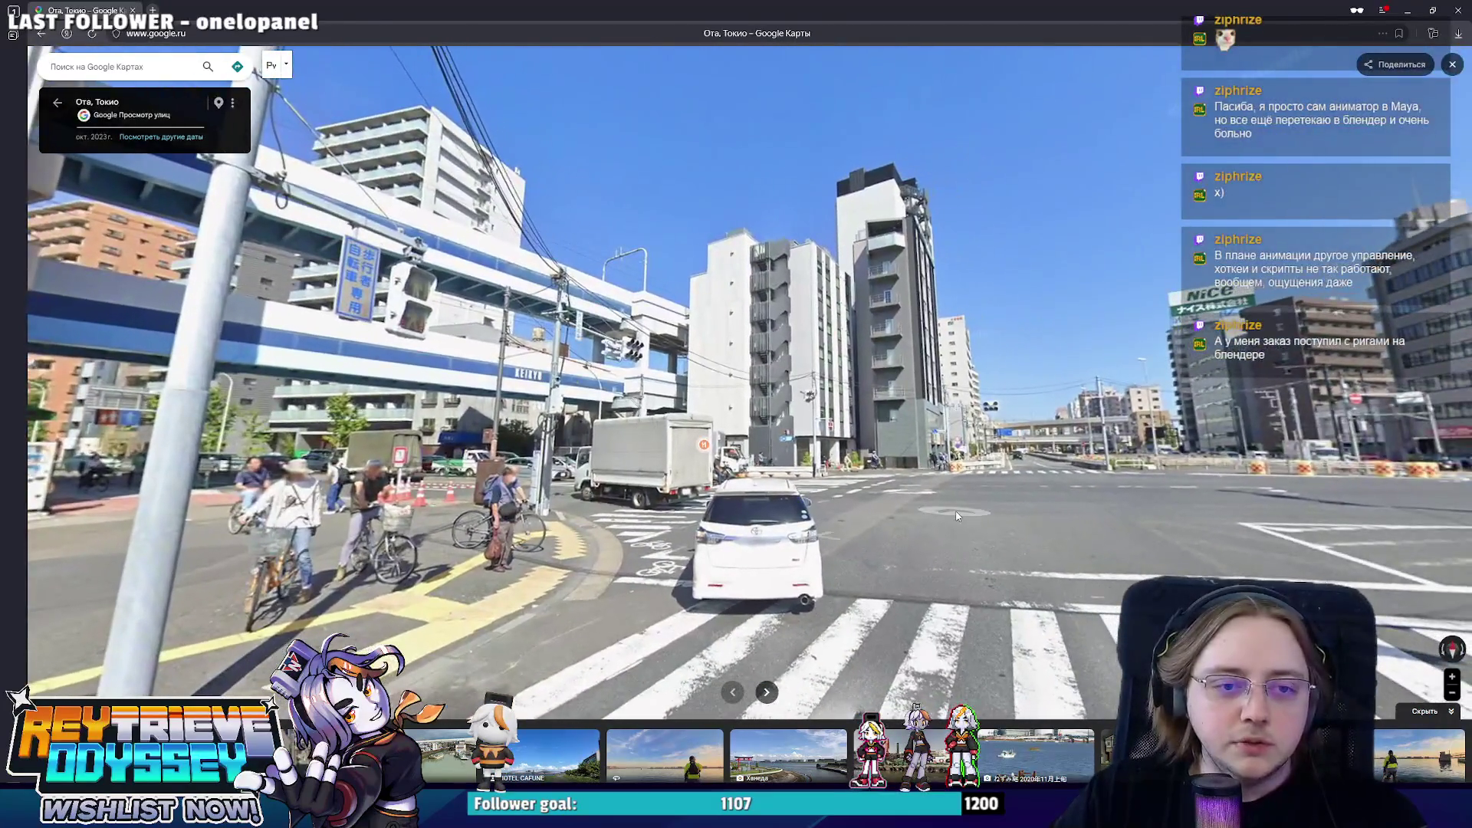
pyautogui.press('Up')
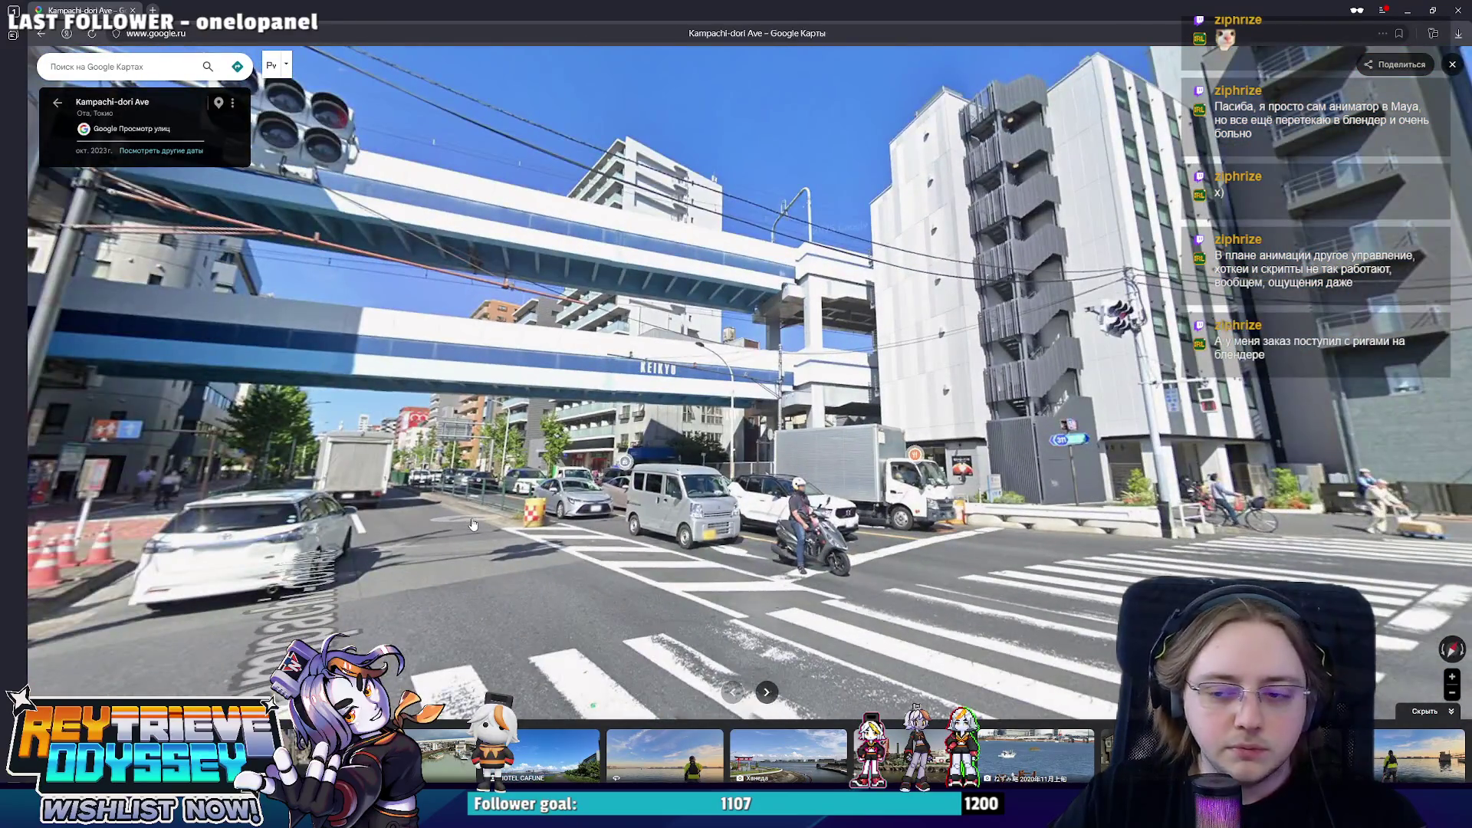
pyautogui.press('Up')
pyautogui.press('Left')
pyautogui.press('Left')
pyautogui.press('Left')
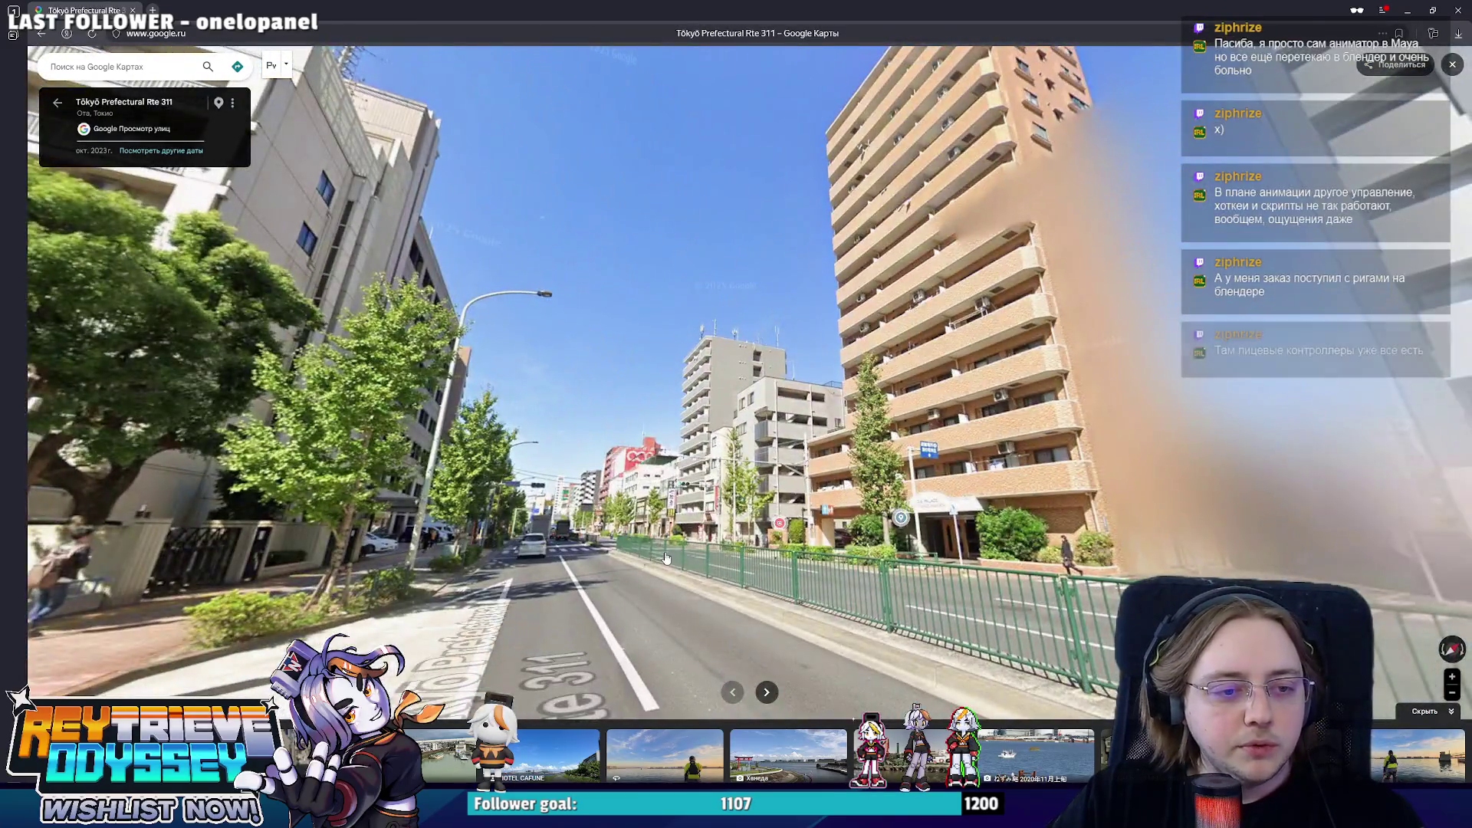
# - Advance along Rte 311 to the red-brick clinic building, then leave Street View for the map
pyautogui.click(664, 558)
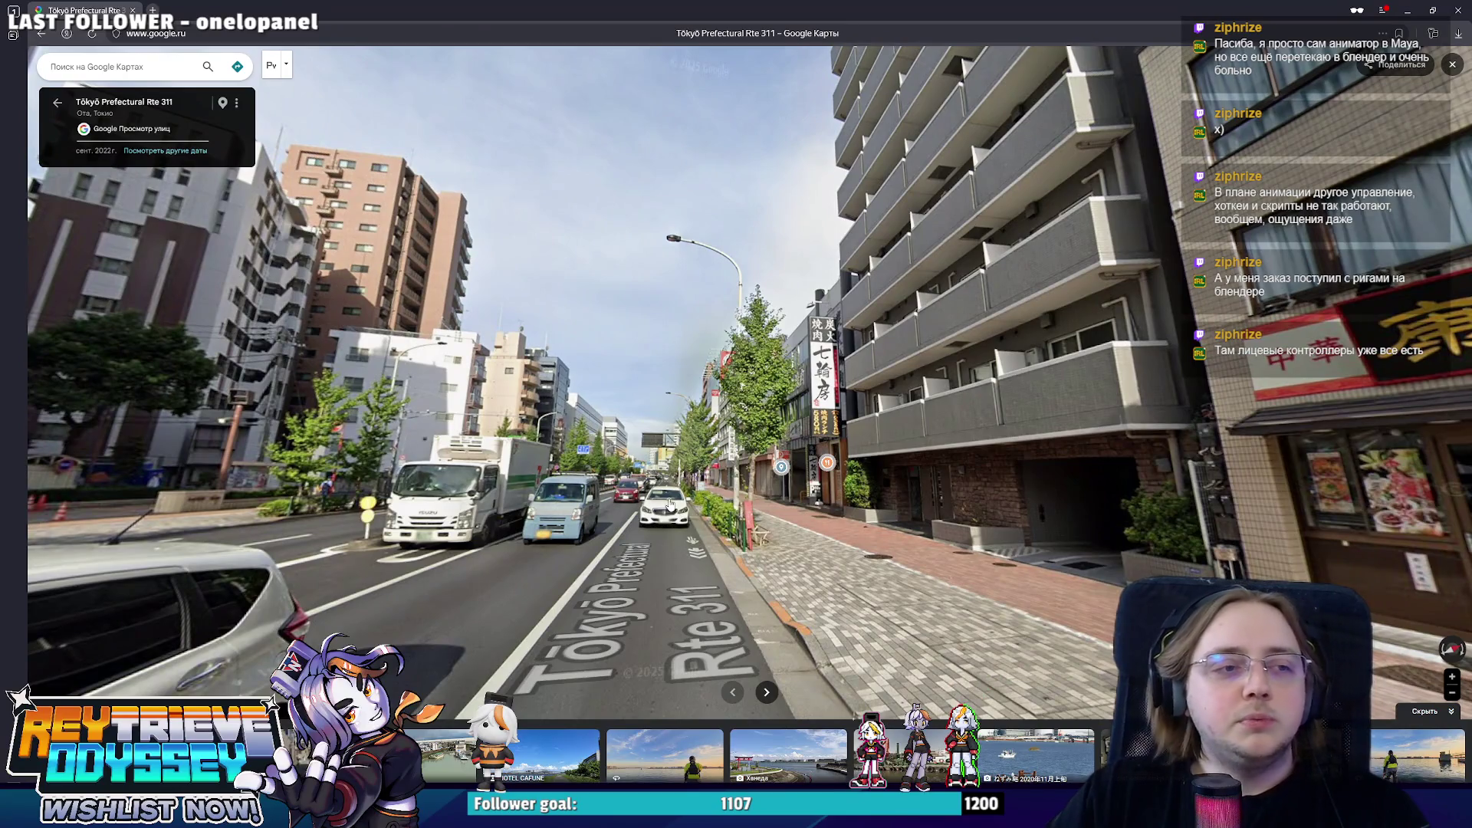
pyautogui.click(667, 506)
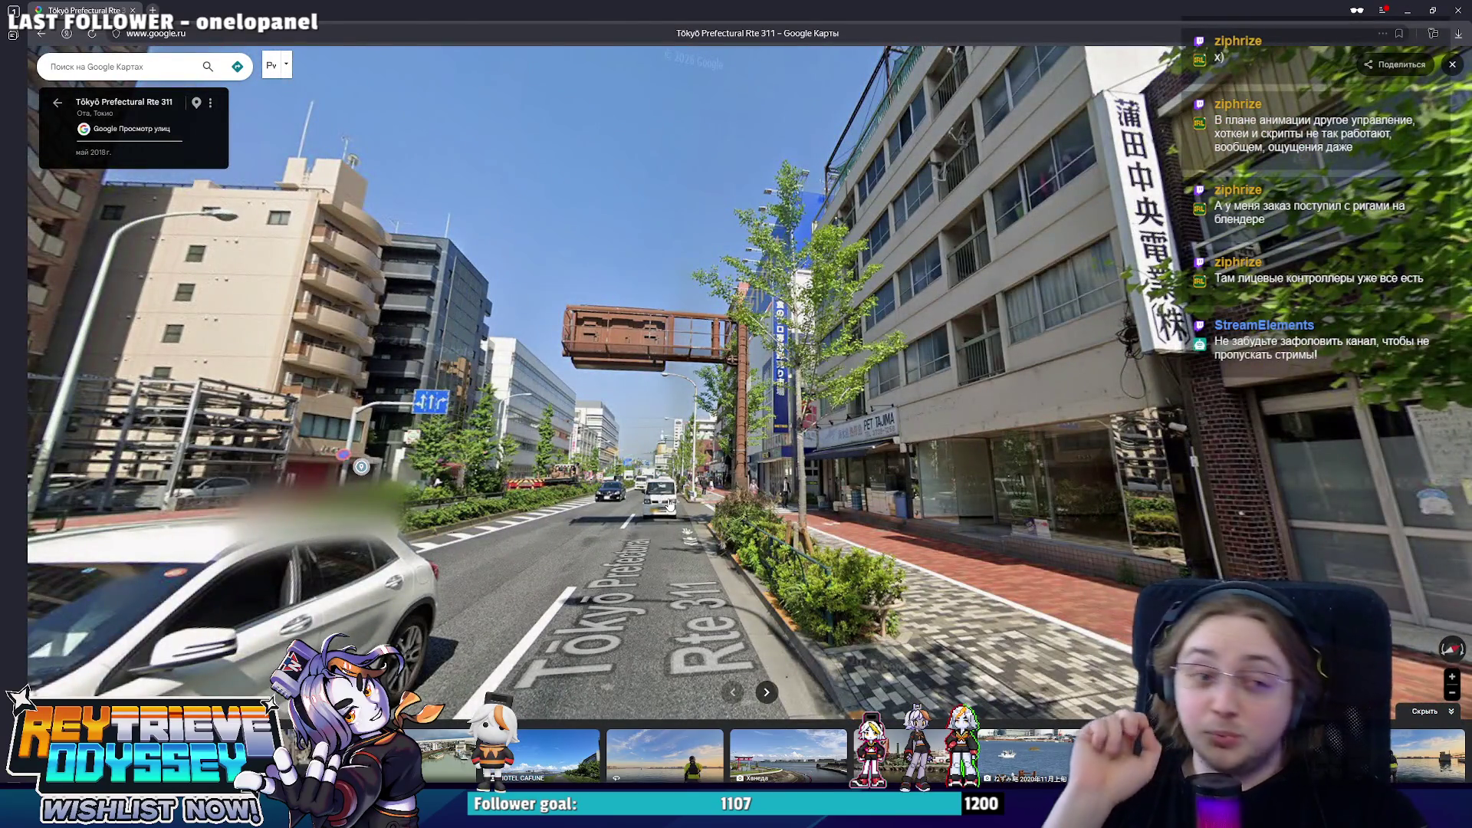
pyautogui.click(637, 509)
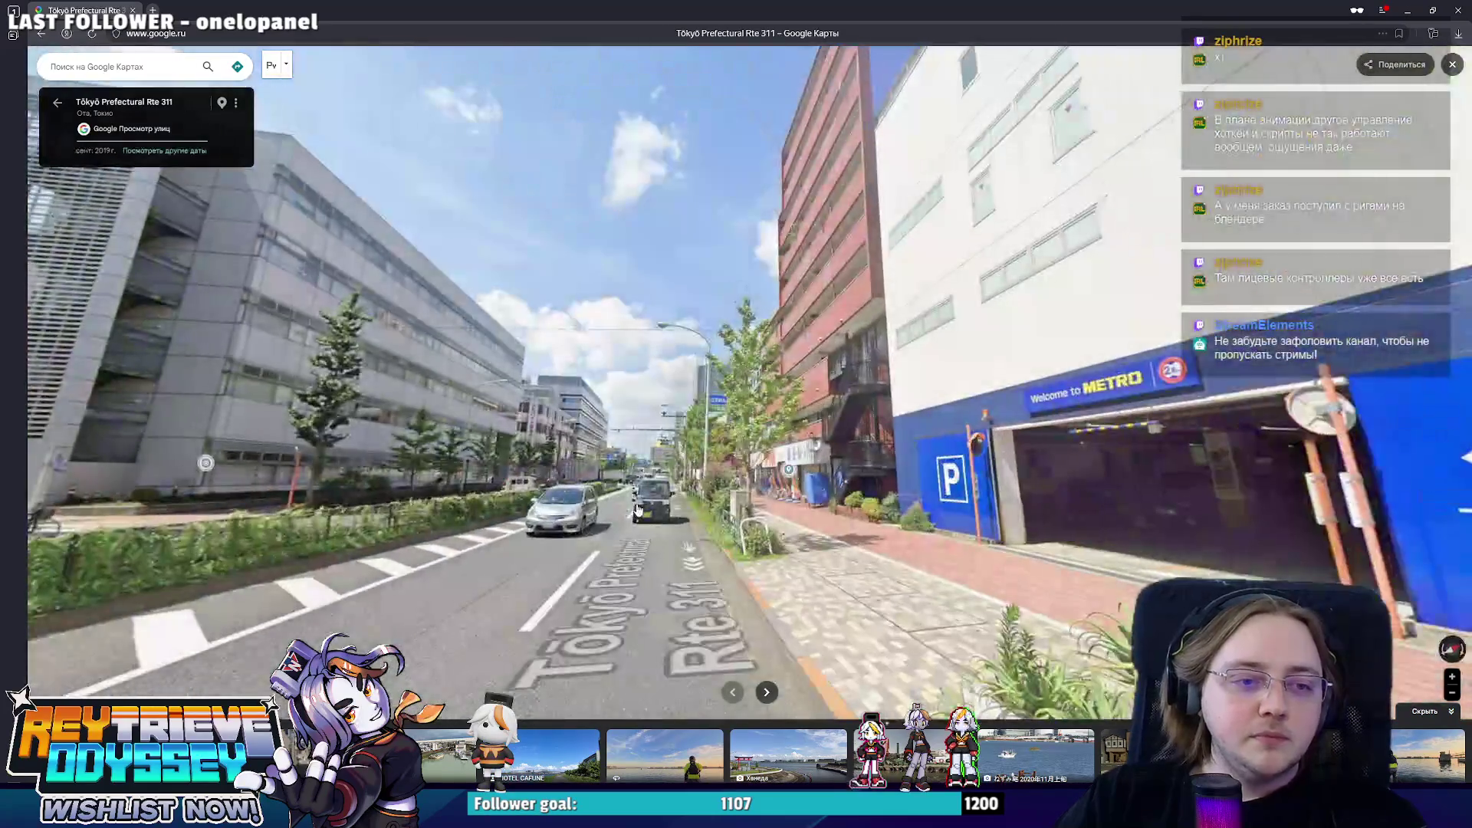
pyautogui.click(676, 521)
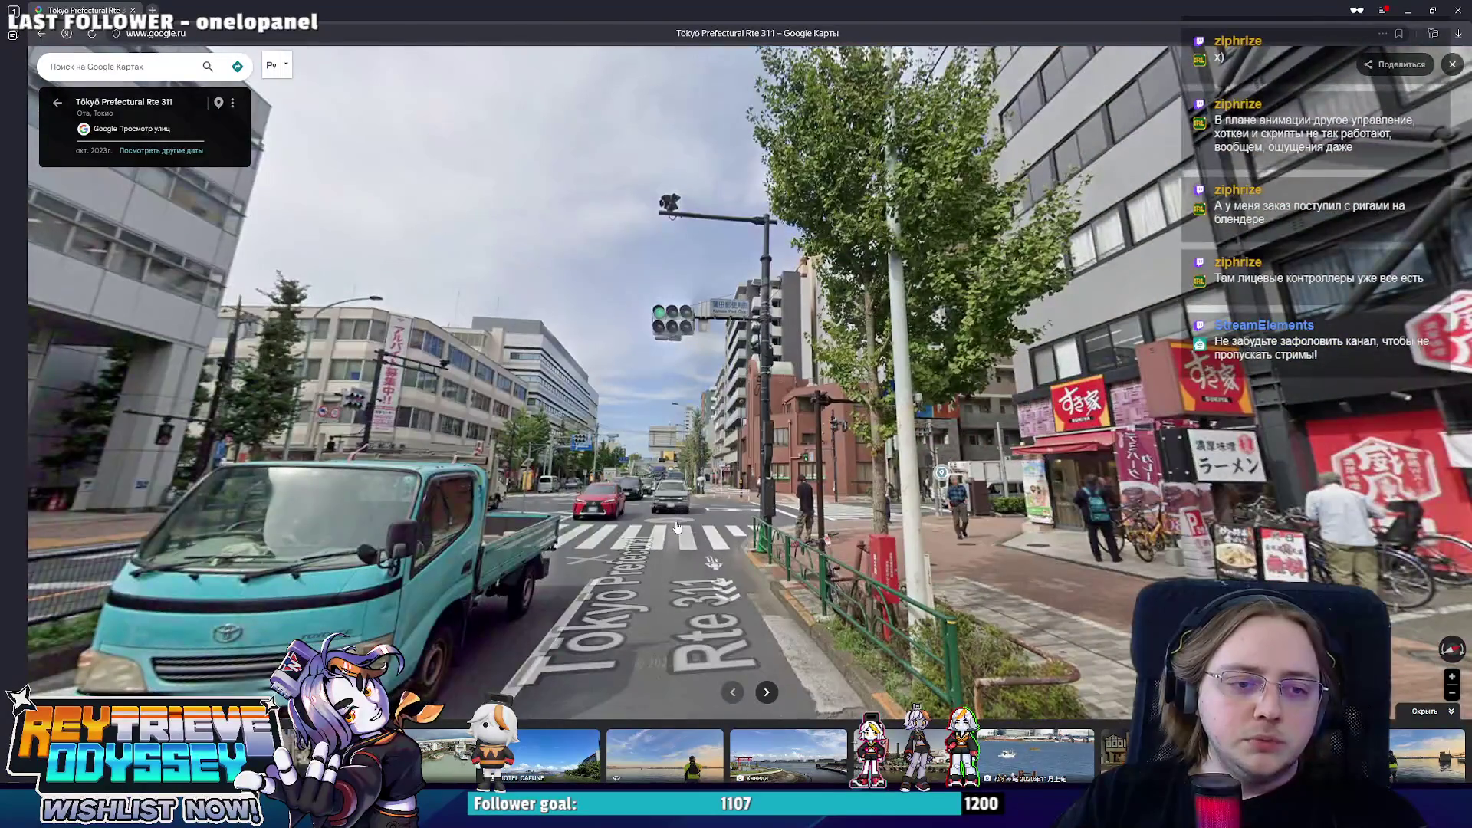
pyautogui.click(675, 527)
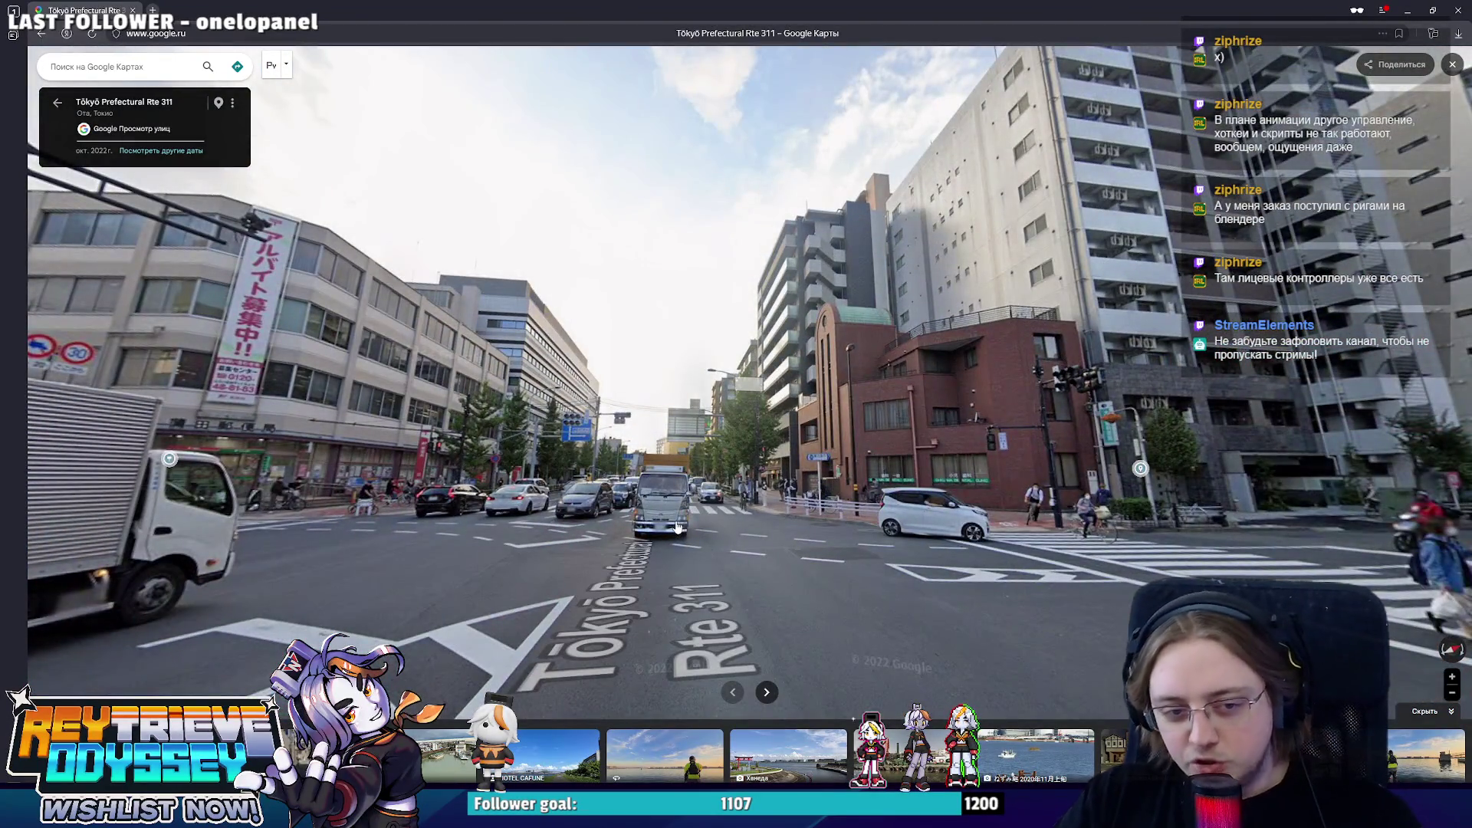
pyautogui.click(688, 530)
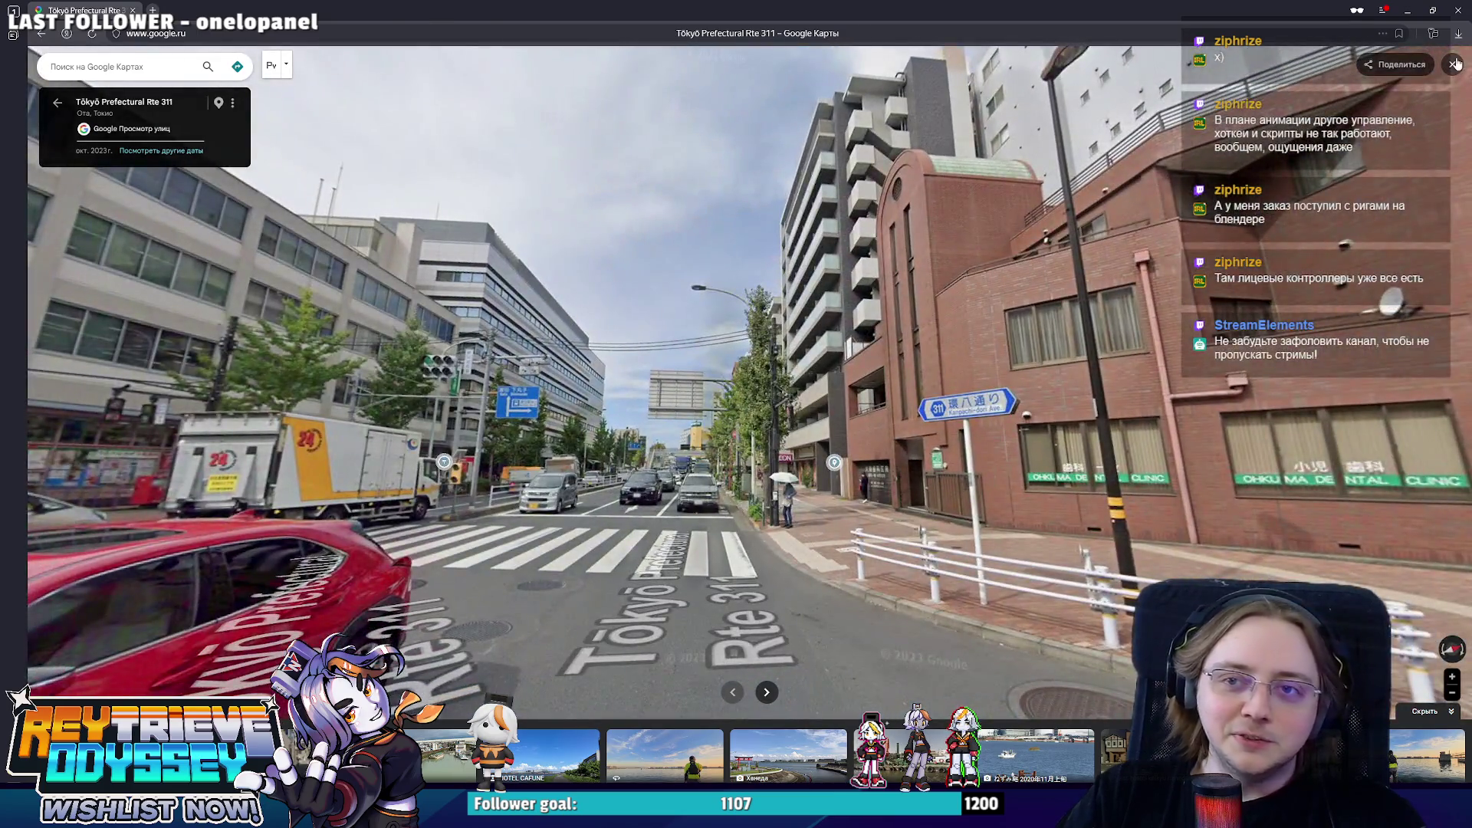
pyautogui.click(1456, 63)
pyautogui.scroll(-5, 894, 345)
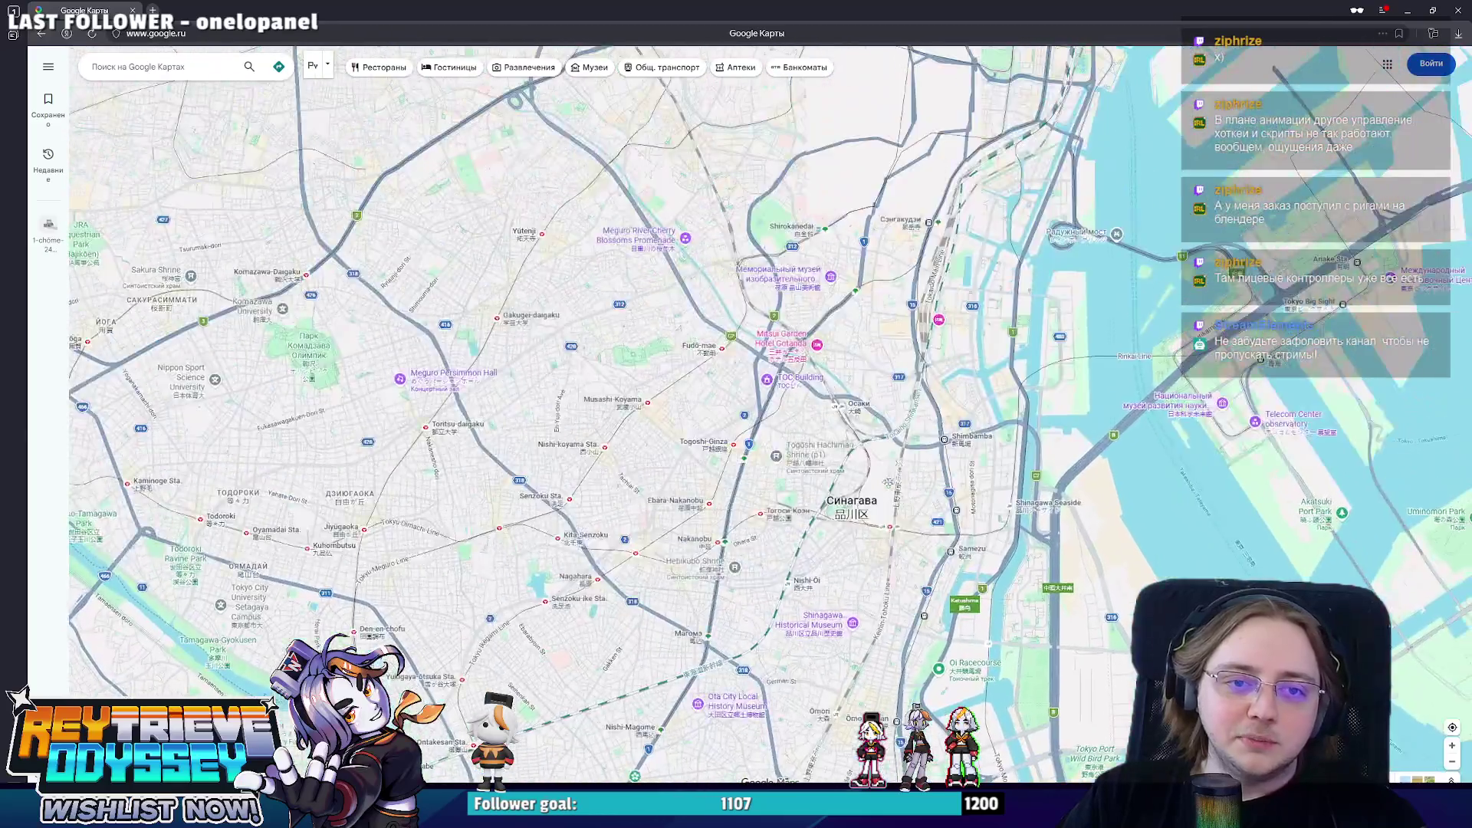
# - Pan the map north past Shinagawa and the Sumida River over to Nihombashi
pyautogui.moveTo(894, 343); pyautogui.dragTo(906, 400)
pyautogui.scroll(-3, 818, 536)
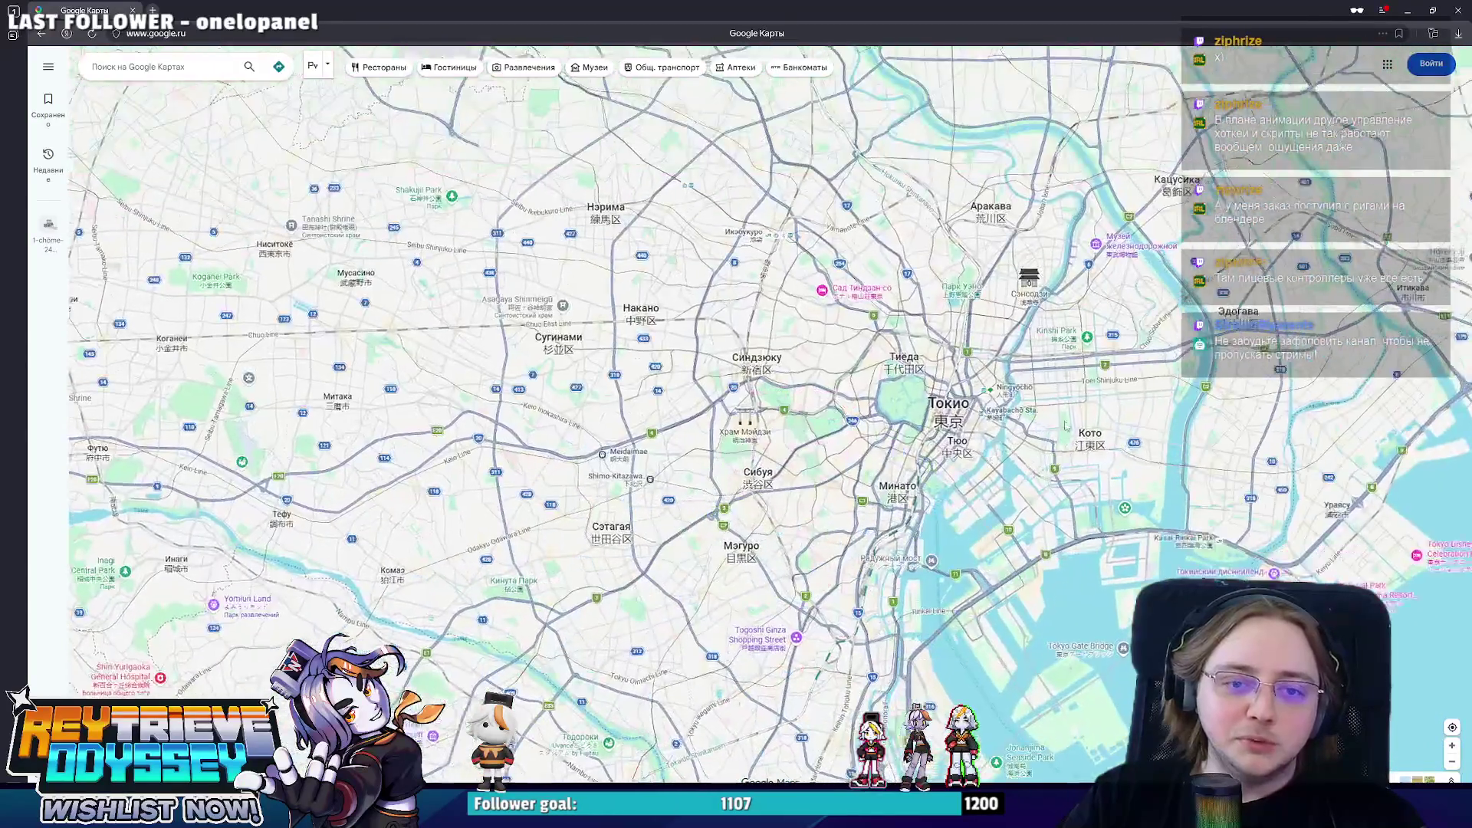
pyautogui.scroll(4, 810, 520)
pyautogui.scroll(2, 810, 519)
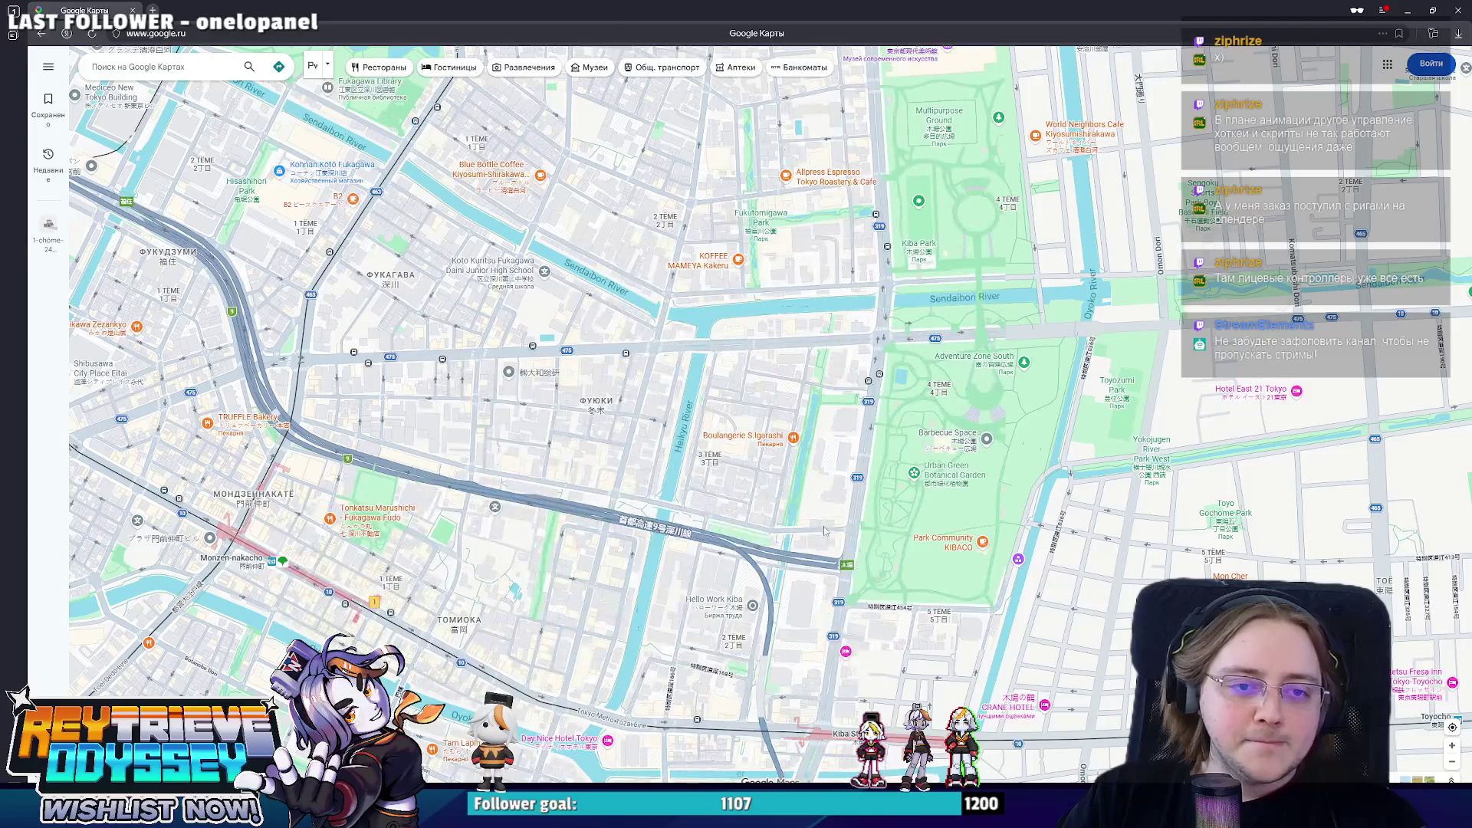
pyautogui.moveTo(809, 521); pyautogui.dragTo(1029, 776)
pyautogui.moveTo(218, 184); pyautogui.dragTo(828, 443)
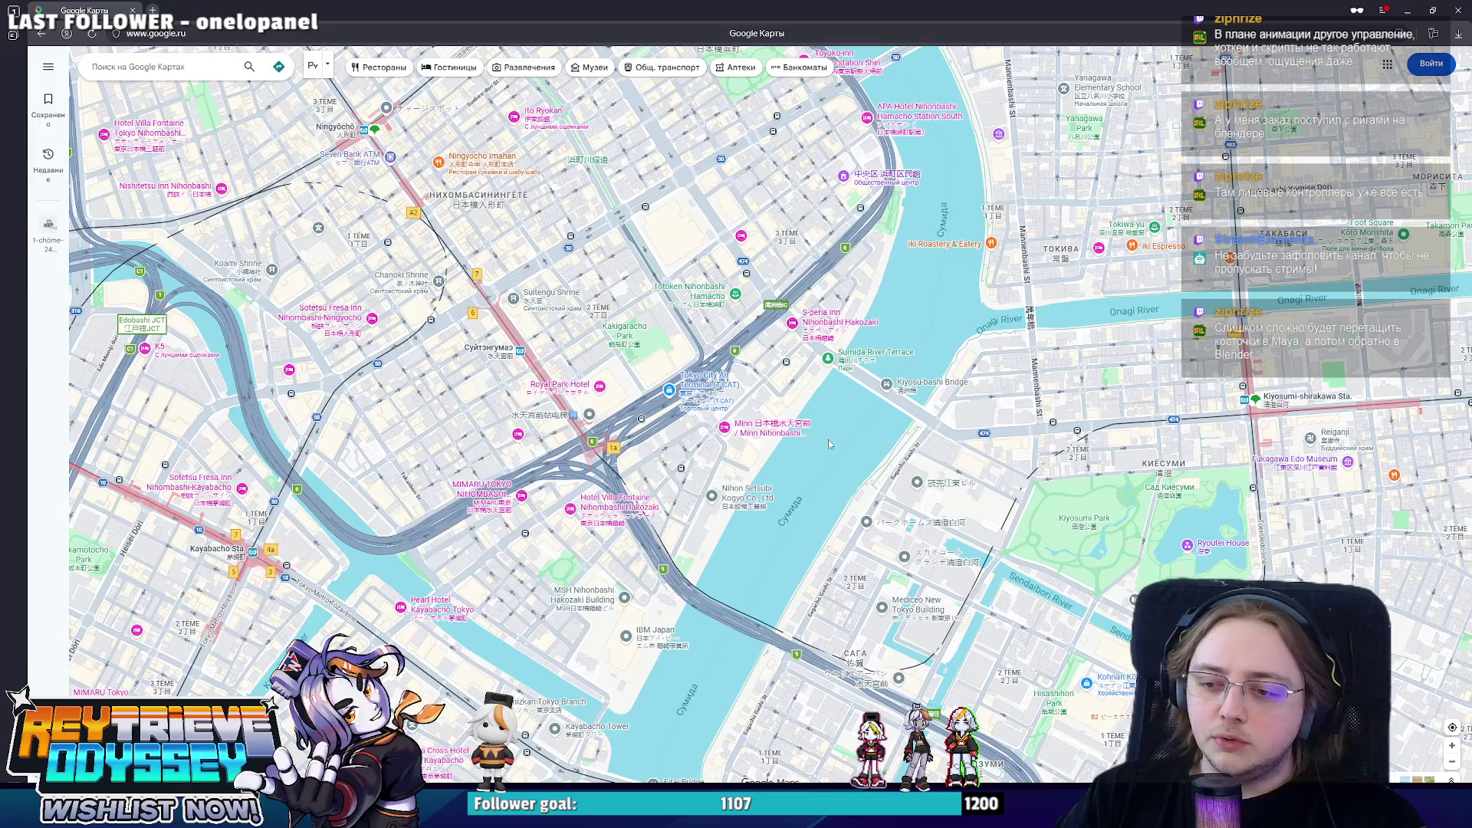
pyautogui.scroll(2, 826, 440)
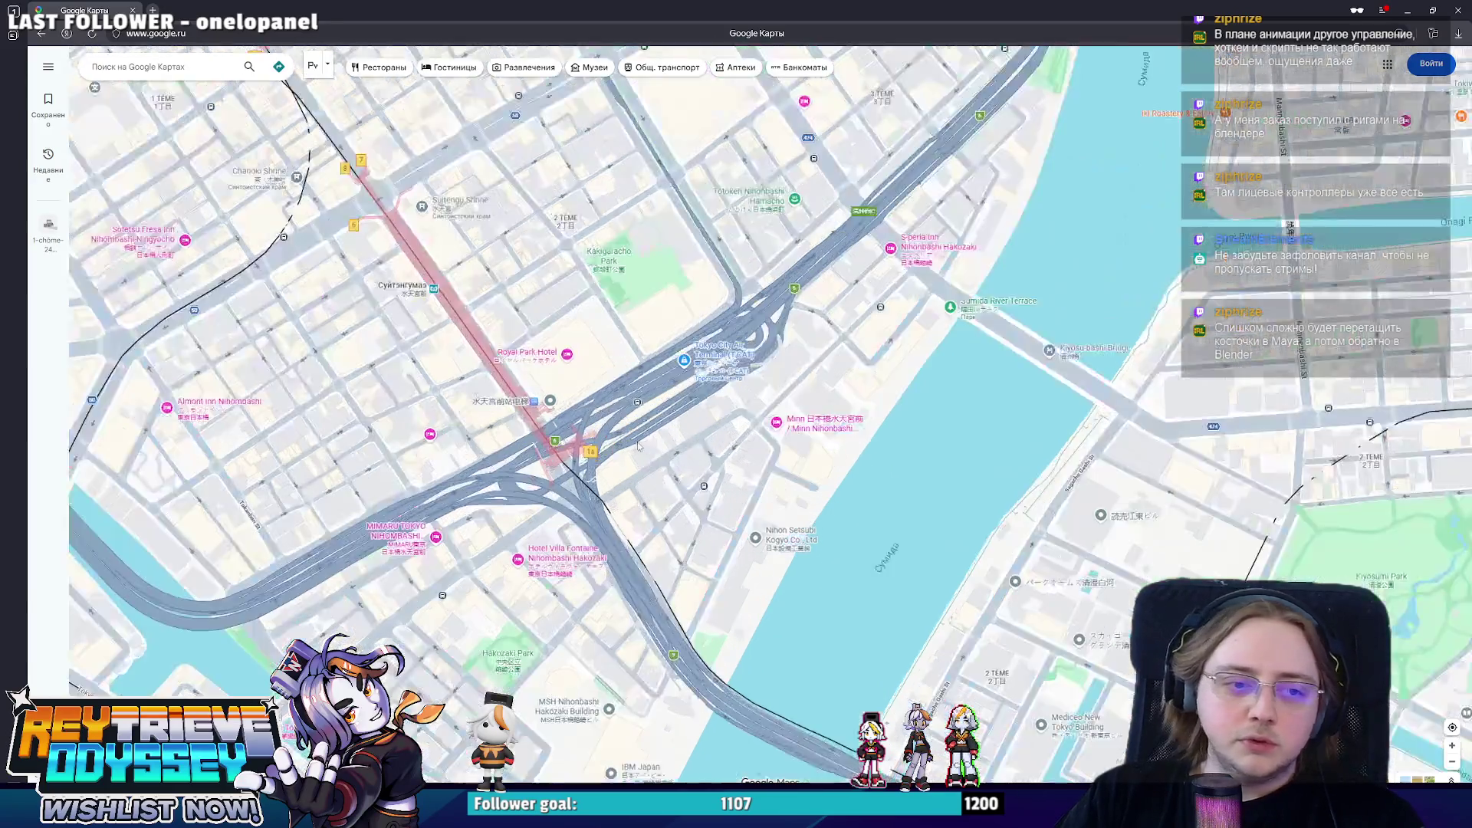
pyautogui.scroll(1, 736, 431)
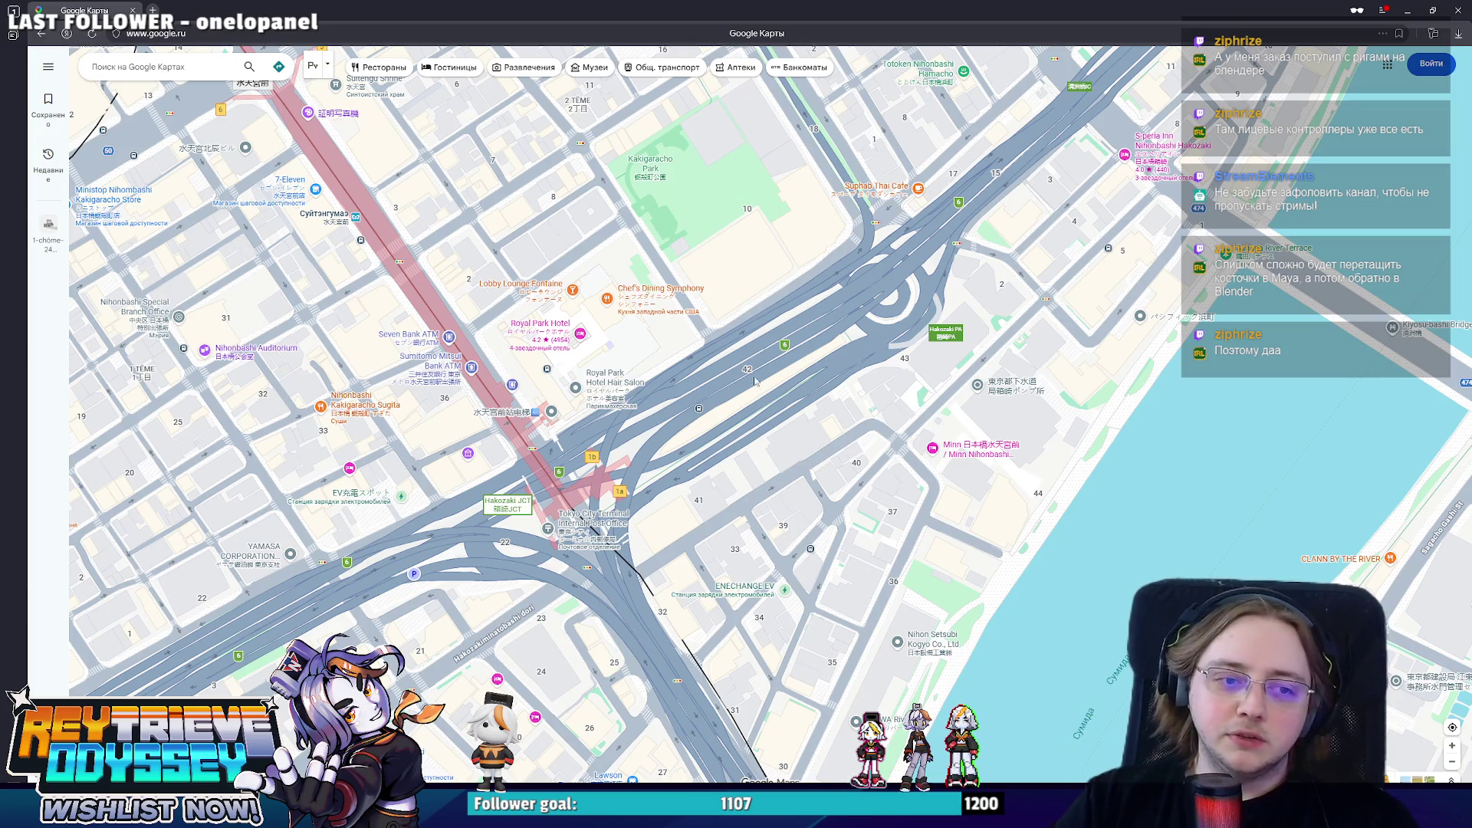
pyautogui.scroll(-2, 750, 485)
pyautogui.scroll(-2, 749, 484)
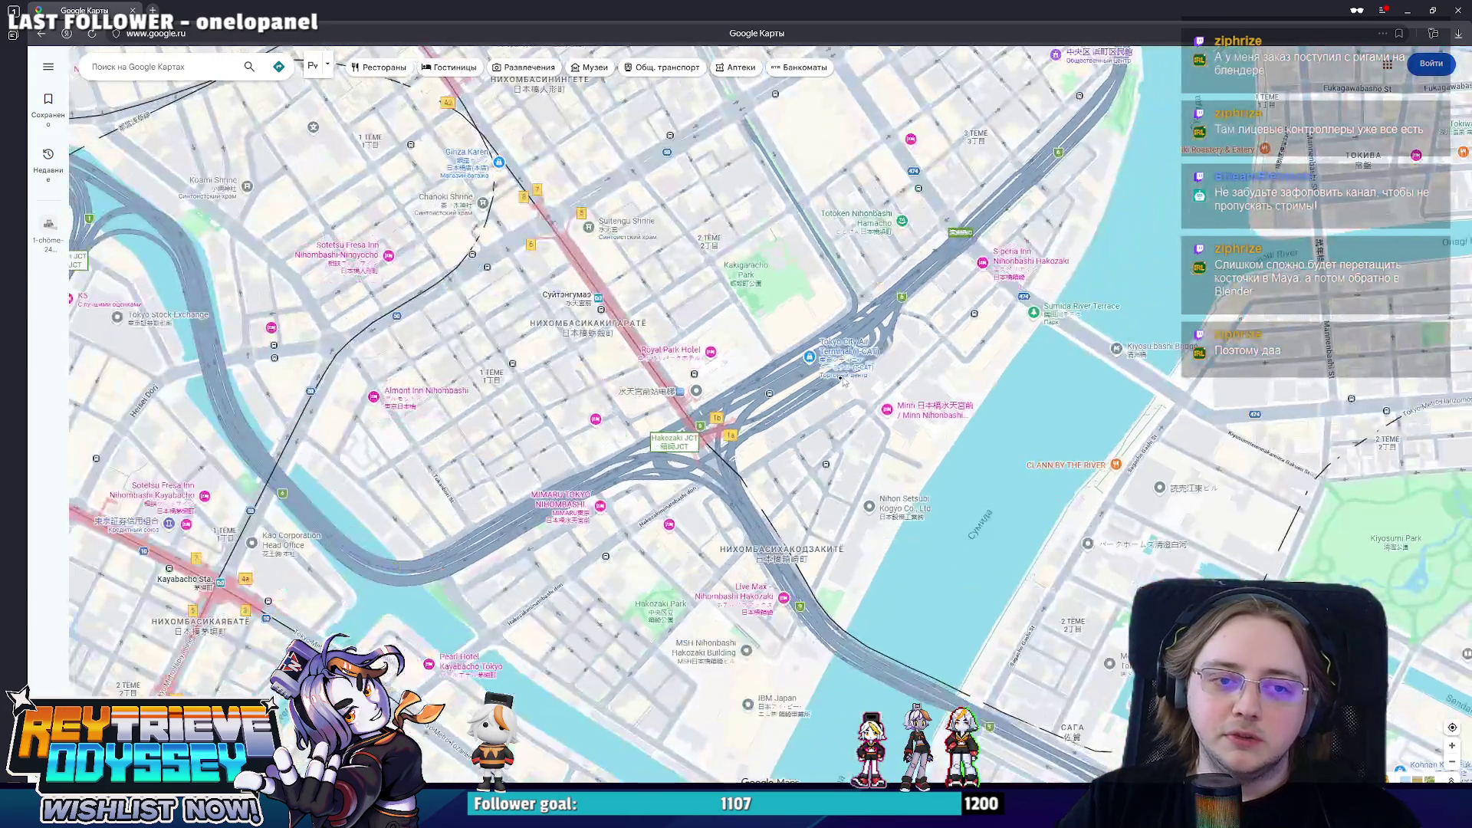
pyautogui.scroll(2, 847, 411)
pyautogui.scroll(2, 847, 411)
pyautogui.scroll(-1, 846, 411)
pyautogui.scroll(-2, 847, 411)
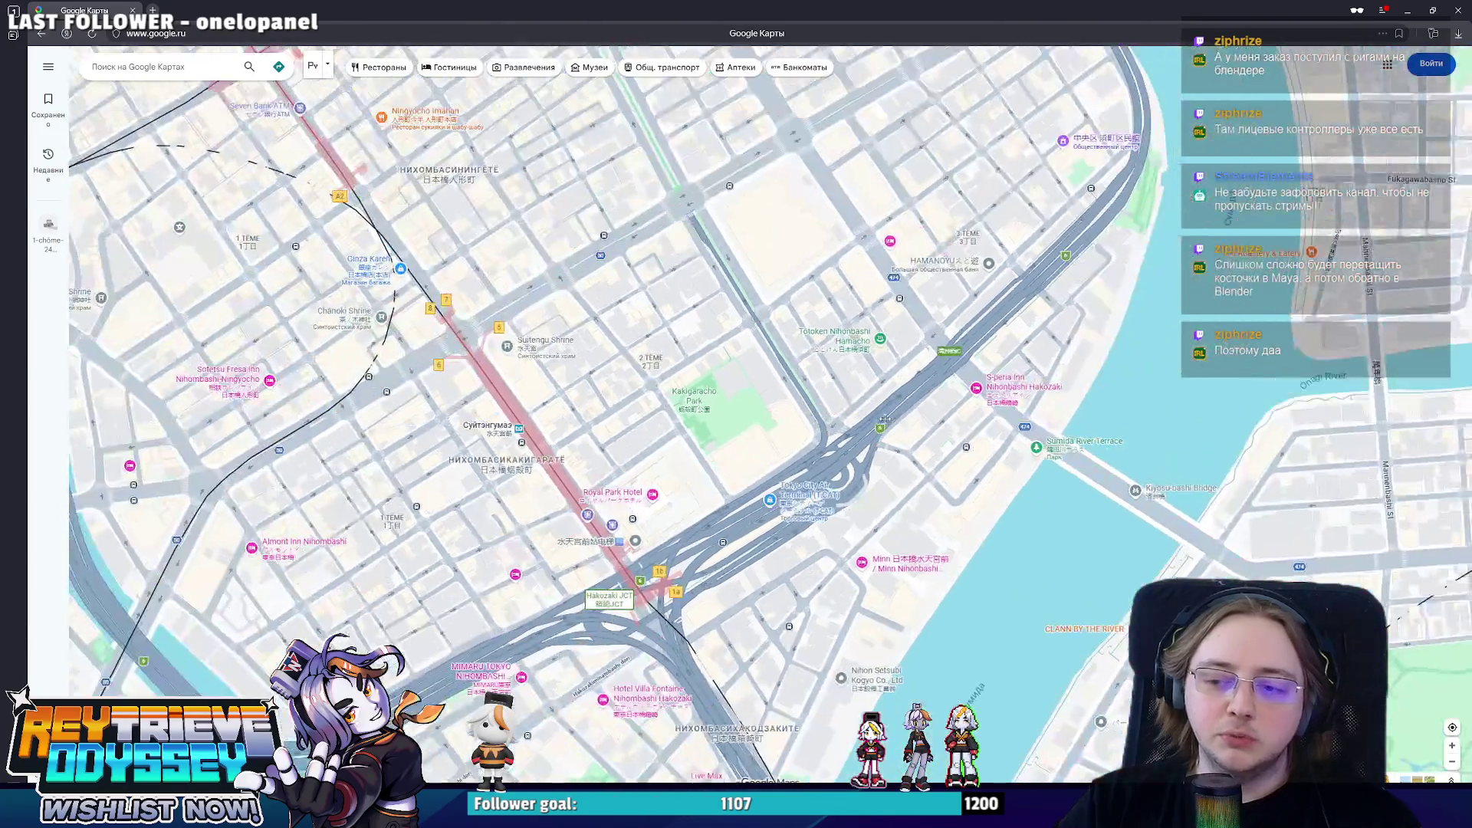
pyautogui.scroll(-1, 846, 411)
pyautogui.scroll(2, 932, 423)
pyautogui.scroll(-2, 931, 424)
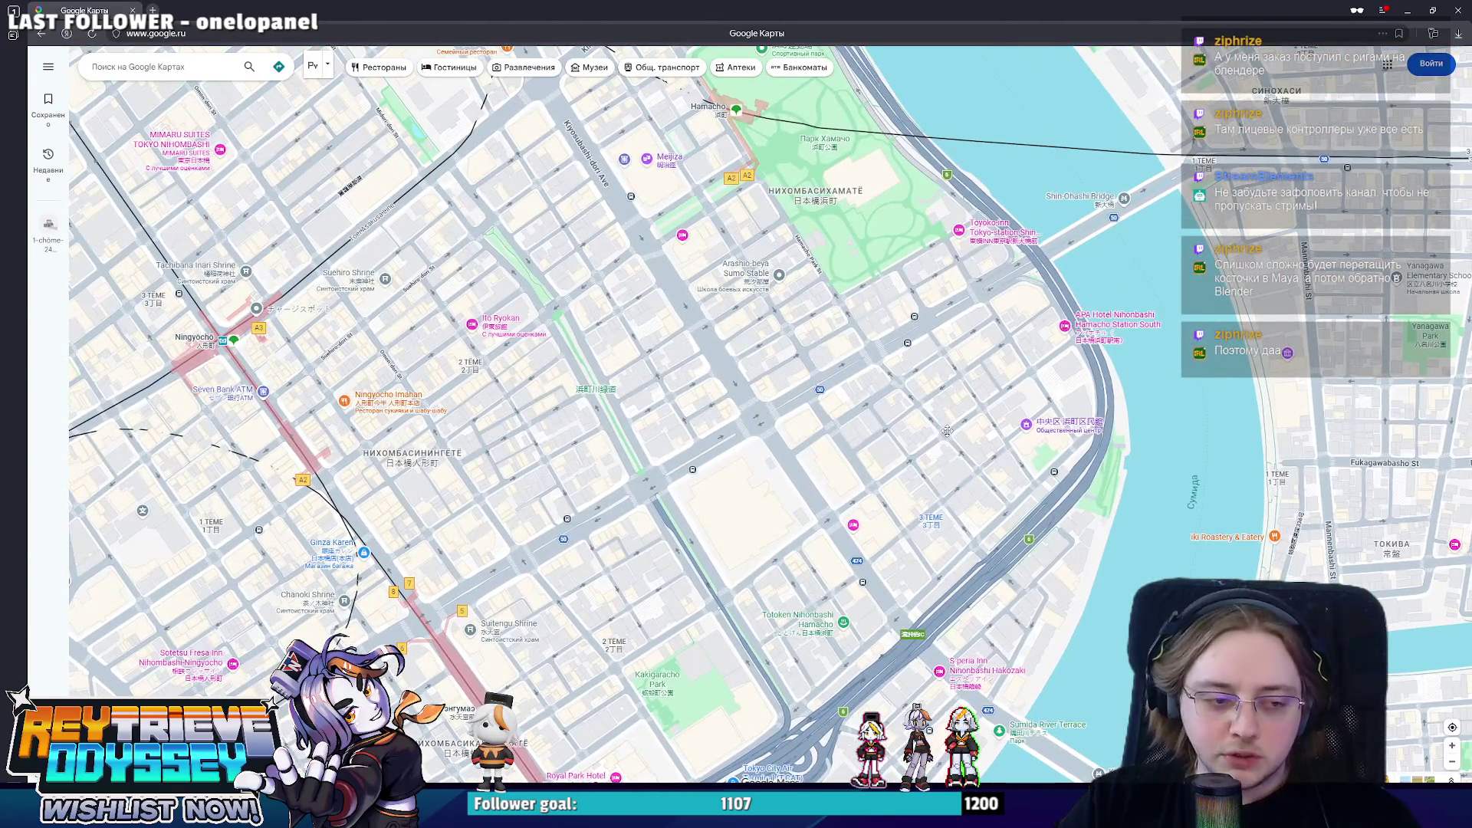
pyautogui.scroll(2, 858, 500)
pyautogui.scroll(-1, 858, 499)
pyautogui.scroll(-1, 856, 499)
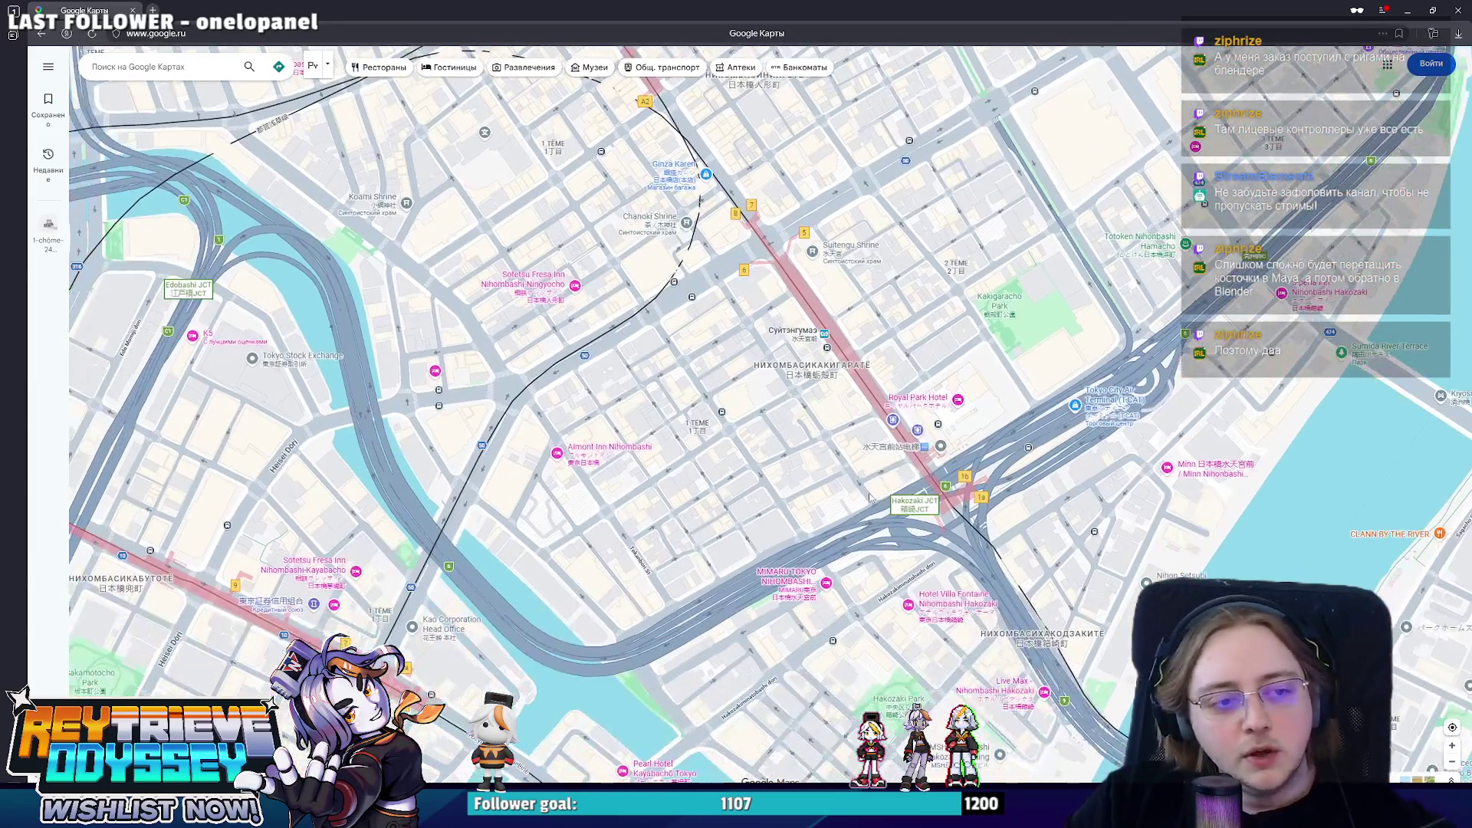
pyautogui.scroll(1, 787, 540)
pyautogui.scroll(1, 787, 539)
pyautogui.scroll(-1, 787, 540)
pyautogui.scroll(1, 879, 441)
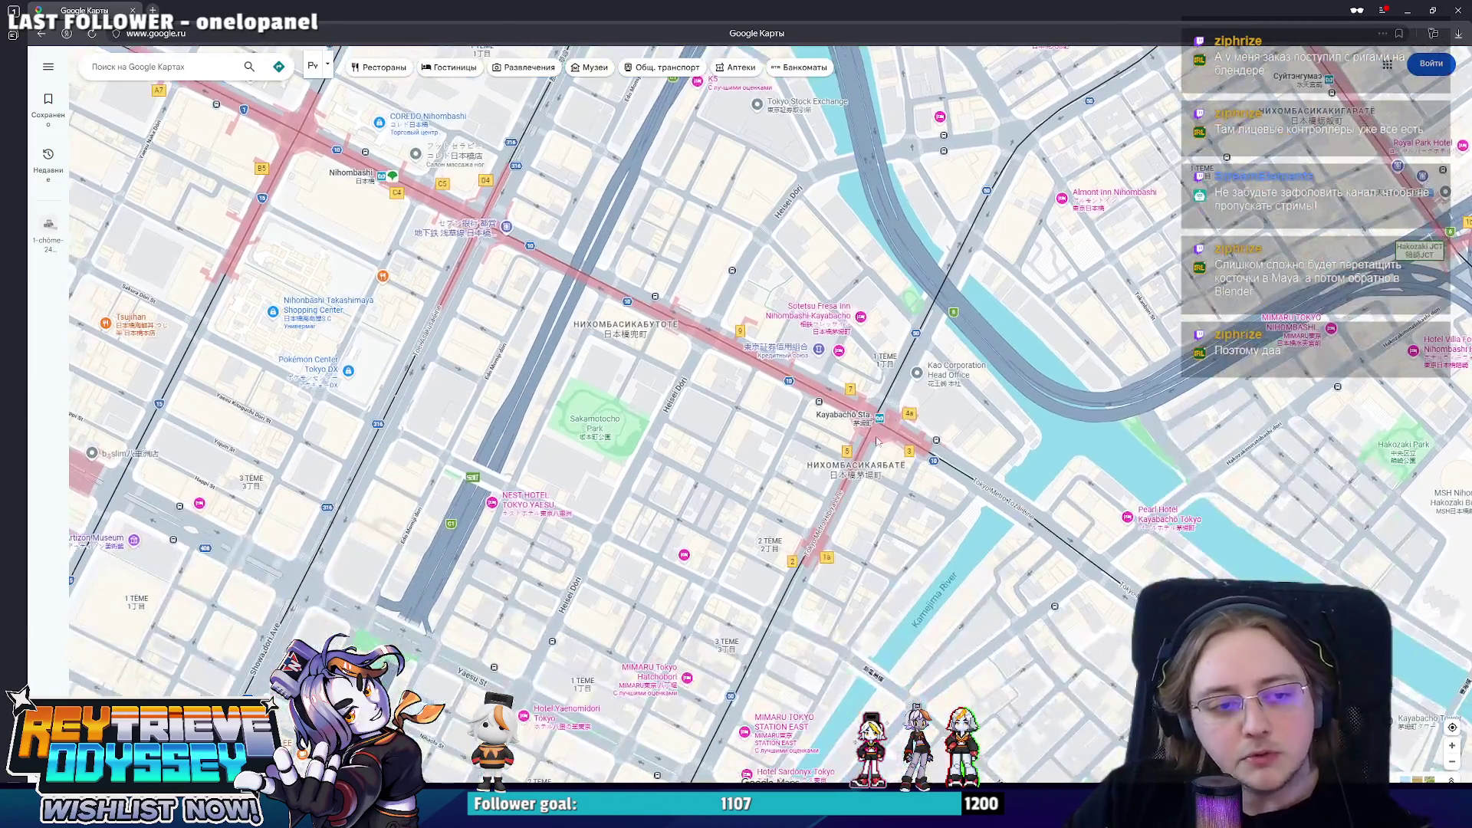
pyautogui.scroll(2, 656, 436)
pyautogui.moveTo(656, 437); pyautogui.dragTo(1037, 476)
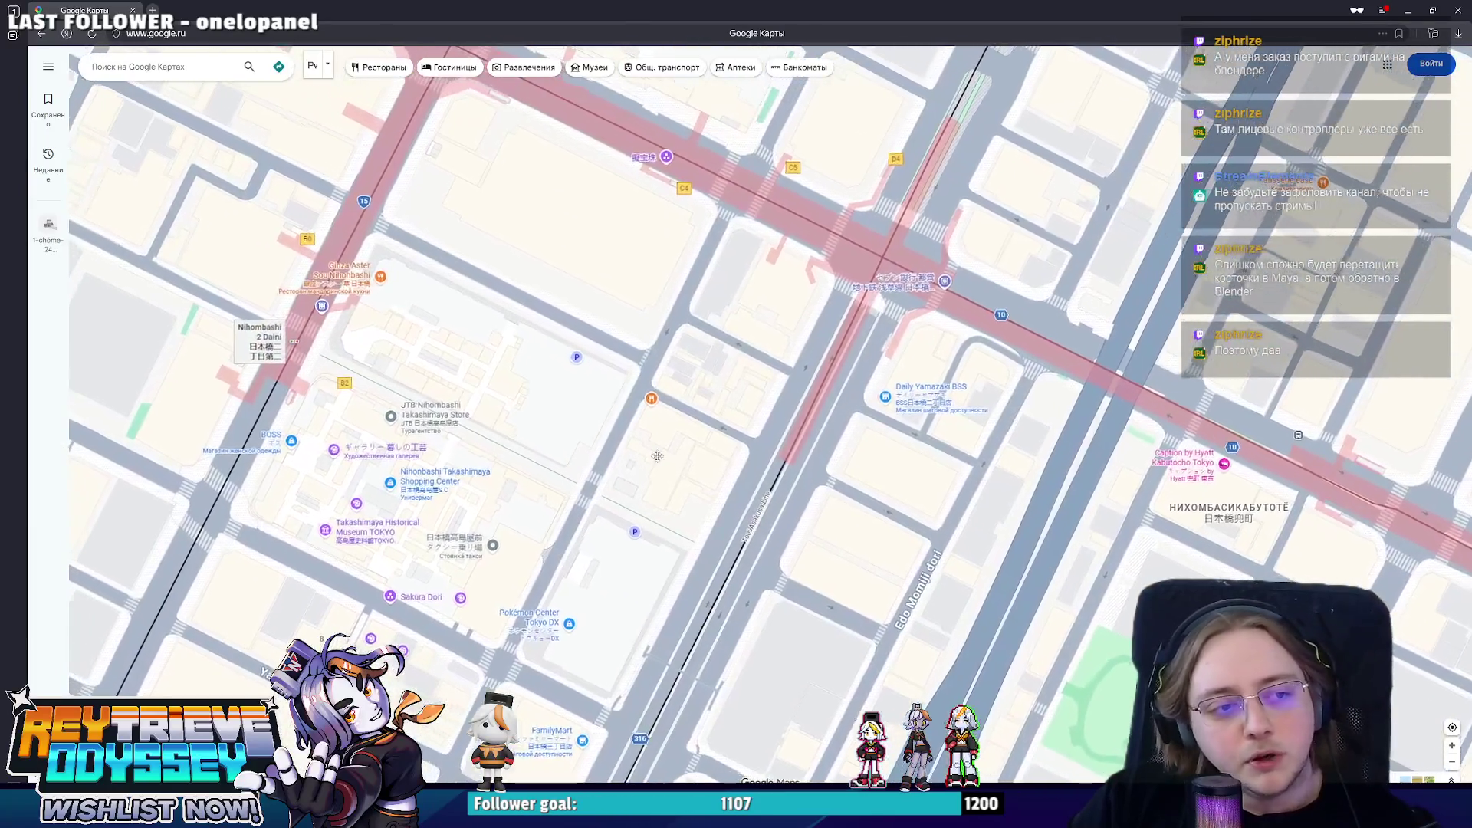
pyautogui.scroll(2, 1038, 475)
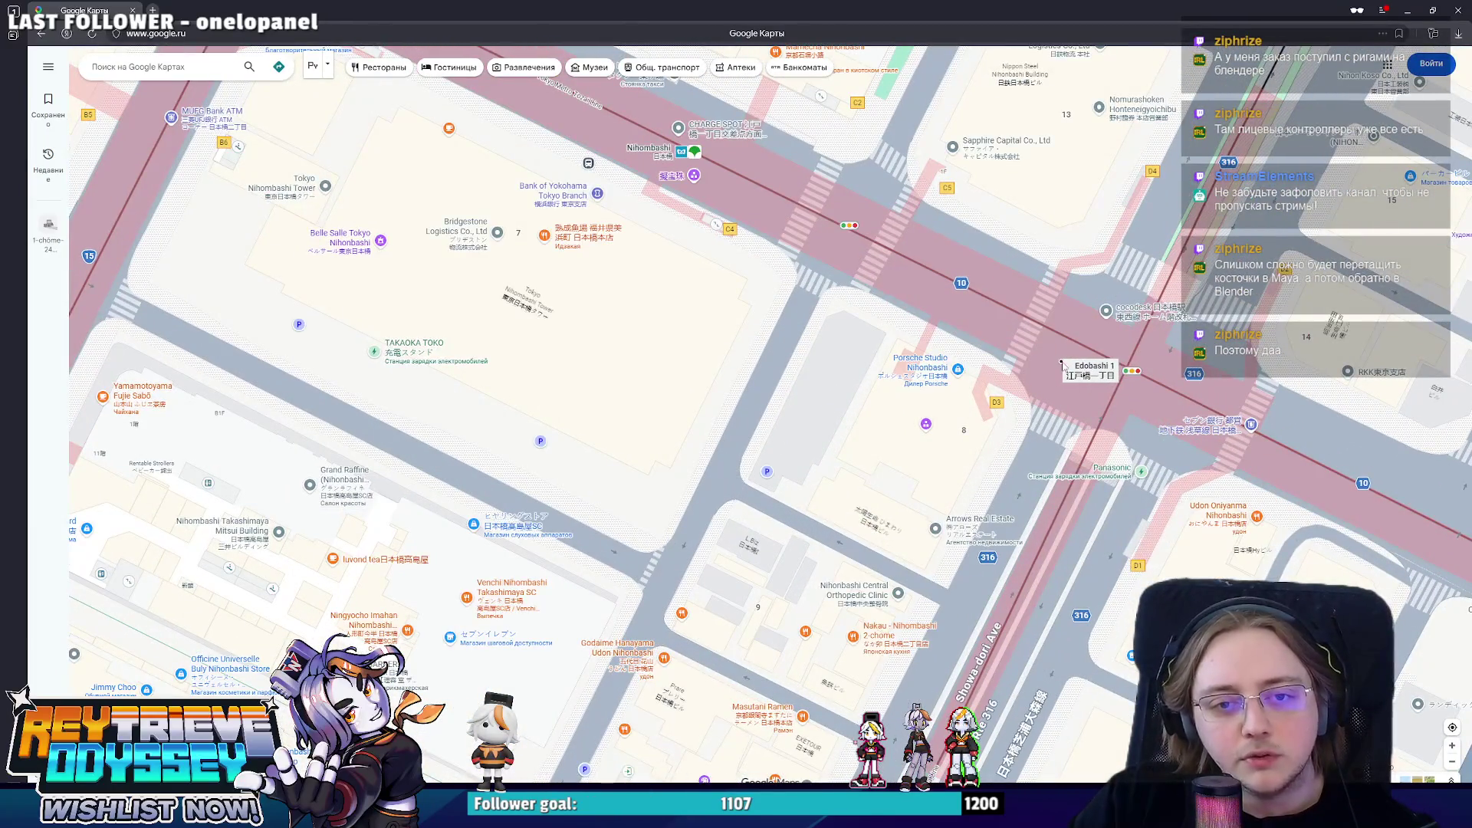
pyautogui.click(1064, 366)
pyautogui.click(674, 761)
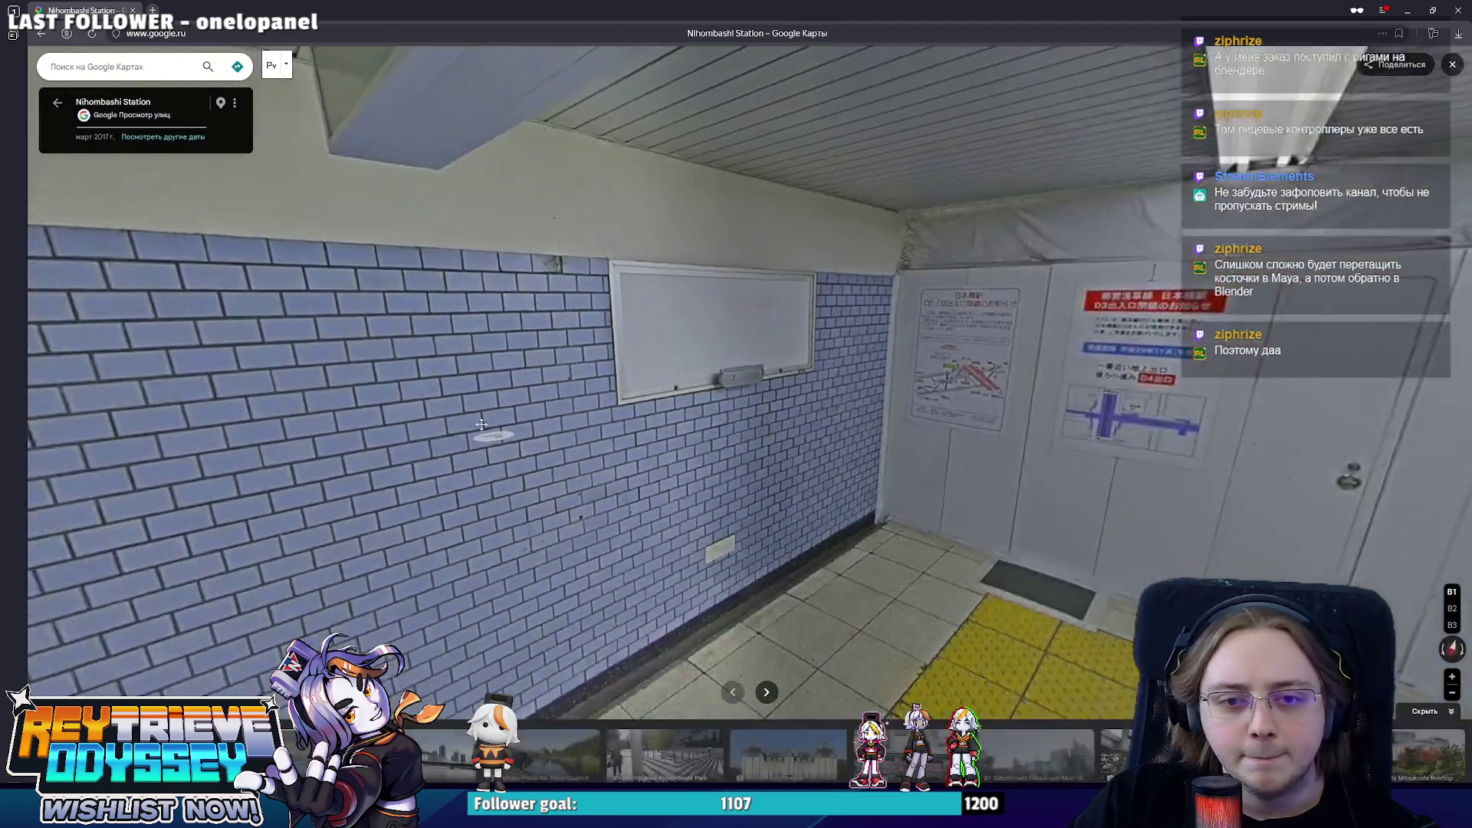
pyautogui.moveTo(691, 506)
pyautogui.mouseDown()
pyautogui.moveTo(451, 511)
pyautogui.moveTo(922, 312)
pyautogui.mouseUp()
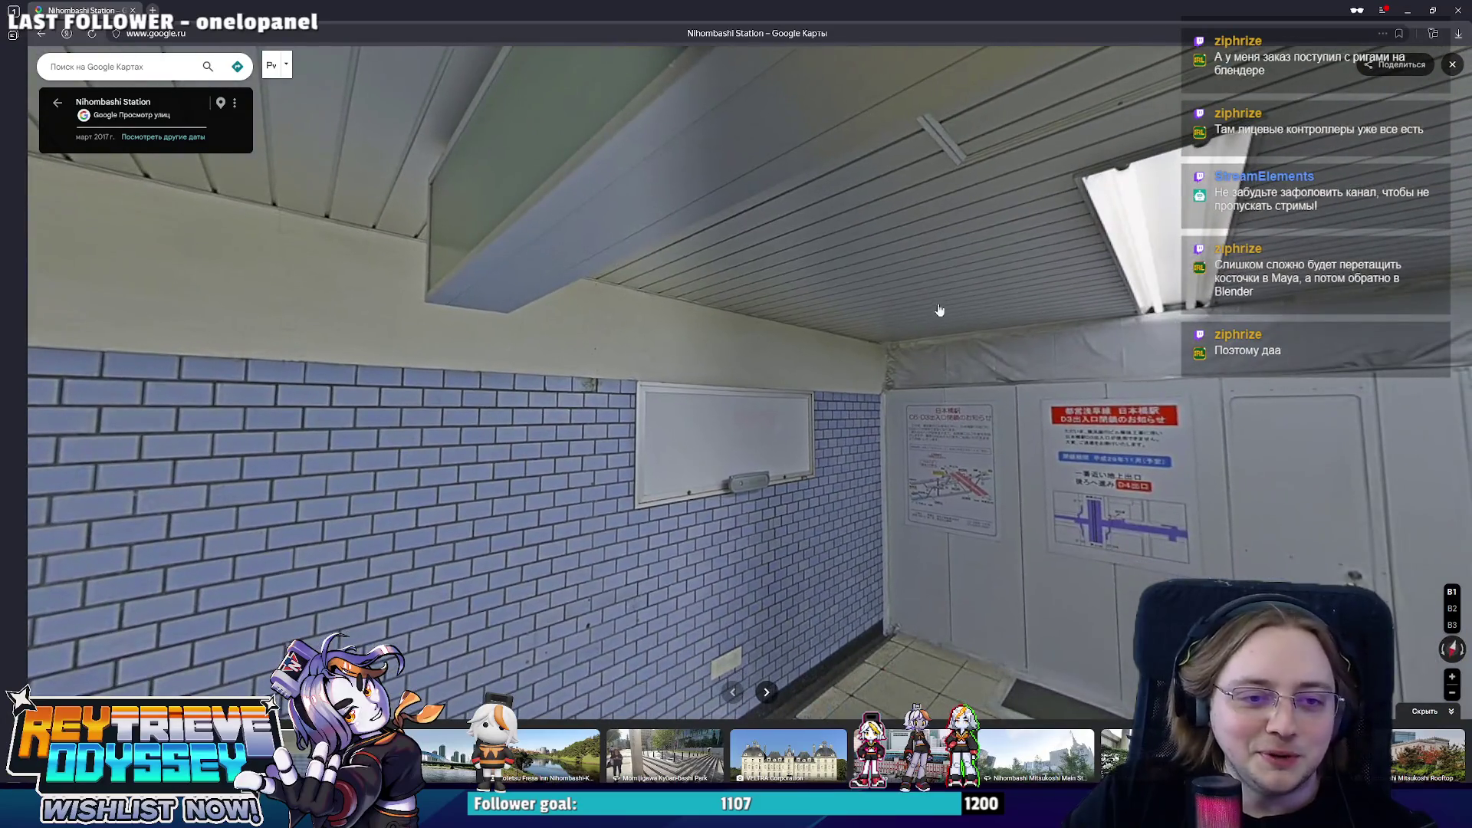
pyautogui.click(1451, 67)
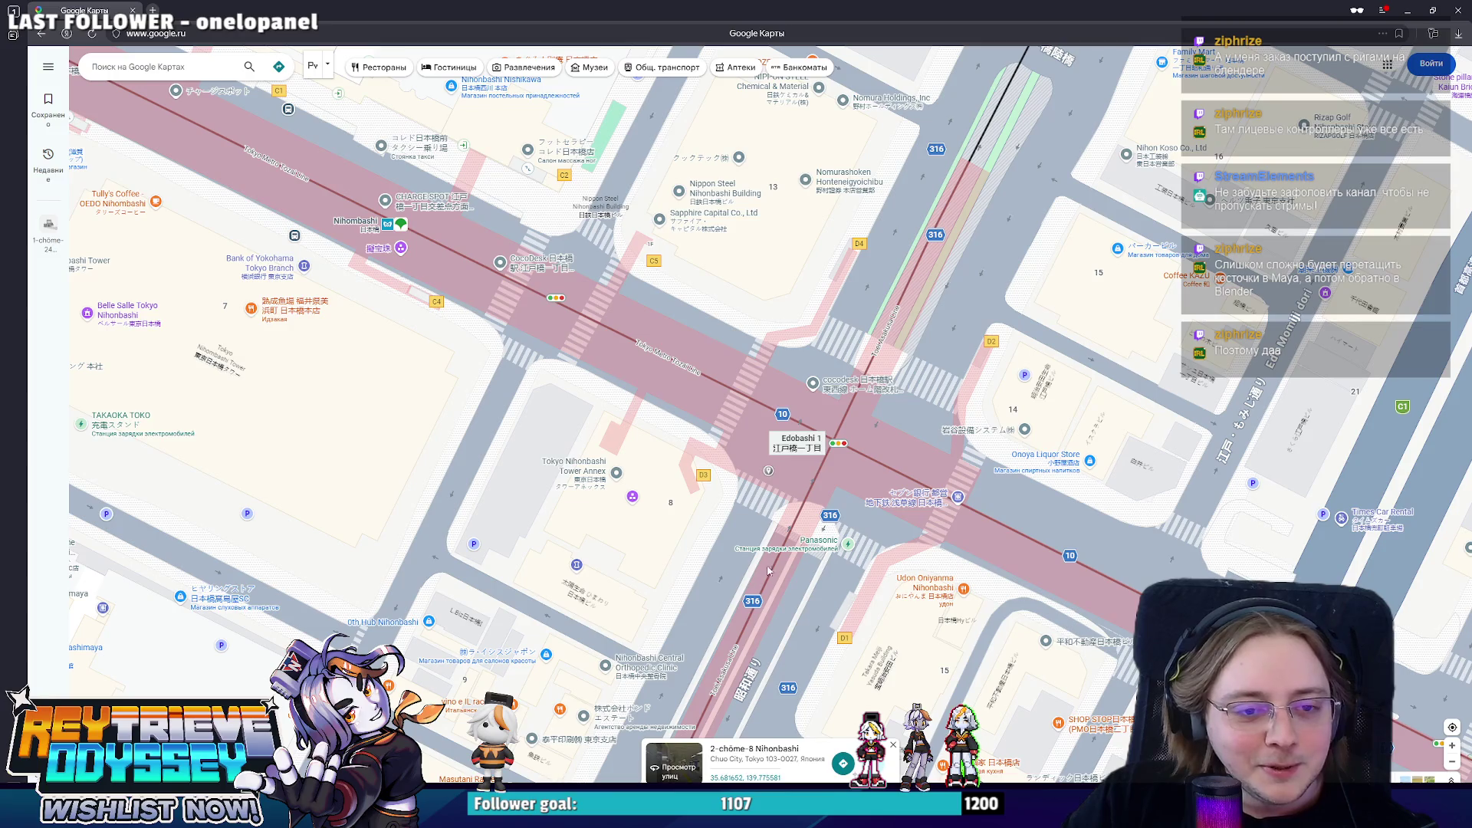
pyautogui.click(745, 529)
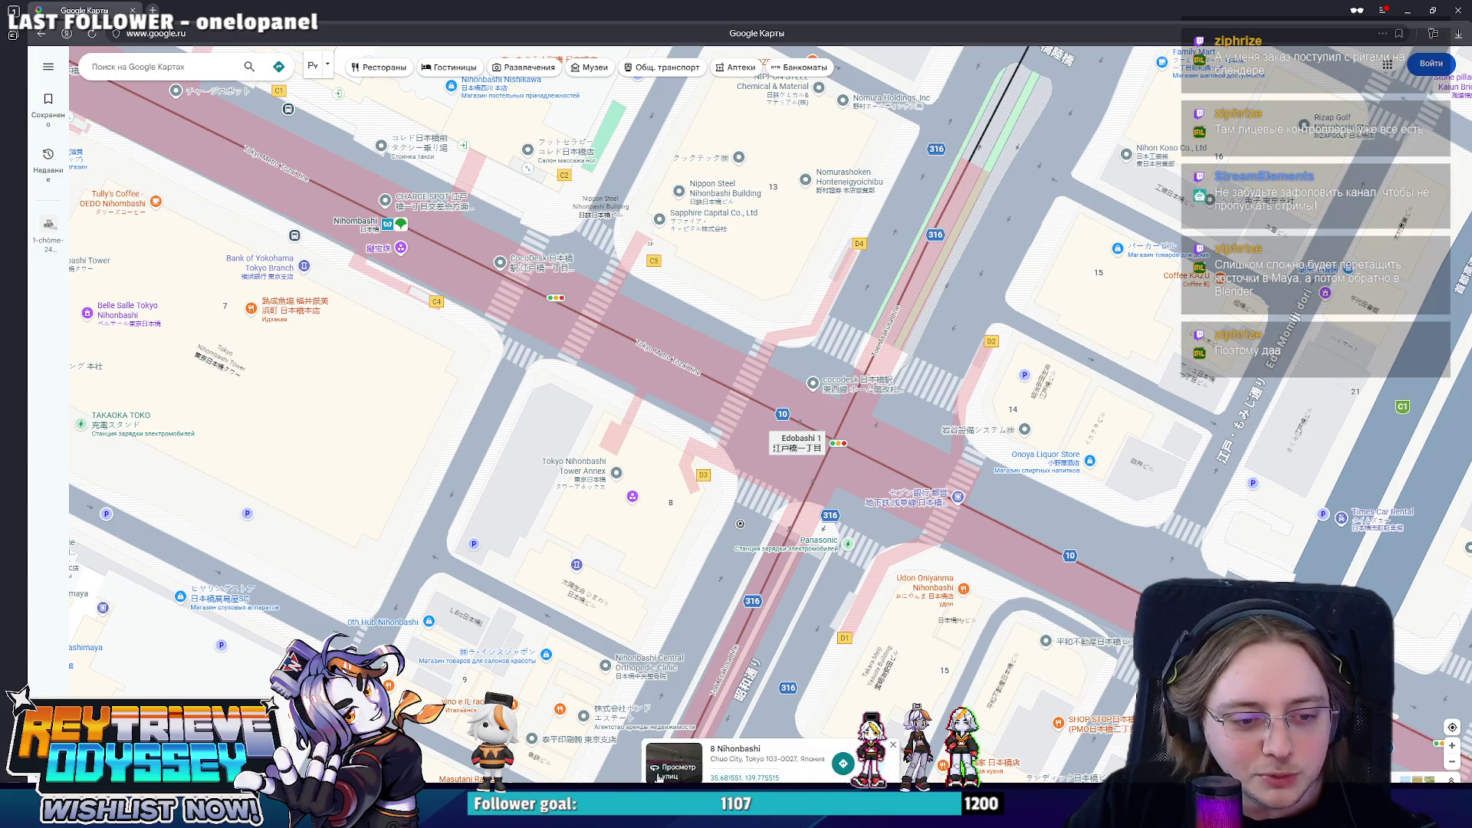
pyautogui.click(740, 524)
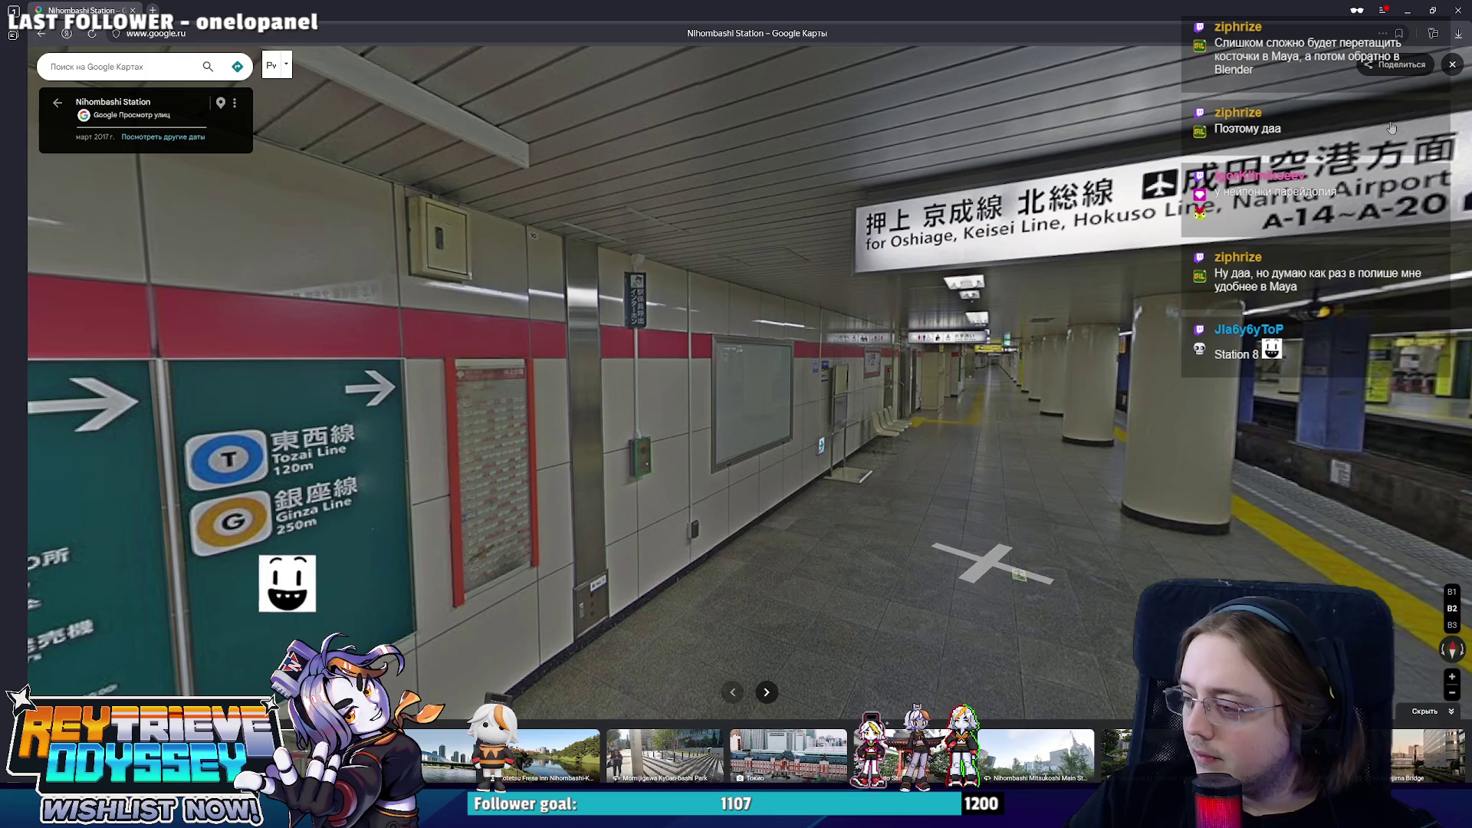
pyautogui.click(989, 564)
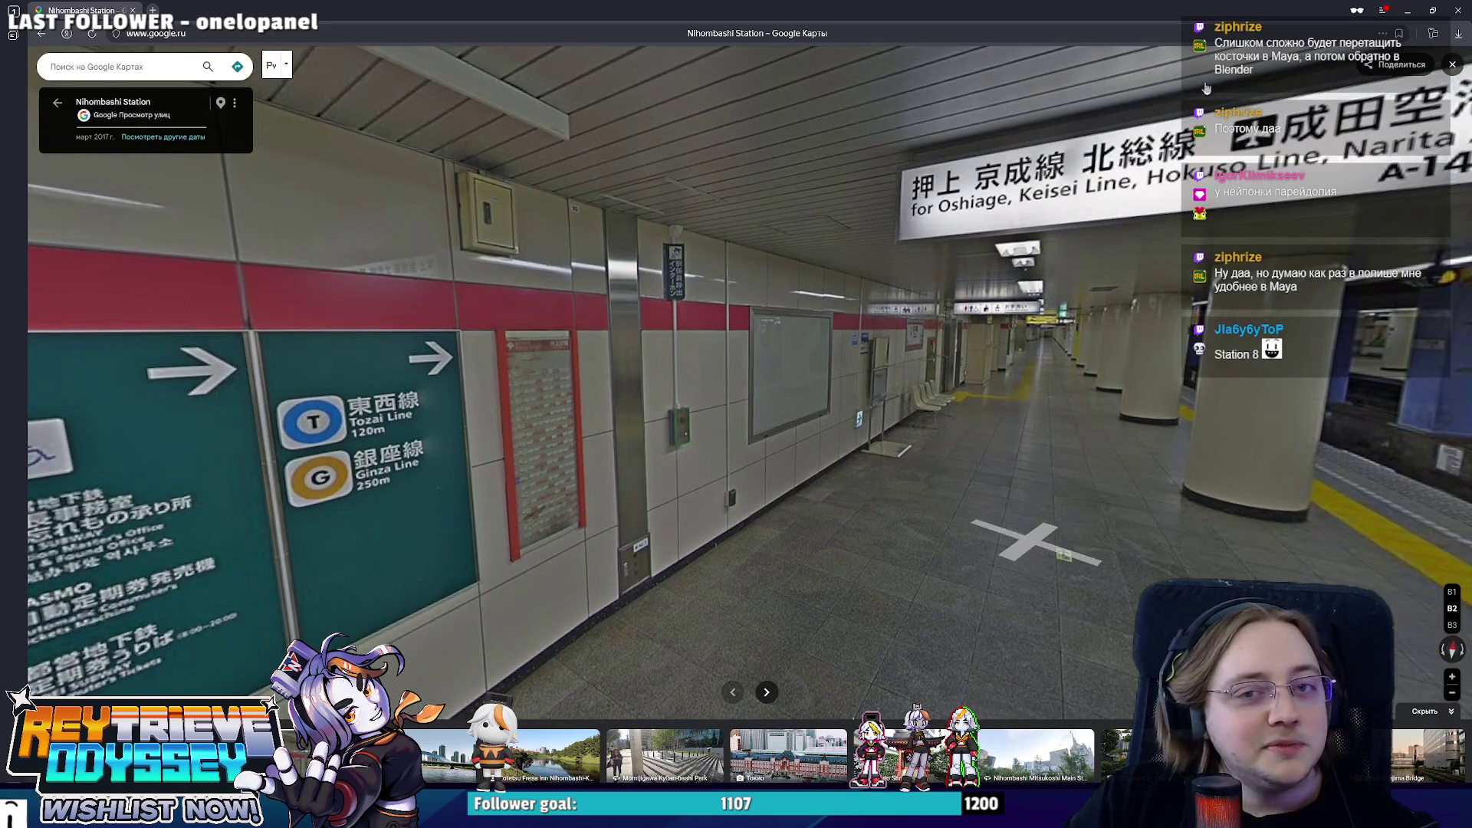
pyautogui.click(1453, 65)
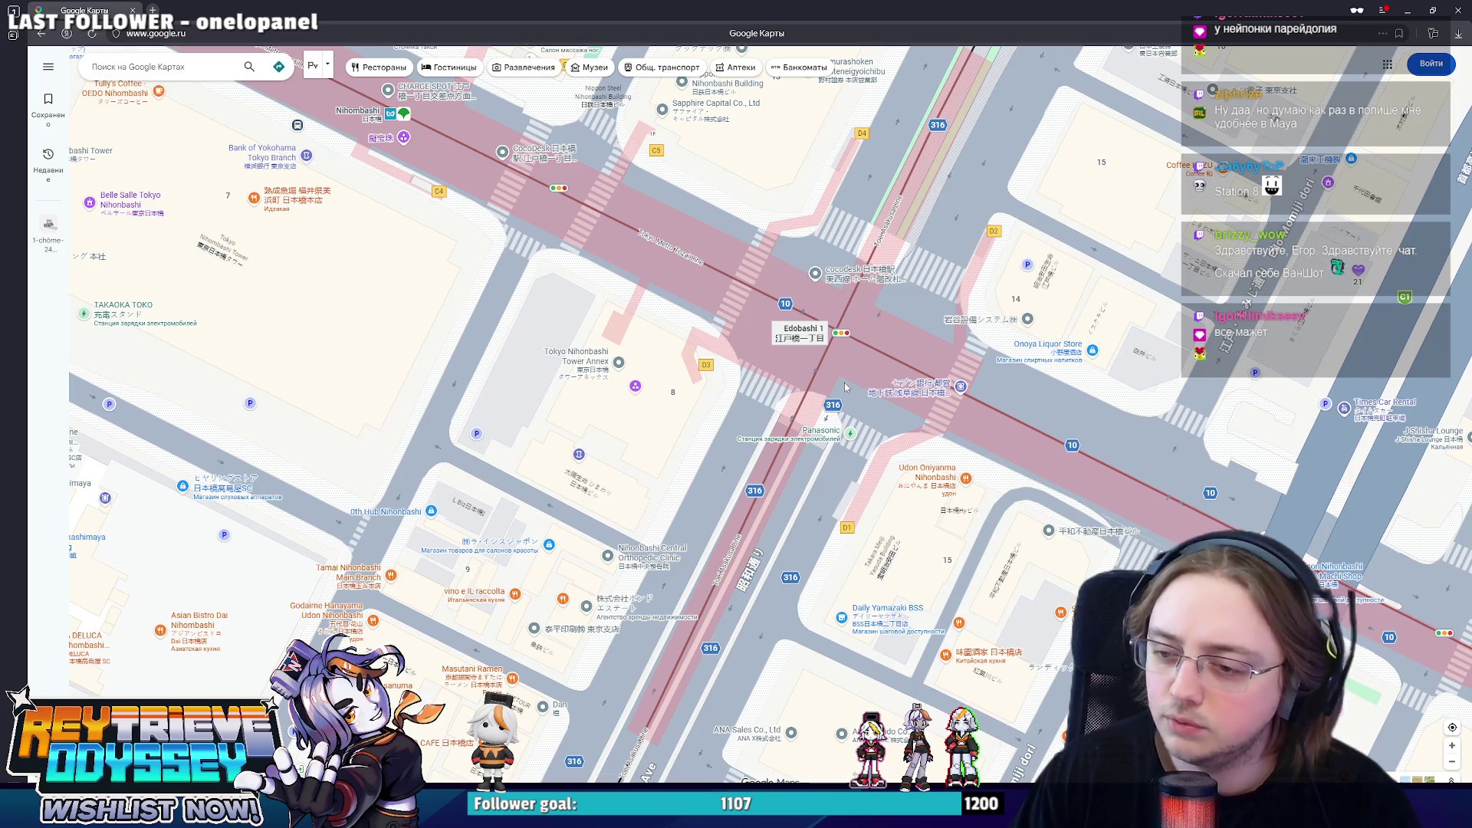
pyautogui.scroll(2, 868, 415)
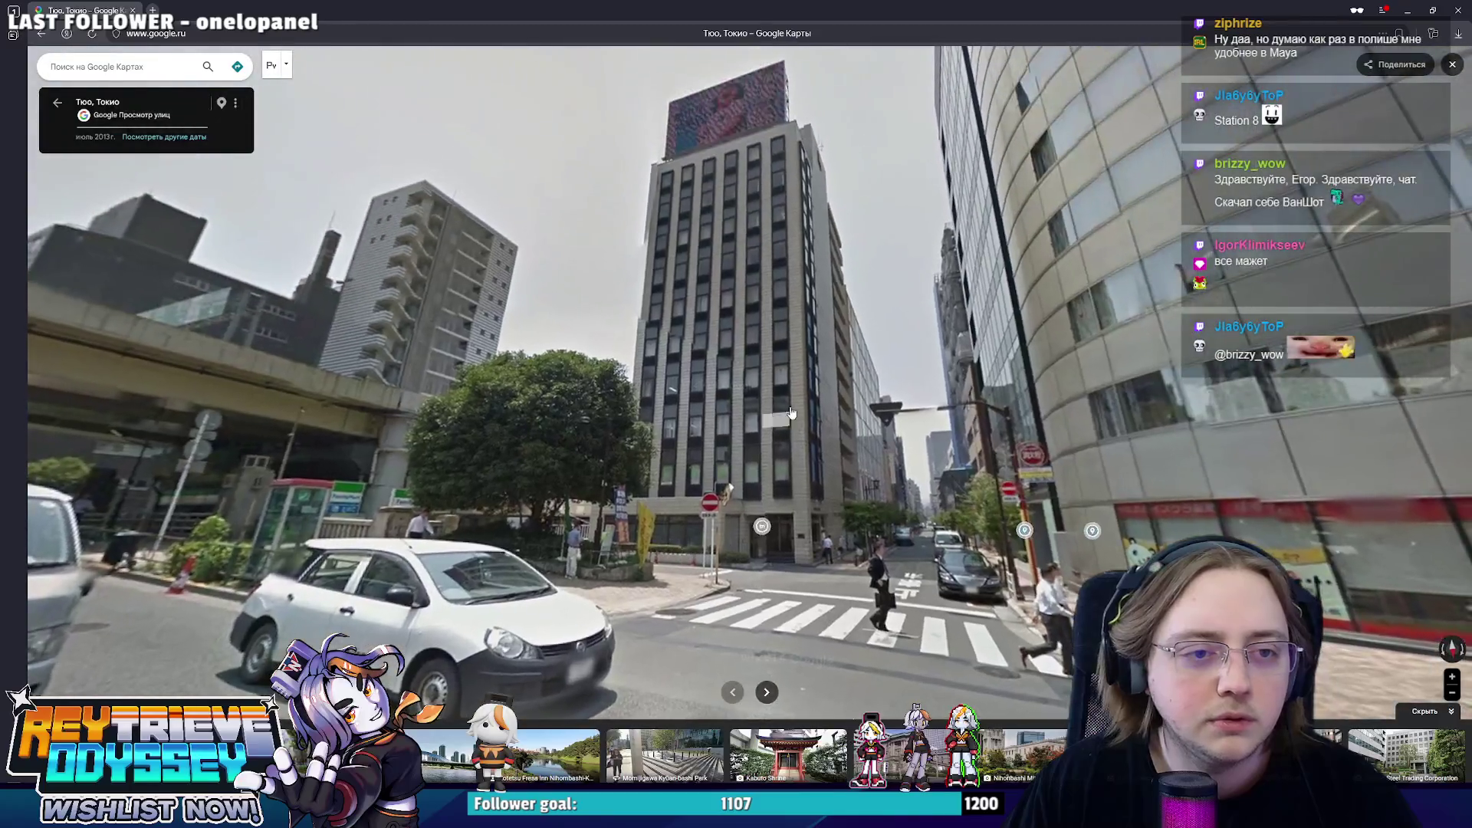
# - Move to the crosswalk panorama near the white corner building, then switch over to Miro
pyautogui.moveTo(774, 429); pyautogui.dragTo(561, 358)
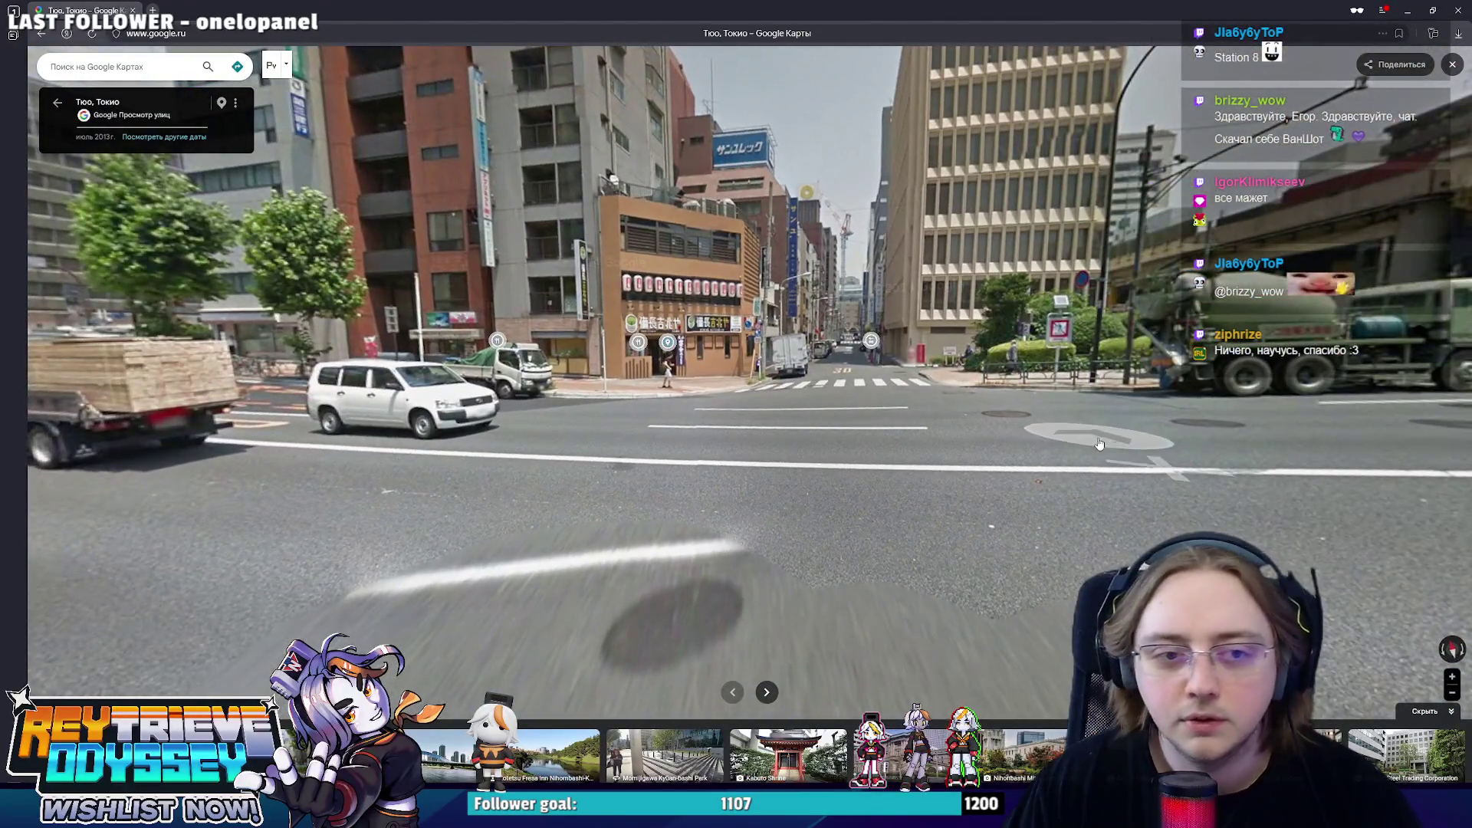
pyautogui.click(1098, 445)
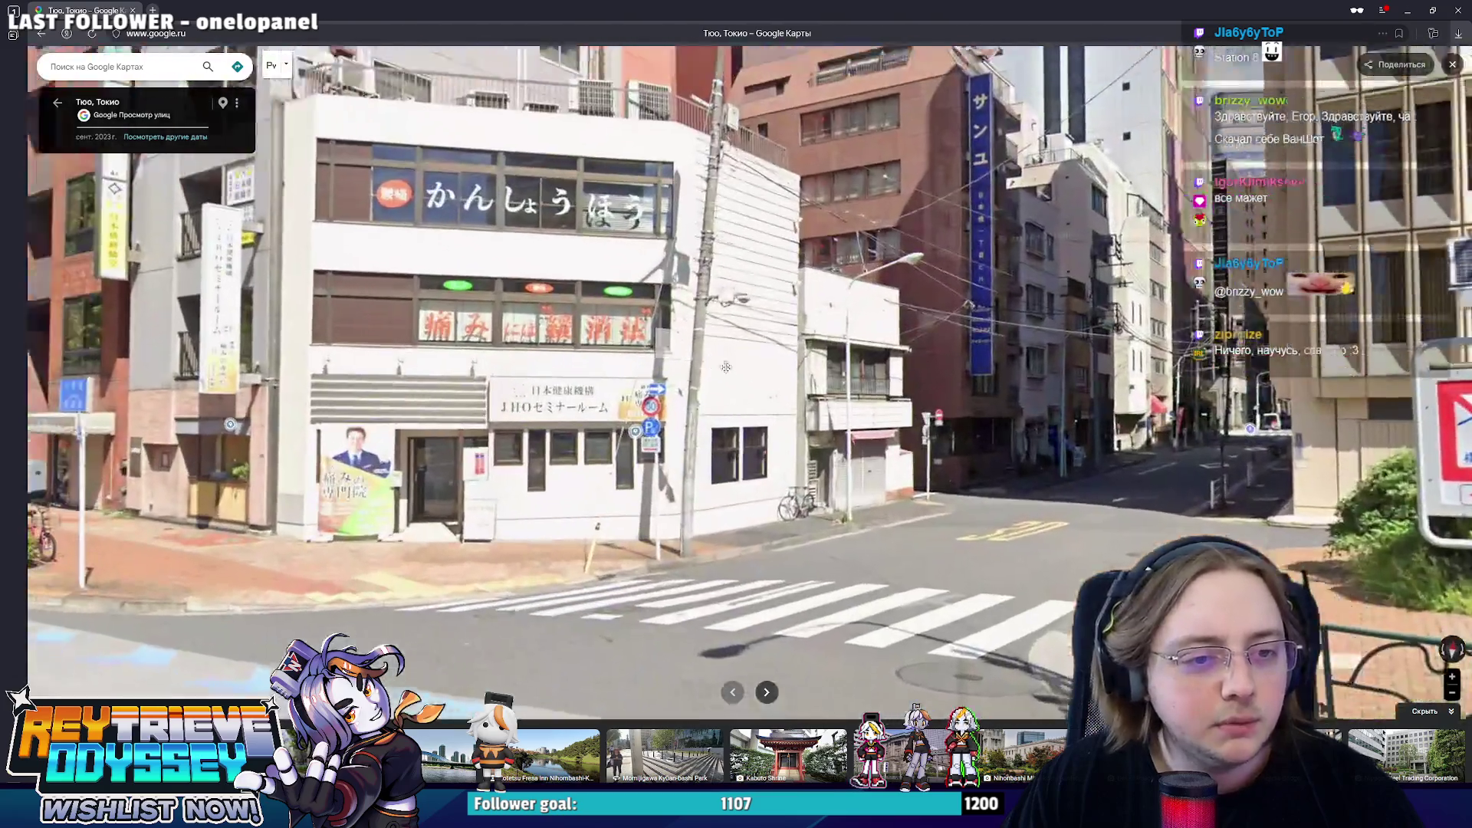
pyautogui.click(726, 367)
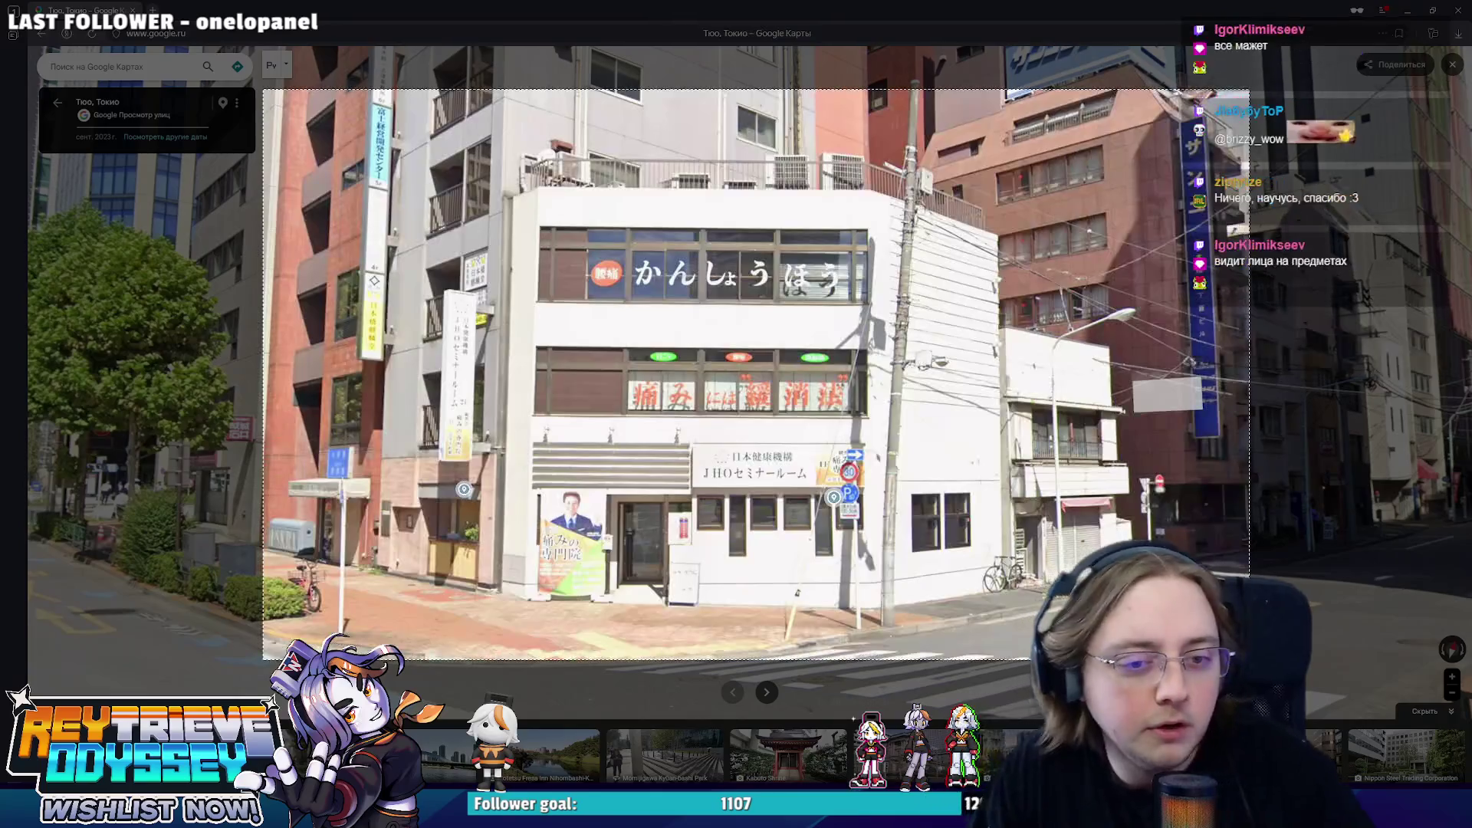
pyautogui.hotkey('alt', 'Tab')
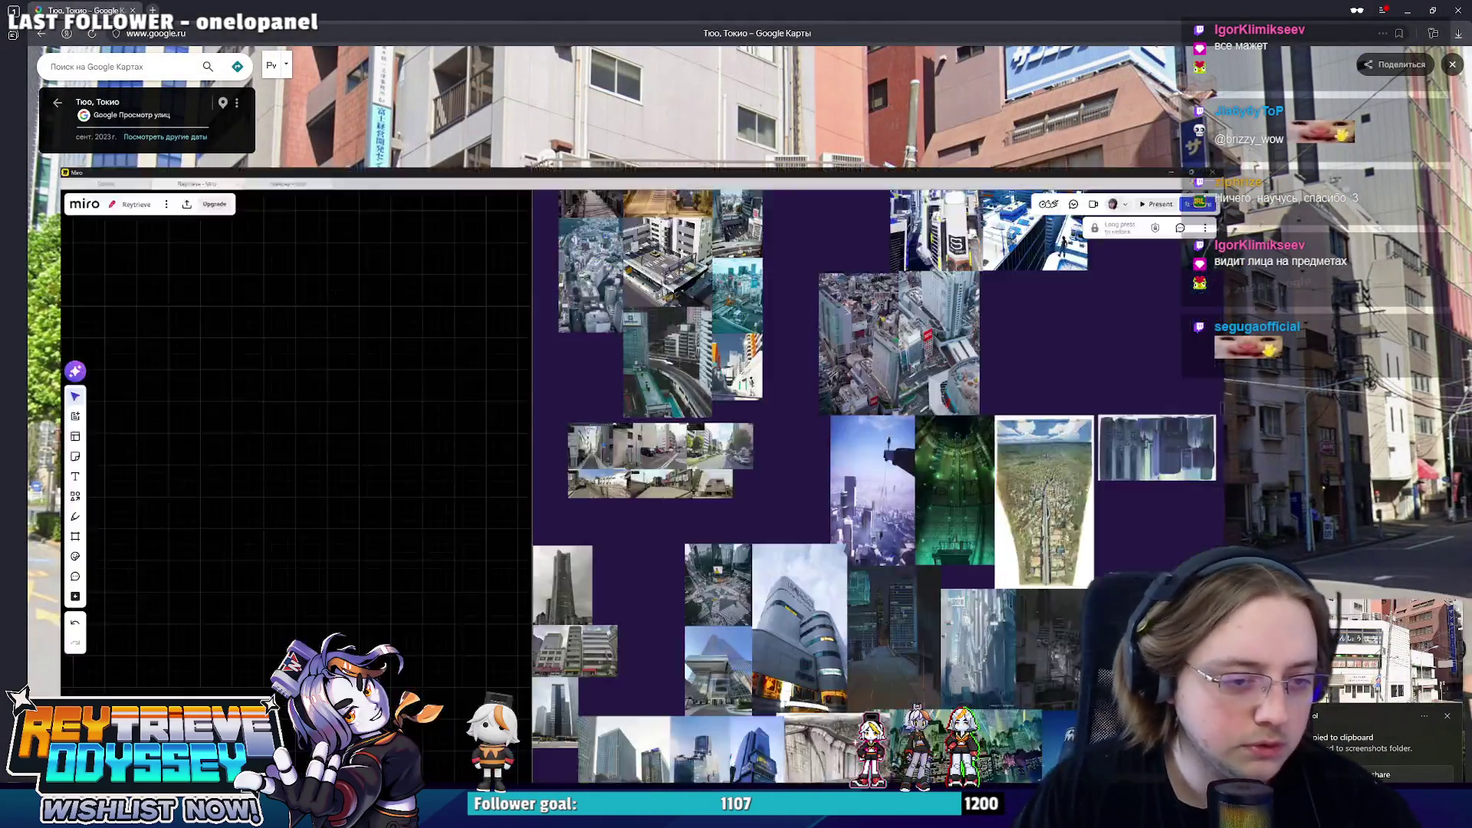
pyautogui.scroll(3, 946, 412)
# - Paste the white corner-building screenshot into the street-photo cluster, shrunk to tile size, and minimize Miro
pyautogui.hotkey('ctrl', 'v')
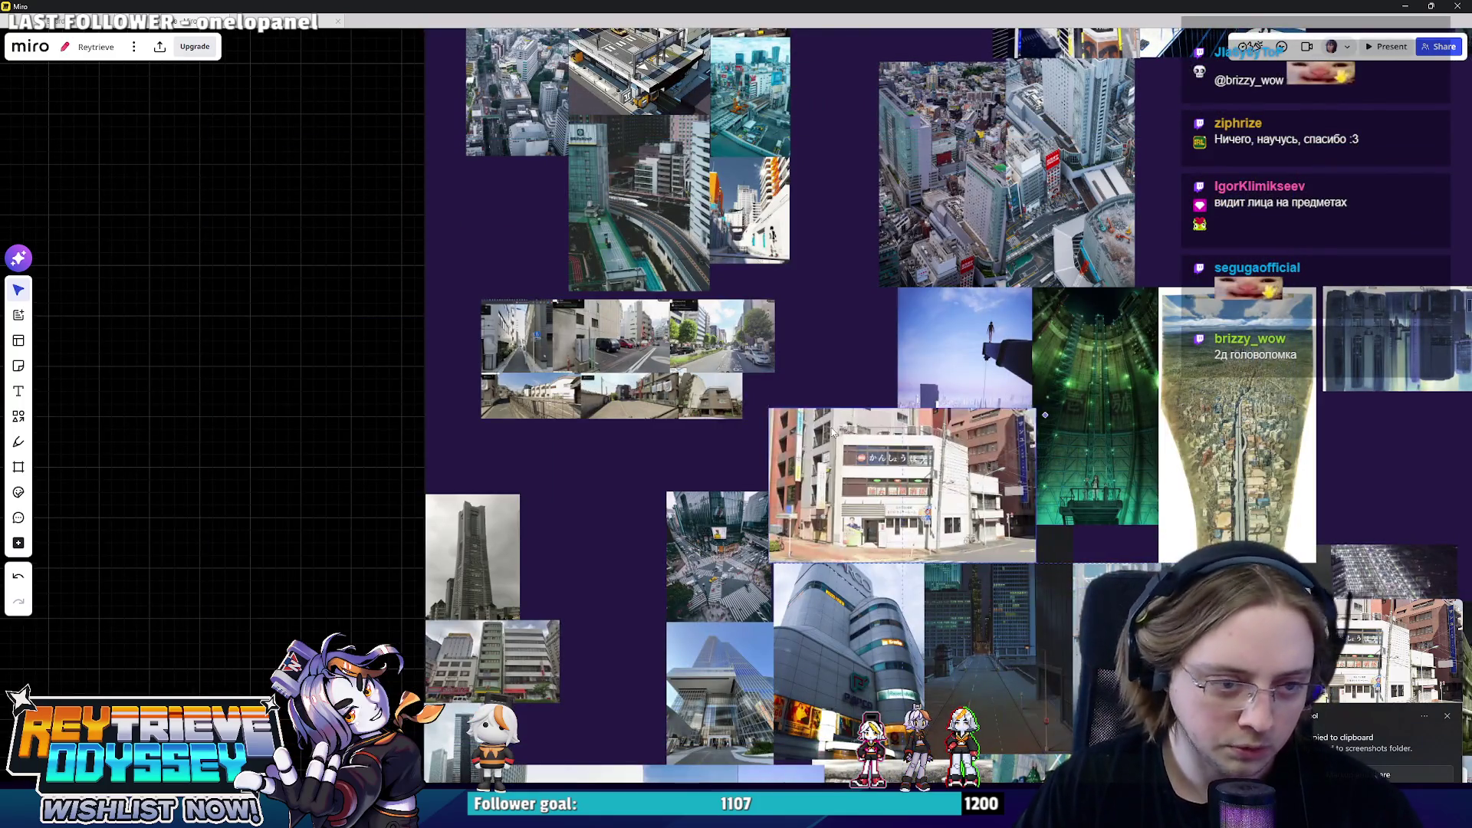
pyautogui.moveTo(838, 432); pyautogui.dragTo(809, 399)
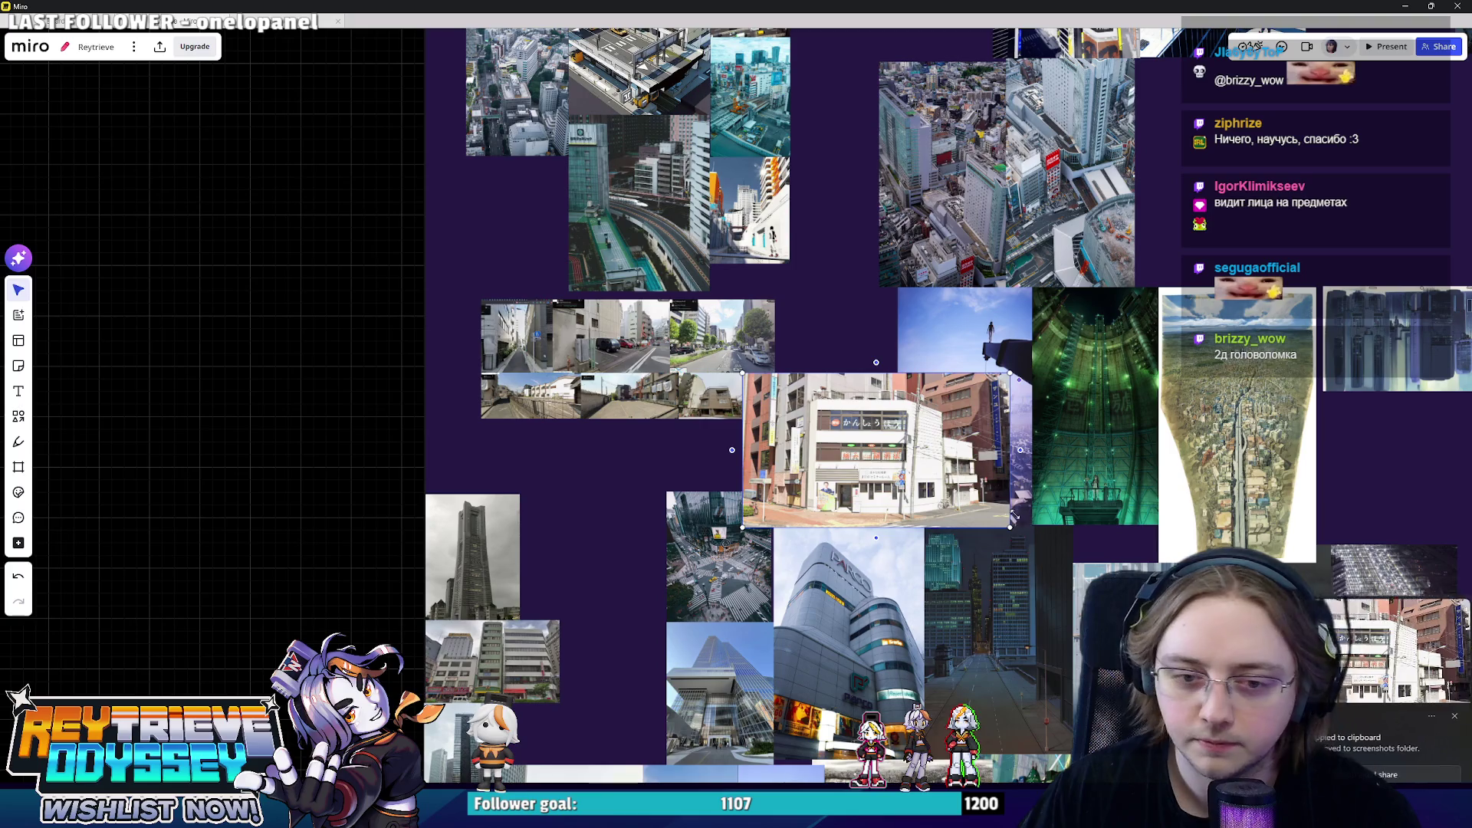
pyautogui.click(926, 466)
pyautogui.moveTo(1010, 526); pyautogui.dragTo(826, 417)
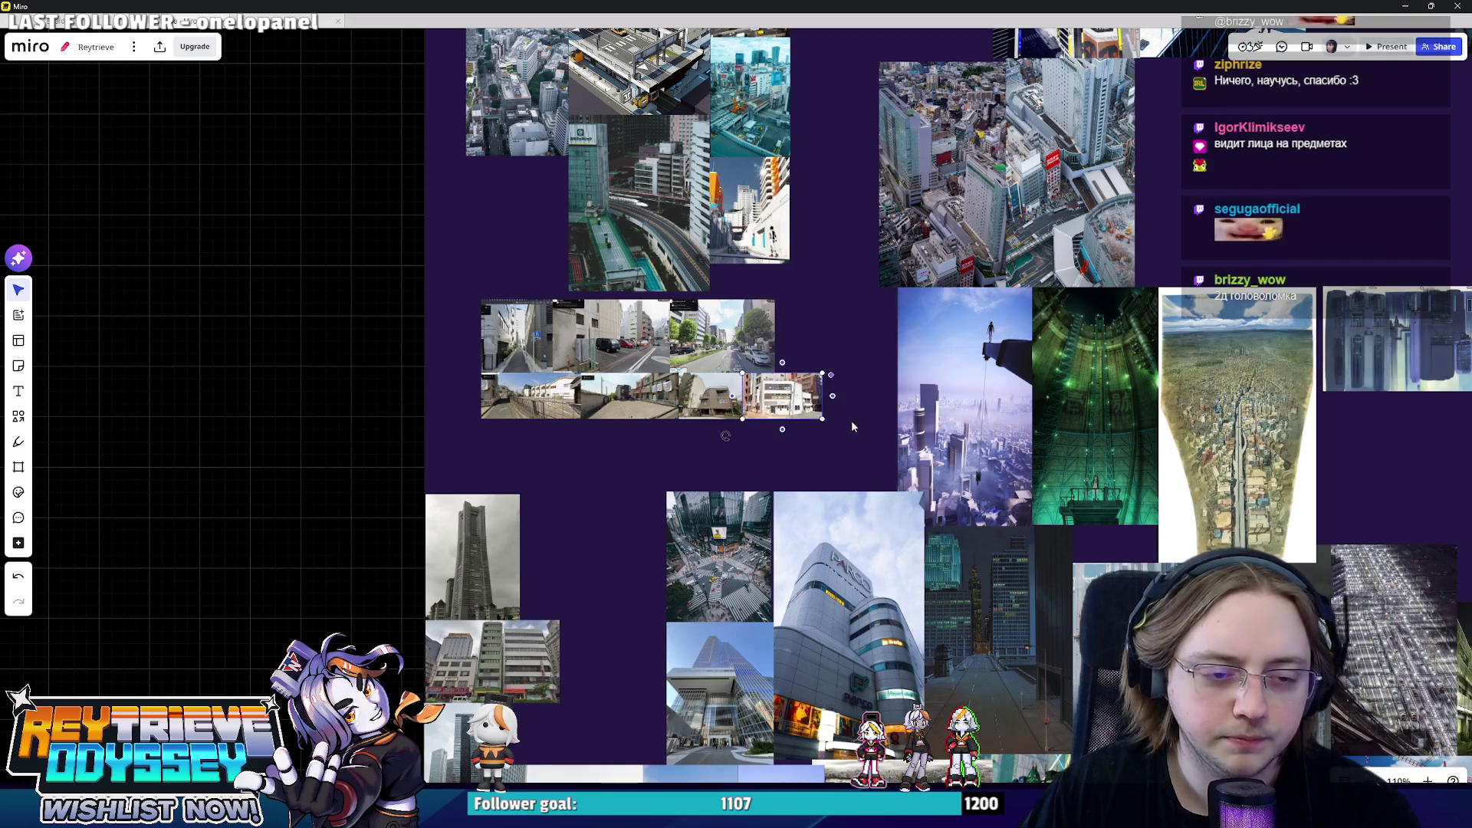
pyautogui.click(1408, 6)
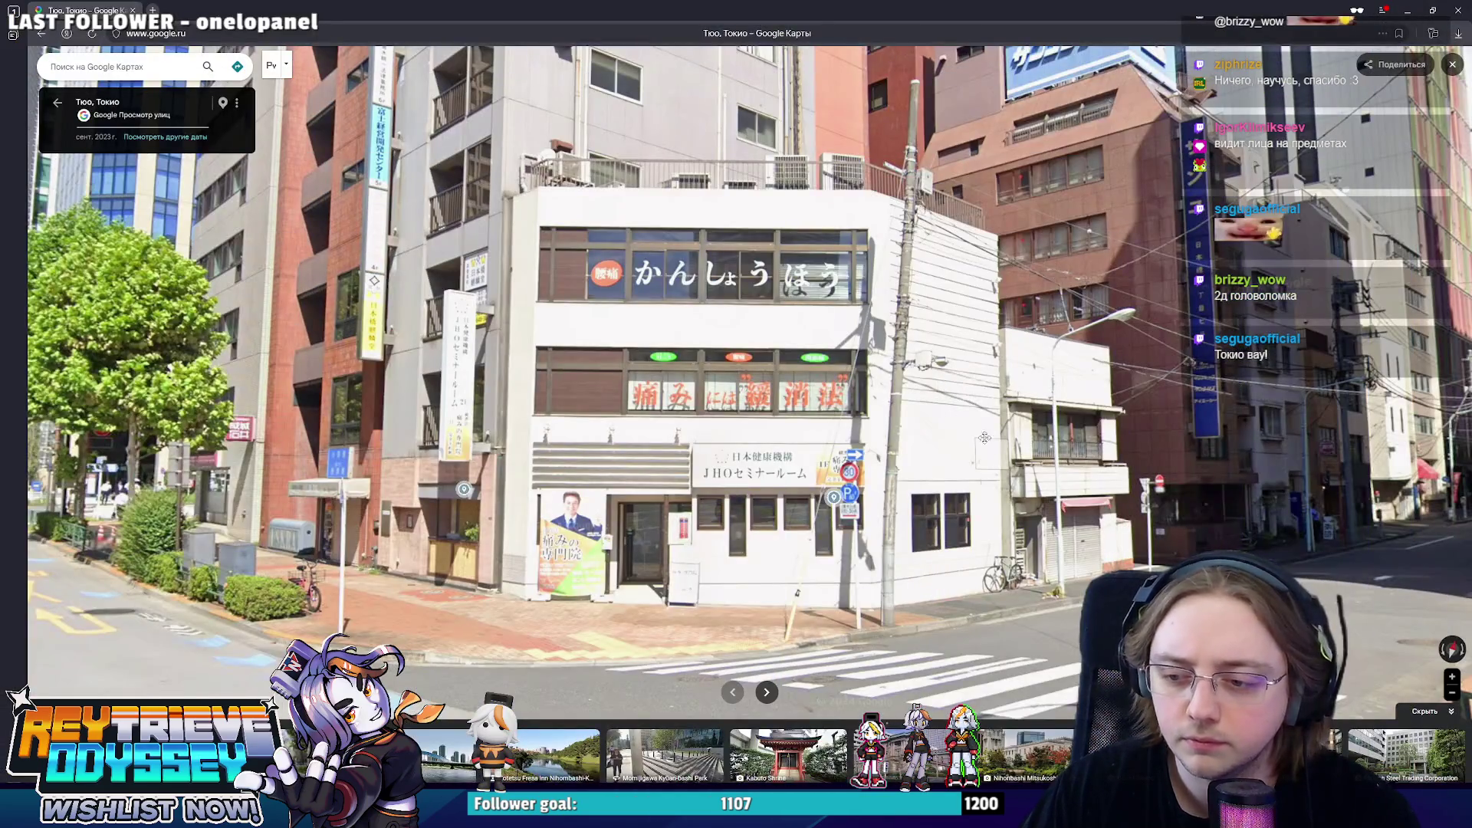
# - Turn past the Takashimaya building and walk forward along Tōkyō Prefectural Rte 10, looking up at the towers
pyautogui.press('Right')
pyautogui.press('Right')
pyautogui.press('Right')
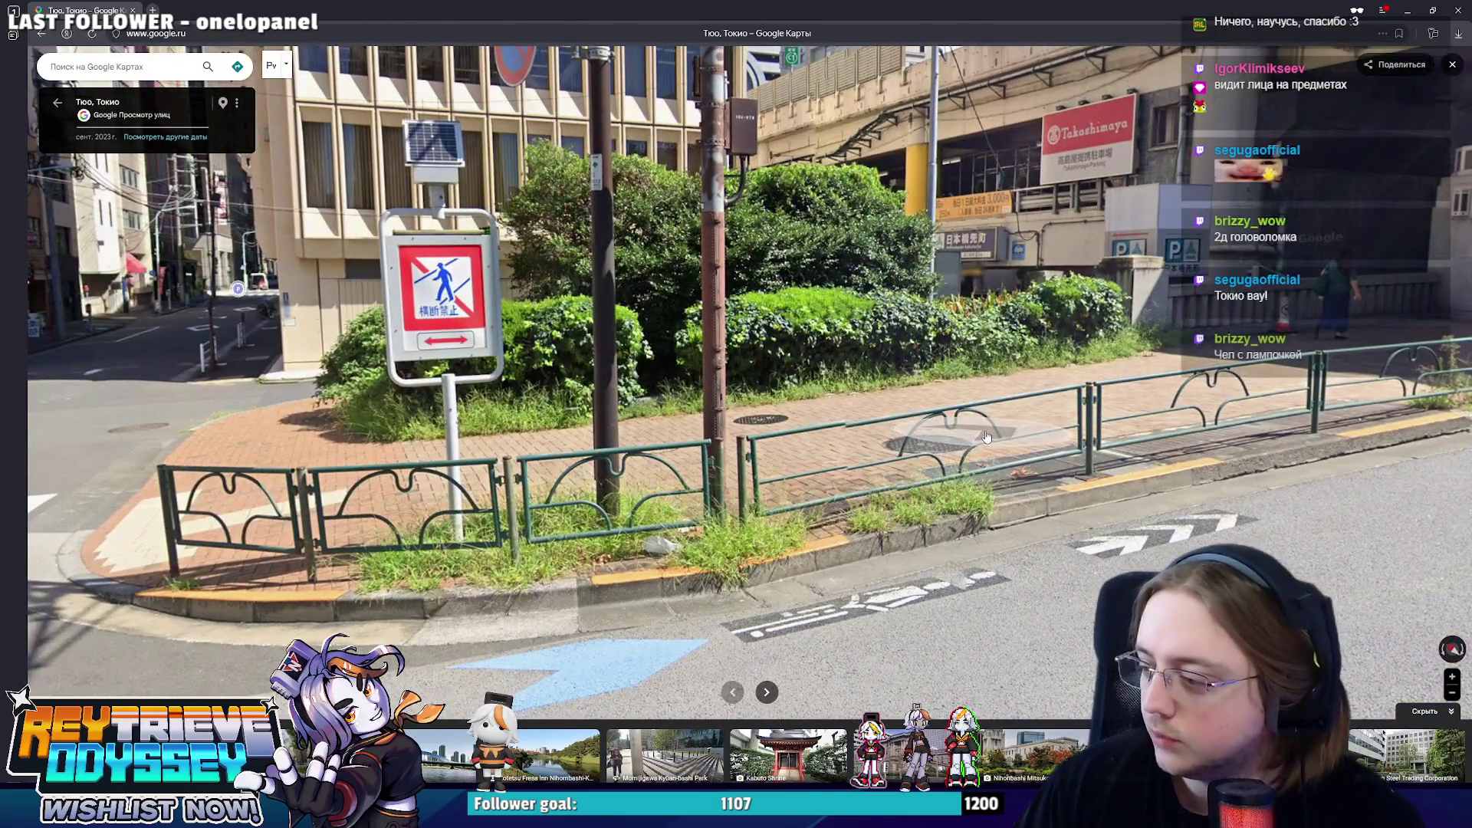
pyautogui.press('Right')
pyautogui.press('Right')
pyautogui.press('Right')
pyautogui.press('Right')
pyautogui.press('Right')
pyautogui.press('Right')
pyautogui.press('Right')
pyautogui.press('Right')
pyautogui.press('Right')
pyautogui.press('Right')
pyautogui.press('Up')
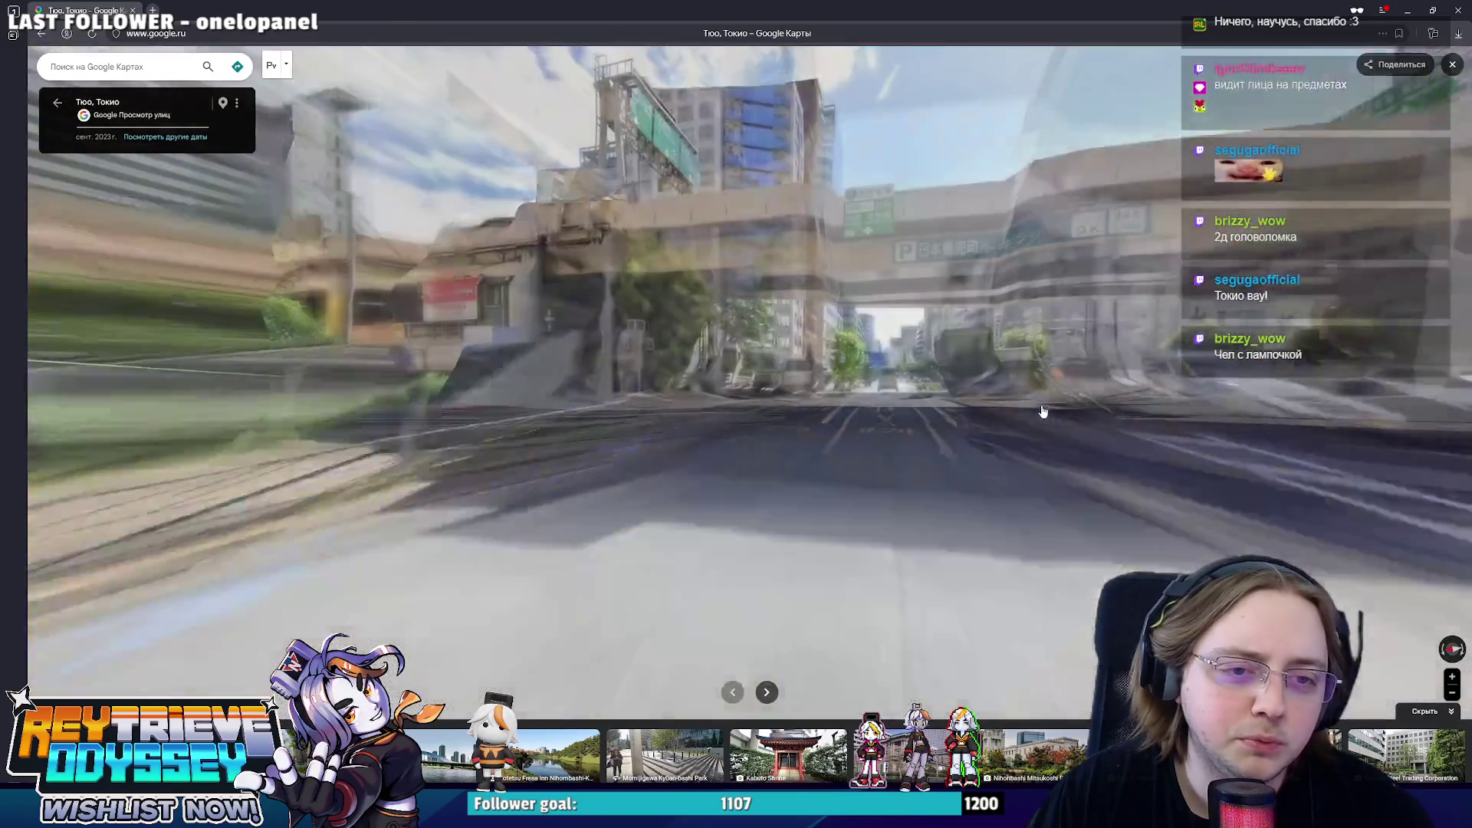
pyautogui.press('Up')
pyautogui.press('Up')
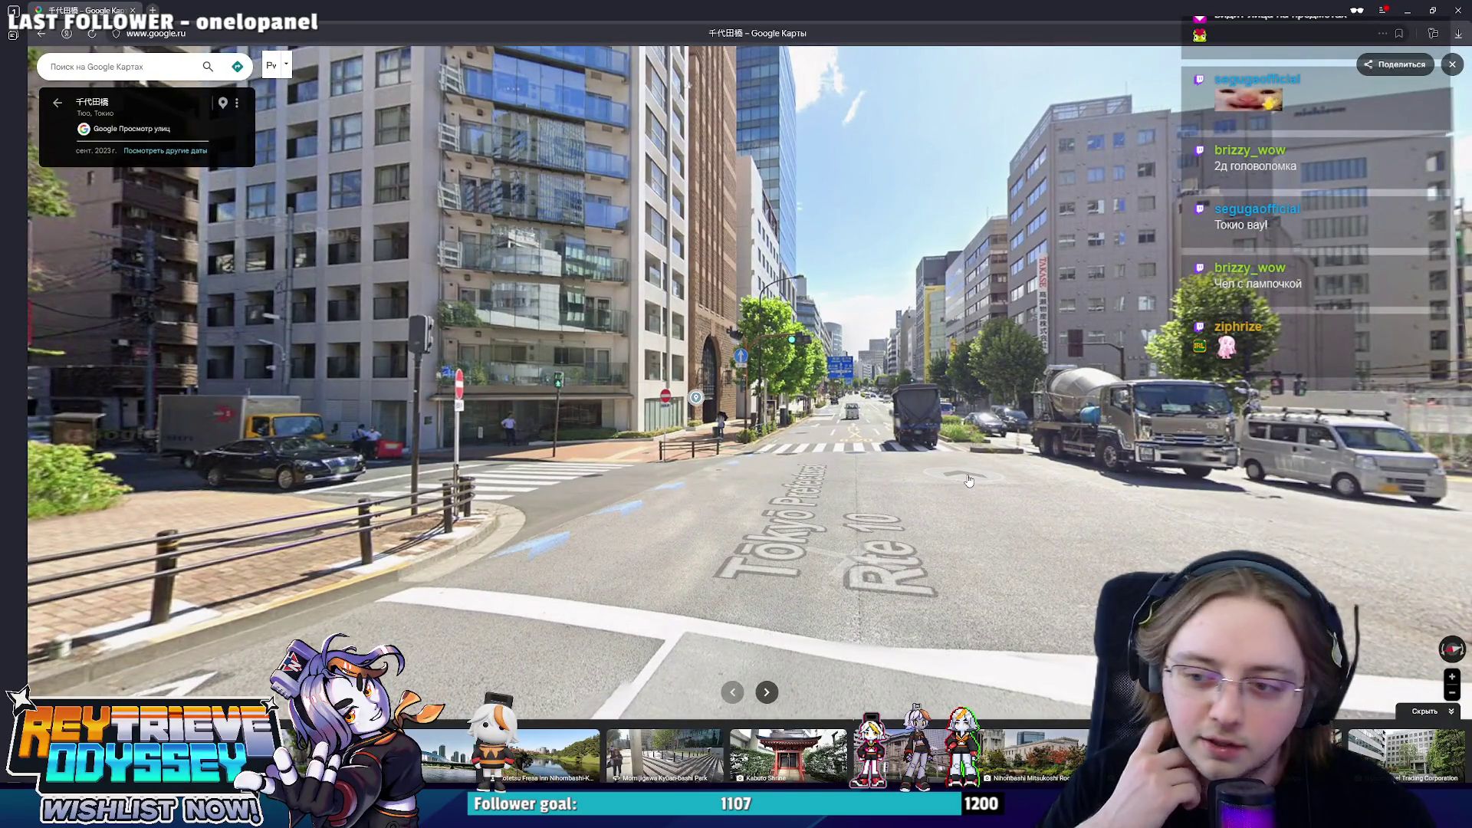
pyautogui.click(809, 504)
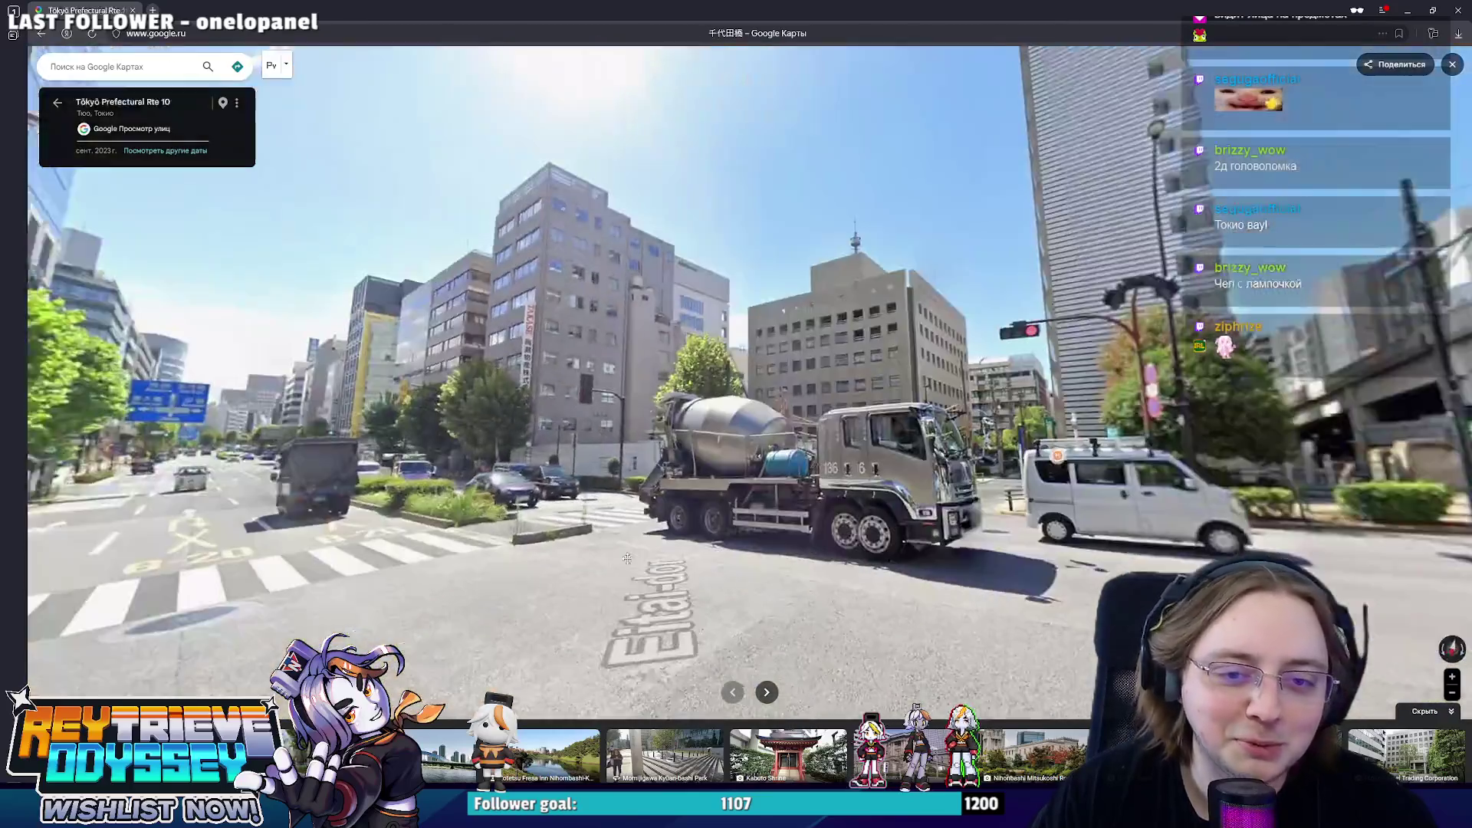
pyautogui.moveTo(807, 505)
pyautogui.mouseDown()
pyautogui.moveTo(835, 537)
pyautogui.moveTo(866, 519)
pyautogui.mouseUp()
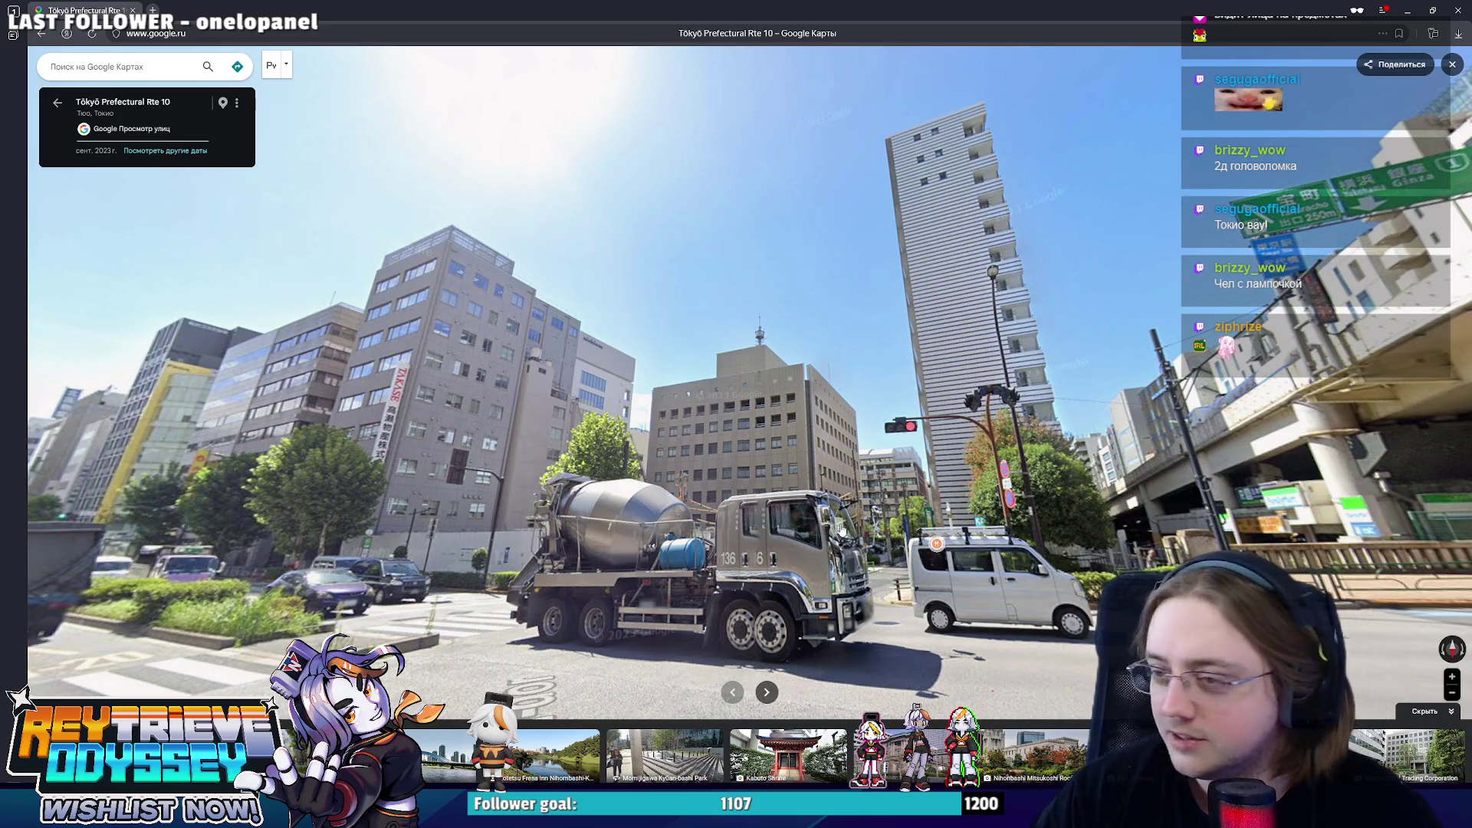
# - Step up to the tall glass tower on Rte 10, snip that street view to the clipboard and switch to Miro
pyautogui.press('Left')
pyautogui.press('Left')
pyautogui.press('Left')
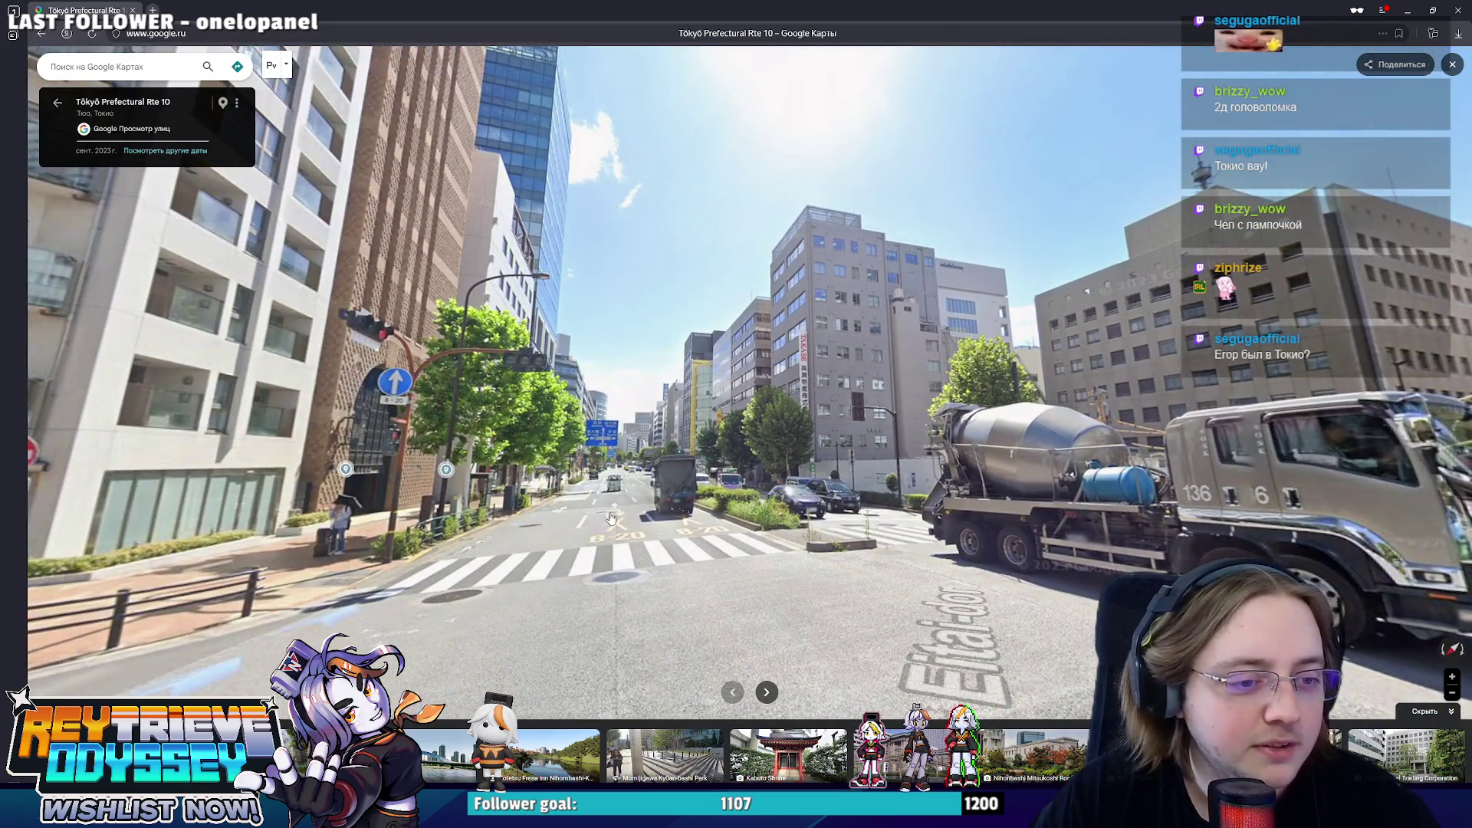
pyautogui.press('Up')
pyautogui.press('Up')
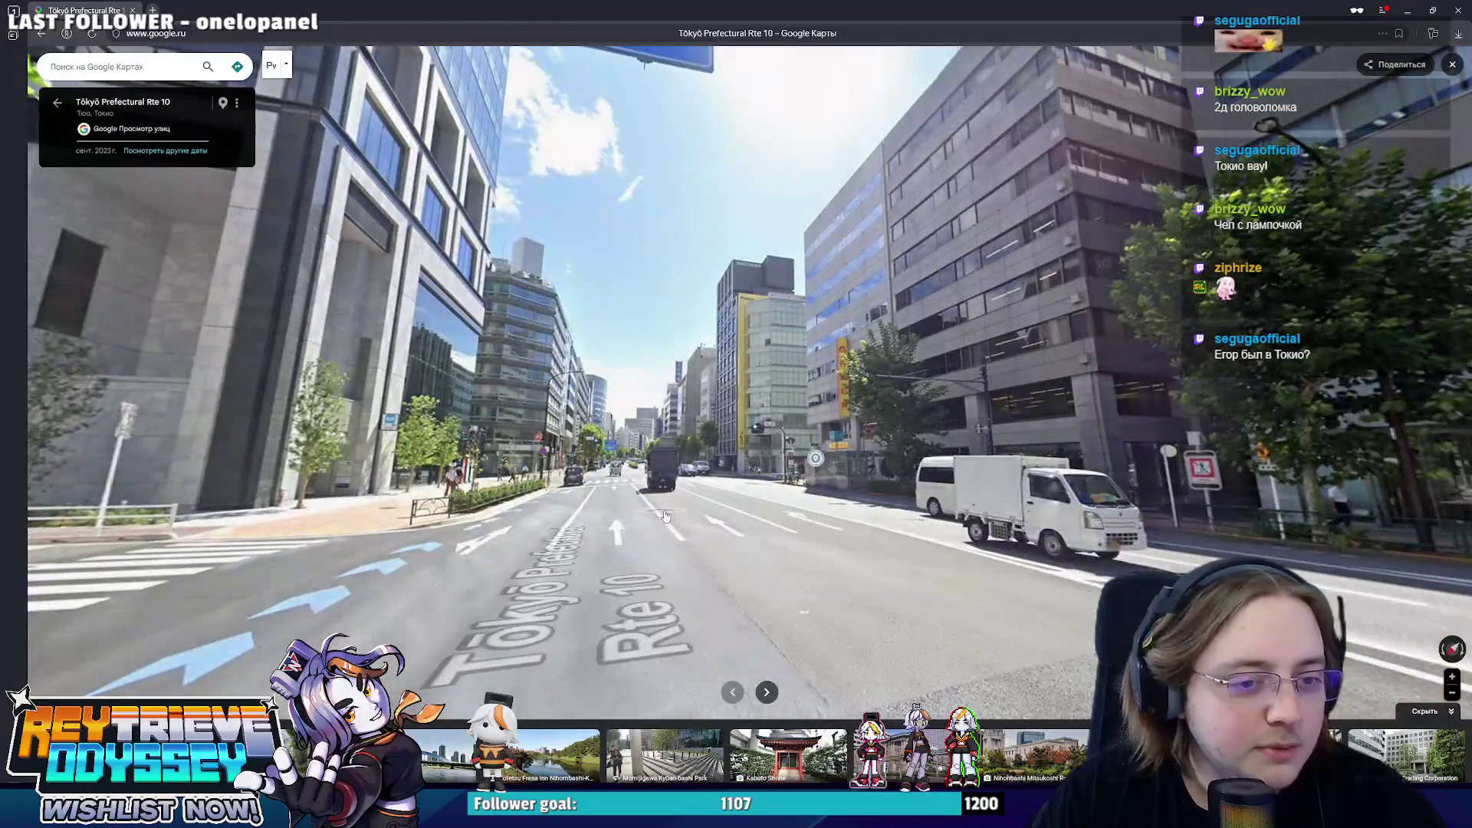
pyautogui.press('Left')
pyautogui.press('Left')
pyautogui.press('Left')
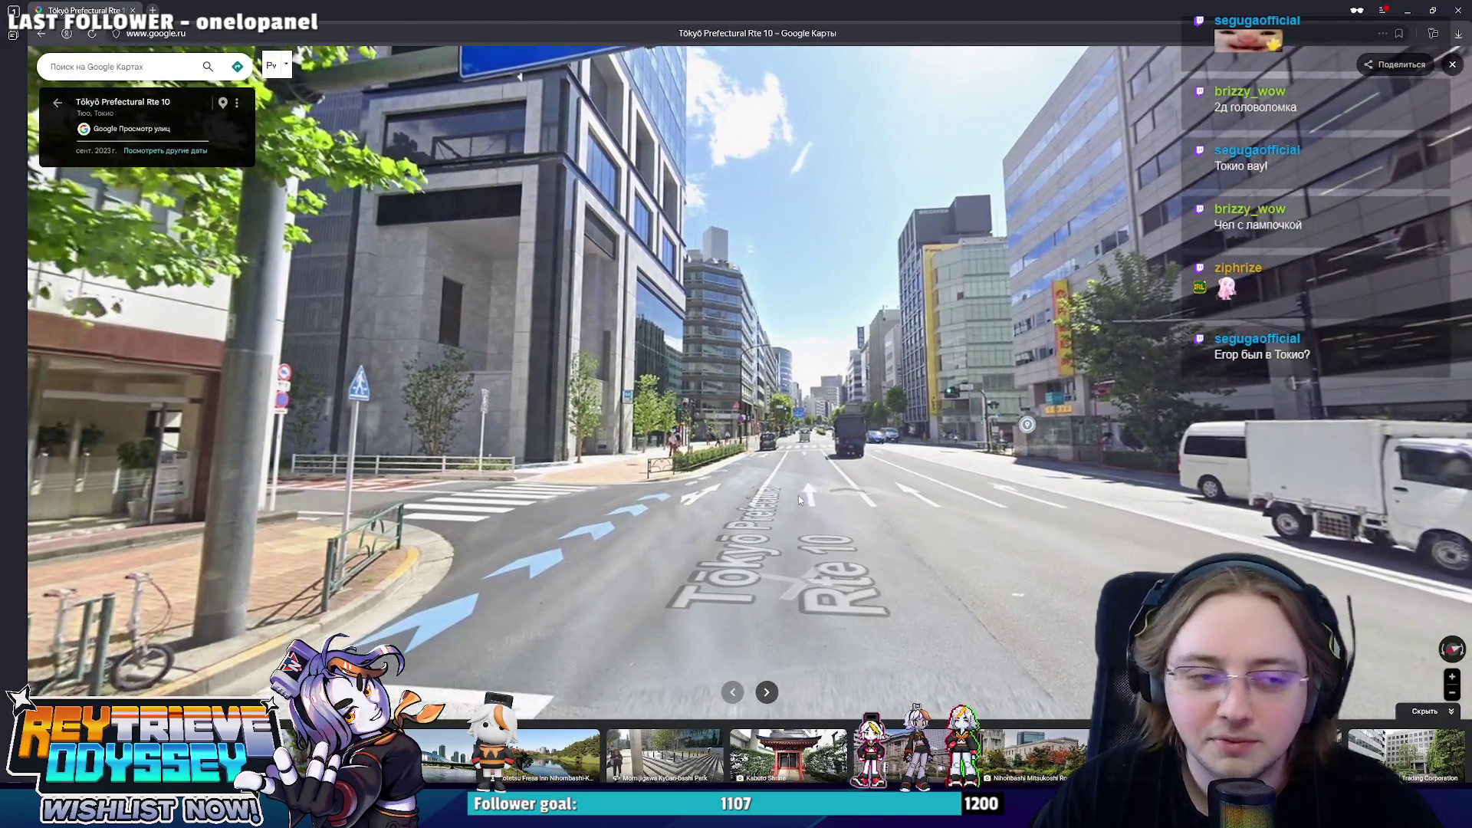
pyautogui.press('Up')
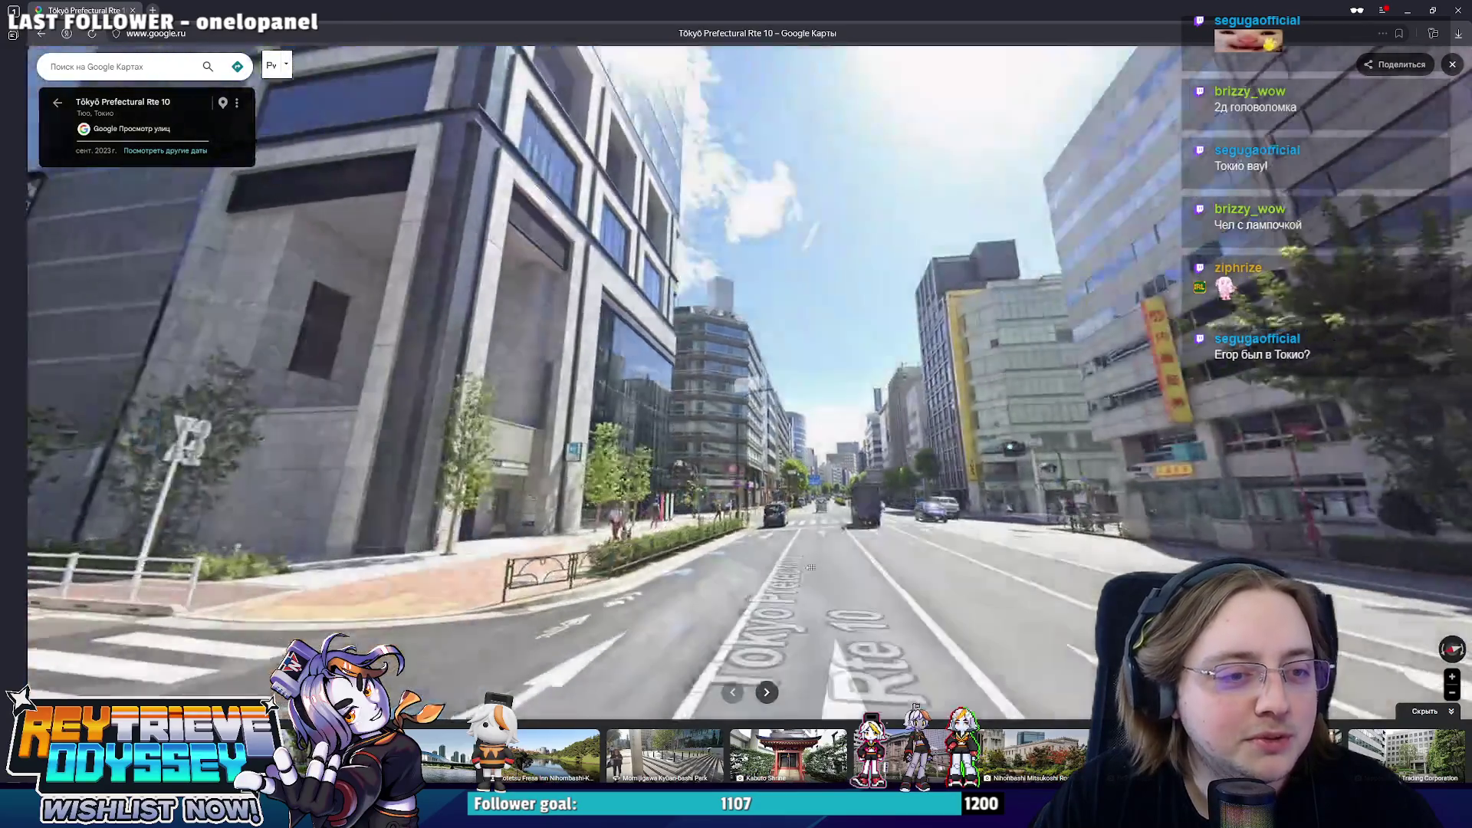
pyautogui.moveTo(841, 592); pyautogui.dragTo(883, 434)
pyautogui.press('Up')
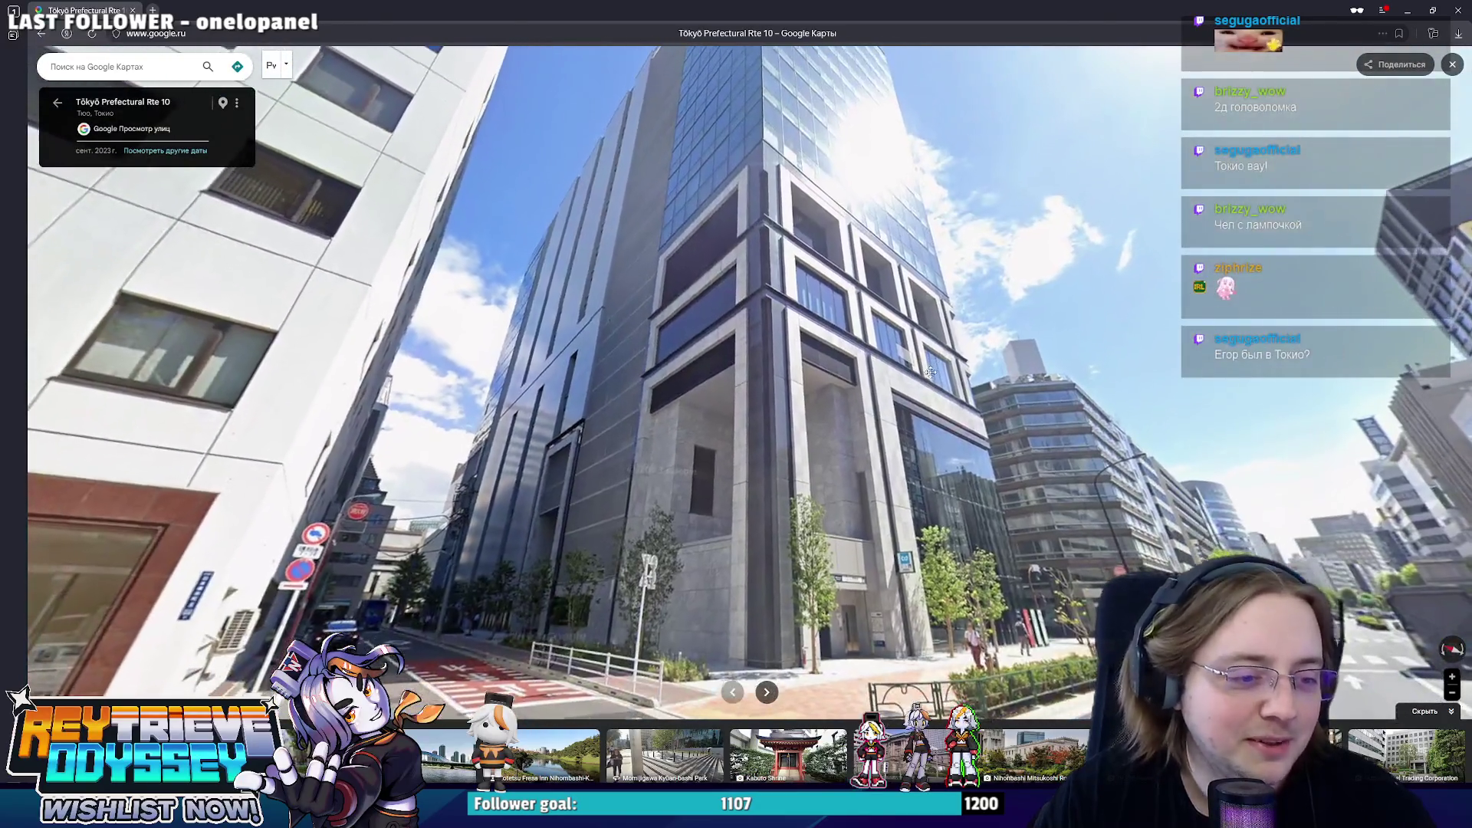
pyautogui.press('Up')
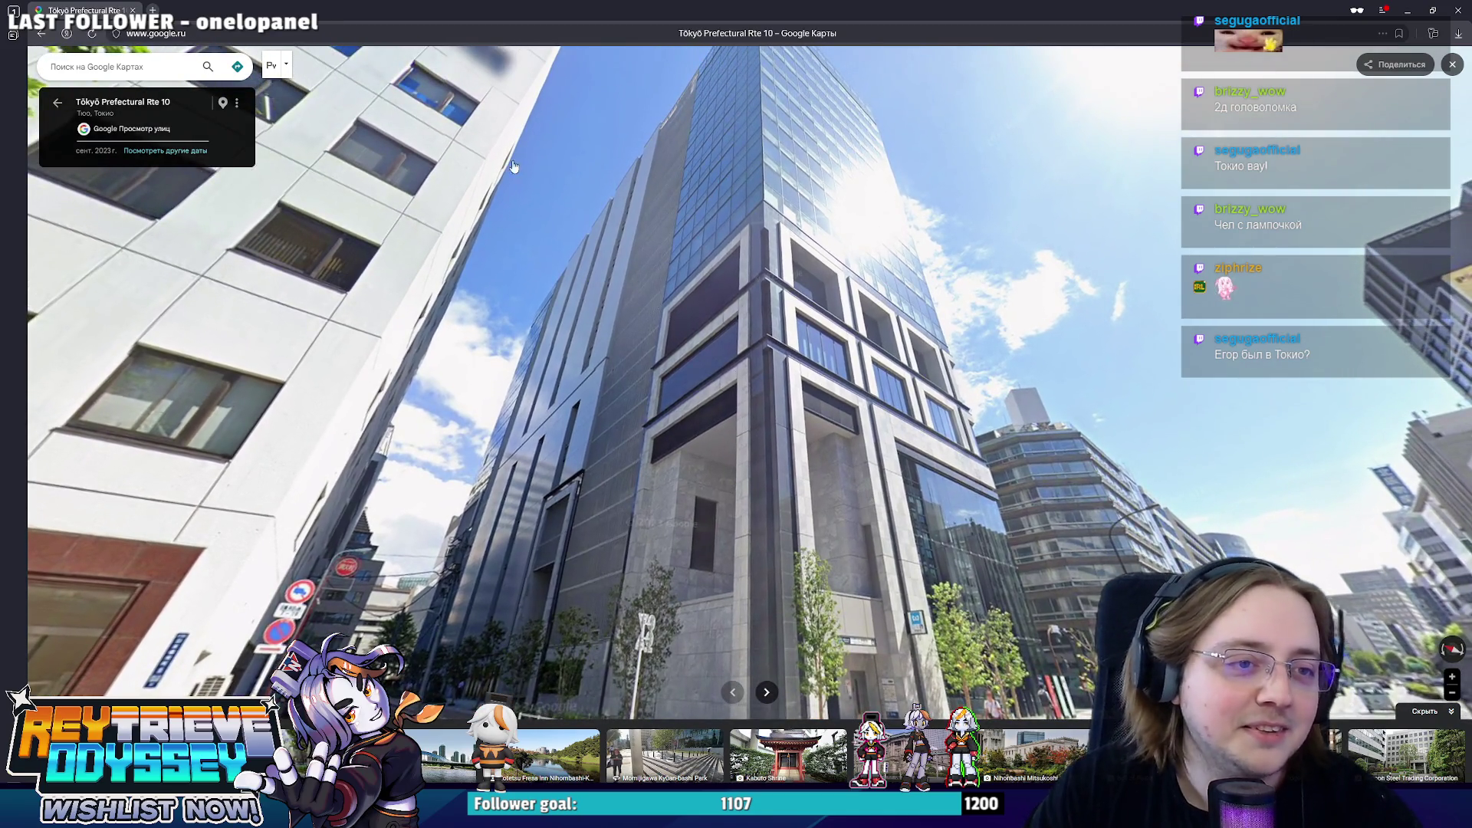
pyautogui.press('super+shift+s')
pyautogui.moveTo(393, 60); pyautogui.dragTo(1101, 753)
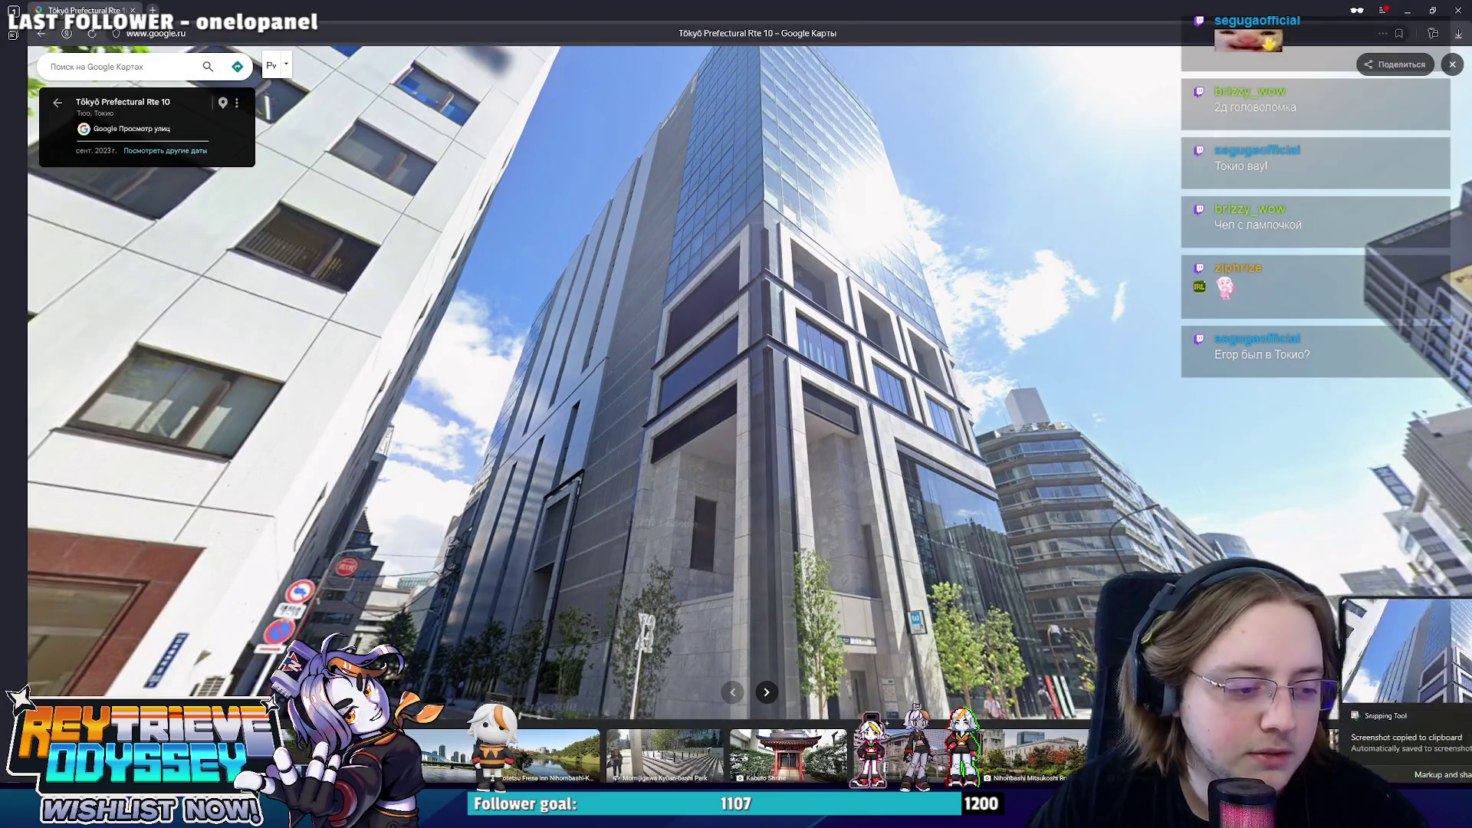
pyautogui.hotkey('alt', 'Tab')
pyautogui.scroll(2, 728, 463)
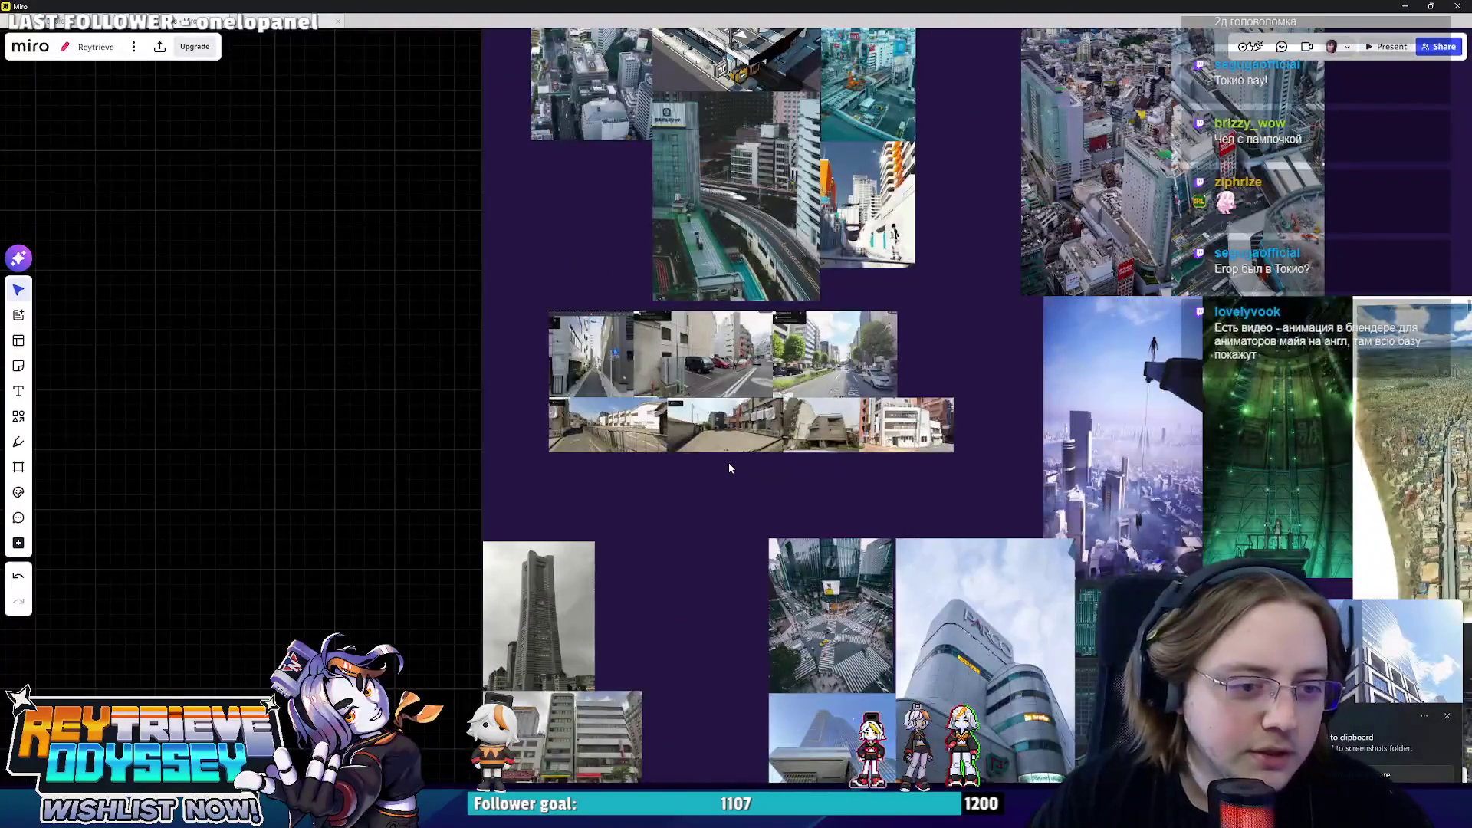
# - Paste the Rte 10 tower screenshot, shrink it to sit beside the street-photo cluster, and return to Street View
pyautogui.hotkey('ctrl', 'v')
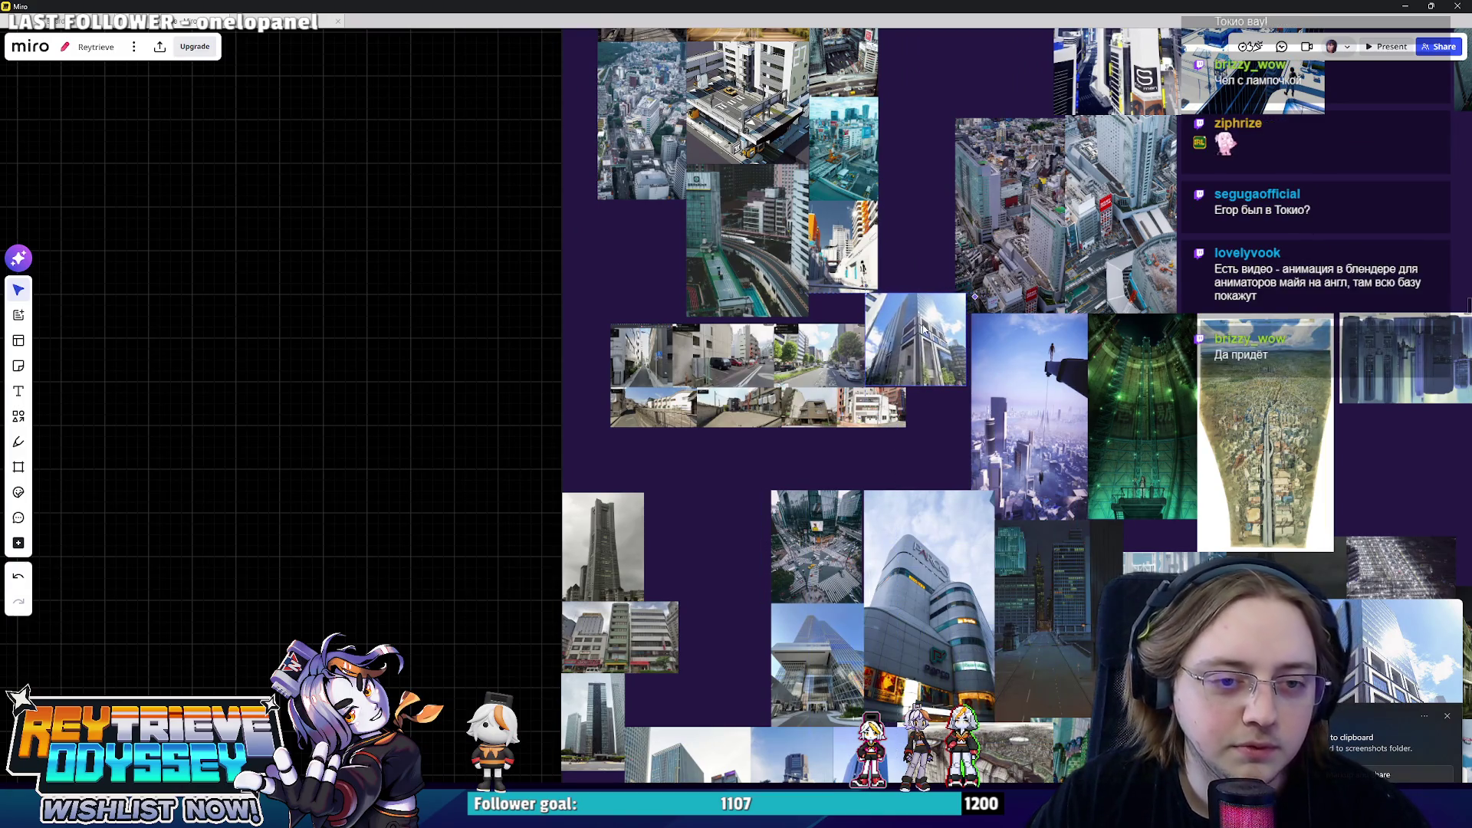
pyautogui.scroll(3, 905, 342)
pyautogui.click(1039, 246)
pyautogui.moveTo(1040, 246); pyautogui.dragTo(931, 380)
pyautogui.moveTo(841, 440); pyautogui.dragTo(841, 445)
pyautogui.click(956, 477)
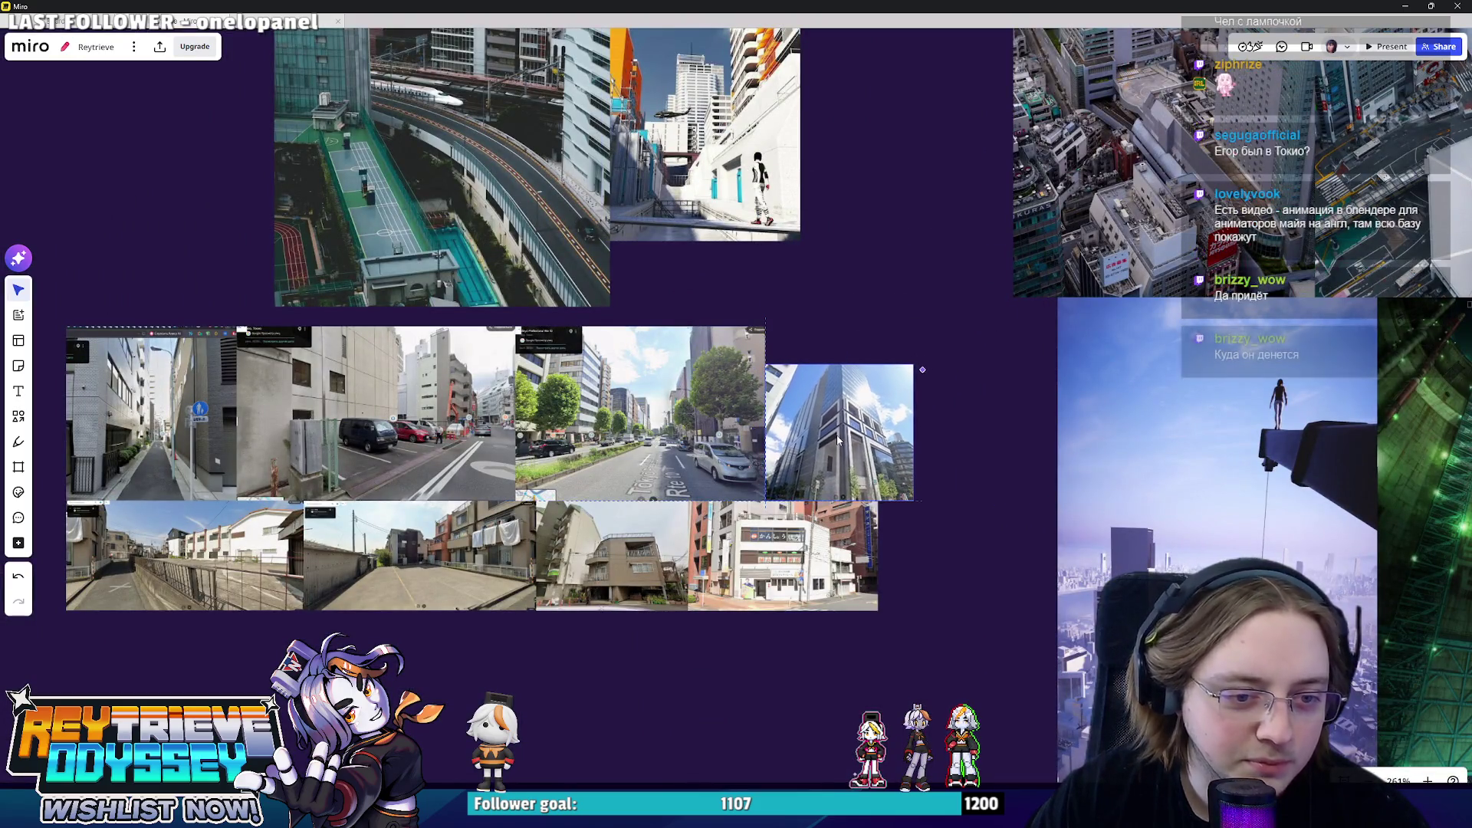
pyautogui.scroll(-2, 963, 473)
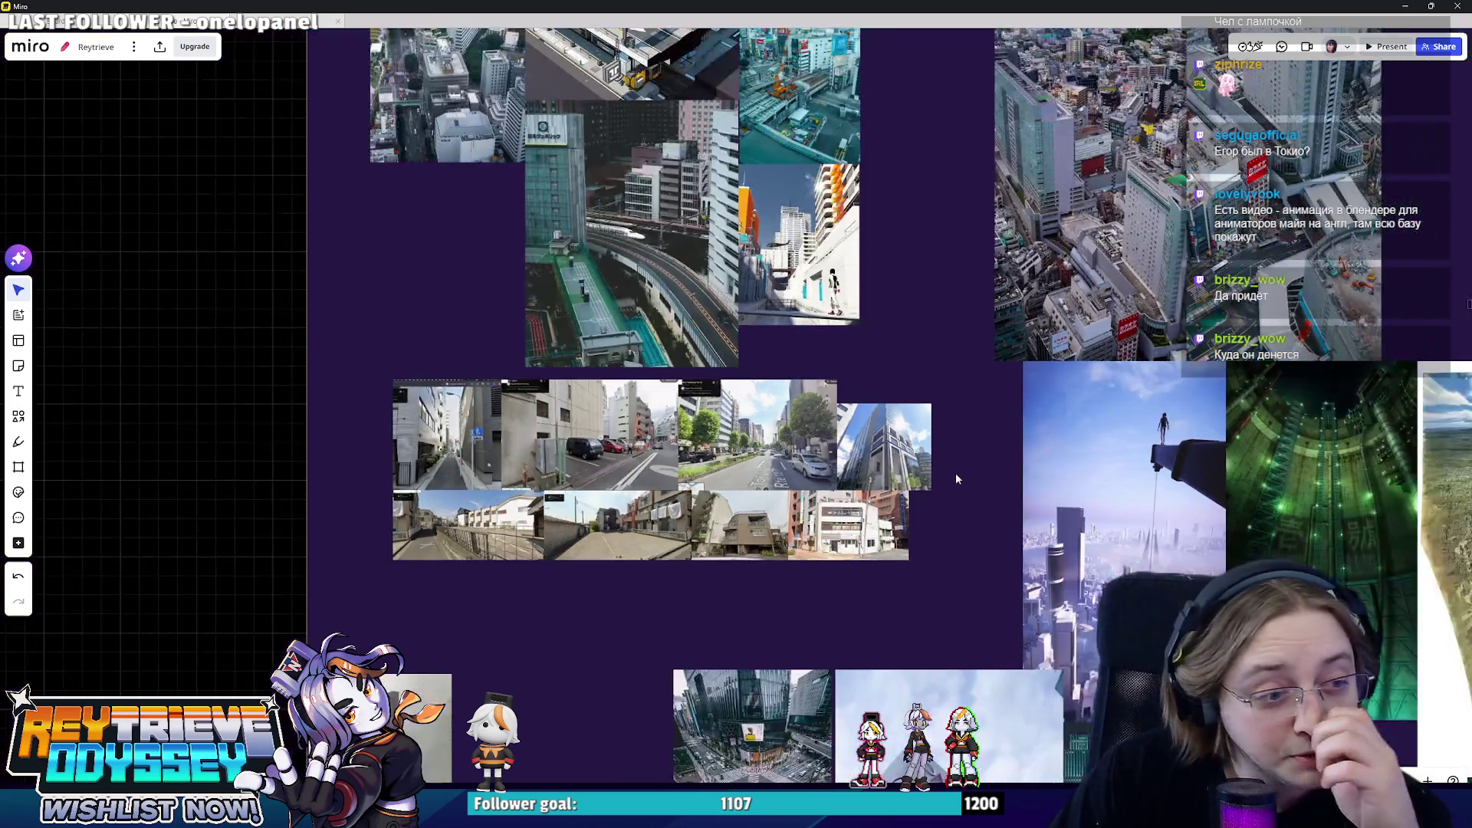
pyautogui.hotkey('alt', 'Tab')
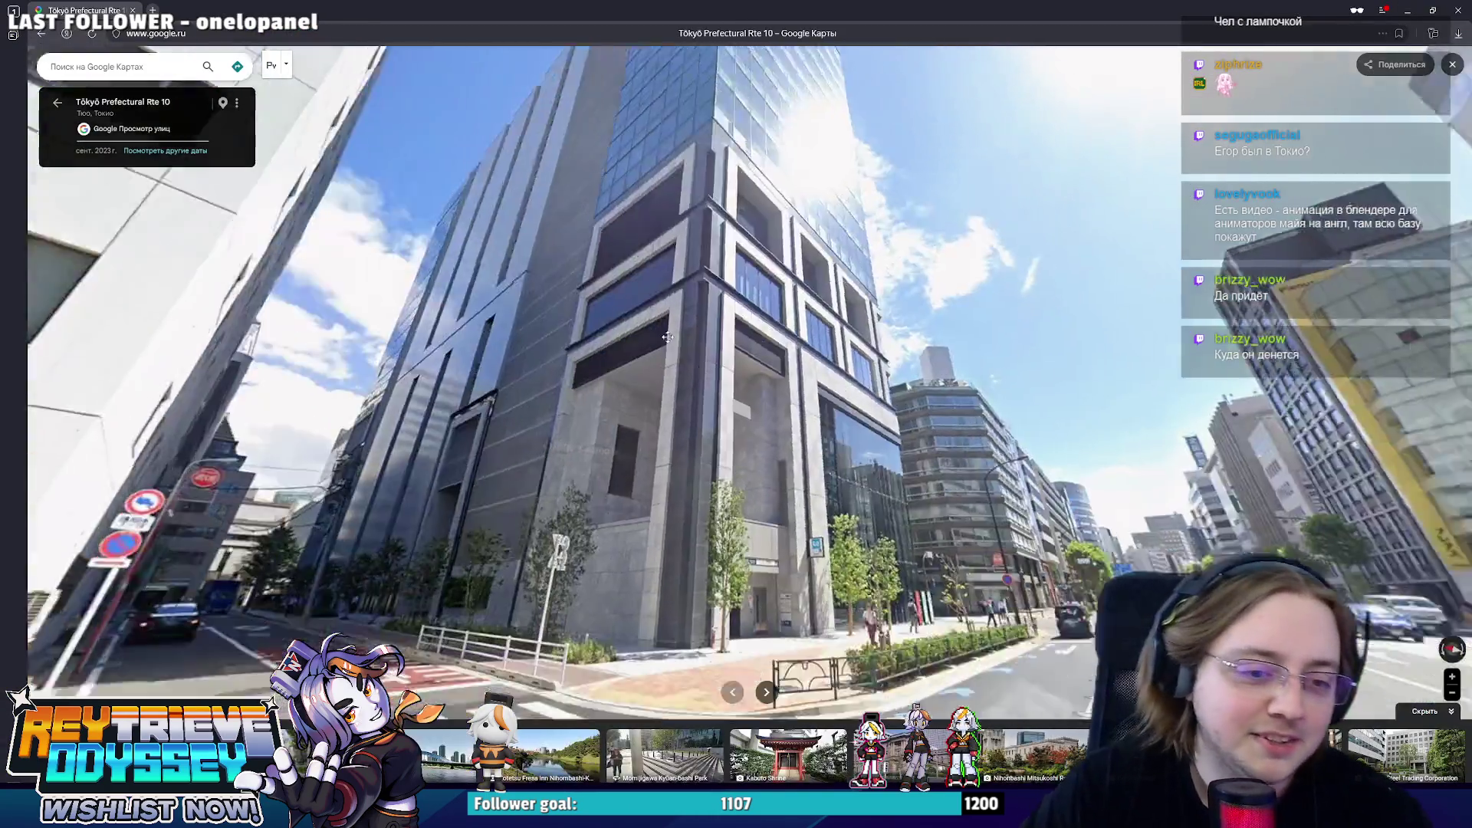
# - Walk down the road, turn onto the next street and look around at the intersection
pyautogui.moveTo(645, 438); pyautogui.dragTo(830, 441)
pyautogui.click(830, 441)
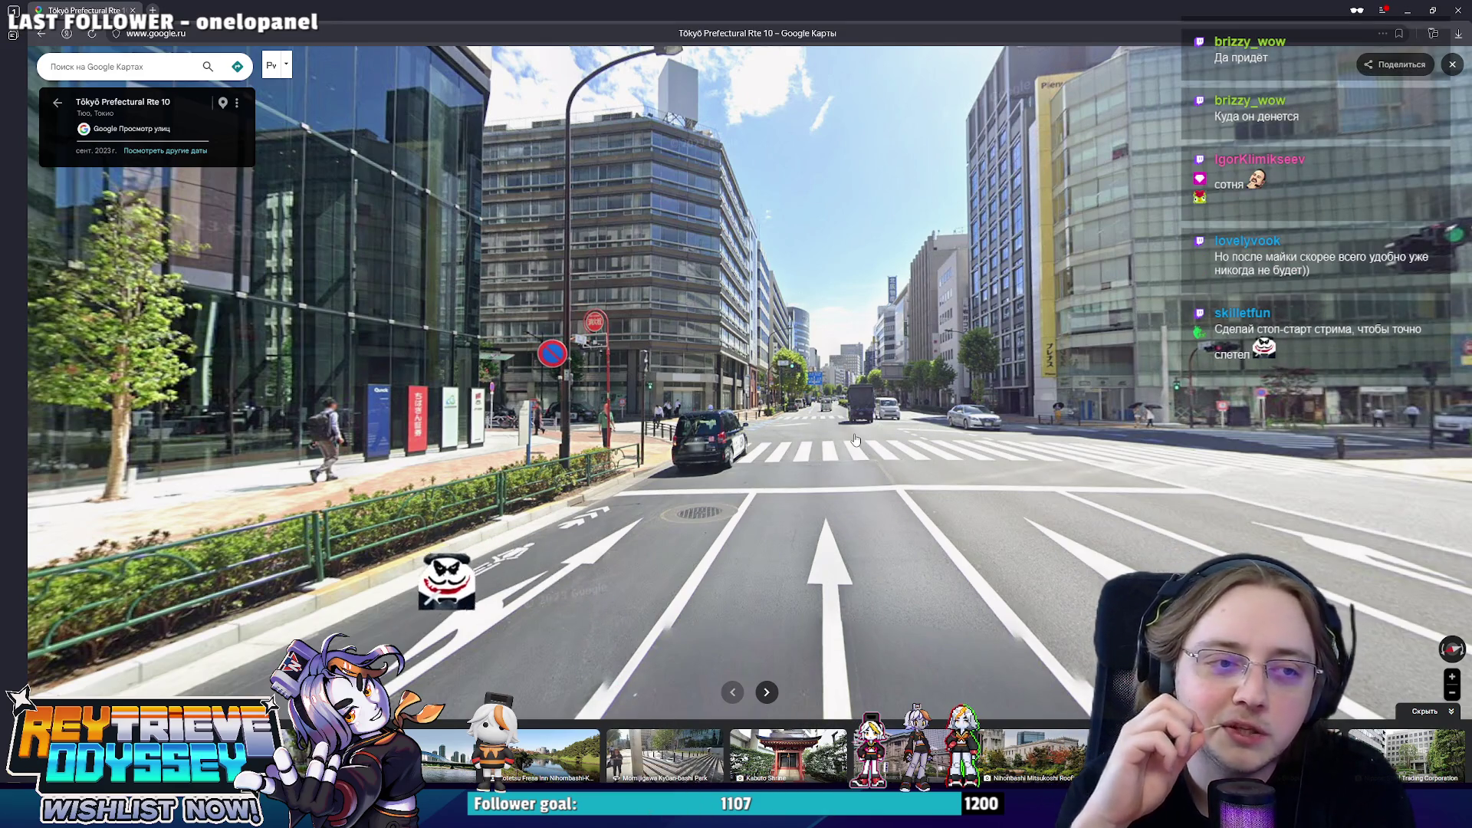
pyautogui.click(1174, 477)
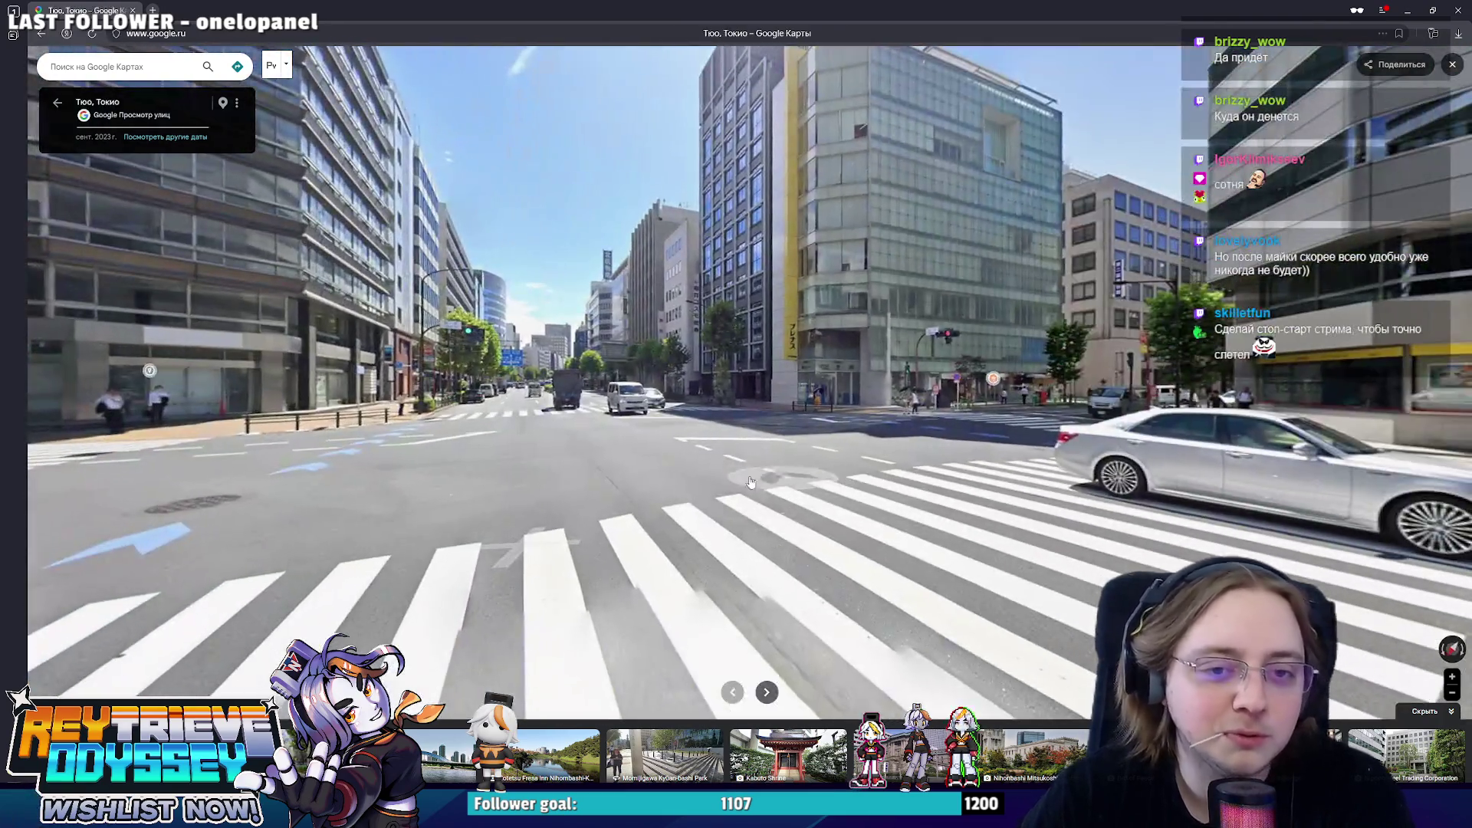
pyautogui.click(750, 484)
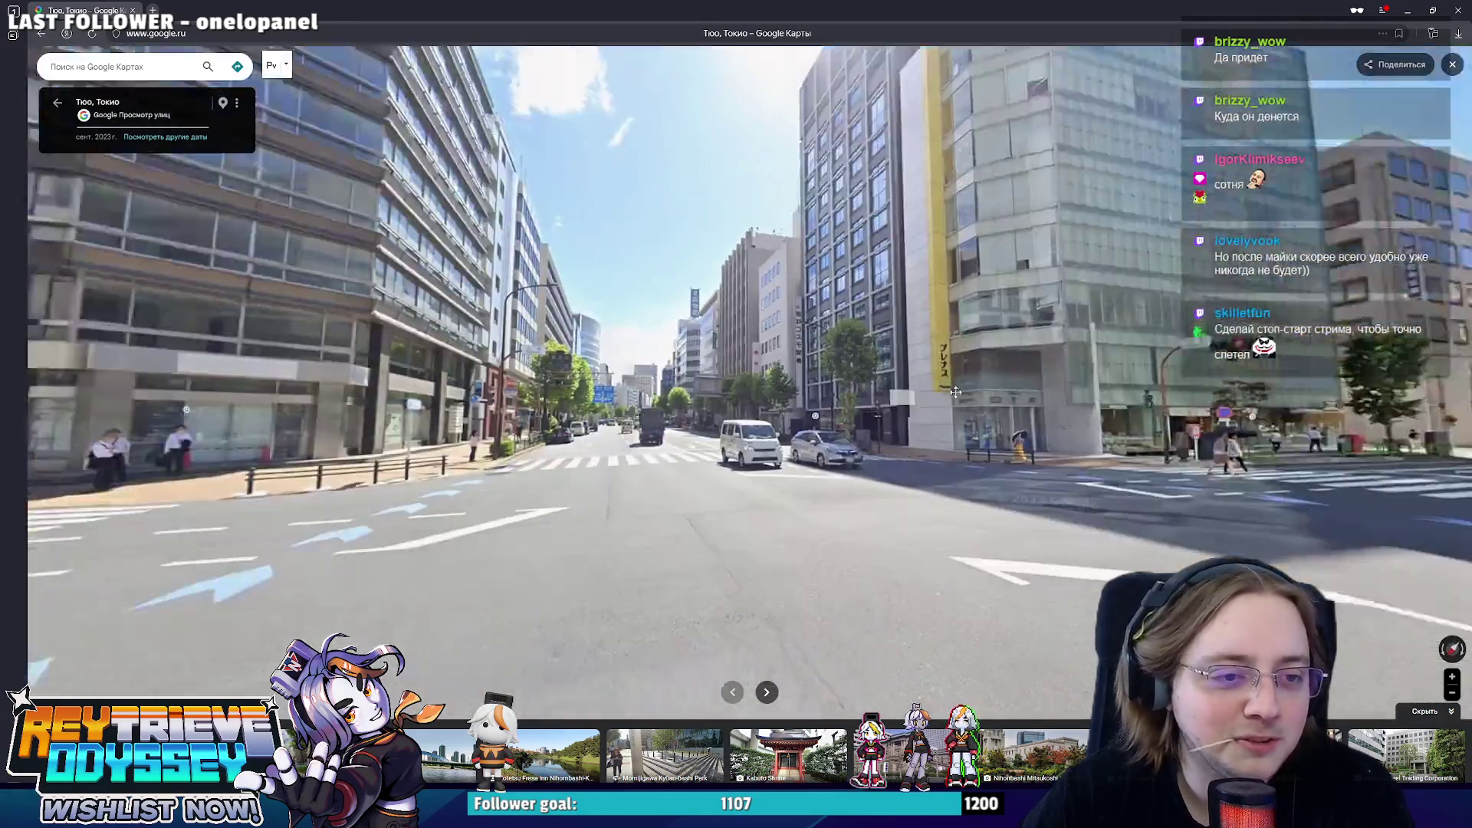
pyautogui.click(956, 392)
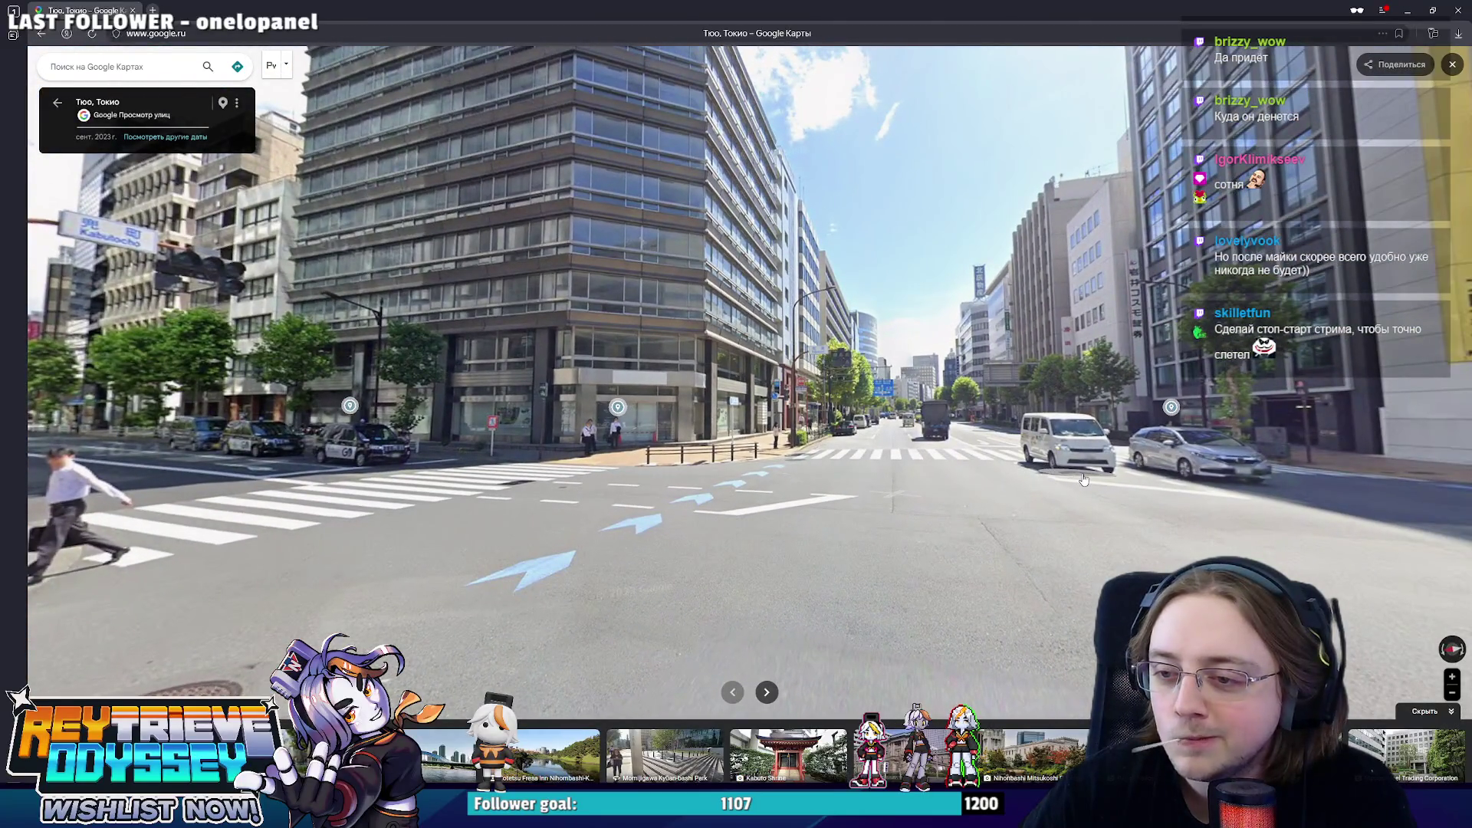
pyautogui.moveTo(1091, 480); pyautogui.dragTo(1045, 479)
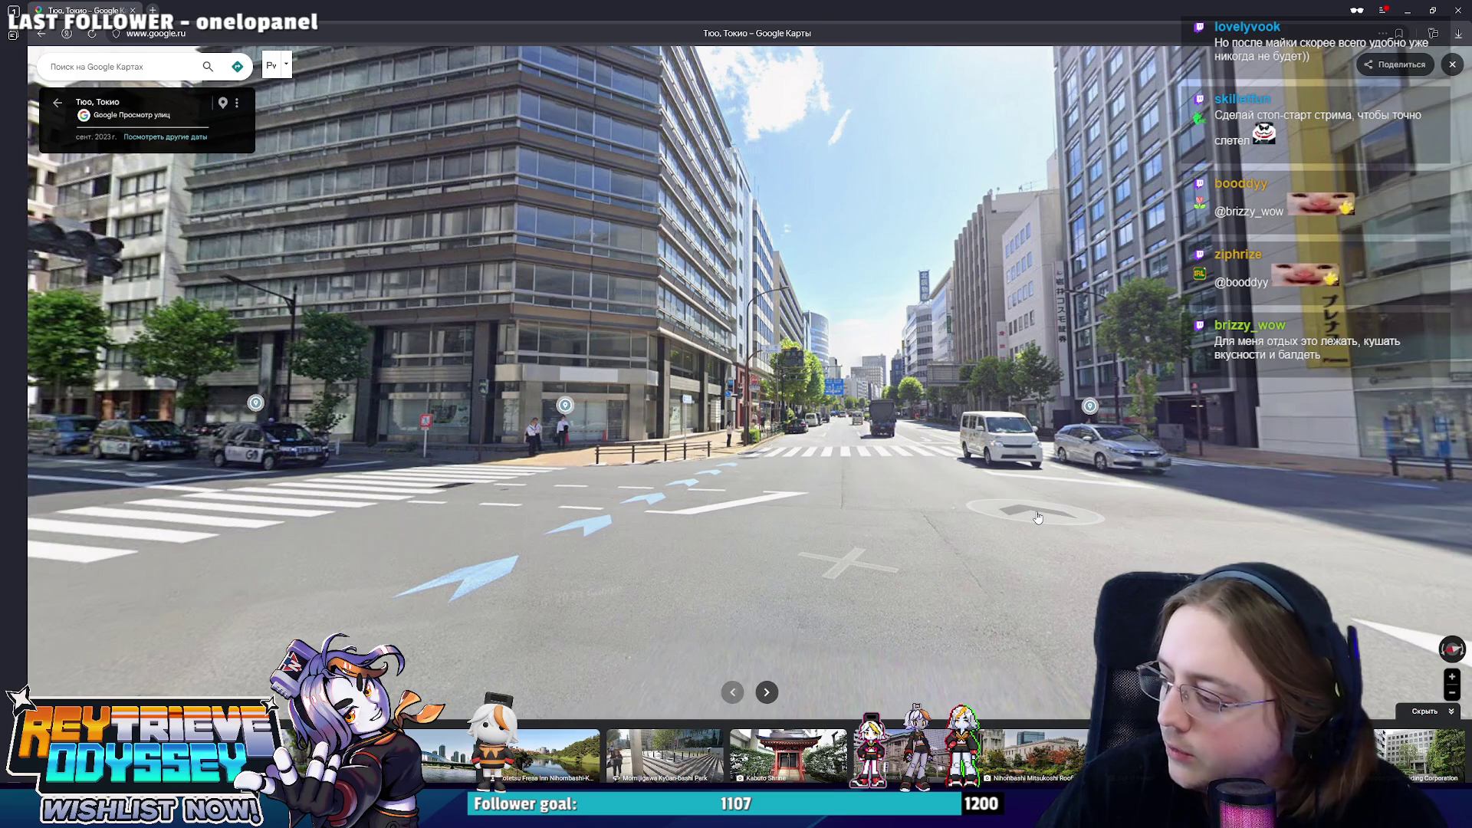
# - Continue past the crosswalks toward the large office building to the wide Chūō intersection
pyautogui.click(852, 529)
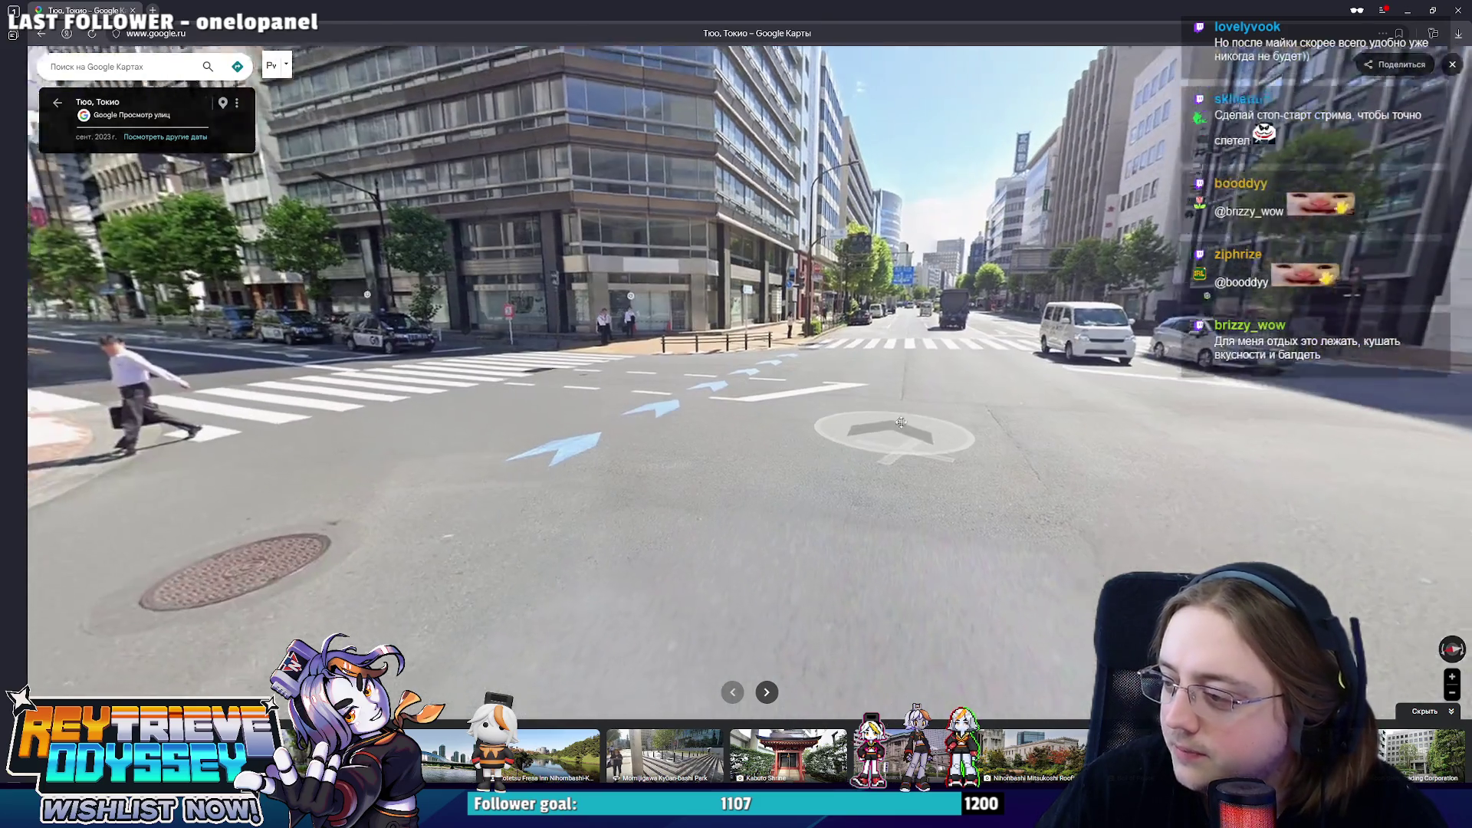
pyautogui.click(906, 460)
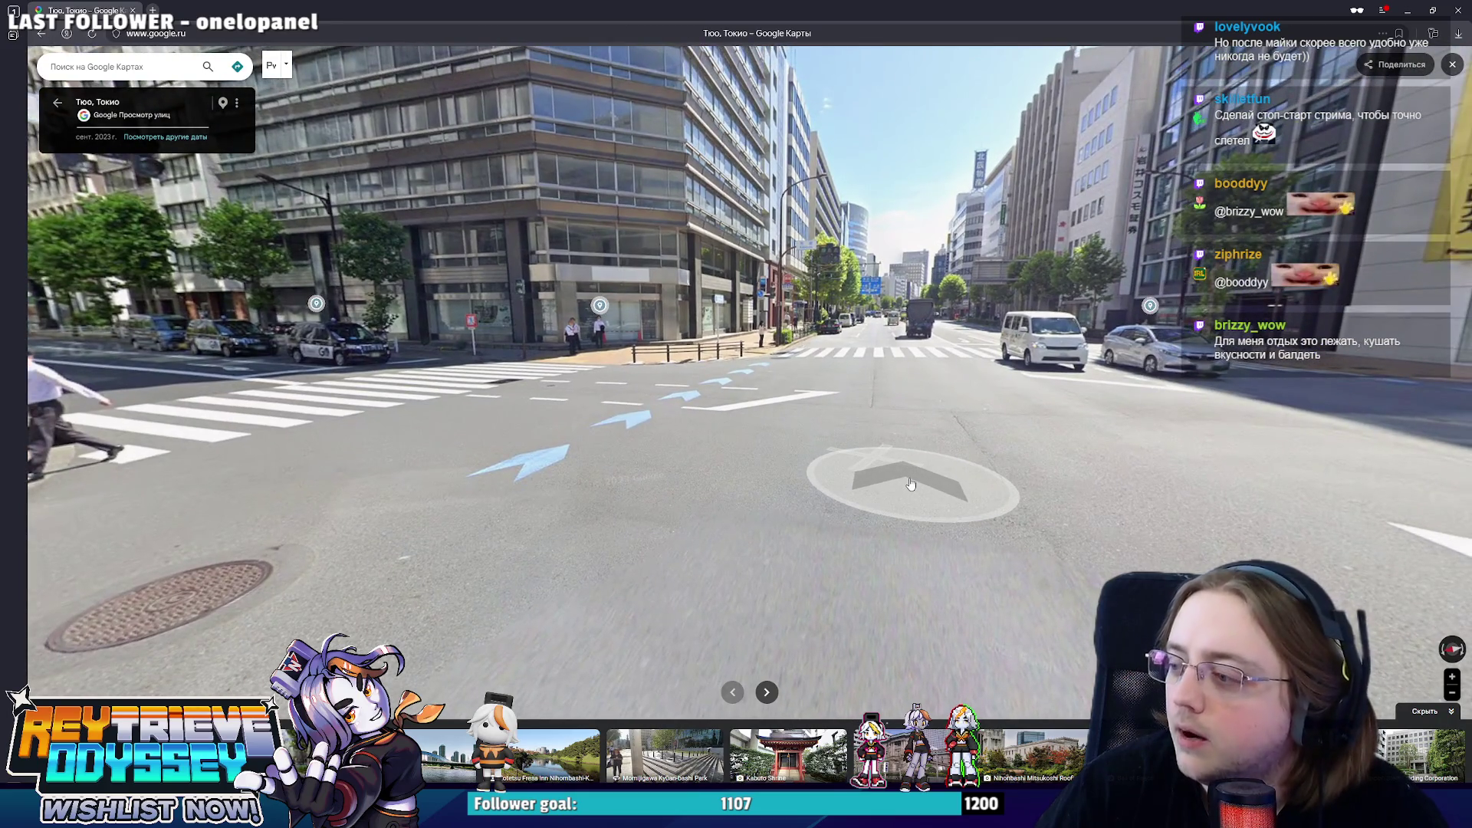
pyautogui.click(908, 484)
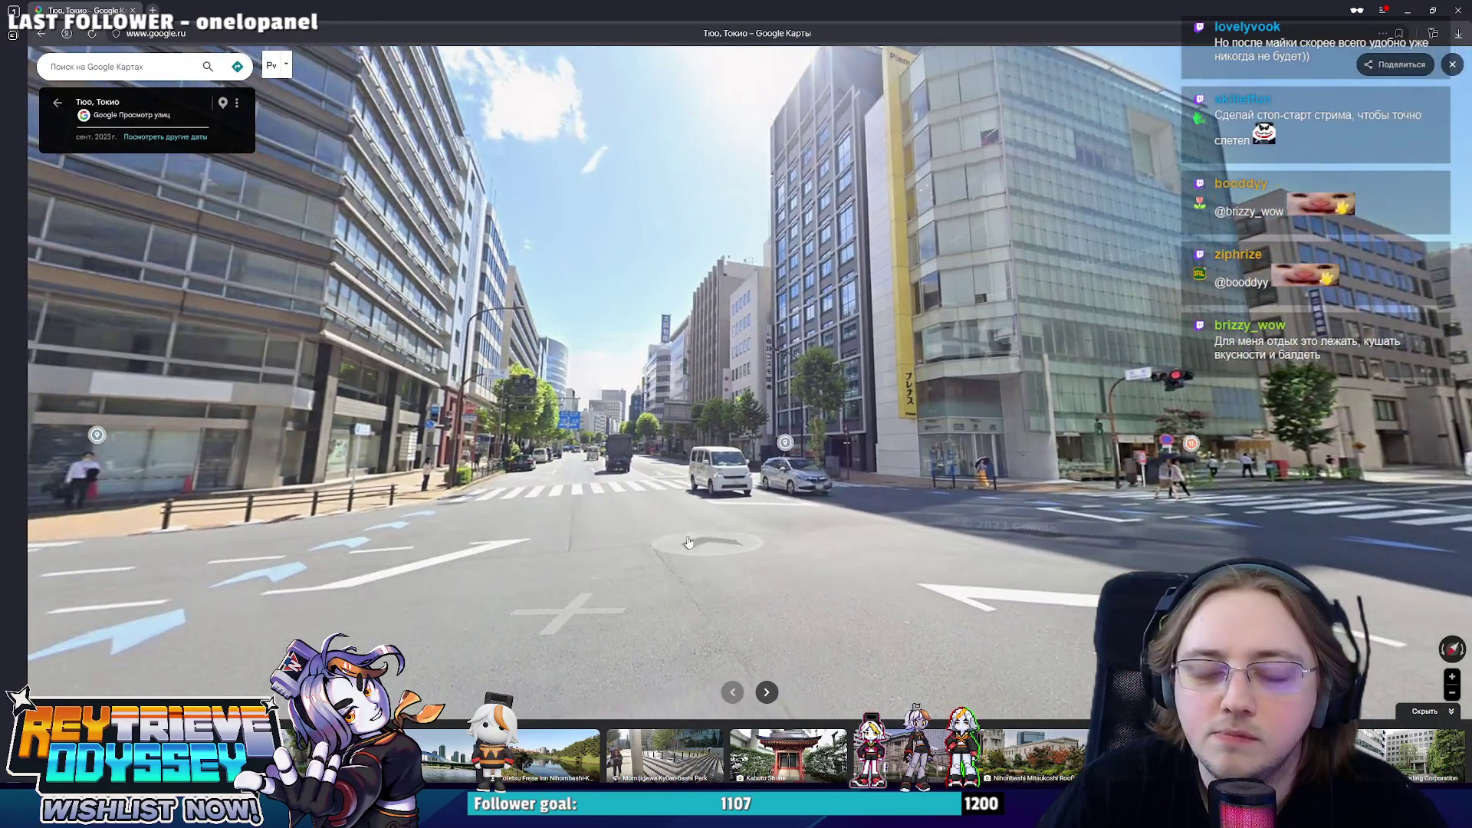
pyautogui.click(689, 542)
pyautogui.moveTo(688, 542); pyautogui.dragTo(942, 540)
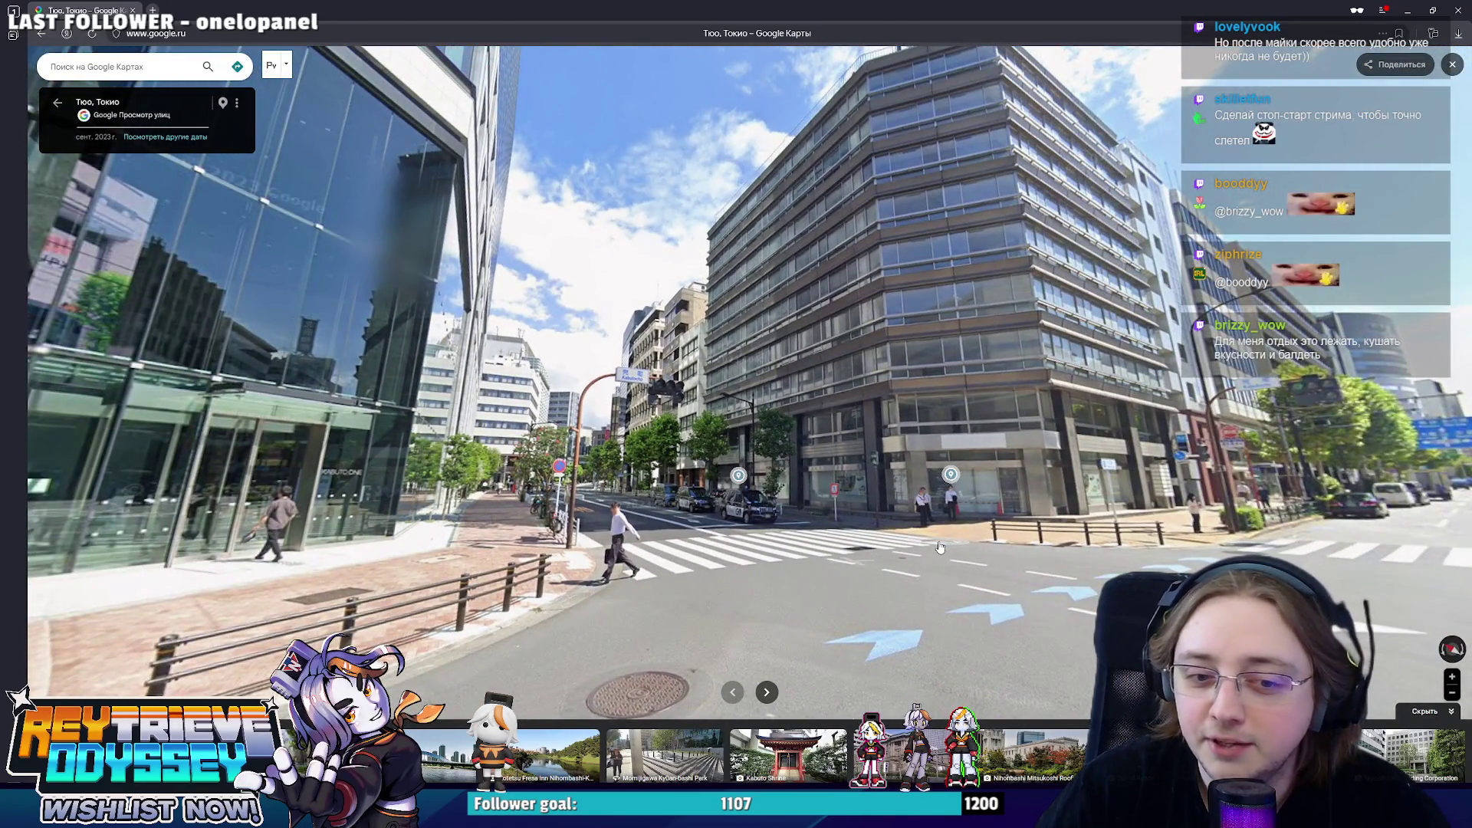
pyautogui.click(954, 539)
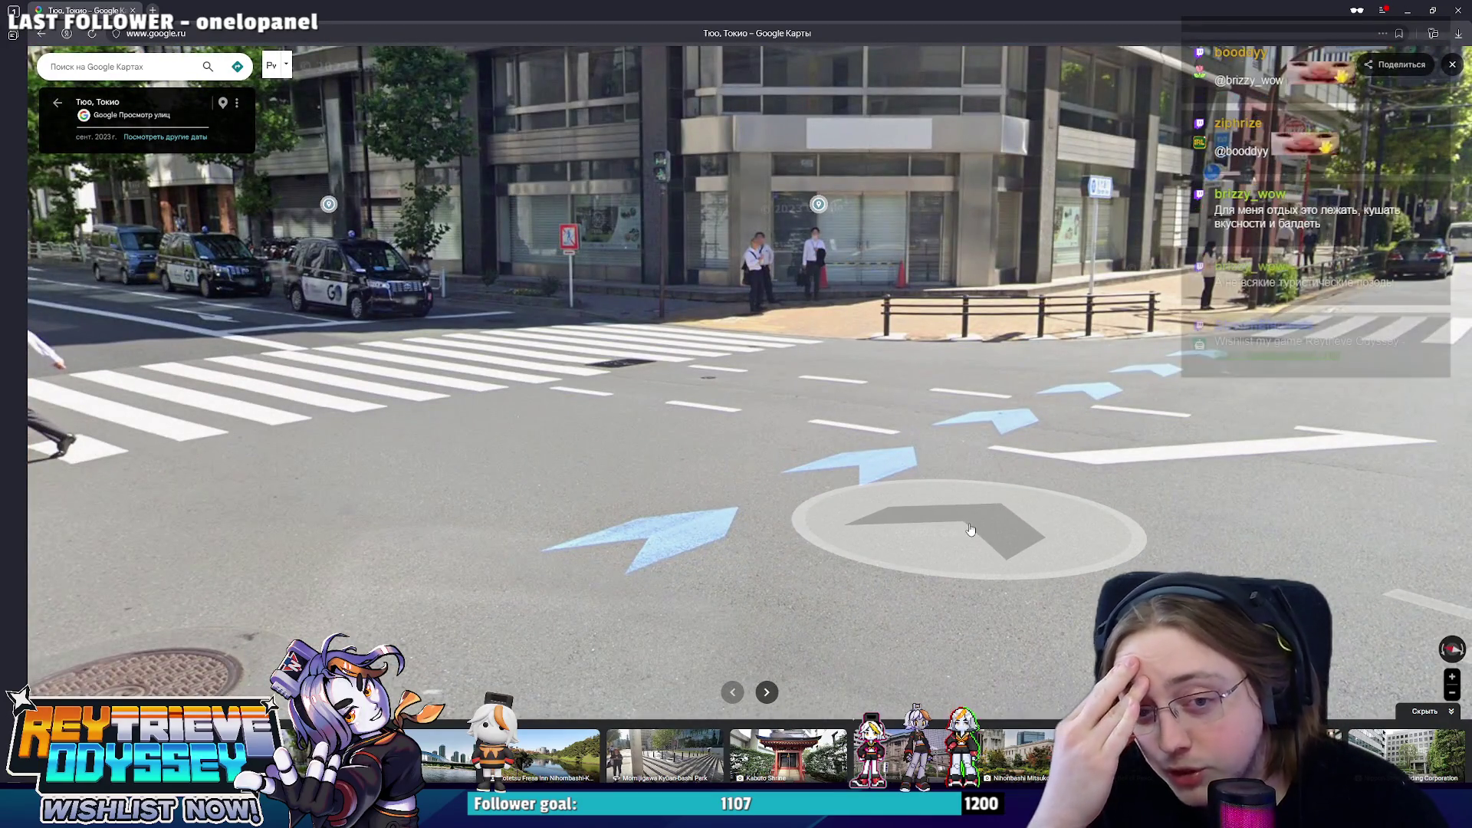
pyautogui.click(969, 531)
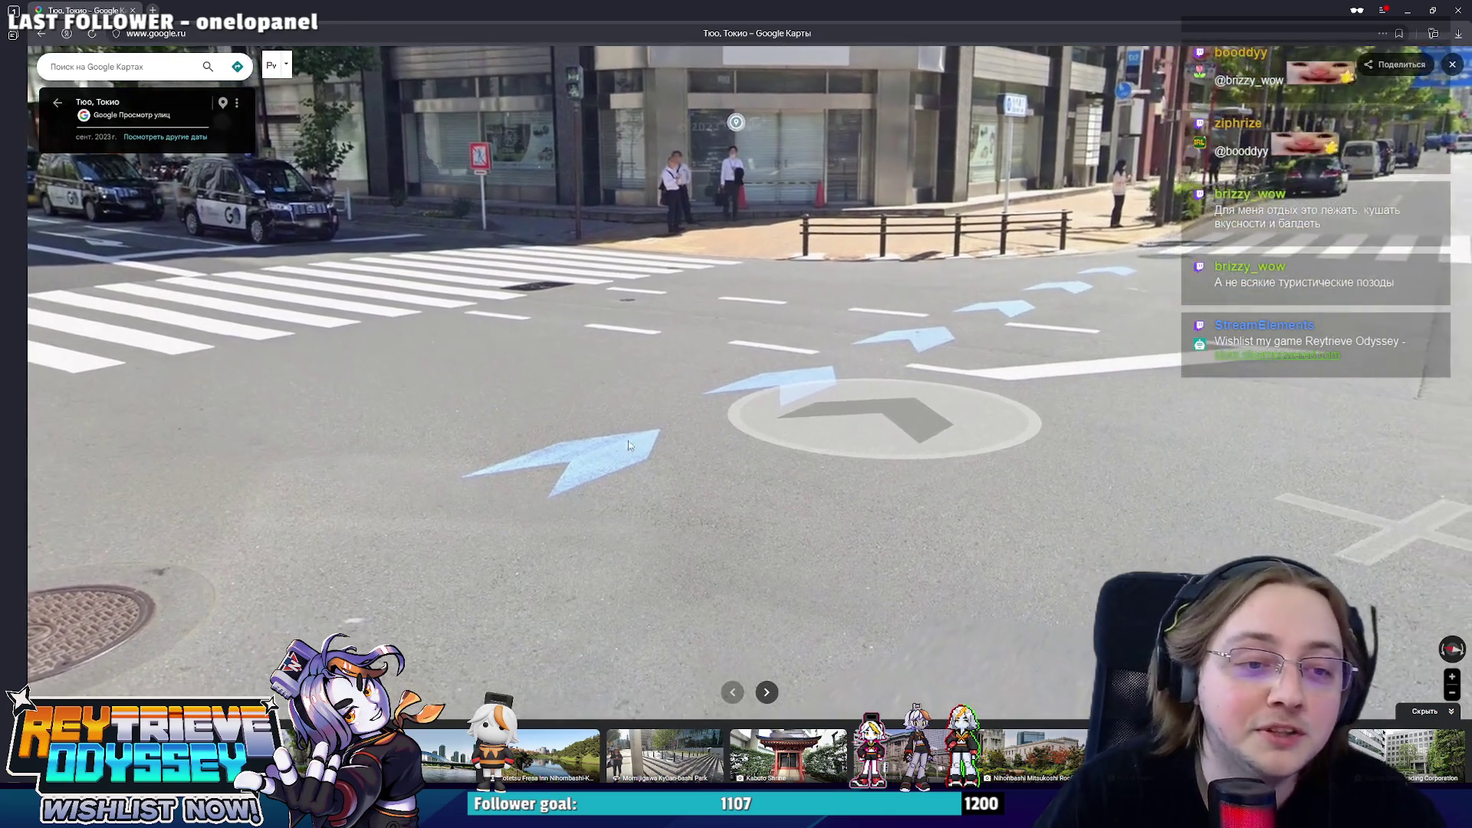
pyautogui.click(898, 401)
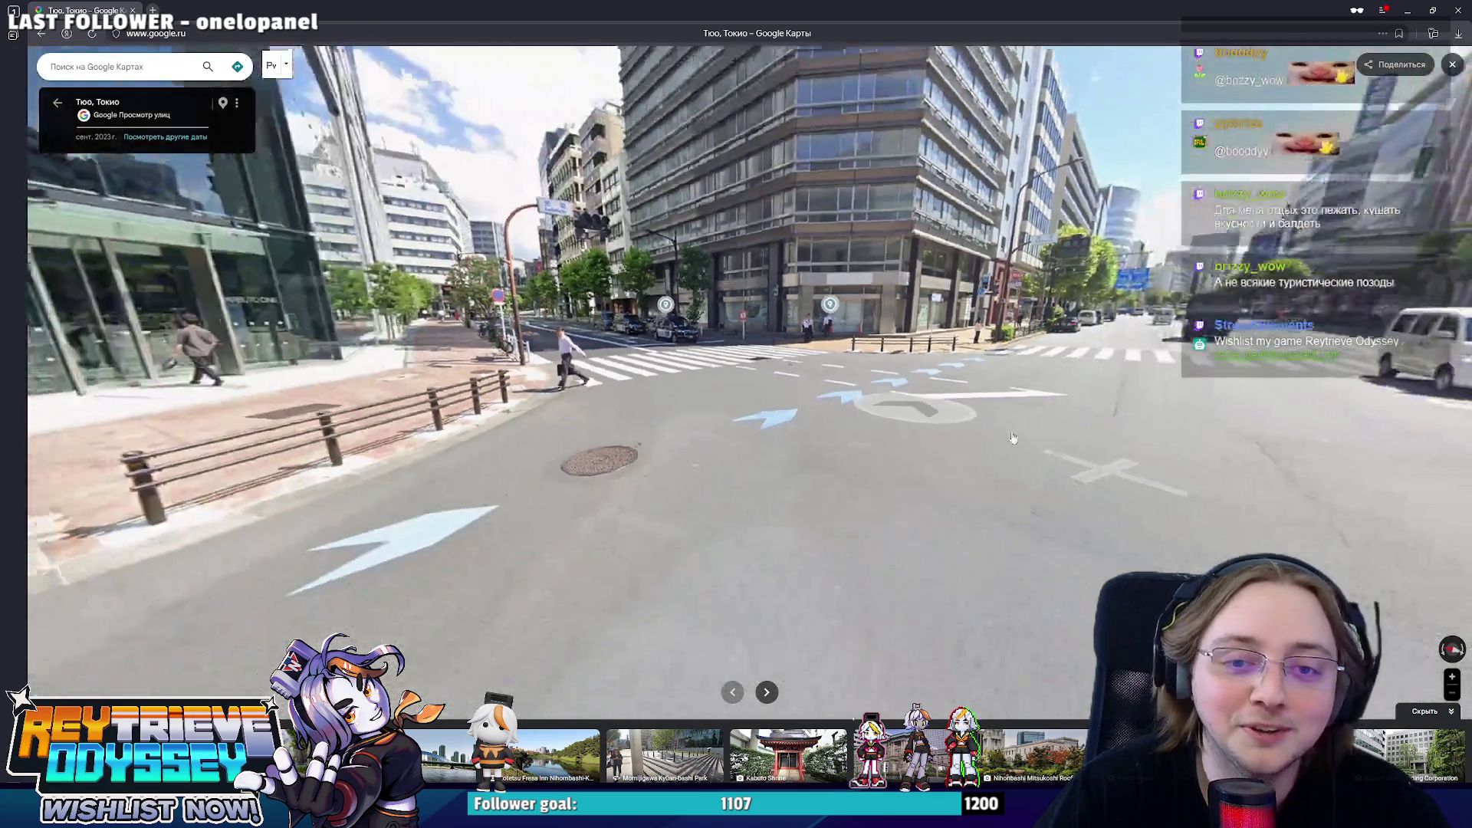
pyautogui.click(727, 391)
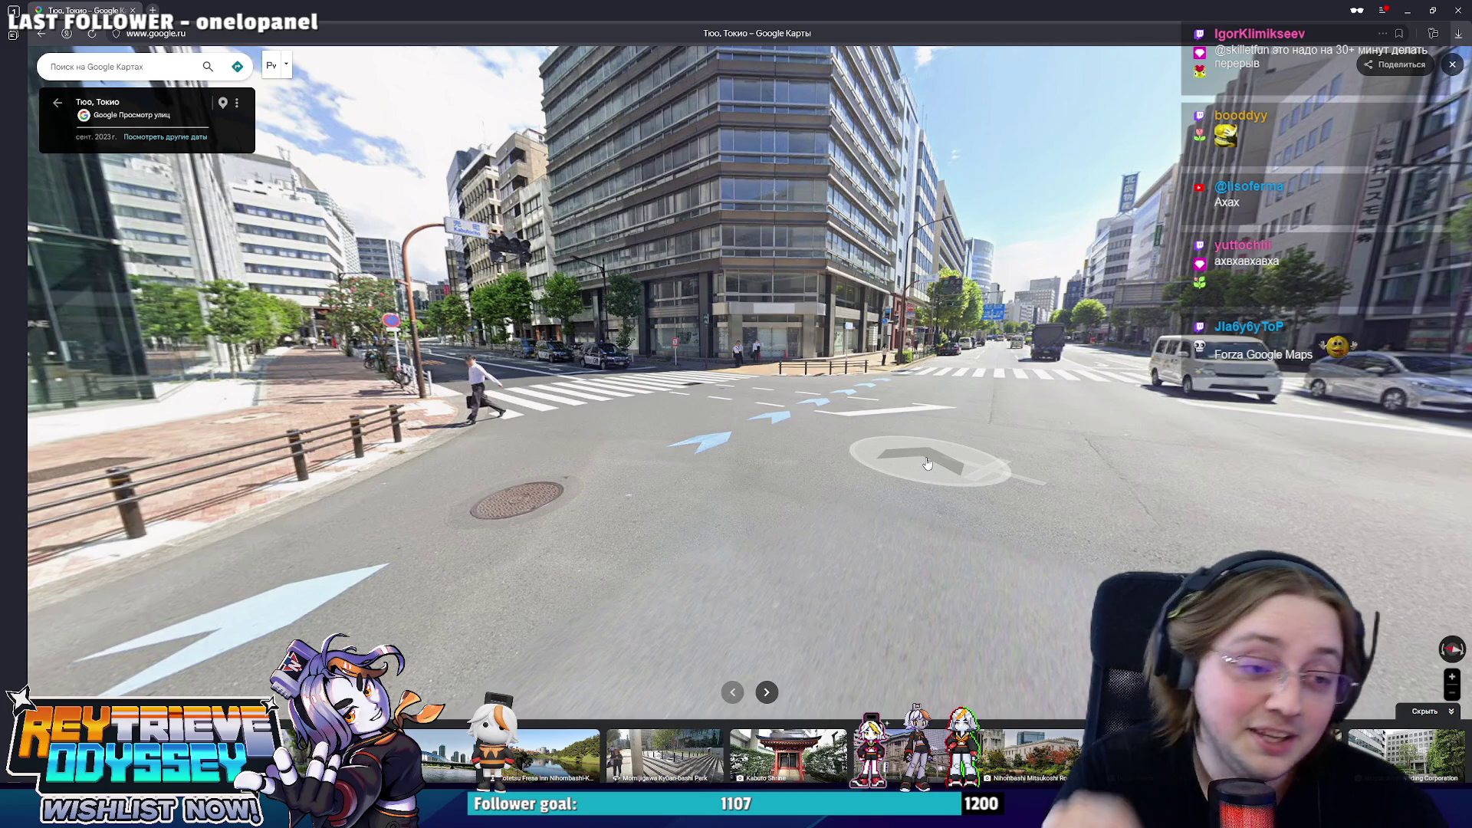
# - Cross the intersection and head down the side street toward the crosswalk with the truck and sign
pyautogui.click(927, 463)
pyautogui.moveTo(916, 469)
pyautogui.mouseDown()
pyautogui.moveTo(1151, 460)
pyautogui.moveTo(795, 440)
pyautogui.mouseUp()
pyautogui.click(795, 439)
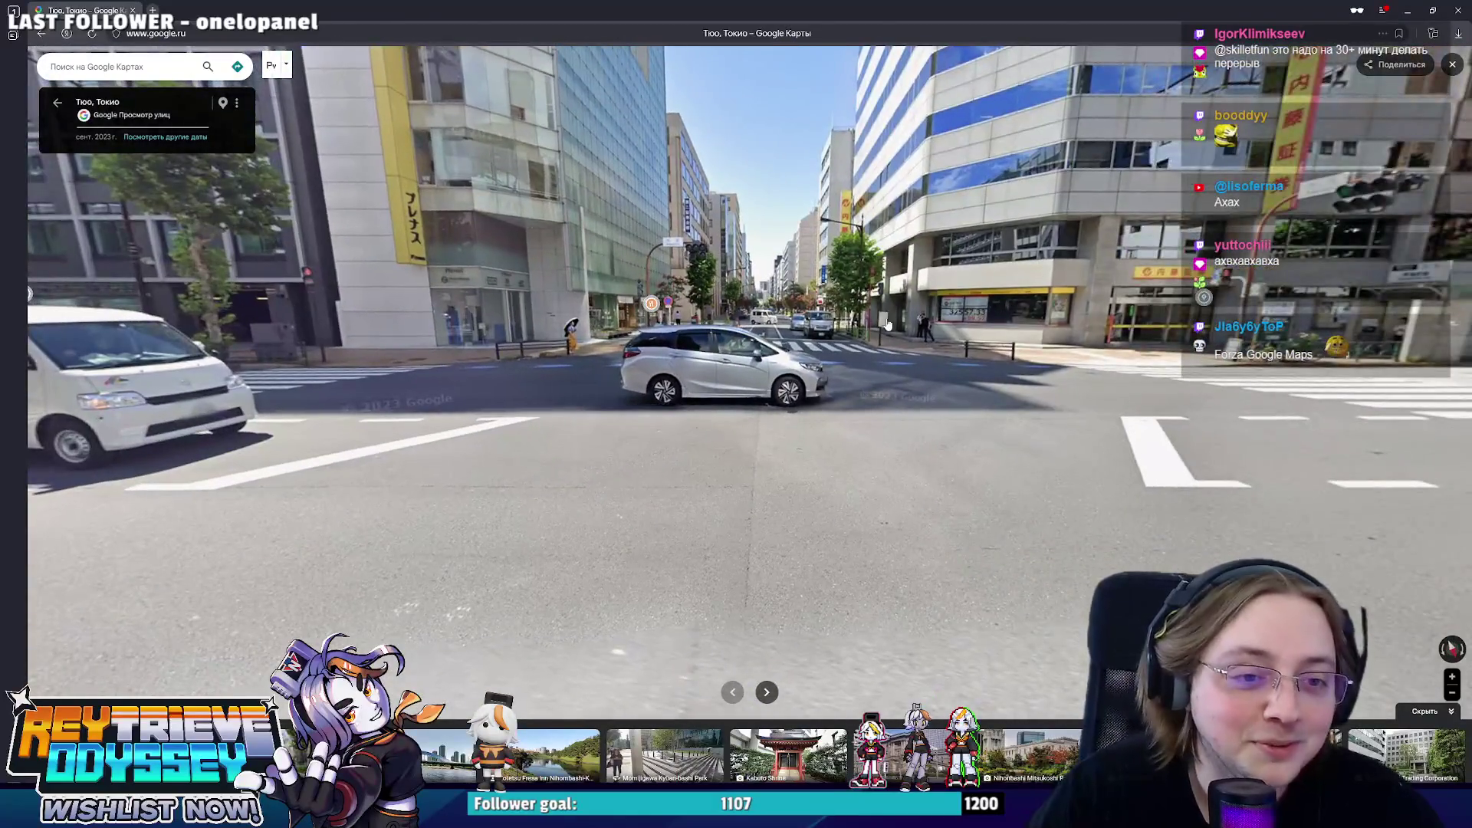
pyautogui.click(778, 345)
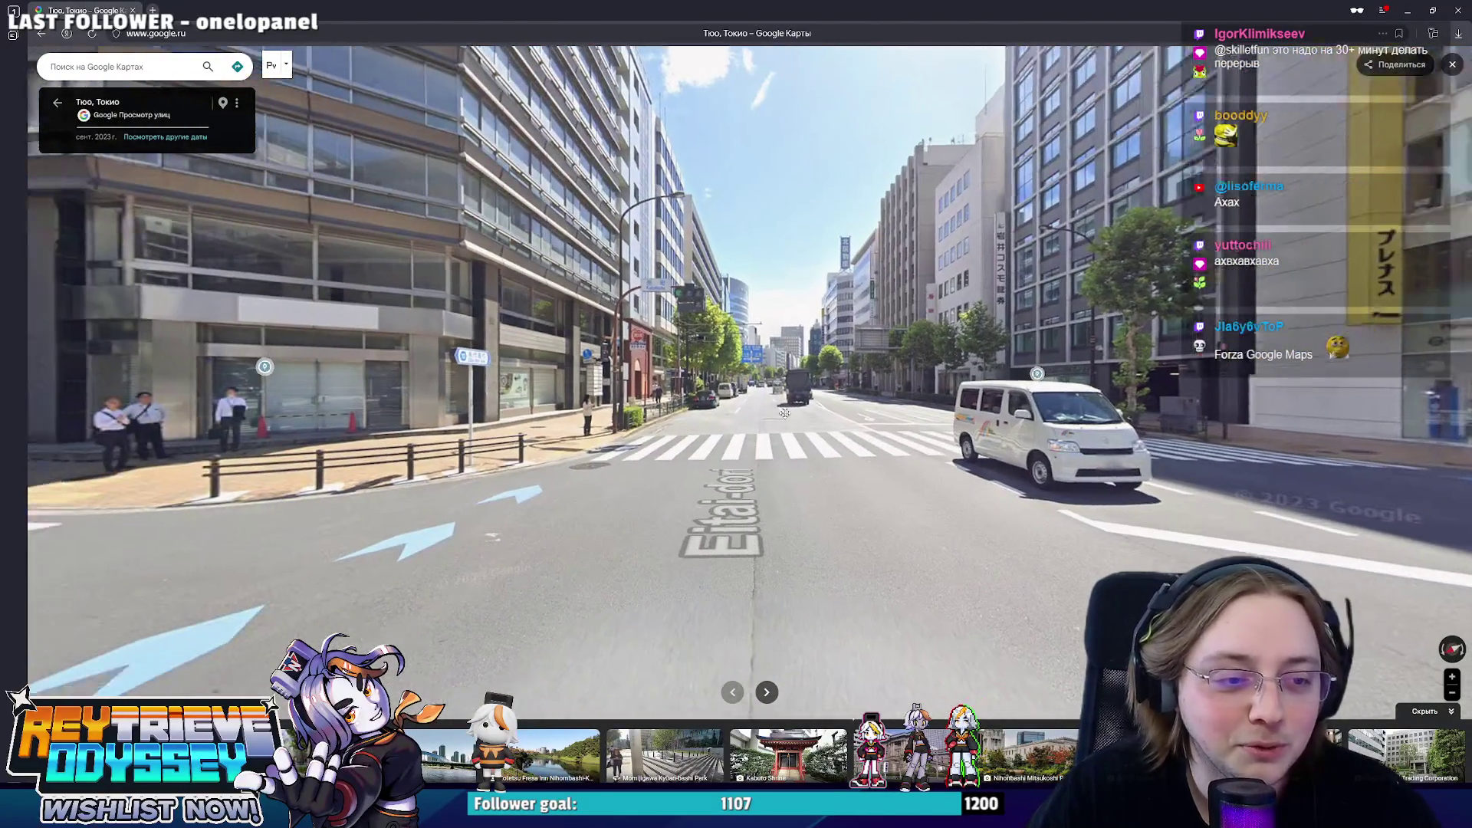
pyautogui.click(556, 473)
pyautogui.click(702, 409)
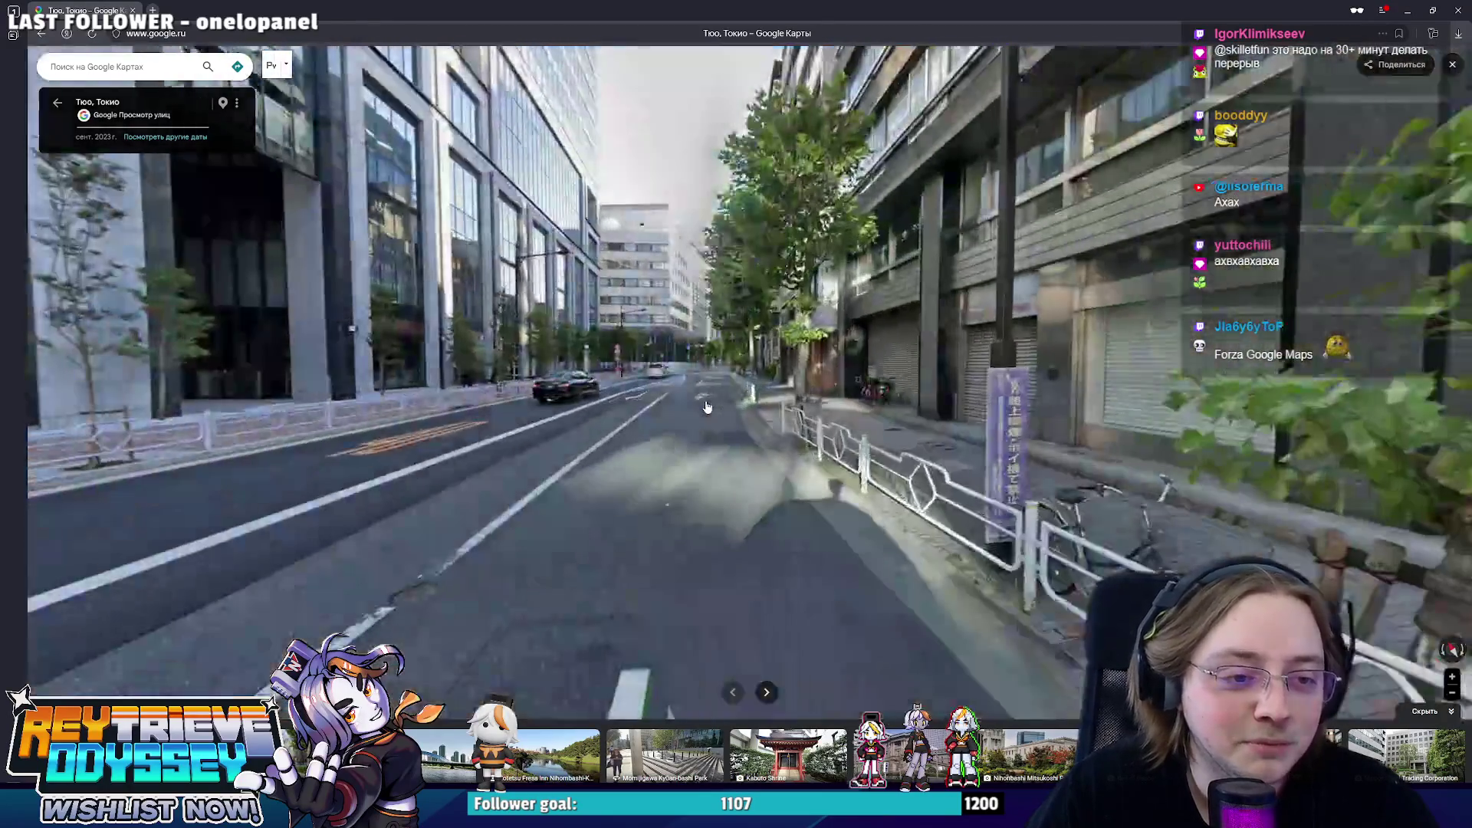
pyautogui.click(701, 409)
pyautogui.click(714, 391)
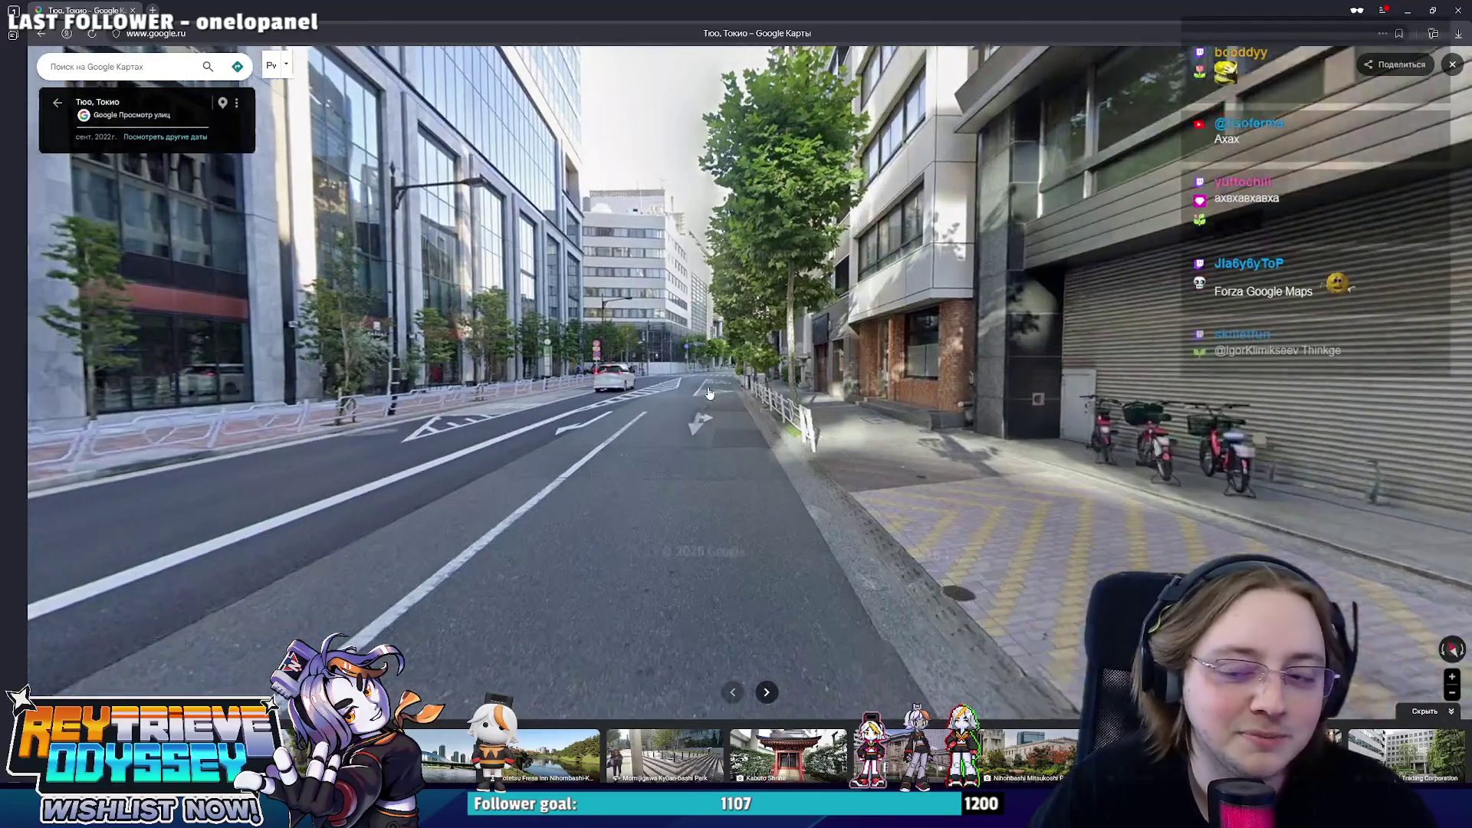
pyautogui.click(717, 381)
pyautogui.click(748, 367)
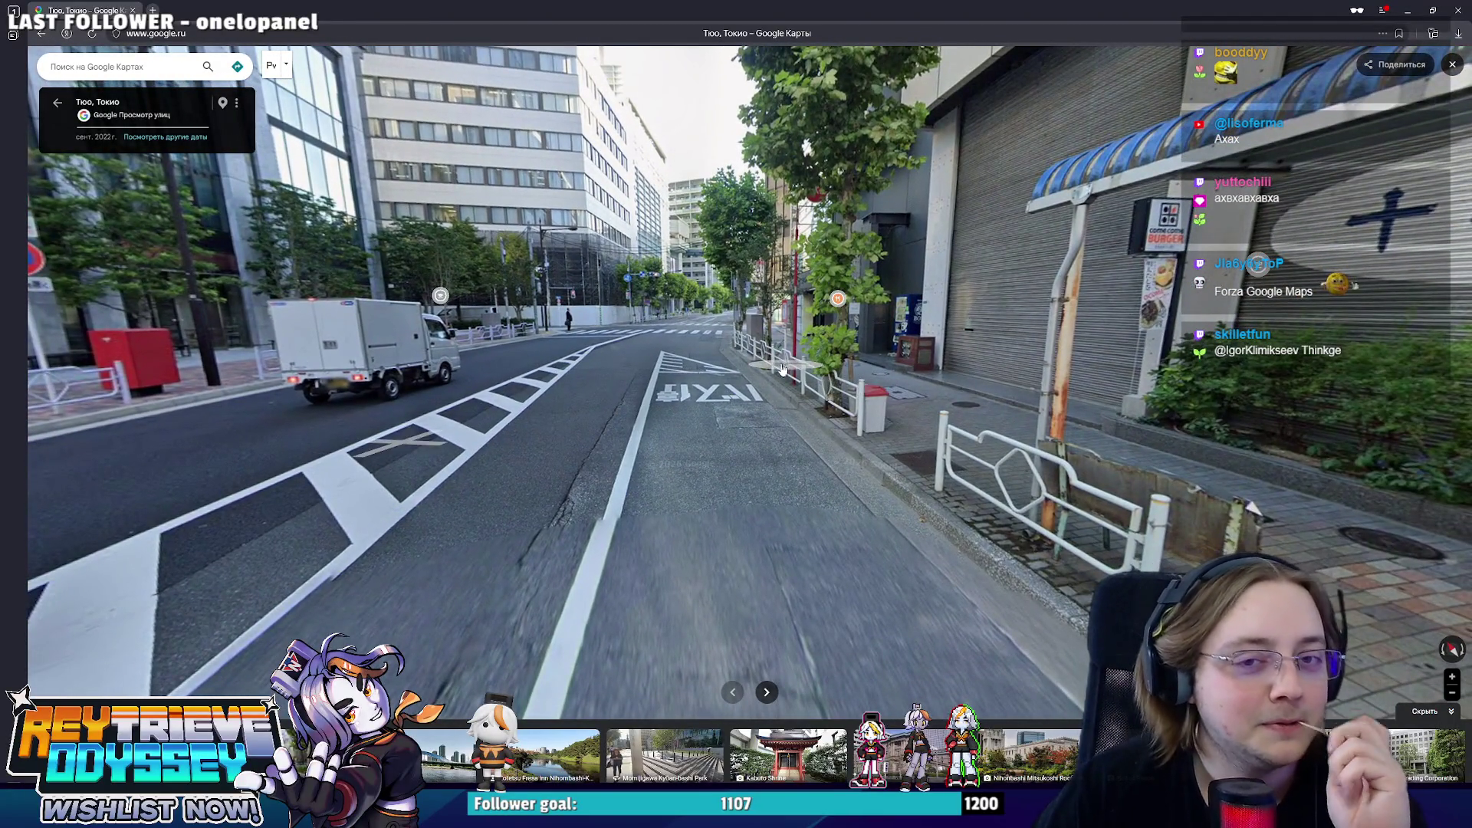
pyautogui.click(780, 323)
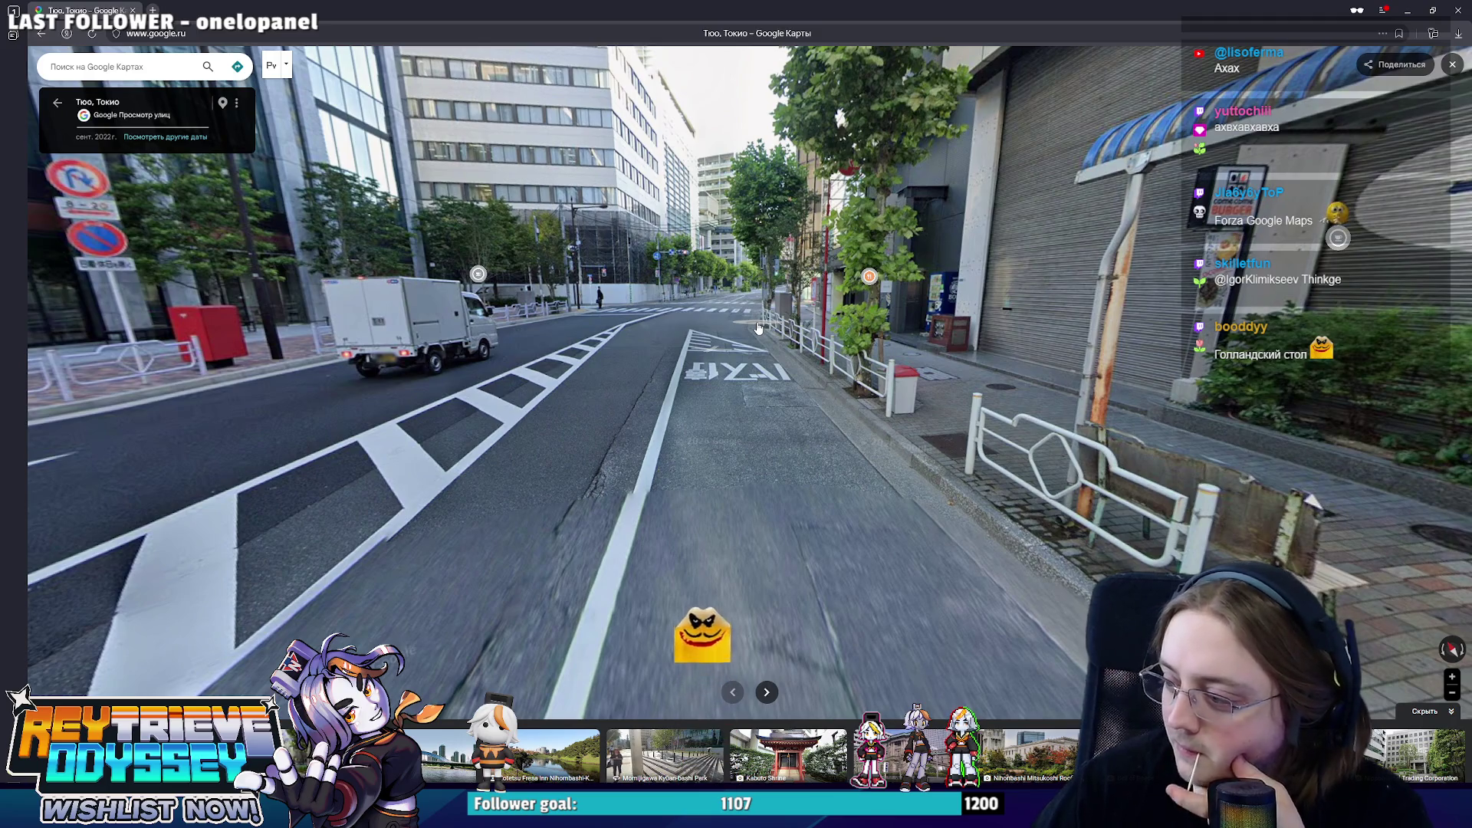
# - Pass the white building and continue toward the elevated highway, turning toward the glass office building
pyautogui.click(675, 383)
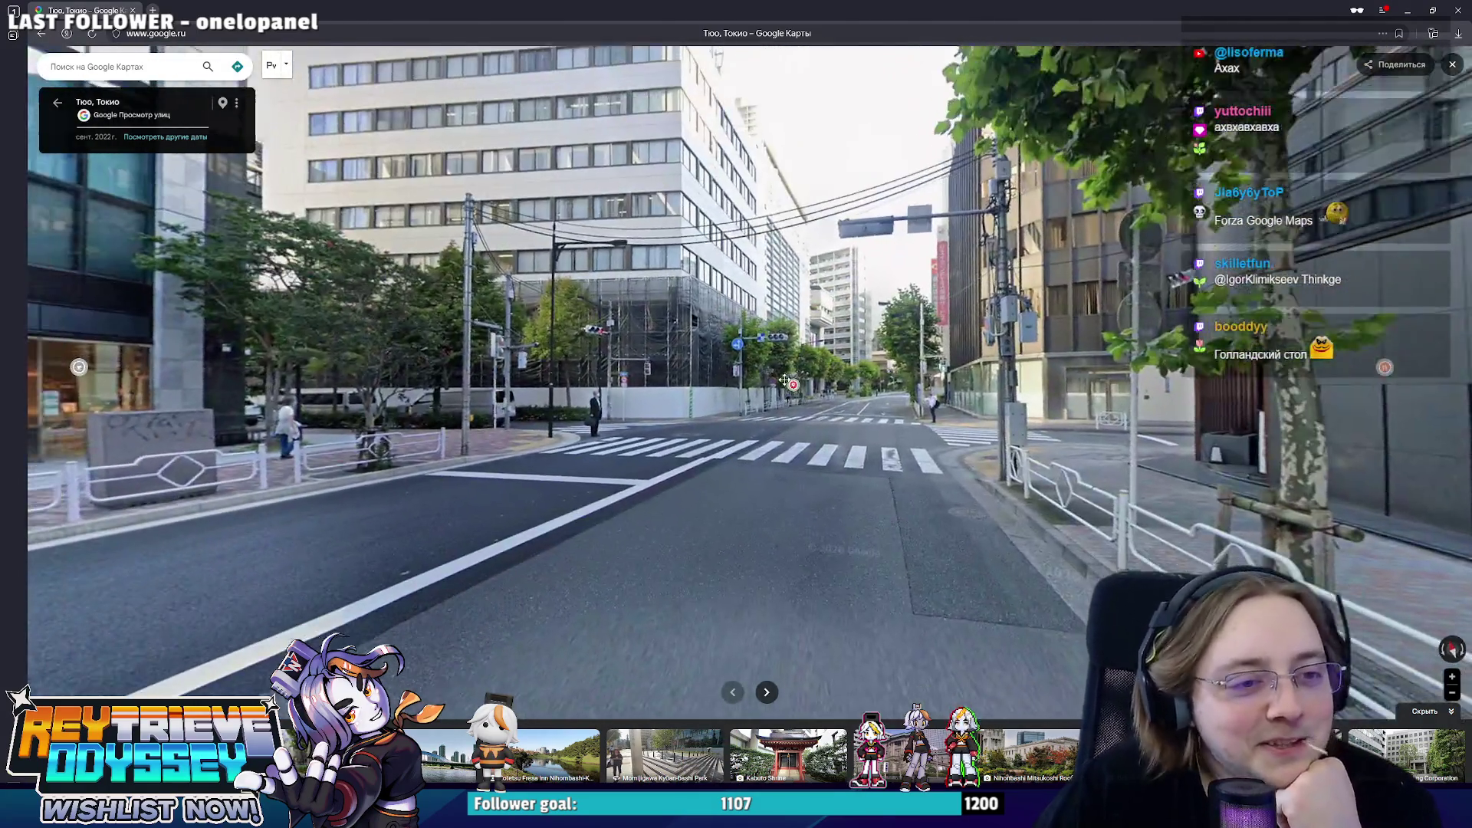
pyautogui.click(785, 379)
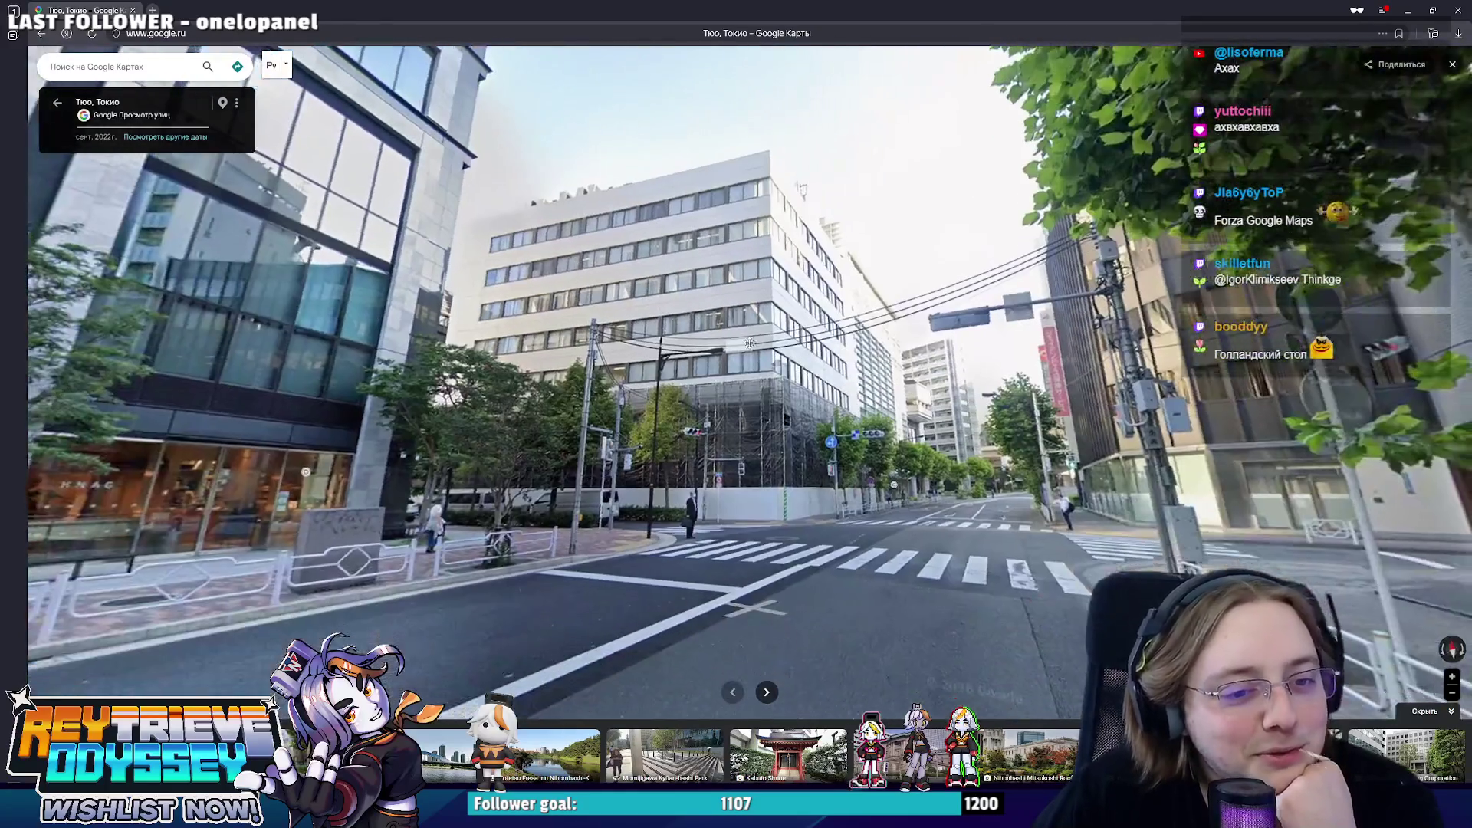
pyautogui.click(927, 524)
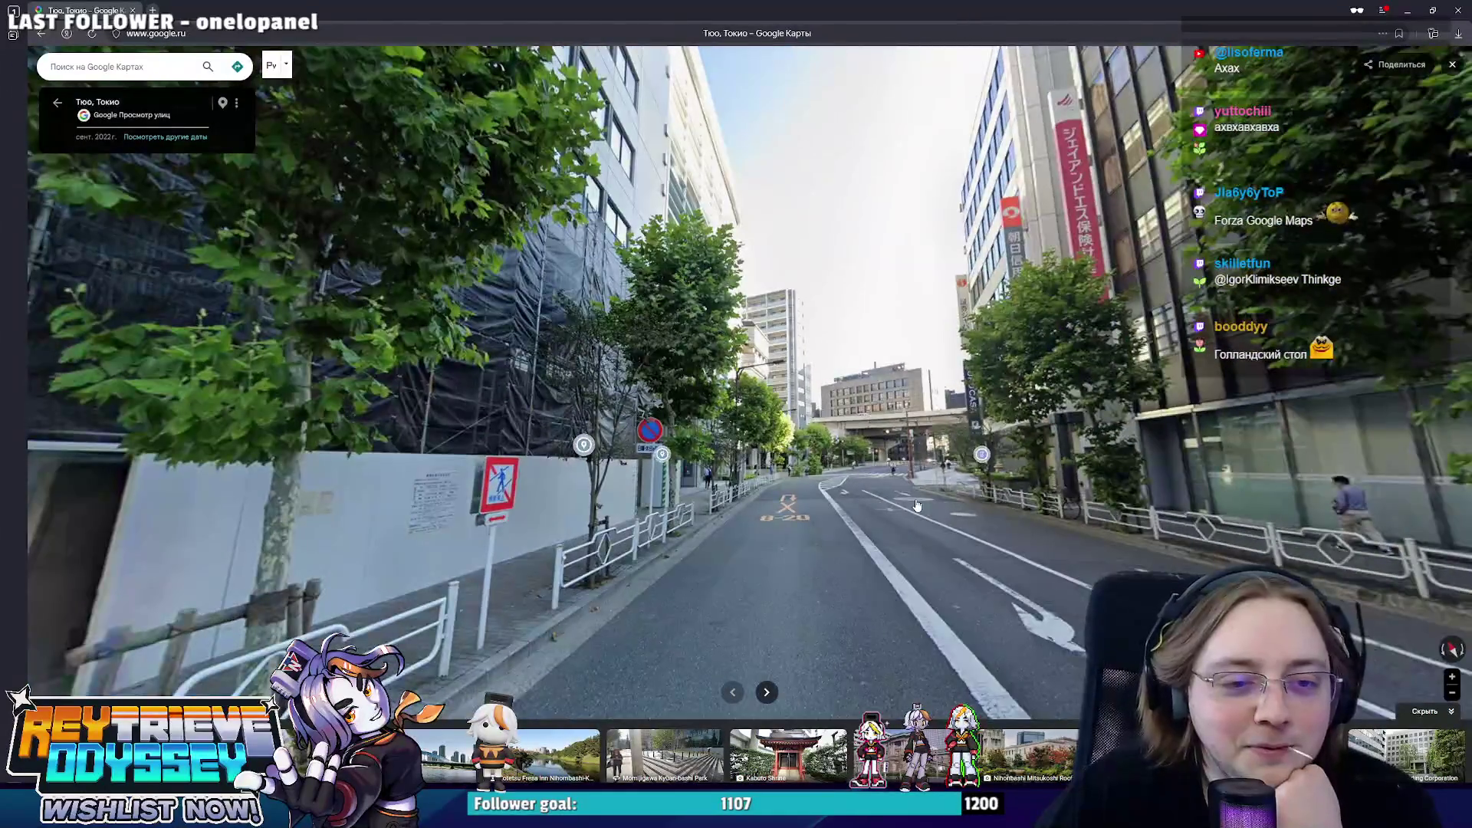
pyautogui.click(916, 507)
pyautogui.click(916, 503)
pyautogui.moveTo(915, 503)
pyautogui.mouseDown()
pyautogui.moveTo(762, 474)
pyautogui.moveTo(465, 377)
pyautogui.mouseUp()
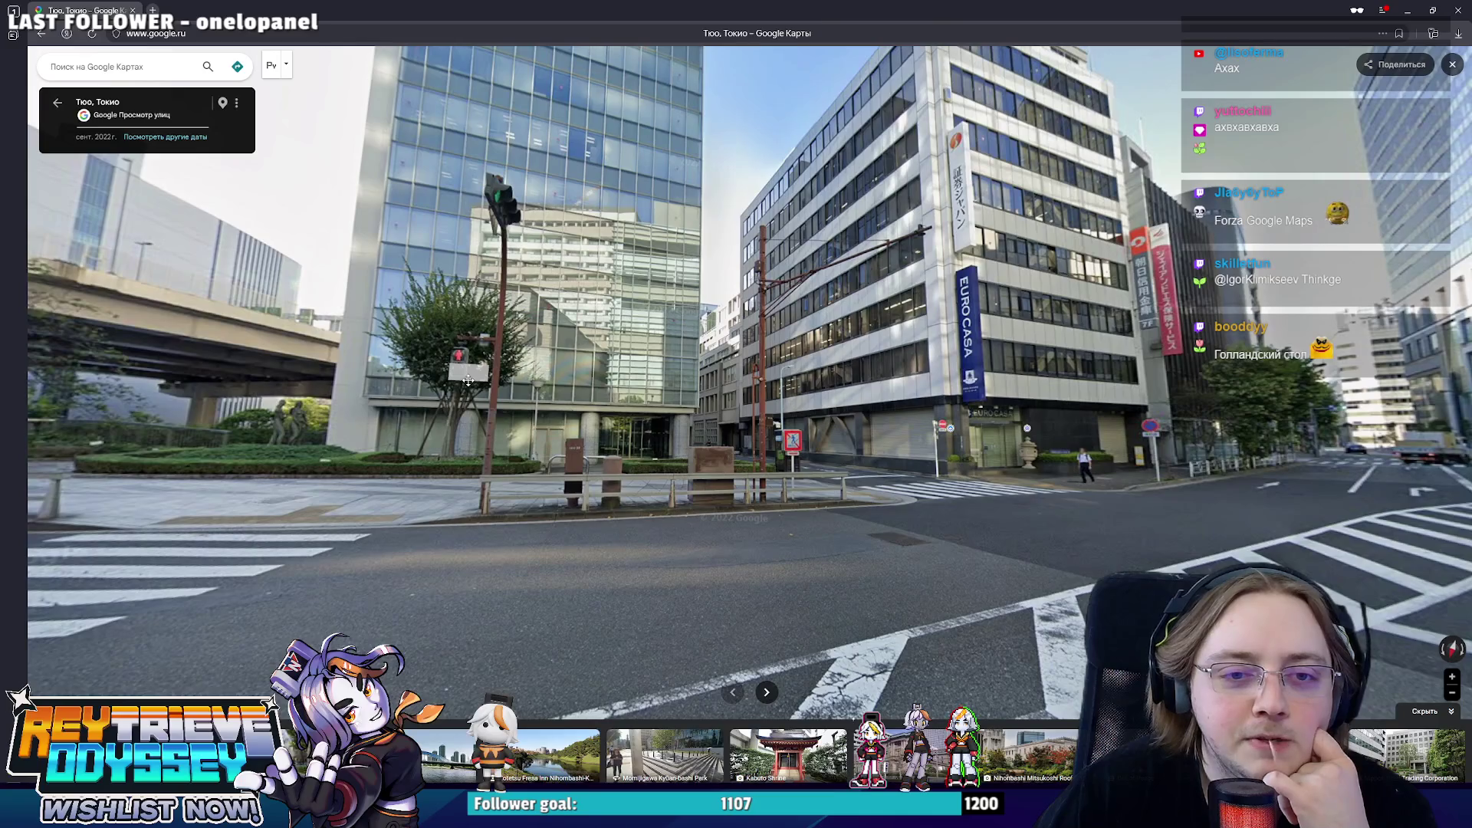
# - Approach the glass tower past the Eurocasa building, snip the street scene and switch to Miro
pyautogui.click(979, 395)
pyautogui.moveTo(231, 397); pyautogui.dragTo(565, 396)
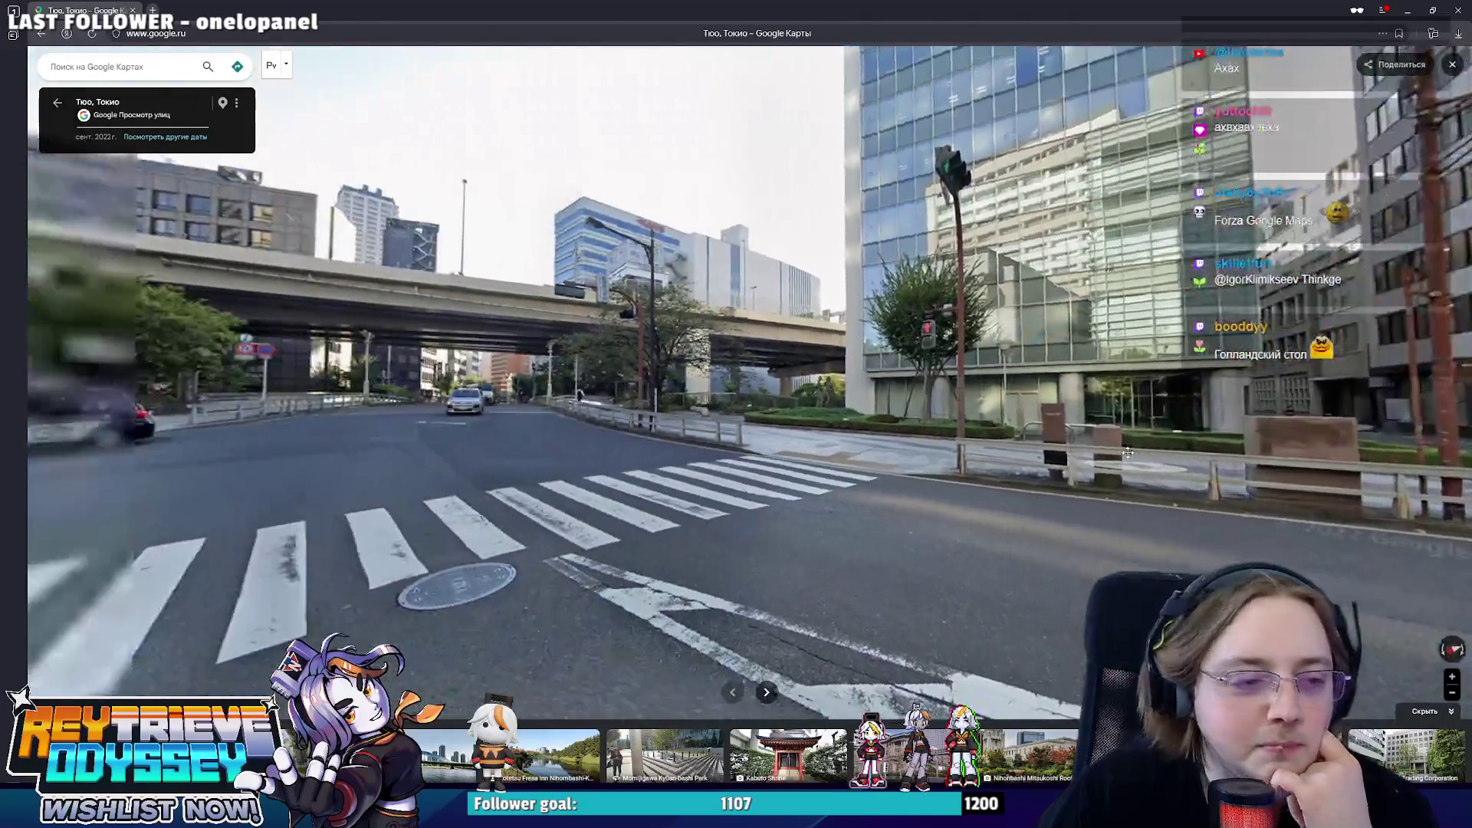
pyautogui.click(563, 398)
pyautogui.moveTo(829, 461)
pyautogui.mouseDown()
pyautogui.moveTo(874, 578)
pyautogui.moveTo(767, 387)
pyautogui.mouseUp()
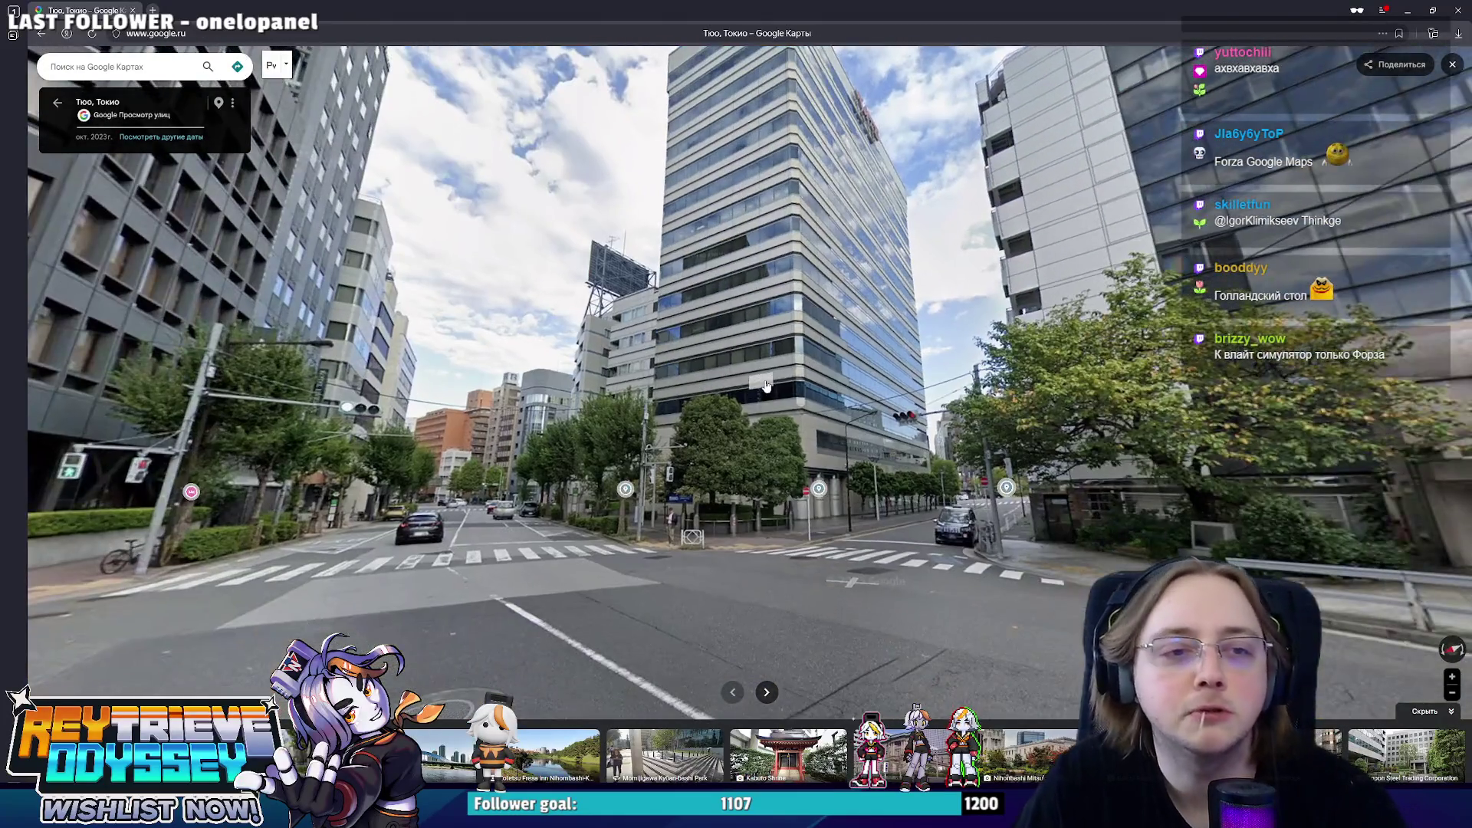
pyautogui.click(767, 386)
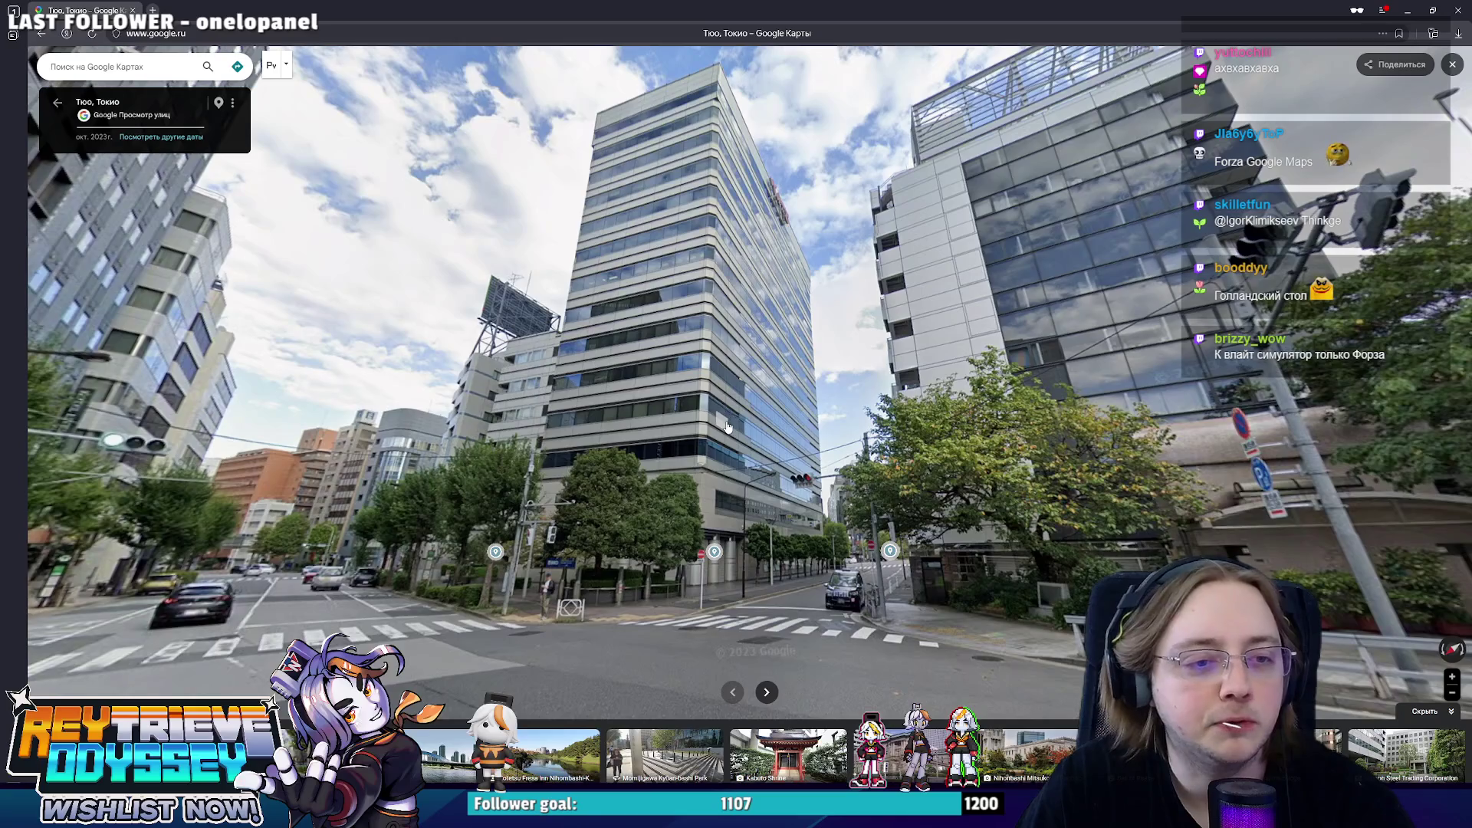
pyautogui.press('super+shift+s')
pyautogui.moveTo(1006, 645); pyautogui.dragTo(451, 2)
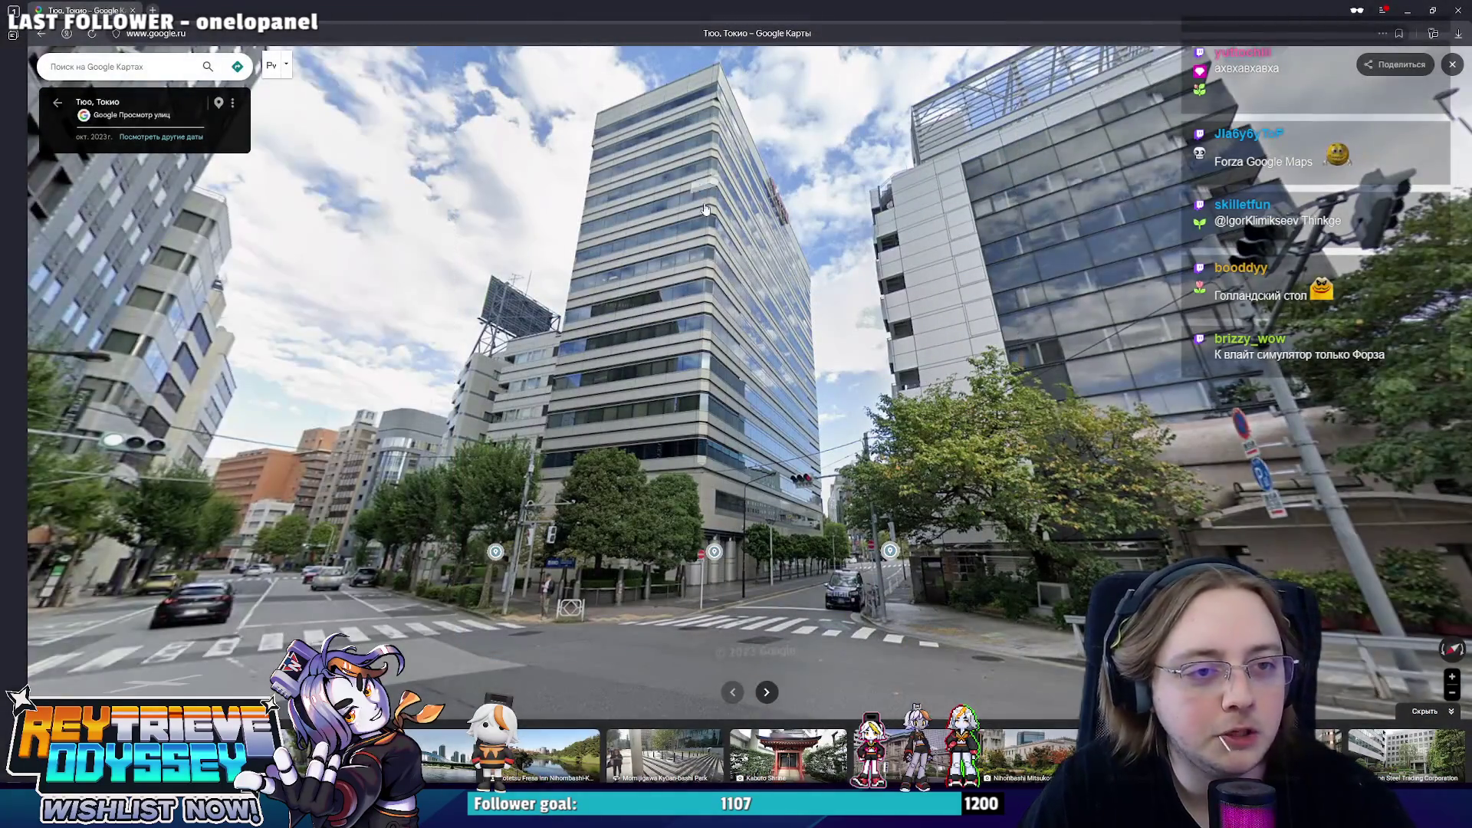
pyautogui.hotkey('alt', 'Tab')
pyautogui.scroll(3, 737, 414)
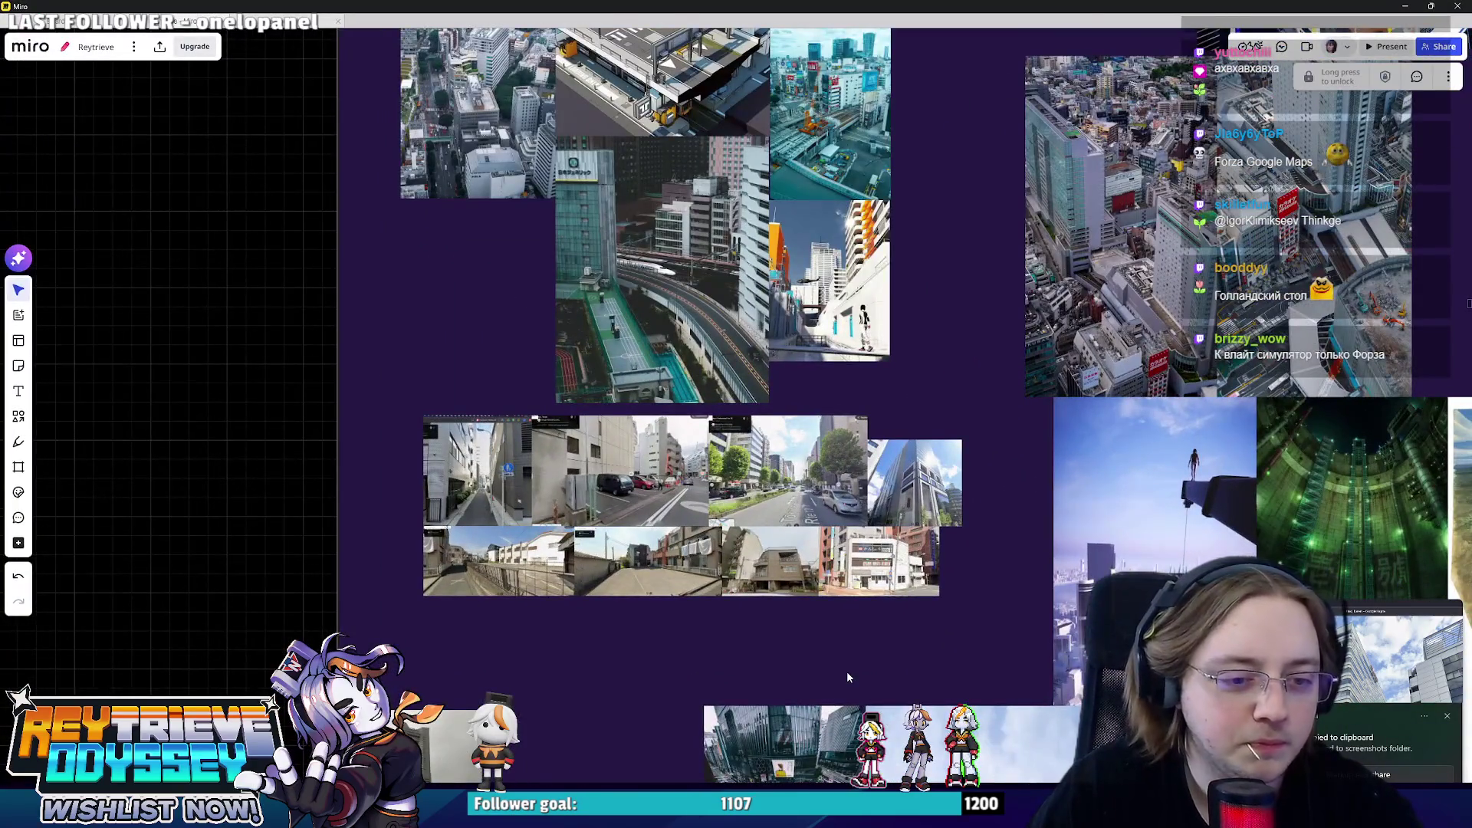
# - Paste the glass-tower screenshot as a small thumbnail below the street-photo cluster and put Miro away
pyautogui.hotkey('ctrl', 'v')
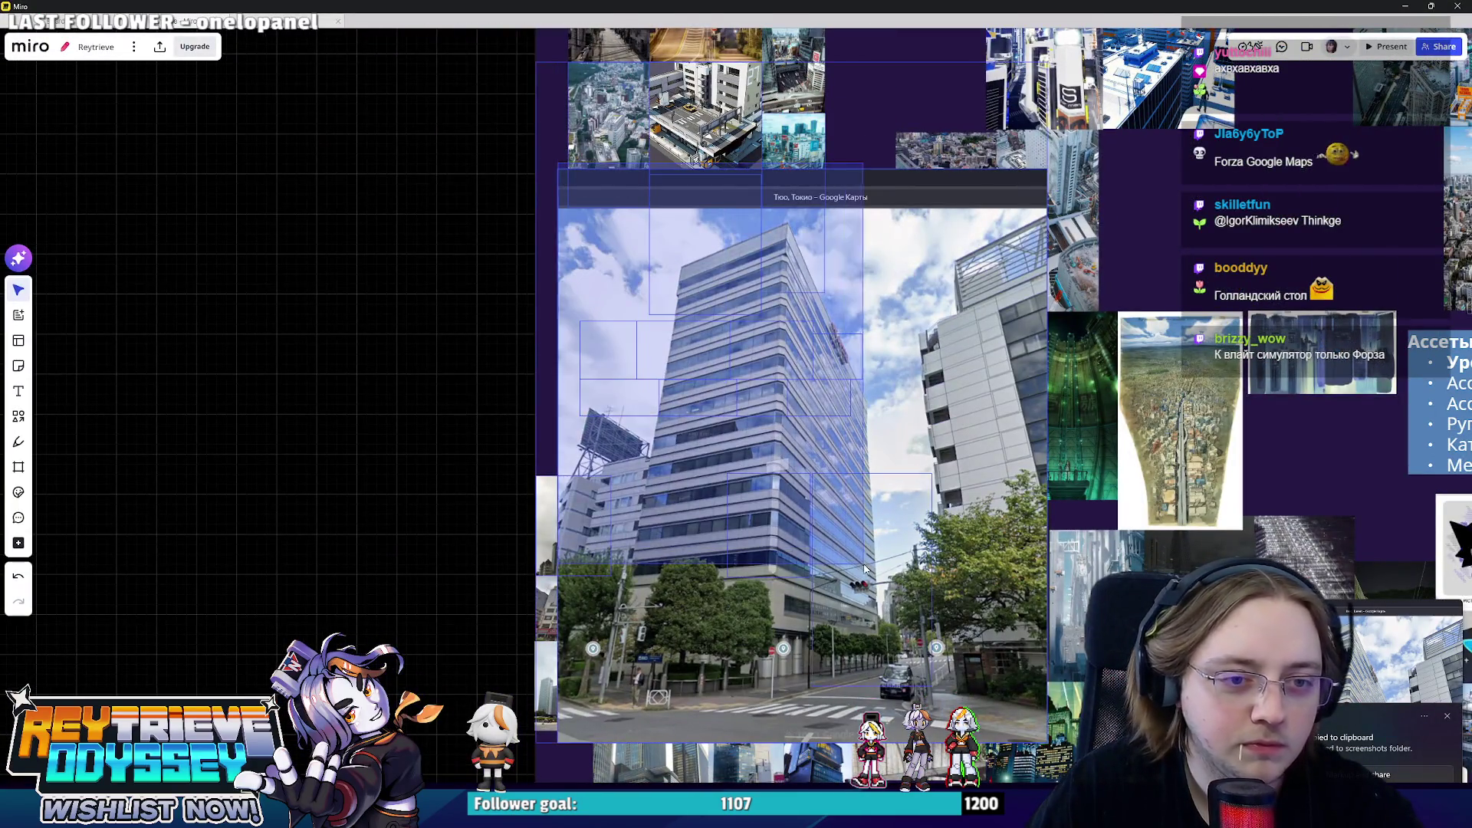
pyautogui.moveTo(557, 168)
pyautogui.mouseDown()
pyautogui.moveTo(947, 635)
pyautogui.moveTo(635, 452)
pyautogui.mouseUp()
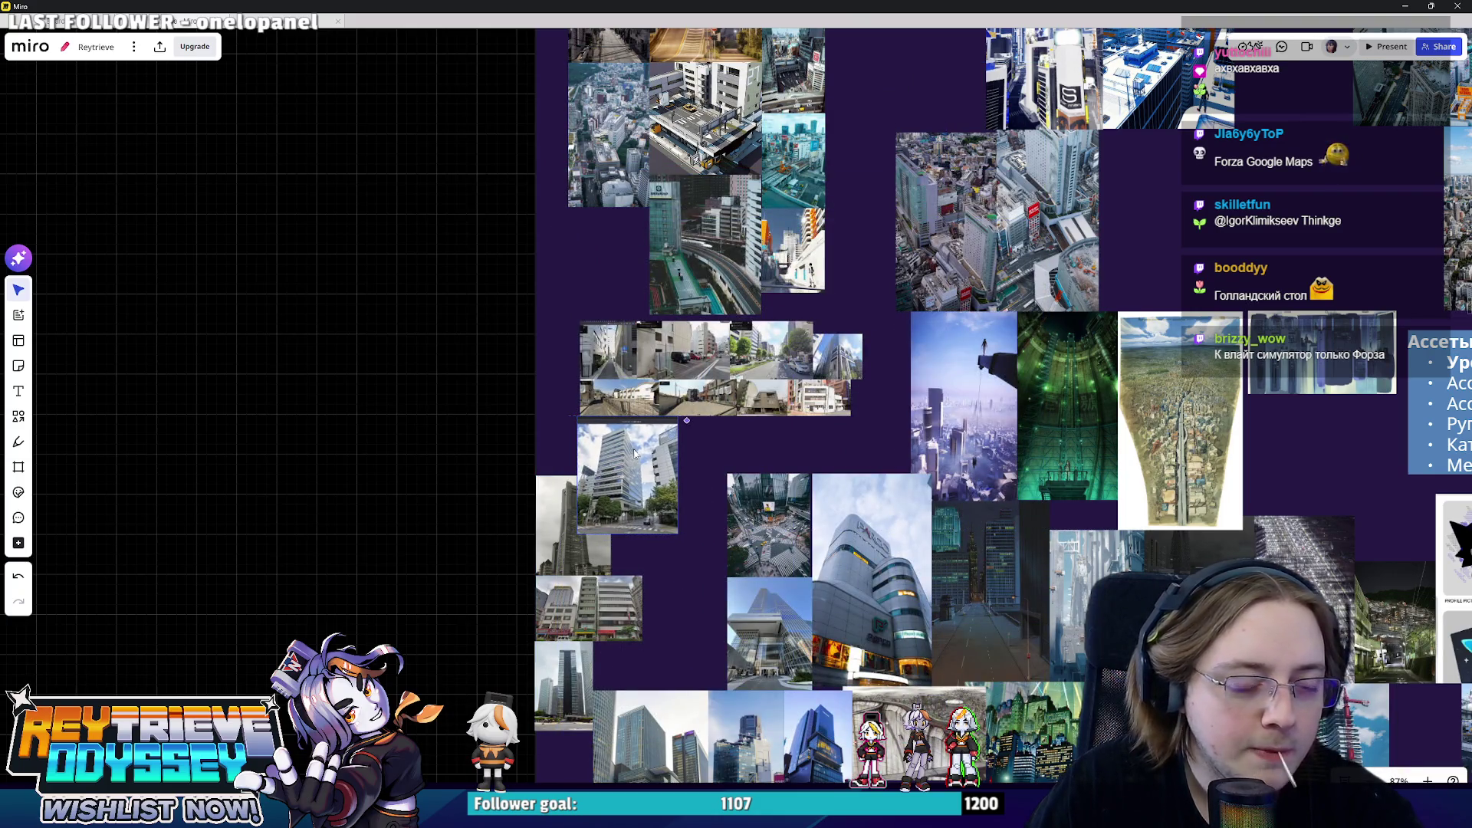
pyautogui.scroll(2, 679, 532)
pyautogui.moveTo(679, 532); pyautogui.dragTo(605, 449)
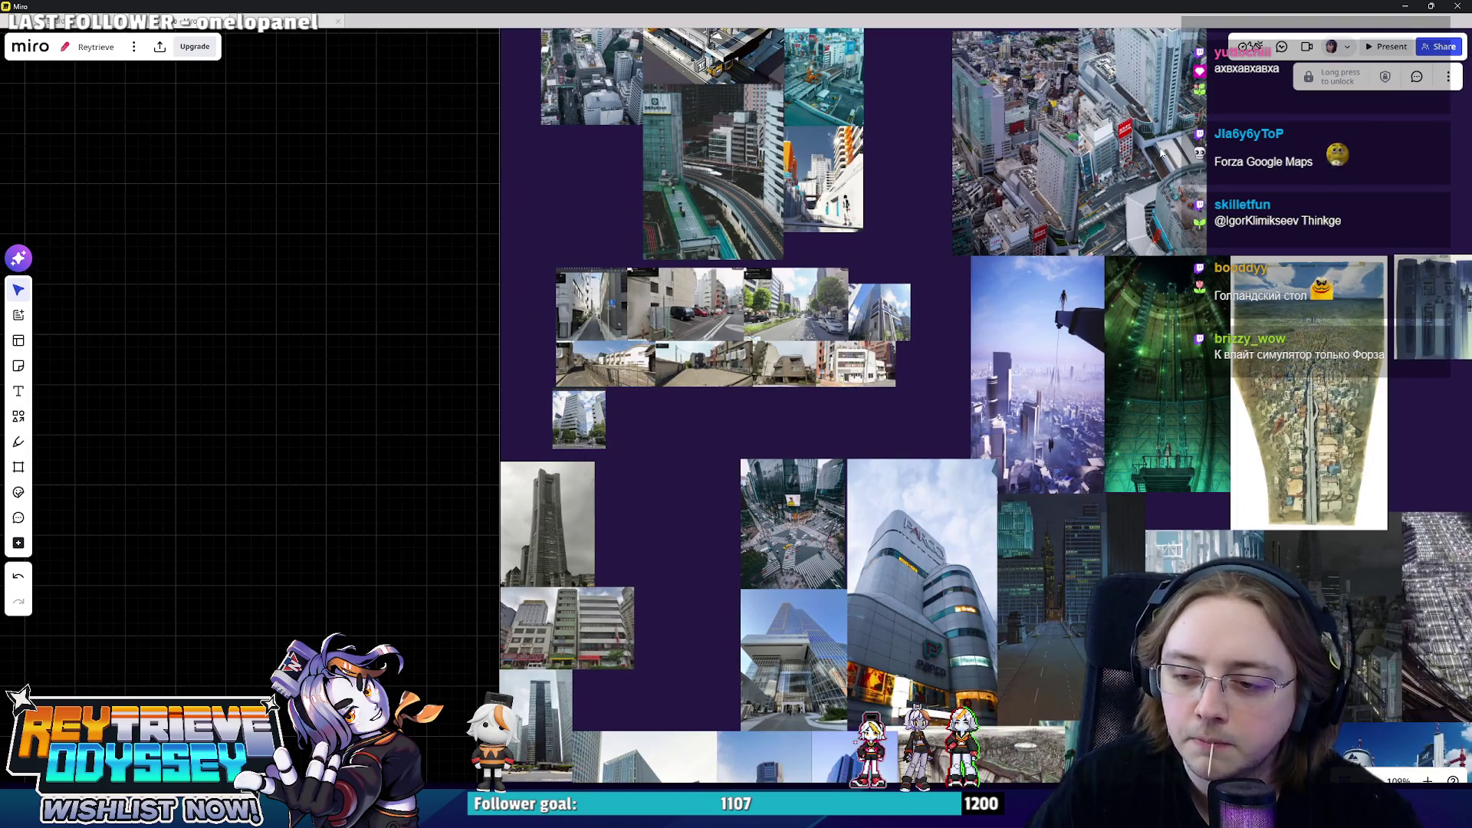
pyautogui.click(1404, 5)
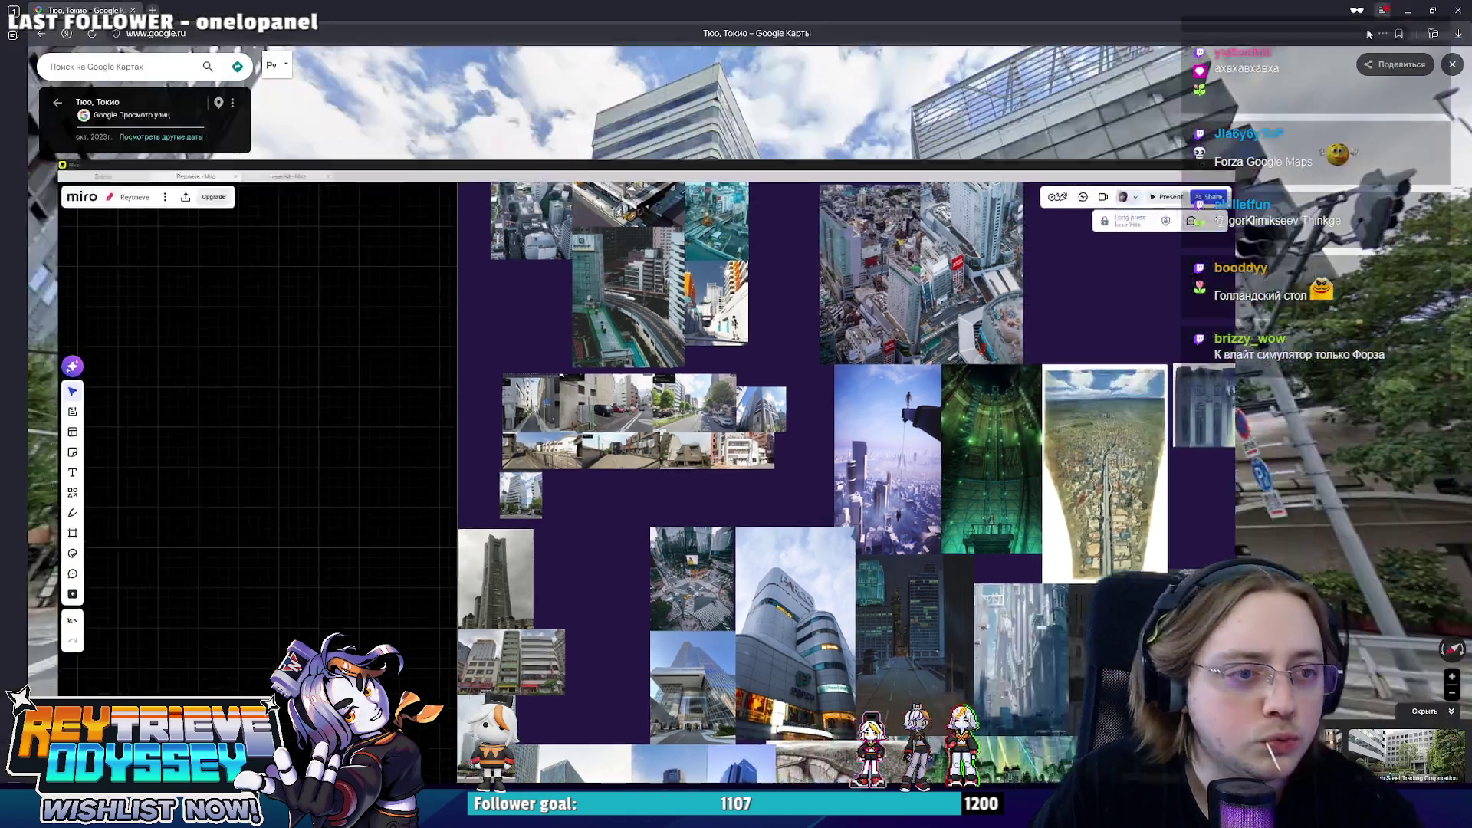
# - Walk Street View onto Tōkyō Prefecture Rte 50, tilt up at the silver tower, snip the scene and return to Miro
pyautogui.press('Right')
pyautogui.press('Right')
pyautogui.press('Right')
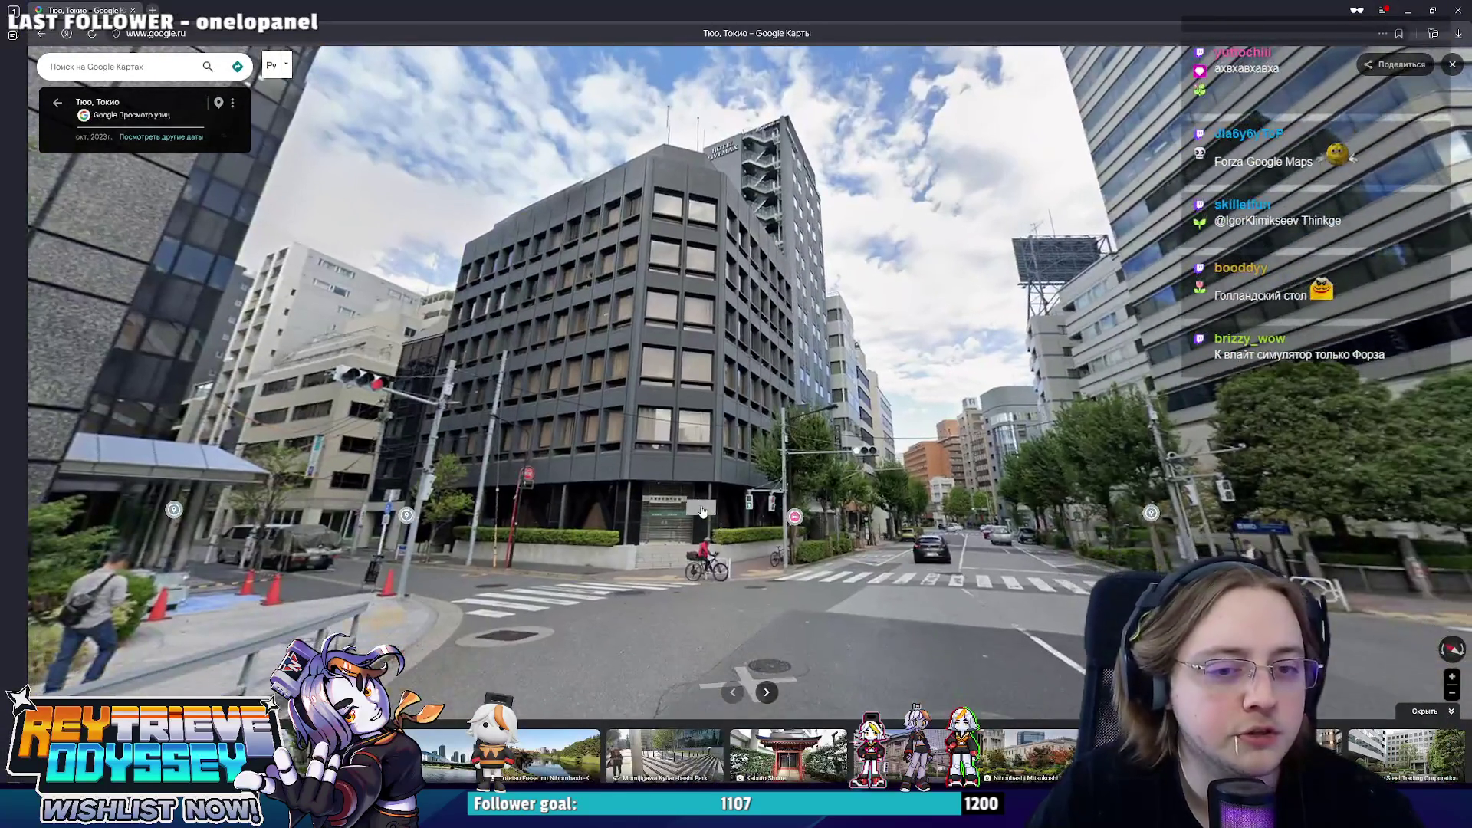
pyautogui.press('Up')
pyautogui.press('Up')
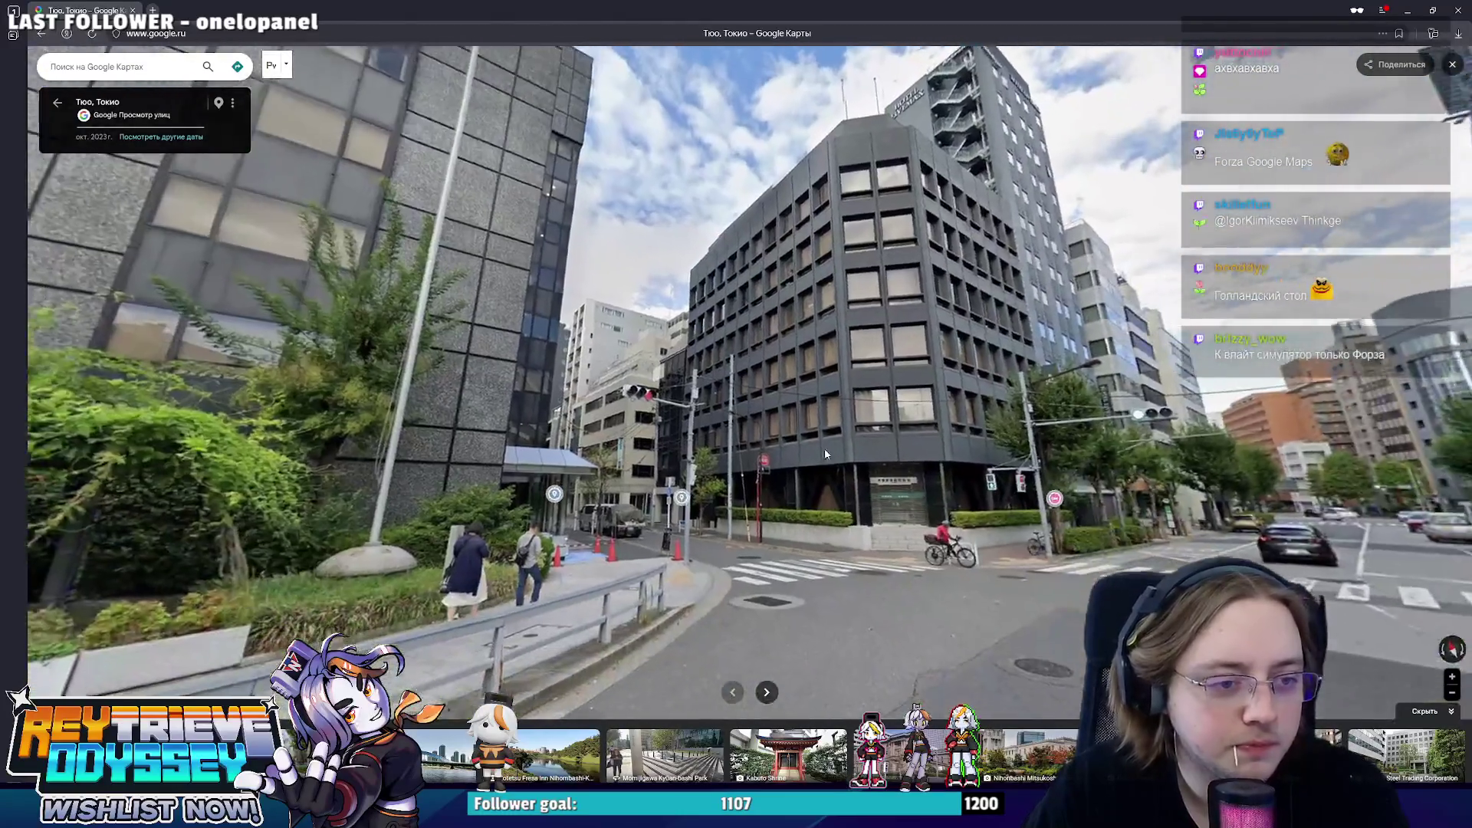
pyautogui.press('Up')
pyautogui.press('Up')
pyautogui.press('Up')
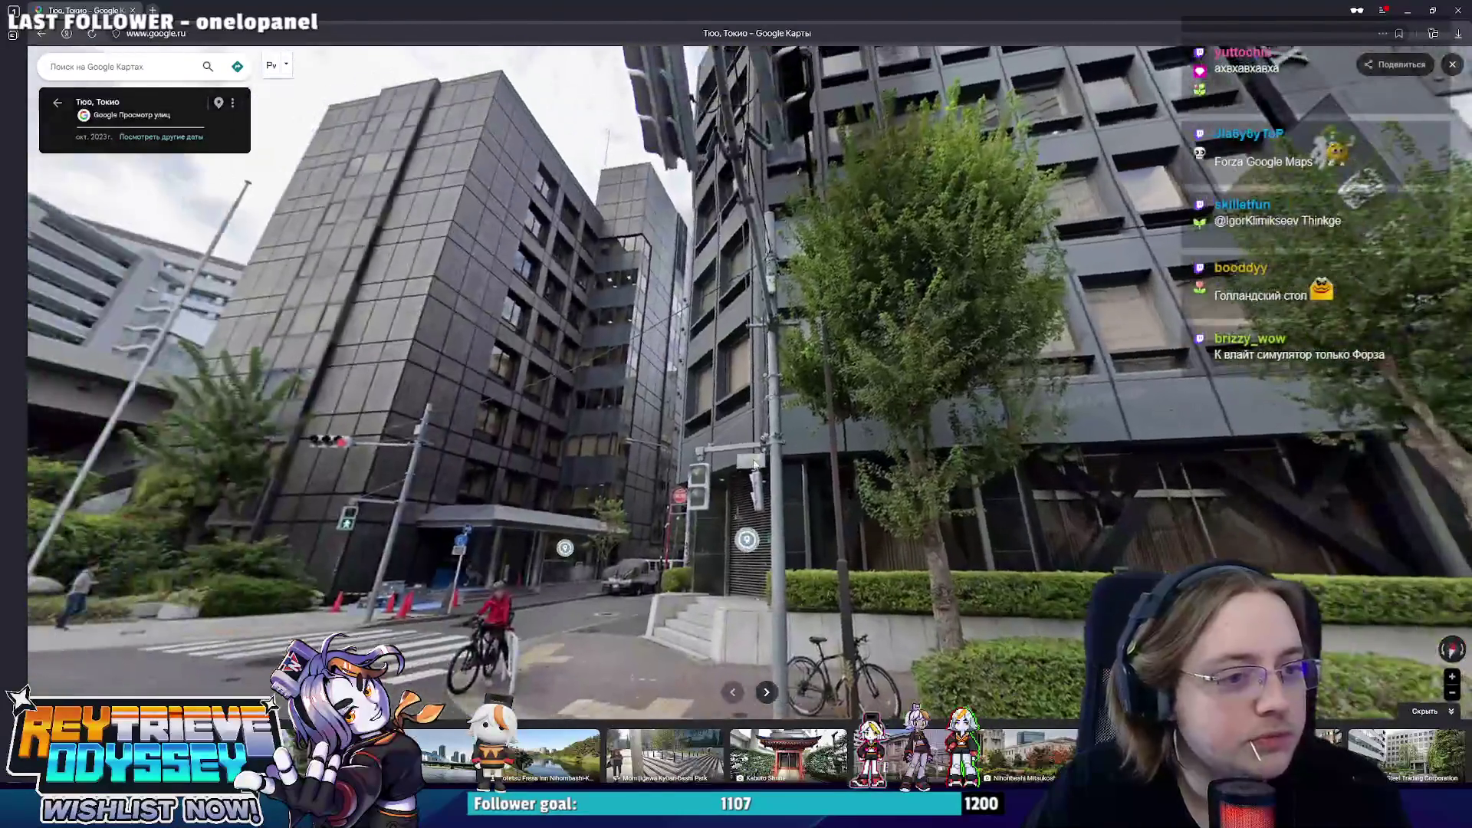
pyautogui.press('Up')
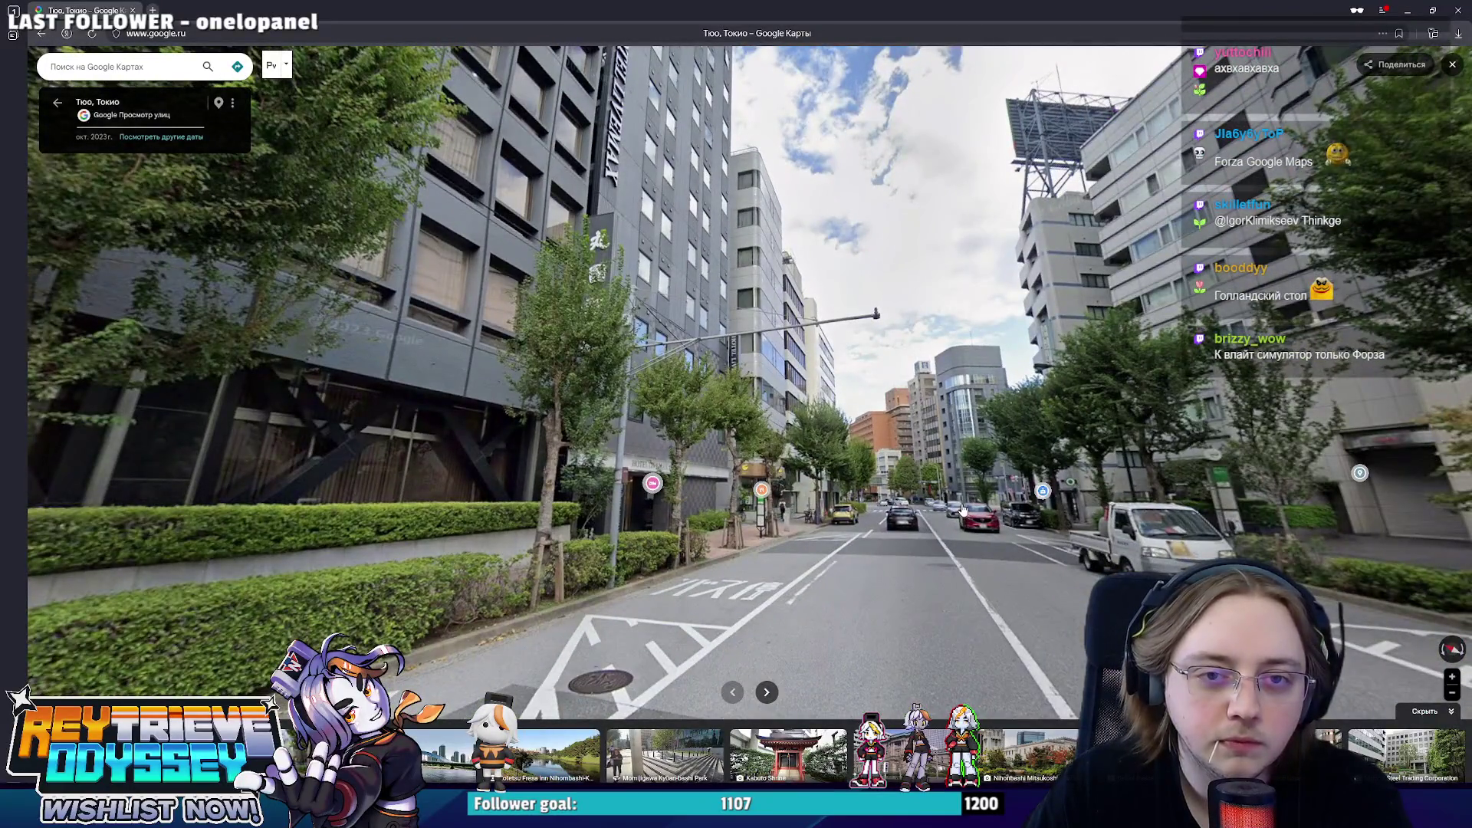
pyautogui.press('Up')
pyautogui.moveTo(961, 492); pyautogui.dragTo(961, 572)
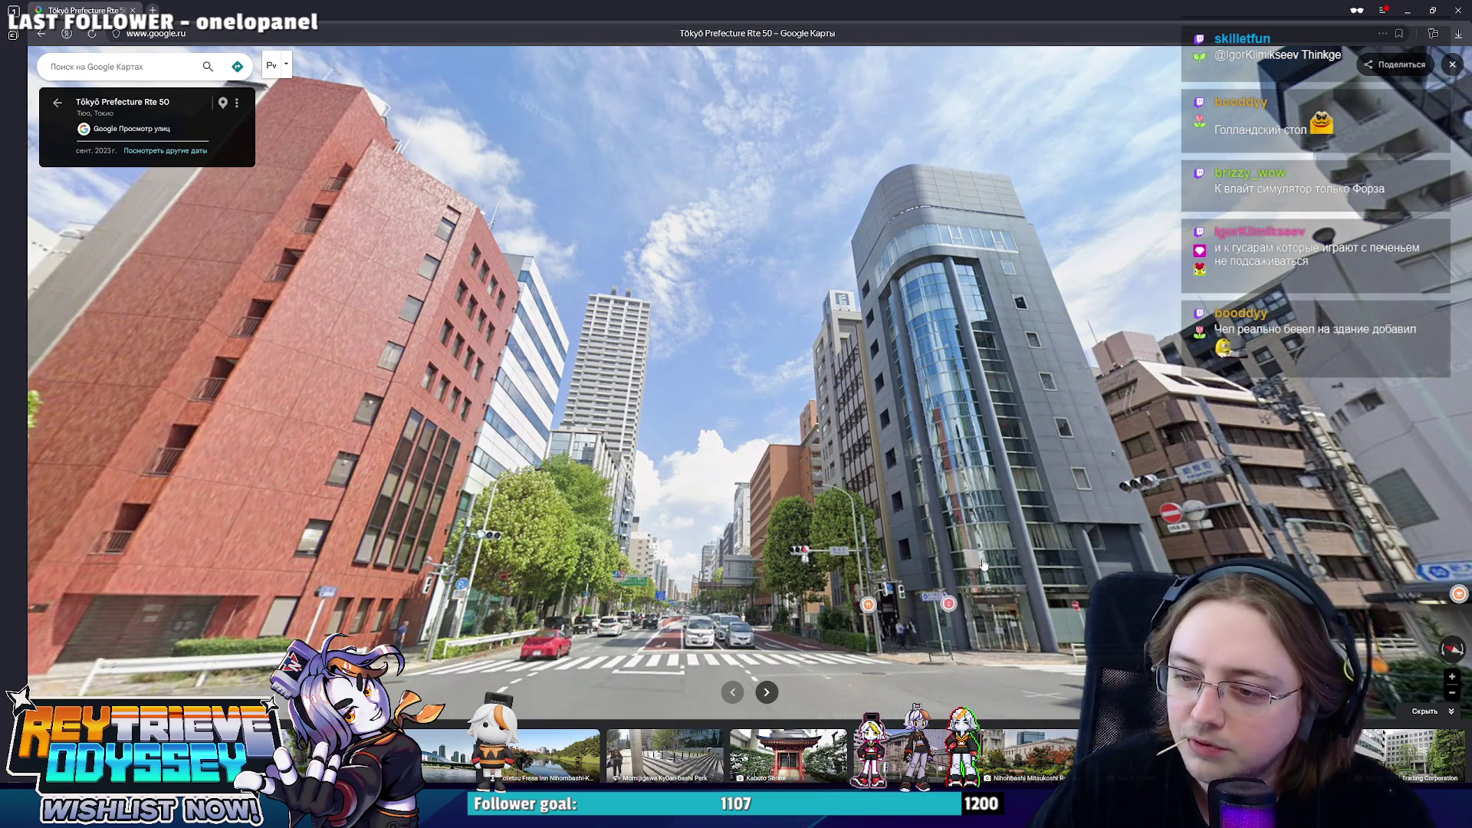
pyautogui.press('Up')
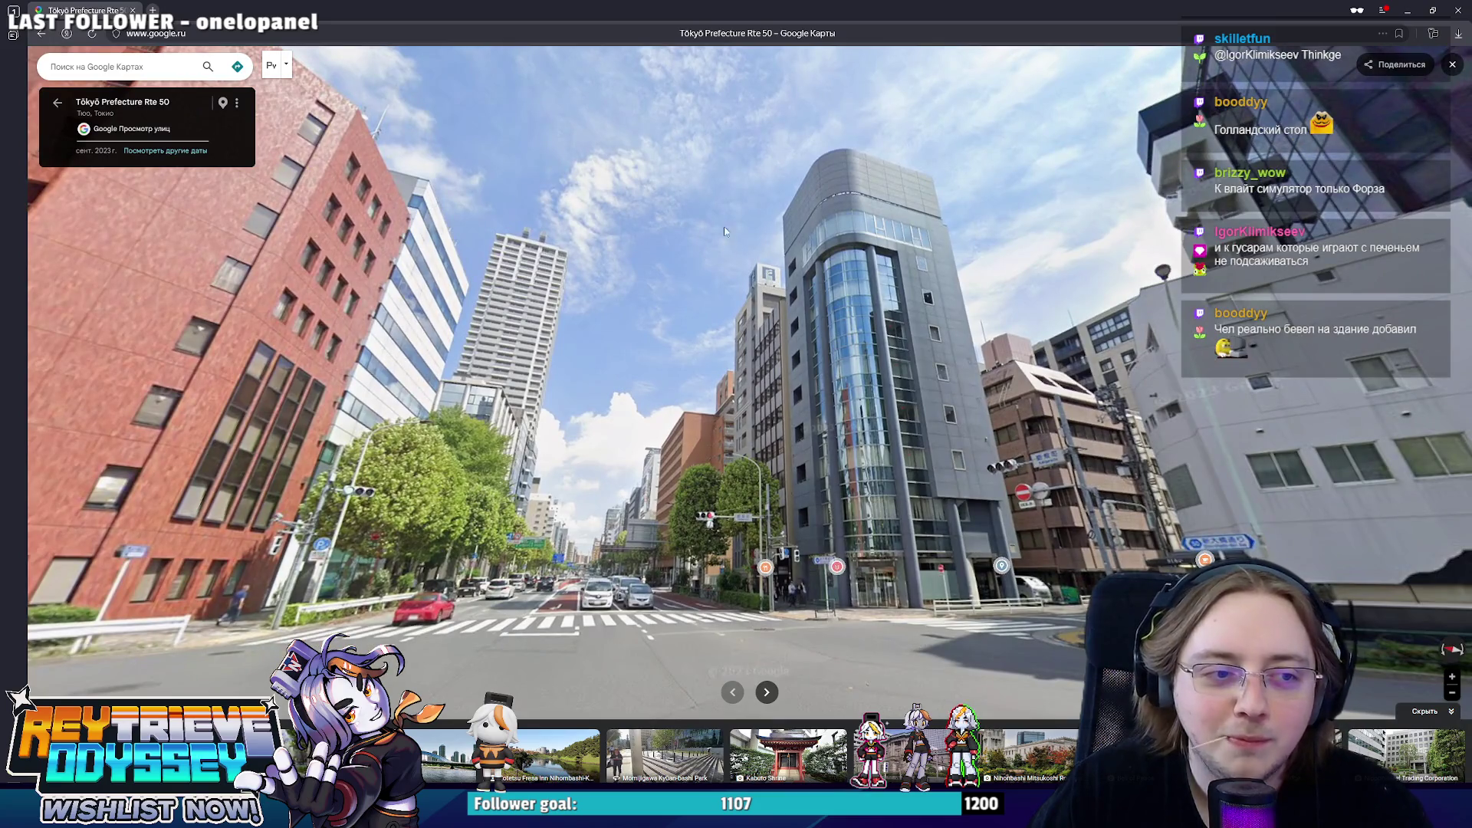
pyautogui.press('shift+super+s')
pyautogui.moveTo(671, 115); pyautogui.dragTo(1112, 679)
pyautogui.hotkey('alt', 'Tab')
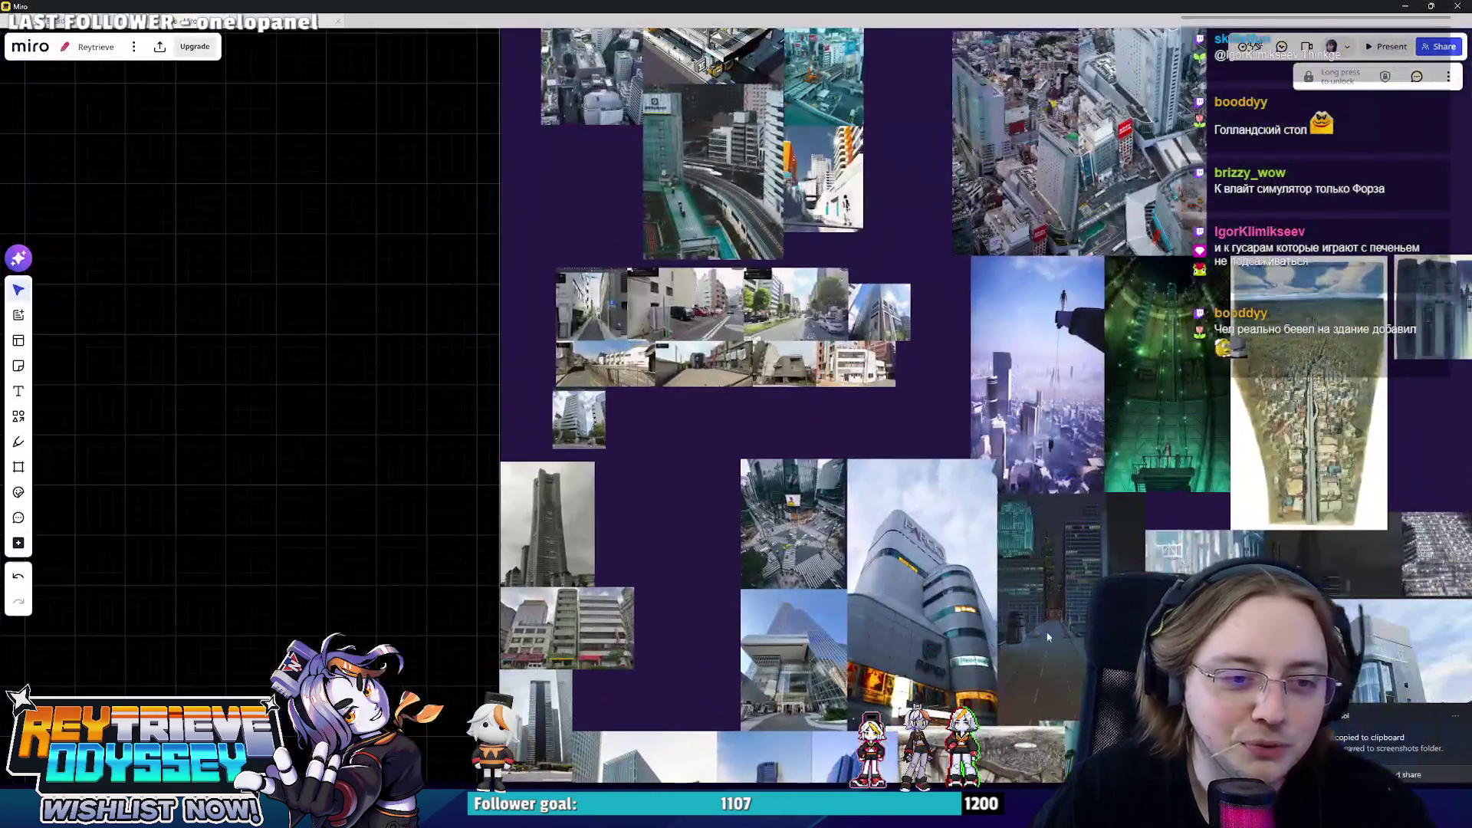
# - Paste the silver tower screenshot, shrink it to a thumbnail and place it beside the glass tower photo
pyautogui.hotkey('ctrl', 'v')
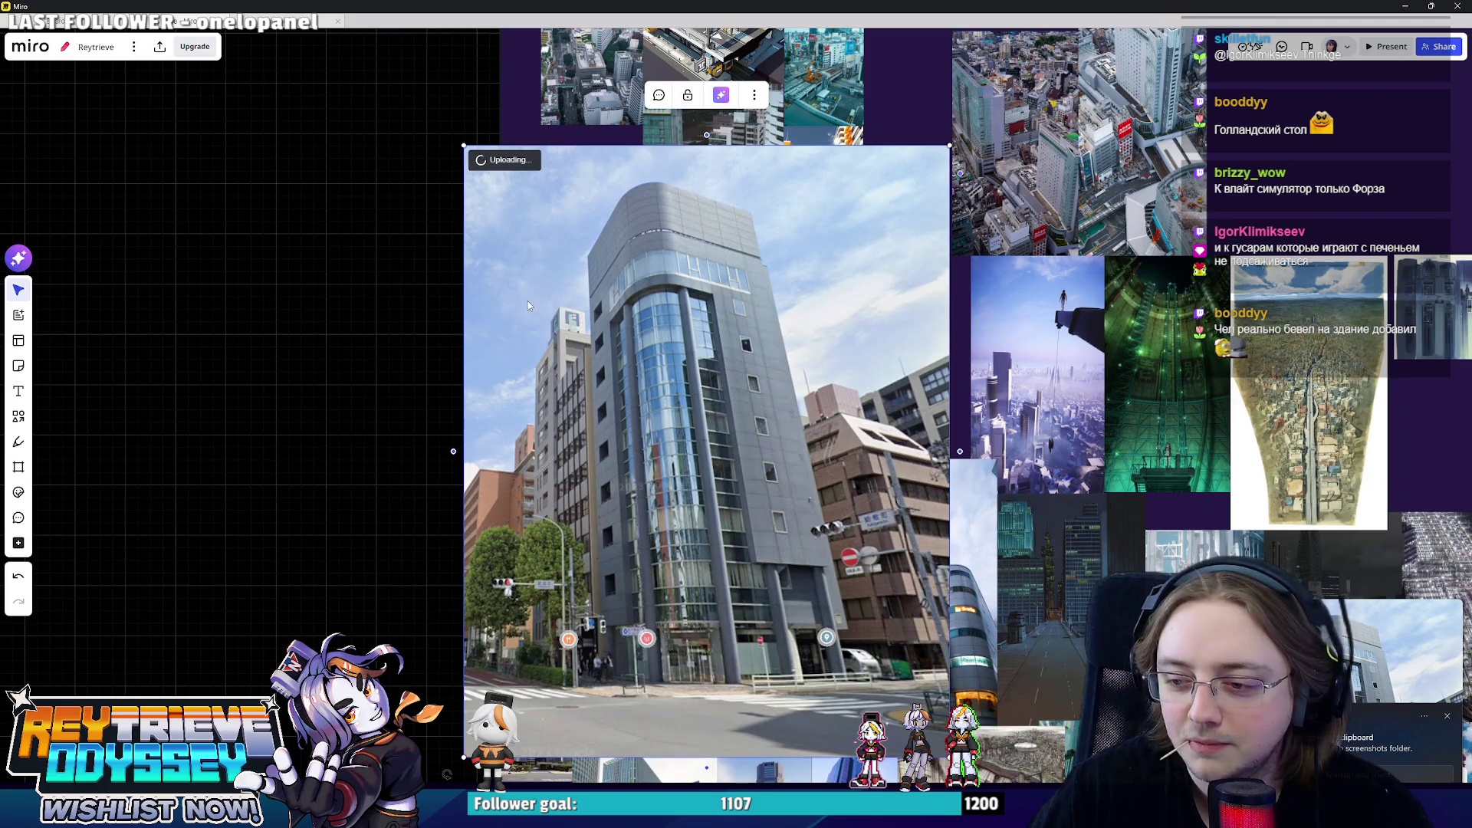
pyautogui.moveTo(453, 153); pyautogui.dragTo(755, 526)
pyautogui.scroll(2, 782, 575)
pyautogui.moveTo(809, 599); pyautogui.dragTo(497, 297)
pyautogui.scroll(2, 497, 297)
pyautogui.scroll(3, 497, 298)
pyautogui.scroll(-2, 553, 345)
pyautogui.scroll(-2, 552, 345)
pyautogui.scroll(-2, 552, 346)
pyautogui.scroll(-2, 574, 419)
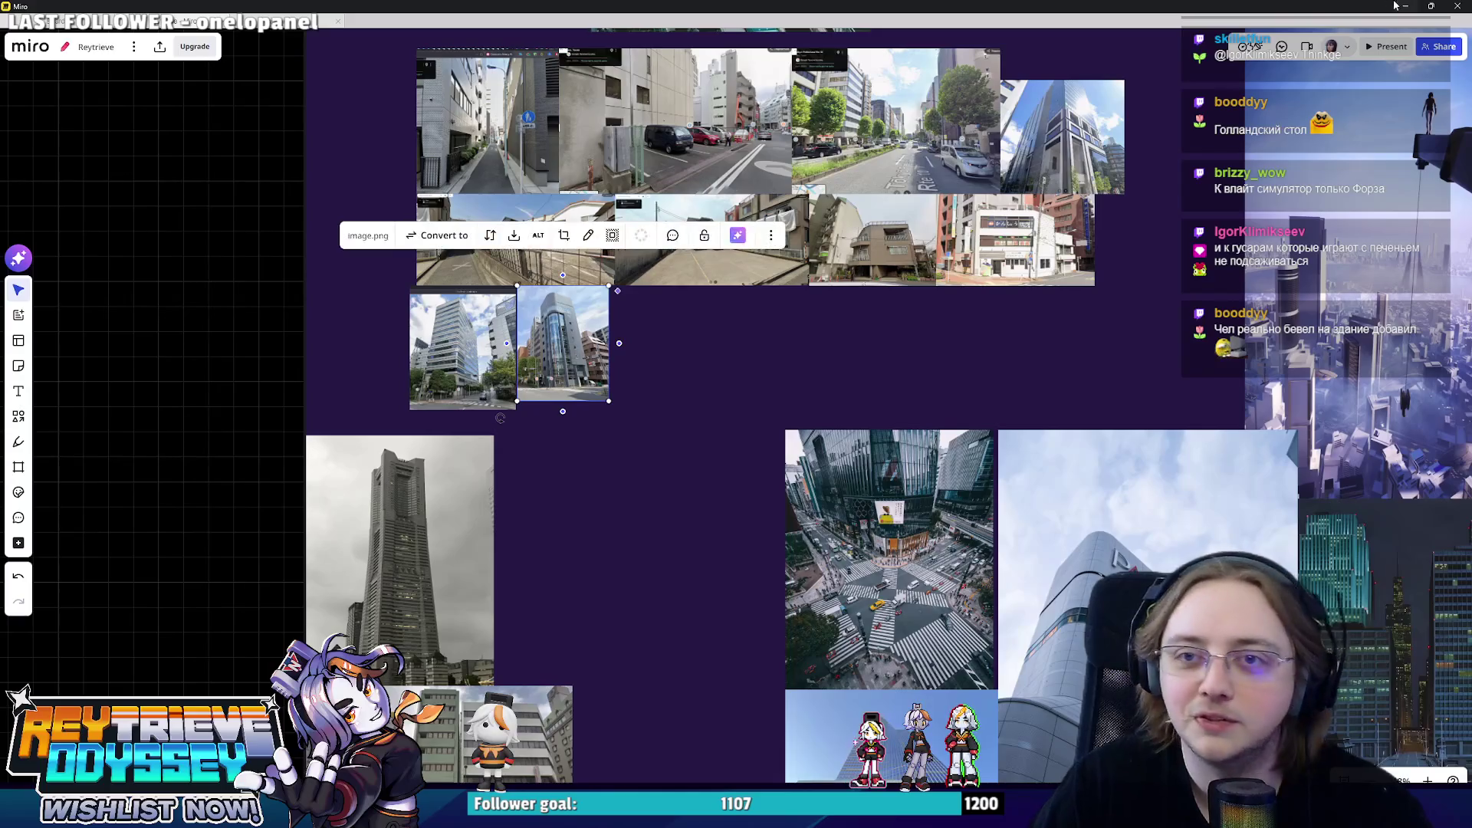
# - Return to Street View and turn to centre the red-brick building
pyautogui.hotkey('alt', 'Tab')
pyautogui.moveTo(230, 345); pyautogui.dragTo(832, 343)
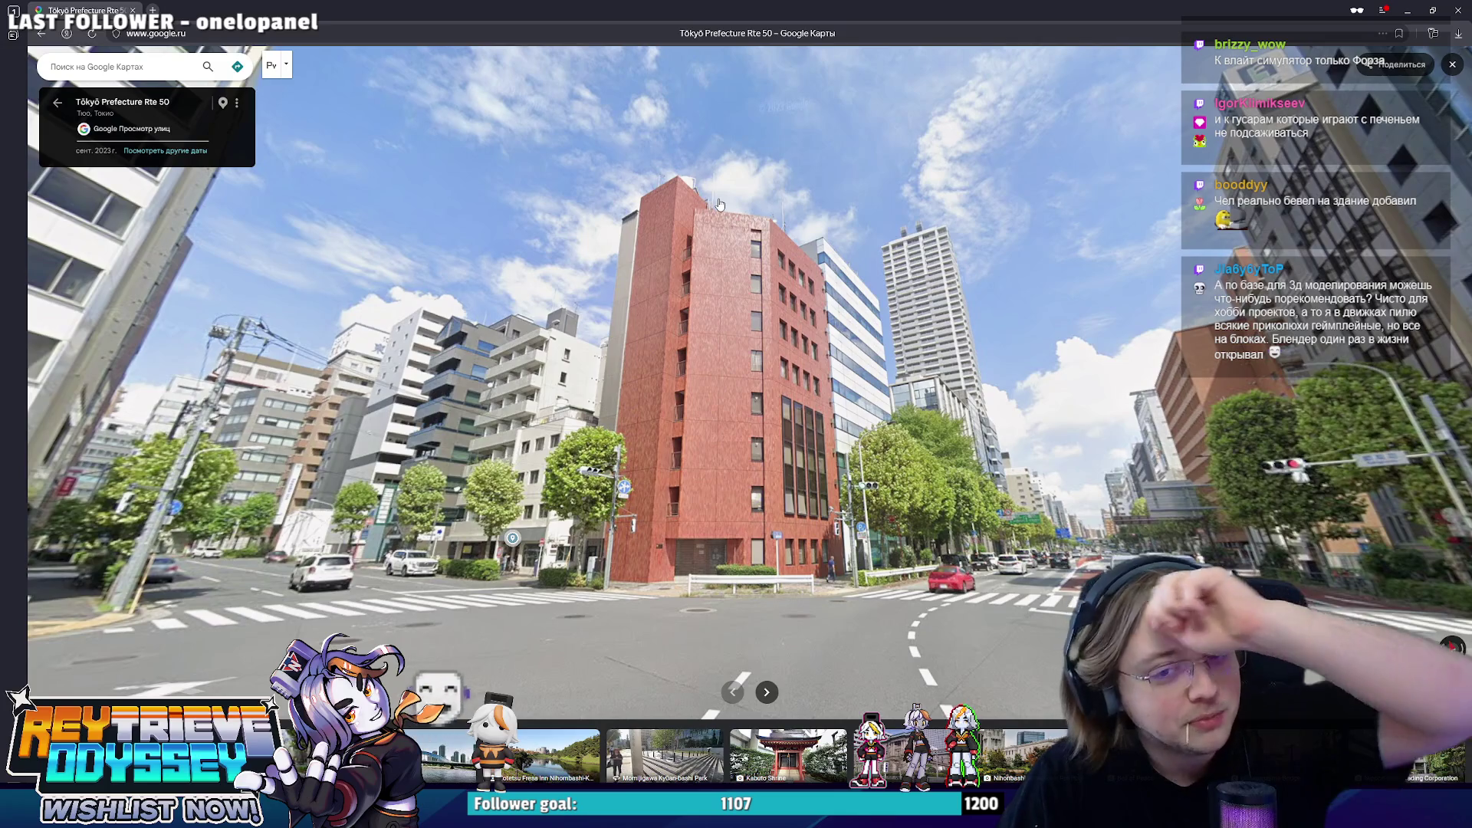
# - Turn toward the side street, advance two steps along Rte 50 toward apollo station, and tilt down to the road
pyautogui.moveTo(712, 241); pyautogui.dragTo(972, 365)
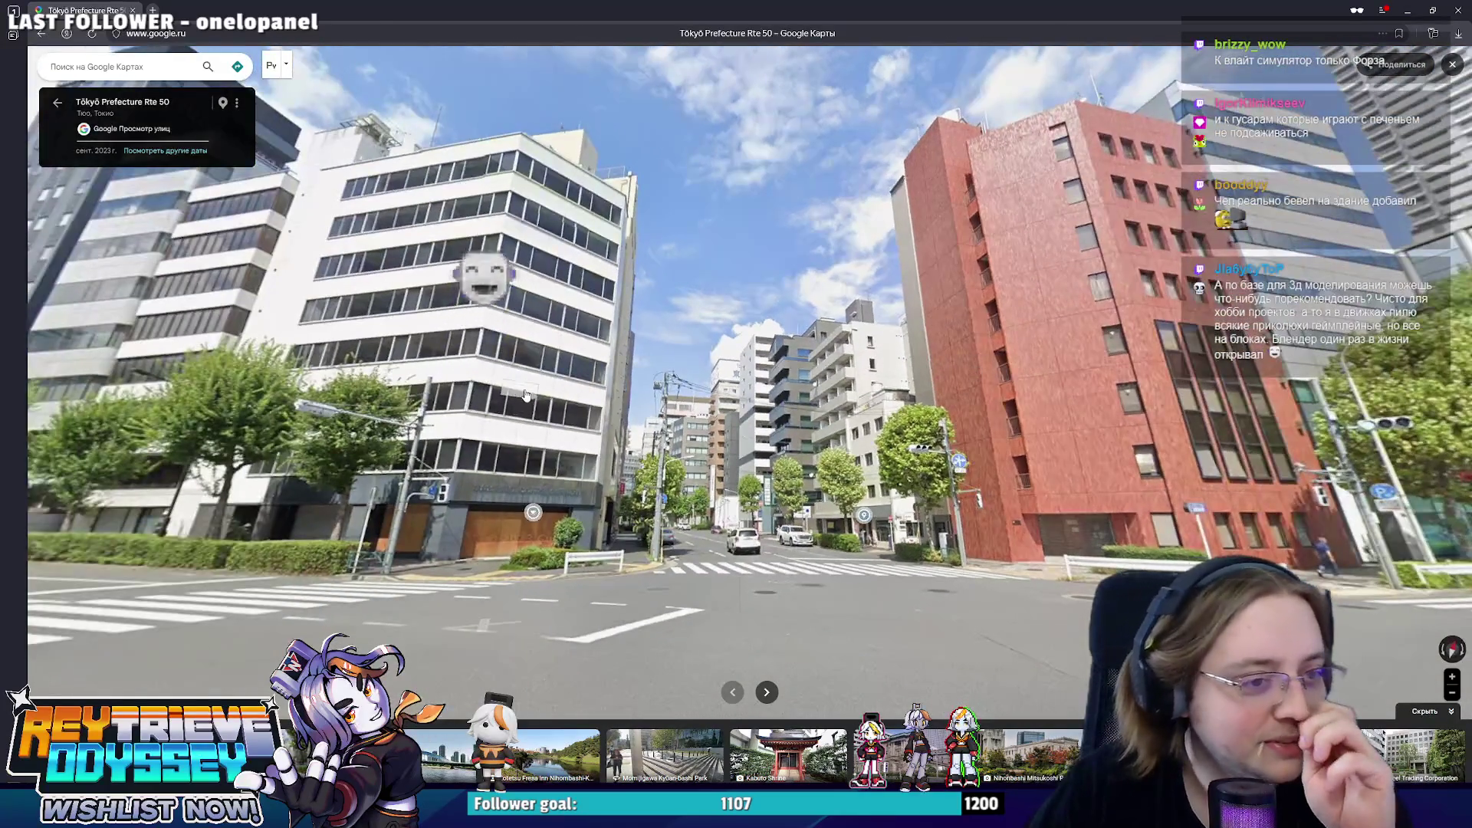
pyautogui.click(972, 365)
pyautogui.click(774, 472)
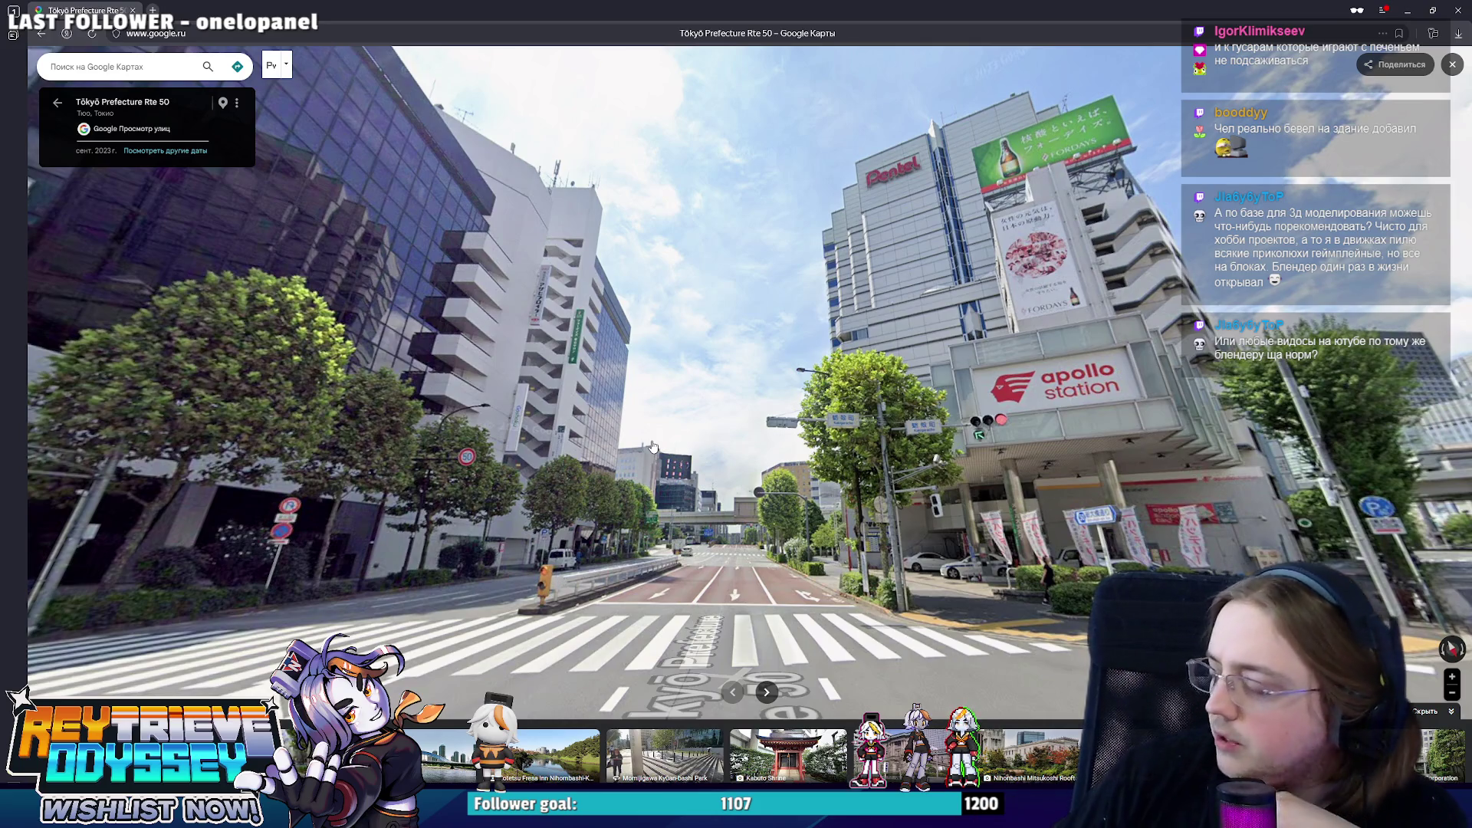
pyautogui.moveTo(651, 446); pyautogui.dragTo(668, 371)
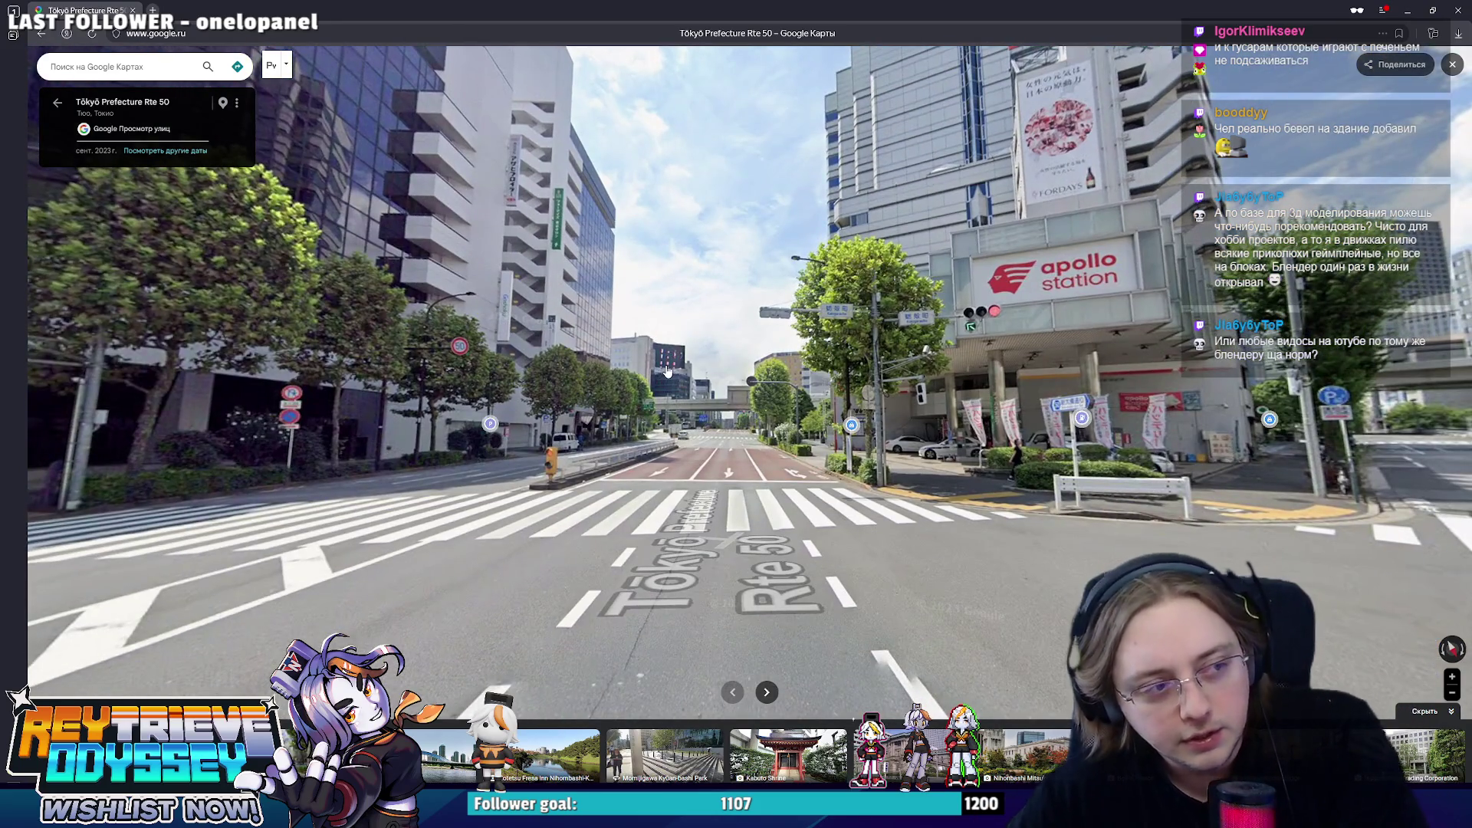
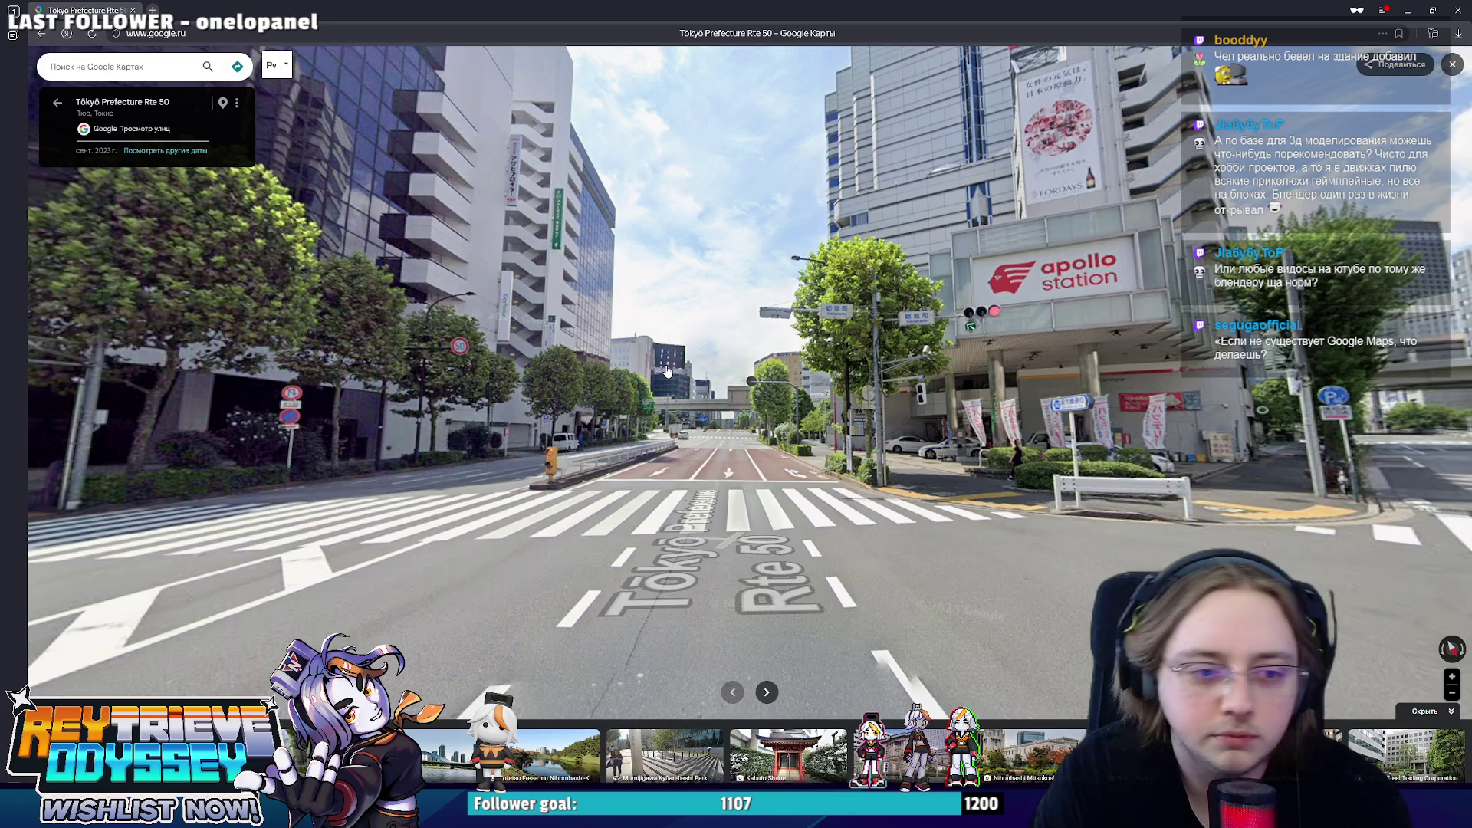
# - Walk Street View forward along Tōkyō Prefecture Rte 50 toward the crosswalk, tilting up at the tall building
pyautogui.click(667, 369)
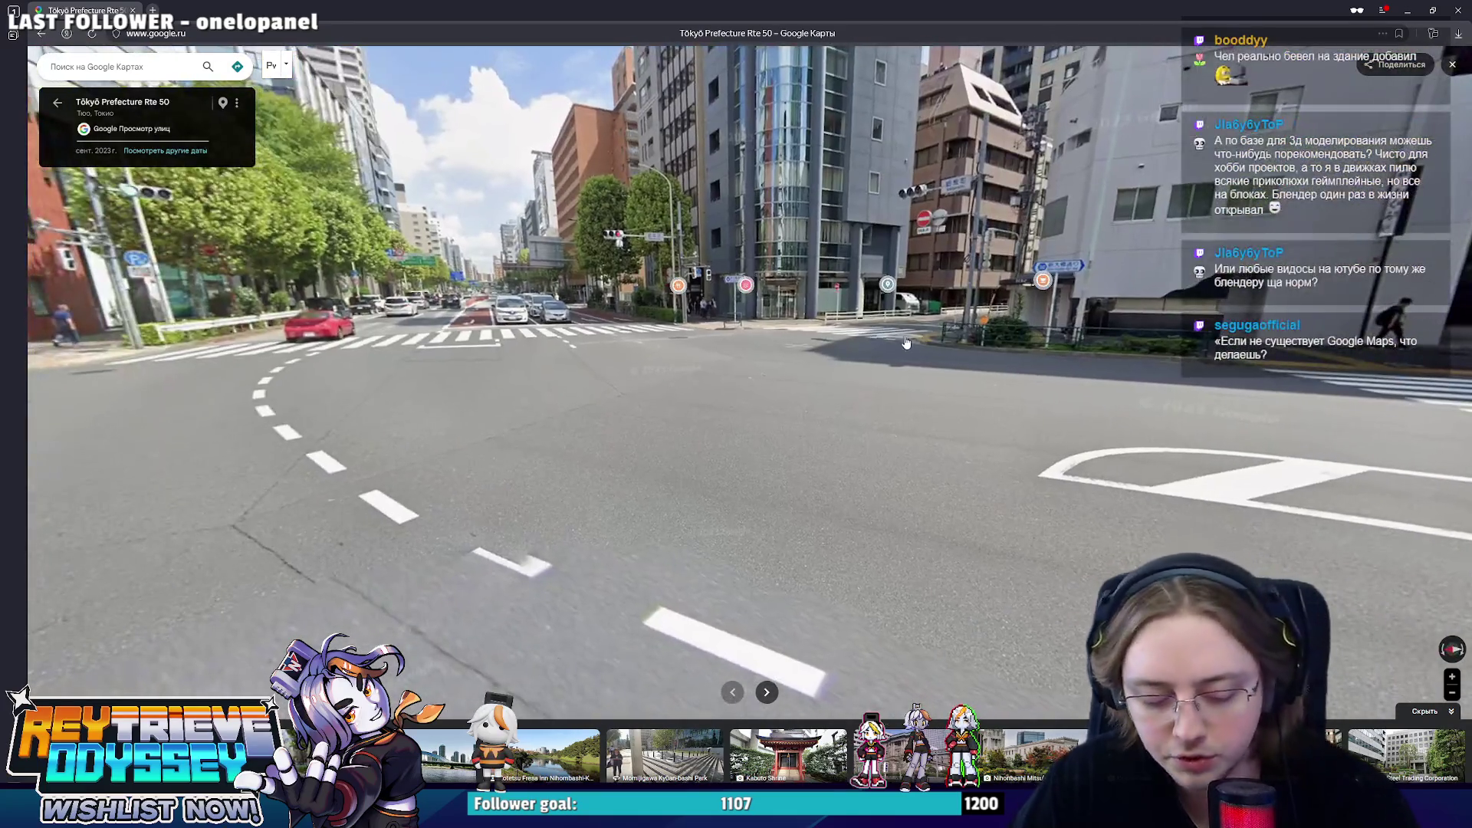
pyautogui.click(596, 332)
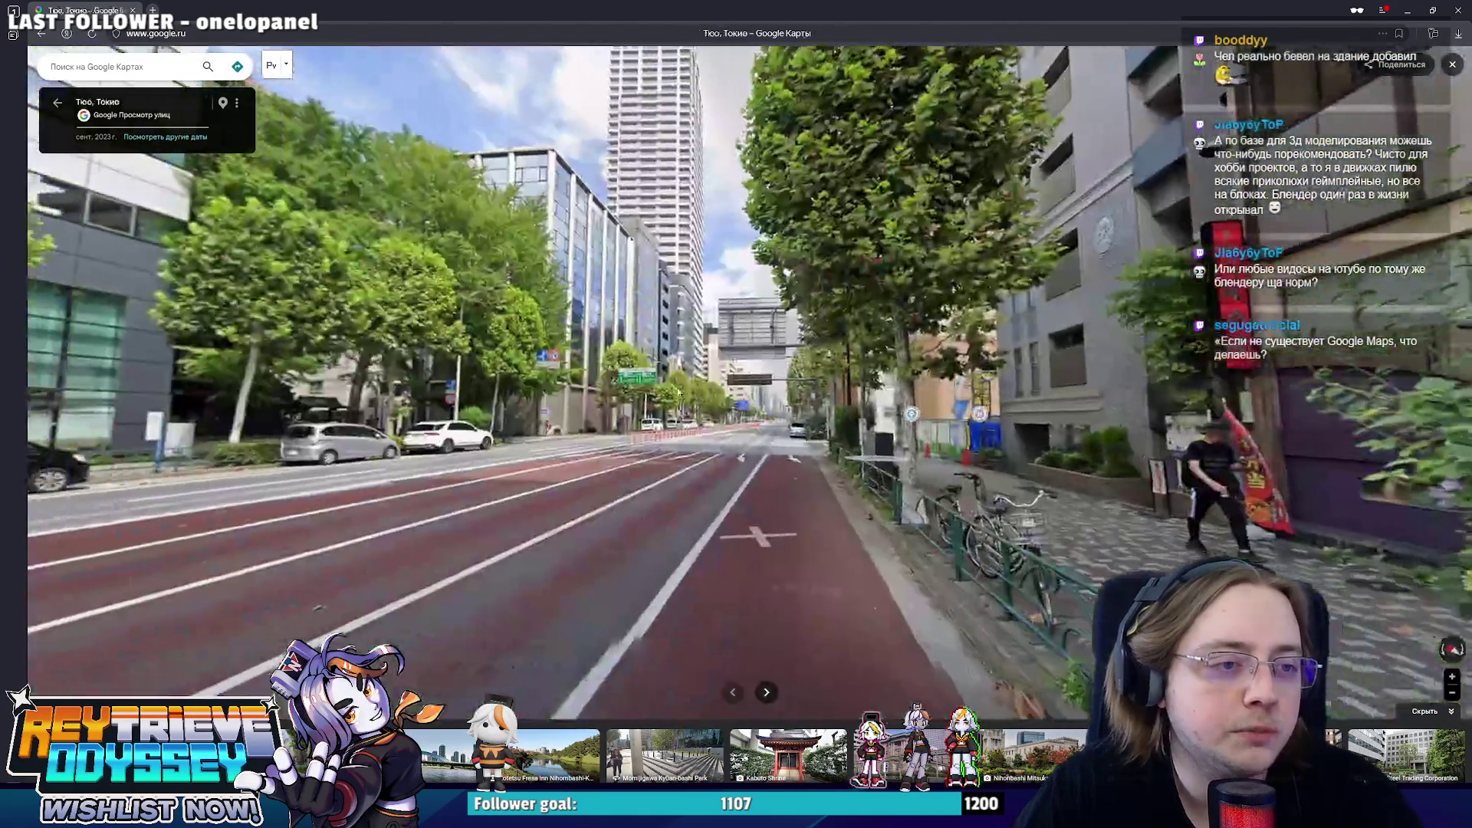
pyautogui.click(642, 350)
pyautogui.click(789, 432)
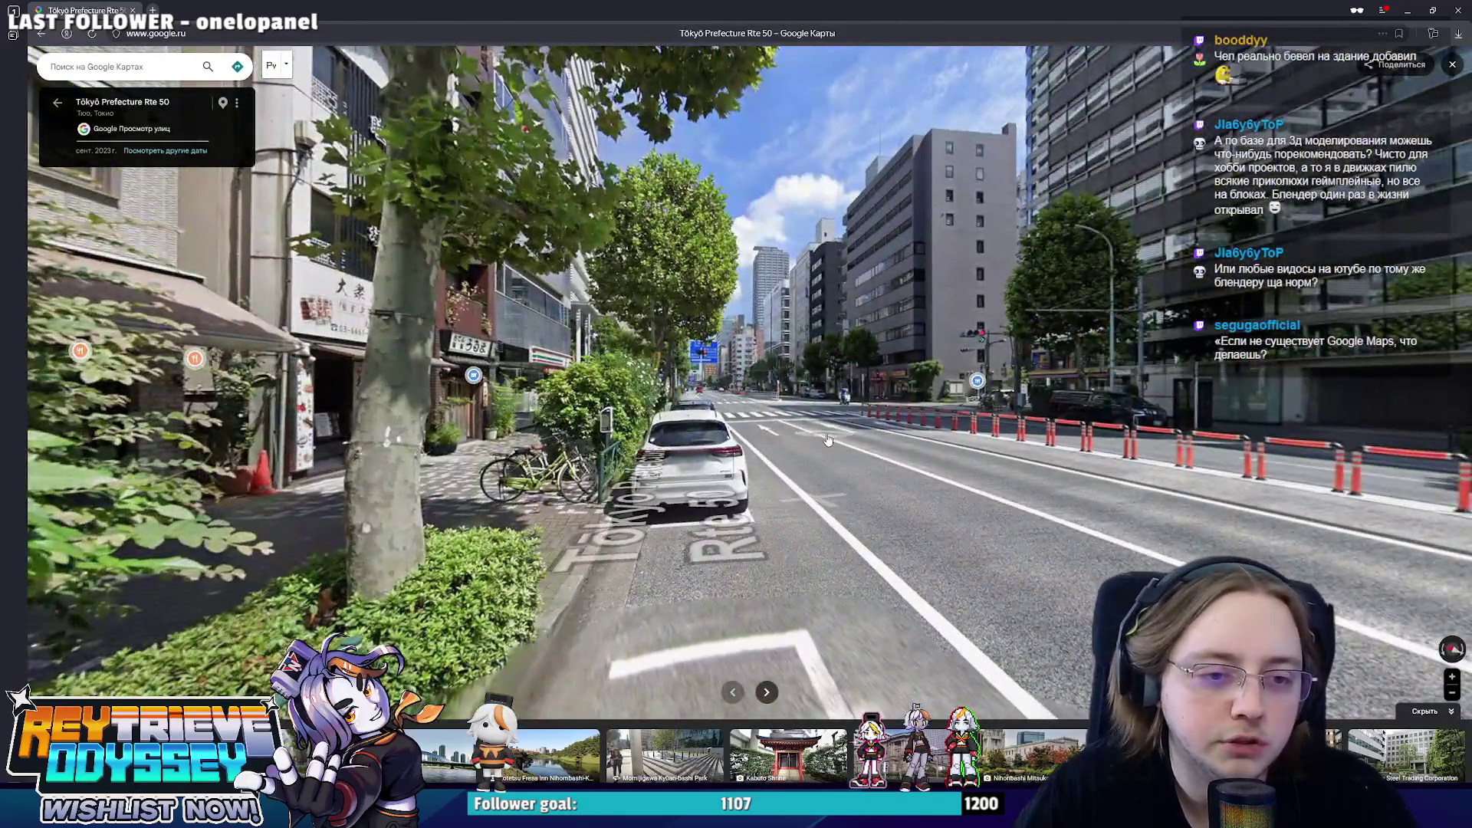
pyautogui.click(827, 440)
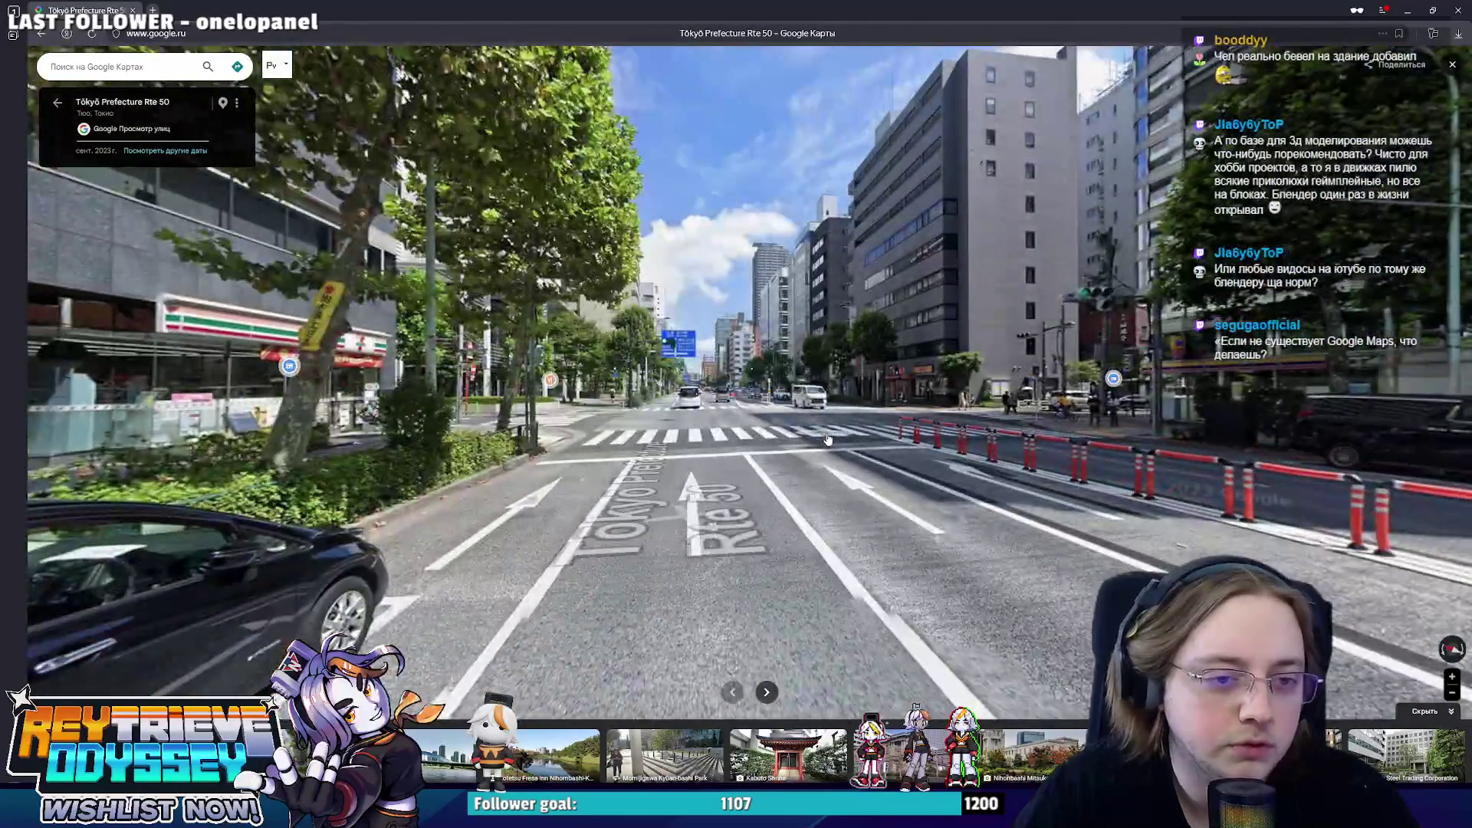
pyautogui.click(824, 439)
pyautogui.click(821, 439)
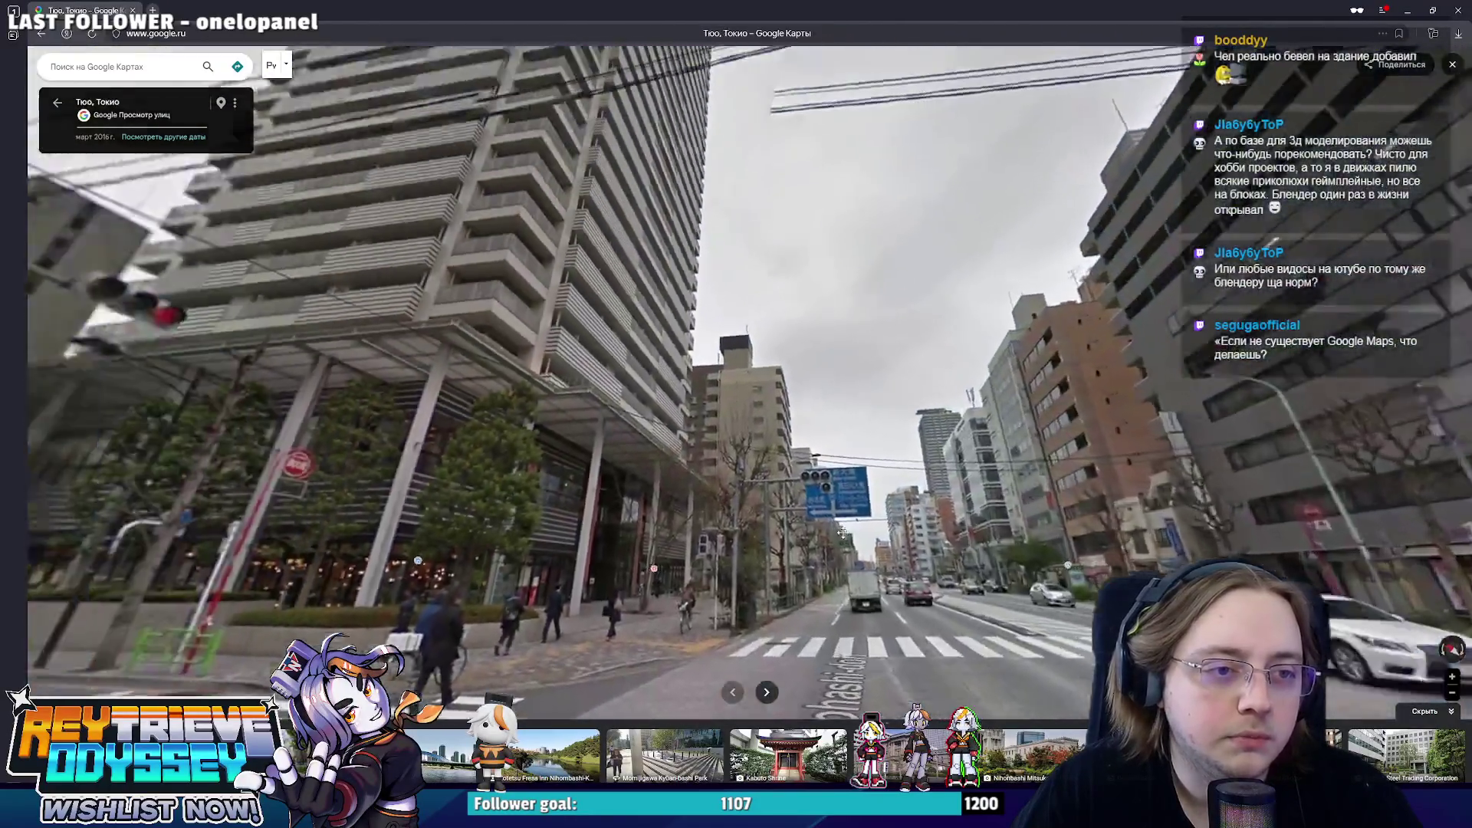
pyautogui.moveTo(821, 439)
pyautogui.mouseDown()
pyautogui.moveTo(787, 461)
pyautogui.moveTo(915, 457)
pyautogui.mouseUp()
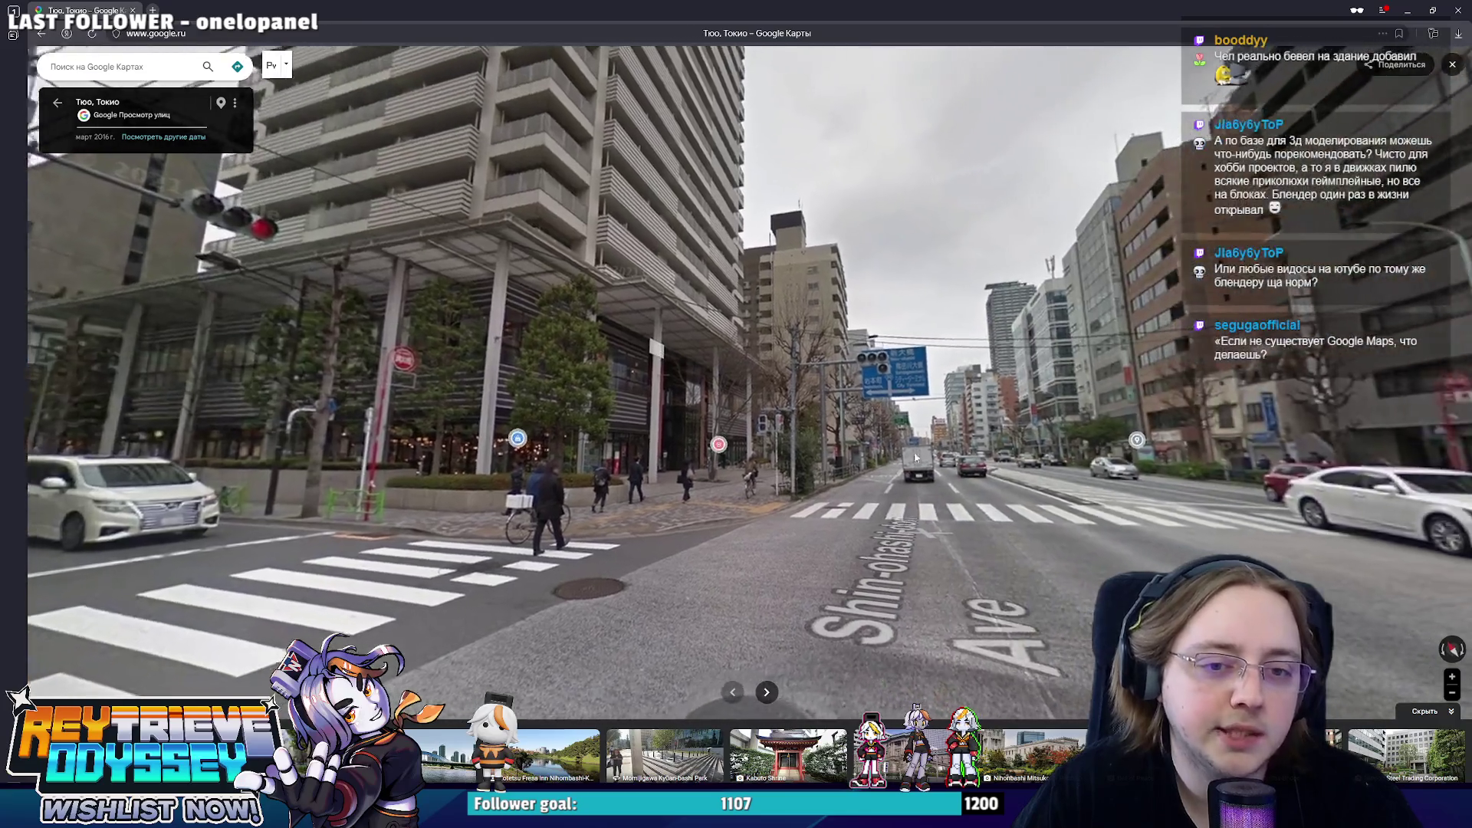
pyautogui.click(916, 457)
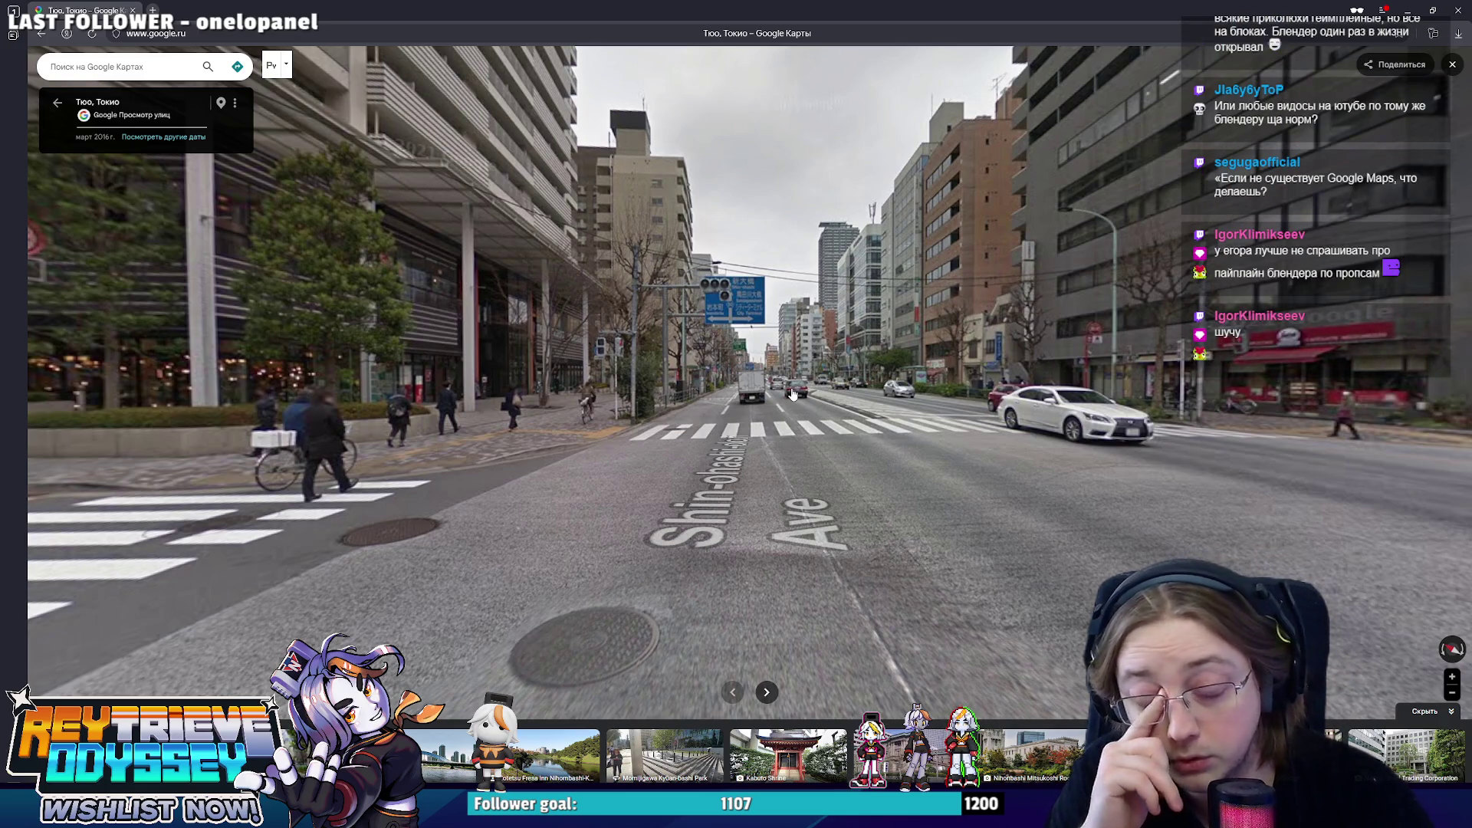
# - Continue along Shin-ohashi Ave through the intersection crosswalk past the S.RIDE taxi
pyautogui.click(871, 408)
pyautogui.click(736, 409)
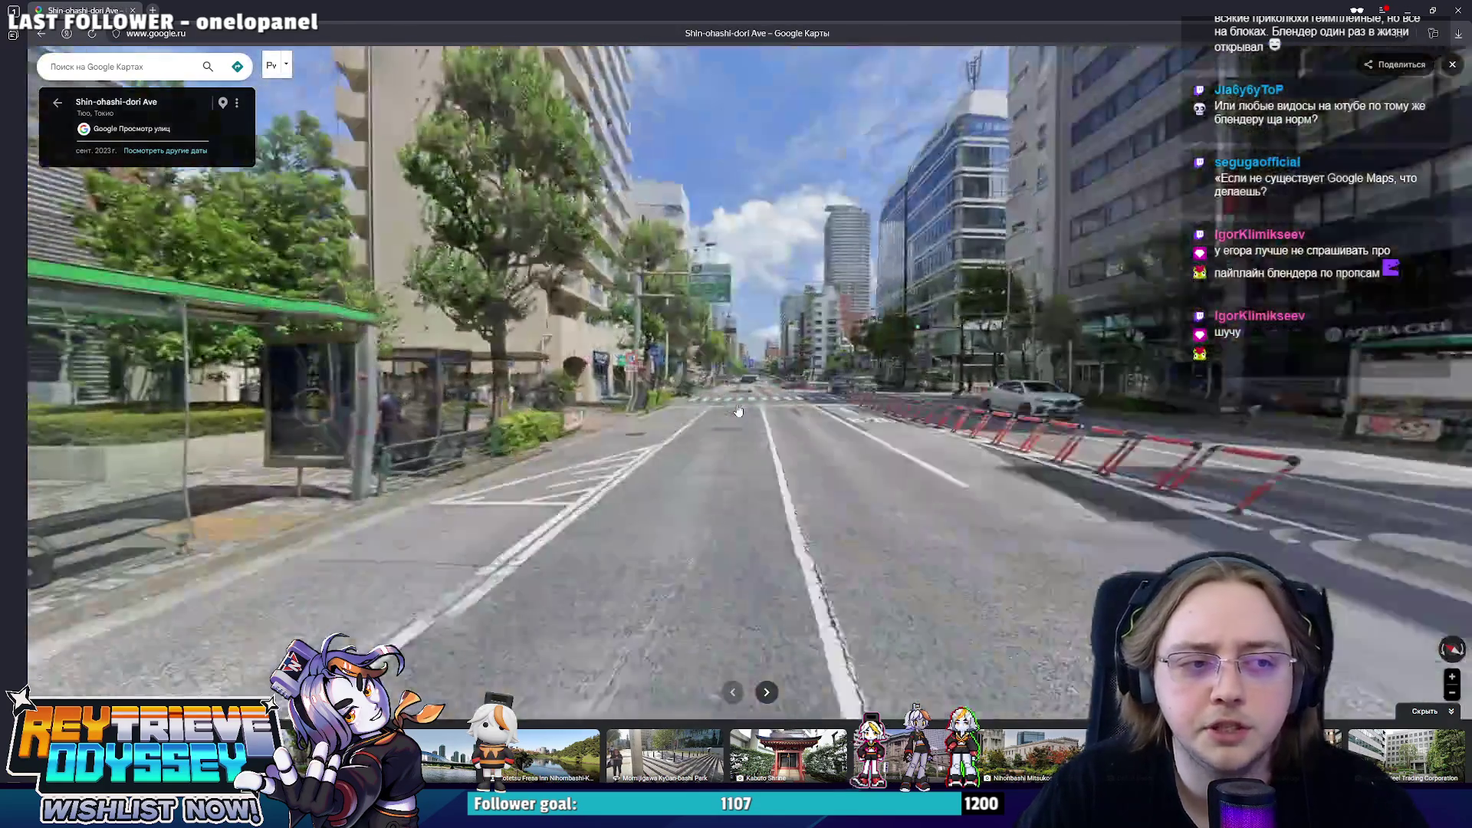
pyautogui.click(832, 404)
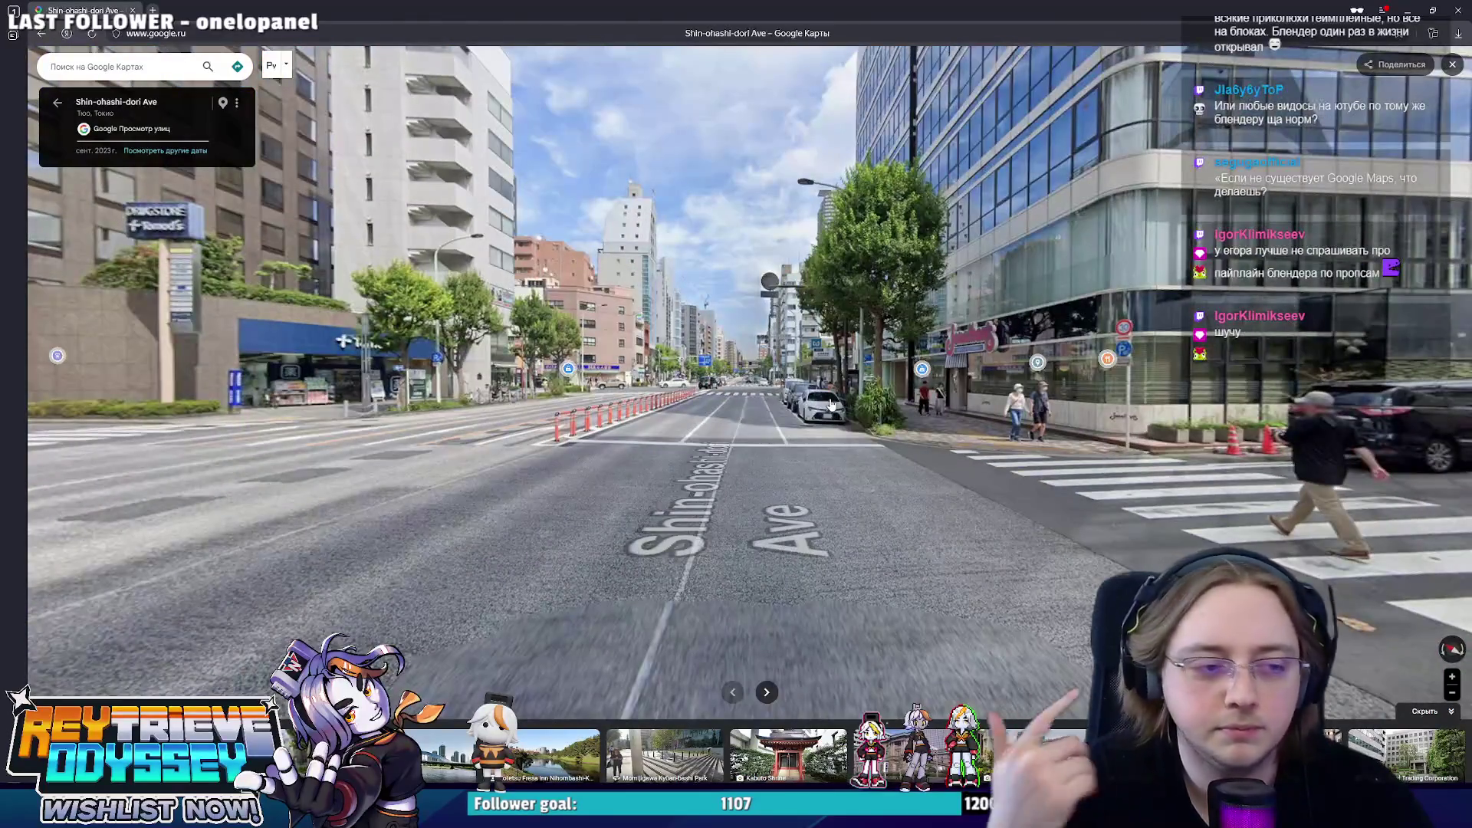
pyautogui.click(758, 398)
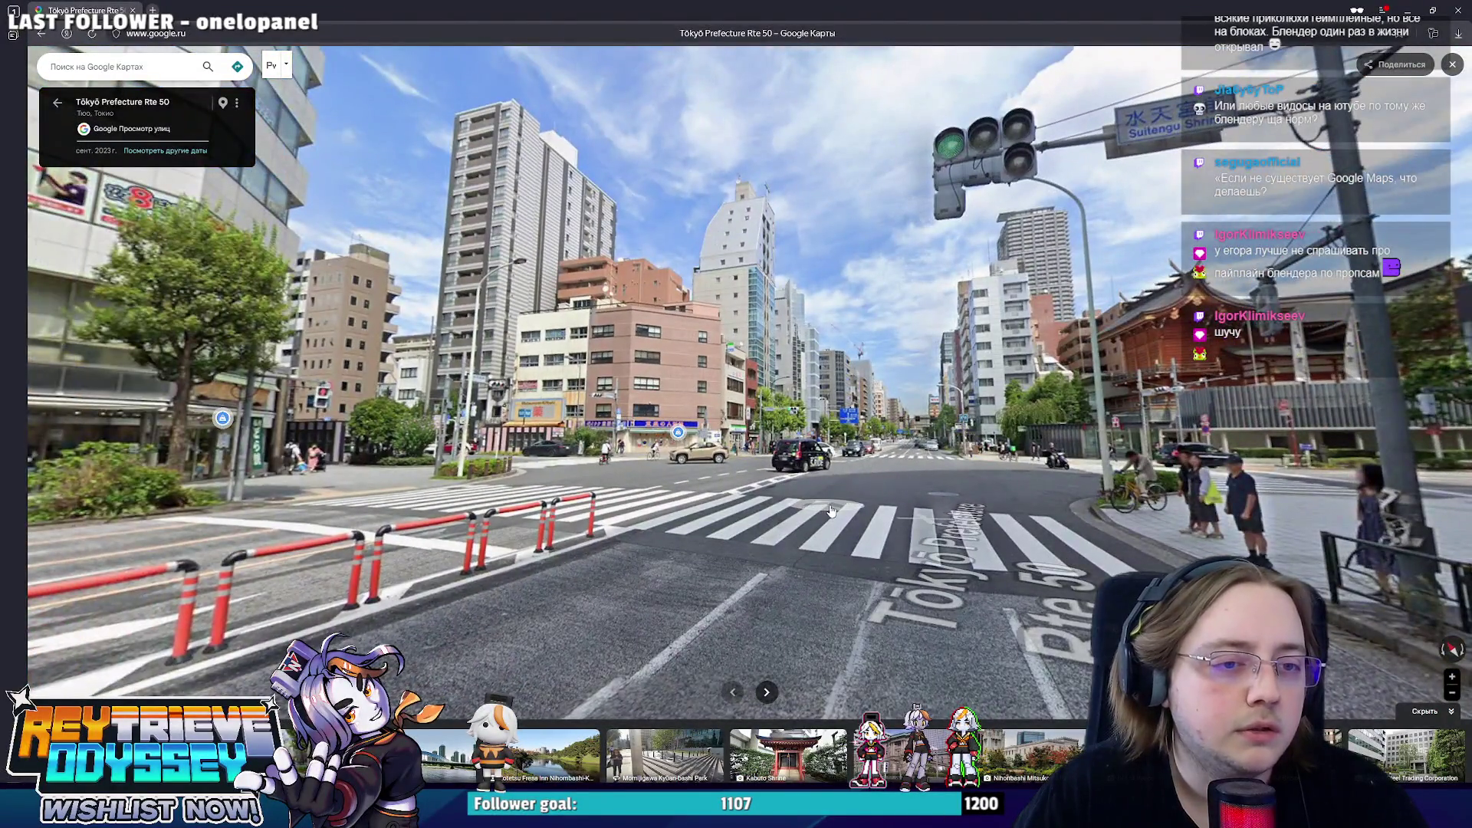
pyautogui.click(829, 510)
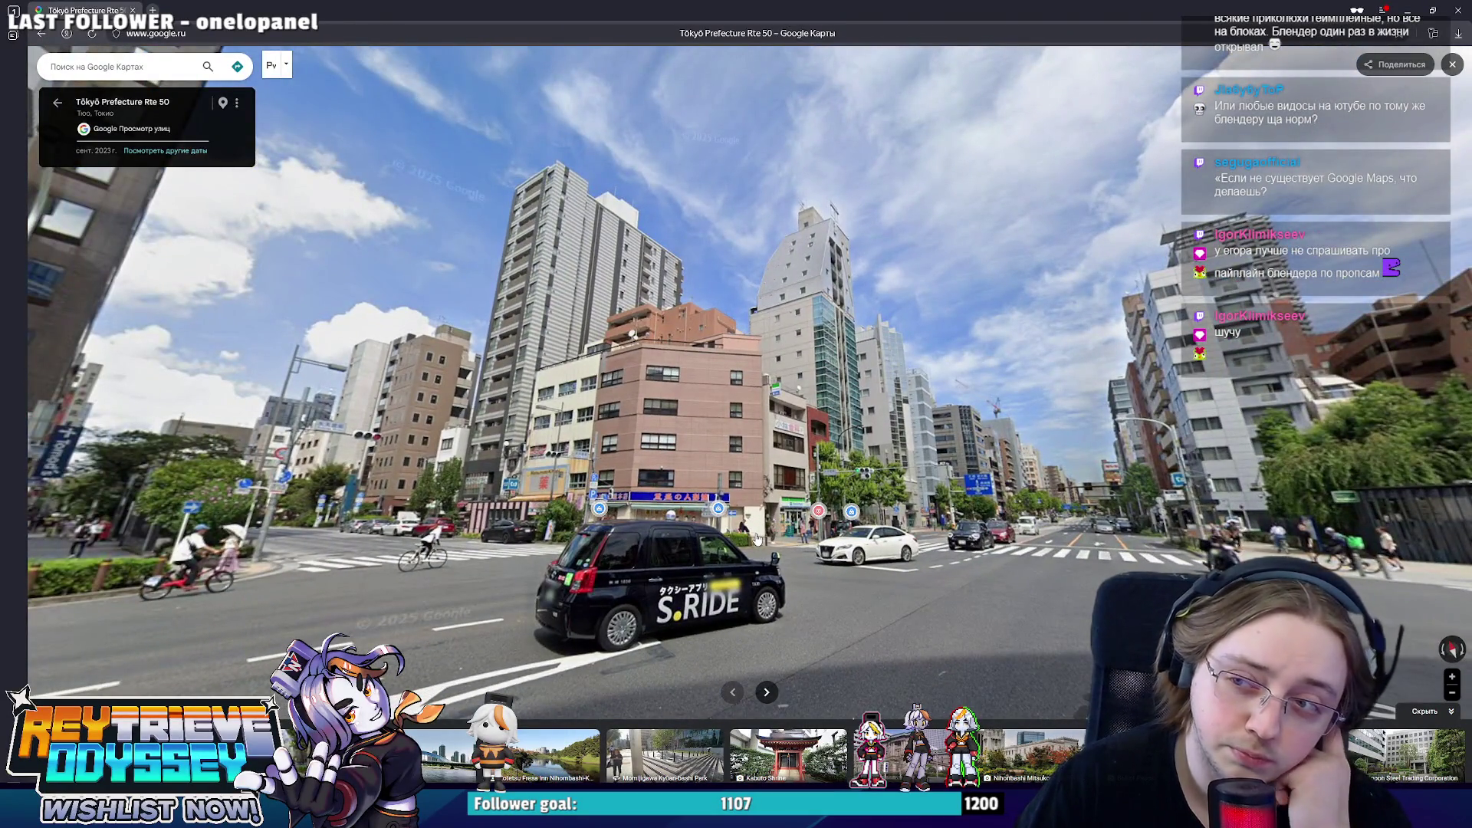
pyautogui.click(776, 459)
# - Turn the view toward the taxi, jump onto Shin-ohashi-dori Ave facing the corner buildings, then switch to Miro
pyautogui.press('Right')
pyautogui.press('Right')
pyautogui.press('Right')
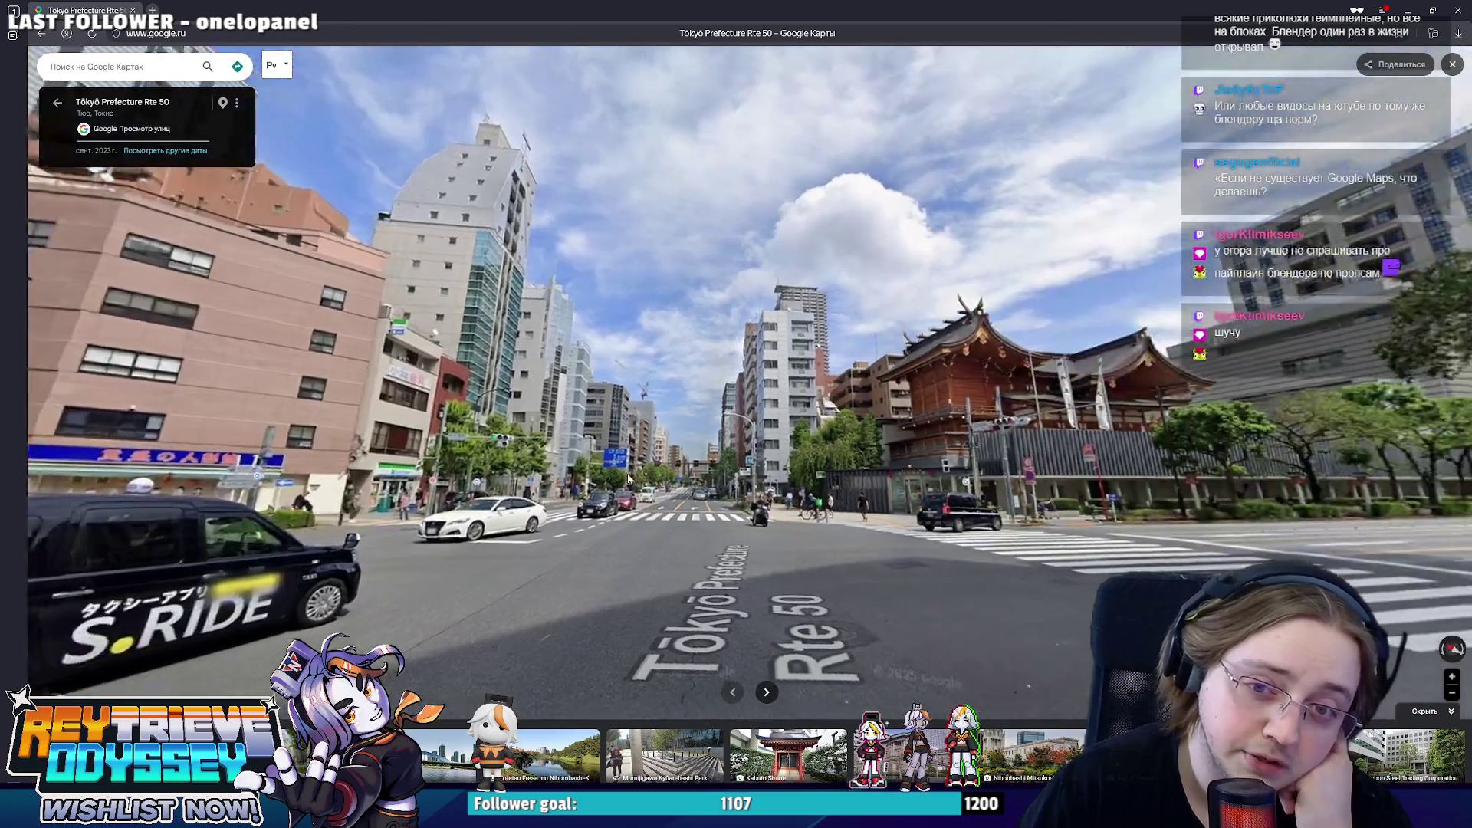
pyautogui.press('Left')
pyautogui.press('Left')
pyautogui.press('Left')
pyautogui.press('Left')
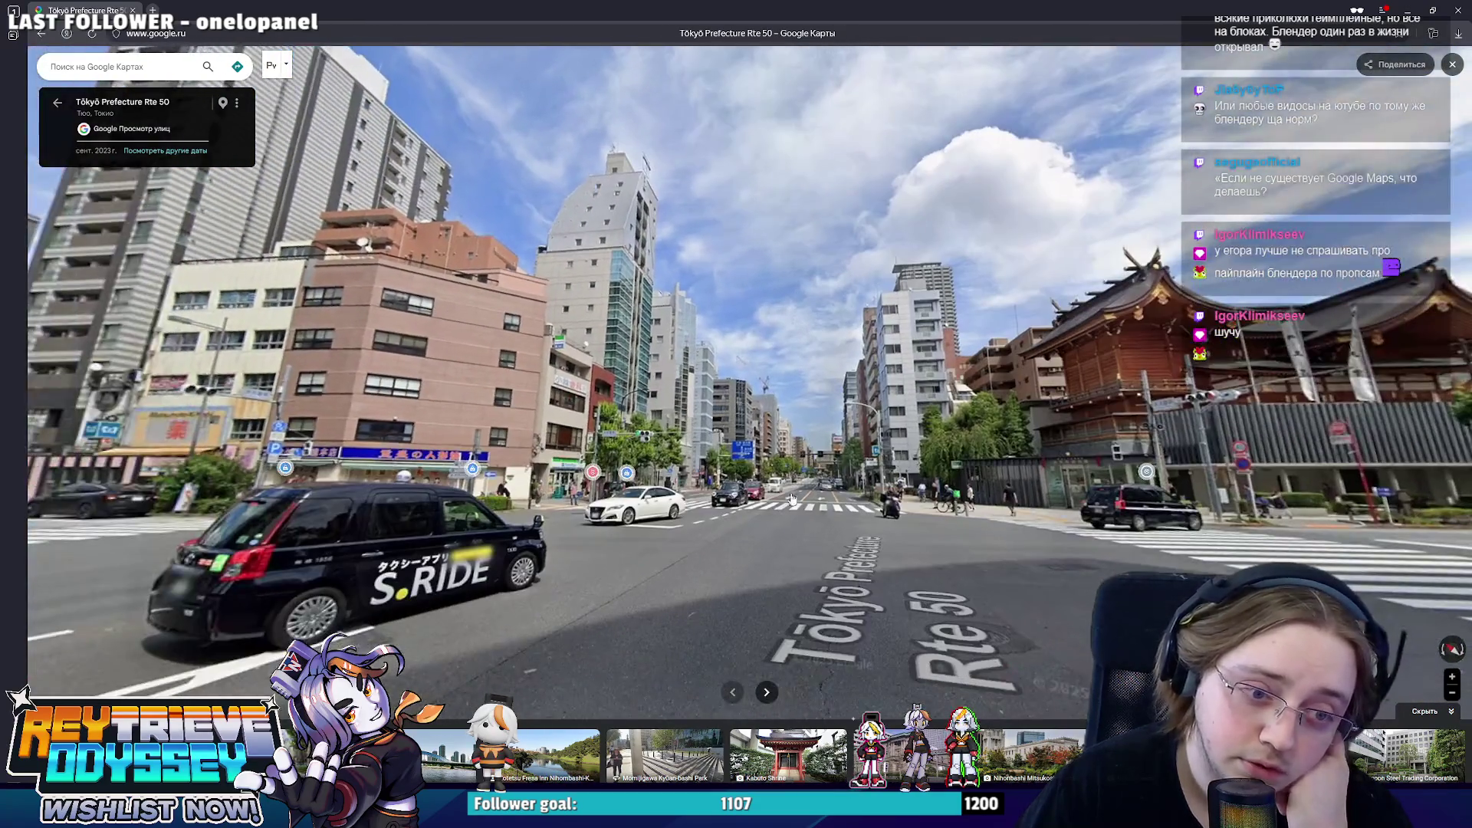
pyautogui.click(786, 511)
pyautogui.press('Left')
pyautogui.press('Left')
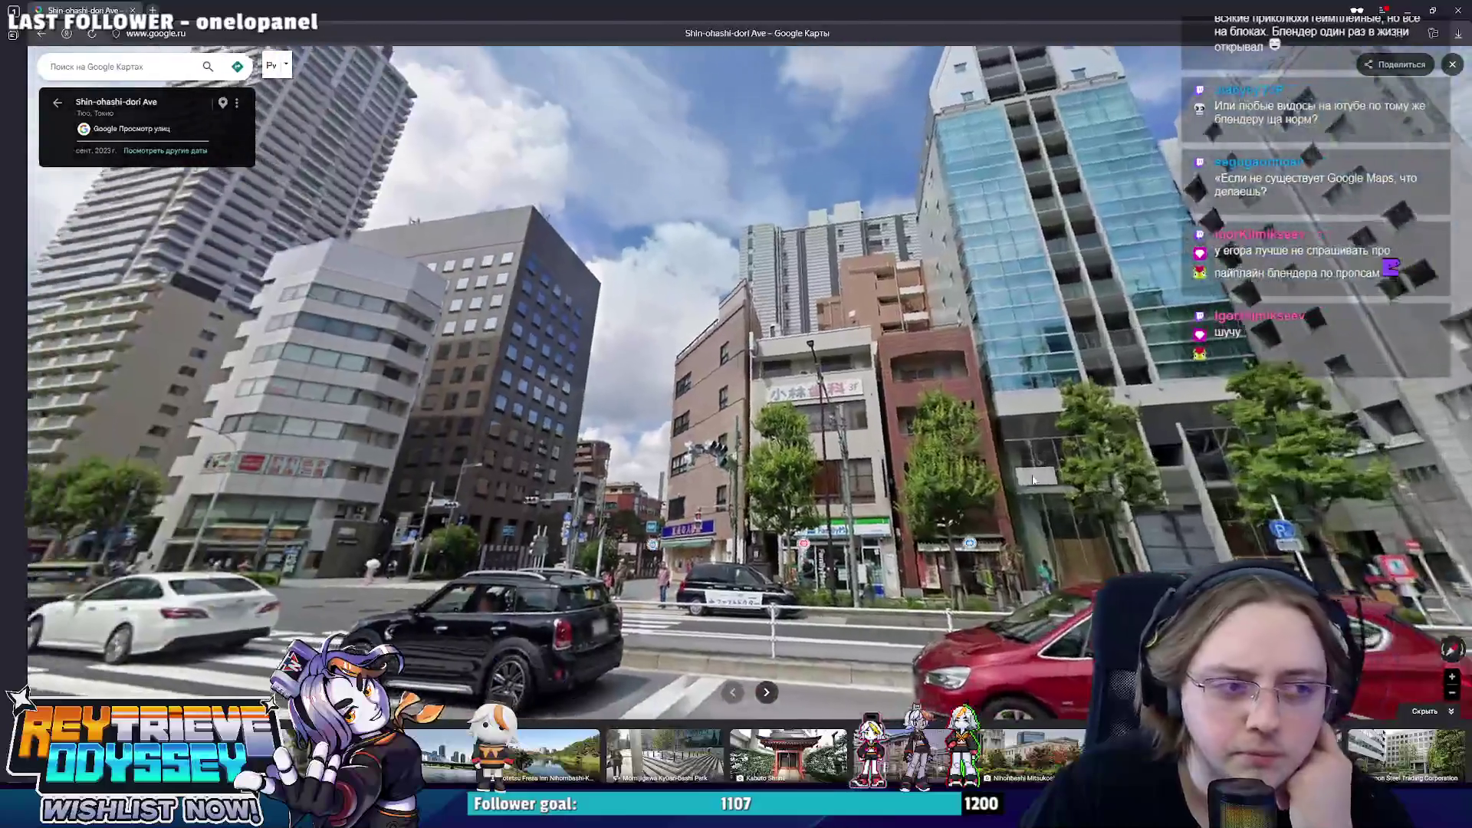
pyautogui.press('Left')
pyautogui.press('Left')
pyautogui.press('Left')
pyautogui.press('Left')
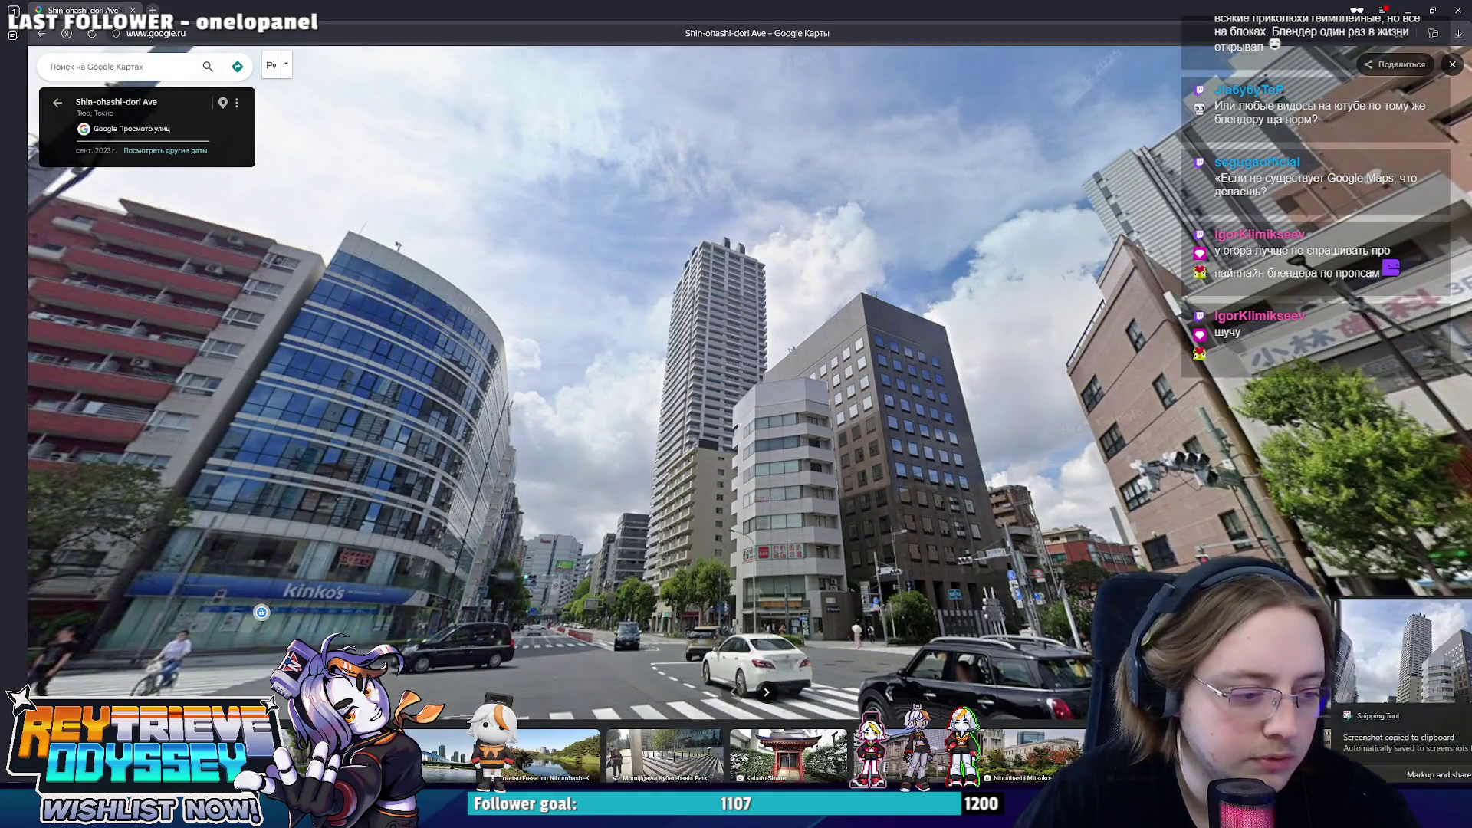
pyautogui.hotkey('alt', 'Tab')
# - Paste the Shin-ohashi-dori screenshot onto the Miro board and shrink it to thumbnail size
pyautogui.click(607, 492)
pyautogui.hotkey('ctrl', 'v')
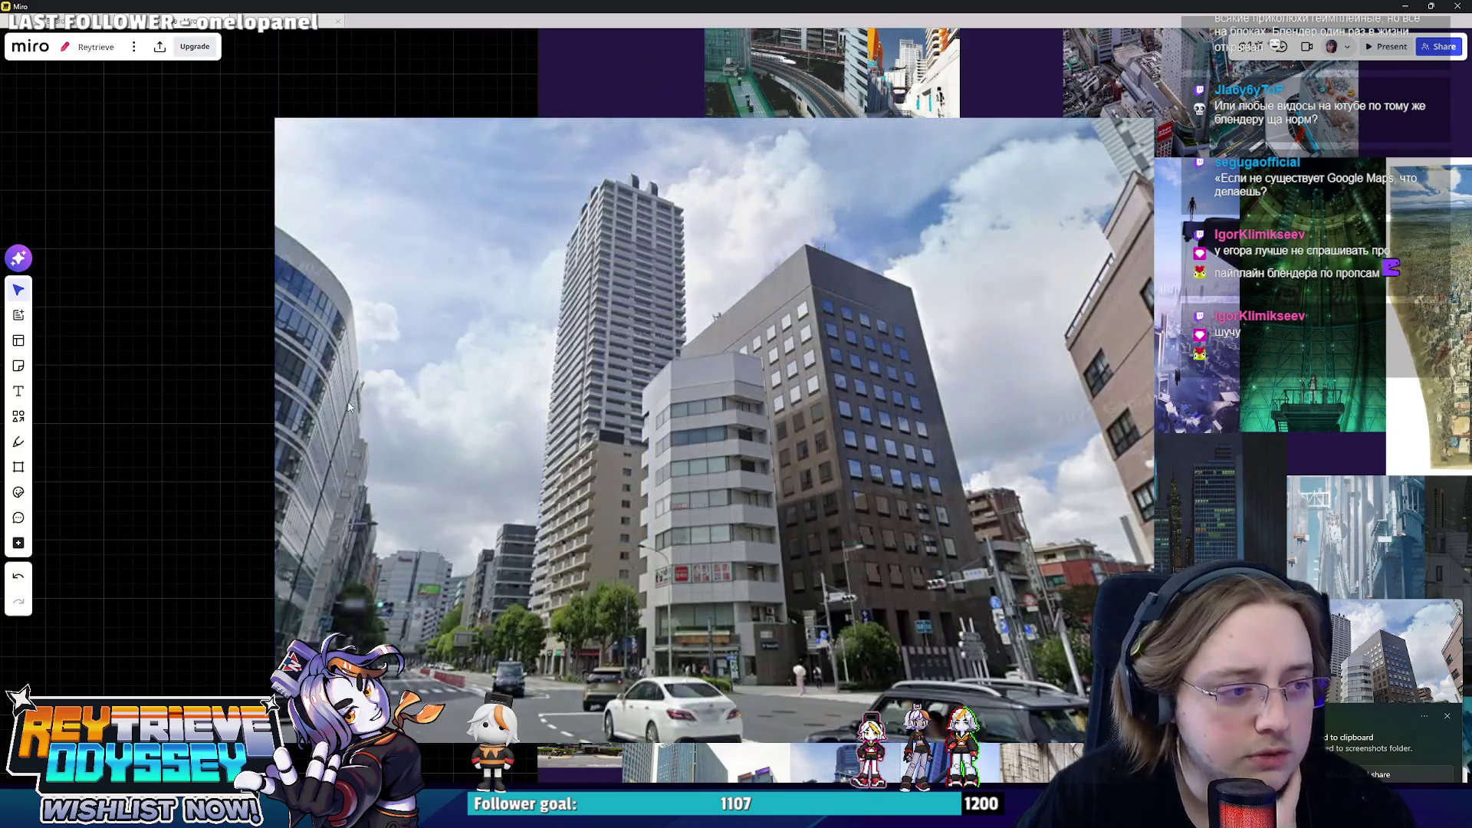
pyautogui.moveTo(274, 117)
pyautogui.mouseDown()
pyautogui.moveTo(923, 578)
pyautogui.moveTo(810, 329)
pyautogui.mouseUp()
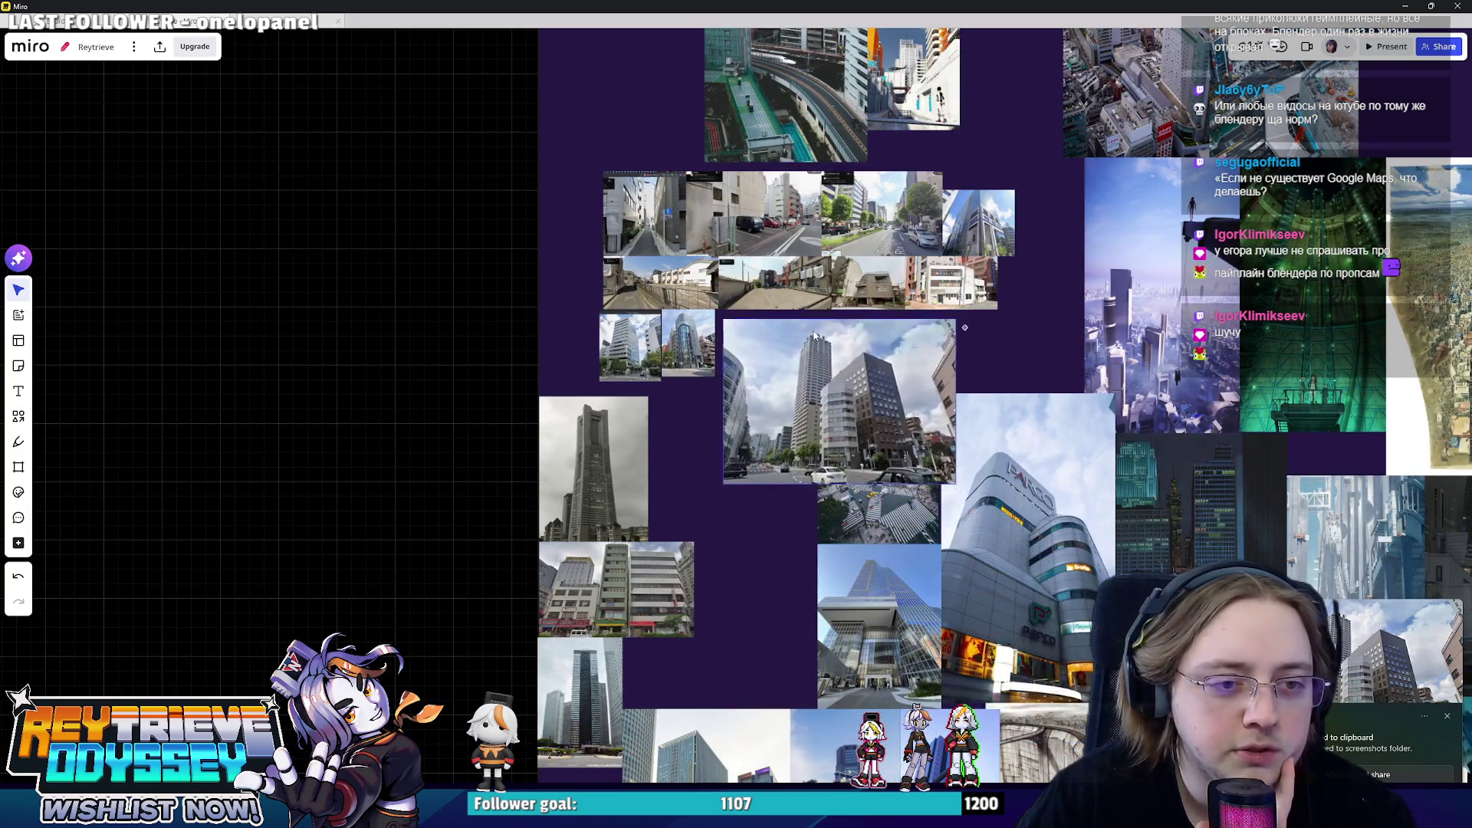
pyautogui.moveTo(946, 473); pyautogui.dragTo(813, 380)
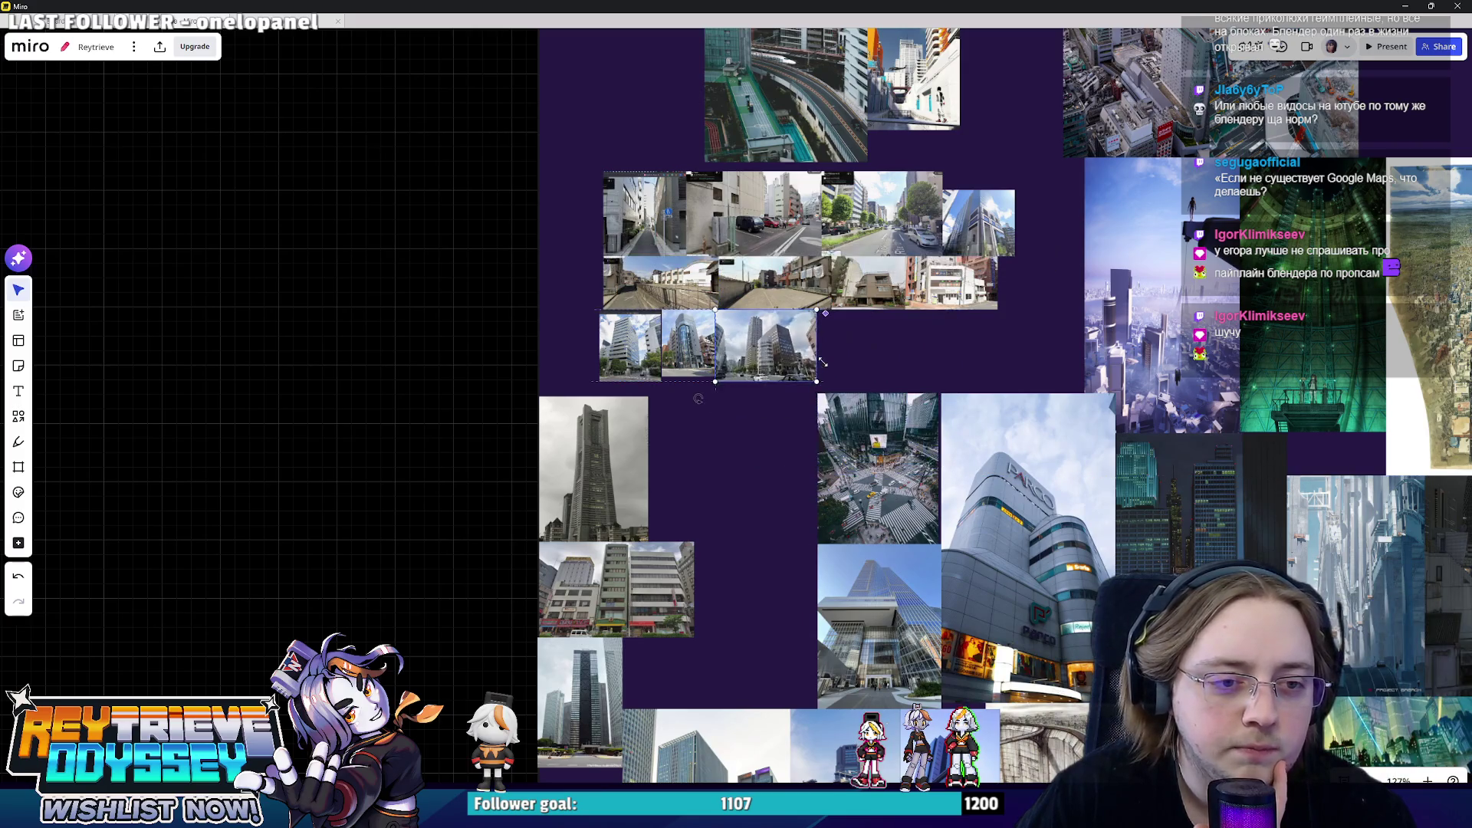
pyautogui.scroll(5, 748, 373)
# - Match the new photo's height to the neighbouring street photos, then return to Street View
pyautogui.click(763, 353)
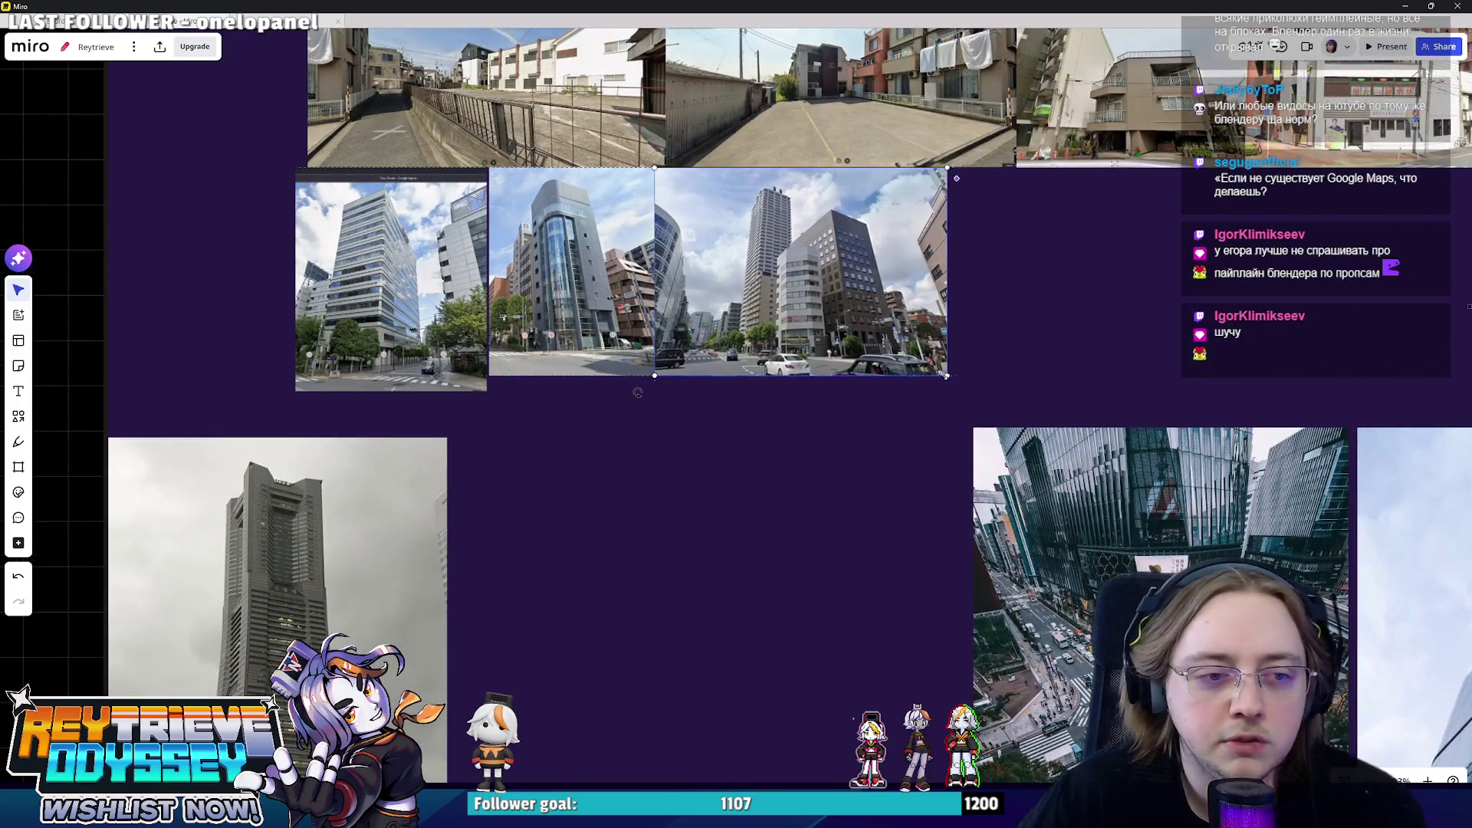
pyautogui.scroll(3, 886, 439)
pyautogui.click(924, 392)
pyautogui.moveTo(915, 492); pyautogui.dragTo(926, 500)
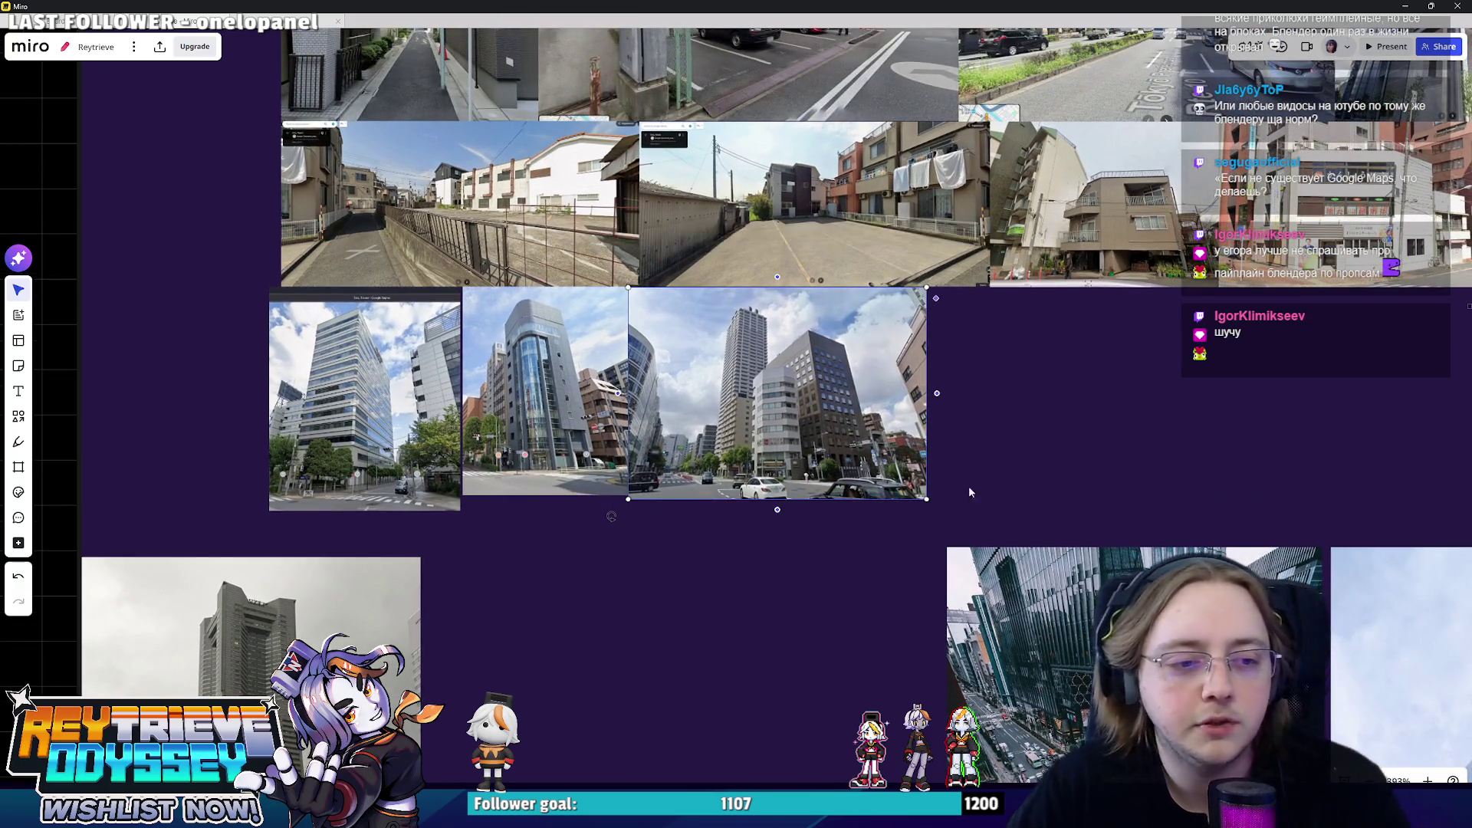
pyautogui.click(954, 490)
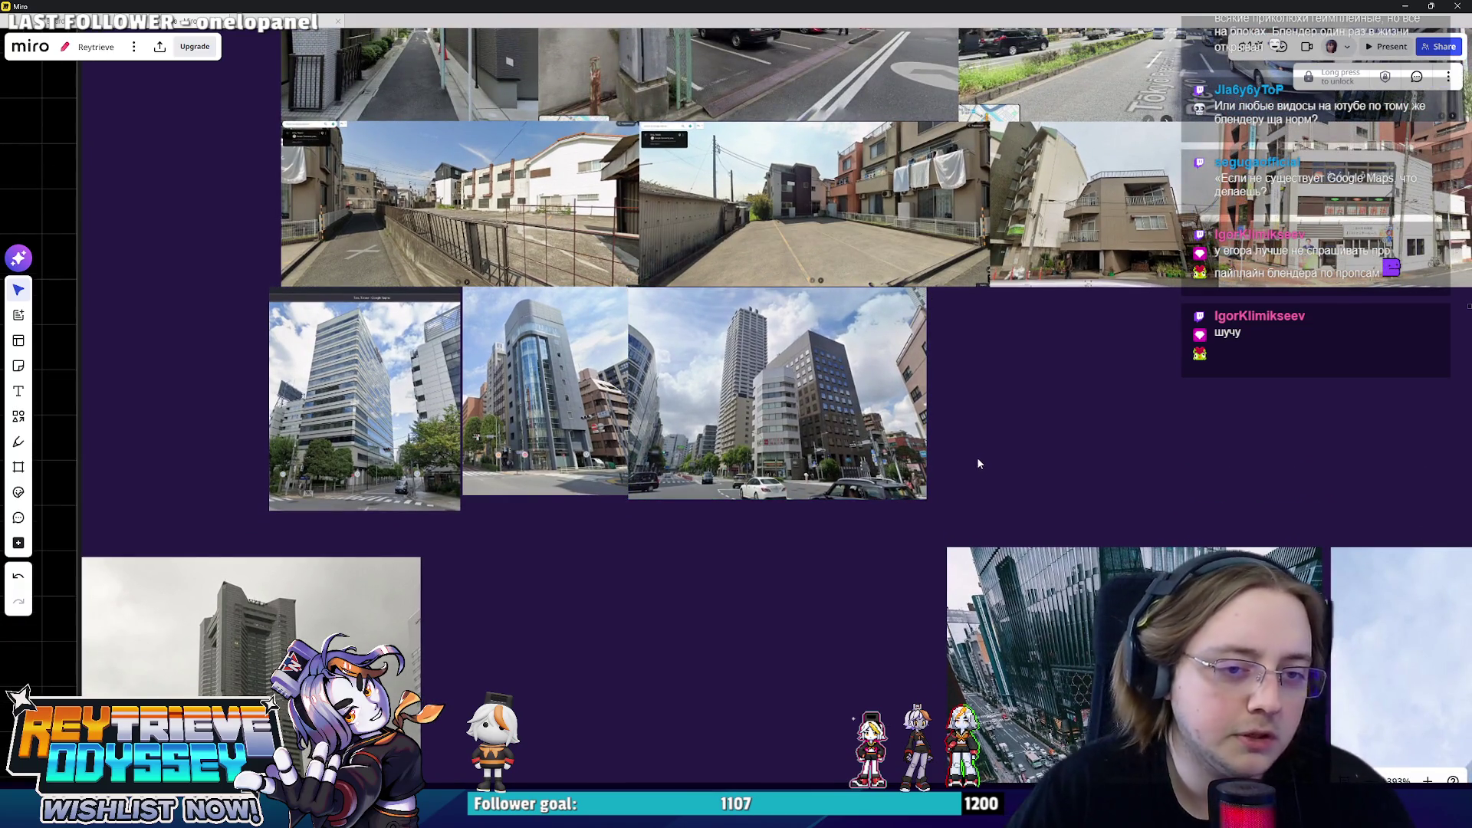
pyautogui.scroll(-2, 977, 458)
pyautogui.click(1405, 6)
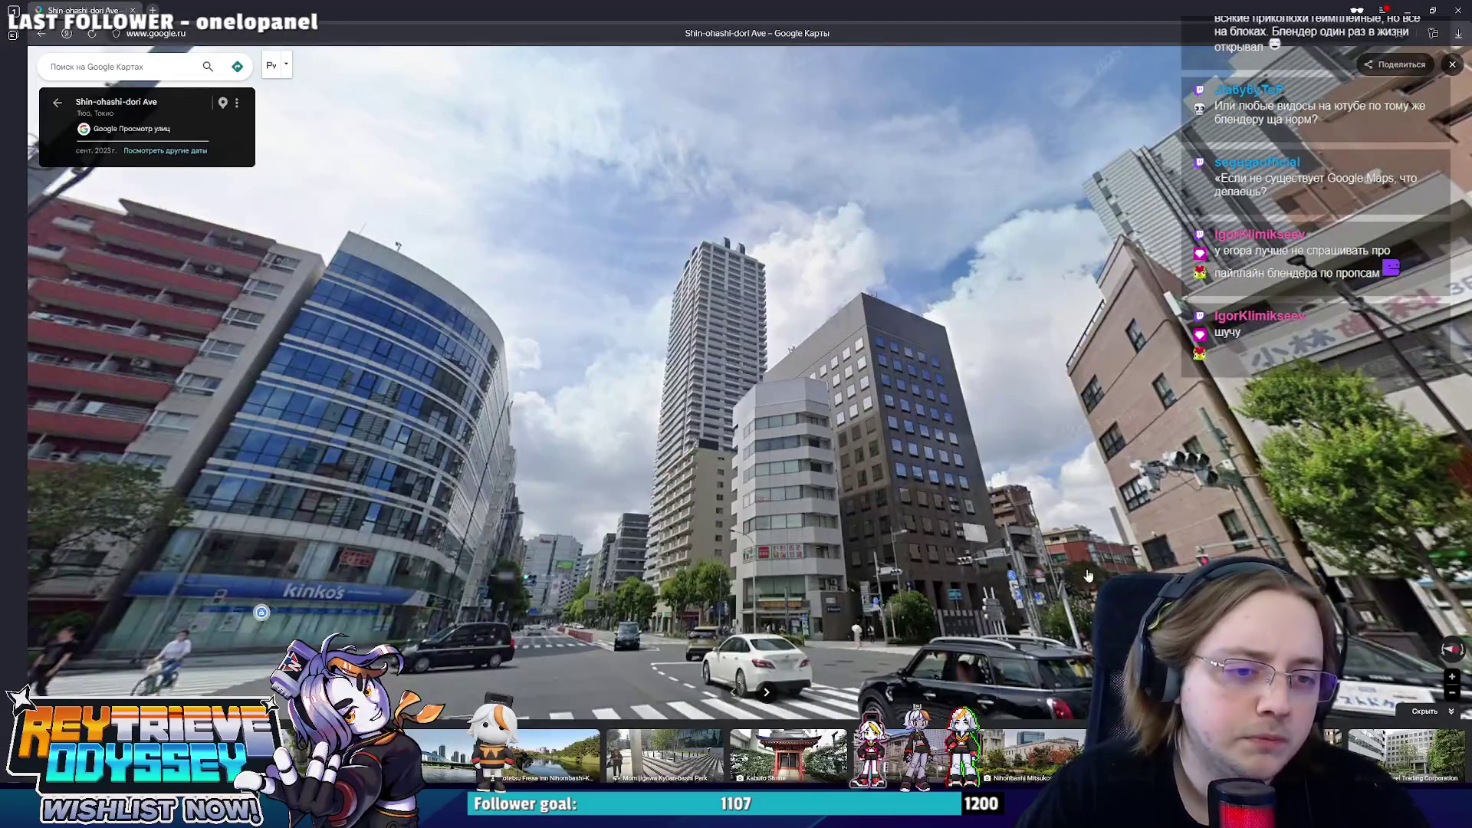
# - Walk Street View along Shin-ohashi-dori to the intersection by the striped building
pyautogui.click(651, 524)
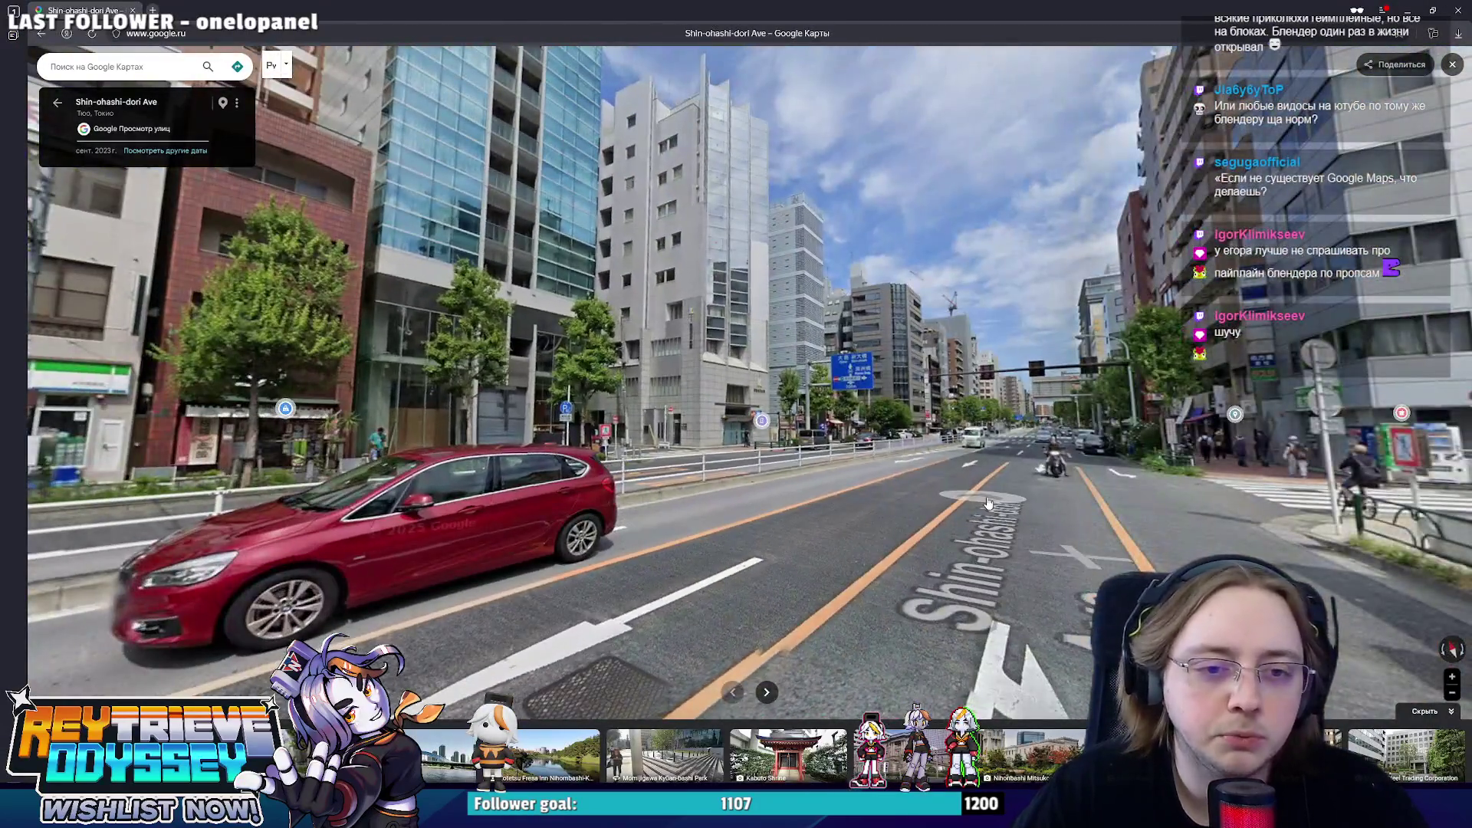
pyautogui.click(1009, 484)
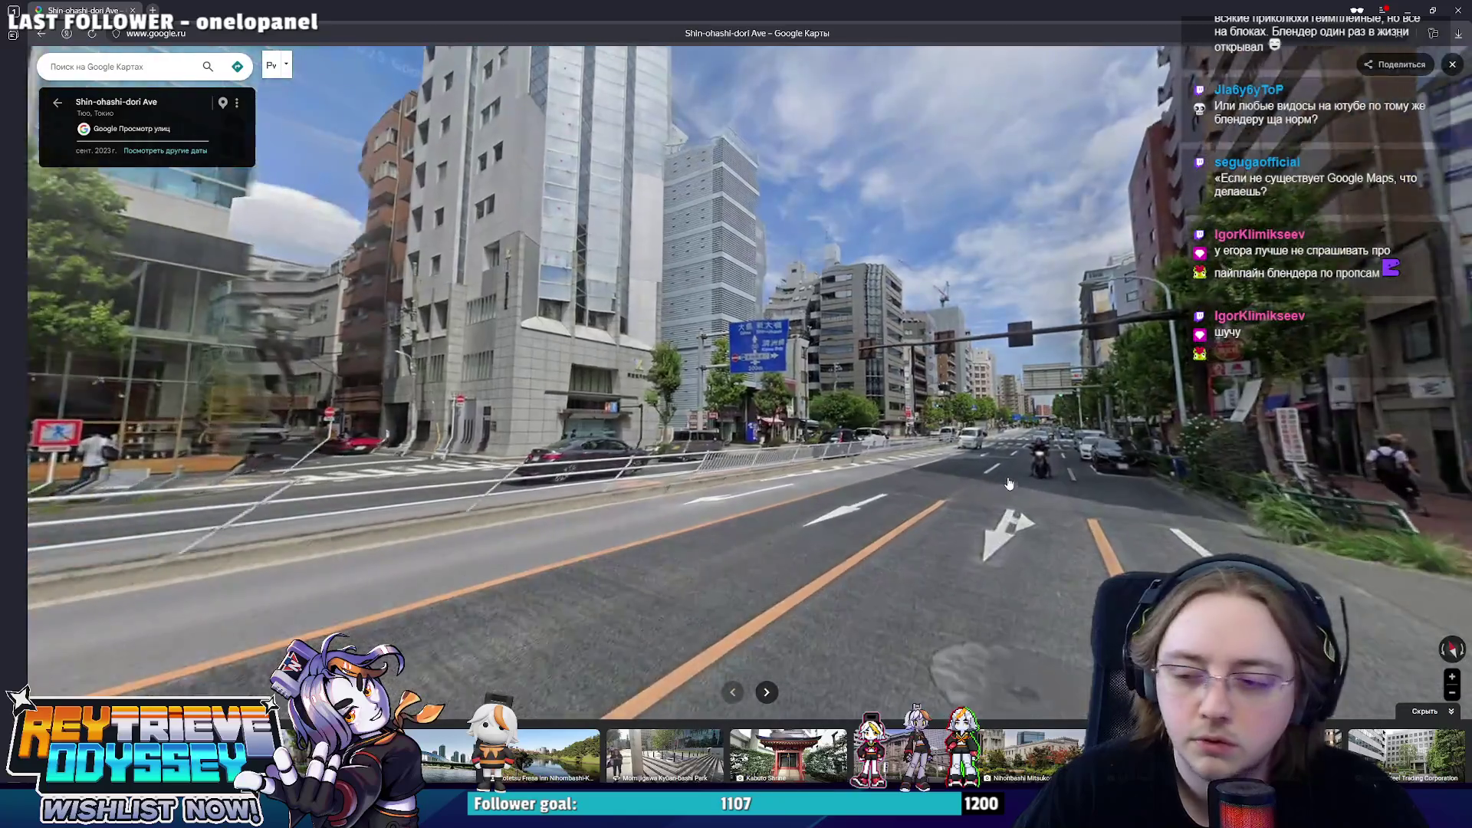
pyautogui.click(1009, 483)
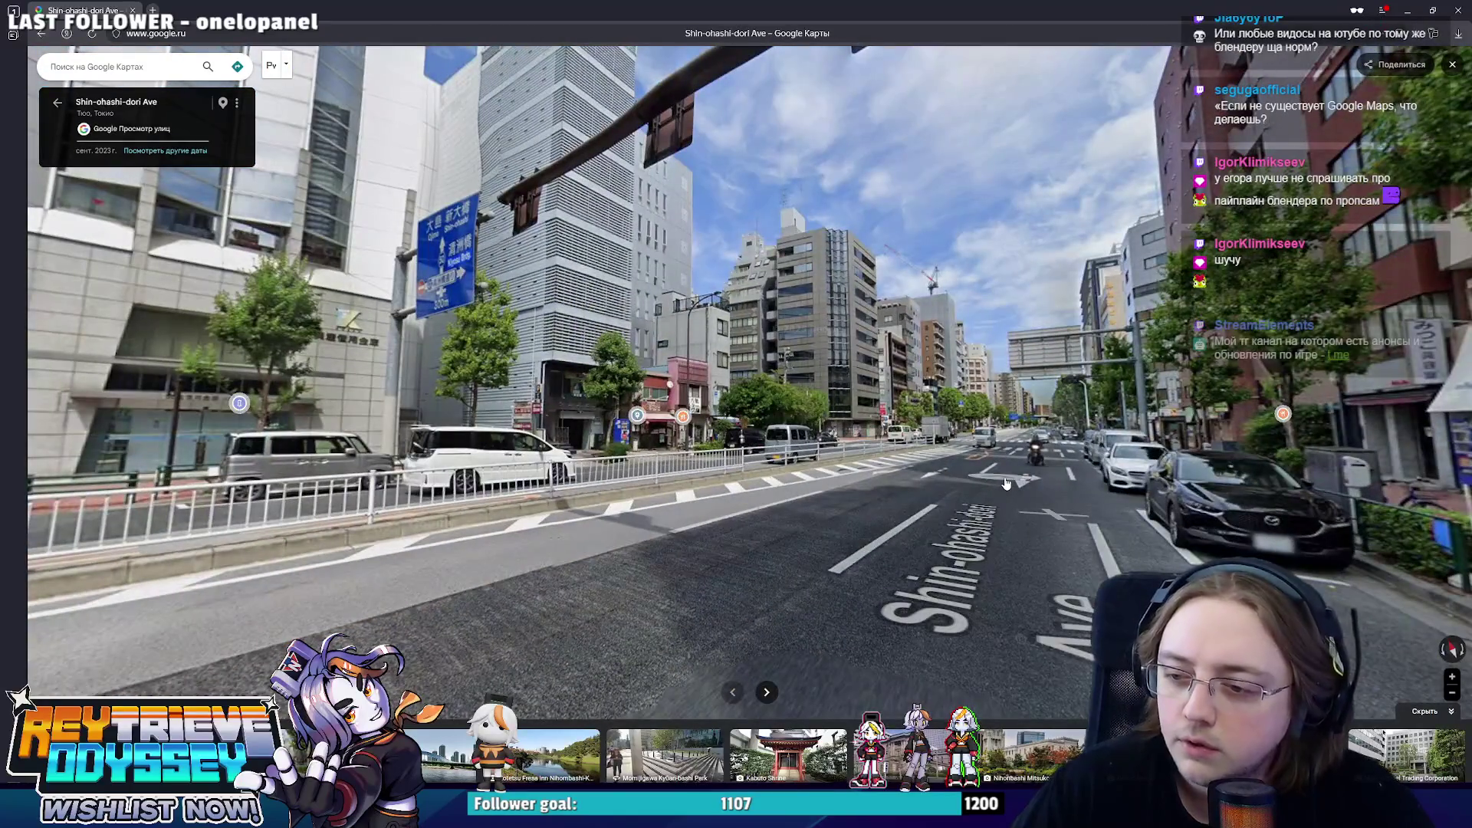
pyautogui.click(964, 491)
pyautogui.click(965, 491)
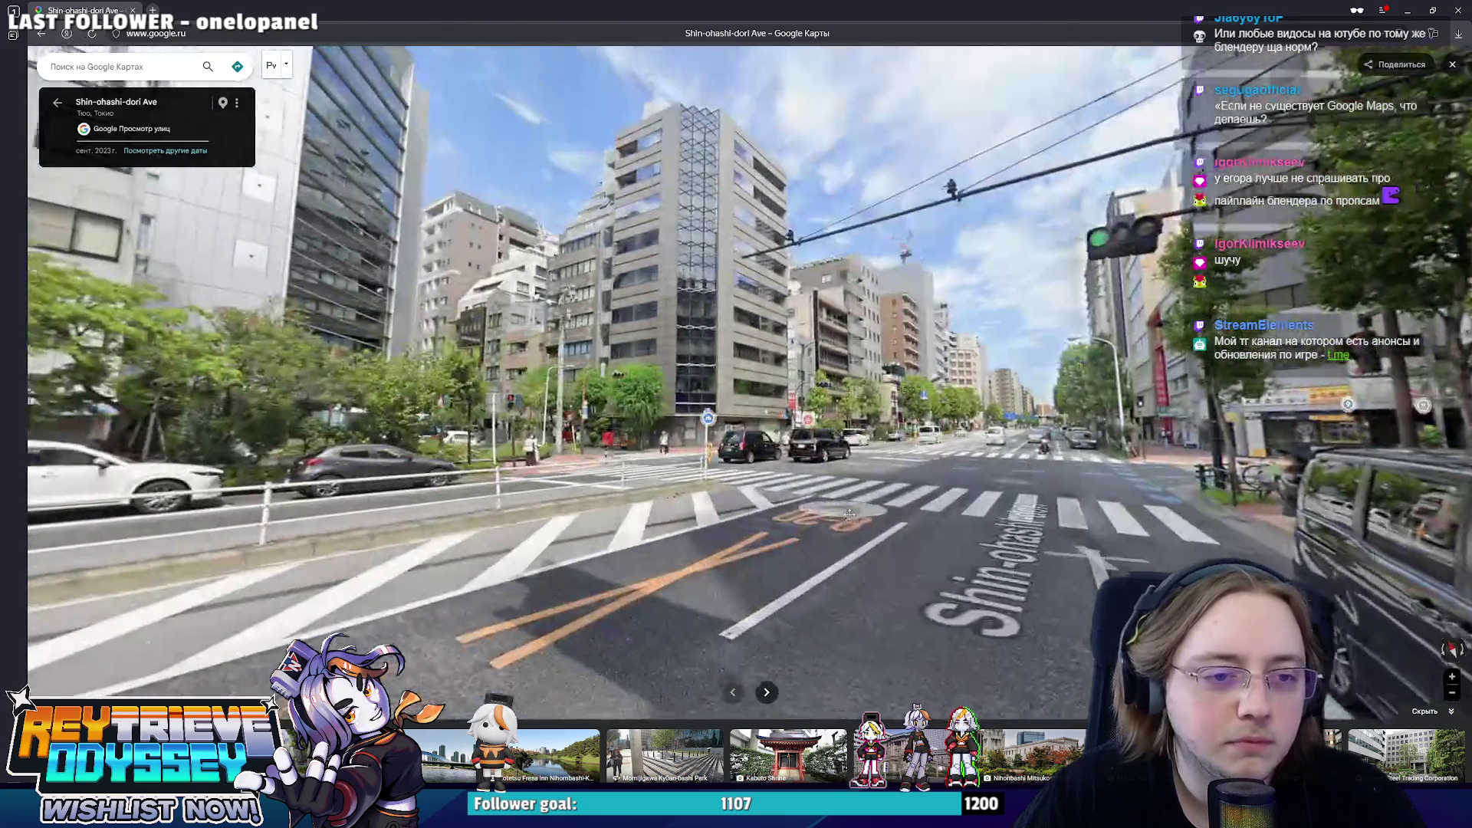
pyautogui.click(848, 516)
pyautogui.click(882, 598)
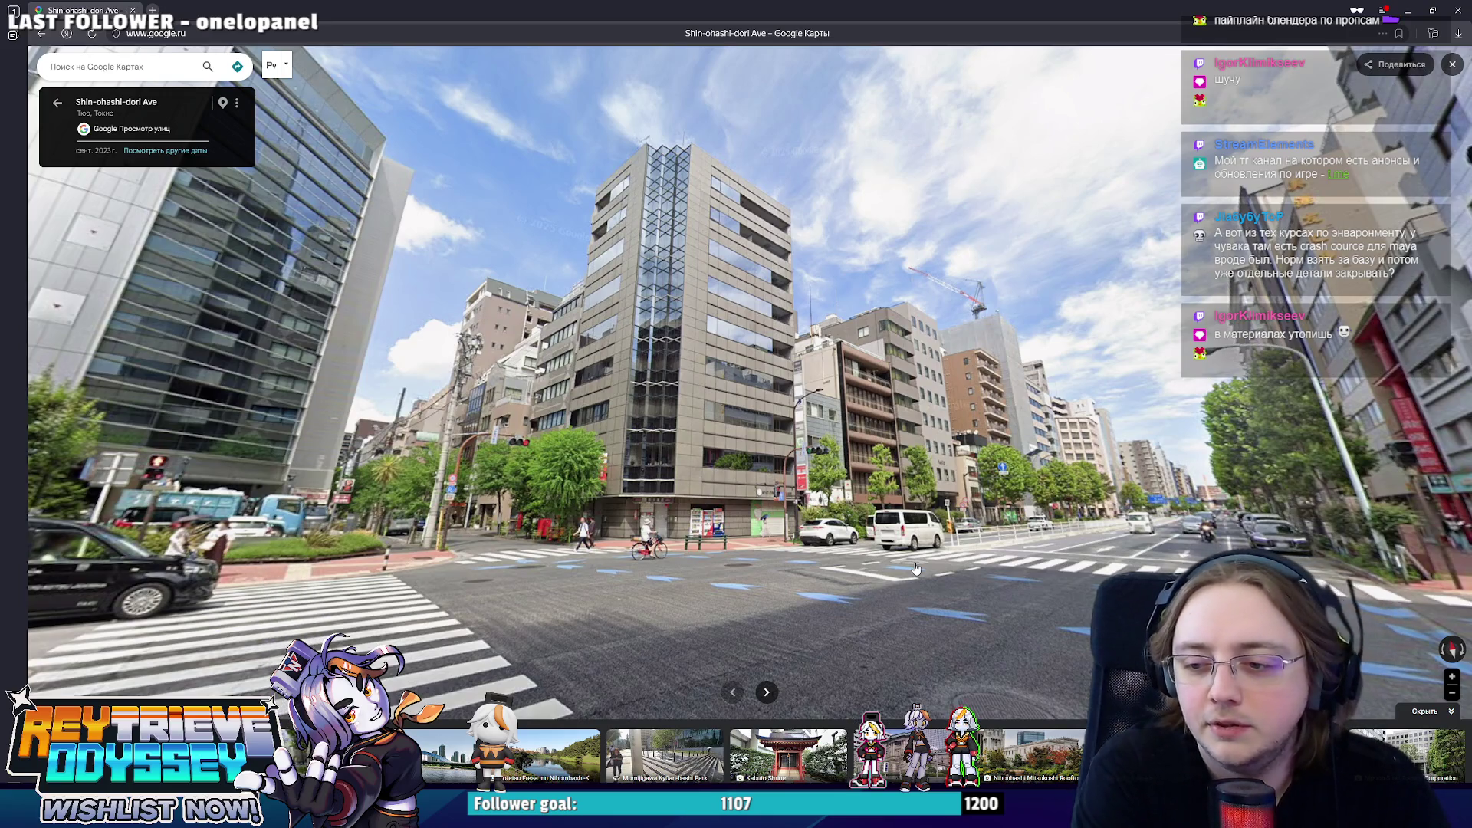
# - Continue through the intersection onto Tokyo Prefecture Rte 50 up to the crosswalk
pyautogui.click(915, 568)
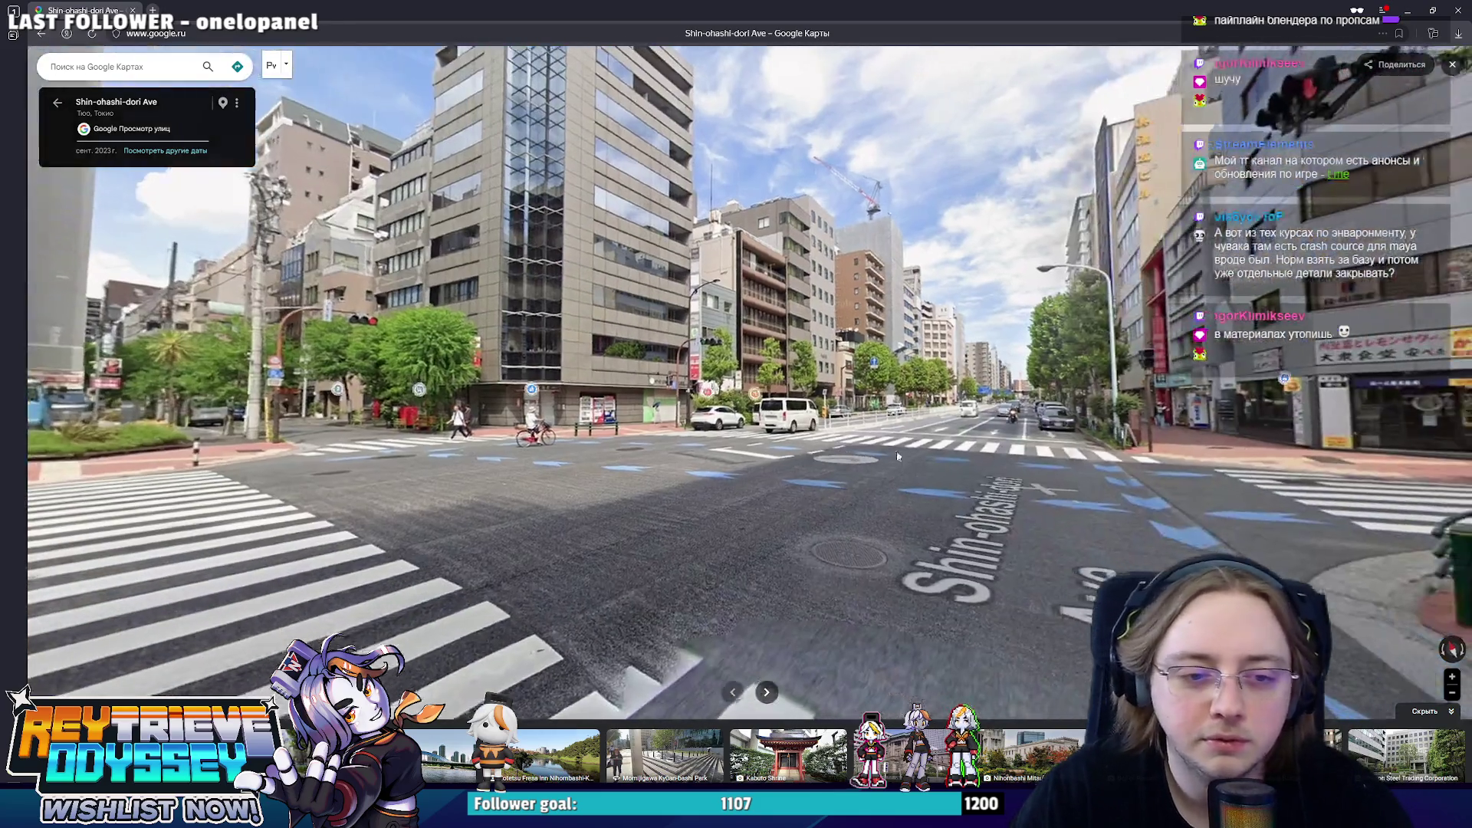
pyautogui.click(1109, 502)
pyautogui.click(1058, 496)
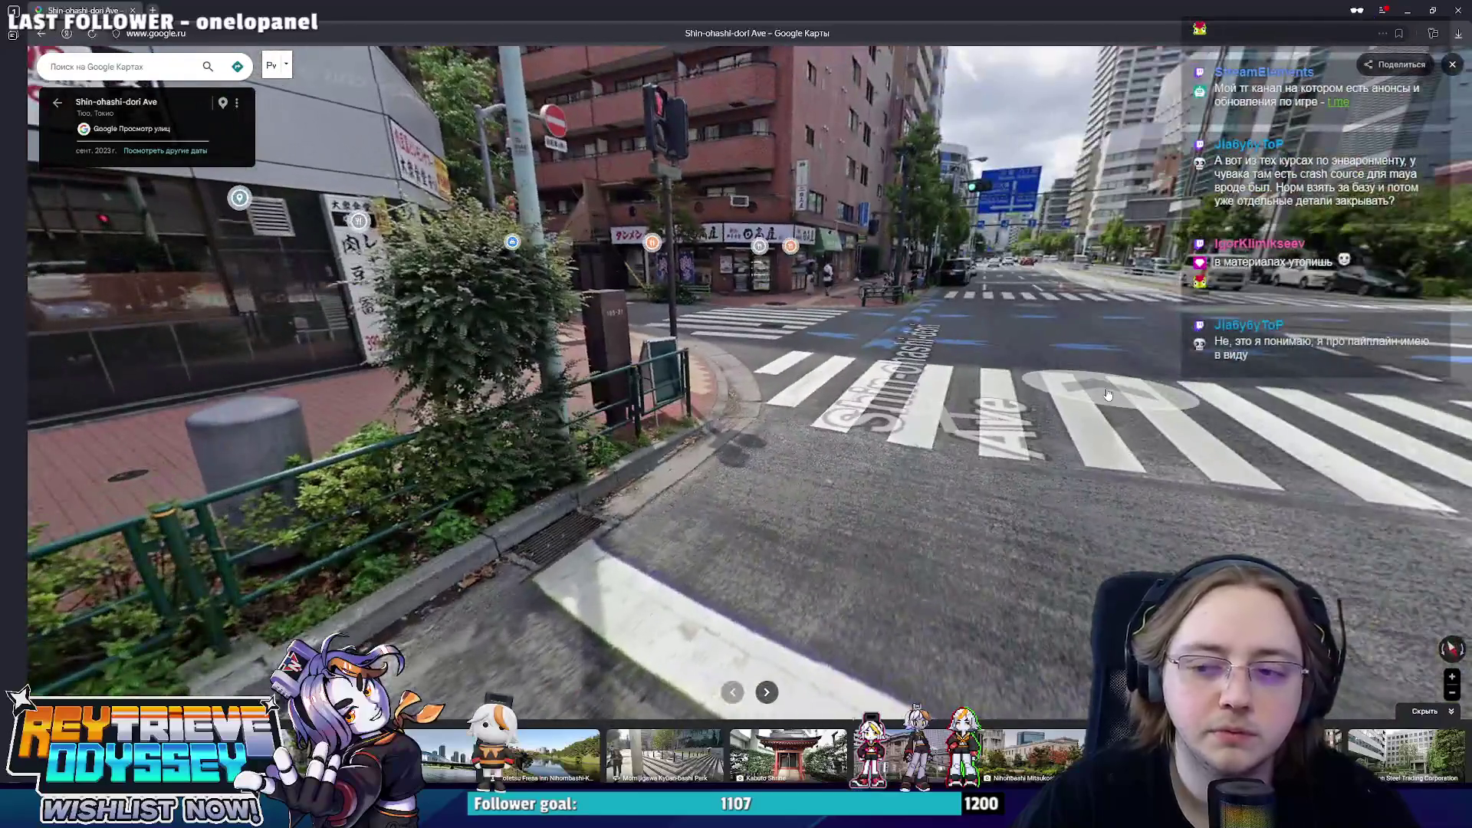
pyautogui.click(1108, 394)
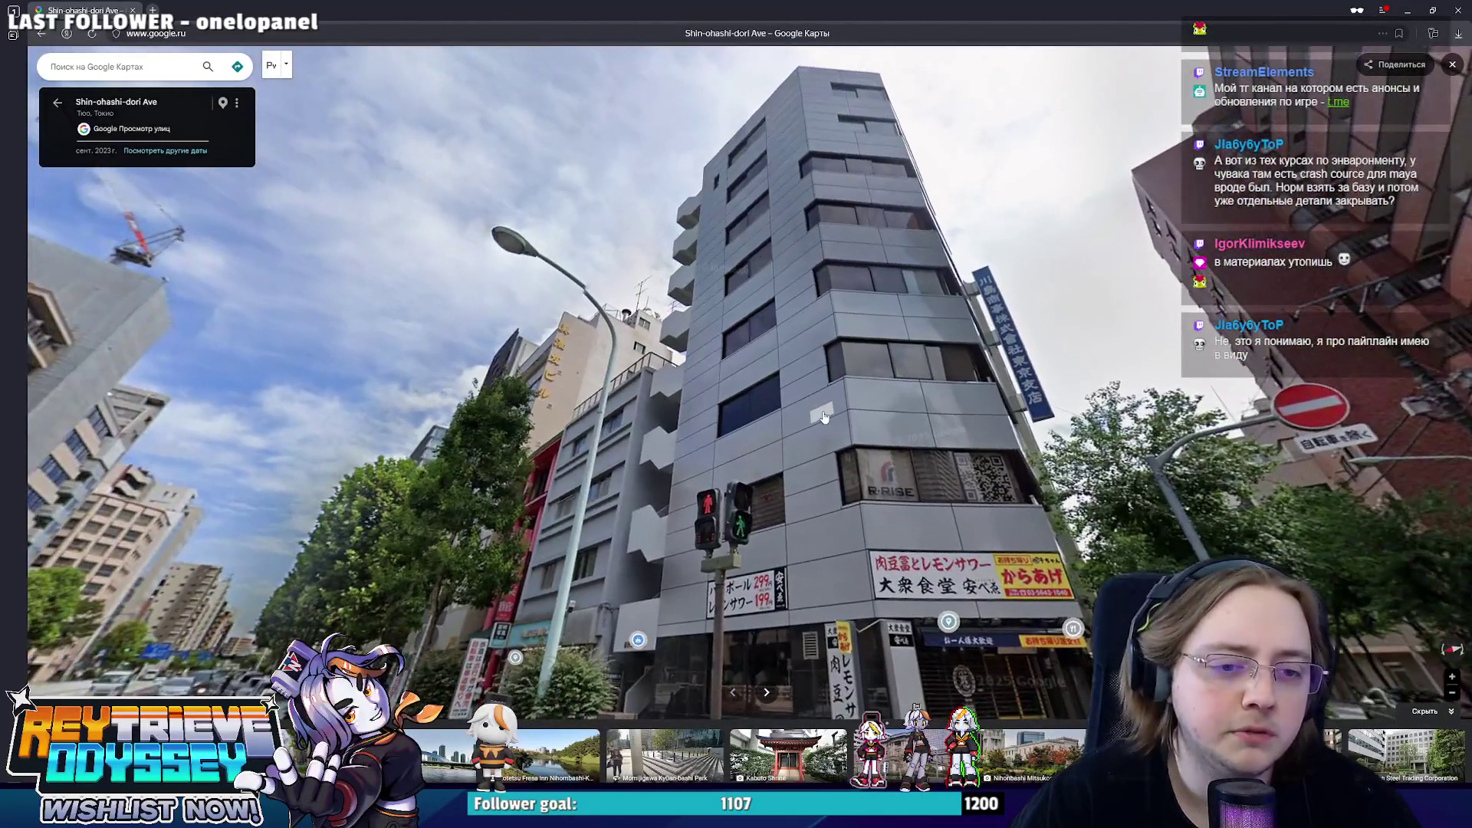
pyautogui.click(876, 387)
pyautogui.click(877, 386)
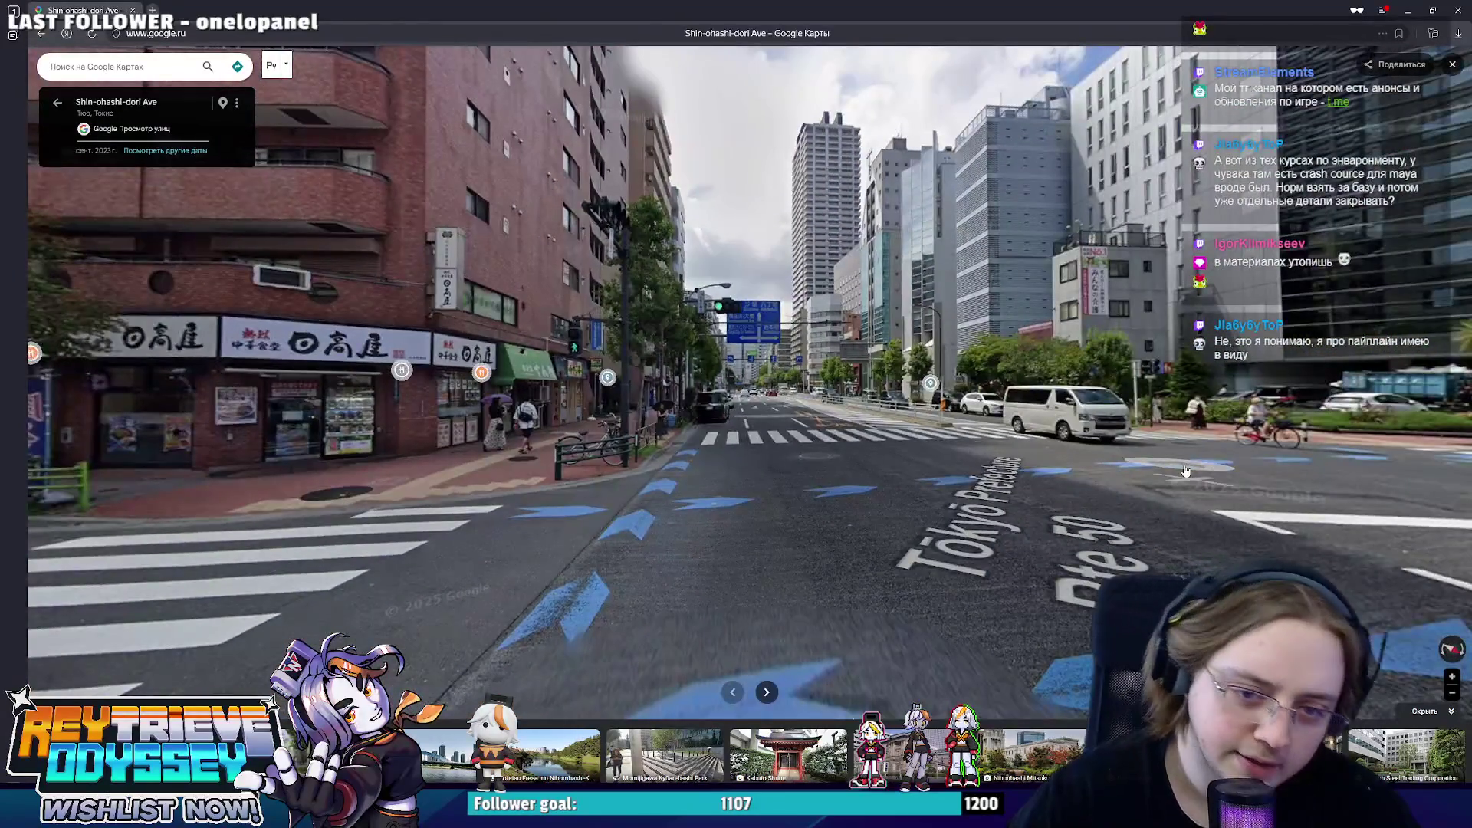
pyautogui.click(1250, 504)
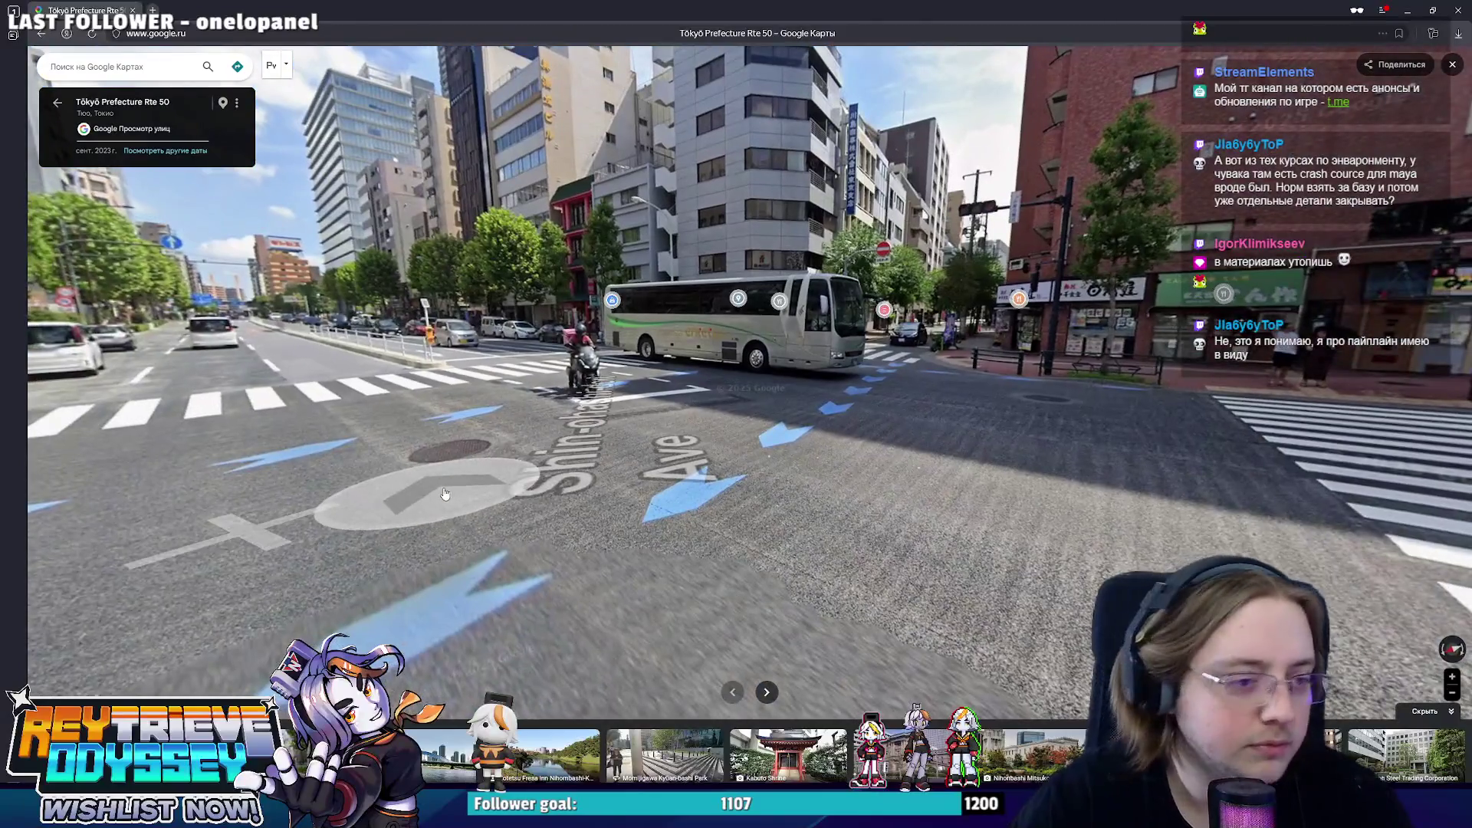
pyautogui.click(445, 495)
# - Face the bus at the intersection panorama, snip the street view to the clipboard, and switch to Miro
pyautogui.moveTo(477, 502)
pyautogui.mouseDown()
pyautogui.moveTo(934, 505)
pyautogui.moveTo(519, 506)
pyautogui.mouseUp()
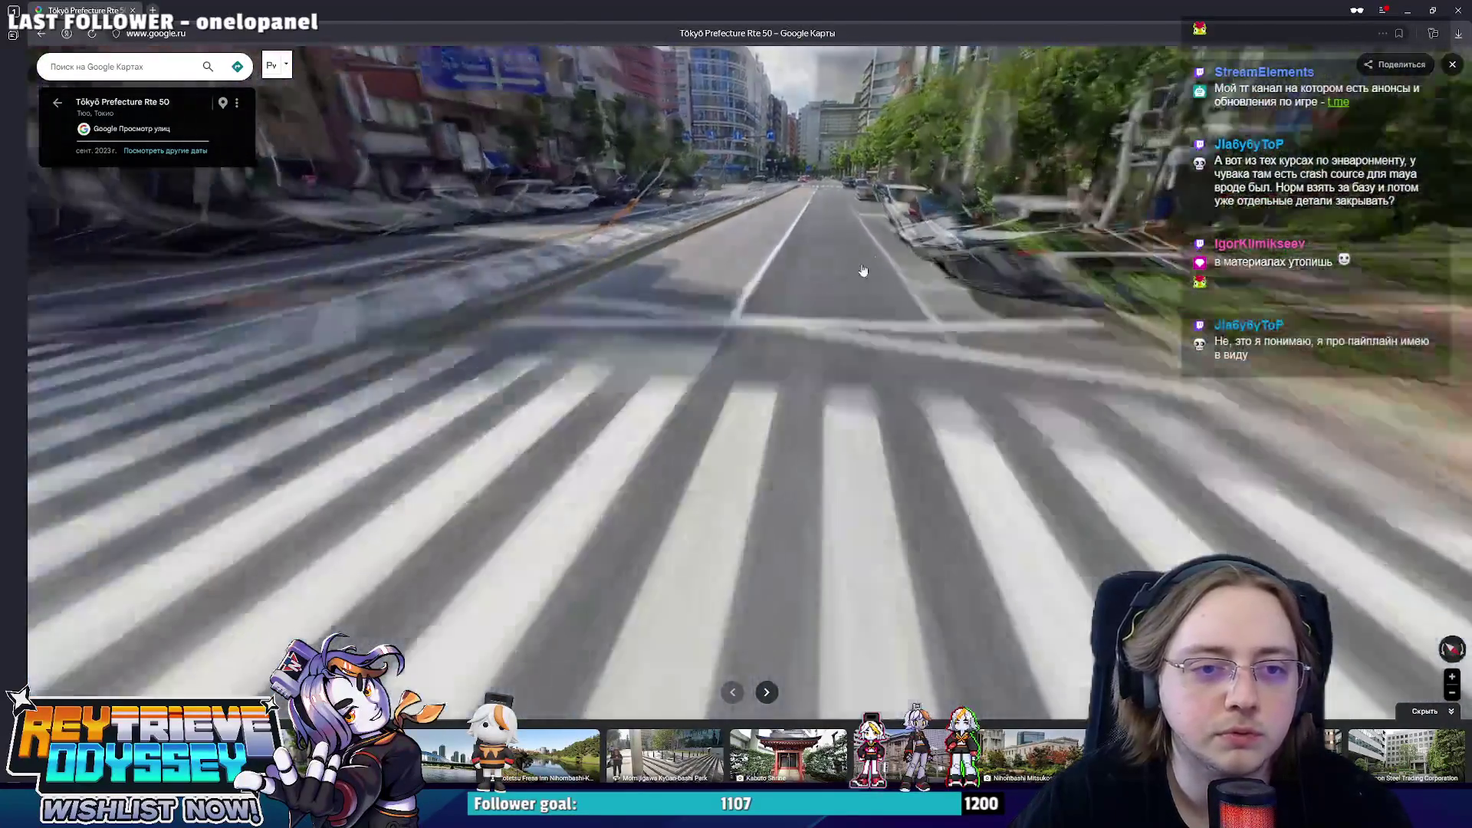
pyautogui.click(1000, 310)
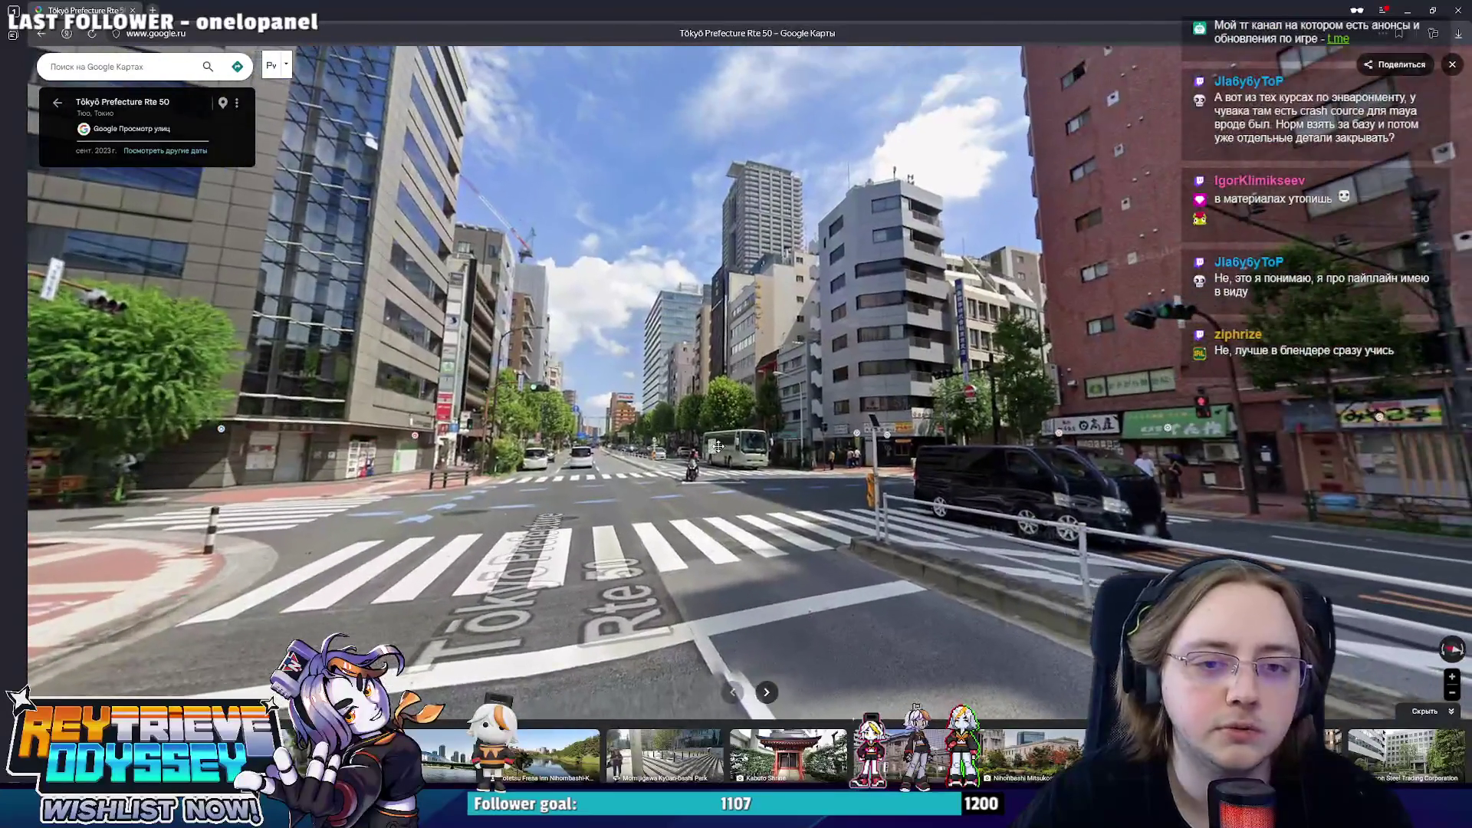
pyautogui.press('super+shift+s')
pyautogui.moveTo(682, 158); pyautogui.dragTo(1105, 507)
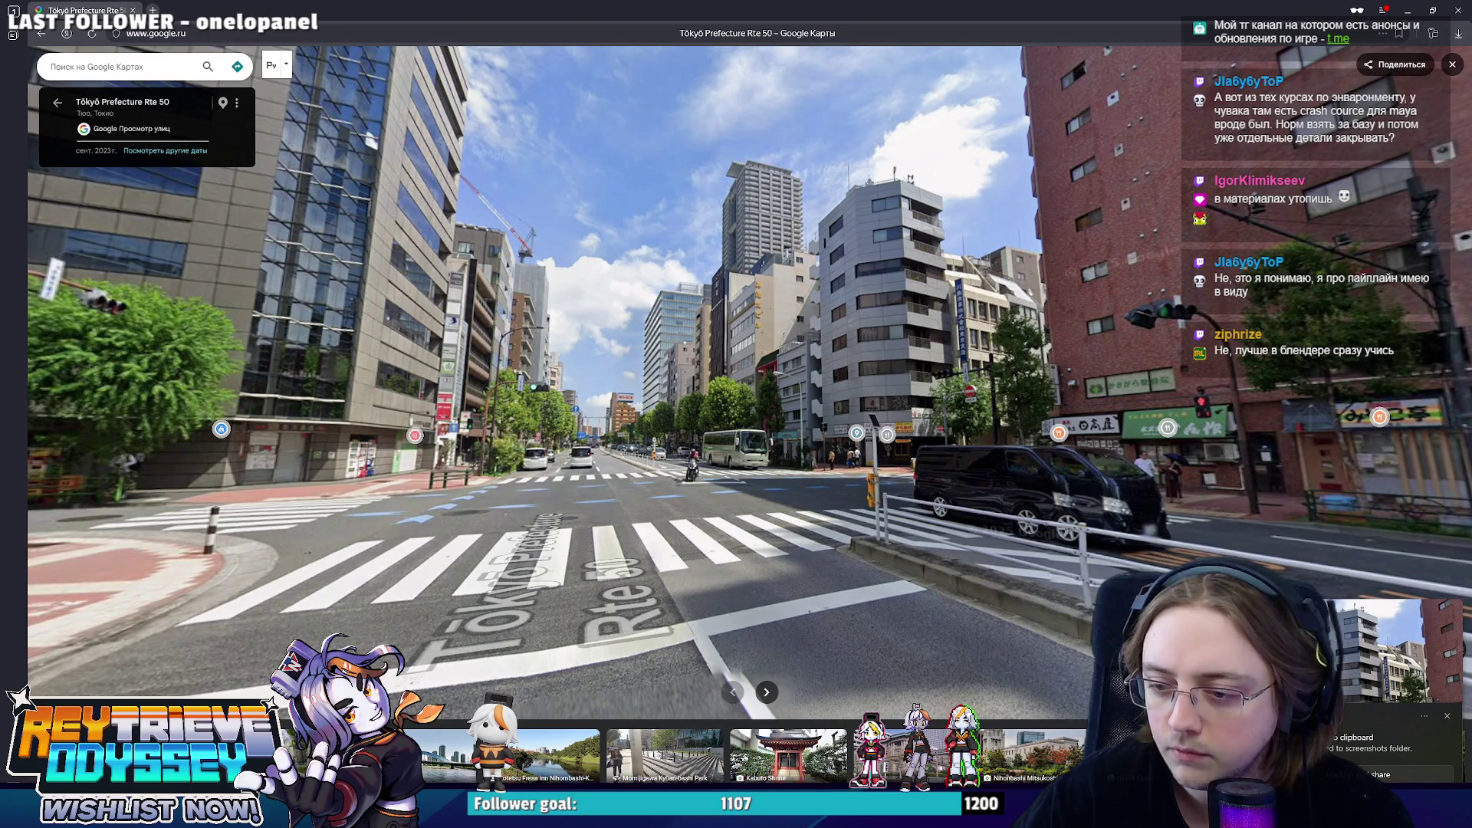
pyautogui.hotkey('alt', 'Tab')
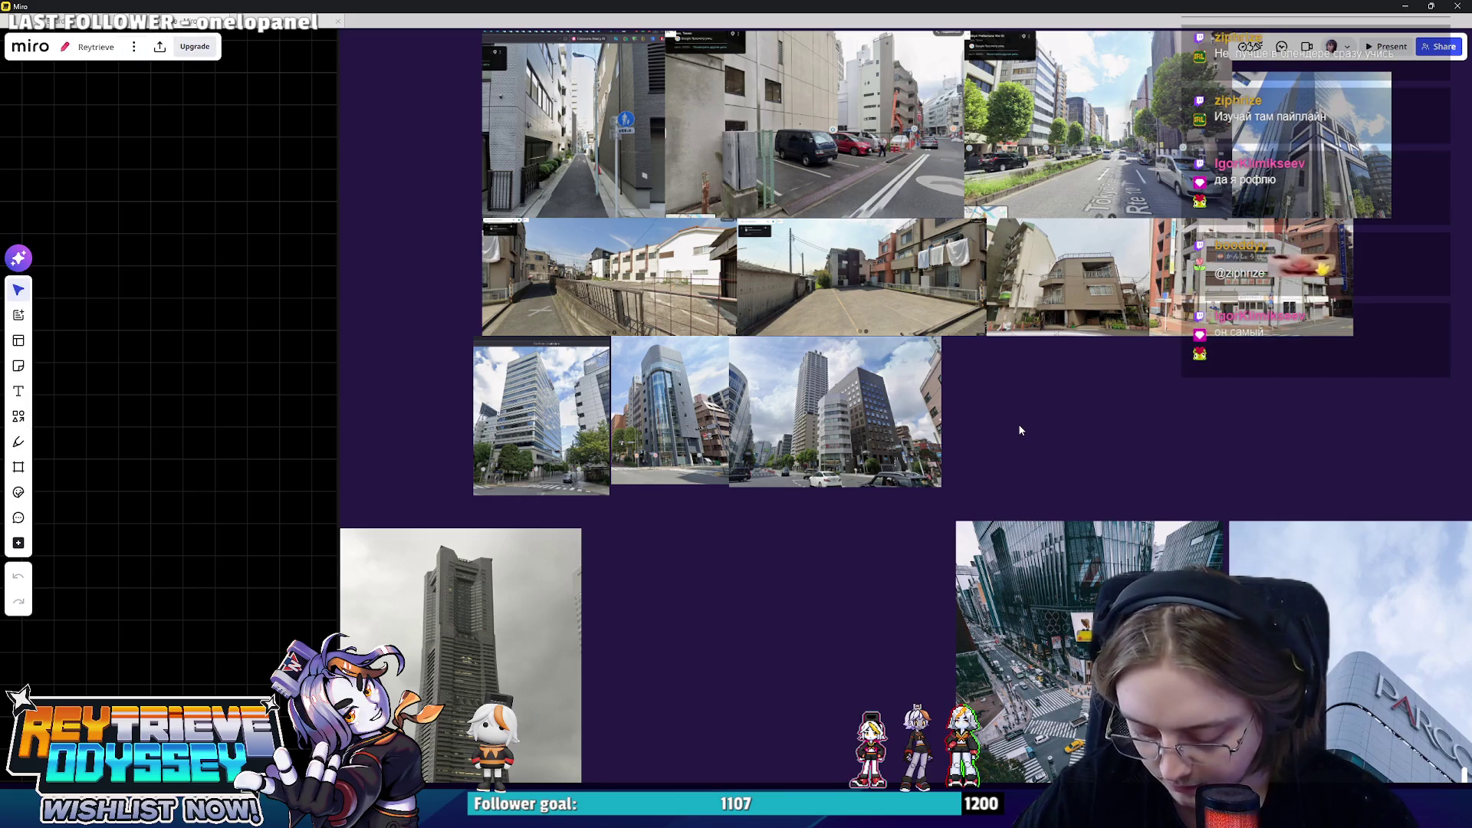
# - Paste the Rte 50 intersection shot, shrink it into the photo grid, then switch to the Blender city model
pyautogui.hotkey('ctrl', 'v')
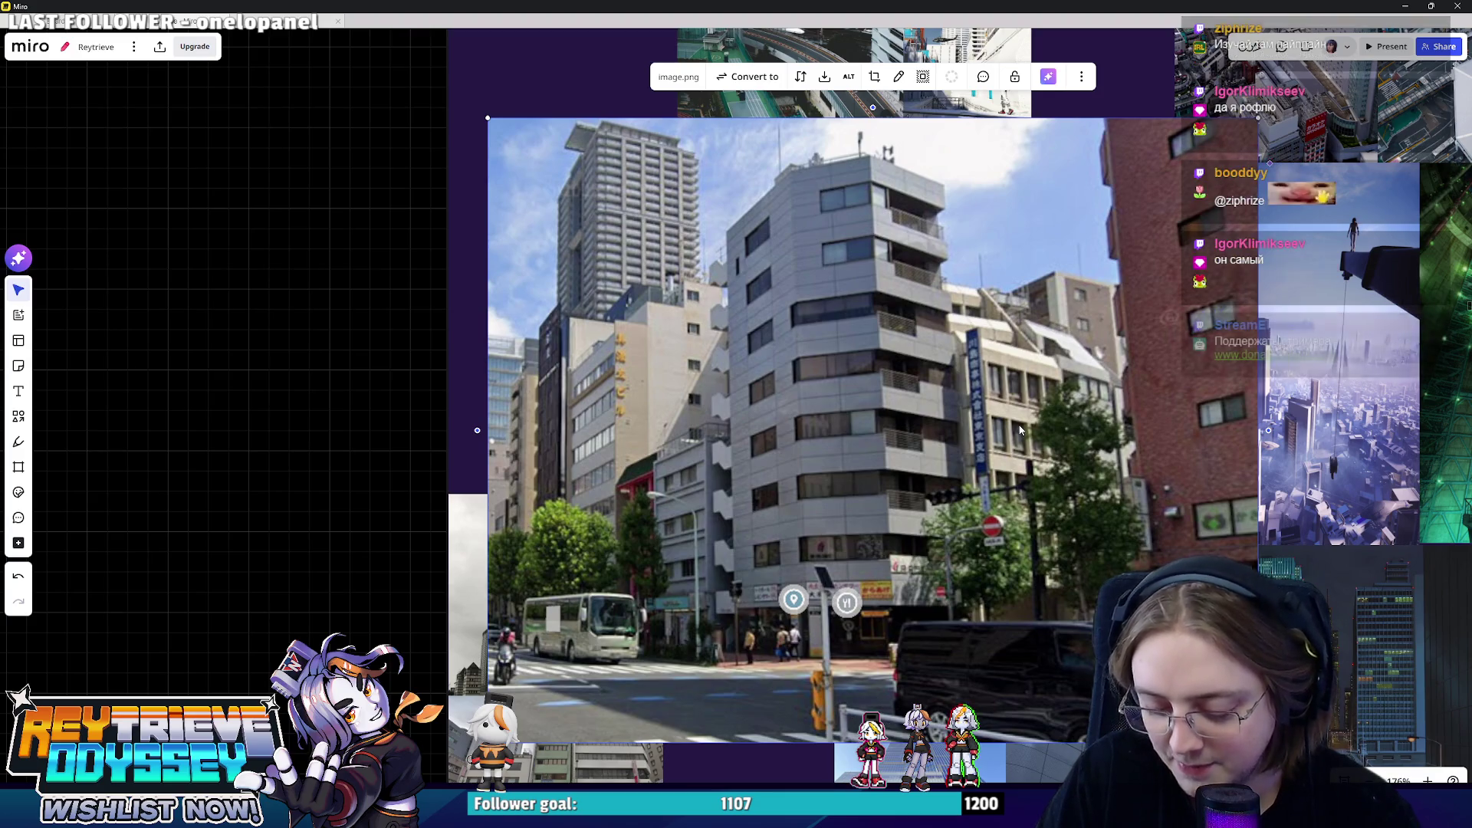
pyautogui.scroll(-2, 1014, 398)
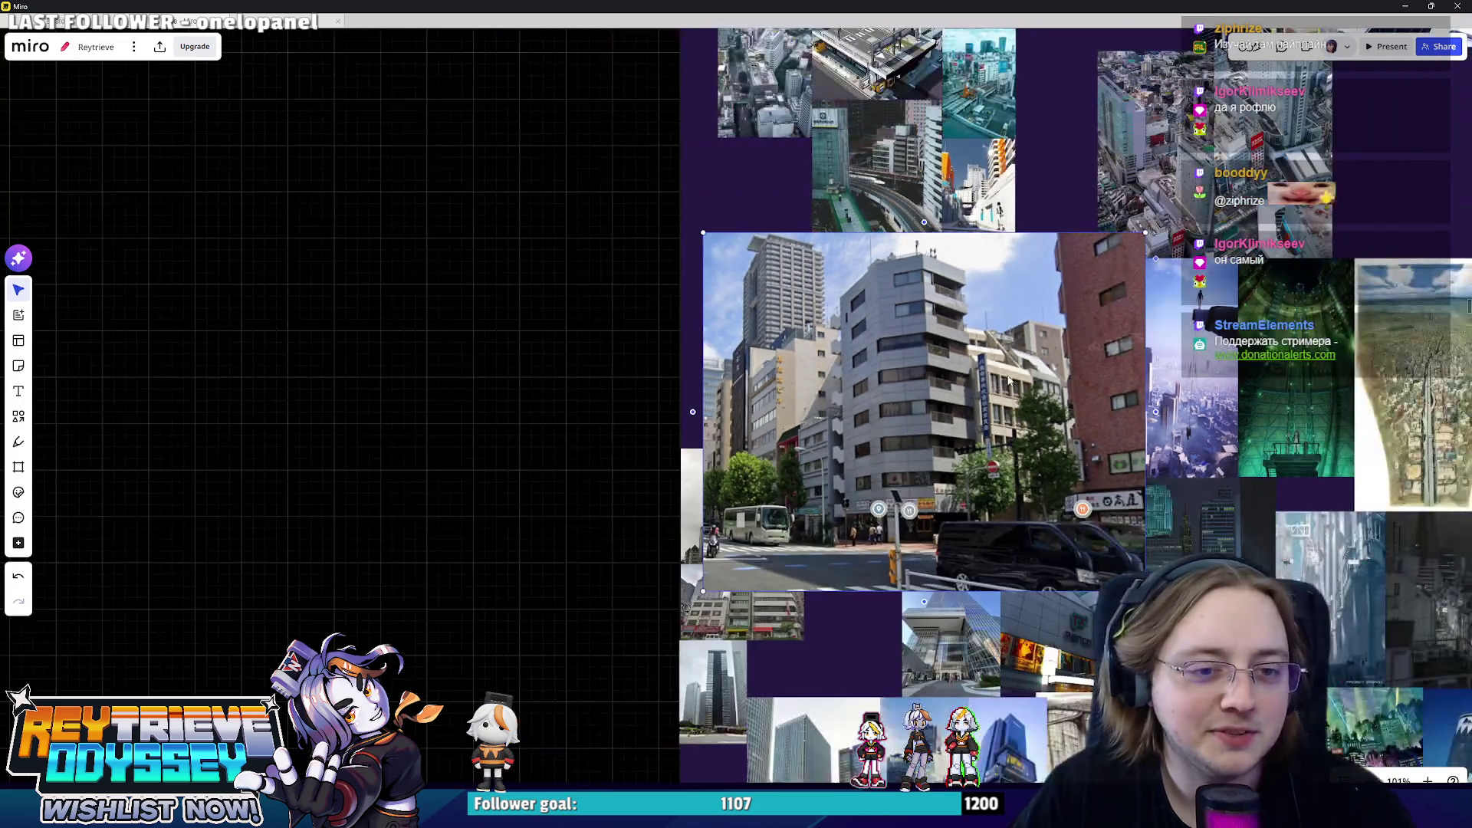
pyautogui.click(844, 641)
pyautogui.scroll(-3, 843, 641)
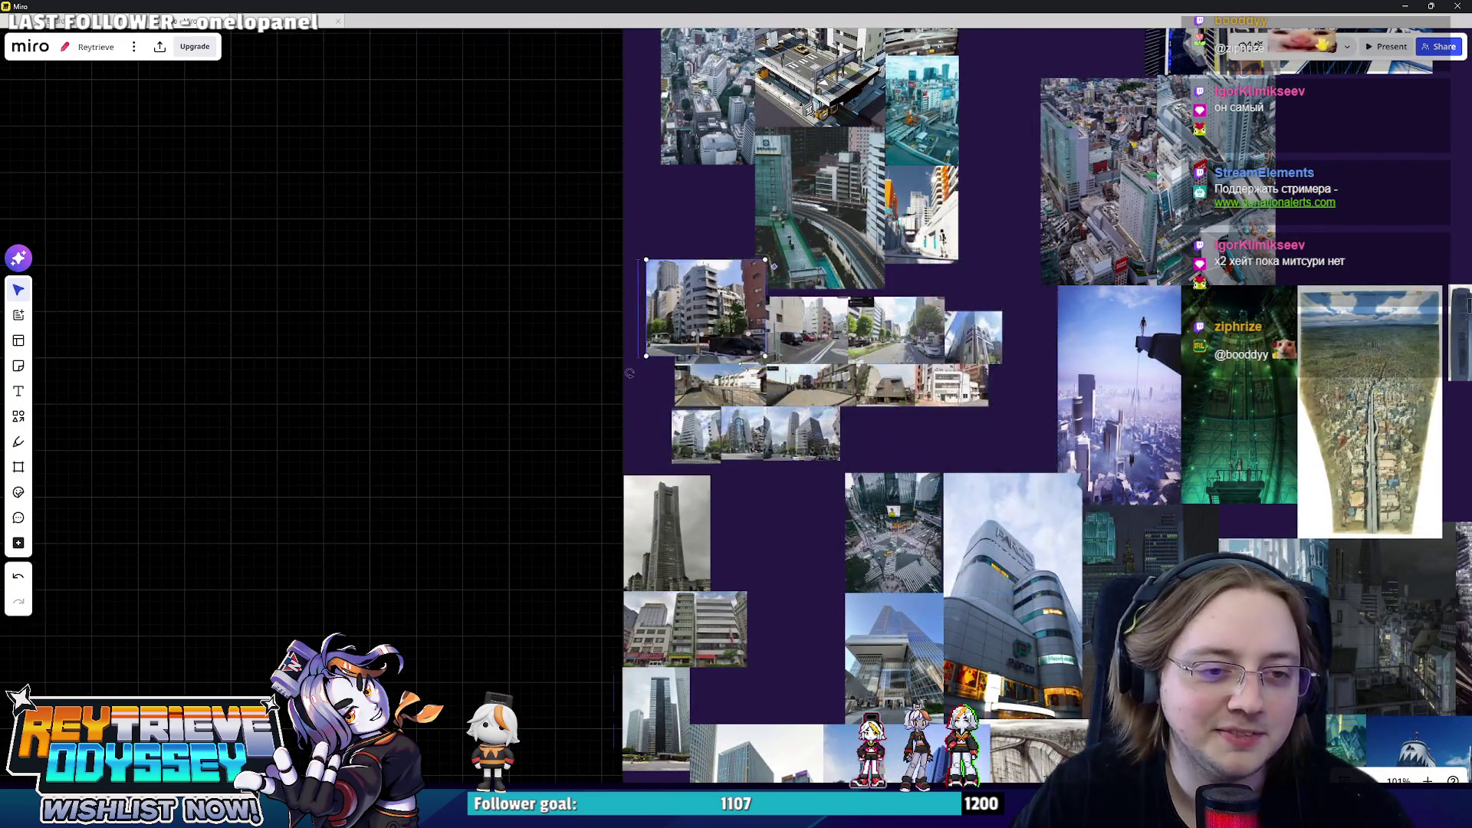
pyautogui.scroll(2, 975, 511)
pyautogui.scroll(2, 1102, 478)
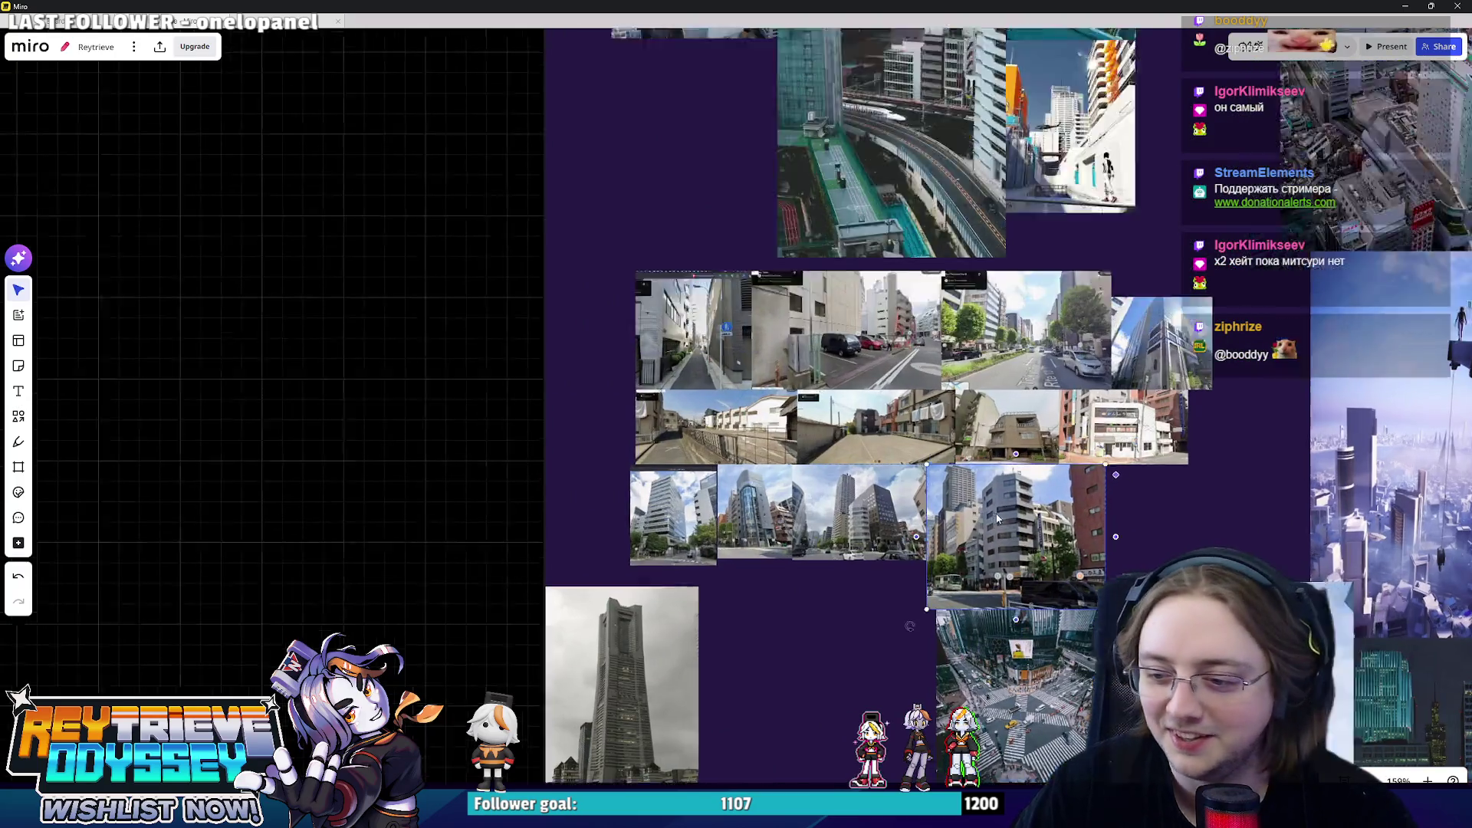
pyautogui.scroll(3, 1102, 478)
pyautogui.moveTo(1077, 598); pyautogui.dragTo(985, 510)
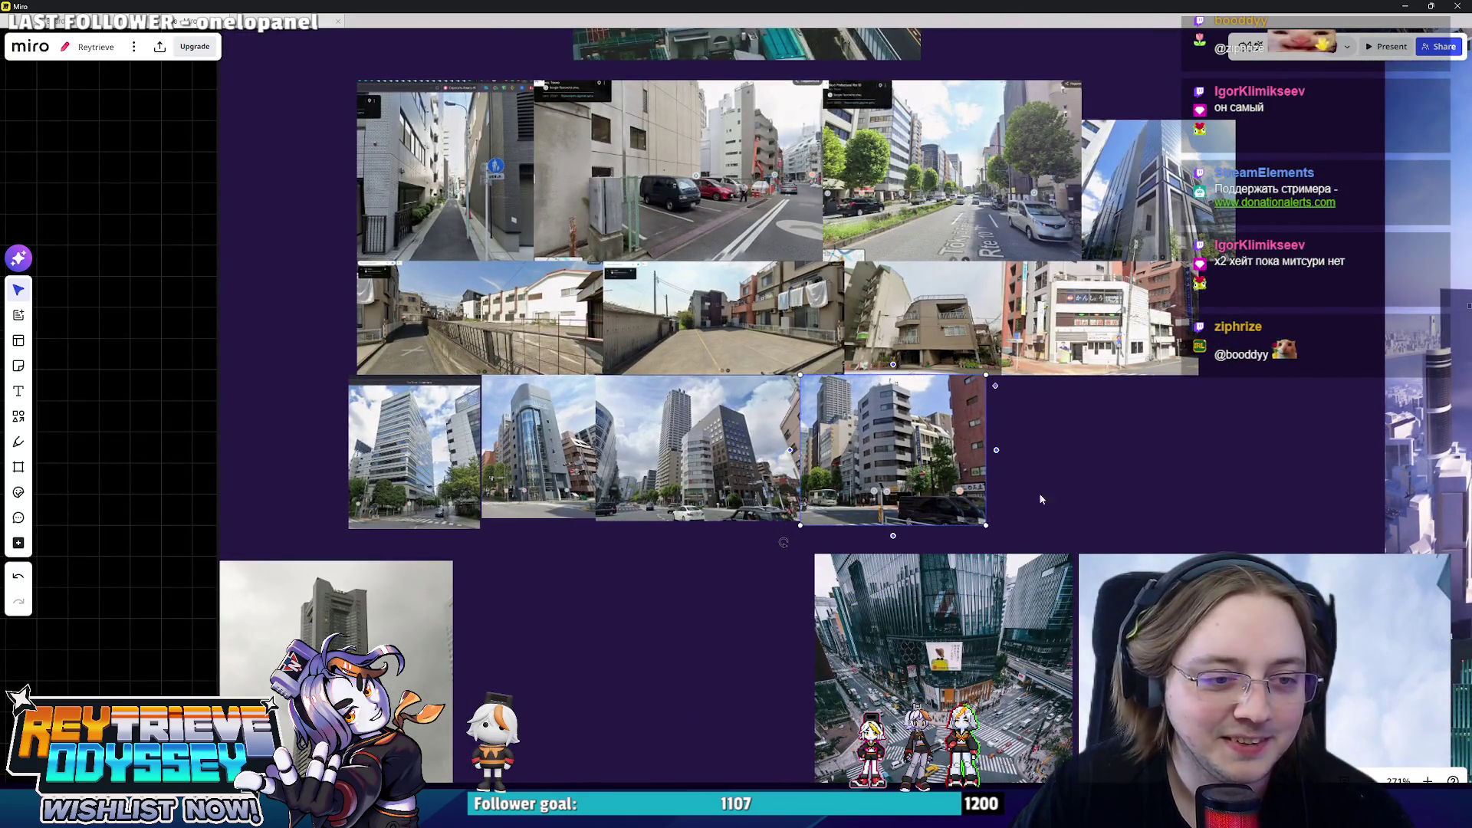
pyautogui.scroll(2, 831, 427)
pyautogui.scroll(2, 851, 442)
pyautogui.scroll(2, 872, 456)
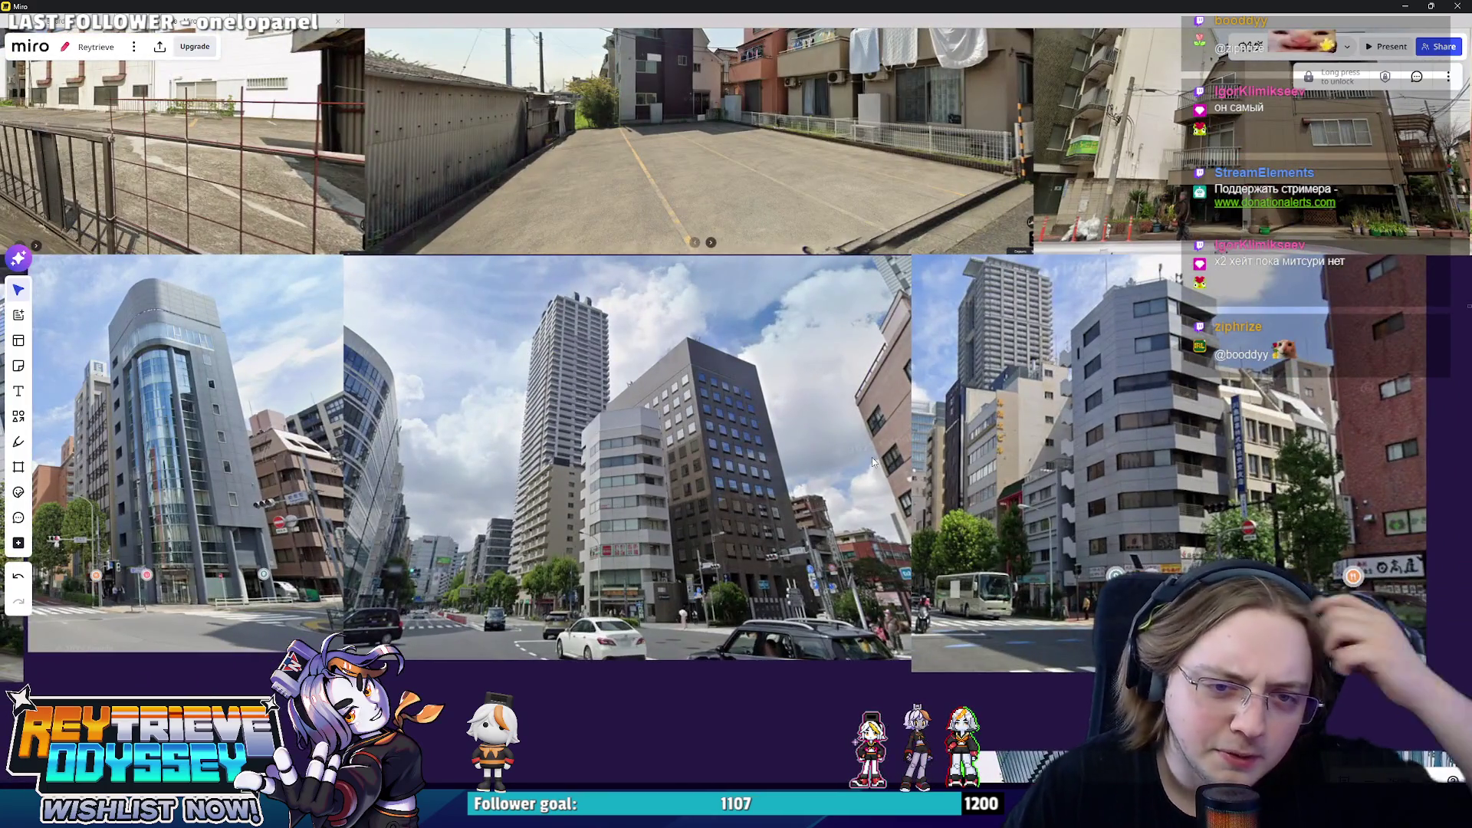
pyautogui.scroll(1, 979, 464)
pyautogui.scroll(1, 979, 463)
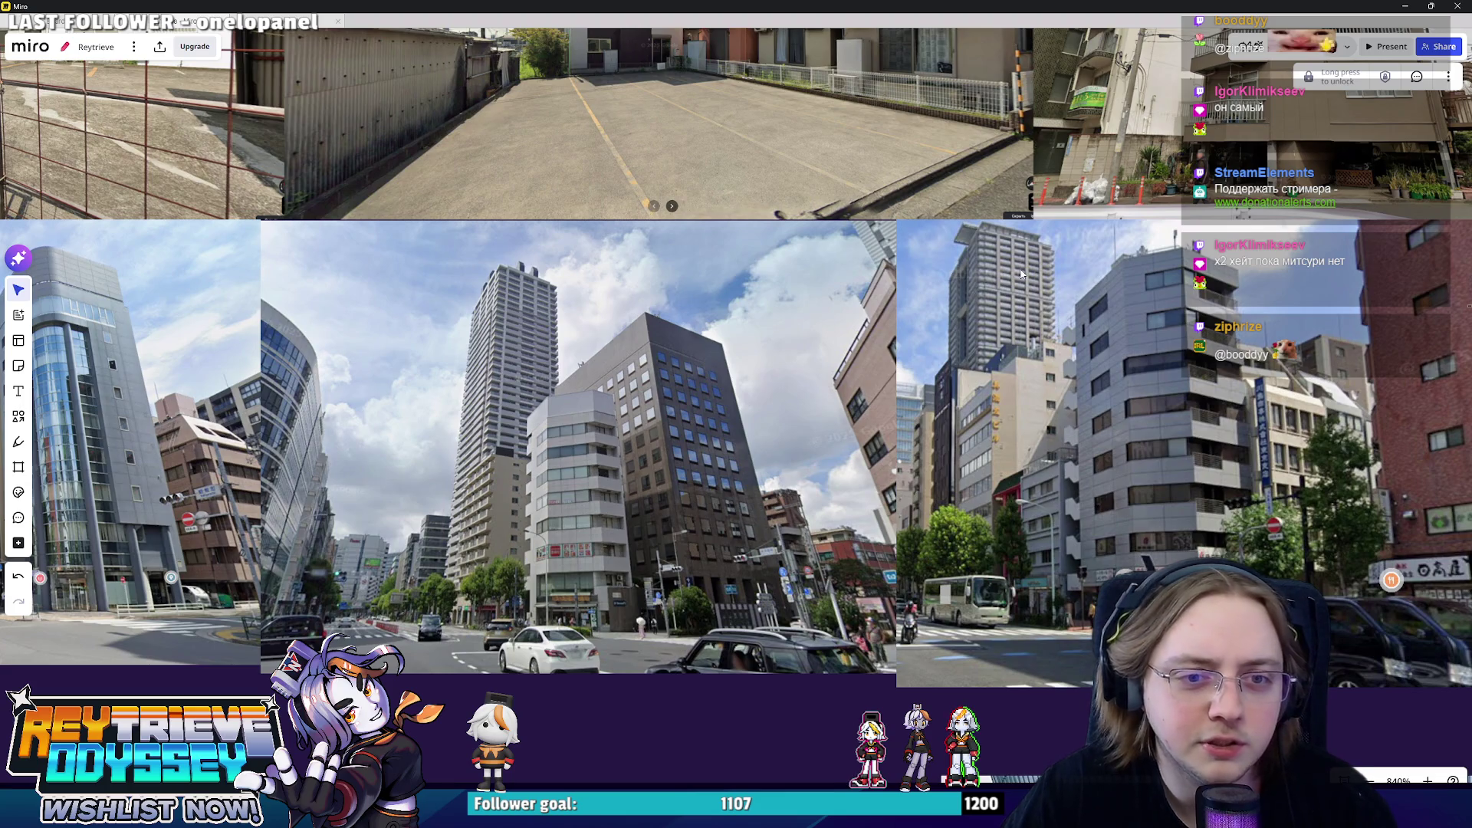
pyautogui.scroll(-2, 516, 510)
pyautogui.scroll(-3, 517, 509)
pyautogui.click(1401, 7)
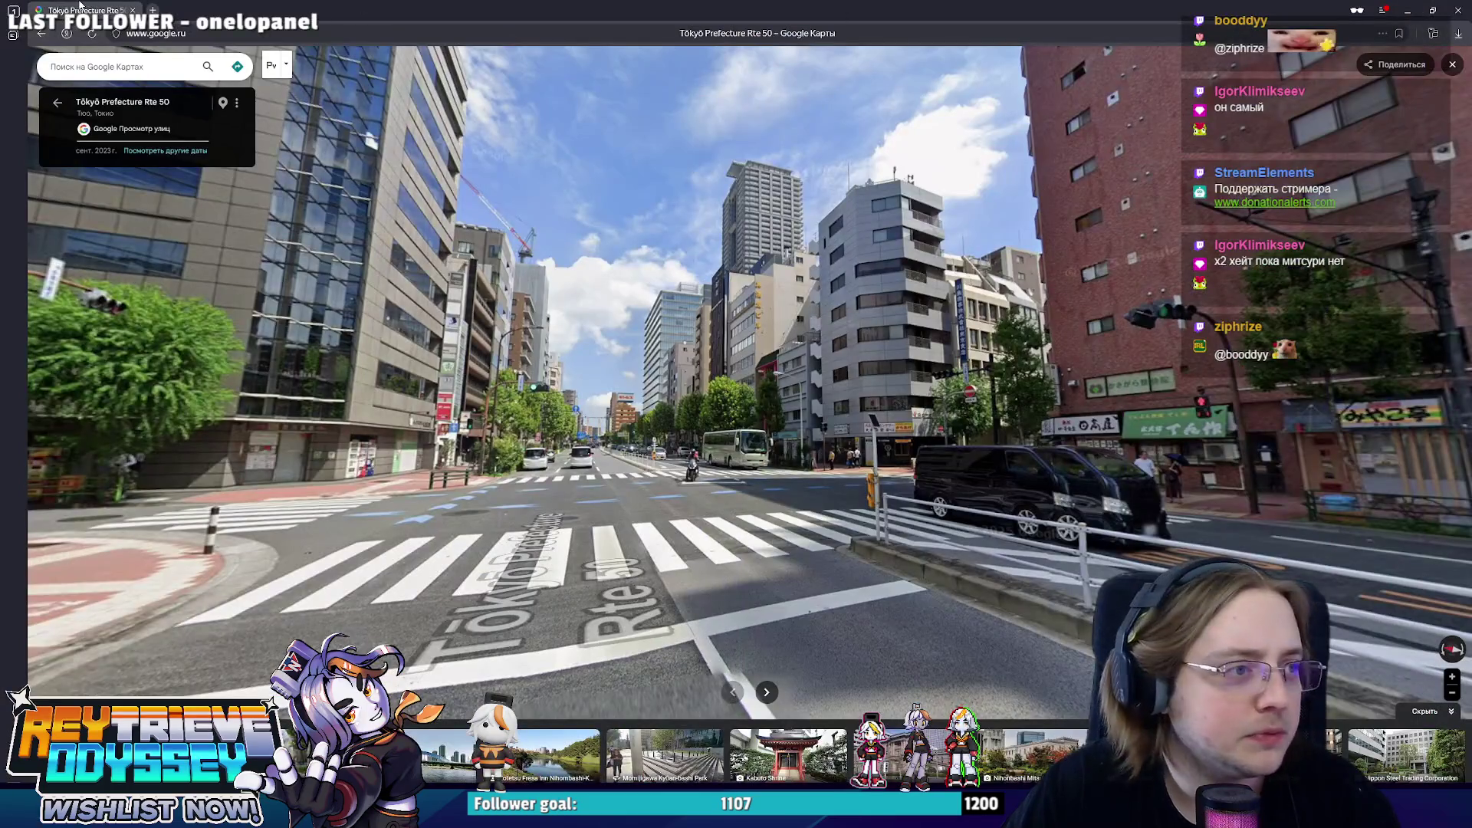
pyautogui.hotkey('alt', 'Tab')
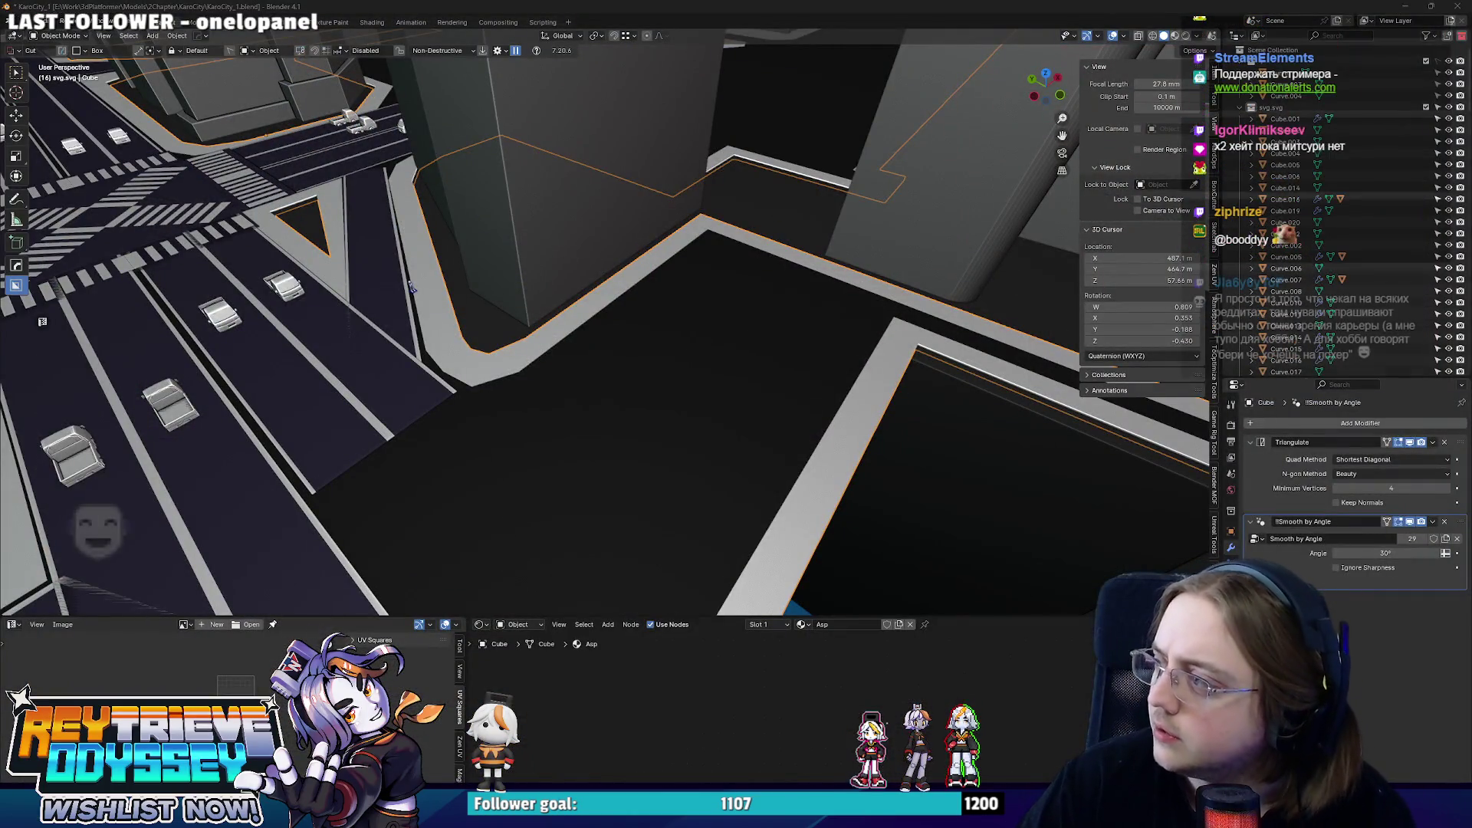
pyautogui.scroll(-3, 503, 403)
pyautogui.scroll(-2, 584, 389)
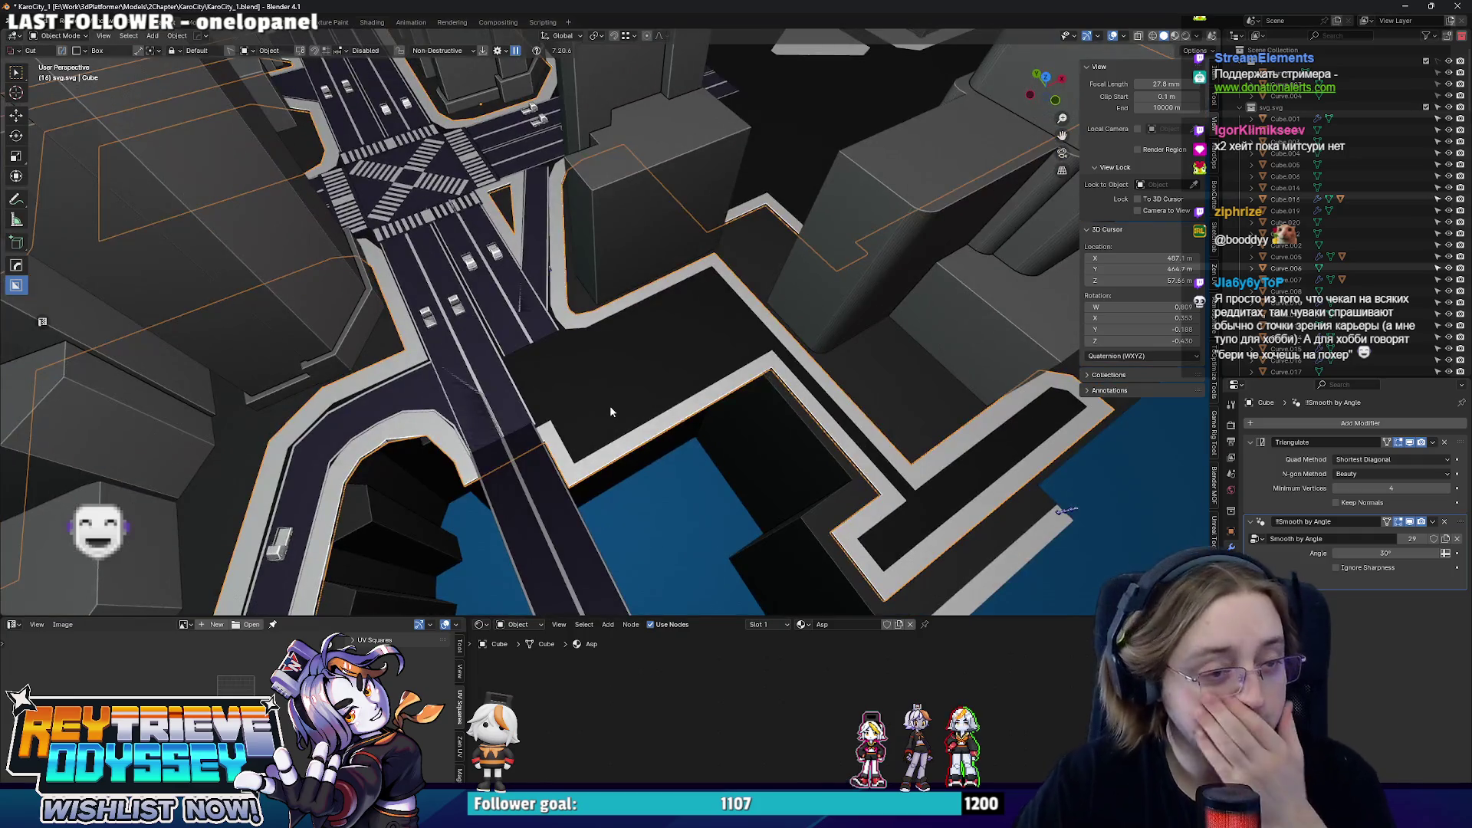
pyautogui.scroll(3, 616, 405)
pyautogui.scroll(2, 723, 335)
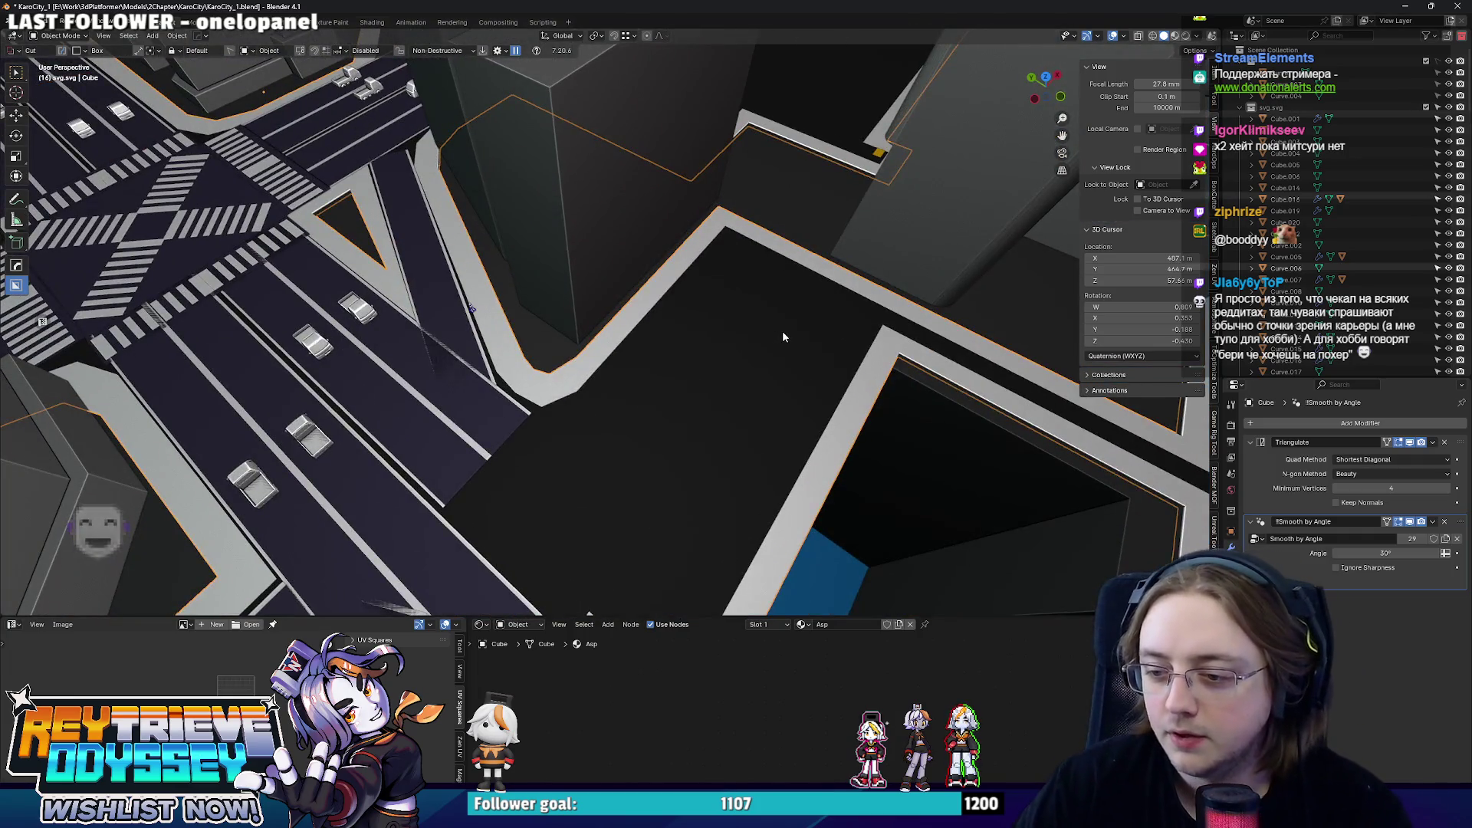
pyautogui.scroll(1, 759, 320)
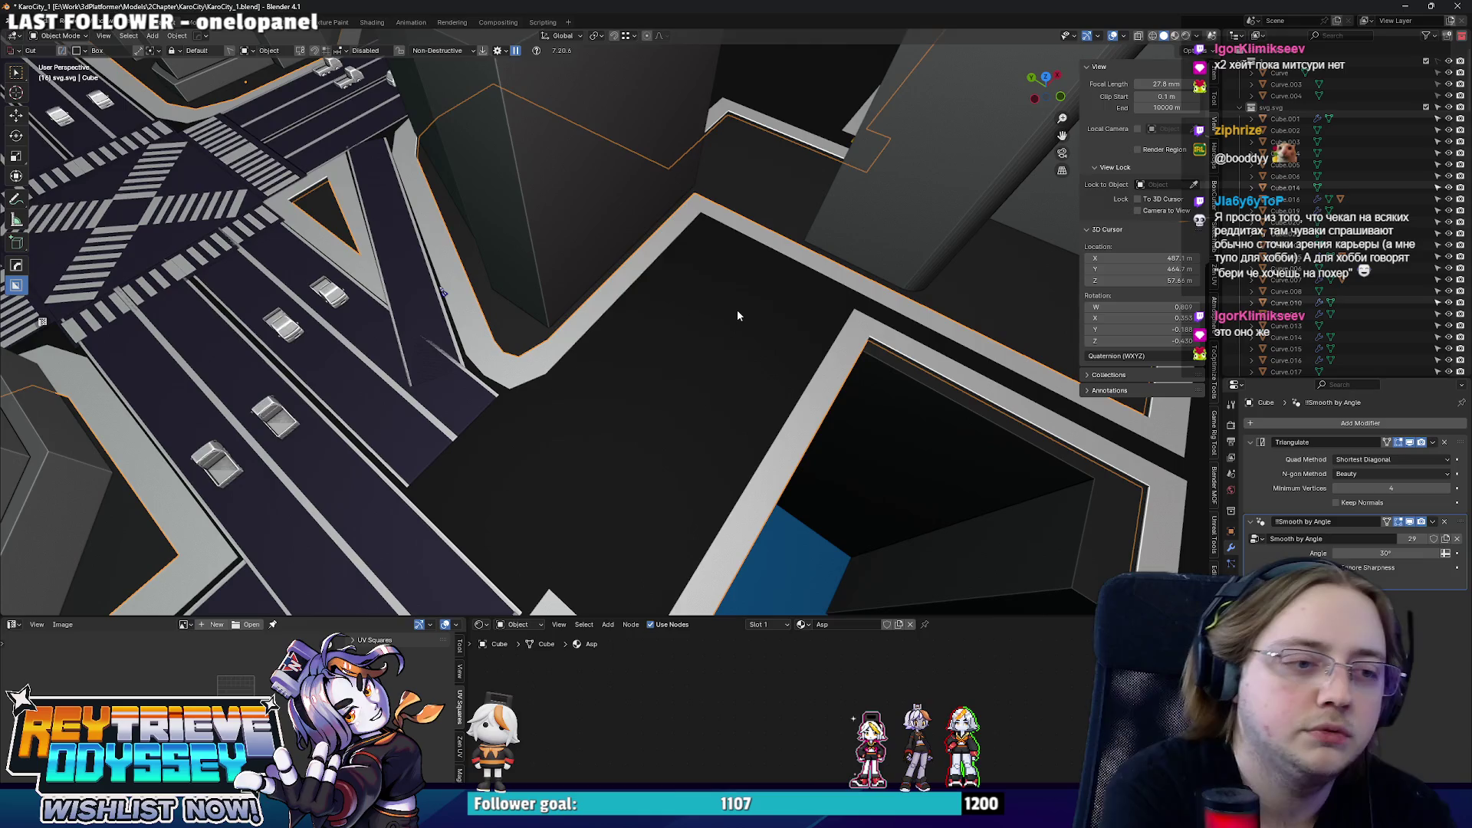
# - Orbit and top-view the city block's scramble crossing and buildings, then switch back to Miro
pyautogui.moveTo(737, 310)
pyautogui.mouseDown(button='middle')
pyautogui.moveTo(712, 306)
pyautogui.moveTo(792, 416)
pyautogui.moveTo(710, 347)
pyautogui.mouseUp(button='middle')
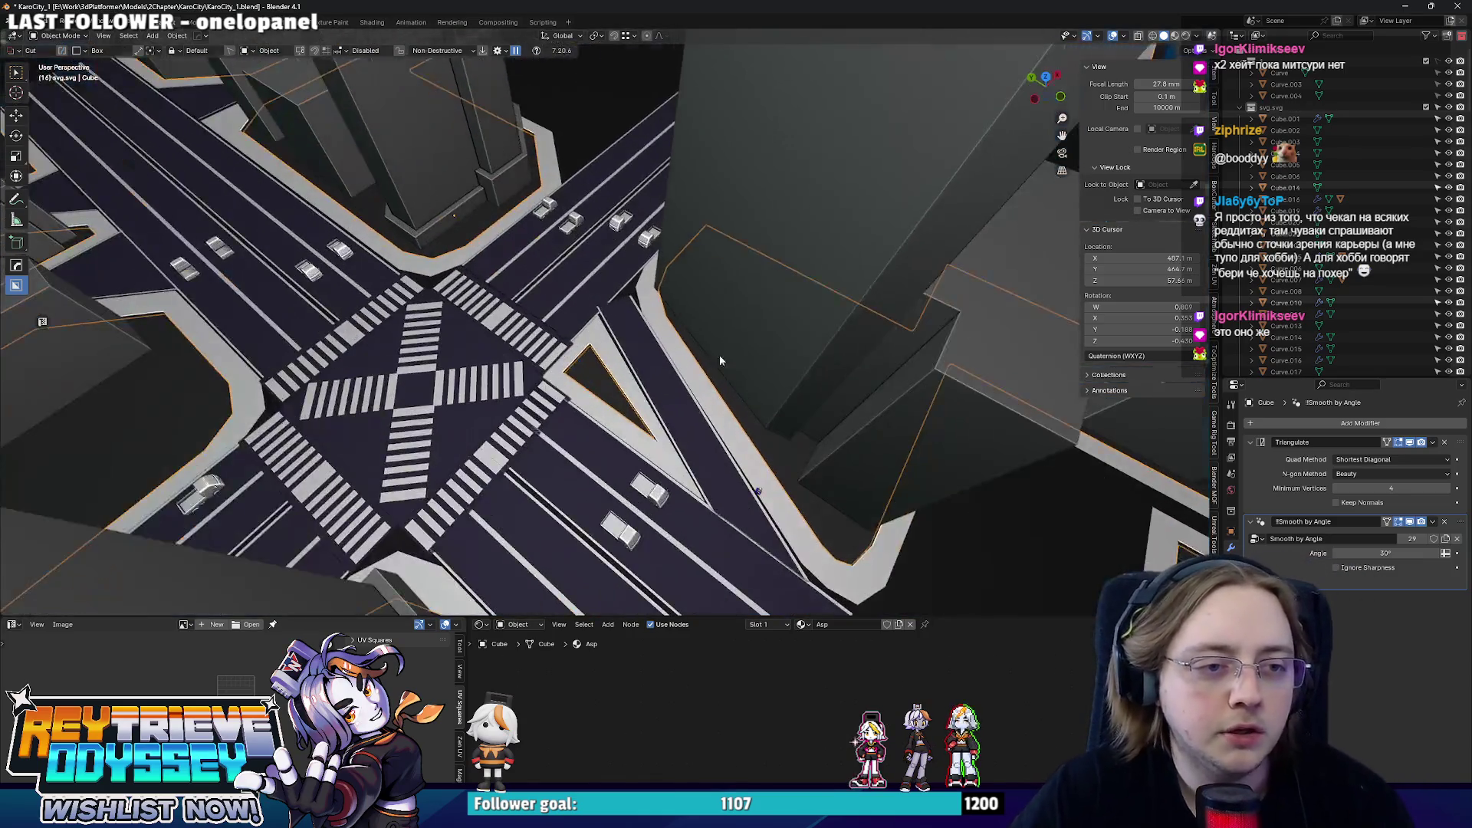
pyautogui.press('KP_7')
pyautogui.scroll(-2, 734, 383)
pyautogui.scroll(-1, 658, 377)
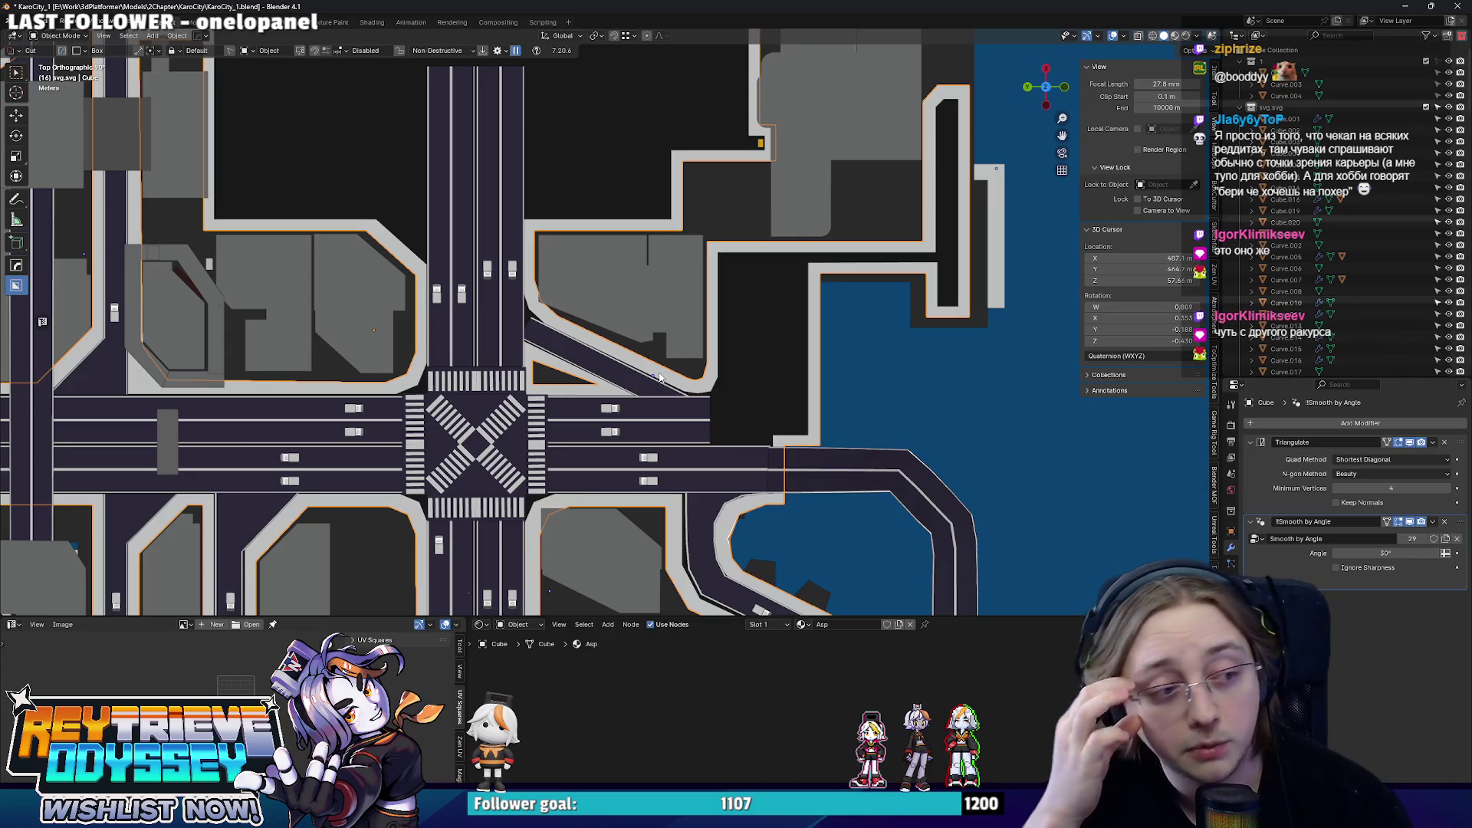
pyautogui.scroll(2, 659, 377)
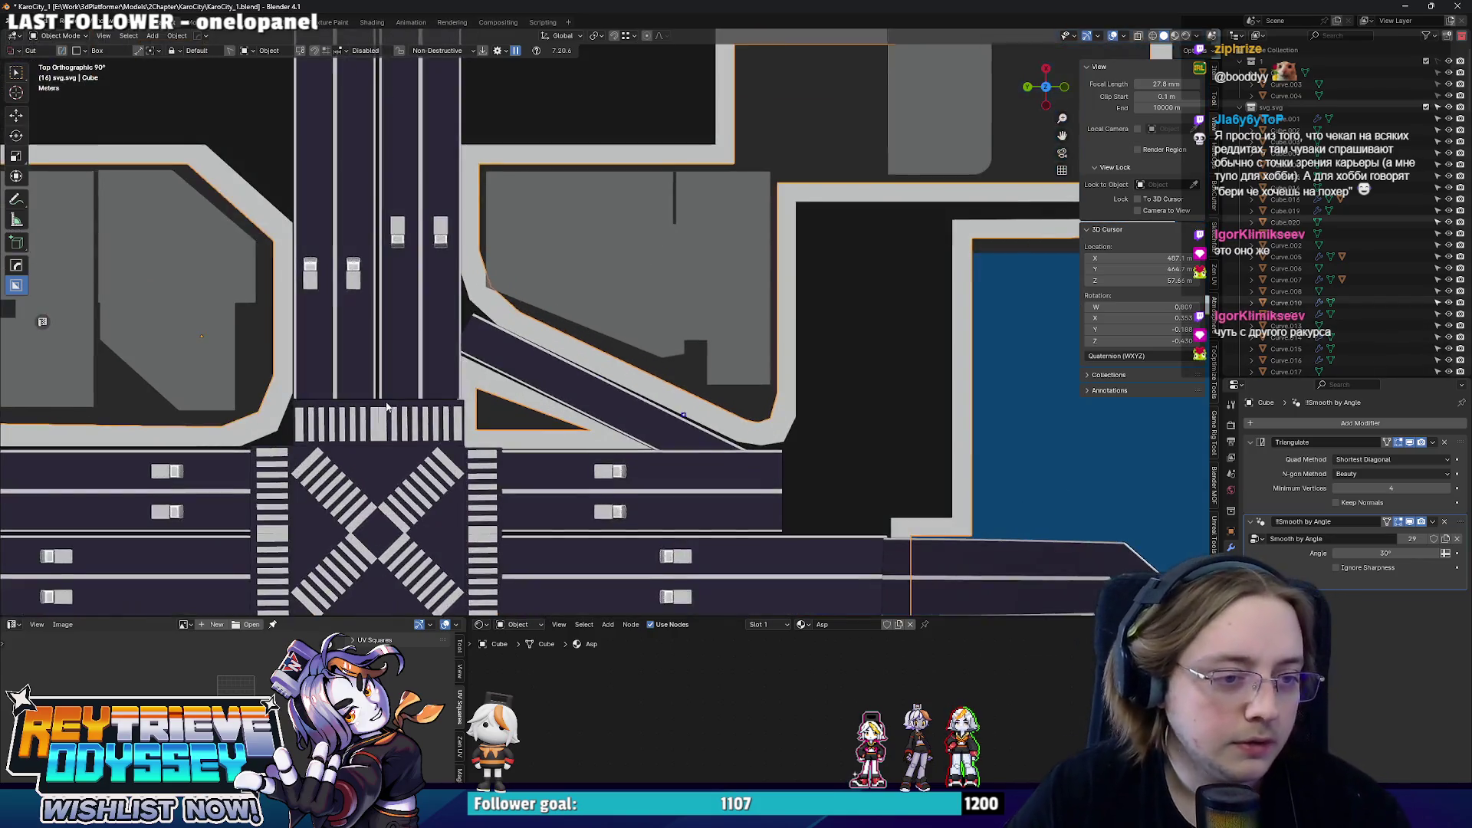
pyautogui.moveTo(659, 376); pyautogui.dragTo(599, 366, button='middle')
pyautogui.scroll(-3, 600, 367)
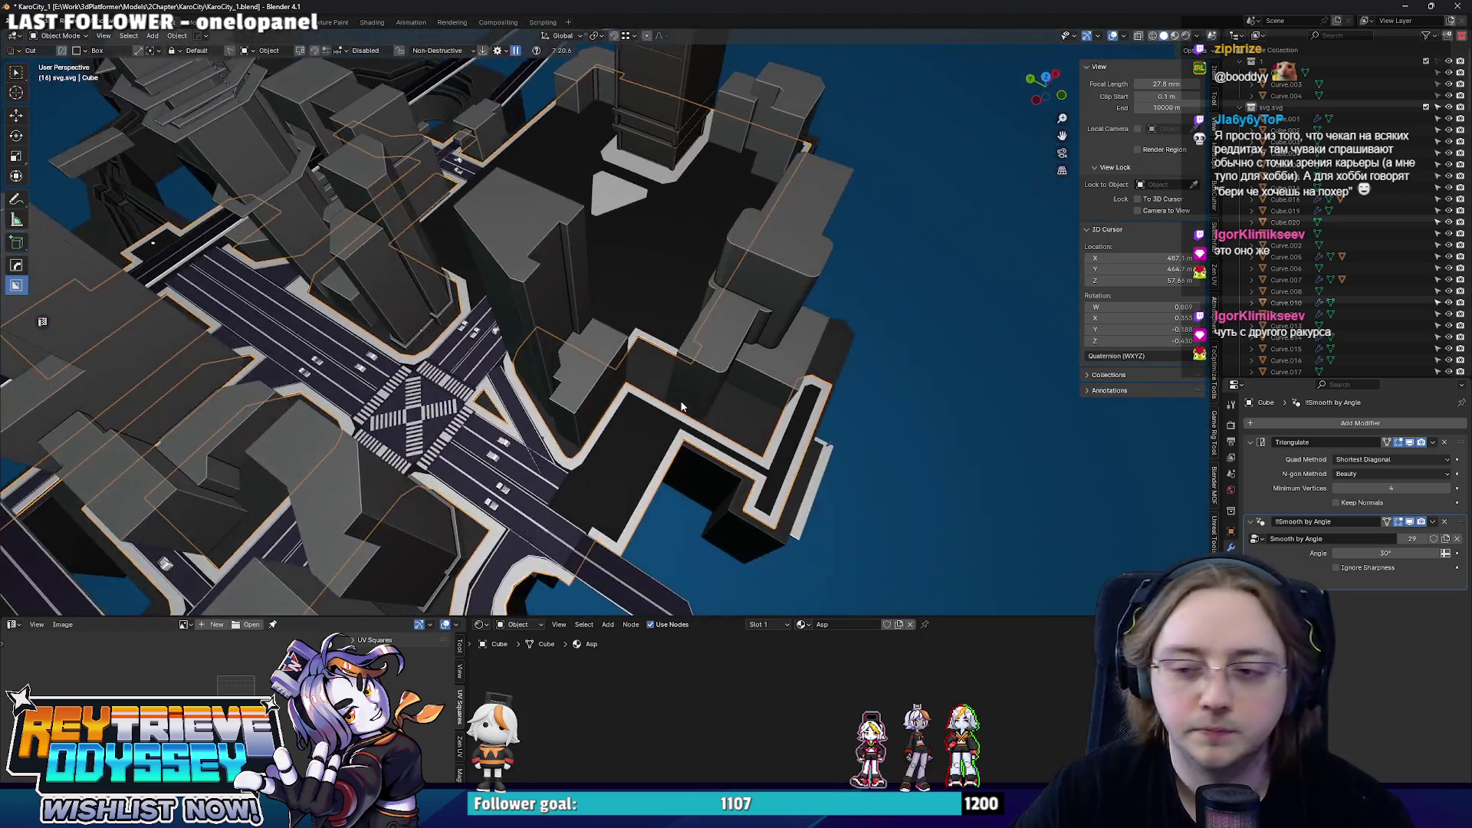
pyautogui.scroll(2, 657, 402)
pyautogui.scroll(-2, 704, 420)
pyautogui.moveTo(704, 419); pyautogui.dragTo(651, 383, button='middle')
pyautogui.scroll(2, 652, 383)
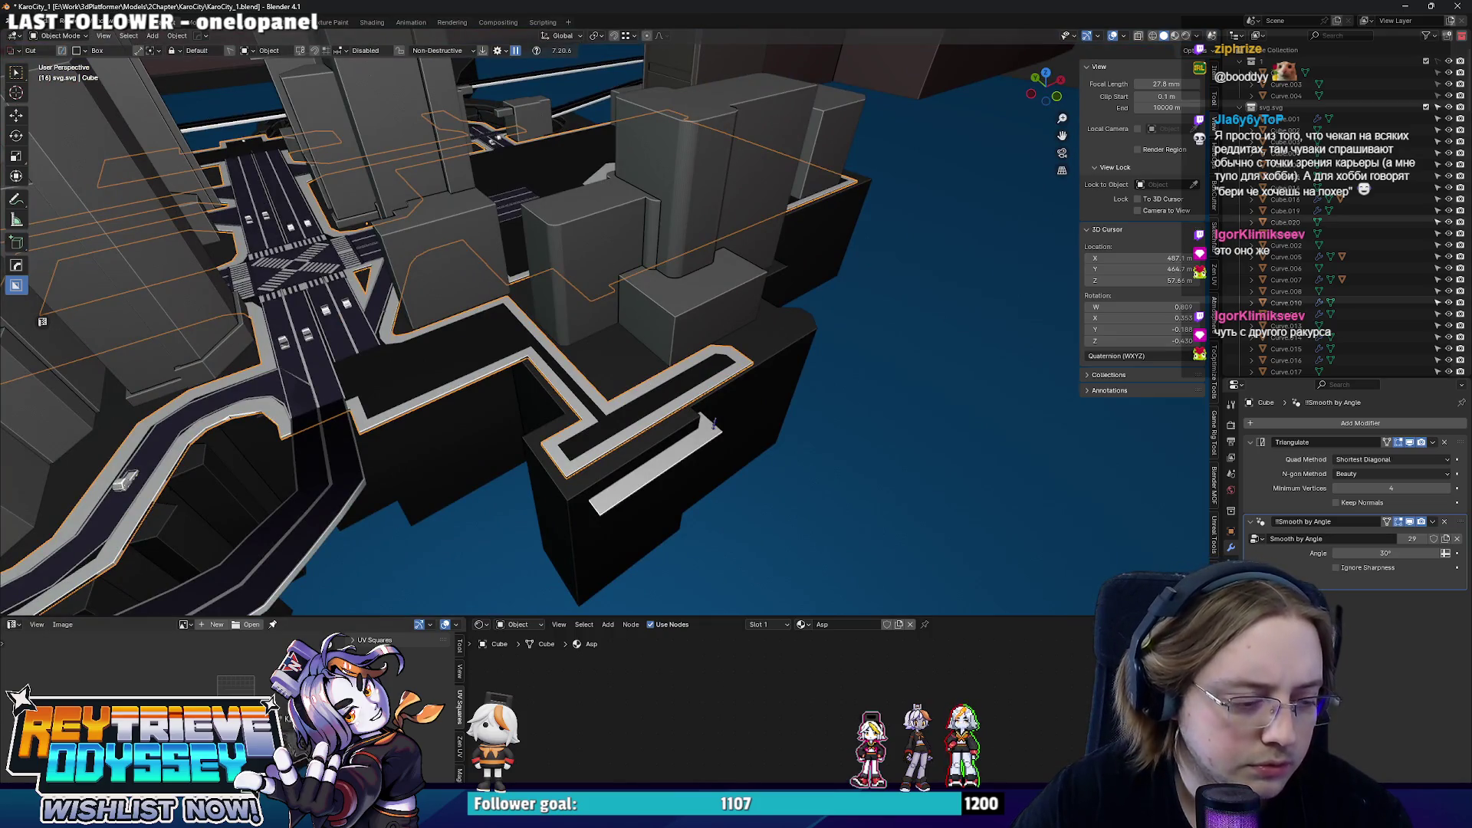
pyautogui.hotkey('alt', 'Tab')
pyautogui.scroll(2, 863, 523)
pyautogui.scroll(2, 862, 523)
pyautogui.scroll(2, 1003, 561)
pyautogui.scroll(2, 1003, 559)
pyautogui.scroll(2, 920, 558)
pyautogui.scroll(2, 829, 554)
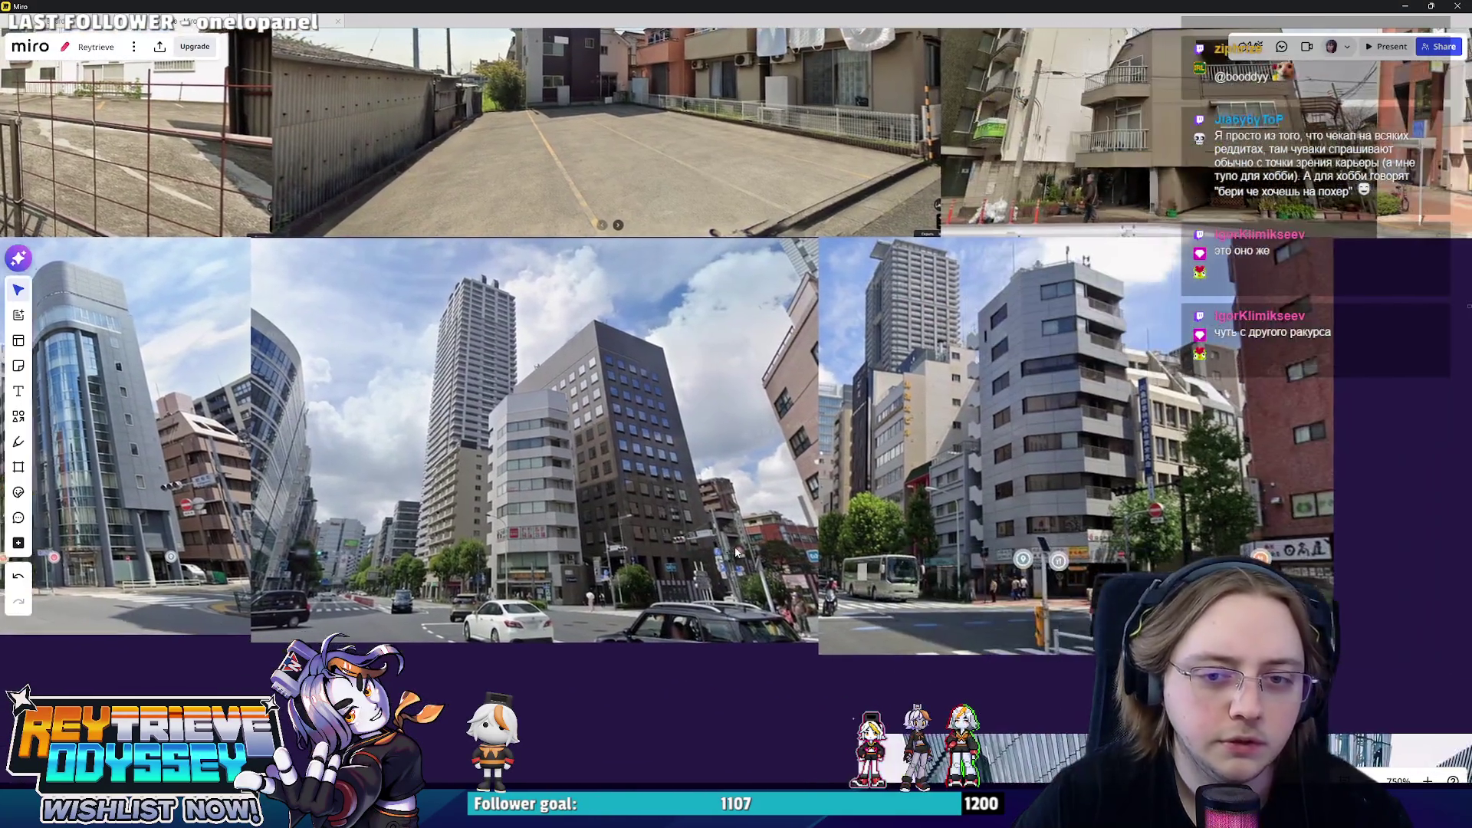
pyautogui.scroll(2, 739, 553)
# - Look over the Tokyo street reference photos on the board, then bring the Blender scene back
pyautogui.click(728, 547)
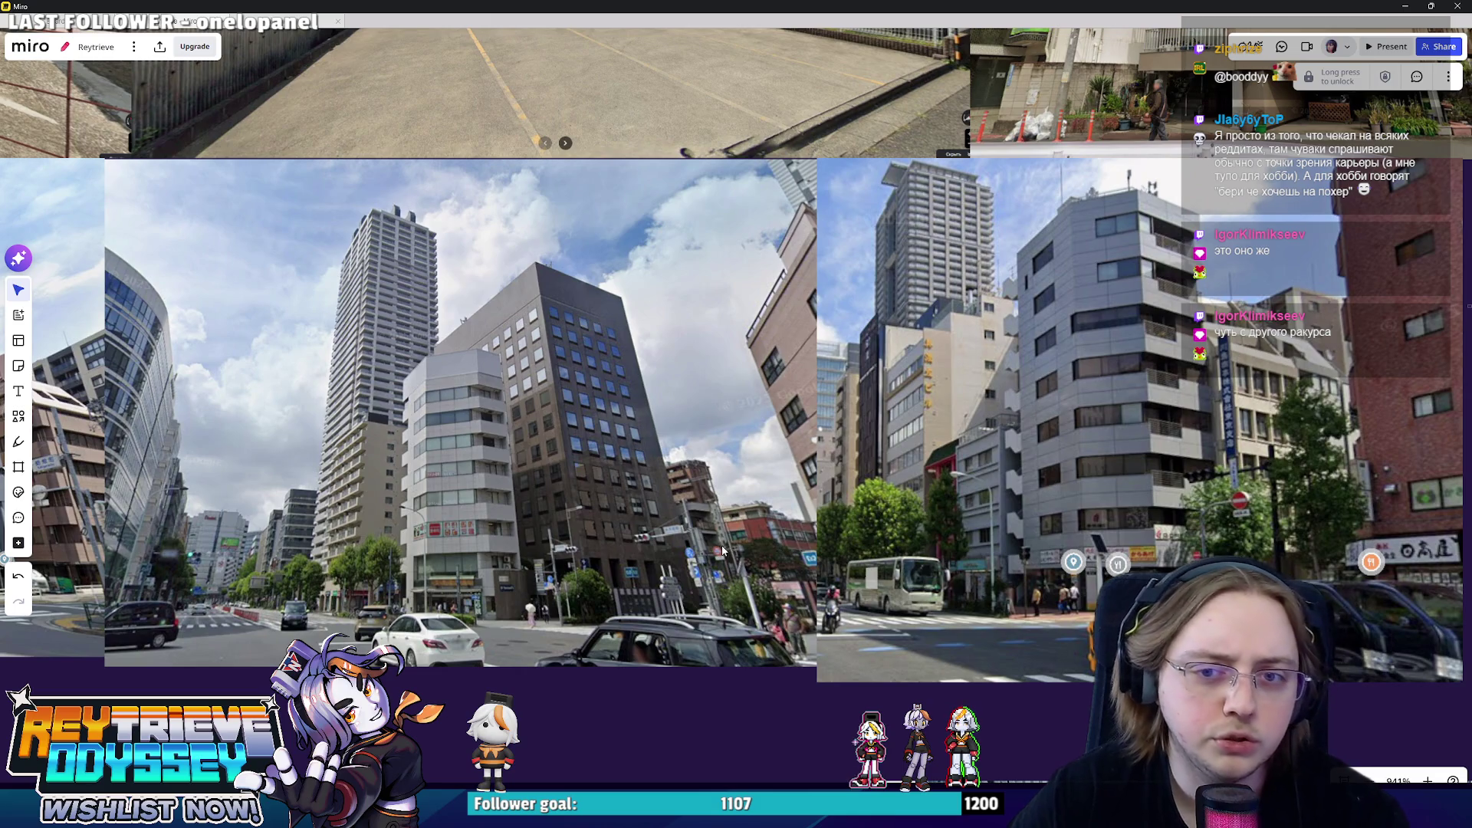
pyautogui.hscroll(3, 1018, 443)
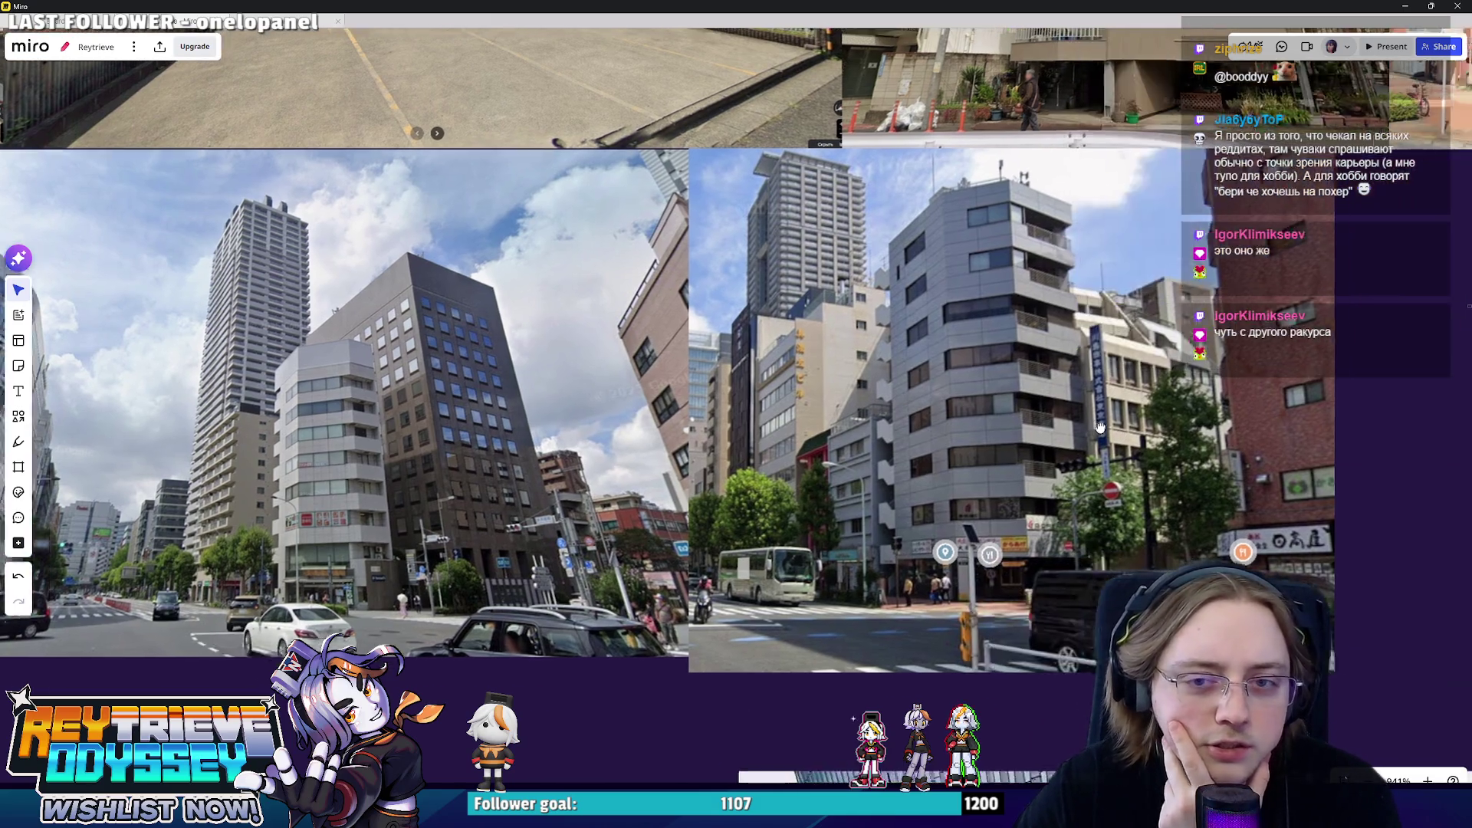
pyautogui.hscroll(-5, 1018, 443)
pyautogui.click(987, 447)
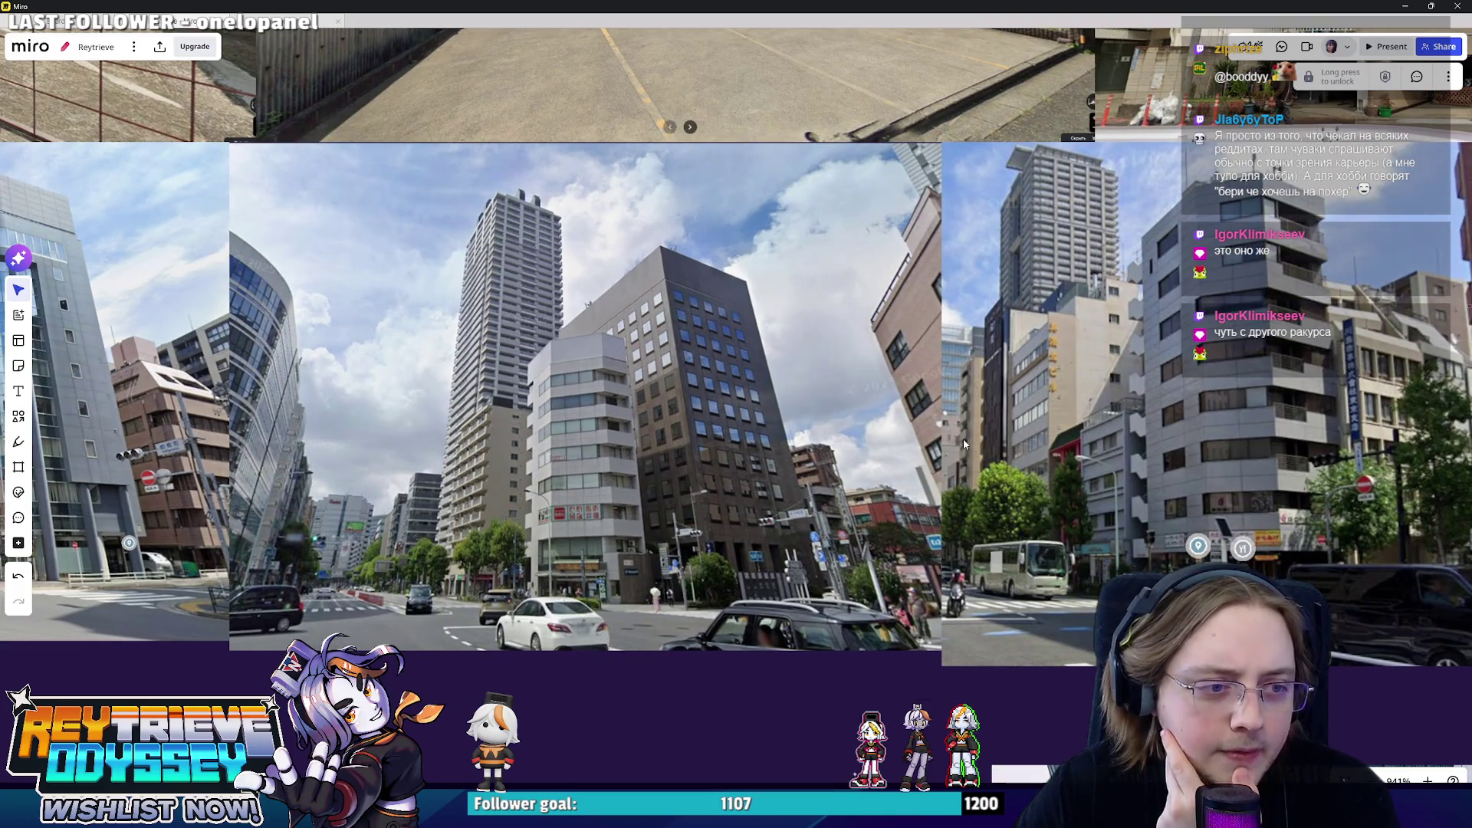
pyautogui.hscroll(2, 963, 438)
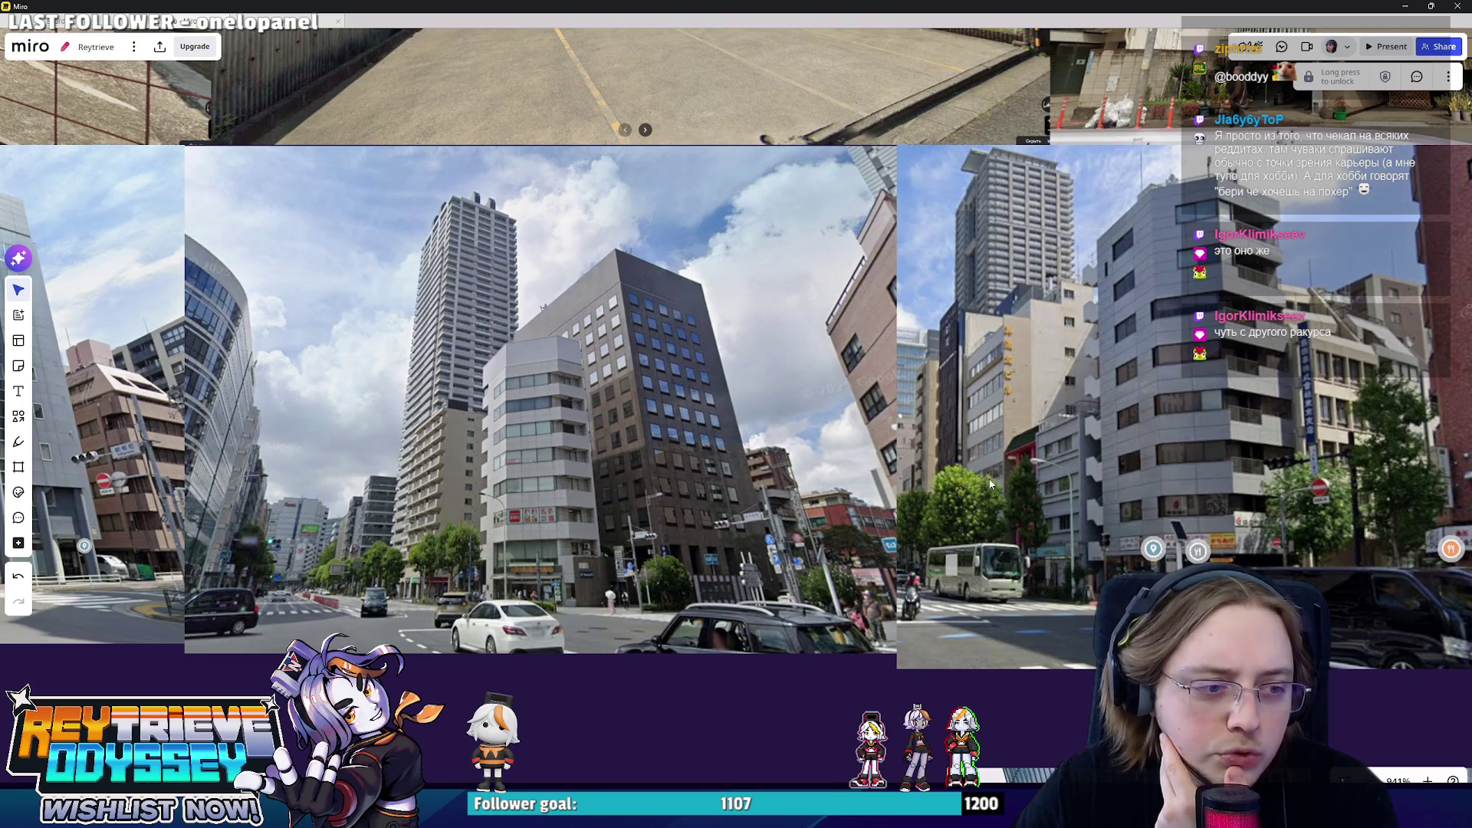
pyautogui.hscroll(2, 896, 512)
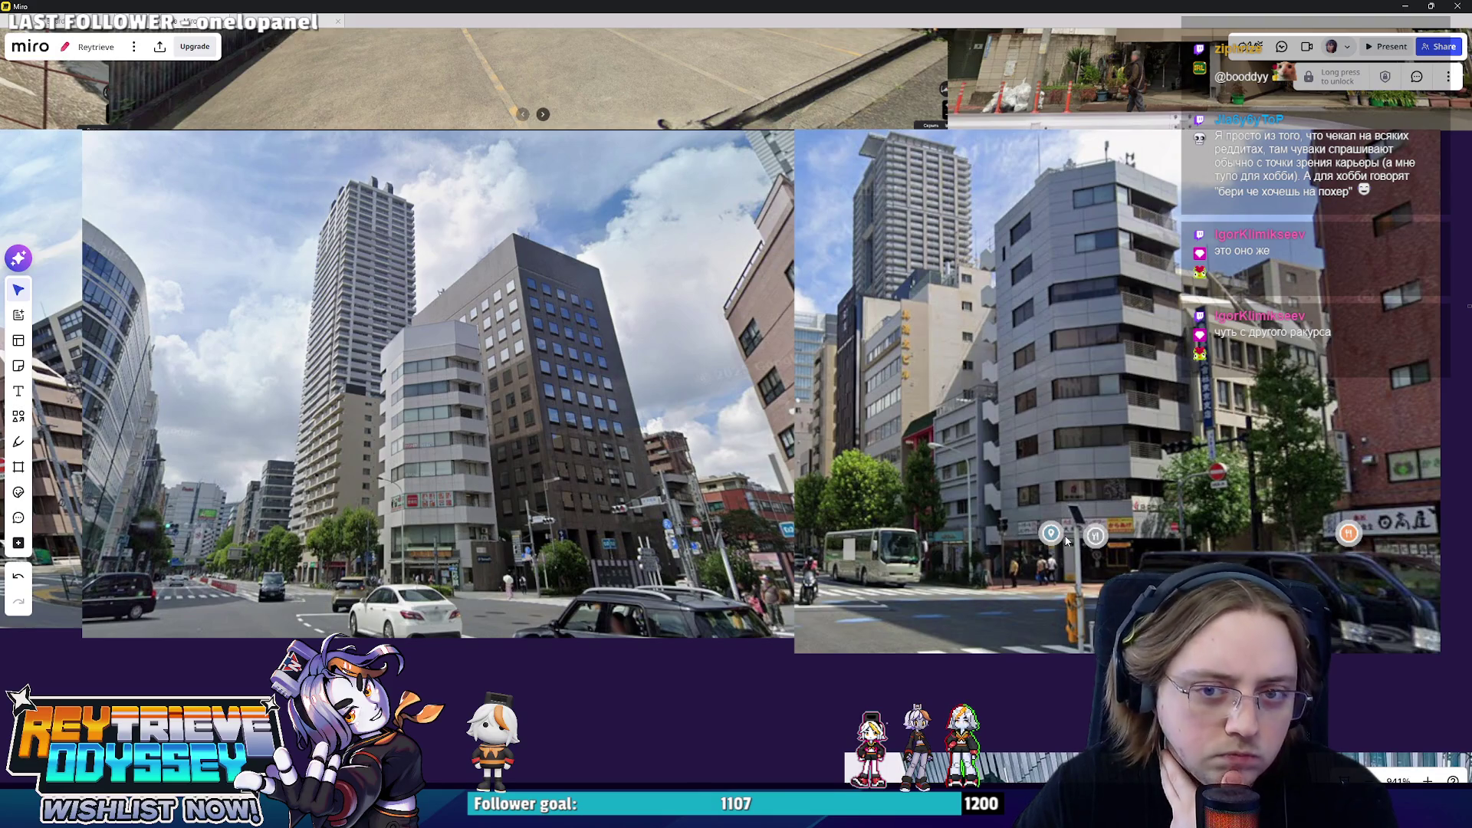
pyautogui.scroll(-2, 989, 524)
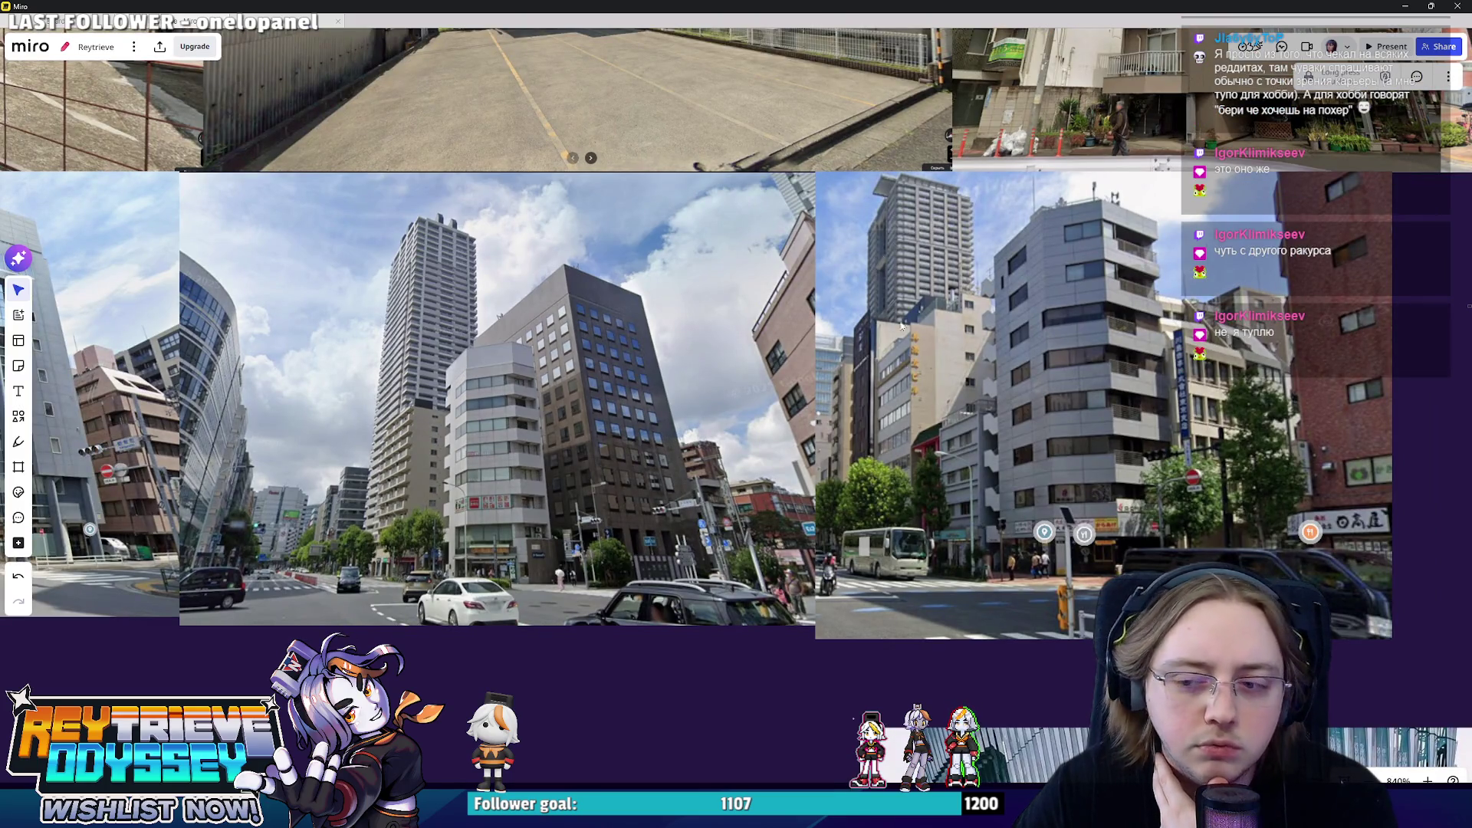
pyautogui.hscroll(-10, 979, 388)
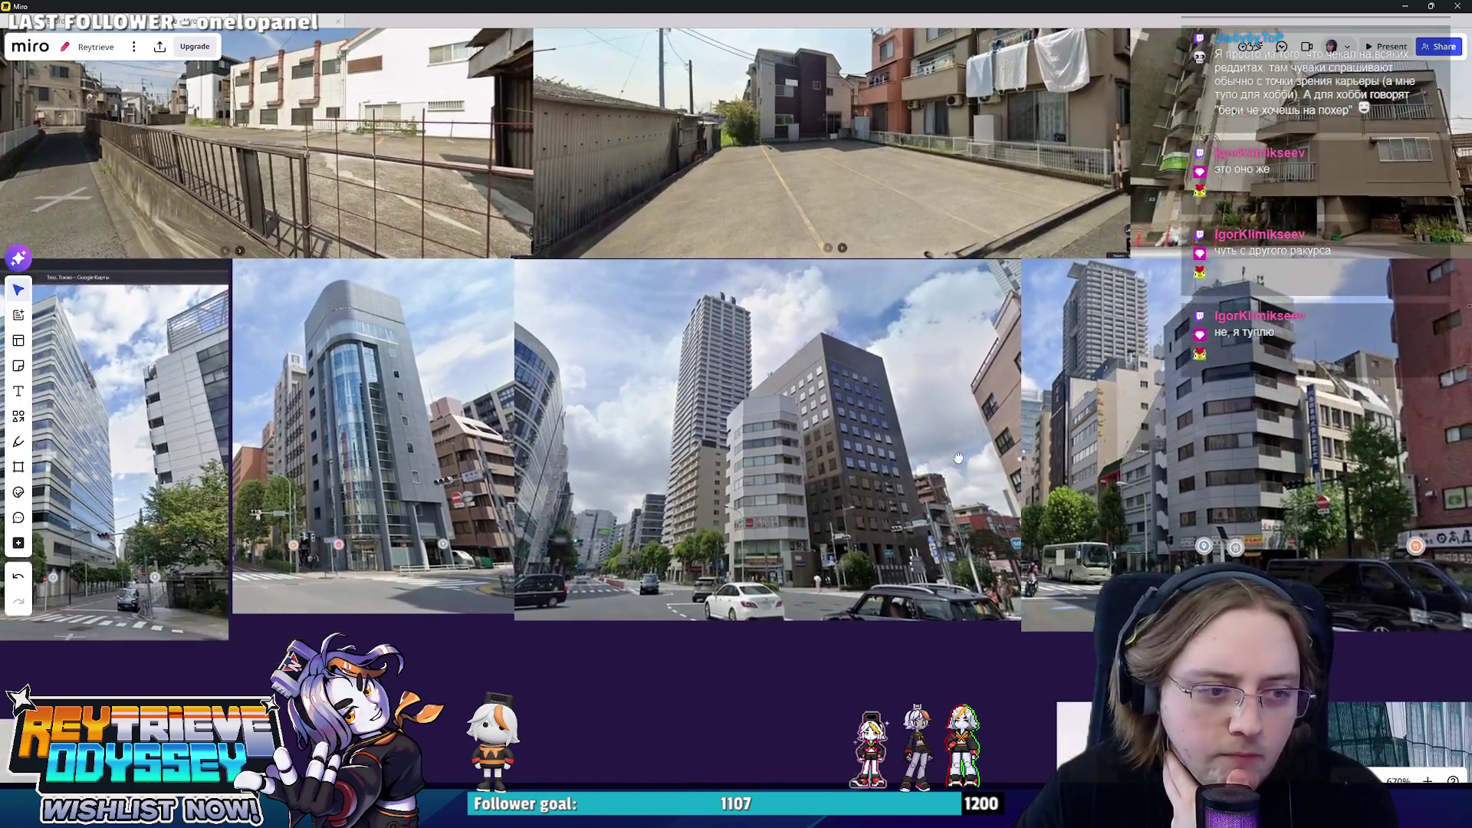
pyautogui.scroll(3, 450, 485)
pyautogui.scroll(-2, 664, 581)
pyautogui.scroll(-2, 663, 580)
pyautogui.scroll(3, 662, 579)
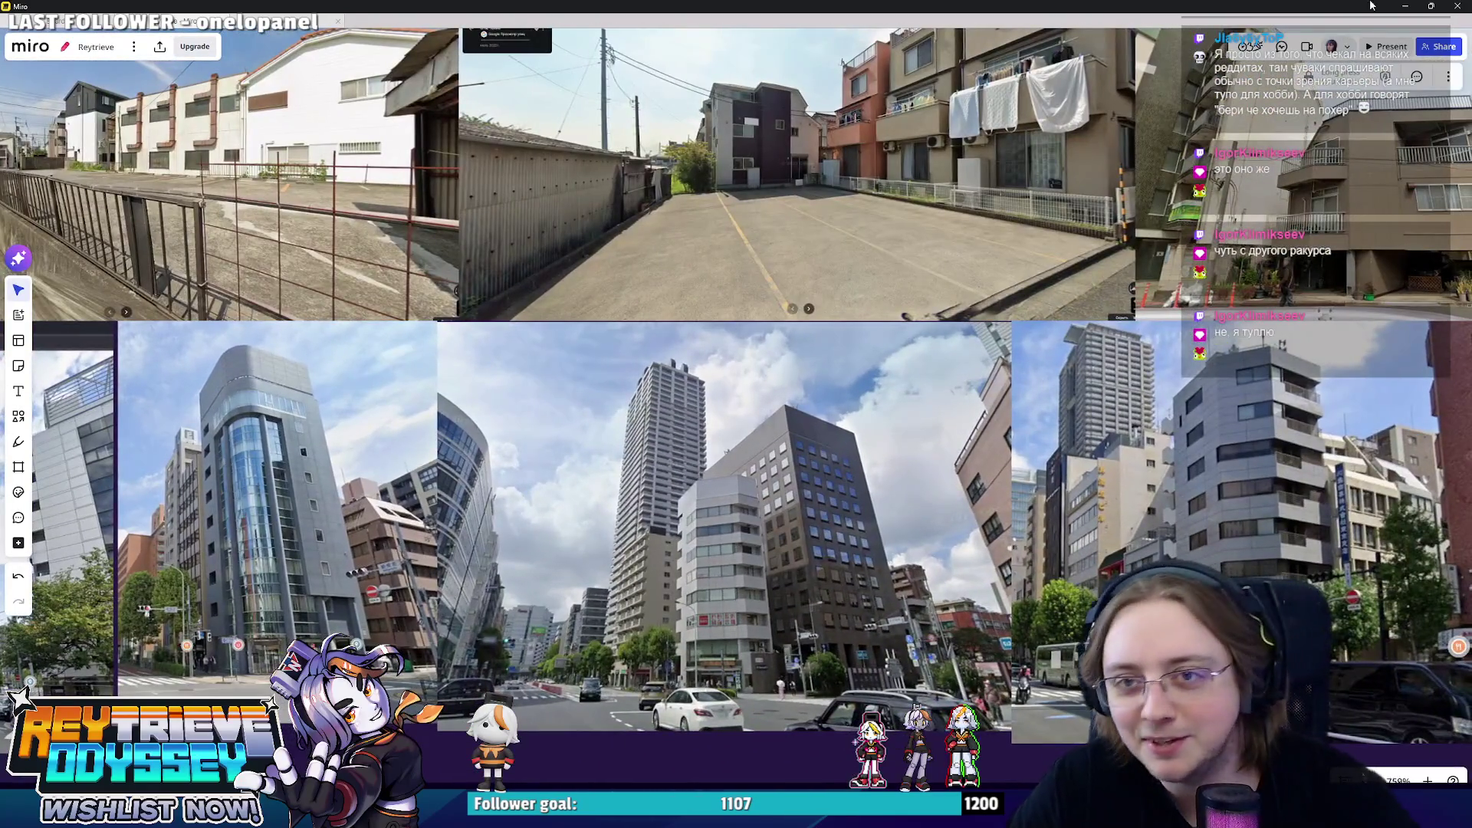
pyautogui.click(1408, 7)
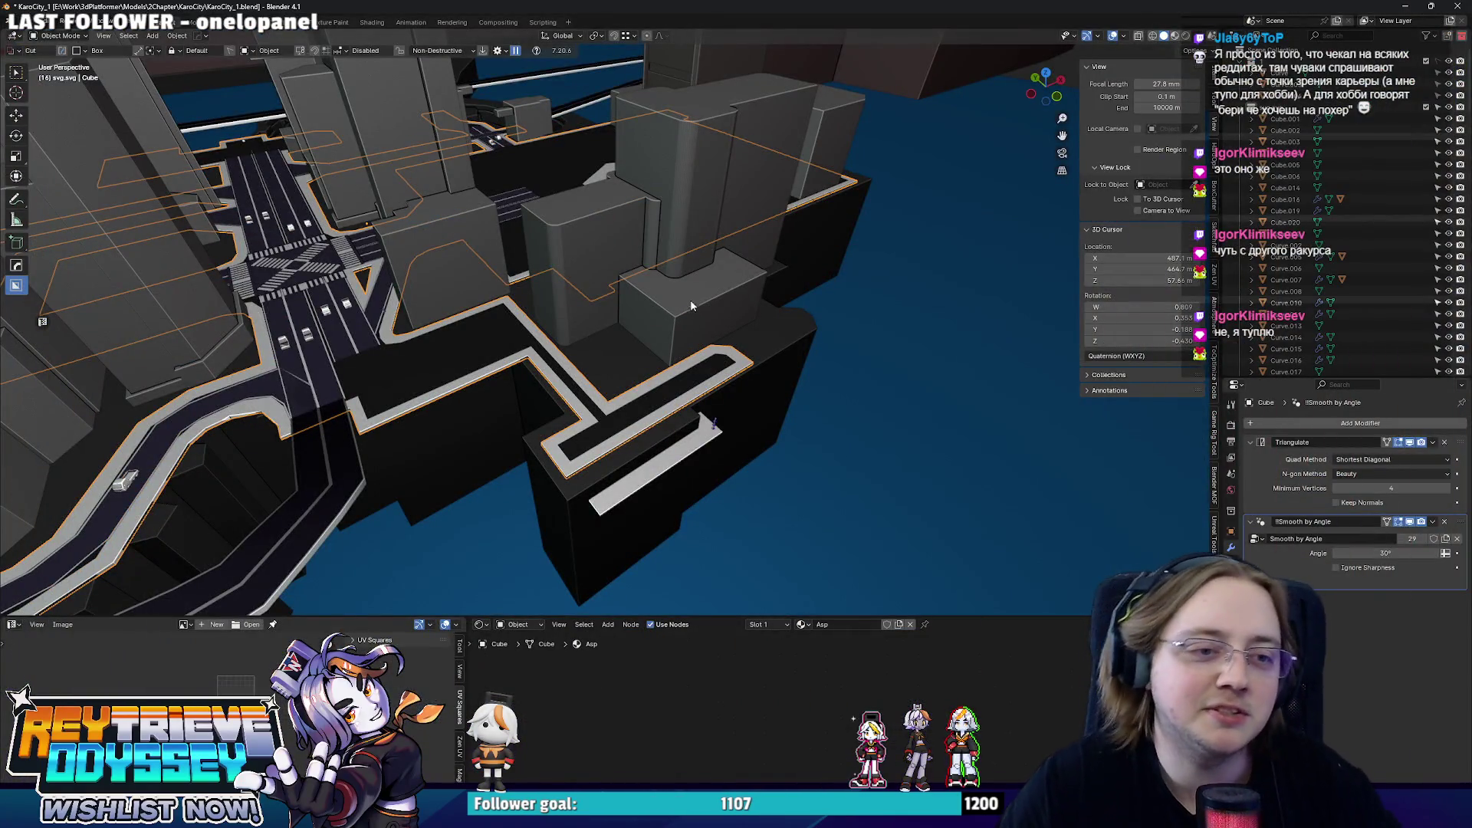
pyautogui.scroll(3, 690, 308)
pyautogui.scroll(-1, 691, 265)
pyautogui.scroll(-1, 691, 264)
pyautogui.scroll(-1, 788, 296)
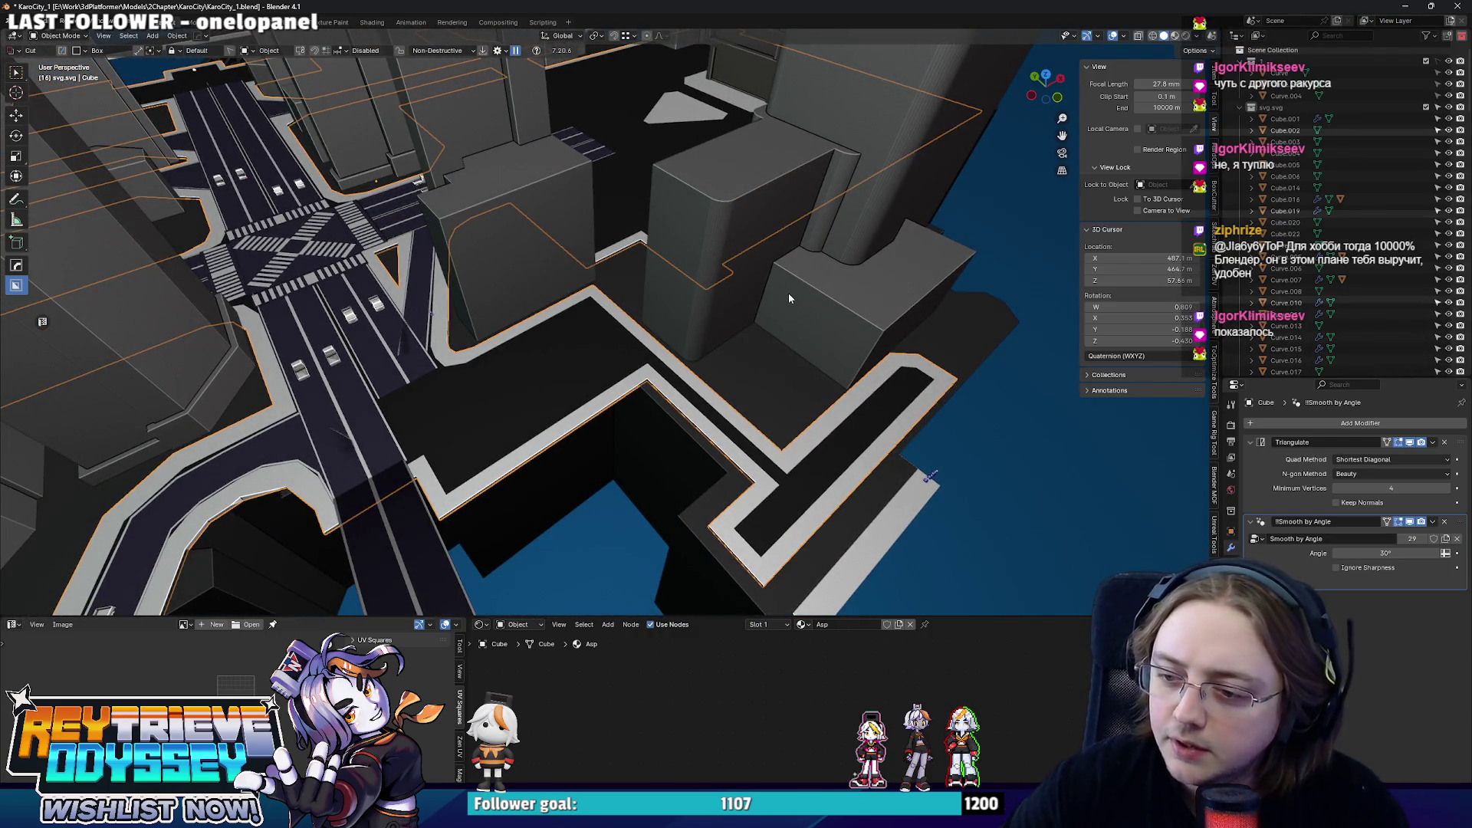
pyautogui.scroll(3, 770, 294)
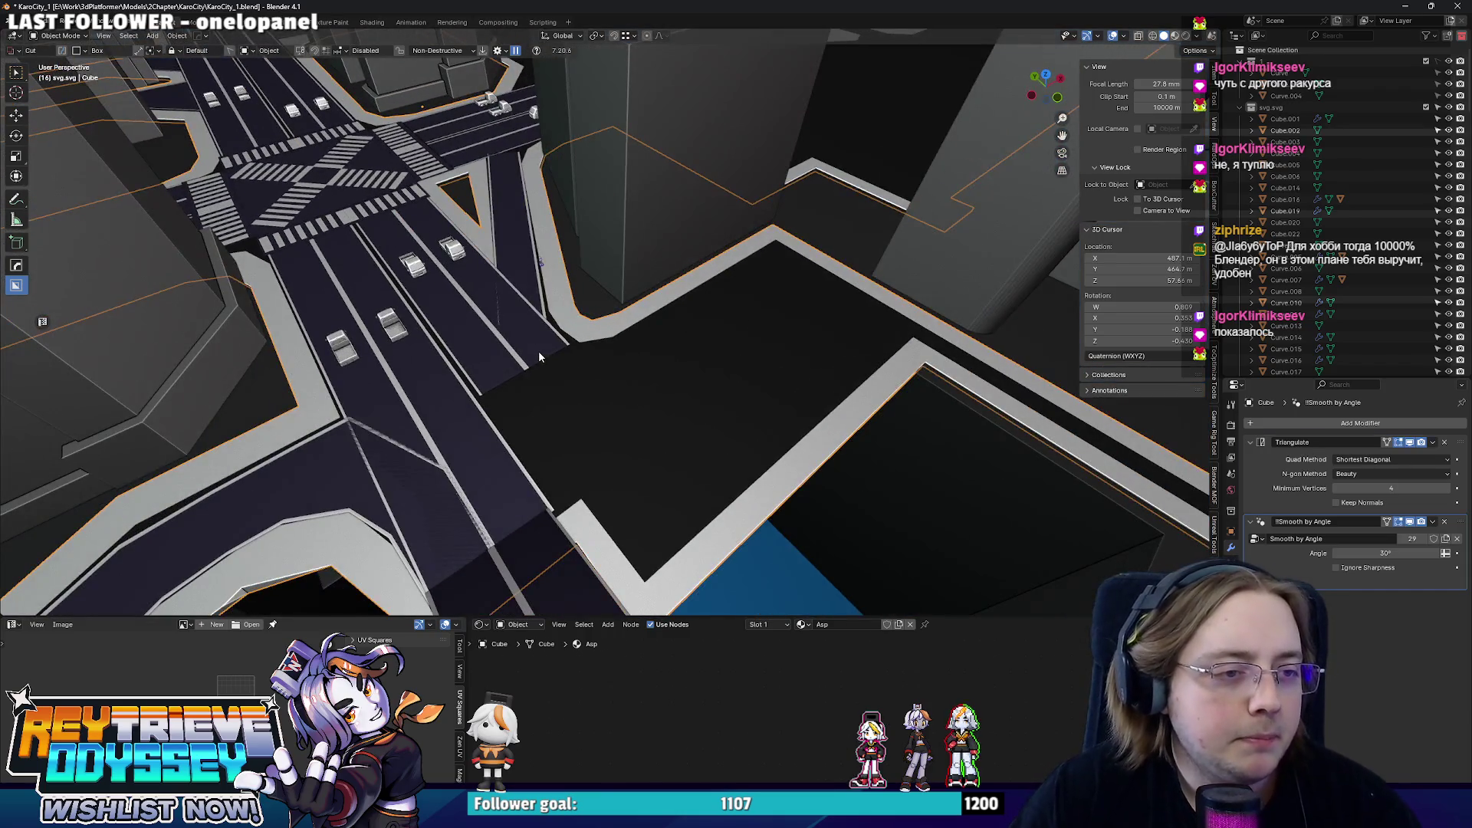
# - Select road block Cube.007 in top view and set its origin to its geometry centre
pyautogui.click(539, 351)
pyautogui.scroll(2, 623, 399)
pyautogui.press('KP_7')
pyautogui.scroll(-4, 604, 409)
pyautogui.scroll(3, 604, 408)
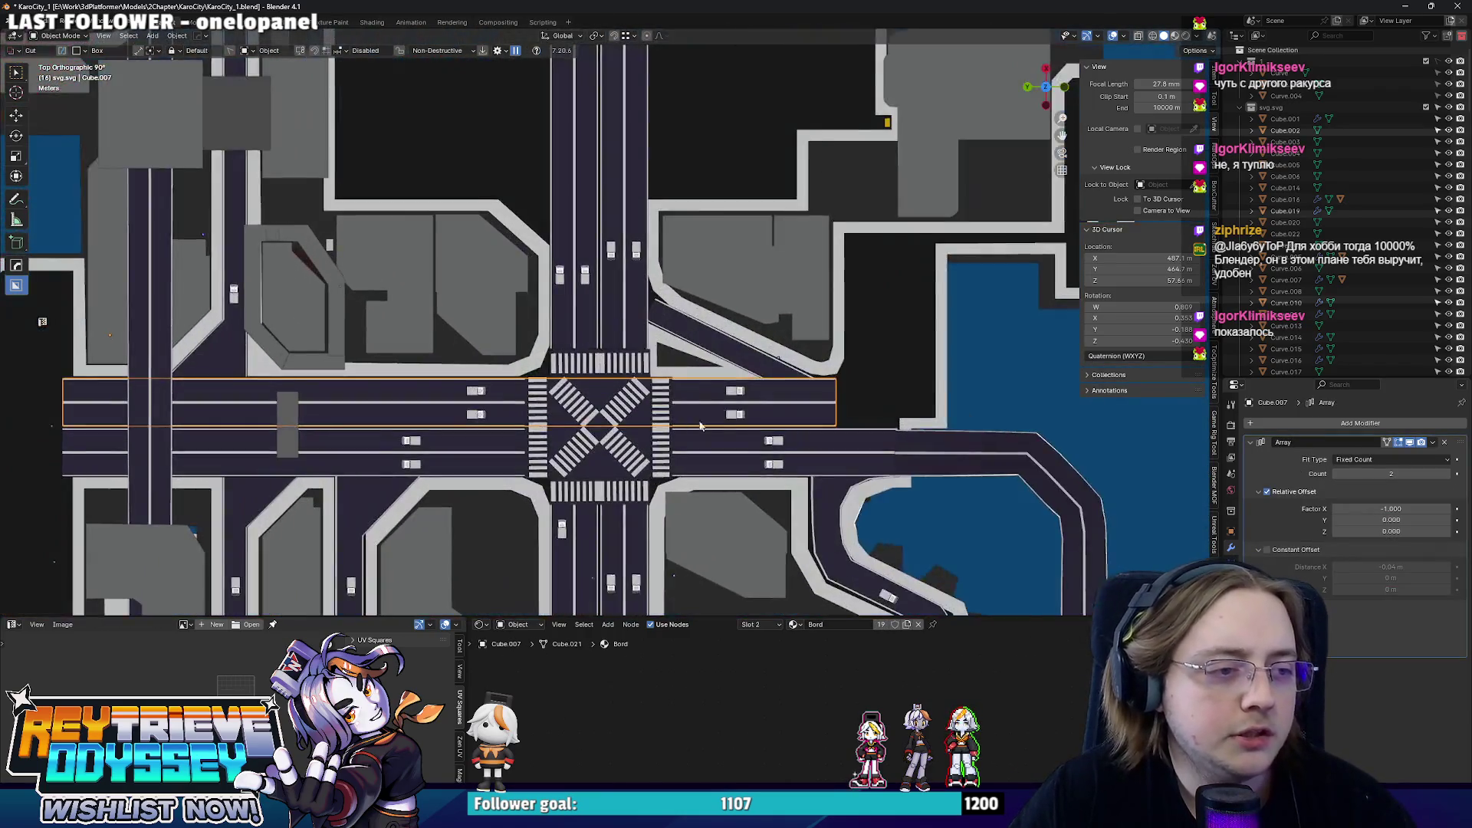
pyautogui.scroll(2, 800, 389)
pyautogui.rightClick(800, 390)
pyautogui.click(898, 401)
pyautogui.scroll(2, 644, 405)
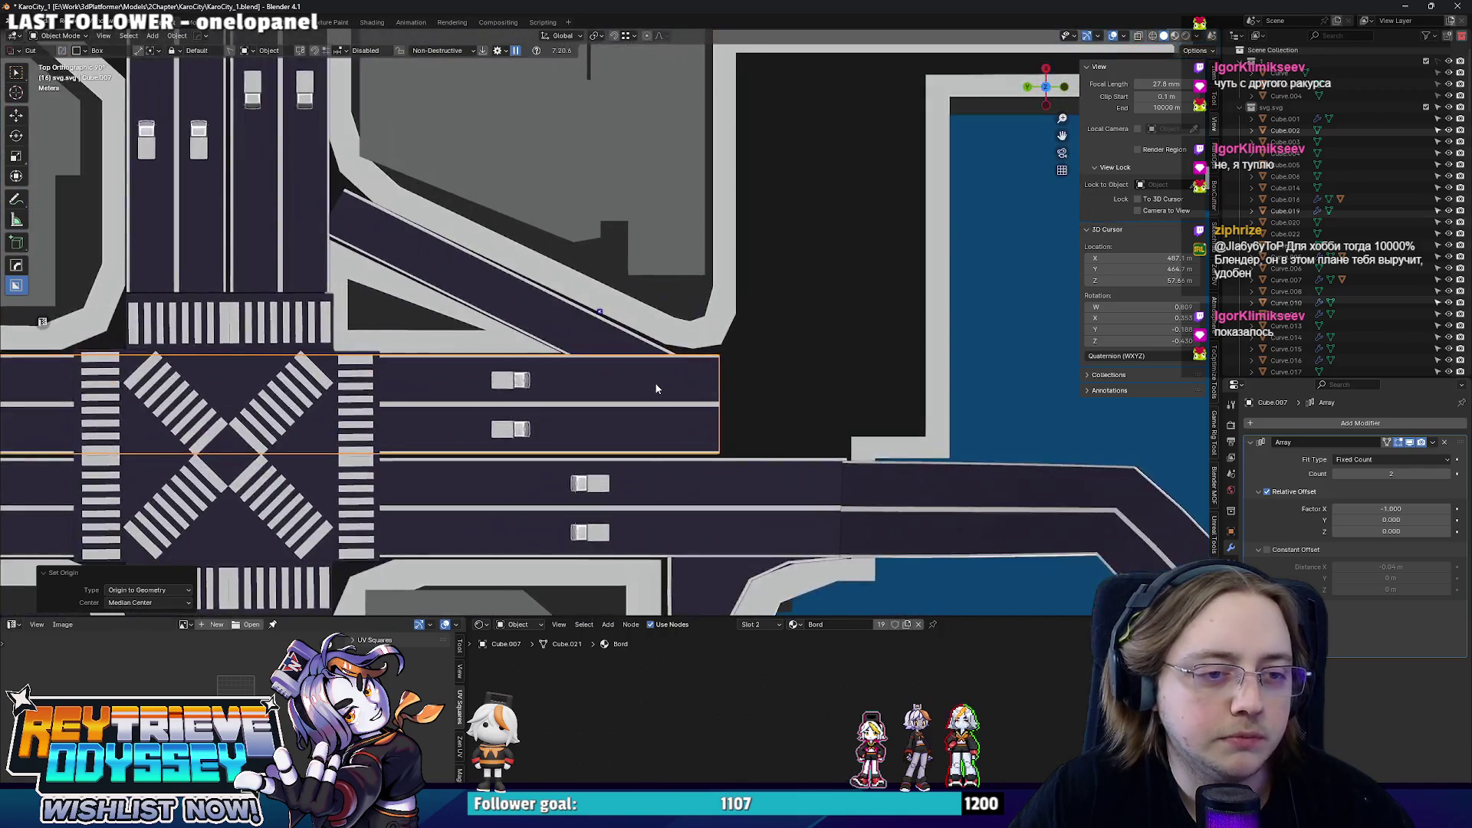
pyautogui.scroll(2, 639, 406)
pyautogui.press('g')
# - Apply the road's array modifier and select all its edges in X-ray edit mode
pyautogui.press('Escape')
pyautogui.hotkey('ctrl', 'a')
pyautogui.press('Tab')
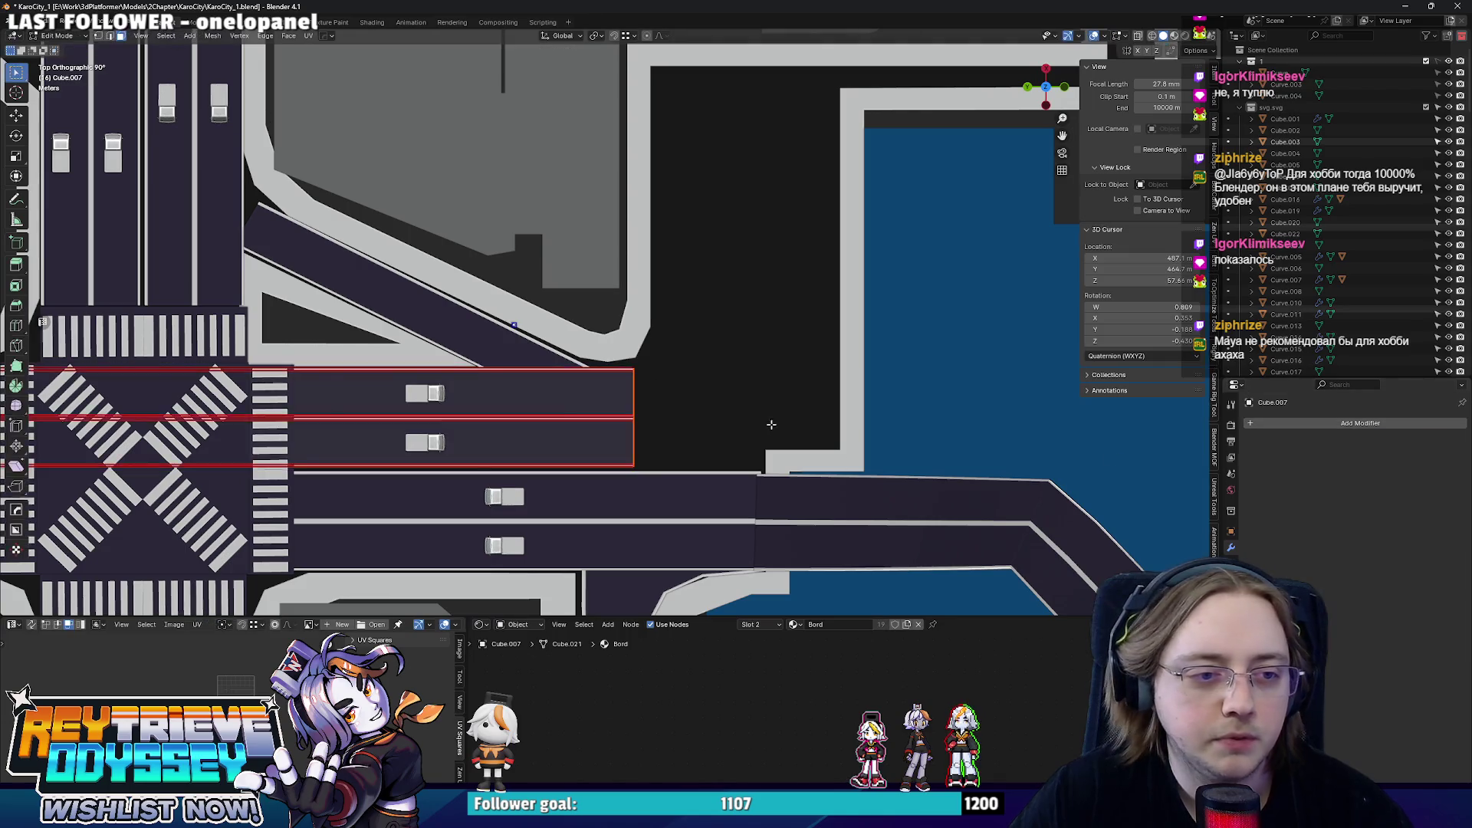
pyautogui.hotkey('alt', 'z')
pyautogui.scroll(1, 650, 420)
pyautogui.scroll(1, 659, 420)
pyautogui.press('a')
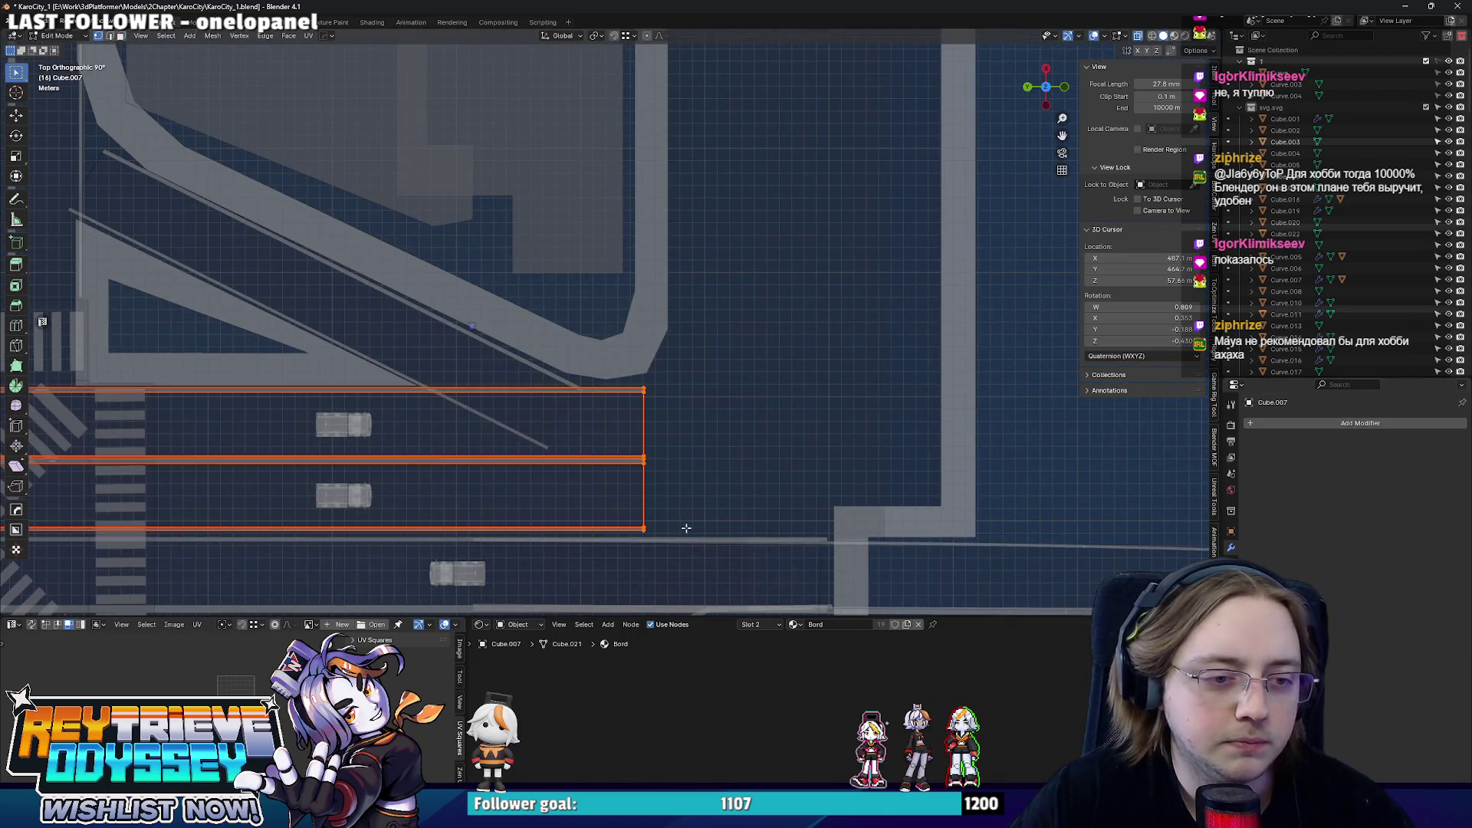
pyautogui.scroll(-2, 644, 403)
pyautogui.scroll(2, 656, 438)
# - Try moving, tilting and resizing the road's end edges, then undo those changes
pyautogui.press('g')
pyautogui.press('Escape')
pyautogui.keyDown('alt'); pyautogui.click(611, 460); pyautogui.keyUp('alt')
pyautogui.press('r')
pyautogui.click(737, 396)
pyautogui.press('s')
pyautogui.hotkey('shift', 'z')
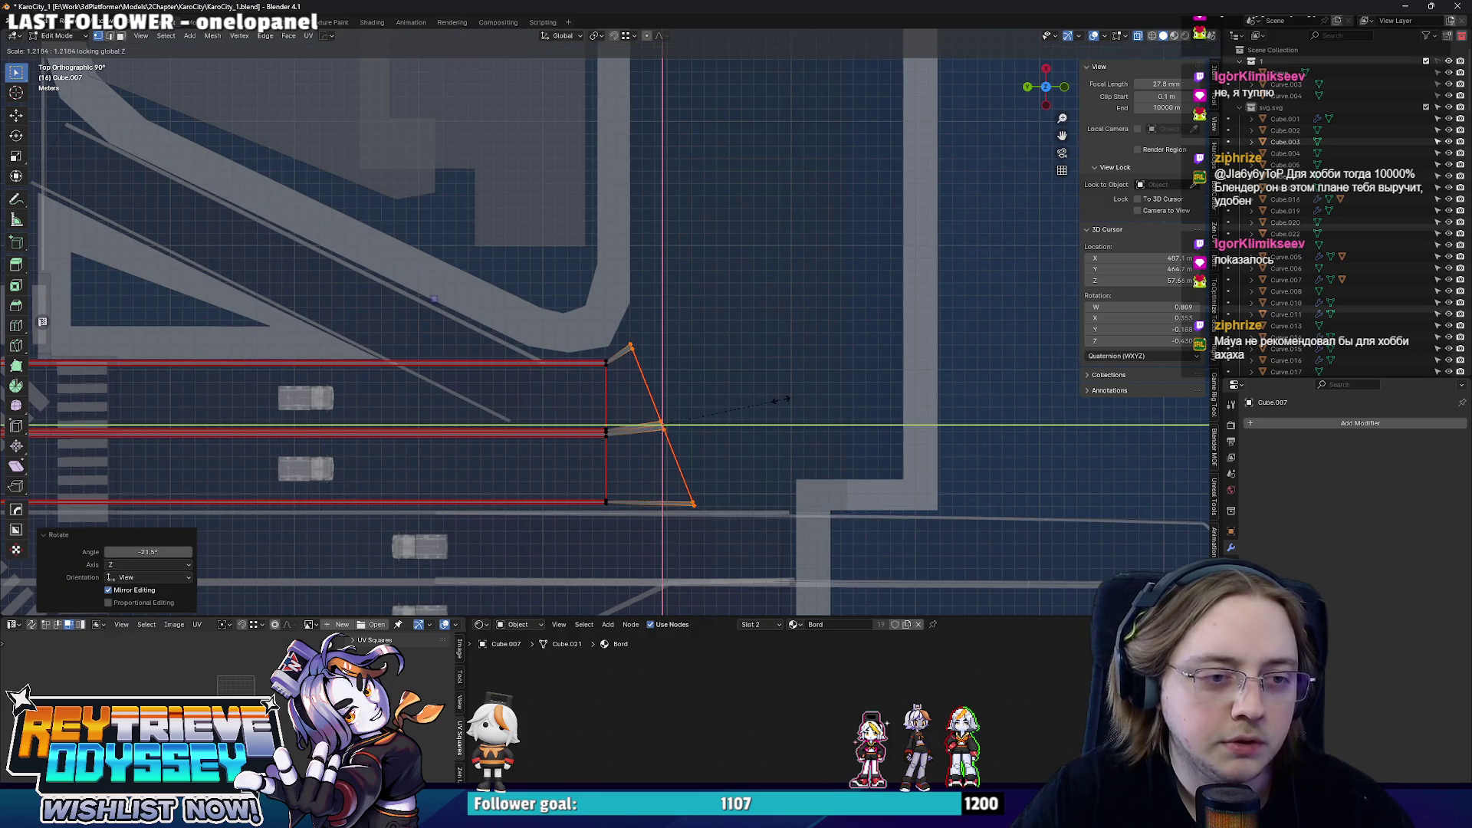
pyautogui.press('Escape')
pyautogui.hotkey('ctrl', 'z')
pyautogui.hotkey('ctrl', 'z')
pyautogui.scroll(-3, 763, 402)
pyautogui.scroll(2, 729, 402)
pyautogui.scroll(-2, 632, 402)
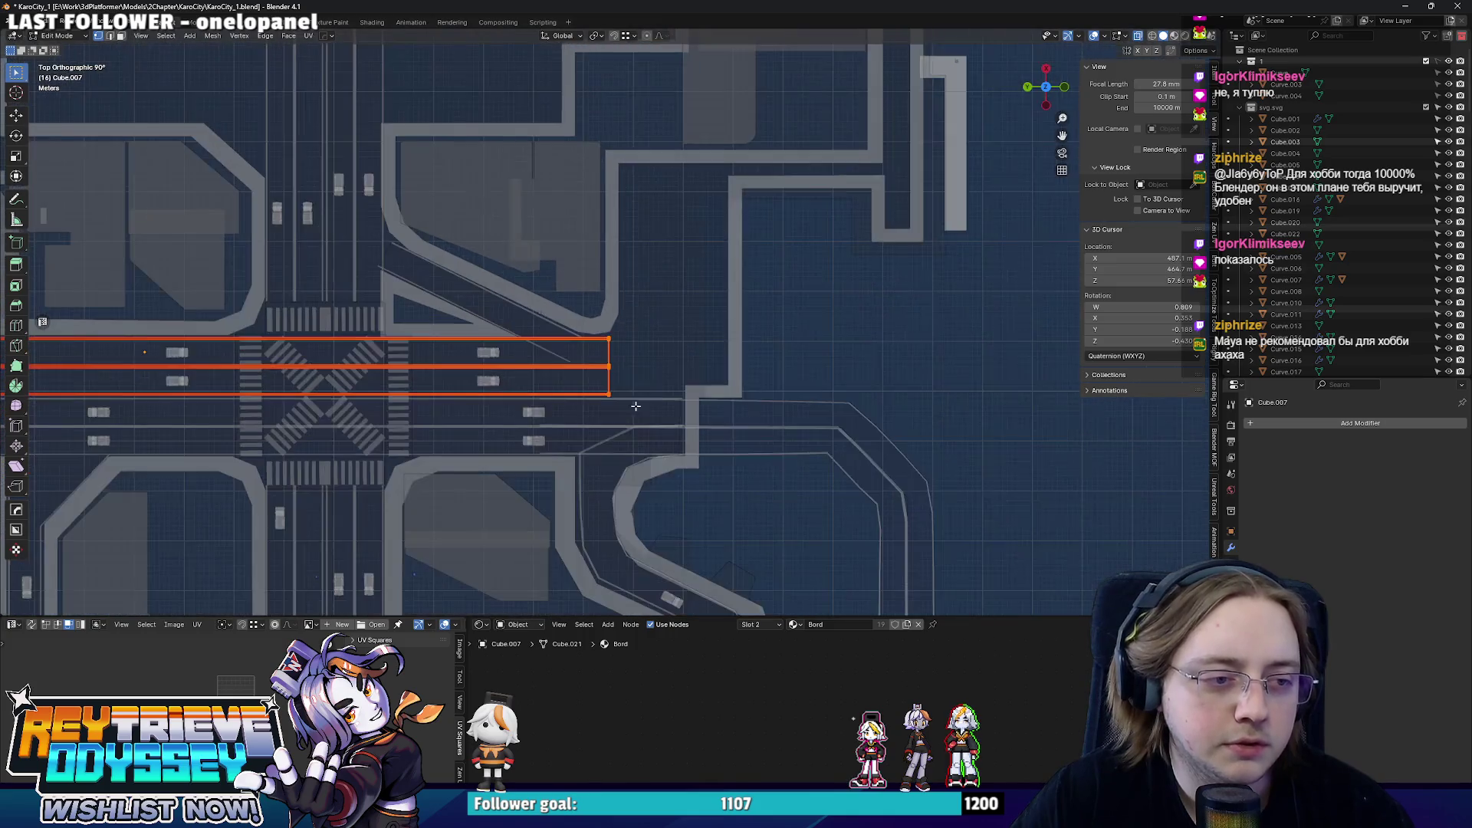
pyautogui.scroll(-2, 416, 405)
# - Duplicate the road geometry, turn the copy 90° and shrink it along Y into a short two-lane piece
pyautogui.keyDown('shift'); pyautogui.moveTo(416, 407); pyautogui.dragTo(467, 420, button='middle'); pyautogui.keyUp('shift')
pyautogui.hotkey('shift', 'd')
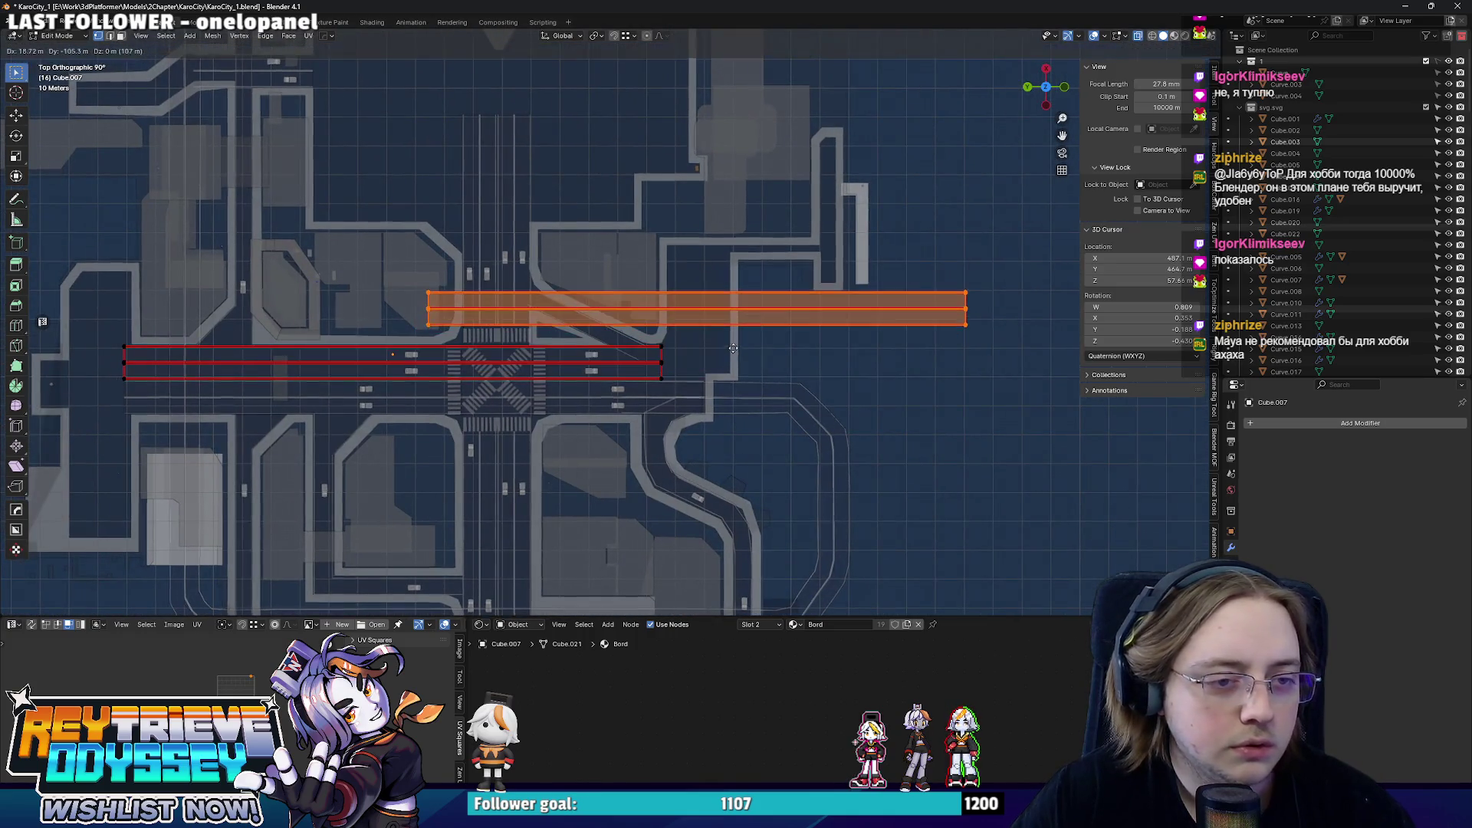
pyautogui.click(735, 344)
pyautogui.write('90')
pyautogui.press('Return')
pyautogui.press('s')
pyautogui.press('y')
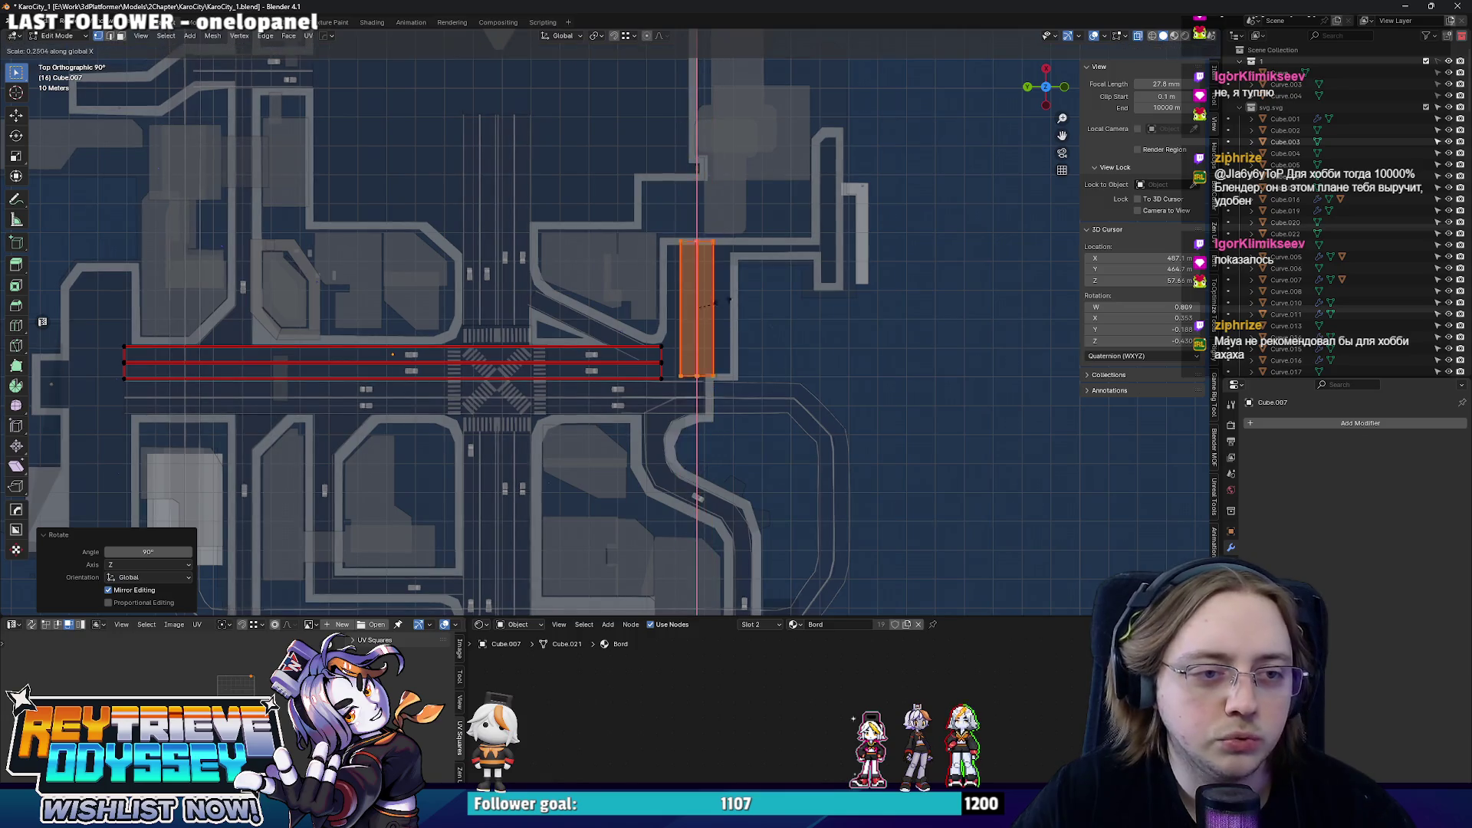
pyautogui.click(713, 325)
pyautogui.scroll(3, 719, 345)
pyautogui.scroll(2, 727, 399)
# - Place the short road piece beside the horizontal road's right end and nudge it slightly north
pyautogui.press('g')
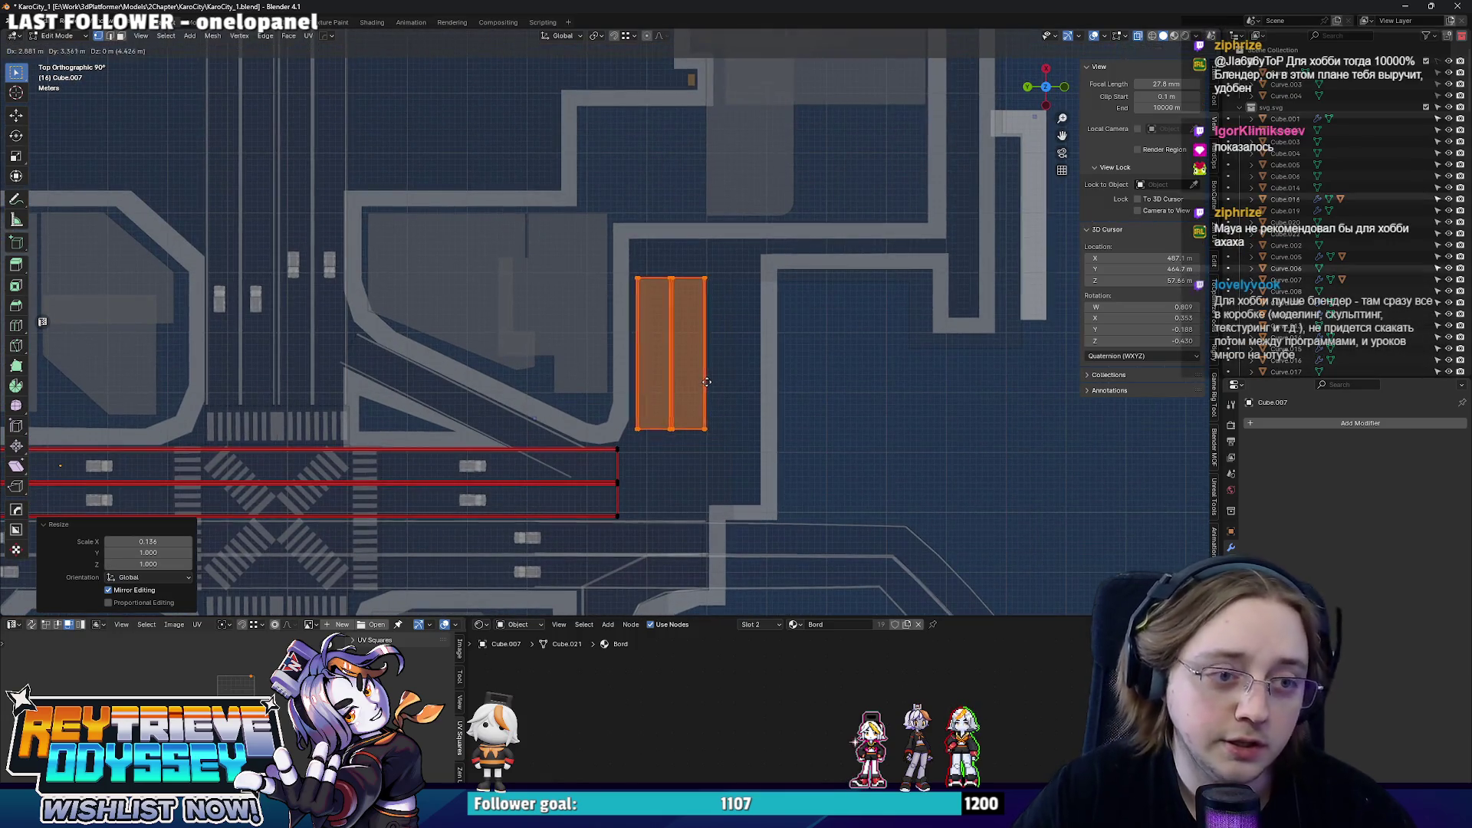
pyautogui.click(704, 399)
pyautogui.moveTo(704, 399)
pyautogui.mouseDown(button='middle')
pyautogui.moveTo(628, 349)
pyautogui.moveTo(641, 379)
pyautogui.mouseUp(button='middle')
pyautogui.press('z')
pyautogui.click(628, 342)
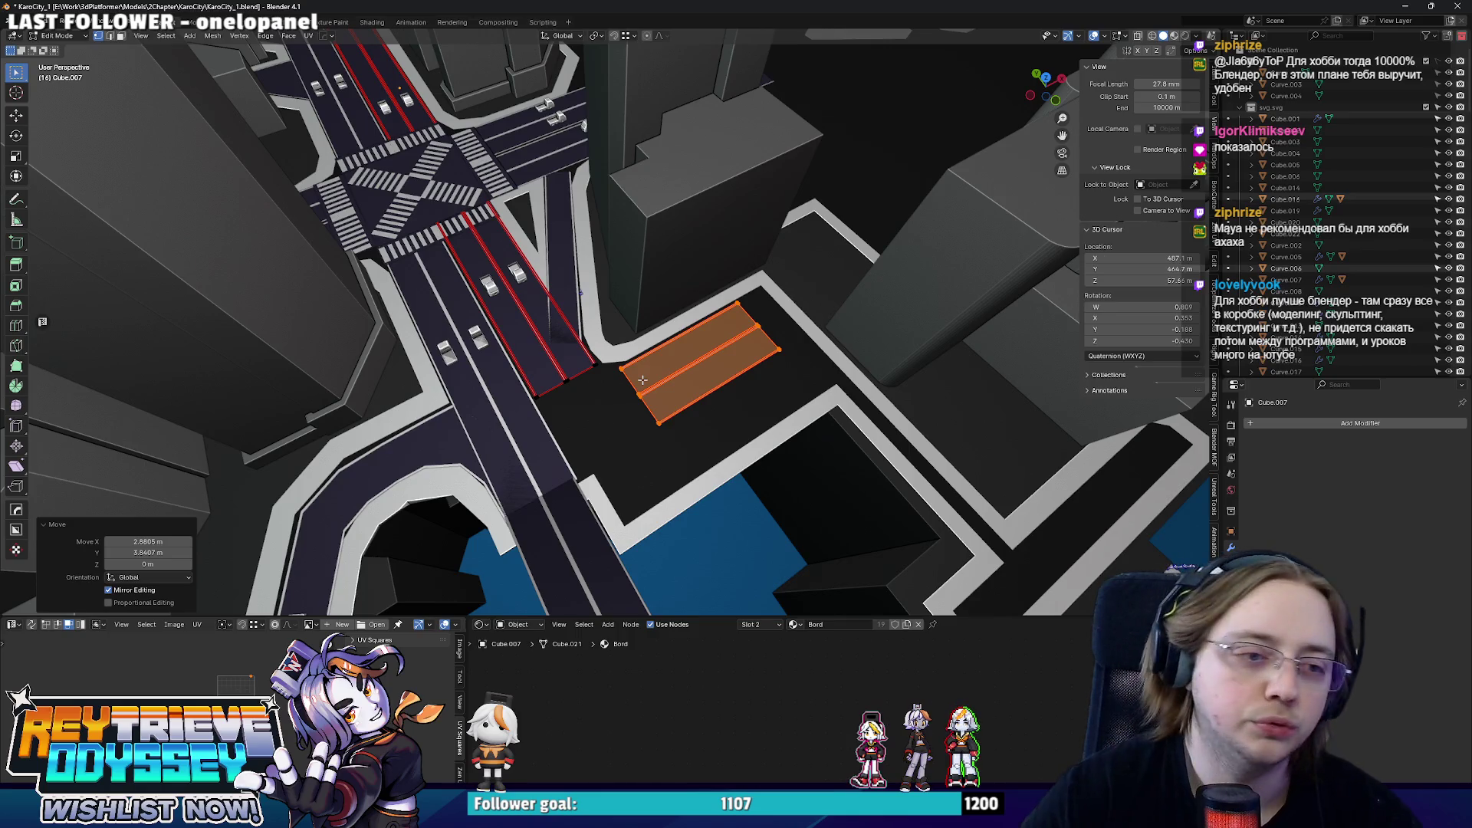
pyautogui.press('KP_7')
pyautogui.press('g')
pyautogui.press('y')
pyautogui.click(727, 375)
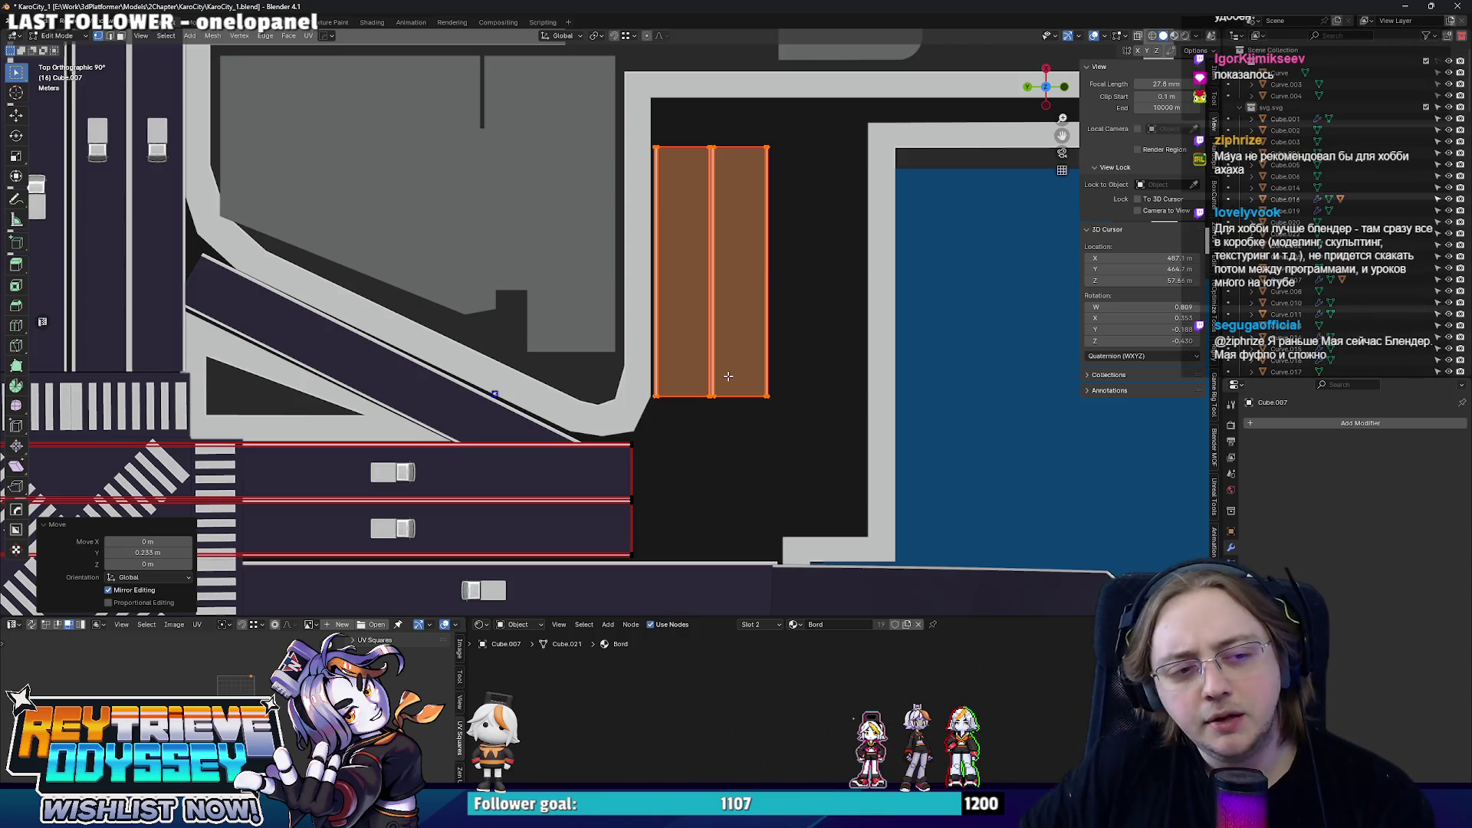
pyautogui.scroll(-2, 727, 375)
pyautogui.scroll(2, 727, 375)
# - Shift the horizontal road's strips left and turn X-ray back on for edge editing
pyautogui.click(678, 461)
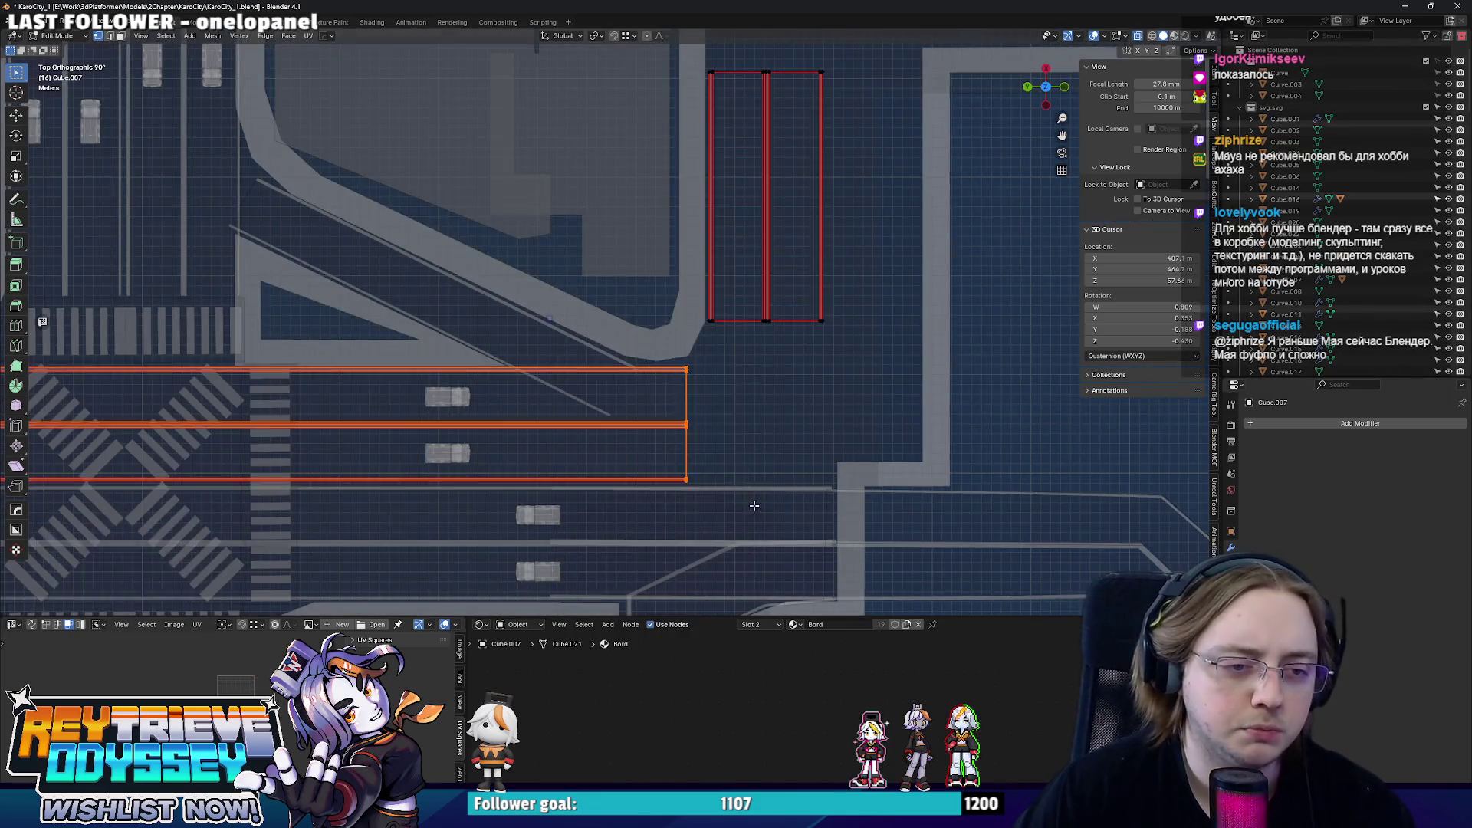
pyautogui.press('g')
pyautogui.click(711, 483)
pyautogui.hotkey('alt', 'z')
pyautogui.hotkey('ctrl', 'e')
pyautogui.press('Escape')
pyautogui.hotkey('ctrl', 'e')
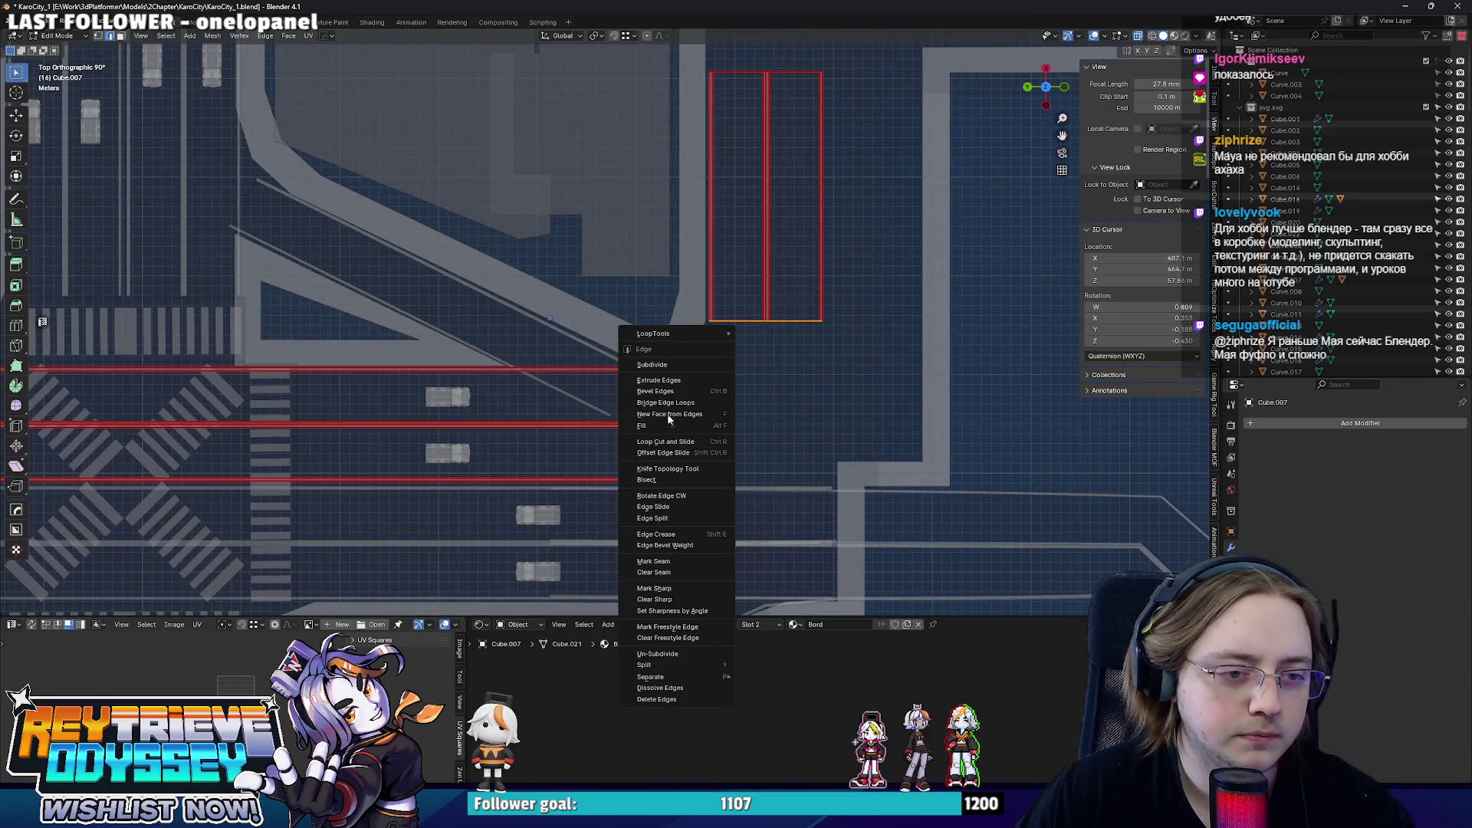
# - Redo the bridge: select both road-end edge loops and bridge them with a face
pyautogui.click(670, 404)
pyautogui.moveTo(669, 403); pyautogui.dragTo(587, 363, button='middle')
pyautogui.hotkey('ctrl', 'z')
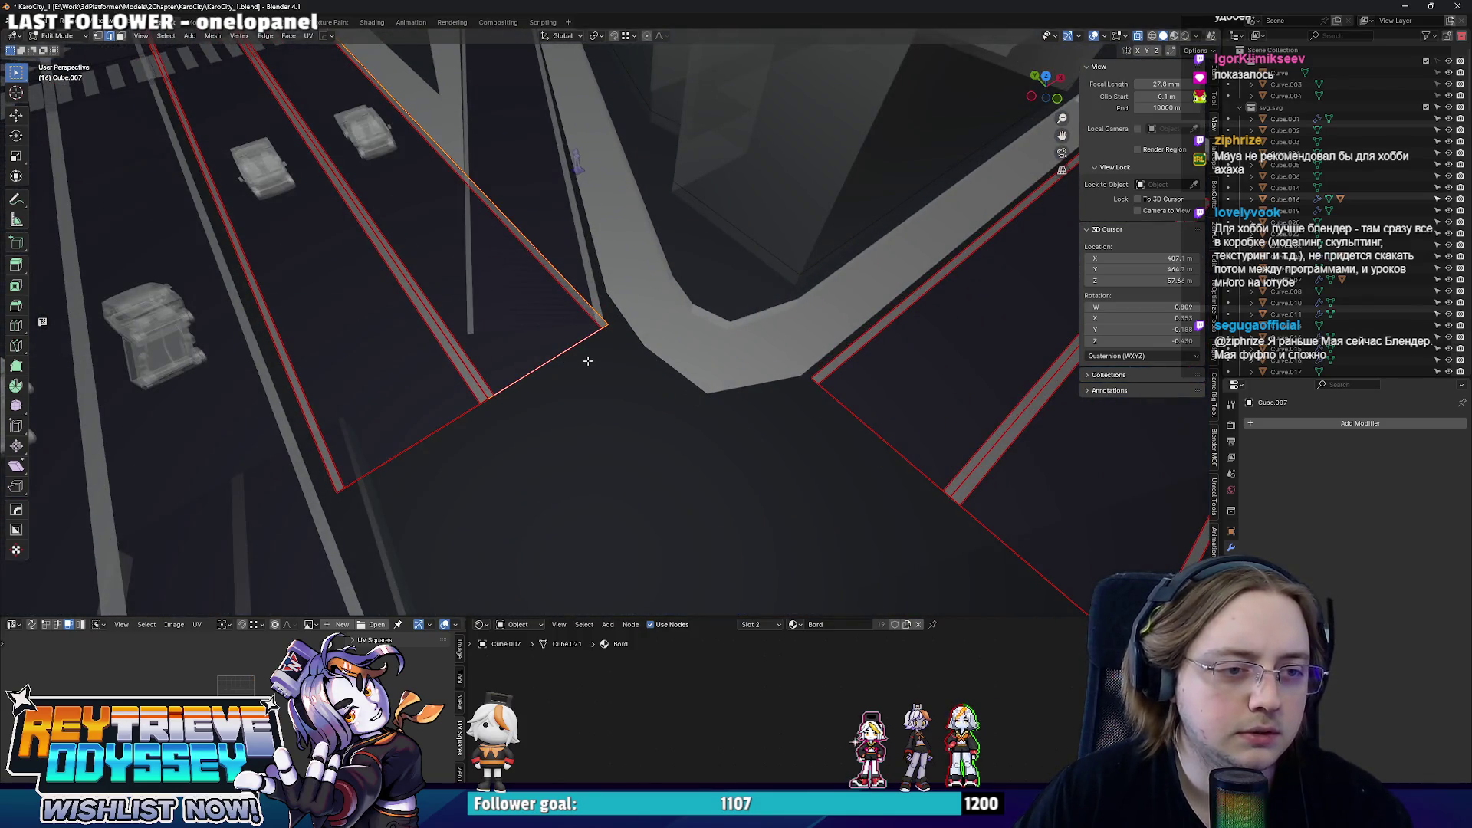
pyautogui.moveTo(607, 334)
pyautogui.mouseDown(button='middle')
pyautogui.moveTo(706, 306)
pyautogui.moveTo(660, 328)
pyautogui.mouseUp(button='middle')
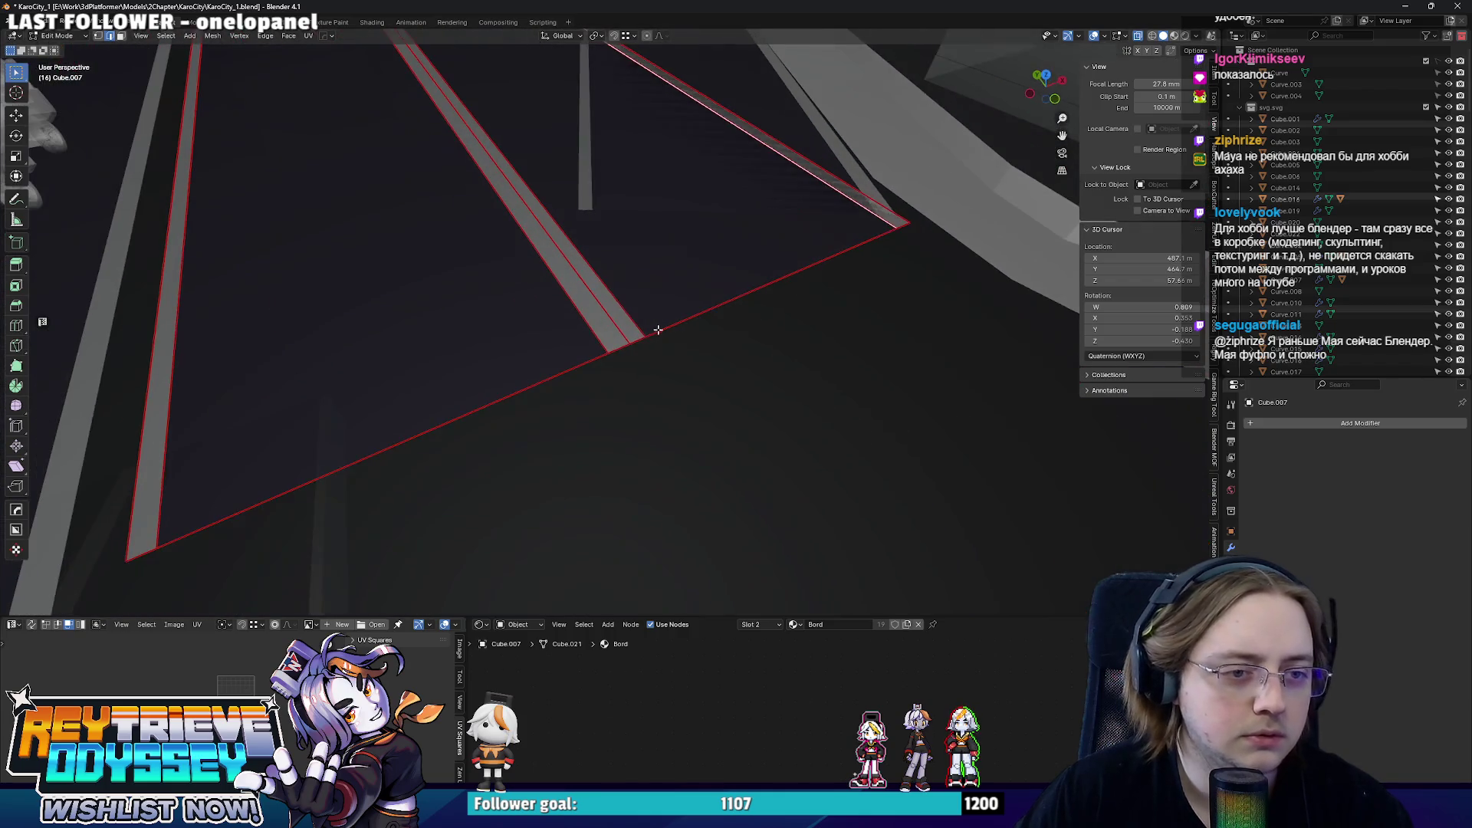
pyautogui.keyDown('ctrl'); pyautogui.click(900, 233); pyautogui.keyUp('ctrl')
pyautogui.moveTo(899, 232); pyautogui.dragTo(763, 335, button='middle')
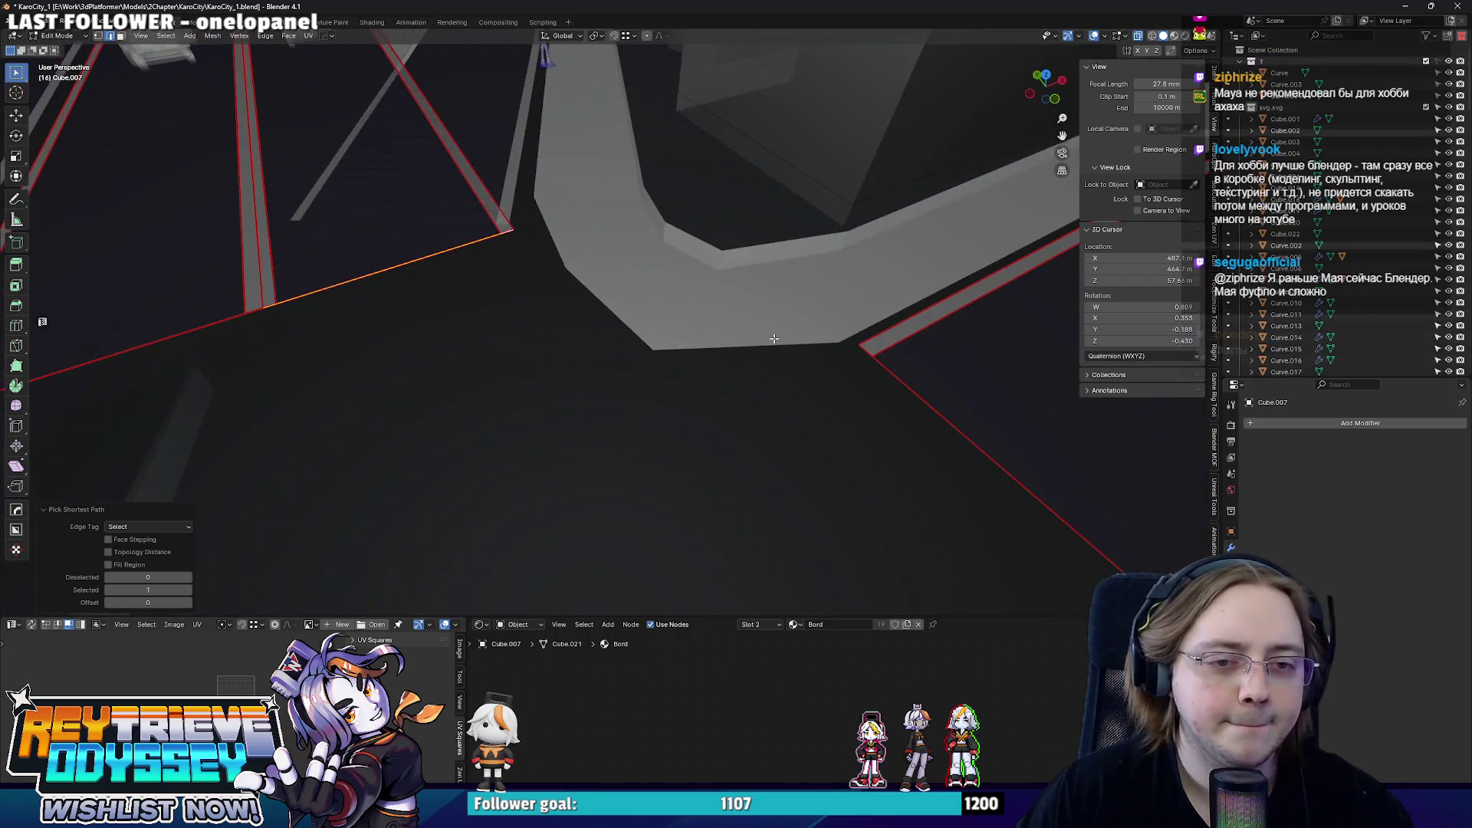
pyautogui.moveTo(953, 421); pyautogui.dragTo(925, 413, button='middle')
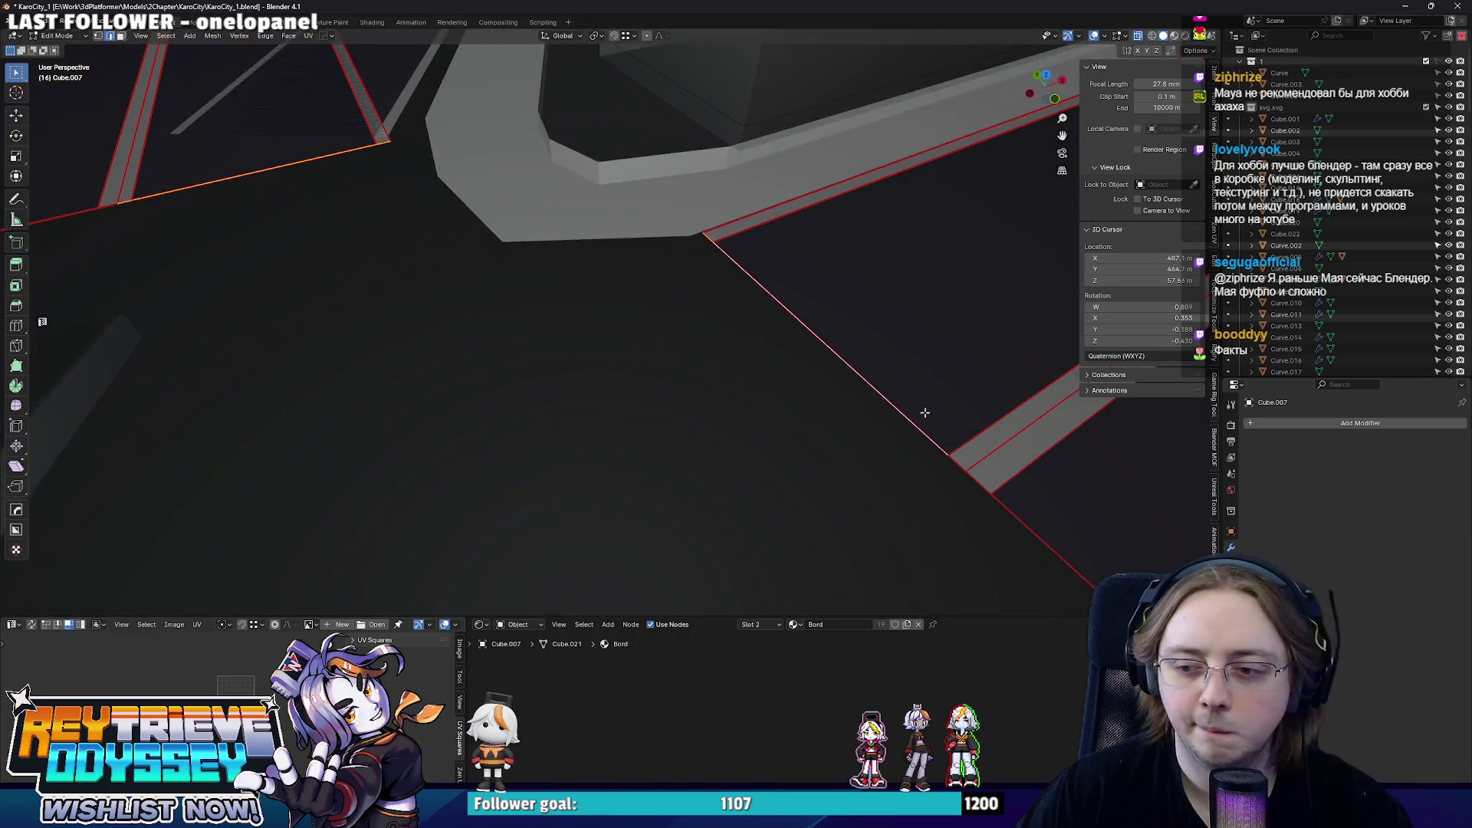
pyautogui.rightClick(952, 462)
pyautogui.click(953, 462)
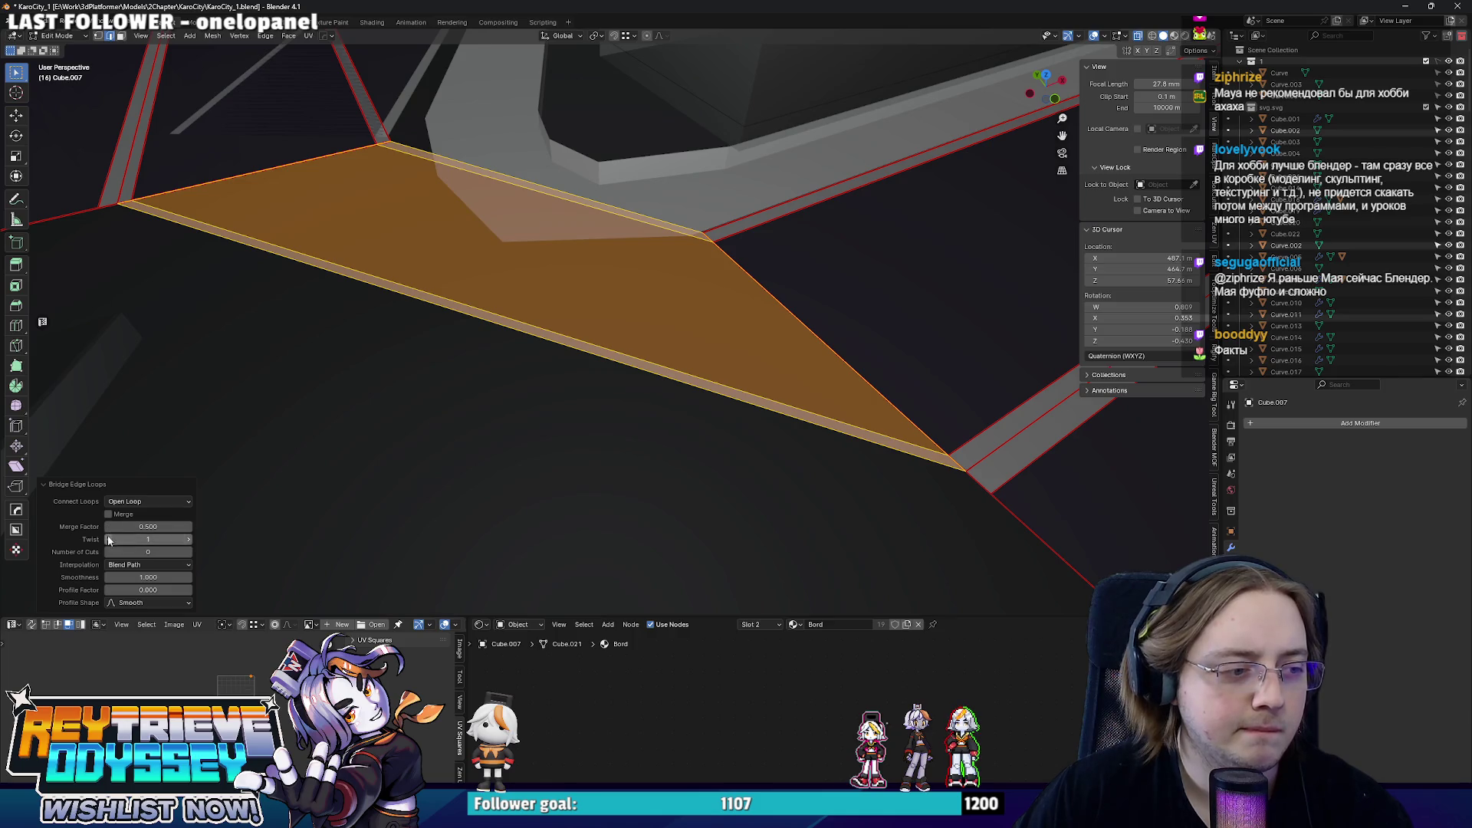
# - Raise the bridge's Number of Cuts to about 5 so the connecting road is subdivided
pyautogui.click(191, 552)
pyautogui.click(191, 553)
pyautogui.moveTo(192, 558)
pyautogui.mouseDown(button='middle')
pyautogui.moveTo(418, 294)
pyautogui.moveTo(608, 487)
pyautogui.moveTo(617, 355)
pyautogui.moveTo(587, 402)
pyautogui.mouseUp(button='middle')
pyautogui.press('KP_7')
pyautogui.scroll(-1, 609, 487)
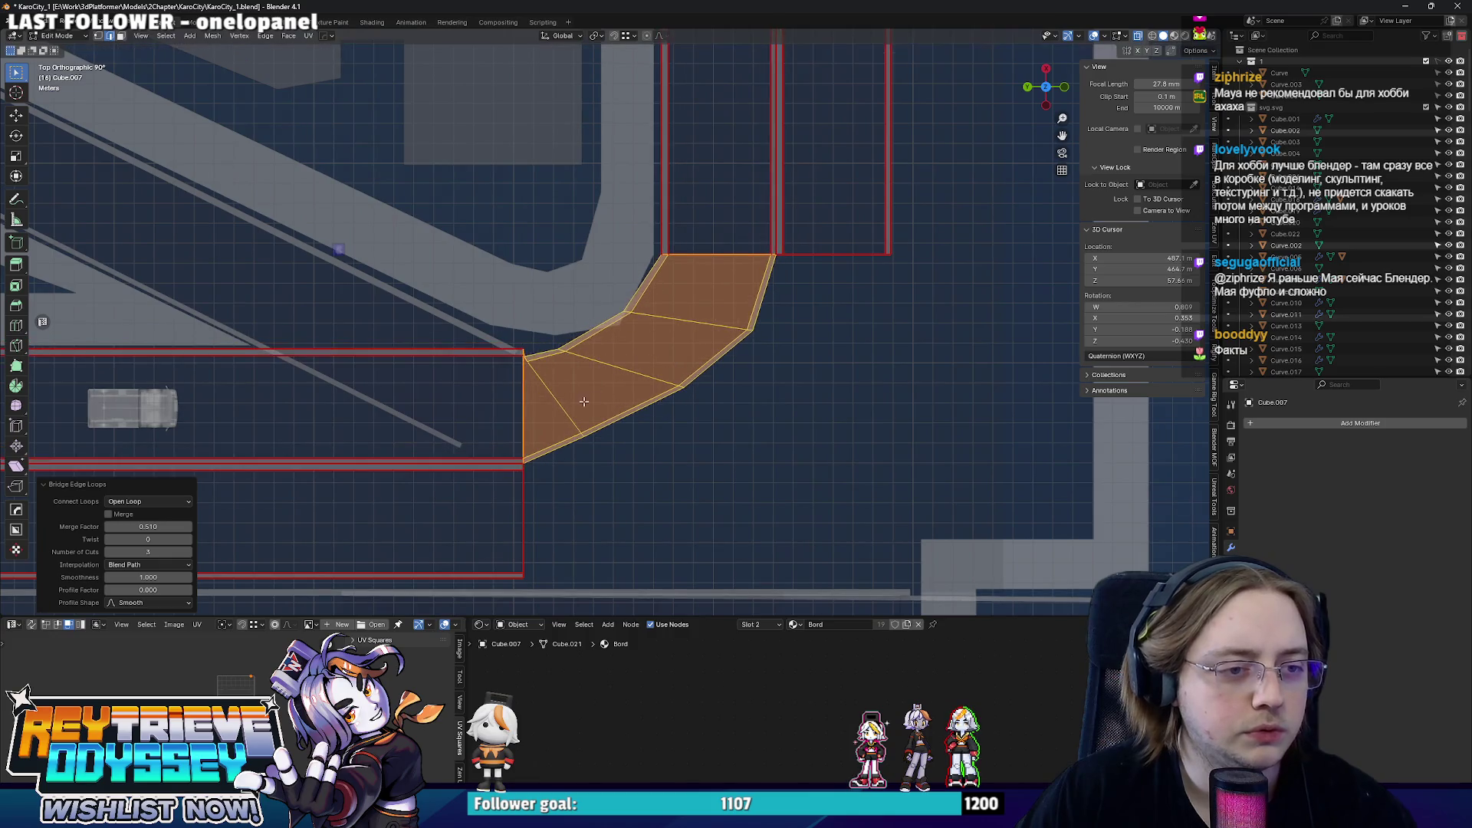
# - Move the bridged face's corner vertices to curve the road, then return to Object Mode
pyautogui.moveTo(524, 473); pyautogui.dragTo(523, 472)
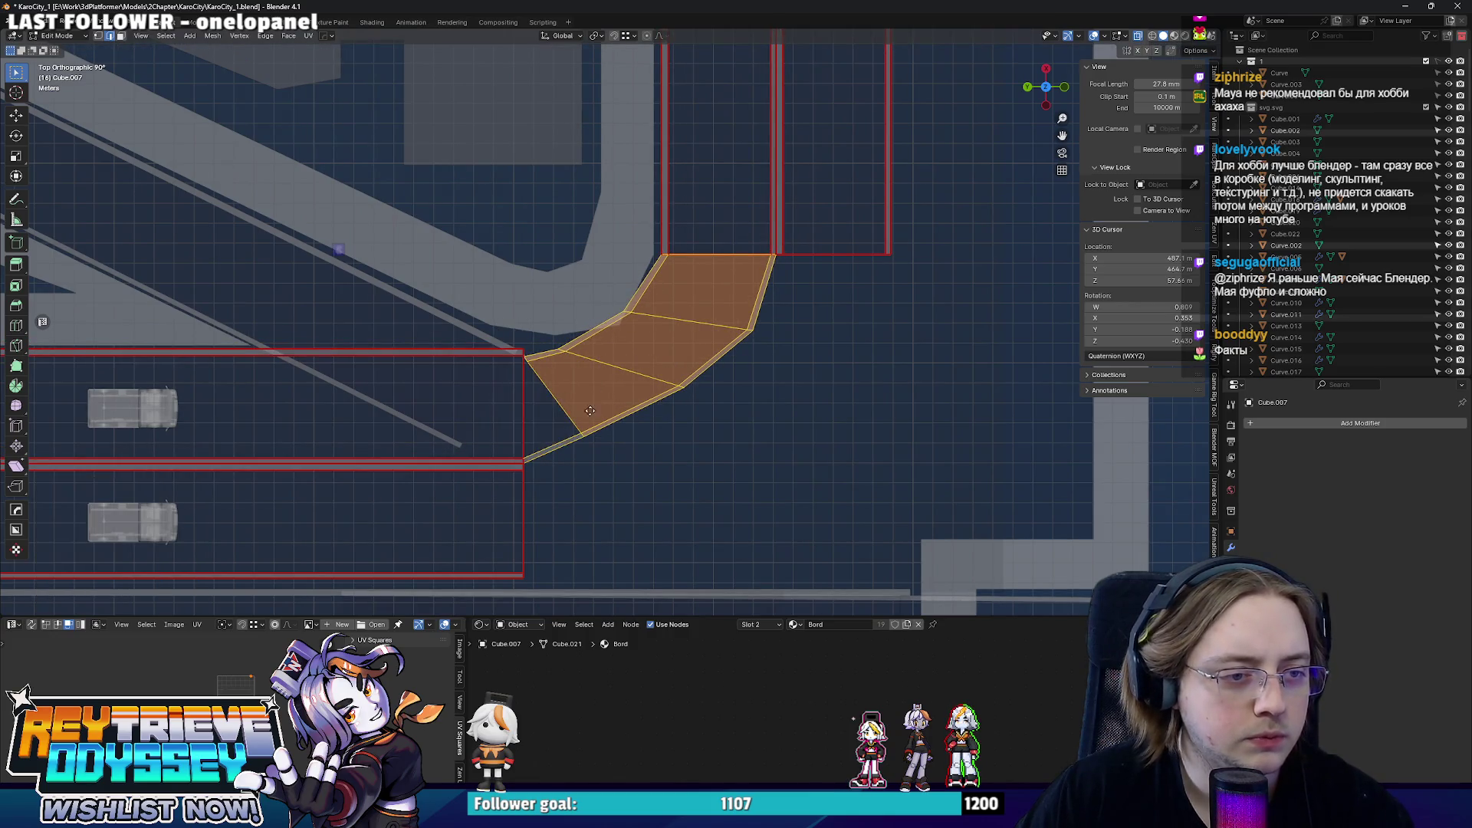
pyautogui.press('g')
pyautogui.click(595, 372)
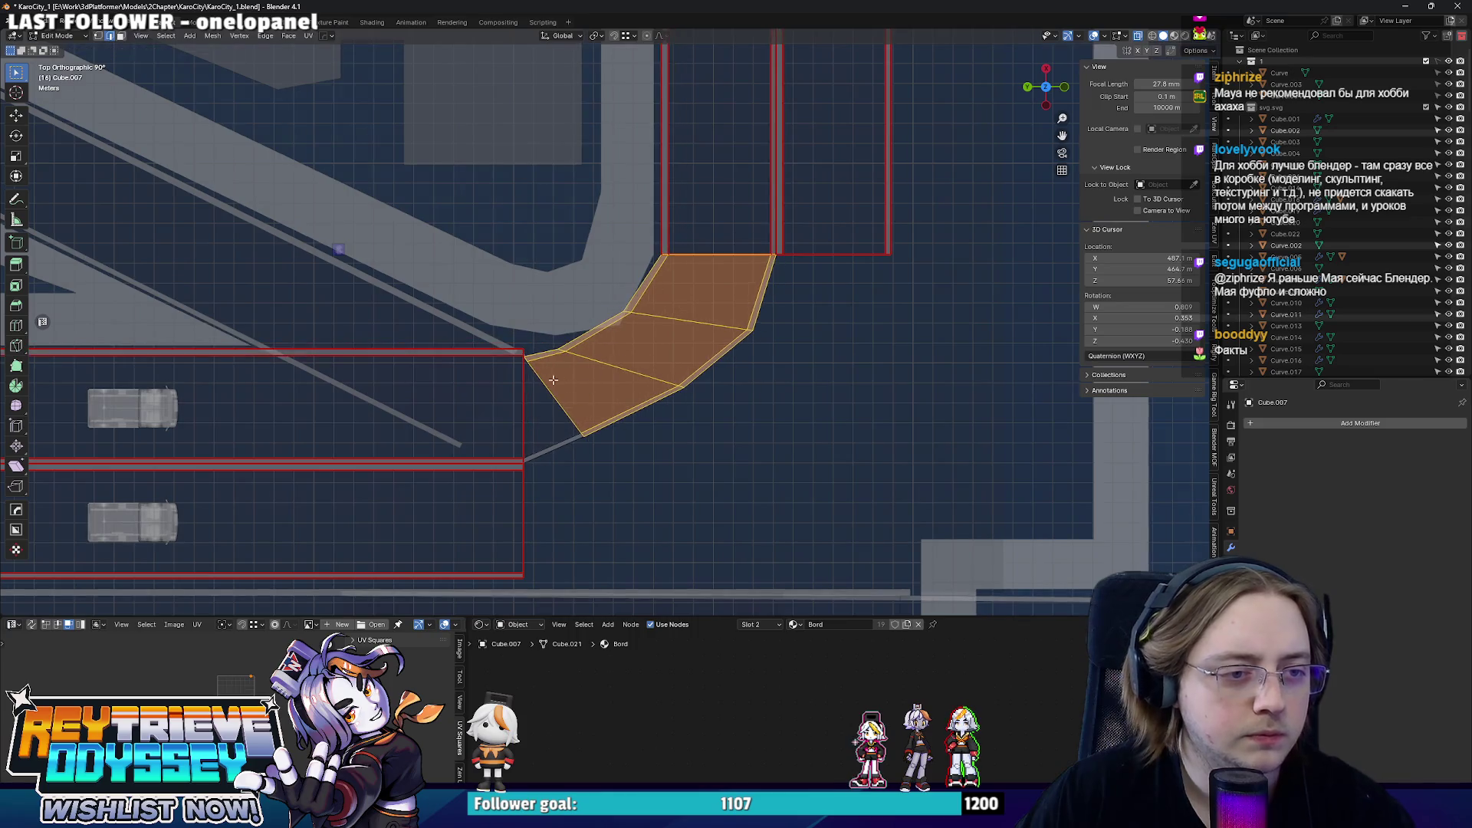
pyautogui.scroll(3, 460, 388)
pyautogui.scroll(2, 421, 438)
pyautogui.scroll(1, 312, 435)
pyautogui.moveTo(312, 435); pyautogui.dragTo(625, 390, button='middle')
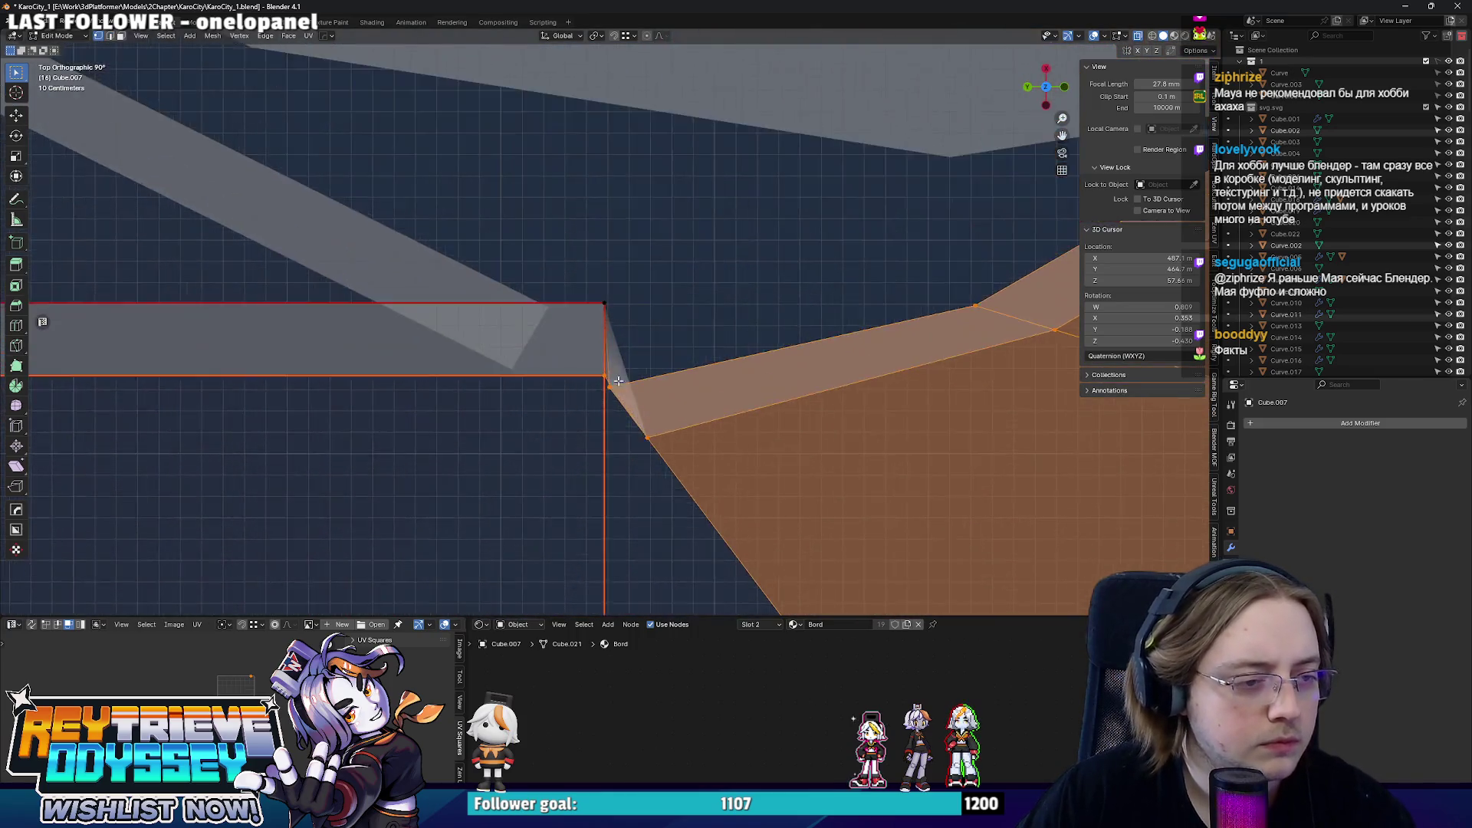
pyautogui.press('KP_7')
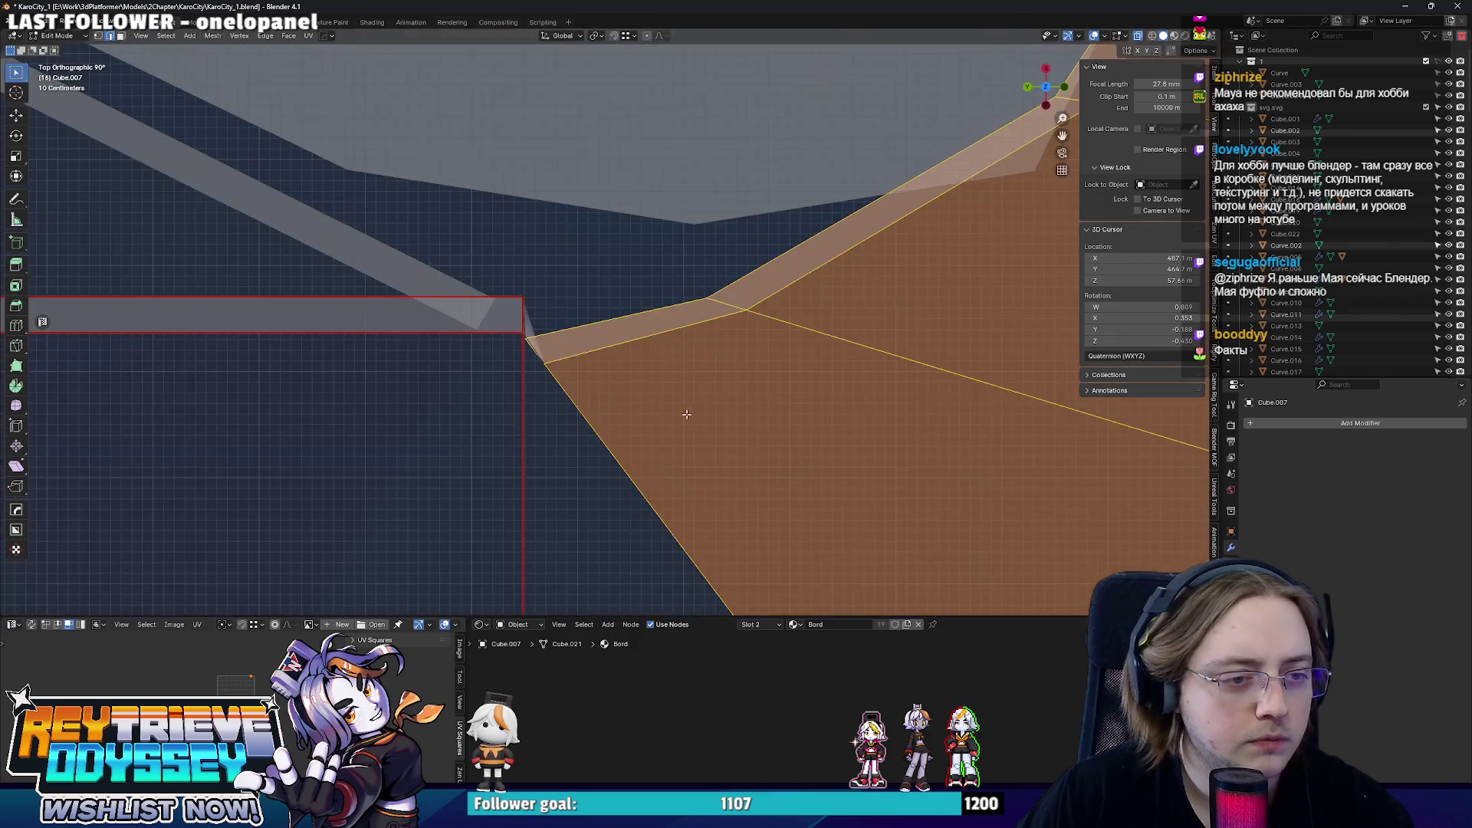
pyautogui.scroll(-4, 631, 410)
pyautogui.press('g')
pyautogui.click(683, 384)
pyautogui.moveTo(684, 385)
pyautogui.mouseDown(button='middle')
pyautogui.moveTo(664, 346)
pyautogui.moveTo(625, 329)
pyautogui.mouseUp(button='middle')
pyautogui.scroll(-3, 576, 319)
pyautogui.press('Tab')
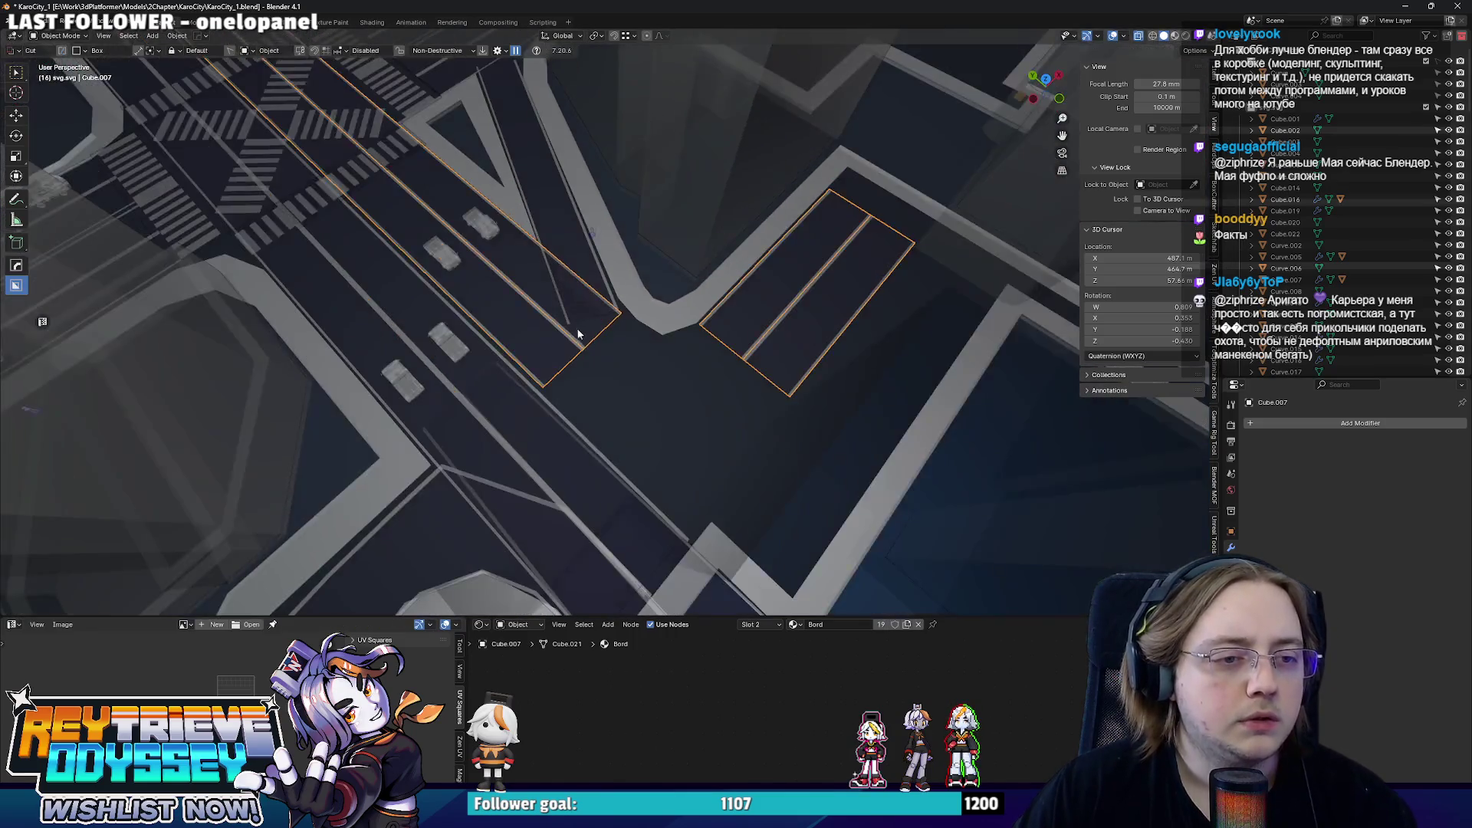
# - Spin the corner edges around the street corner into a 90° curved road fan
pyautogui.press('Tab')
pyautogui.press('KP_7')
pyautogui.scroll(3, 587, 362)
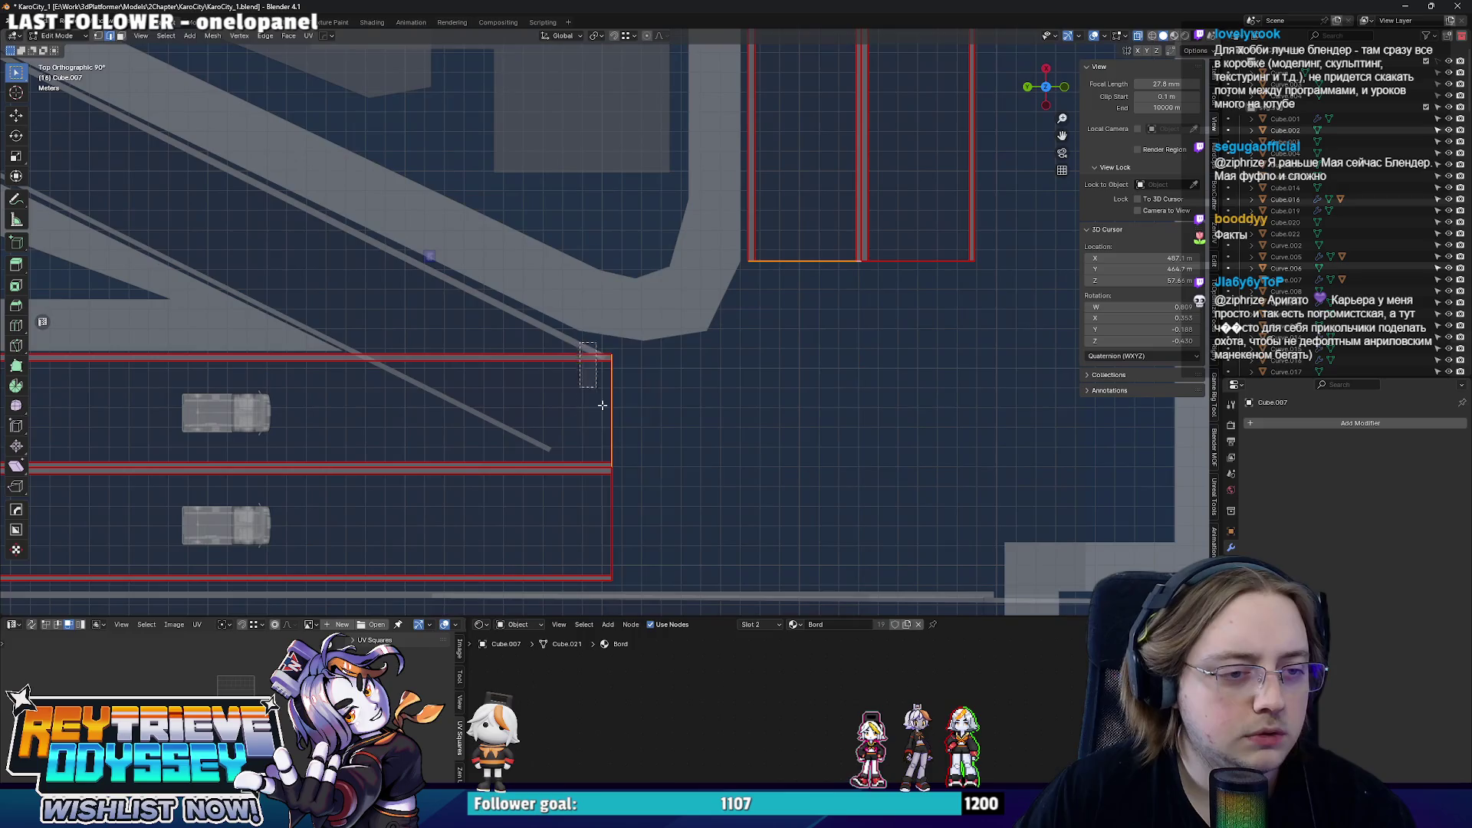
pyautogui.keyDown('shift'); pyautogui.moveTo(690, 526); pyautogui.dragTo(656, 519, button='middle'); pyautogui.keyUp('shift')
pyautogui.click(16, 386)
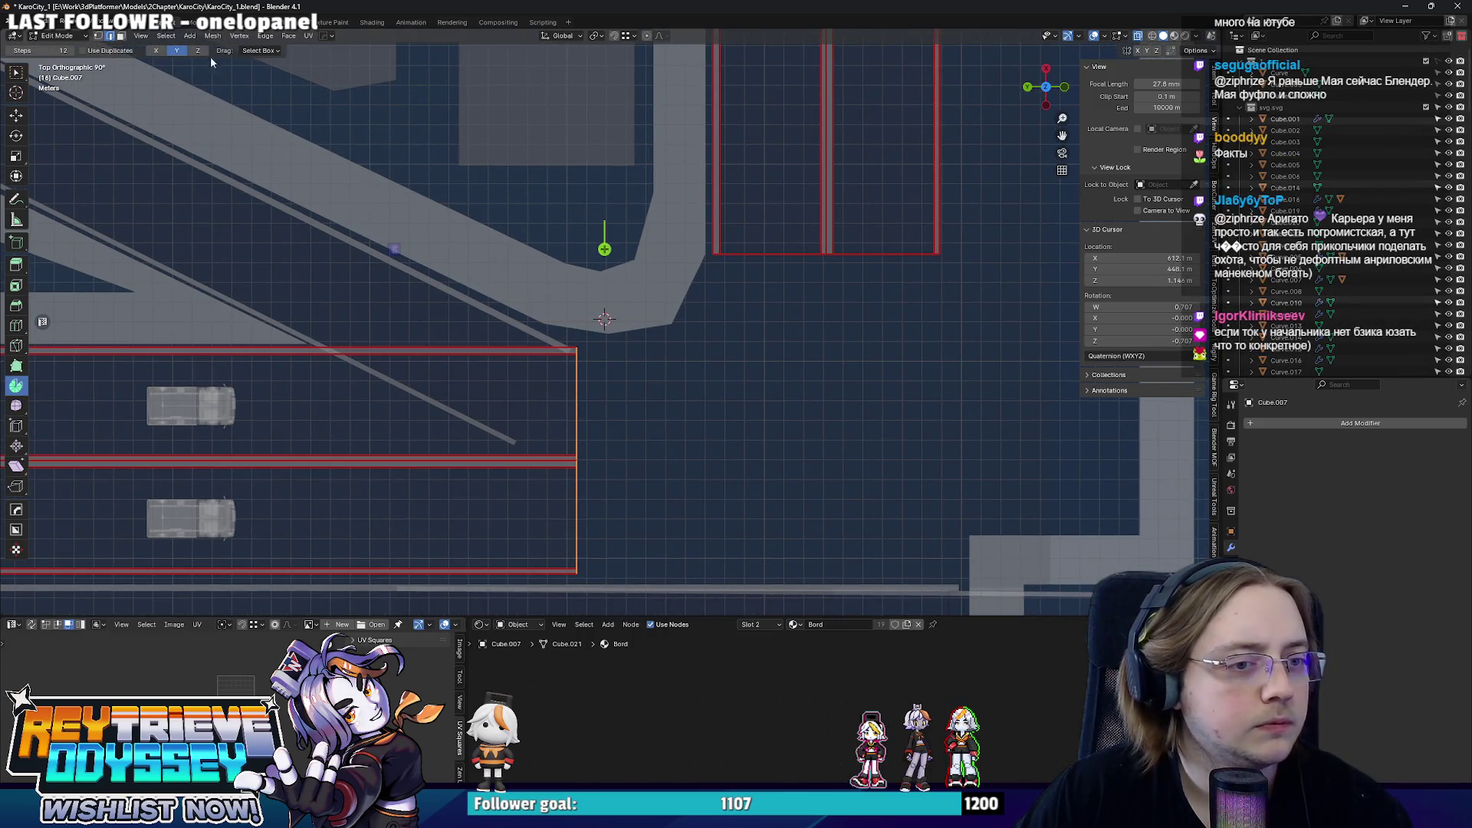
pyautogui.moveTo(533, 388); pyautogui.dragTo(857, 303)
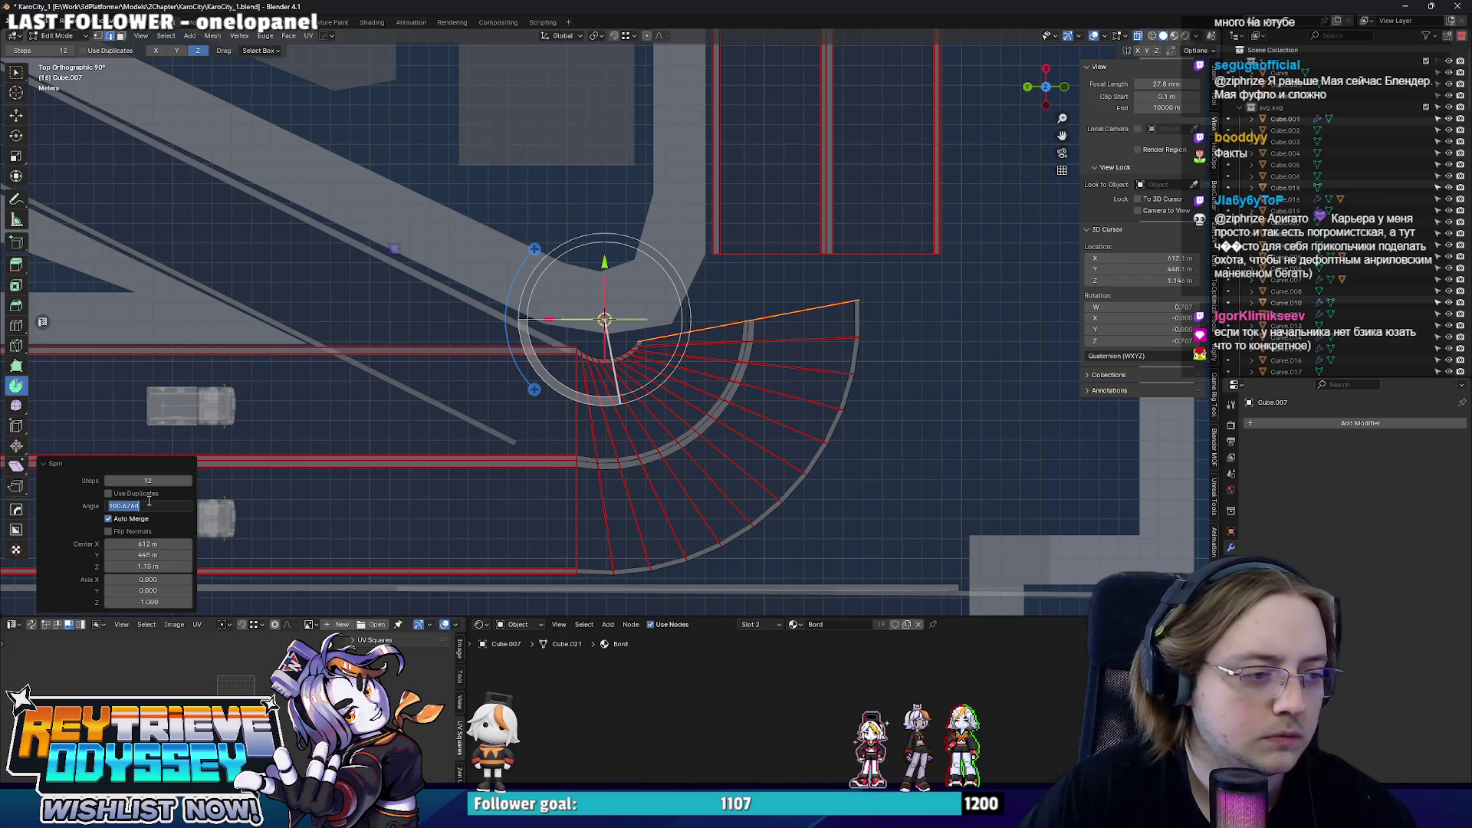
pyautogui.press('Return')
pyautogui.press('Return')
# - Widen the curved sweep with the gizmo and begin moving the curve's end edges outward
pyautogui.keyDown('shift'); pyautogui.moveTo(482, 286); pyautogui.dragTo(465, 280, button='middle'); pyautogui.keyUp('shift')
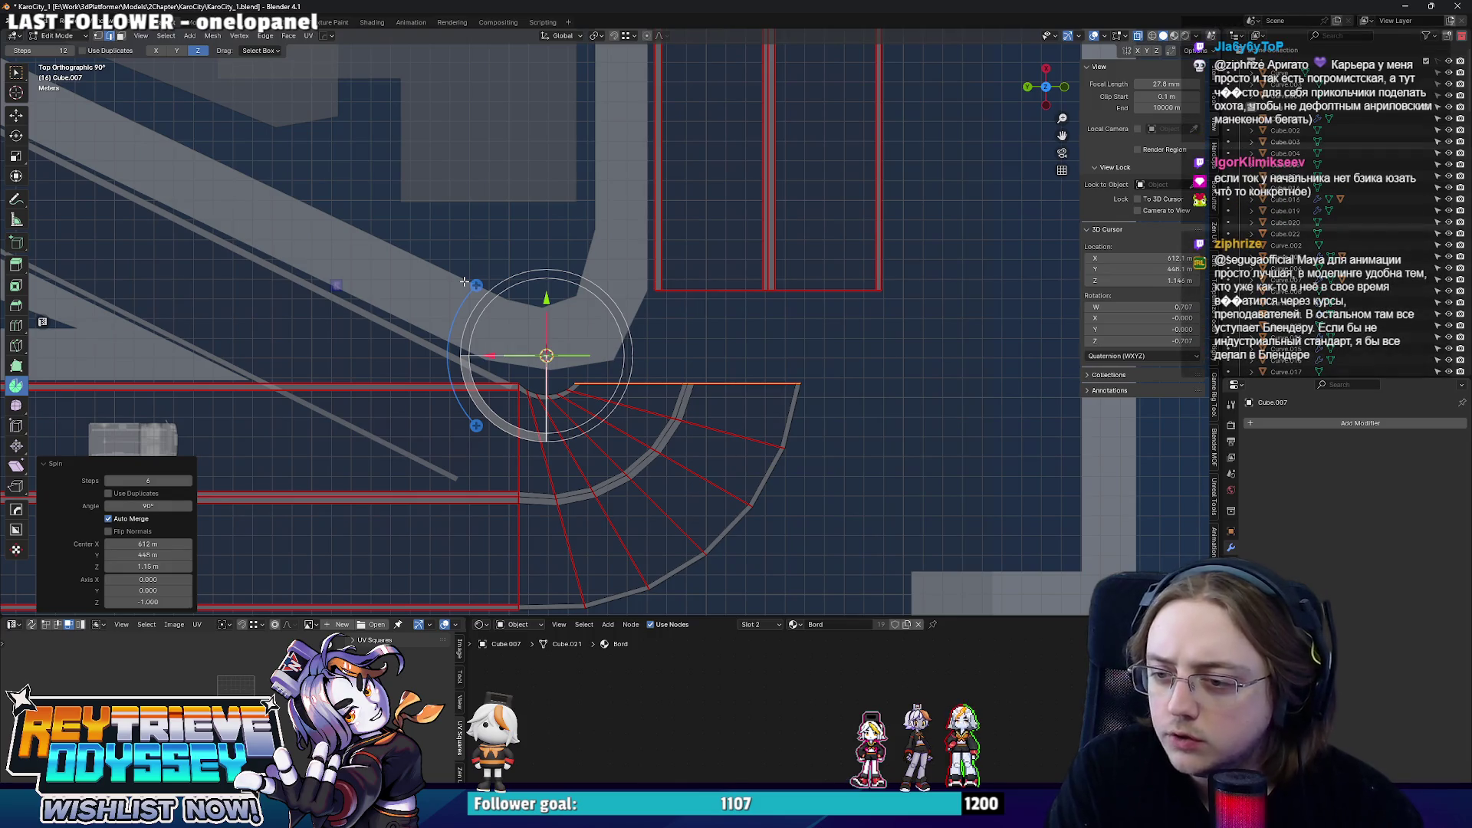
pyautogui.keyDown('shift'); pyautogui.moveTo(544, 300); pyautogui.dragTo(557, 357, button='middle'); pyautogui.keyUp('shift')
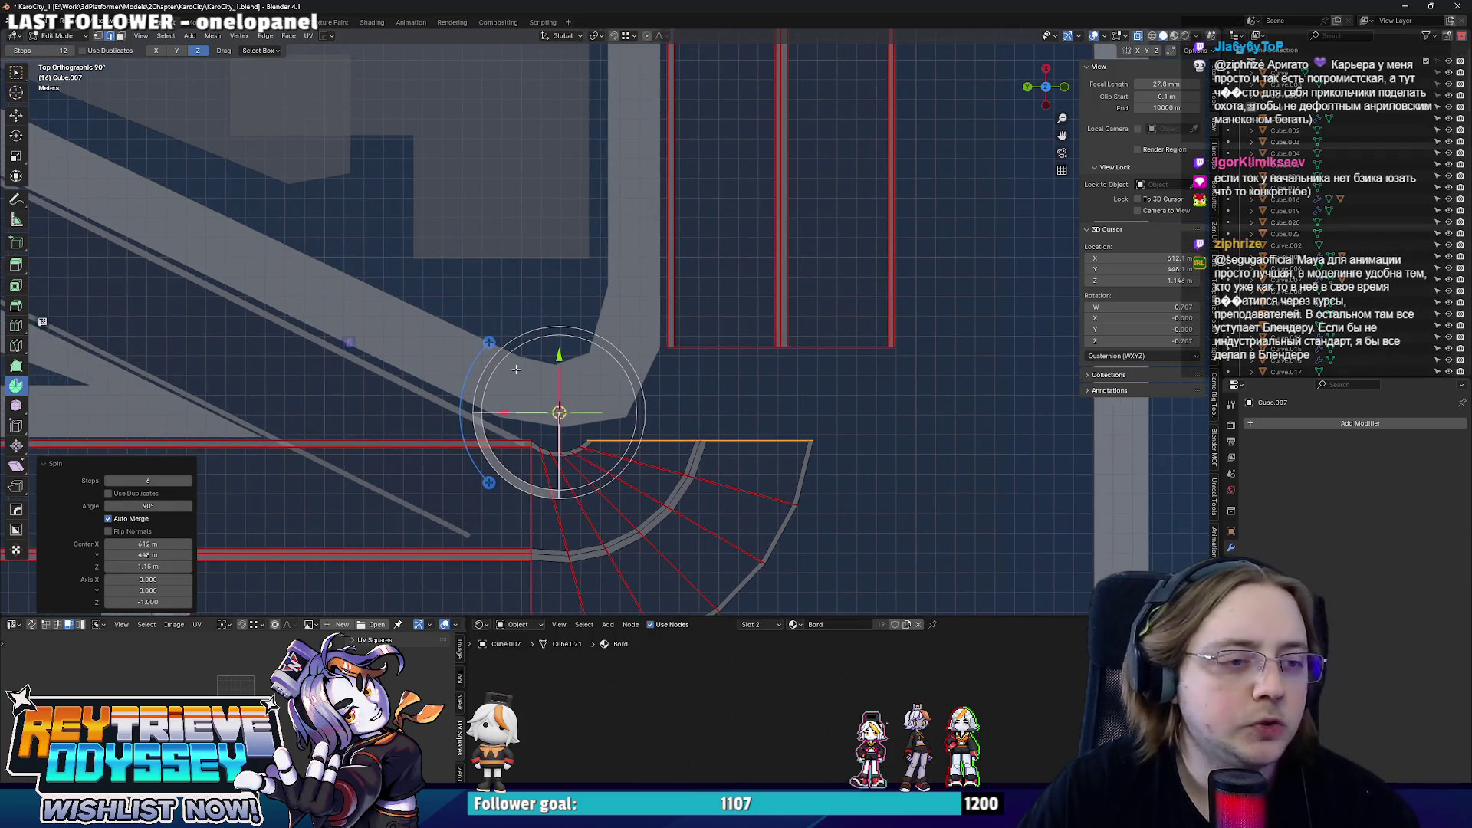
pyautogui.moveTo(557, 358)
pyautogui.mouseDown()
pyautogui.moveTo(564, 271)
pyautogui.moveTo(499, 330)
pyautogui.mouseUp()
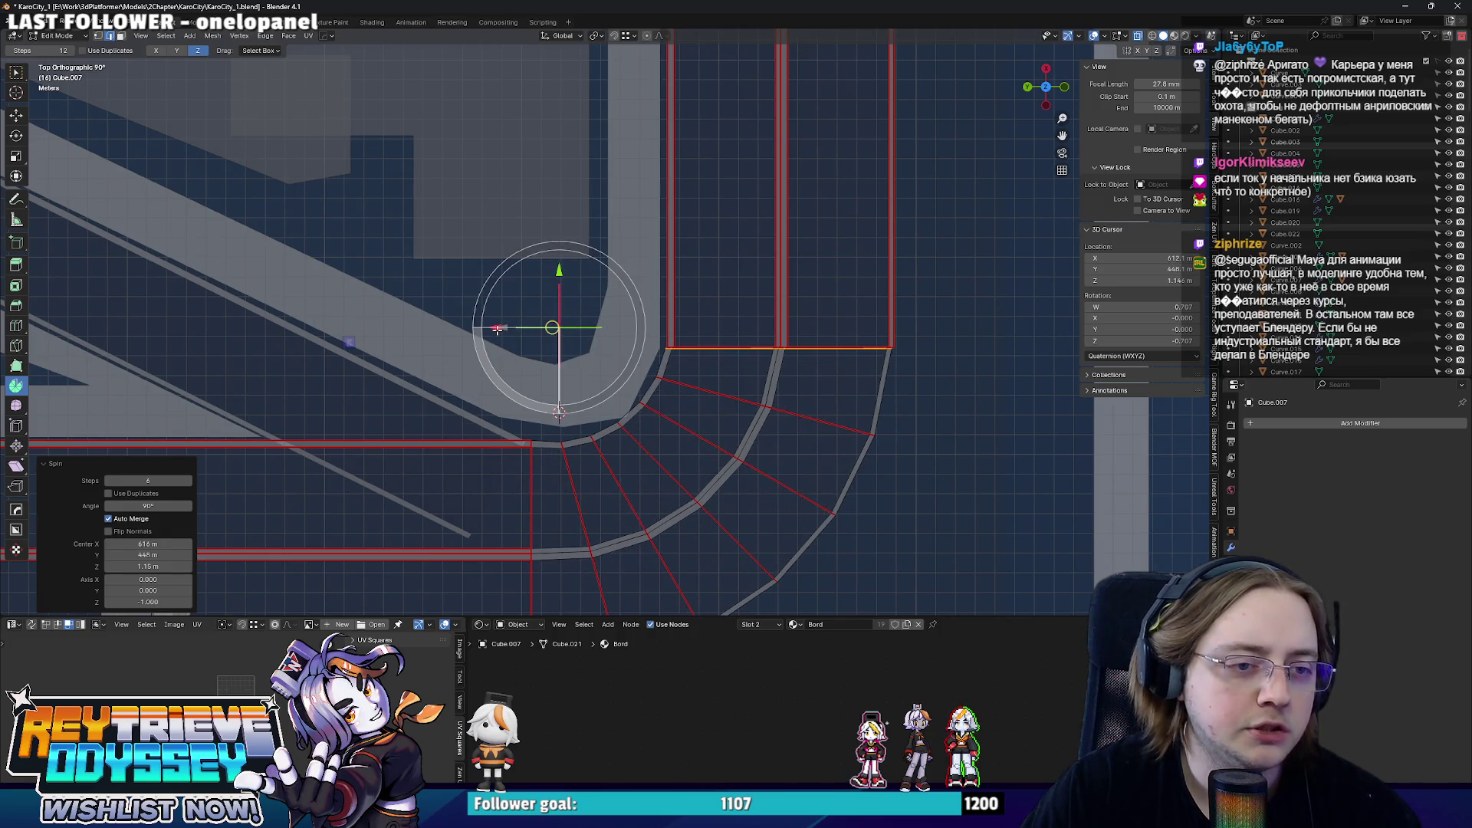
pyautogui.scroll(-2, 500, 331)
pyautogui.keyDown('shift'); pyautogui.moveTo(673, 190); pyautogui.dragTo(678, 281, button='middle'); pyautogui.keyUp('shift')
# - Extend the road's end edges straight out along X to form a new two-lane stretch
pyautogui.press('g')
pyautogui.press('y')
pyautogui.press('x')
pyautogui.click(678, 108)
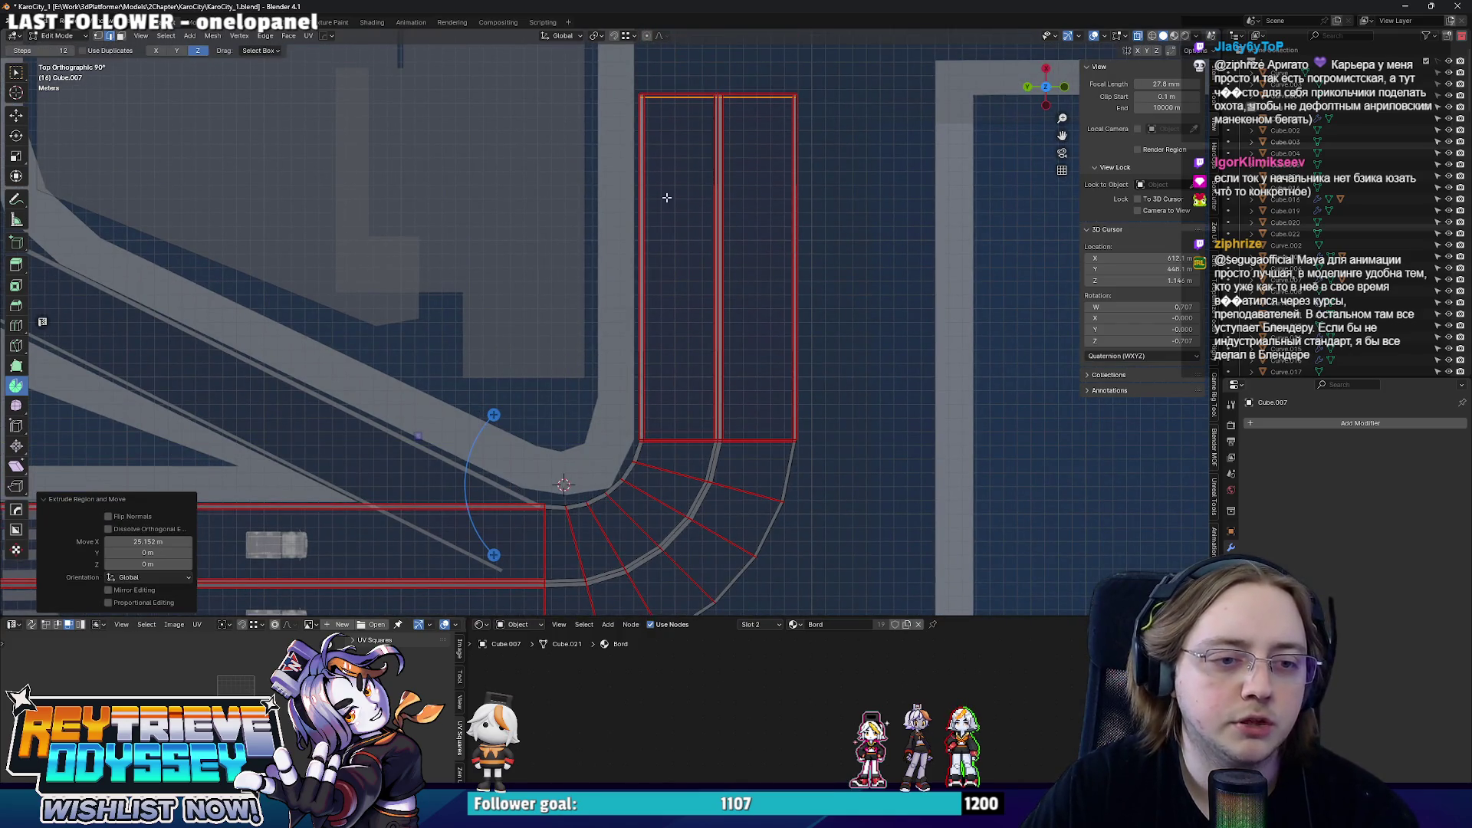
# - Check both linked lane strips of the new stretch, clear the selection and leave edit mode
pyautogui.keyDown('alt'); pyautogui.click(641, 320); pyautogui.keyUp('alt')
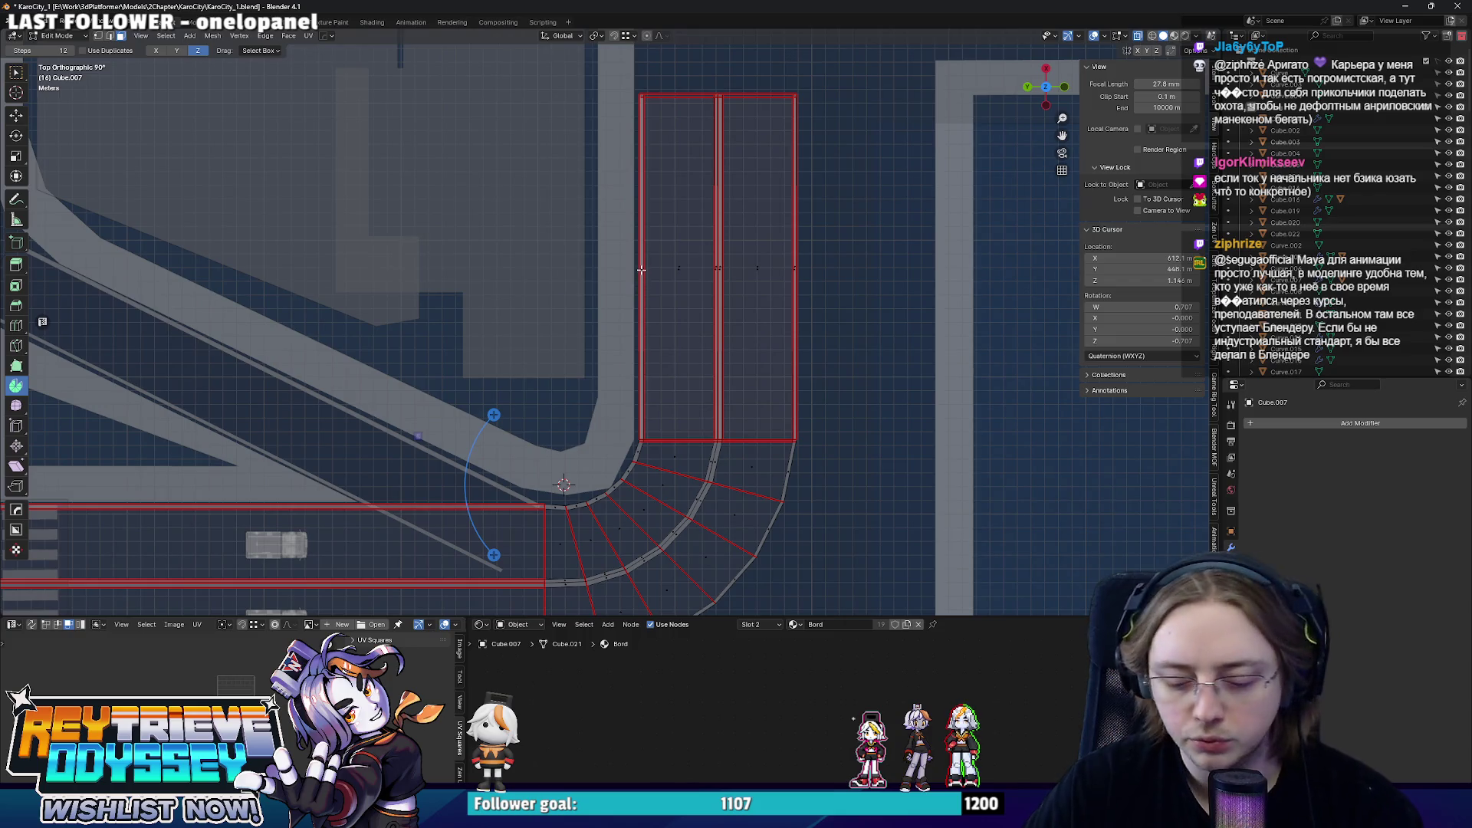
pyautogui.press('l')
pyautogui.moveTo(716, 266); pyautogui.dragTo(690, 249, button='middle')
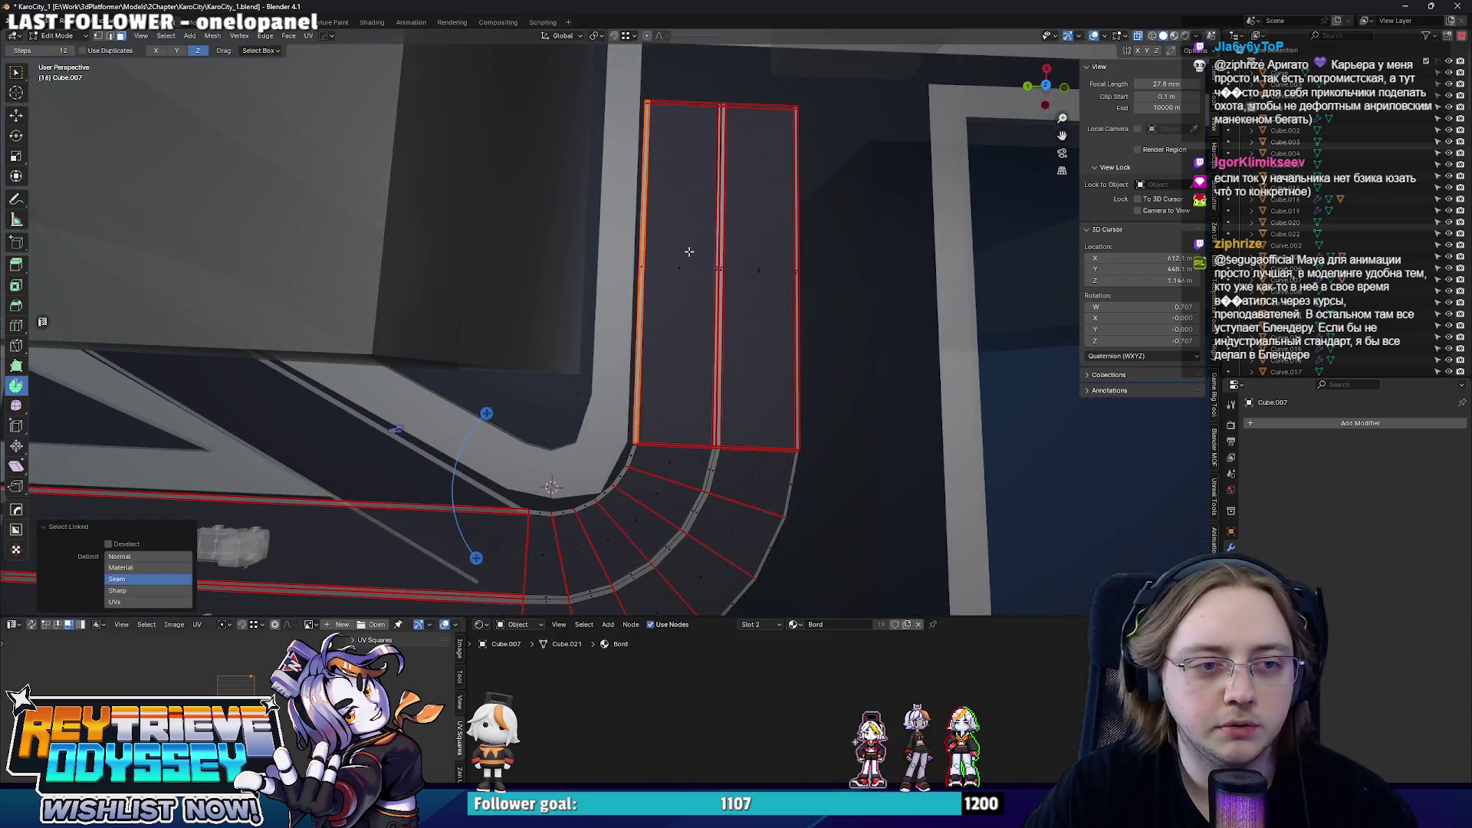
pyautogui.press('3')
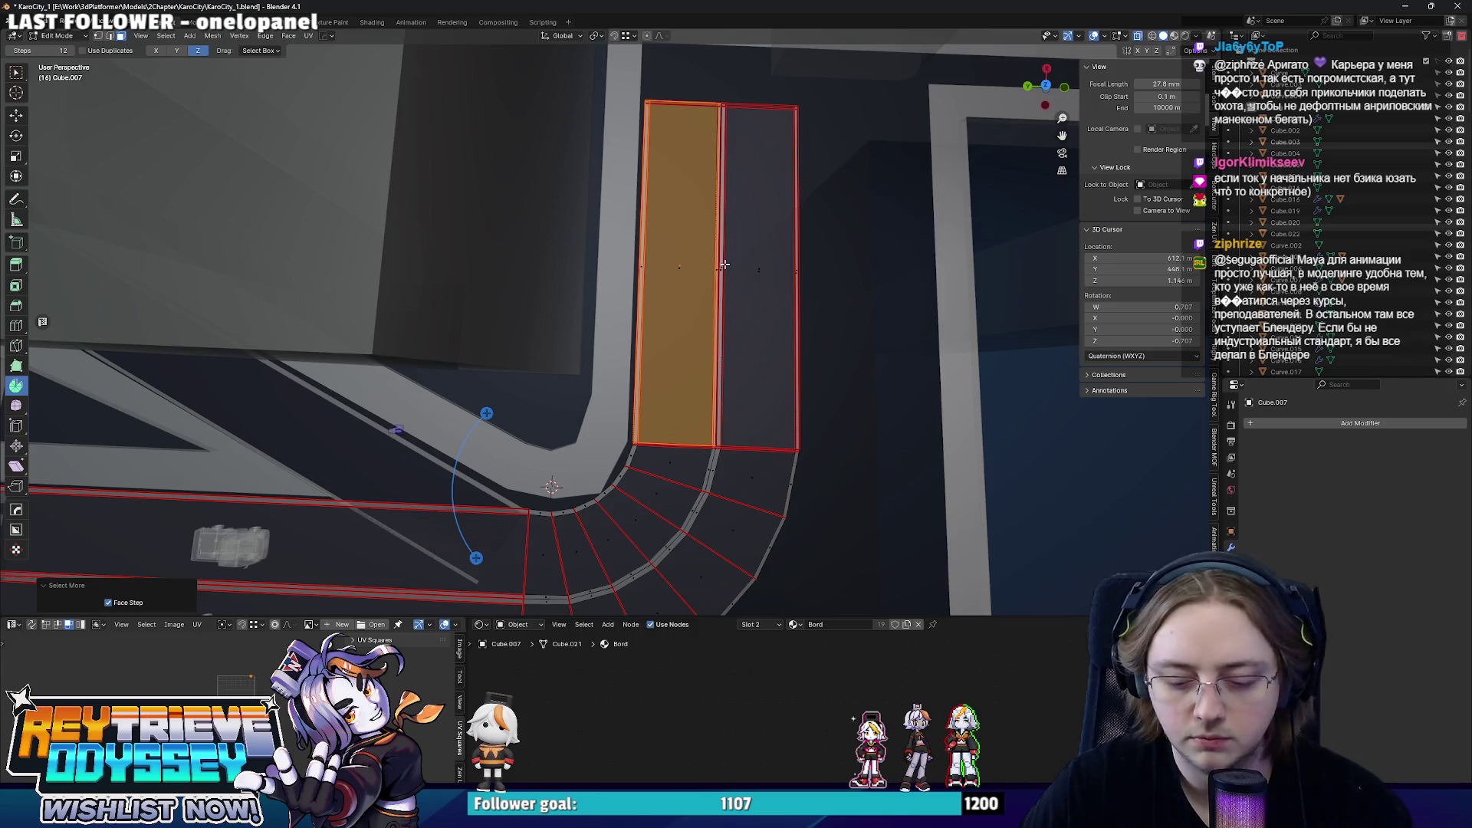
pyautogui.press('l')
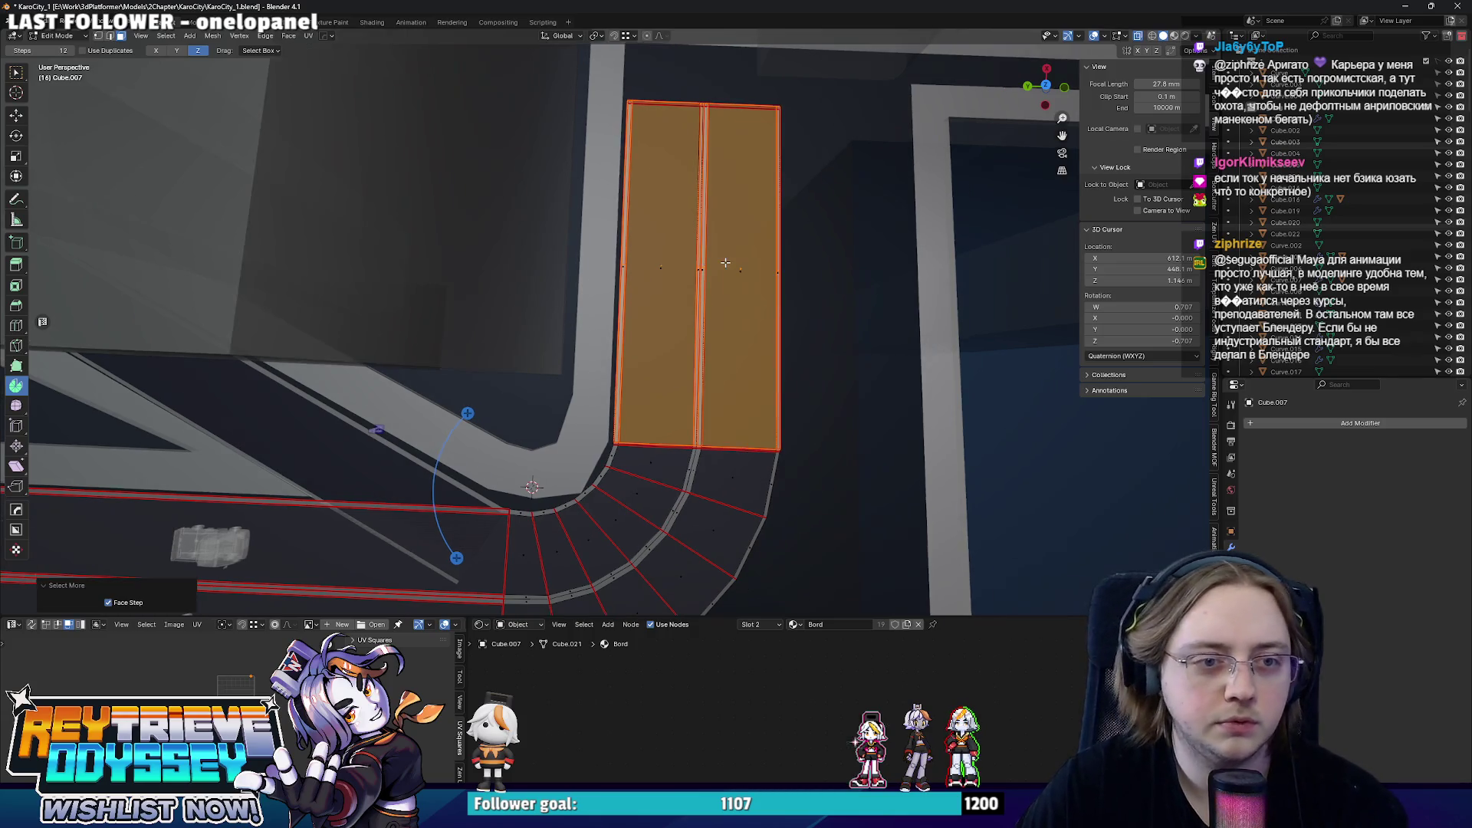
pyautogui.hotkey('alt', 'a')
pyautogui.press('KP_7')
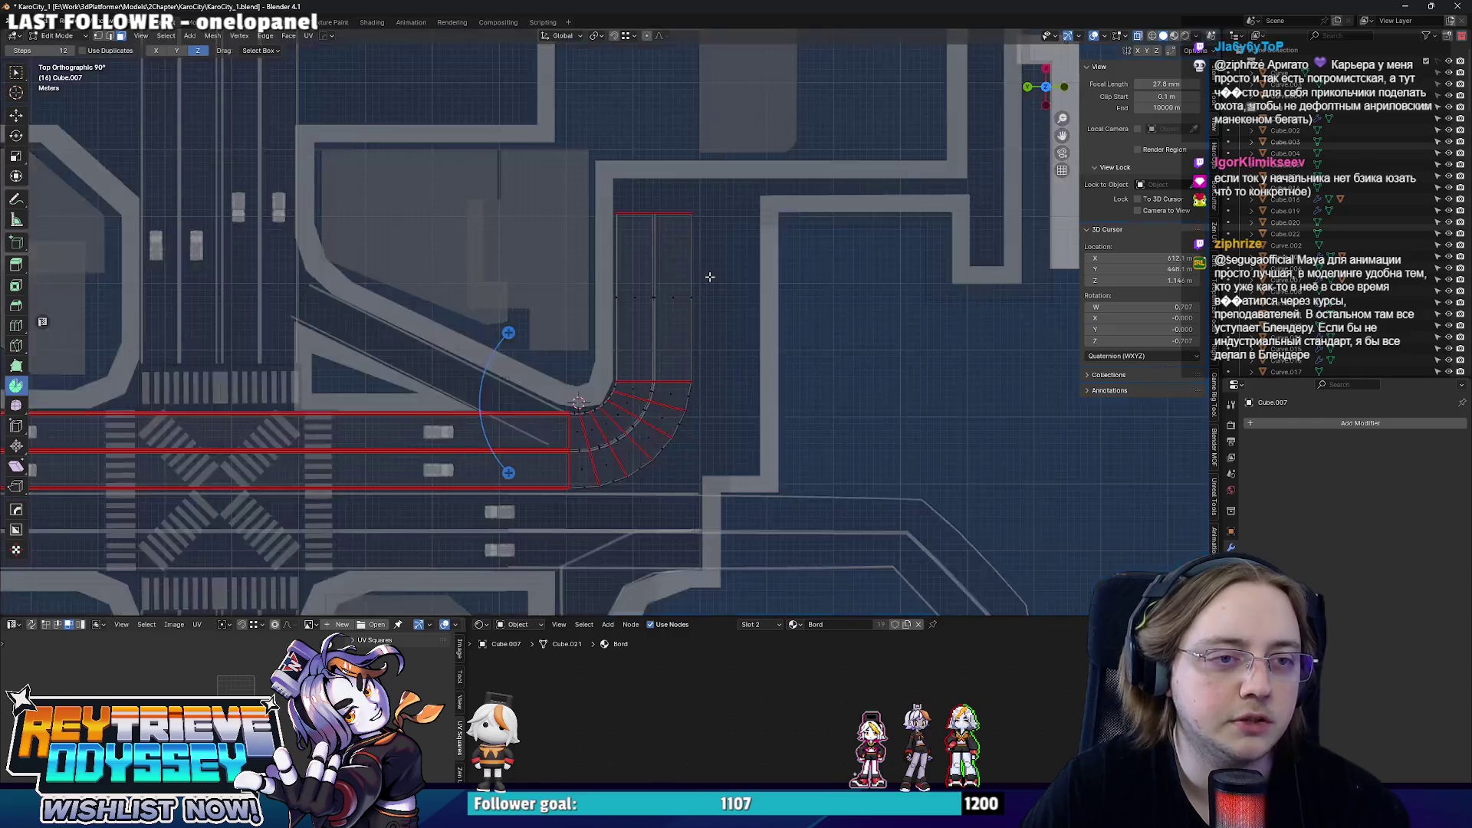
pyautogui.scroll(-1, 702, 281)
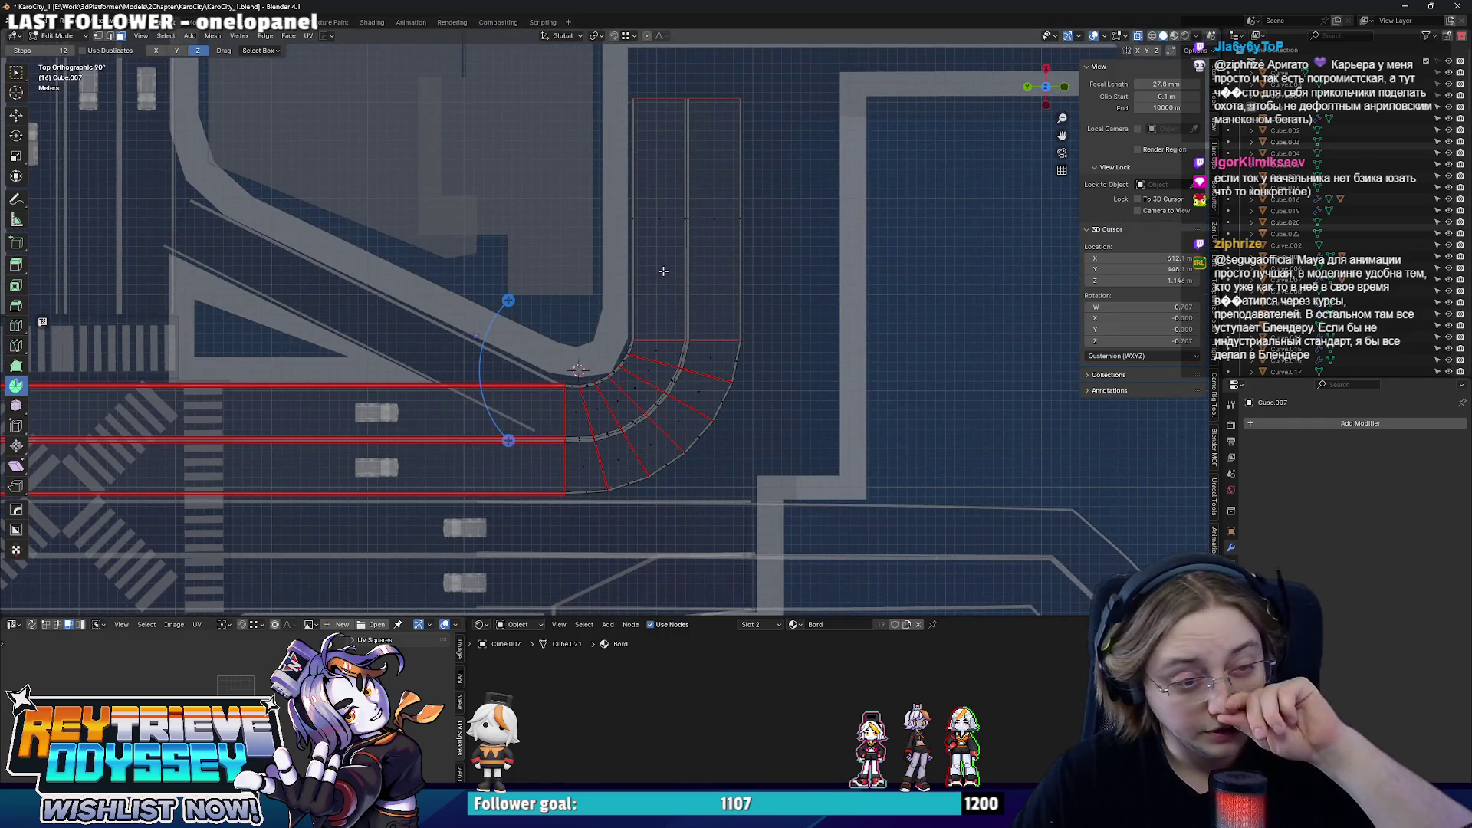
pyautogui.moveTo(661, 266)
pyautogui.mouseDown(button='middle')
pyautogui.moveTo(658, 327)
pyautogui.moveTo(700, 319)
pyautogui.mouseUp(button='middle')
pyautogui.press('Tab')
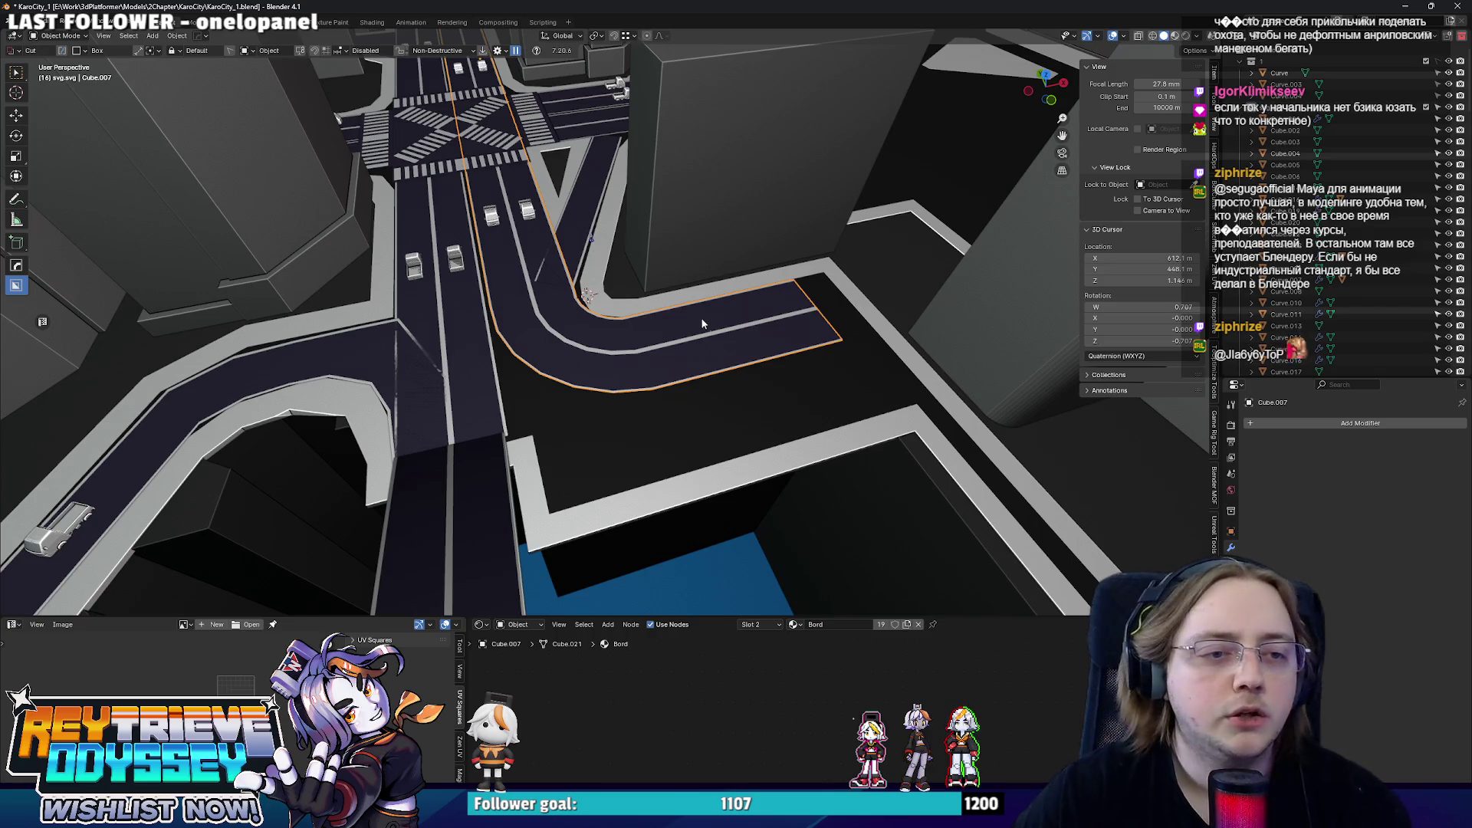
# - Inspect the adjacent road piece Cube.024 in edit mode from above, then look across the junction
pyautogui.moveTo(703, 326); pyautogui.dragTo(541, 416, button='middle')
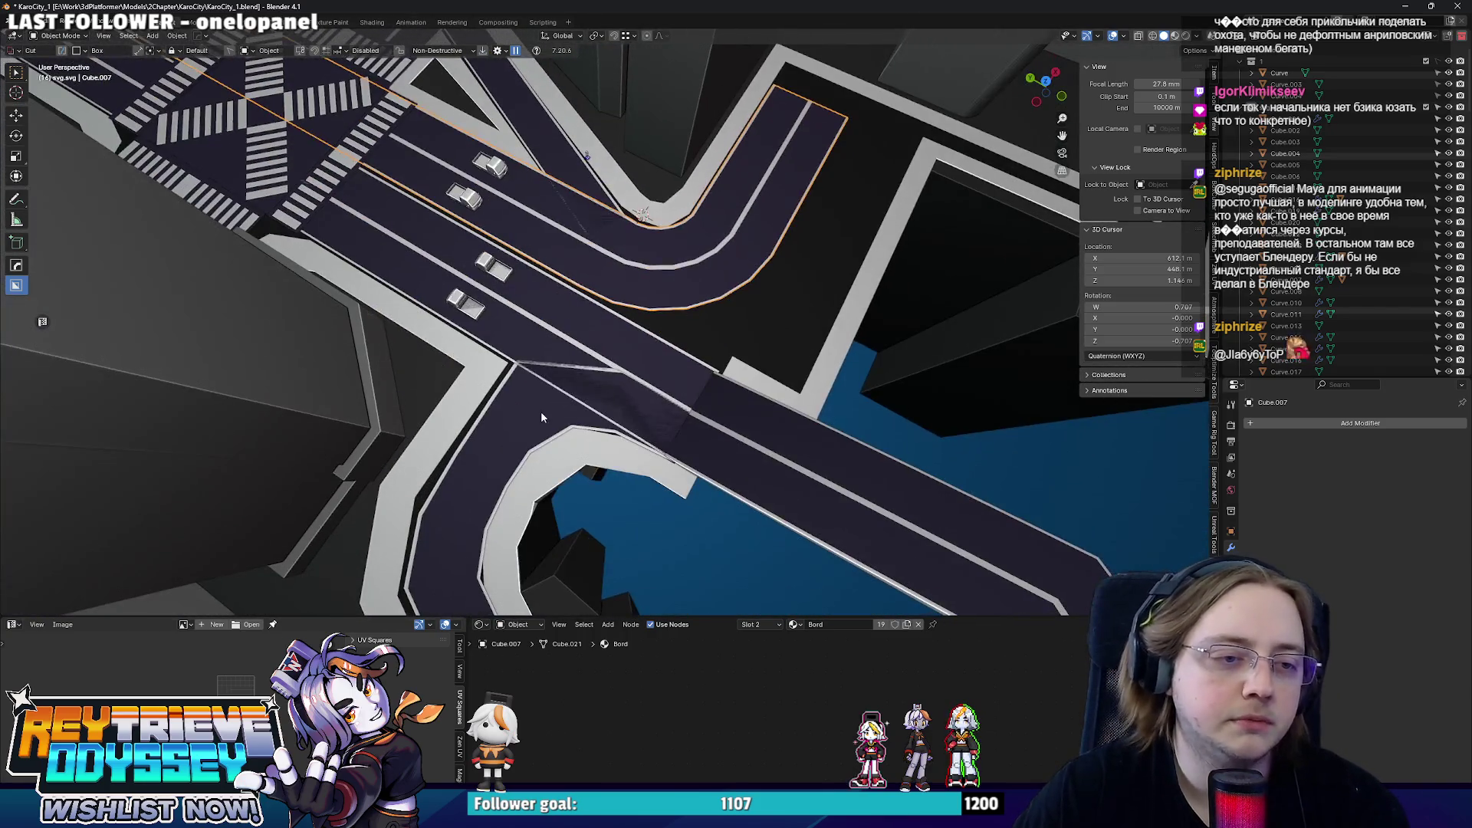
pyautogui.click(540, 411)
pyautogui.scroll(3, 540, 411)
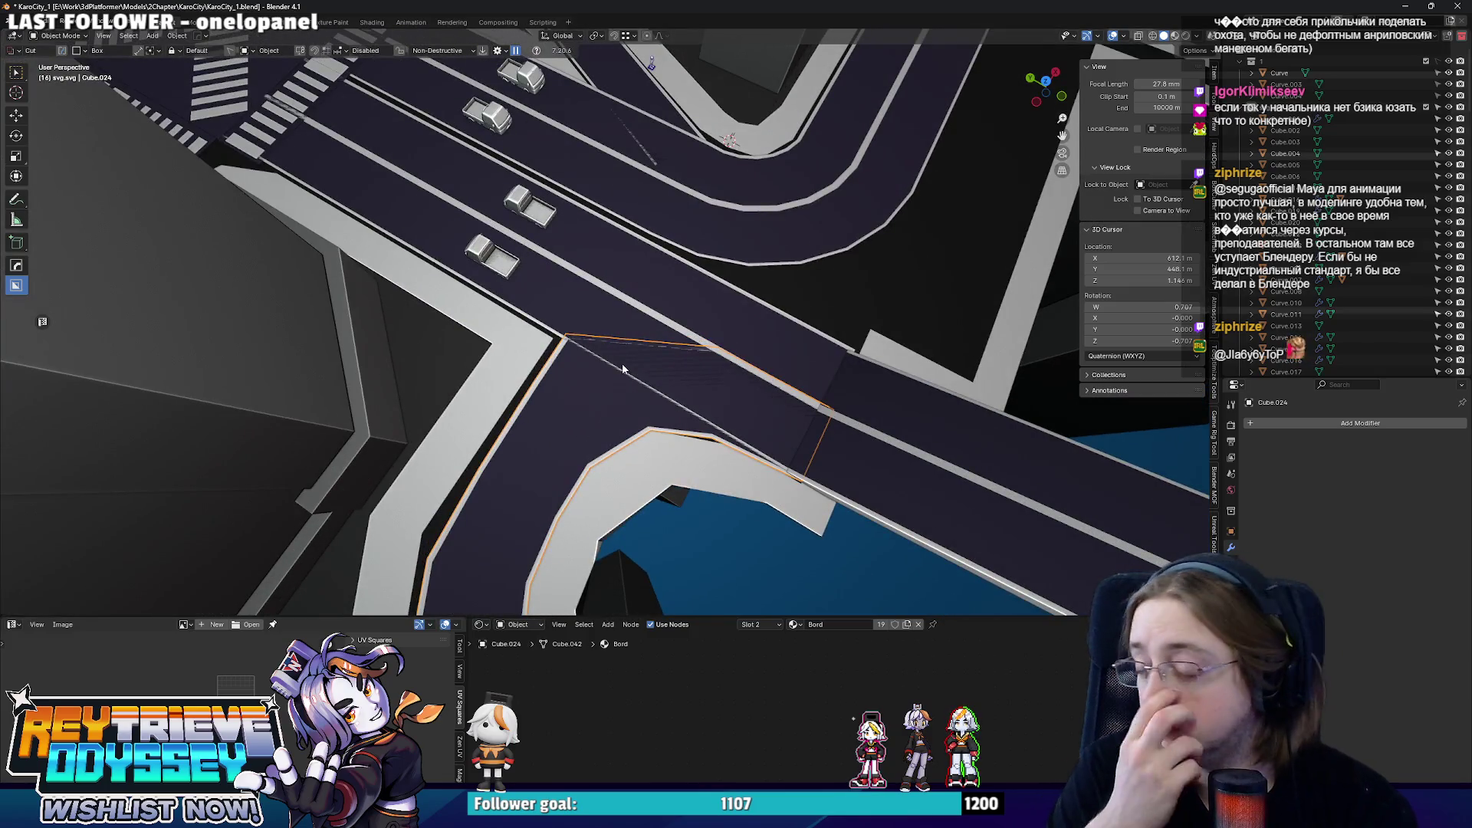
pyautogui.press('Tab')
pyautogui.moveTo(621, 368); pyautogui.dragTo(684, 342, button='middle')
pyautogui.press('KP_7')
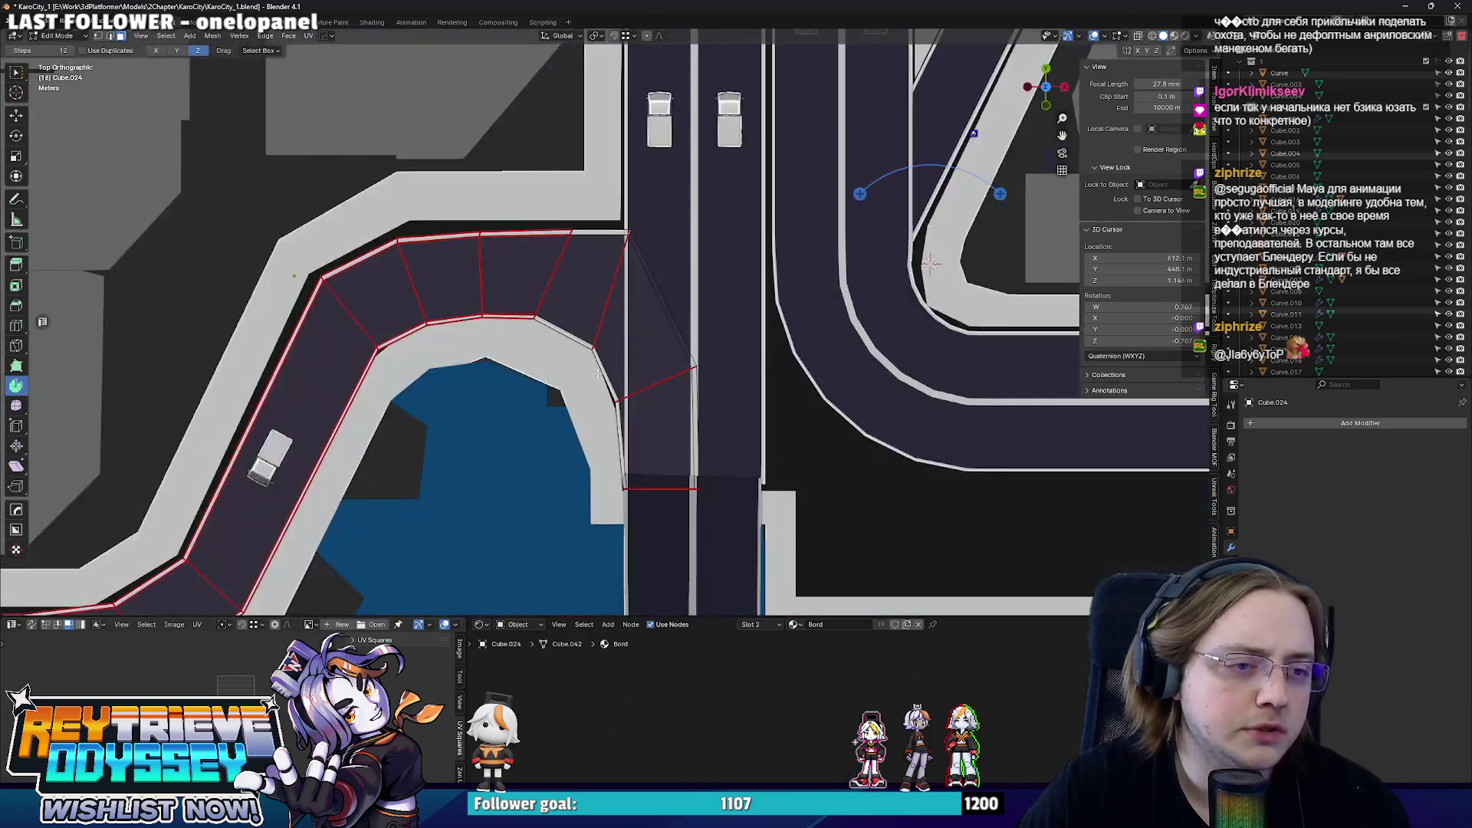
pyautogui.scroll(3, 426, 351)
pyautogui.press('Tab')
pyautogui.moveTo(426, 349)
pyautogui.mouseDown(button='middle')
pyautogui.moveTo(748, 348)
pyautogui.moveTo(755, 411)
pyautogui.moveTo(690, 230)
pyautogui.mouseUp(button='middle')
pyautogui.click(746, 356)
# - Edge-slide the end edge of straight strip Cube.015 toward the curve, then select the curved spur Cube.007
pyautogui.click(645, 207)
pyautogui.press('Tab')
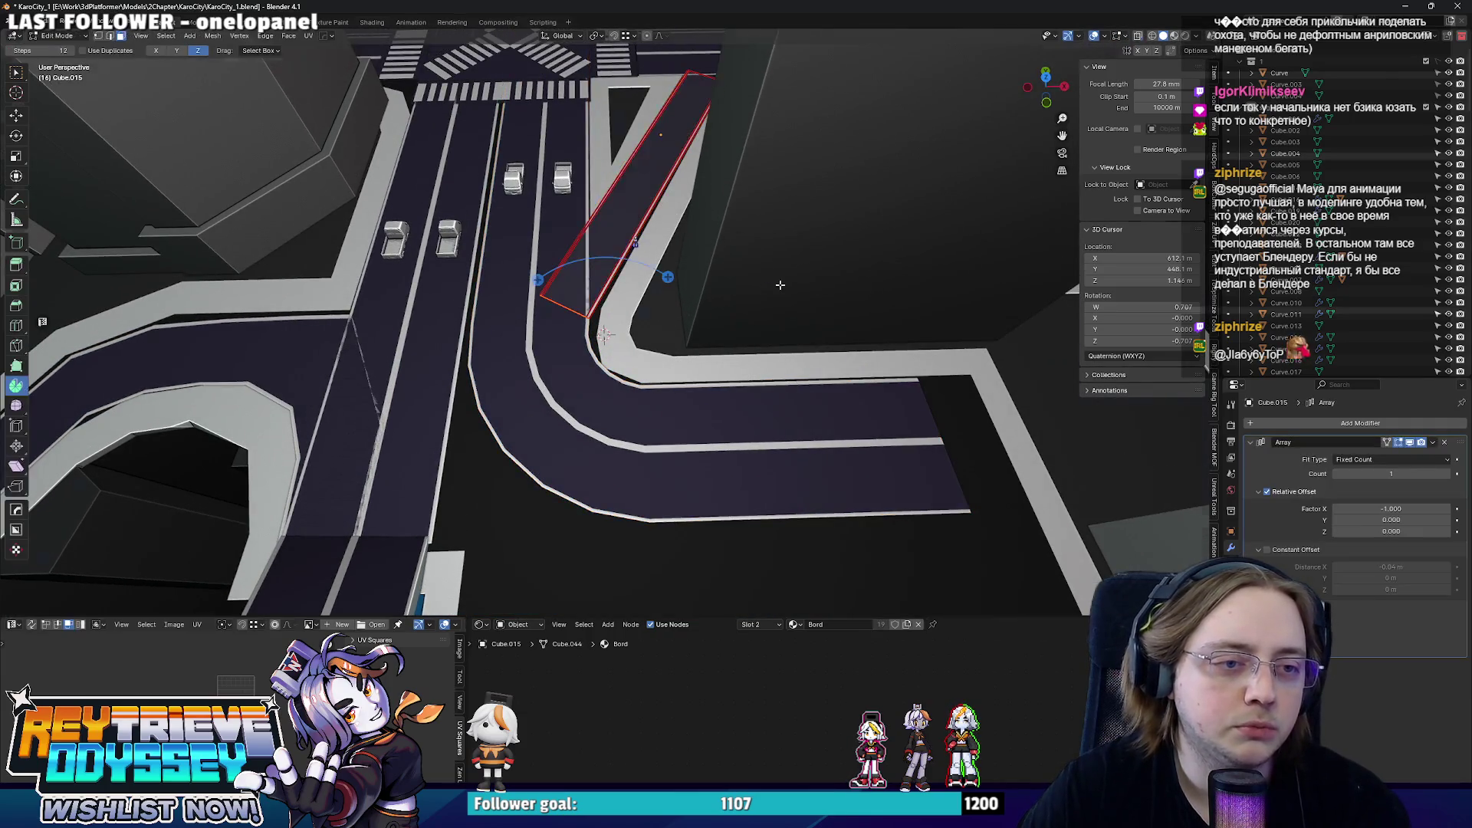
pyautogui.moveTo(795, 285); pyautogui.dragTo(736, 276, button='middle')
pyautogui.scroll(2, 736, 277)
pyautogui.press('g')
pyautogui.press('g')
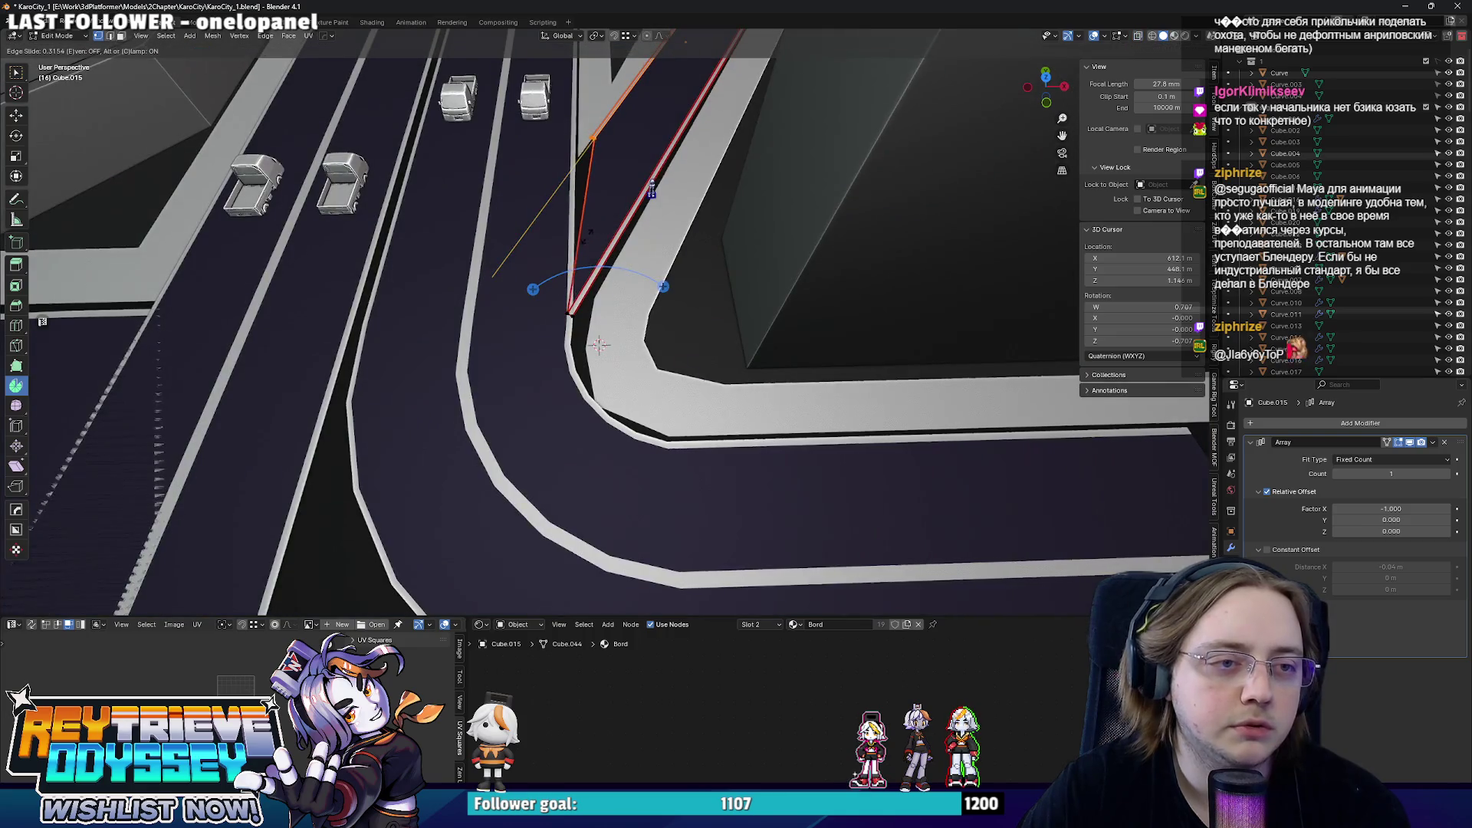
pyautogui.press('Escape')
pyautogui.press('Tab')
pyautogui.scroll(-5, 736, 345)
pyautogui.moveTo(737, 345)
pyautogui.mouseDown(button='middle')
pyautogui.moveTo(777, 316)
pyautogui.moveTo(581, 222)
pyautogui.moveTo(690, 264)
pyautogui.moveTo(752, 335)
pyautogui.mouseUp(button='middle')
pyautogui.click(778, 317)
pyautogui.scroll(4, 690, 266)
pyautogui.click(755, 305)
pyautogui.scroll(2, 751, 334)
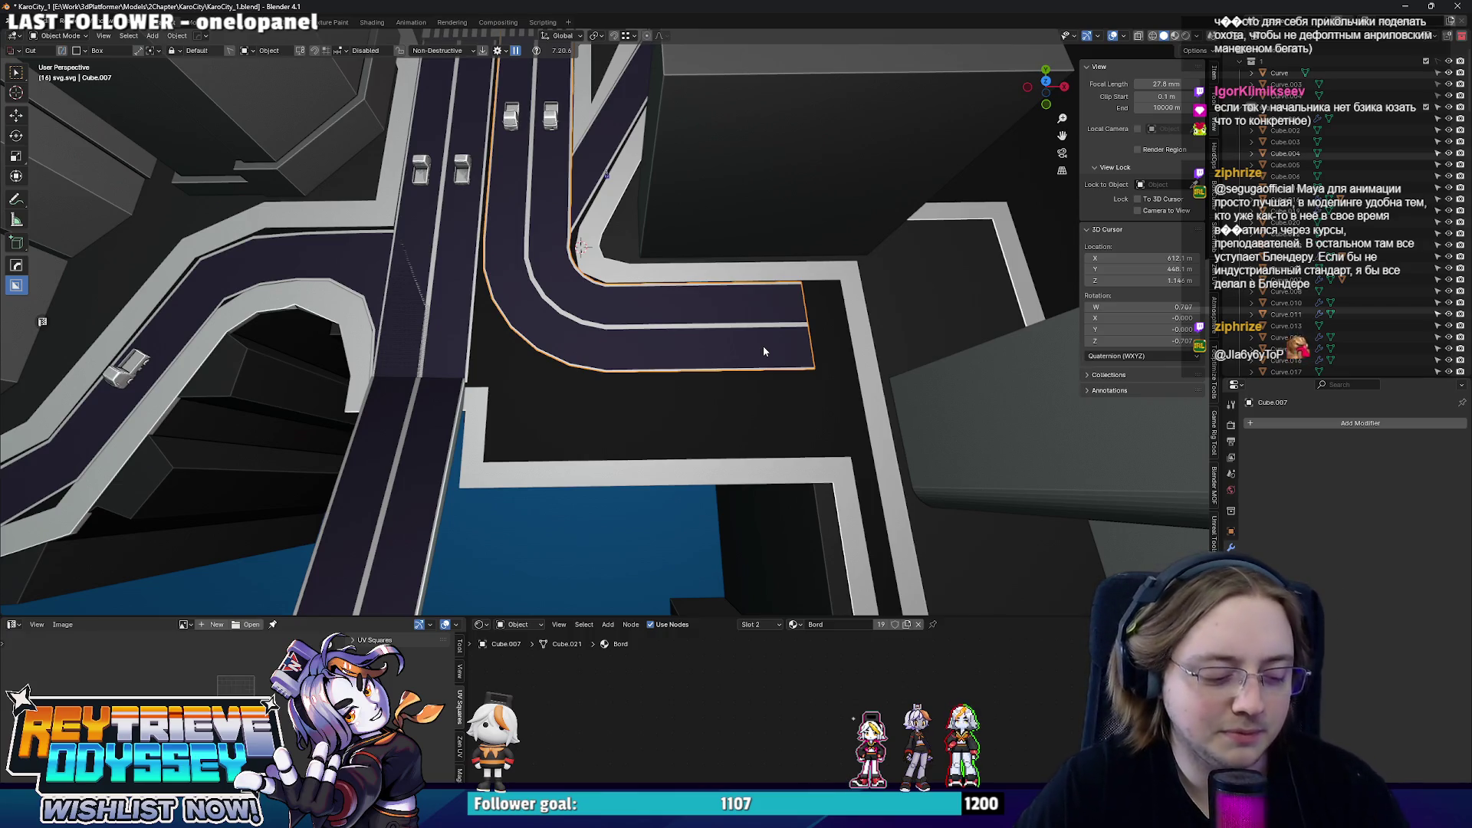
# - In X-ray top view, pull the spur's right-end vertices in about 10 m along X
pyautogui.press('KP_7')
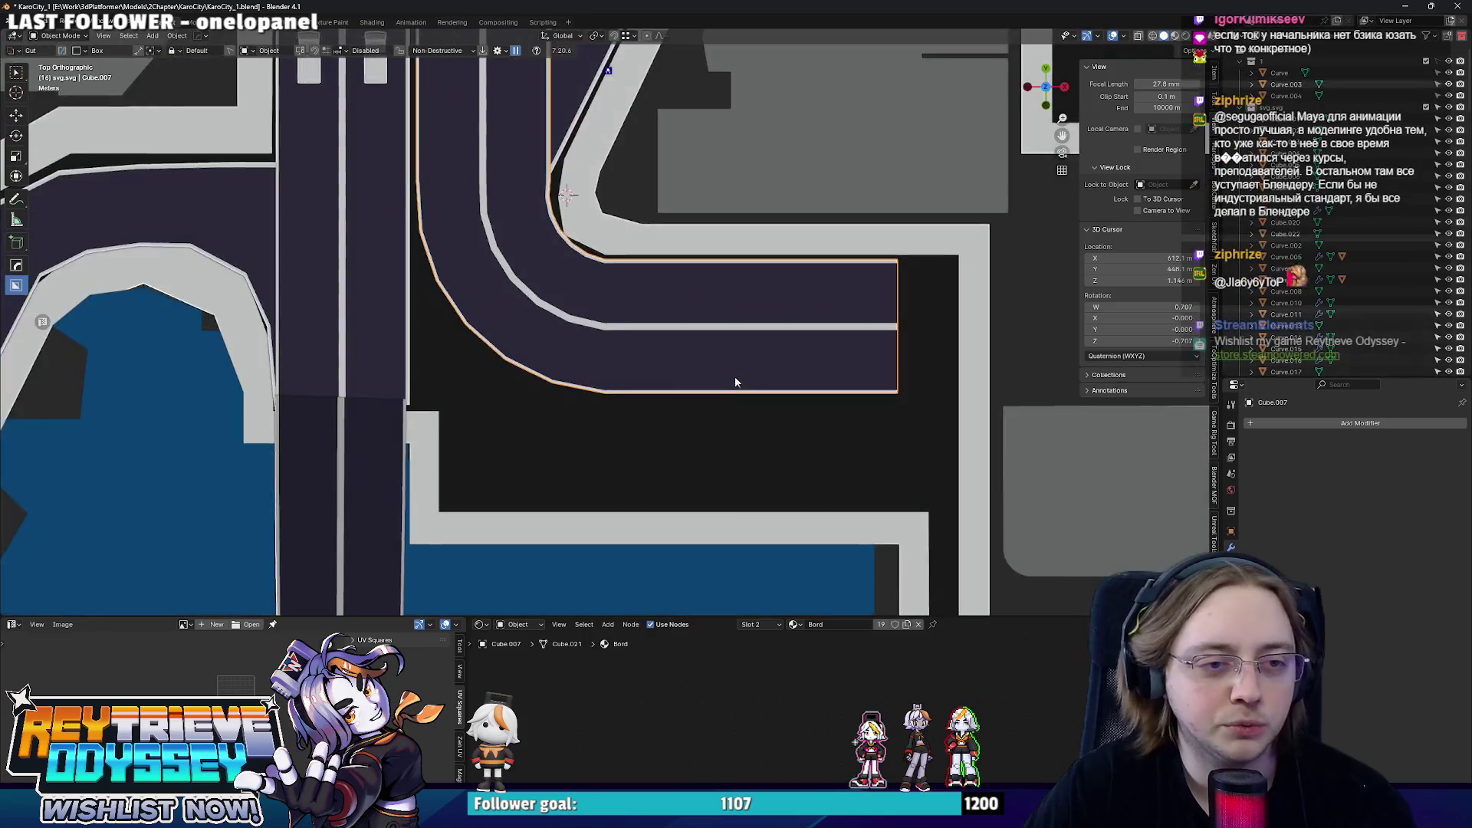
pyautogui.scroll(-2, 766, 380)
pyautogui.scroll(-5, 766, 380)
pyautogui.scroll(5, 717, 399)
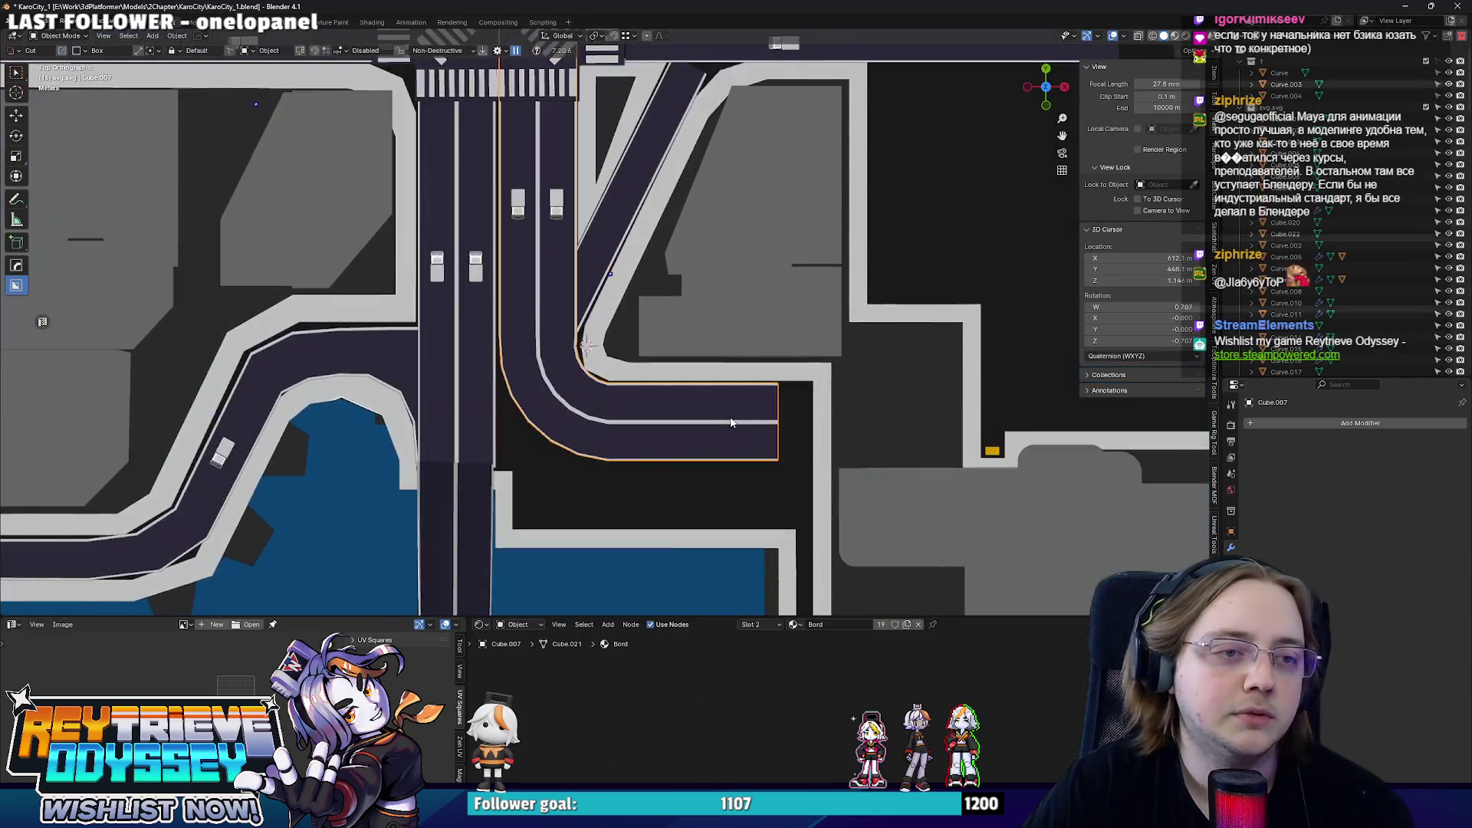
pyautogui.scroll(3, 740, 304)
pyautogui.press('Tab')
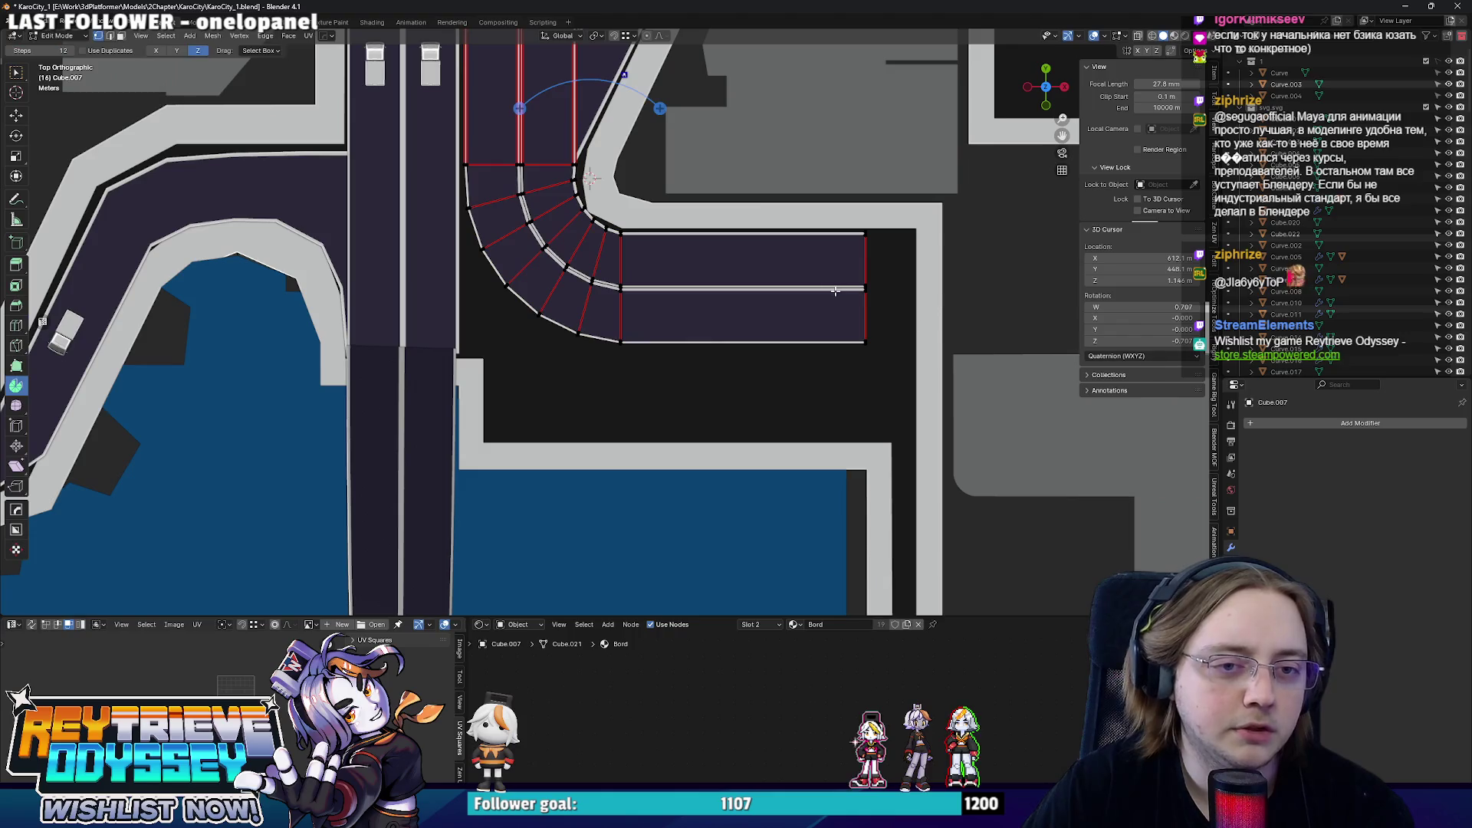
pyautogui.hotkey('alt', 'z')
pyautogui.moveTo(788, 201); pyautogui.dragTo(920, 369)
pyautogui.press('g')
pyautogui.press('x')
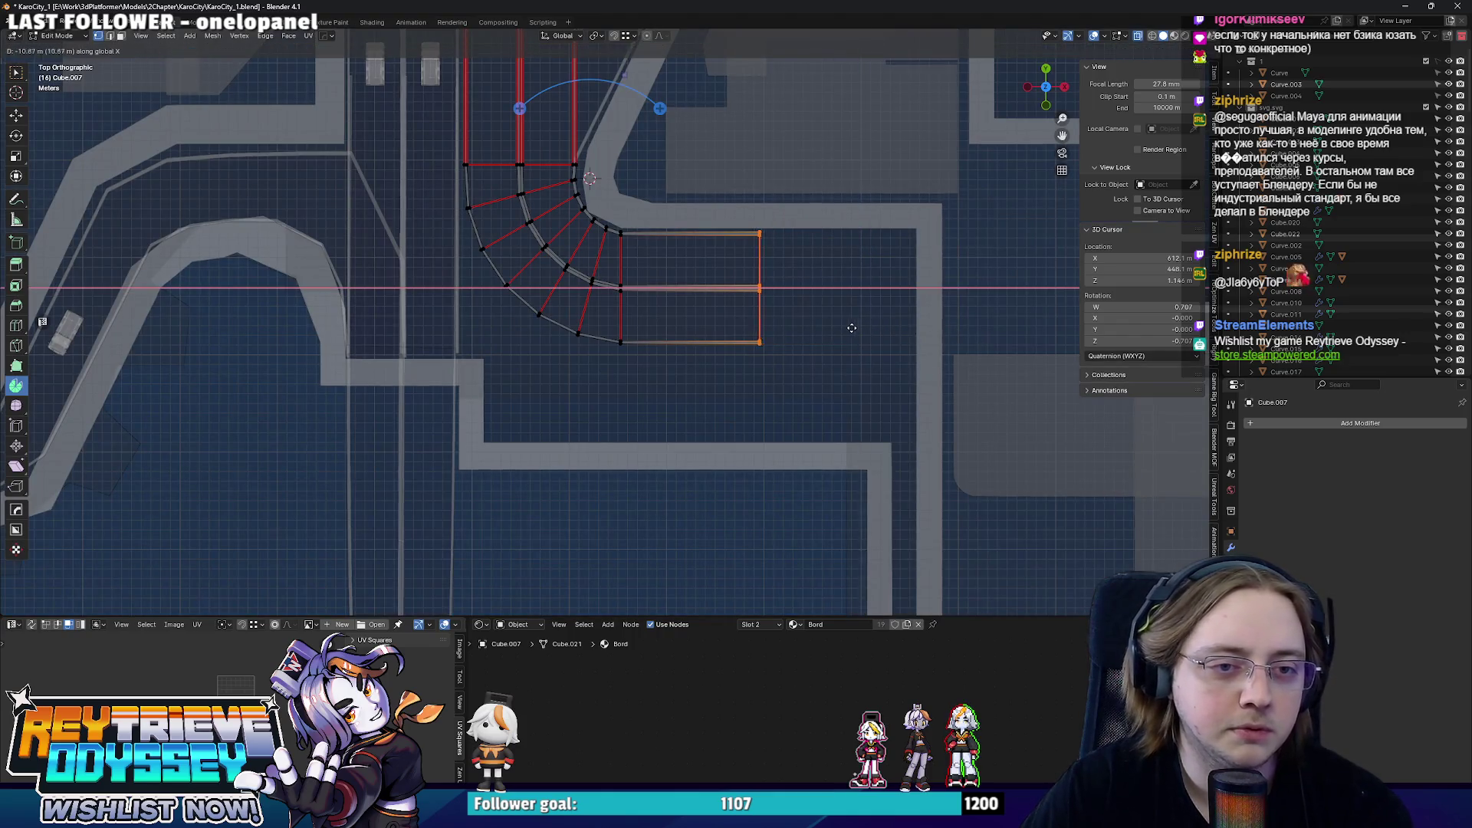
pyautogui.click(846, 330)
pyautogui.press('Tab')
pyautogui.hotkey('alt', 'z')
# - Inspect the shortened spur among the buildings, then reopen it see-through from above for editing
pyautogui.moveTo(805, 330)
pyautogui.mouseDown(button='middle')
pyautogui.moveTo(709, 280)
pyautogui.moveTo(682, 317)
pyautogui.mouseUp(button='middle')
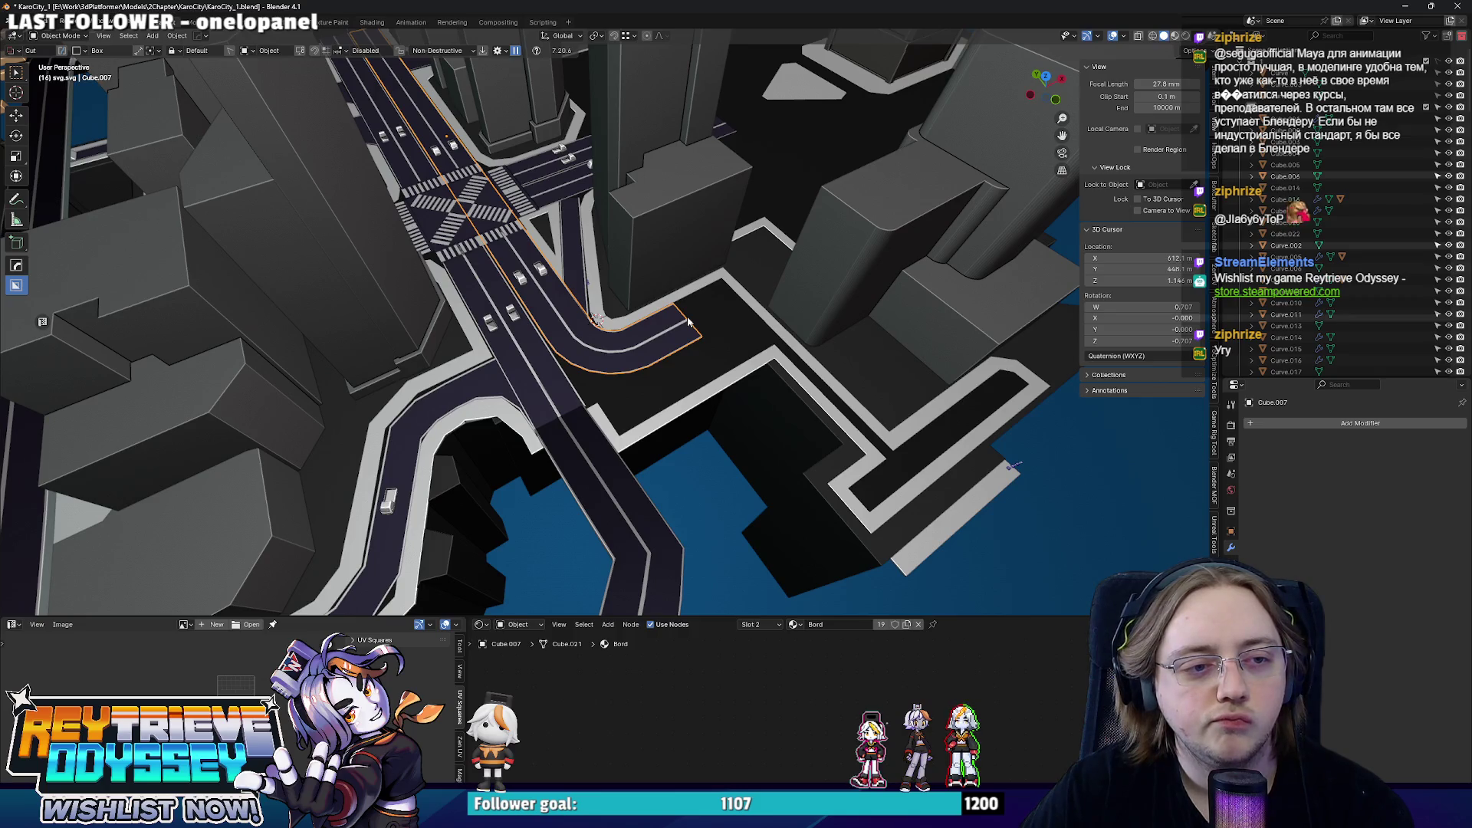
pyautogui.scroll(3, 689, 322)
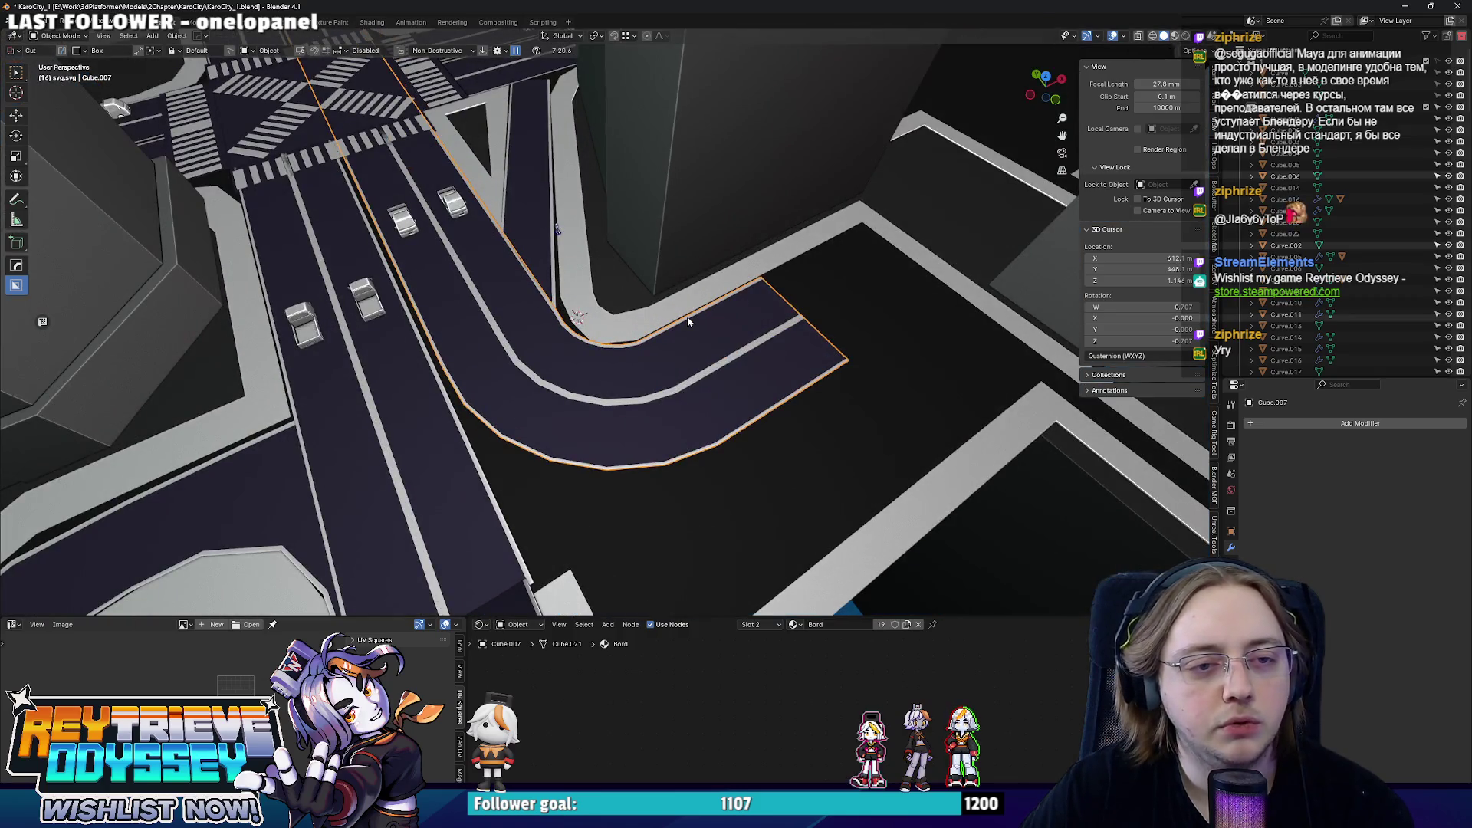
pyautogui.scroll(-4, 689, 323)
pyautogui.moveTo(688, 322); pyautogui.dragTo(716, 315, button='middle')
pyautogui.press('KP_7')
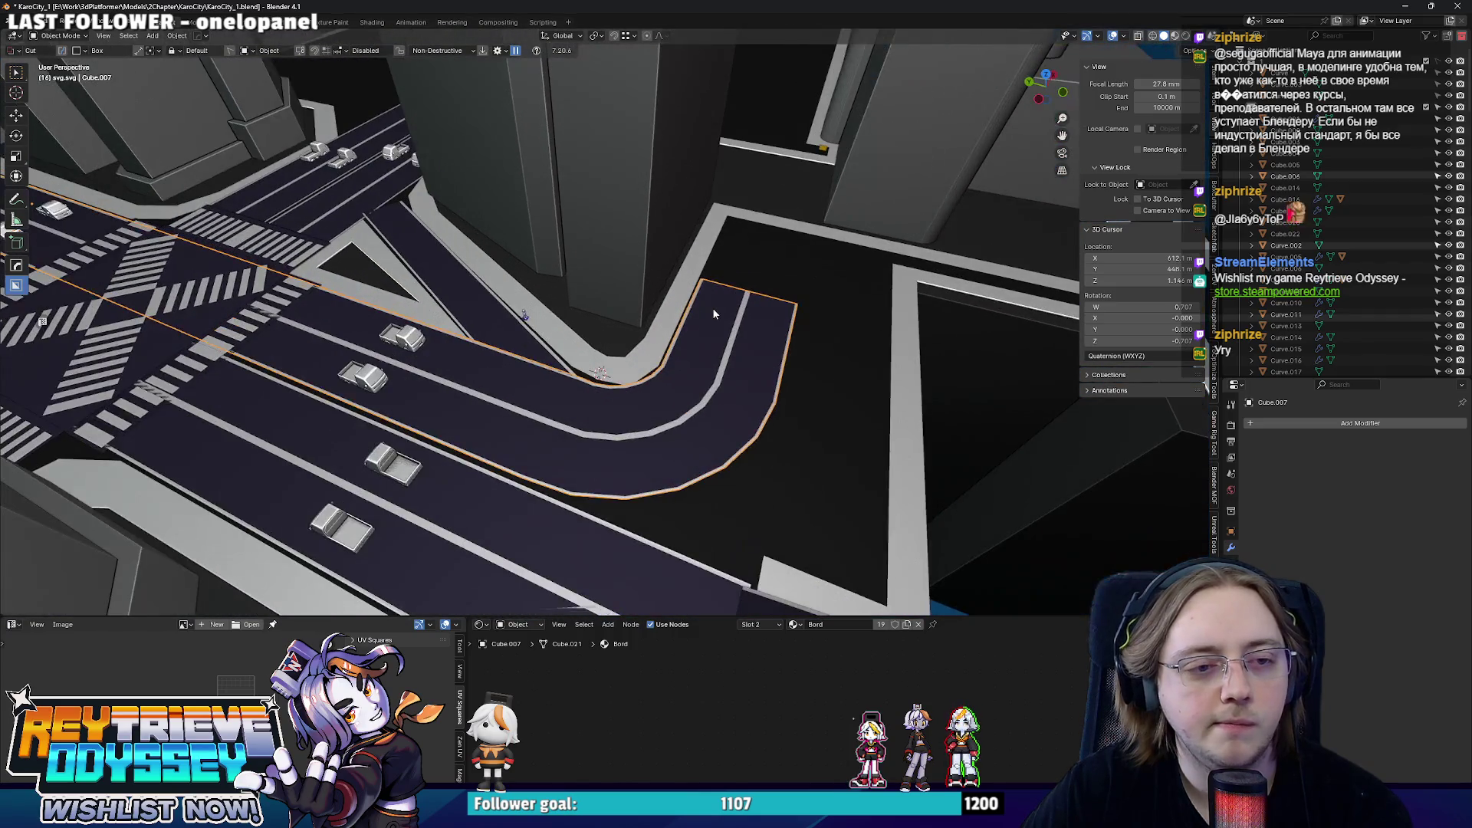
pyautogui.press('Tab')
pyautogui.press('KP_5')
pyautogui.hotkey('alt', 'z')
pyautogui.scroll(2, 717, 392)
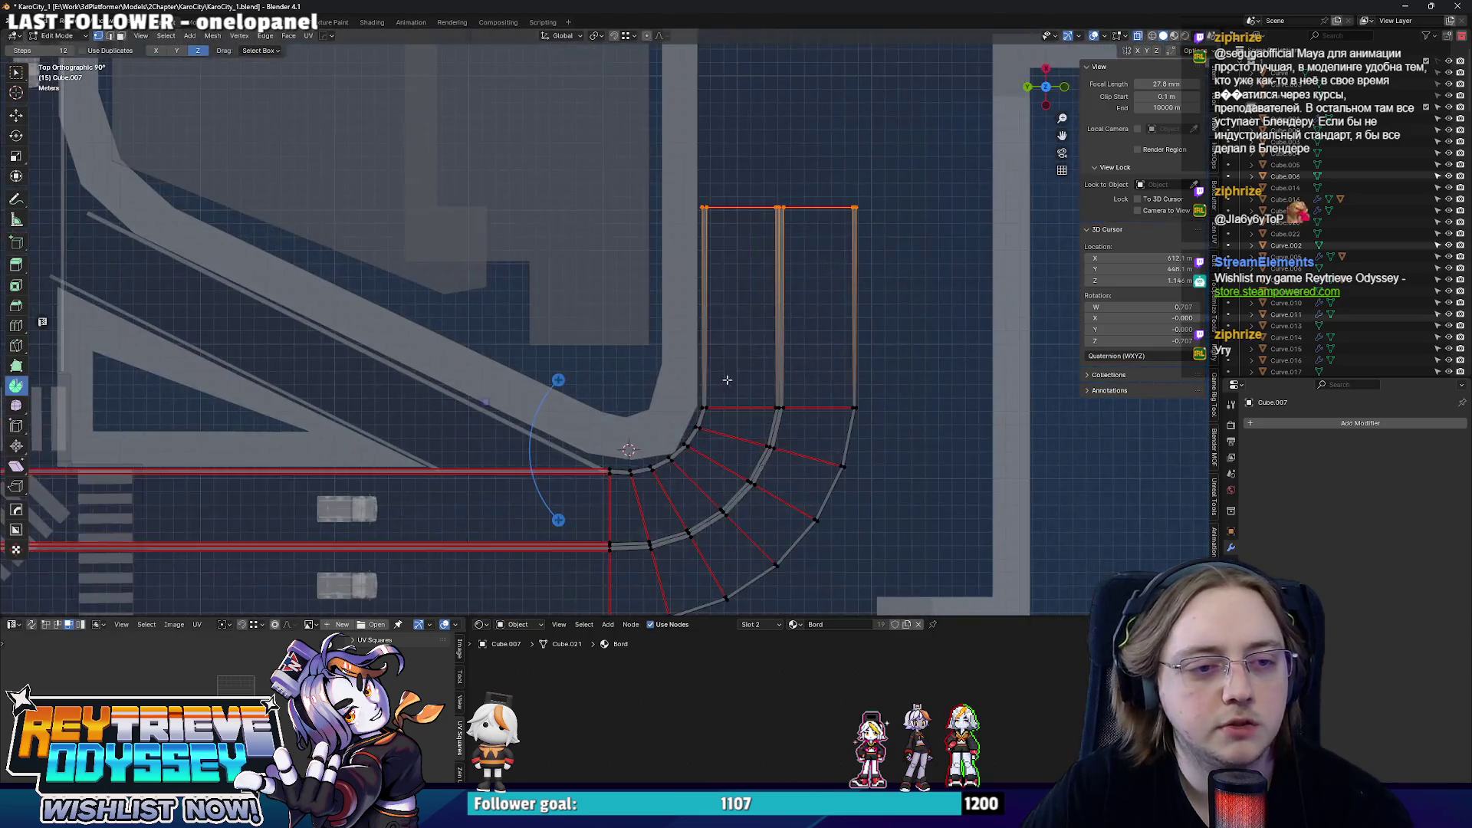
# - Grow a selection along the spur's bend and shift those faces along Y toward the corner
pyautogui.moveTo(728, 279); pyautogui.dragTo(768, 338)
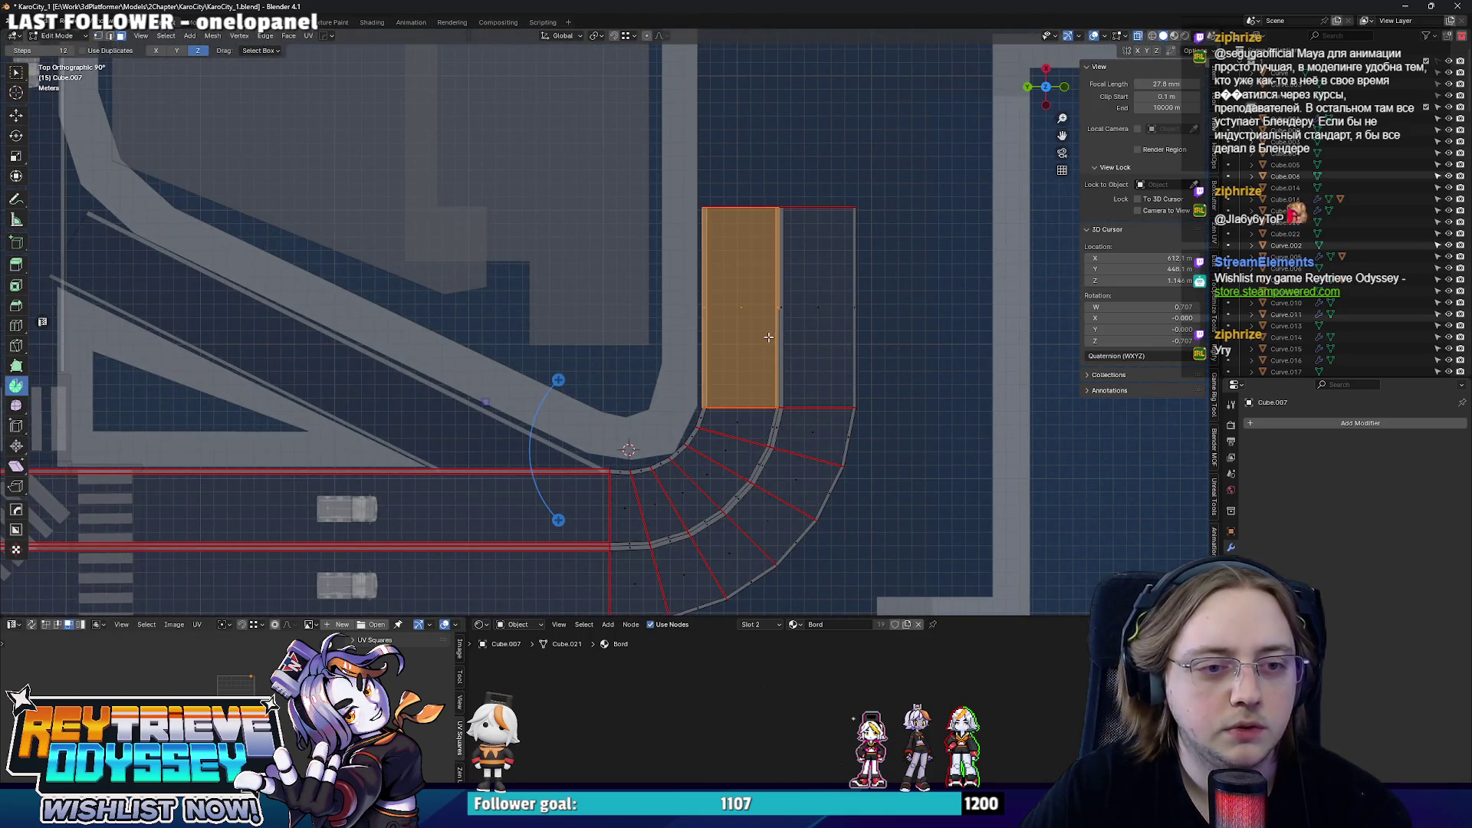
pyautogui.press('ctrl+KP_Add')
pyautogui.press('ctrl+KP_Add')
pyautogui.scroll(3, 769, 337)
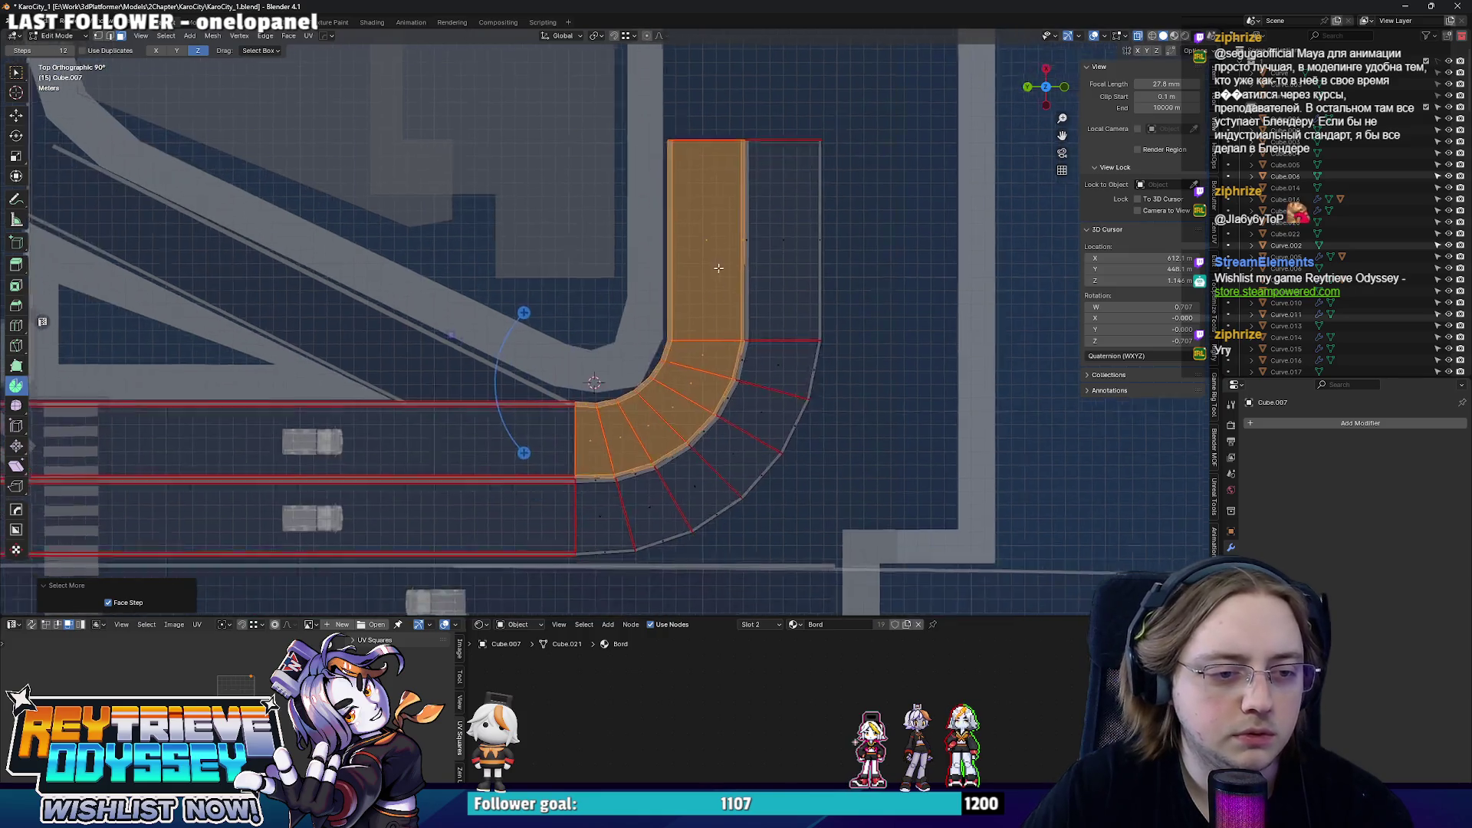
pyautogui.press('g')
pyautogui.press('y')
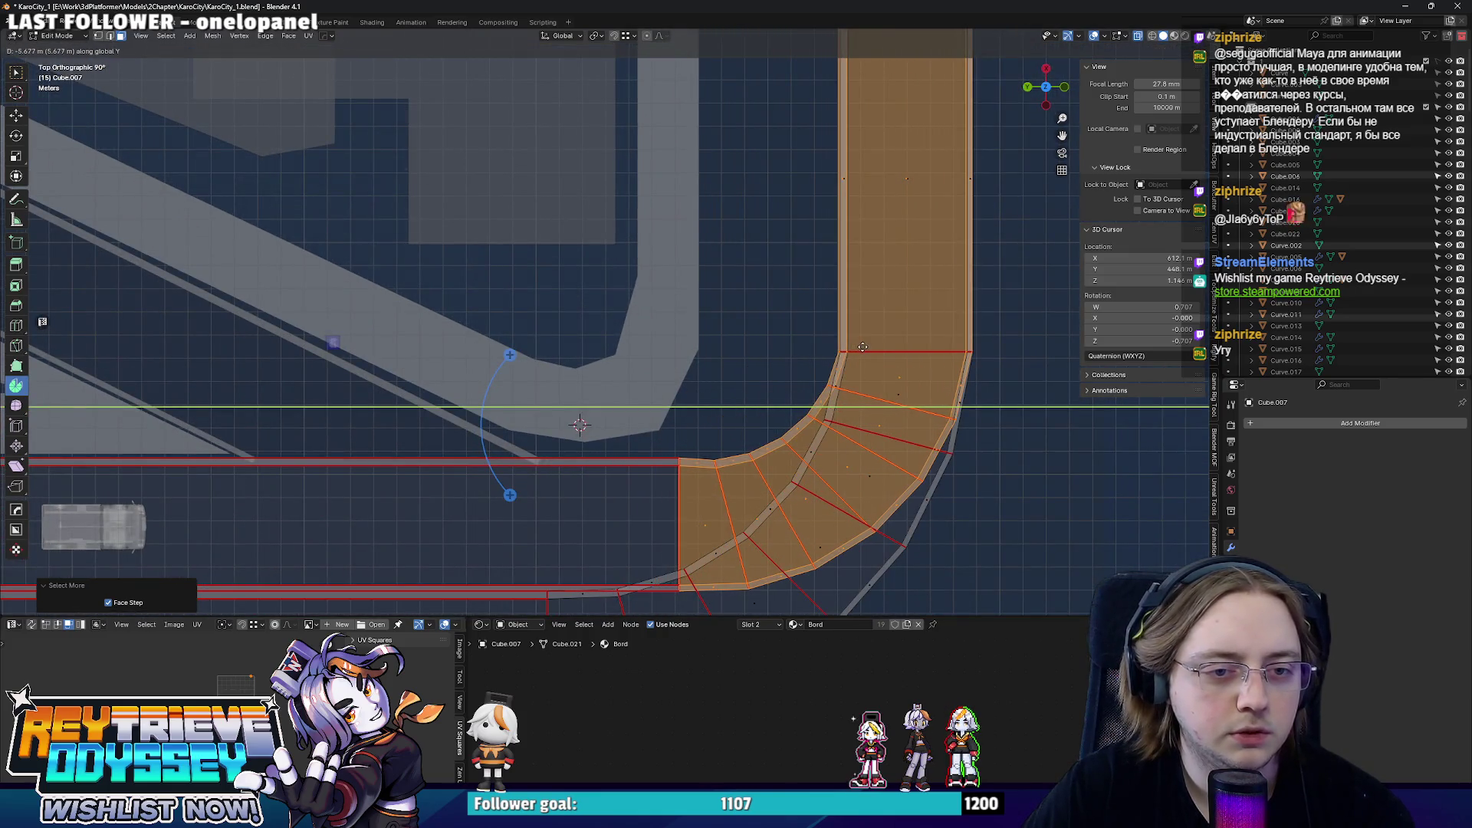
pyautogui.click(854, 345)
pyautogui.press('Tab')
pyautogui.hotkey('alt', 'z')
pyautogui.moveTo(678, 331)
pyautogui.mouseDown(button='middle')
pyautogui.moveTo(815, 341)
pyautogui.moveTo(738, 331)
pyautogui.mouseUp(button='middle')
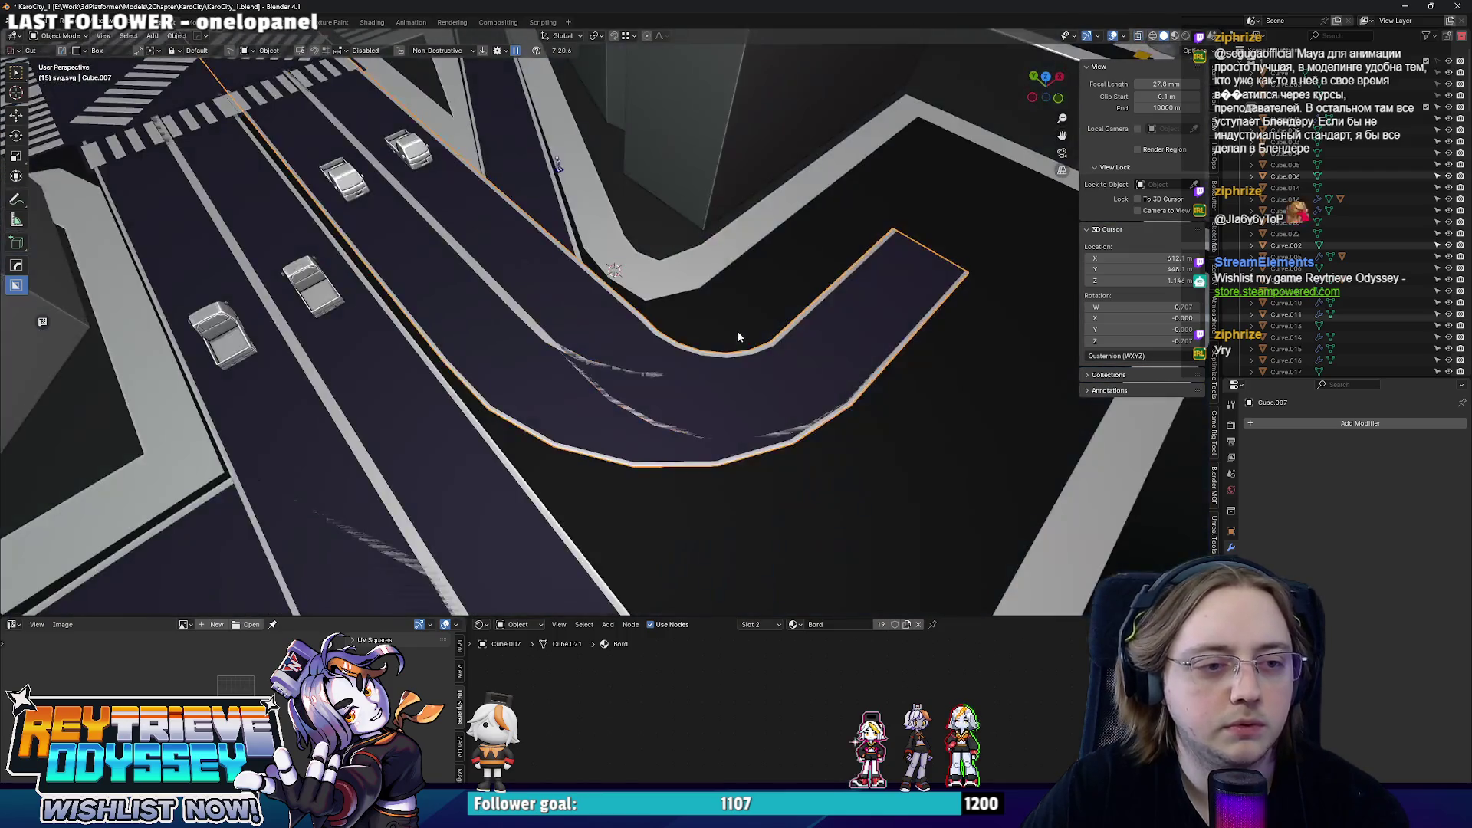
pyautogui.scroll(2, 738, 331)
# - Review the intersection, then move the spur faces about 5 m further along Y from the top view
pyautogui.press('Tab')
pyautogui.scroll(2, 888, 383)
pyautogui.scroll(-3, 889, 384)
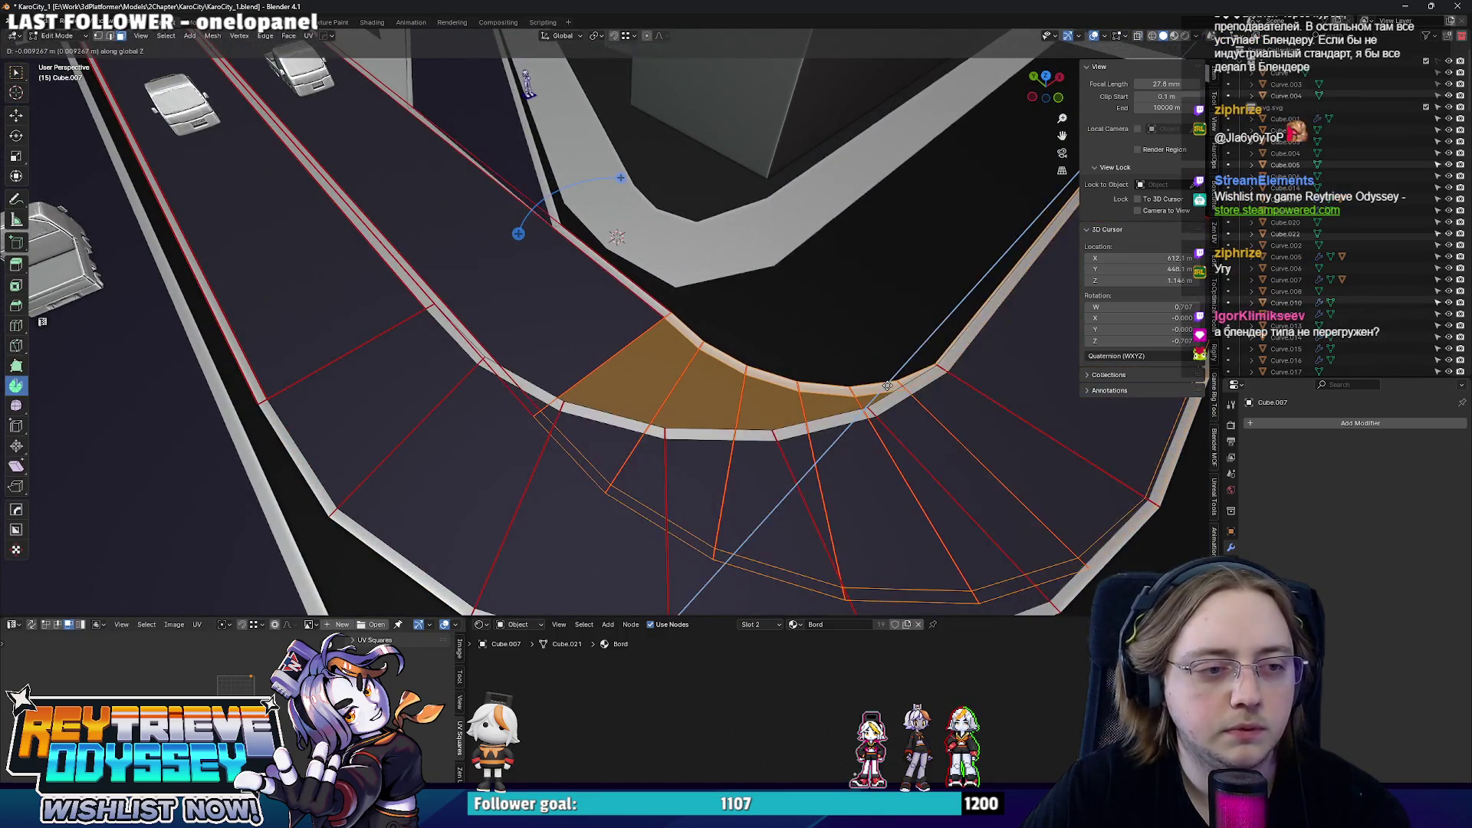
pyautogui.press('Tab')
pyautogui.scroll(-3, 889, 383)
pyautogui.moveTo(888, 383)
pyautogui.mouseDown(button='middle')
pyautogui.moveTo(579, 332)
pyautogui.moveTo(565, 343)
pyautogui.mouseUp(button='middle')
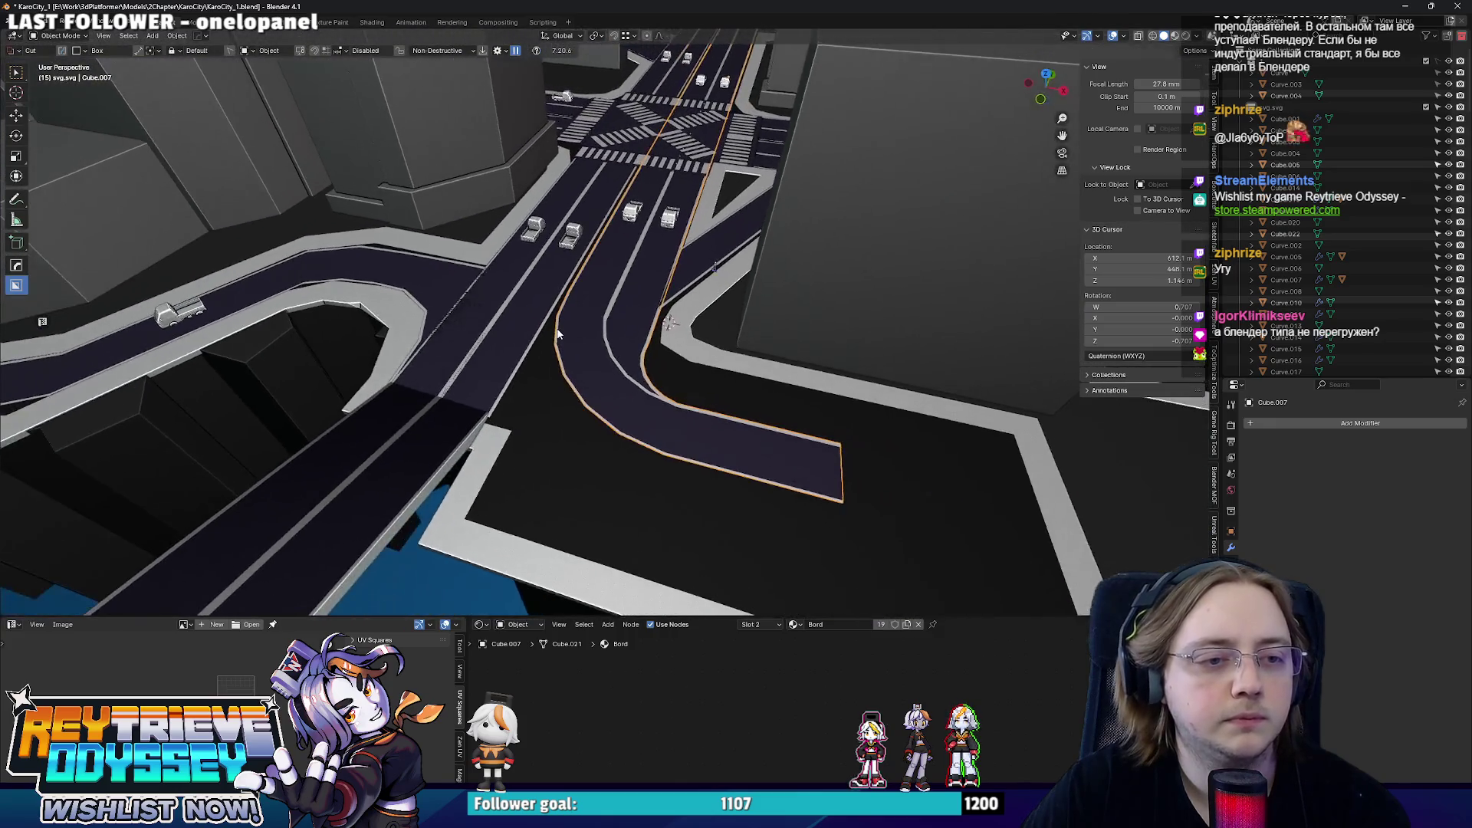
pyautogui.scroll(1, 587, 338)
pyautogui.scroll(3, 680, 356)
pyautogui.moveTo(679, 358); pyautogui.dragTo(799, 407, button='middle')
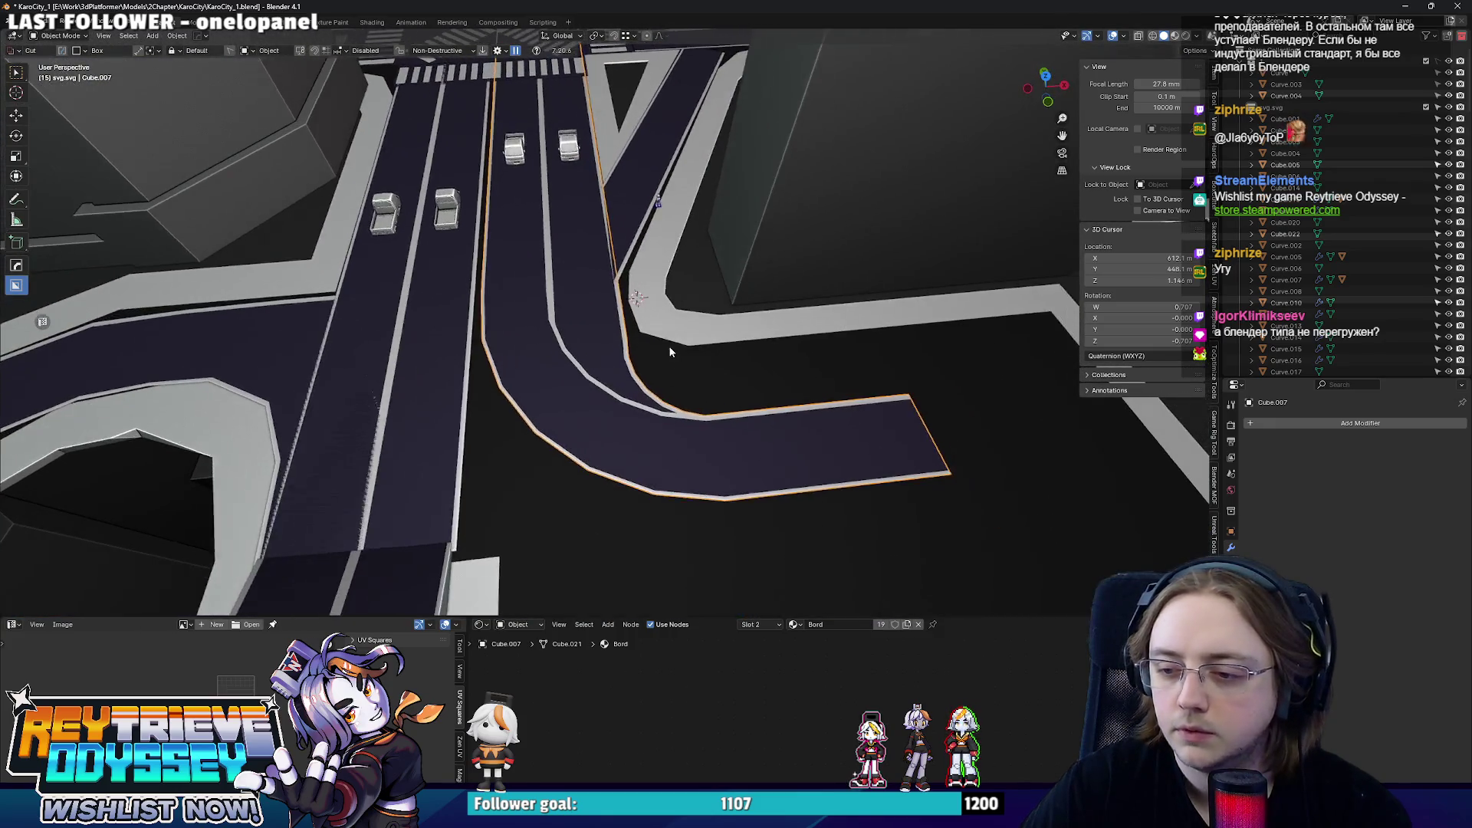
pyautogui.press('KP_7')
pyautogui.press('Tab')
pyautogui.press('g')
pyautogui.press('y')
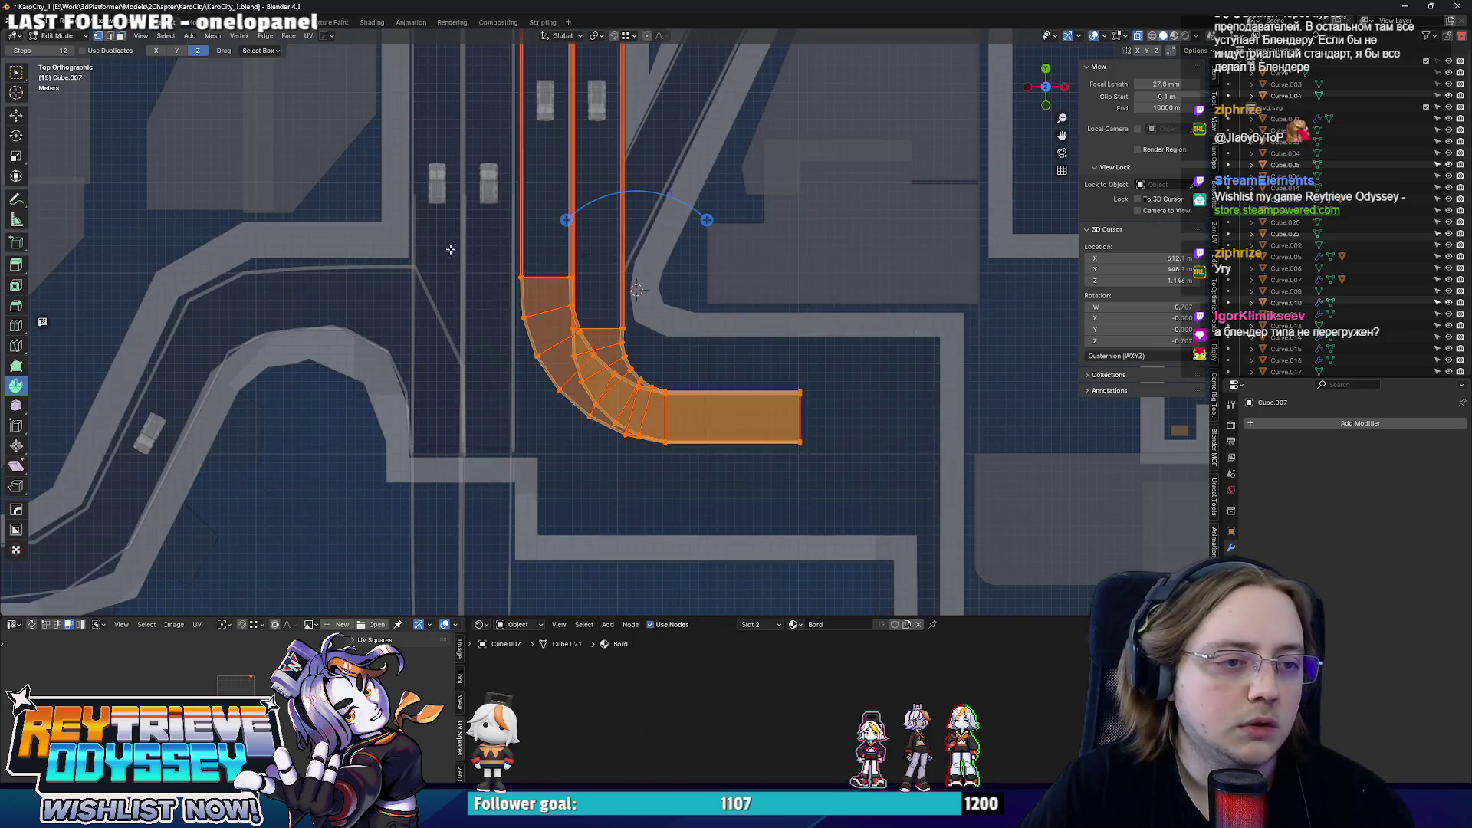
pyautogui.hotkey('alt', 'z')
pyautogui.click(636, 288)
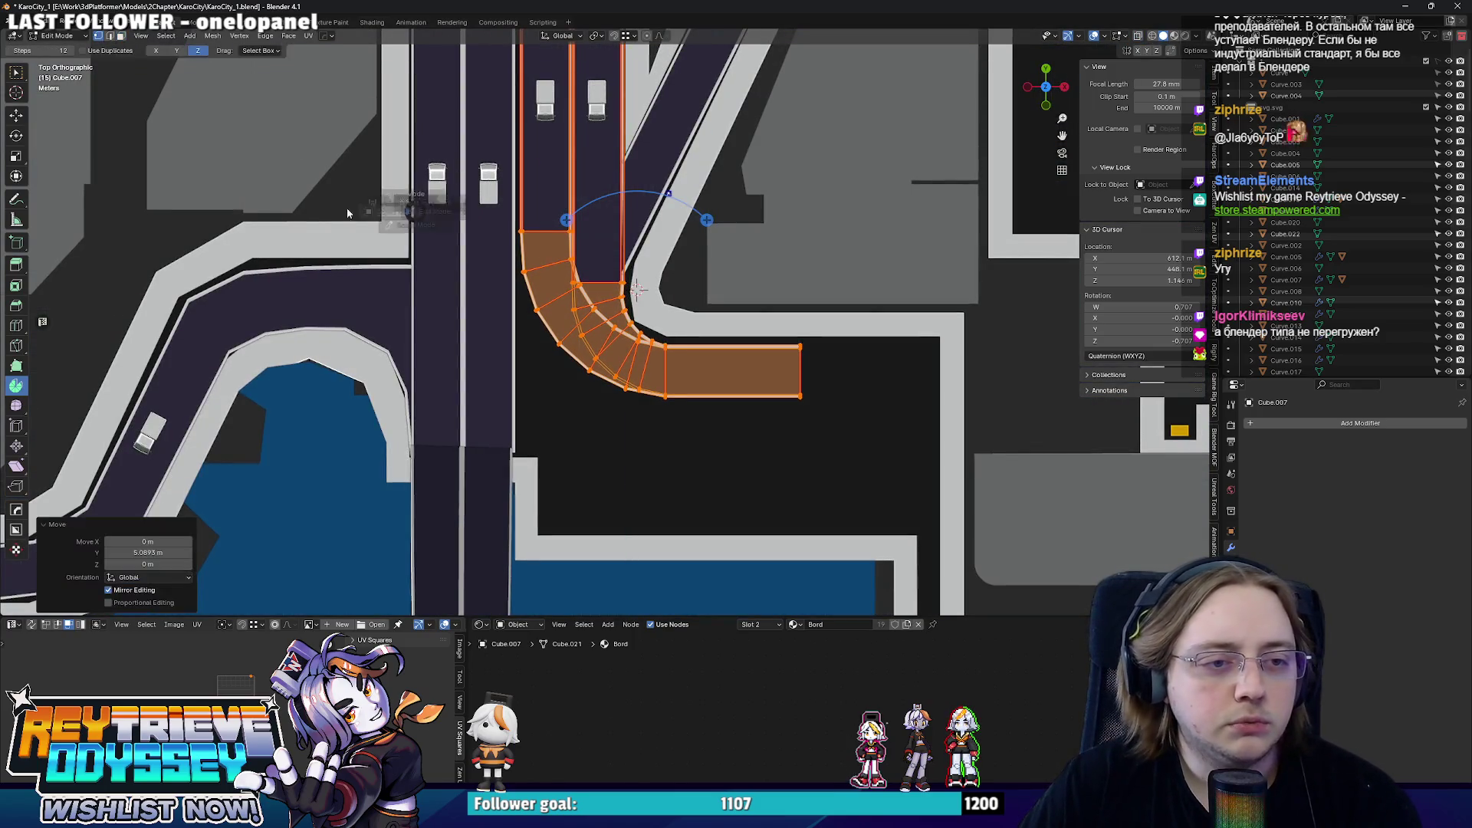
pyautogui.press('Tab')
pyautogui.moveTo(655, 270); pyautogui.dragTo(638, 280, button='middle')
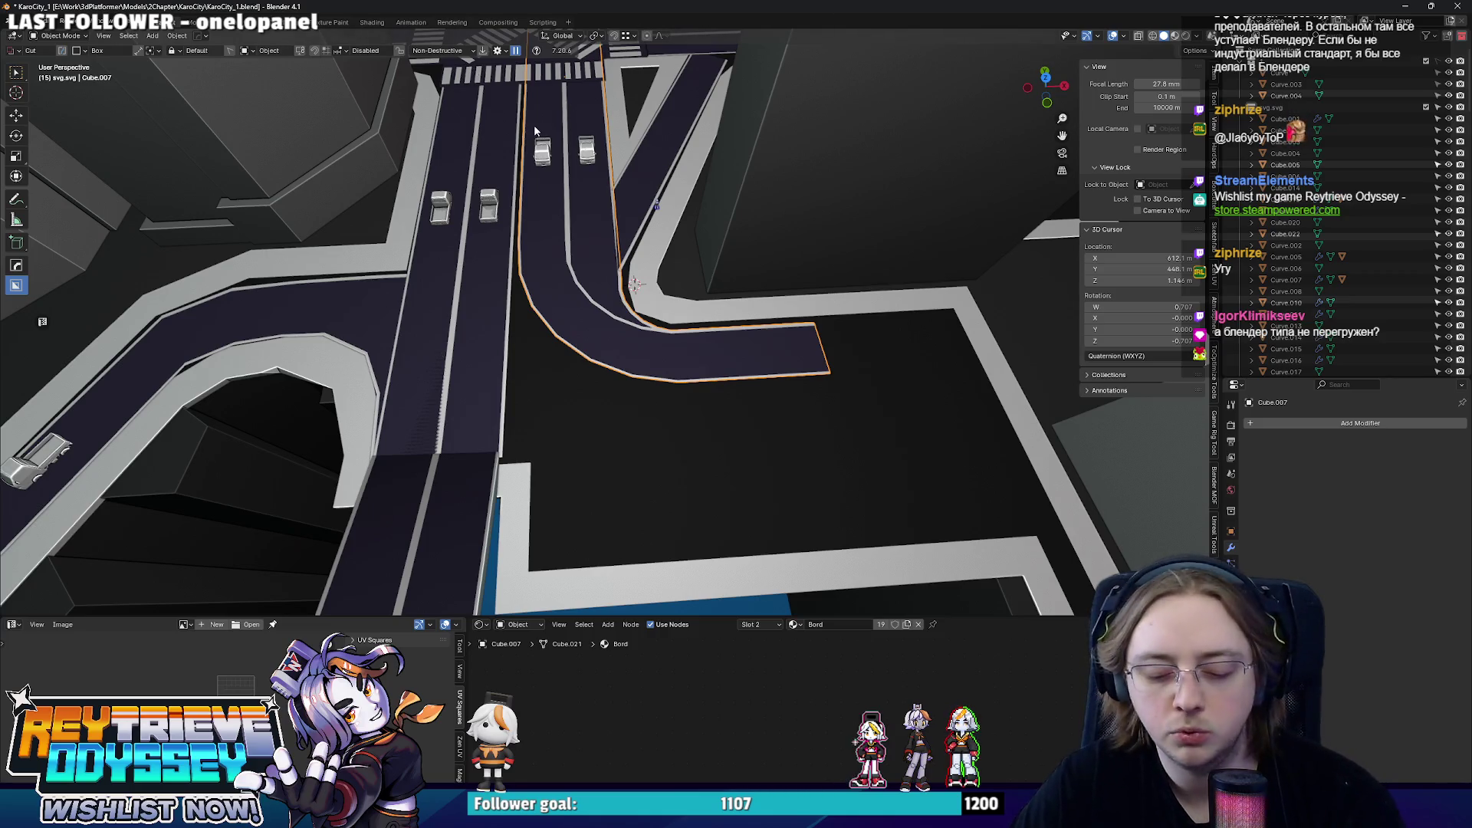
# - Rearrange the workspace into a larger top-down X-ray view over the road corner
pyautogui.press('w')
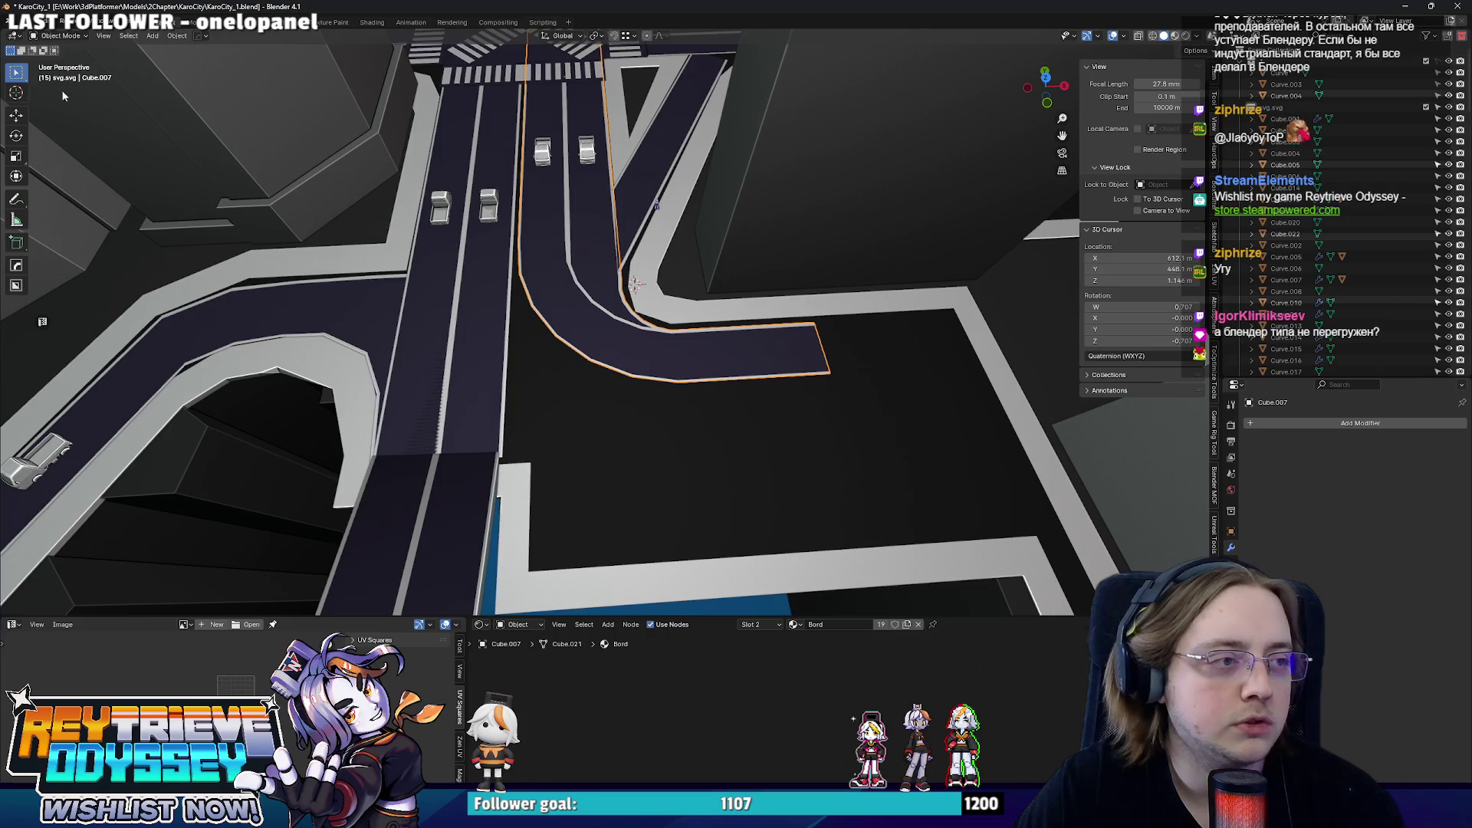
pyautogui.press('t')
pyautogui.press('t')
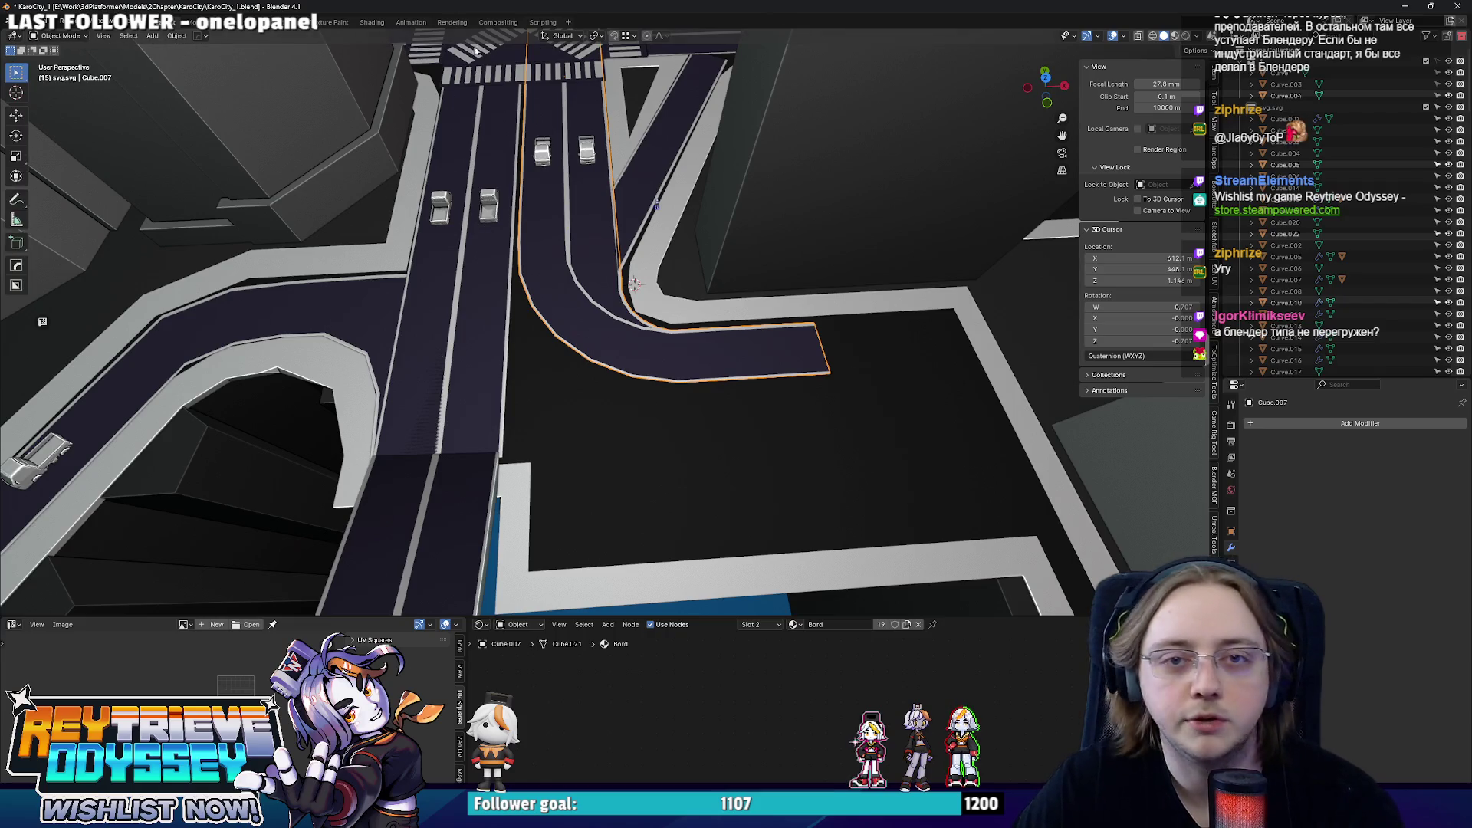
pyautogui.keyDown('shift'); pyautogui.moveTo(850, 272); pyautogui.dragTo(914, 270, button='middle'); pyautogui.keyUp('shift')
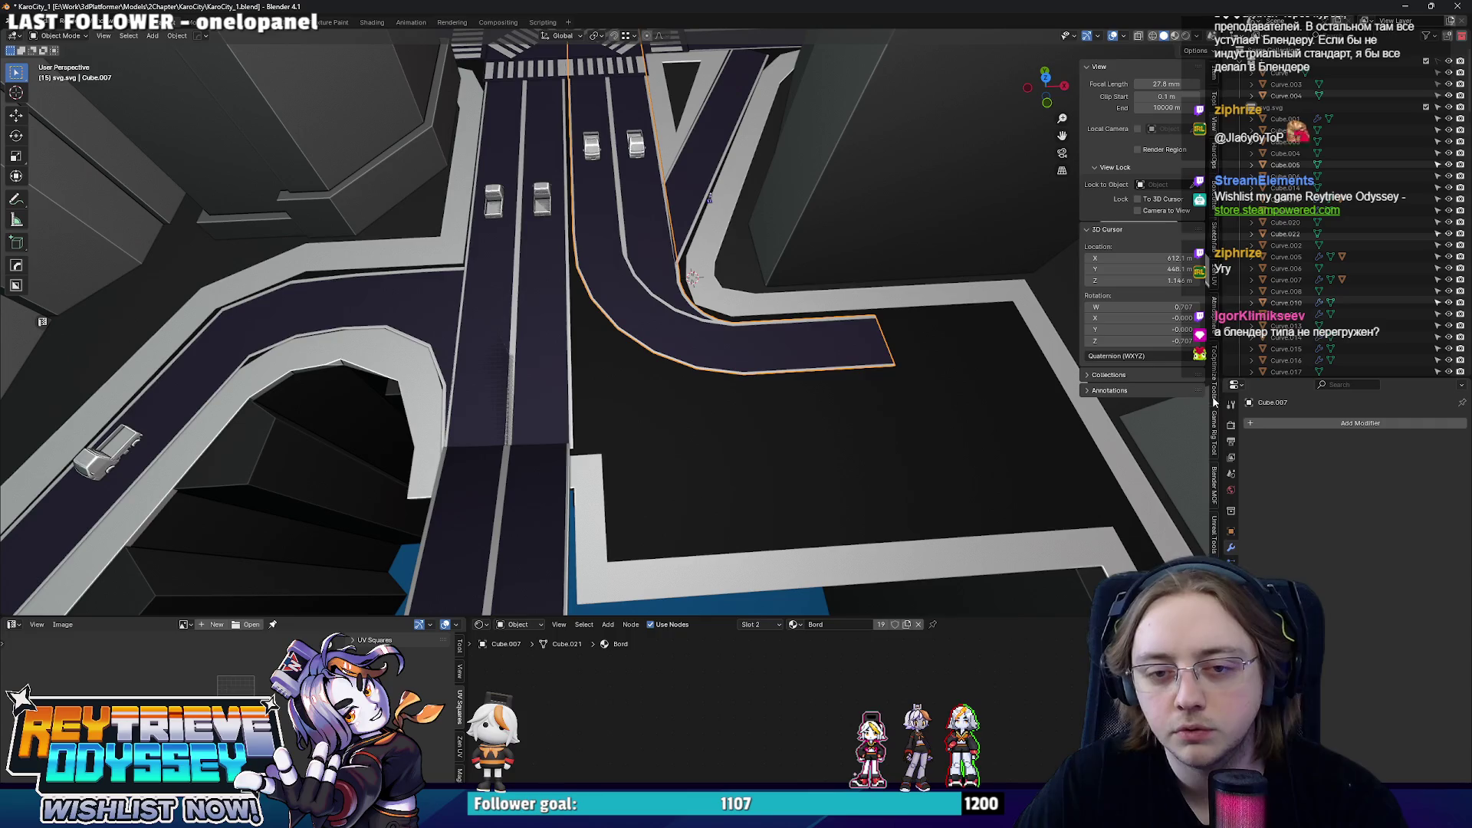
pyautogui.moveTo(875, 381); pyautogui.dragTo(659, 418, button='middle')
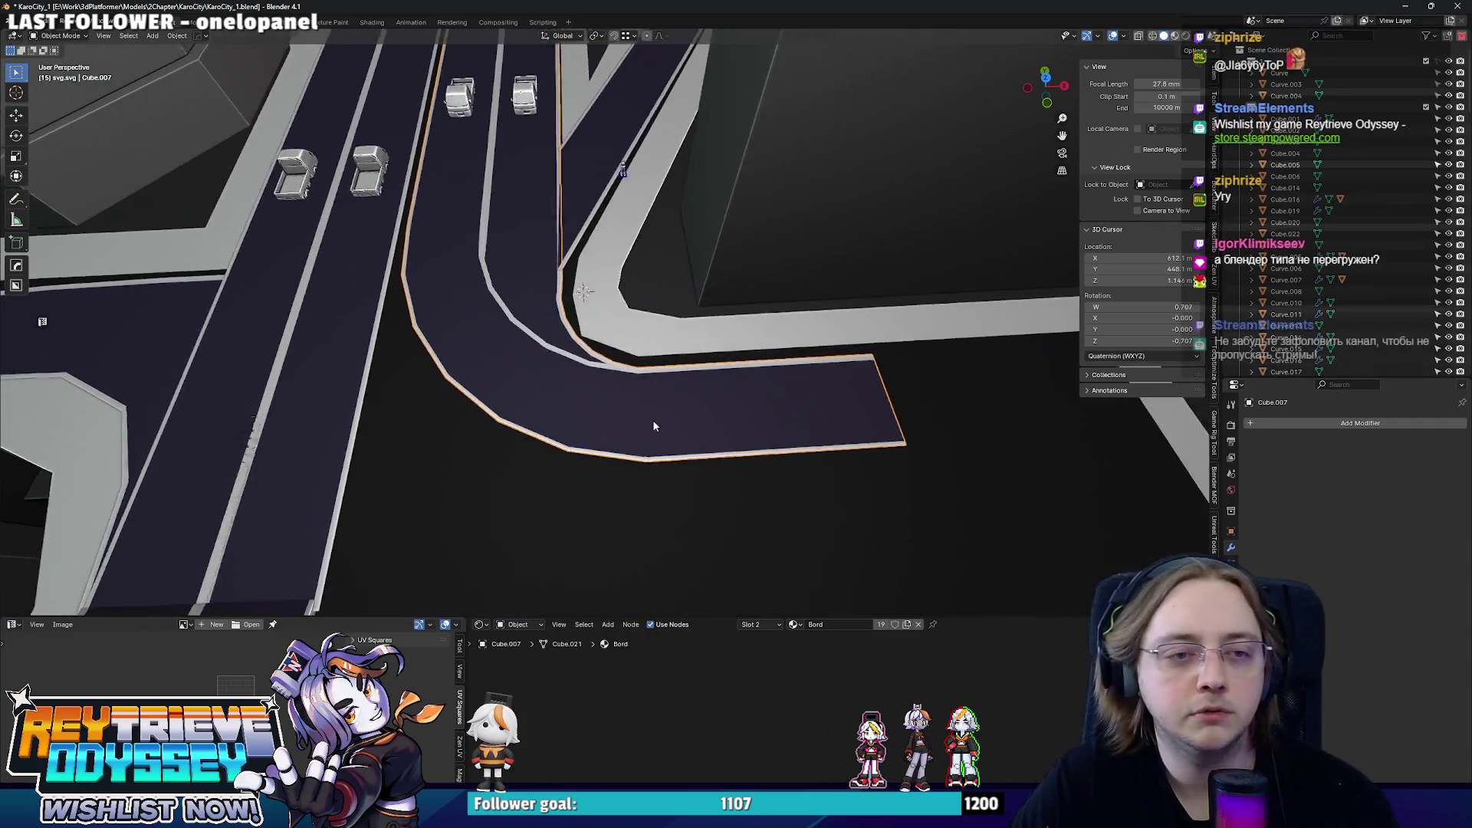
pyautogui.press('KP_7')
pyautogui.scroll(3, 661, 429)
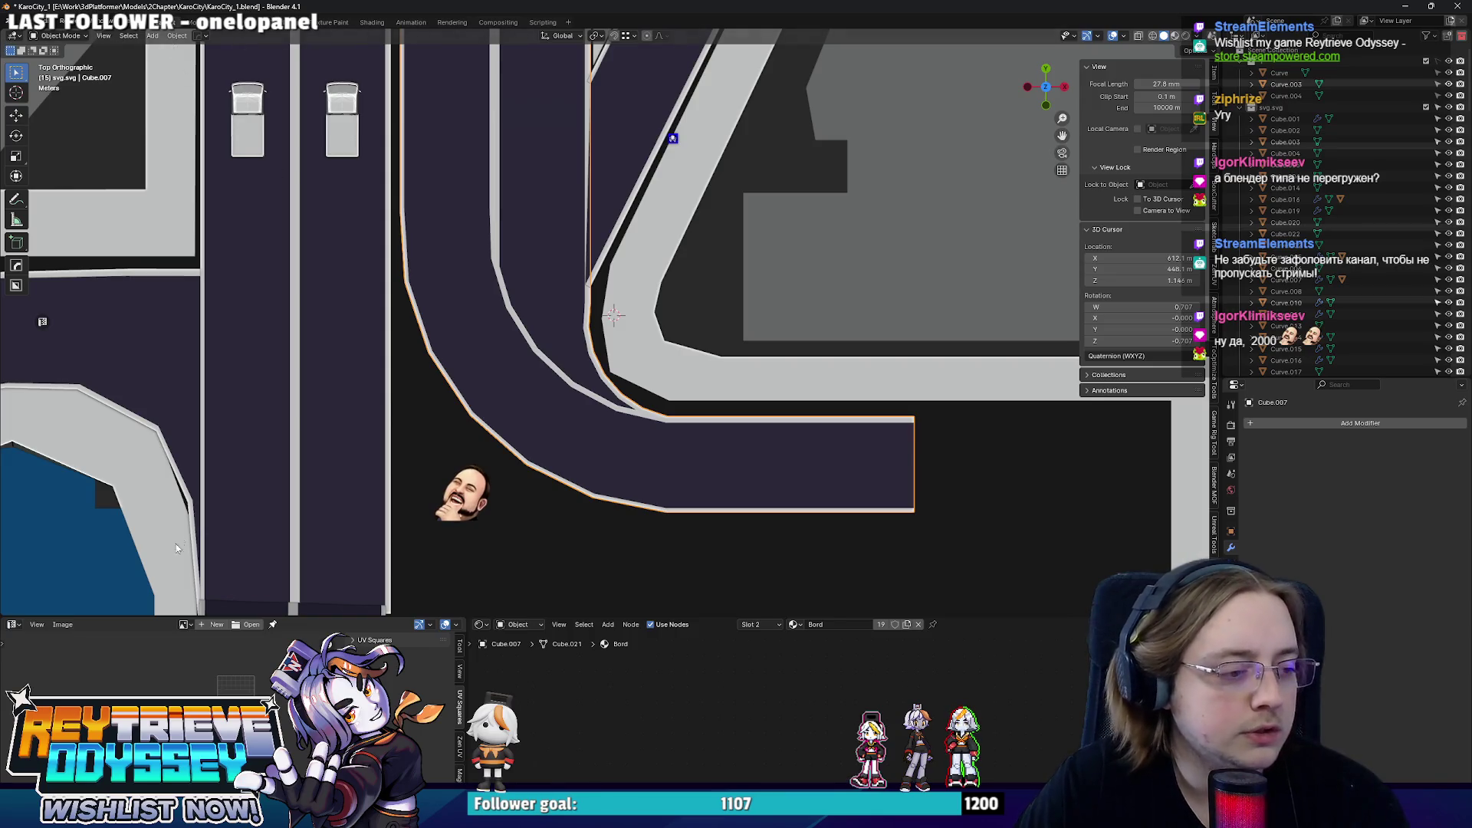
pyautogui.moveTo(946, 618); pyautogui.dragTo(947, 629)
pyautogui.scroll(-1, 690, 438)
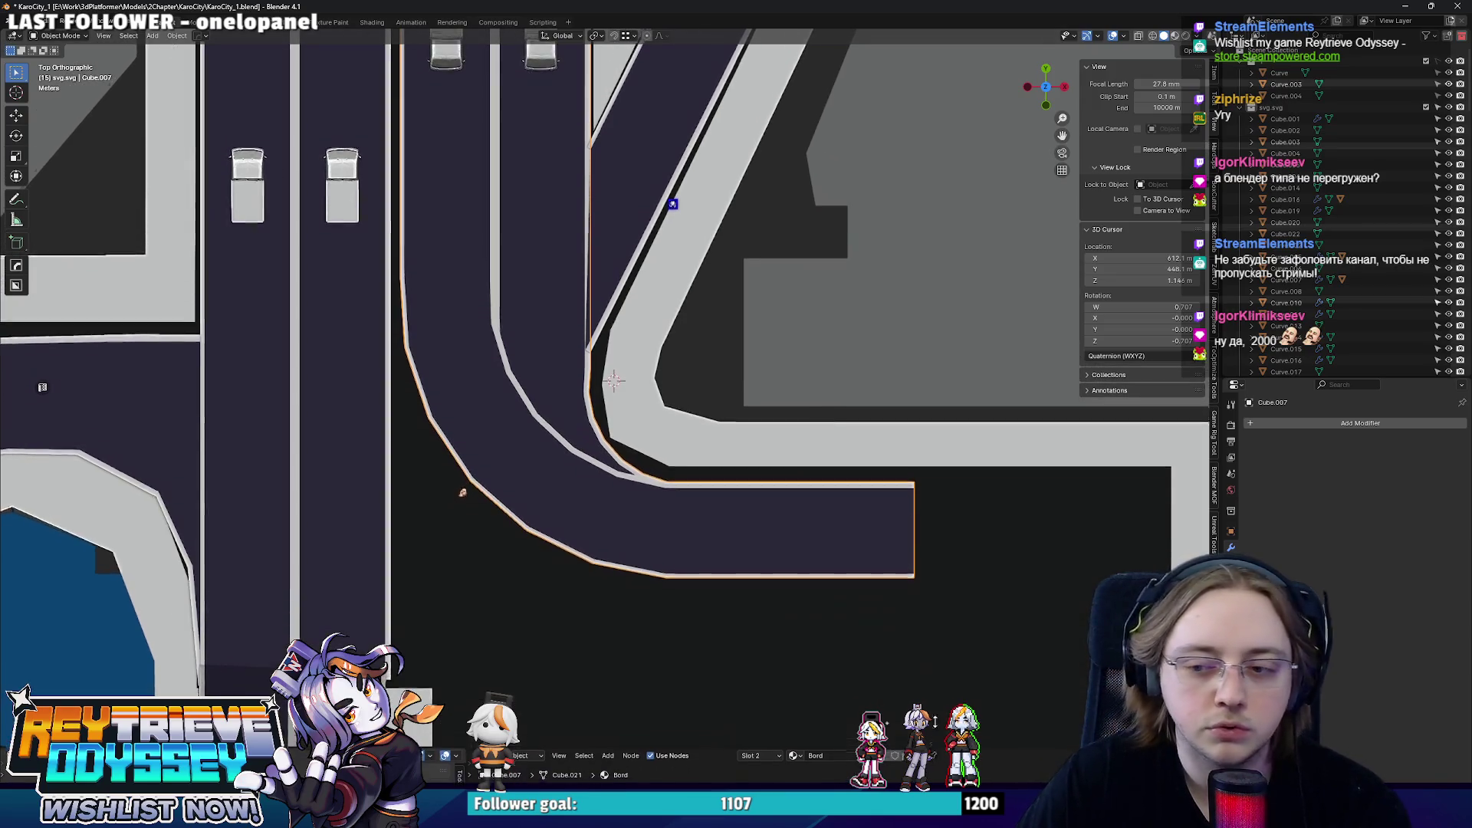
pyautogui.keyDown('shift'); pyautogui.moveTo(599, 414); pyautogui.dragTo(676, 419, button='middle'); pyautogui.keyUp('shift')
pyautogui.scroll(1, 645, 409)
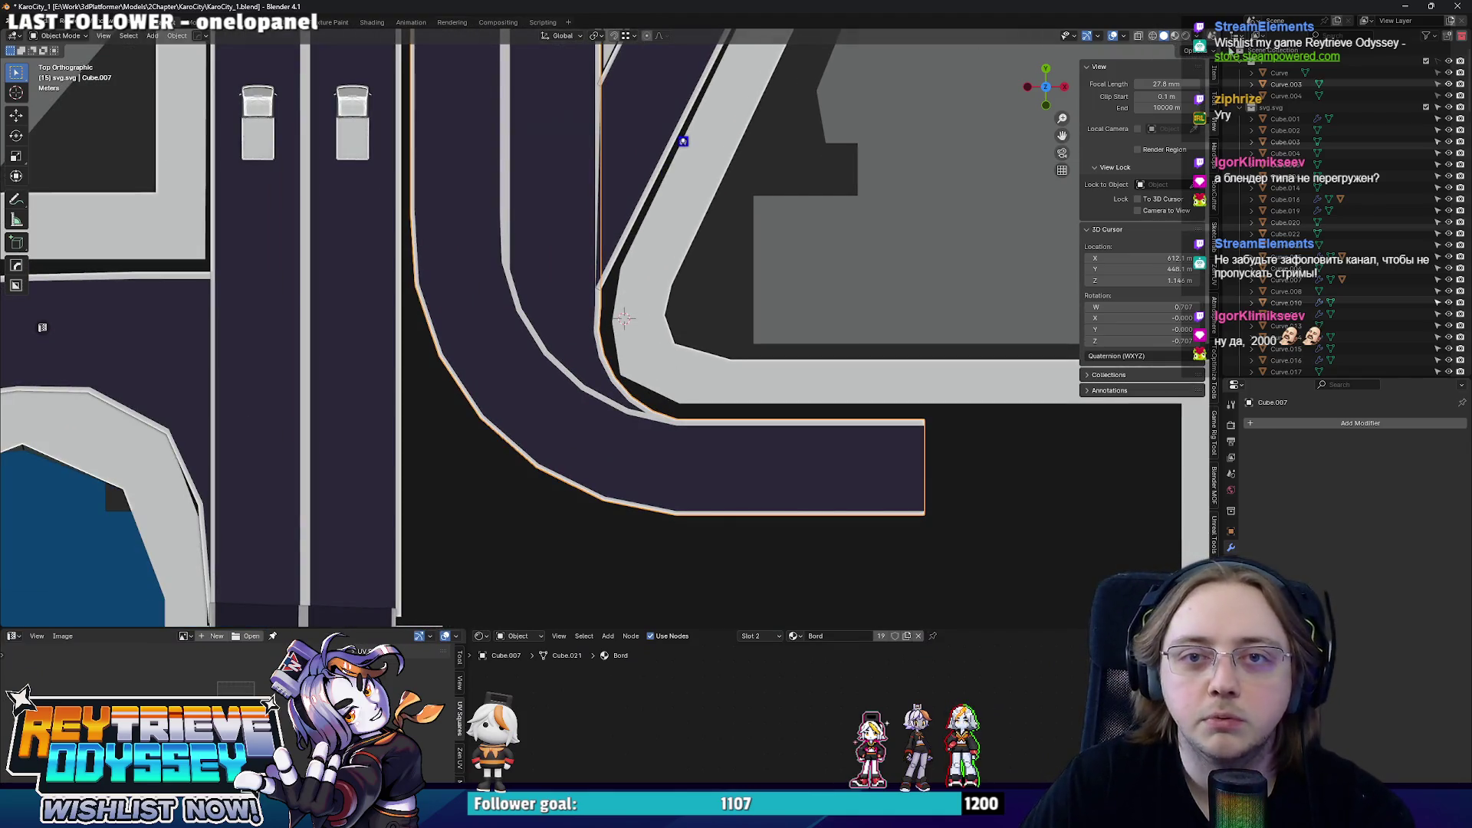
pyautogui.moveTo(1209, 448); pyautogui.dragTo(1186, 443)
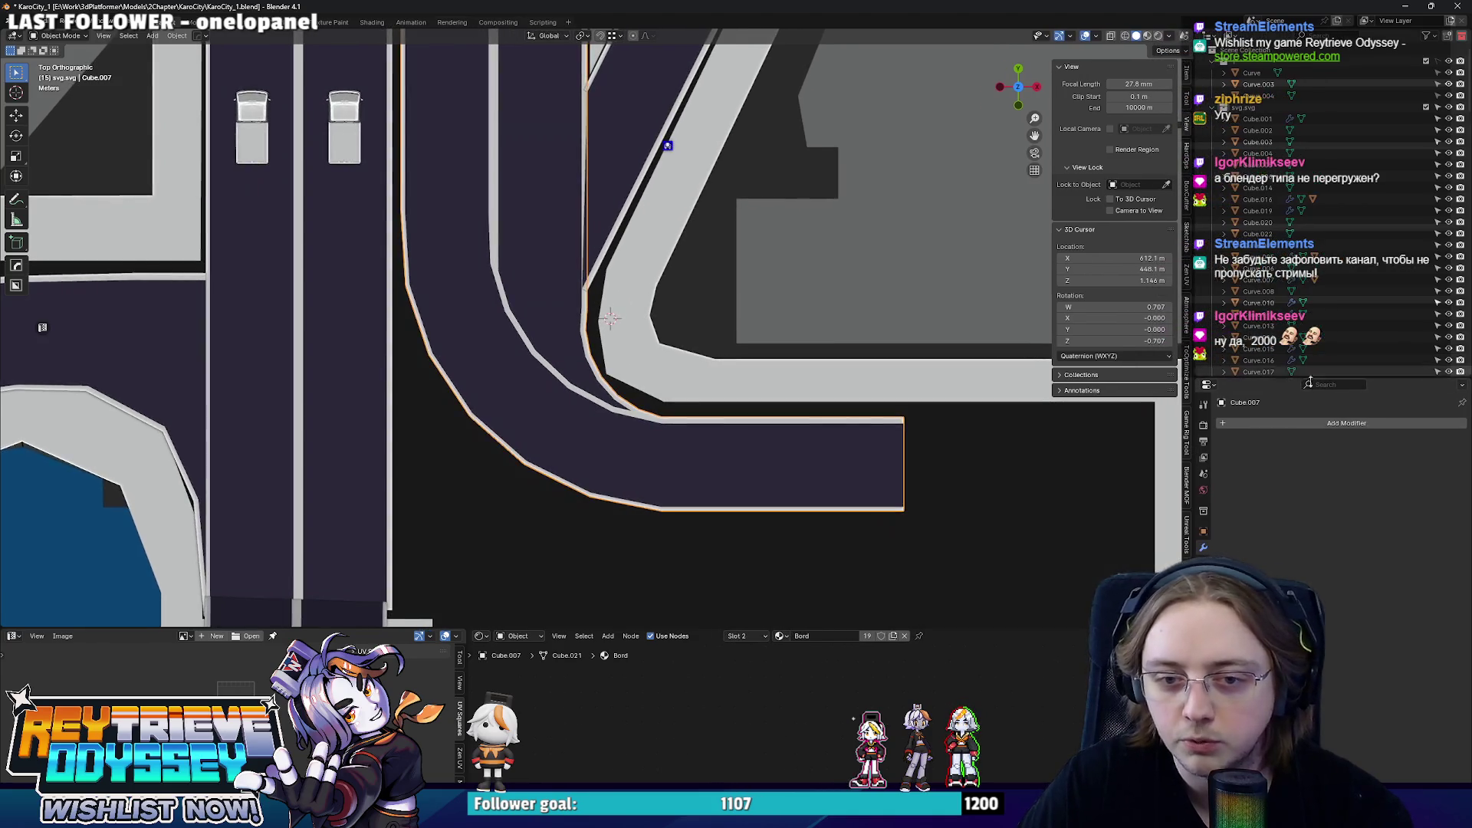
pyautogui.scroll(-1, 825, 480)
pyautogui.hotkey('alt', 'z')
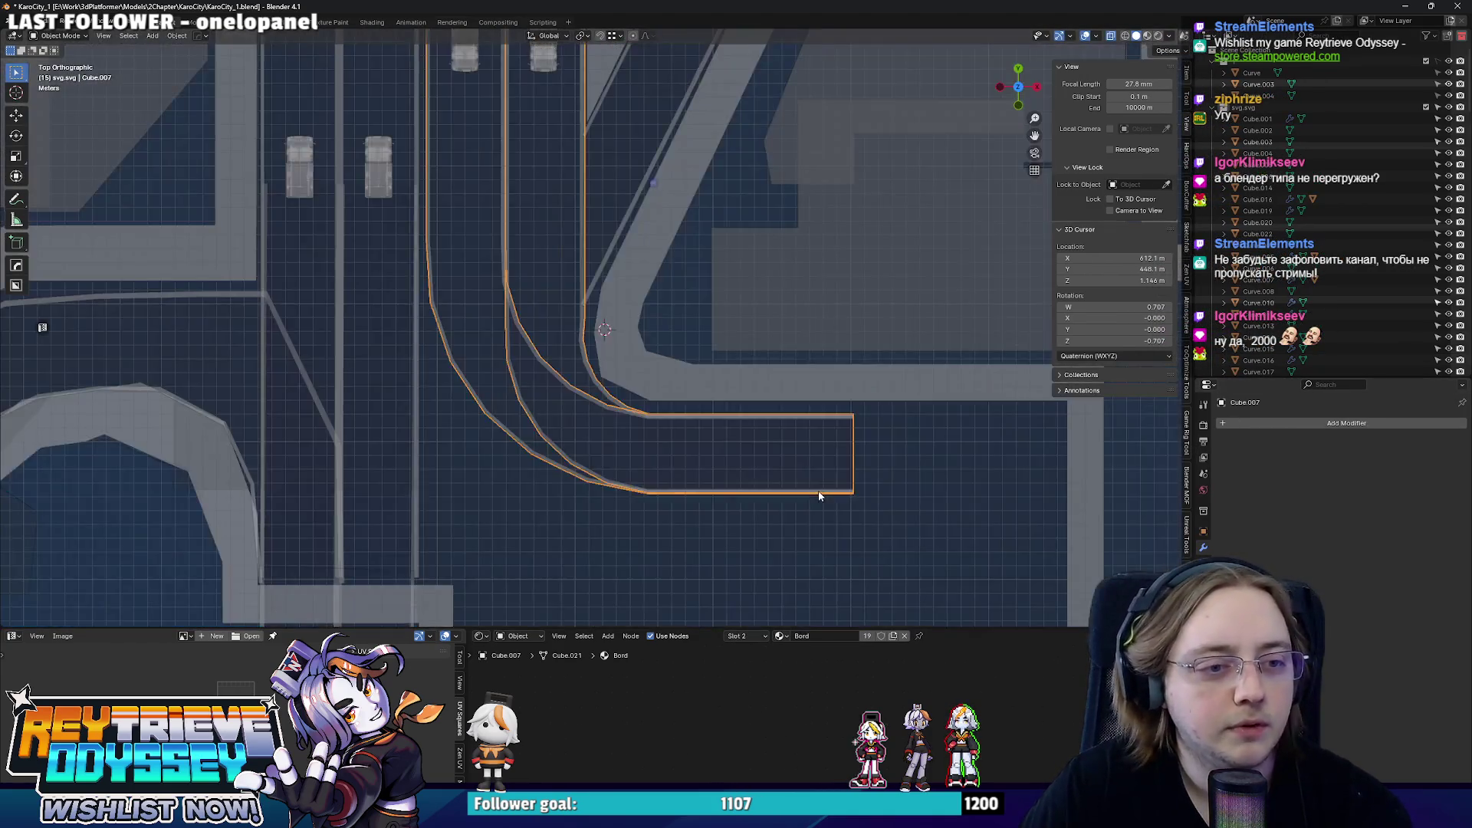
pyautogui.scroll(-2, 826, 457)
# - With proportional editing, softly bend the spur's outer edge into a smoother sweep
pyautogui.press('Tab')
pyautogui.scroll(4, 825, 457)
pyautogui.scroll(-2, 806, 448)
pyautogui.scroll(4, 772, 443)
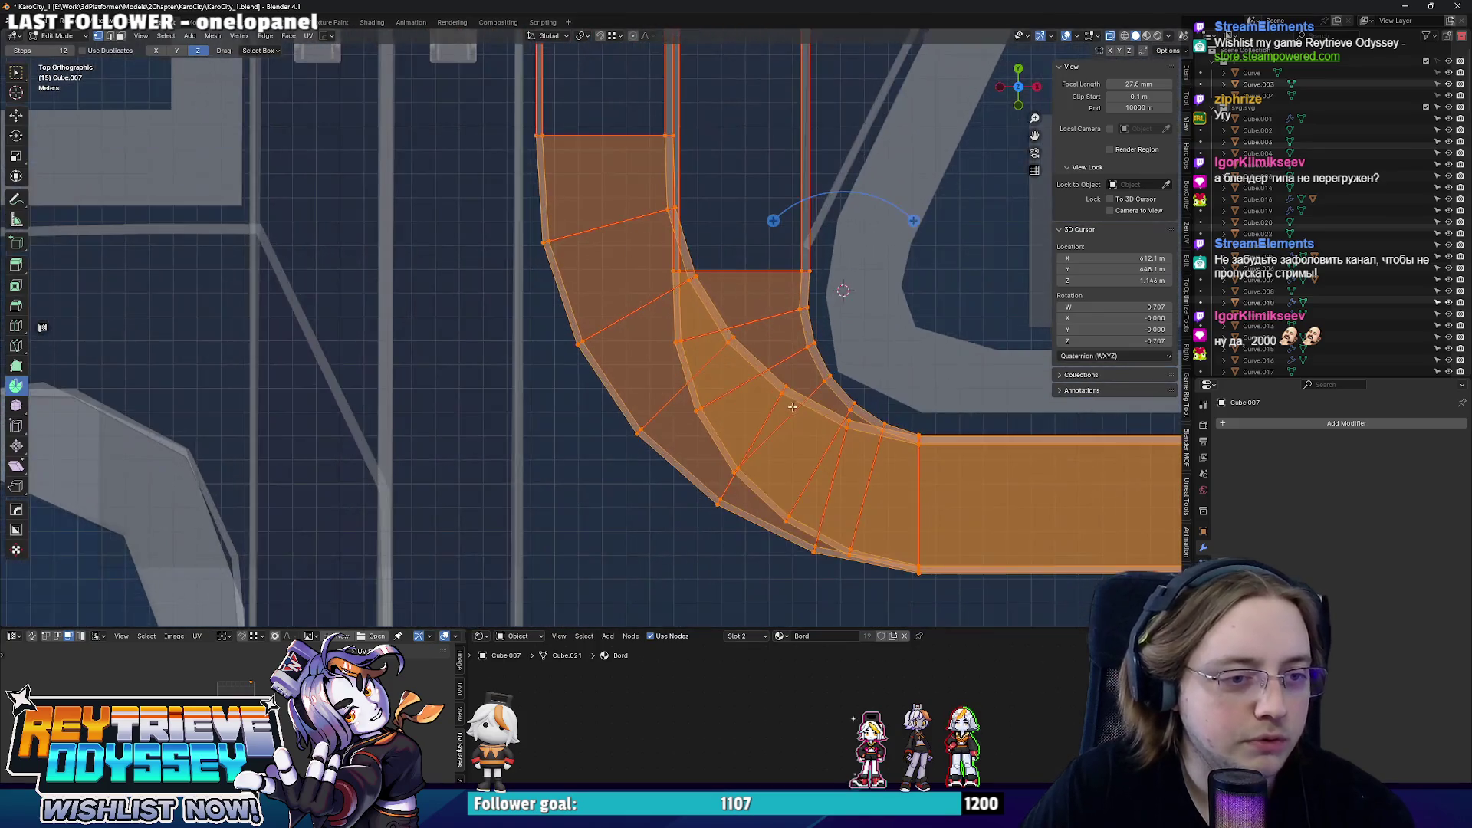
pyautogui.scroll(1, 731, 441)
pyautogui.scroll(-3, 733, 441)
pyautogui.scroll(3, 732, 442)
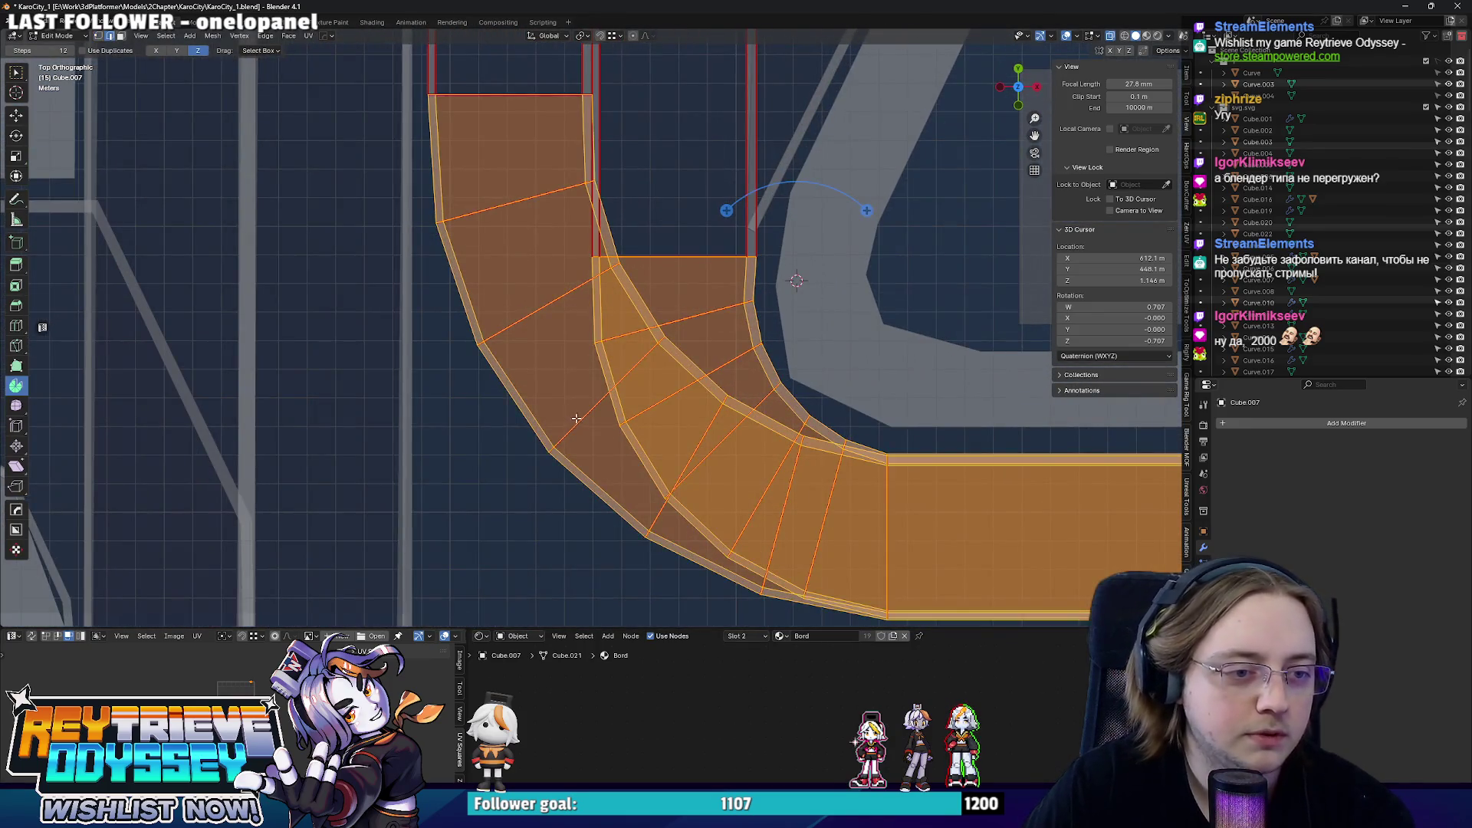
pyautogui.hotkey('alt', 'a')
pyautogui.scroll(-3, 637, 215)
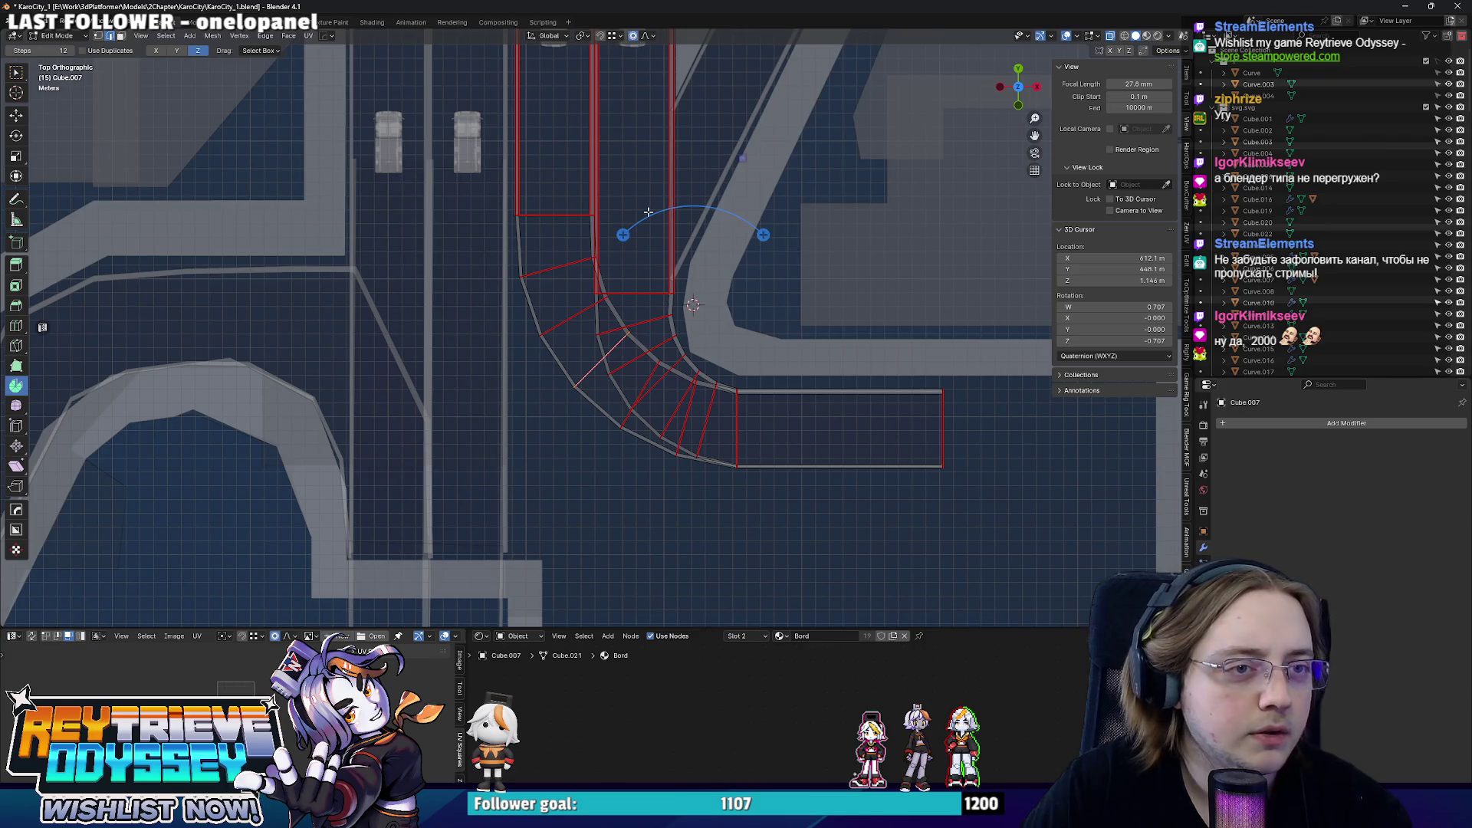
pyautogui.press('g')
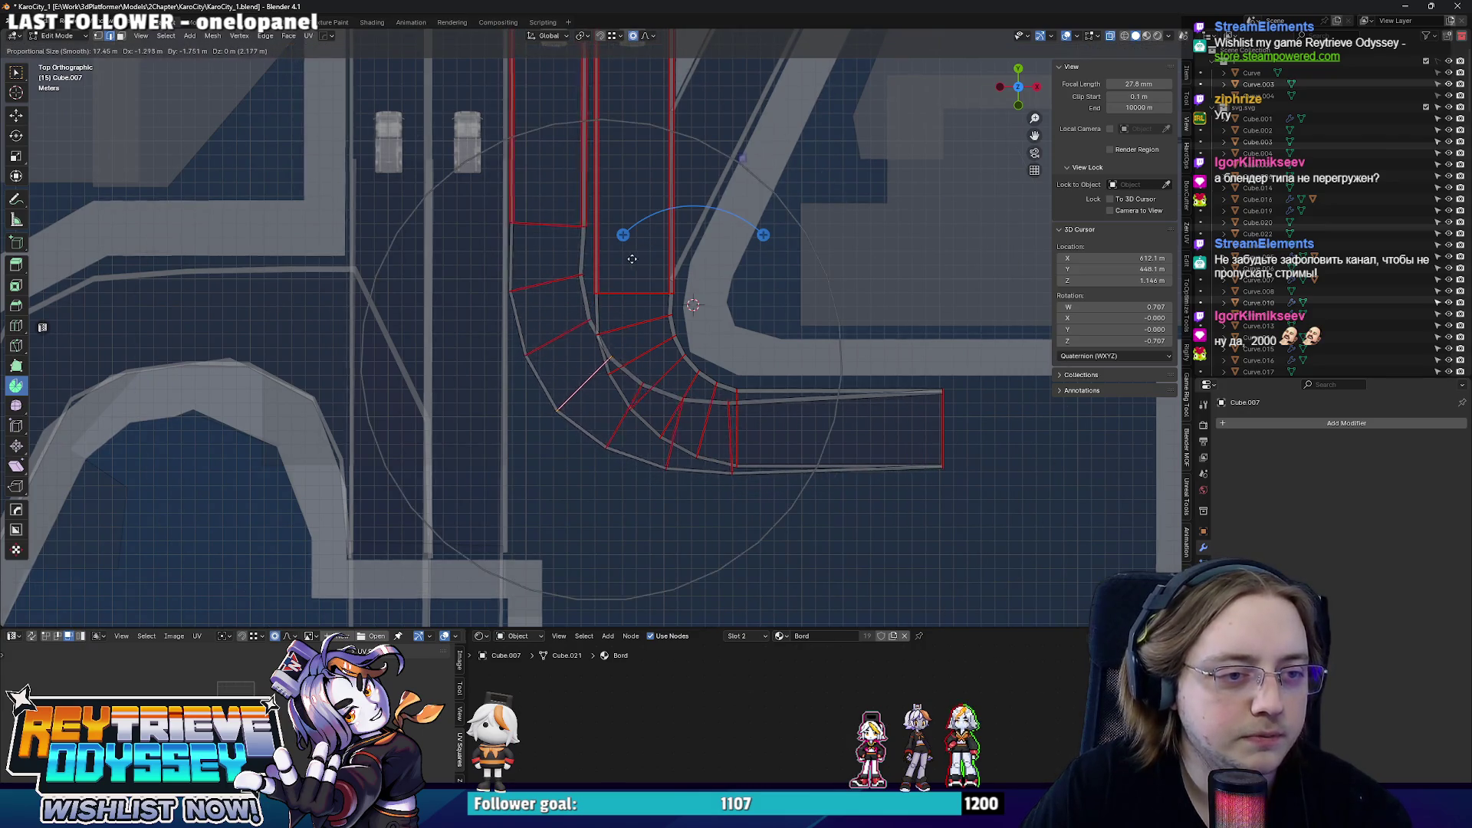
pyautogui.scroll(3, 635, 262)
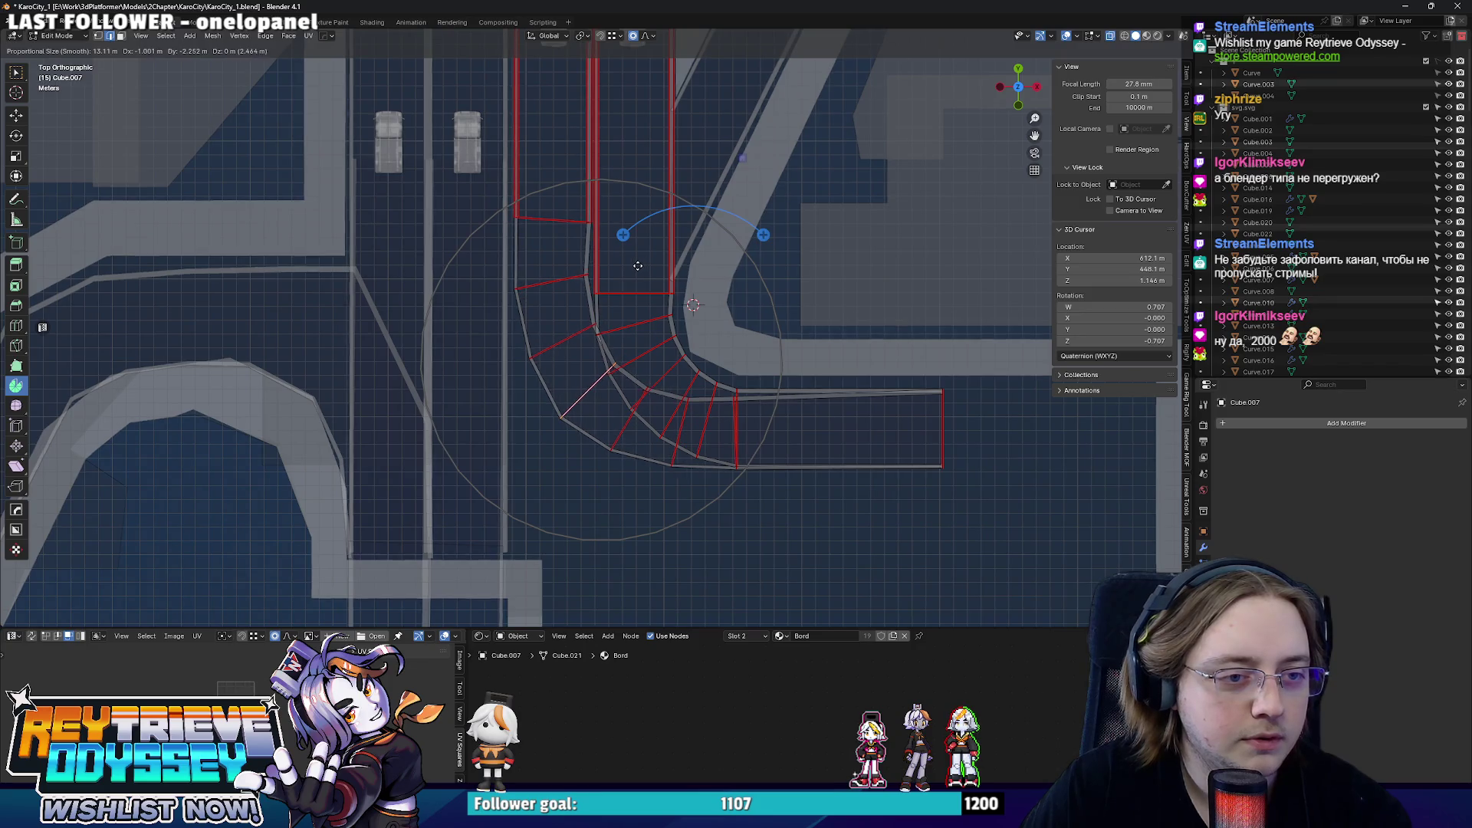
pyautogui.click(639, 270)
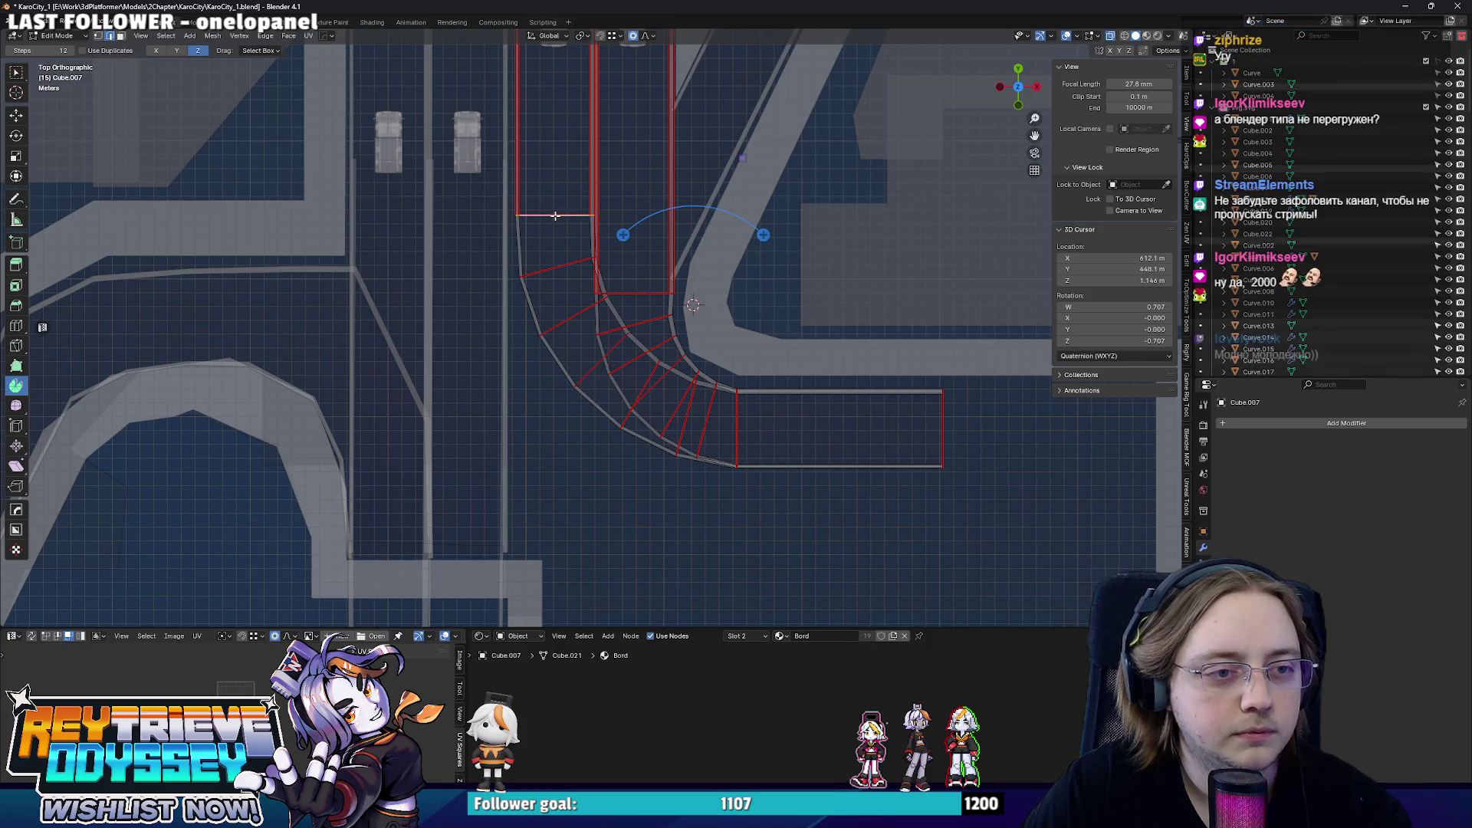
# - Nudge the bent edge along Y until it meets the main road, then pick the sidewalk mesh
pyautogui.press('g')
pyautogui.press('y')
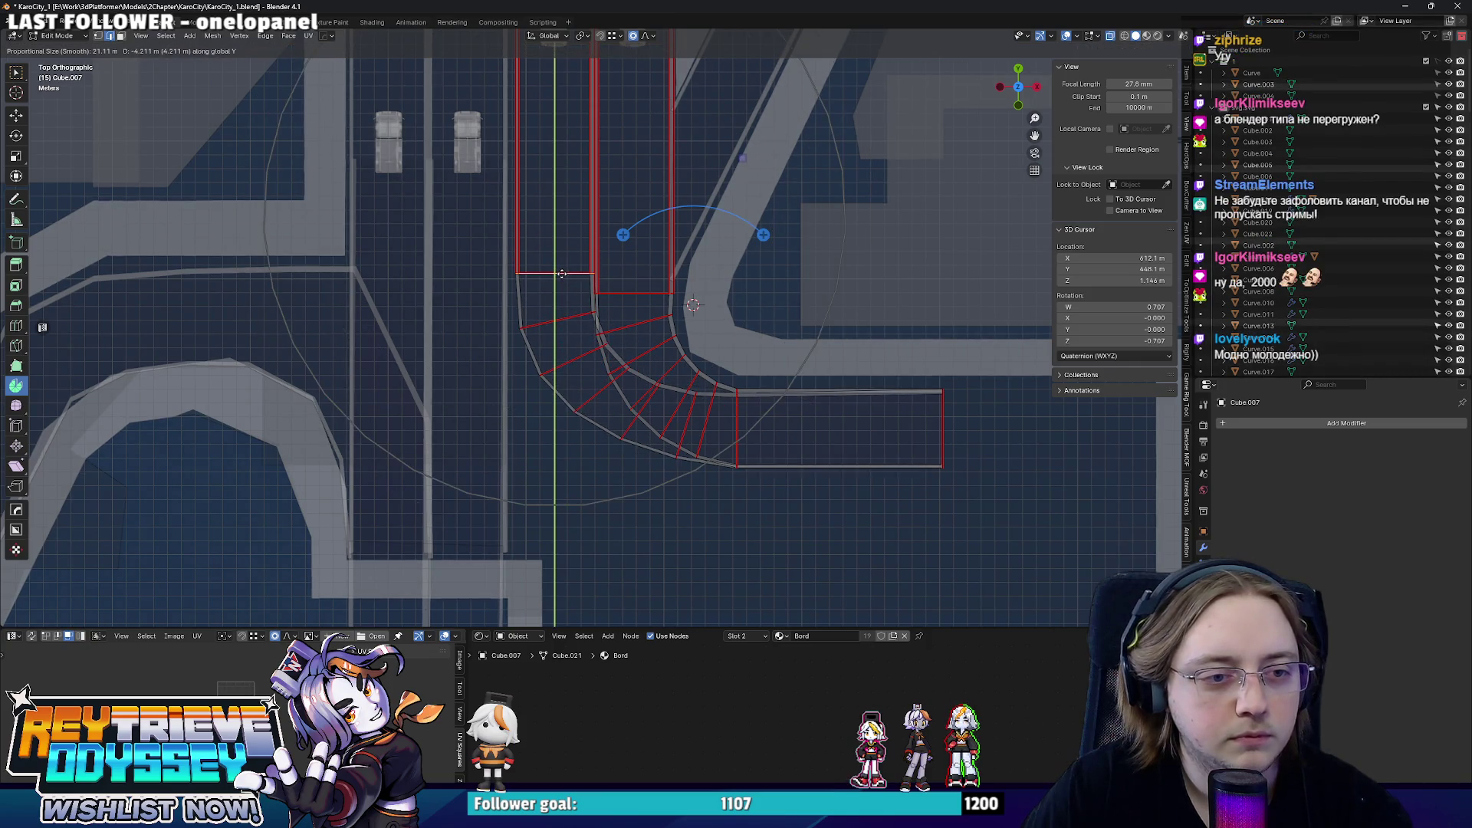
pyautogui.rightClick(563, 276)
pyautogui.press('g')
pyautogui.press('y')
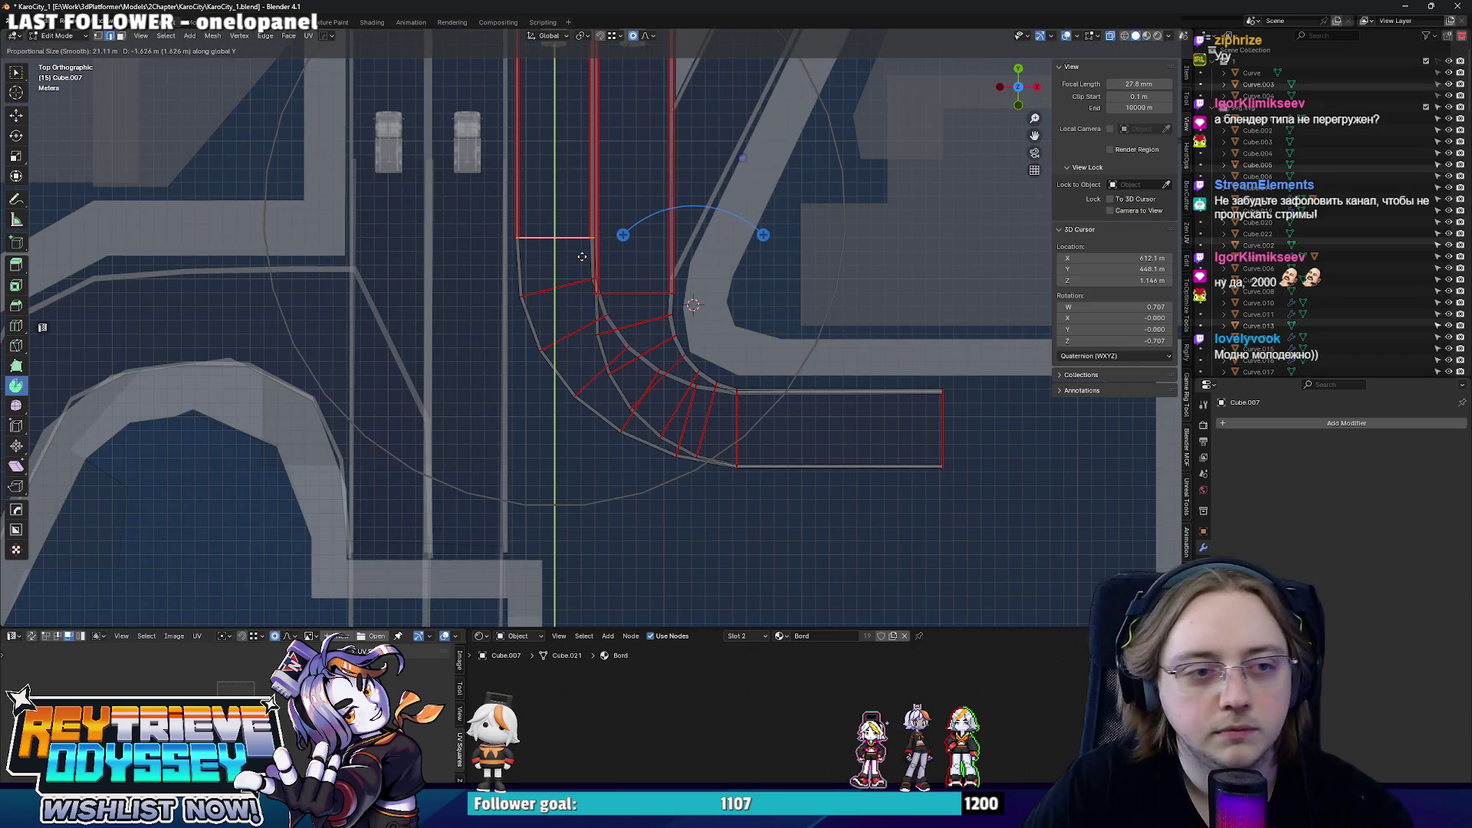
pyautogui.click(582, 255)
pyautogui.press('Tab')
pyautogui.moveTo(582, 256)
pyautogui.mouseDown(button='middle')
pyautogui.moveTo(638, 255)
pyautogui.moveTo(615, 258)
pyautogui.moveTo(602, 302)
pyautogui.moveTo(640, 402)
pyautogui.moveTo(613, 392)
pyautogui.moveTo(585, 425)
pyautogui.moveTo(583, 474)
pyautogui.mouseUp(button='middle')
pyautogui.click(641, 403)
# - In see-through edit mode, move the lower sidewalk strip to straighten its slope
pyautogui.press('Tab')
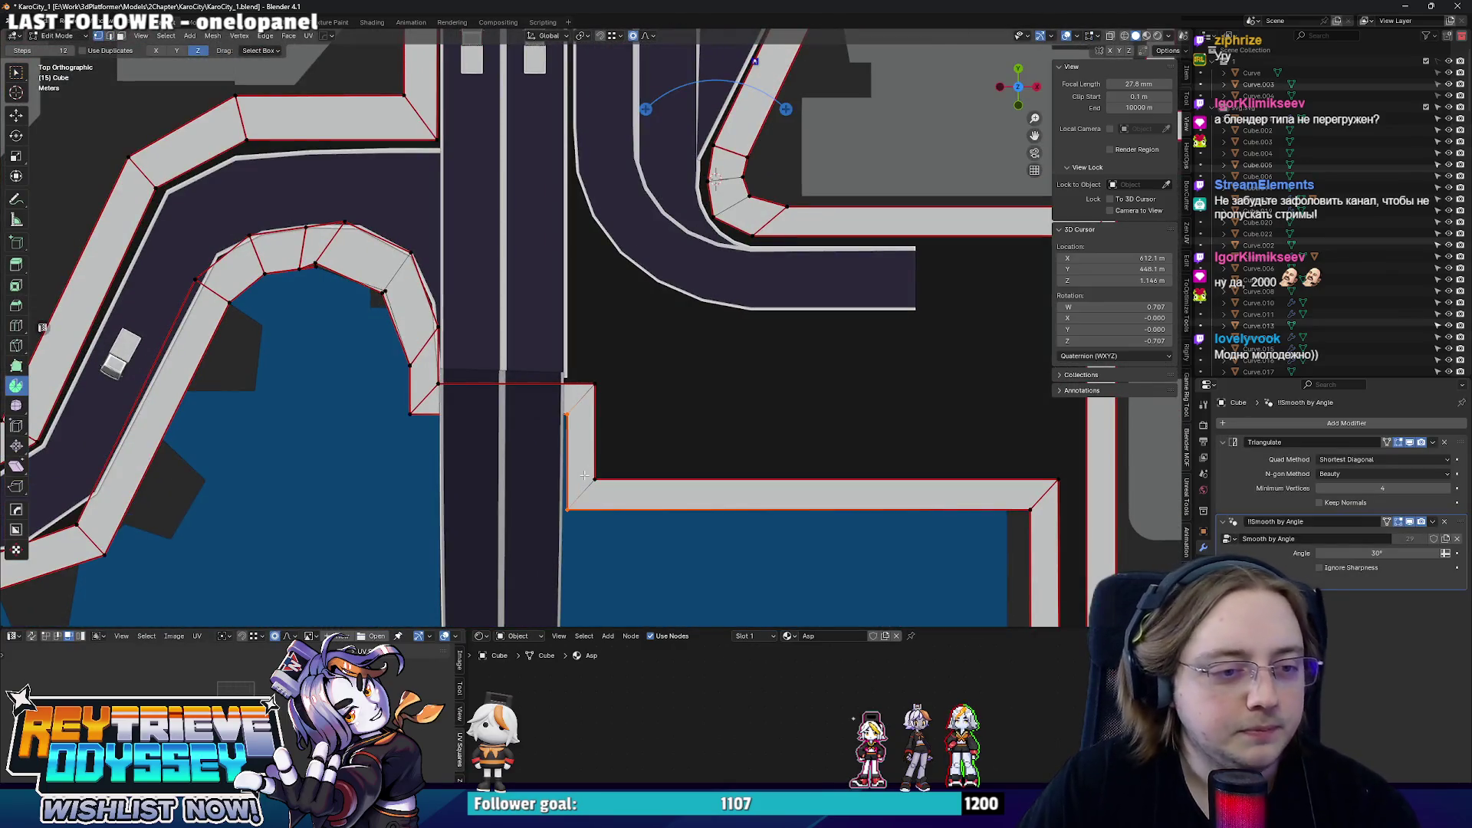
pyautogui.hotkey('alt', 'z')
pyautogui.hotkey('alt', 'z')
pyautogui.hotkey('alt', 'z')
pyautogui.hotkey('alt', 'z')
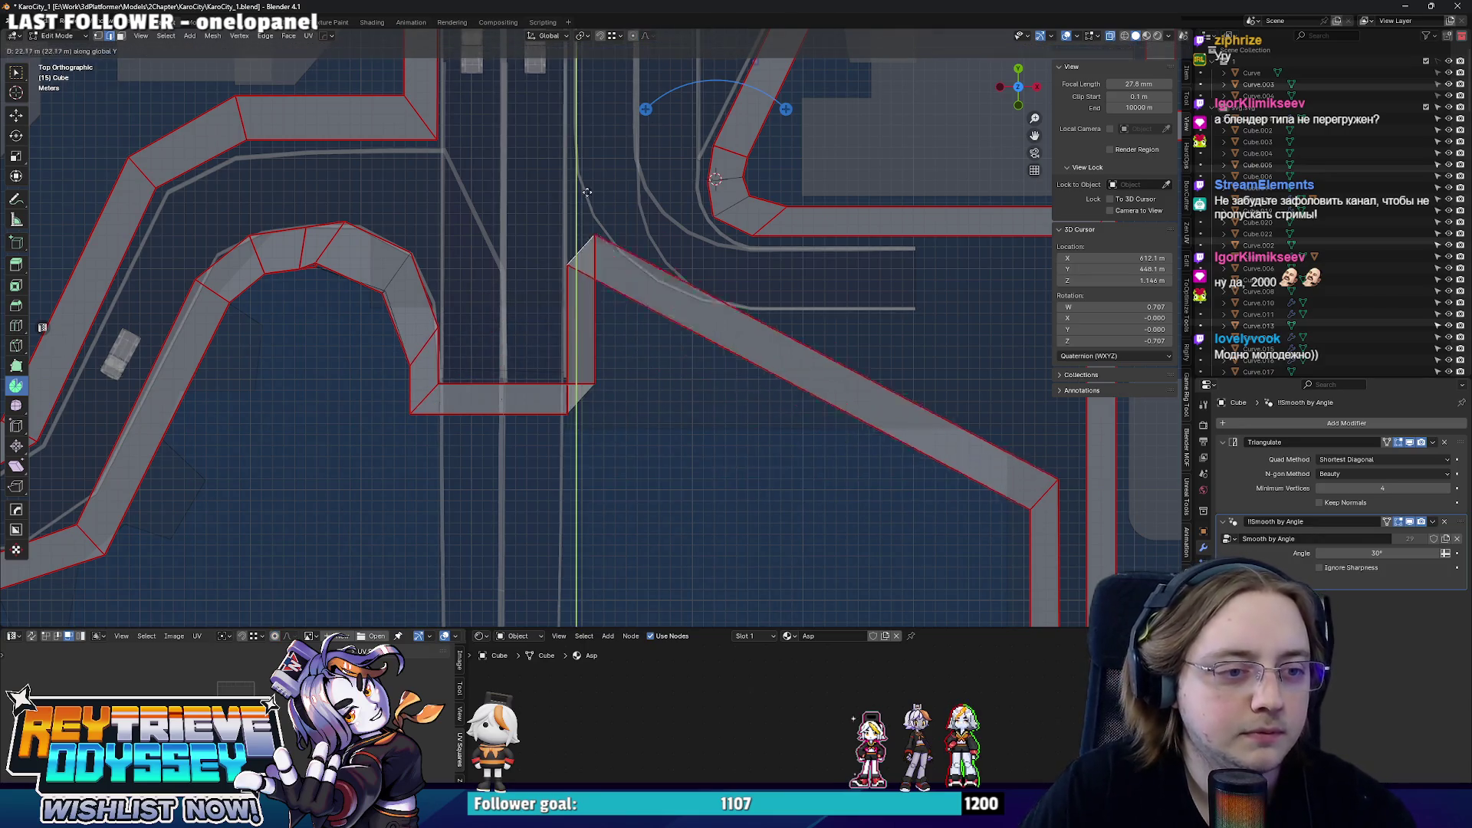
pyautogui.hotkey('alt', 'z')
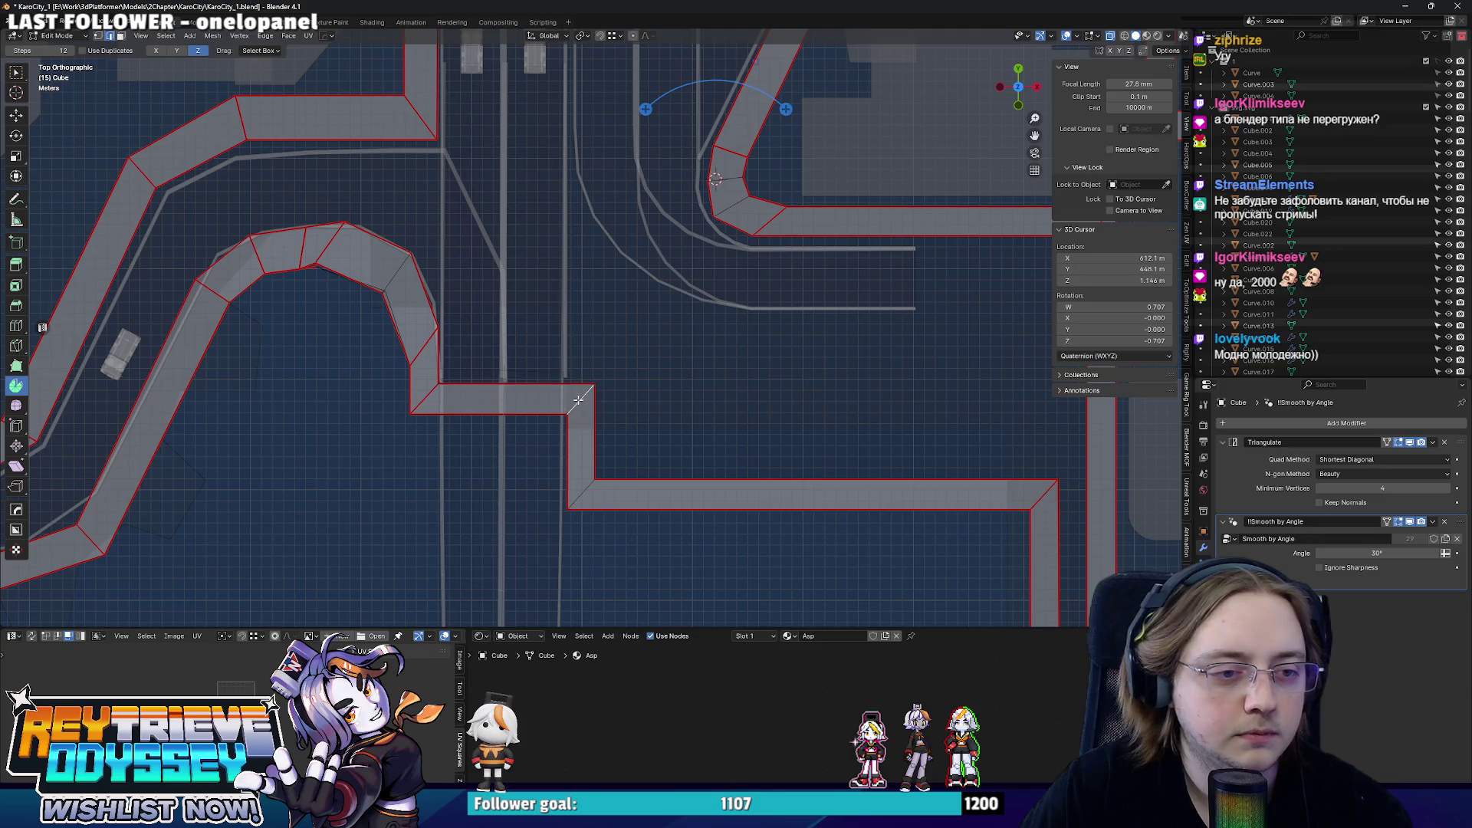
pyautogui.hotkey('alt', 'z')
pyautogui.hotkey('alt', 'z')
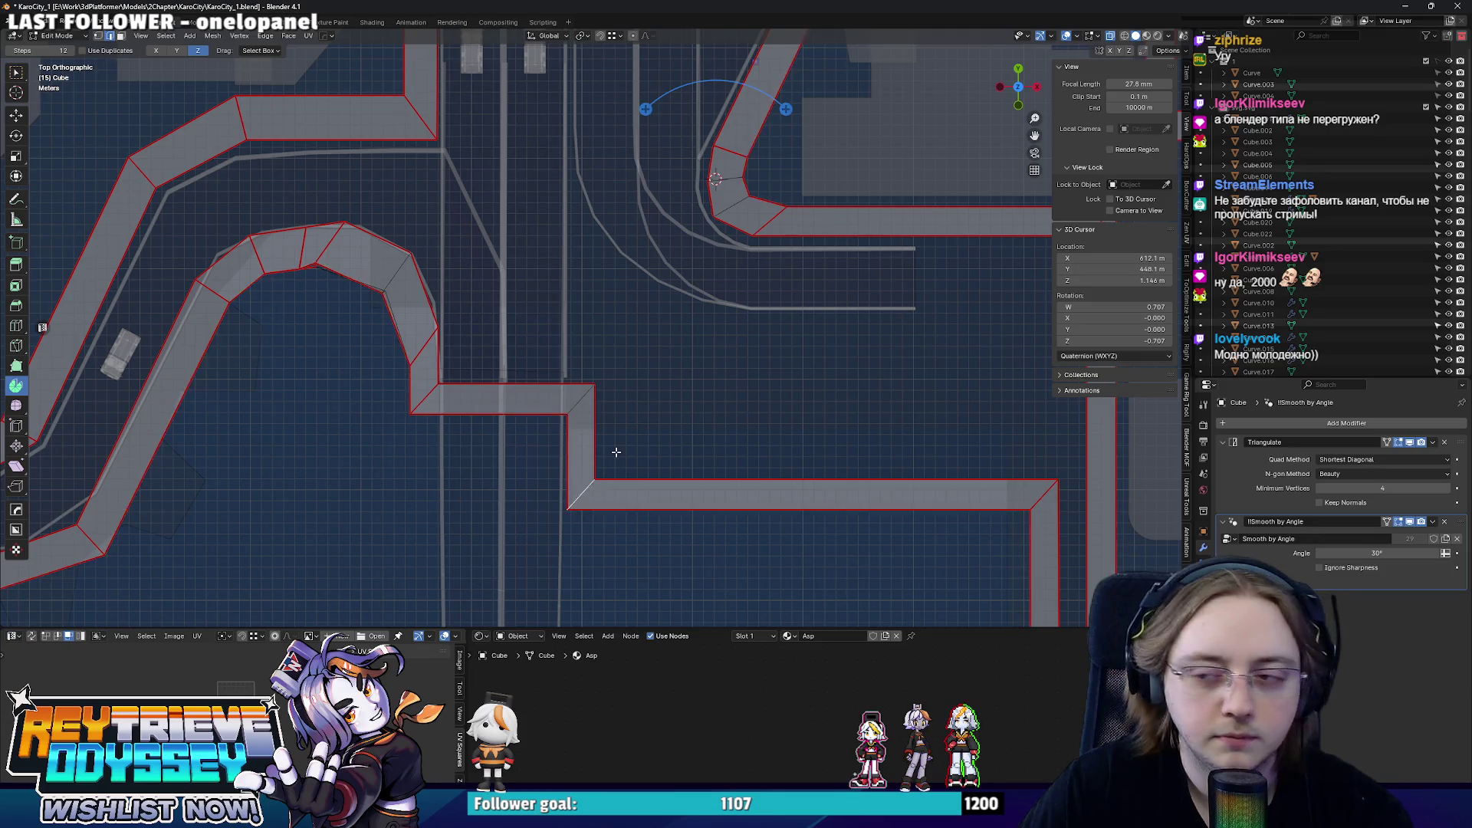
pyautogui.scroll(1, 611, 450)
pyautogui.press('g')
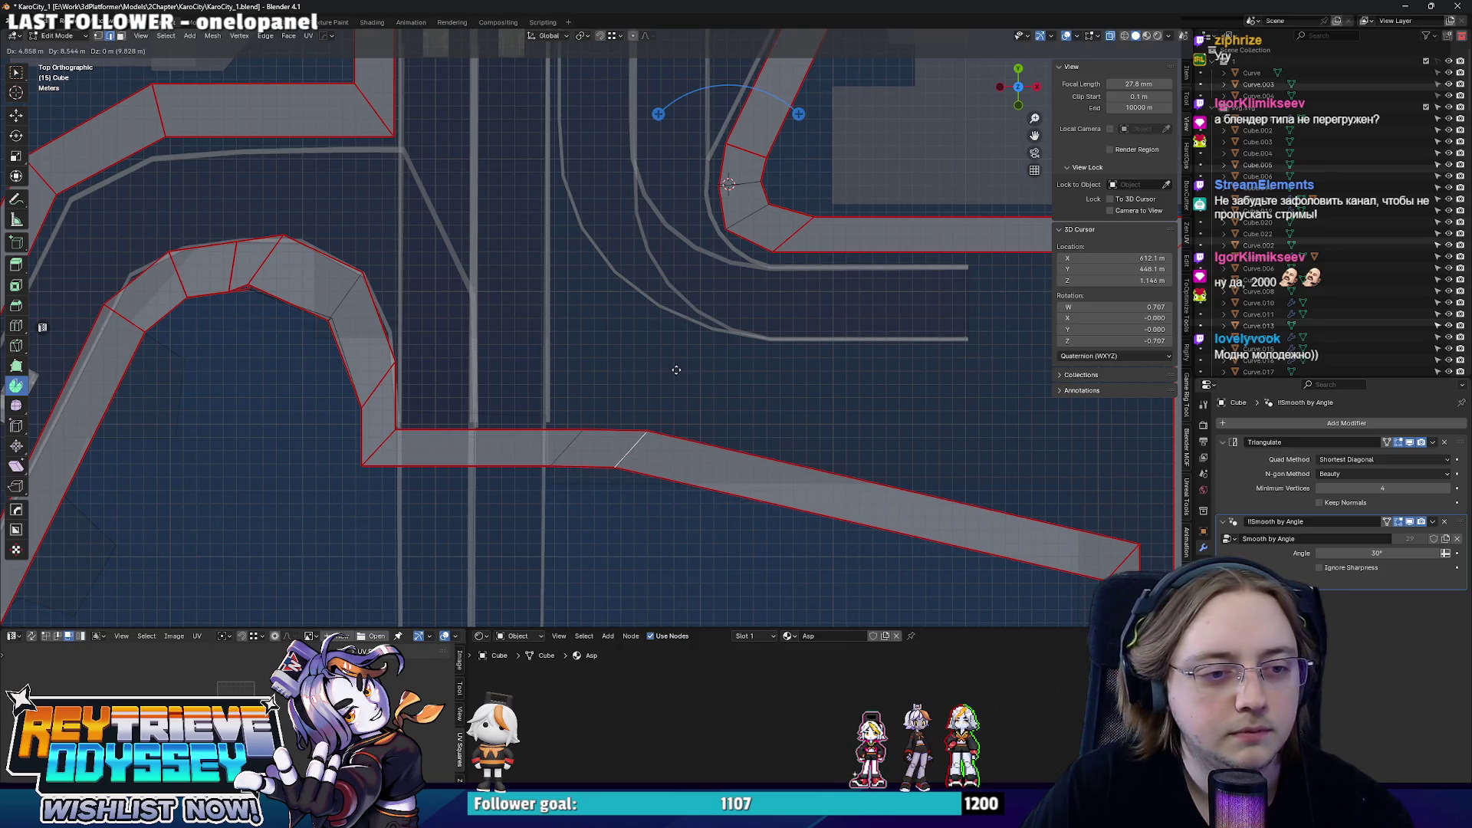
pyautogui.click(665, 384)
pyautogui.scroll(-2, 664, 369)
pyautogui.scroll(-1, 666, 353)
# - Rotate the sidewalk edge level and shift it about 15 m along Y into the right-hand corner
pyautogui.keyDown('shift'); pyautogui.moveTo(666, 352); pyautogui.dragTo(696, 390, button='middle'); pyautogui.keyUp('shift')
pyautogui.press('r')
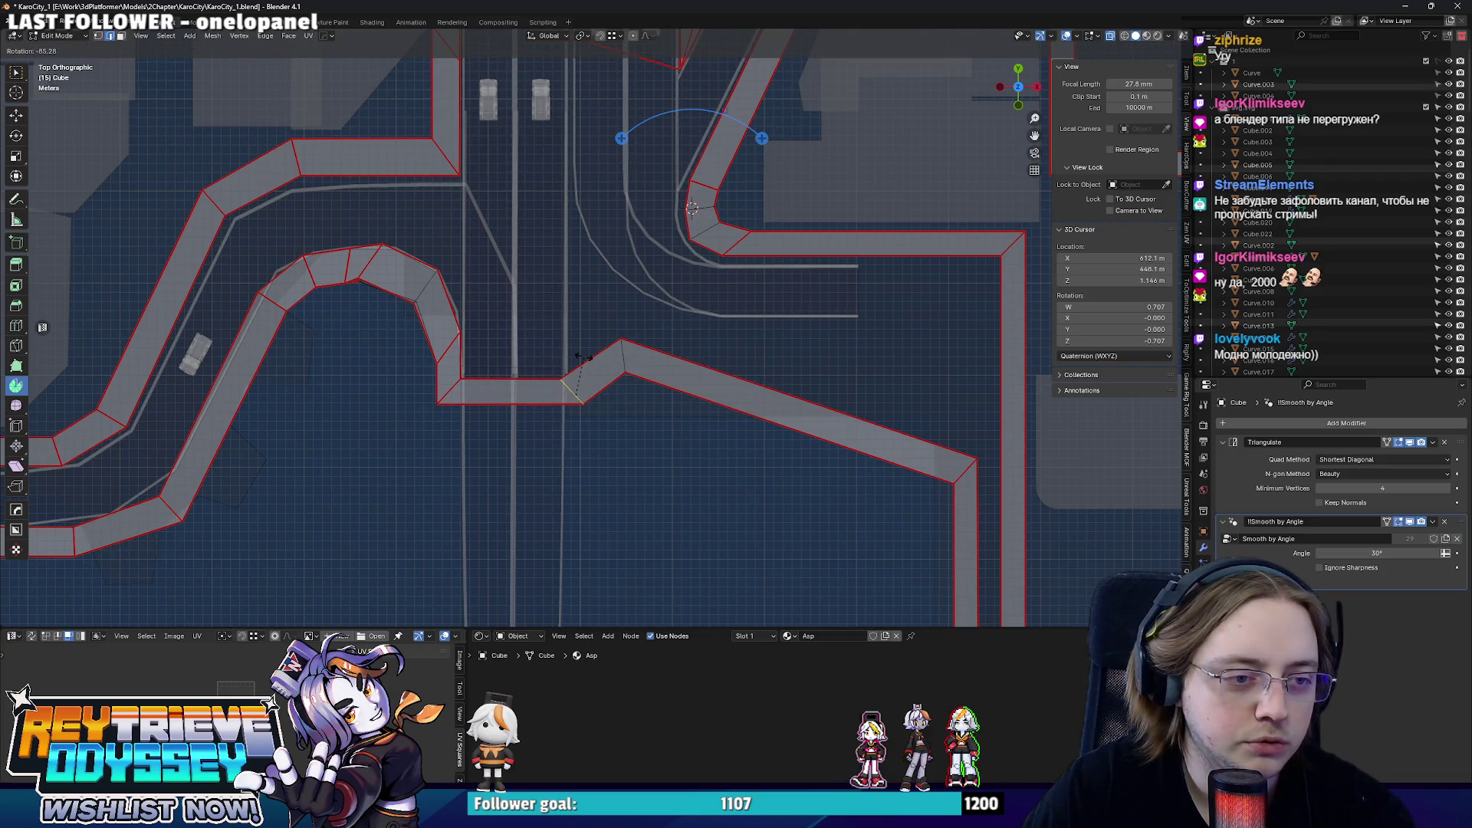
pyautogui.click(583, 358)
pyautogui.press('g')
pyautogui.keyDown('shift'); pyautogui.moveTo(586, 363); pyautogui.dragTo(633, 421, button='middle'); pyautogui.keyUp('shift')
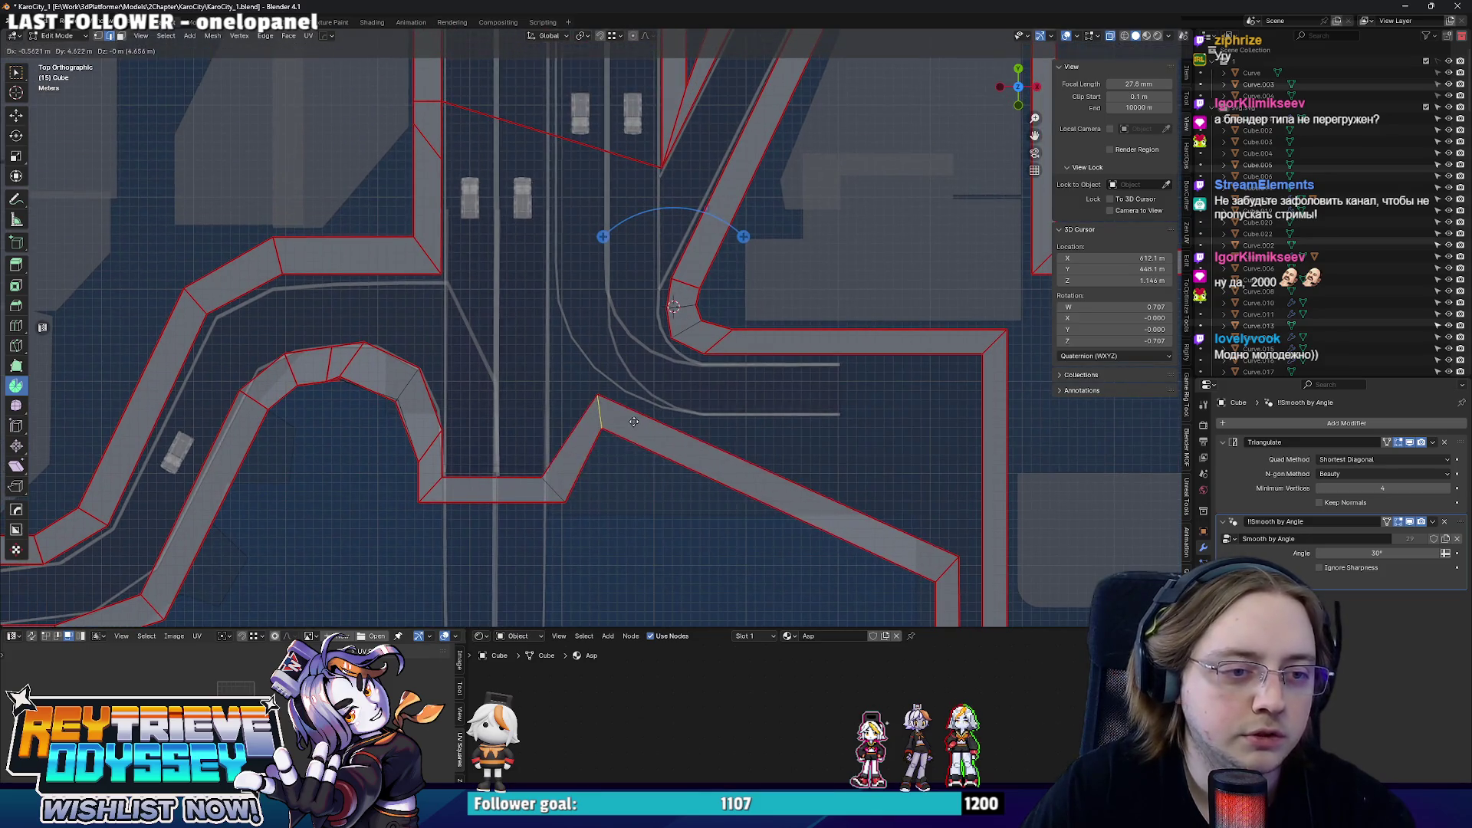
pyautogui.press('y')
pyautogui.click(807, 443)
pyautogui.keyDown('shift'); pyautogui.moveTo(807, 443); pyautogui.dragTo(690, 383, button='middle'); pyautogui.keyUp('shift')
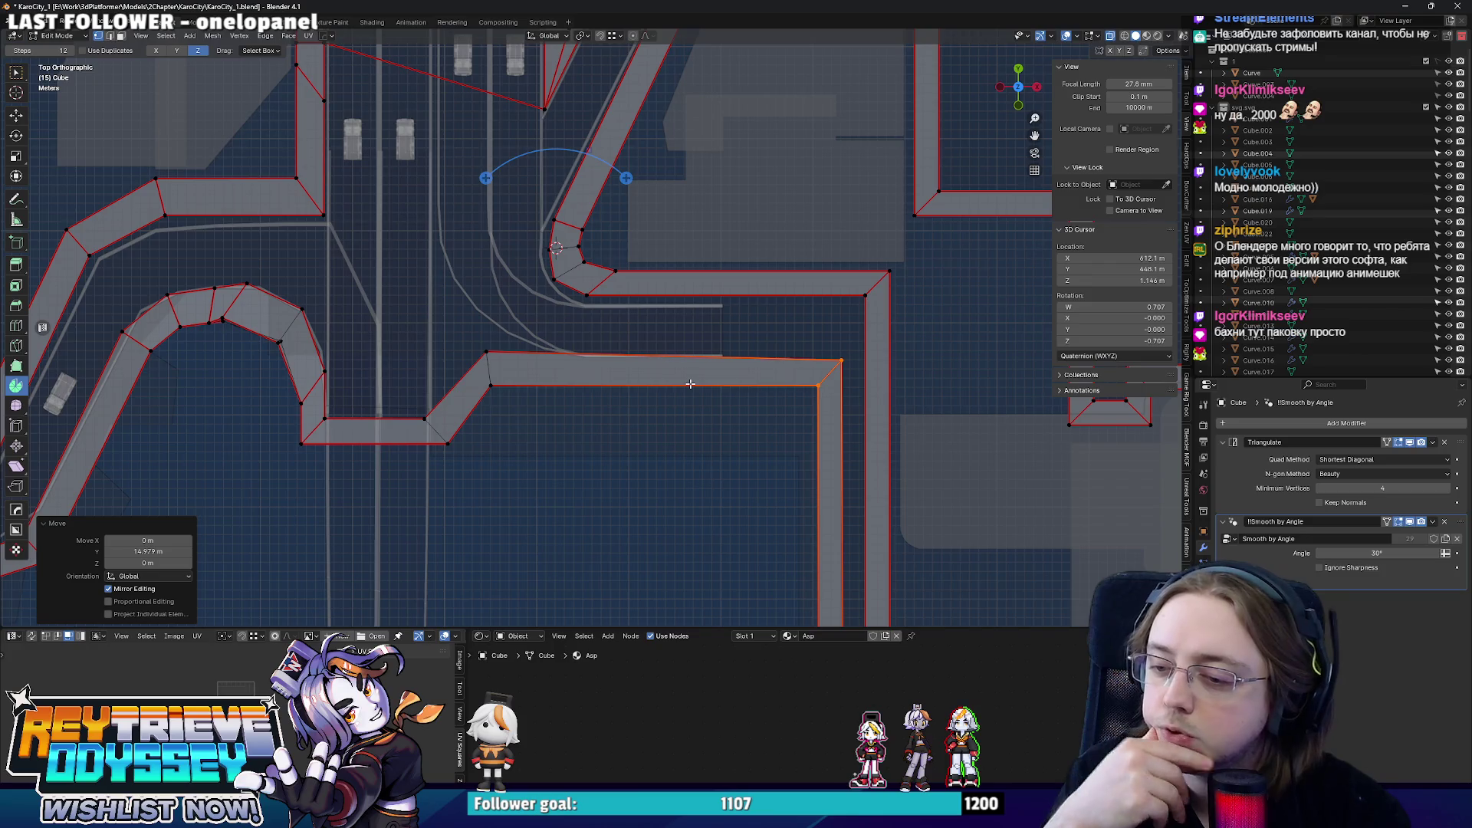
pyautogui.moveTo(690, 382)
pyautogui.mouseDown(button='middle')
pyautogui.moveTo(742, 319)
pyautogui.moveTo(690, 324)
pyautogui.moveTo(686, 389)
pyautogui.mouseUp(button='middle')
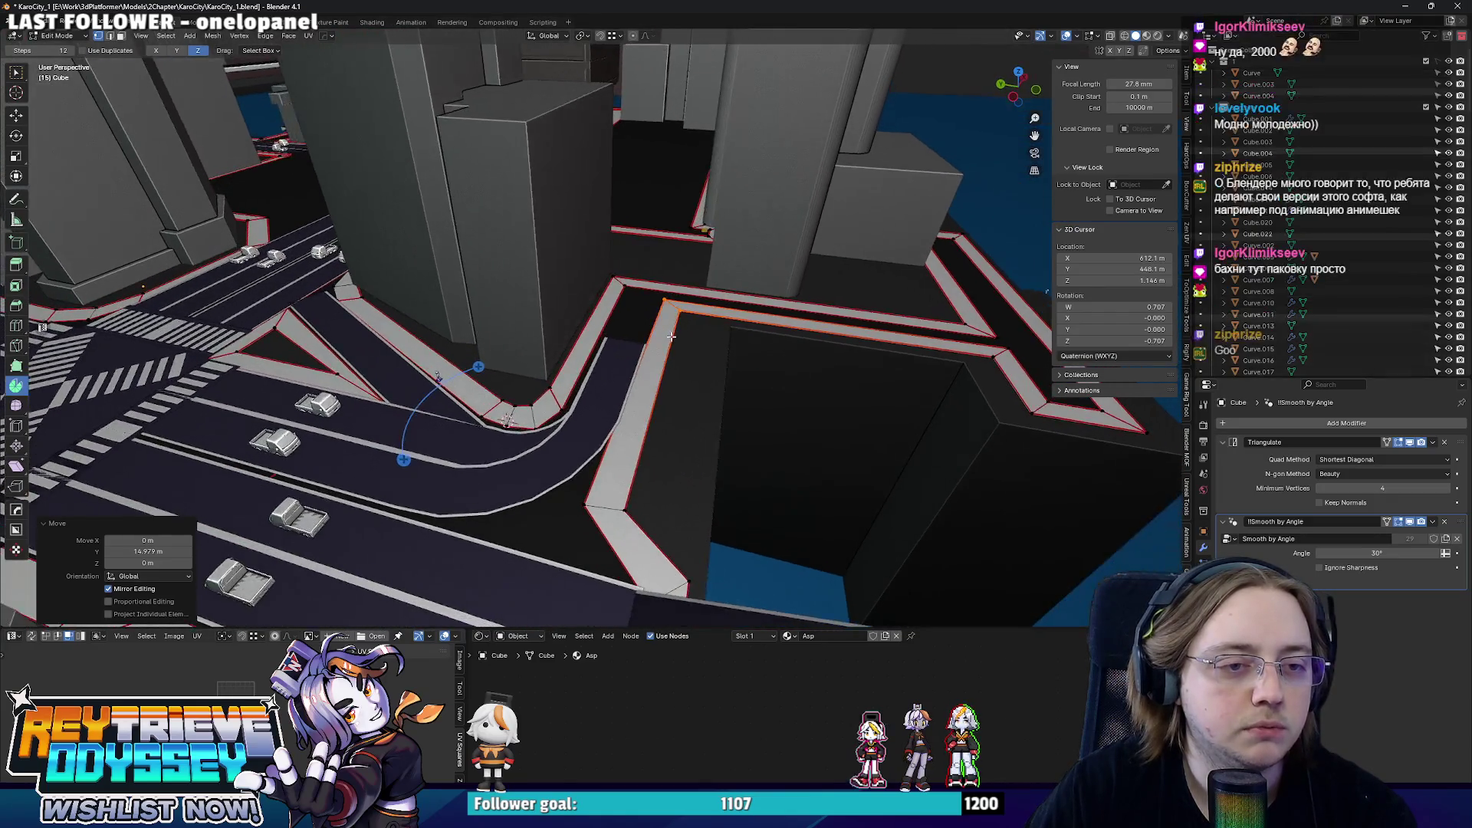
pyautogui.hotkey('ctrl', 'z')
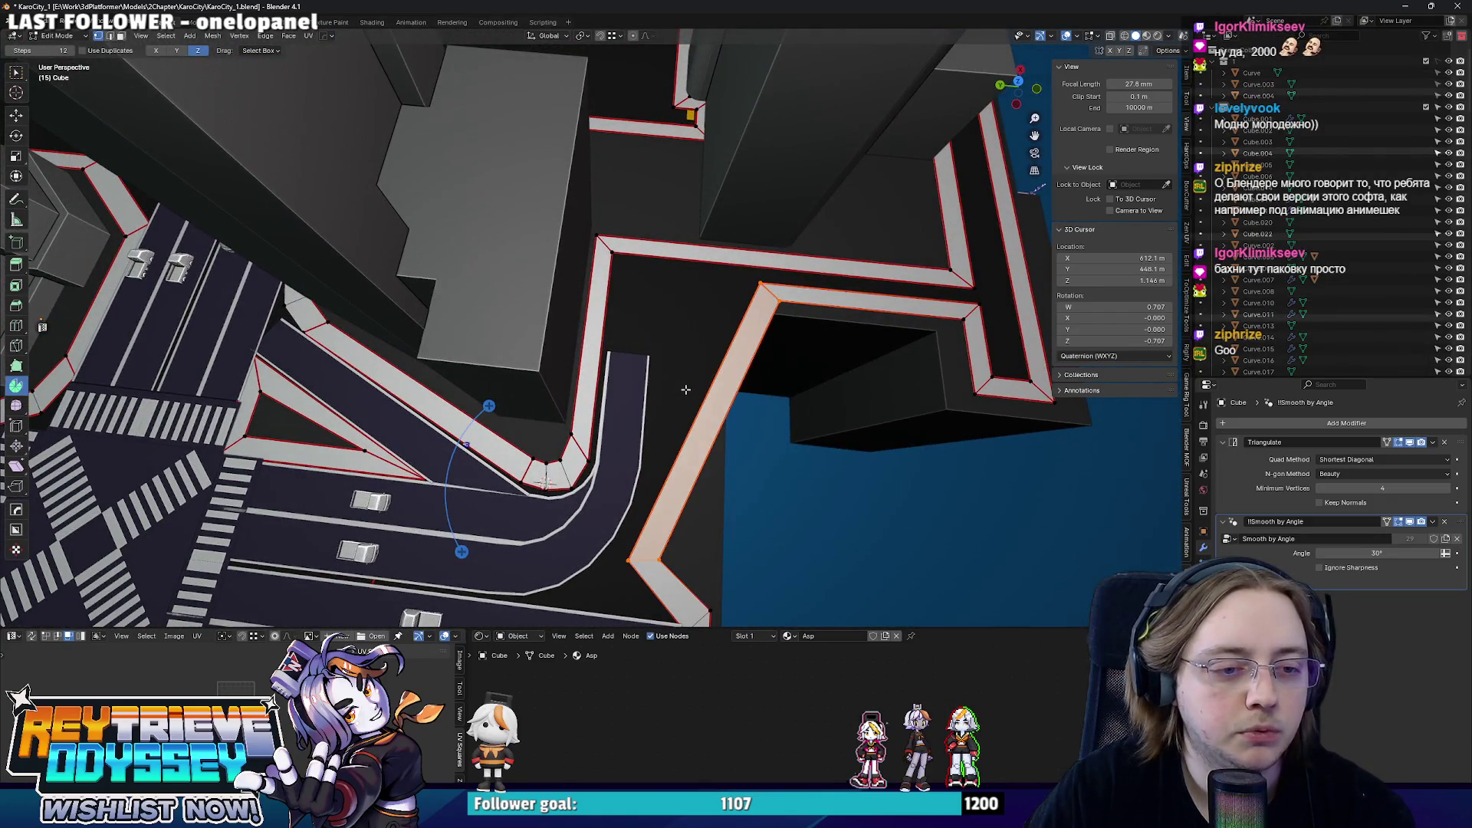
pyautogui.hotkey('ctrl', 'z')
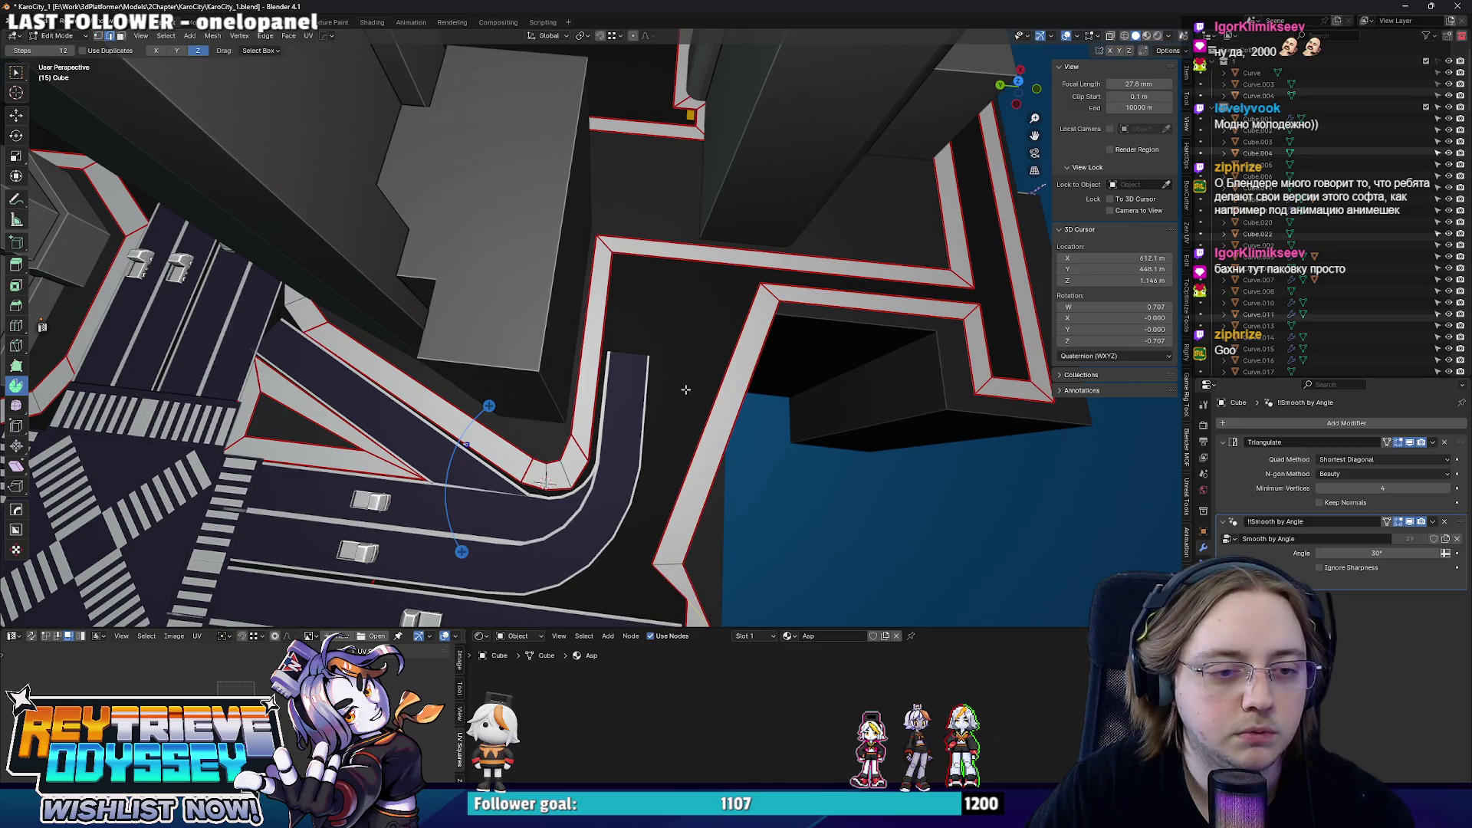
pyautogui.hotkey('ctrl', 'z')
pyautogui.press('KP_7')
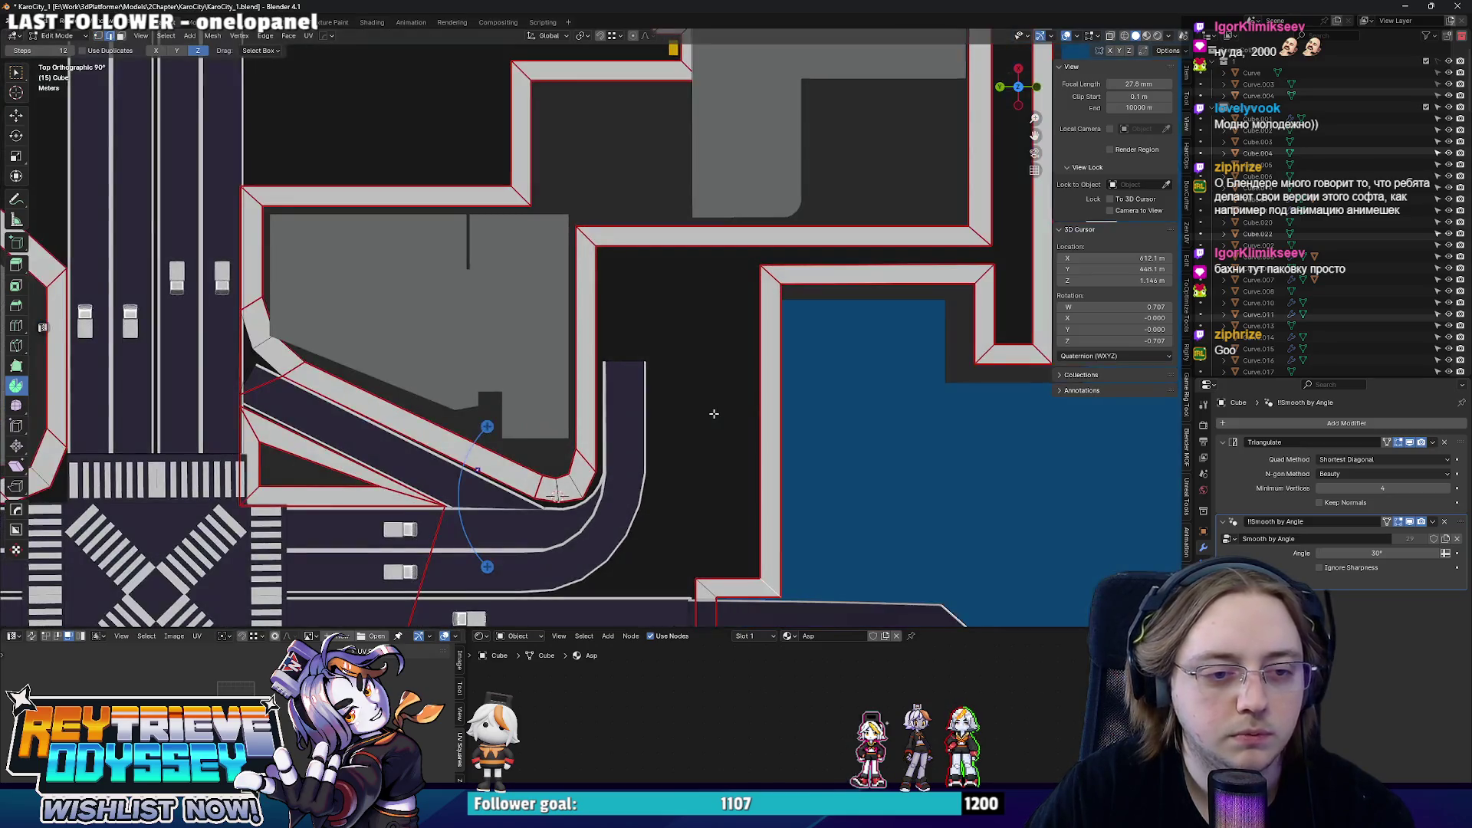
pyautogui.scroll(1, 727, 401)
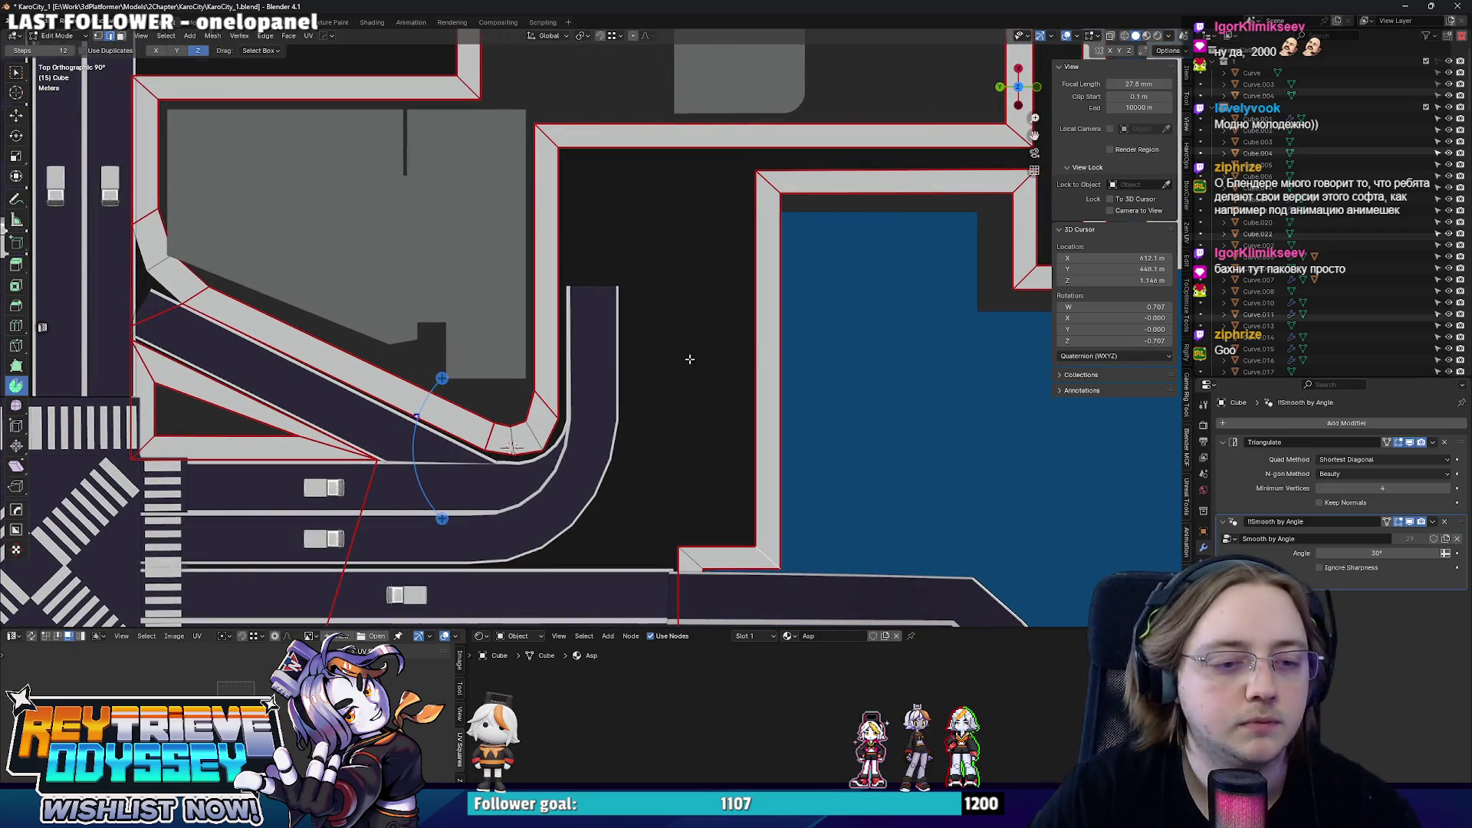
pyautogui.scroll(-3, 666, 356)
pyautogui.moveTo(666, 356)
pyautogui.mouseDown(button='middle')
pyautogui.moveTo(598, 334)
pyautogui.moveTo(624, 372)
pyautogui.moveTo(595, 372)
pyautogui.mouseUp(button='middle')
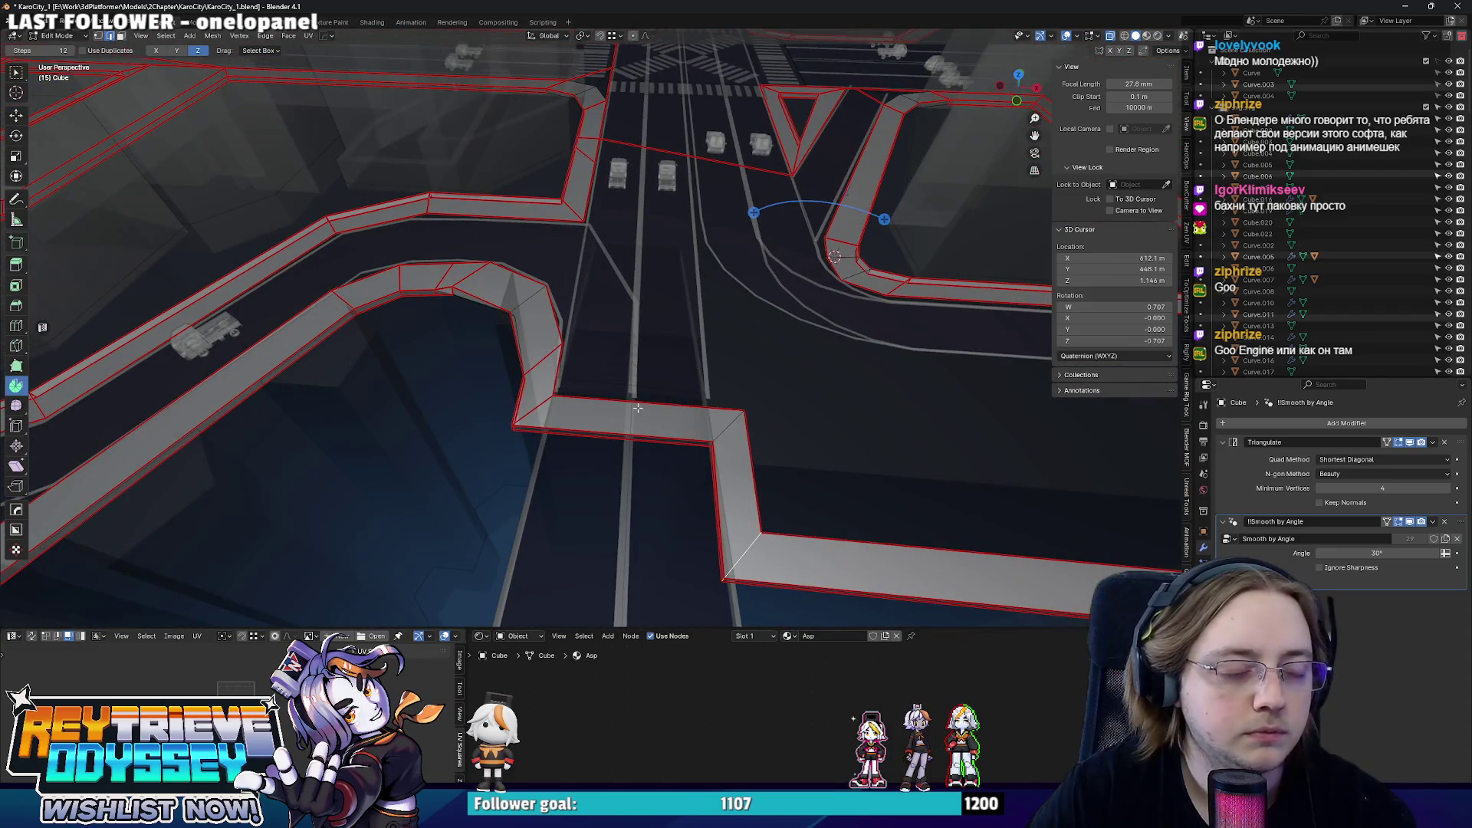
# - Flatten the selected vertices with S X 0 and add a loop cut across the sidewalk
pyautogui.press('s')
pyautogui.press('x')
pyautogui.press('0')
pyautogui.press('Return')
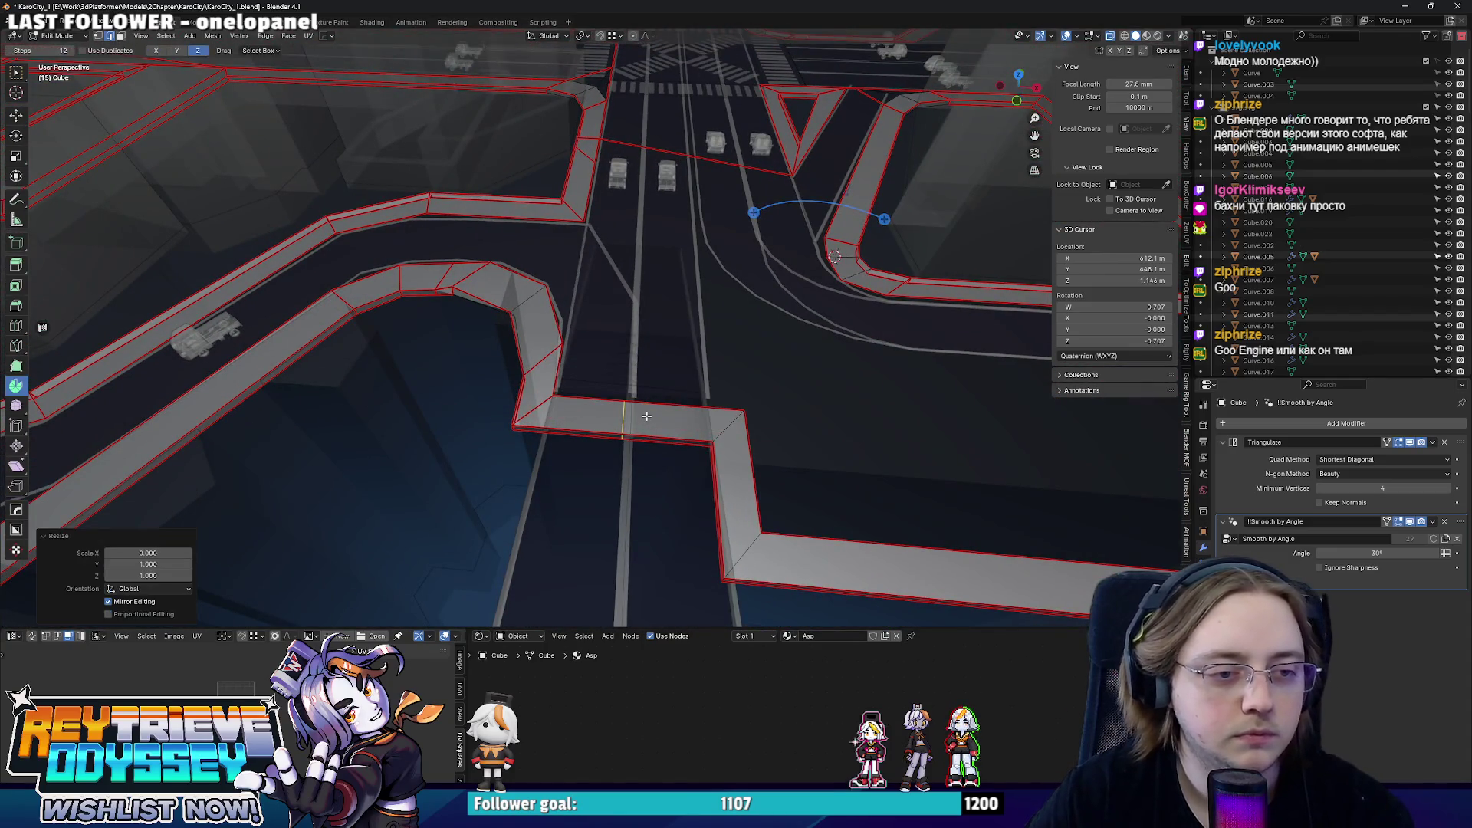
pyautogui.moveTo(650, 421)
pyautogui.mouseDown(button='middle')
pyautogui.moveTo(770, 375)
pyautogui.moveTo(678, 406)
pyautogui.mouseUp(button='middle')
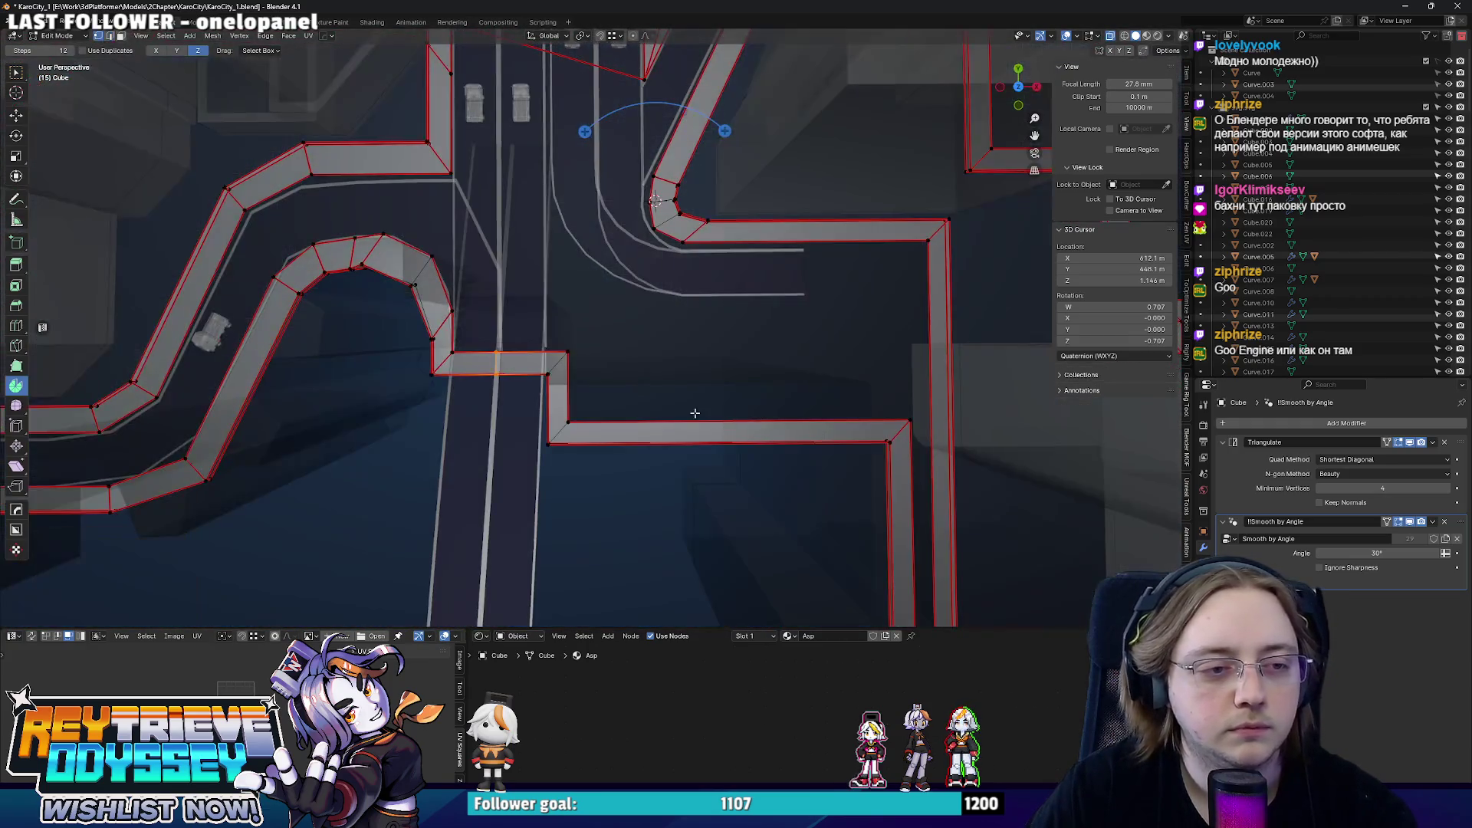
pyautogui.click(509, 352)
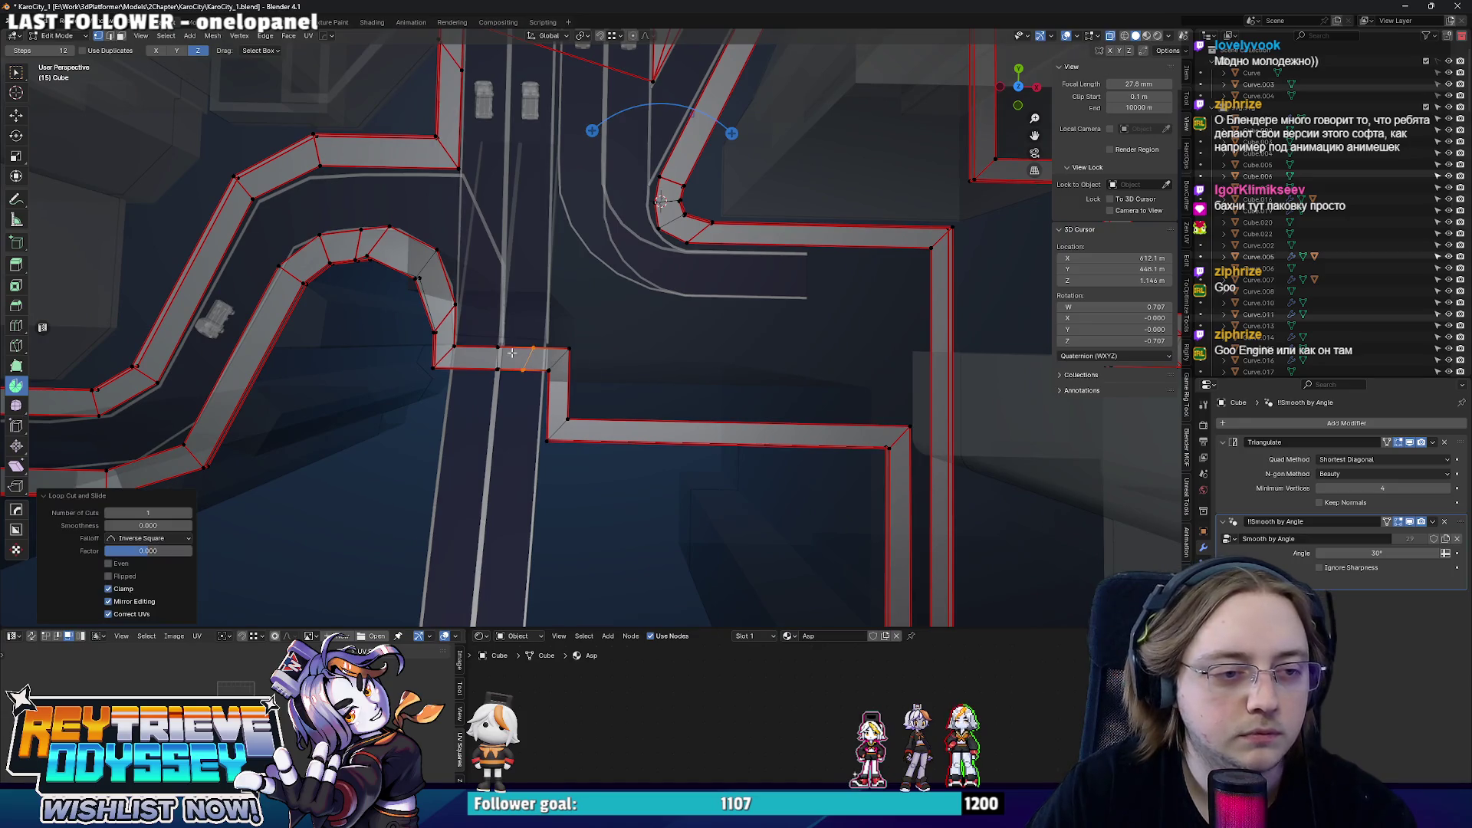
# - Raise the right-hand sidewalk strip along Y to dissolve the jog, then leave edit mode
pyautogui.press('KP_7')
pyautogui.click(736, 432)
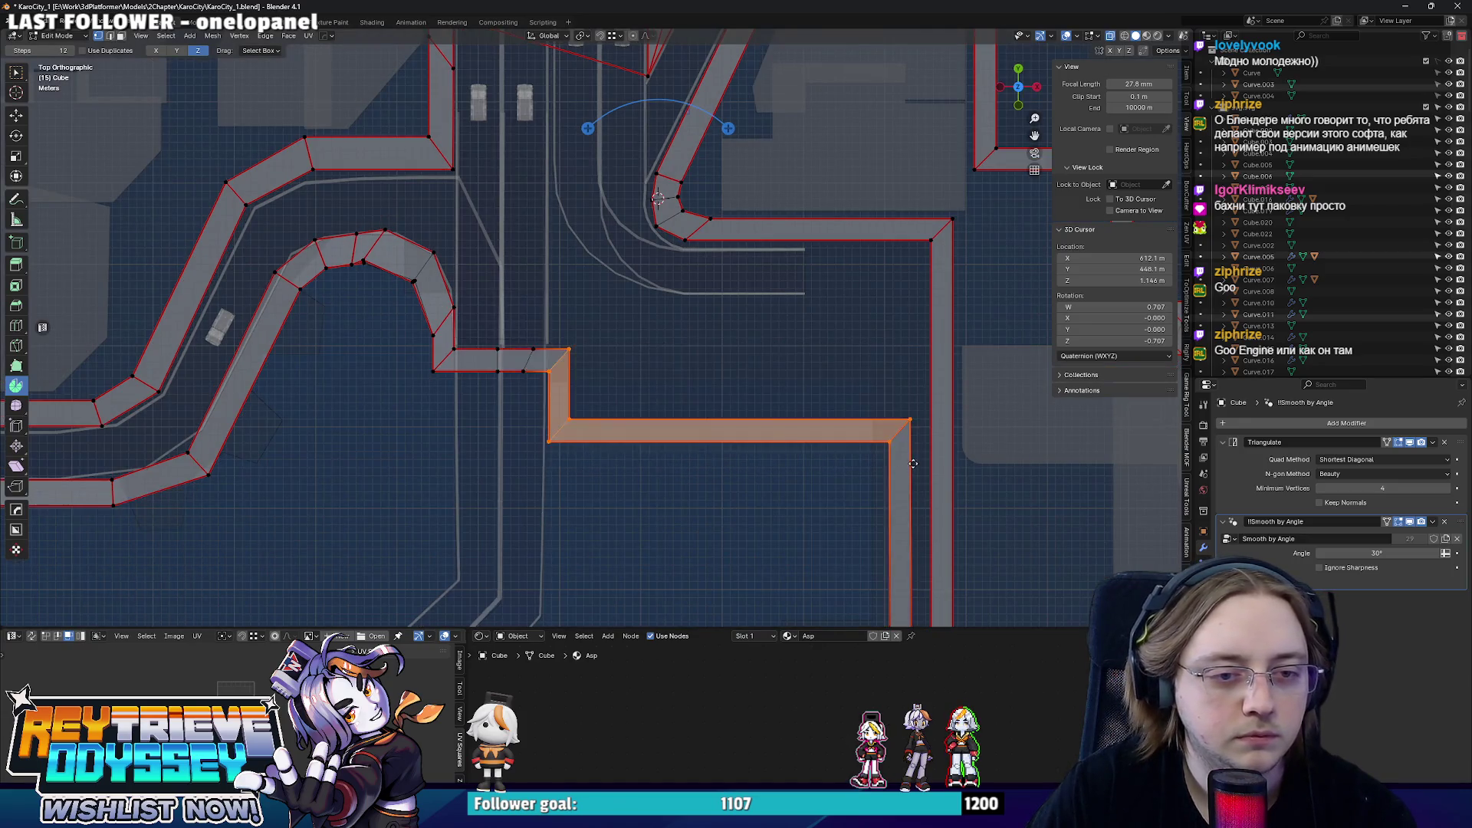
pyautogui.press('g')
pyautogui.press('y')
pyautogui.click(907, 392)
pyautogui.scroll(2, 690, 362)
pyautogui.scroll(2, 690, 362)
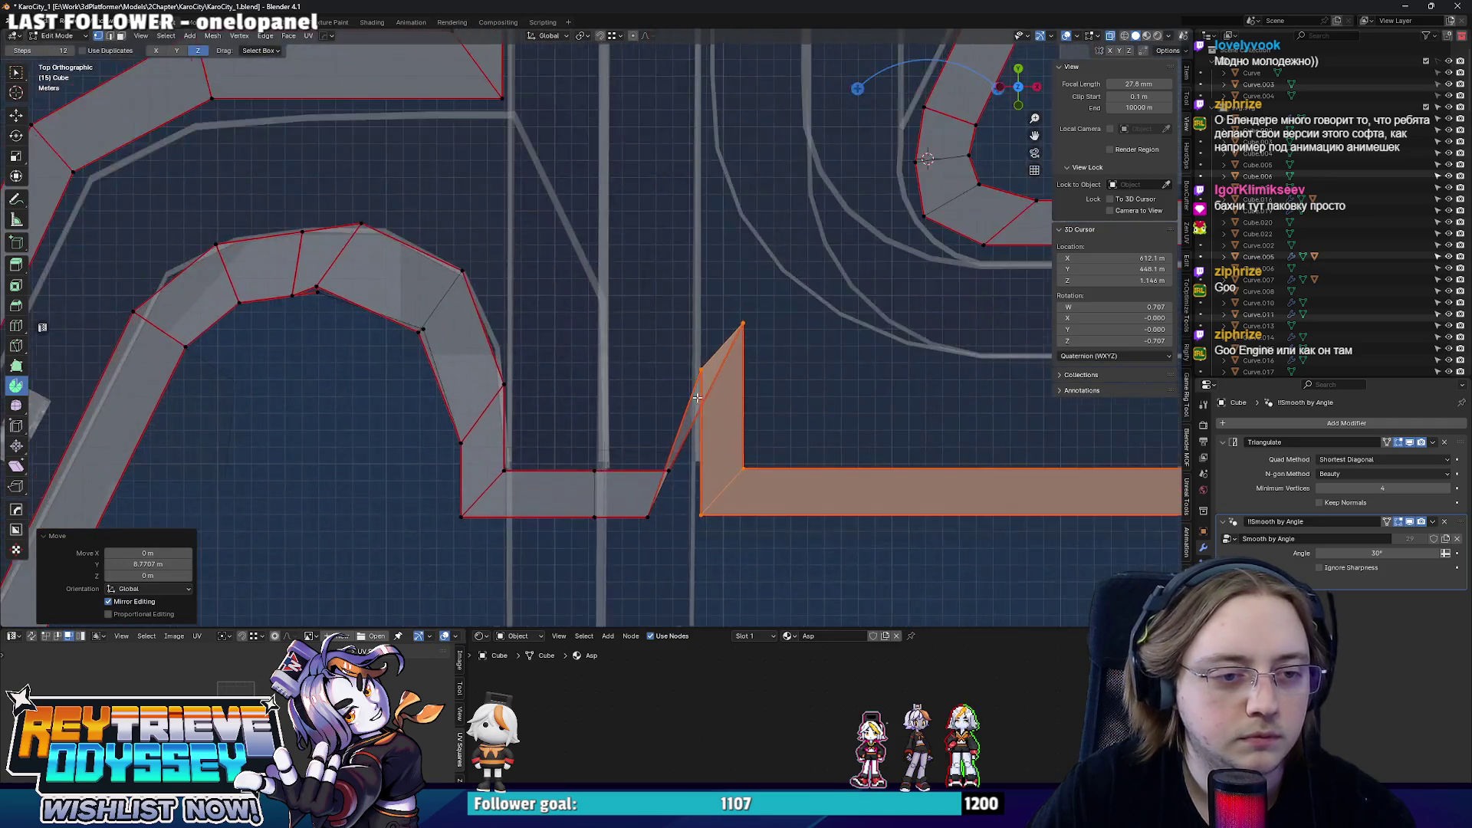
pyautogui.scroll(1, 644, 334)
pyautogui.scroll(1, 619, 308)
pyautogui.scroll(-3, 615, 299)
pyautogui.scroll(-3, 693, 411)
pyautogui.press('Tab')
pyautogui.moveTo(694, 411)
pyautogui.mouseDown(button='middle')
pyautogui.moveTo(783, 362)
pyautogui.moveTo(585, 349)
pyautogui.moveTo(808, 306)
pyautogui.moveTo(685, 353)
pyautogui.mouseUp(button='middle')
pyautogui.scroll(-4, 586, 345)
pyautogui.scroll(2, 807, 305)
pyautogui.scroll(1, 685, 354)
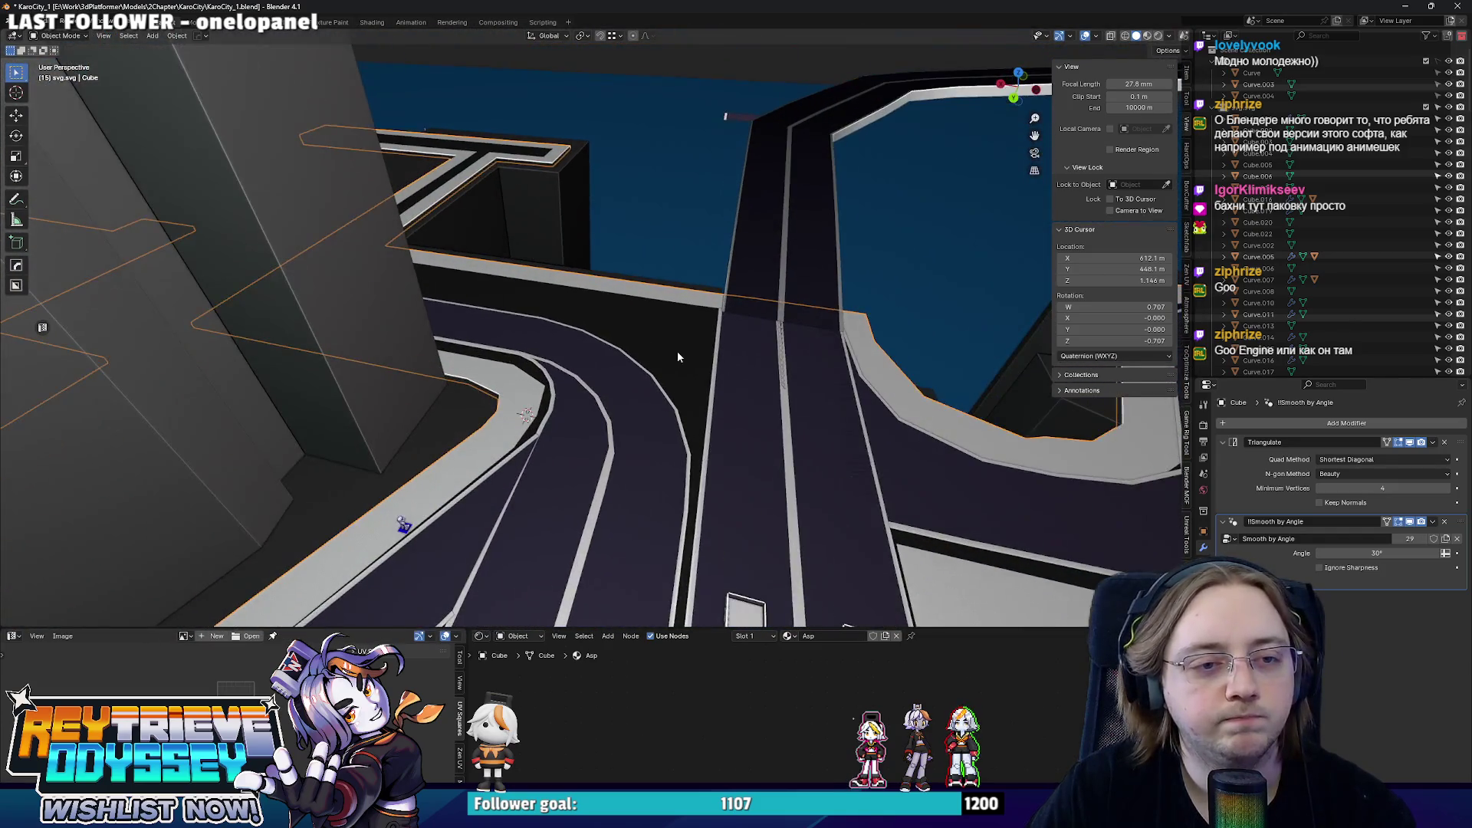
pyautogui.scroll(2, 677, 351)
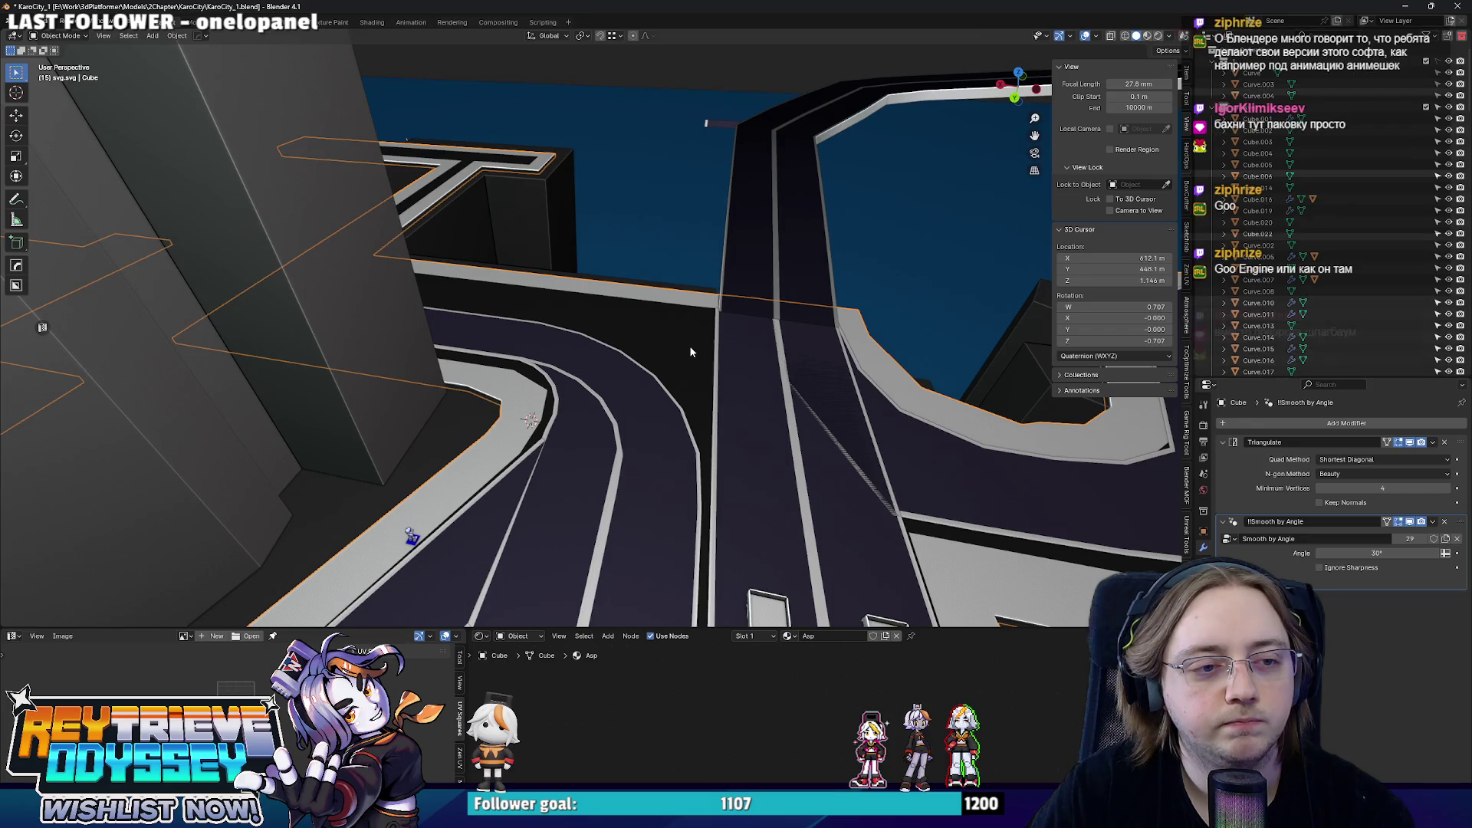
# - Inspect the sidewalk mesh in edit mode from above with X-ray, then check it in 3D
pyautogui.moveTo(691, 352); pyautogui.dragTo(671, 357, button='middle')
pyautogui.press('KP_7')
pyautogui.press('Tab')
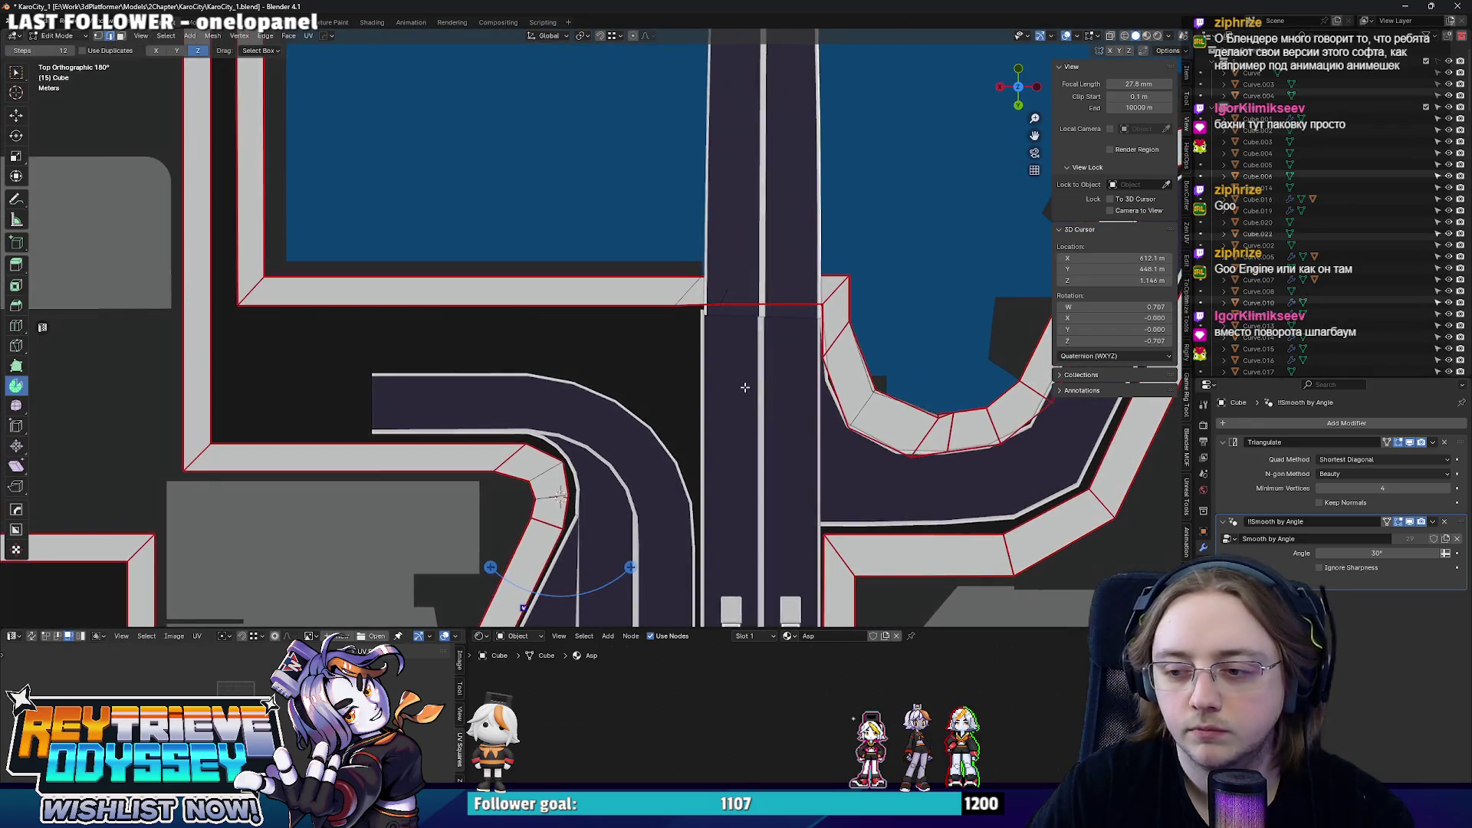
pyautogui.hotkey('alt', 'z')
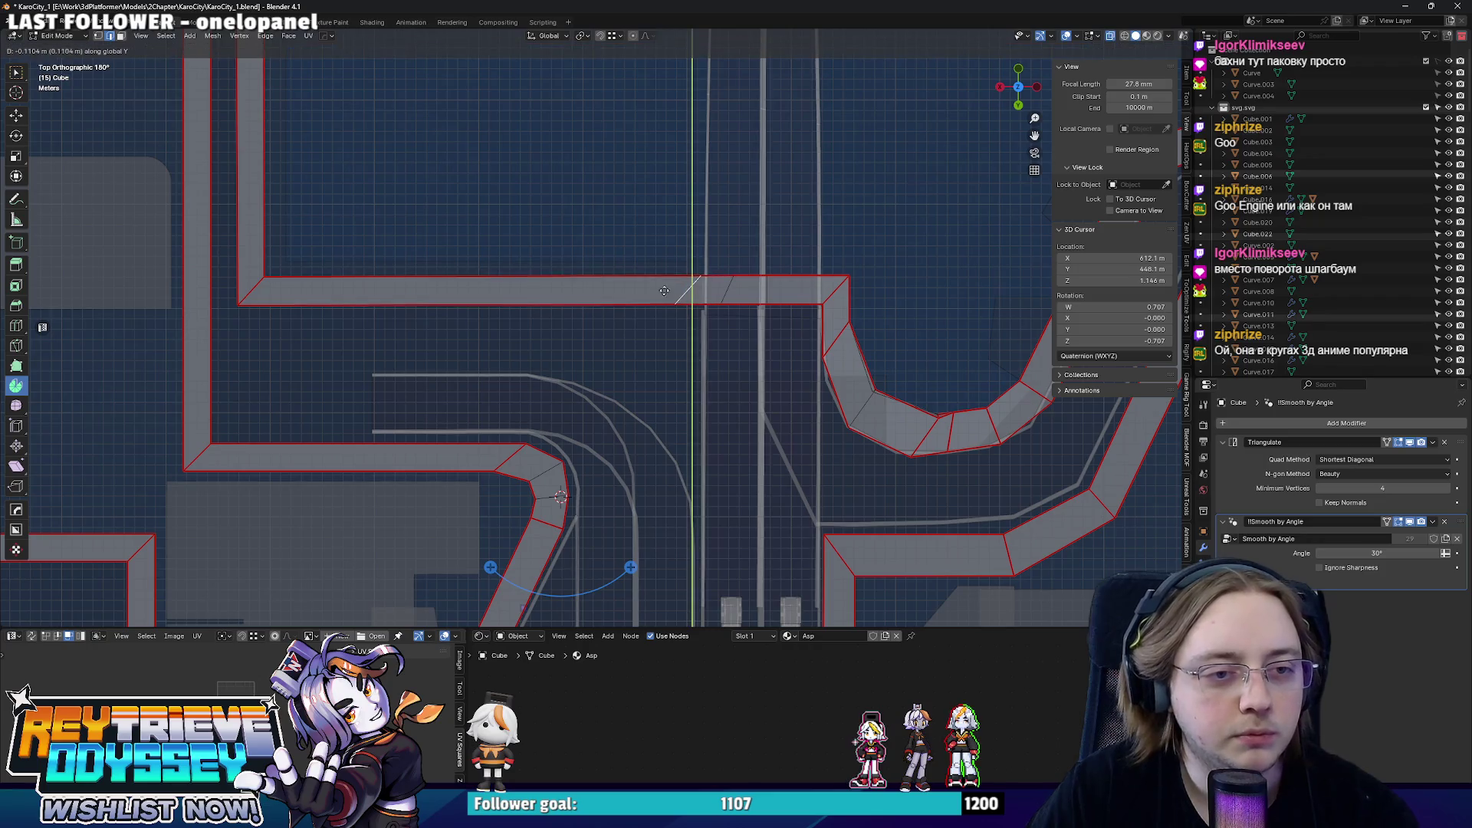
pyautogui.hotkey('alt', 'z')
pyautogui.moveTo(639, 289)
pyautogui.mouseDown(button='middle')
pyautogui.moveTo(595, 443)
pyautogui.moveTo(503, 431)
pyautogui.moveTo(660, 382)
pyautogui.moveTo(693, 354)
pyautogui.moveTo(776, 342)
pyautogui.moveTo(727, 348)
pyautogui.mouseUp(button='middle')
pyautogui.press('Tab')
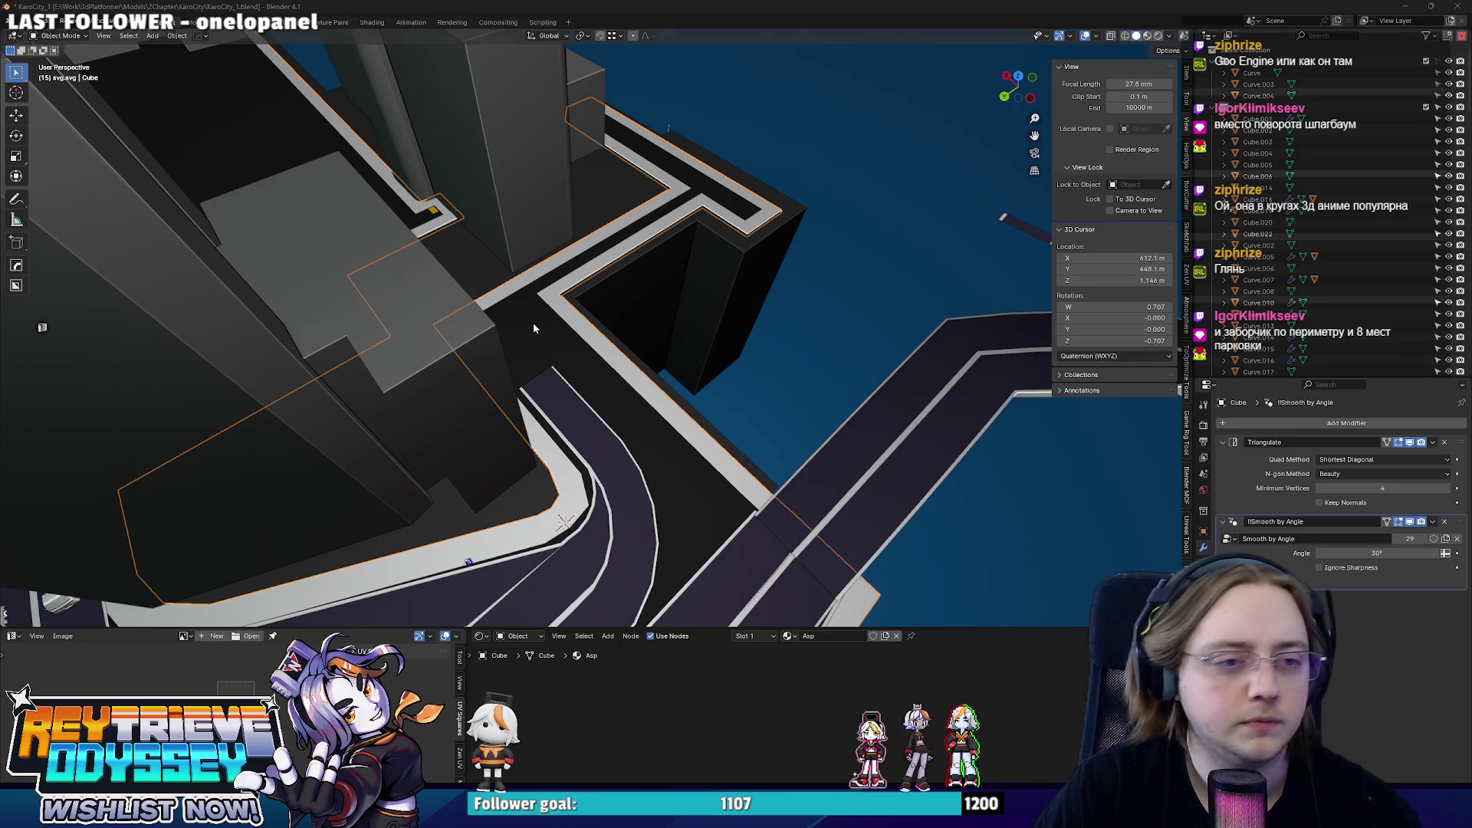
# - Swing back to a top-down view and reopen the sidewalk mesh for editing
pyautogui.keyDown('alt'); pyautogui.moveTo(535, 324); pyautogui.dragTo(860, 382, button='middle'); pyautogui.keyUp('alt')
pyautogui.press('Tab')
pyautogui.scroll(4, 860, 381)
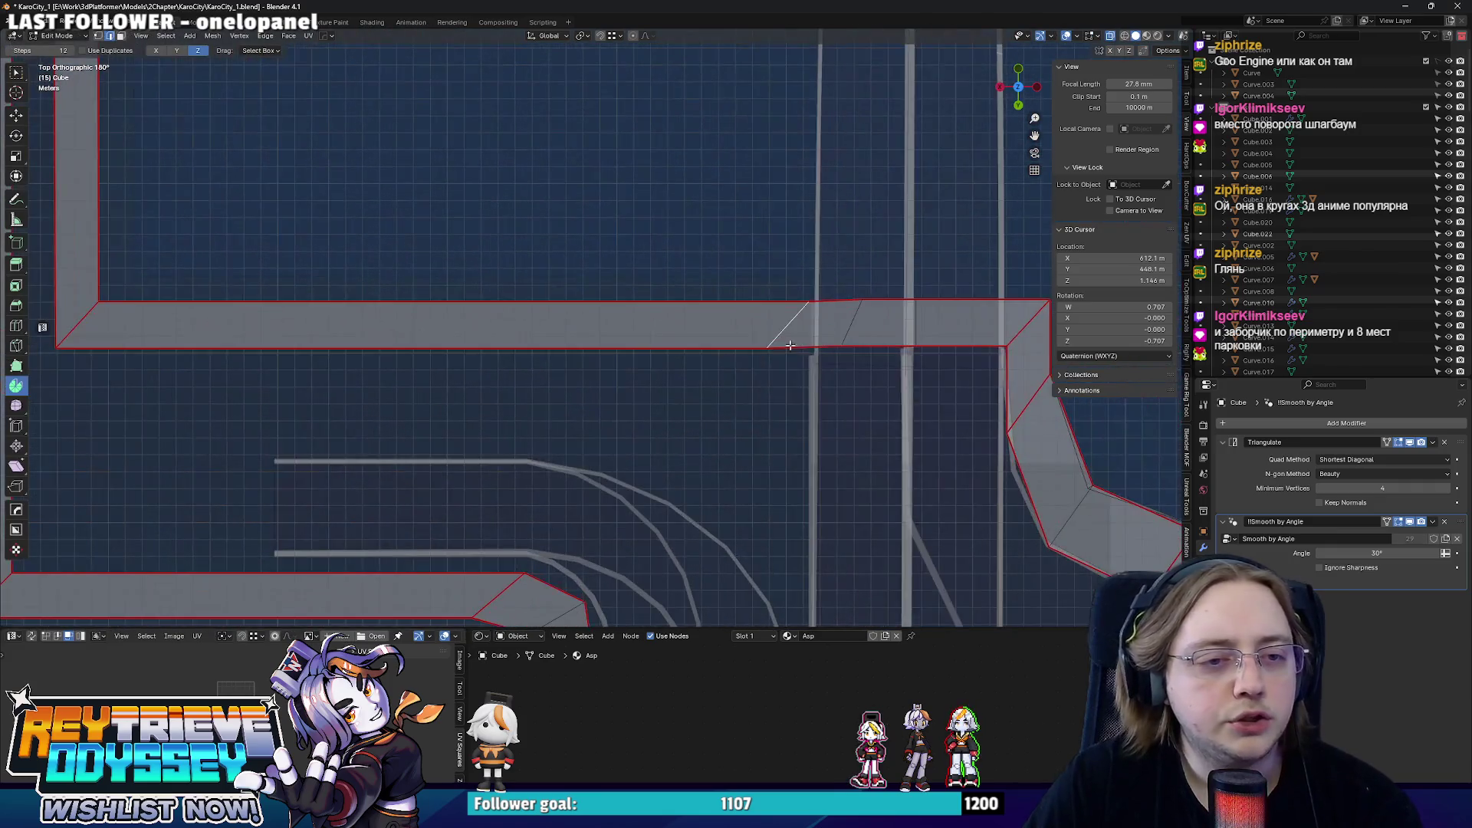
# - Straighten the selected edge (scale X 0) and add a loop cut across the sidewalk flattened straight
pyautogui.press('x')
pyautogui.press('0')
pyautogui.press('Return')
pyautogui.hotkey('ctrl', 'r')
pyautogui.click(503, 305)
pyautogui.rightClick(503, 304)
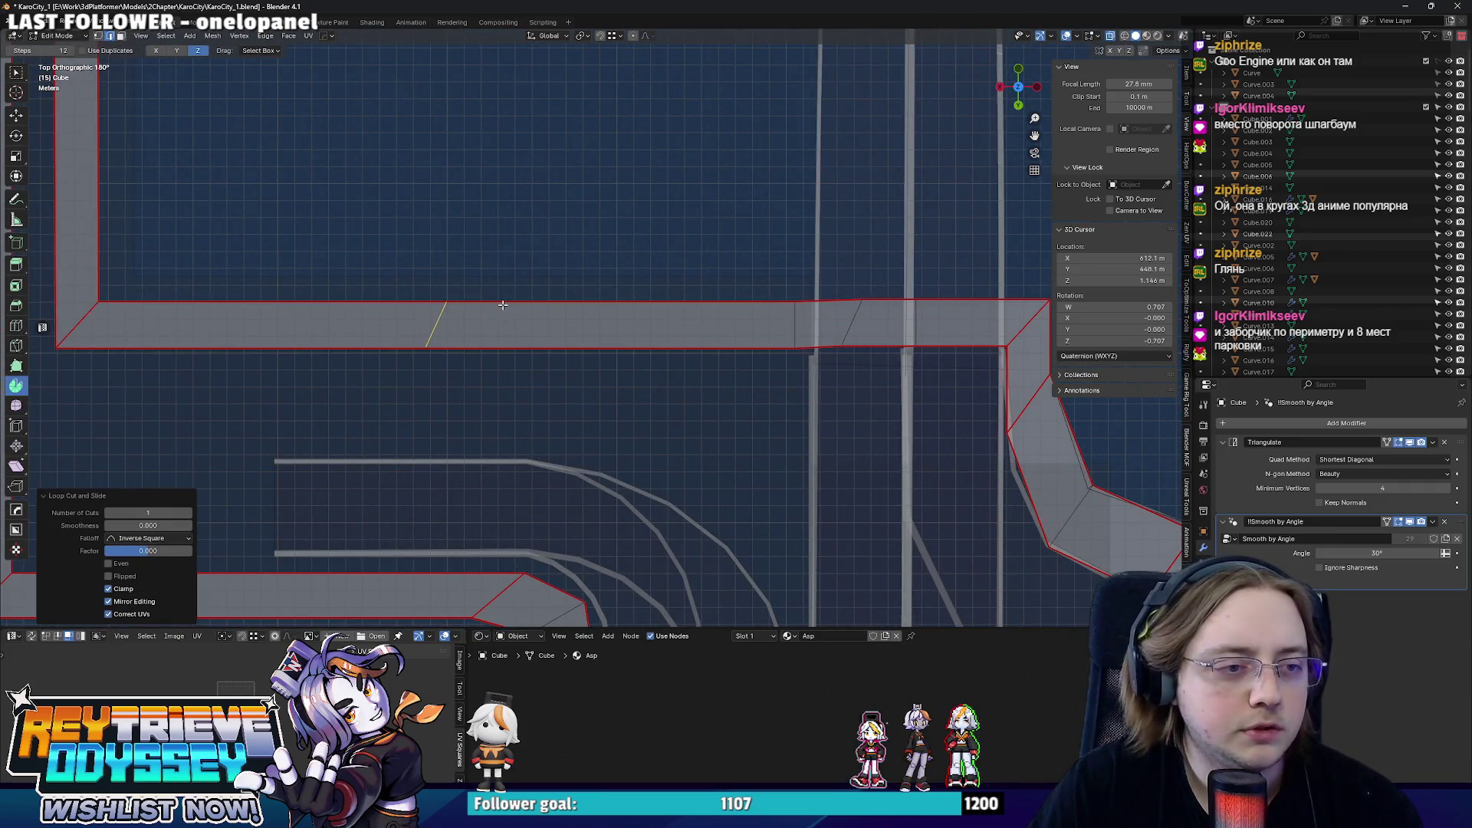
pyautogui.press('s')
pyautogui.press('x')
pyautogui.press('0')
pyautogui.press('Return')
# - Slide the cut along X and add a second unslid cut positioned further along X
pyautogui.press('g')
pyautogui.press('x')
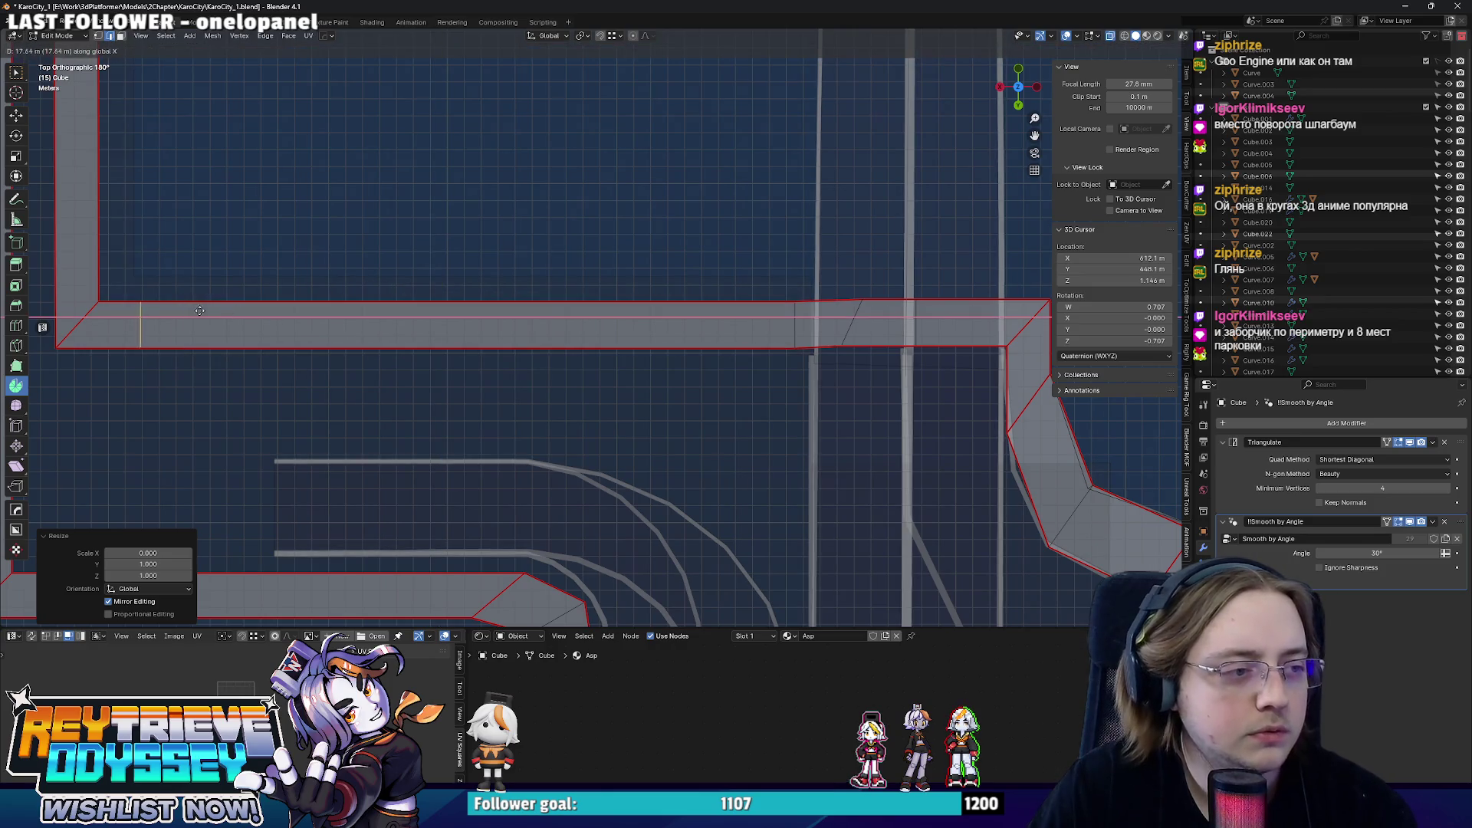
pyautogui.hotkey('ctrl', 'r')
pyautogui.click(503, 323)
pyautogui.rightClick(503, 323)
pyautogui.scroll(-3, 503, 324)
pyautogui.press('g')
pyautogui.press('x')
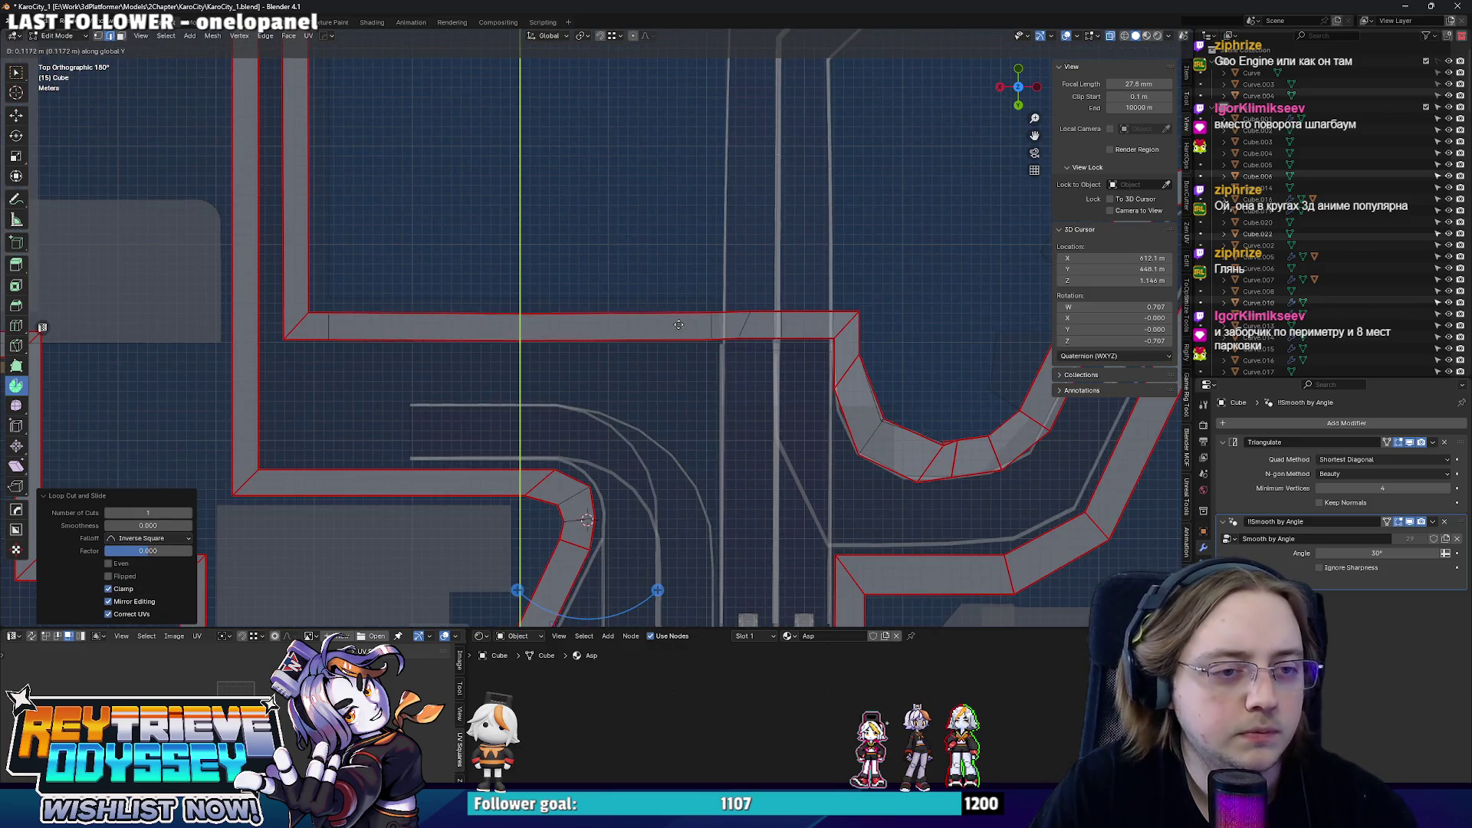
pyautogui.click(699, 324)
pyautogui.scroll(3, 699, 323)
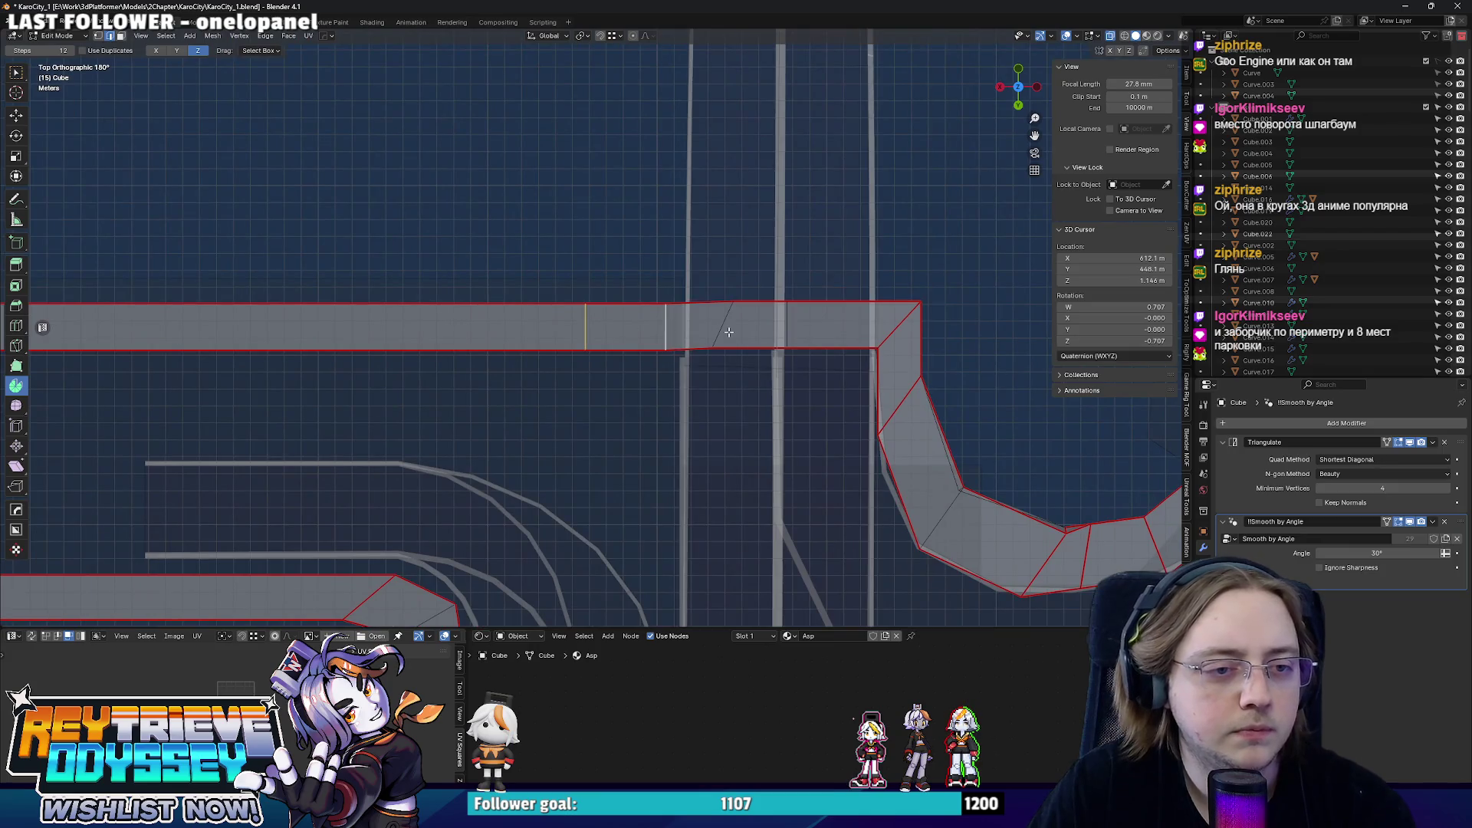
# - Push the sidewalk face between the two cuts inward along Y to form the notch
pyautogui.press('3')
pyautogui.click(627, 326)
pyautogui.press('g')
pyautogui.press('y')
pyautogui.click(634, 381)
pyautogui.moveTo(619, 421)
pyautogui.keyDown('shift'); pyautogui.mouseDown(button='middle')
pyautogui.moveTo(660, 391)
pyautogui.moveTo(671, 352)
pyautogui.mouseUp(button='middle'); pyautogui.keyUp('shift')
pyautogui.press('g')
pyautogui.press('y')
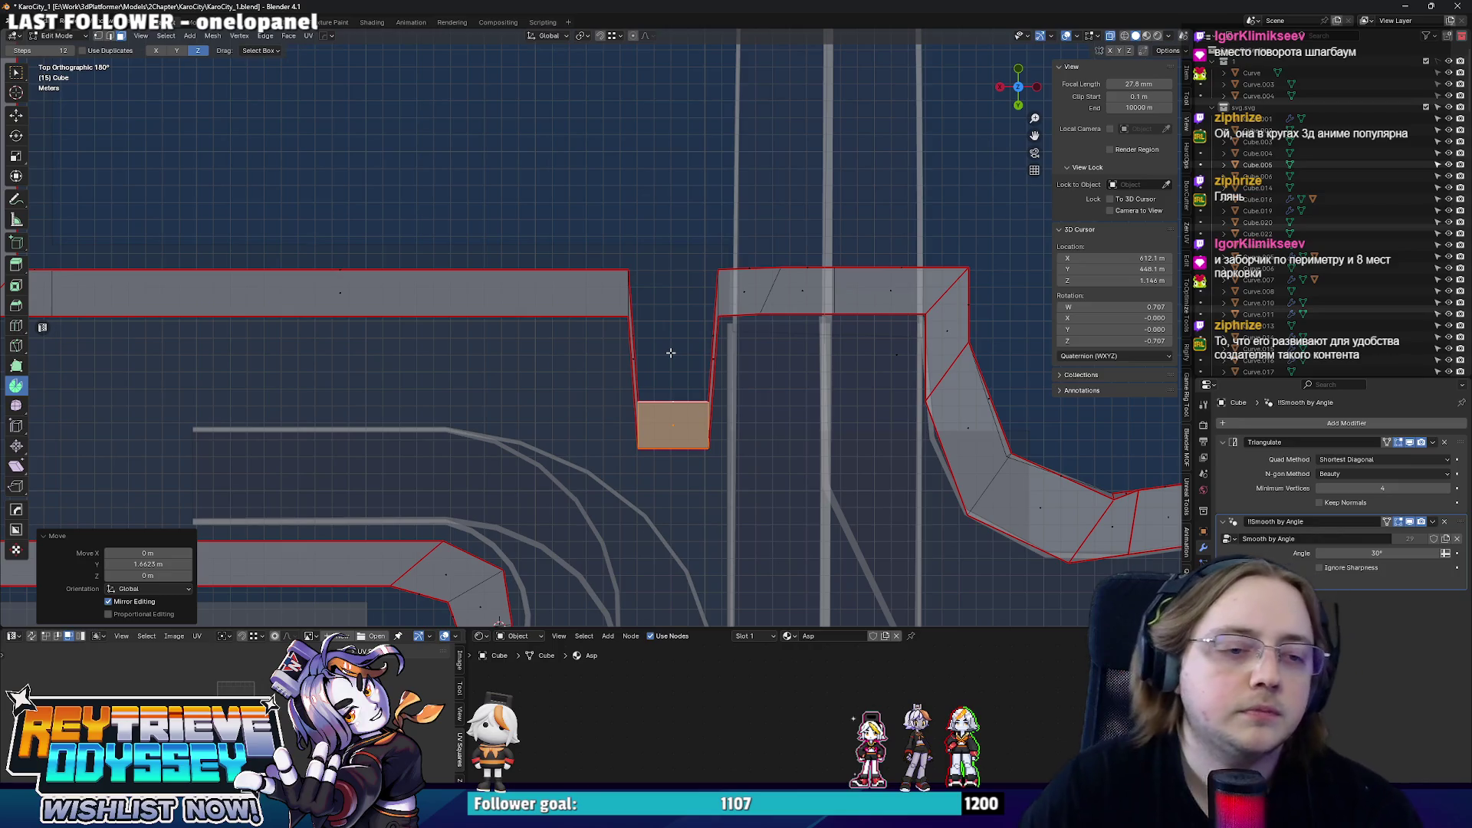
pyautogui.scroll(1, 725, 352)
pyautogui.scroll(2, 737, 359)
# - Reposition the notch's vertices along the X axis
pyautogui.click(736, 367)
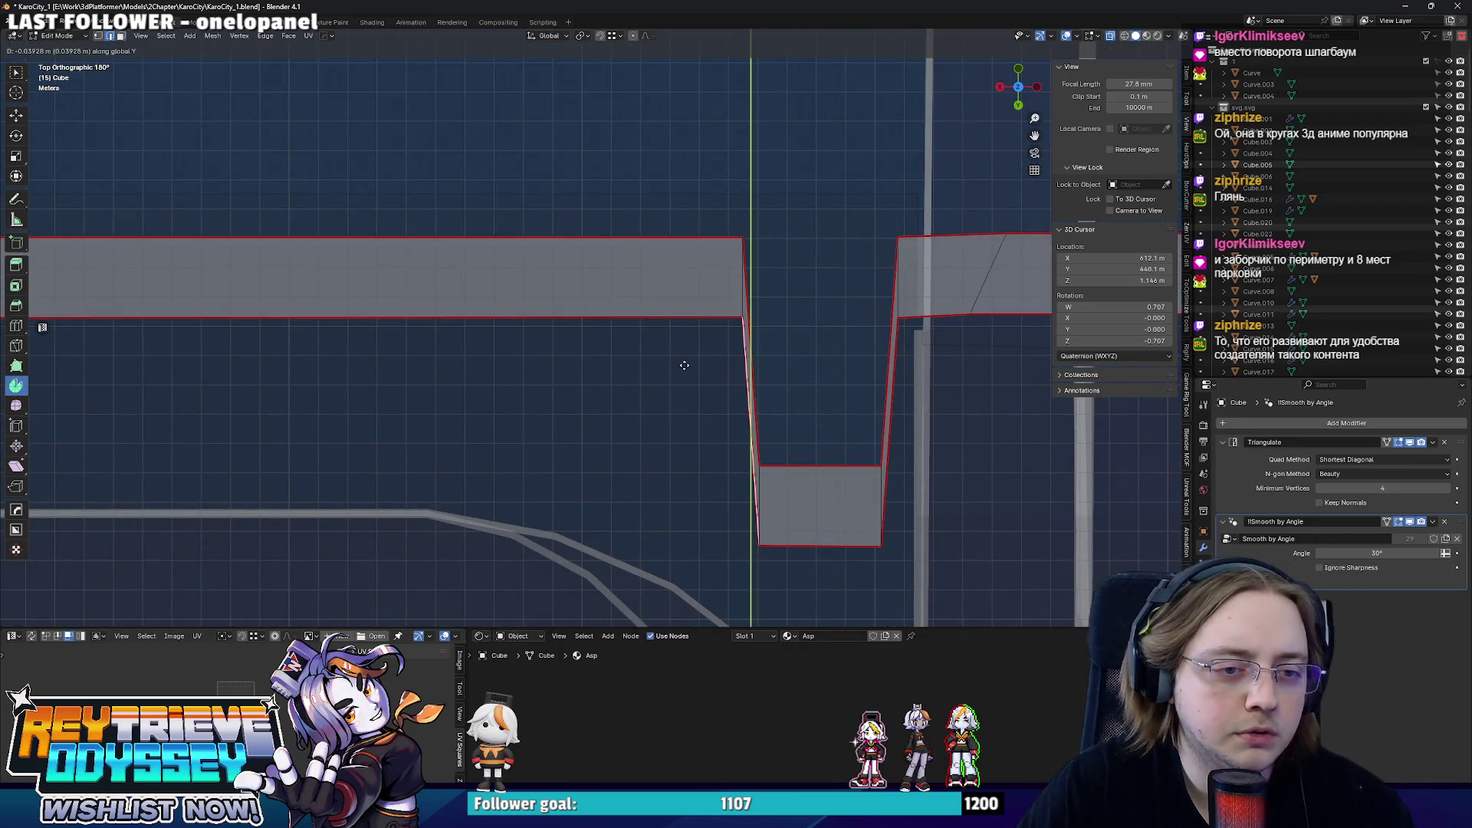
pyautogui.press('x')
pyautogui.click(662, 371)
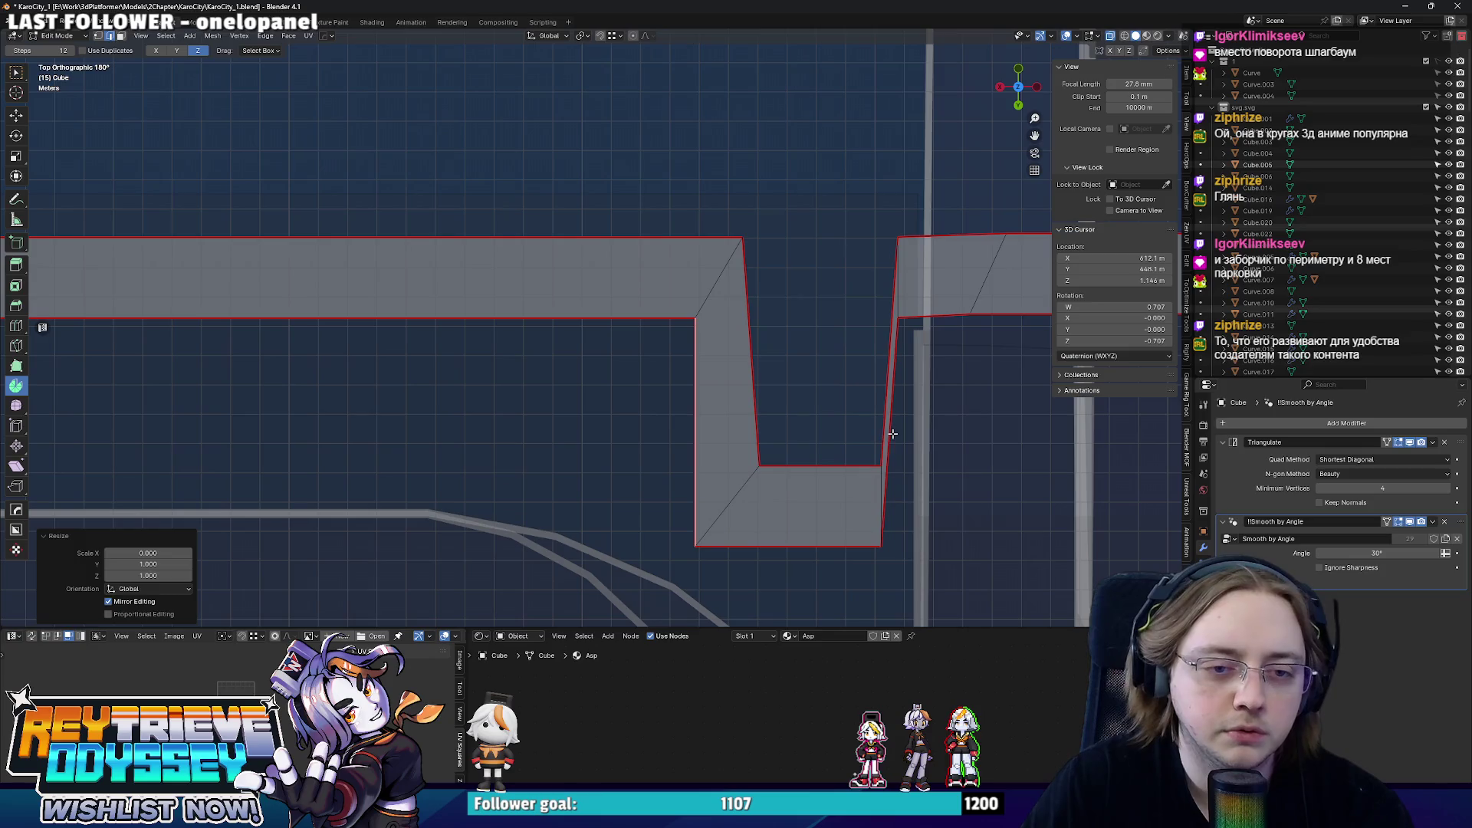
pyautogui.press('g')
pyautogui.press('x')
pyautogui.click(934, 432)
# - Flatten the notch's left and right edges straight (scale X 0) and shift the right edge along X
pyautogui.click(757, 366)
pyautogui.press('0')
pyautogui.press('Return')
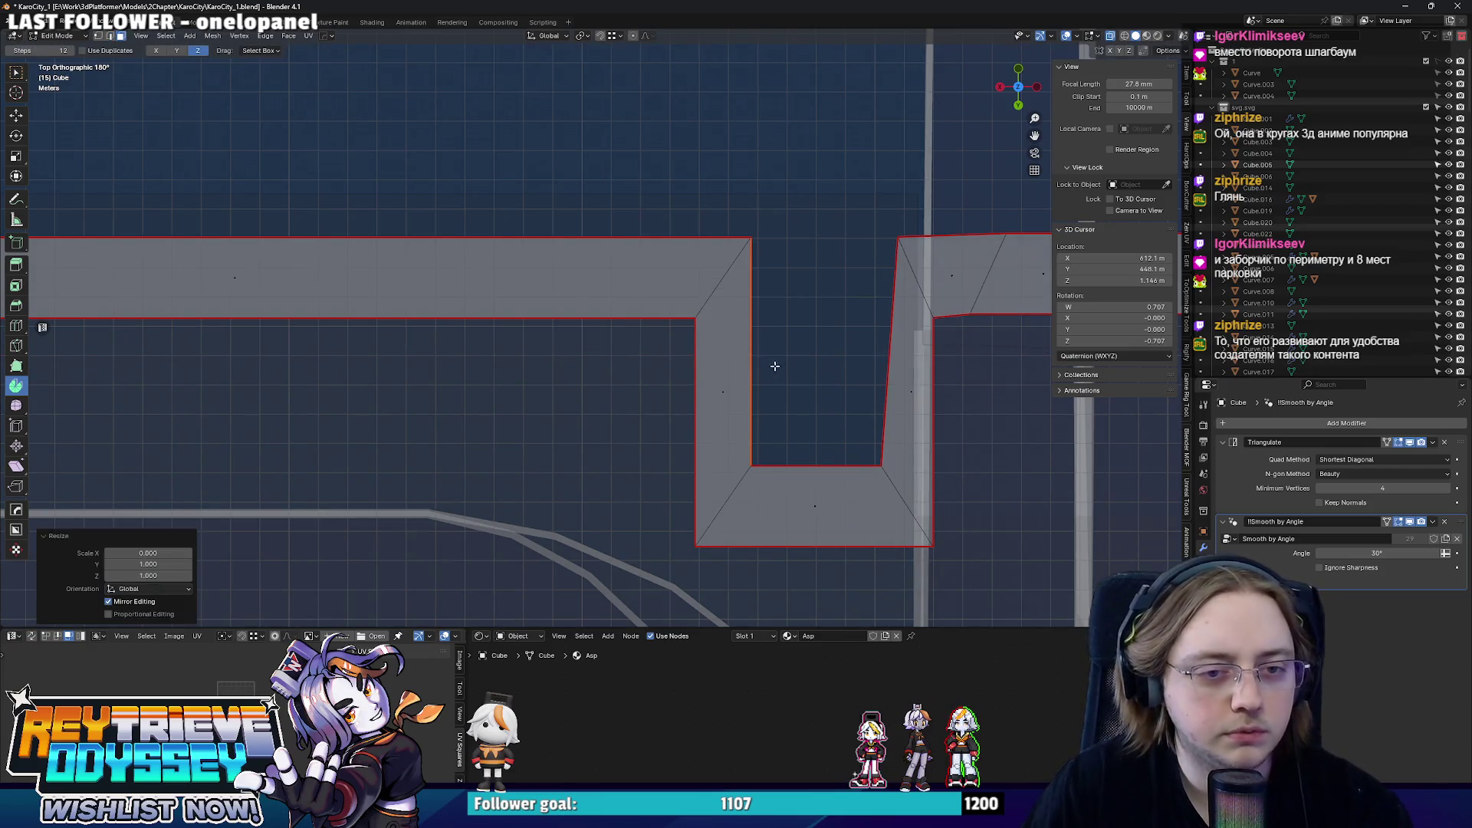
pyautogui.moveTo(877, 339); pyautogui.dragTo(889, 358)
pyautogui.press('s')
pyautogui.press('x')
pyautogui.press('0')
pyautogui.press('Return')
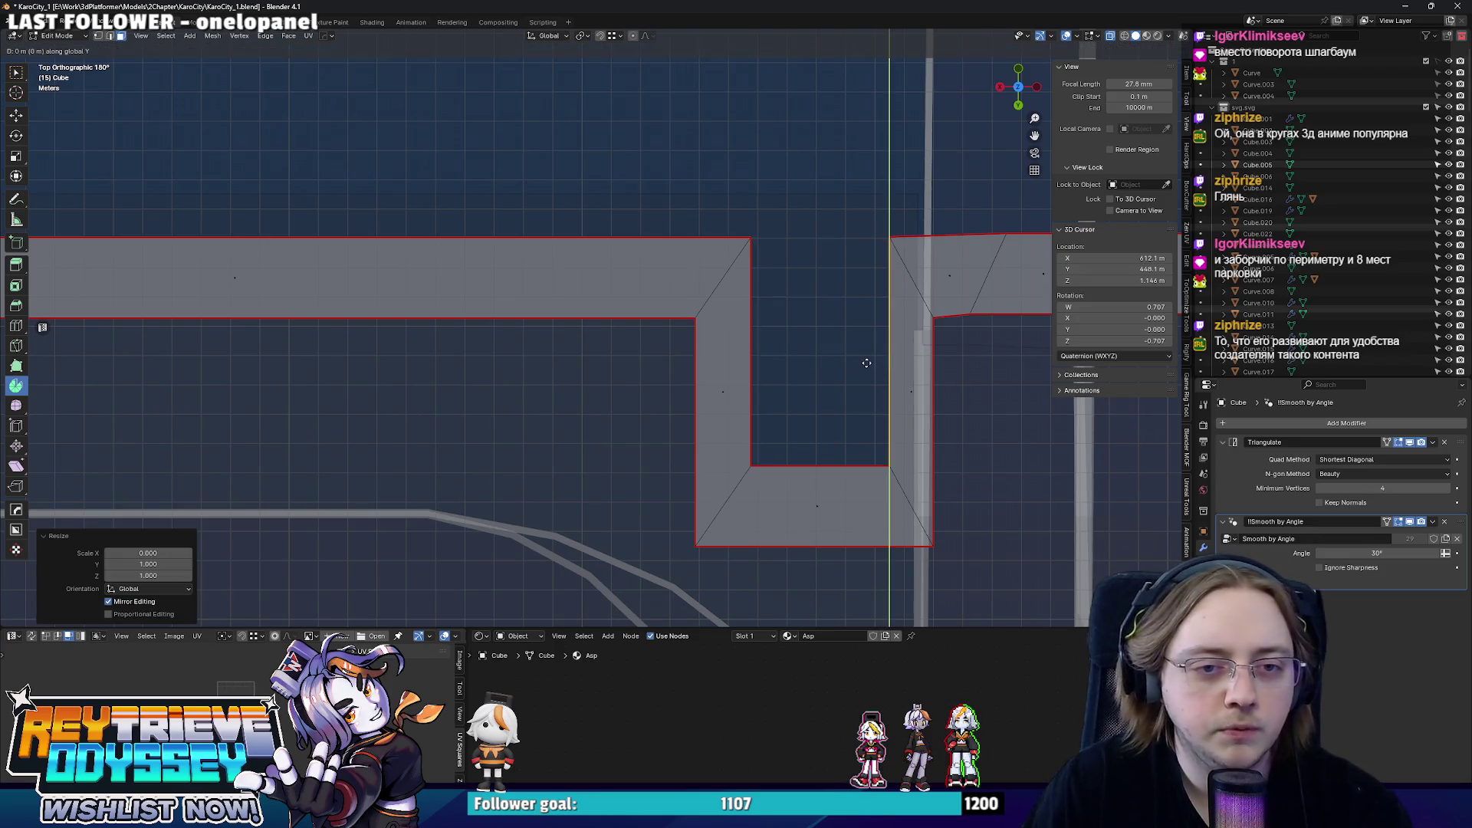
pyautogui.press('x')
pyautogui.click(852, 367)
pyautogui.scroll(-3, 806, 356)
pyautogui.scroll(2, 805, 356)
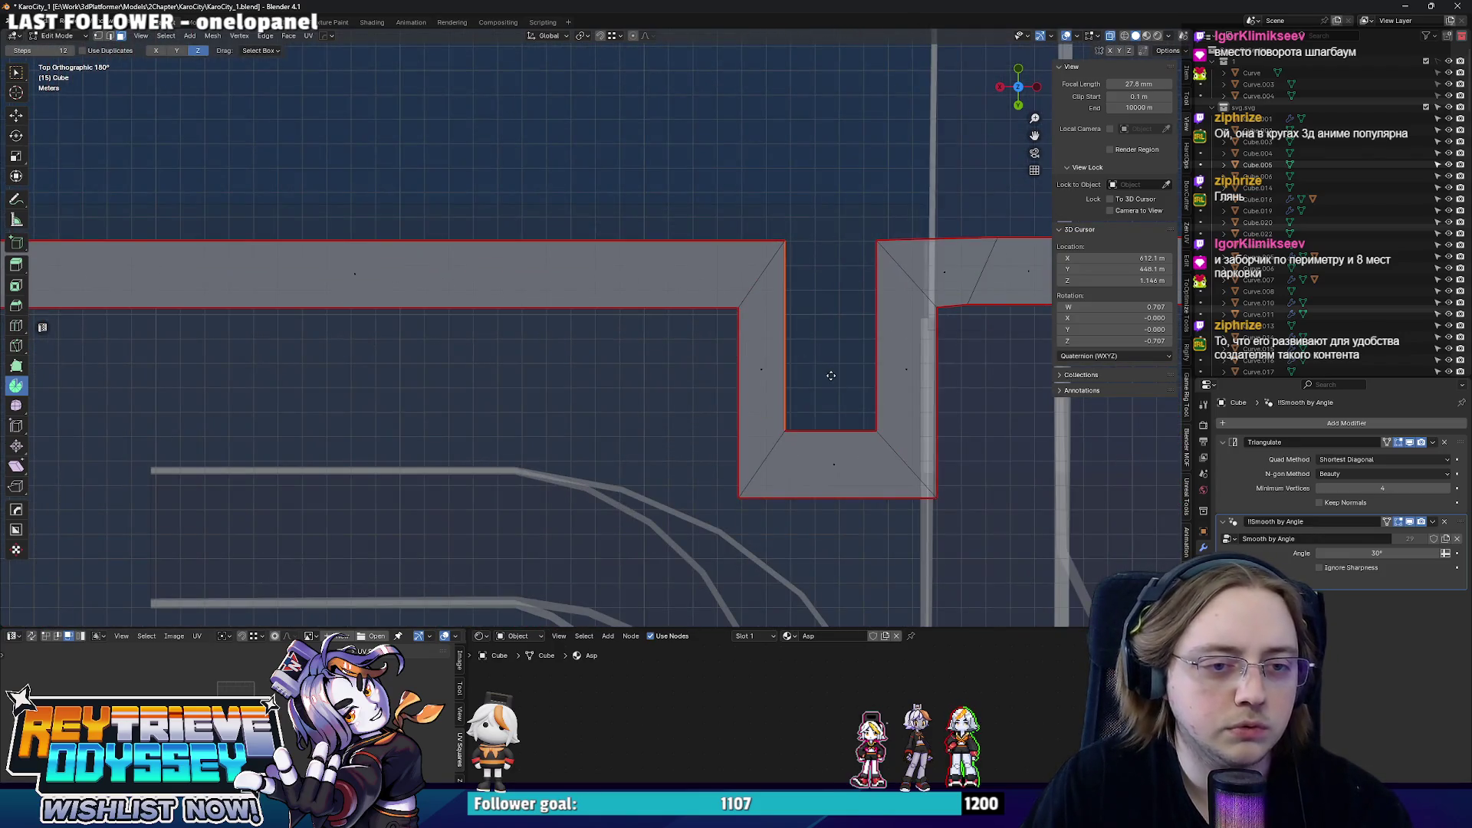
# - Move the notch's left side about 1.4 m along X to widen it and leave Edit Mode
pyautogui.press('g')
pyautogui.press('x')
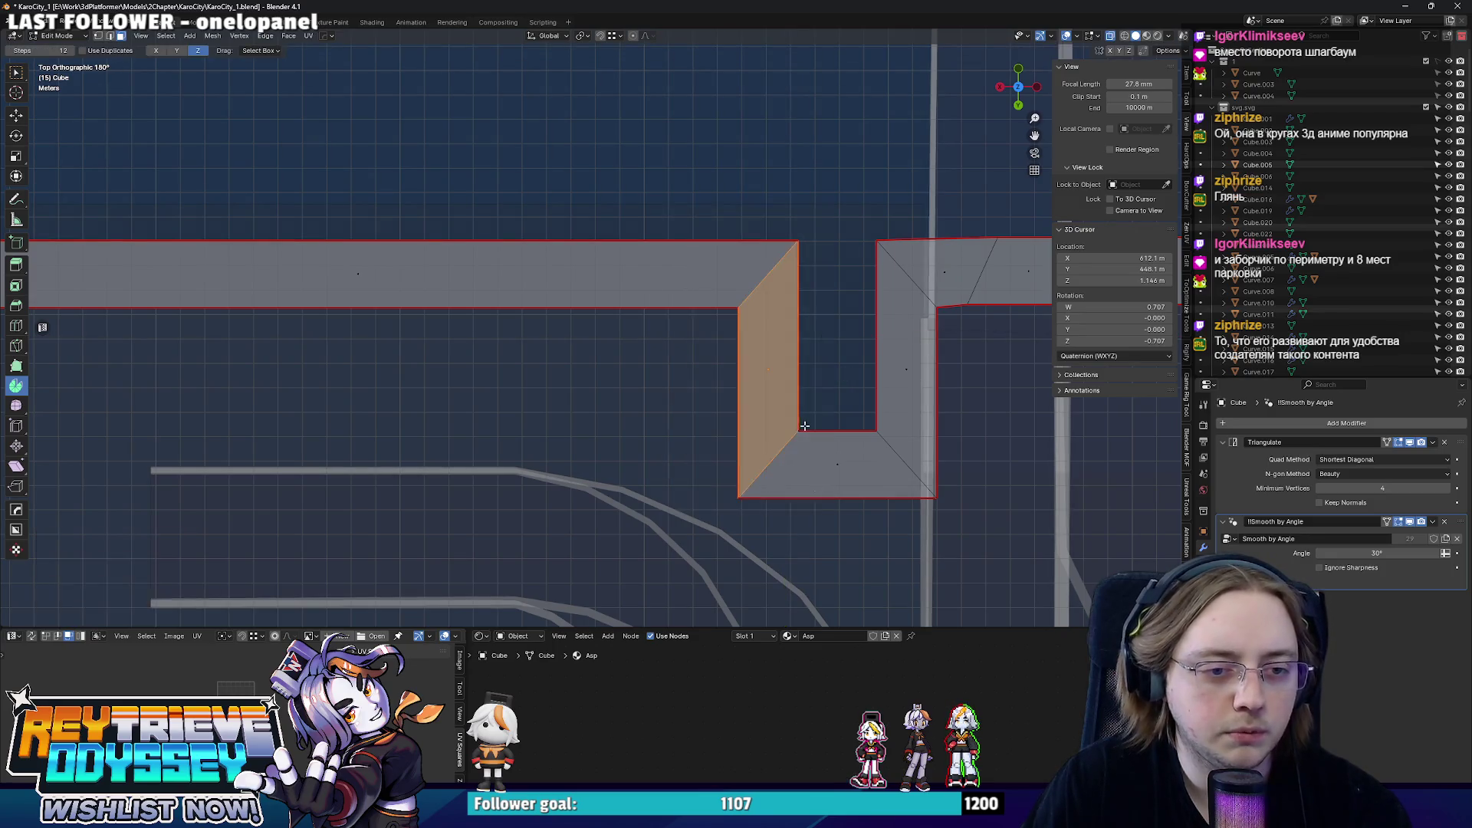
pyautogui.scroll(-2, 805, 380)
pyautogui.scroll(1, 693, 397)
pyautogui.click(747, 408)
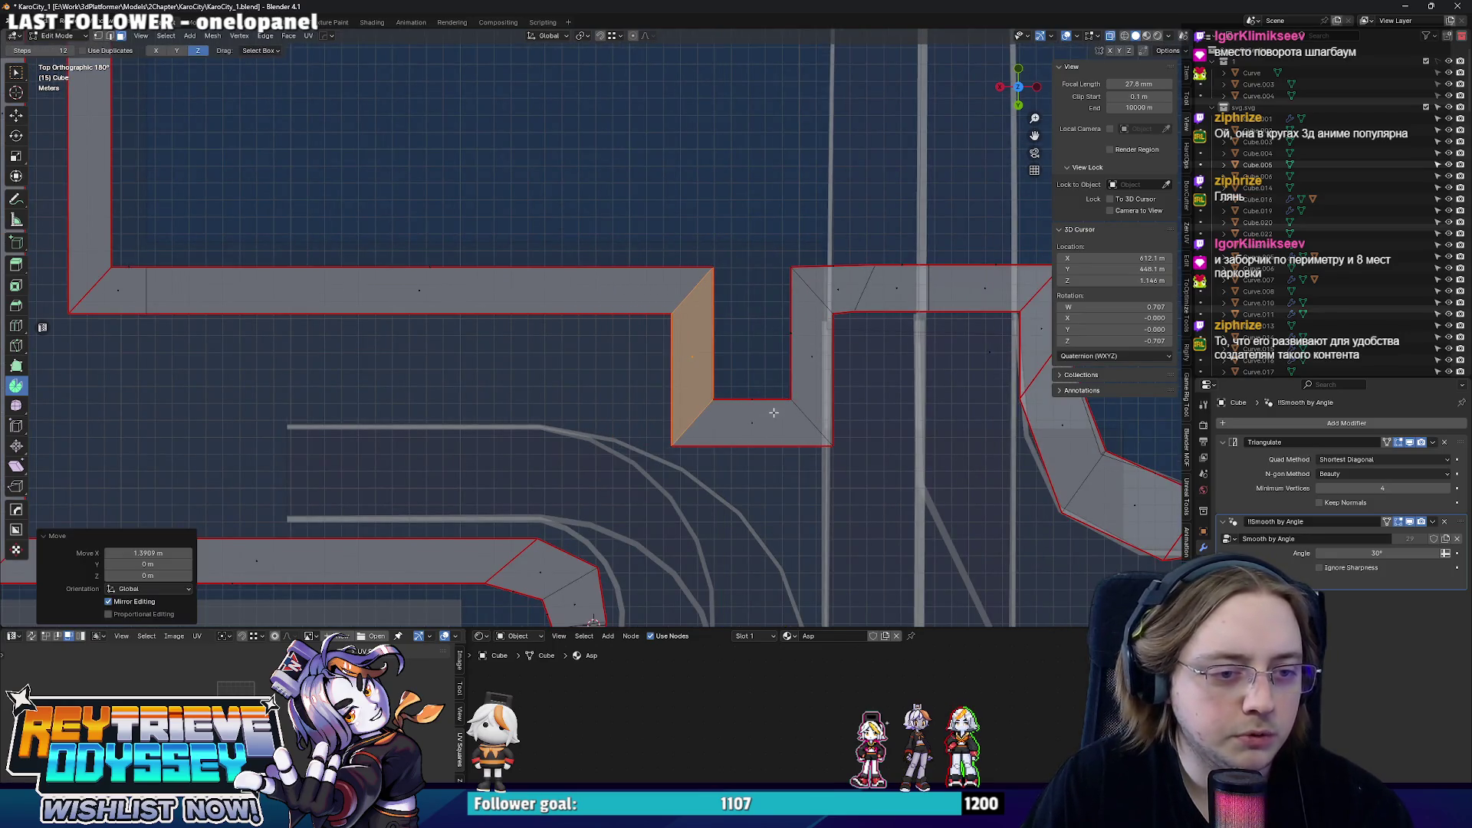
pyautogui.scroll(-2, 691, 379)
pyautogui.click(670, 369)
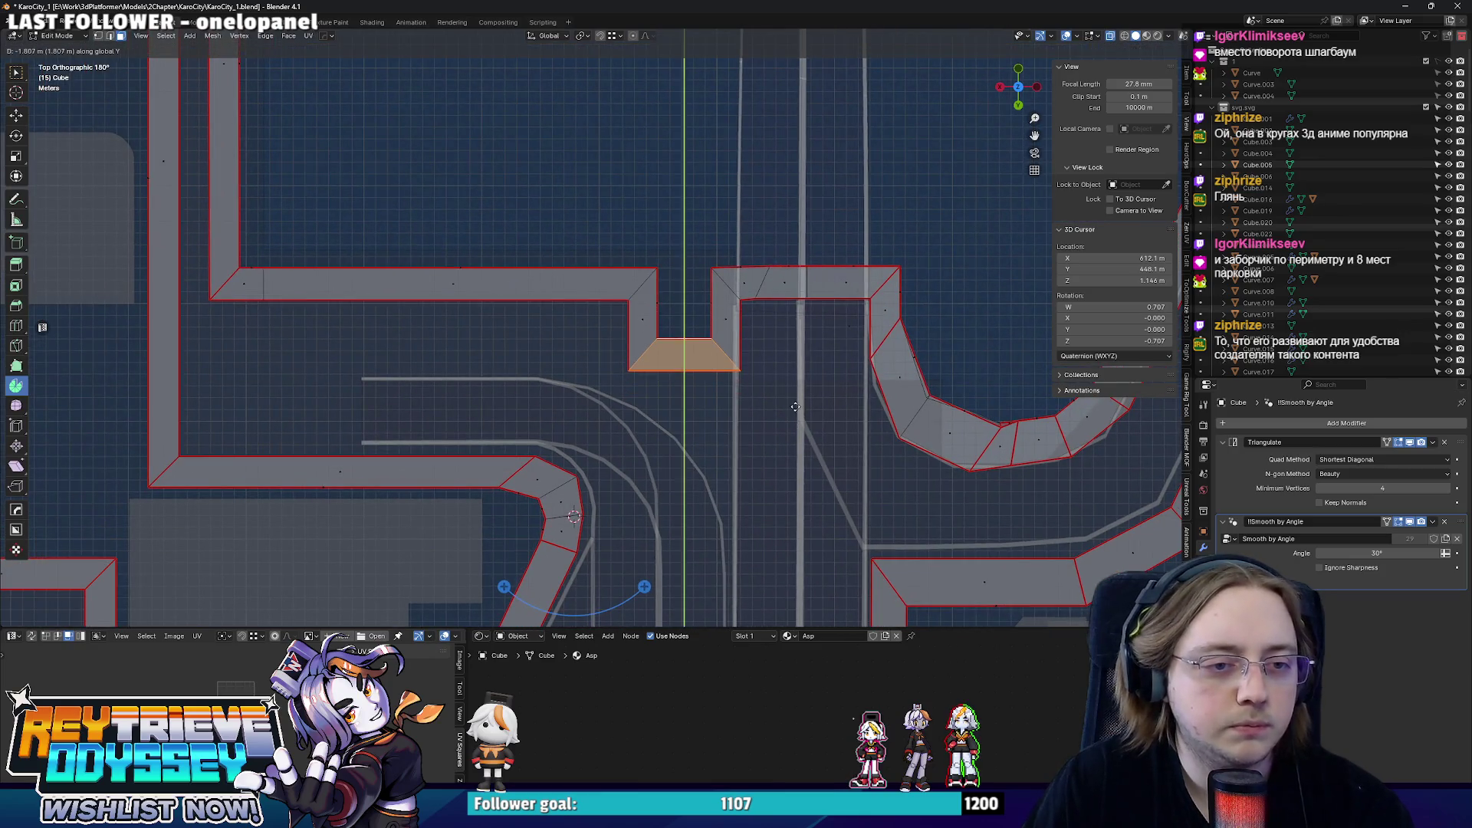
pyautogui.press('Tab')
pyautogui.moveTo(794, 407)
pyautogui.mouseDown(button='middle')
pyautogui.moveTo(447, 428)
pyautogui.moveTo(507, 370)
pyautogui.mouseUp(button='middle')
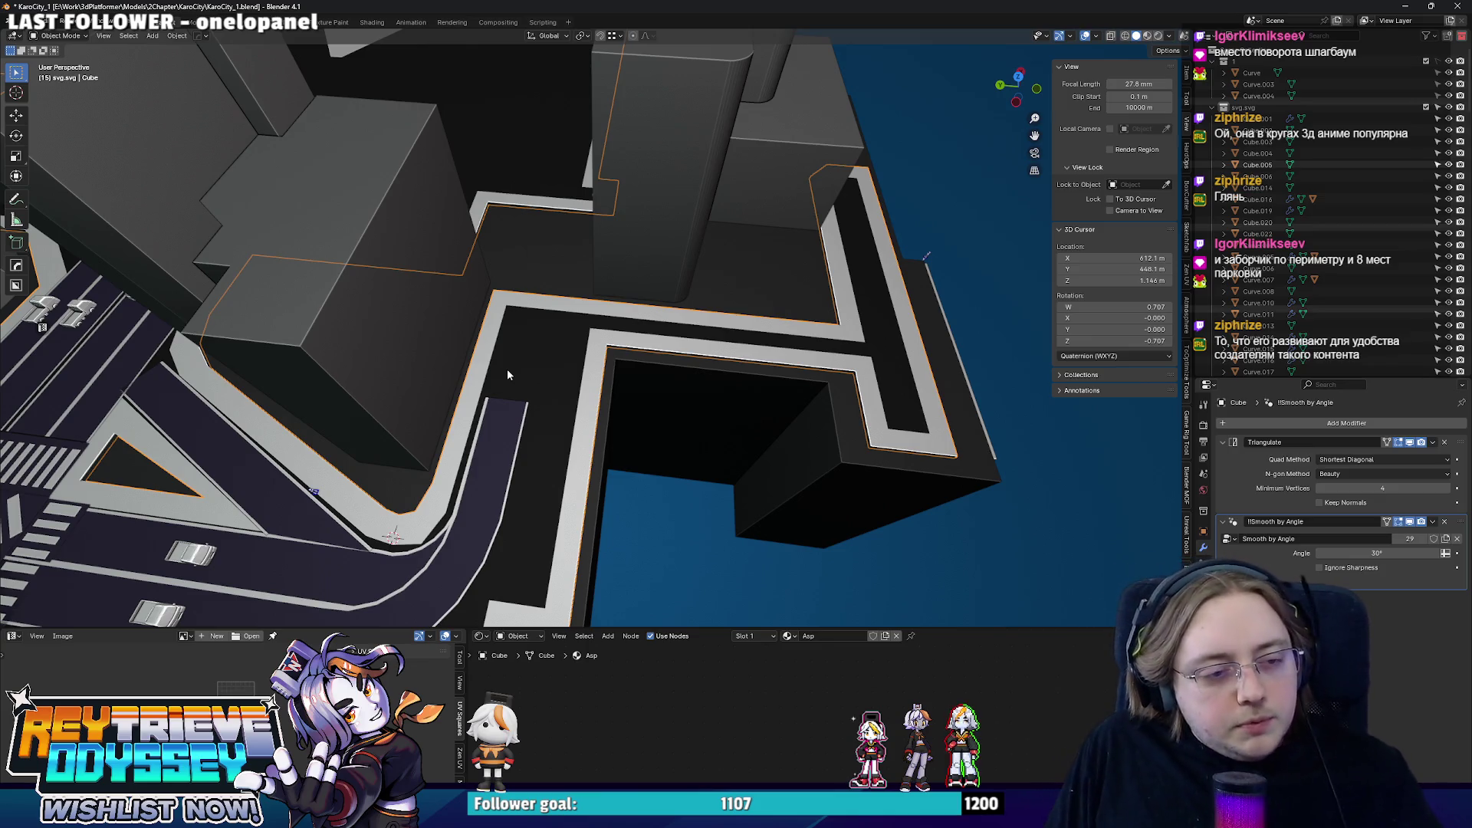
# - Select the tall building Curve.032 and BoxCutter a rectangular notch into it
pyautogui.moveTo(507, 370)
pyautogui.mouseDown(button='middle')
pyautogui.moveTo(560, 355)
pyautogui.moveTo(585, 395)
pyautogui.moveTo(581, 383)
pyautogui.moveTo(662, 327)
pyautogui.mouseUp(button='middle')
pyautogui.click(583, 380)
pyautogui.click(700, 257)
pyautogui.scroll(-5, 700, 258)
pyautogui.moveTo(684, 231)
pyautogui.mouseDown(button='middle')
pyautogui.moveTo(641, 297)
pyautogui.moveTo(655, 343)
pyautogui.moveTo(640, 328)
pyautogui.moveTo(634, 349)
pyautogui.mouseUp(button='middle')
pyautogui.scroll(3, 601, 349)
pyautogui.moveTo(634, 350); pyautogui.dragTo(735, 439)
pyautogui.click(724, 404)
pyautogui.moveTo(725, 404)
pyautogui.mouseDown(button='middle')
pyautogui.moveTo(704, 420)
pyautogui.moveTo(652, 385)
pyautogui.moveTo(520, 369)
pyautogui.moveTo(918, 376)
pyautogui.moveTo(713, 468)
pyautogui.mouseUp(button='middle')
pyautogui.press('n')
pyautogui.scroll(-5, 652, 392)
pyautogui.scroll(4, 519, 368)
pyautogui.scroll(3, 655, 383)
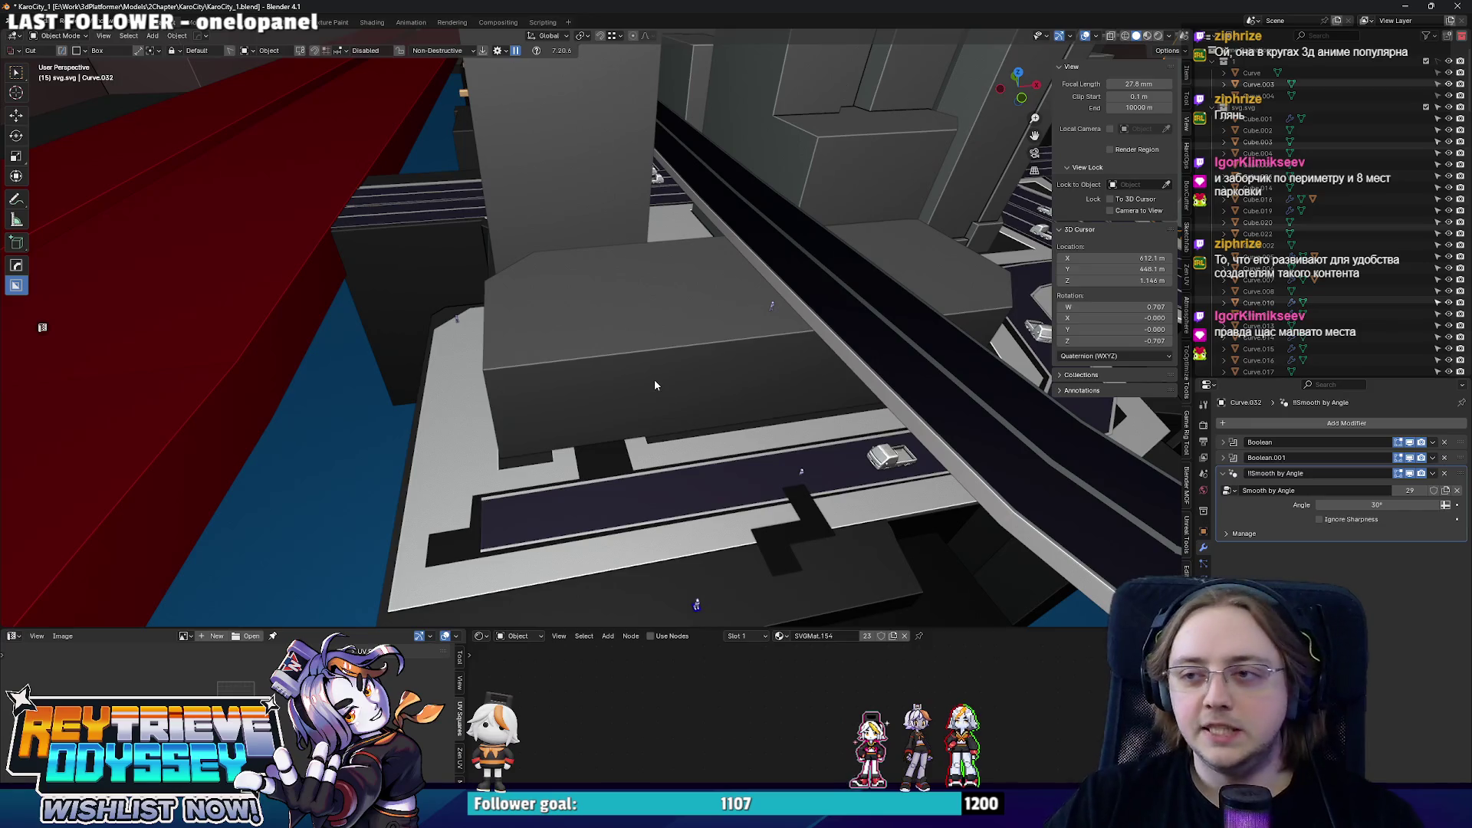
pyautogui.scroll(-4, 655, 385)
# - Orbit around the intersection, platform and city block to inspect the result
pyautogui.moveTo(655, 385); pyautogui.dragTo(743, 369, button='middle')
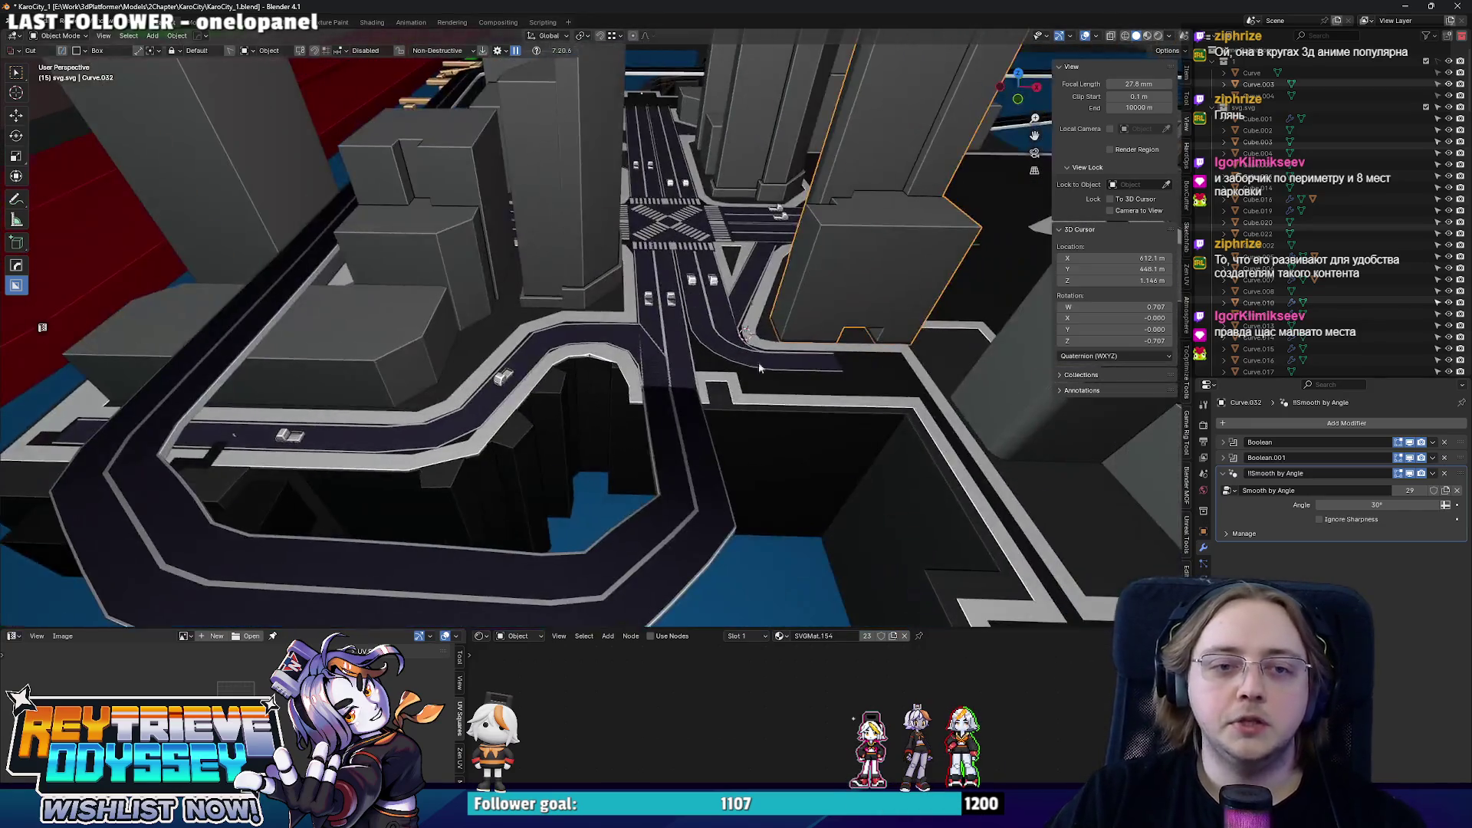
pyautogui.scroll(2, 742, 368)
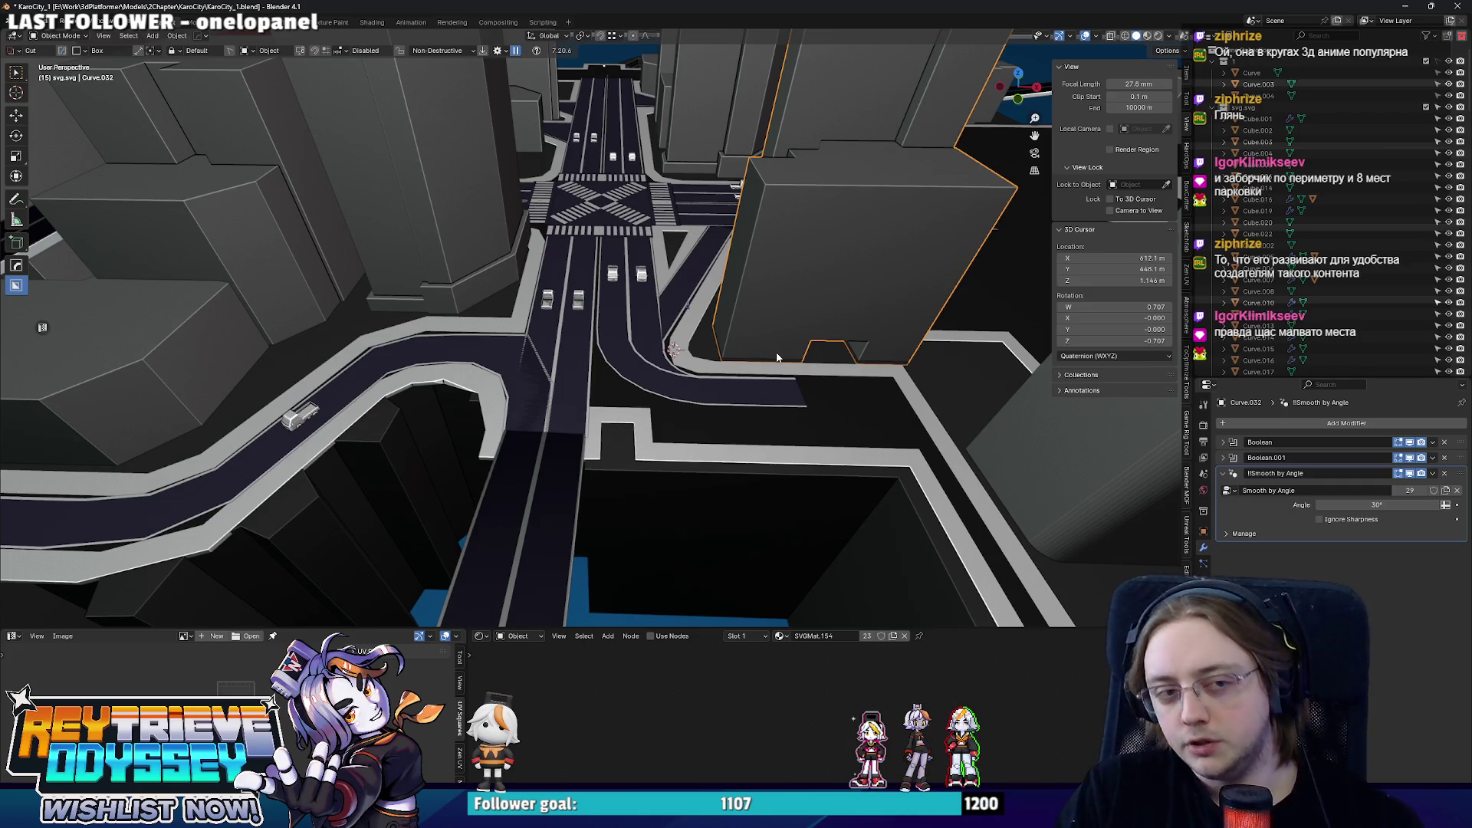
pyautogui.scroll(-4, 778, 358)
pyautogui.moveTo(777, 358); pyautogui.dragTo(602, 287, button='middle')
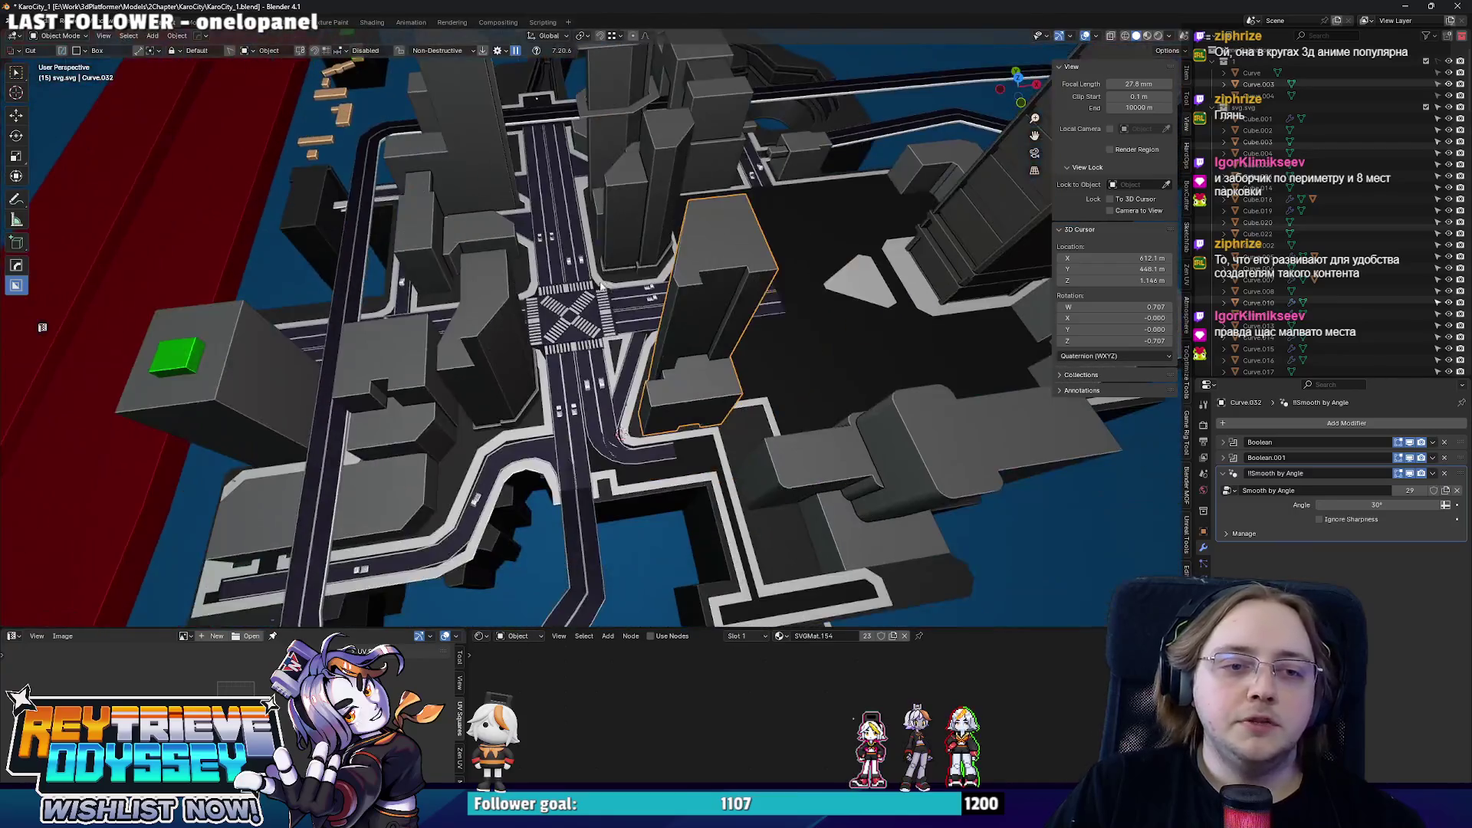
pyautogui.scroll(3, 600, 286)
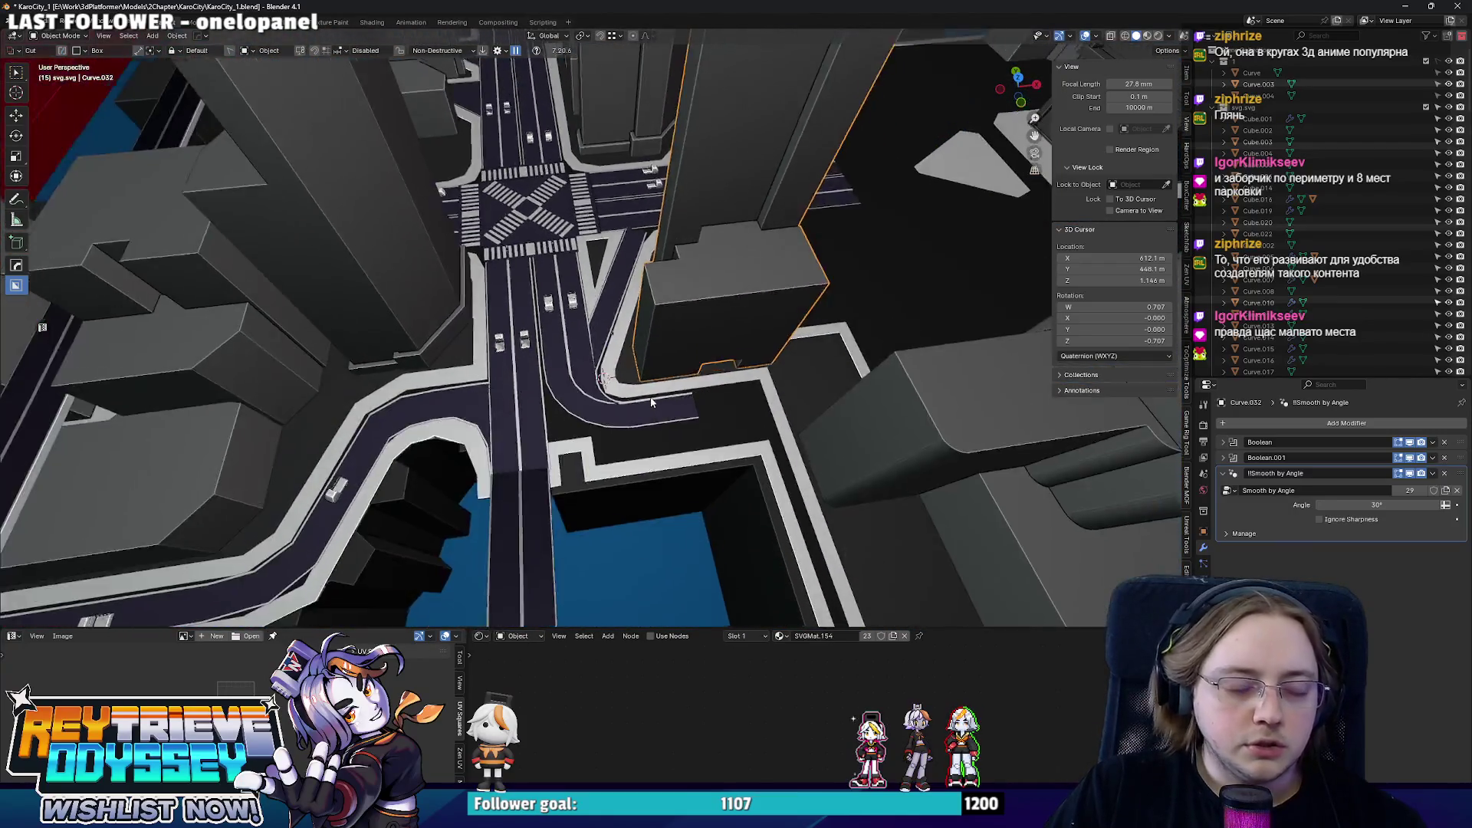
pyautogui.moveTo(601, 285)
pyautogui.mouseDown(button='middle')
pyautogui.moveTo(785, 355)
pyautogui.moveTo(638, 371)
pyautogui.mouseUp(button='middle')
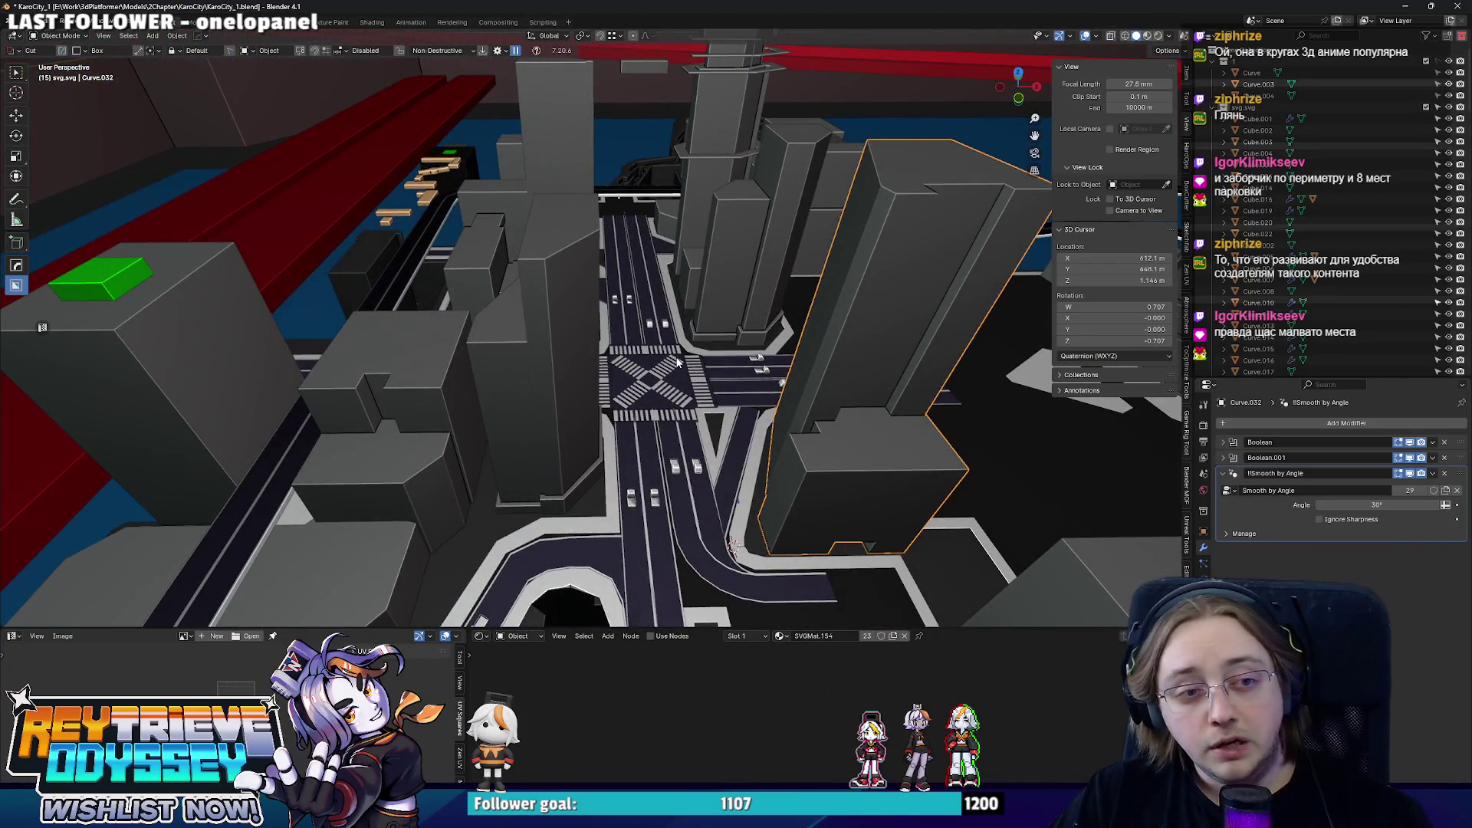
pyautogui.moveTo(679, 363)
pyautogui.mouseDown(button='middle')
pyautogui.moveTo(835, 238)
pyautogui.moveTo(656, 323)
pyautogui.moveTo(661, 276)
pyautogui.moveTo(645, 376)
pyautogui.moveTo(816, 338)
pyautogui.moveTo(735, 356)
pyautogui.mouseUp(button='middle')
pyautogui.scroll(-5, 644, 366)
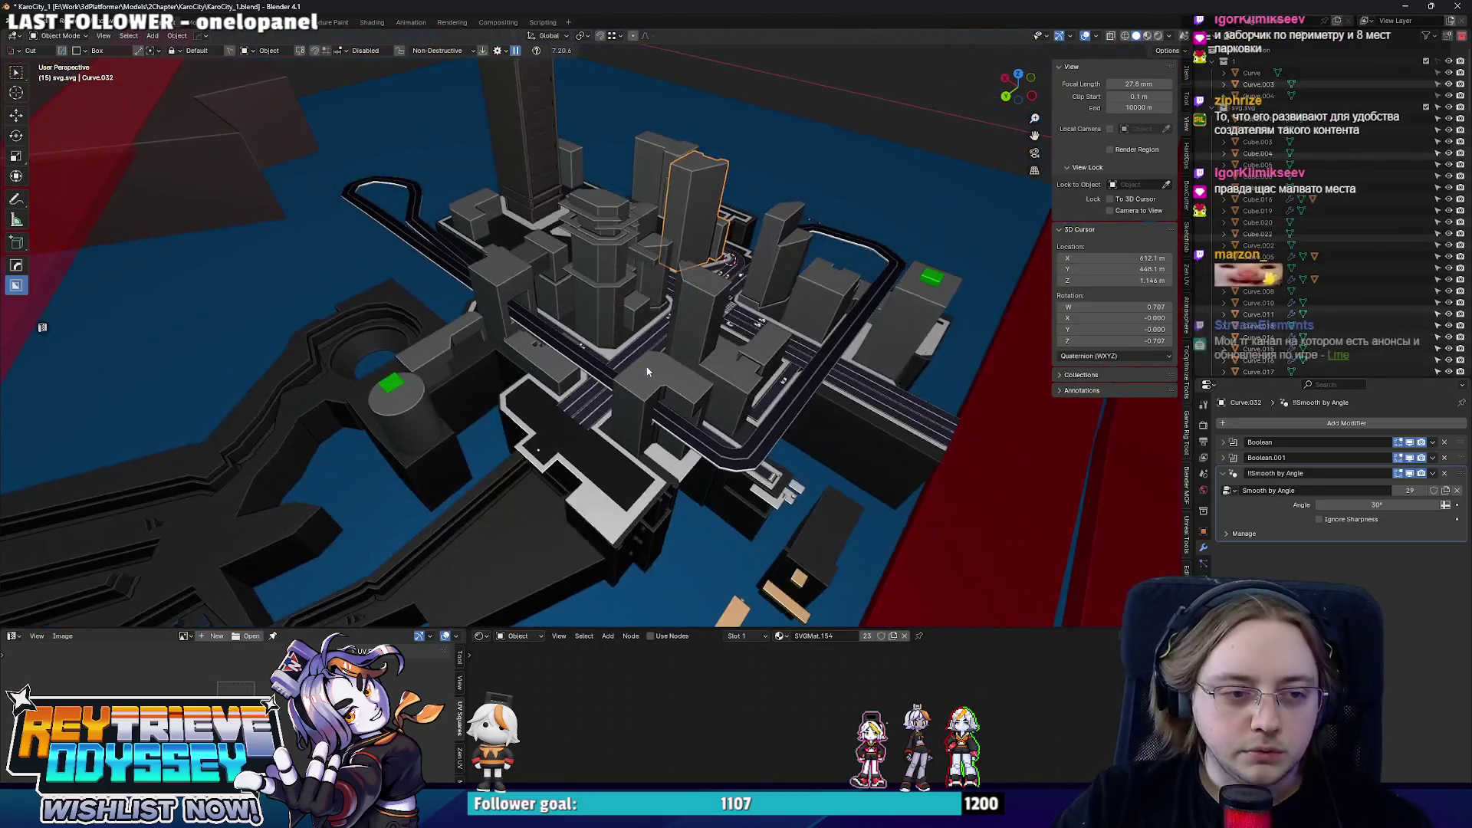
pyautogui.moveTo(645, 365); pyautogui.dragTo(599, 286, button='middle')
pyautogui.scroll(4, 600, 285)
pyautogui.scroll(3, 540, 317)
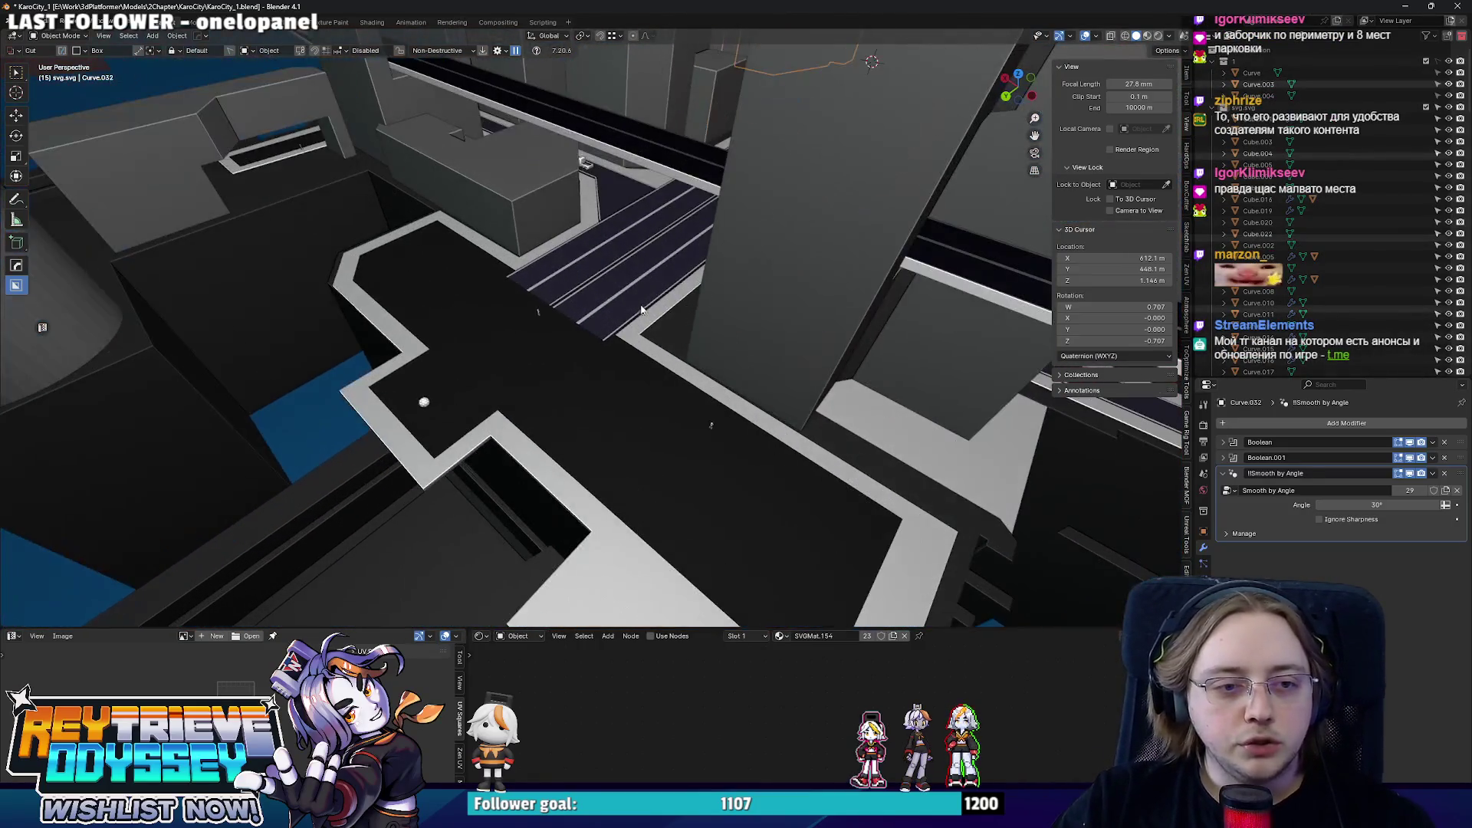
pyautogui.moveTo(543, 320); pyautogui.dragTo(954, 426, button='middle')
pyautogui.scroll(-5, 762, 420)
pyautogui.moveTo(762, 420)
pyautogui.mouseDown(button='middle')
pyautogui.moveTo(737, 259)
pyautogui.moveTo(599, 344)
pyautogui.moveTo(507, 368)
pyautogui.moveTo(704, 400)
pyautogui.moveTo(697, 380)
pyautogui.moveTo(763, 372)
pyautogui.moveTo(690, 299)
pyautogui.moveTo(599, 265)
pyautogui.moveTo(514, 296)
pyautogui.moveTo(684, 245)
pyautogui.moveTo(693, 299)
pyautogui.moveTo(622, 400)
pyautogui.moveTo(789, 414)
pyautogui.moveTo(577, 250)
pyautogui.moveTo(703, 473)
pyautogui.moveTo(823, 394)
pyautogui.moveTo(651, 356)
pyautogui.moveTo(736, 346)
pyautogui.moveTo(714, 323)
pyautogui.moveTo(732, 336)
pyautogui.mouseUp(button='middle')
pyautogui.scroll(5, 508, 369)
pyautogui.moveTo(865, 309)
pyautogui.mouseDown(button='middle')
pyautogui.moveTo(523, 343)
pyautogui.moveTo(512, 381)
pyautogui.moveTo(637, 381)
pyautogui.mouseUp(button='middle')
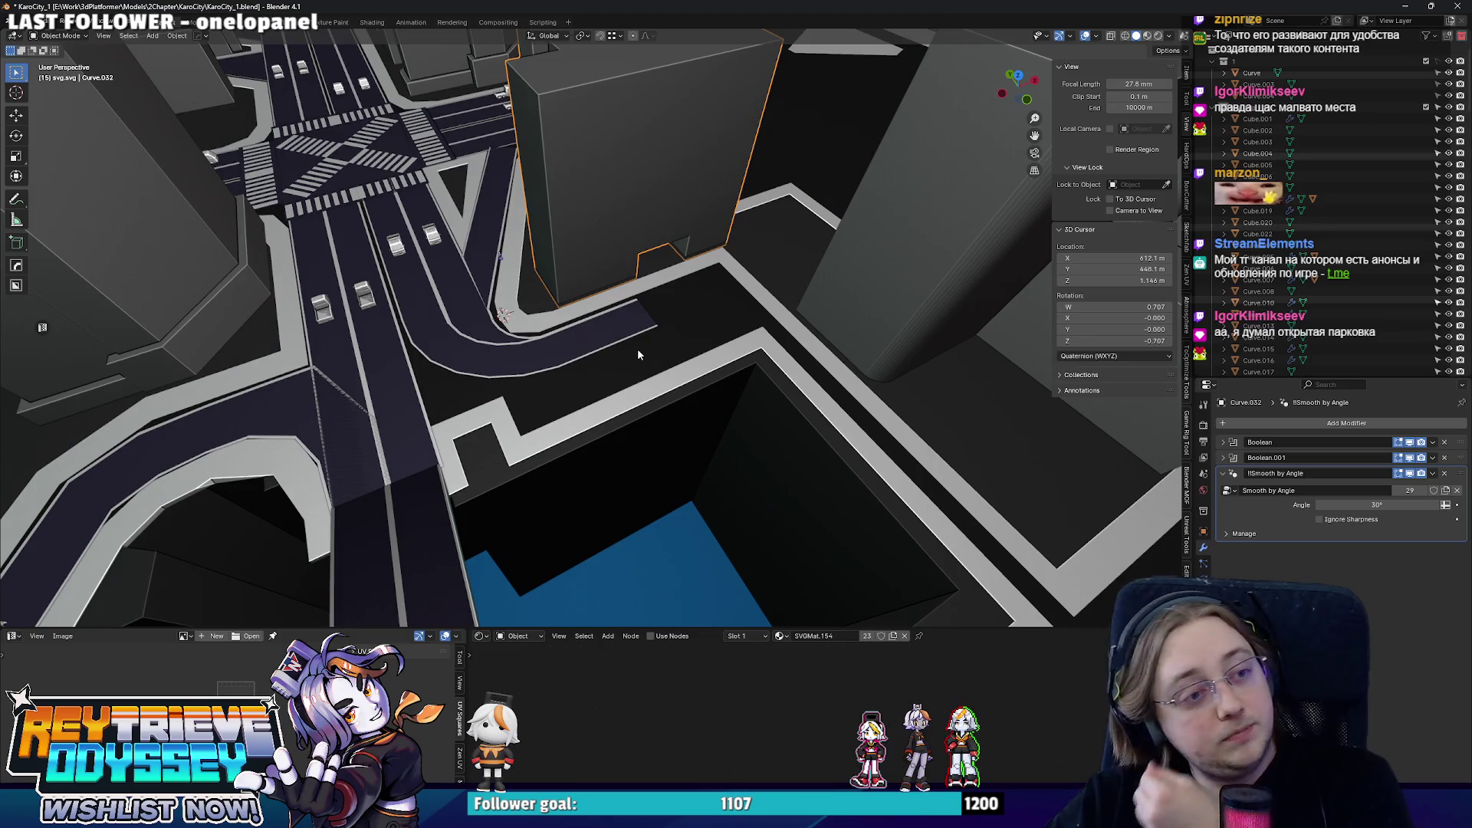
pyautogui.scroll(-2, 576, 353)
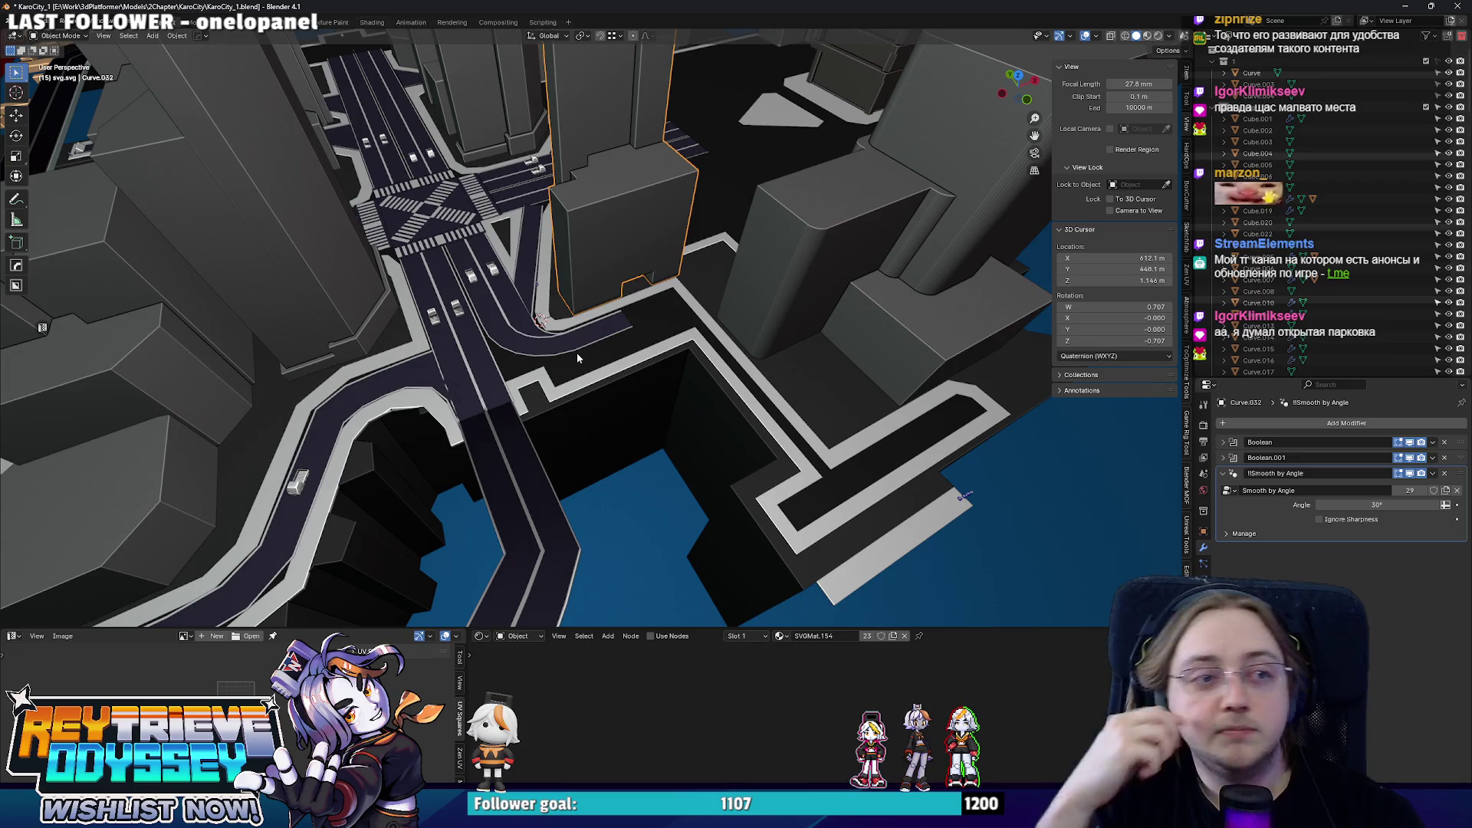
pyautogui.moveTo(577, 353)
pyautogui.mouseDown(button='middle')
pyautogui.moveTo(767, 369)
pyautogui.moveTo(515, 368)
pyautogui.moveTo(723, 347)
pyautogui.moveTo(470, 391)
pyautogui.moveTo(556, 372)
pyautogui.moveTo(540, 397)
pyautogui.moveTo(457, 376)
pyautogui.moveTo(614, 339)
pyautogui.moveTo(644, 351)
pyautogui.moveTo(662, 403)
pyautogui.moveTo(566, 375)
pyautogui.moveTo(657, 378)
pyautogui.moveTo(565, 340)
pyautogui.mouseUp(button='middle')
# - Push the building's small side face along Y in Edit Mode
pyautogui.press('Tab')
pyautogui.click(652, 357)
pyautogui.click(613, 326)
pyautogui.press('g')
pyautogui.press('y')
pyautogui.click(661, 405)
pyautogui.press('Tab')
pyautogui.press('Tab')
# - From top view with X-ray on, shift the footprint's corner vertex along X
pyautogui.press('KP_7')
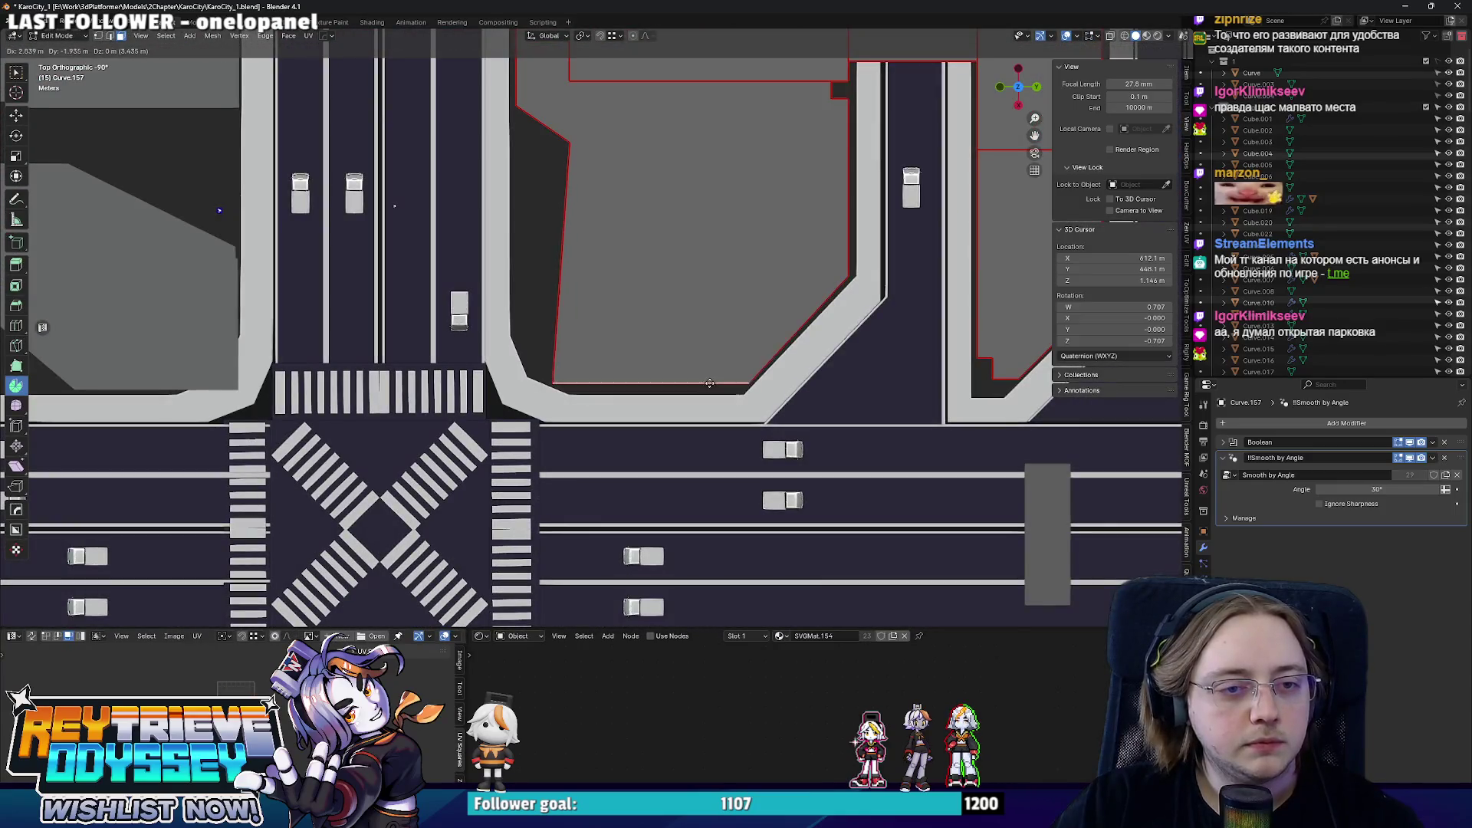
pyautogui.press('g')
pyautogui.click(692, 392)
pyautogui.hotkey('alt', 'z')
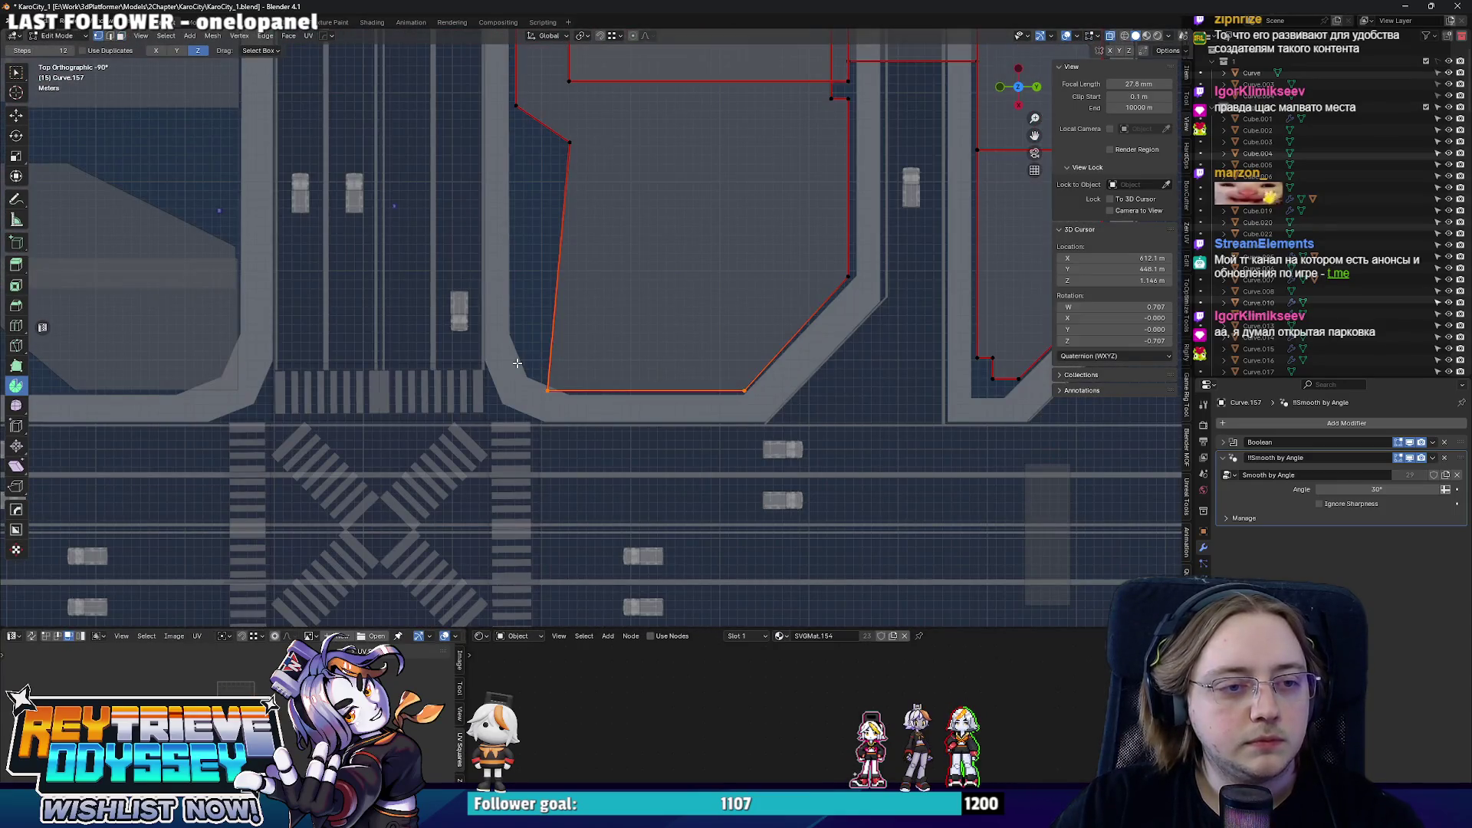
pyautogui.press('g')
pyautogui.press('x')
pyautogui.click(570, 144)
pyautogui.press('Tab')
pyautogui.hotkey('alt', 'z')
pyautogui.scroll(-2, 570, 144)
pyautogui.moveTo(569, 144)
pyautogui.mouseDown(button='middle')
pyautogui.moveTo(668, 284)
pyautogui.moveTo(559, 282)
pyautogui.mouseUp(button='middle')
# - Move the building's lower edge along X to finish reshaping the corner
pyautogui.press('Tab')
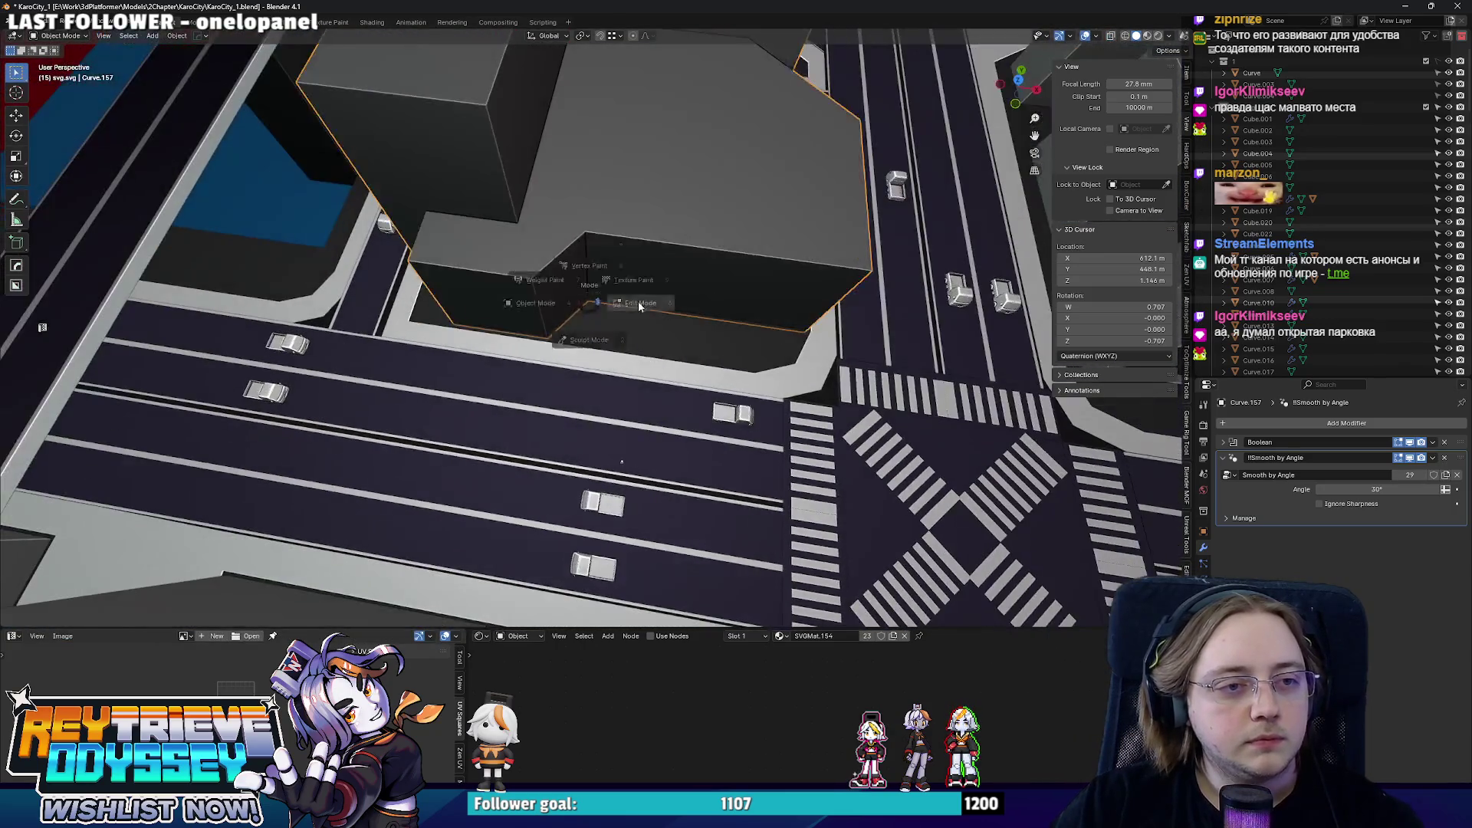
pyautogui.click(559, 282)
pyautogui.press('g')
pyautogui.press('x')
pyautogui.click(721, 327)
pyautogui.press('Tab')
pyautogui.moveTo(721, 327)
pyautogui.mouseDown(button='middle')
pyautogui.moveTo(555, 293)
pyautogui.moveTo(571, 322)
pyautogui.moveTo(512, 252)
pyautogui.mouseUp(button='middle')
# - BoxCutter a recess into the building wall facing the wide road
pyautogui.moveTo(475, 247); pyautogui.dragTo(684, 346)
pyautogui.moveTo(857, 313)
pyautogui.mouseDown(button='middle')
pyautogui.moveTo(490, 332)
pyautogui.moveTo(473, 305)
pyautogui.mouseUp(button='middle')
pyautogui.moveTo(474, 304)
pyautogui.mouseDown()
pyautogui.moveTo(645, 443)
pyautogui.moveTo(661, 381)
pyautogui.mouseUp()
pyautogui.press('n')
pyautogui.moveTo(662, 383)
pyautogui.mouseDown(button='middle')
pyautogui.moveTo(662, 413)
pyautogui.moveTo(737, 345)
pyautogui.moveTo(968, 405)
pyautogui.mouseUp(button='middle')
pyautogui.scroll(3, 737, 345)
pyautogui.click(969, 405)
# - Duplicate the car, place it by the building recess and set its origin to geometry
pyautogui.hotkey('shift', 'd')
pyautogui.press('x')
pyautogui.press('y')
pyautogui.click(548, 310)
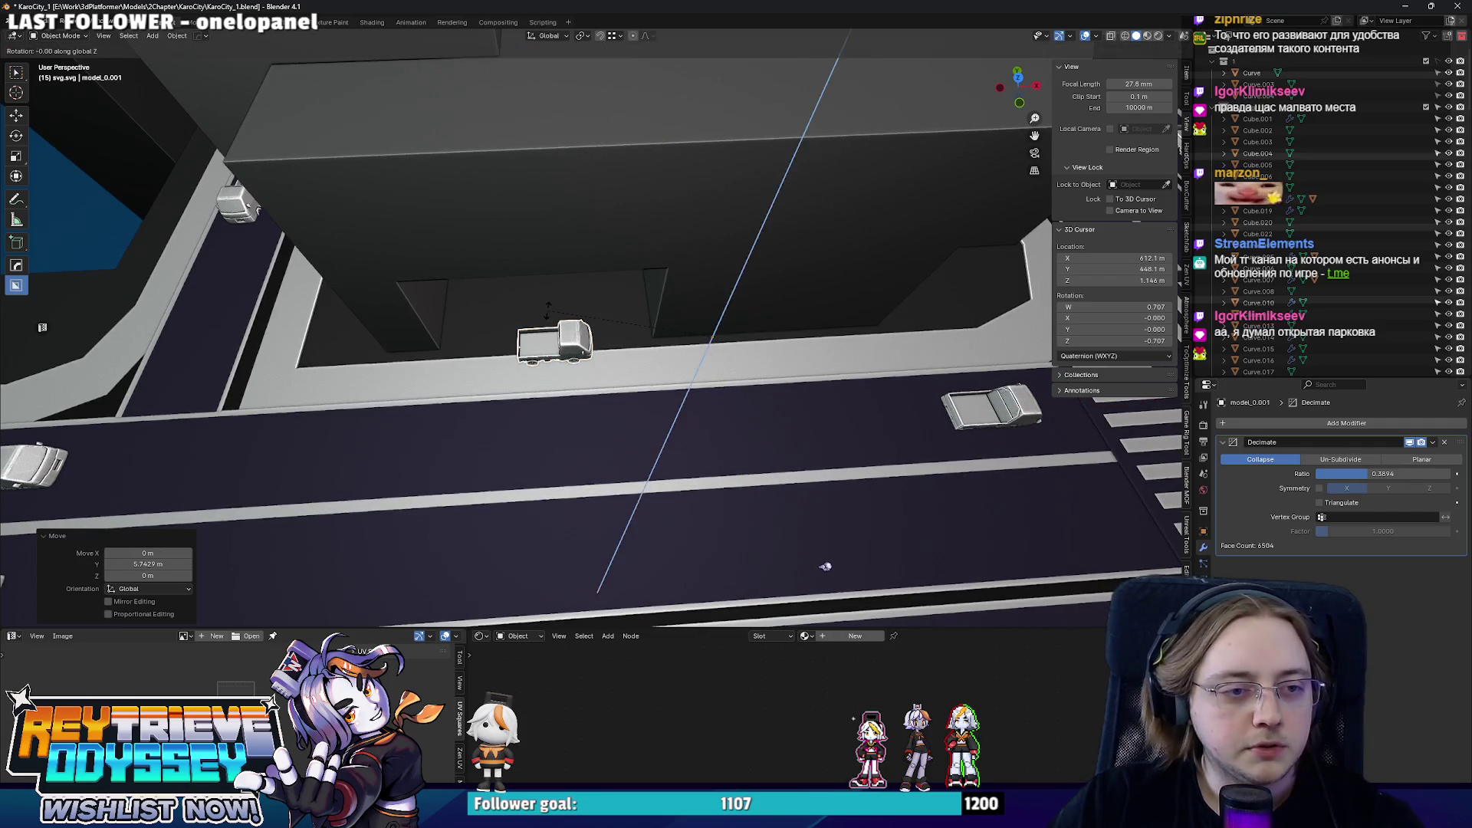
pyautogui.rightClick(546, 309)
pyautogui.click(648, 326)
# - Rotate the vehicle 90° about Z and push it along Y nose-in against the wall
pyautogui.press('r')
pyautogui.press('z')
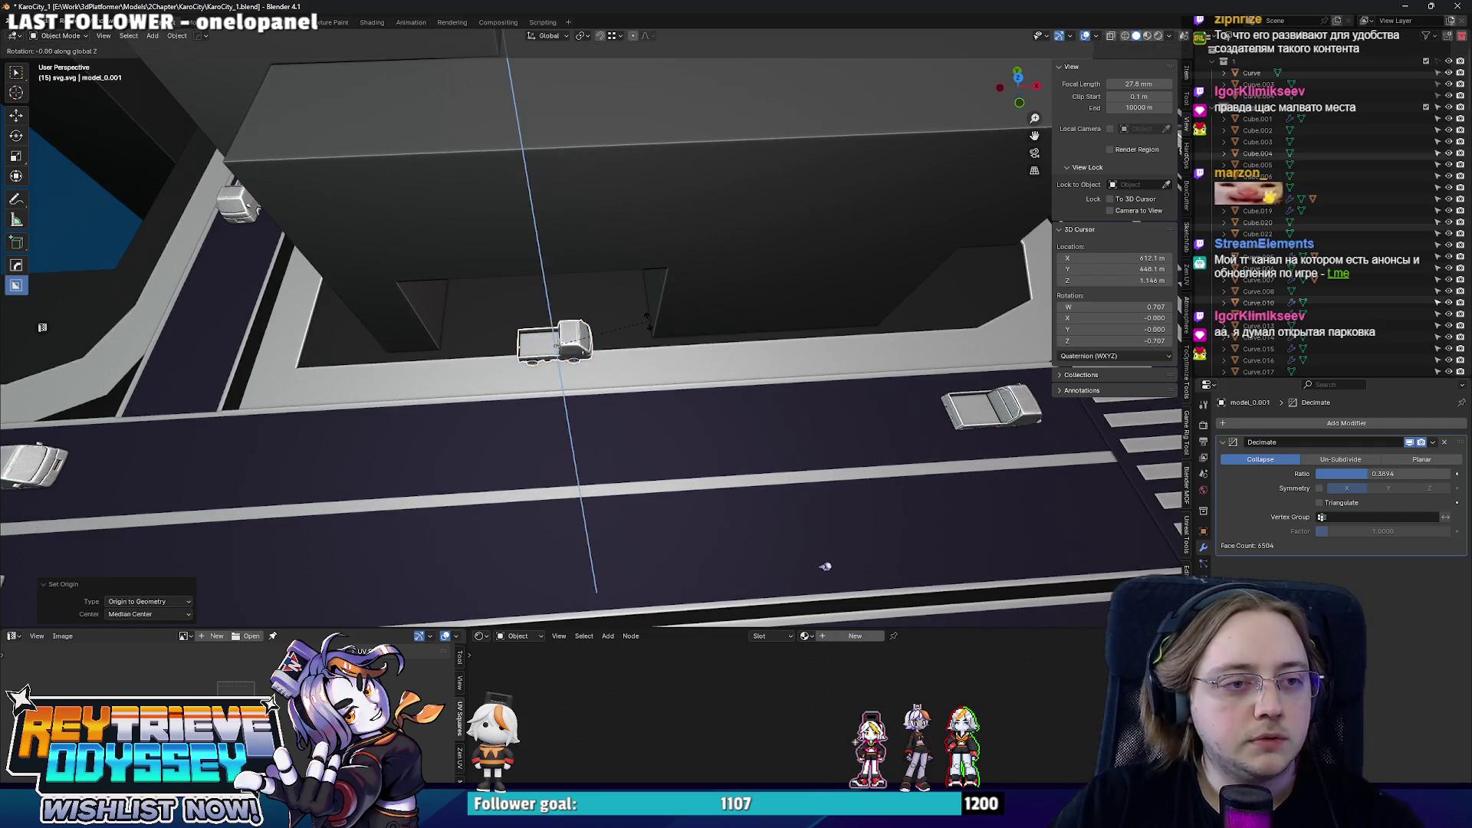
pyautogui.click(648, 319)
pyautogui.moveTo(647, 318); pyautogui.dragTo(607, 320, button='middle')
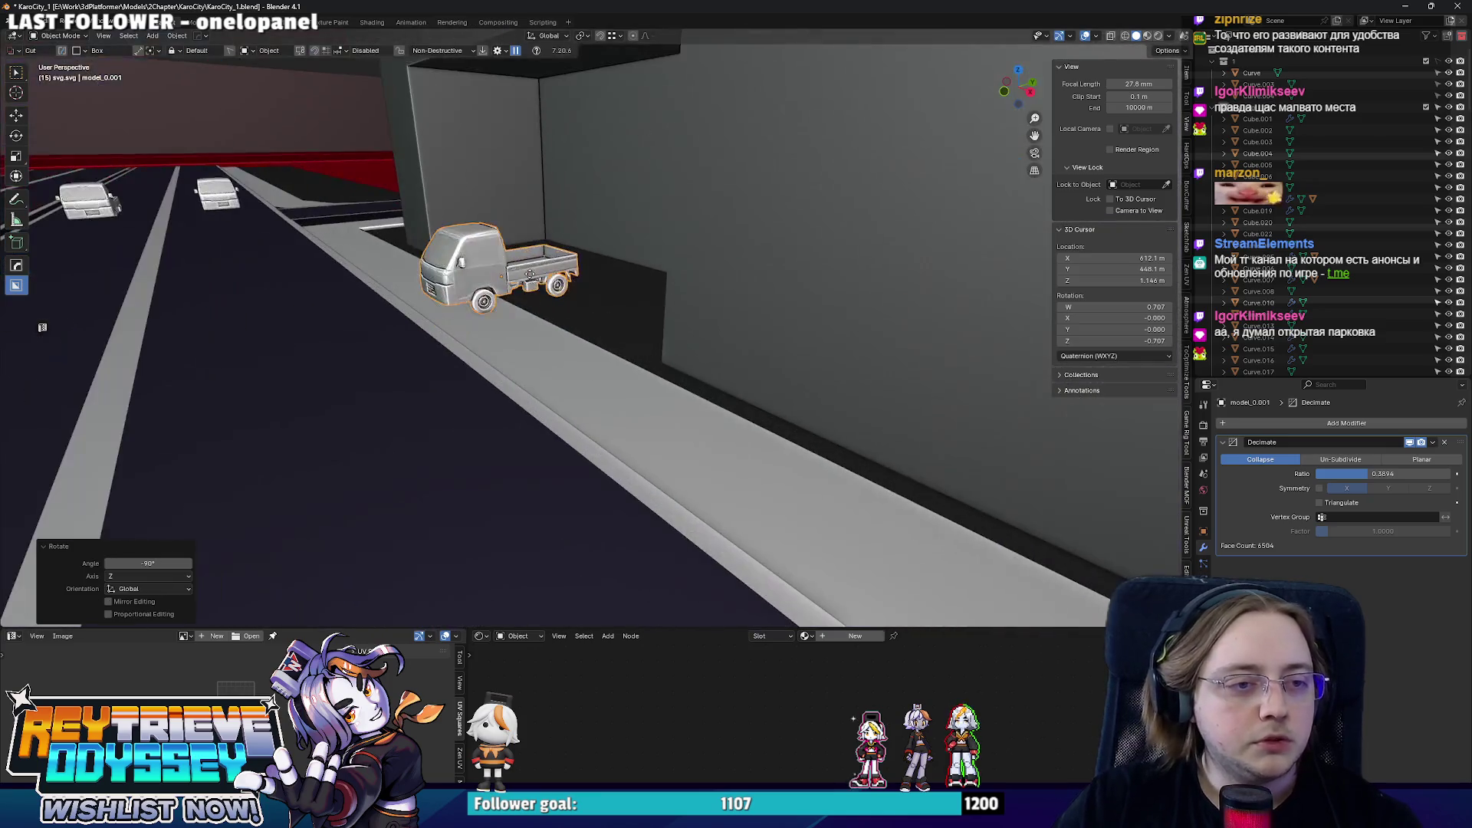
pyautogui.press('g')
pyautogui.press('y')
pyautogui.click(607, 320)
pyautogui.scroll(2, 608, 320)
pyautogui.scroll(-5, 608, 320)
pyautogui.scroll(-2, 599, 329)
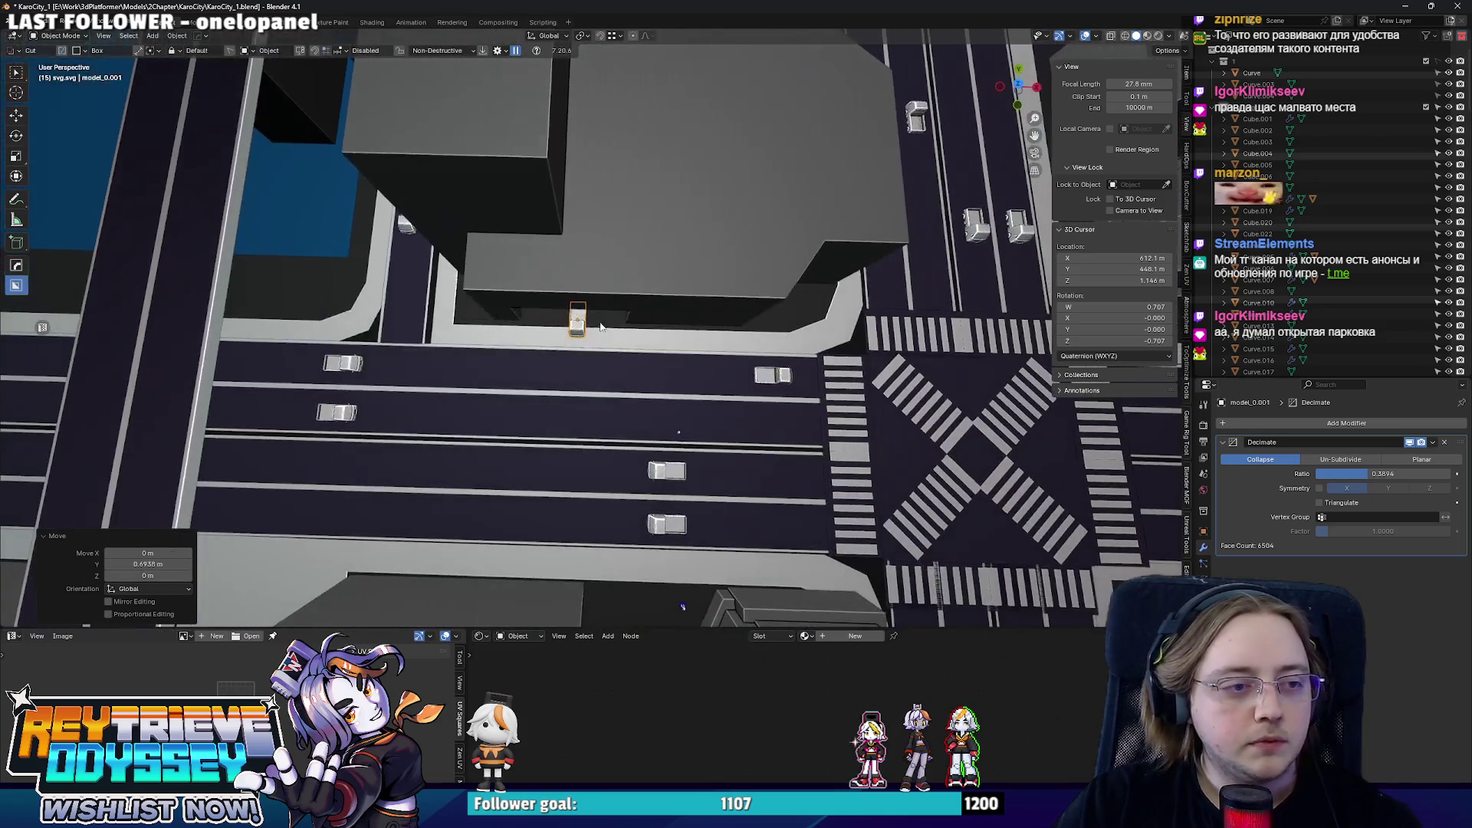
pyautogui.scroll(-3, 843, 415)
# - Duplicate another vehicle, turn it 180° and move it along Y into another recess
pyautogui.moveTo(684, 471); pyautogui.dragTo(682, 147, button='middle')
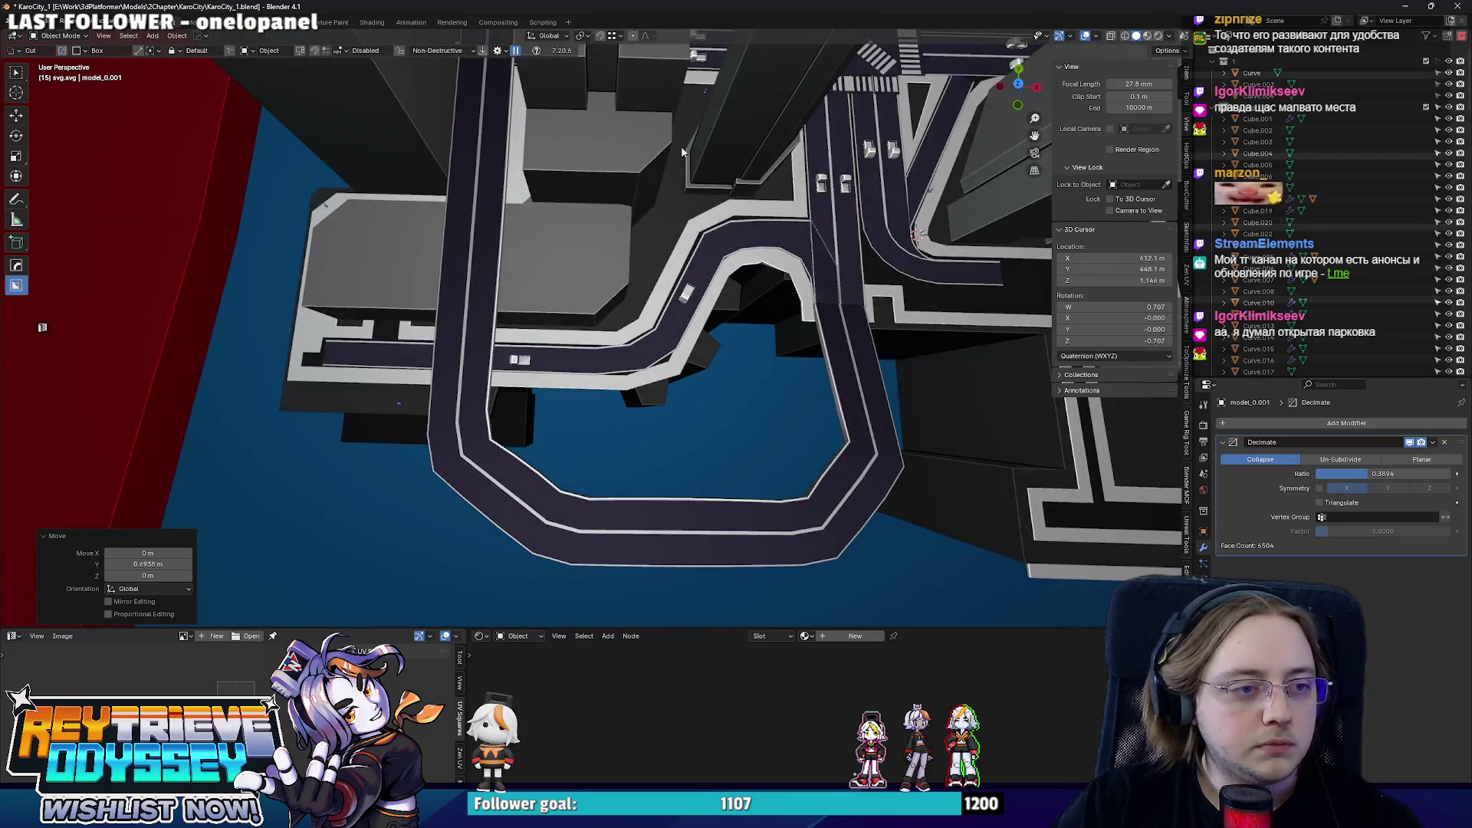
pyautogui.hotkey('shift', 'd')
pyautogui.press('y')
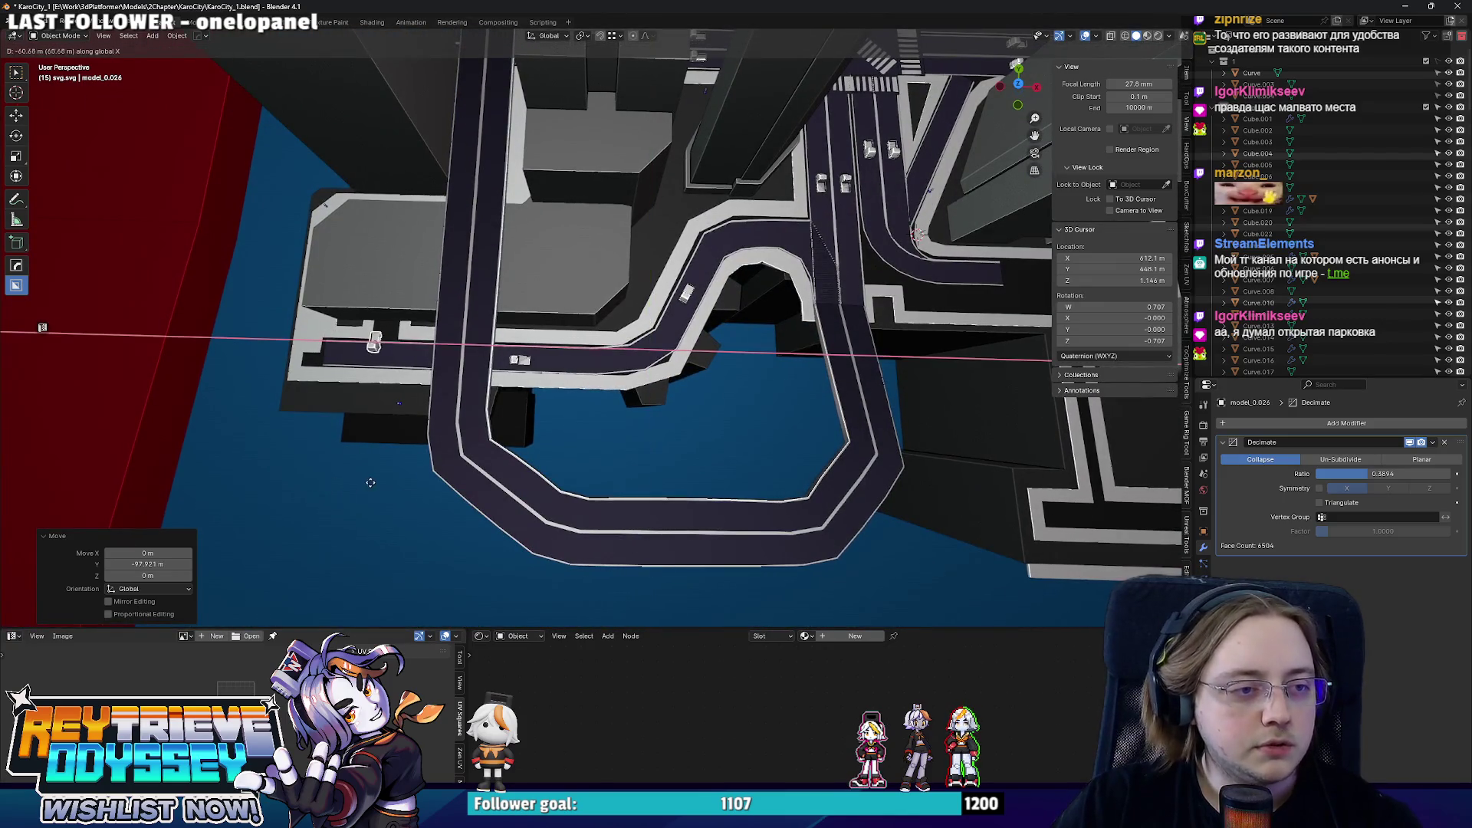
pyautogui.press('KP_Decimal')
pyautogui.press('r')
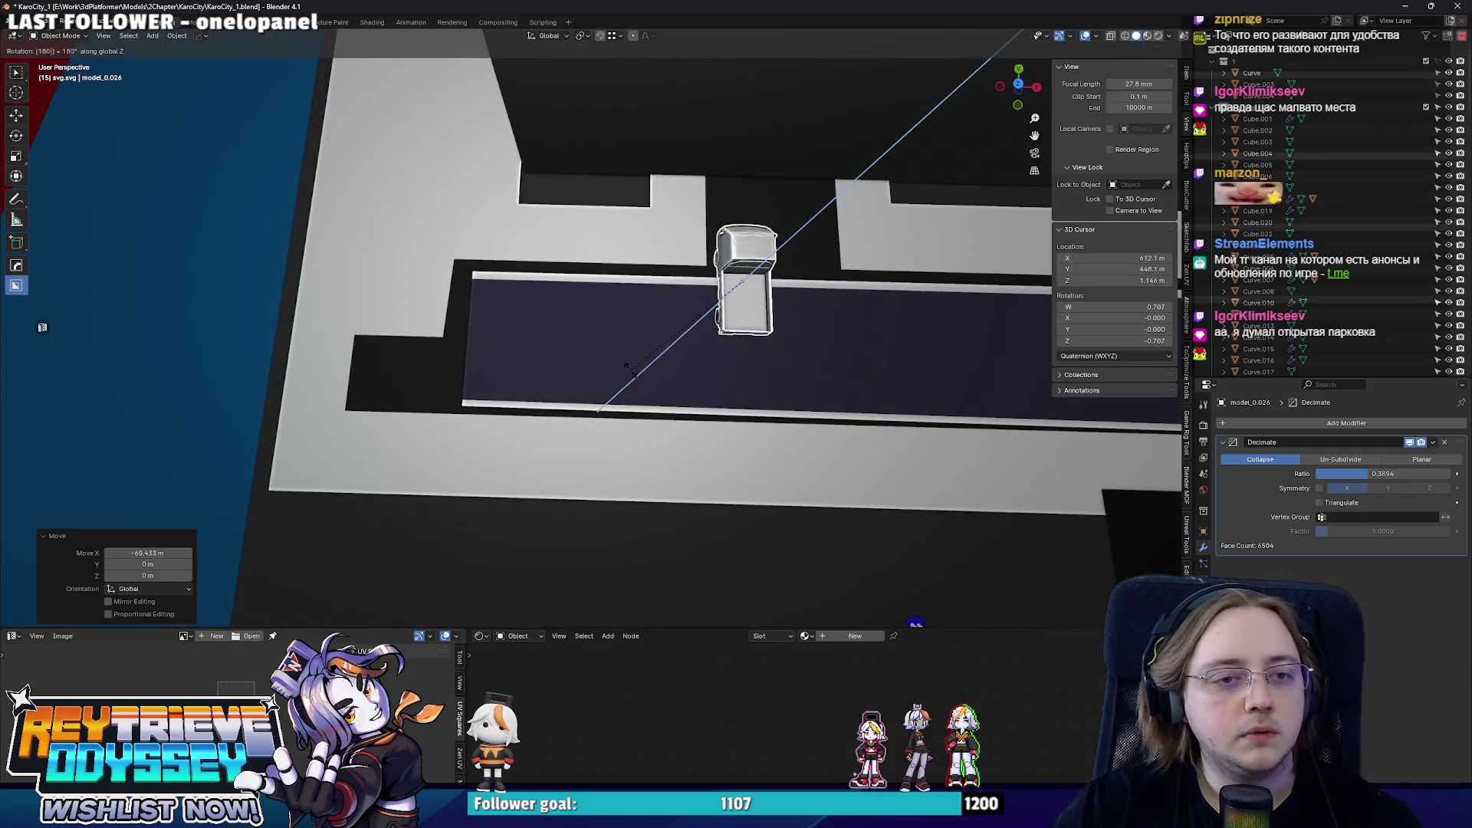
pyautogui.click(628, 366)
pyautogui.moveTo(630, 369)
pyautogui.mouseDown(button='middle')
pyautogui.moveTo(565, 362)
pyautogui.moveTo(607, 280)
pyautogui.mouseUp(button='middle')
pyautogui.press('g')
pyautogui.press('y')
pyautogui.click(564, 361)
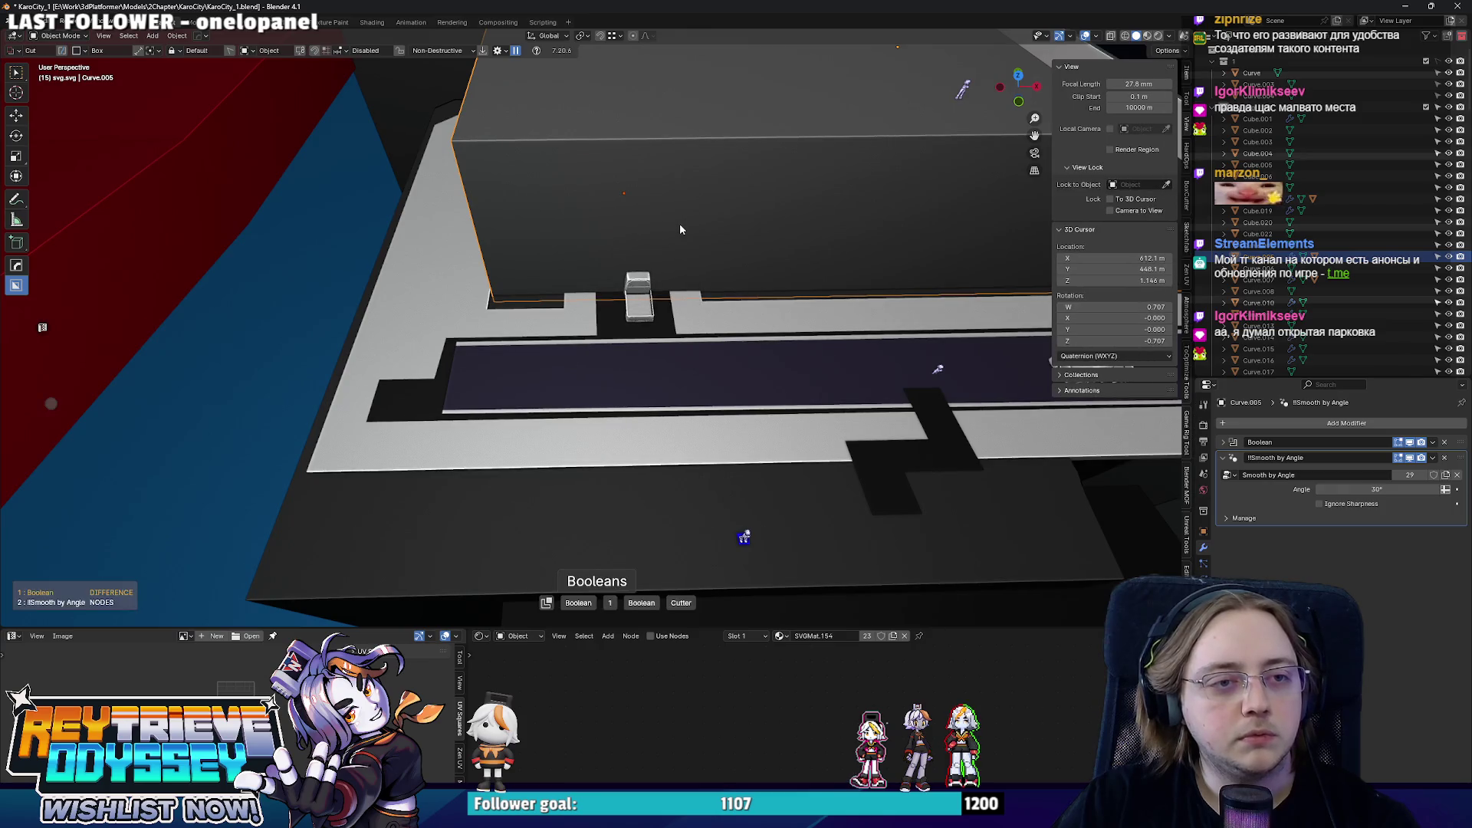
# - Shift the recess cutter box along the road on the Y axis
pyautogui.click(620, 225)
pyautogui.press('g')
pyautogui.press('y')
pyautogui.moveTo(620, 225)
pyautogui.mouseDown(button='middle')
pyautogui.moveTo(665, 259)
pyautogui.moveTo(545, 374)
pyautogui.moveTo(345, 389)
pyautogui.mouseUp(button='middle')
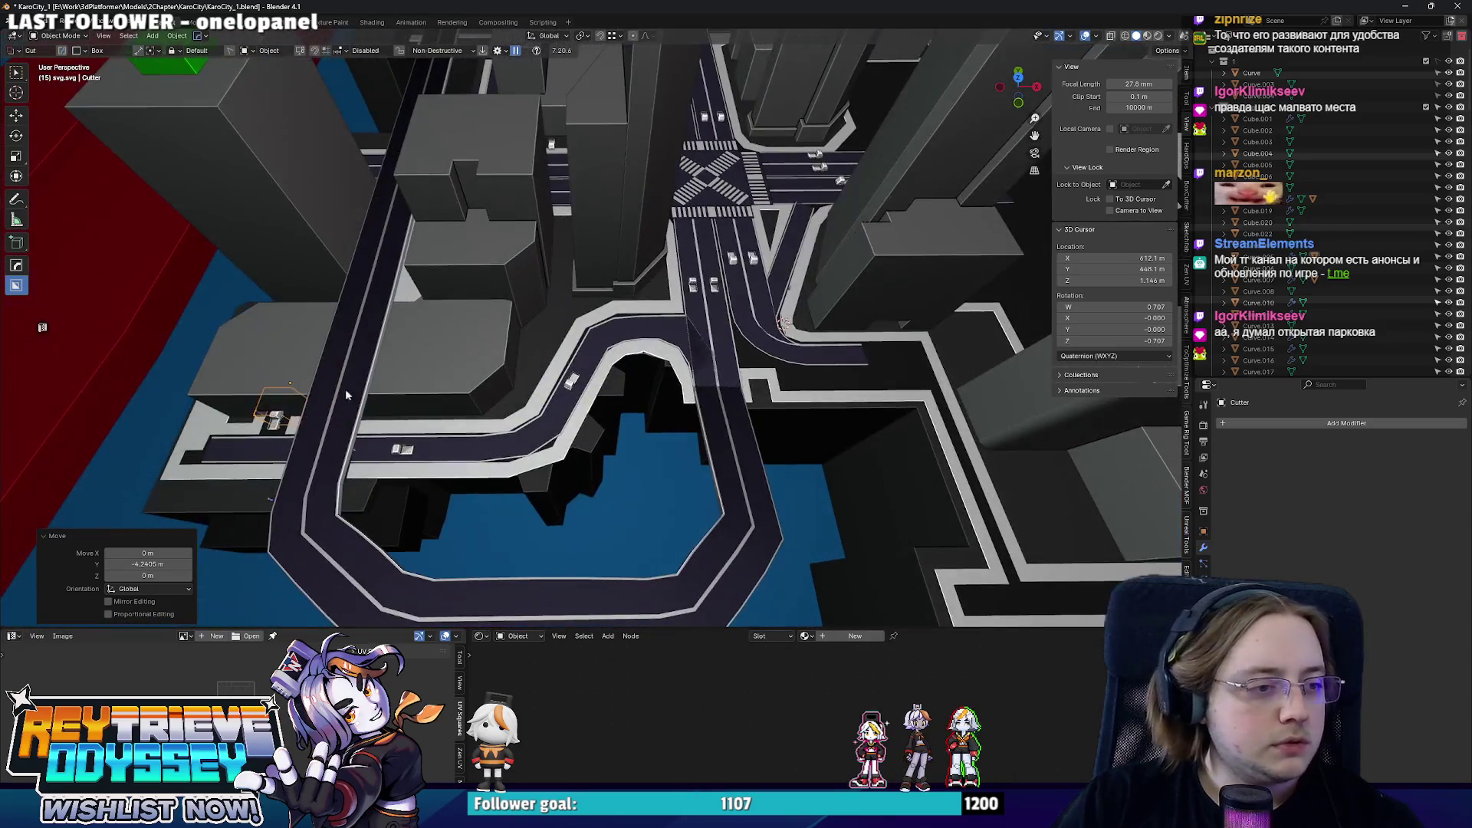
# - Move the parked car along Y over to the building beside the curved road spur
pyautogui.click(281, 422)
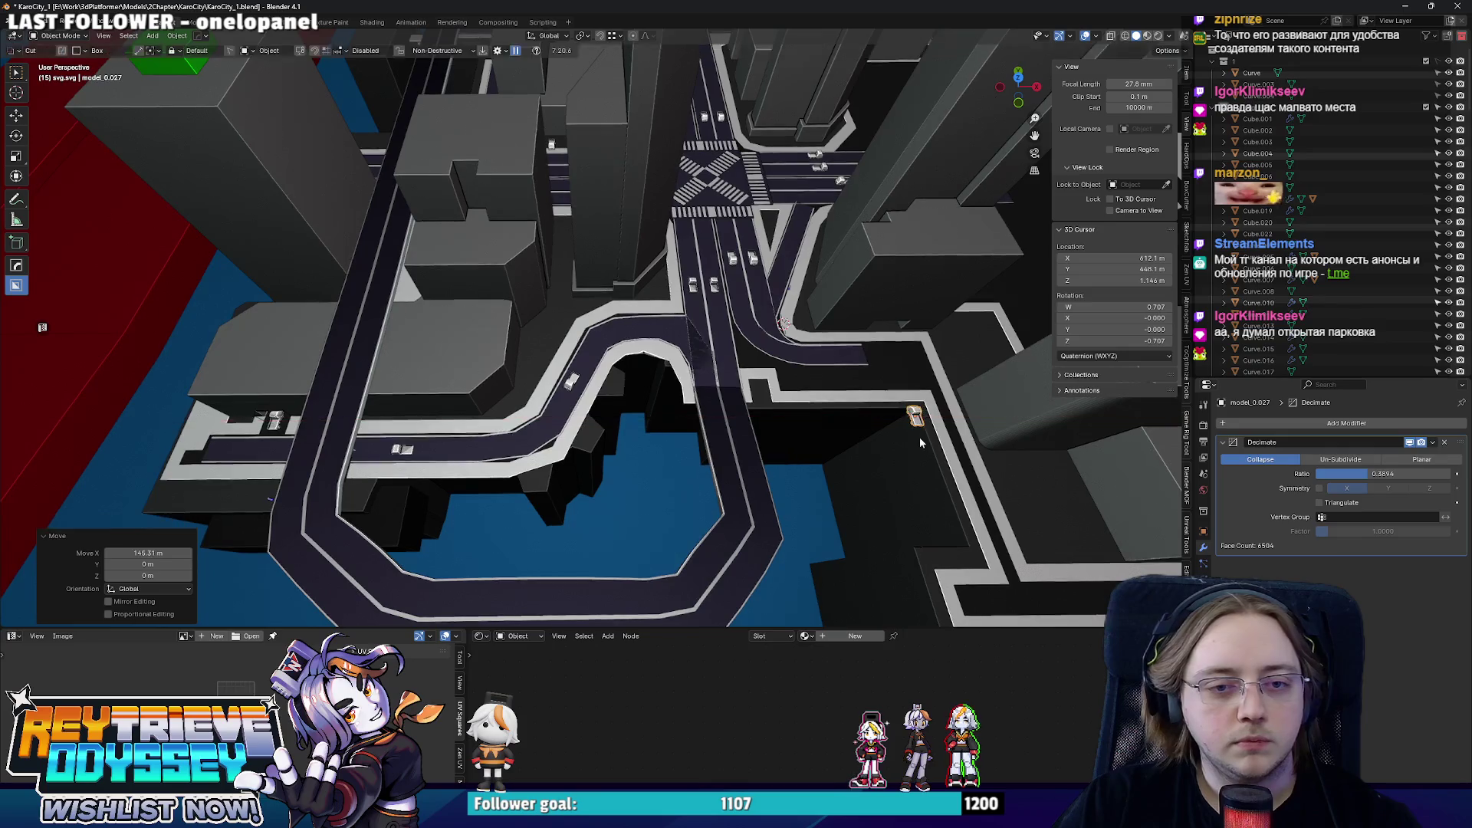
pyautogui.scroll(2, 919, 437)
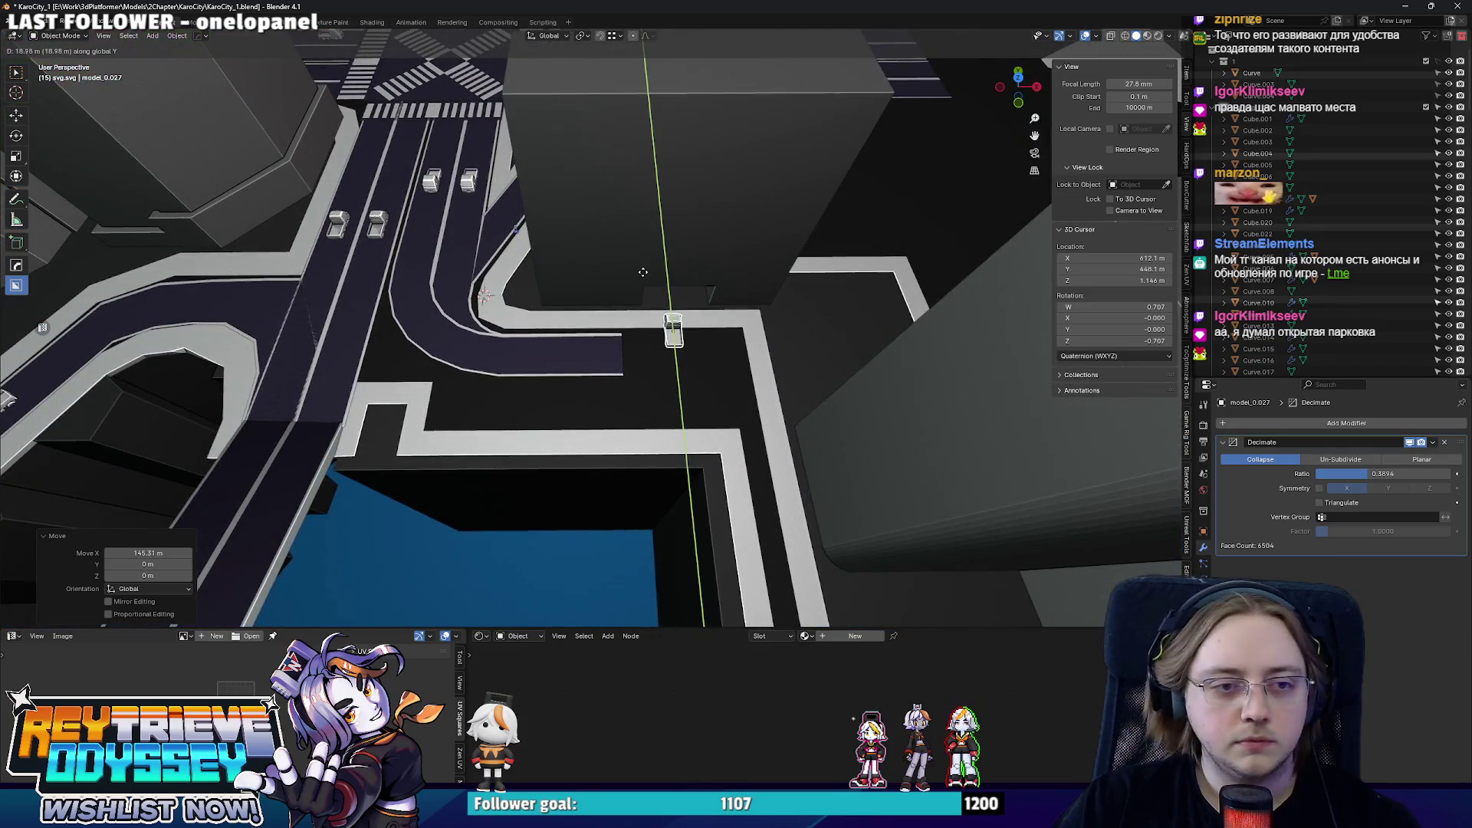
pyautogui.moveTo(704, 357)
pyautogui.mouseDown(button='middle')
pyautogui.moveTo(616, 320)
pyautogui.moveTo(644, 311)
pyautogui.mouseUp(button='middle')
pyautogui.press('g')
pyautogui.press('y')
pyautogui.scroll(3, 855, 349)
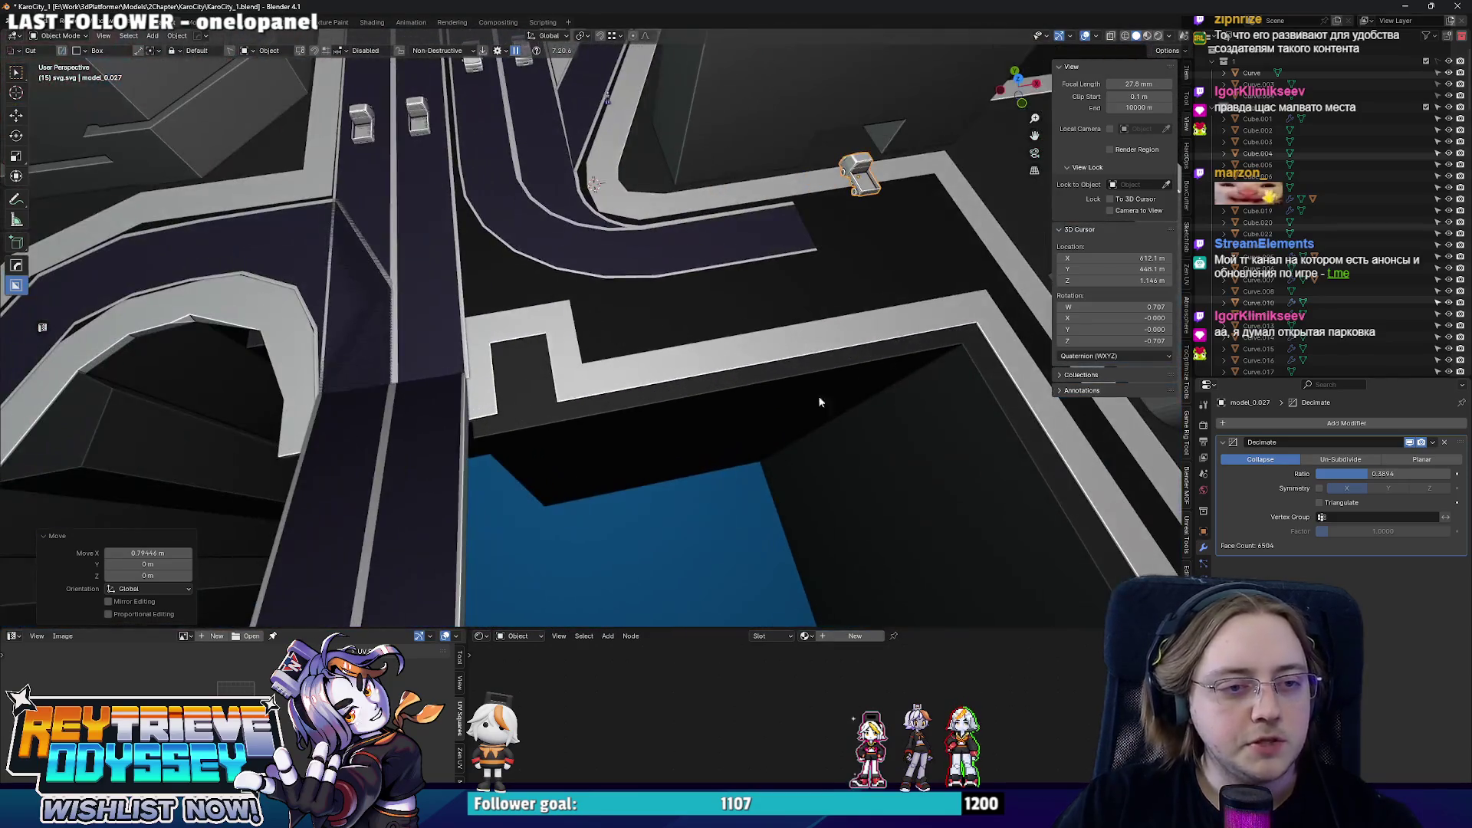
pyautogui.scroll(-4, 855, 349)
pyautogui.moveTo(855, 348)
pyautogui.mouseDown(button='middle')
pyautogui.moveTo(697, 309)
pyautogui.moveTo(865, 393)
pyautogui.moveTo(695, 357)
pyautogui.mouseUp(button='middle')
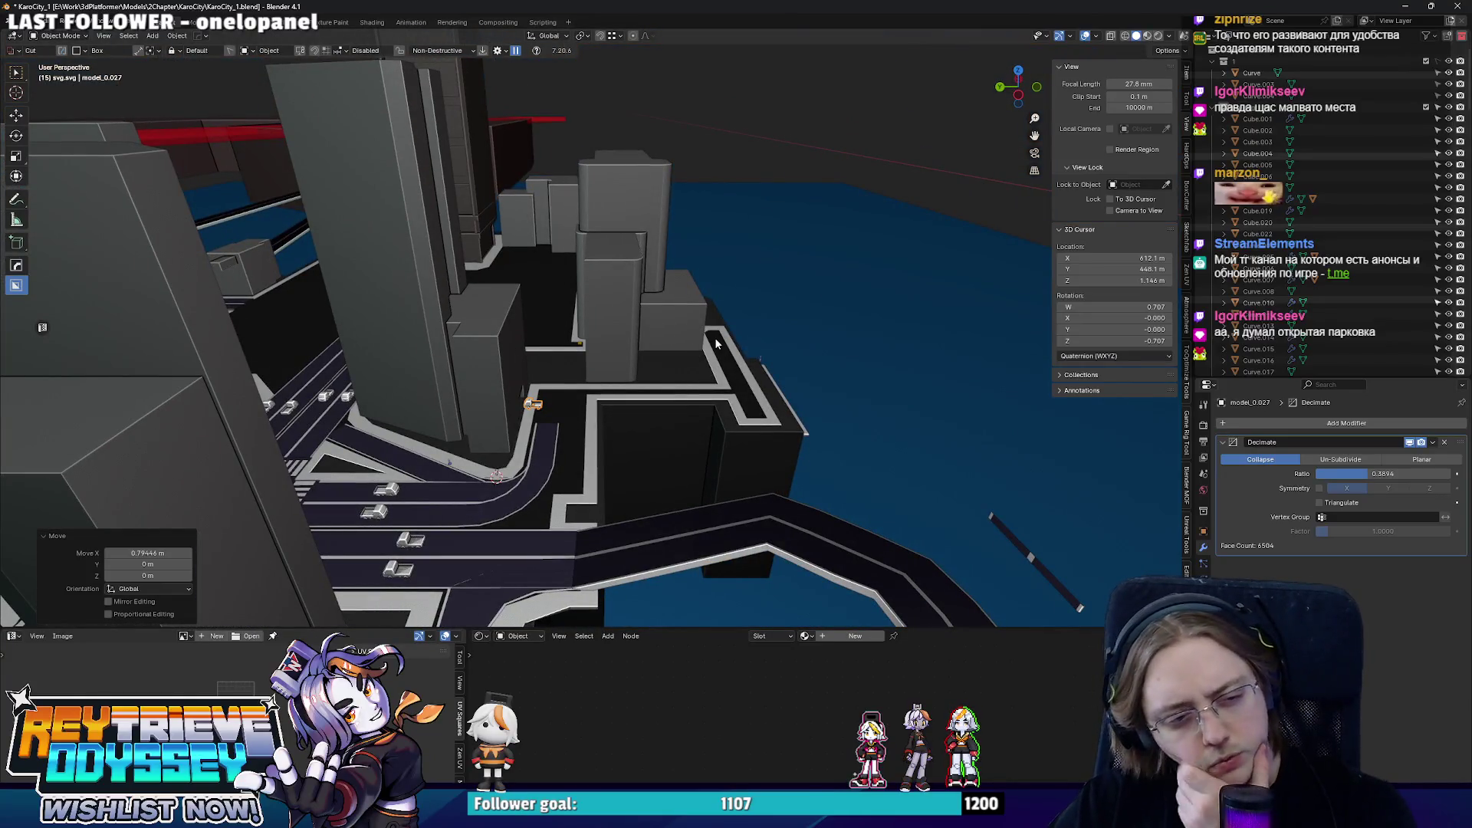
pyautogui.moveTo(716, 337)
pyautogui.mouseDown(button='middle')
pyautogui.moveTo(656, 359)
pyautogui.moveTo(472, 297)
pyautogui.moveTo(666, 365)
pyautogui.moveTo(598, 329)
pyautogui.mouseUp(button='middle')
pyautogui.scroll(2, 625, 329)
pyautogui.scroll(3, 665, 364)
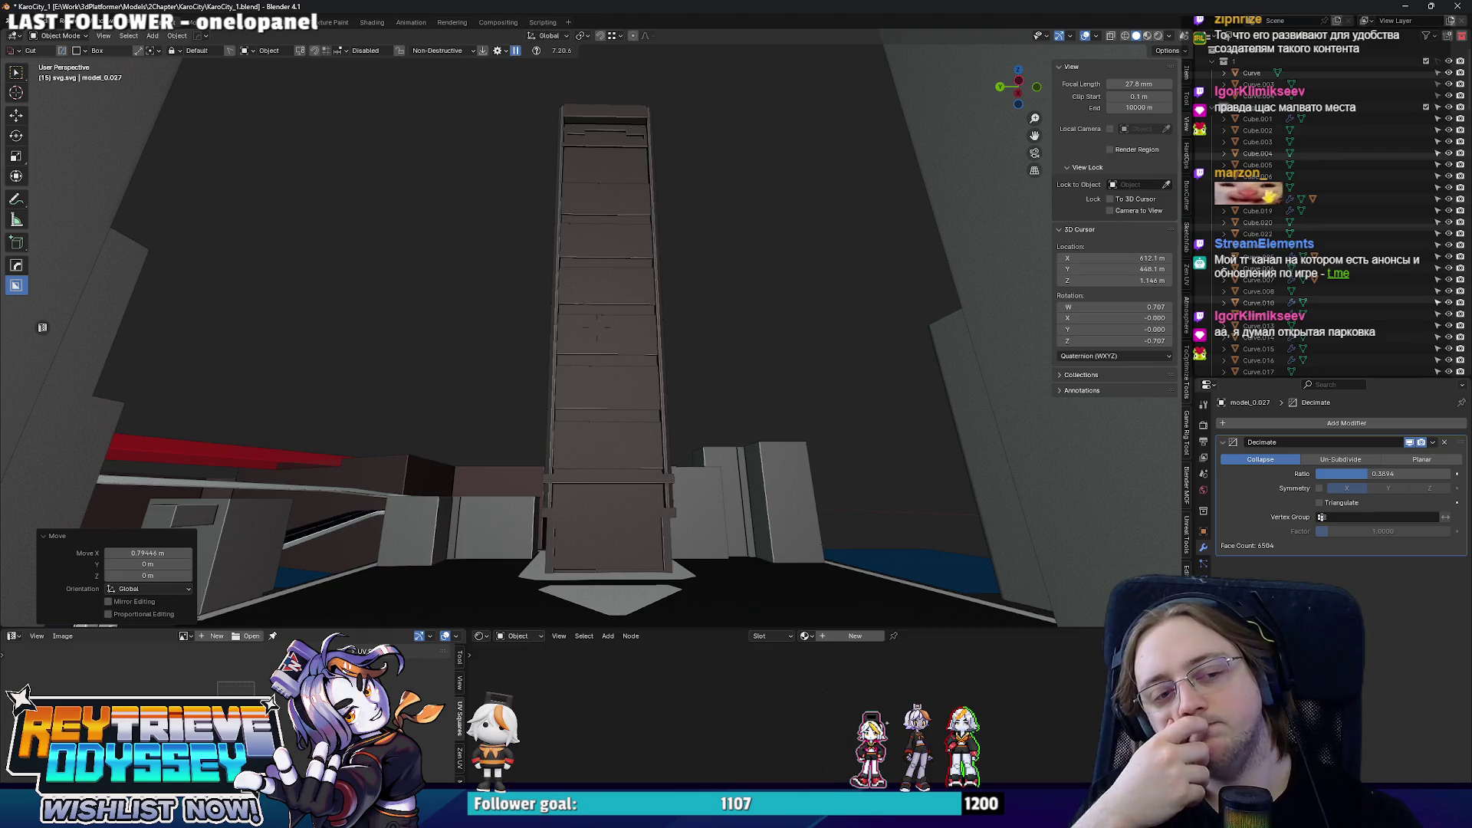
pyautogui.moveTo(598, 328)
pyautogui.mouseDown(button='middle')
pyautogui.moveTo(540, 276)
pyautogui.moveTo(575, 346)
pyautogui.moveTo(645, 326)
pyautogui.moveTo(567, 359)
pyautogui.moveTo(655, 359)
pyautogui.moveTo(636, 362)
pyautogui.moveTo(685, 407)
pyautogui.moveTo(722, 378)
pyautogui.moveTo(641, 326)
pyautogui.moveTo(614, 355)
pyautogui.mouseUp(button='middle')
pyautogui.scroll(-3, 540, 276)
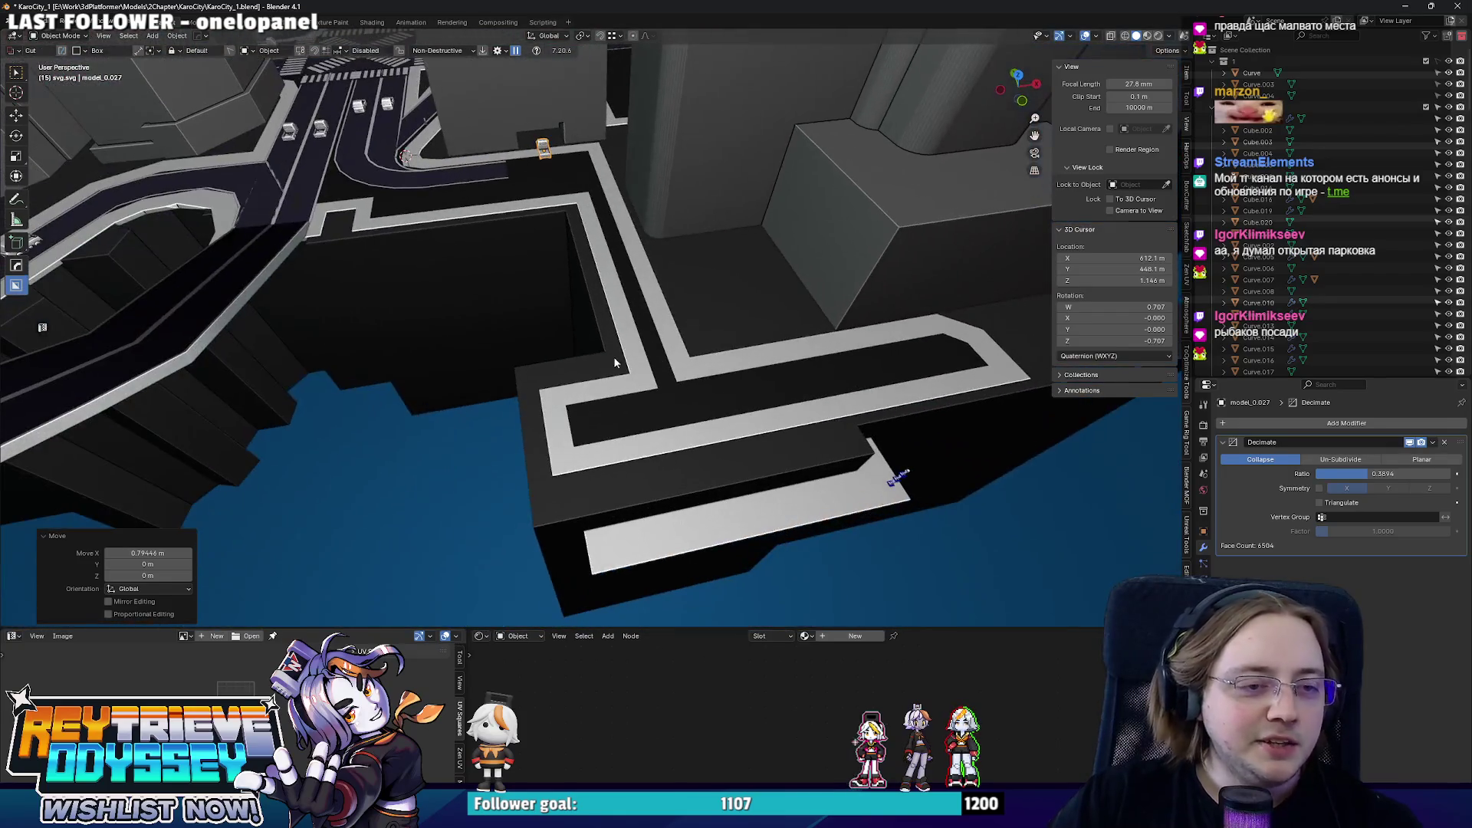
# - Select the street block Curve.007 and start editing its outline from top view
pyautogui.click(611, 356)
pyautogui.press('Tab')
pyautogui.press('KP_7')
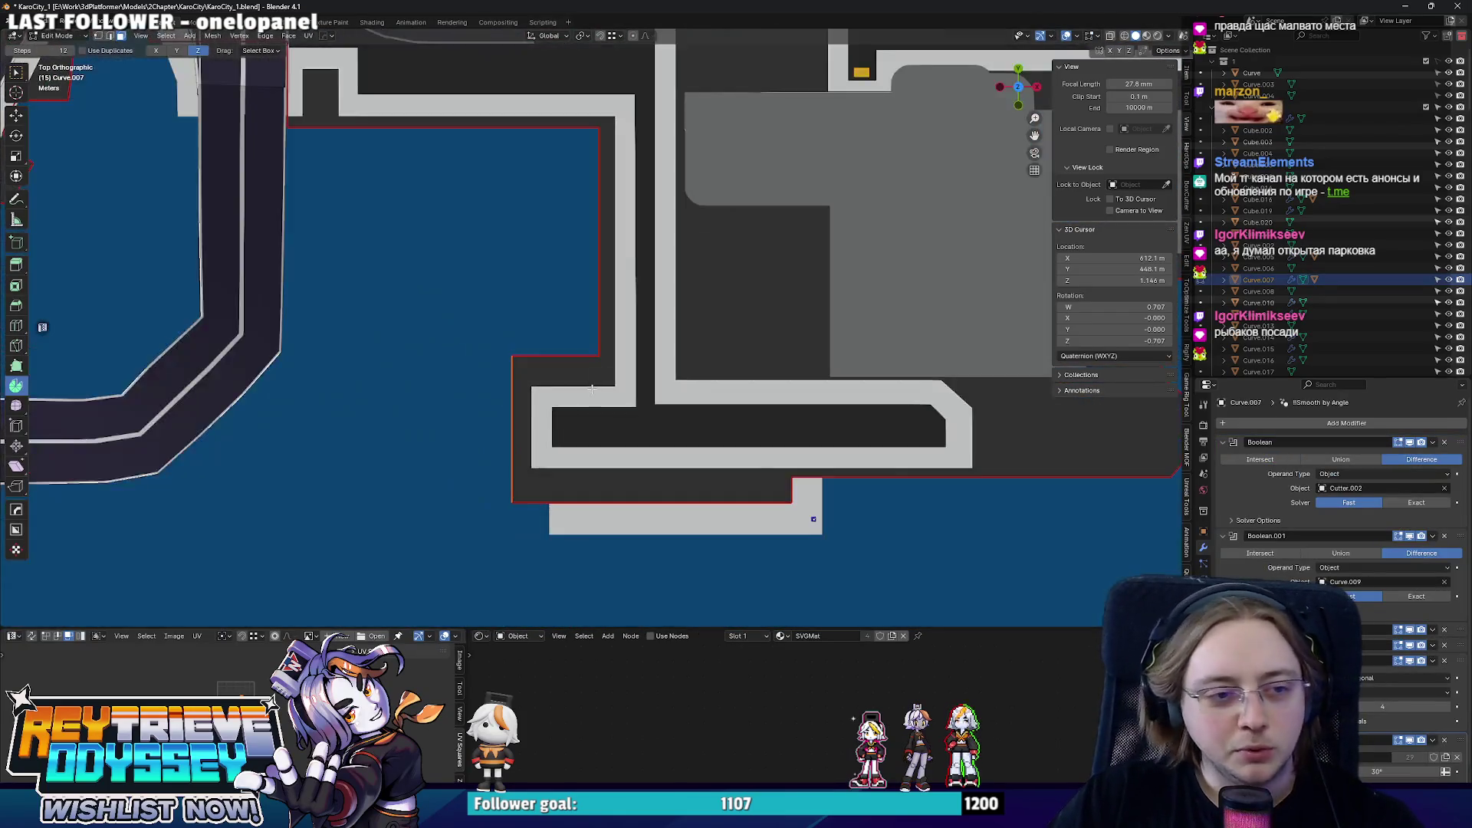
pyautogui.scroll(3, 581, 369)
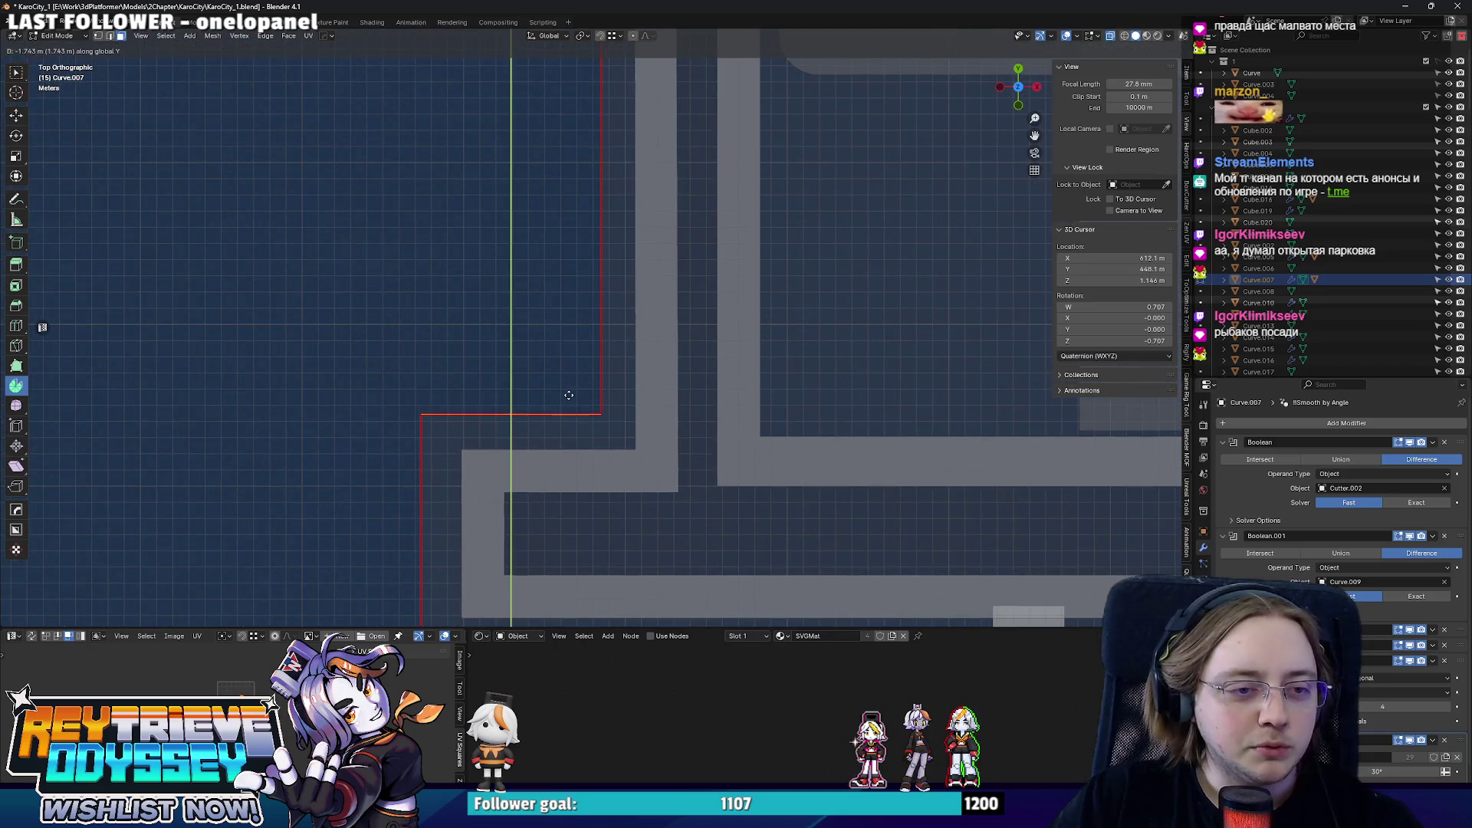
# - Shift the outline's corner point about 1.7 m along Y, finish editing, and select the road network
pyautogui.click(568, 395)
pyautogui.scroll(-2, 569, 394)
pyautogui.scroll(-2, 640, 446)
pyautogui.press('Tab')
pyautogui.moveTo(828, 475)
pyautogui.mouseDown(button='middle')
pyautogui.moveTo(634, 298)
pyautogui.moveTo(502, 381)
pyautogui.moveTo(498, 294)
pyautogui.moveTo(532, 306)
pyautogui.mouseUp(button='middle')
pyautogui.click(503, 386)
pyautogui.click(533, 305)
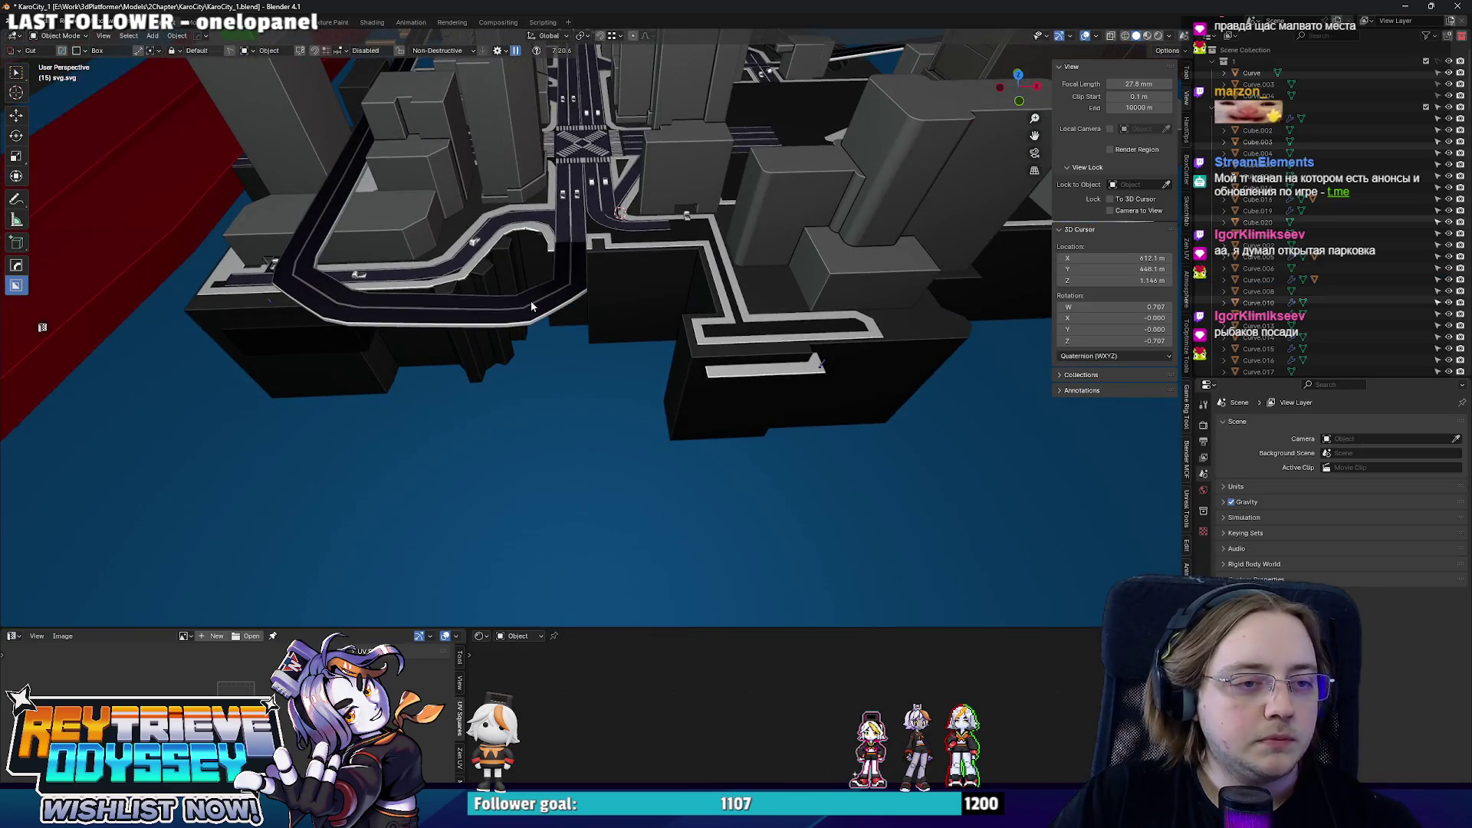
pyautogui.scroll(3, 621, 313)
pyautogui.scroll(3, 622, 313)
pyautogui.scroll(2, 633, 314)
pyautogui.moveTo(634, 314)
pyautogui.mouseDown(button='middle')
pyautogui.moveTo(674, 315)
pyautogui.moveTo(684, 296)
pyautogui.moveTo(633, 299)
pyautogui.moveTo(611, 332)
pyautogui.moveTo(641, 314)
pyautogui.mouseUp(button='middle')
pyautogui.scroll(1, 641, 315)
pyautogui.scroll(2, 621, 322)
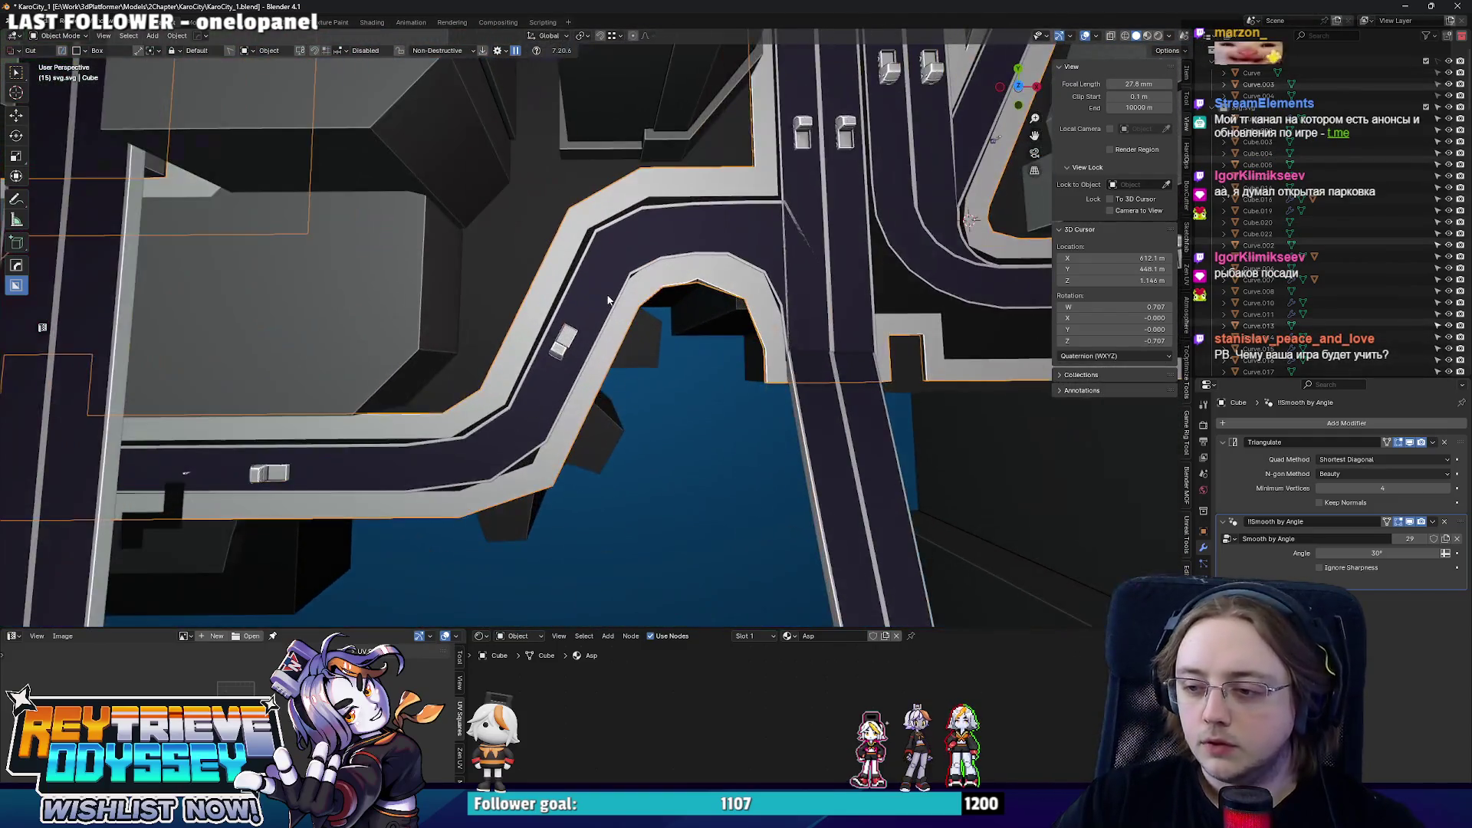
pyautogui.scroll(2, 618, 325)
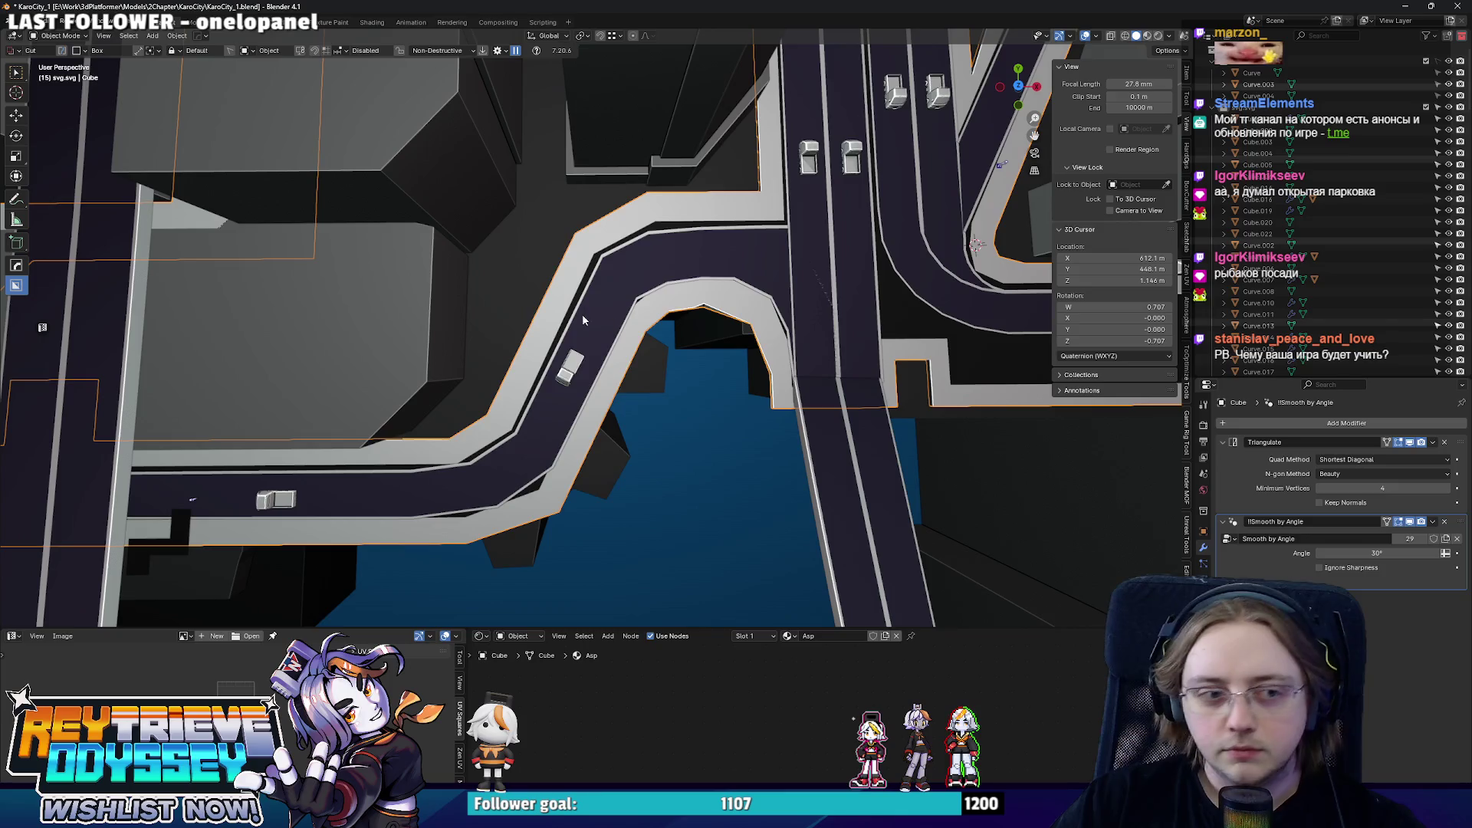
pyautogui.scroll(-2, 563, 331)
pyautogui.scroll(-2, 567, 330)
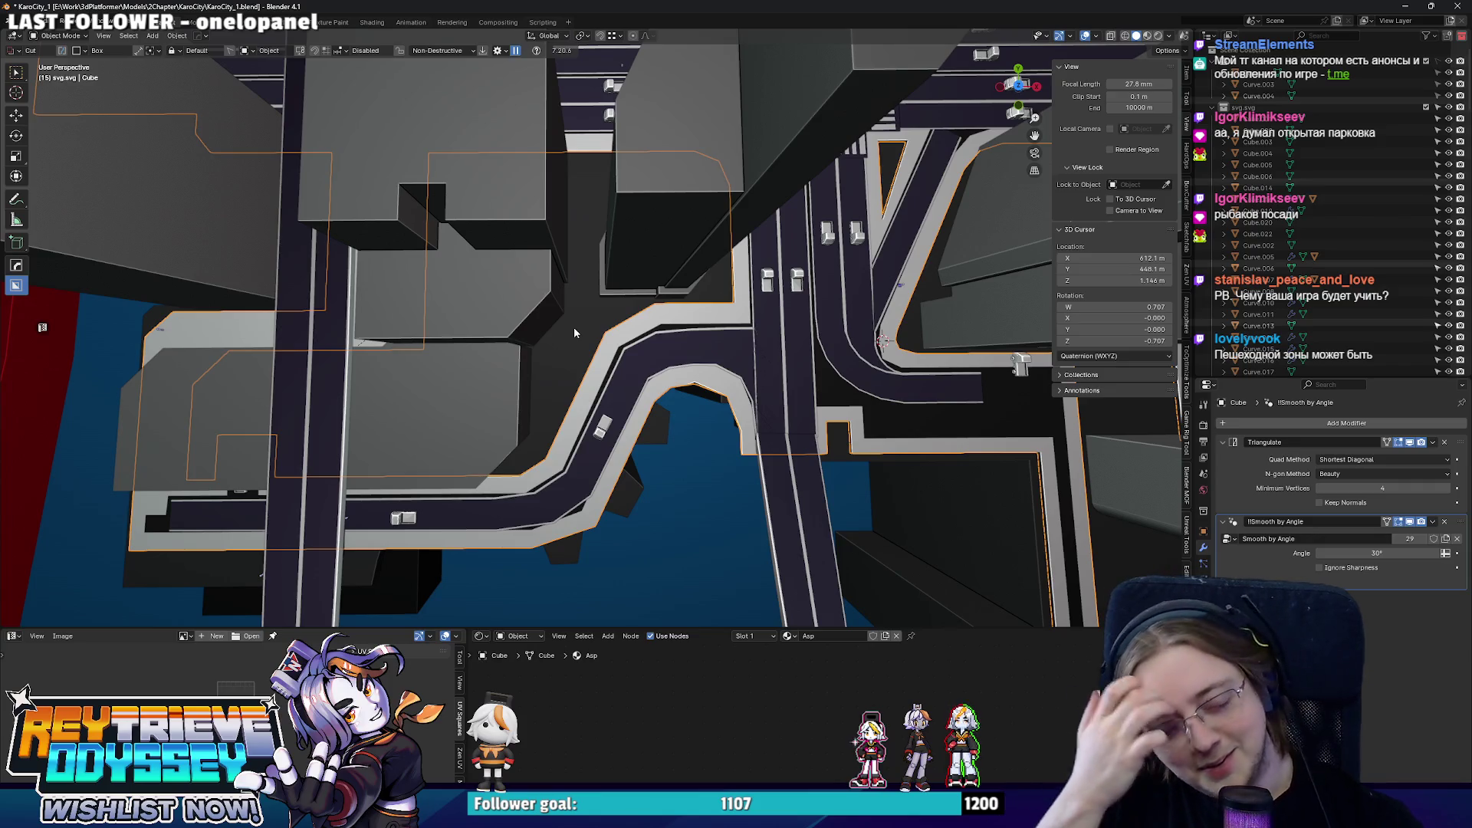
pyautogui.scroll(2, 655, 404)
pyautogui.press('KP_7')
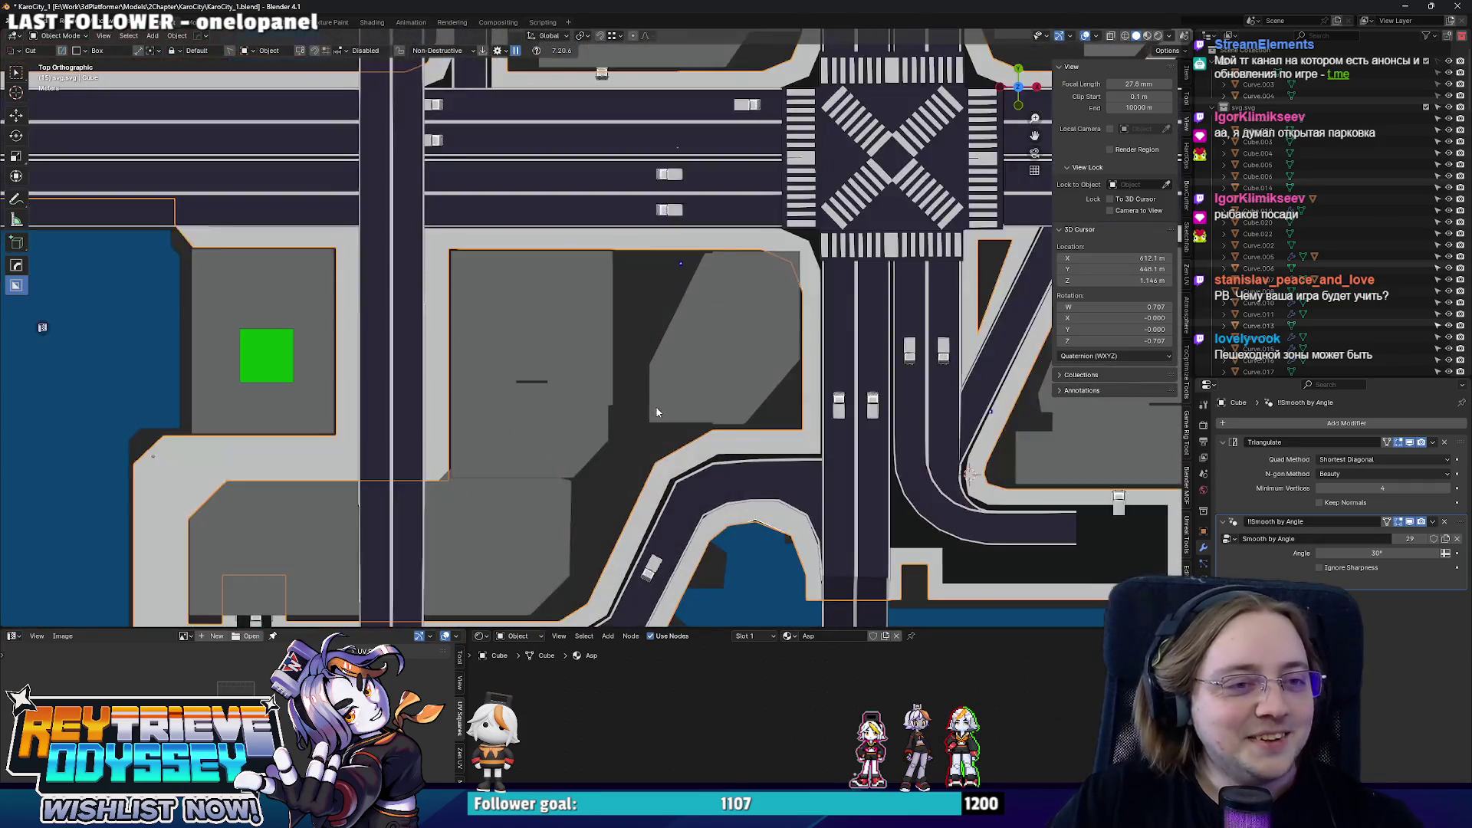
pyautogui.keyDown('shift'); pyautogui.moveTo(680, 150); pyautogui.dragTo(693, 388, button='middle'); pyautogui.keyUp('shift')
pyautogui.scroll(3, 655, 298)
pyautogui.click(655, 296)
pyautogui.scroll(2, 655, 297)
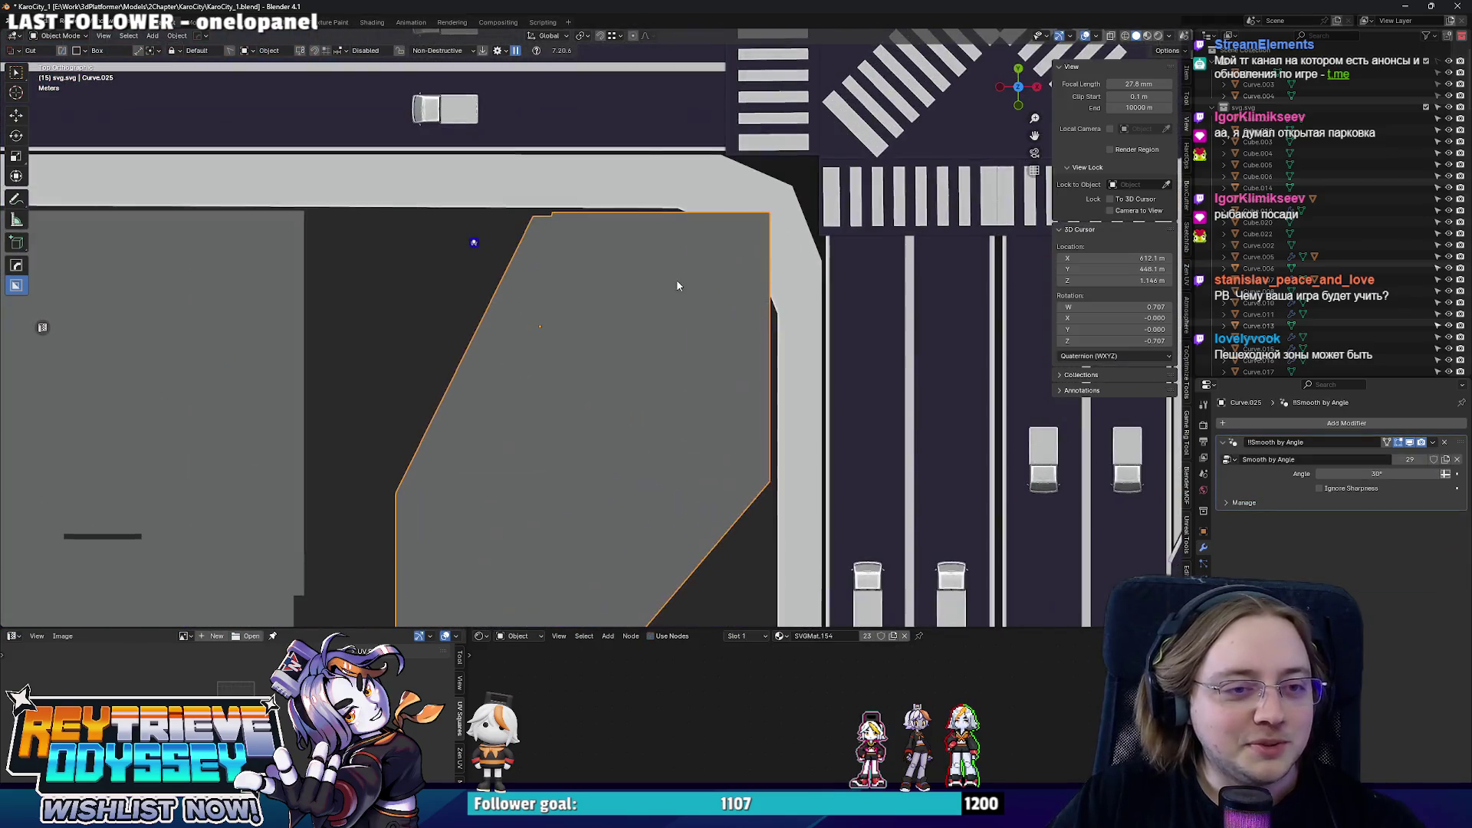
pyautogui.scroll(-2, 673, 311)
pyautogui.moveTo(670, 318)
pyautogui.mouseDown(button='middle')
pyautogui.moveTo(537, 271)
pyautogui.moveTo(638, 401)
pyautogui.moveTo(620, 337)
pyautogui.moveTo(619, 372)
pyautogui.moveTo(656, 367)
pyautogui.moveTo(629, 293)
pyautogui.moveTo(638, 355)
pyautogui.moveTo(698, 355)
pyautogui.moveTo(680, 350)
pyautogui.moveTo(601, 441)
pyautogui.moveTo(708, 342)
pyautogui.moveTo(756, 355)
pyautogui.mouseUp(button='middle')
pyautogui.press('KP_7')
pyautogui.scroll(4, 642, 290)
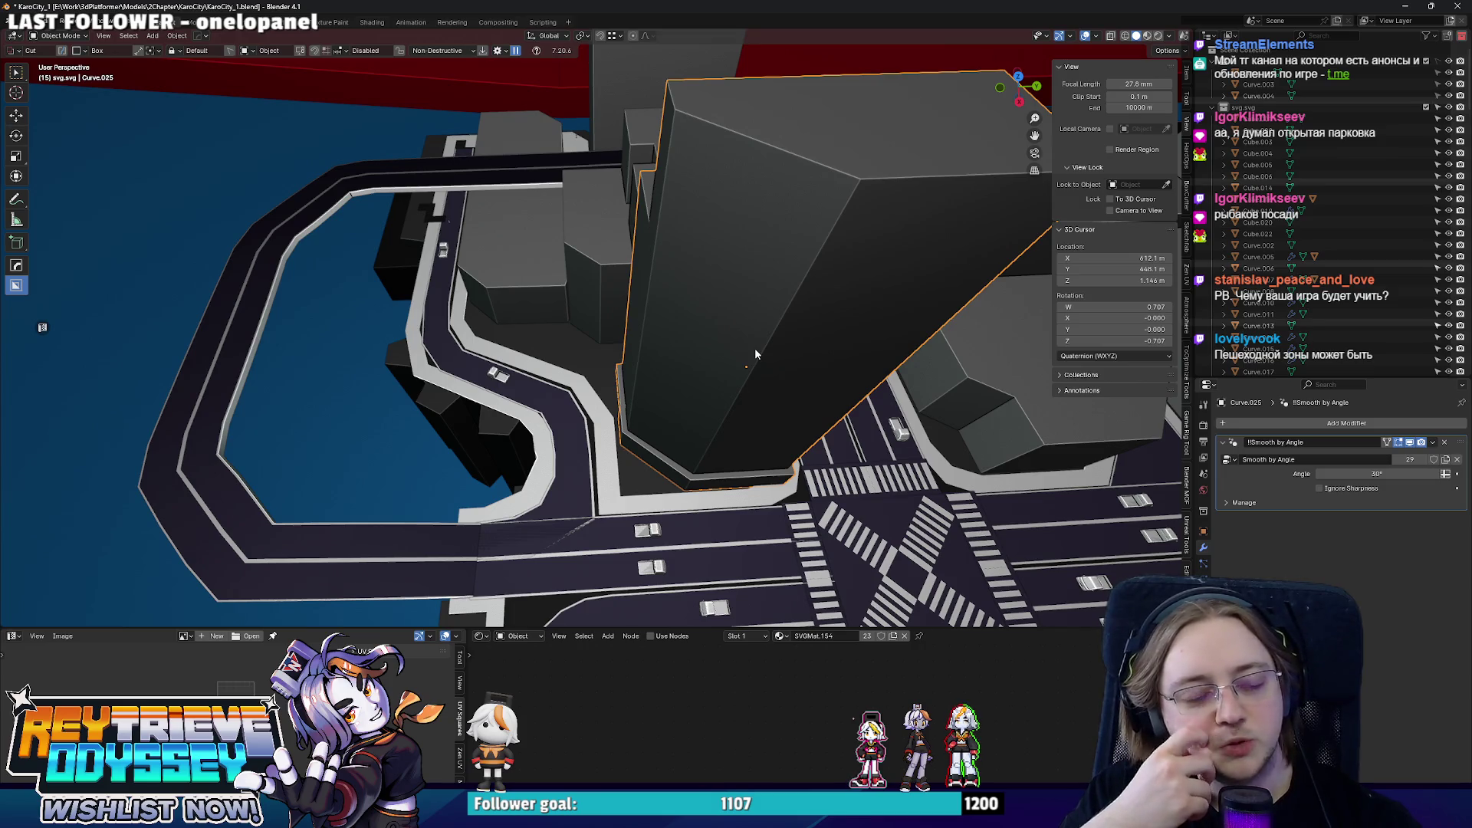
pyautogui.moveTo(754, 348)
pyautogui.mouseDown(button='middle')
pyautogui.moveTo(626, 325)
pyautogui.moveTo(670, 349)
pyautogui.mouseUp(button='middle')
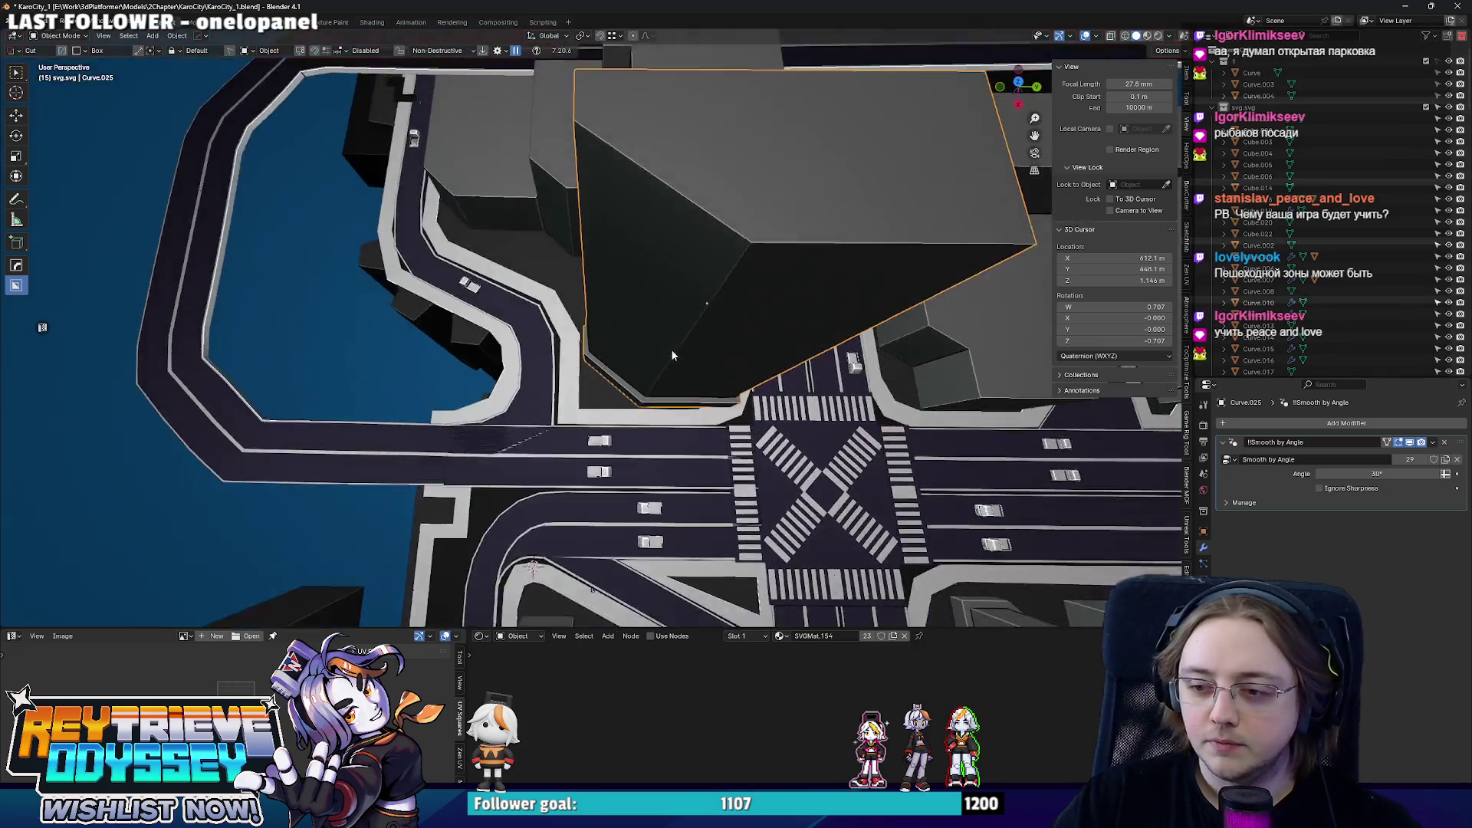
pyautogui.press('KP_7')
pyautogui.scroll(1, 662, 341)
pyautogui.scroll(1, 652, 333)
pyautogui.scroll(2, 646, 301)
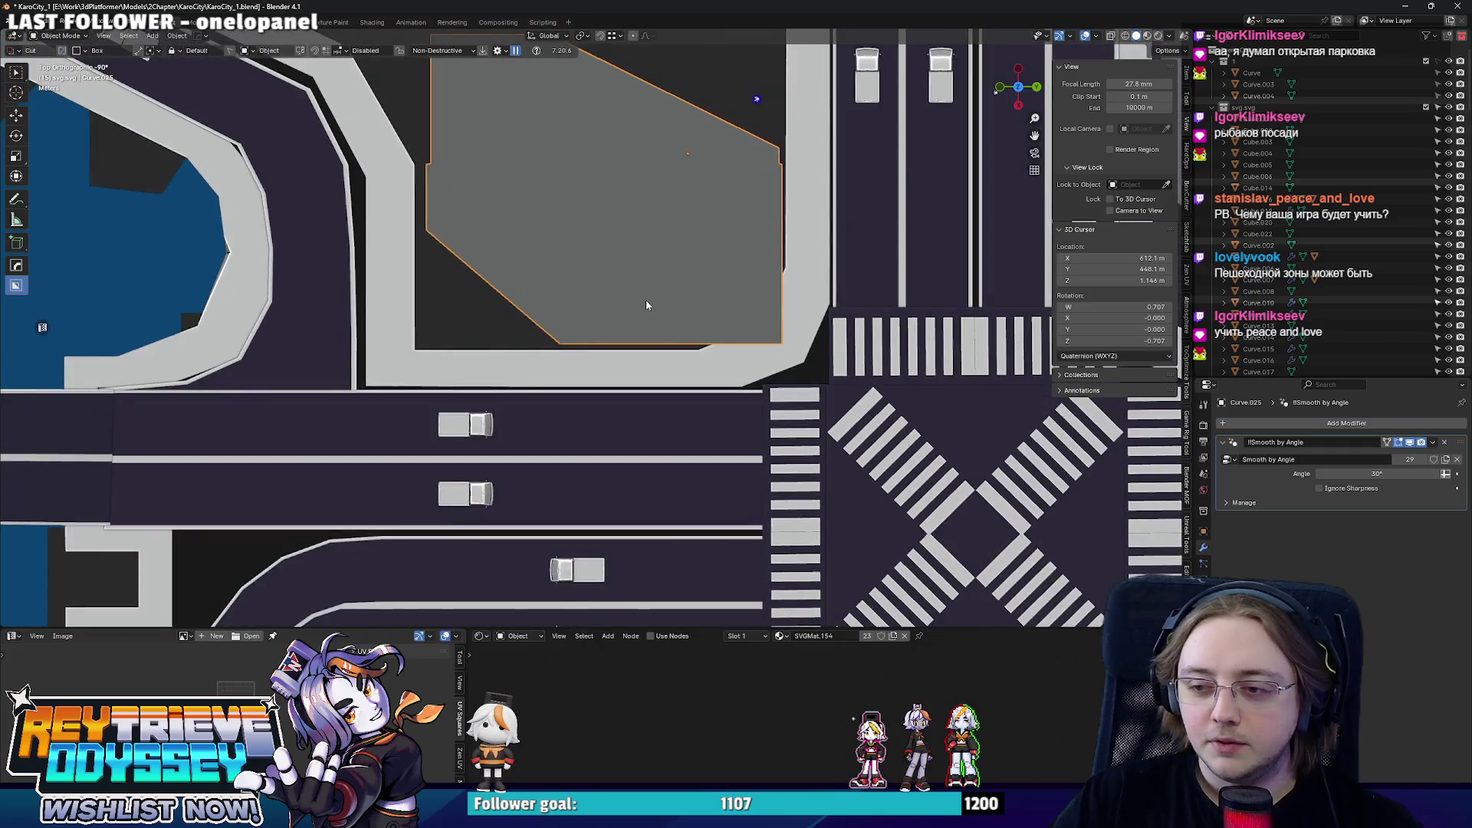
pyautogui.scroll(-3, 646, 302)
# - Duplicate the zebra crosswalk Plane.005 and start sliding the copy along X
pyautogui.click(759, 346)
pyautogui.scroll(3, 857, 326)
pyautogui.hotkey('shift', 'd')
pyautogui.press('Escape')
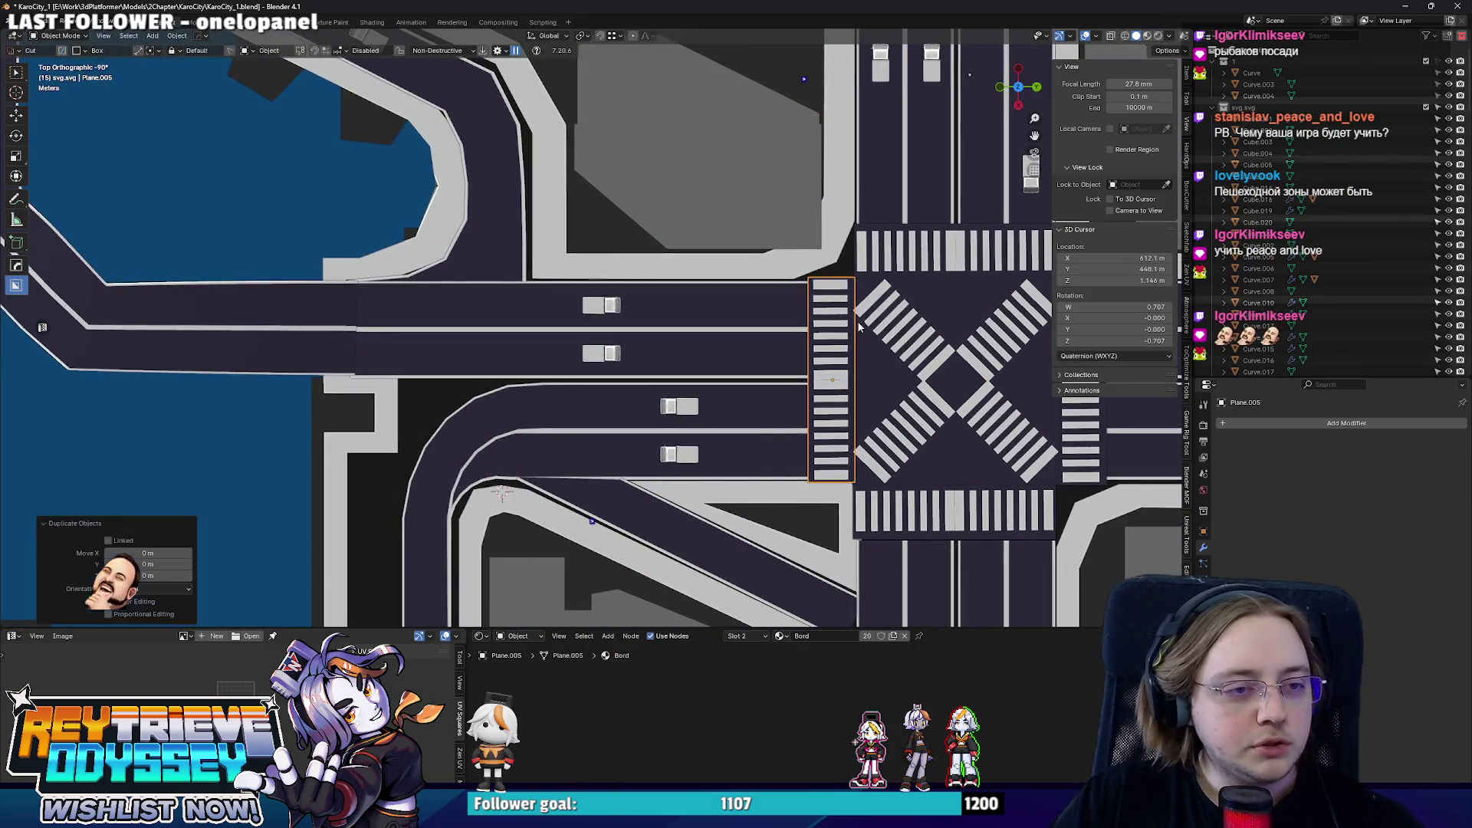
pyautogui.hotkey('shift', 'd')
pyautogui.press('x')
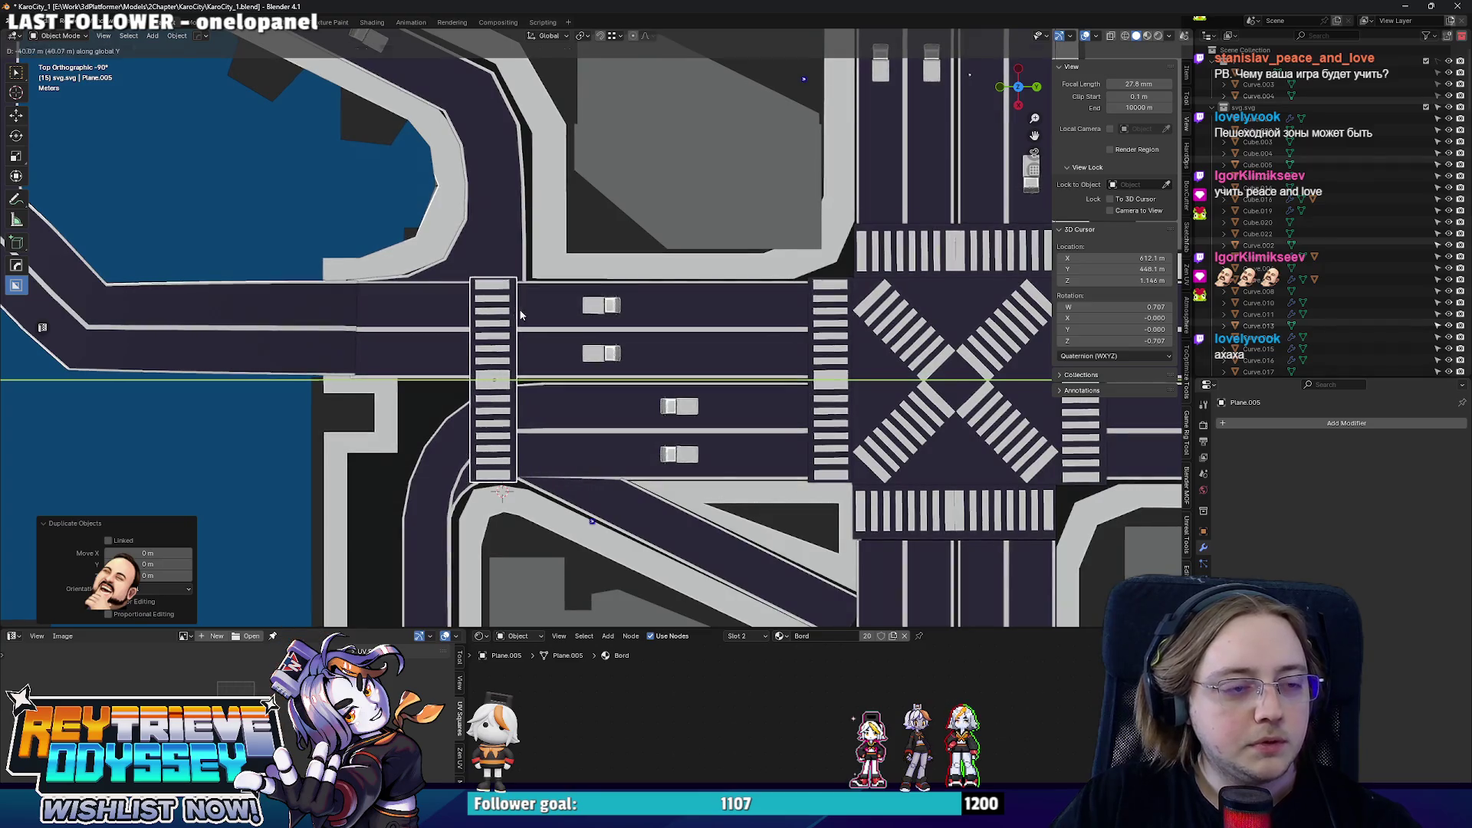
pyautogui.press('Escape')
pyautogui.moveTo(518, 310); pyautogui.dragTo(689, 323, button='middle')
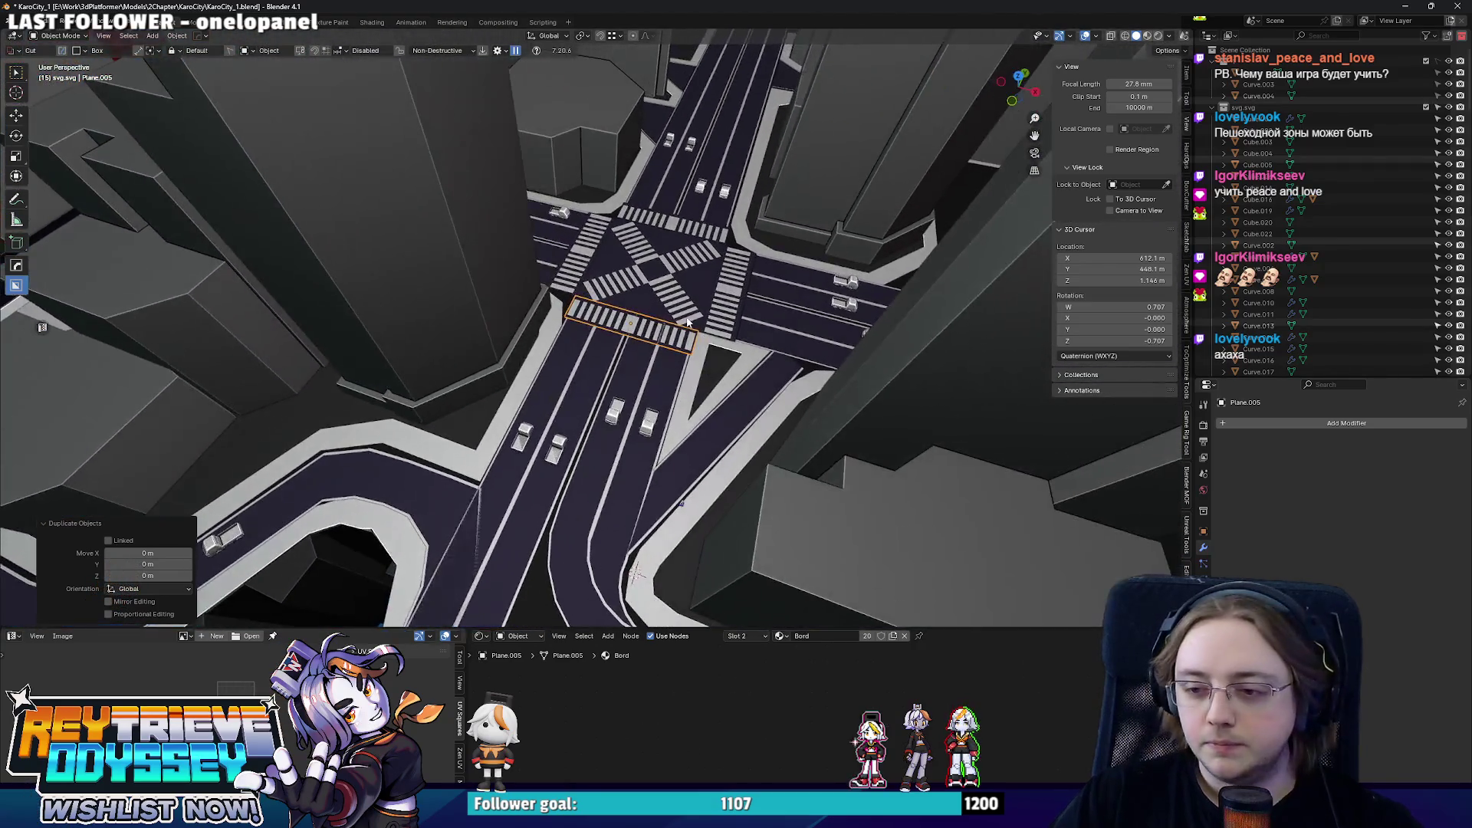
# - Place the first crosswalk copy across the north–south road from the top view
pyautogui.press('KP_7')
pyautogui.keyDown('shift'); pyautogui.moveTo(1002, 322); pyautogui.dragTo(840, 287, button='middle'); pyautogui.keyUp('shift')
pyautogui.press('g')
pyautogui.press('x')
pyautogui.click(839, 289)
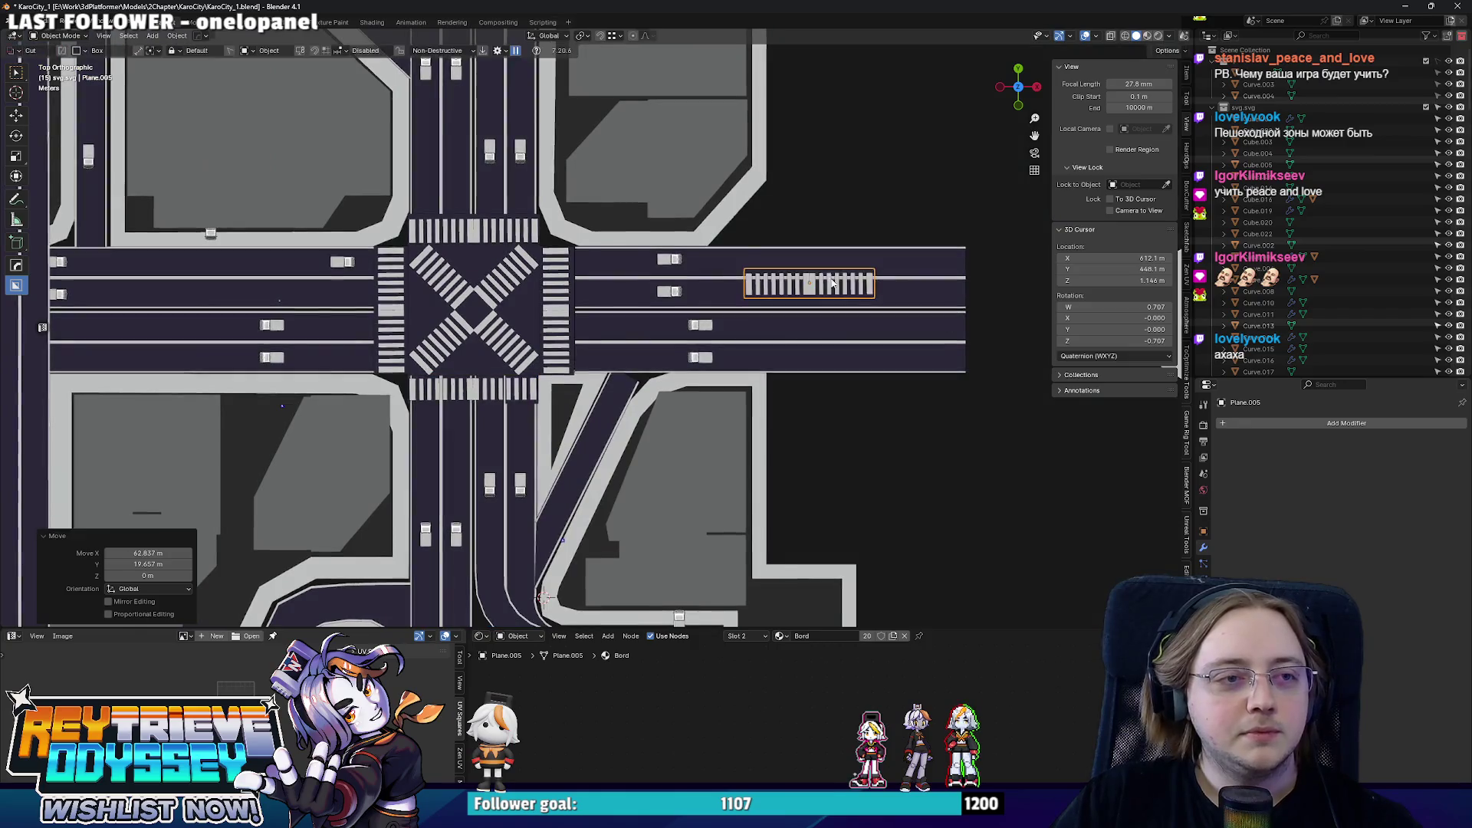
pyautogui.scroll(-3, 840, 290)
# - Make a second crosswalk copy about 55 m further along, at the next junction north
pyautogui.press('g')
pyautogui.scroll(4, 733, 401)
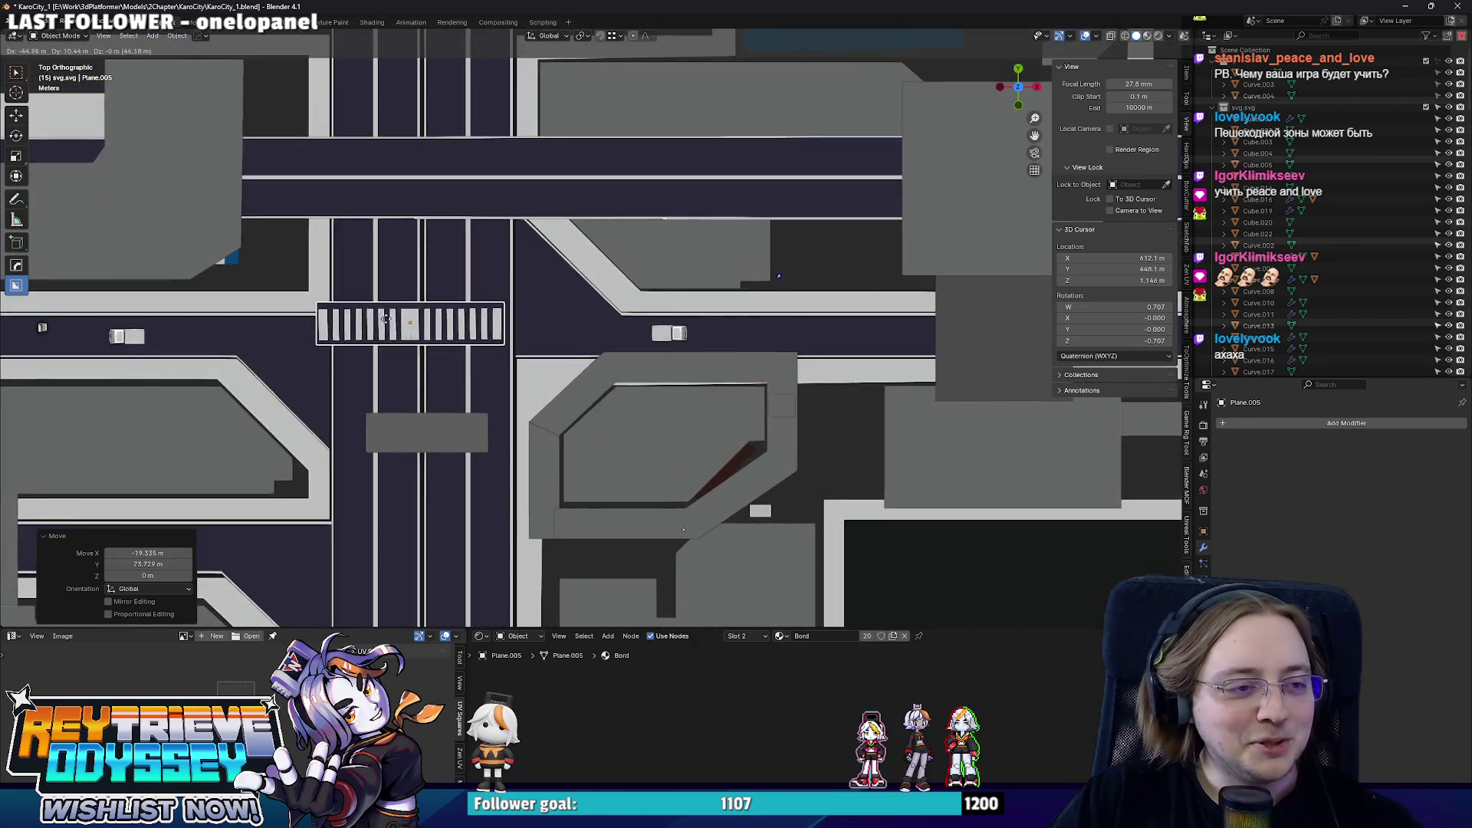
pyautogui.keyDown('shift'); pyautogui.moveTo(398, 359); pyautogui.dragTo(611, 371, button='middle'); pyautogui.keyUp('shift')
pyautogui.press('g')
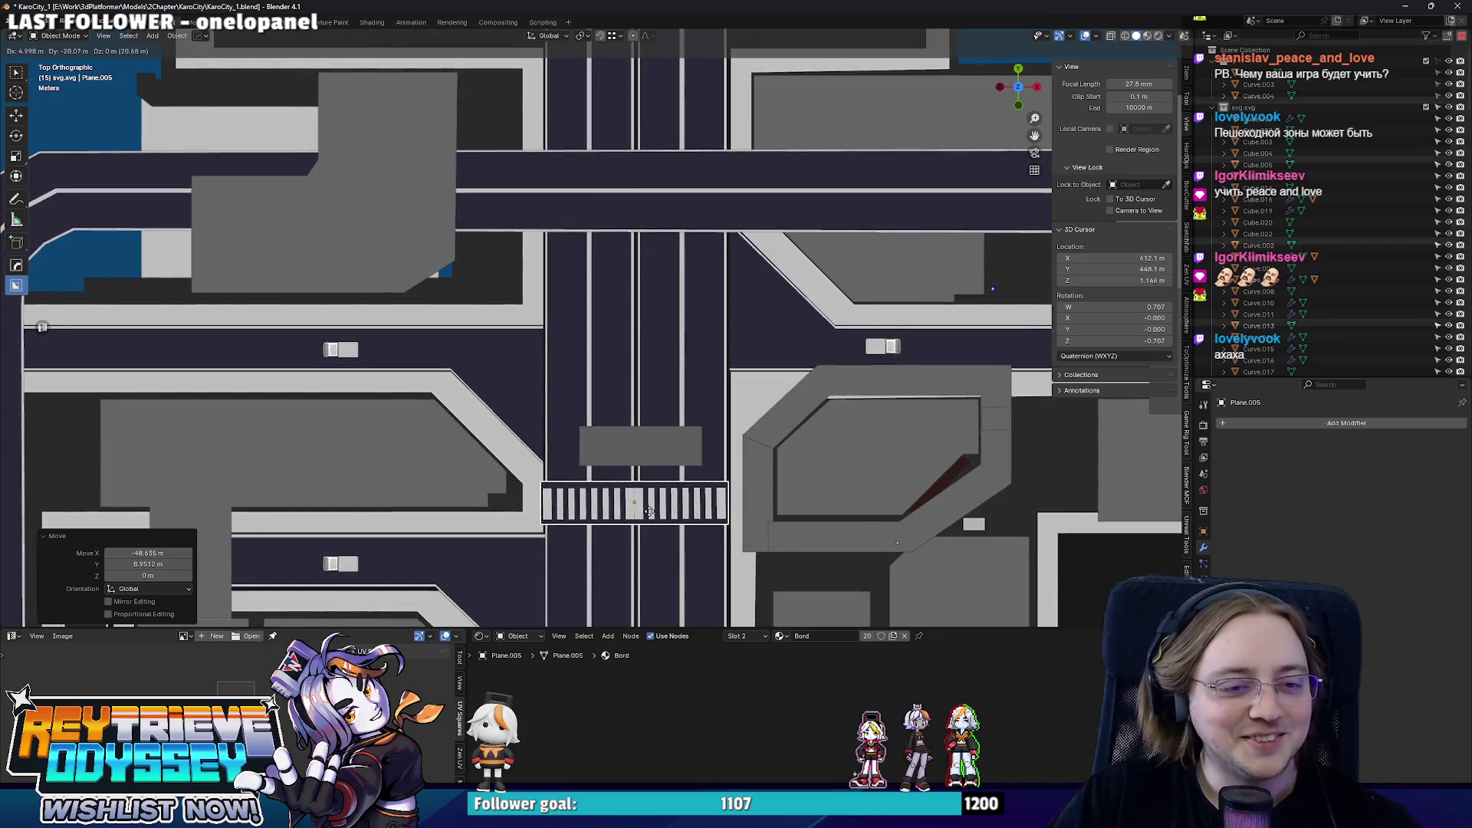
pyautogui.scroll(-2, 650, 516)
pyautogui.hotkey('shift', 'd')
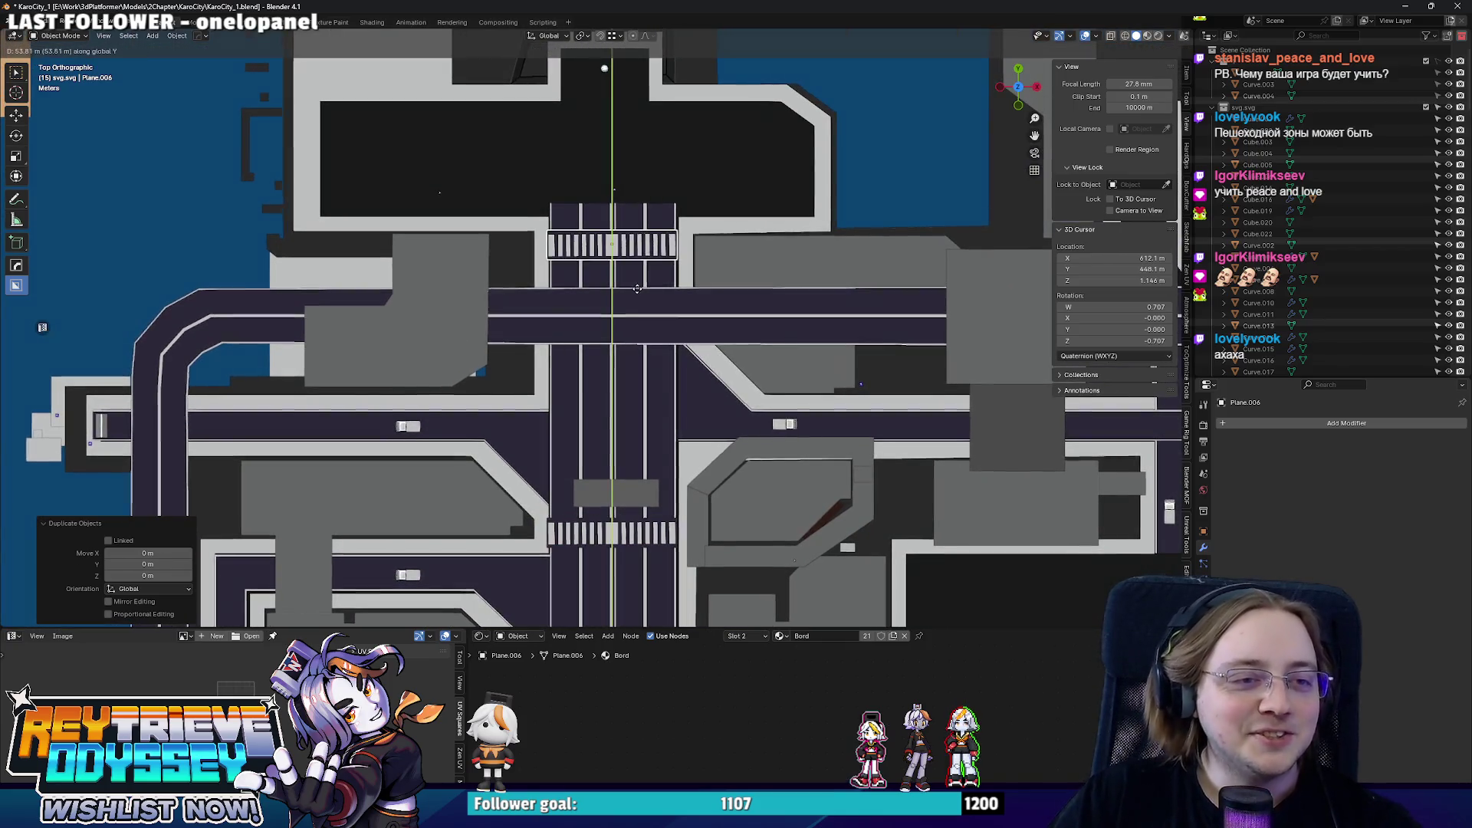
pyautogui.moveTo(641, 283)
pyautogui.mouseDown(button='middle')
pyautogui.moveTo(596, 245)
pyautogui.moveTo(694, 266)
pyautogui.mouseUp(button='middle')
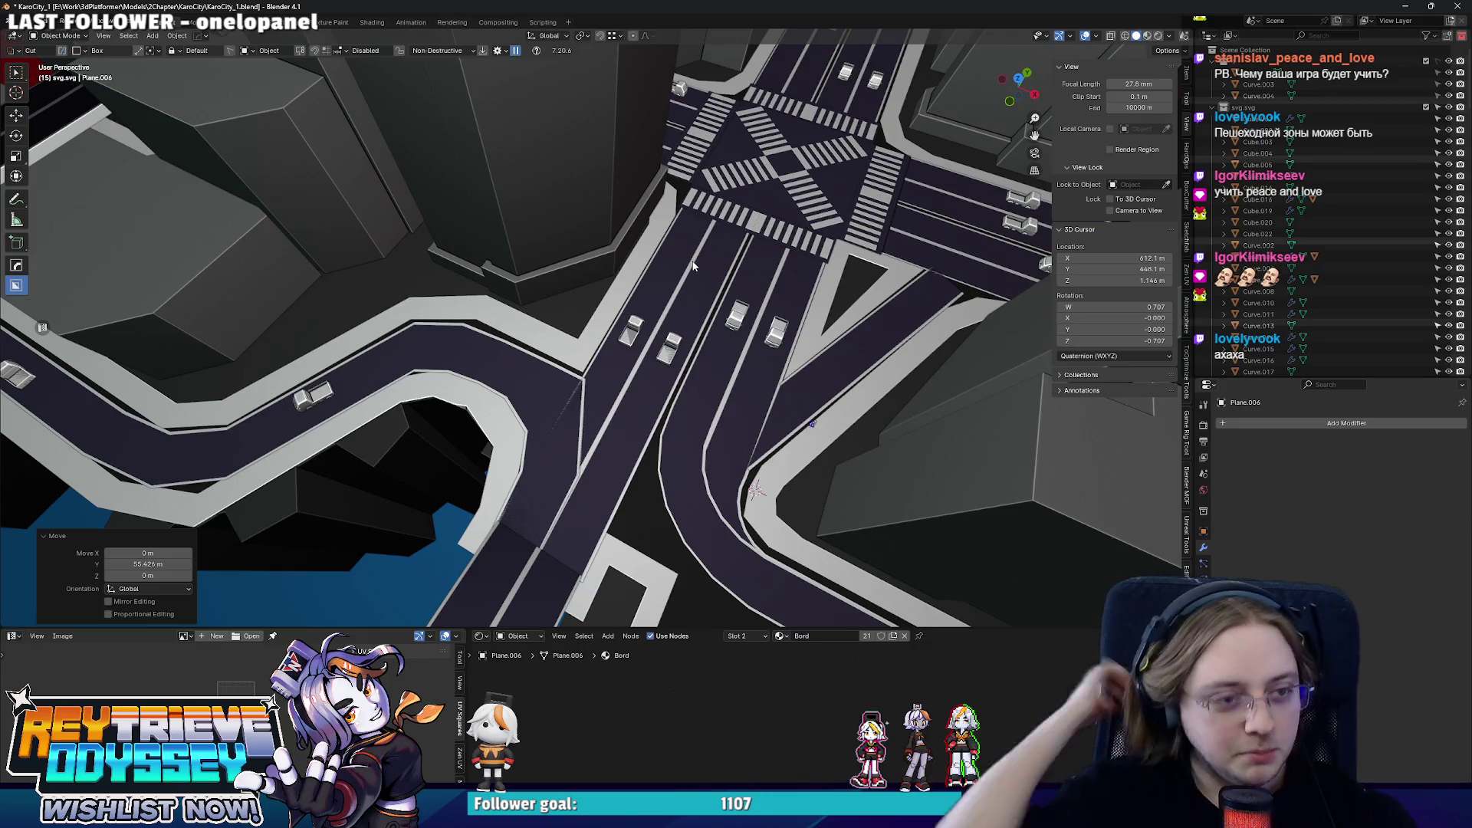
pyautogui.moveTo(695, 264)
pyautogui.mouseDown(button='middle')
pyautogui.moveTo(628, 387)
pyautogui.moveTo(664, 361)
pyautogui.moveTo(609, 367)
pyautogui.moveTo(553, 343)
pyautogui.moveTo(677, 395)
pyautogui.moveTo(609, 312)
pyautogui.mouseUp(button='middle')
pyautogui.click(608, 364)
pyautogui.scroll(3, 576, 336)
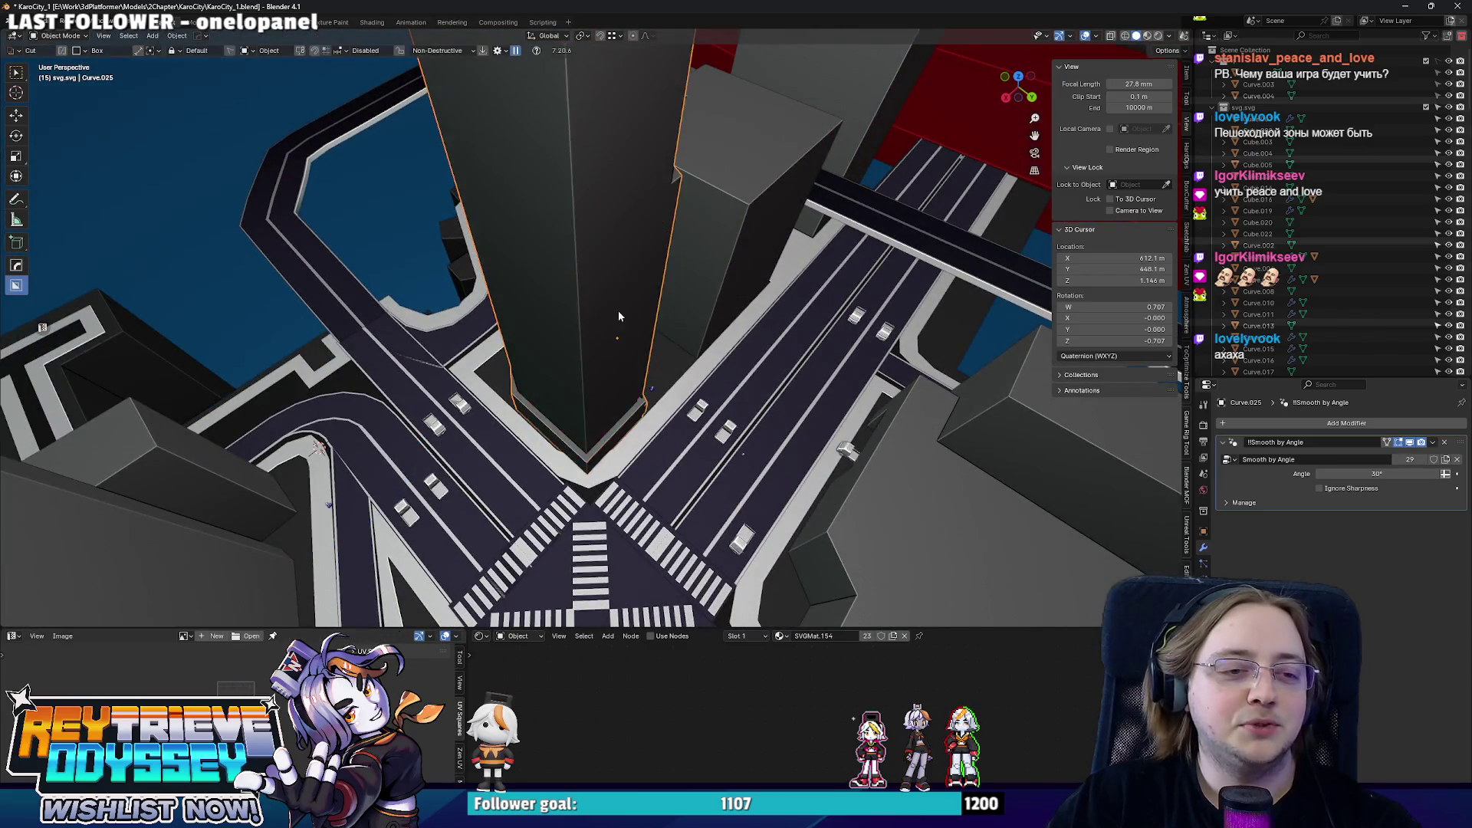
# - Shift the tall tower Curve.025 beside the crossing slightly along X
pyautogui.press('KP_7')
pyautogui.moveTo(683, 363)
pyautogui.keyDown('shift'); pyautogui.mouseDown(button='middle')
pyautogui.moveTo(648, 352)
pyautogui.moveTo(759, 414)
pyautogui.mouseUp(button='middle'); pyautogui.keyUp('shift')
pyautogui.press('g')
pyautogui.click(710, 372)
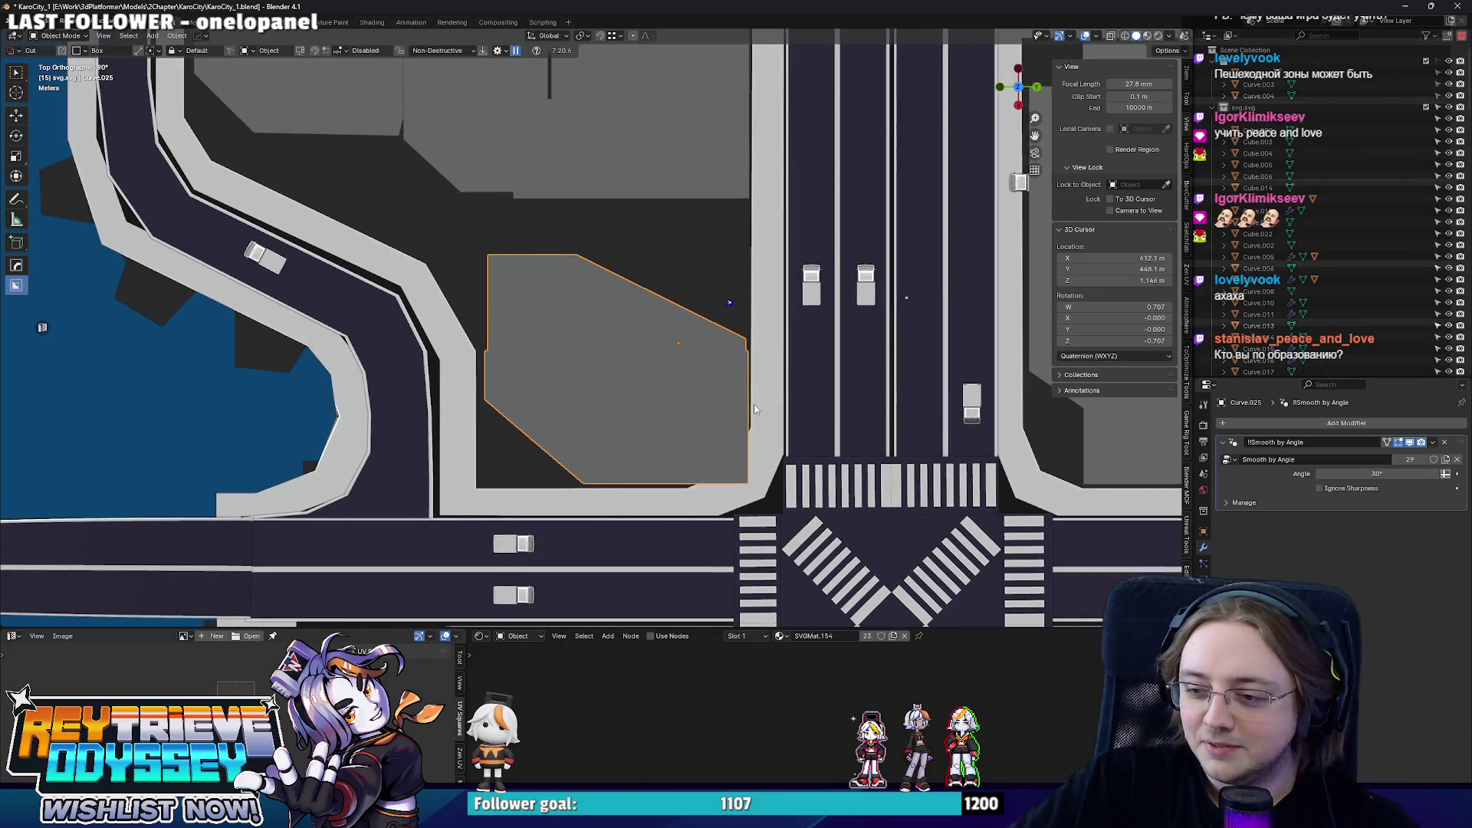
pyautogui.scroll(2, 753, 404)
pyautogui.press('g')
pyautogui.press('x')
pyautogui.click(743, 423)
# - Enter Edit Mode on the tower footprint, viewed top-down with X-ray on
pyautogui.moveTo(743, 424)
pyautogui.mouseDown(button='middle')
pyautogui.moveTo(469, 337)
pyautogui.moveTo(490, 342)
pyautogui.mouseUp(button='middle')
pyautogui.scroll(-3, 490, 344)
pyautogui.scroll(3, 533, 498)
pyautogui.moveTo(533, 498)
pyautogui.mouseDown(button='middle')
pyautogui.moveTo(731, 369)
pyautogui.moveTo(753, 414)
pyautogui.moveTo(760, 400)
pyautogui.mouseUp(button='middle')
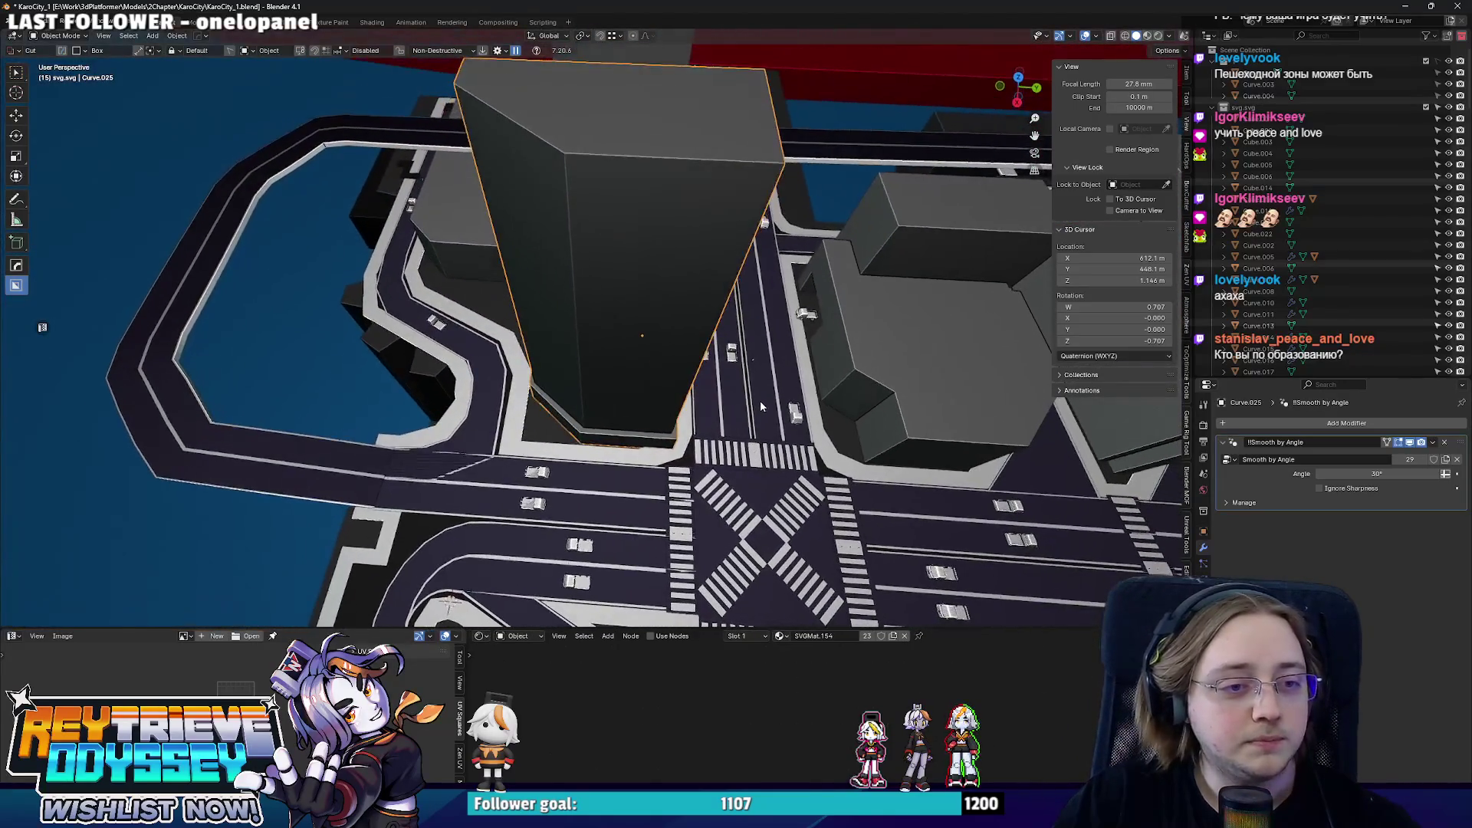
pyautogui.press('Tab')
pyautogui.press('KP_7')
pyautogui.hotkey('alt', 'z')
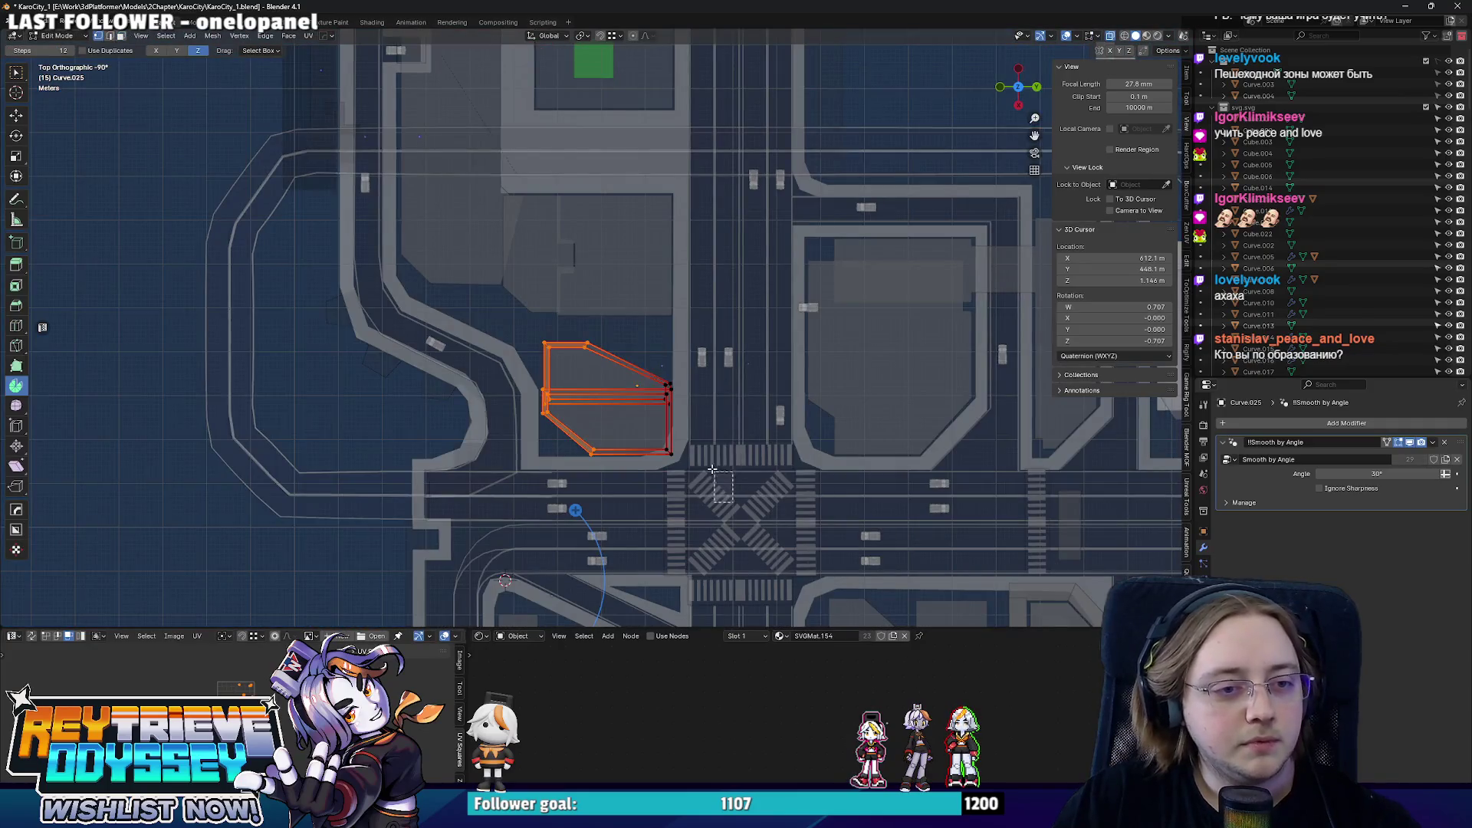
pyautogui.scroll(1, 690, 385)
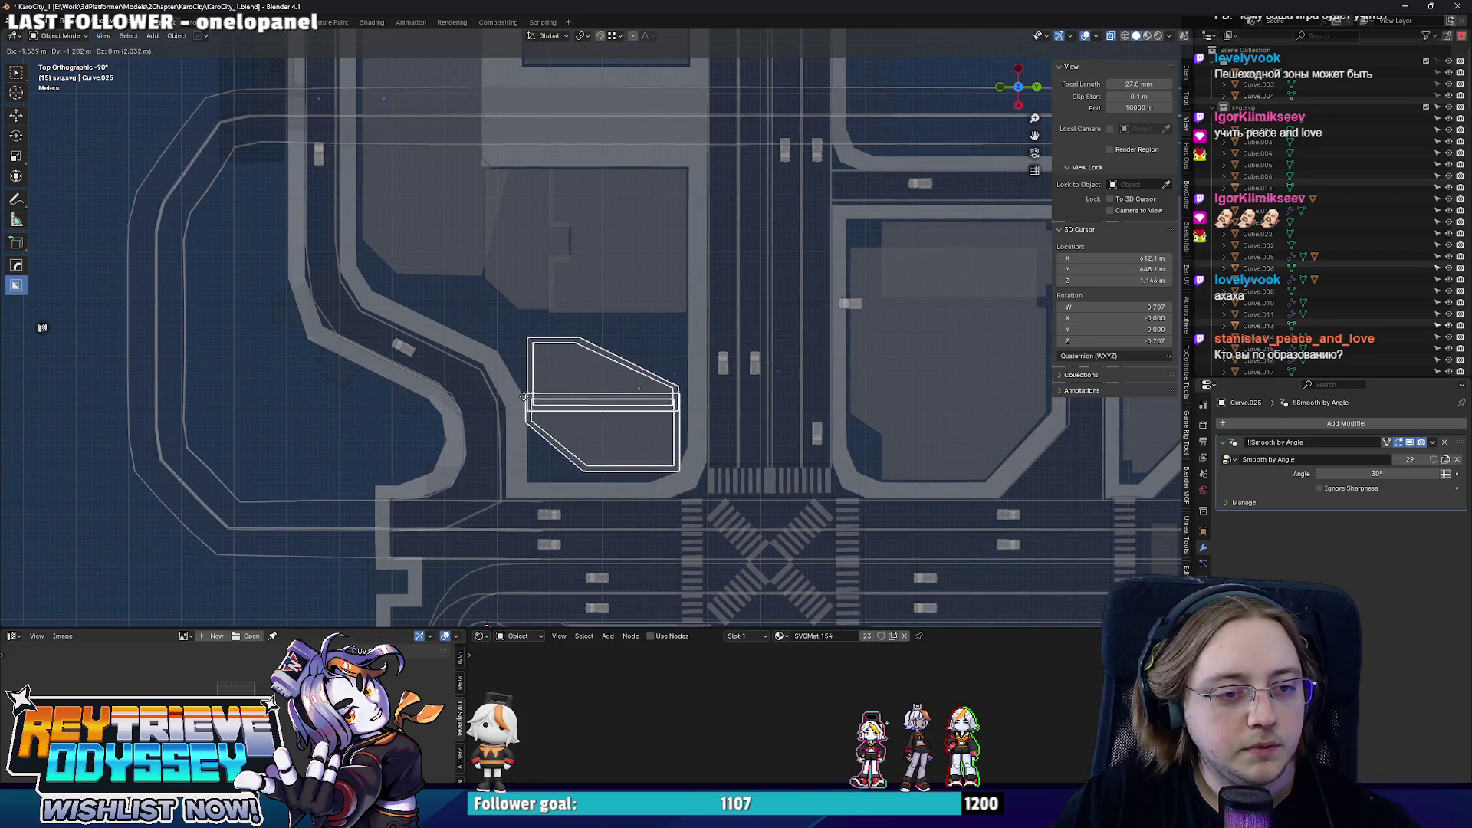
# - Shift an edge of the tower's footprint outline in top view with X-ray
pyautogui.moveTo(526, 403)
pyautogui.mouseDown(button='middle')
pyautogui.moveTo(602, 305)
pyautogui.moveTo(548, 313)
pyautogui.moveTo(644, 276)
pyautogui.mouseUp(button='middle')
pyautogui.hotkey('alt', 'z')
pyautogui.press('Tab')
pyautogui.press('KP_7')
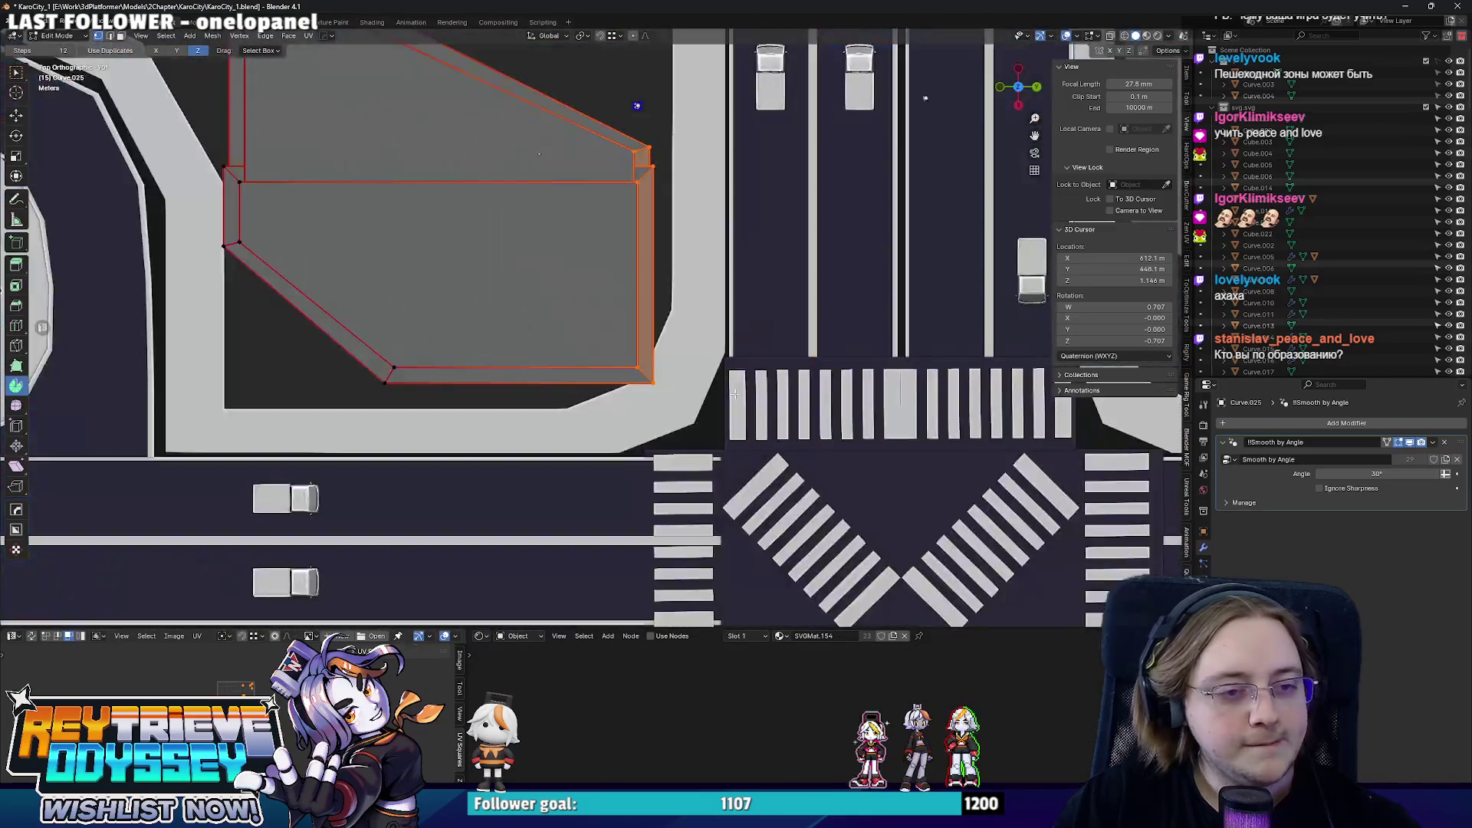
pyautogui.hotkey('alt', 'z')
pyautogui.keyDown('shift'); pyautogui.moveTo(578, 101); pyautogui.dragTo(552, 230, button='middle'); pyautogui.keyUp('shift')
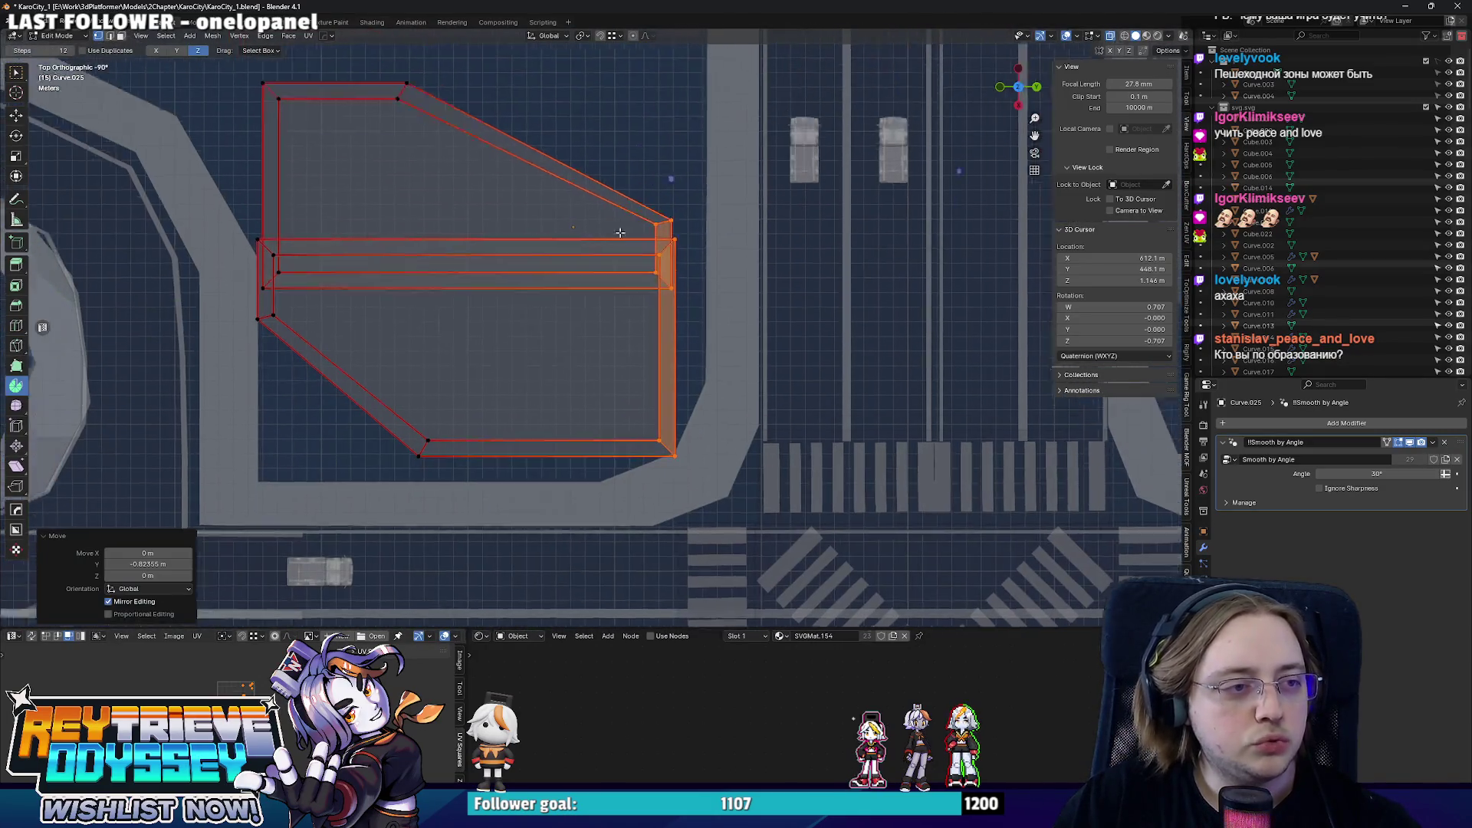
pyautogui.scroll(-2, 543, 305)
# - Move the whole tower about 1.3 m within its block, then select the road network Cube
pyautogui.press('Tab')
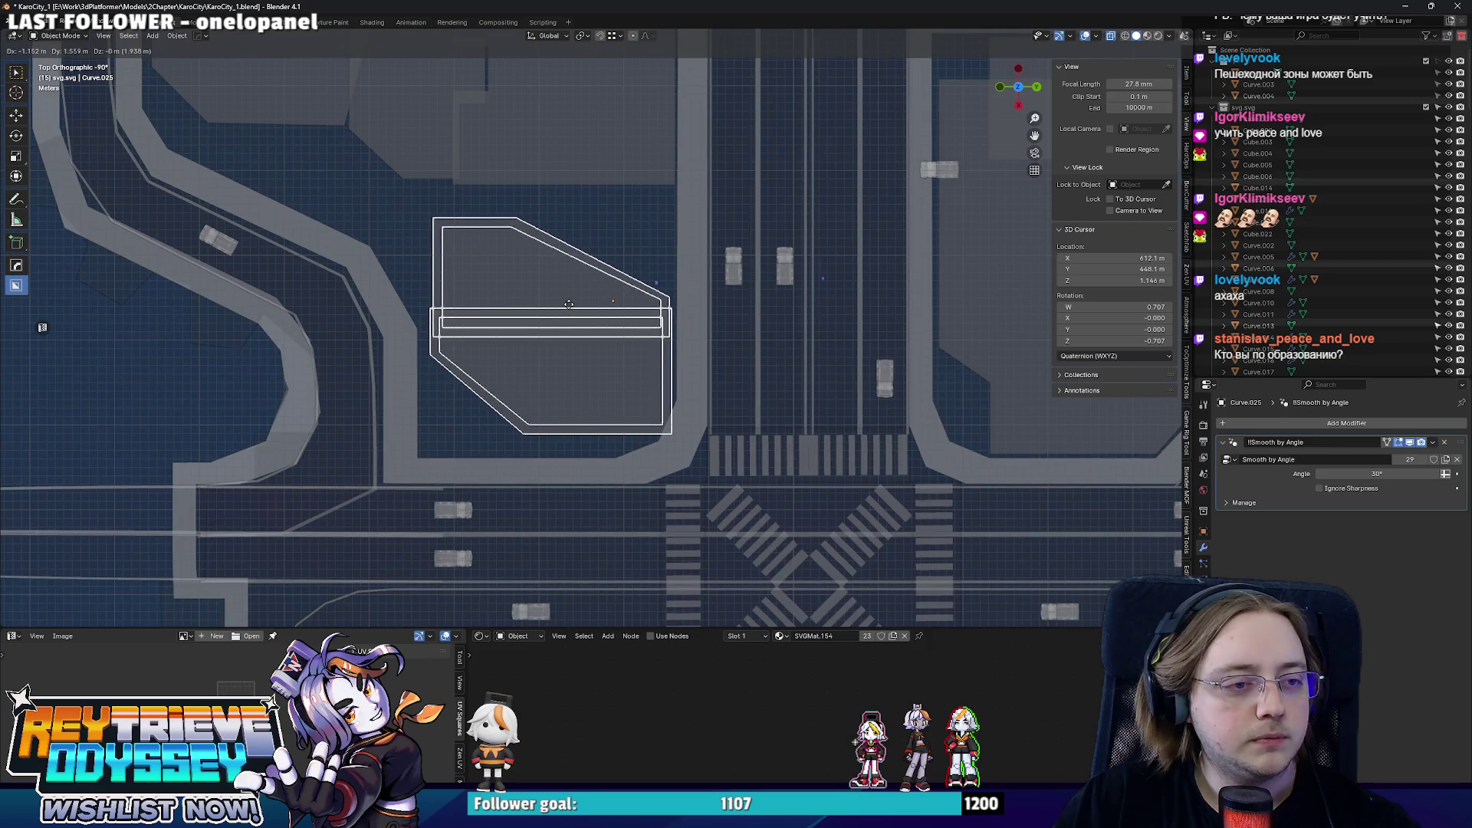
pyautogui.click(569, 306)
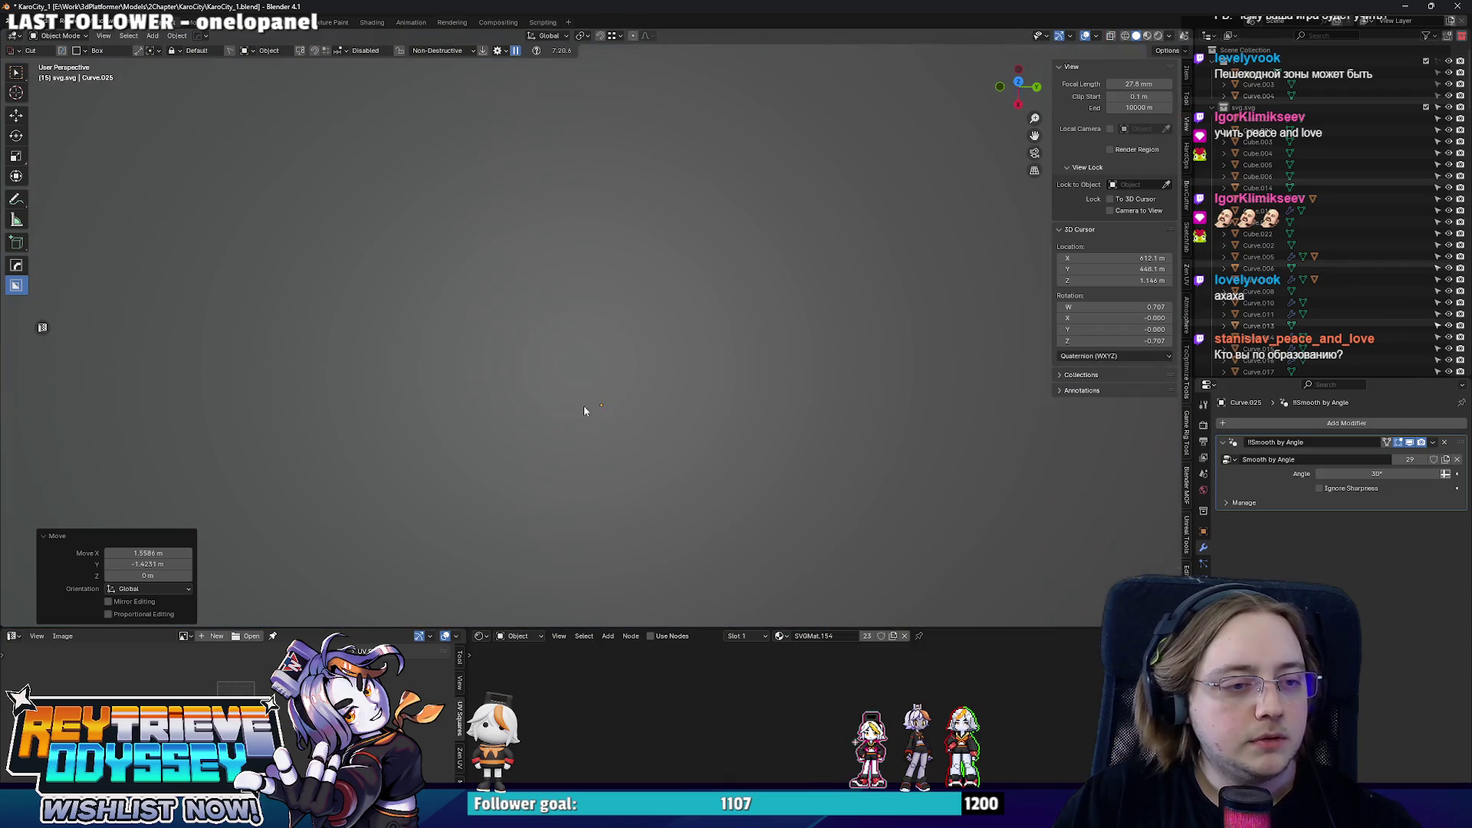
pyautogui.moveTo(584, 406)
pyautogui.mouseDown(button='middle')
pyautogui.moveTo(672, 323)
pyautogui.moveTo(818, 291)
pyautogui.mouseUp(button='middle')
pyautogui.click(673, 325)
pyautogui.scroll(4, 774, 314)
pyautogui.scroll(3, 817, 296)
# - Slide the sidewalk corner point about 19 m along X into line and leave Edit Mode
pyautogui.moveTo(706, 346); pyautogui.dragTo(733, 312, button='middle')
pyautogui.press('Tab')
pyautogui.hotkey('alt', 'z')
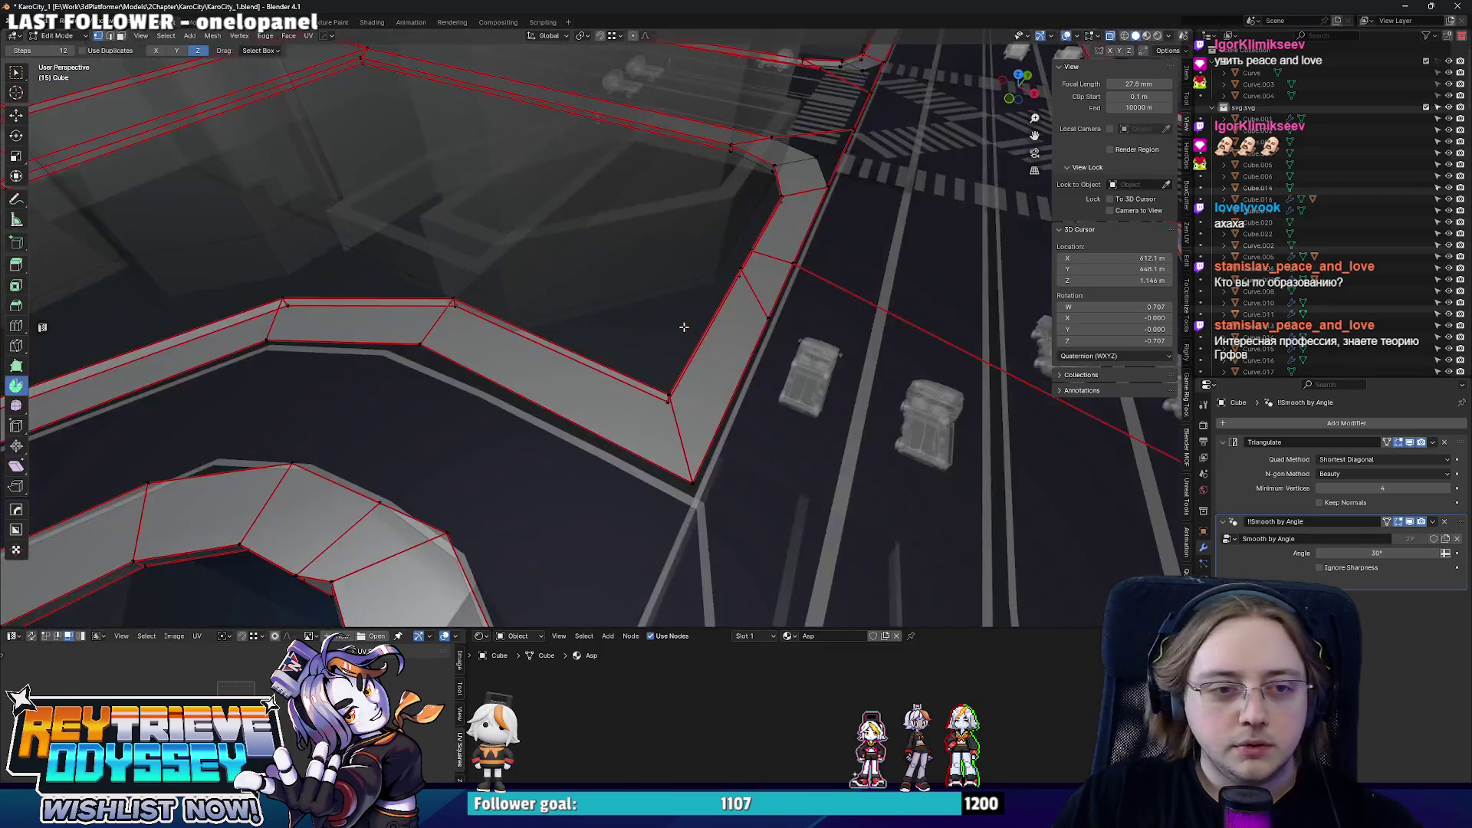
pyautogui.moveTo(724, 451); pyautogui.dragTo(743, 425, button='middle')
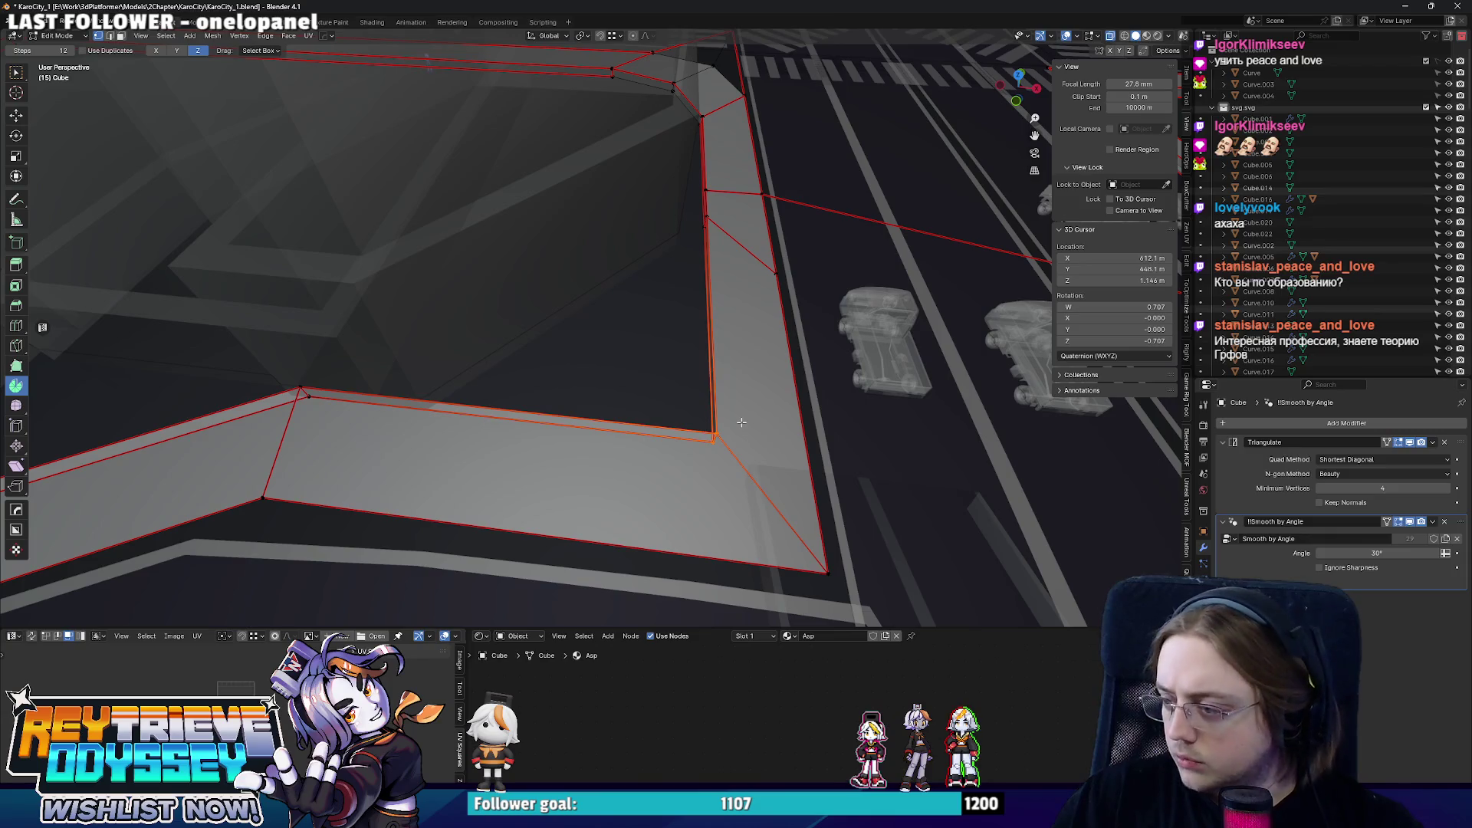
pyautogui.moveTo(684, 374); pyautogui.dragTo(697, 375, button='middle')
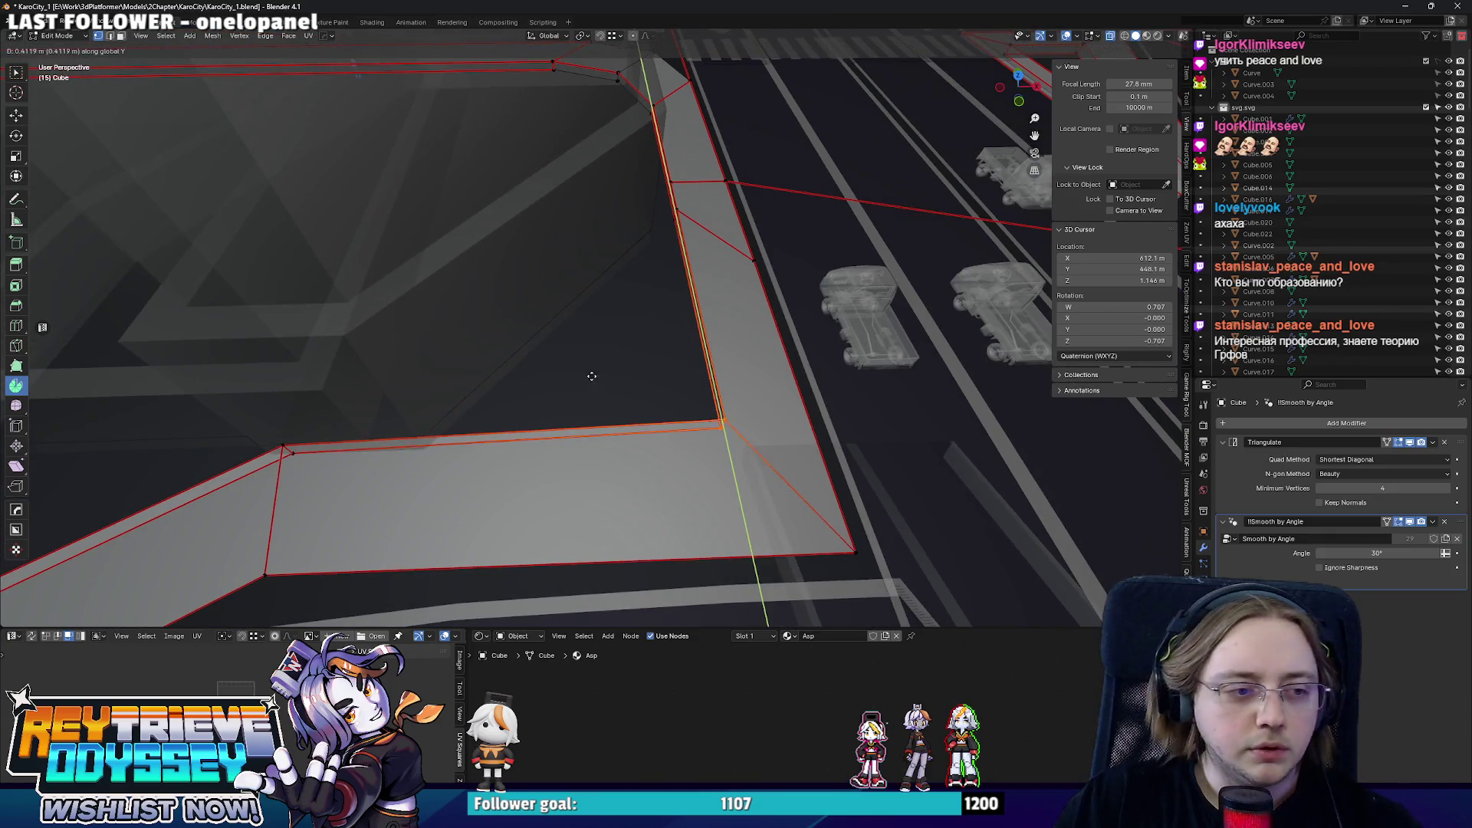
pyautogui.press('x')
pyautogui.click(409, 371)
pyautogui.moveTo(408, 372)
pyautogui.mouseDown(button='middle')
pyautogui.moveTo(575, 323)
pyautogui.moveTo(501, 260)
pyautogui.moveTo(561, 268)
pyautogui.mouseUp(button='middle')
pyautogui.press('Tab')
pyautogui.scroll(-5, 500, 261)
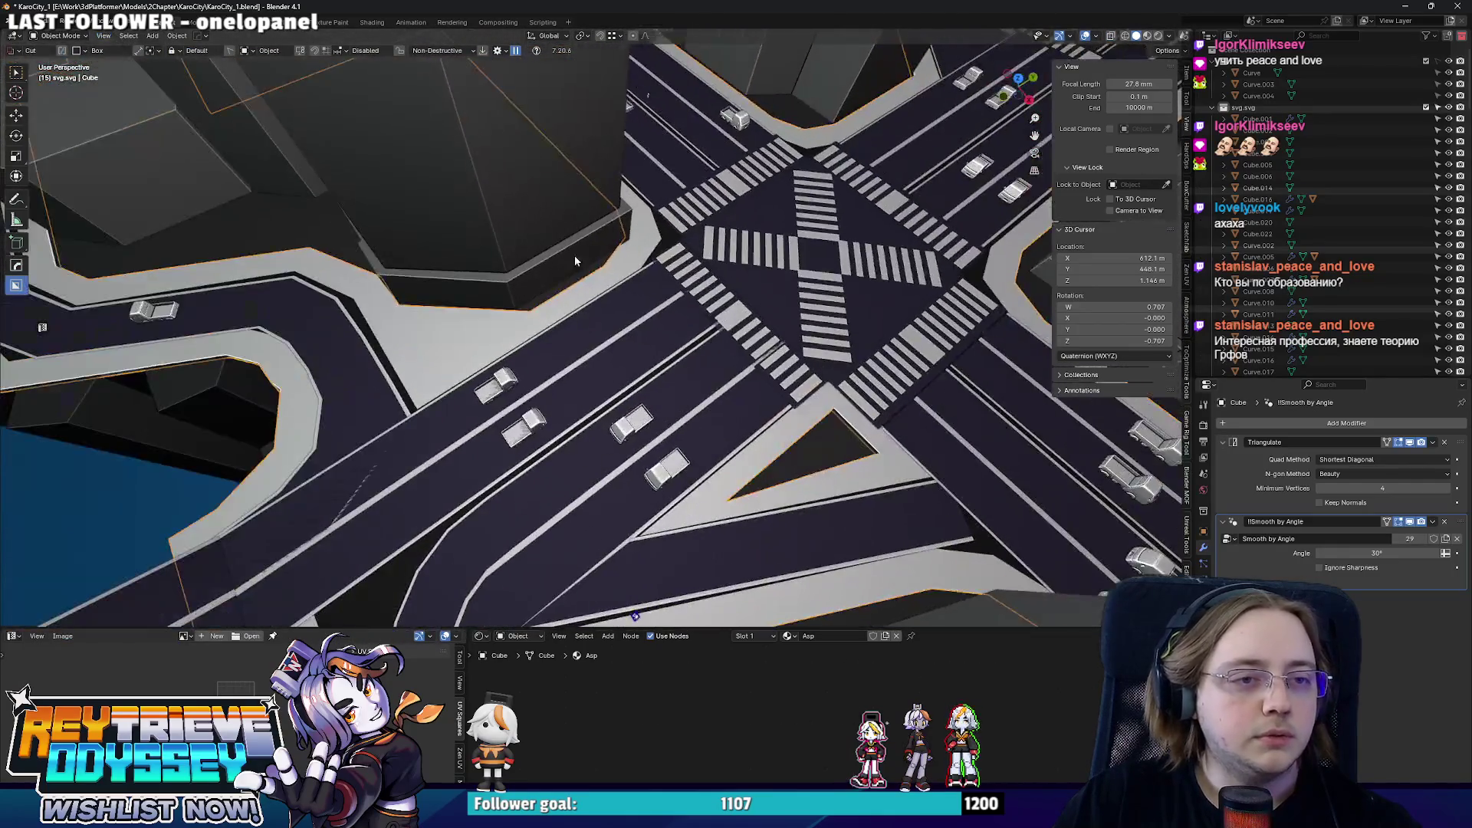
pyautogui.scroll(3, 561, 268)
pyautogui.scroll(3, 552, 351)
pyautogui.scroll(-3, 530, 321)
# - Check the tower's base, then open the sidewalk Cube beside it in Edit Mode, top view
pyautogui.moveTo(529, 321); pyautogui.dragTo(644, 264, button='middle')
pyautogui.click(690, 230)
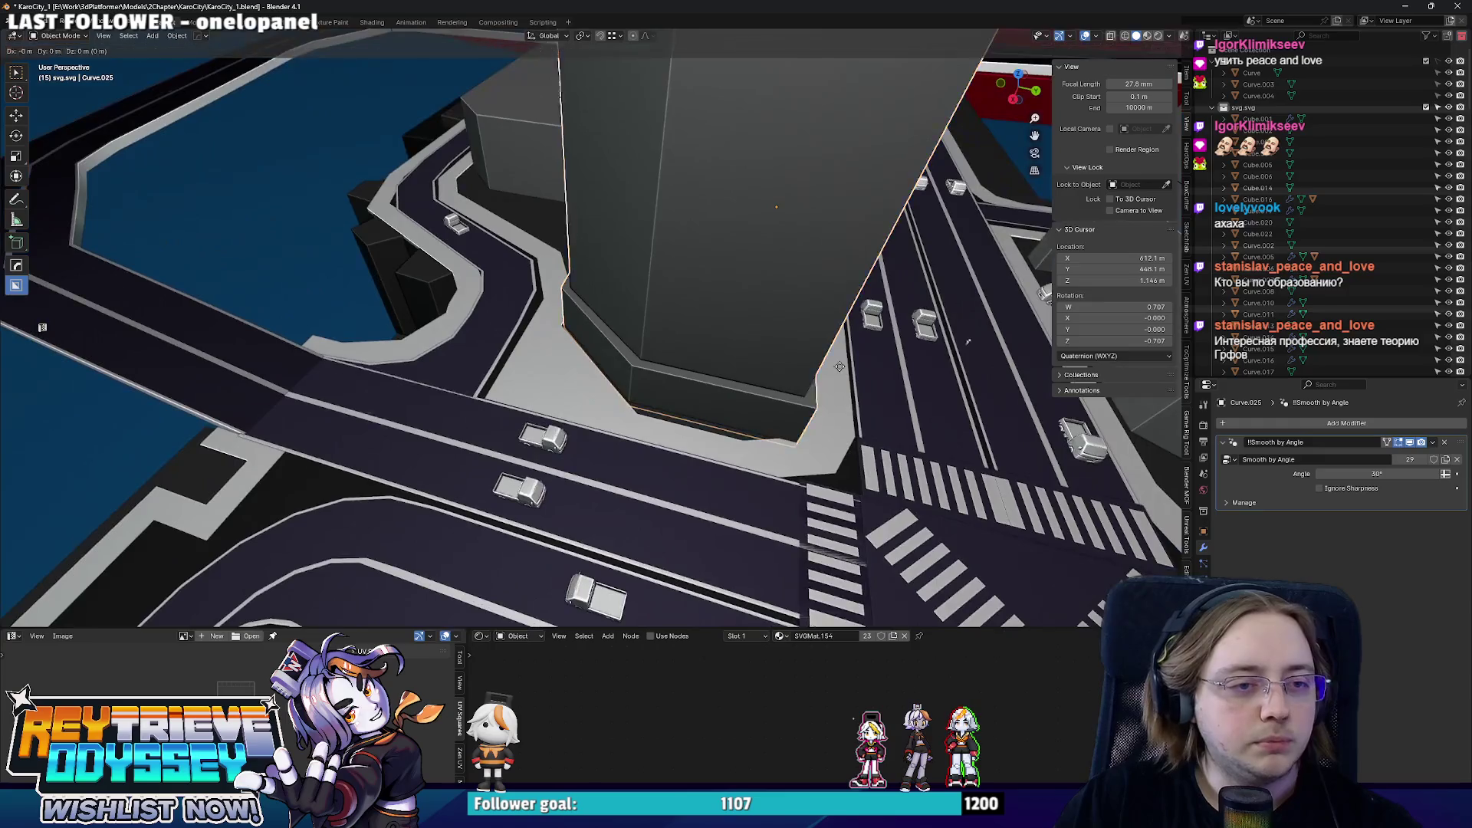
pyautogui.moveTo(802, 383); pyautogui.dragTo(932, 403, button='middle')
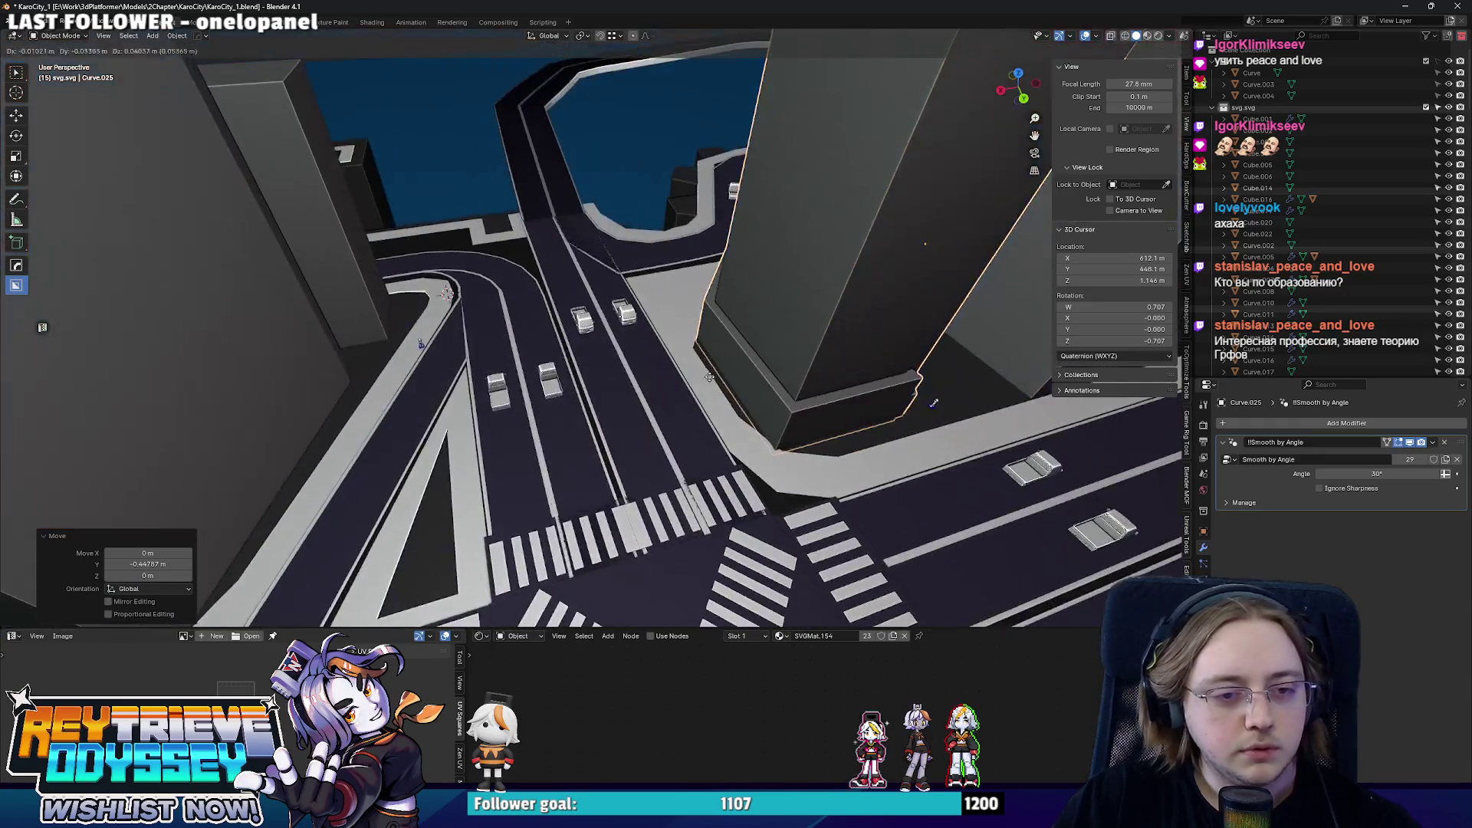
pyautogui.scroll(-4, 588, 349)
pyautogui.click(587, 349)
pyautogui.scroll(4, 587, 348)
pyautogui.scroll(-4, 588, 349)
pyautogui.scroll(3, 590, 344)
pyautogui.moveTo(589, 343)
pyautogui.mouseDown(button='middle')
pyautogui.moveTo(707, 382)
pyautogui.moveTo(702, 415)
pyautogui.mouseUp(button='middle')
pyautogui.press('Tab')
pyautogui.scroll(3, 690, 374)
pyautogui.press('KP_7')
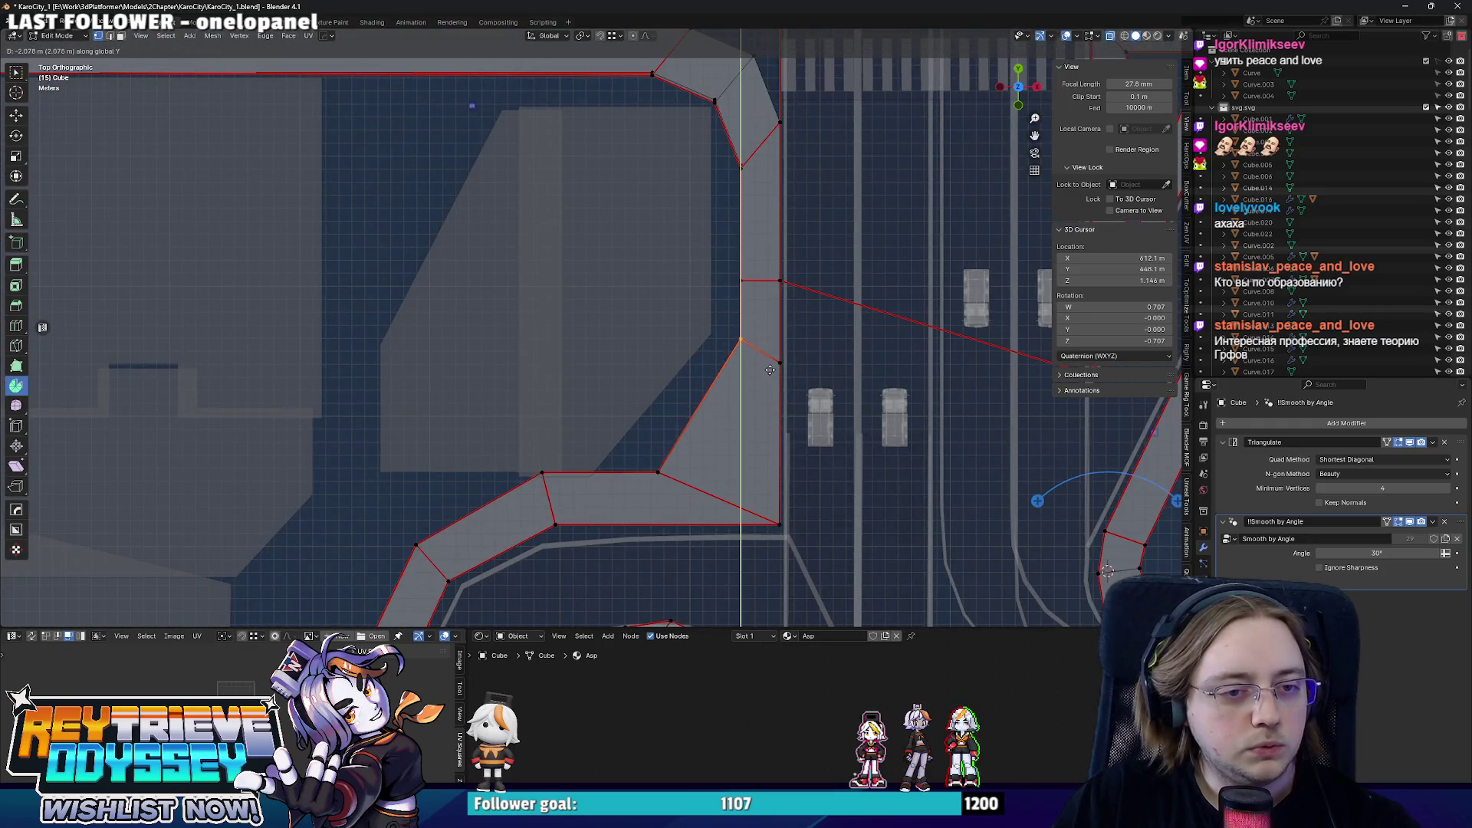
# - Pull the sidewalk corner beside the tower about 2.8 m along Y, exit editing, select Curve.025
pyautogui.keyDown('shift'); pyautogui.moveTo(694, 420); pyautogui.dragTo(744, 340, button='middle'); pyautogui.keyUp('shift')
pyautogui.scroll(-2, 586, 391)
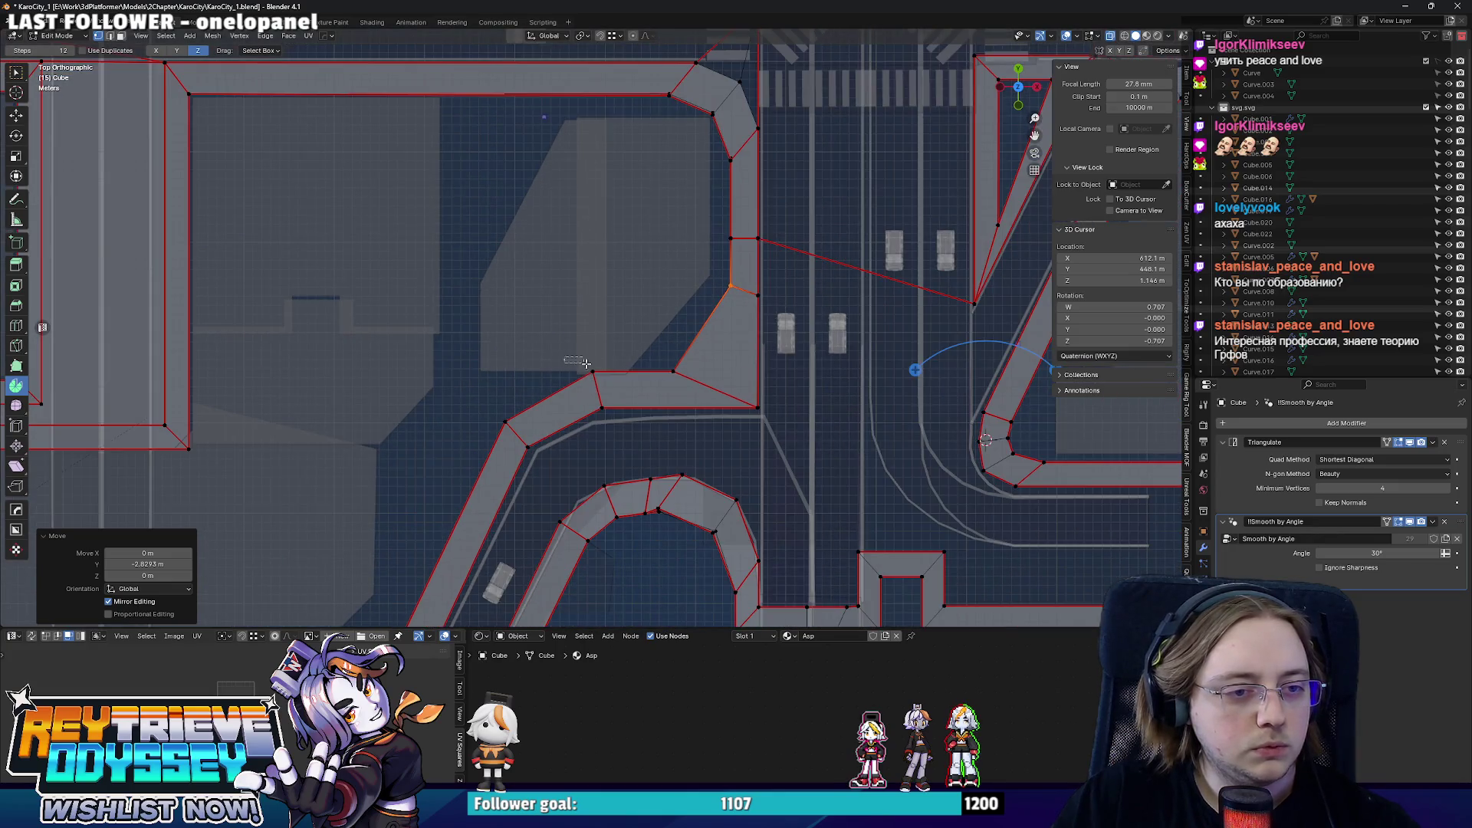
pyautogui.moveTo(664, 388); pyautogui.dragTo(613, 323, button='middle')
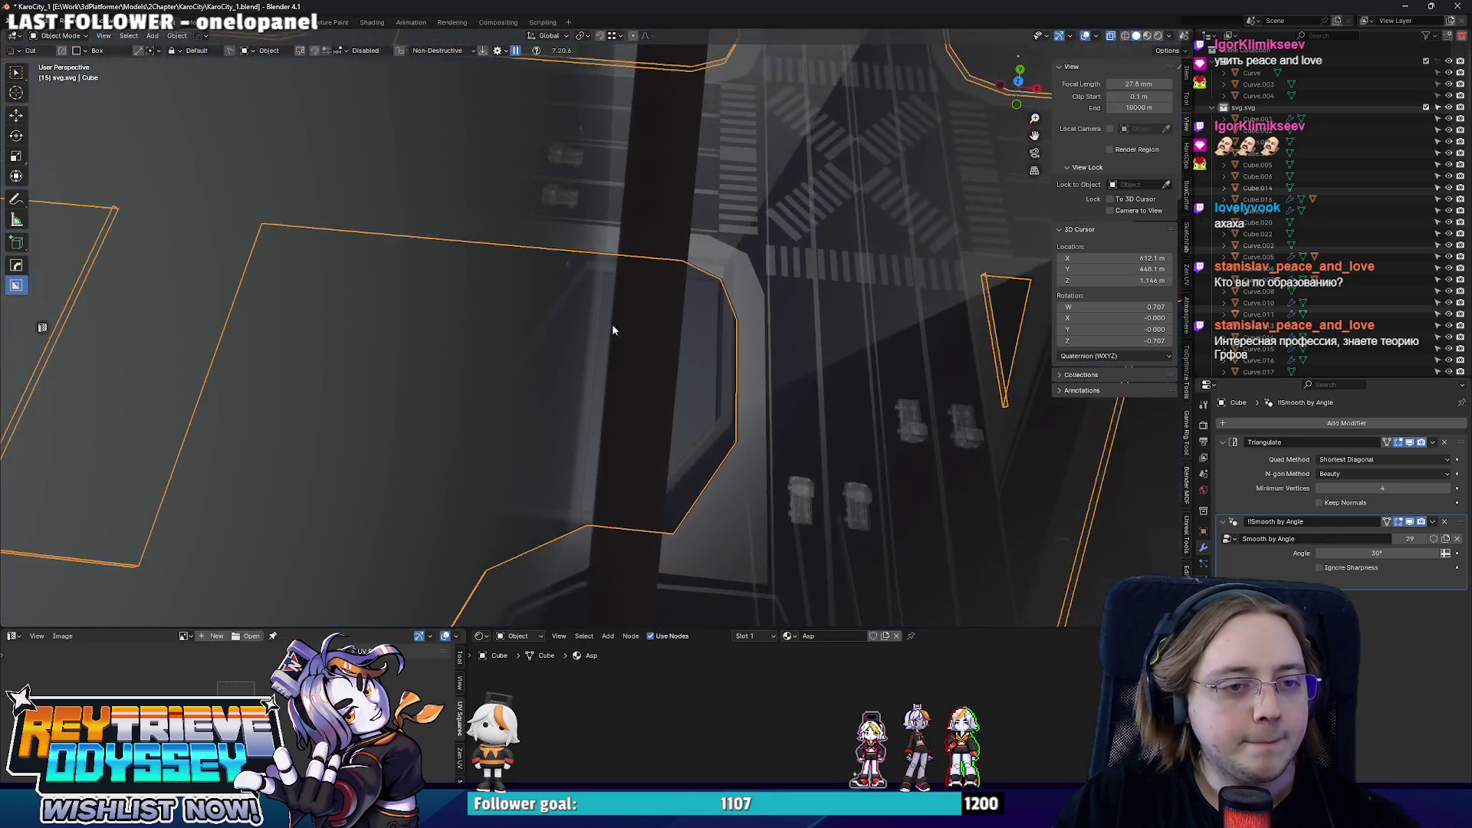
pyautogui.press('KP_7')
pyautogui.scroll(3, 703, 378)
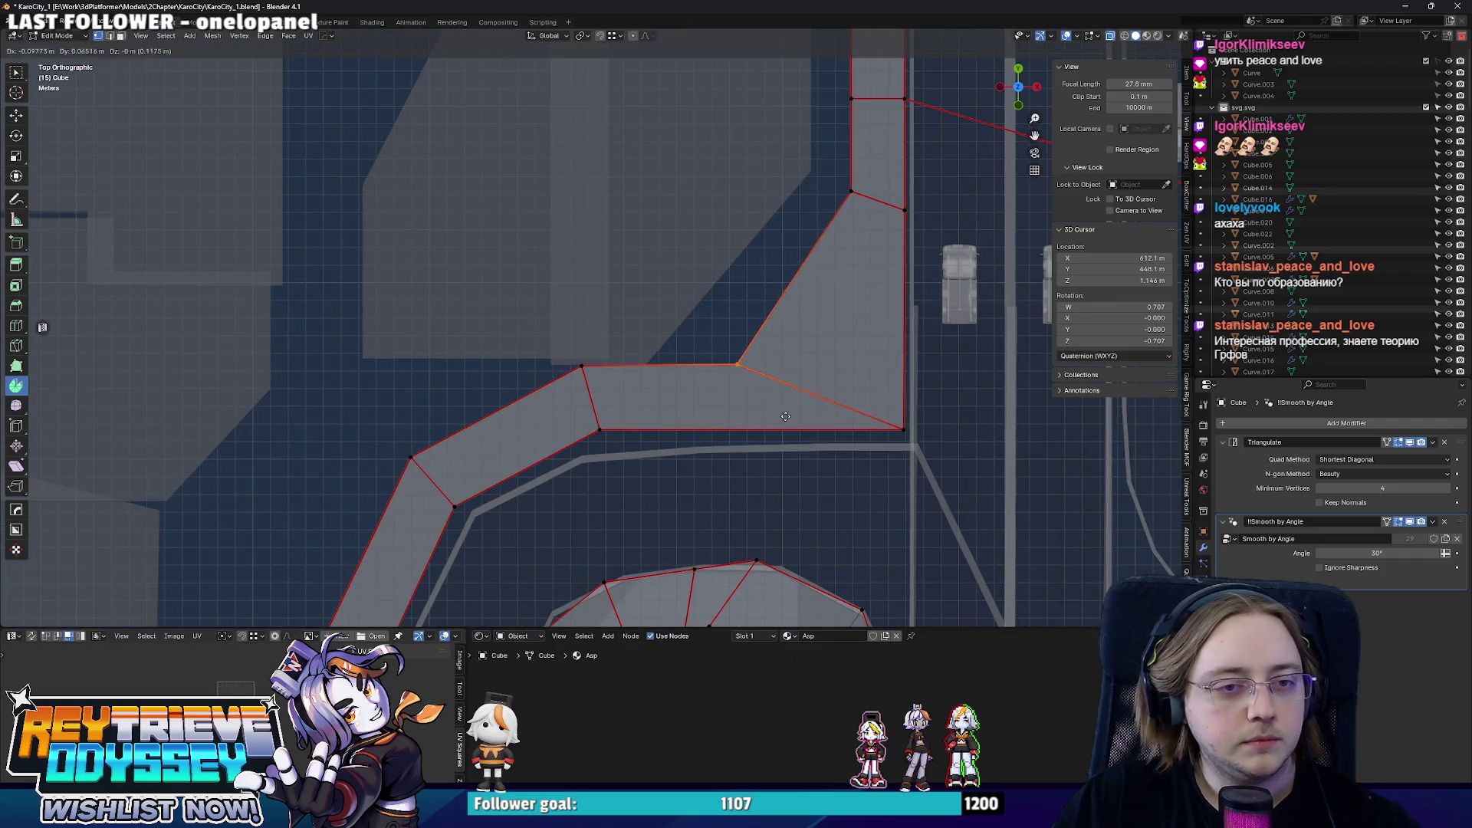
pyautogui.scroll(-3, 735, 409)
pyautogui.hotkey('ctrl', 'Tab')
pyautogui.click(437, 356)
pyautogui.click(633, 252)
pyautogui.moveTo(633, 252)
pyautogui.keyDown('shift'); pyautogui.mouseDown(button='middle')
pyautogui.moveTo(600, 358)
pyautogui.moveTo(523, 313)
pyautogui.moveTo(460, 319)
pyautogui.moveTo(618, 321)
pyautogui.mouseUp(button='middle'); pyautogui.keyUp('shift')
pyautogui.scroll(-3, 642, 322)
pyautogui.scroll(-1, 641, 322)
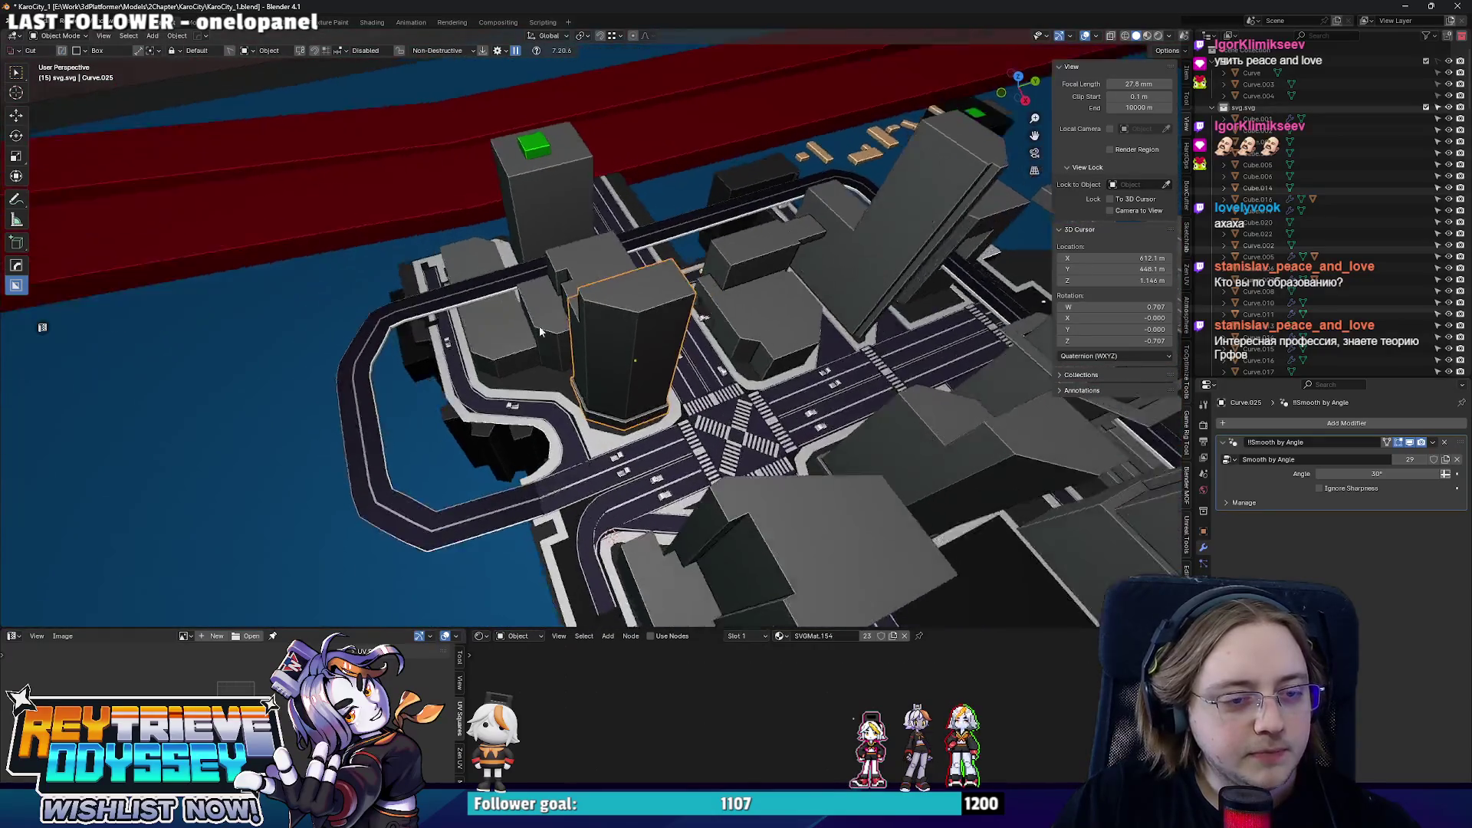
# - Bevel the tower footprint's cut corner into a rounded curve
pyautogui.press('Tab')
pyautogui.scroll(2, 617, 320)
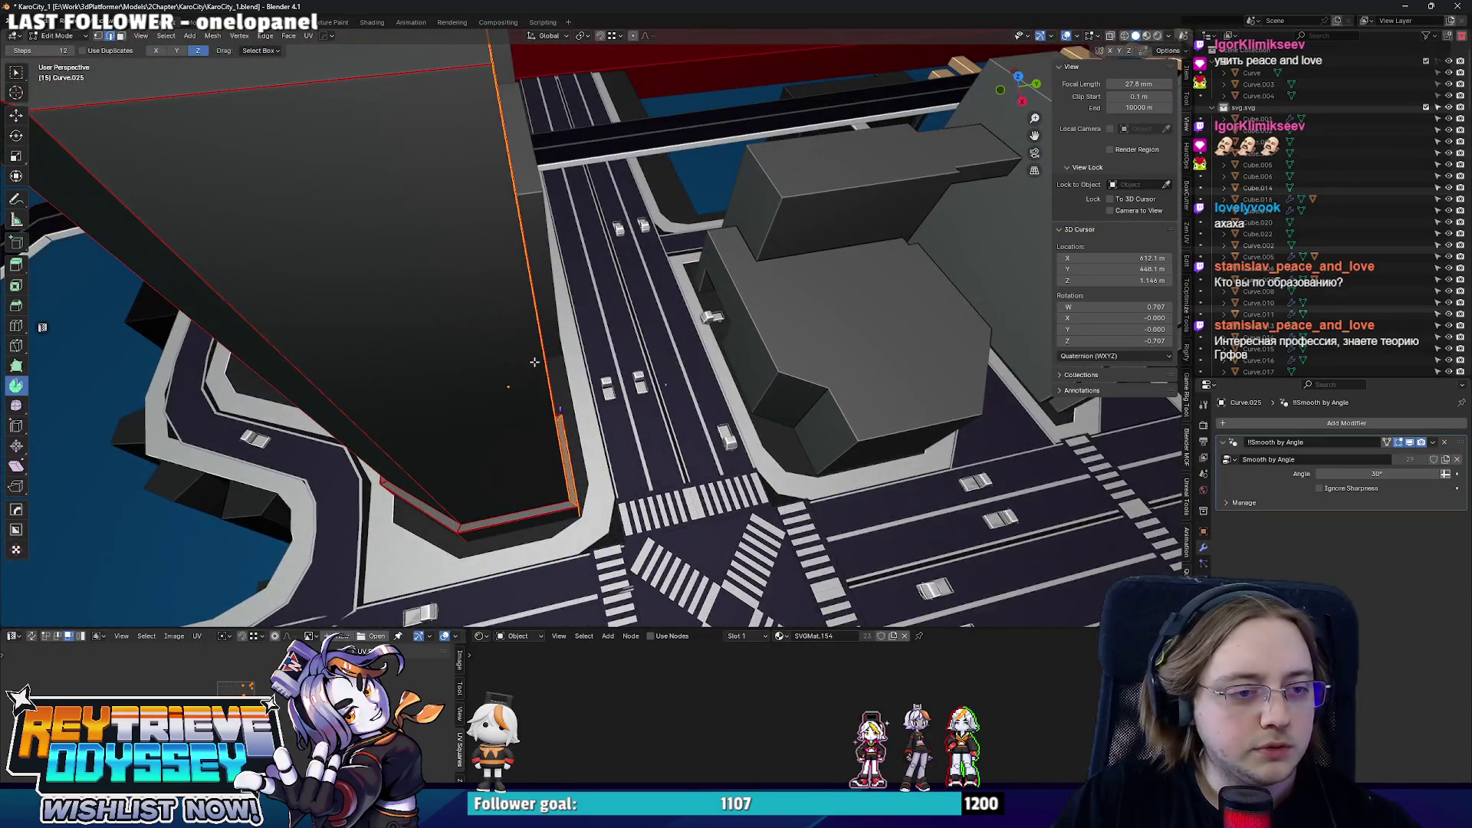
pyautogui.press('KP_7')
pyautogui.scroll(2, 853, 389)
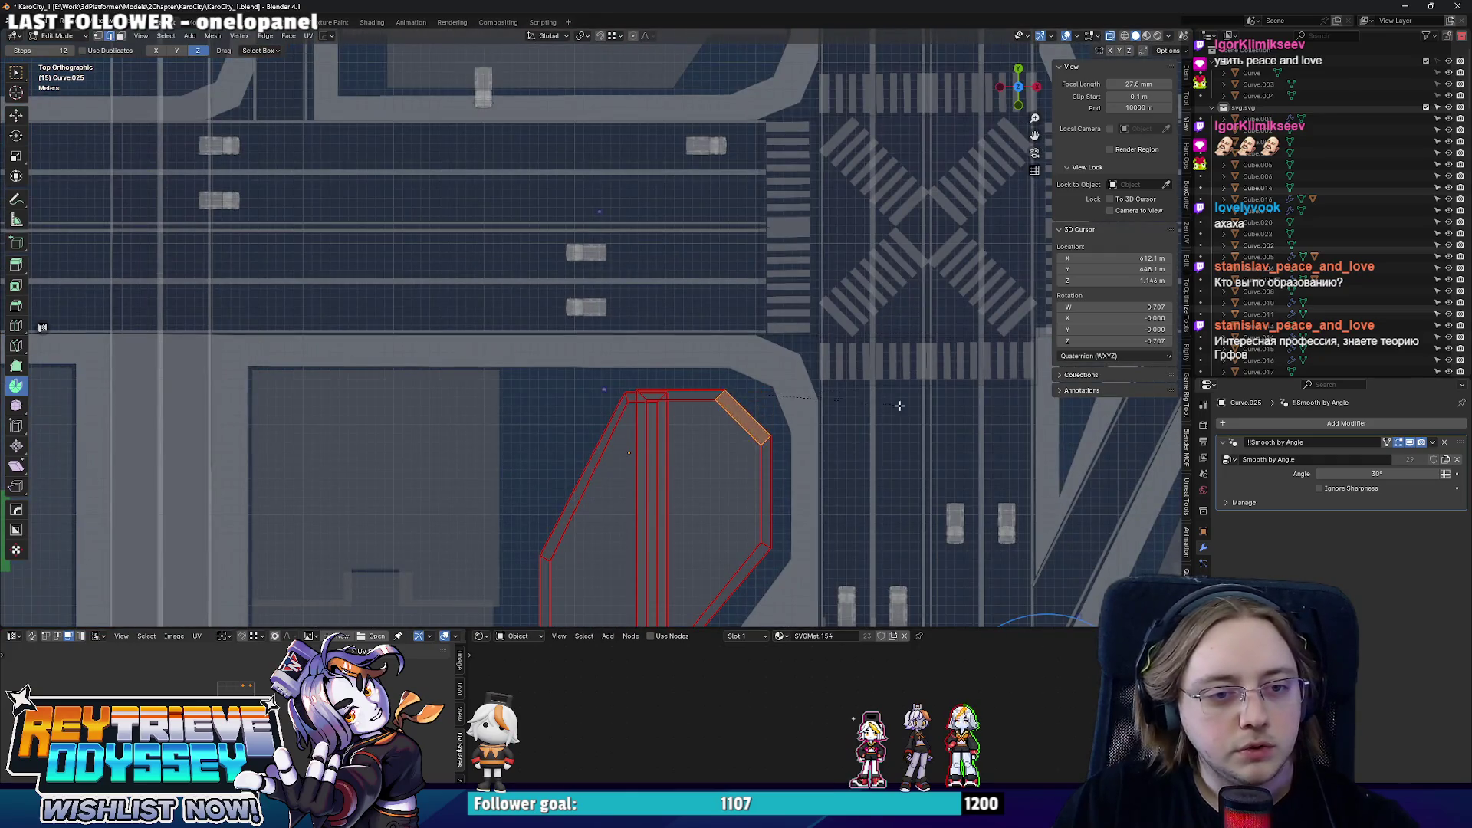
pyautogui.hotkey('ctrl', 'b')
pyautogui.scroll(4, 909, 410)
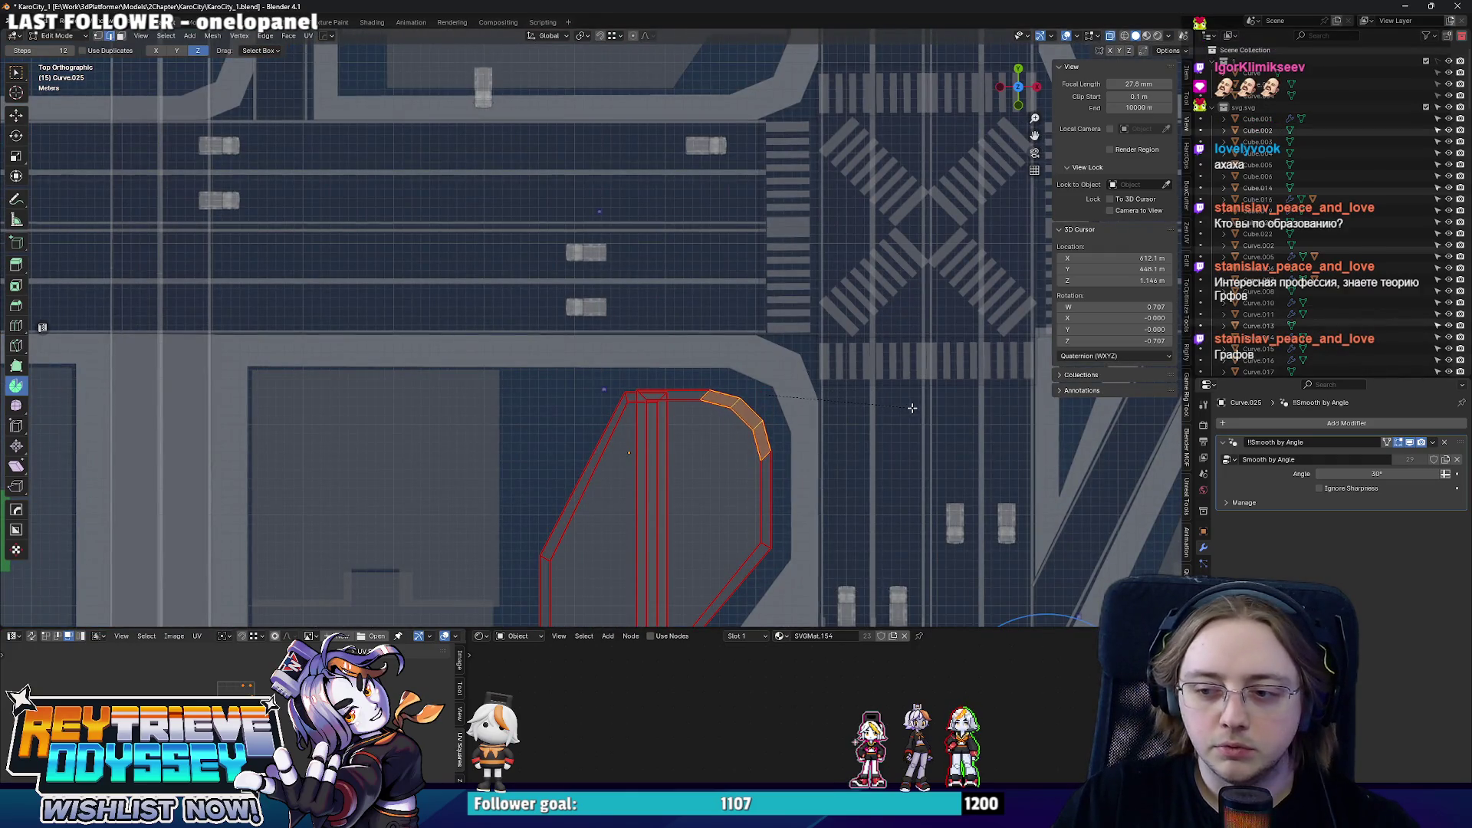
pyautogui.press('Tab')
pyautogui.keyDown('shift'); pyautogui.moveTo(908, 406); pyautogui.dragTo(877, 336, button='middle'); pyautogui.keyUp('shift')
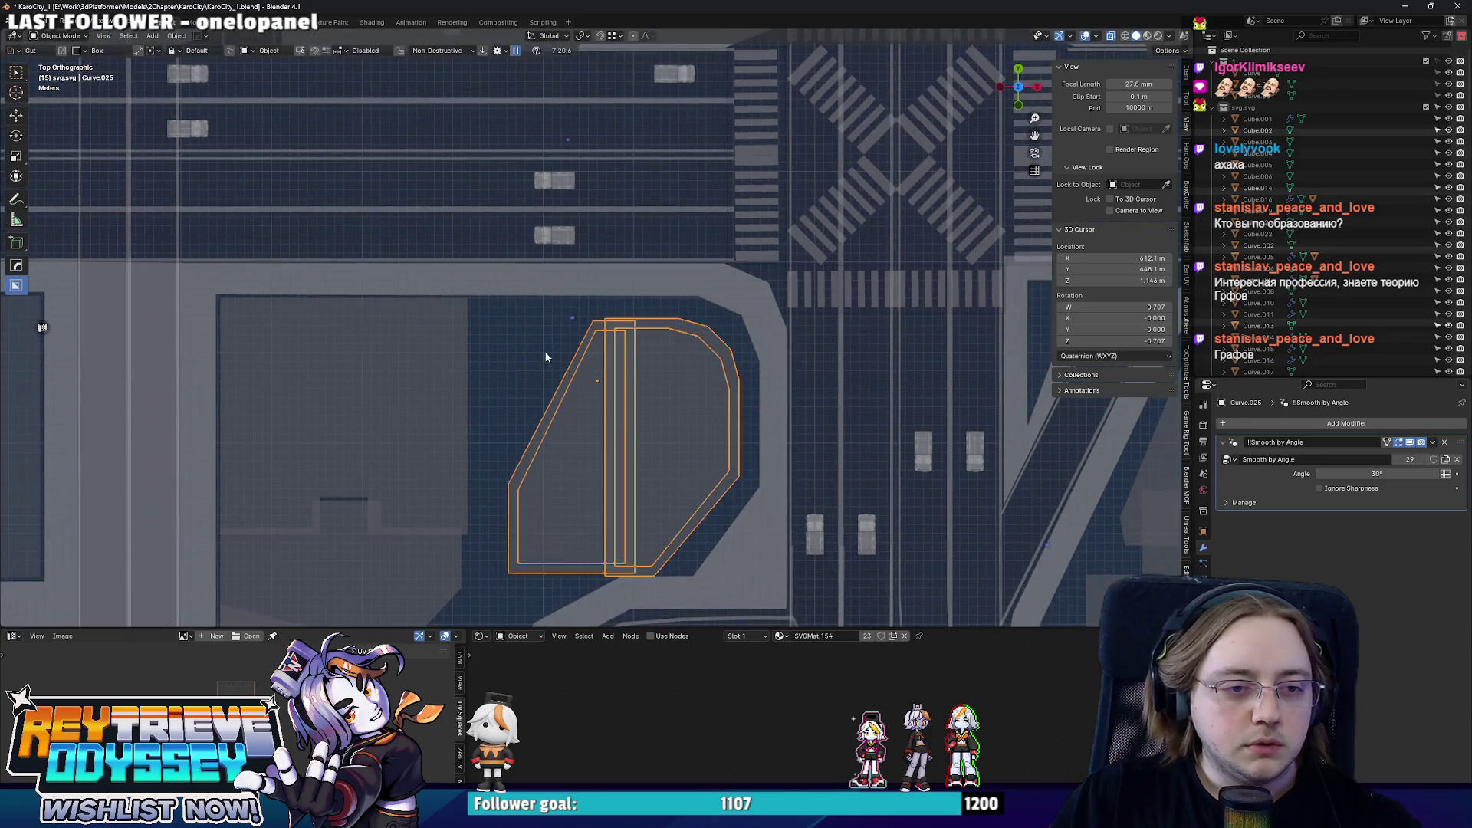
pyautogui.click(663, 362)
pyautogui.keyDown('shift'); pyautogui.moveTo(664, 363); pyautogui.dragTo(658, 271, button='middle'); pyautogui.keyUp('shift')
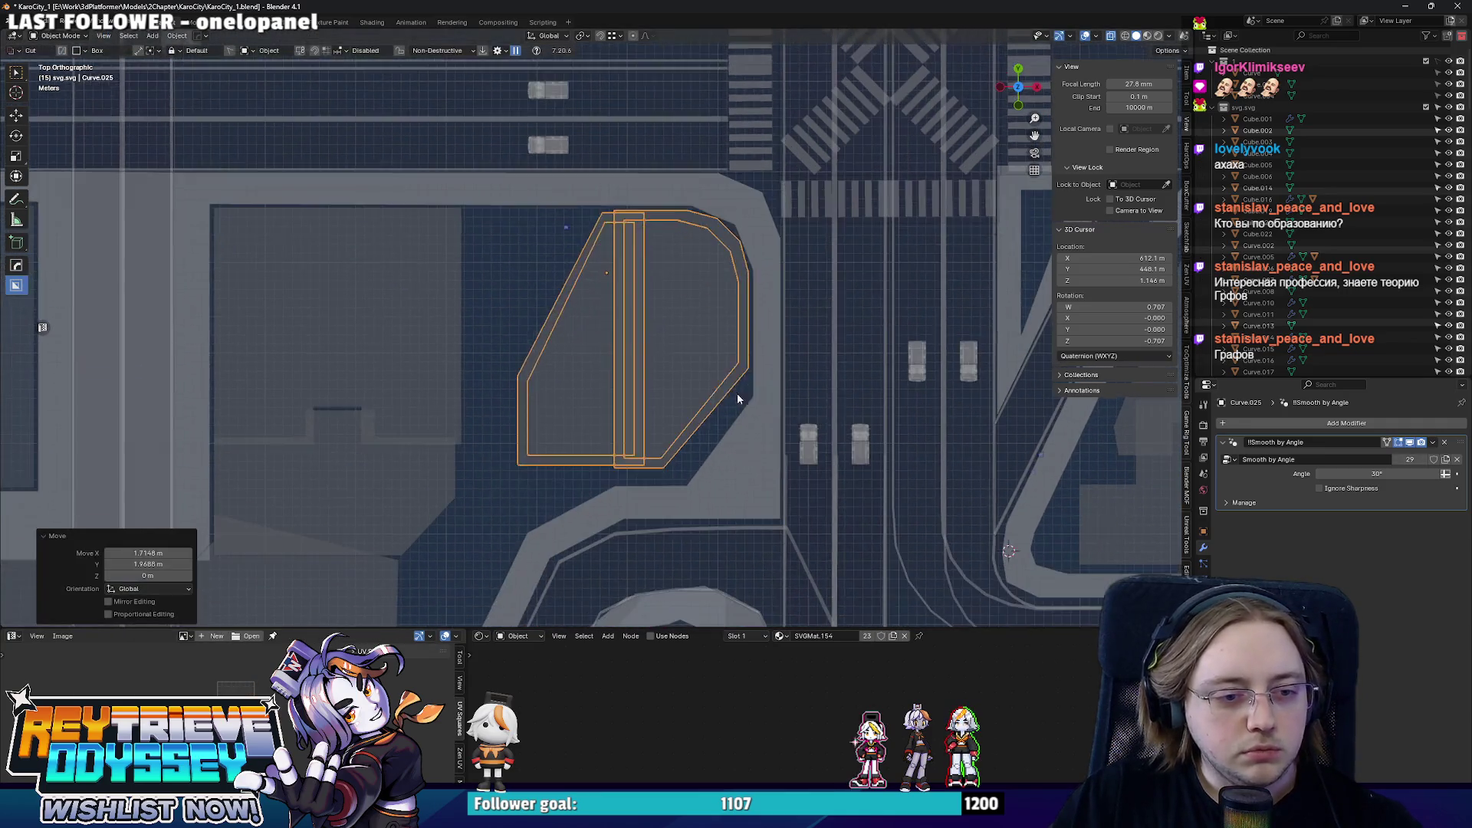
# - Stretch the footprint's lower edges down along Y and shift its lower-right point outward along X
pyautogui.press('Tab')
pyautogui.moveTo(479, 354); pyautogui.dragTo(855, 508)
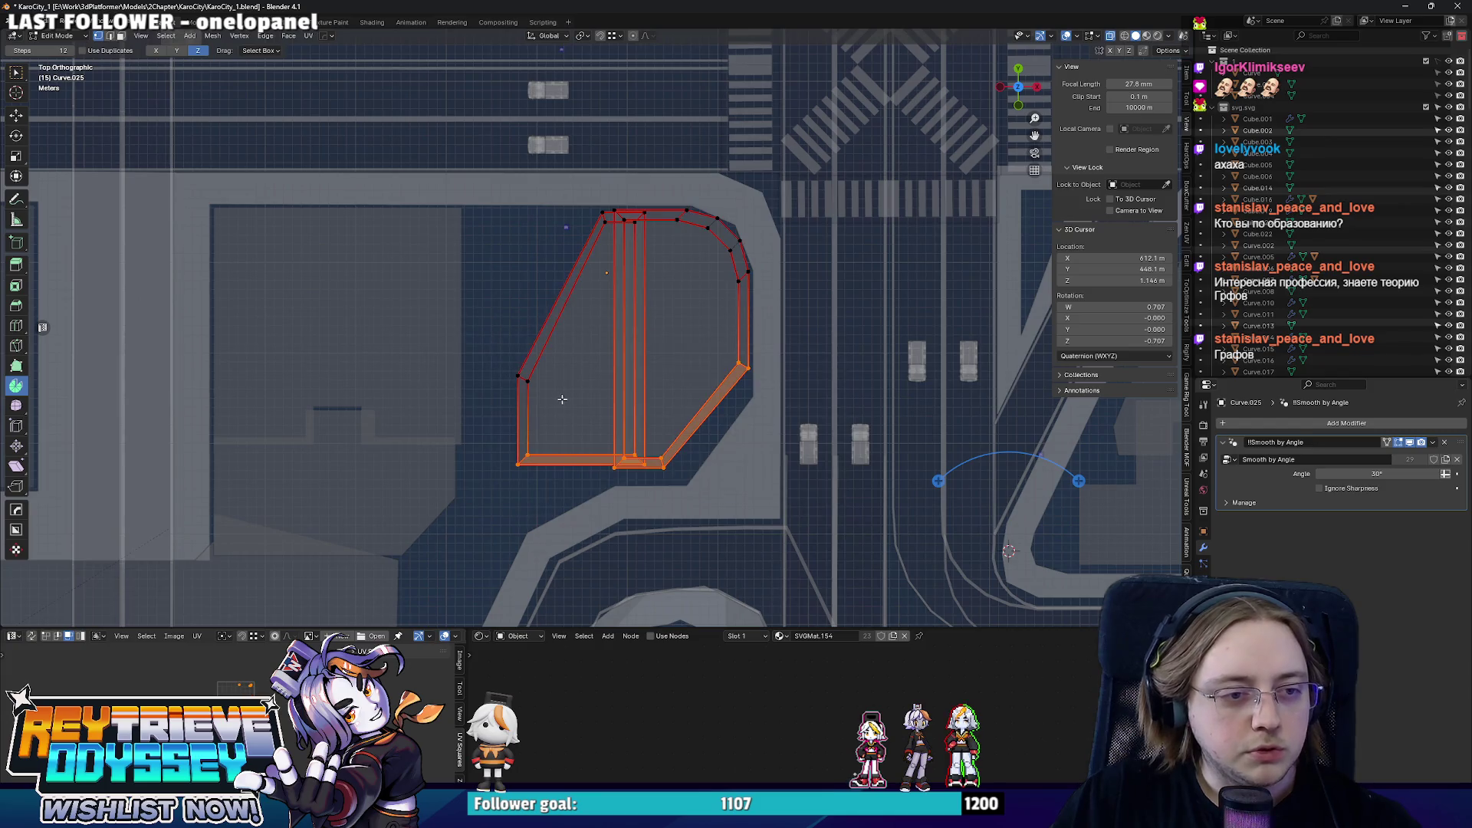
pyautogui.click(608, 417)
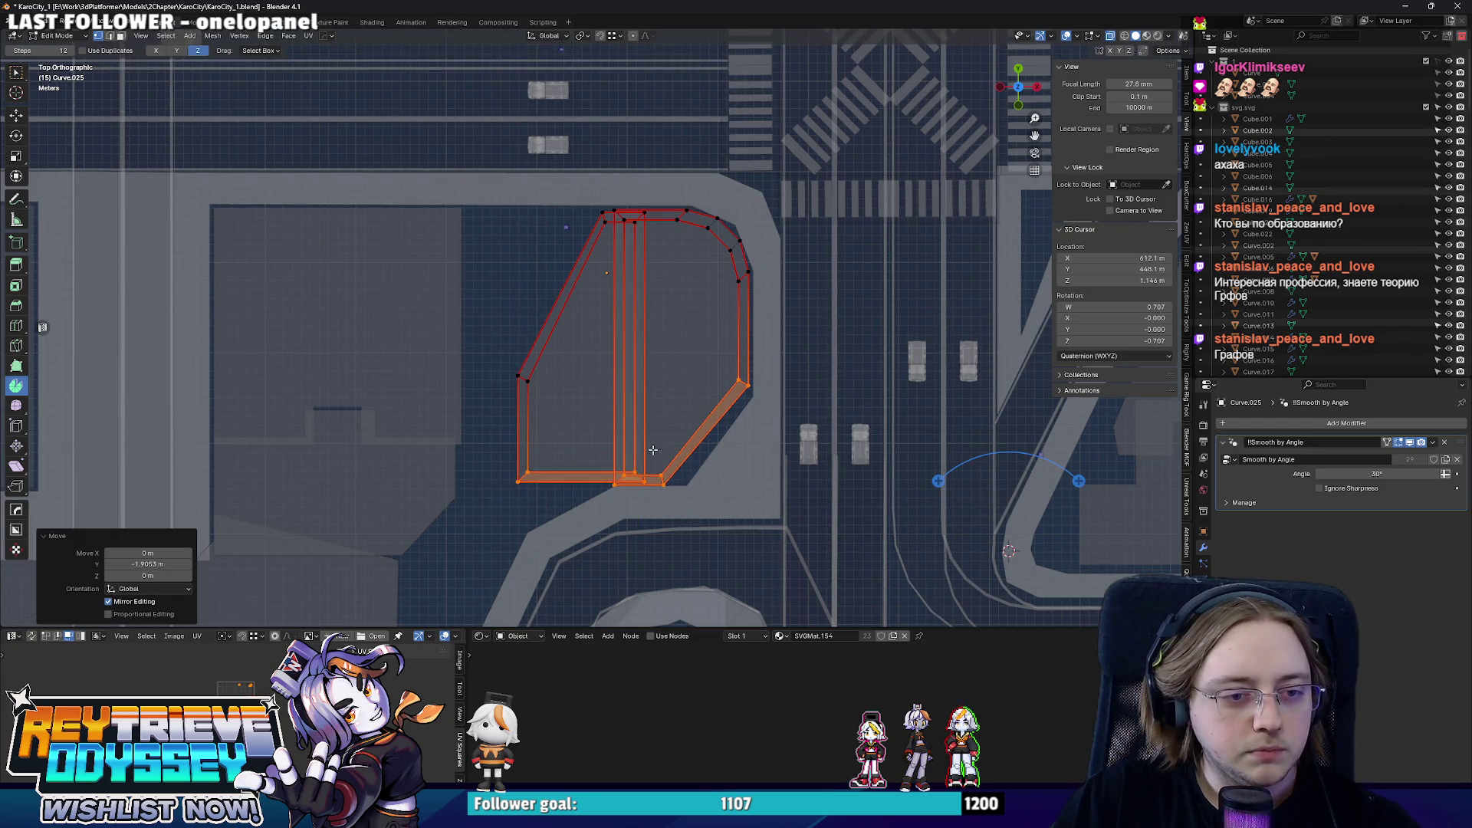
pyautogui.click(703, 503)
pyautogui.click(721, 502)
pyautogui.click(781, 425)
pyautogui.press('Tab')
pyautogui.moveTo(782, 425)
pyautogui.mouseDown(button='middle')
pyautogui.moveTo(490, 294)
pyautogui.moveTo(834, 489)
pyautogui.mouseUp(button='middle')
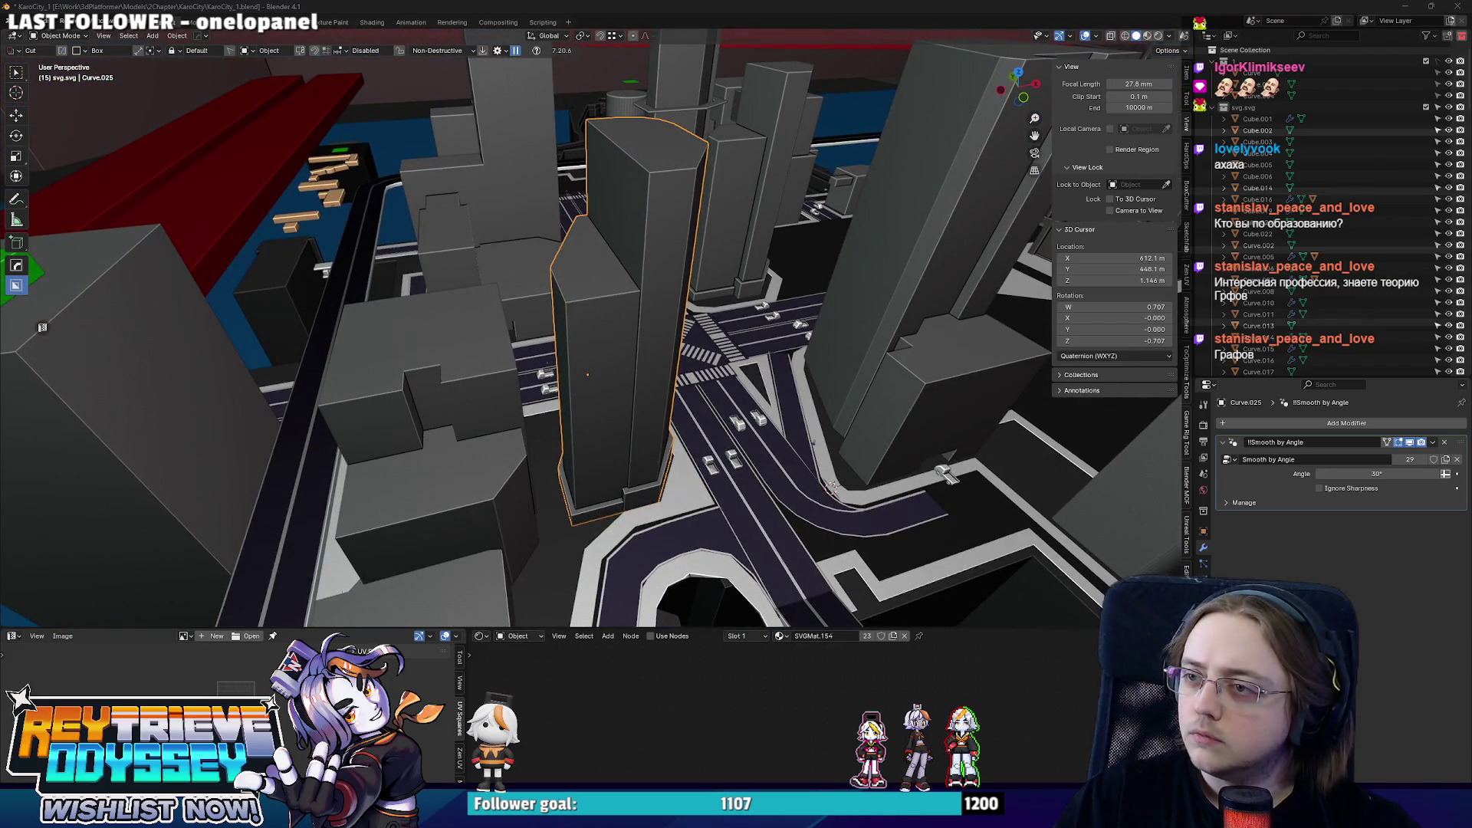
# - Move the upper-right corner point of building footprint Curve.005 beside the curved road
pyautogui.moveTo(835, 489); pyautogui.dragTo(596, 346, button='middle')
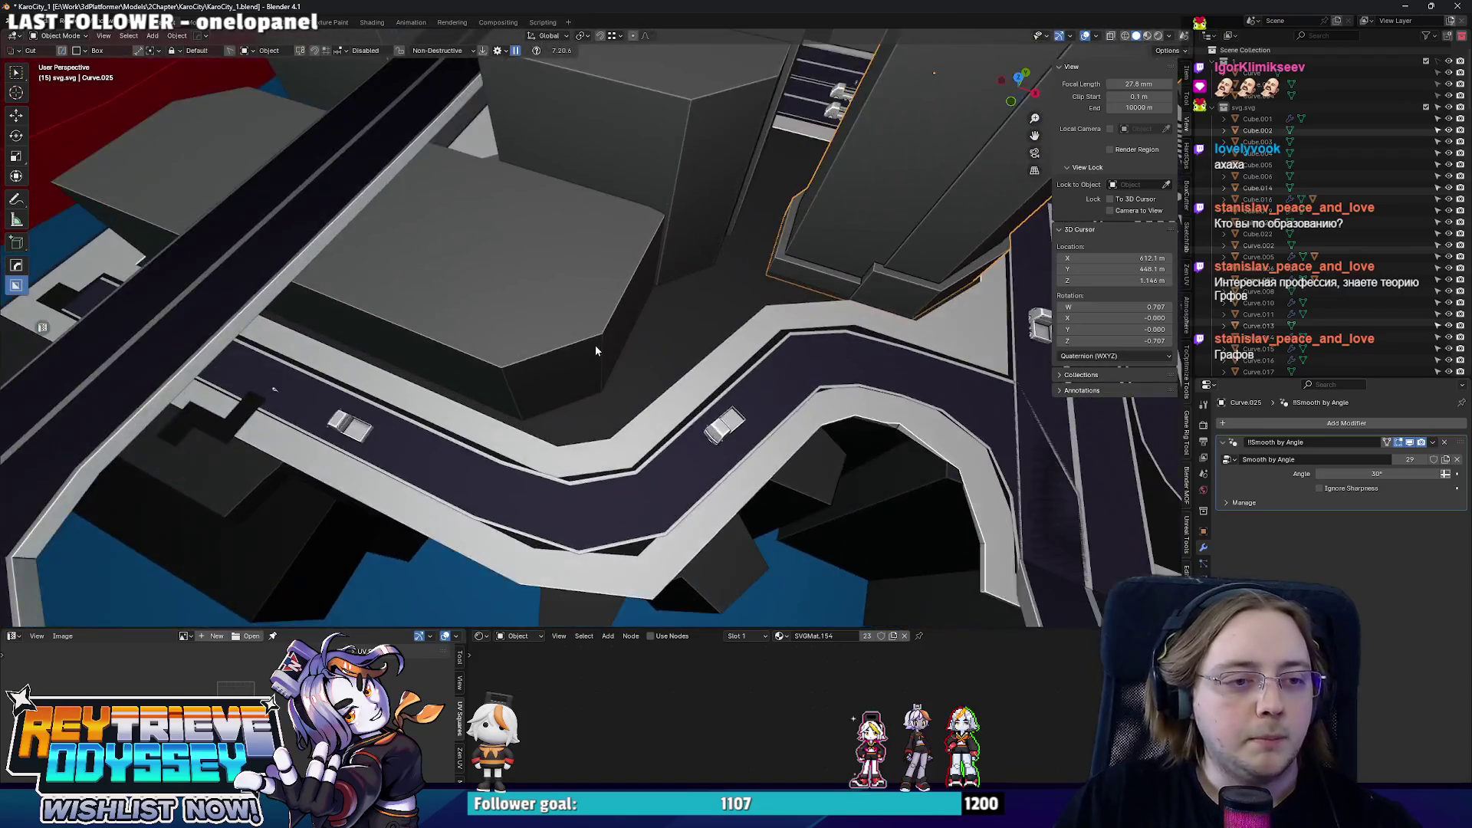
pyautogui.press('KP_7')
pyautogui.click(614, 355)
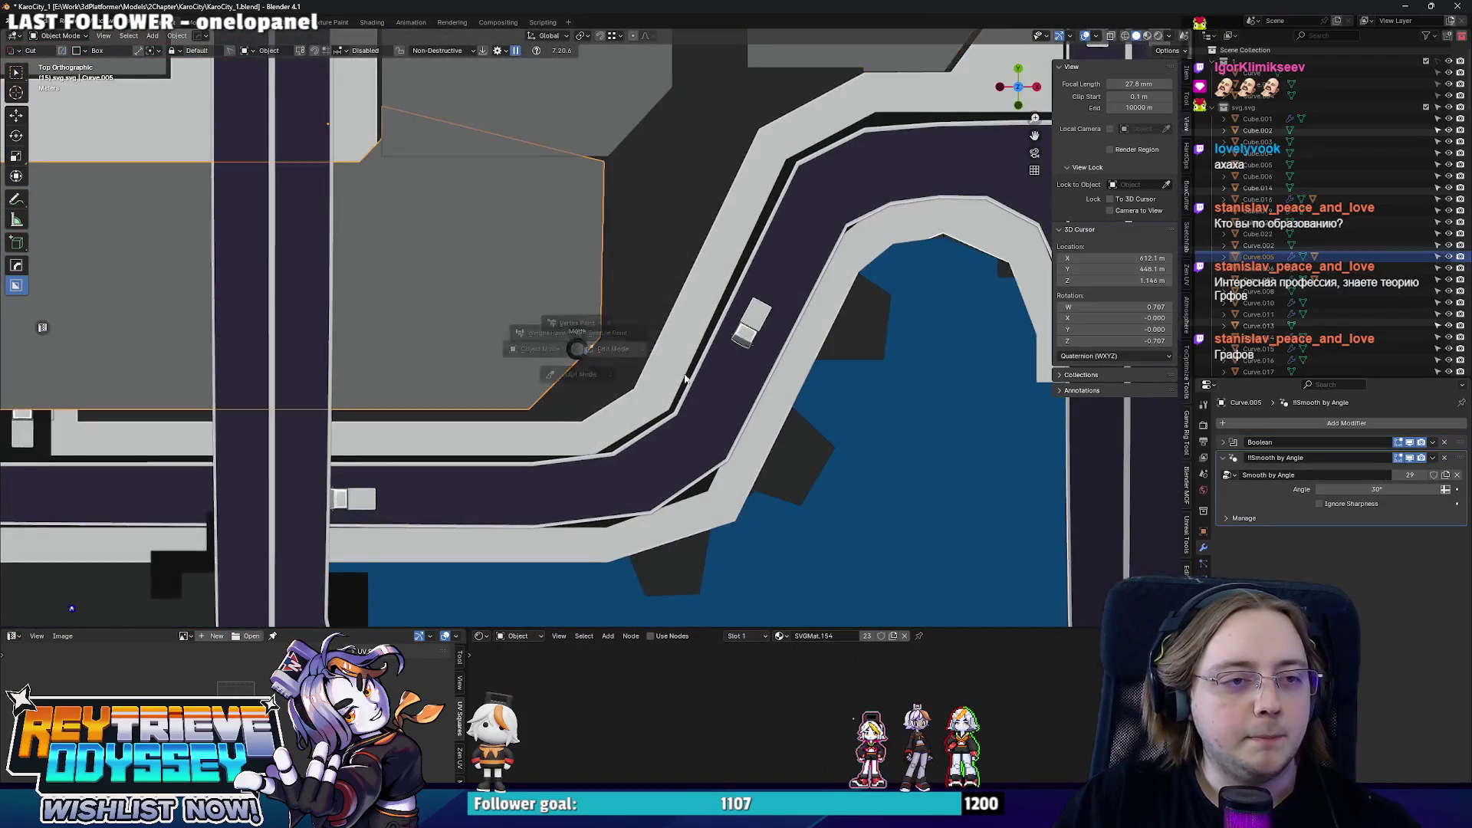
pyautogui.press('Tab')
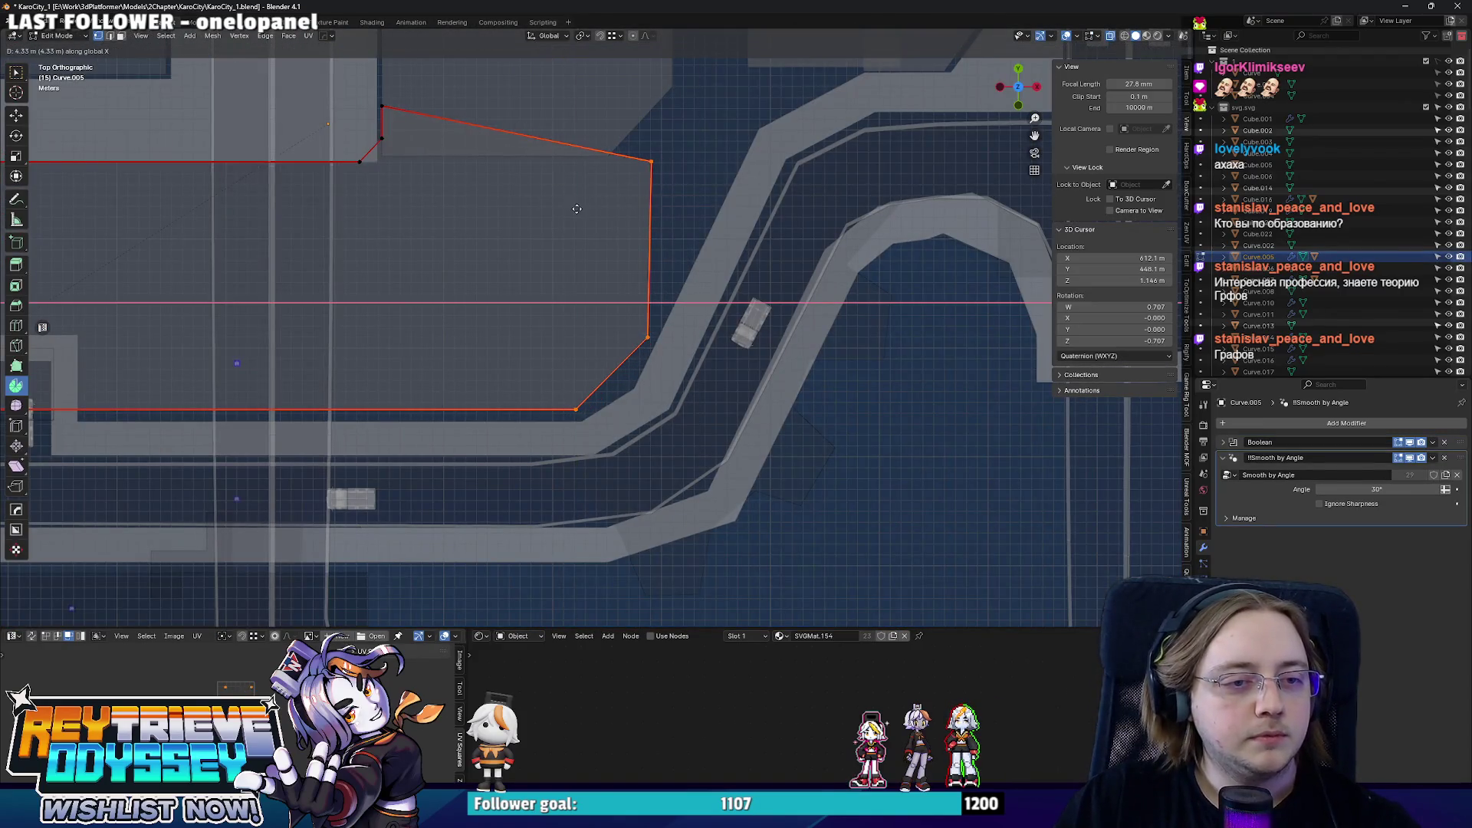
pyautogui.press('Tab')
pyautogui.scroll(-2, 477, 188)
pyautogui.scroll(-2, 525, 218)
pyautogui.hotkey('ctrl', 'Tab')
pyautogui.click(585, 309)
pyautogui.moveTo(618, 302); pyautogui.dragTo(673, 358)
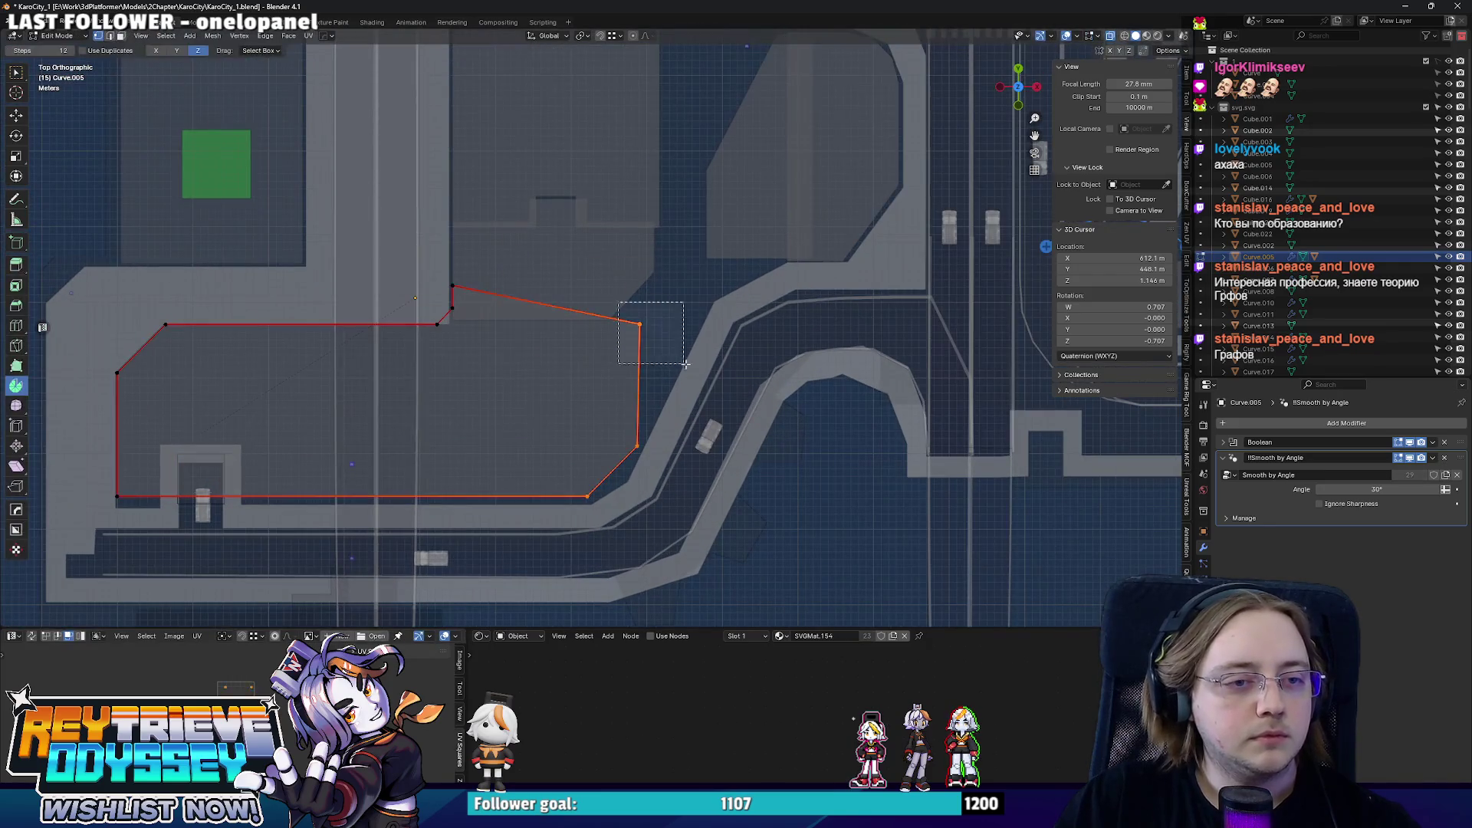
pyautogui.click(467, 293)
pyautogui.press('Tab')
pyautogui.scroll(-3, 605, 297)
pyautogui.moveTo(605, 297); pyautogui.dragTo(602, 312, button='middle')
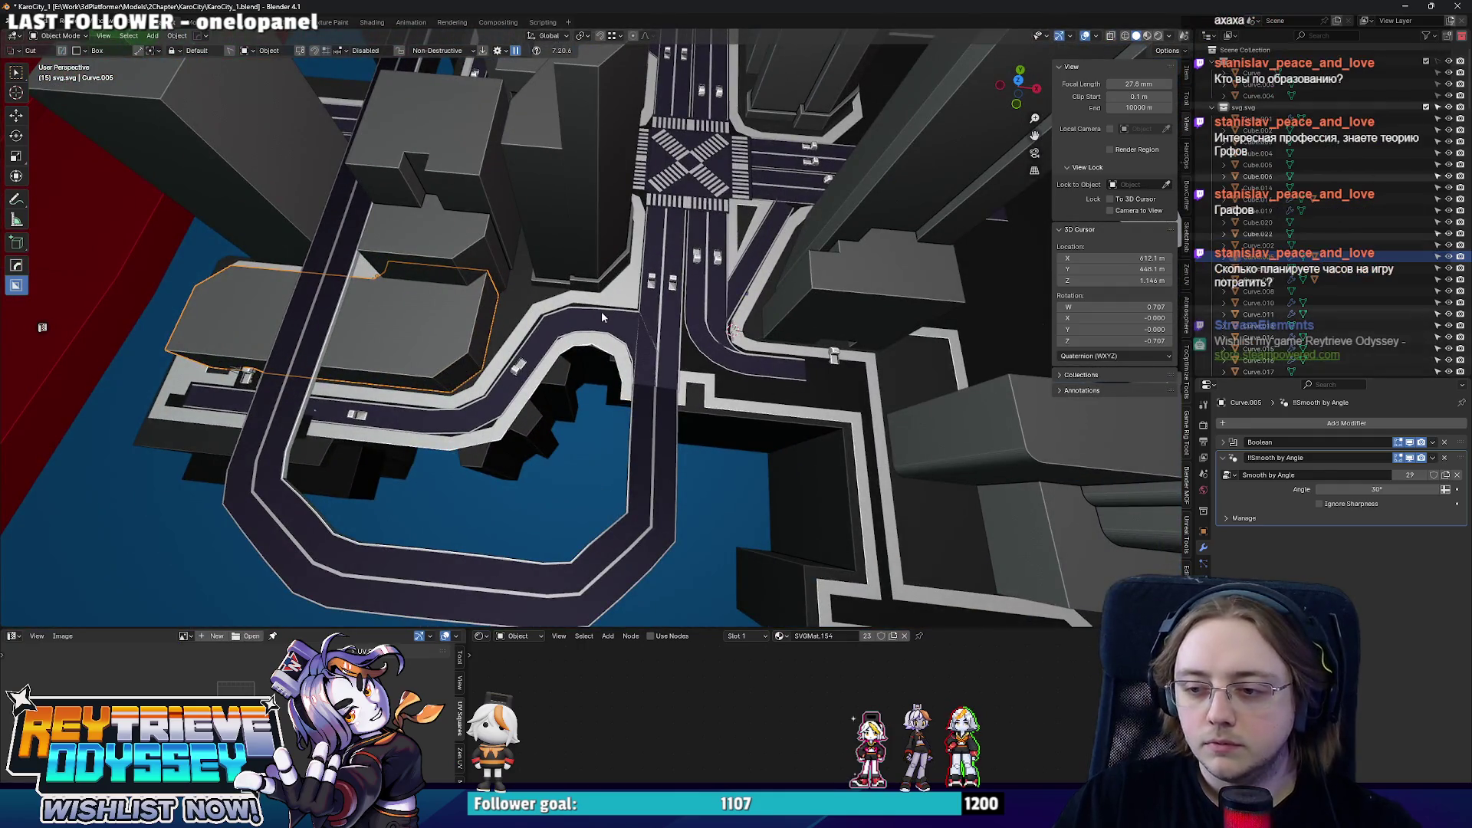
pyautogui.moveTo(602, 312)
pyautogui.mouseDown(button='middle')
pyautogui.moveTo(590, 290)
pyautogui.moveTo(599, 325)
pyautogui.moveTo(529, 321)
pyautogui.moveTo(714, 302)
pyautogui.mouseUp(button='middle')
pyautogui.scroll(3, 591, 292)
pyautogui.scroll(2, 640, 331)
pyautogui.scroll(-3, 598, 324)
pyautogui.scroll(2, 519, 319)
pyautogui.scroll(3, 520, 319)
pyautogui.scroll(2, 520, 319)
pyautogui.scroll(-1, 645, 305)
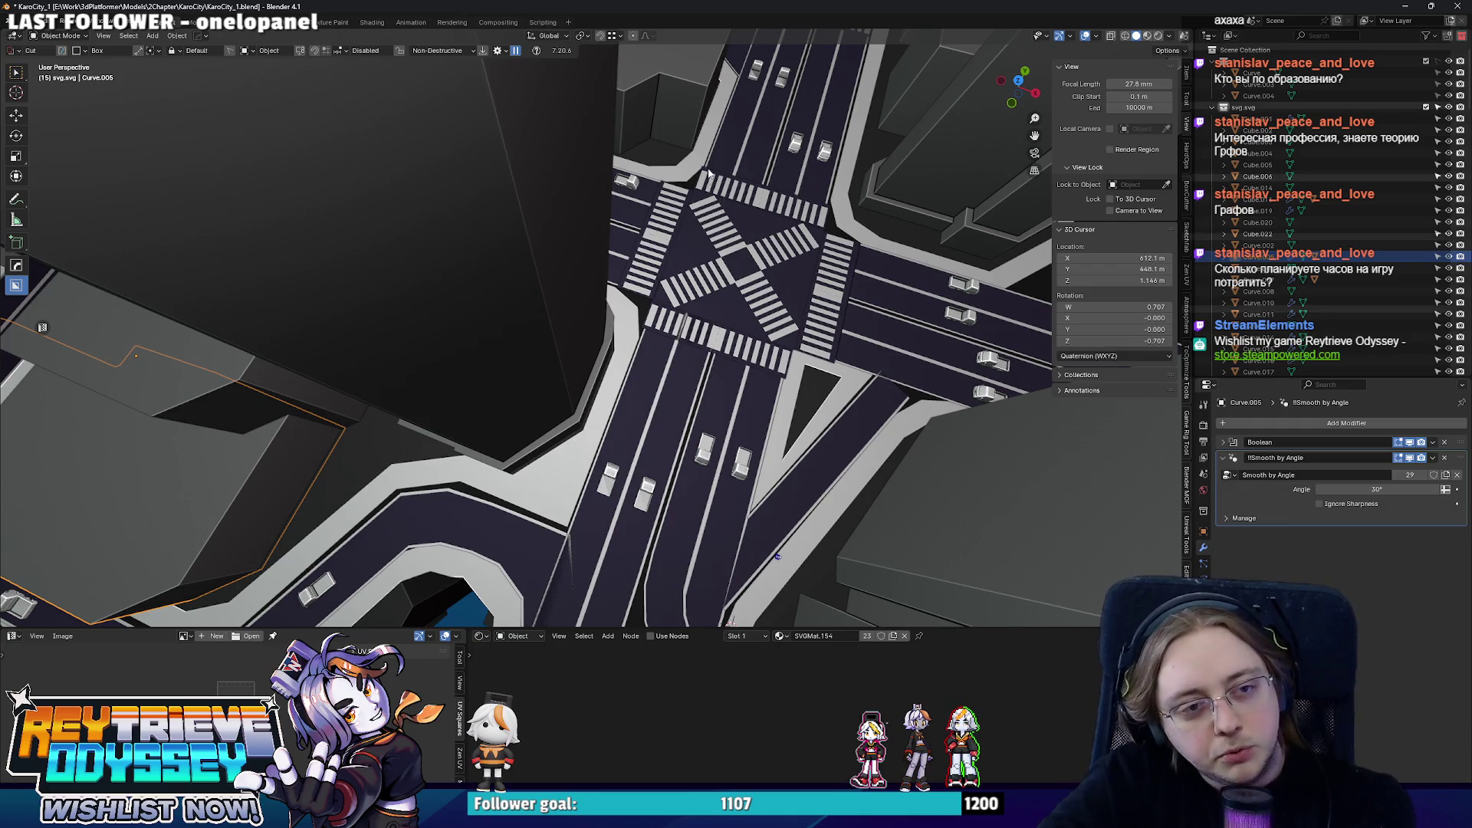
pyautogui.scroll(-2, 708, 170)
pyautogui.moveTo(682, 265)
pyautogui.mouseDown(button='middle')
pyautogui.moveTo(647, 386)
pyautogui.moveTo(740, 402)
pyautogui.moveTo(677, 426)
pyautogui.moveTo(647, 372)
pyautogui.mouseUp(button='middle')
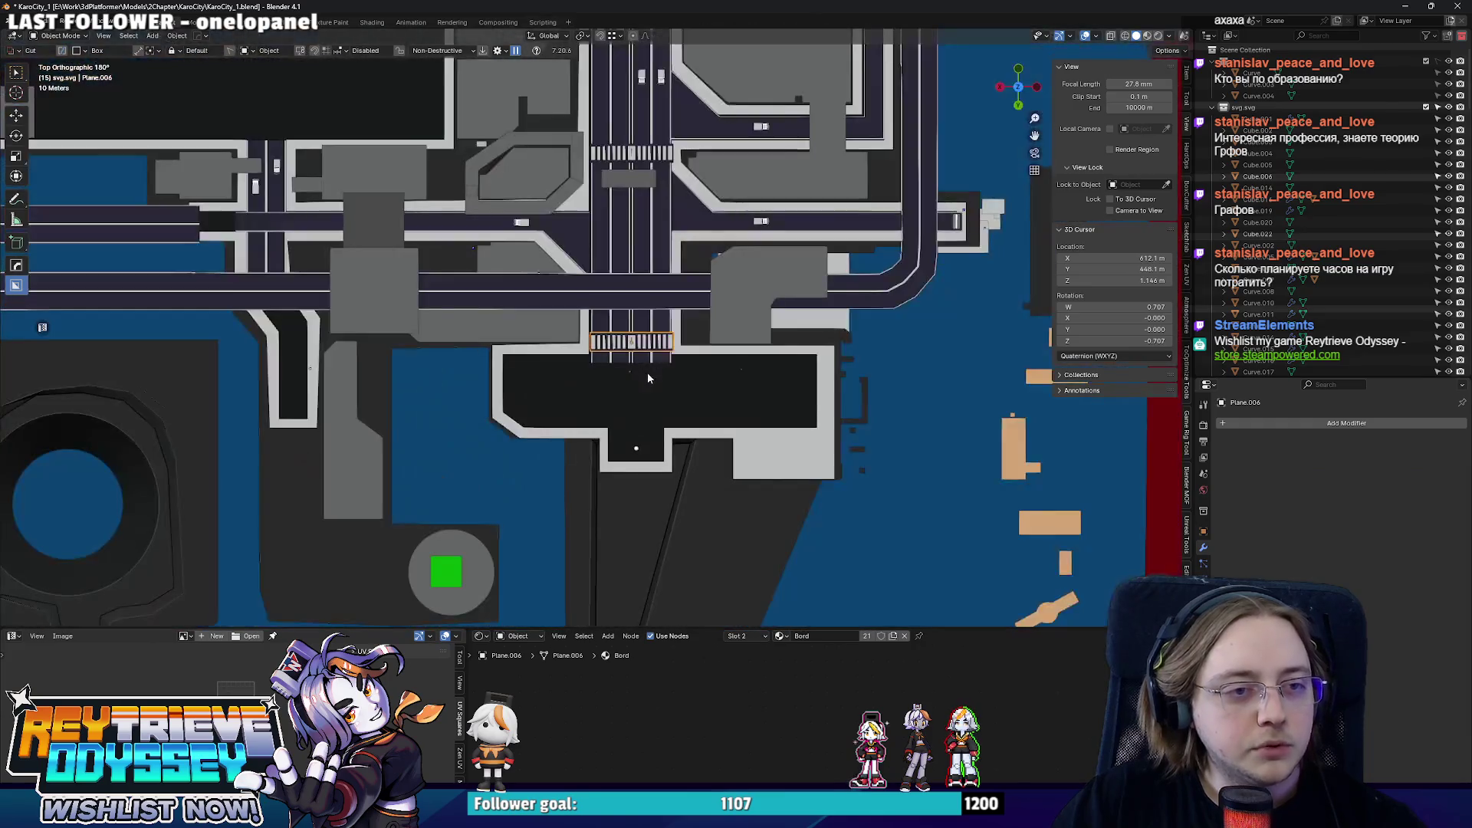
# - Move the crosswalk onto the side road and scale it narrower along X
pyautogui.click(648, 371)
pyautogui.press('g')
pyautogui.click(514, 370)
pyautogui.scroll(5, 514, 370)
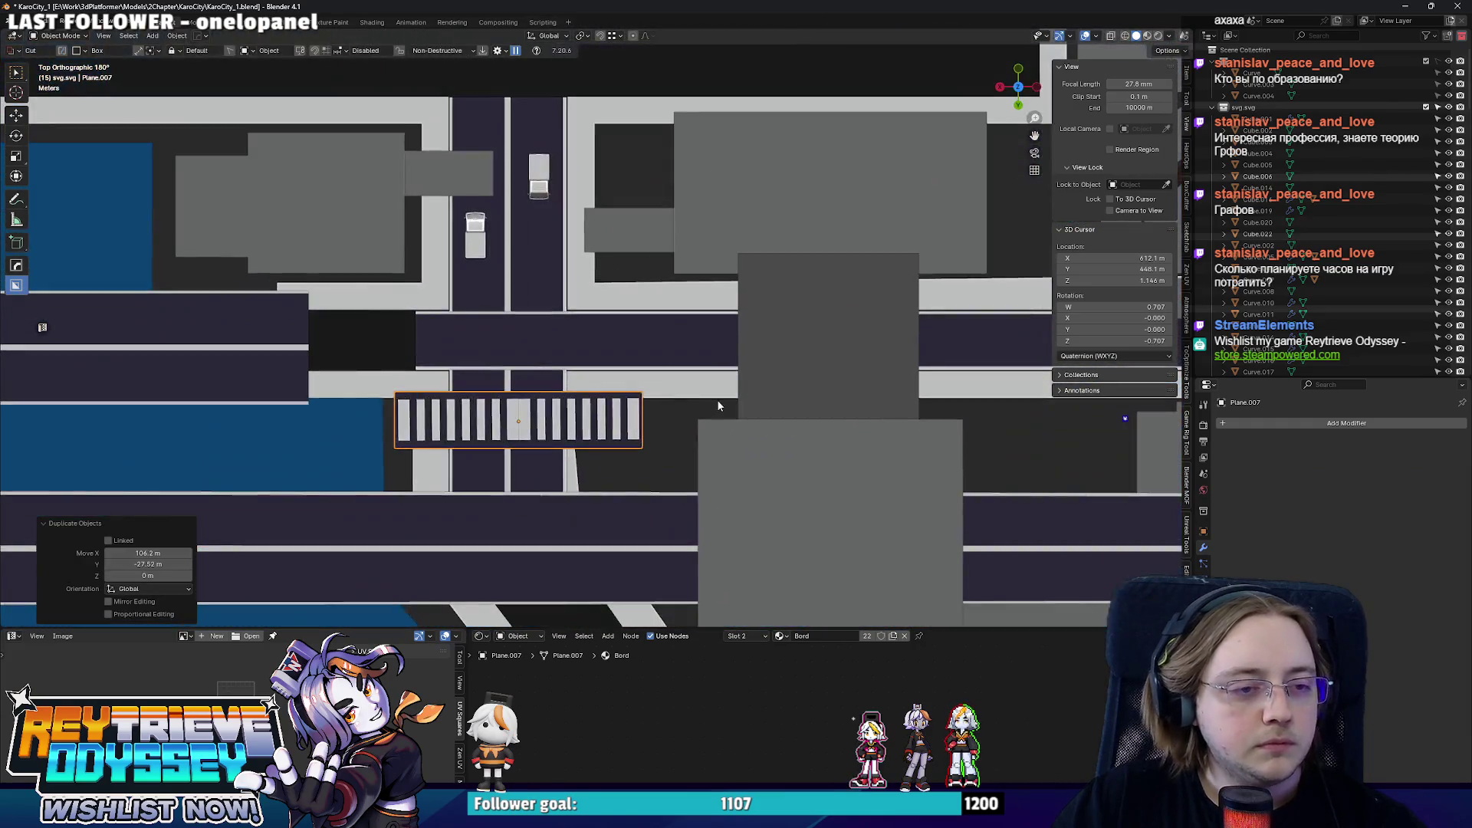
pyautogui.press('s')
pyautogui.press('x')
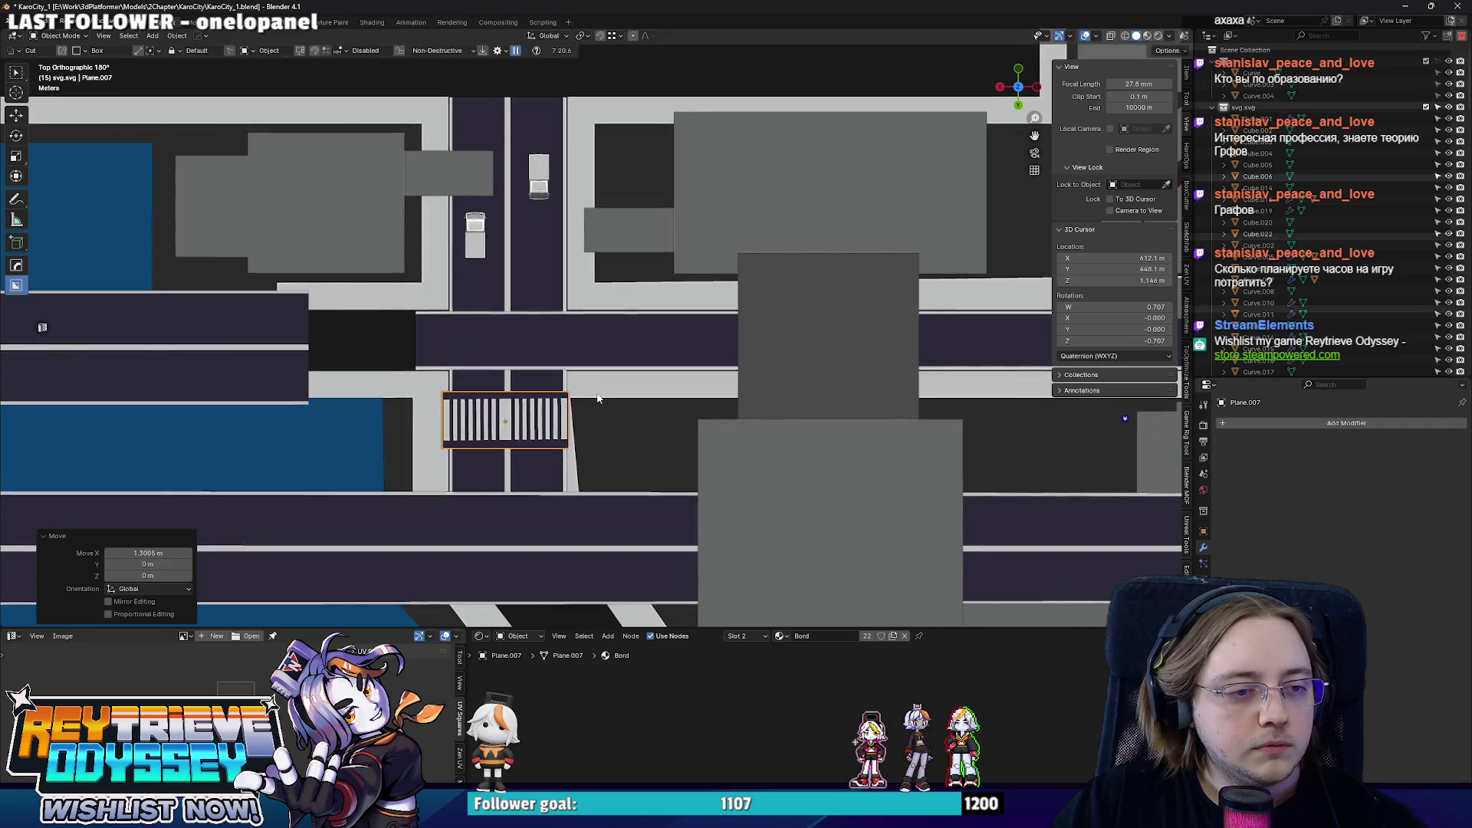
pyautogui.click(587, 392)
pyautogui.moveTo(588, 392)
pyautogui.mouseDown(button='middle')
pyautogui.moveTo(489, 342)
pyautogui.moveTo(507, 313)
pyautogui.mouseUp(button='middle')
pyautogui.moveTo(585, 249)
pyautogui.mouseDown(button='middle')
pyautogui.moveTo(621, 382)
pyautogui.moveTo(604, 380)
pyautogui.moveTo(616, 380)
pyautogui.mouseUp(button='middle')
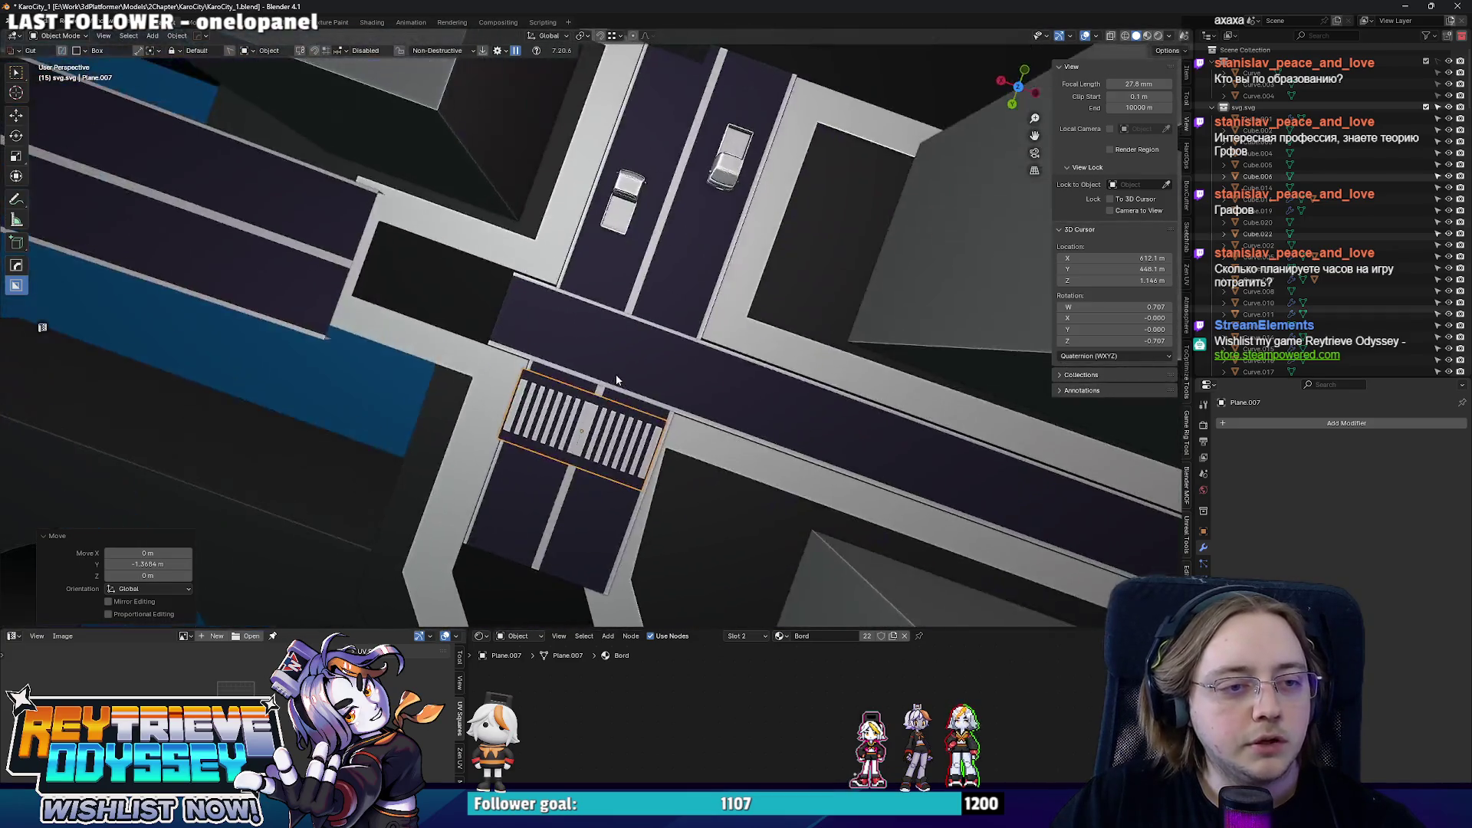
pyautogui.press('KP_7')
# - Duplicate the crosswalk along Y and place the copy on the lower road of the next block
pyautogui.hotkey('shift', 'd')
pyautogui.press('y')
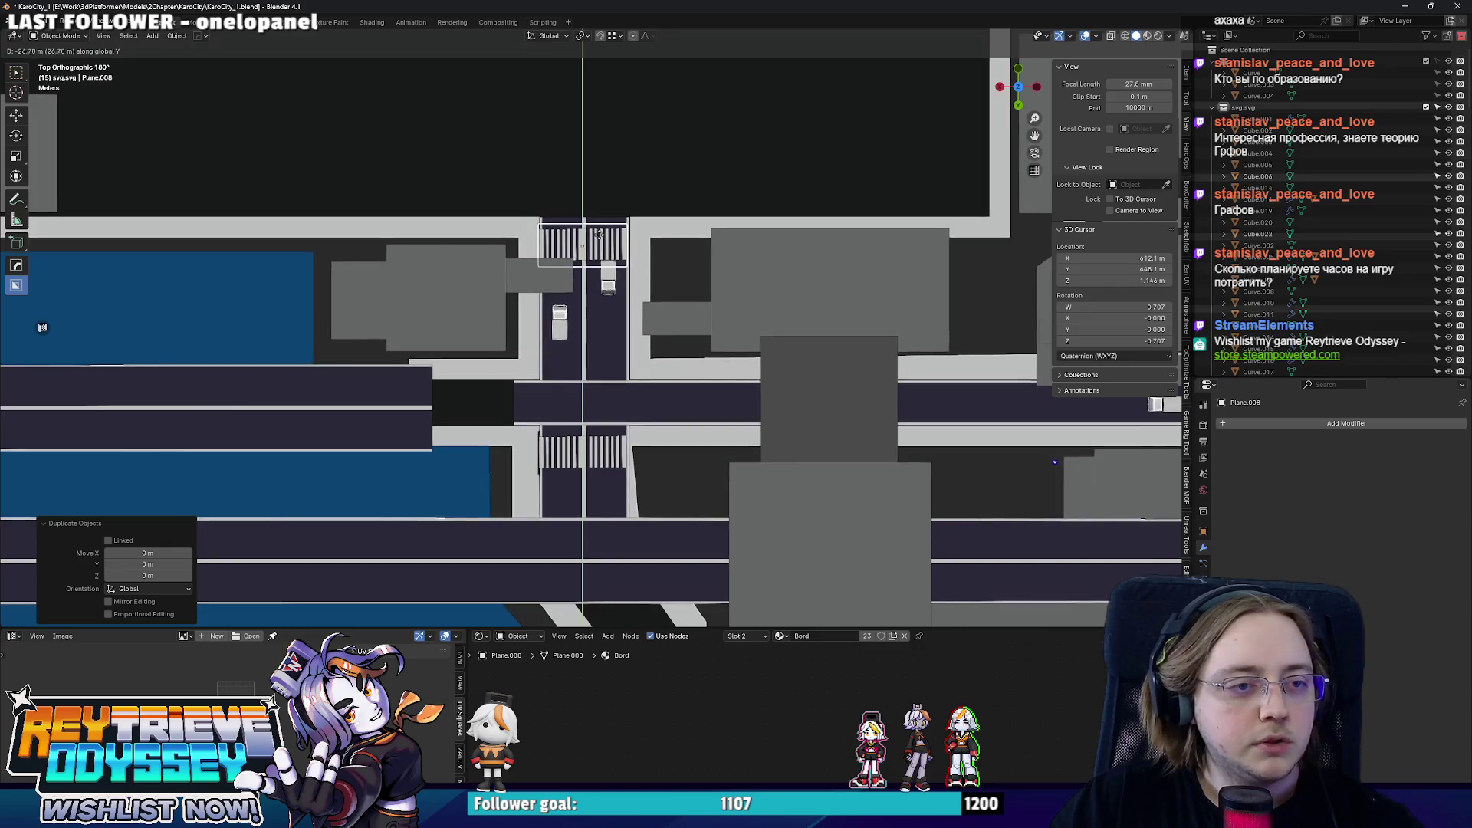
pyautogui.click(600, 237)
pyautogui.scroll(-5, 598, 247)
pyautogui.keyDown('shift'); pyautogui.moveTo(598, 248); pyautogui.dragTo(599, 504, button='middle'); pyautogui.keyUp('shift')
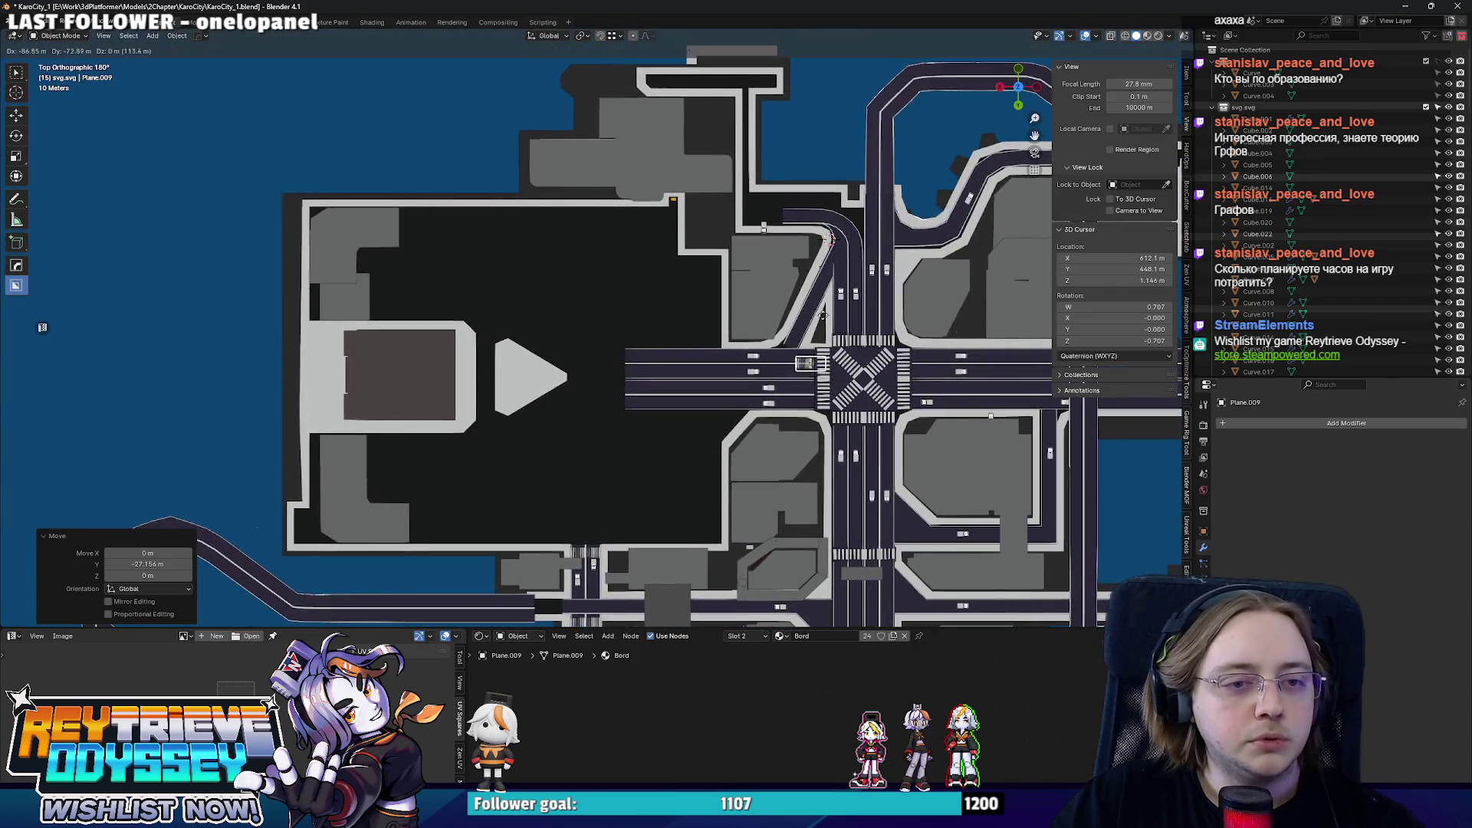
pyautogui.press('g')
pyautogui.scroll(2, 691, 424)
pyautogui.scroll(2, 691, 423)
pyautogui.click(691, 423)
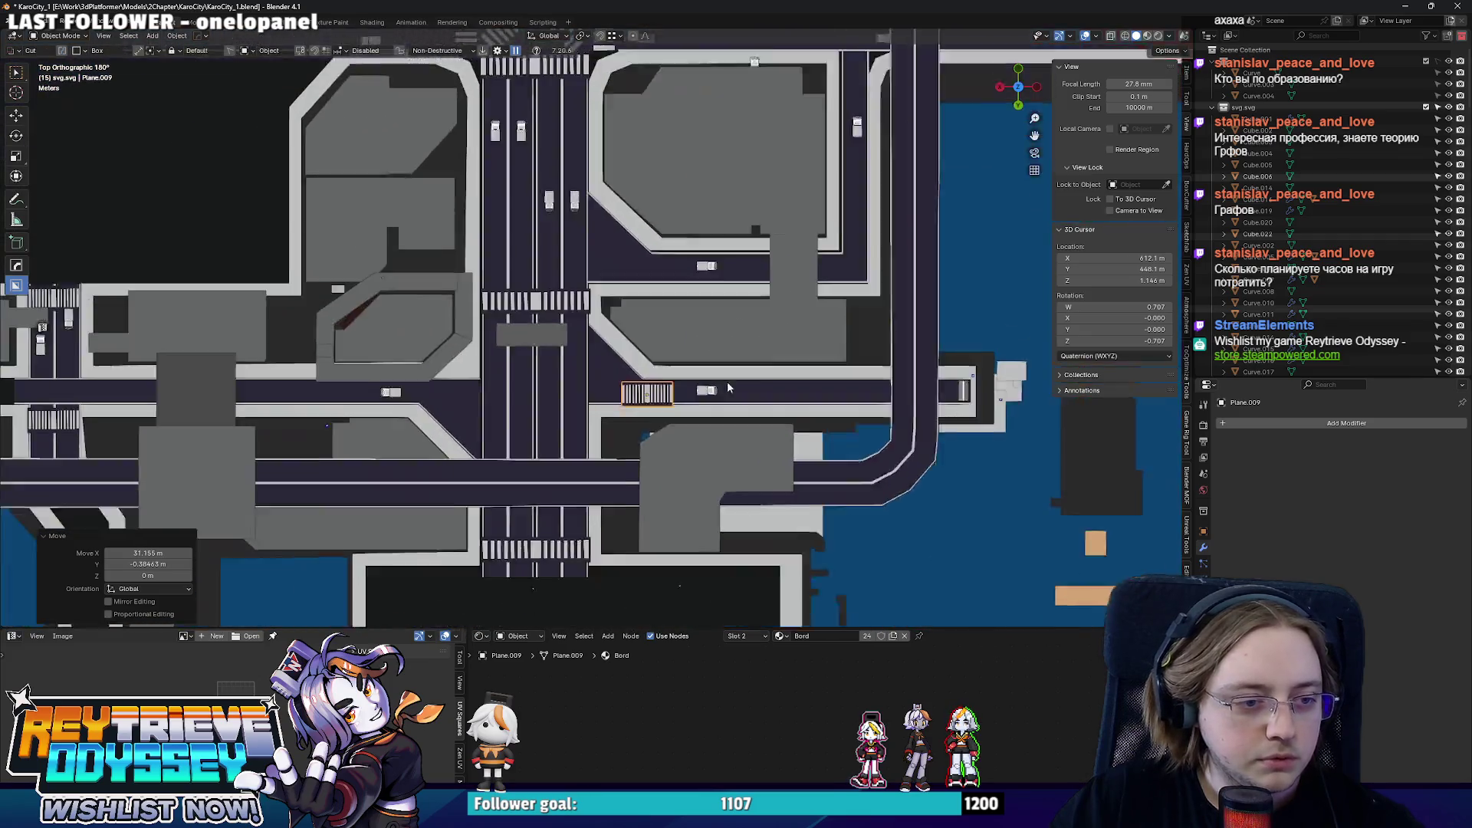
# - Fine-tune the crosswalk copy's position so it sits near the intersection
pyautogui.keyDown('shift'); pyautogui.moveTo(746, 429); pyautogui.dragTo(722, 265, button='middle'); pyautogui.keyUp('shift')
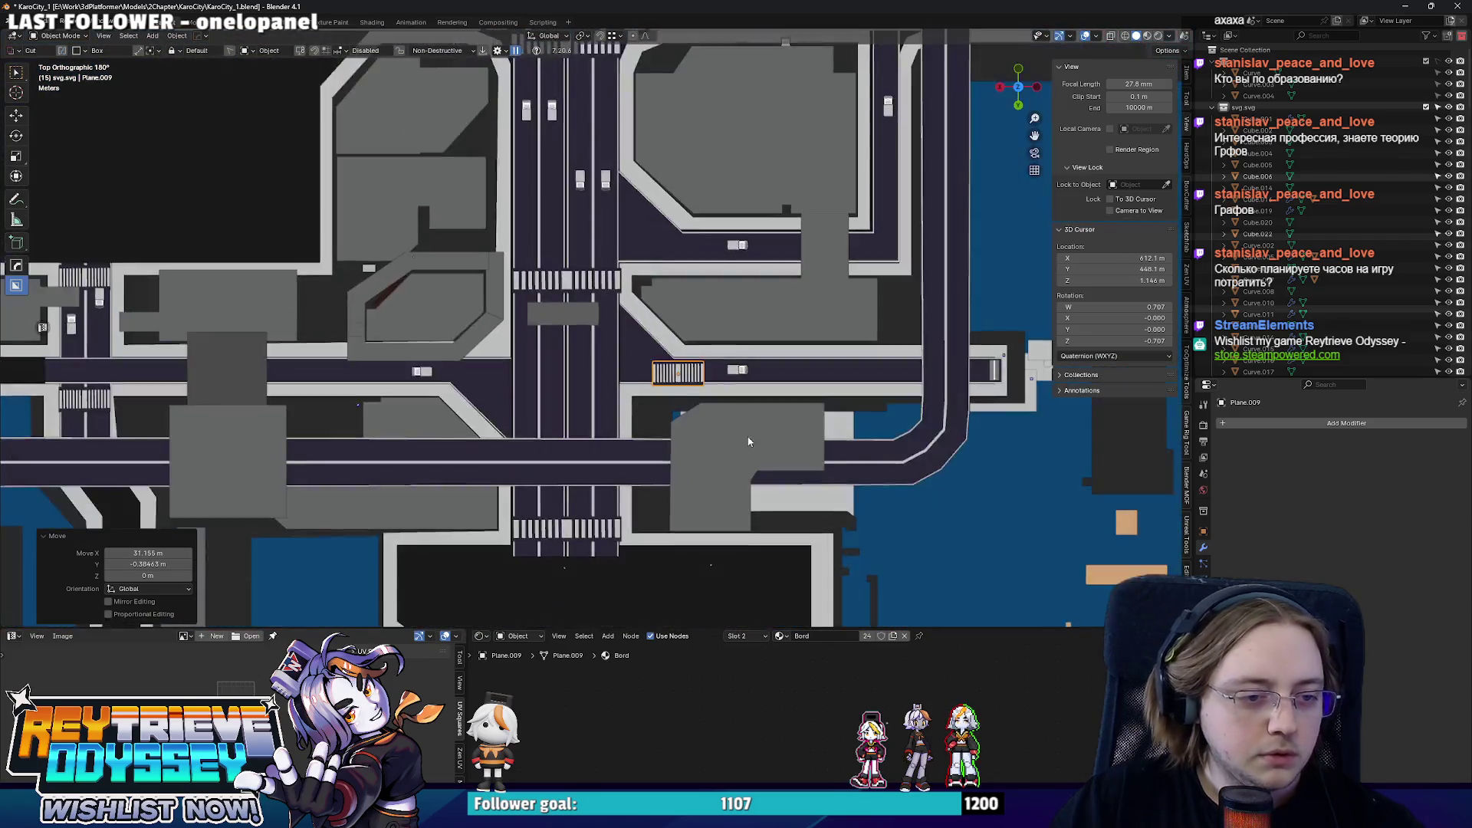
pyautogui.click(721, 267)
pyautogui.press('g')
pyautogui.scroll(2, 691, 346)
pyautogui.click(682, 427)
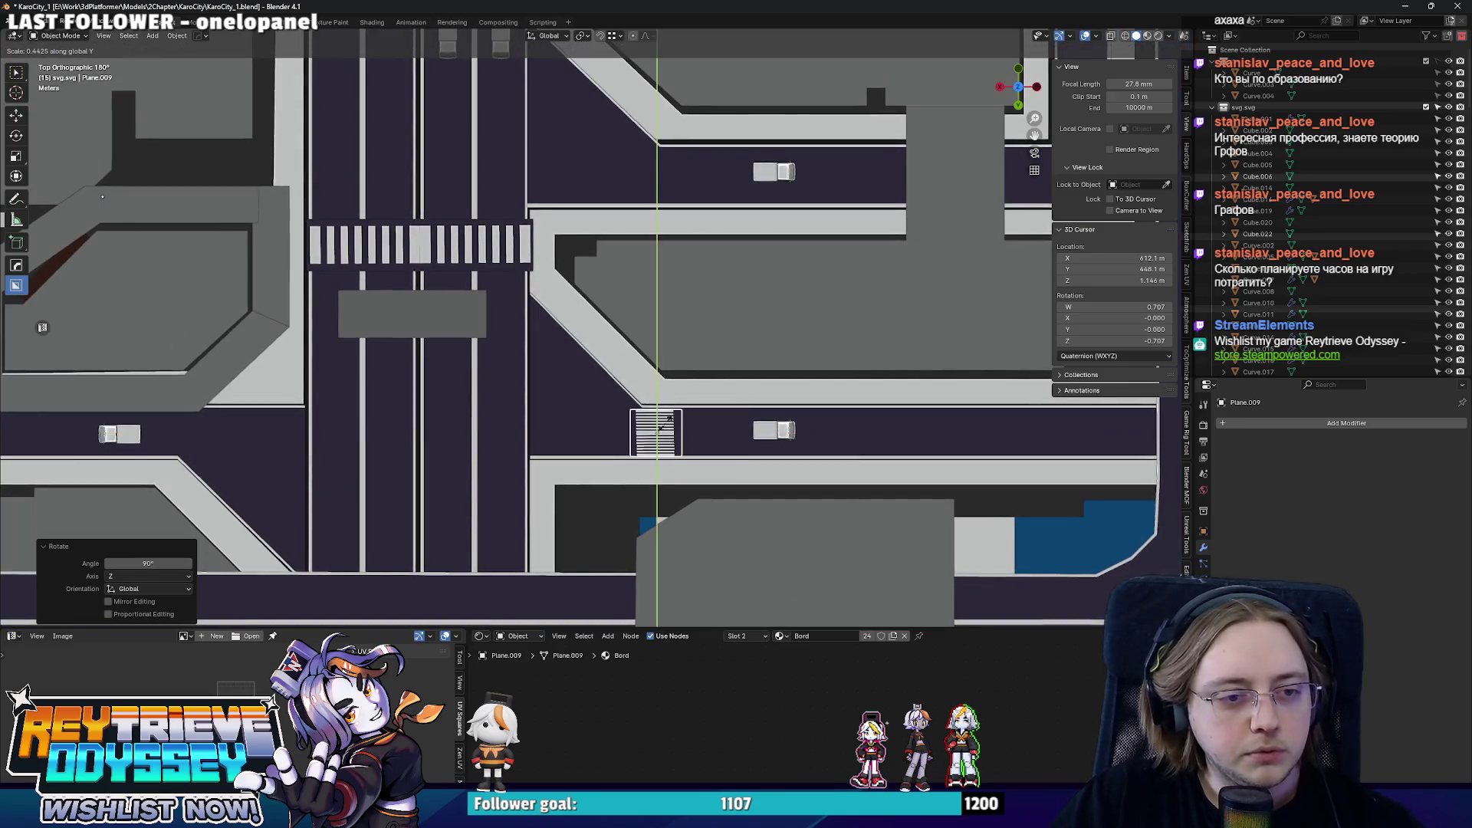
pyautogui.press('g')
pyautogui.click(683, 423)
pyautogui.scroll(-3, 683, 422)
pyautogui.moveTo(683, 422); pyautogui.dragTo(662, 369, button='middle')
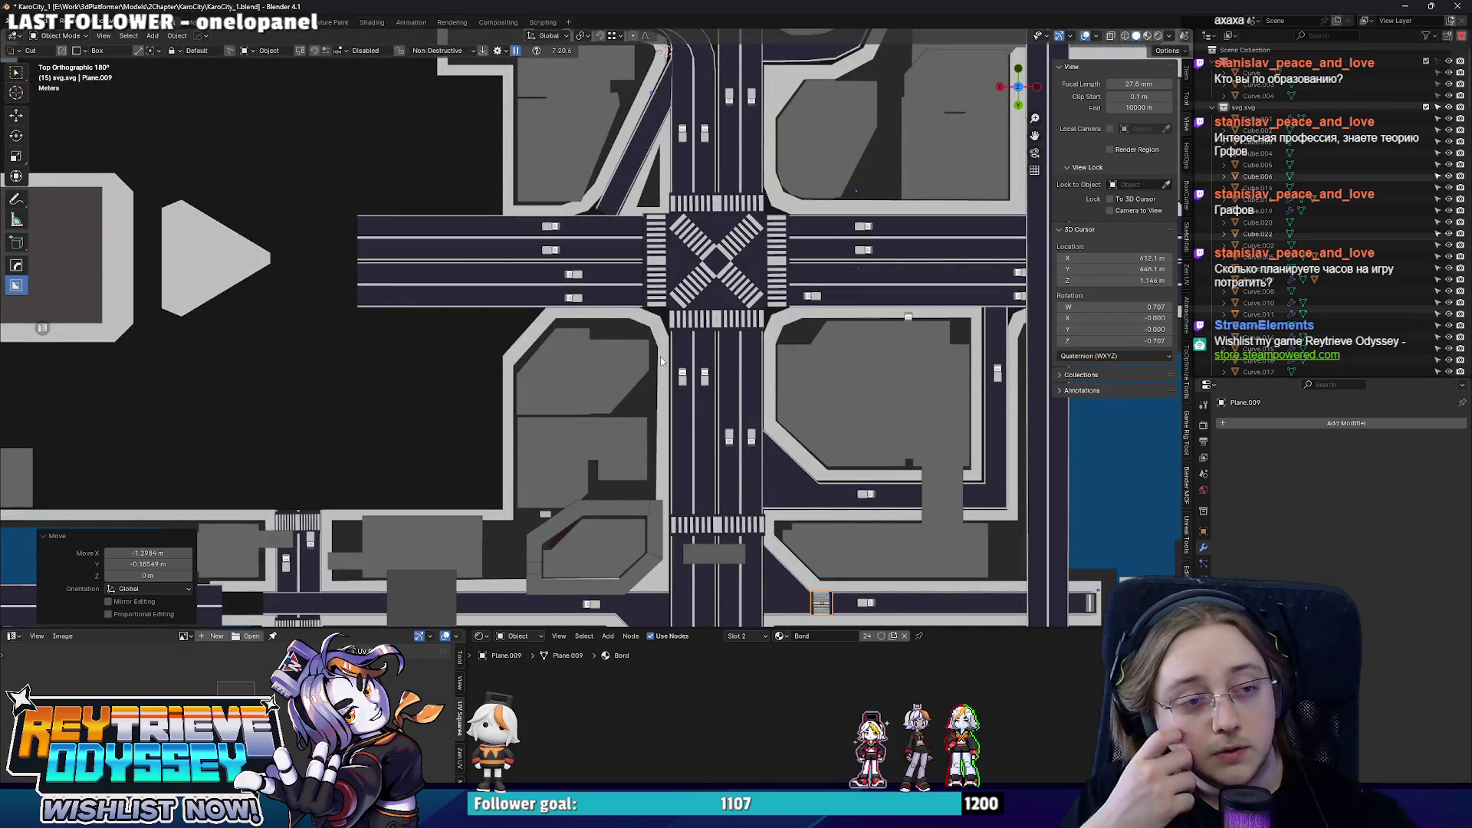
pyautogui.scroll(-4, 662, 361)
# - Select the curved road spur Cube.007 beside the building
pyautogui.moveTo(661, 361)
pyautogui.mouseDown(button='middle')
pyautogui.moveTo(790, 320)
pyautogui.moveTo(679, 296)
pyautogui.moveTo(523, 328)
pyautogui.moveTo(618, 330)
pyautogui.moveTo(585, 436)
pyautogui.moveTo(602, 349)
pyautogui.moveTo(771, 307)
pyautogui.moveTo(707, 325)
pyautogui.moveTo(577, 309)
pyautogui.moveTo(620, 313)
pyautogui.moveTo(613, 296)
pyautogui.moveTo(607, 334)
pyautogui.moveTo(702, 368)
pyautogui.moveTo(709, 345)
pyautogui.moveTo(680, 276)
pyautogui.mouseUp(button='middle')
pyautogui.click(789, 320)
pyautogui.scroll(3, 617, 330)
pyautogui.click(585, 341)
# - Straighten the curved road's end edge and Spin it into a second bend
pyautogui.press('Tab')
pyautogui.scroll(2, 679, 273)
pyautogui.press('KP_7')
pyautogui.scroll(3, 742, 330)
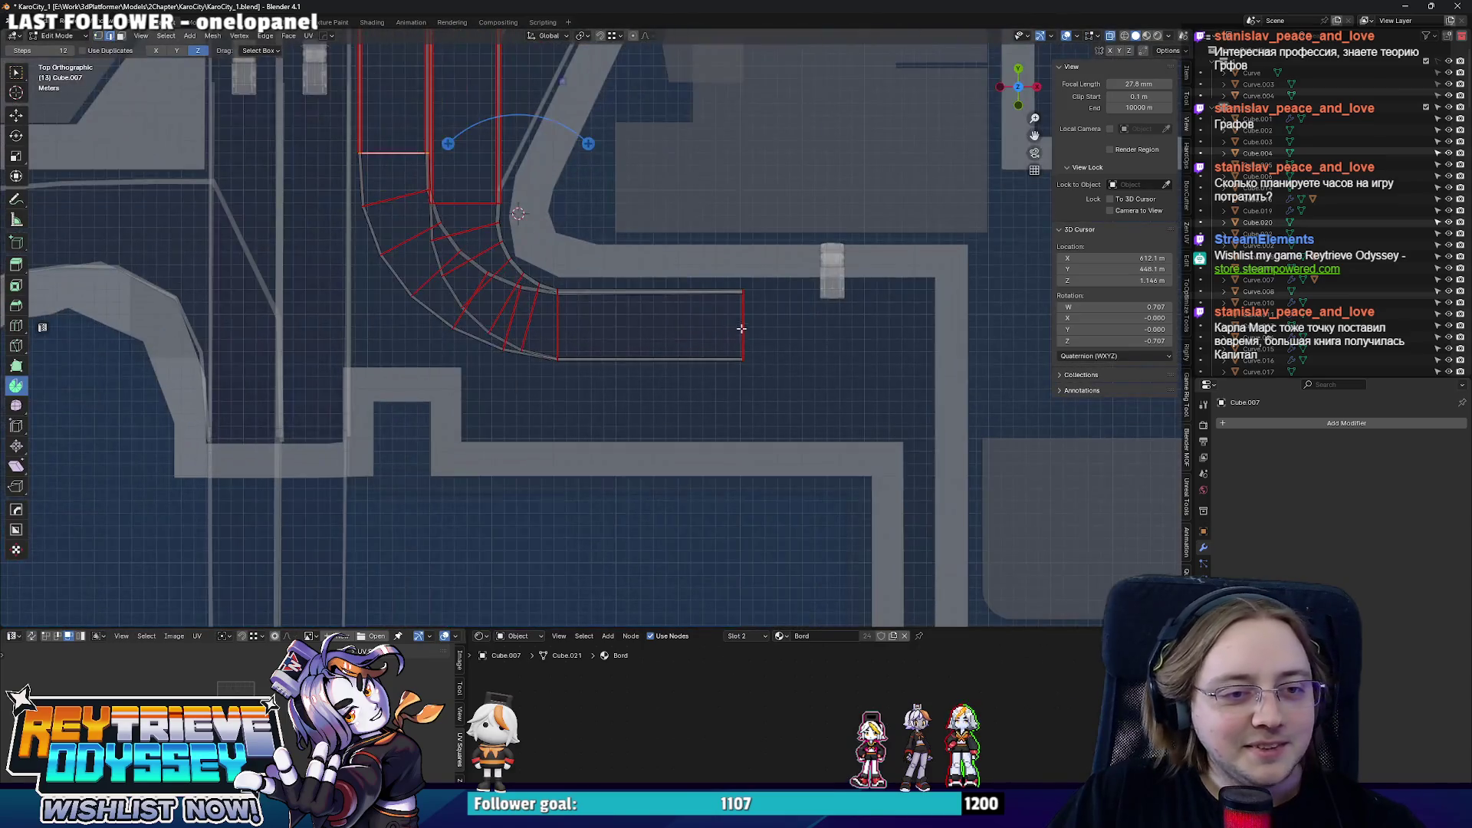
pyautogui.click(806, 346)
pyautogui.keyDown('shift'); pyautogui.moveTo(805, 346); pyautogui.dragTo(632, 380, button='middle'); pyautogui.keyUp('shift')
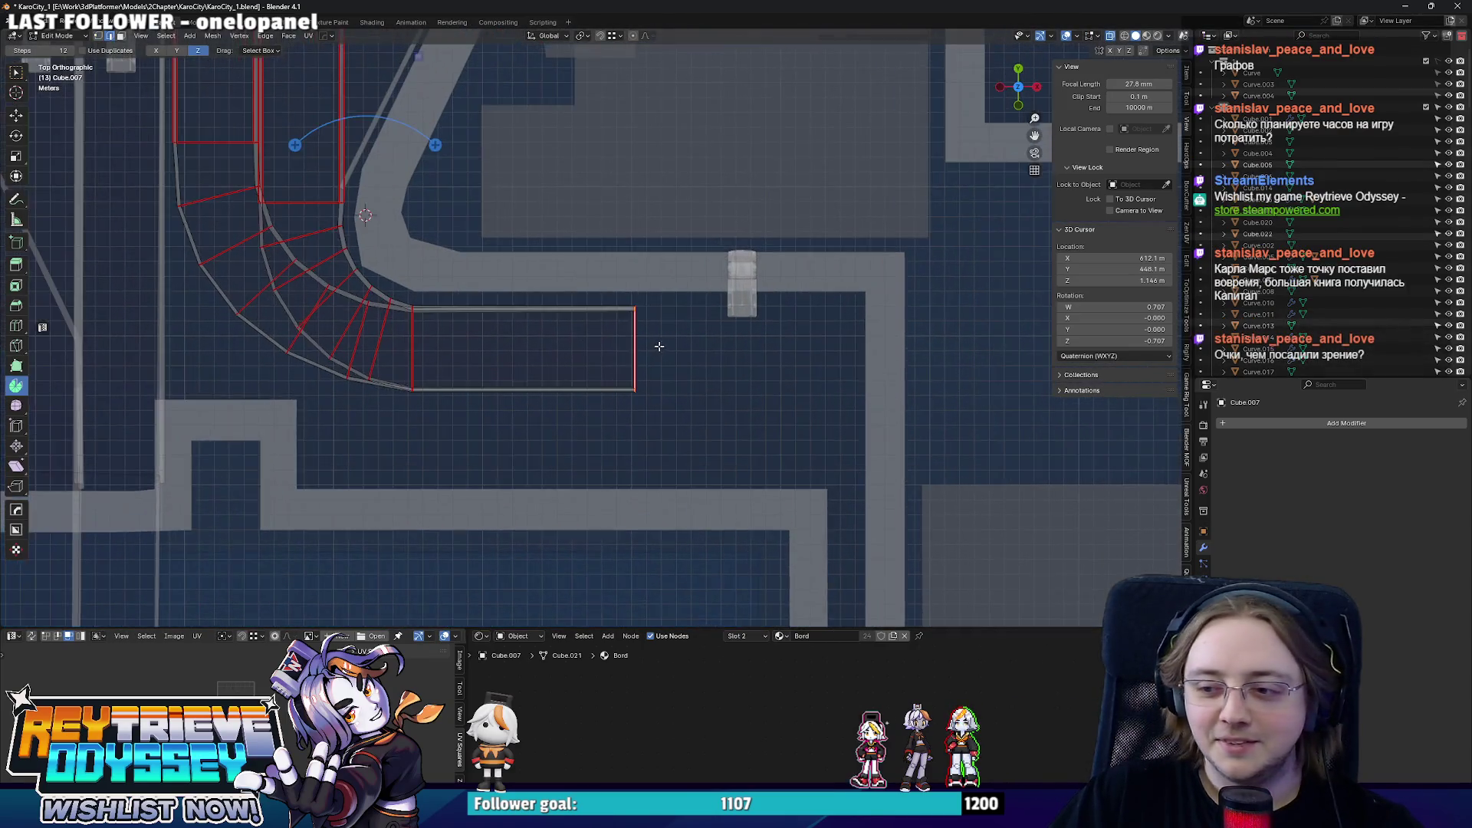
pyautogui.keyDown('shift'); pyautogui.moveTo(720, 366); pyautogui.dragTo(583, 388, button='middle'); pyautogui.keyUp('shift')
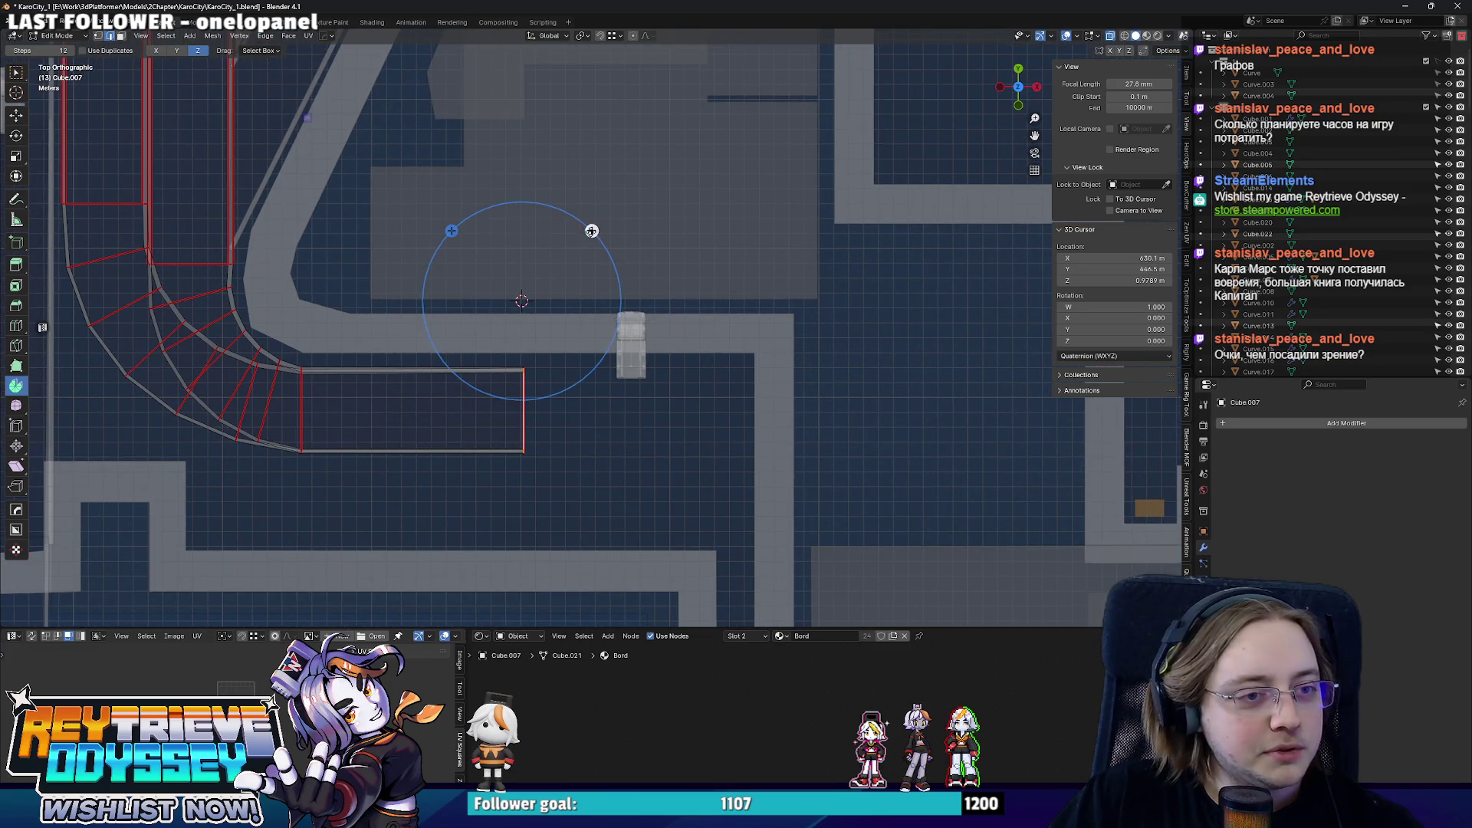
pyautogui.moveTo(591, 230); pyautogui.dragTo(443, 190)
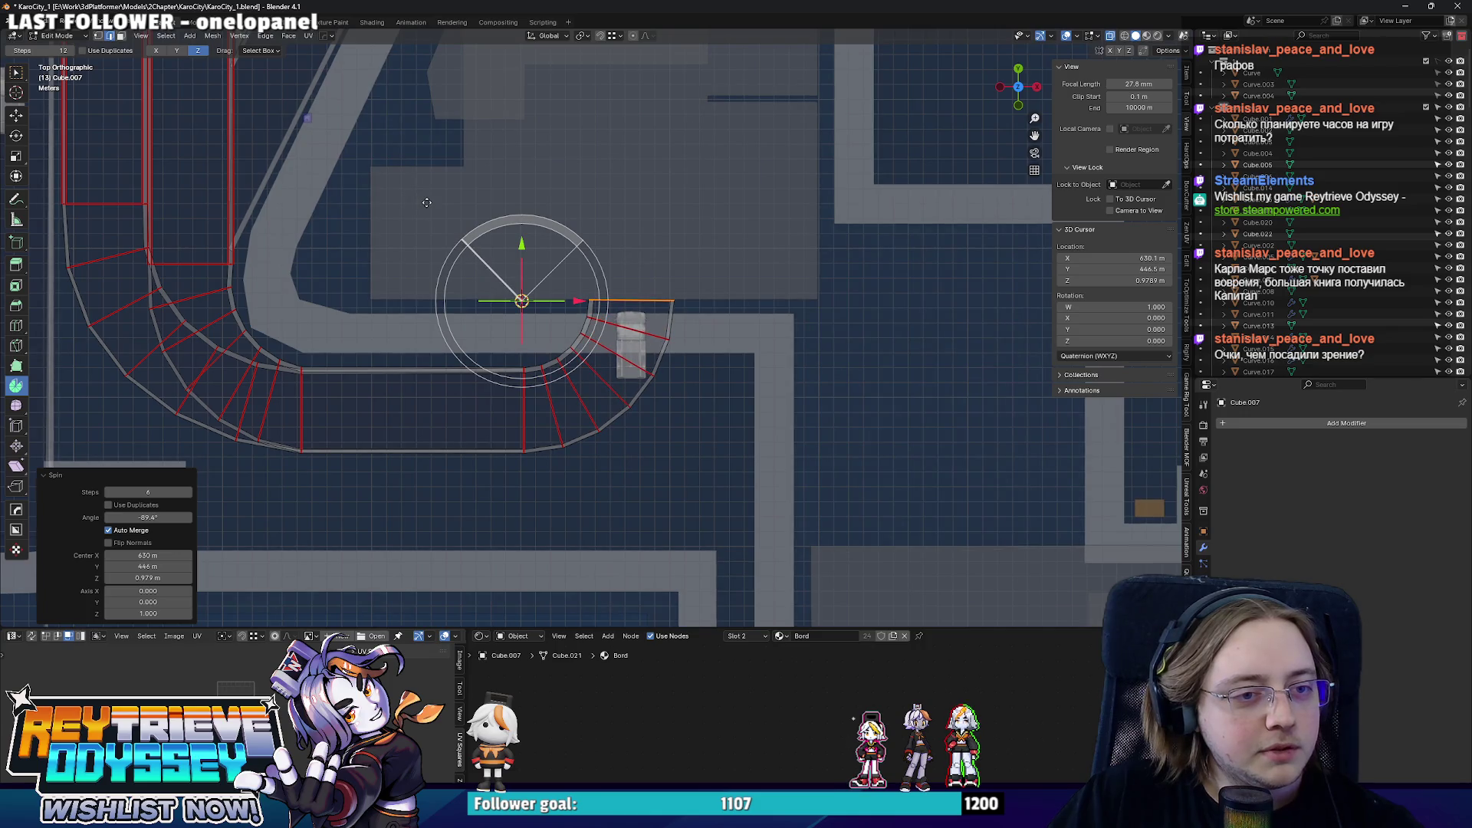
pyautogui.scroll(2, 421, 203)
pyautogui.scroll(1, 483, 324)
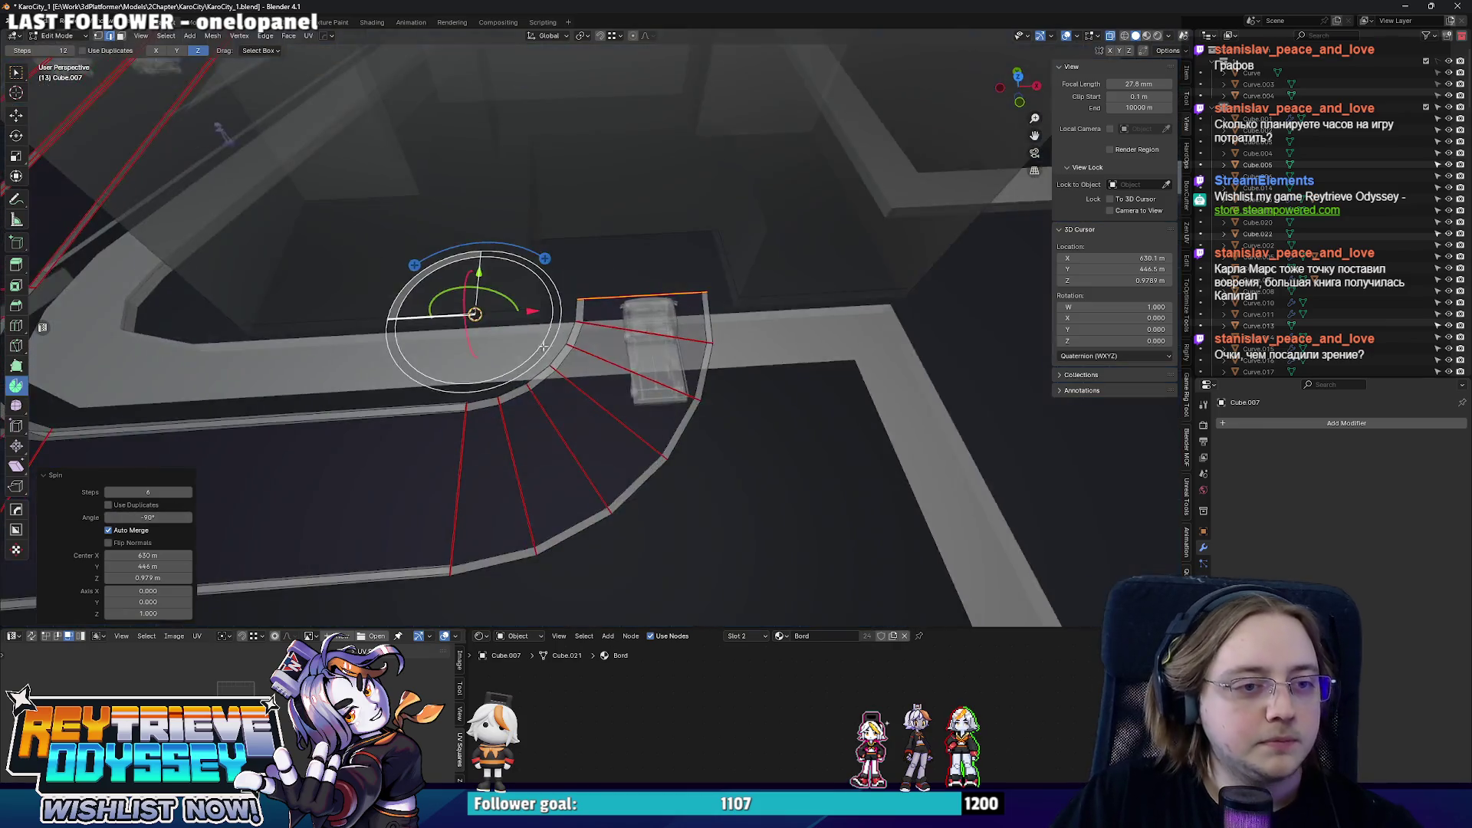
# - Extrude the road end about 4.9 m along Y toward the building and exit Edit Mode
pyautogui.moveTo(168, 505); pyautogui.dragTo(483, 346, button='middle')
pyautogui.press('e')
pyautogui.press('y')
pyautogui.click(562, 198)
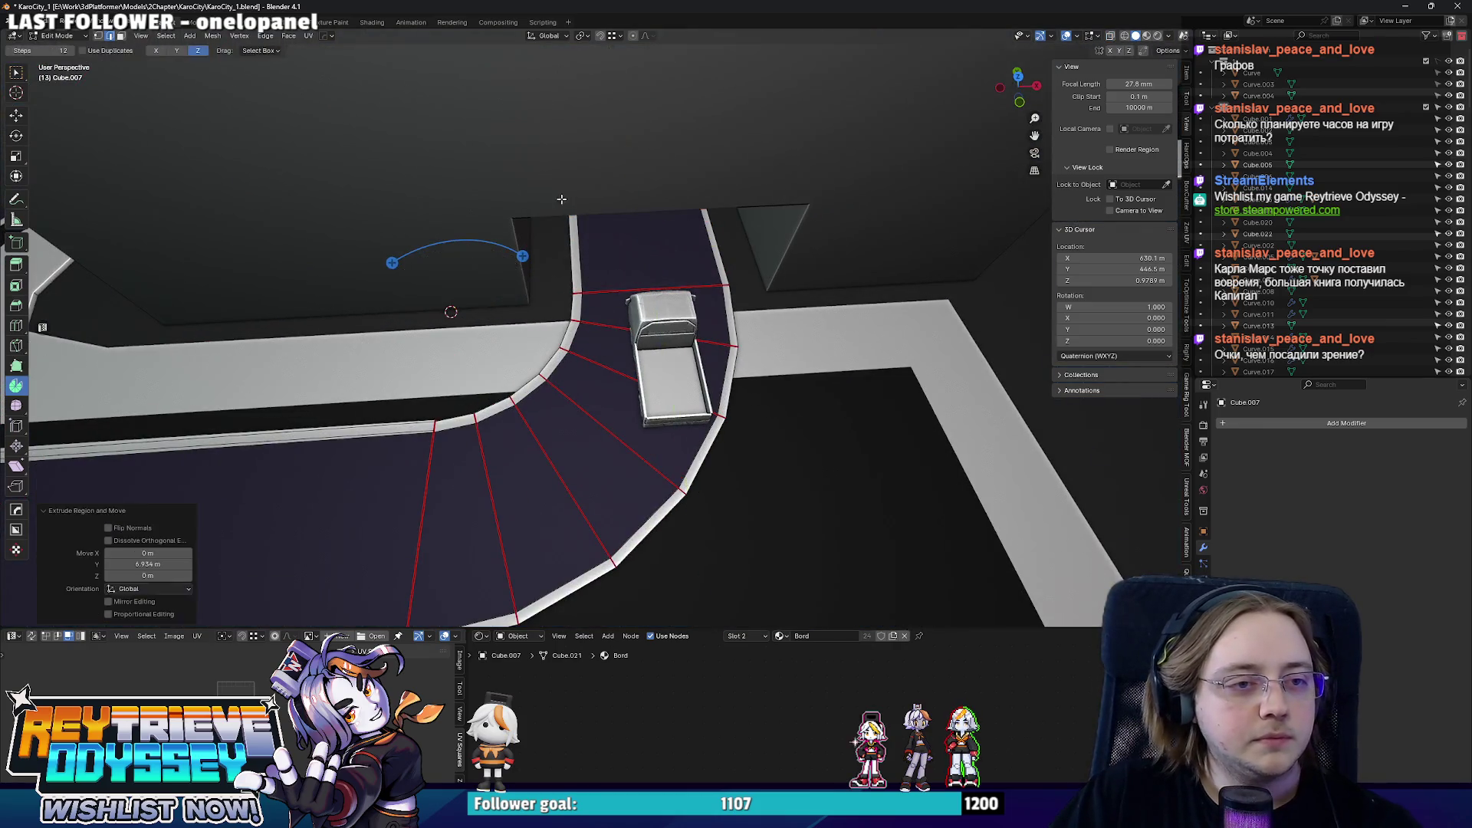
pyautogui.press('Tab')
pyautogui.scroll(-5, 478, 250)
pyautogui.moveTo(477, 249)
pyautogui.mouseDown(button='middle')
pyautogui.moveTo(700, 254)
pyautogui.moveTo(646, 271)
pyautogui.mouseUp(button='middle')
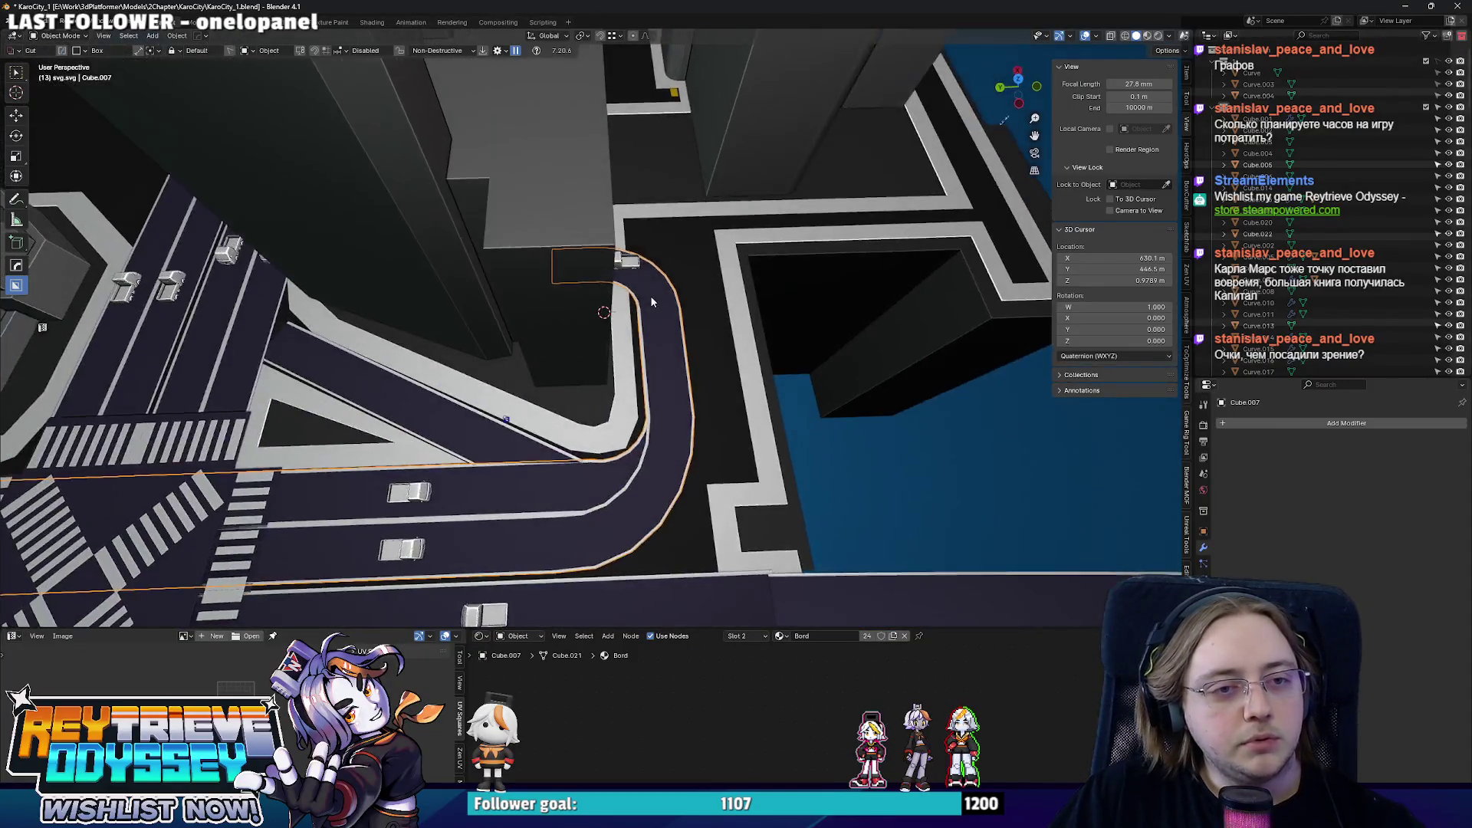
pyautogui.scroll(2, 645, 271)
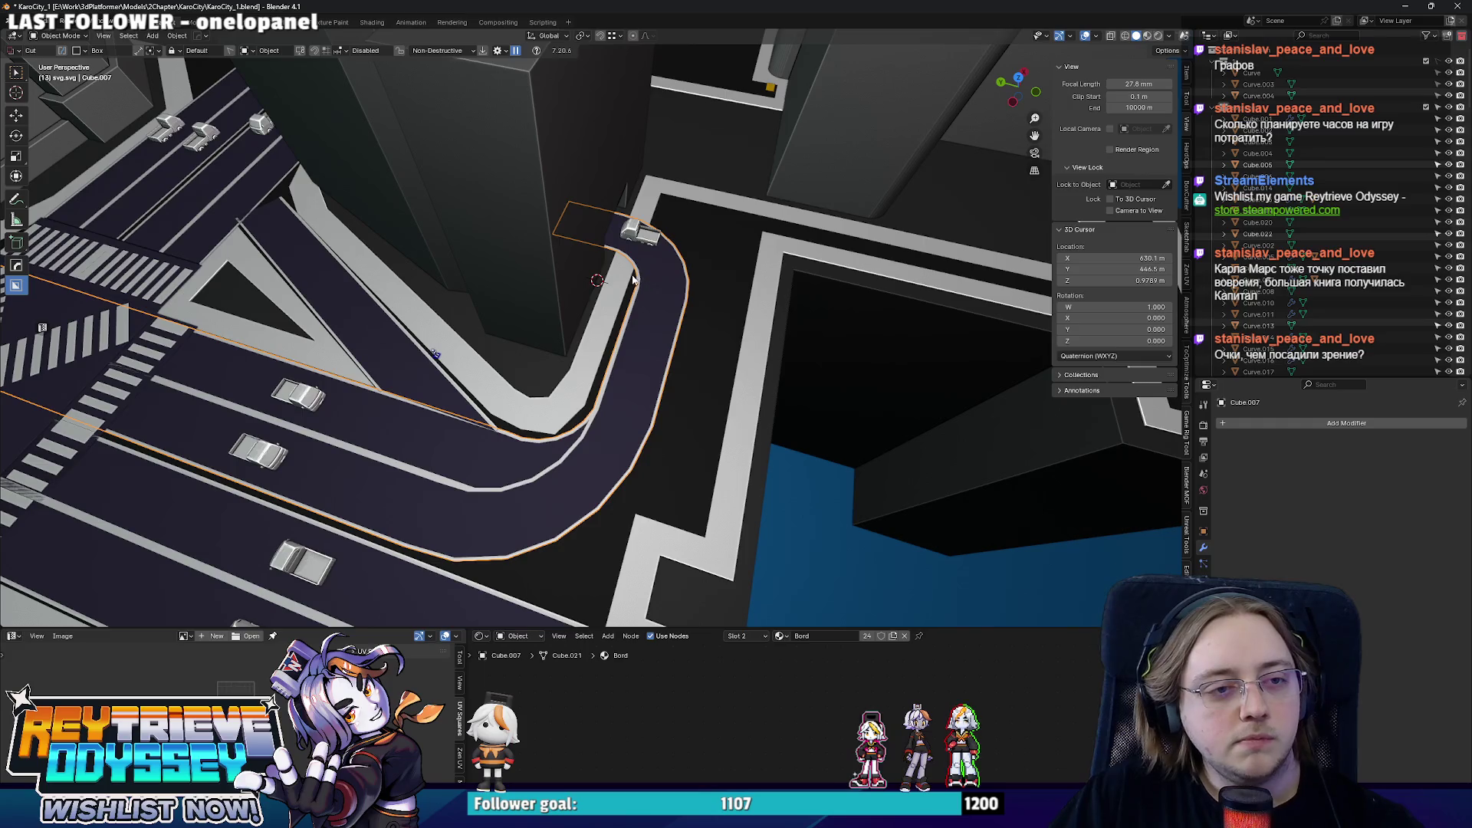
pyautogui.moveTo(641, 280)
pyautogui.keyDown('shift'); pyautogui.mouseDown(button='middle')
pyautogui.moveTo(613, 296)
pyautogui.moveTo(530, 268)
pyautogui.moveTo(539, 311)
pyautogui.moveTo(611, 315)
pyautogui.moveTo(563, 366)
pyautogui.moveTo(643, 431)
pyautogui.mouseUp(button='middle'); pyautogui.keyUp('shift')
pyautogui.click(611, 413)
pyautogui.press('KP_7')
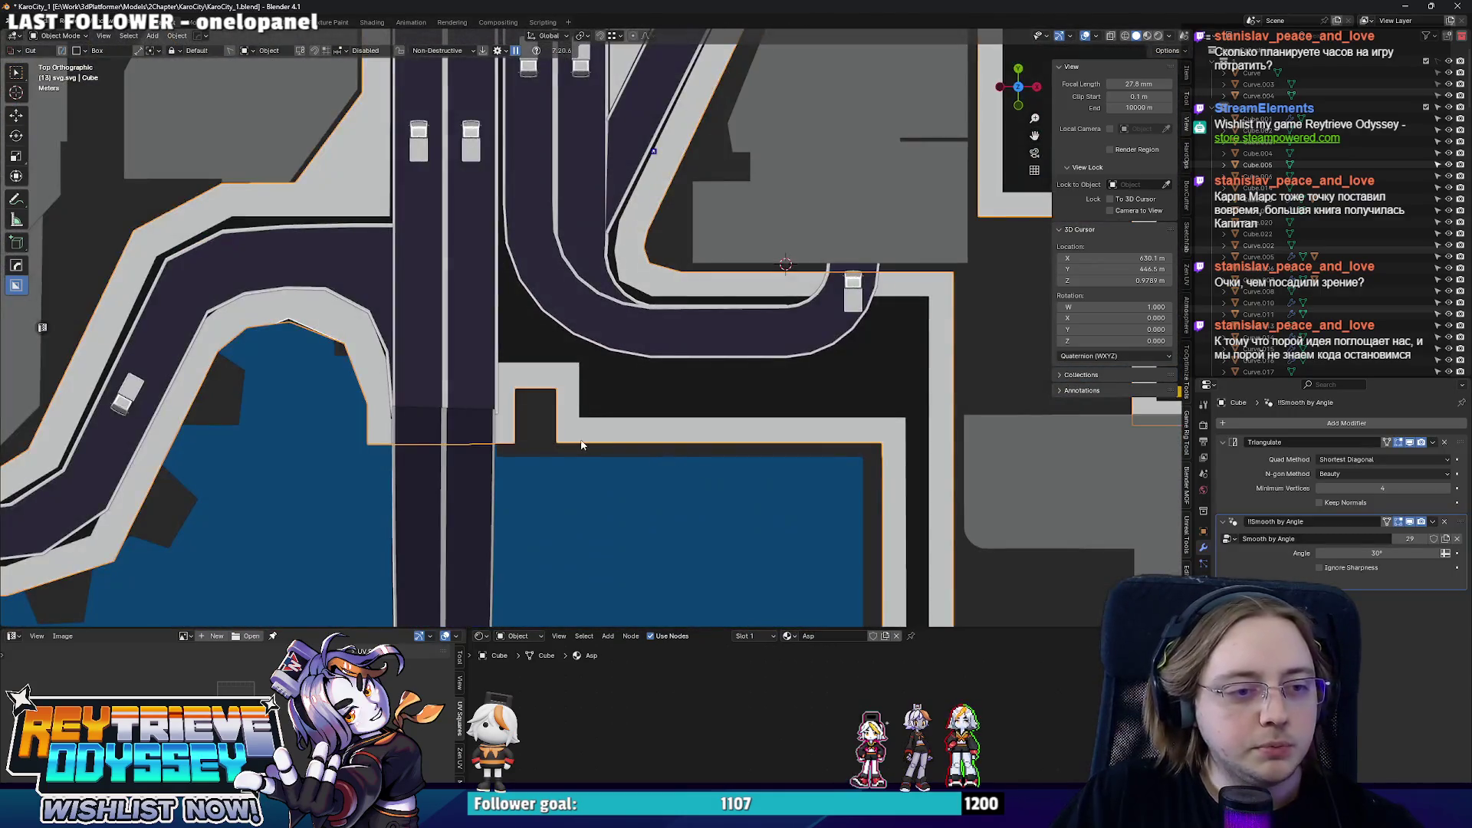
pyautogui.click(580, 446)
pyautogui.press('Tab')
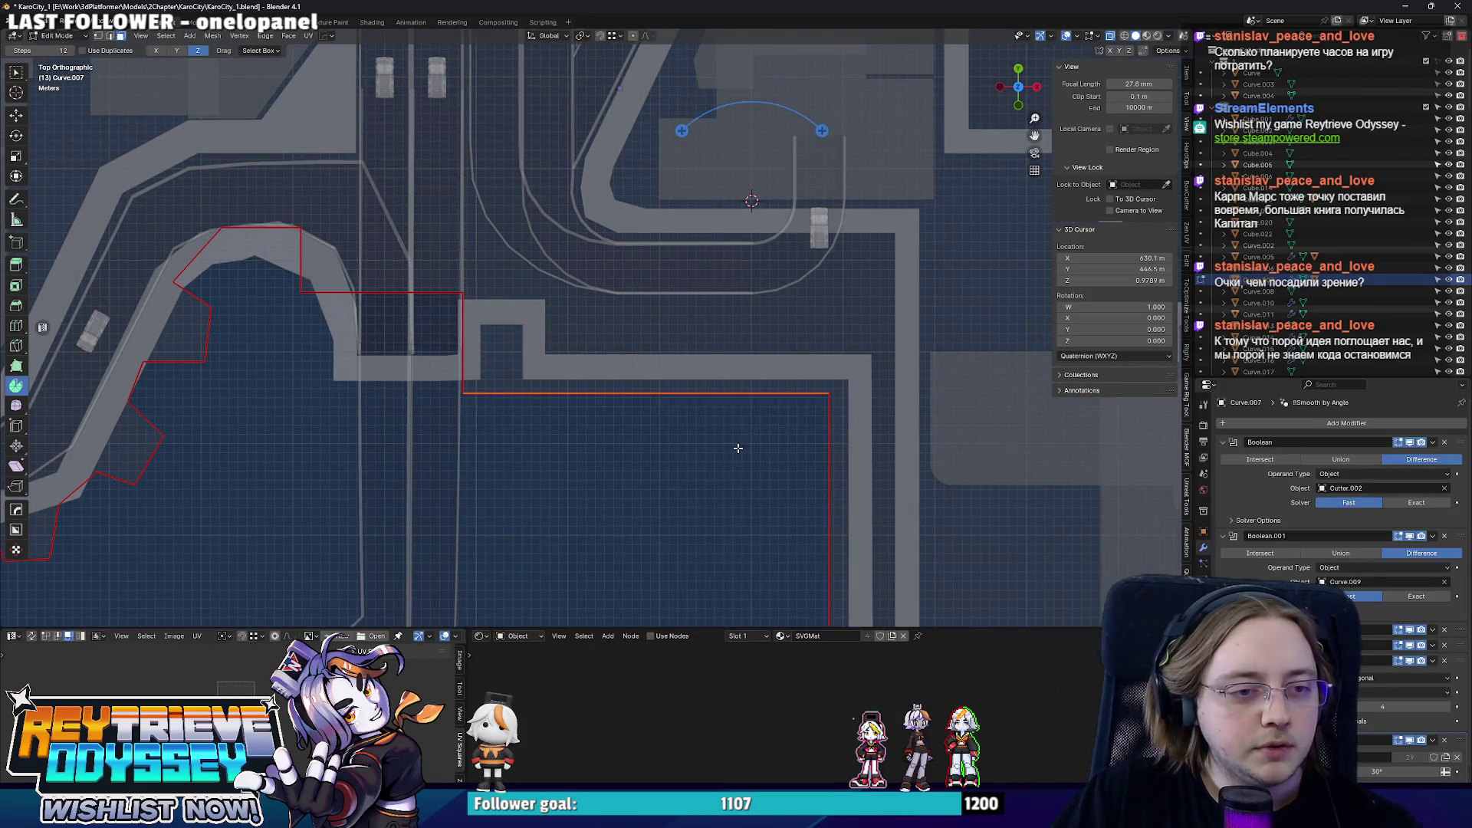
pyautogui.scroll(-3, 740, 382)
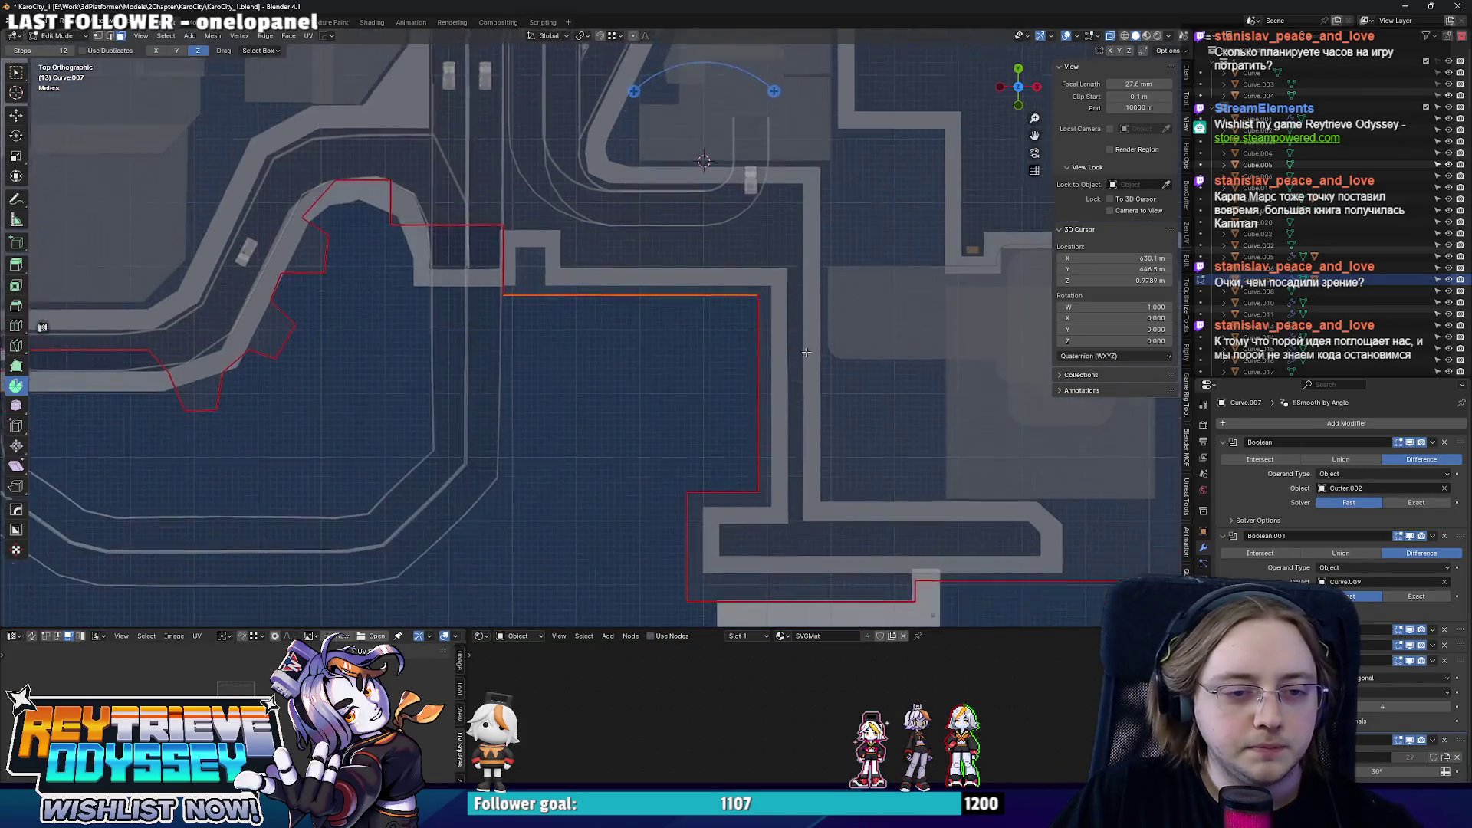
pyautogui.press('Tab')
pyautogui.moveTo(450, 312)
pyautogui.keyDown('shift'); pyautogui.mouseDown(button='middle')
pyautogui.moveTo(616, 397)
pyautogui.moveTo(622, 341)
pyautogui.mouseUp(button='middle'); pyautogui.keyUp('shift')
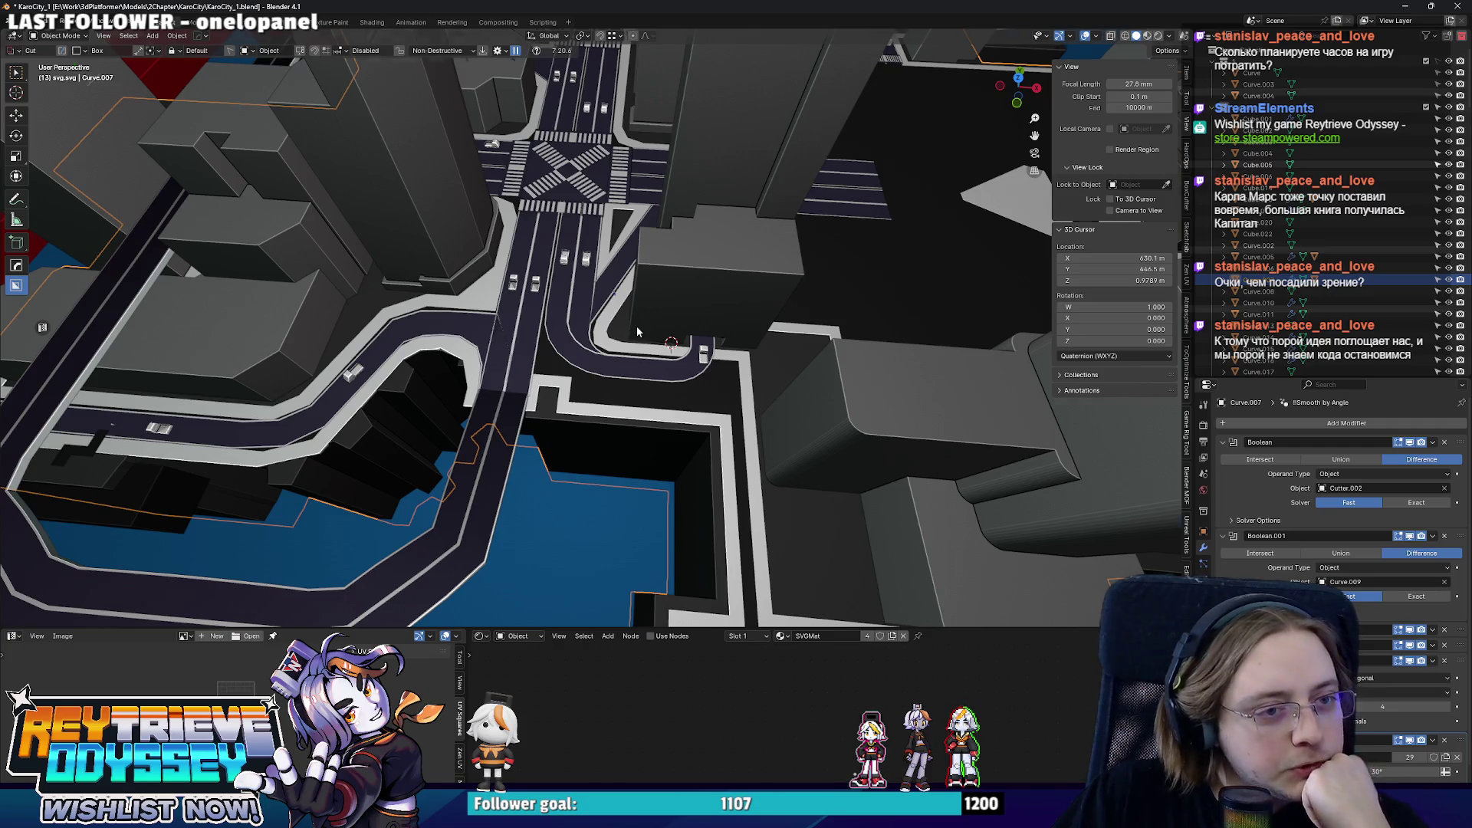
pyautogui.scroll(-5, 635, 326)
pyautogui.scroll(2, 652, 295)
pyautogui.scroll(2, 679, 277)
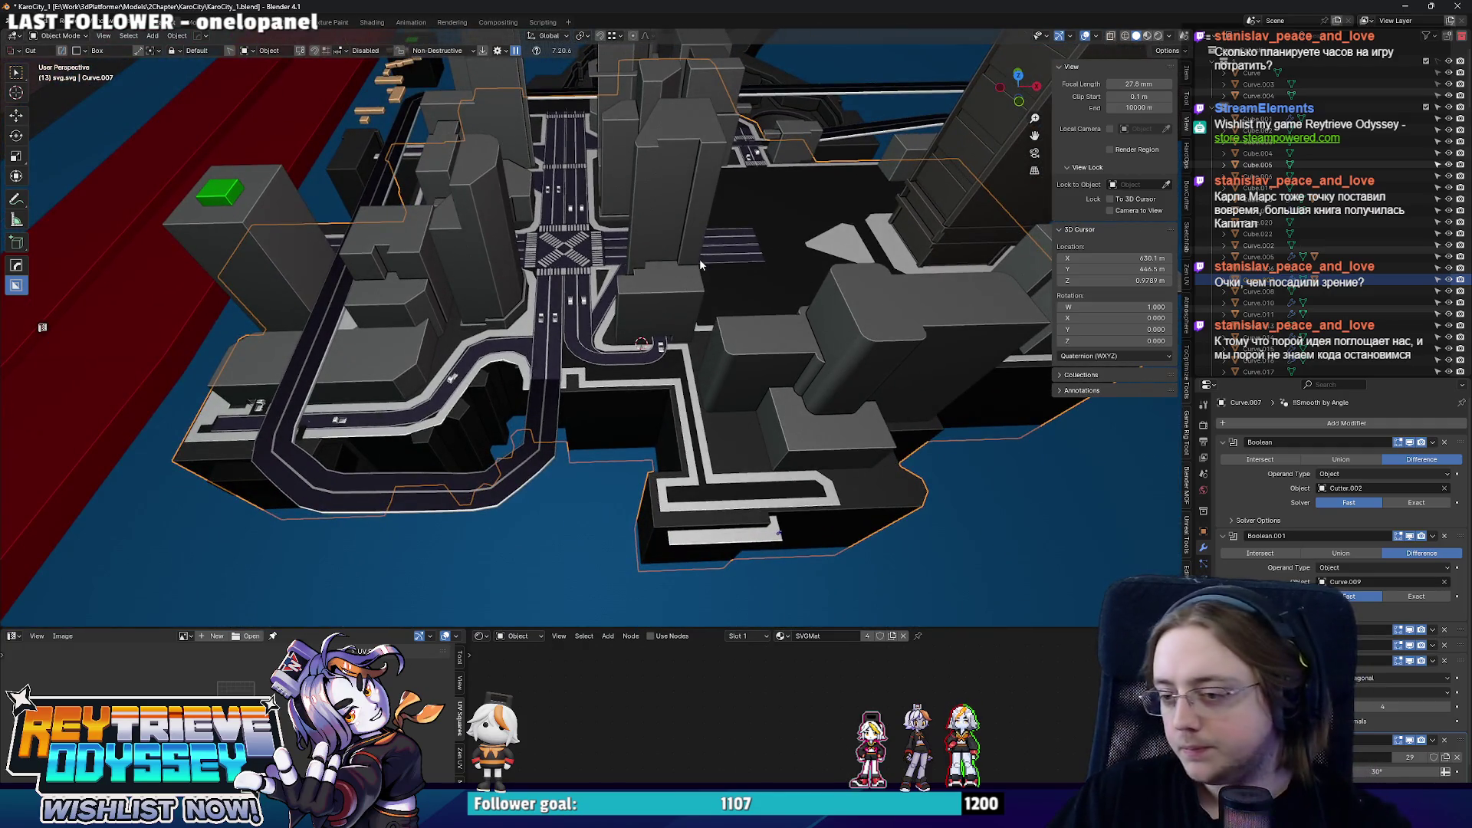
pyautogui.moveTo(714, 248)
pyautogui.mouseDown(button='middle')
pyautogui.moveTo(677, 241)
pyautogui.moveTo(845, 264)
pyautogui.moveTo(814, 335)
pyautogui.moveTo(658, 380)
pyautogui.moveTo(647, 349)
pyautogui.mouseUp(button='middle')
pyautogui.scroll(3, 643, 272)
pyautogui.moveTo(623, 419); pyautogui.dragTo(632, 312, button='middle')
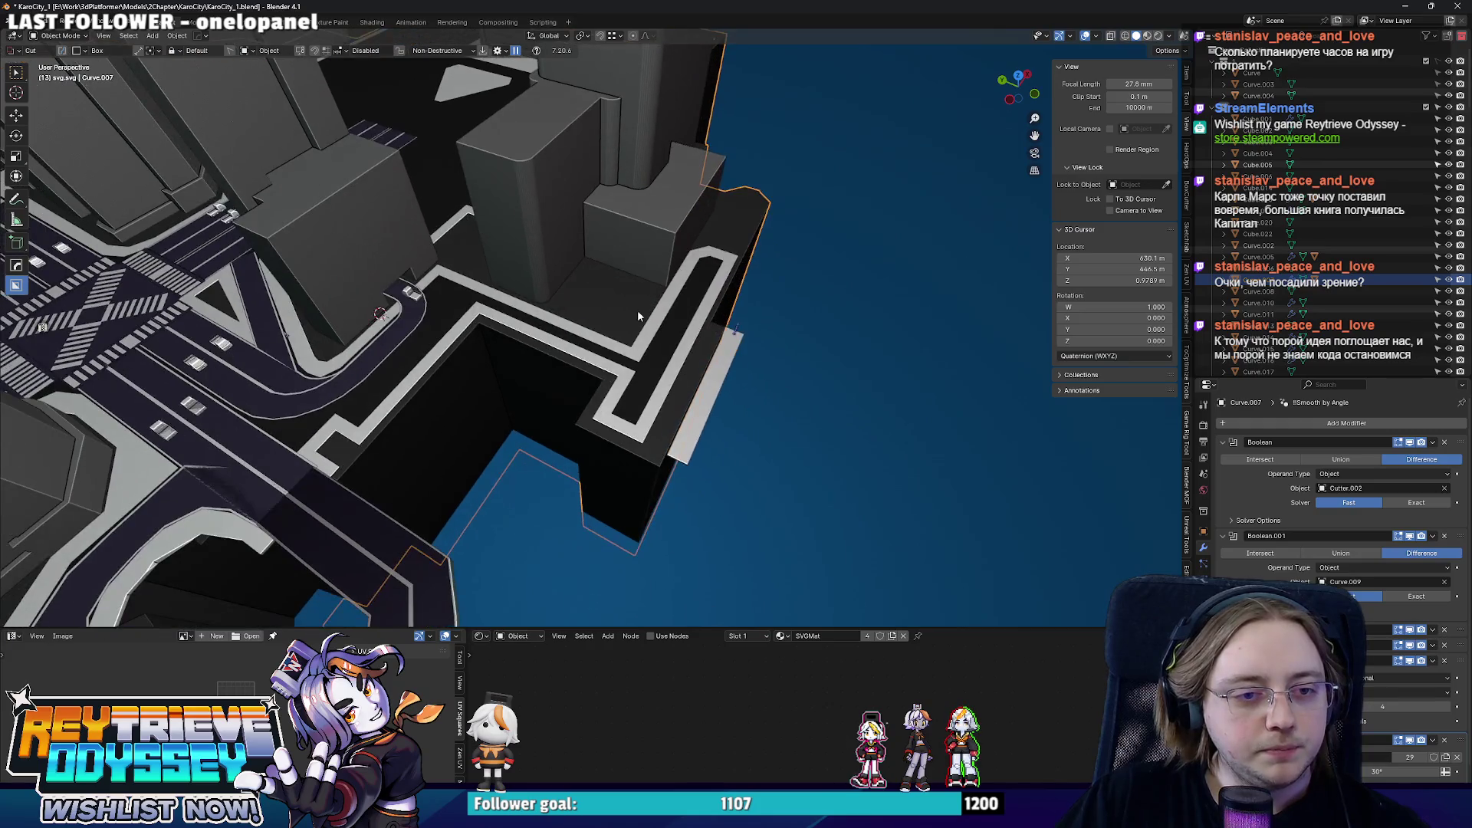
pyautogui.click(715, 387)
pyautogui.moveTo(716, 387); pyautogui.dragTo(778, 300, button='middle')
# - Slide the narrow end strip of Cube.022's footprint about 11.4 m along Y beside the road spur
pyautogui.press('Tab')
pyautogui.hotkey('alt', 'z')
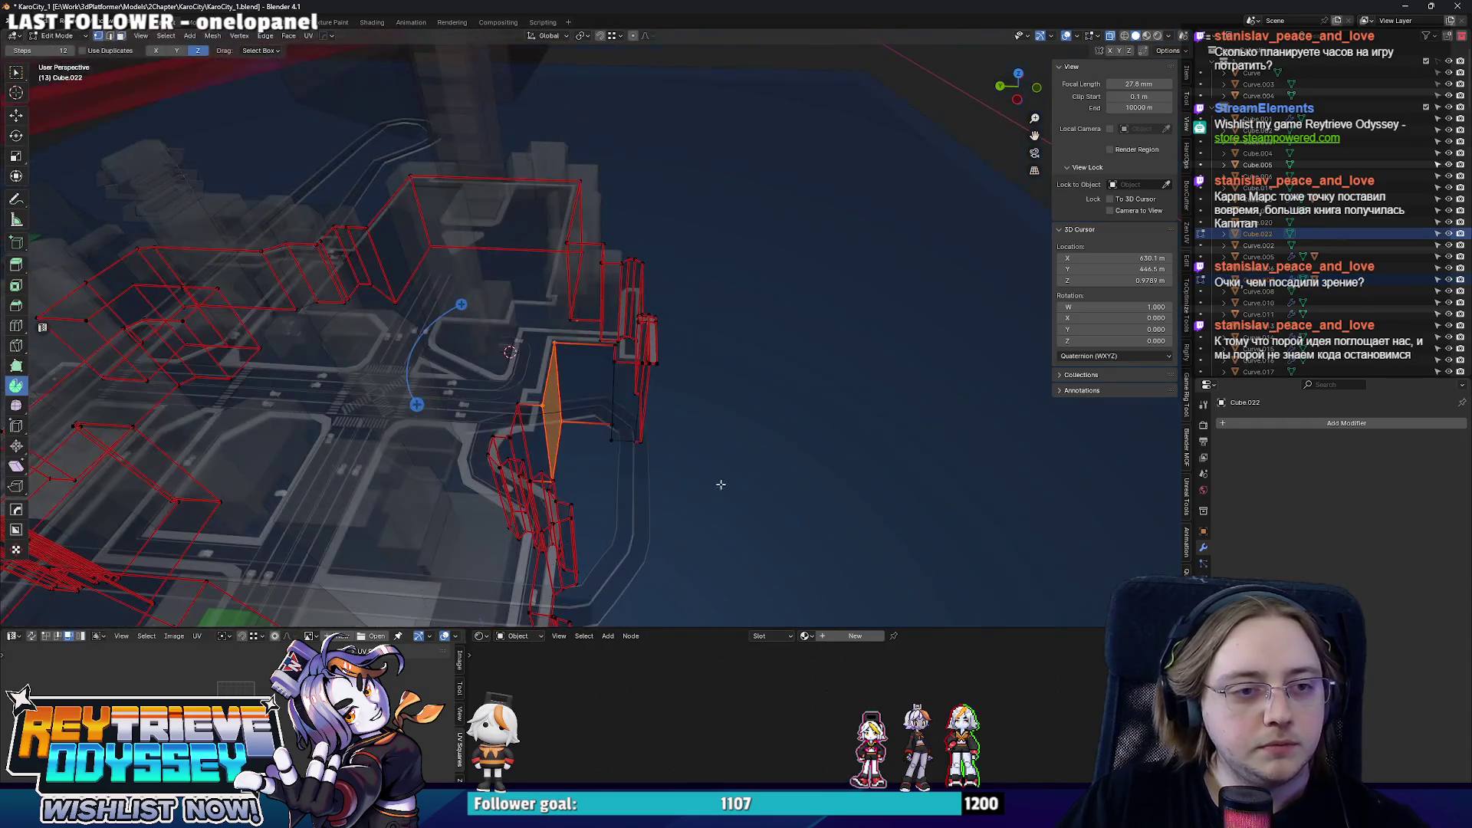
pyautogui.moveTo(715, 487); pyautogui.dragTo(577, 227)
pyautogui.hotkey('alt', 'z')
pyautogui.moveTo(577, 227); pyautogui.dragTo(696, 363, button='middle')
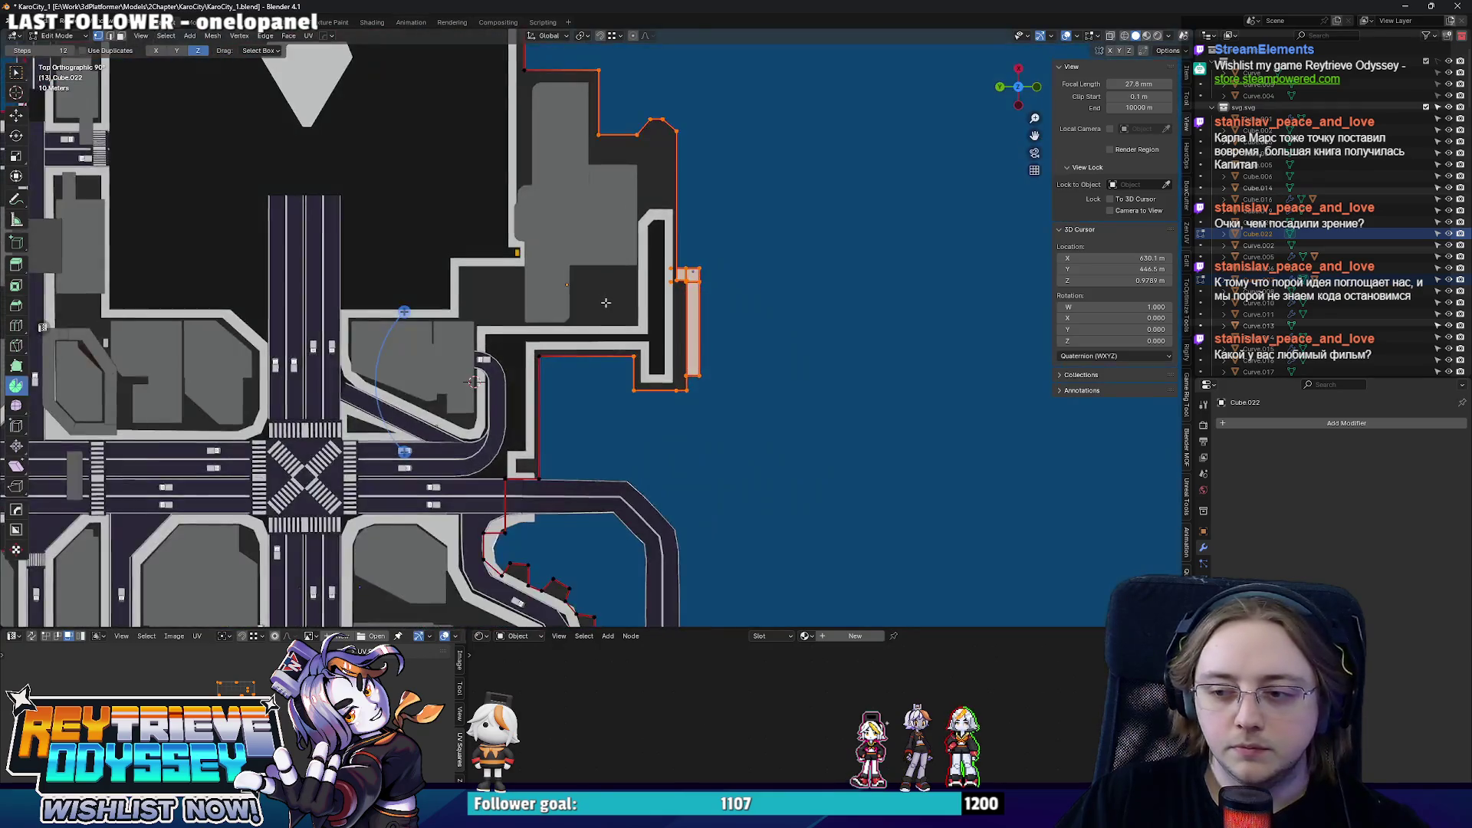
pyautogui.hotkey('alt', 'z')
pyautogui.scroll(-3, 695, 391)
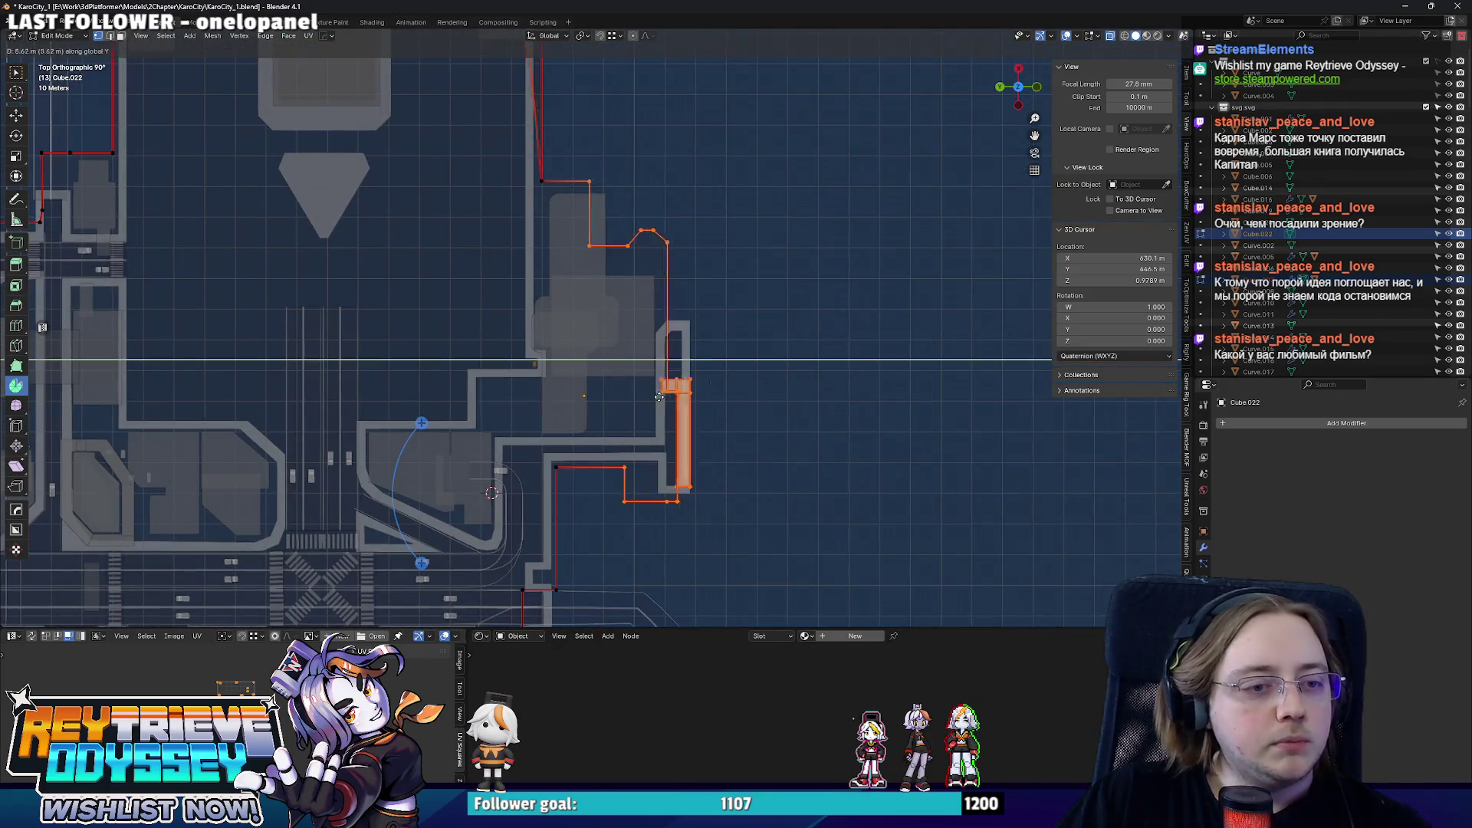
pyautogui.scroll(-4, 622, 397)
pyautogui.scroll(2, 553, 290)
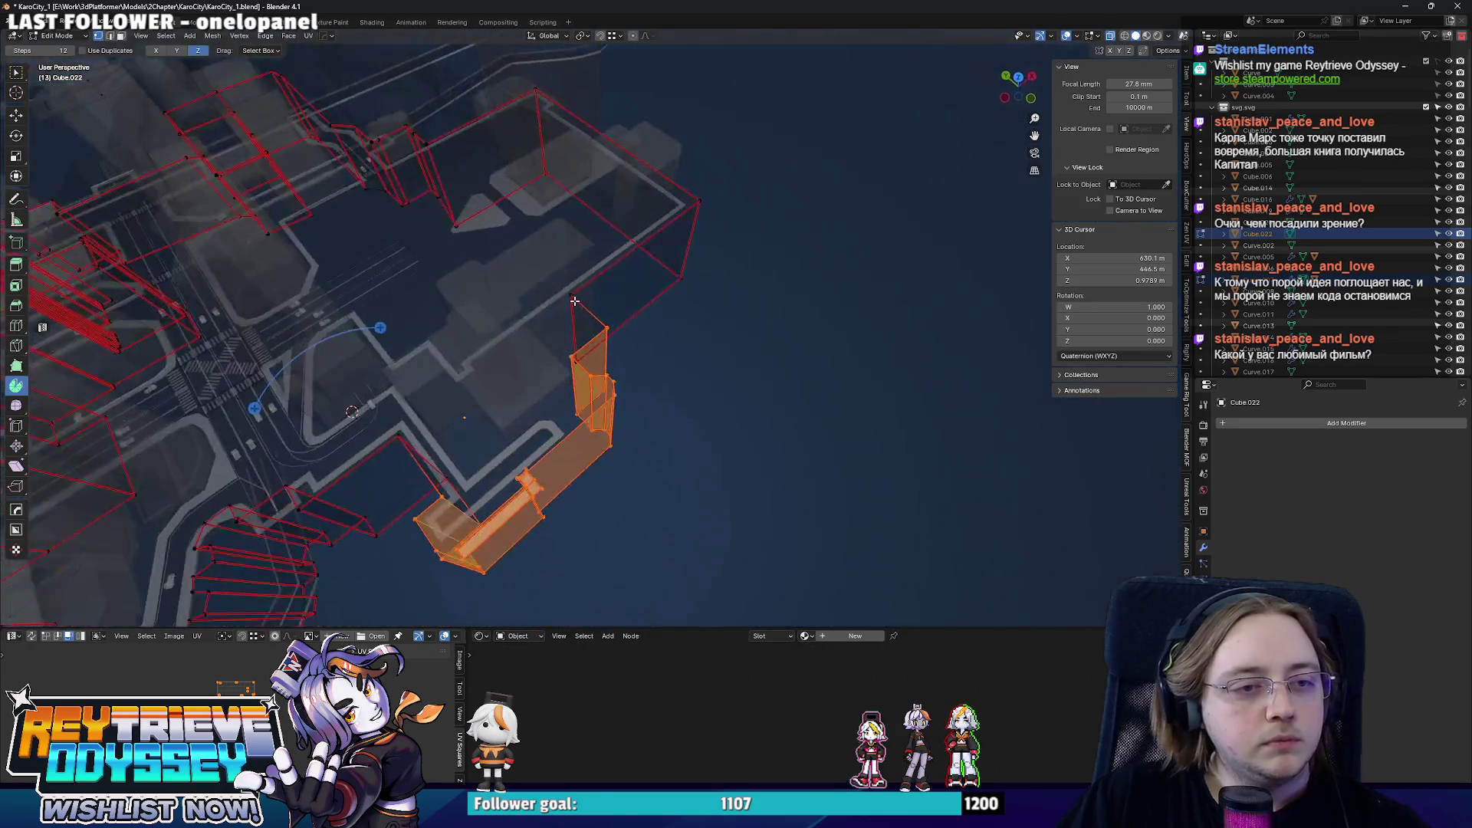
pyautogui.moveTo(645, 346); pyautogui.dragTo(575, 299, button='middle')
pyautogui.press('KP_7')
pyautogui.scroll(3, 566, 277)
pyautogui.scroll(2, 565, 276)
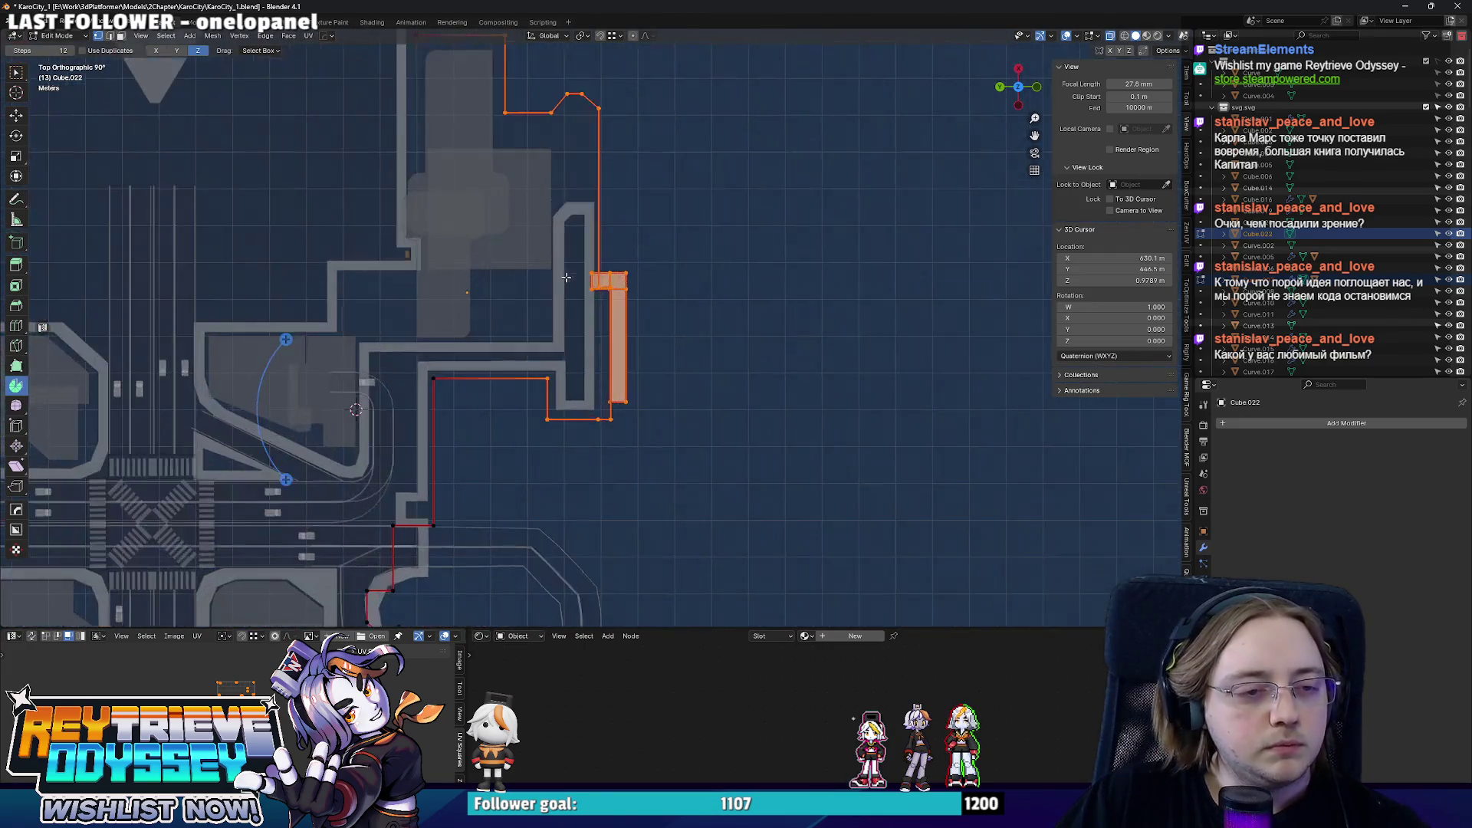
pyautogui.moveTo(553, 345); pyautogui.dragTo(553, 328)
pyautogui.scroll(1, 634, 395)
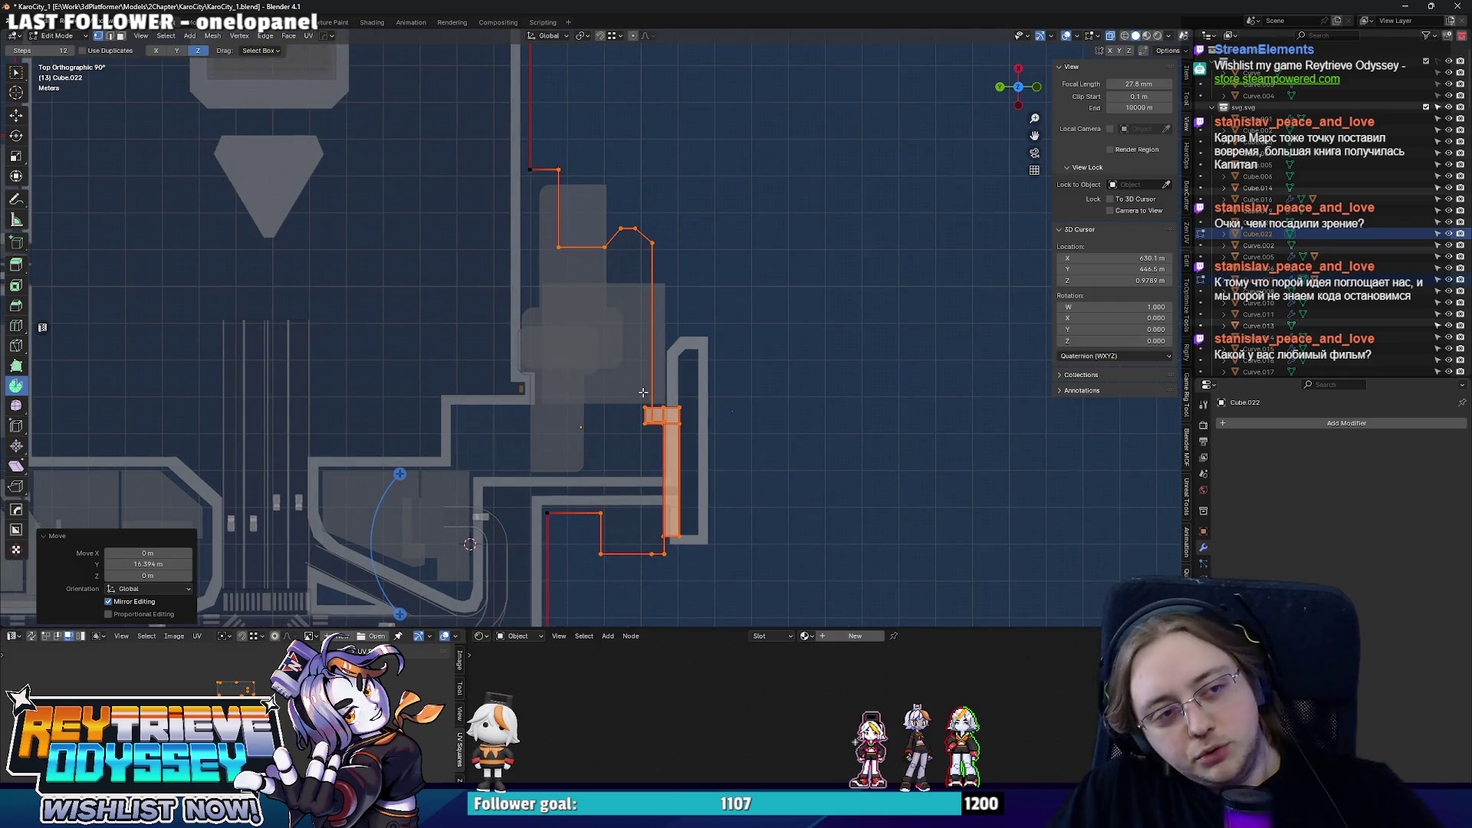
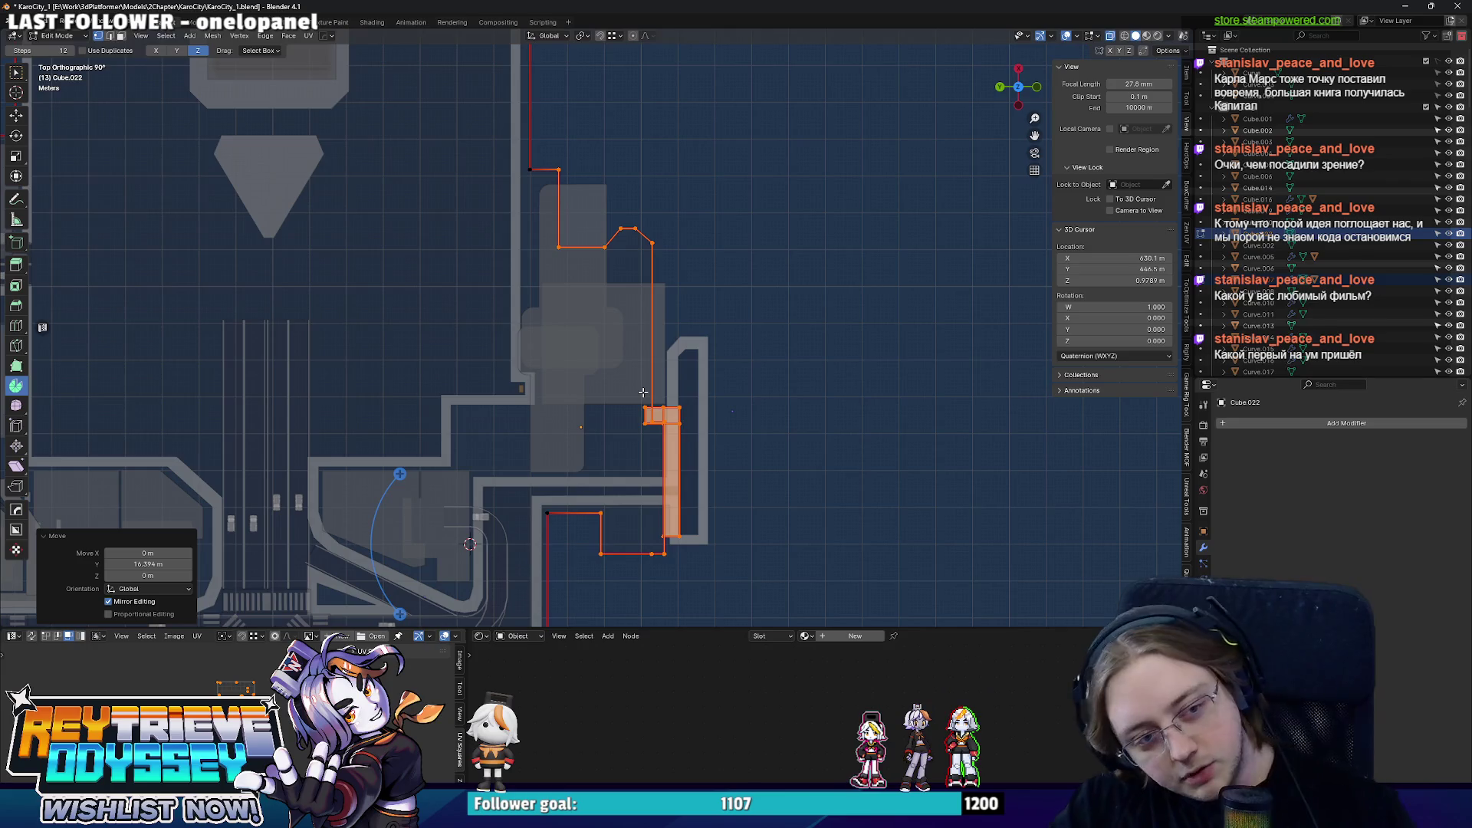
# - Inspect the repositioned narrow block Cube.022 in perspective and top view, then resume editing the outline mesh
pyautogui.moveTo(611, 338)
pyautogui.mouseDown(button='middle')
pyautogui.moveTo(702, 292)
pyautogui.moveTo(741, 365)
pyautogui.mouseUp(button='middle')
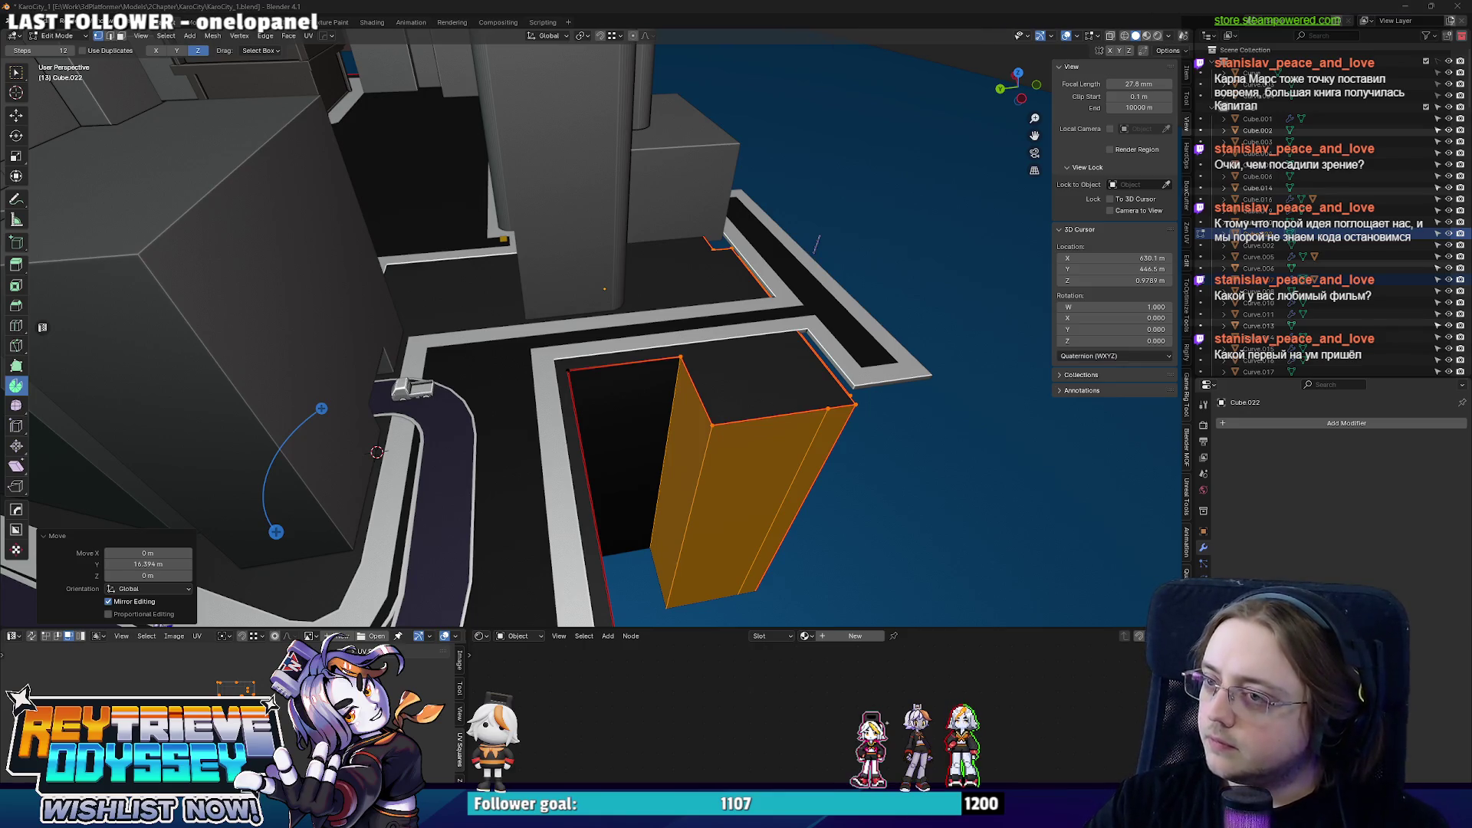
pyautogui.moveTo(742, 364); pyautogui.dragTo(650, 363, button='middle')
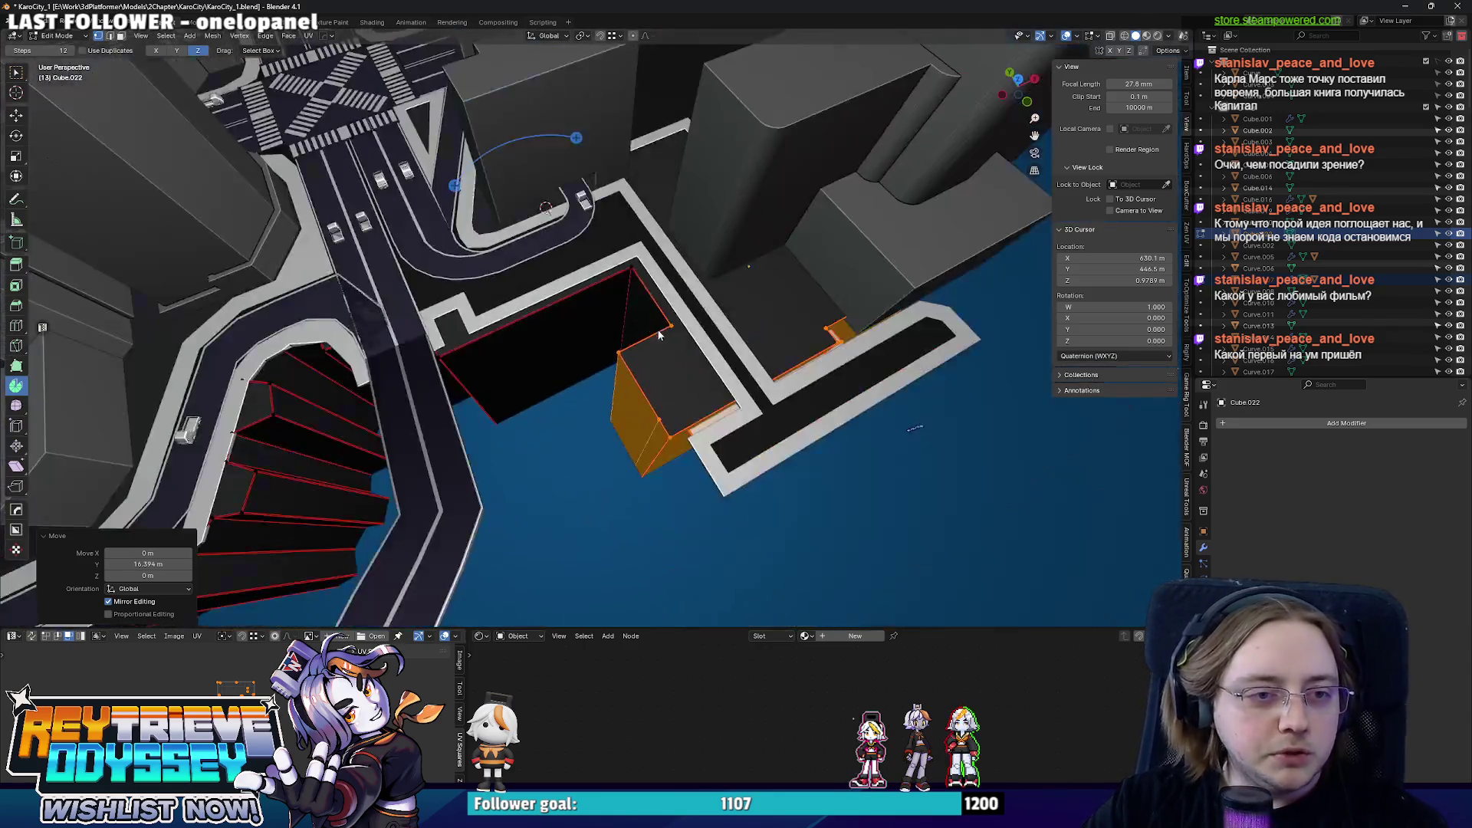
pyautogui.press('KP_7')
pyautogui.scroll(5, 719, 309)
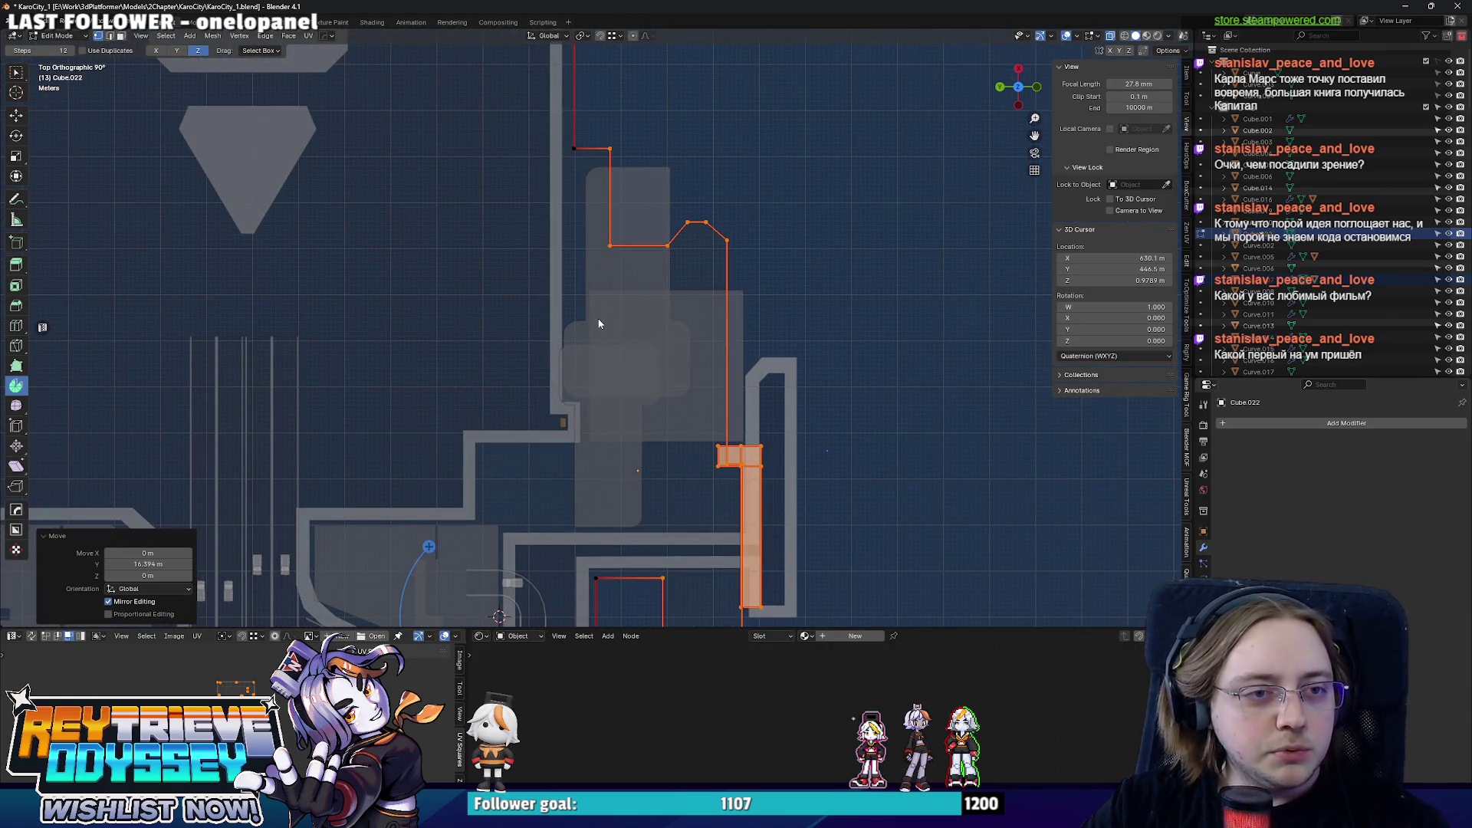
pyautogui.moveTo(664, 405)
pyautogui.keyDown('shift'); pyautogui.mouseDown(button='middle')
pyautogui.moveTo(674, 276)
pyautogui.moveTo(685, 351)
pyautogui.moveTo(713, 323)
pyautogui.mouseUp(button='middle'); pyautogui.keyUp('shift')
pyautogui.press('Tab')
pyautogui.press('Tab')
pyautogui.press('KP_7')
pyautogui.scroll(2, 751, 310)
# - Select the whole outline mesh and slide it to a new position along Y
pyautogui.press('l')
pyautogui.scroll(2, 751, 309)
pyautogui.press('g')
pyautogui.press('y')
pyautogui.click(661, 314)
pyautogui.press('Tab')
pyautogui.scroll(-3, 459, 284)
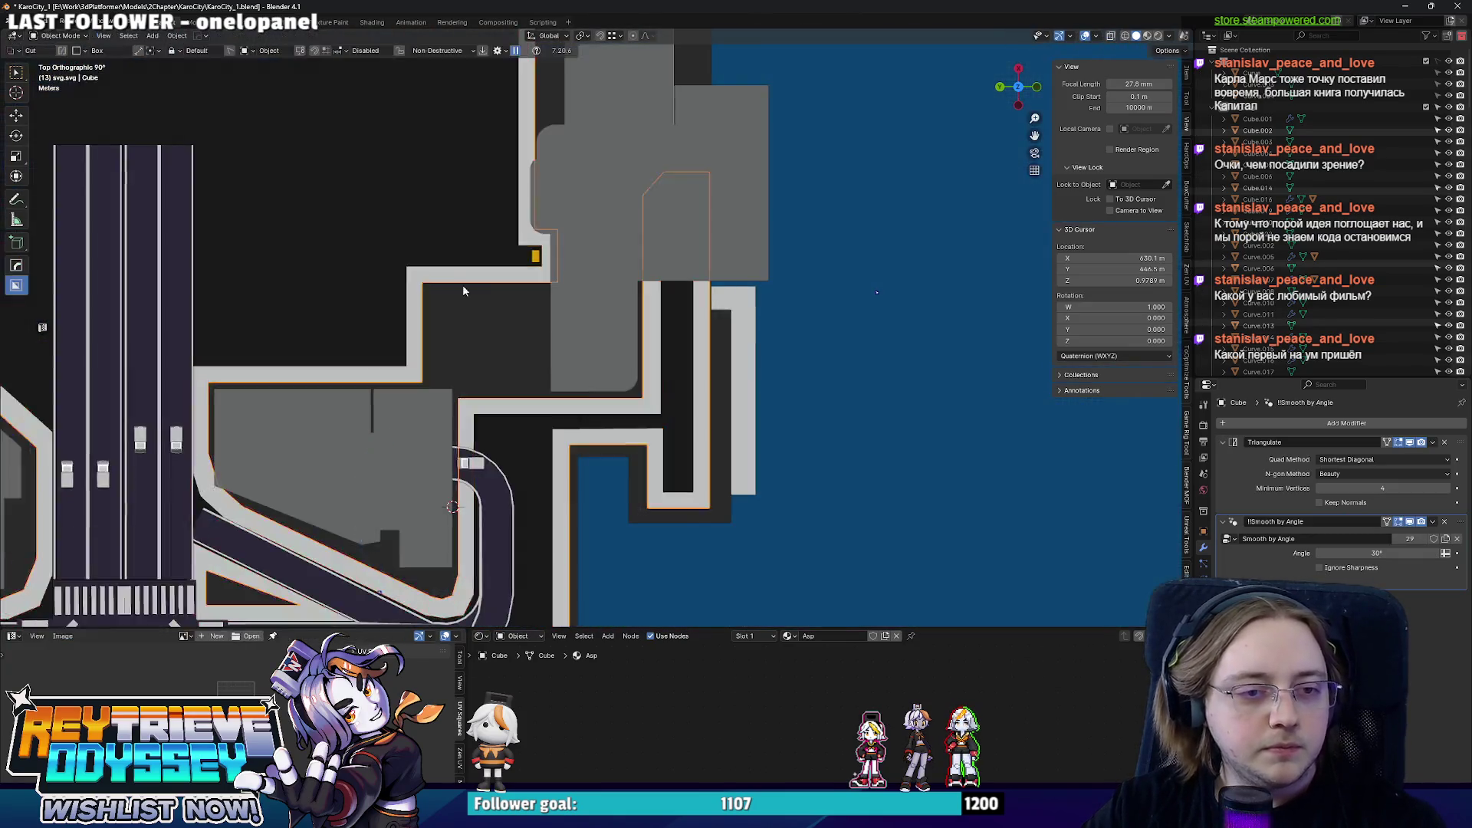
pyautogui.moveTo(459, 285); pyautogui.dragTo(668, 432, button='middle')
pyautogui.scroll(2, 767, 430)
# - Shift the character model along Y to a new spot
pyautogui.click(735, 391)
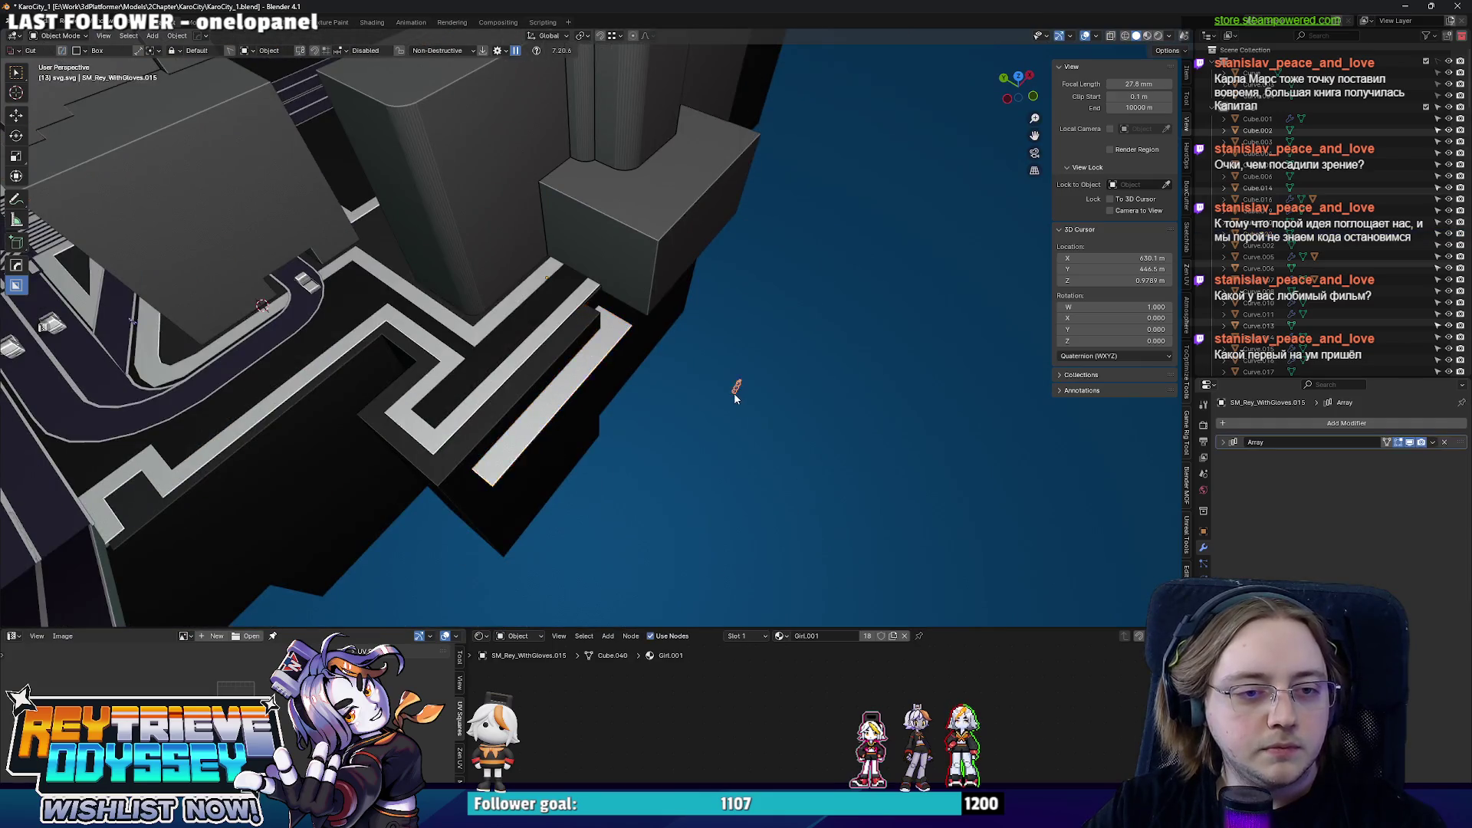
pyautogui.scroll(3, 733, 392)
pyautogui.press('g')
pyautogui.press('y')
pyautogui.click(533, 251)
pyautogui.scroll(-2, 534, 251)
pyautogui.moveTo(533, 252)
pyautogui.mouseDown(button='middle')
pyautogui.moveTo(665, 349)
pyautogui.moveTo(786, 349)
pyautogui.moveTo(654, 324)
pyautogui.moveTo(691, 346)
pyautogui.moveTo(787, 325)
pyautogui.mouseUp(button='middle')
# - Delete the front face from the tall building Curve.022's mesh
pyautogui.click(667, 339)
pyautogui.press('Tab')
pyautogui.scroll(3, 774, 363)
pyautogui.click(774, 362)
pyautogui.rightClick(788, 325)
pyautogui.click(787, 326)
pyautogui.click(787, 325)
pyautogui.press('Tab')
pyautogui.moveTo(787, 326)
pyautogui.mouseDown(button='middle')
pyautogui.moveTo(436, 254)
pyautogui.moveTo(750, 326)
pyautogui.moveTo(601, 310)
pyautogui.mouseUp(button='middle')
pyautogui.scroll(-8, 601, 309)
# - Move the tall building Curve.022 along Y to its new place on the shore
pyautogui.rightClick(602, 309)
pyautogui.scroll(5, 600, 312)
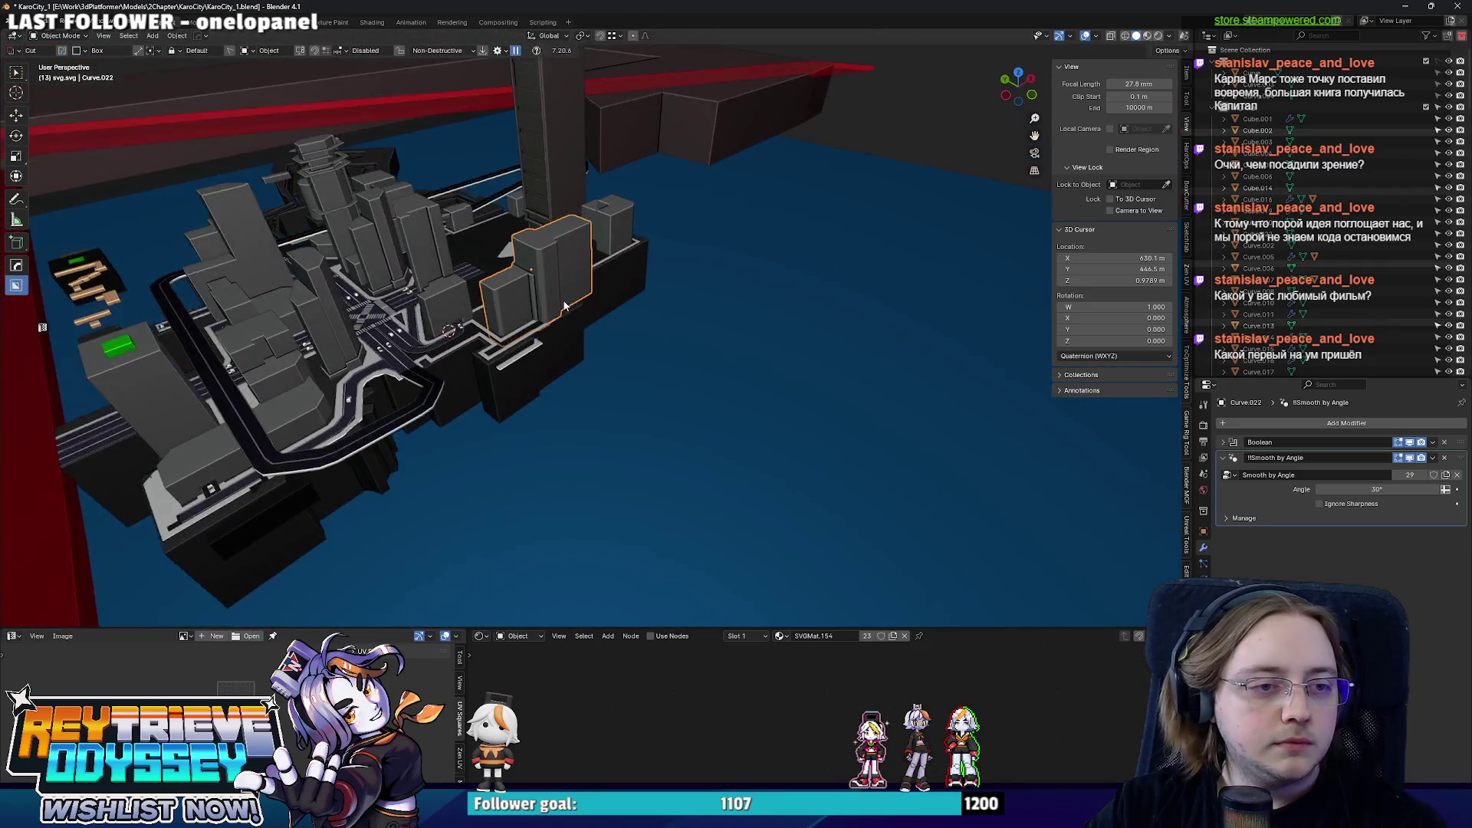
pyautogui.scroll(4, 705, 327)
pyautogui.press('g')
pyautogui.press('y')
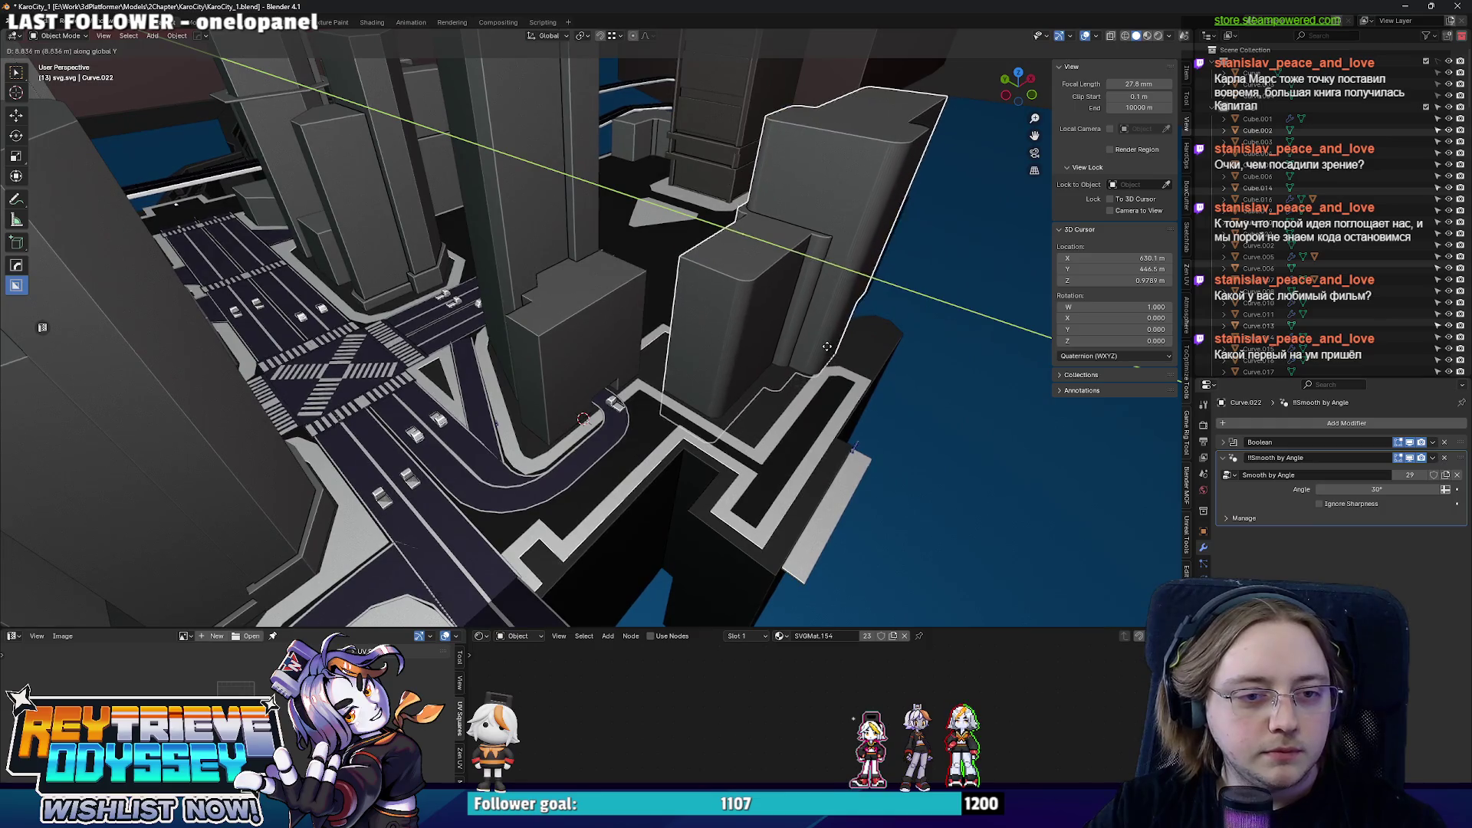
pyautogui.click(825, 342)
pyautogui.moveTo(825, 342)
pyautogui.mouseDown(button='middle')
pyautogui.moveTo(663, 378)
pyautogui.moveTo(690, 388)
pyautogui.moveTo(710, 362)
pyautogui.moveTo(674, 345)
pyautogui.moveTo(798, 349)
pyautogui.moveTo(758, 351)
pyautogui.mouseUp(button='middle')
# - Select the tall rounded block by linked faces (Delimit Normal) and slide it along X
pyautogui.press('Tab')
pyautogui.hotkey('ctrl', 'l')
pyautogui.keyDown('shift'); pyautogui.click(754, 365); pyautogui.keyUp('shift')
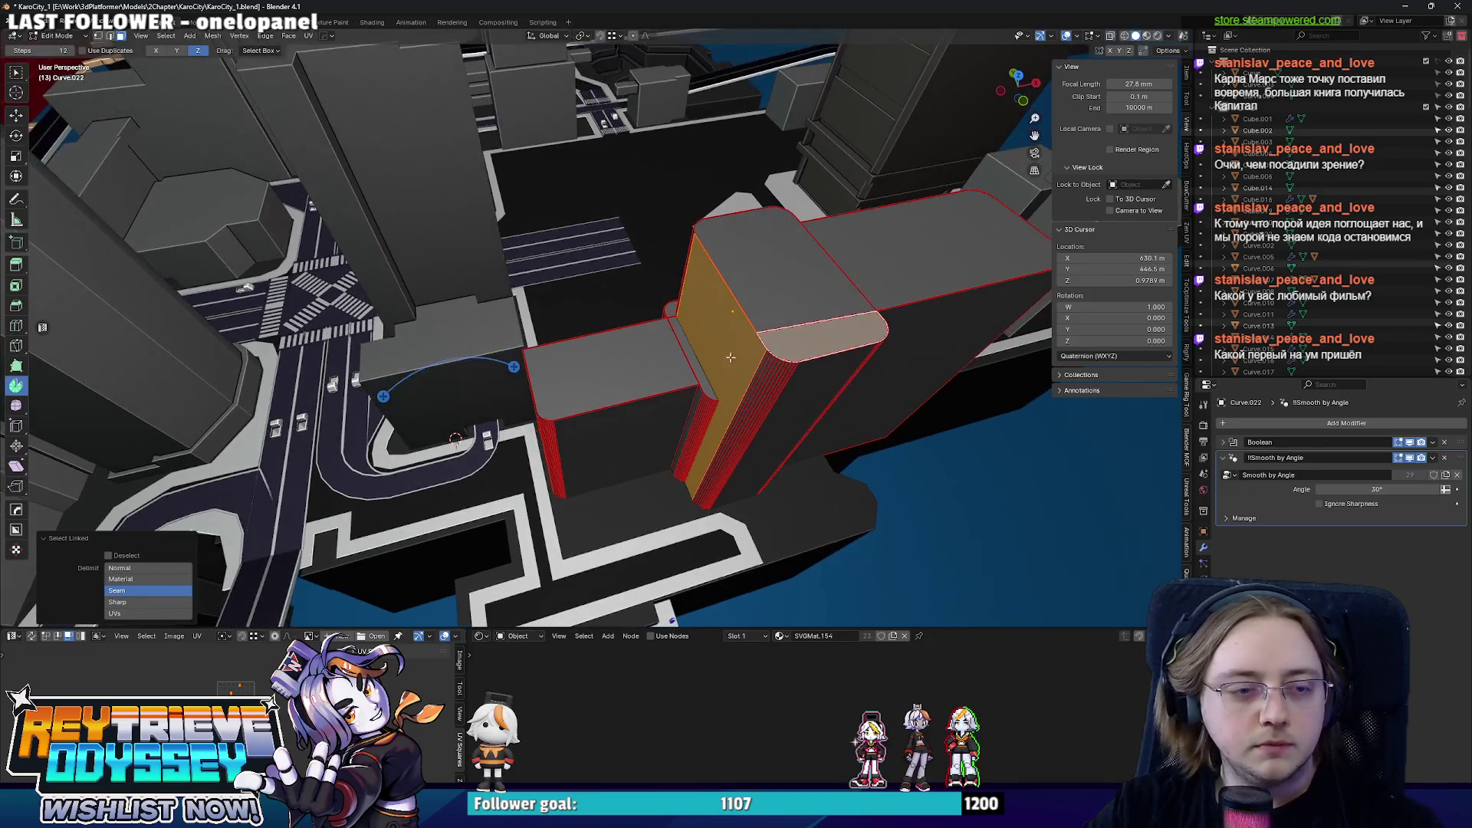
pyautogui.click(178, 567)
pyautogui.press('g')
pyautogui.press('x')
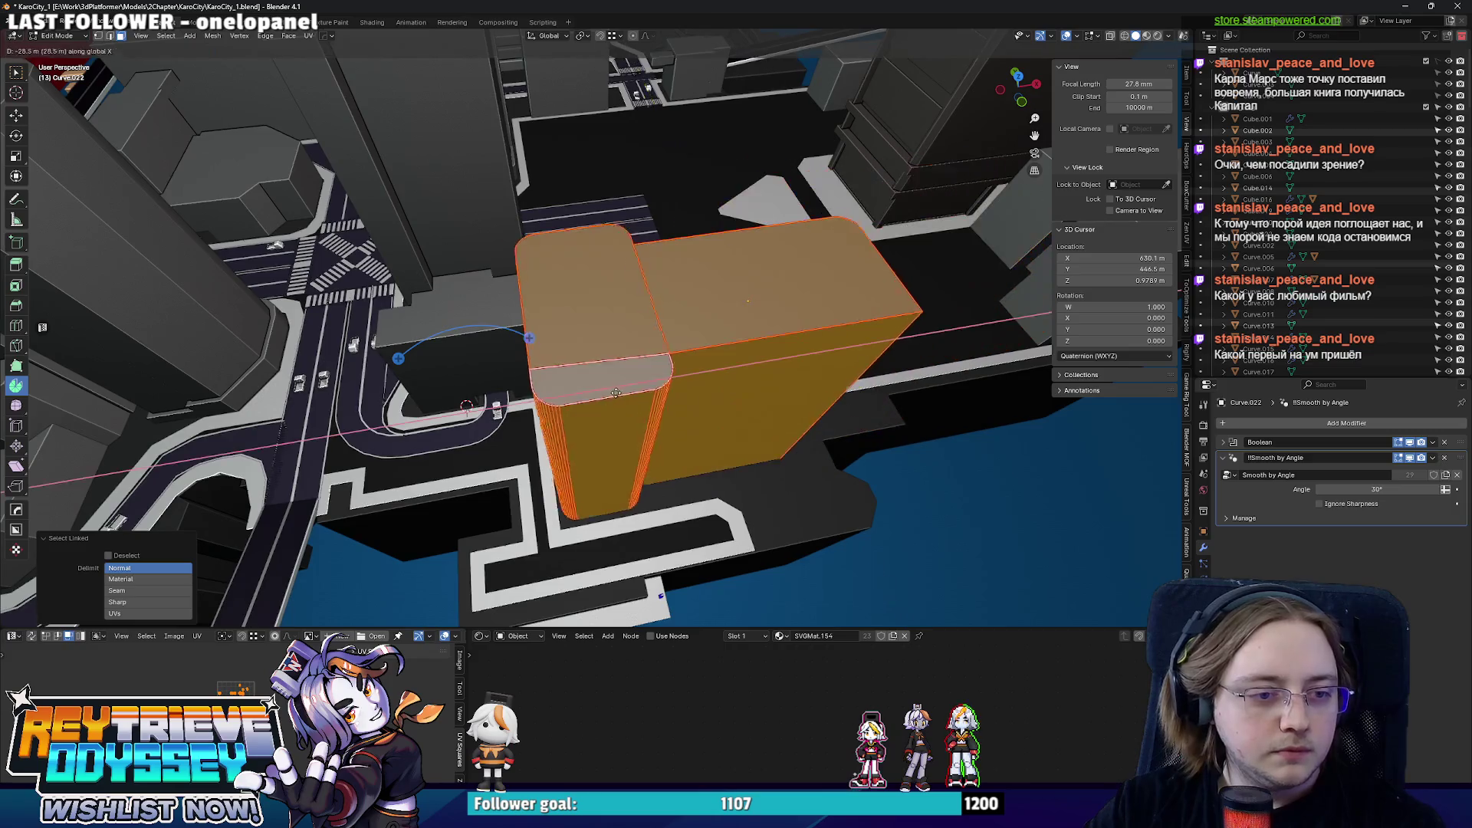
pyautogui.click(622, 395)
pyautogui.moveTo(622, 394)
pyautogui.mouseDown(button='middle')
pyautogui.moveTo(752, 353)
pyautogui.moveTo(662, 351)
pyautogui.mouseUp(button='middle')
# - Select the other rounded block and move it into its new position
pyautogui.hotkey('alt', 'z')
pyautogui.hotkey('alt', 'a')
pyautogui.press('l')
pyautogui.keyDown('alt'); pyautogui.moveTo(579, 375); pyautogui.dragTo(488, 297, button='middle'); pyautogui.keyUp('alt')
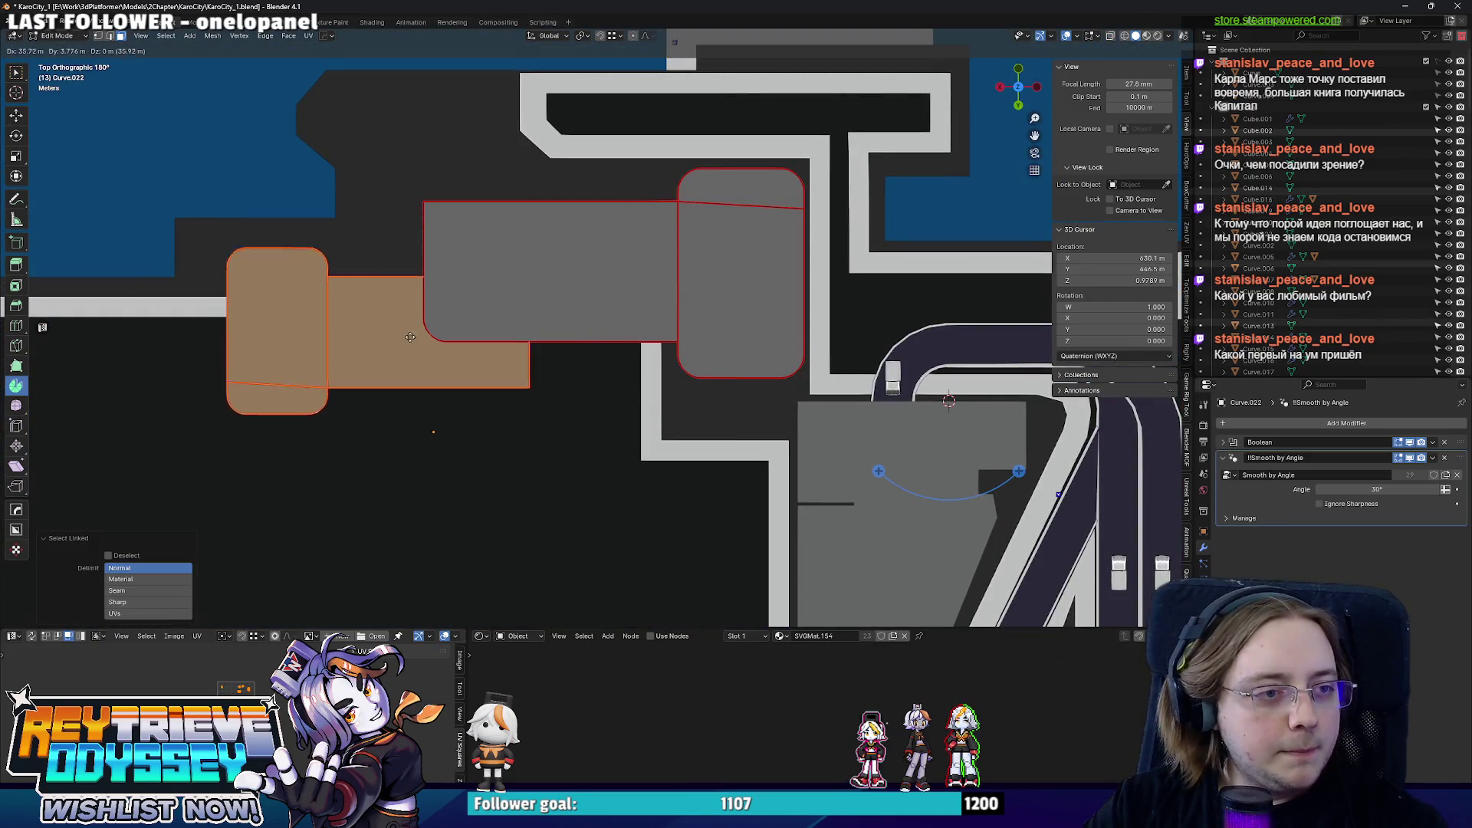
pyautogui.click(426, 366)
pyautogui.keyDown('alt'); pyautogui.moveTo(427, 367); pyautogui.dragTo(747, 432, button='middle'); pyautogui.keyUp('alt')
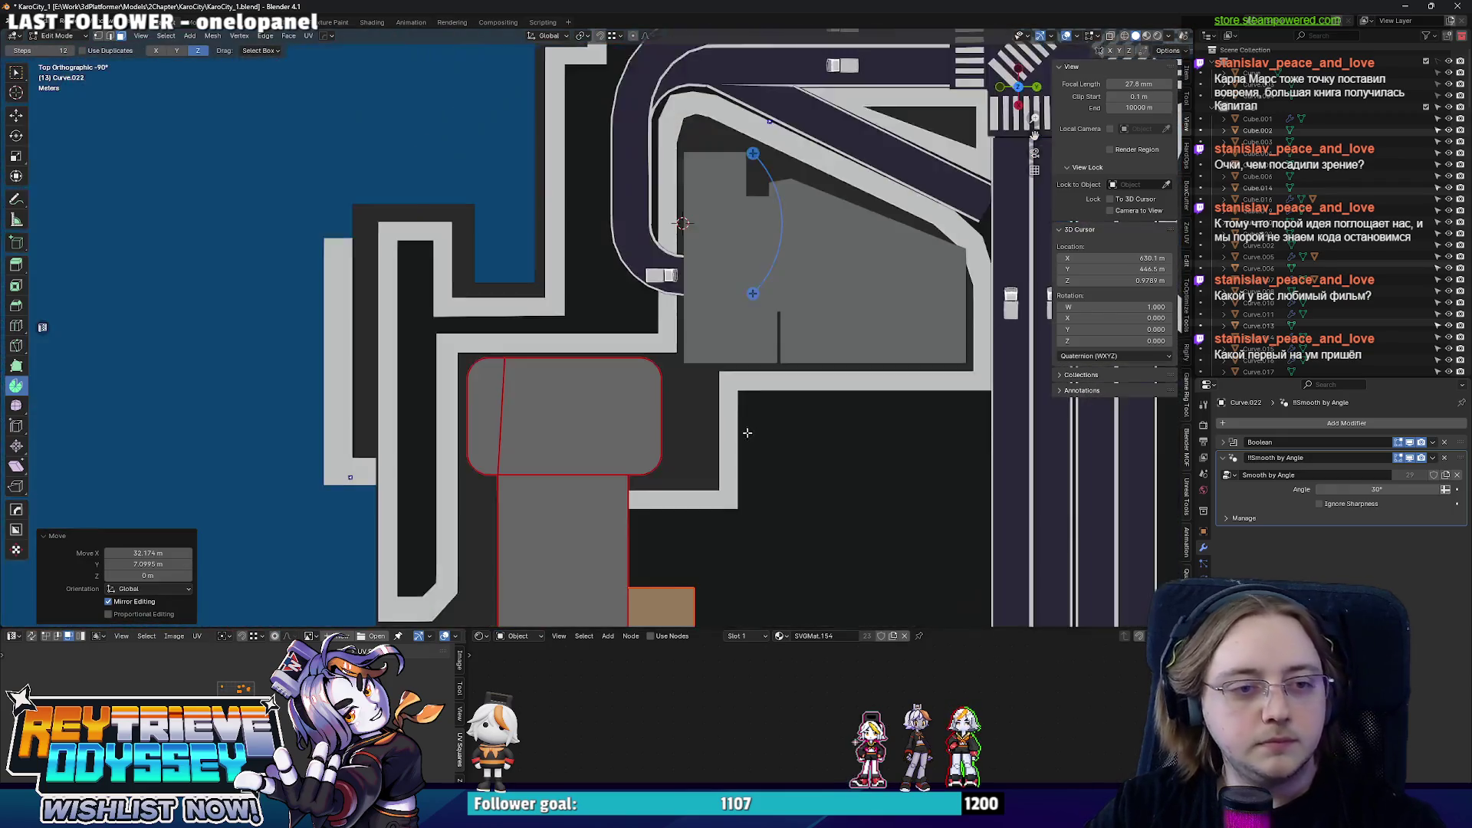
# - Box-select the entire building mesh, then nudge the whole building object along X
pyautogui.hotkey('alt', 'z')
pyautogui.moveTo(702, 503)
pyautogui.mouseDown()
pyautogui.moveTo(623, 379)
pyautogui.moveTo(630, 345)
pyautogui.mouseUp()
pyautogui.press('Tab')
pyautogui.moveTo(706, 422)
pyautogui.mouseDown(button='middle')
pyautogui.moveTo(510, 365)
pyautogui.moveTo(506, 285)
pyautogui.mouseUp(button='middle')
pyautogui.hotkey('alt', 'z')
pyautogui.press('g')
pyautogui.press('y')
pyautogui.press('x')
pyautogui.click(615, 297)
pyautogui.moveTo(614, 298)
pyautogui.mouseDown(button='middle')
pyautogui.moveTo(621, 383)
pyautogui.moveTo(610, 372)
pyautogui.mouseUp(button='middle')
# - Tweak the sidewalk outline mesh around the reshaped block and return to whole objects
pyautogui.click(611, 372)
pyautogui.press('Tab')
pyautogui.scroll(3, 610, 371)
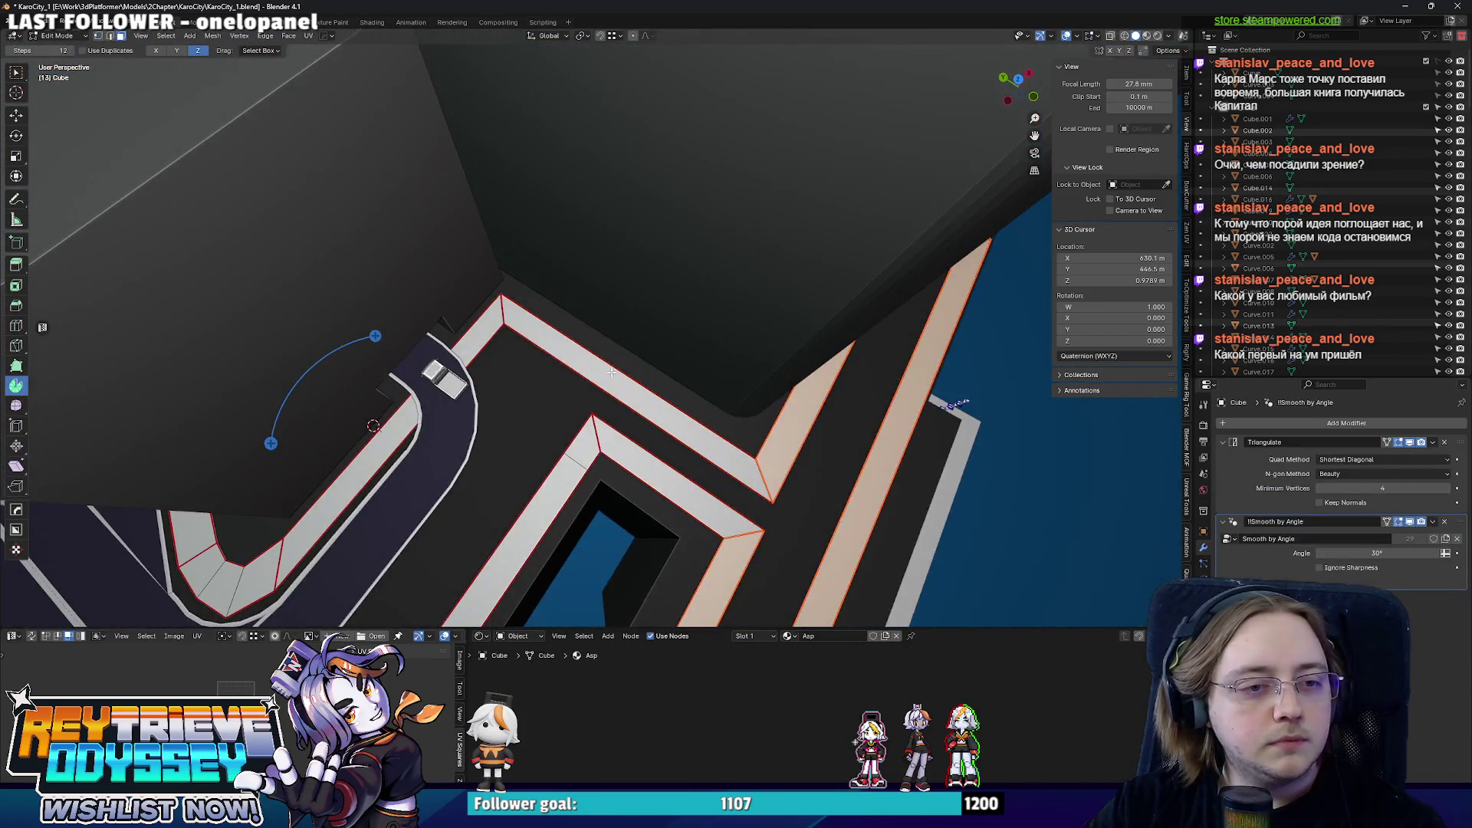
pyautogui.click(616, 365)
pyautogui.scroll(-2, 617, 364)
pyautogui.press('Tab')
pyautogui.scroll(-5, 405, 293)
pyautogui.moveTo(406, 293); pyautogui.dragTo(620, 332, button='middle')
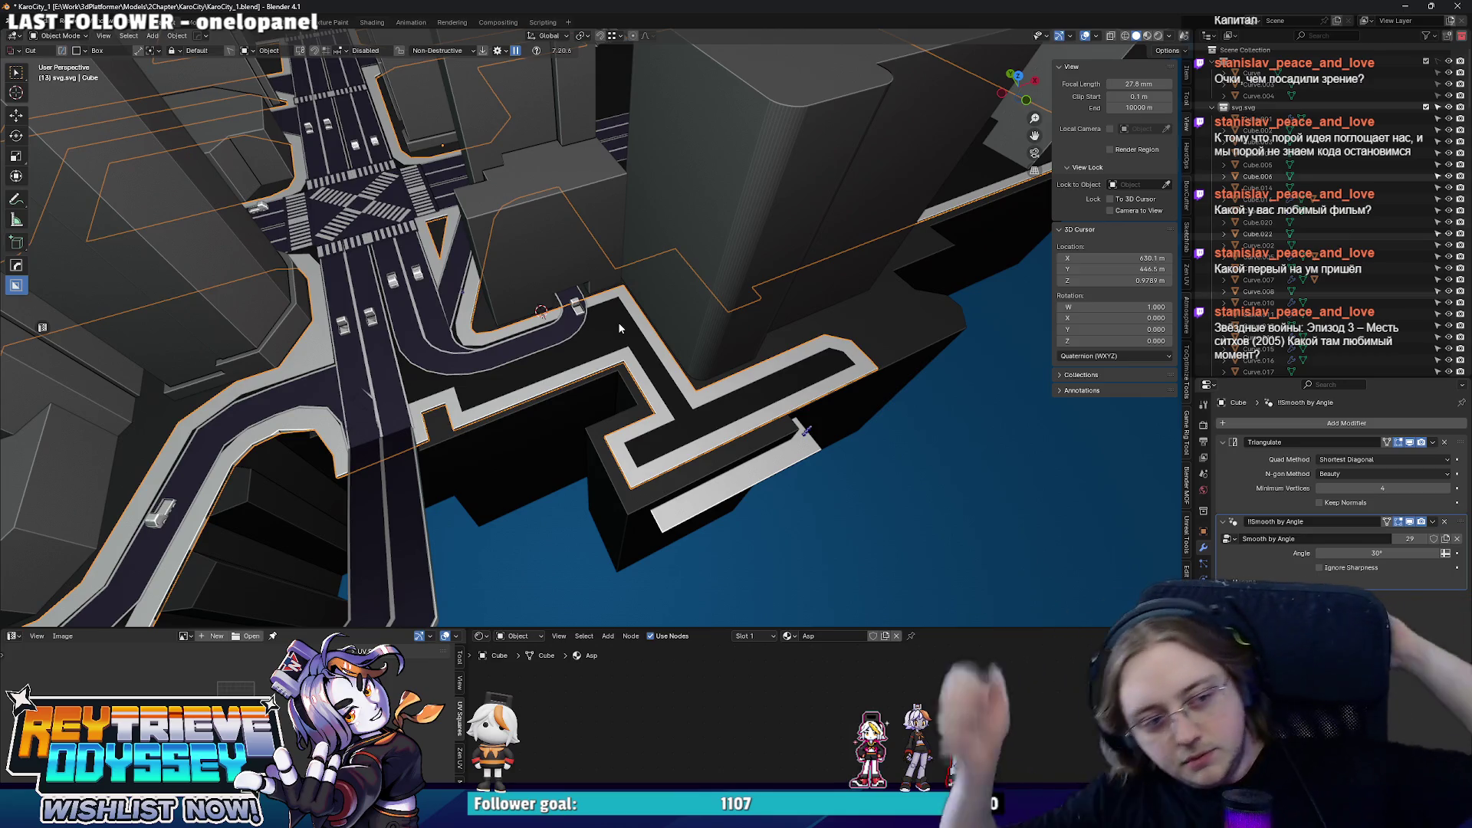
pyautogui.scroll(4, 618, 323)
pyautogui.moveTo(613, 266)
pyautogui.mouseDown(button='middle')
pyautogui.moveTo(694, 307)
pyautogui.moveTo(702, 336)
pyautogui.moveTo(594, 362)
pyautogui.moveTo(690, 426)
pyautogui.moveTo(758, 281)
pyautogui.moveTo(648, 344)
pyautogui.moveTo(667, 373)
pyautogui.mouseUp(button='middle')
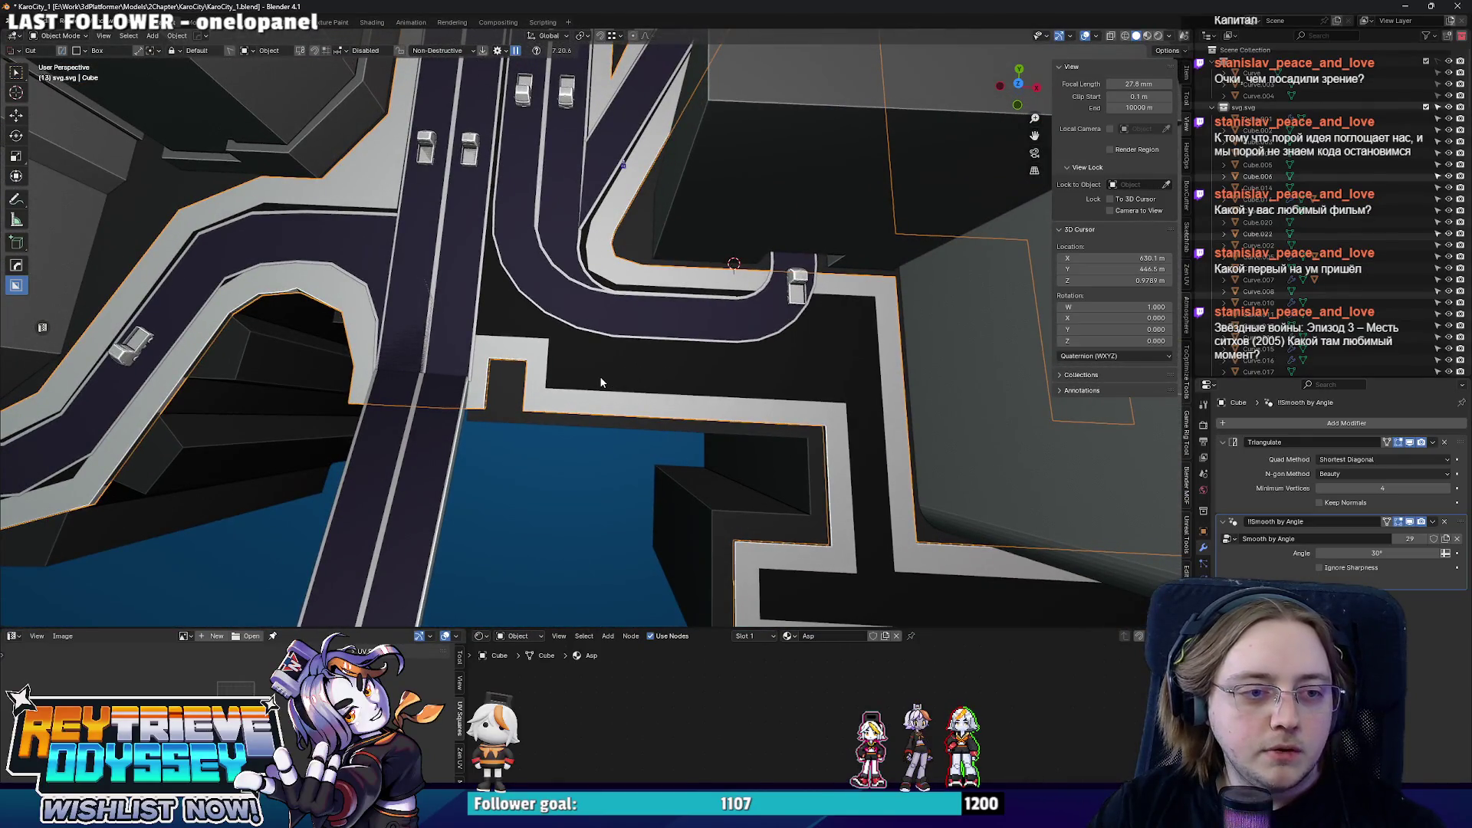
# - Slide the notch faces of the sidewalk outline along X in see-through top view and check the result
pyautogui.press('Tab')
pyautogui.hotkey('alt', 'z')
pyautogui.click(518, 334)
pyautogui.moveTo(519, 335)
pyautogui.mouseDown(button='middle')
pyautogui.moveTo(569, 371)
pyautogui.moveTo(649, 342)
pyautogui.mouseUp(button='middle')
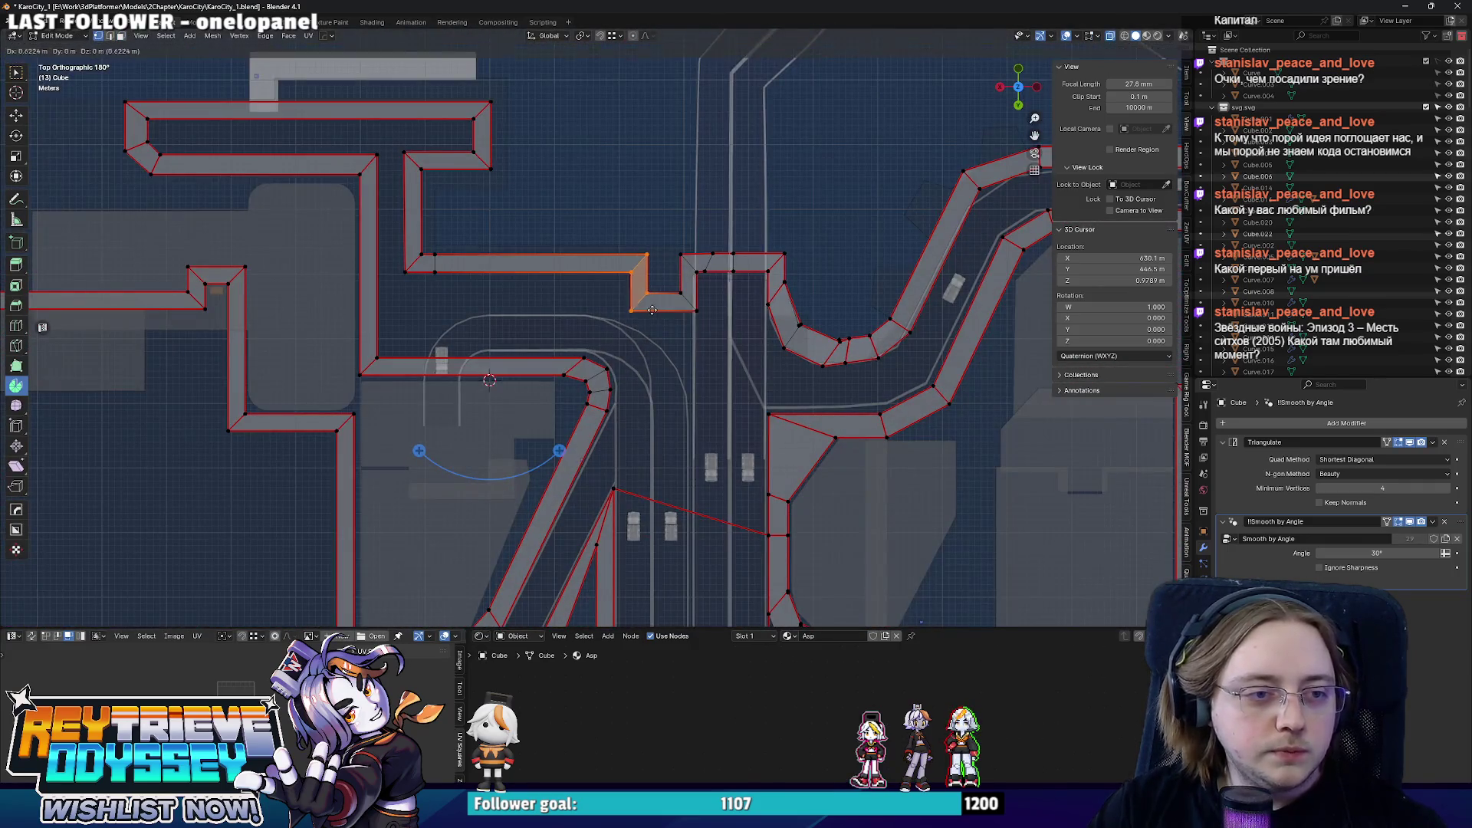
pyautogui.press('x')
pyautogui.click(472, 305)
pyautogui.press('Tab')
pyautogui.hotkey('alt', 'z')
pyautogui.moveTo(472, 305)
pyautogui.mouseDown(button='middle')
pyautogui.moveTo(462, 294)
pyautogui.moveTo(606, 342)
pyautogui.mouseUp(button='middle')
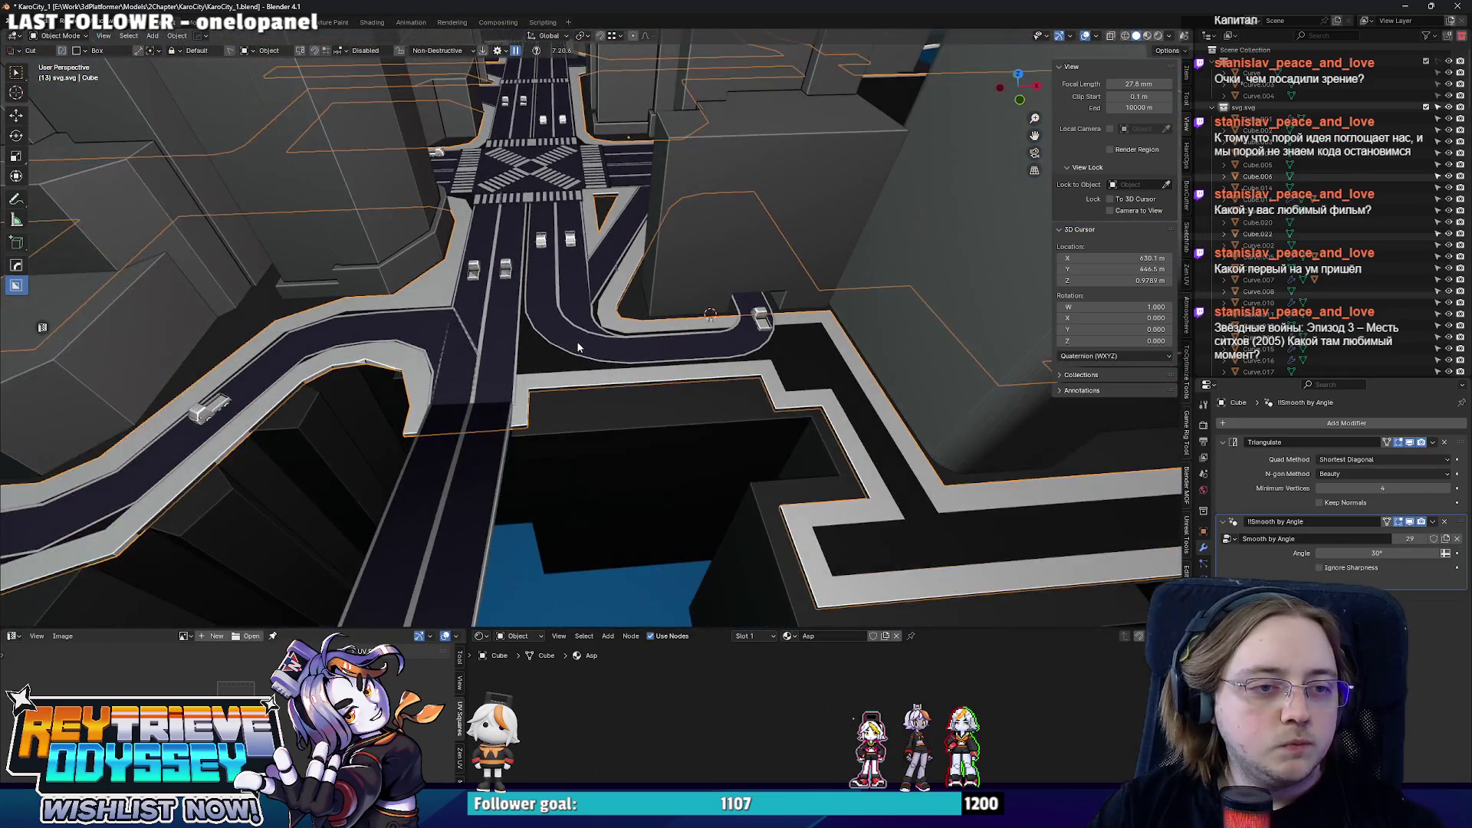
# - Add a loop cut across the horizontal strip and move the step corner vertex along Y
pyautogui.press('KP_7')
pyautogui.press('Tab')
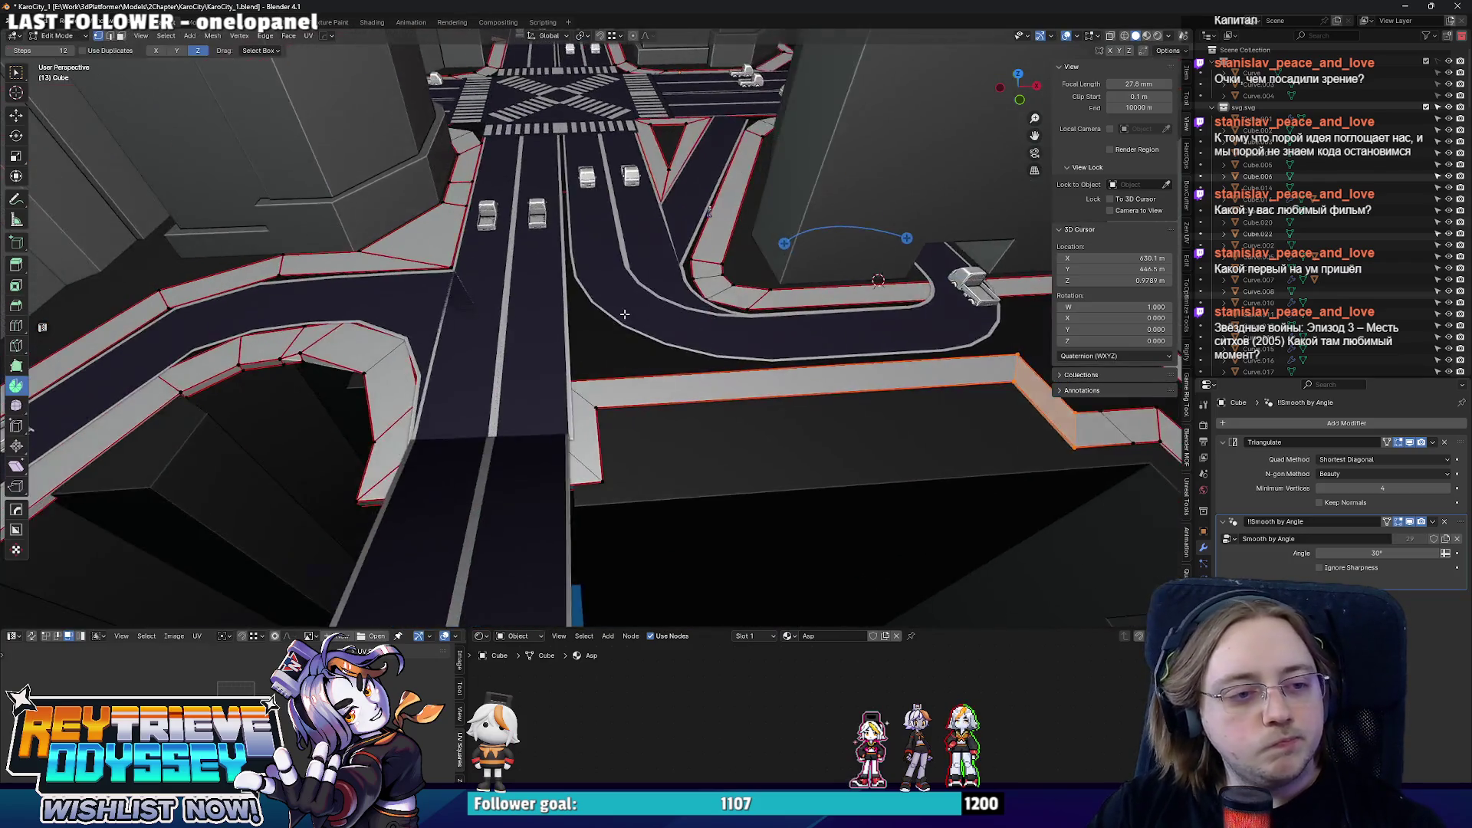
pyautogui.hotkey('alt', 'z')
pyautogui.moveTo(666, 395); pyautogui.dragTo(588, 410)
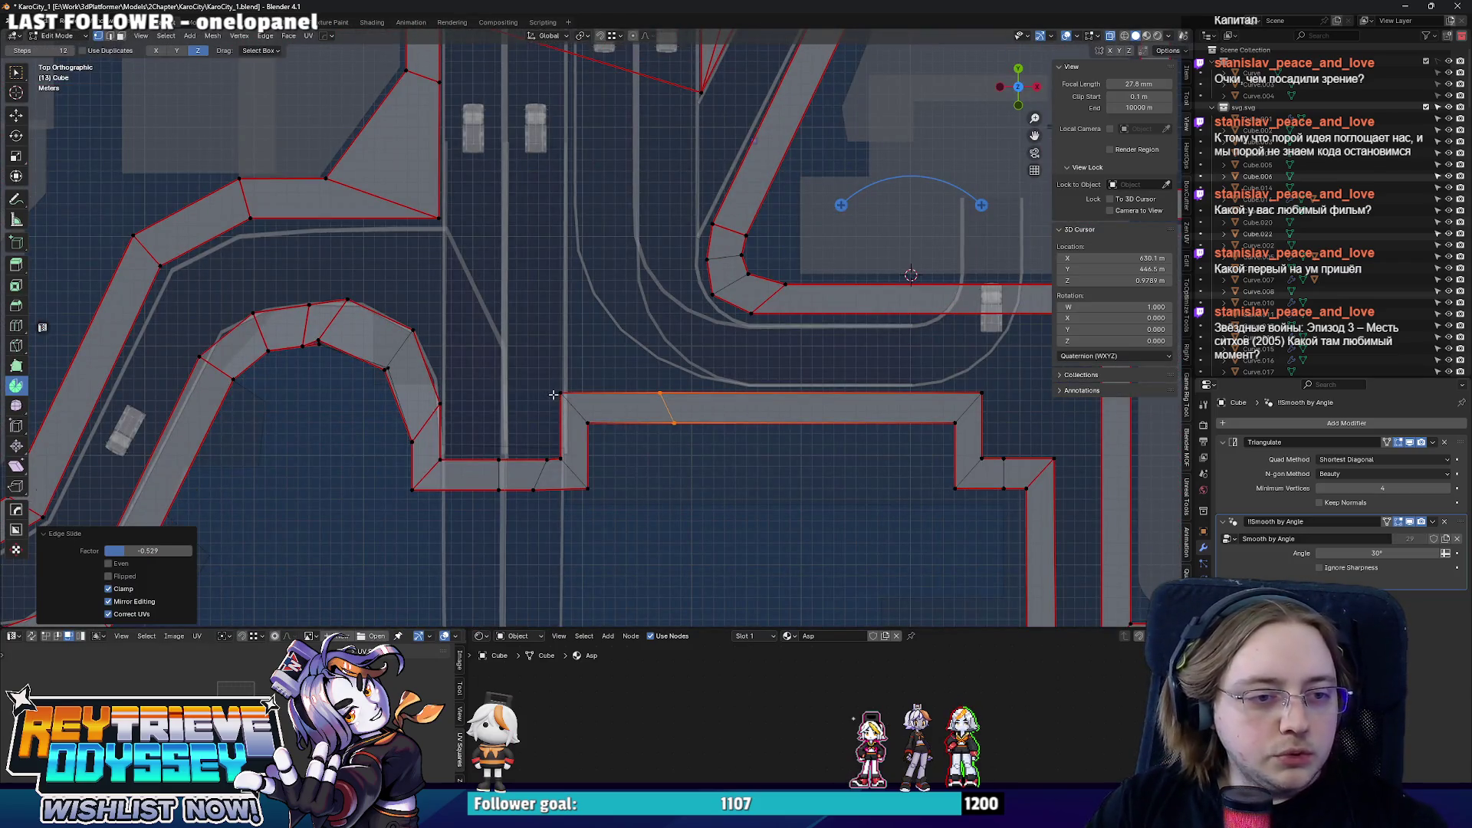
pyautogui.moveTo(617, 494); pyautogui.dragTo(617, 493)
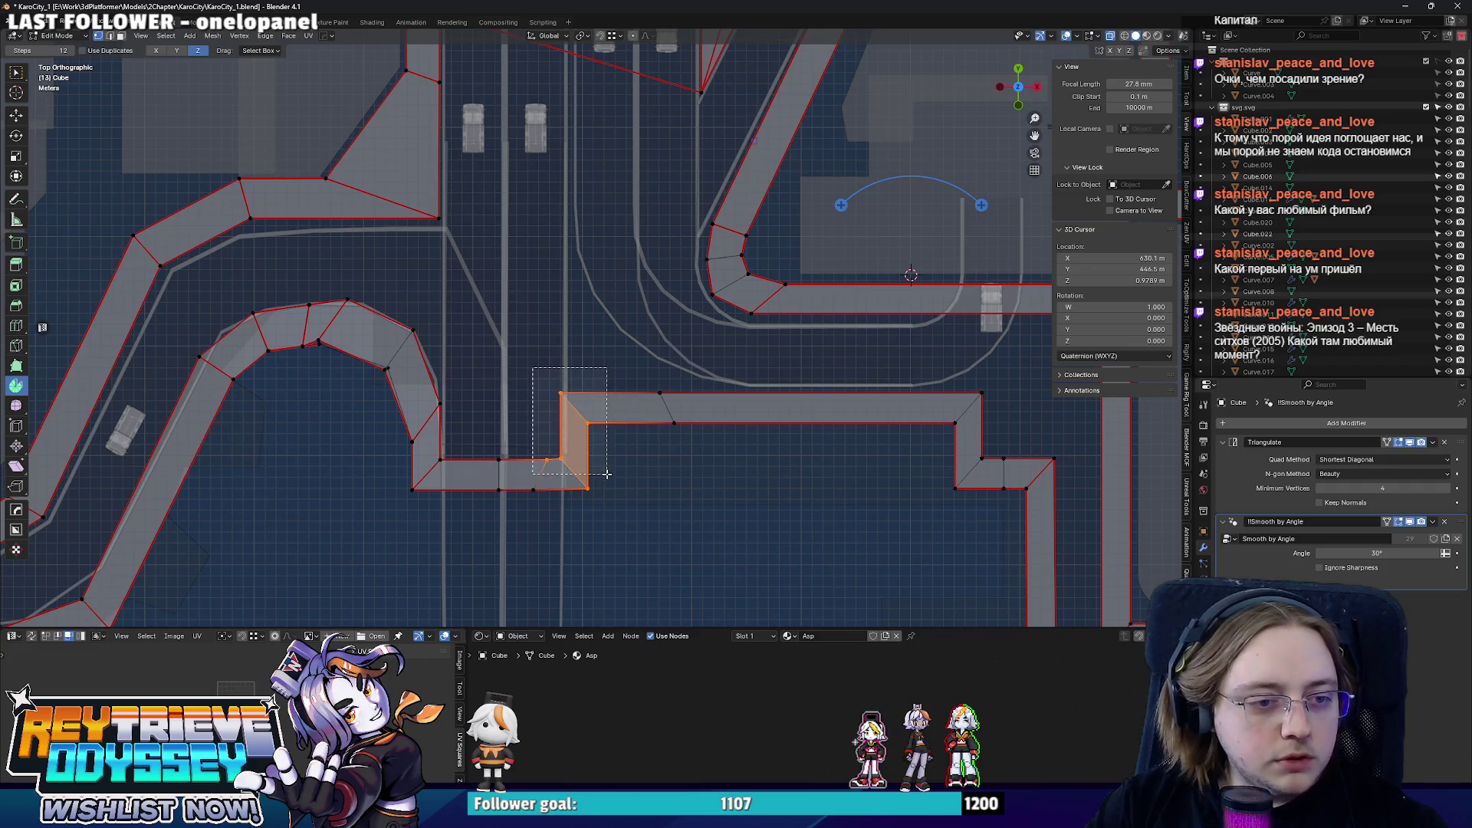
pyautogui.moveTo(553, 391); pyautogui.dragTo(552, 391)
pyautogui.scroll(3, 558, 385)
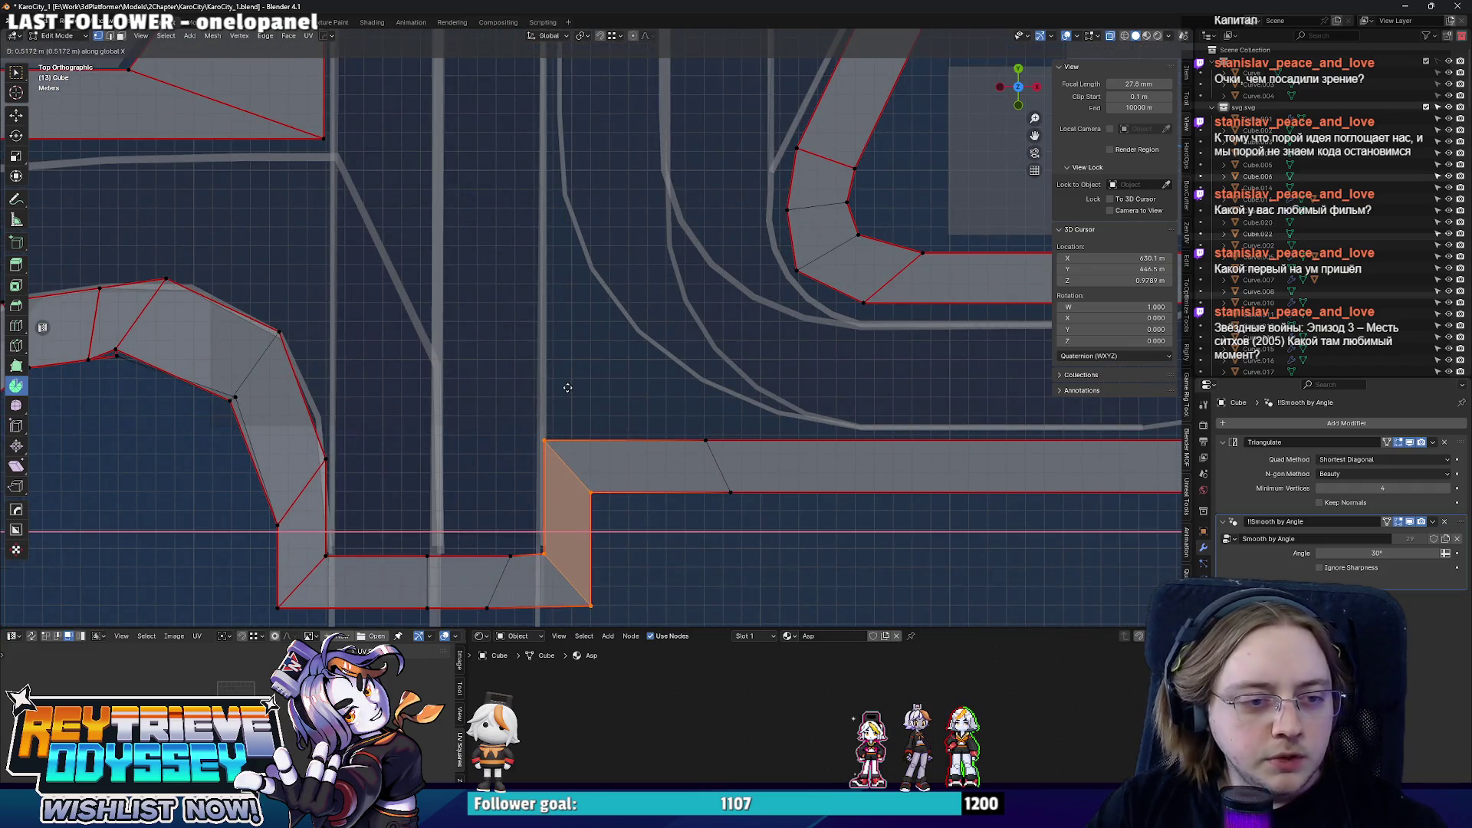
pyautogui.click(524, 426)
pyautogui.press('g')
pyautogui.press('y')
pyautogui.click(546, 245)
# - Reposition the lower and next corner vertices along X and Y so the diagonal edge follows the road
pyautogui.click(704, 440)
pyautogui.keyDown('shift'); pyautogui.moveTo(745, 424); pyautogui.dragTo(667, 431, button='middle'); pyautogui.keyUp('shift')
pyautogui.hotkey('alt', 'z')
pyautogui.hotkey('alt', 'z')
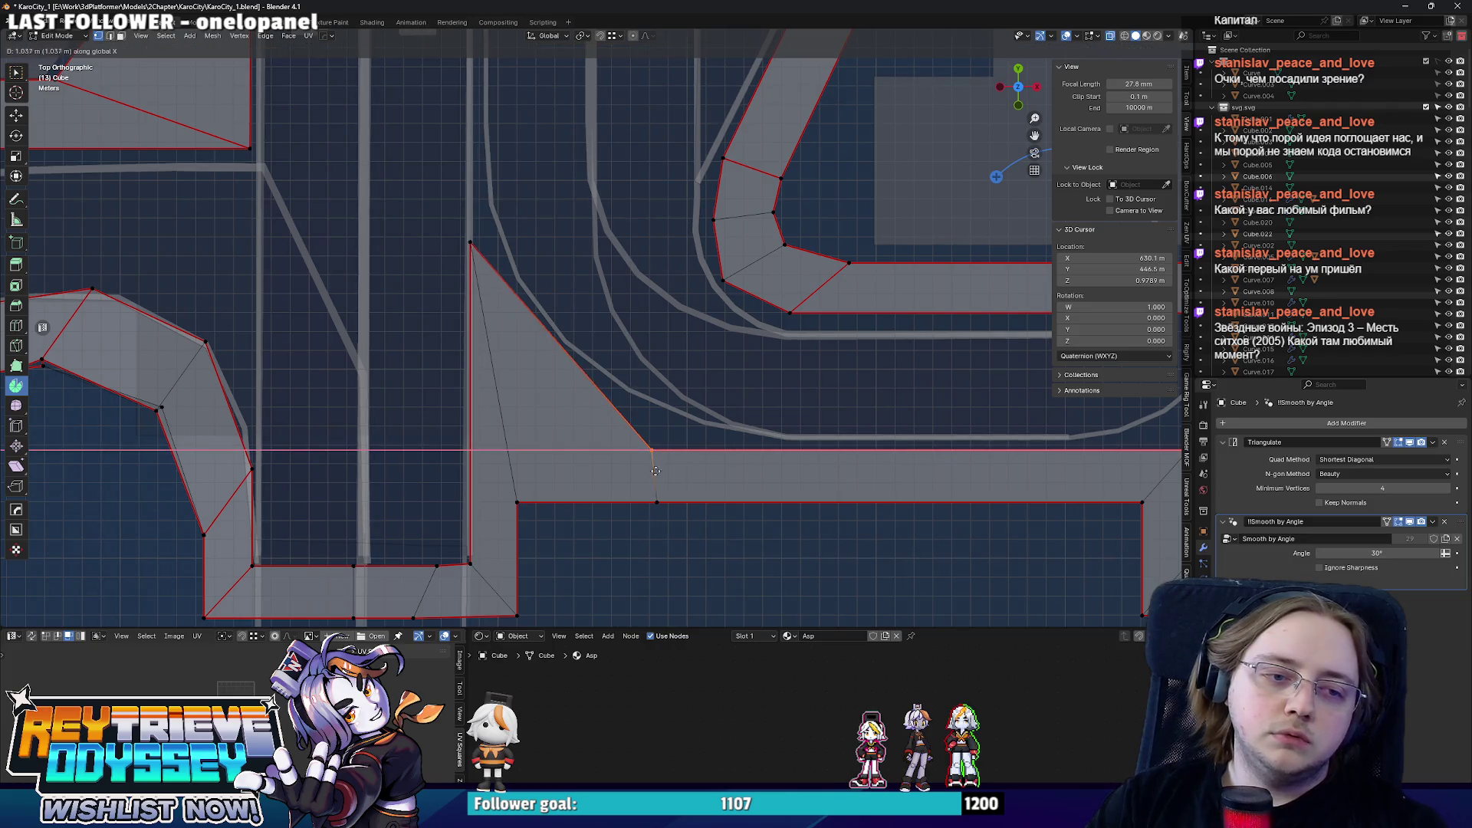
pyautogui.click(658, 498)
pyautogui.press('x')
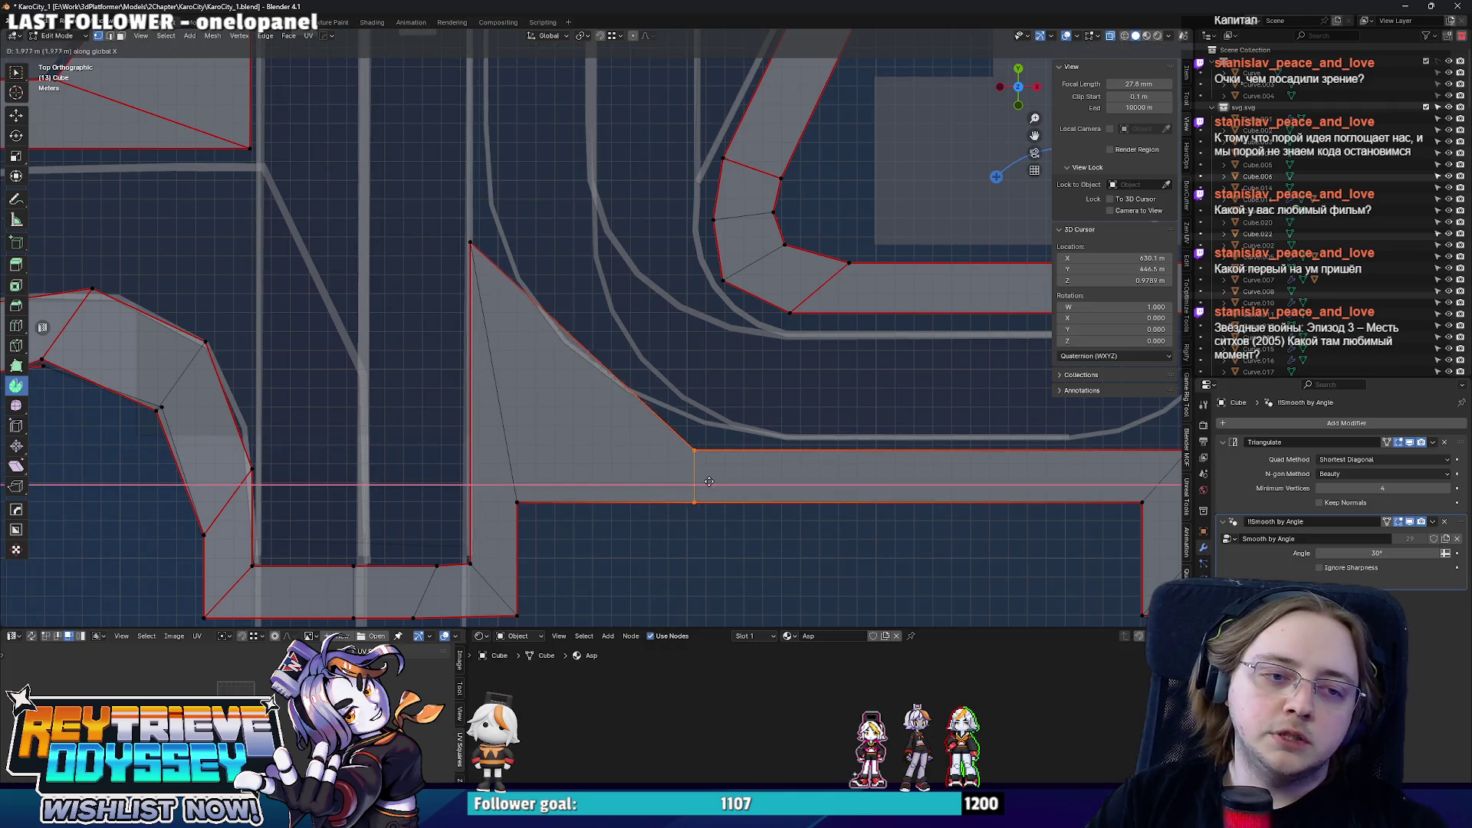
pyautogui.click(749, 476)
pyautogui.click(608, 351)
pyautogui.press('g')
pyautogui.press('y')
pyautogui.click(627, 417)
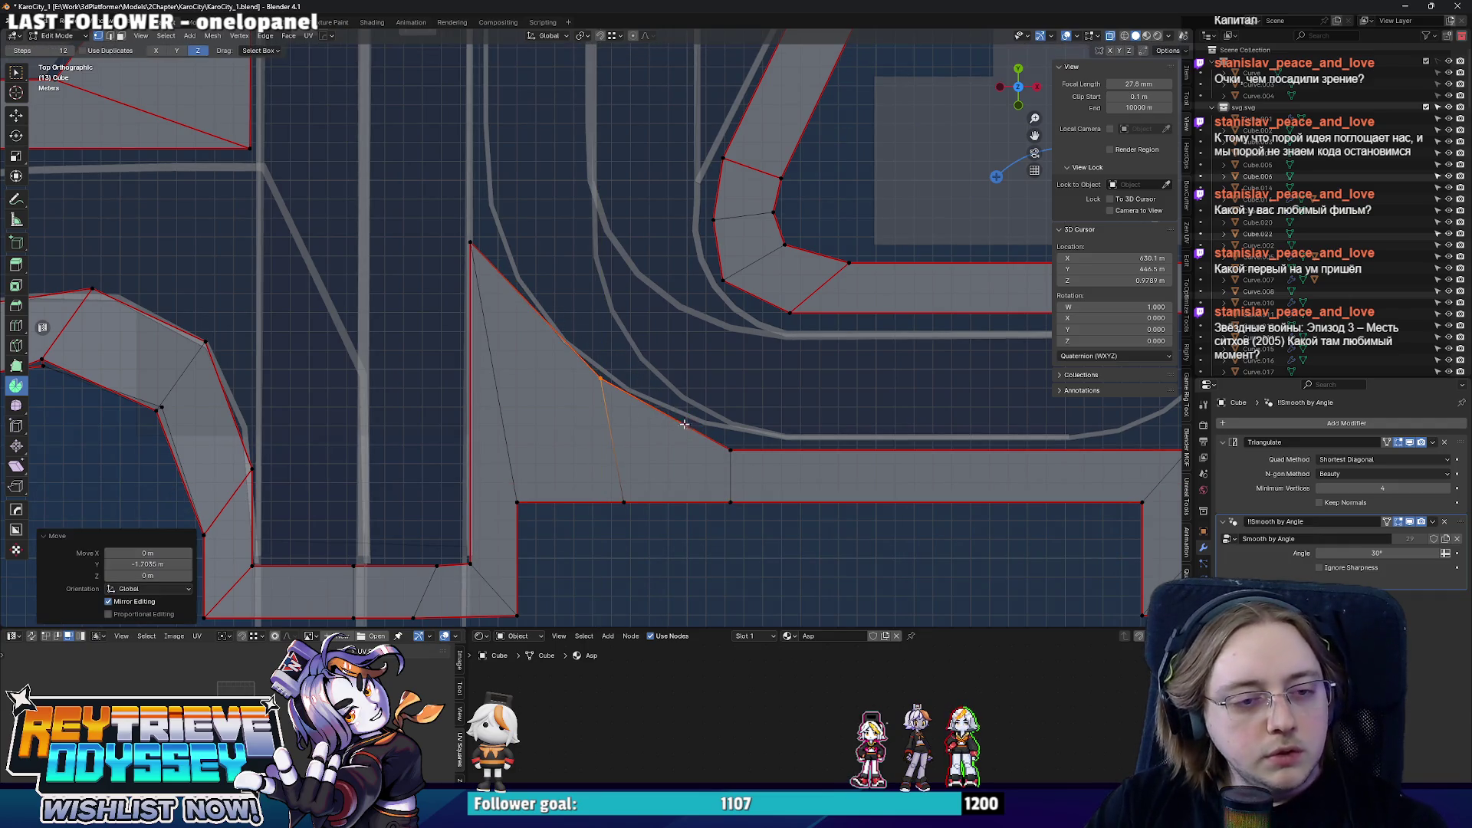
pyautogui.scroll(-2, 628, 416)
pyautogui.press('Tab')
pyautogui.moveTo(627, 417)
pyautogui.mouseDown(button='middle')
pyautogui.moveTo(518, 365)
pyautogui.moveTo(523, 321)
pyautogui.mouseUp(button='middle')
# - Add an edge loop through the pointed sidewalk corner and slide it into place
pyautogui.press('Tab')
pyautogui.press('KP_7')
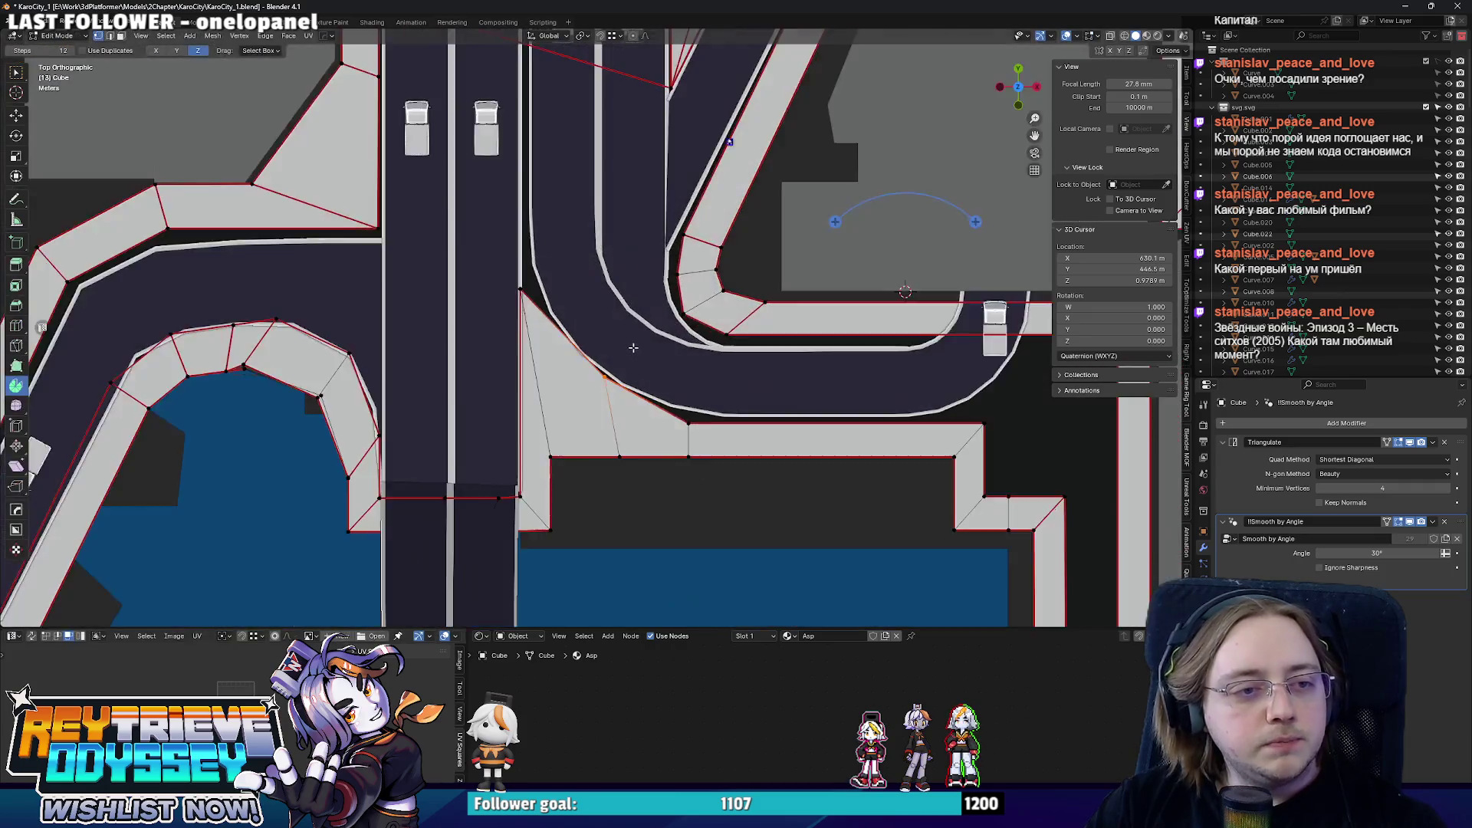
pyautogui.scroll(2, 598, 368)
pyautogui.hotkey('ctrl', 'r')
pyautogui.click(599, 368)
pyautogui.rightClick(599, 368)
pyautogui.scroll(2, 601, 367)
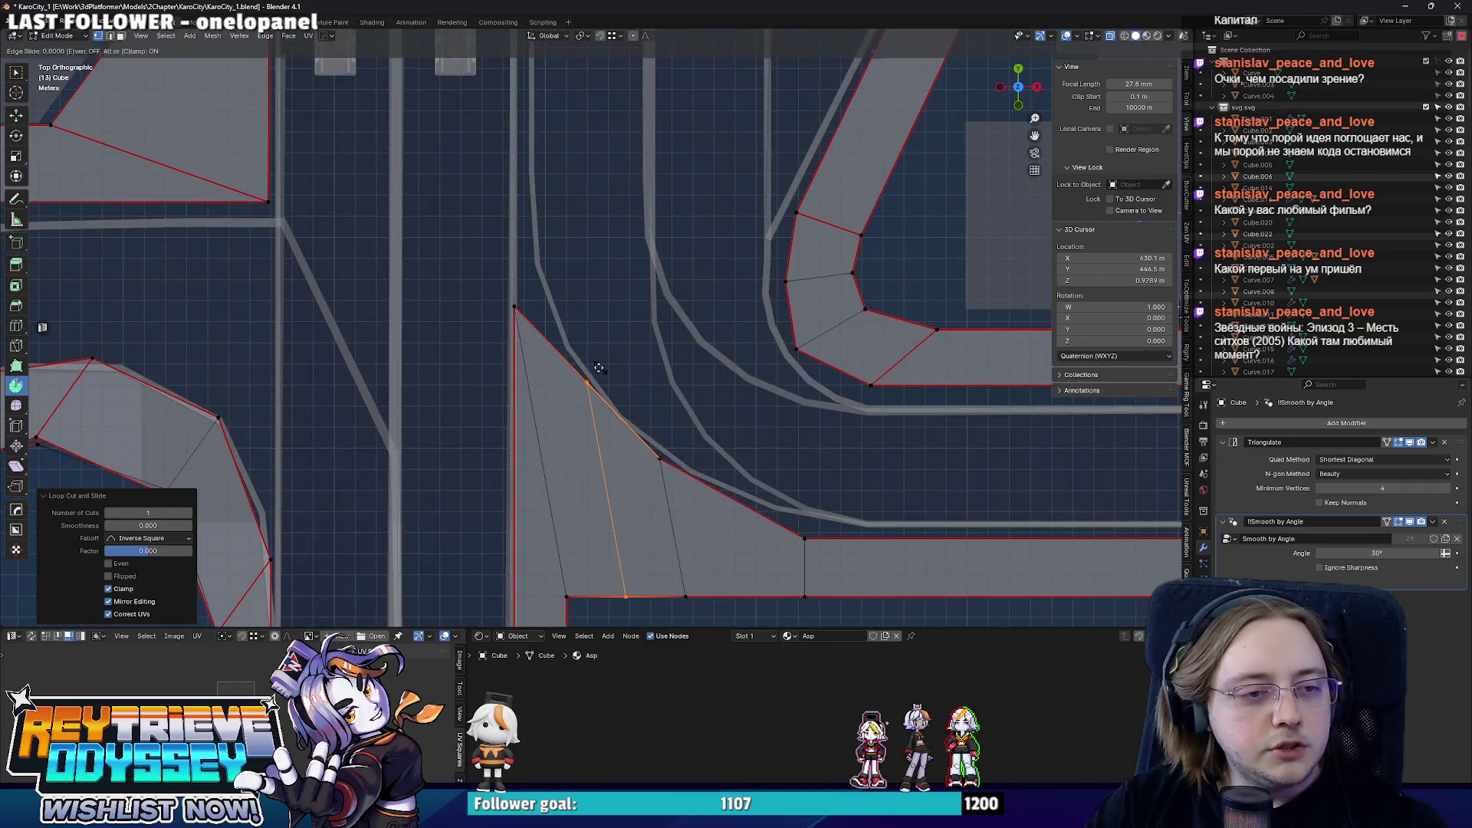
pyautogui.press('g')
pyautogui.click(557, 355)
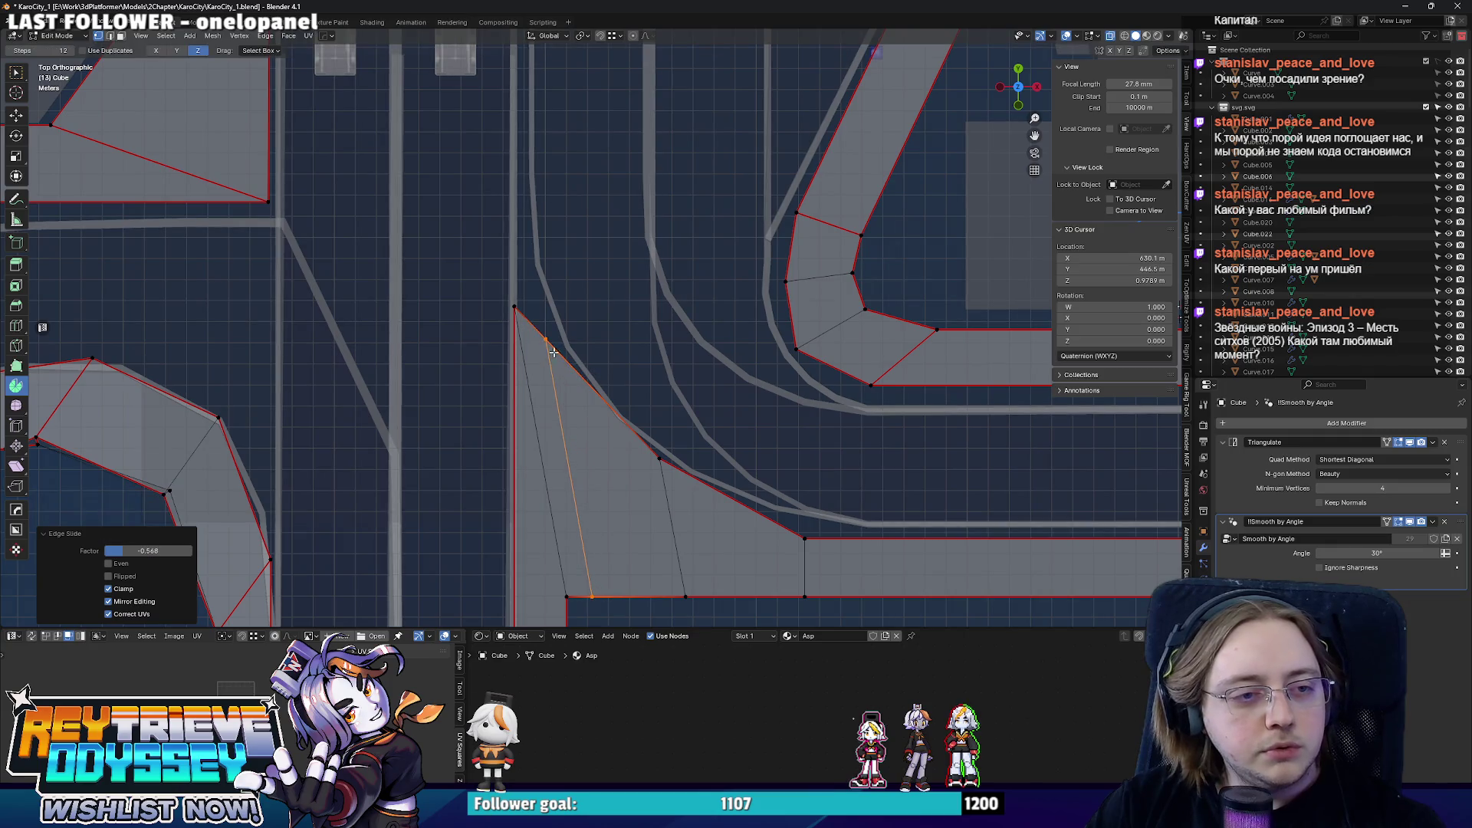
pyautogui.press('g')
pyautogui.press('Escape')
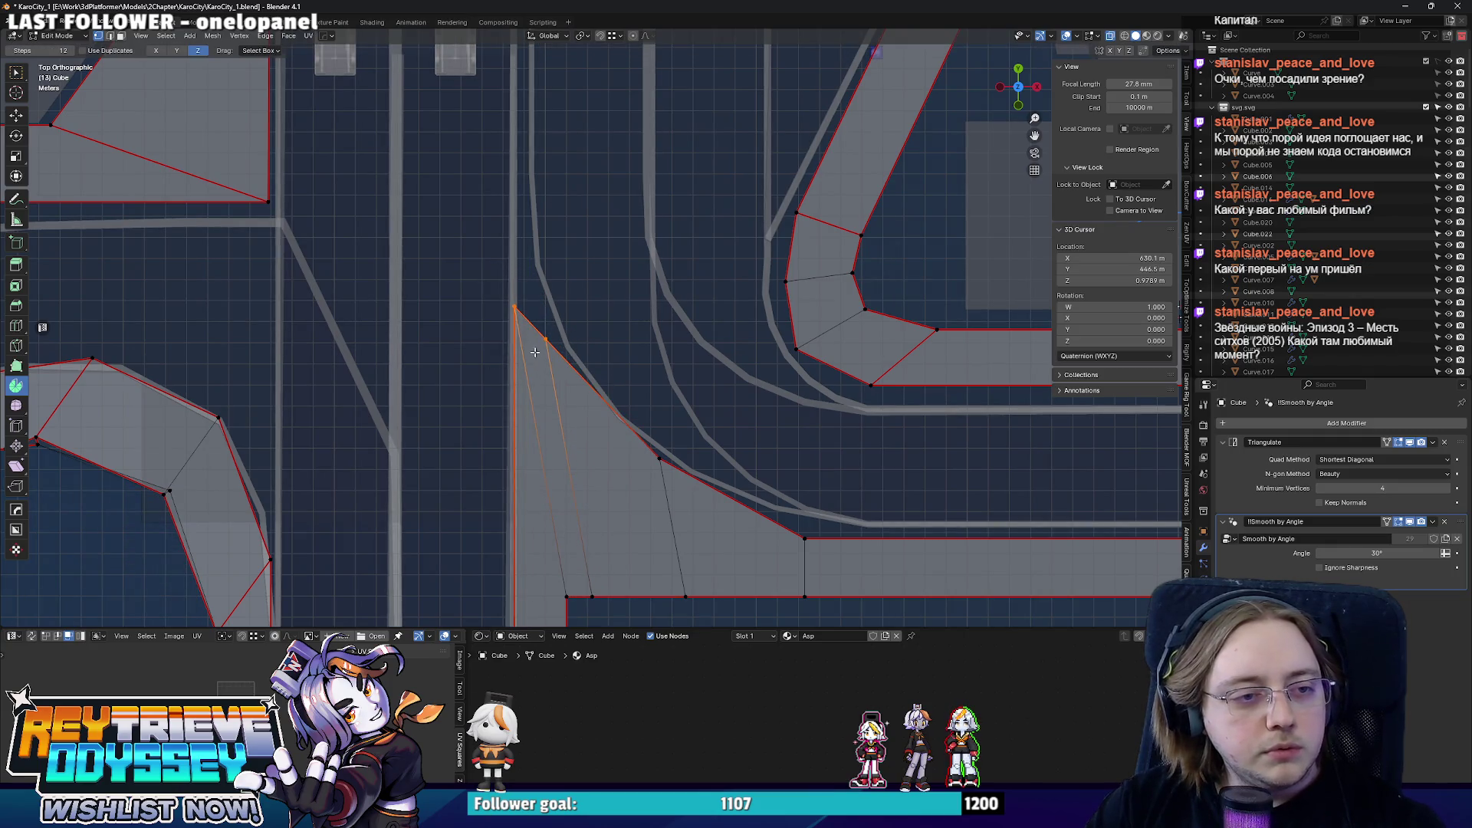
# - Move the corner vertex and a new-edge vertex along Y so the corner curves with the road, then check it
pyautogui.press('g')
pyautogui.click(534, 299)
pyautogui.click(545, 340)
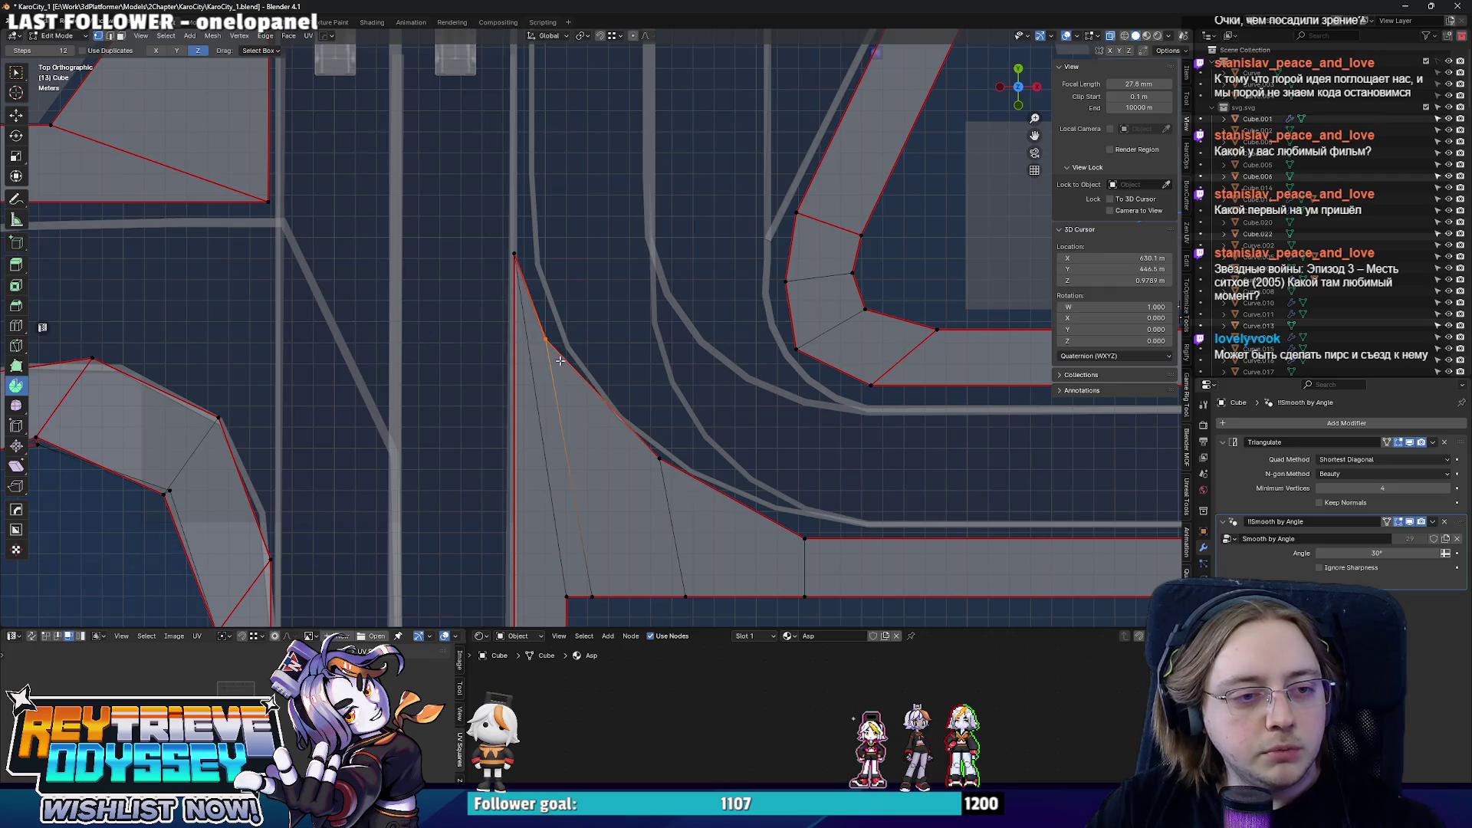
pyautogui.press('g')
pyautogui.press('y')
pyautogui.click(572, 361)
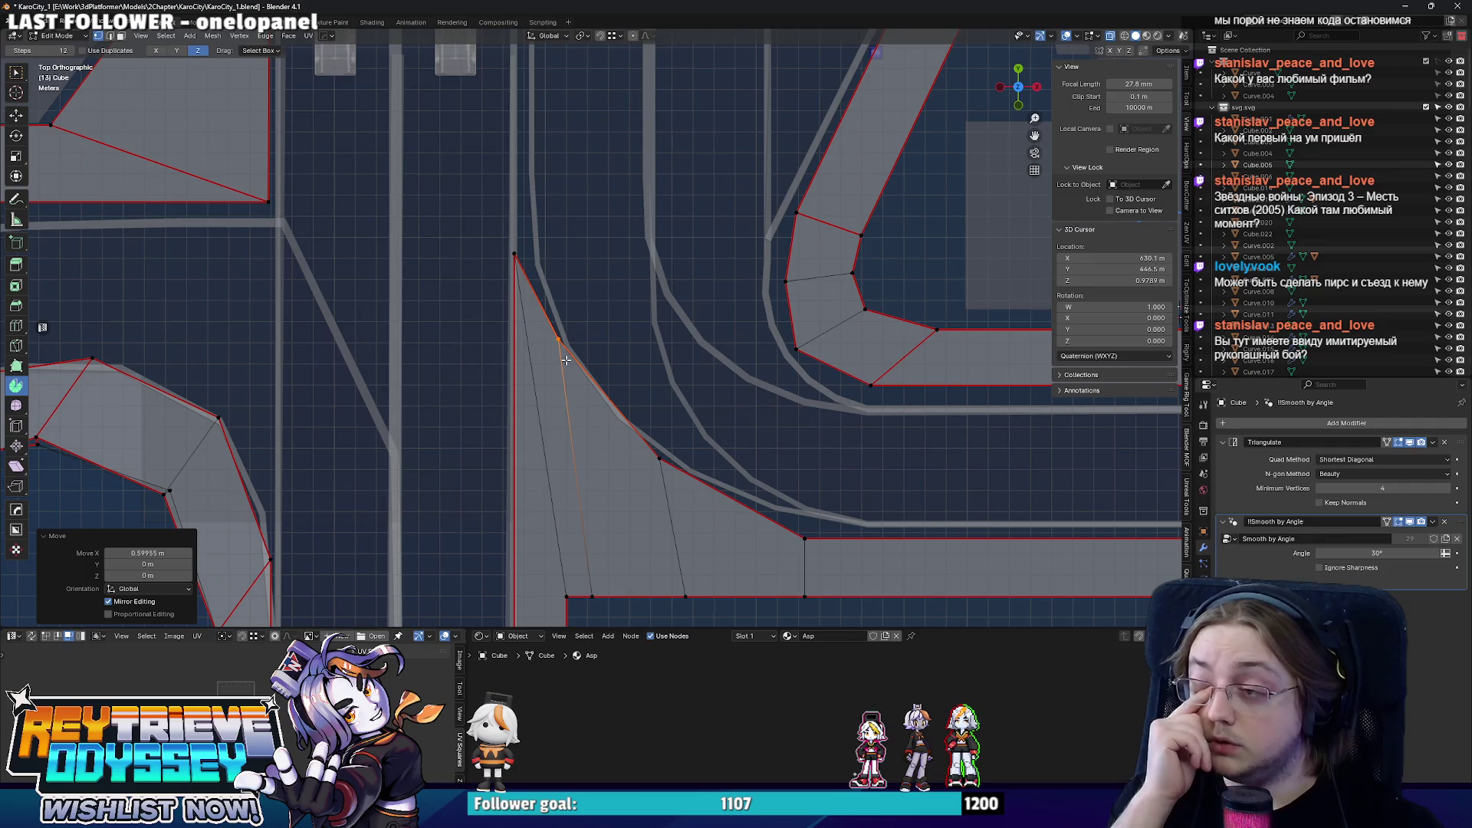
pyautogui.press('g')
pyautogui.press('y')
pyautogui.click(566, 323)
pyautogui.press('Tab')
pyautogui.scroll(-5, 549, 339)
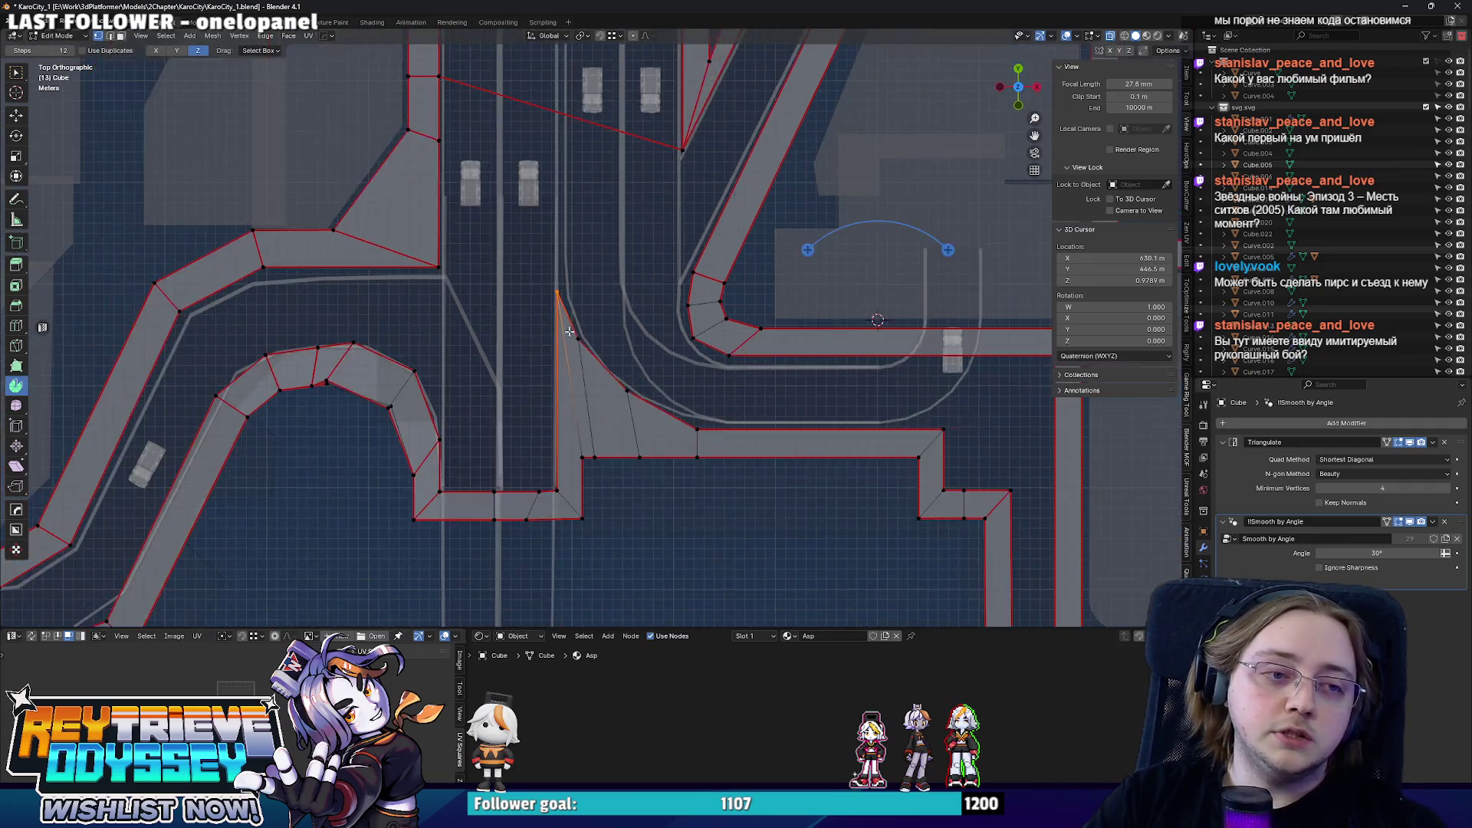
pyautogui.moveTo(549, 339); pyautogui.dragTo(740, 358, button='middle')
# - Box-select the short vertical edge in top view and dissolve it for a cleaner corner
pyautogui.press('Tab')
pyautogui.press('KP_7')
pyautogui.scroll(3, 713, 369)
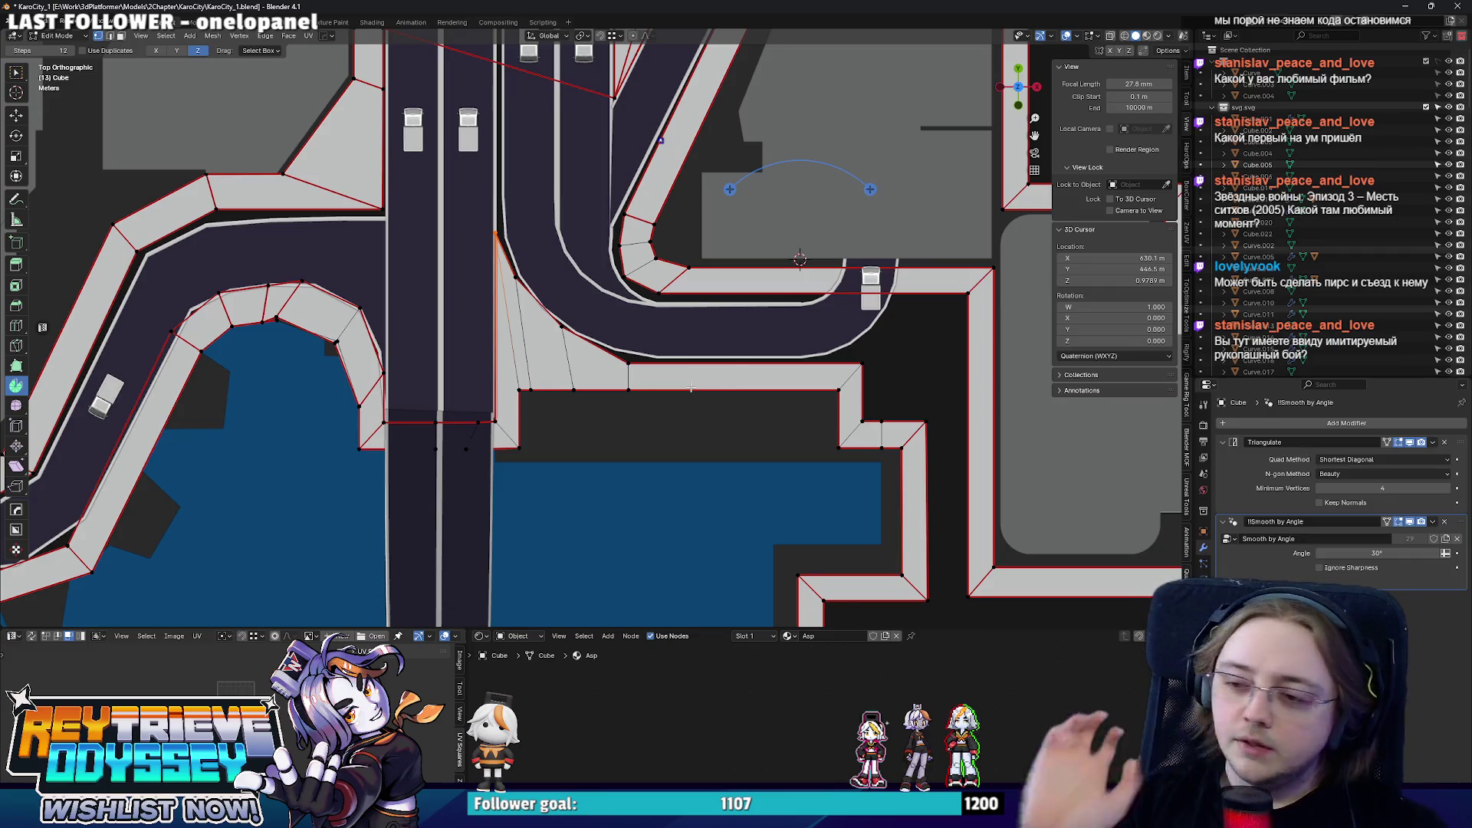
pyautogui.scroll(1, 690, 385)
pyautogui.scroll(1, 645, 369)
pyautogui.moveTo(622, 366); pyautogui.dragTo(678, 477)
pyautogui.scroll(1, 673, 408)
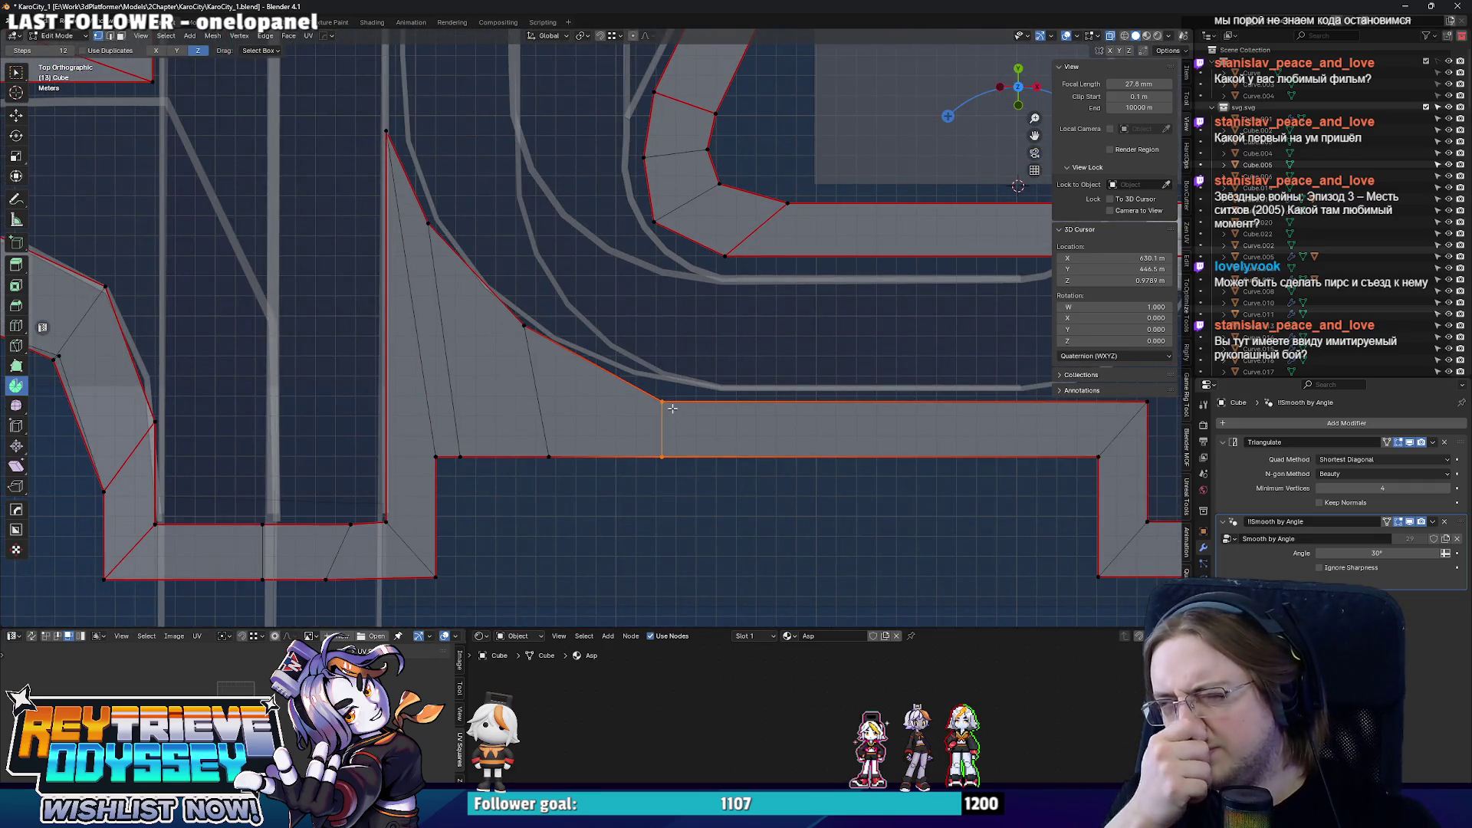
pyautogui.scroll(-2, 674, 409)
pyautogui.moveTo(673, 408)
pyautogui.mouseDown(button='middle')
pyautogui.moveTo(779, 377)
pyautogui.moveTo(693, 388)
pyautogui.moveTo(806, 431)
pyautogui.mouseUp(button='middle')
pyautogui.hotkey('ctrl', 'x')
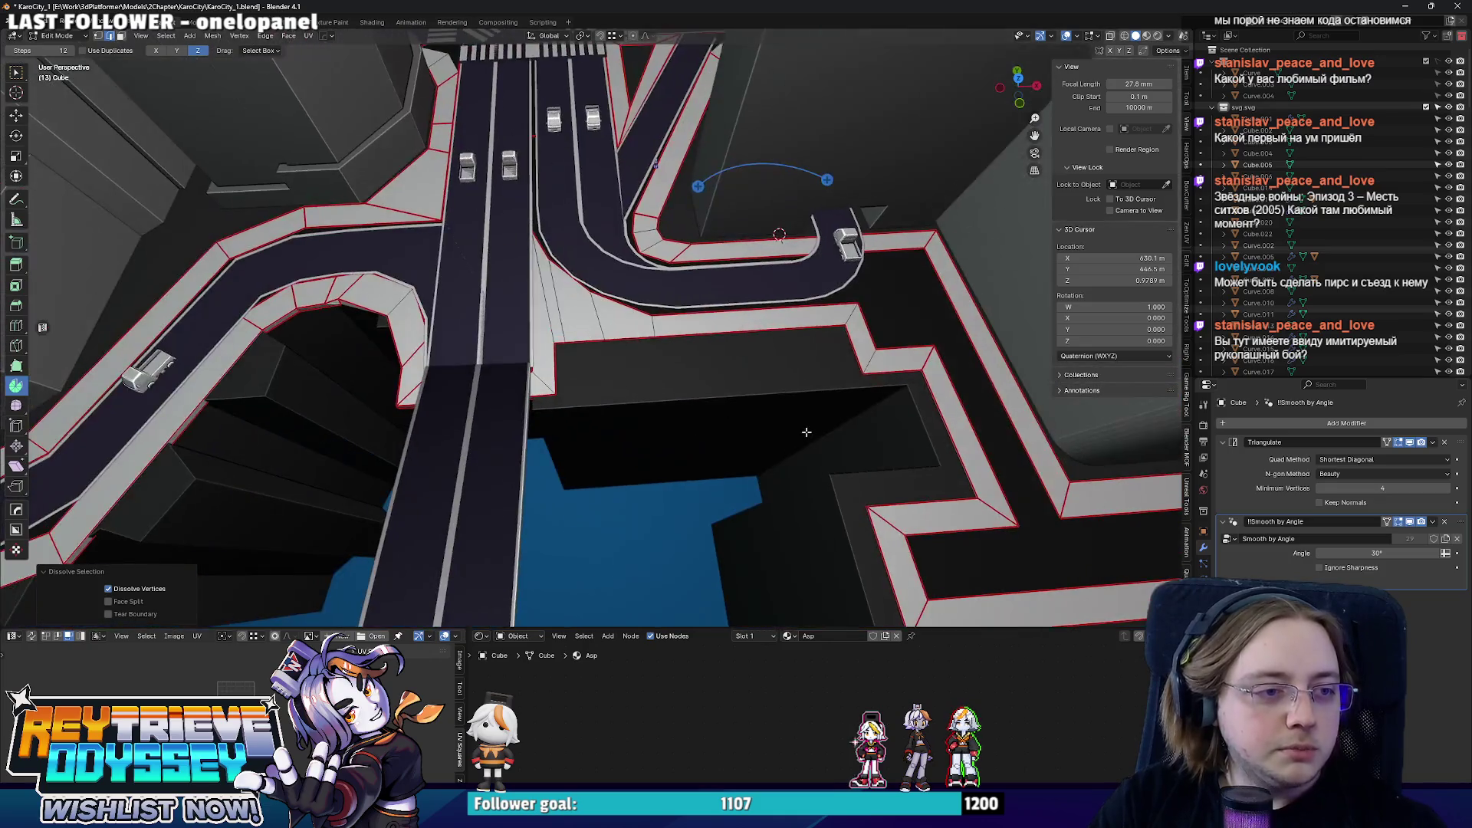
# - Switch to the cliff wall, add an edge loop across it and bevel the cutout edge
pyautogui.press('Tab')
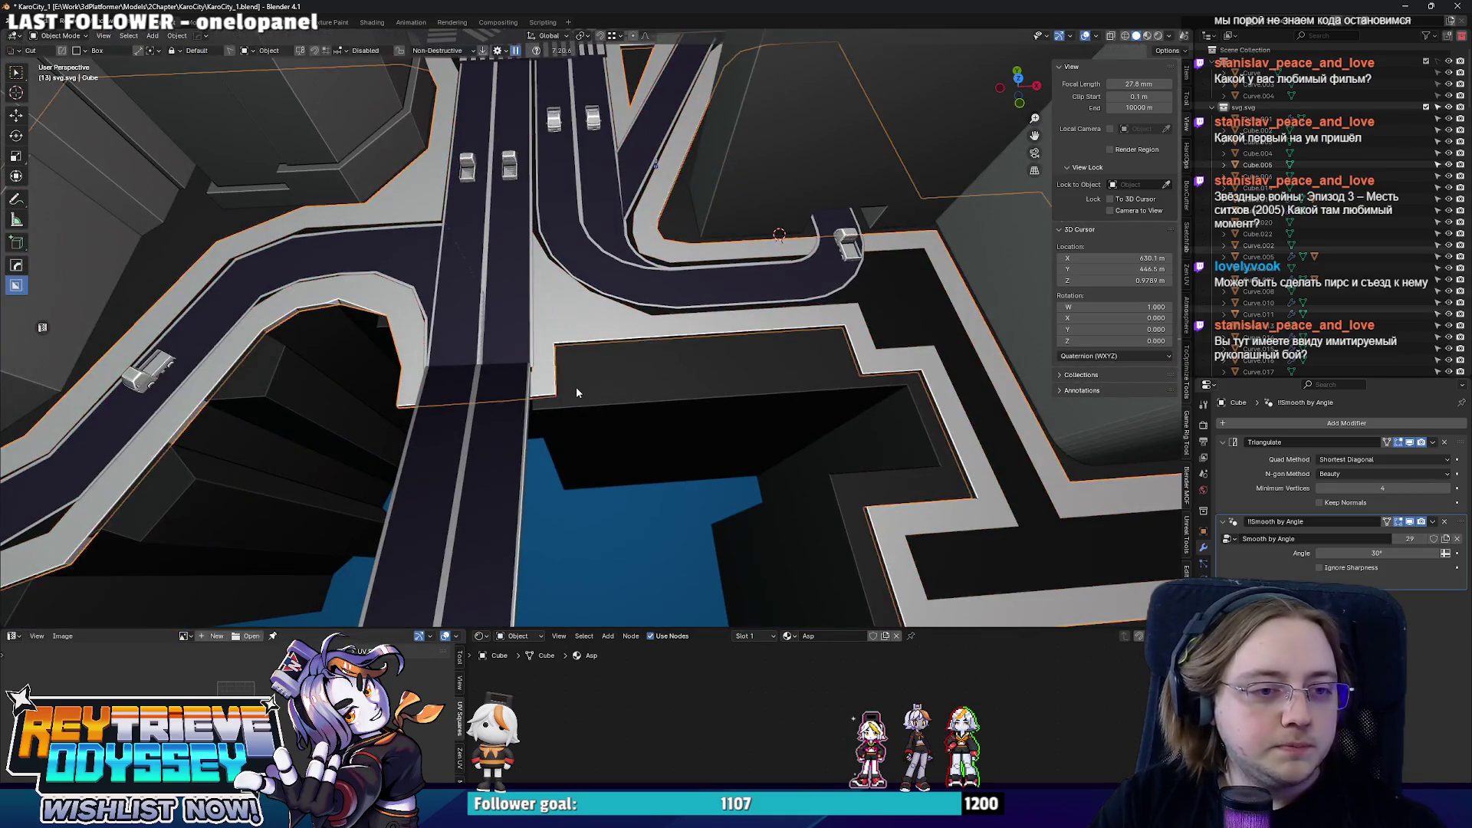
pyautogui.click(580, 387)
pyautogui.moveTo(580, 386)
pyautogui.mouseDown(button='middle')
pyautogui.moveTo(717, 420)
pyautogui.moveTo(702, 345)
pyautogui.moveTo(938, 433)
pyautogui.mouseUp(button='middle')
pyautogui.hotkey('ctrl', 'r')
pyautogui.click(937, 434)
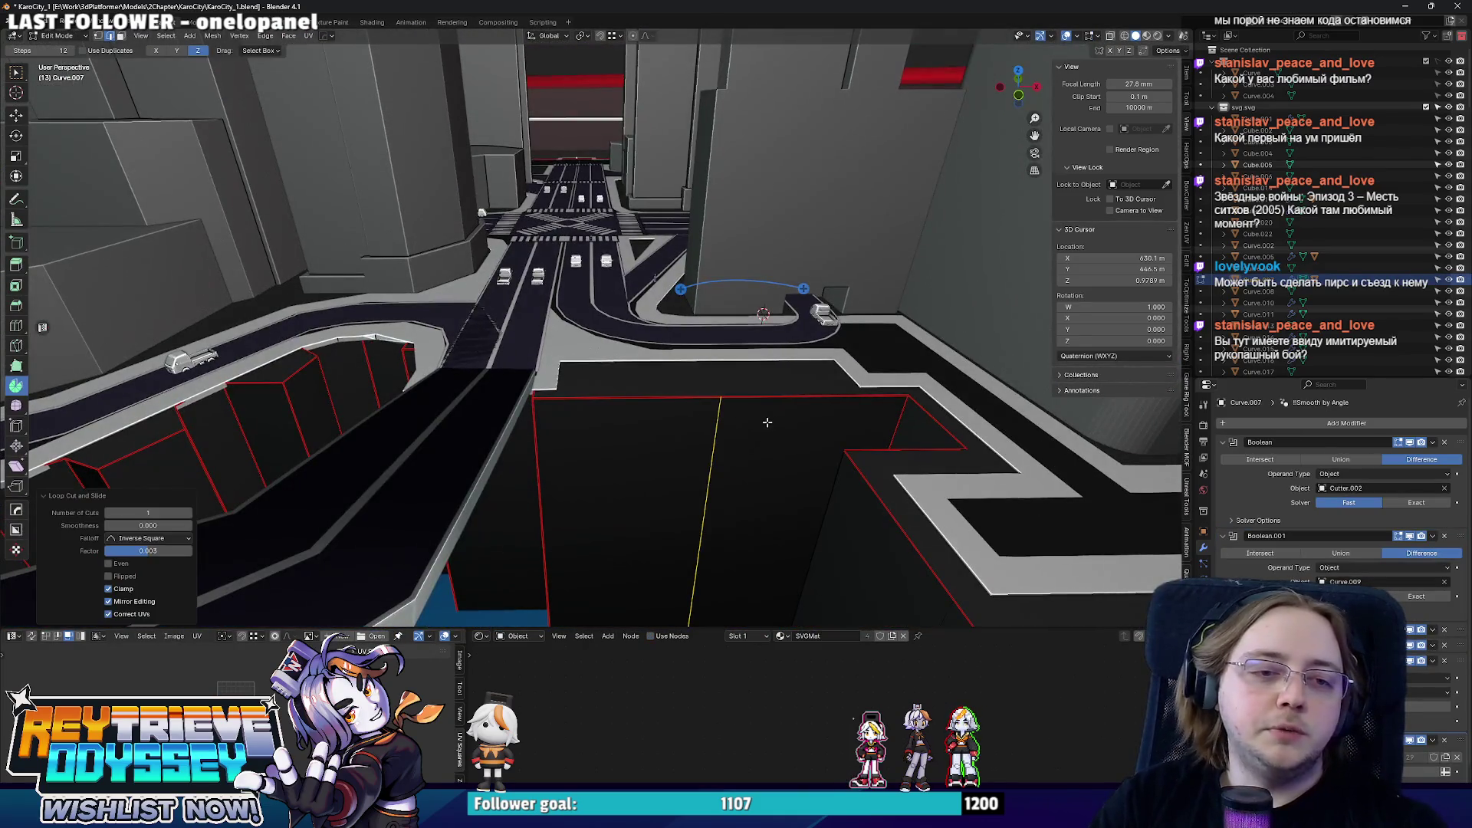
pyautogui.hotkey('ctrl', 'b')
pyautogui.click(944, 435)
# - Shift the cut sideways along X, fill the gap with a new face and push it along Y
pyautogui.press('KP_7')
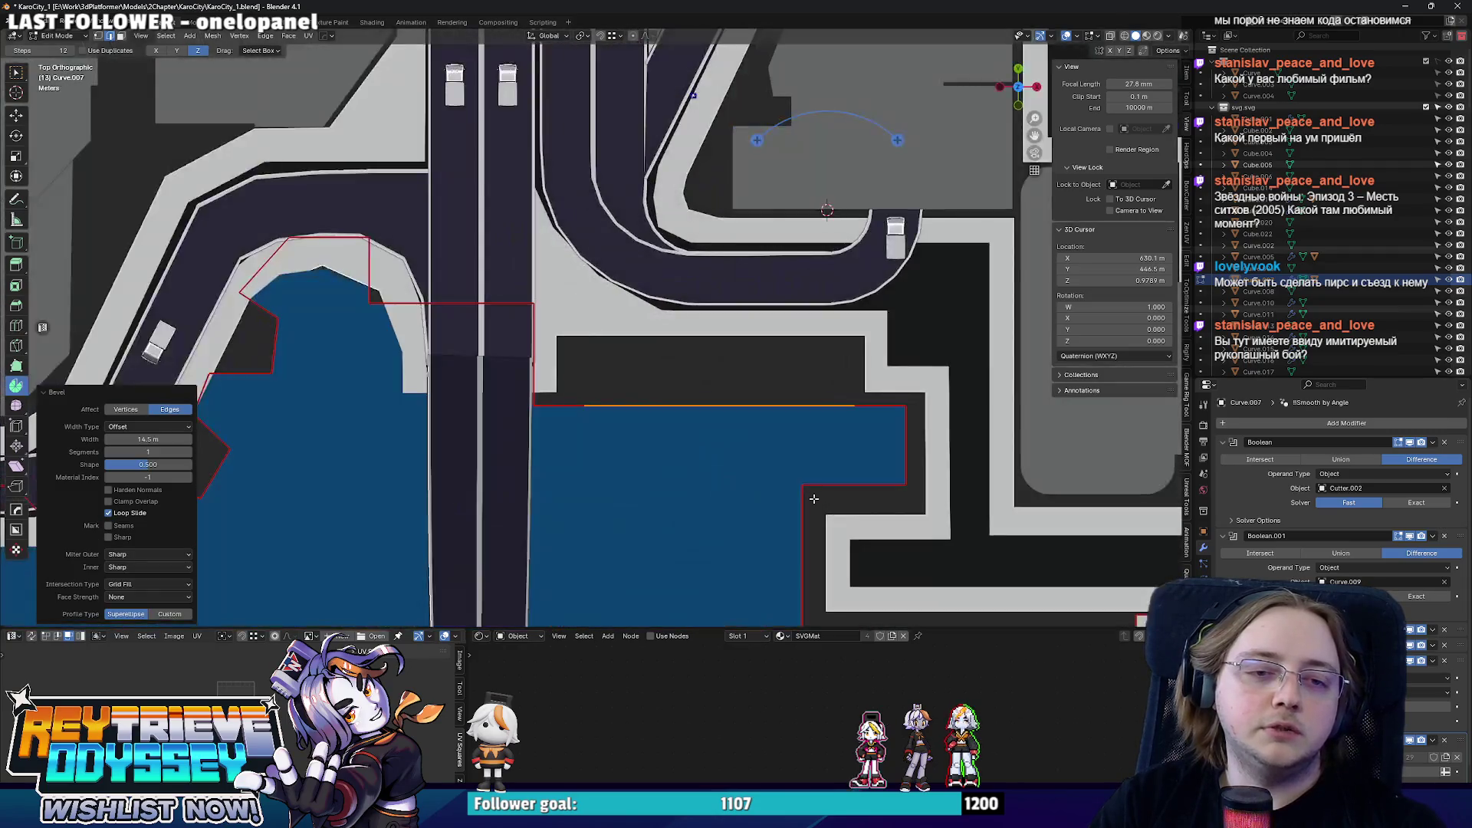
pyautogui.press('g')
pyautogui.press('x')
pyautogui.click(819, 442)
pyautogui.moveTo(819, 441); pyautogui.dragTo(620, 348, button='middle')
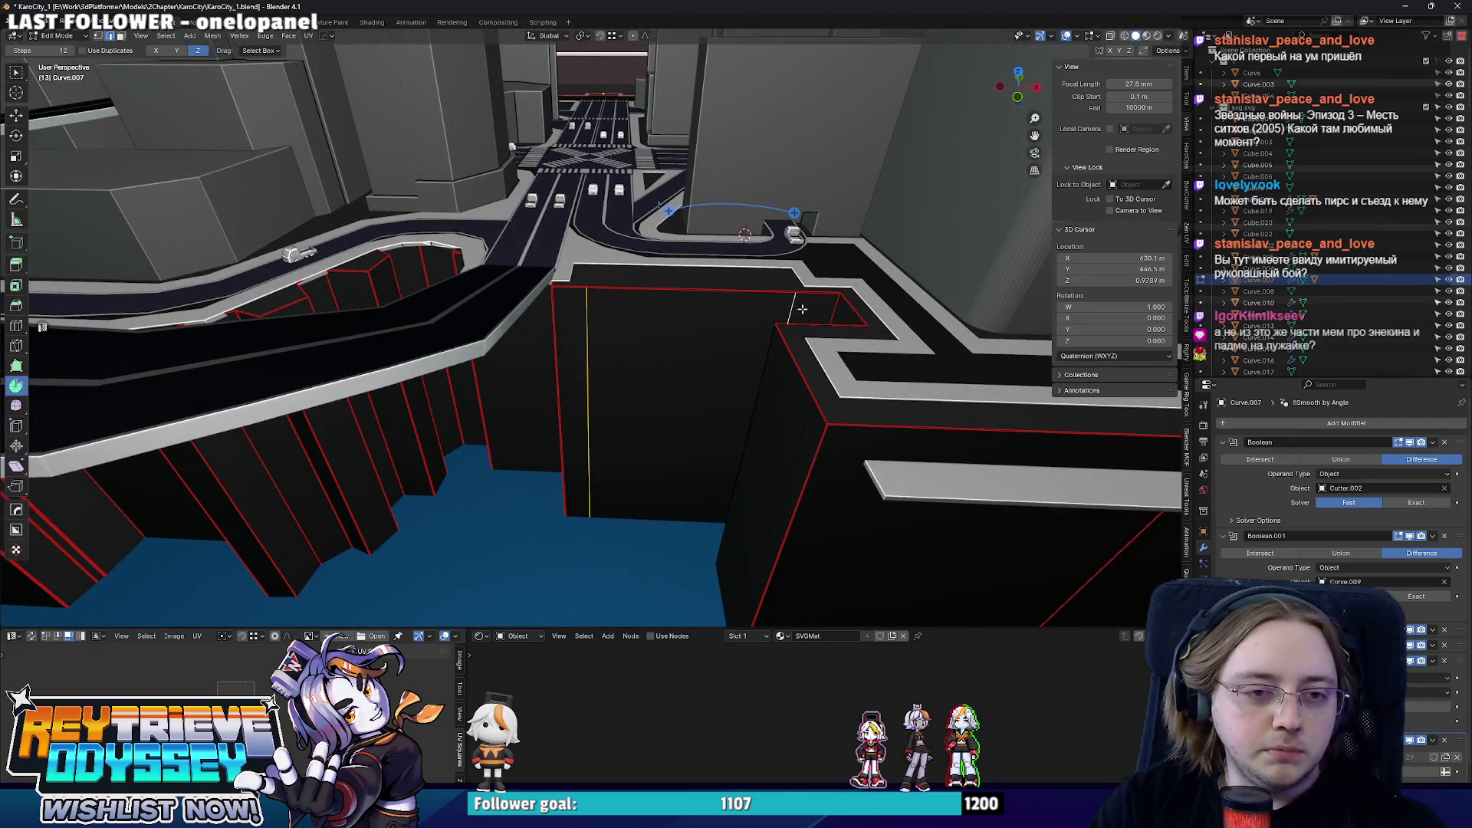
pyautogui.press('f')
pyautogui.moveTo(818, 312)
pyautogui.mouseDown(button='middle')
pyautogui.moveTo(693, 364)
pyautogui.moveTo(662, 402)
pyautogui.moveTo(627, 322)
pyautogui.mouseUp(button='middle')
pyautogui.press('g')
pyautogui.press('y')
pyautogui.click(694, 364)
# - Narrow the cutout's top edge along X and slide the selected part along X
pyautogui.press('s')
pyautogui.press('x')
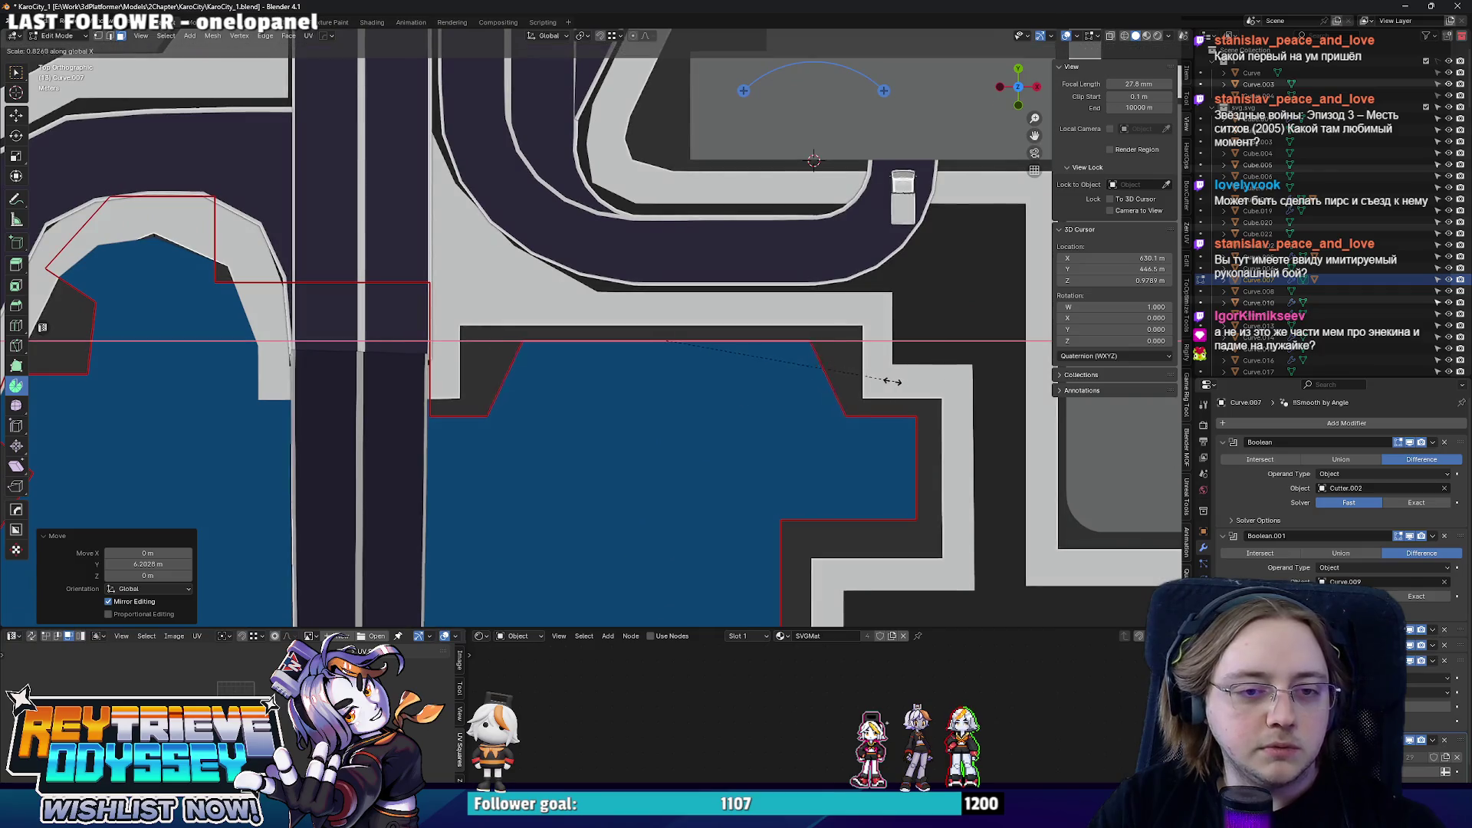
pyautogui.click(874, 377)
pyautogui.moveTo(874, 377)
pyautogui.mouseDown(button='middle')
pyautogui.moveTo(618, 327)
pyautogui.moveTo(611, 358)
pyautogui.mouseUp(button='middle')
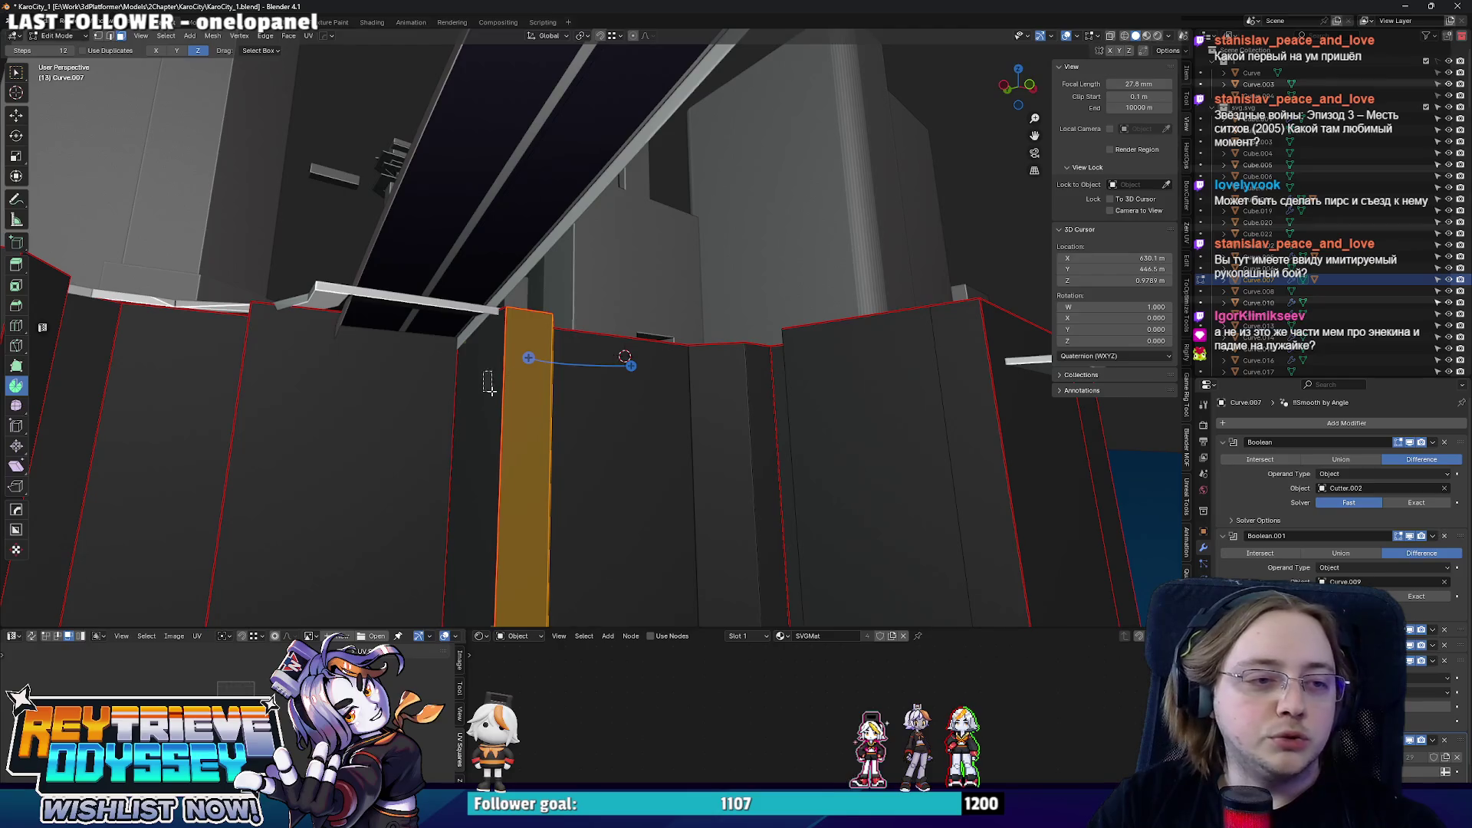
pyautogui.moveTo(488, 386); pyautogui.dragTo(553, 356, button='middle')
pyautogui.press('g')
pyautogui.press('x')
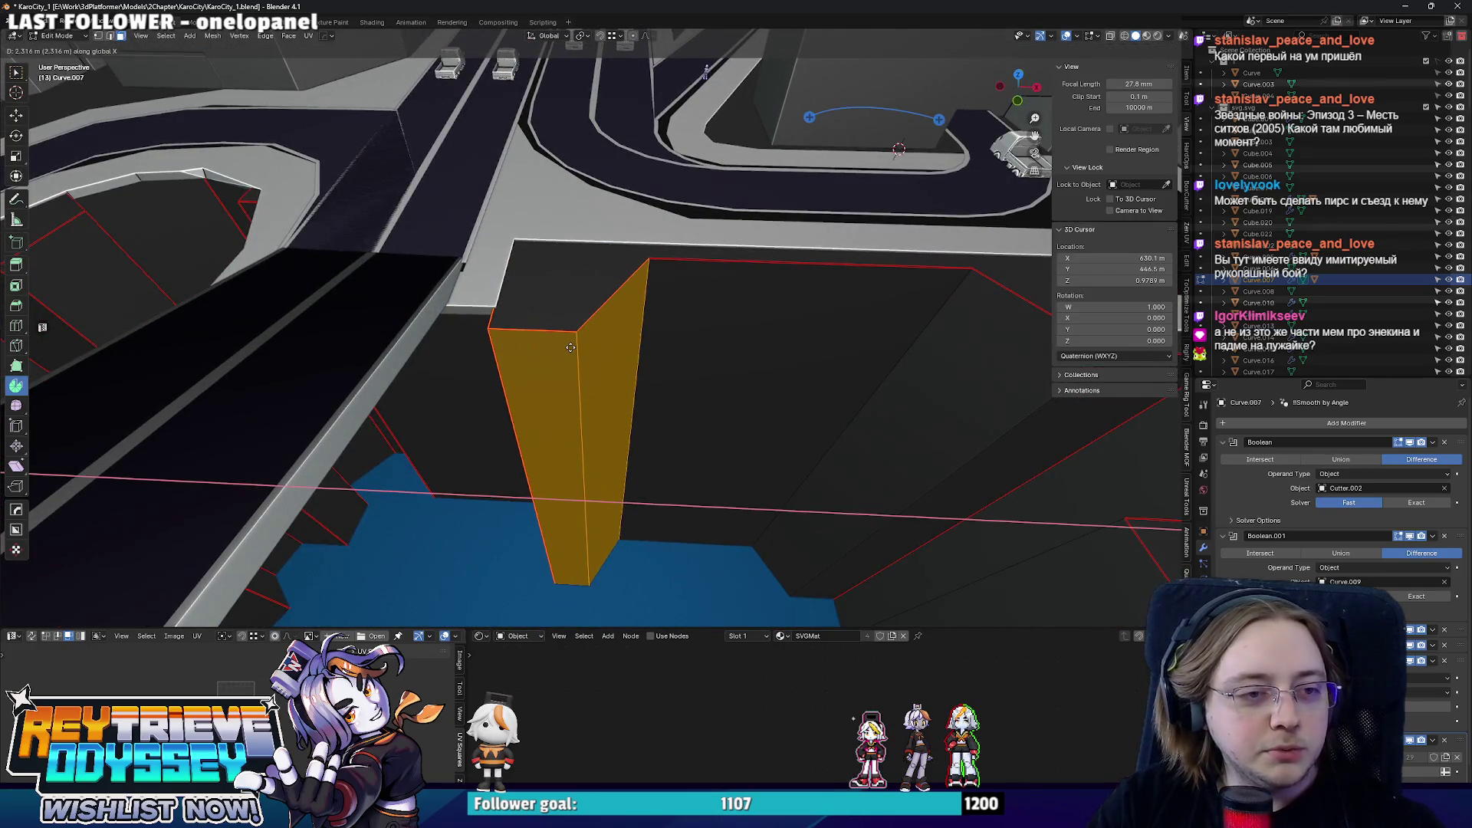
pyautogui.click(567, 346)
# - Move the notch faces to the right along X to finish the recess, then resume object work
pyautogui.moveTo(567, 346)
pyautogui.mouseDown(button='middle')
pyautogui.moveTo(713, 397)
pyautogui.moveTo(679, 403)
pyautogui.mouseUp(button='middle')
pyautogui.press('g')
pyautogui.press('z')
pyautogui.press('x')
pyautogui.click(724, 399)
pyautogui.press('g')
pyautogui.press('x')
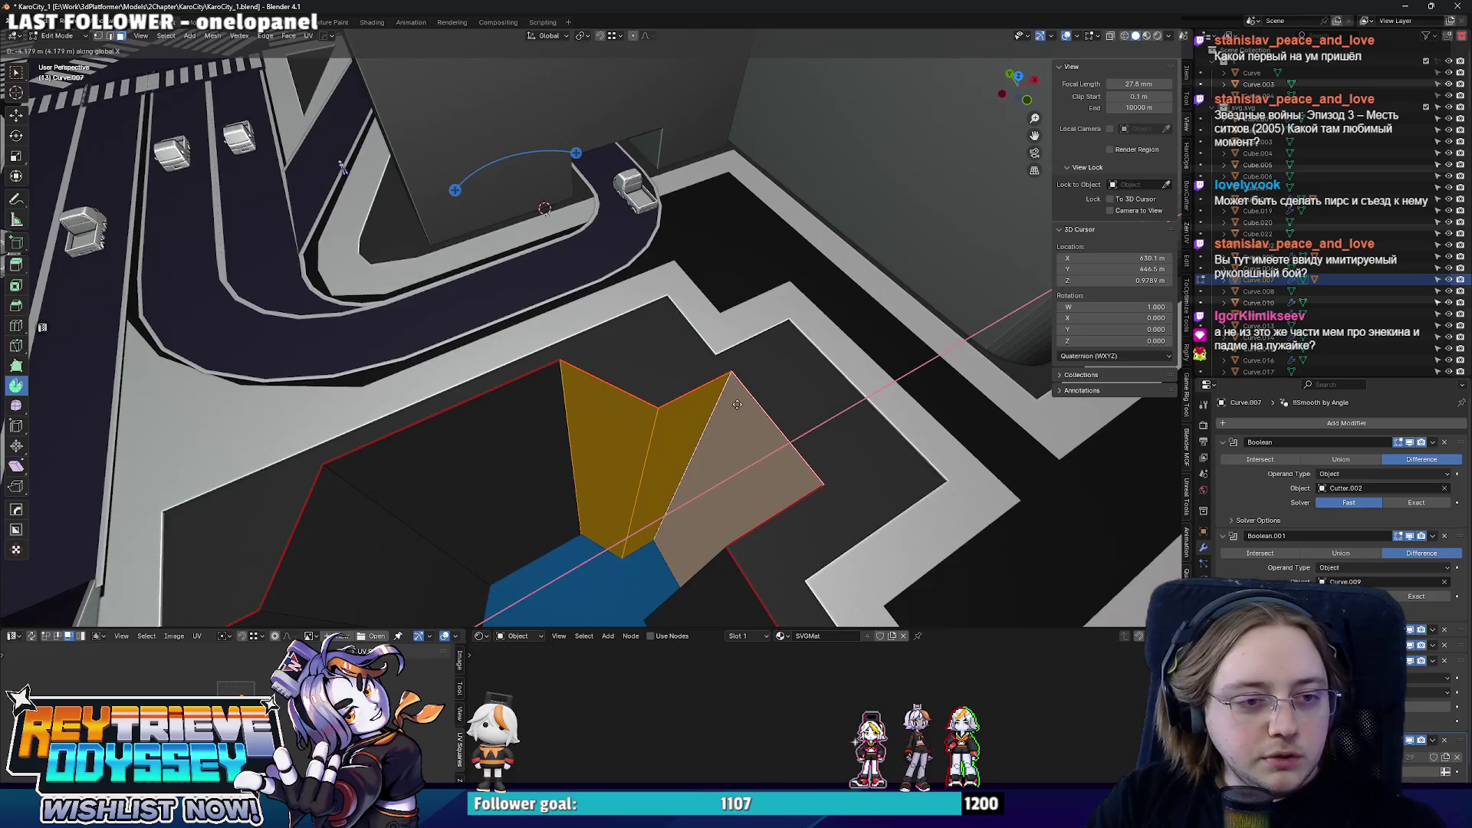
pyautogui.click(679, 402)
pyautogui.press('Tab')
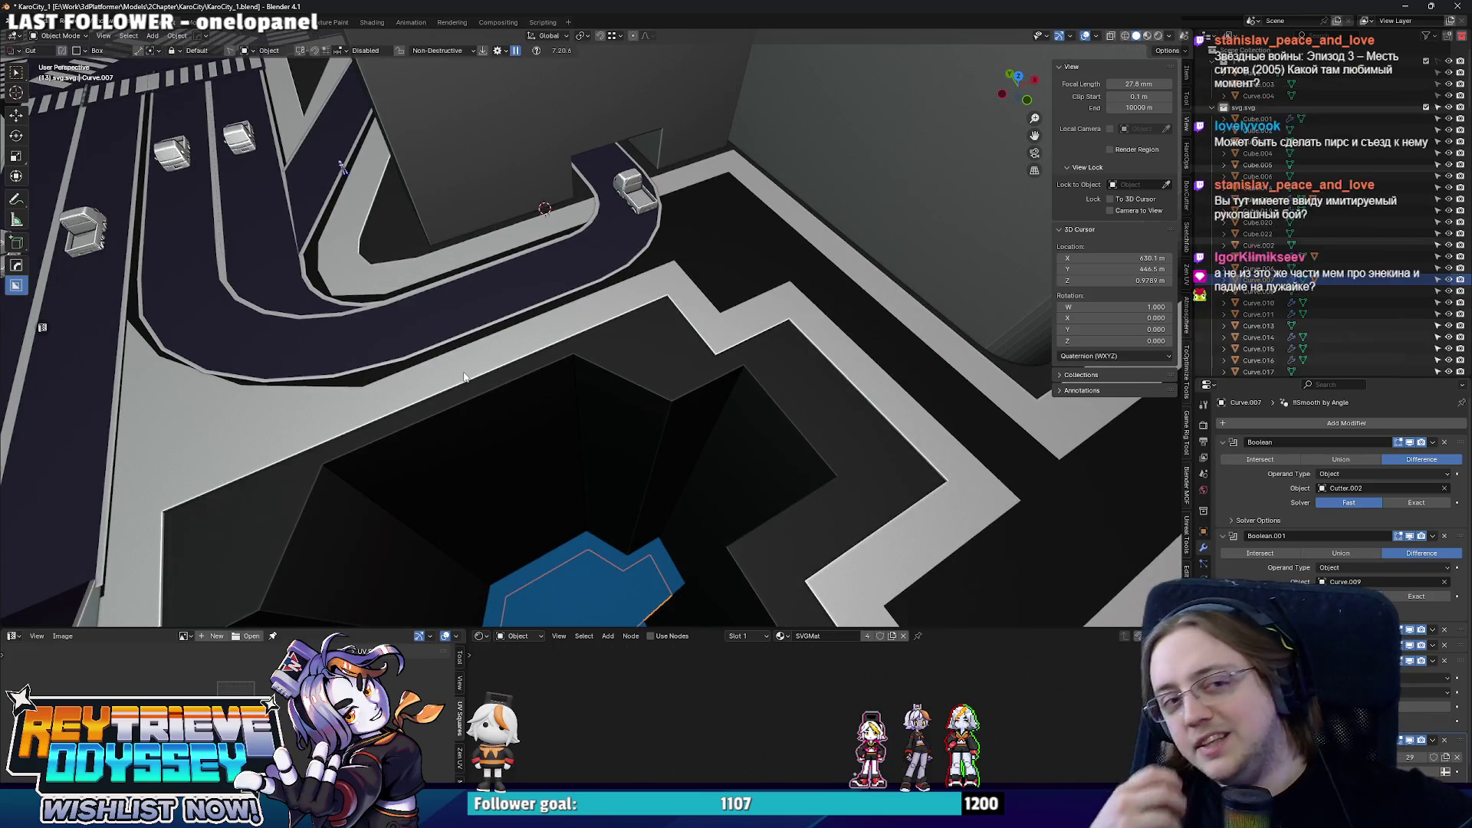